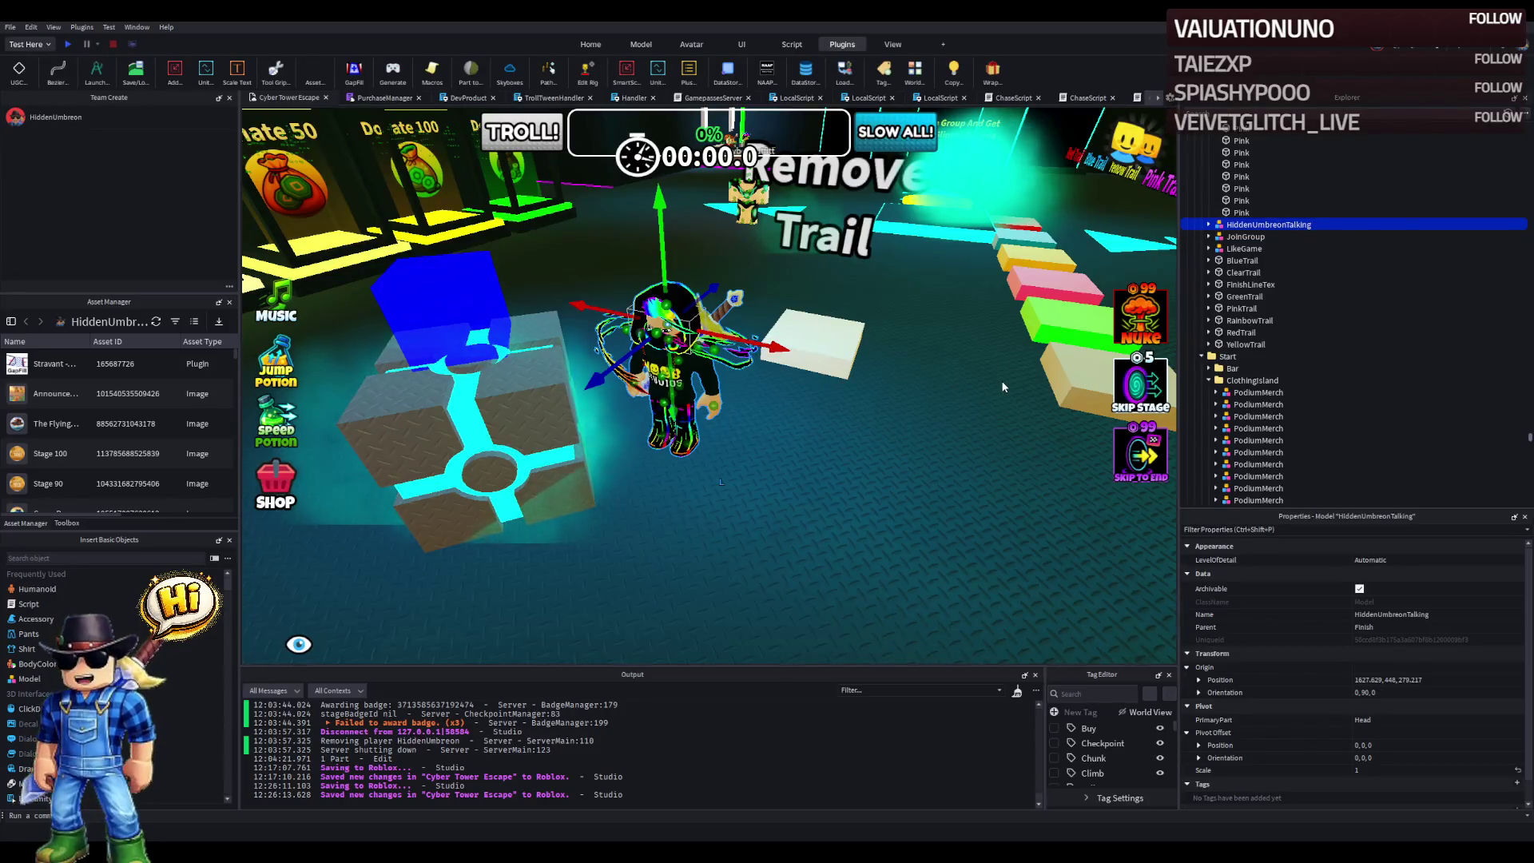
- Drag the Slipery Banana group-reward podium to its new lobby spot, rotated 0, 180, 90
scroll(746, 351, up, 3)
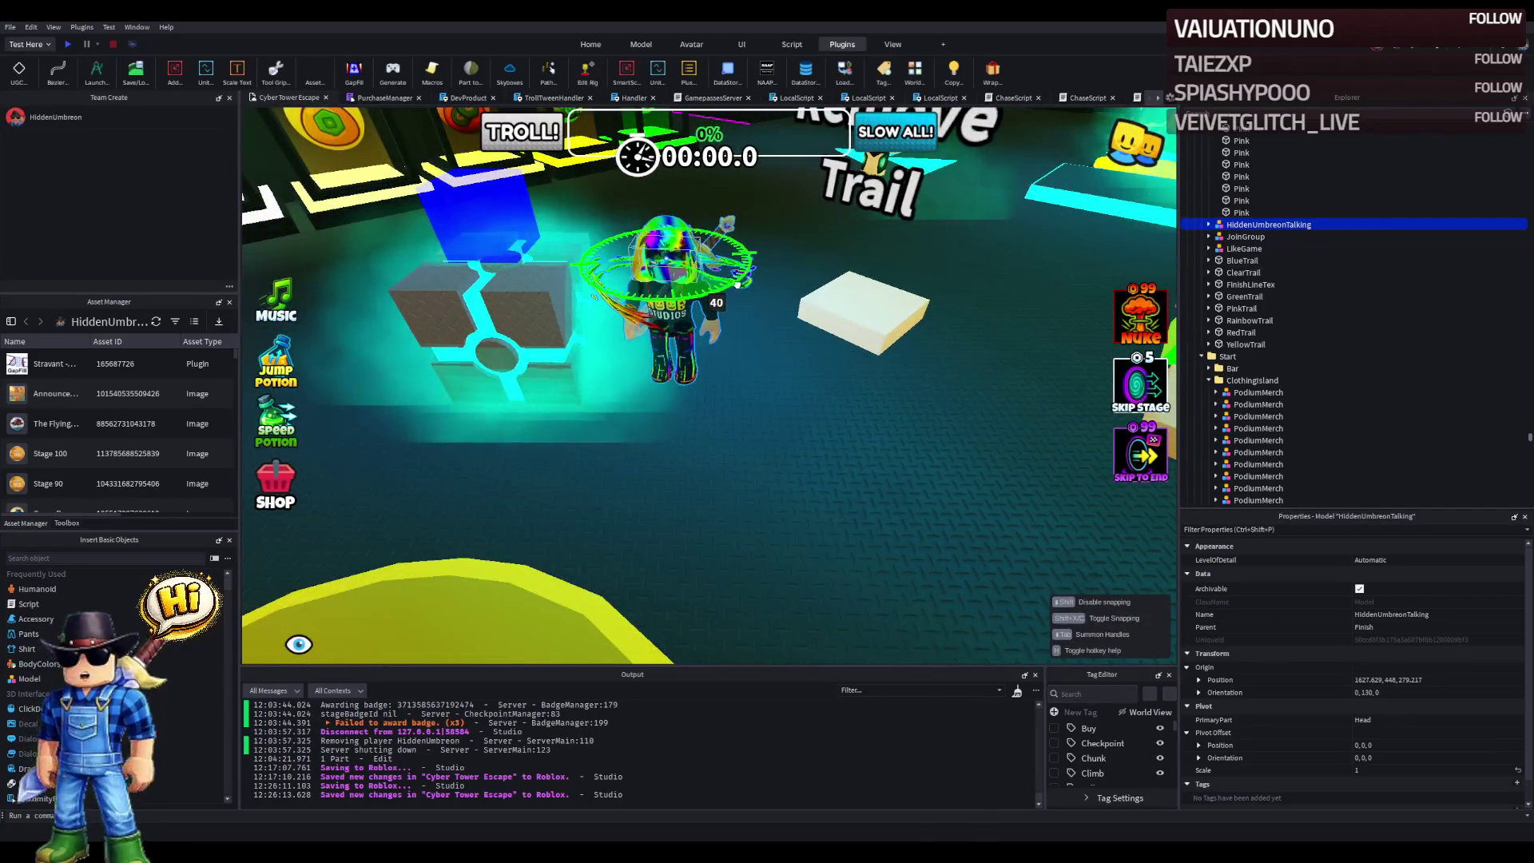
key(w)
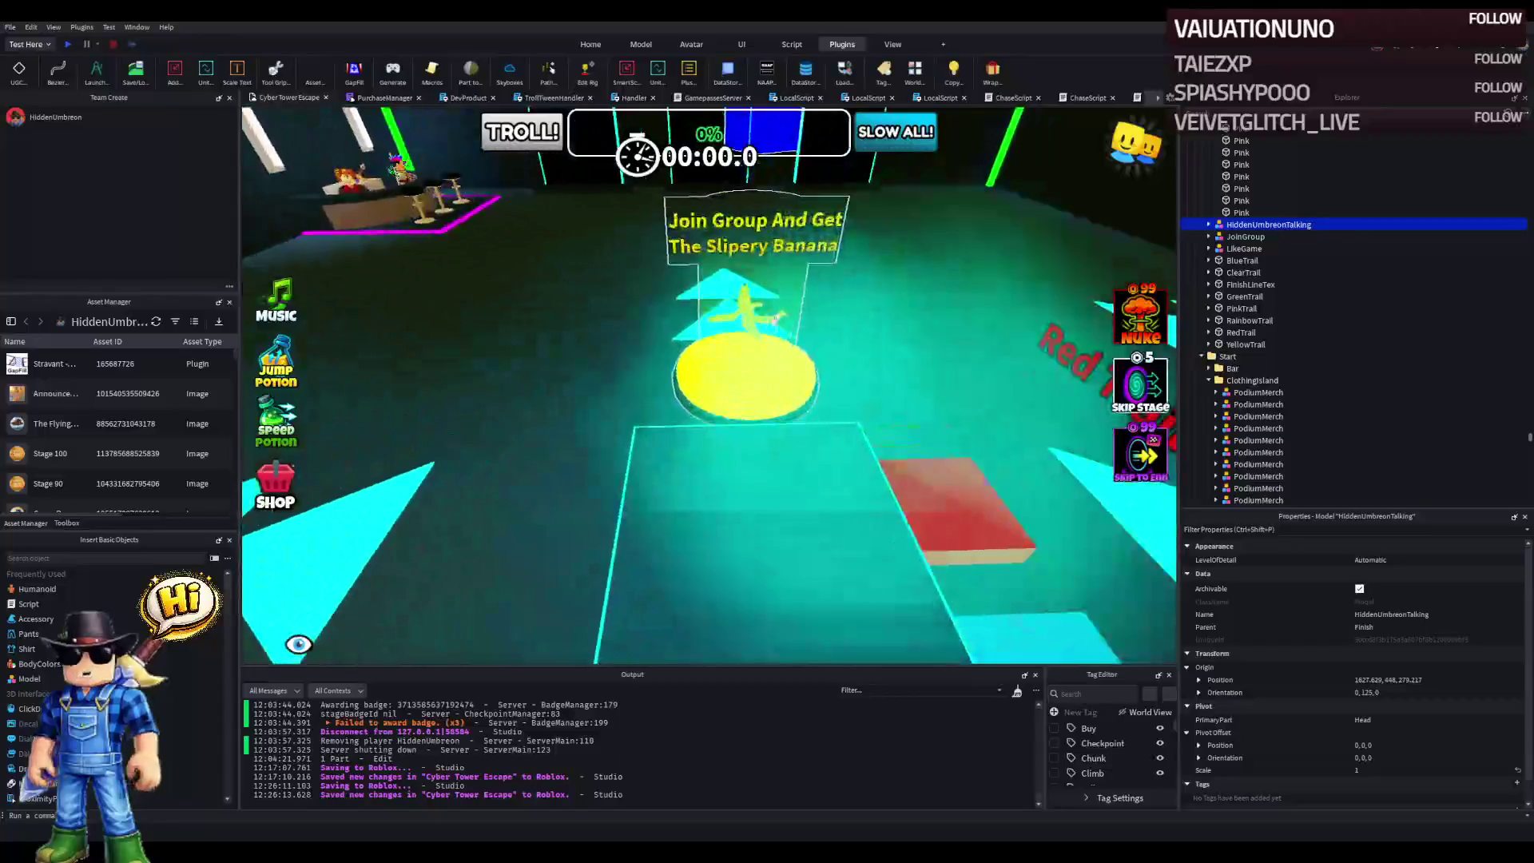
click(767, 331)
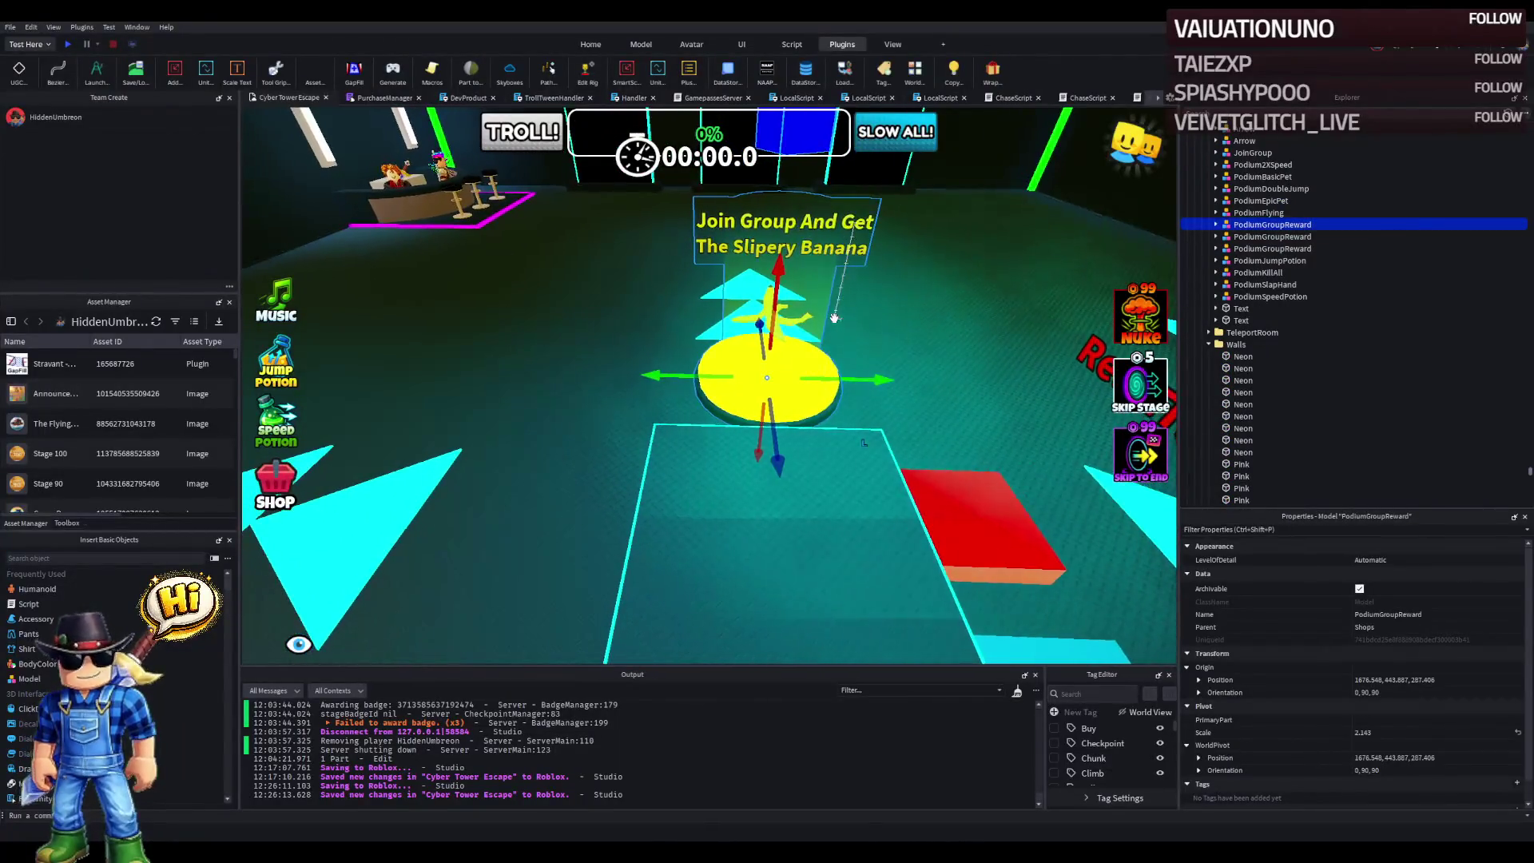
key(w)
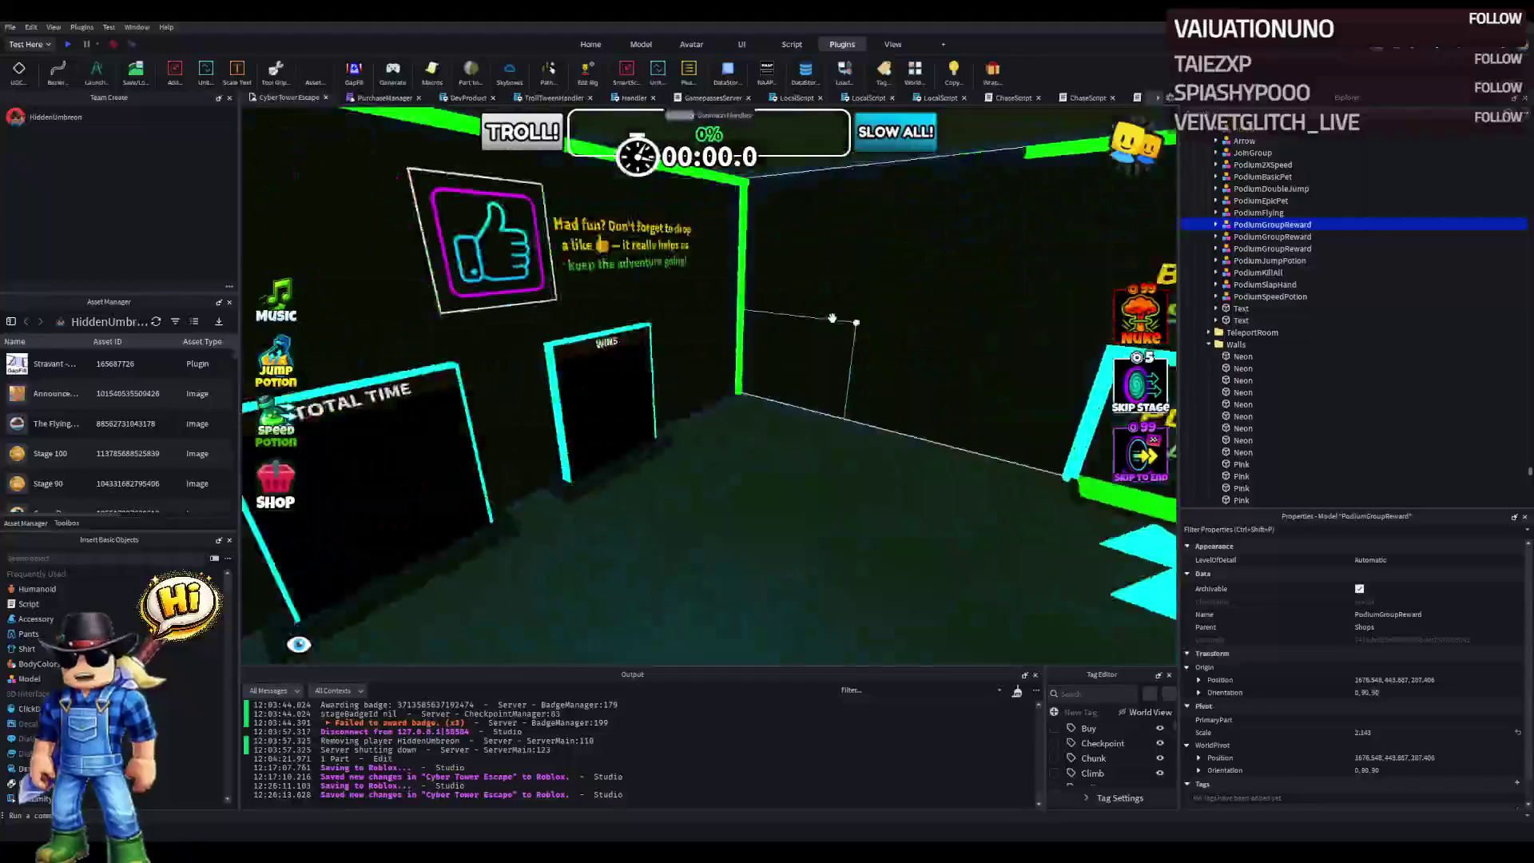
key(f)
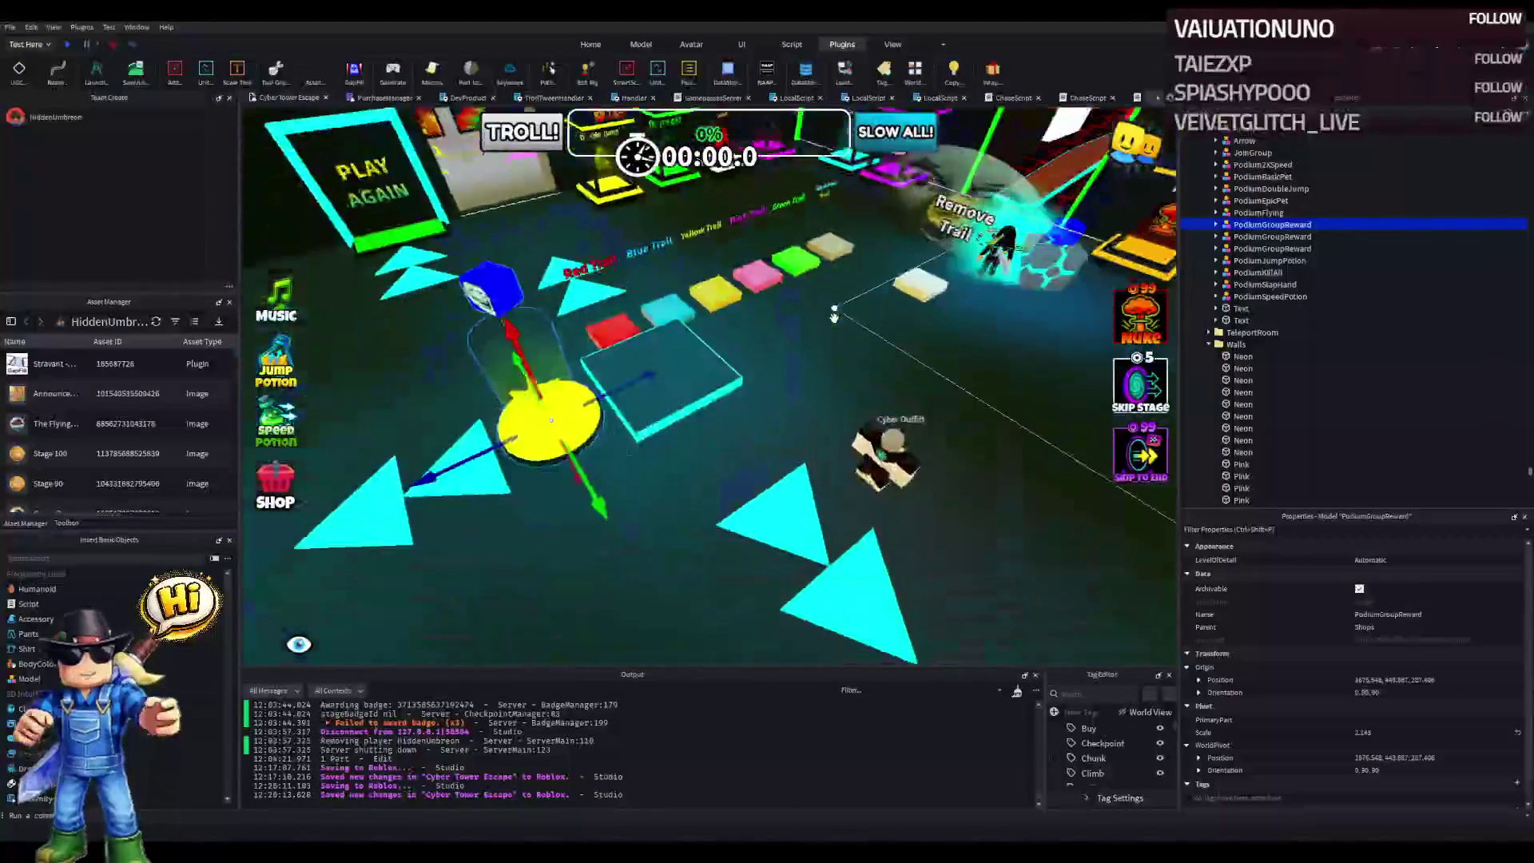
mouse_move(651, 431)
mouse_down()
mouse_move(671, 479)
mouse_move(735, 410)
mouse_move(620, 425)
mouse_up()
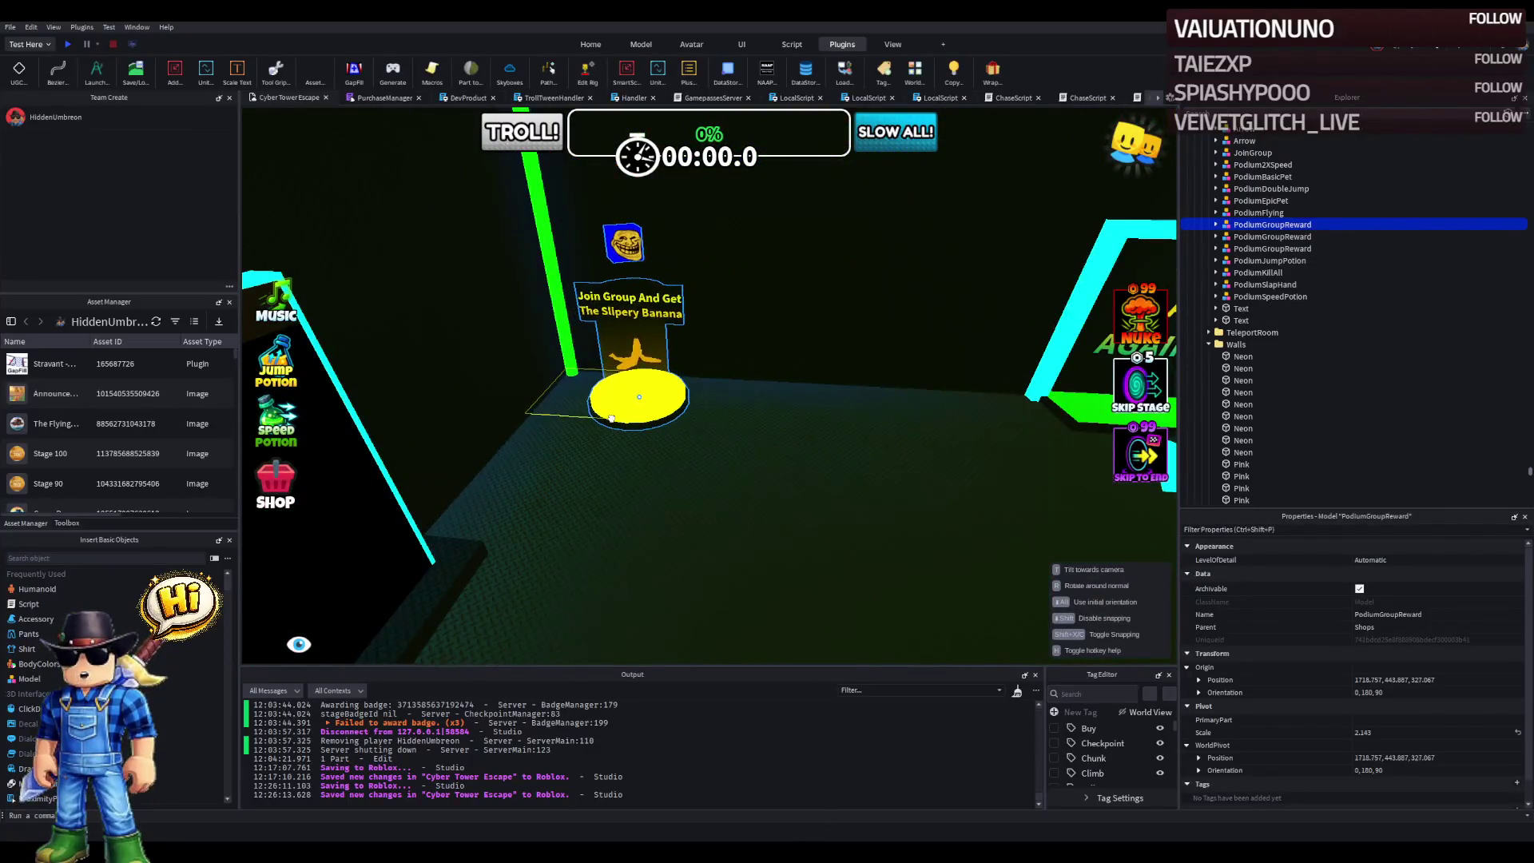
key(w)
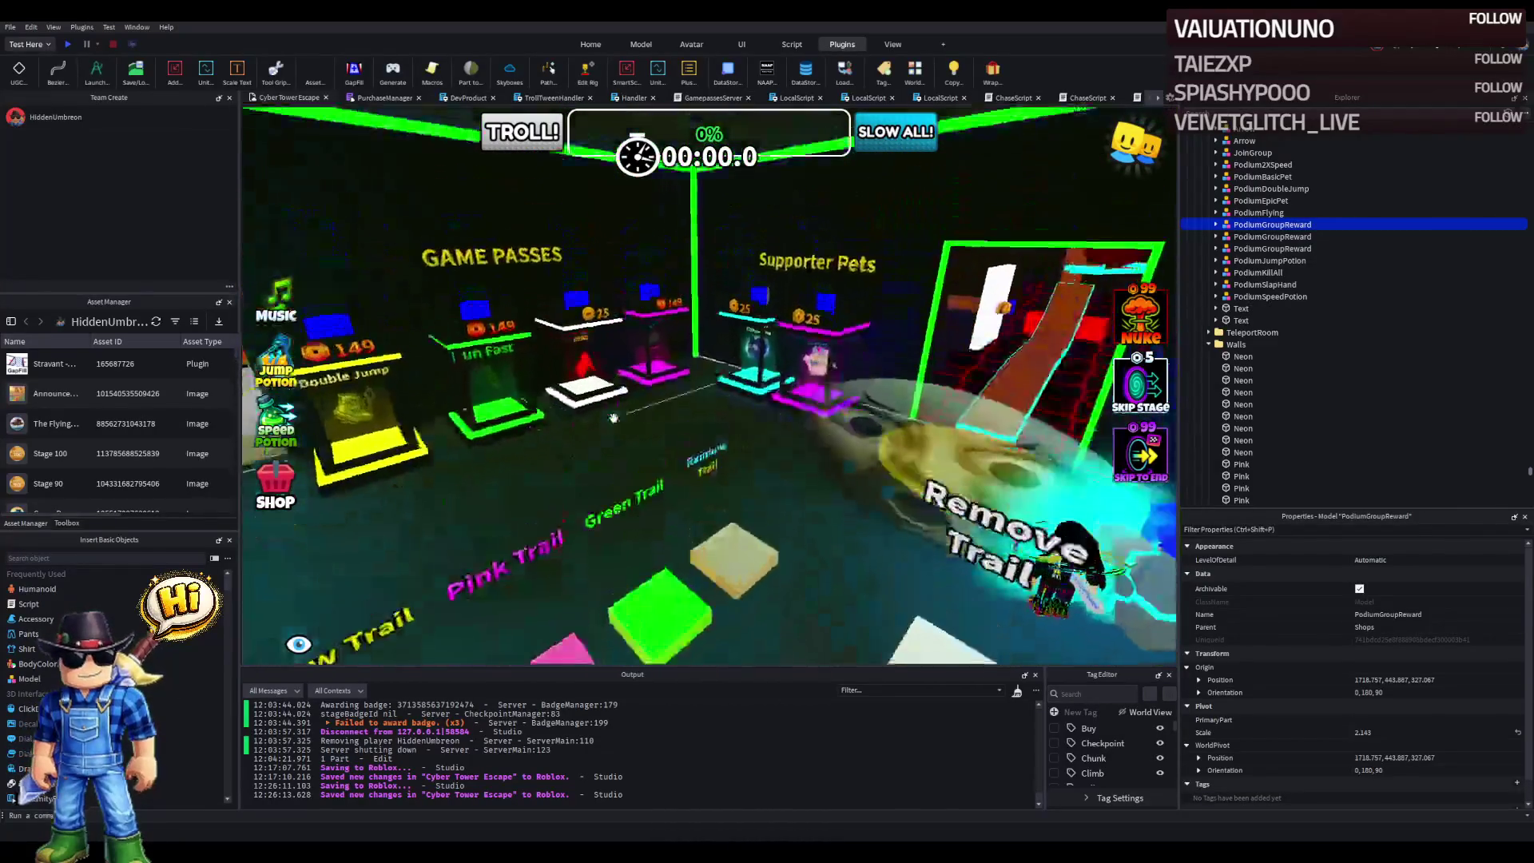
key(d)
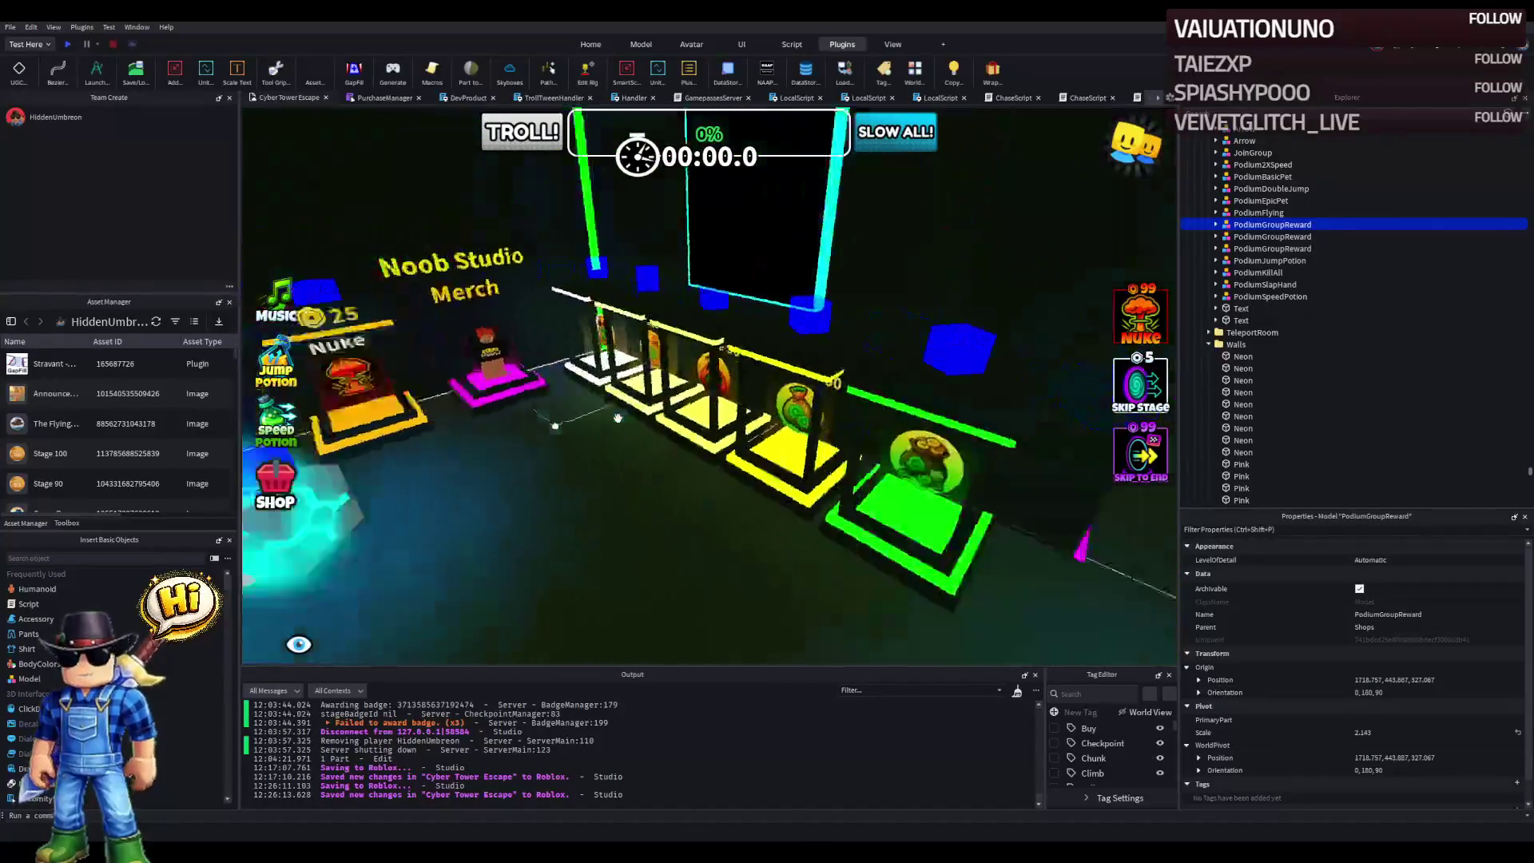
key(d)
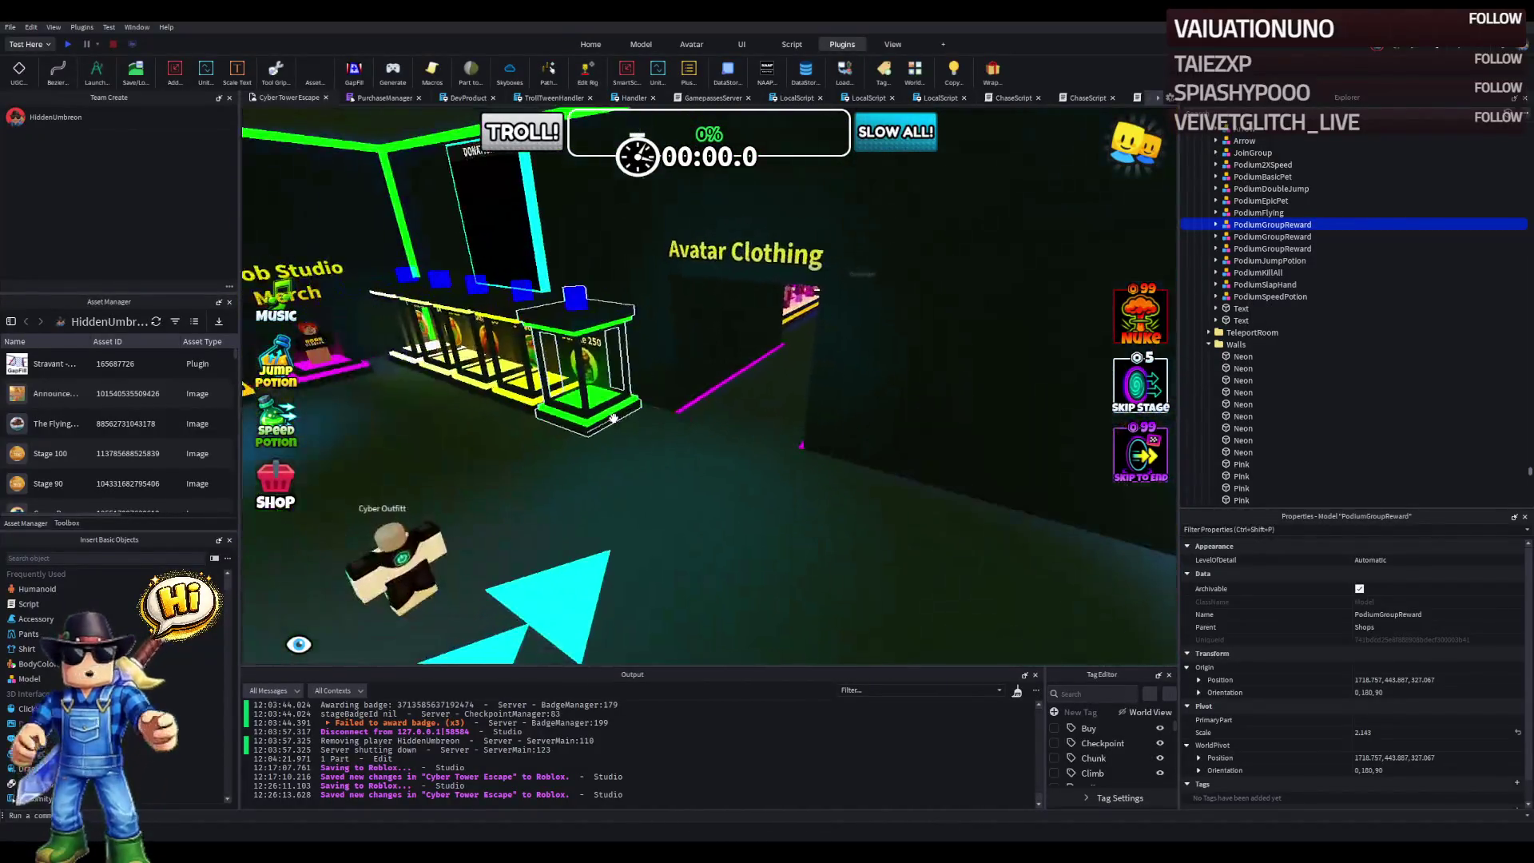
key(a)
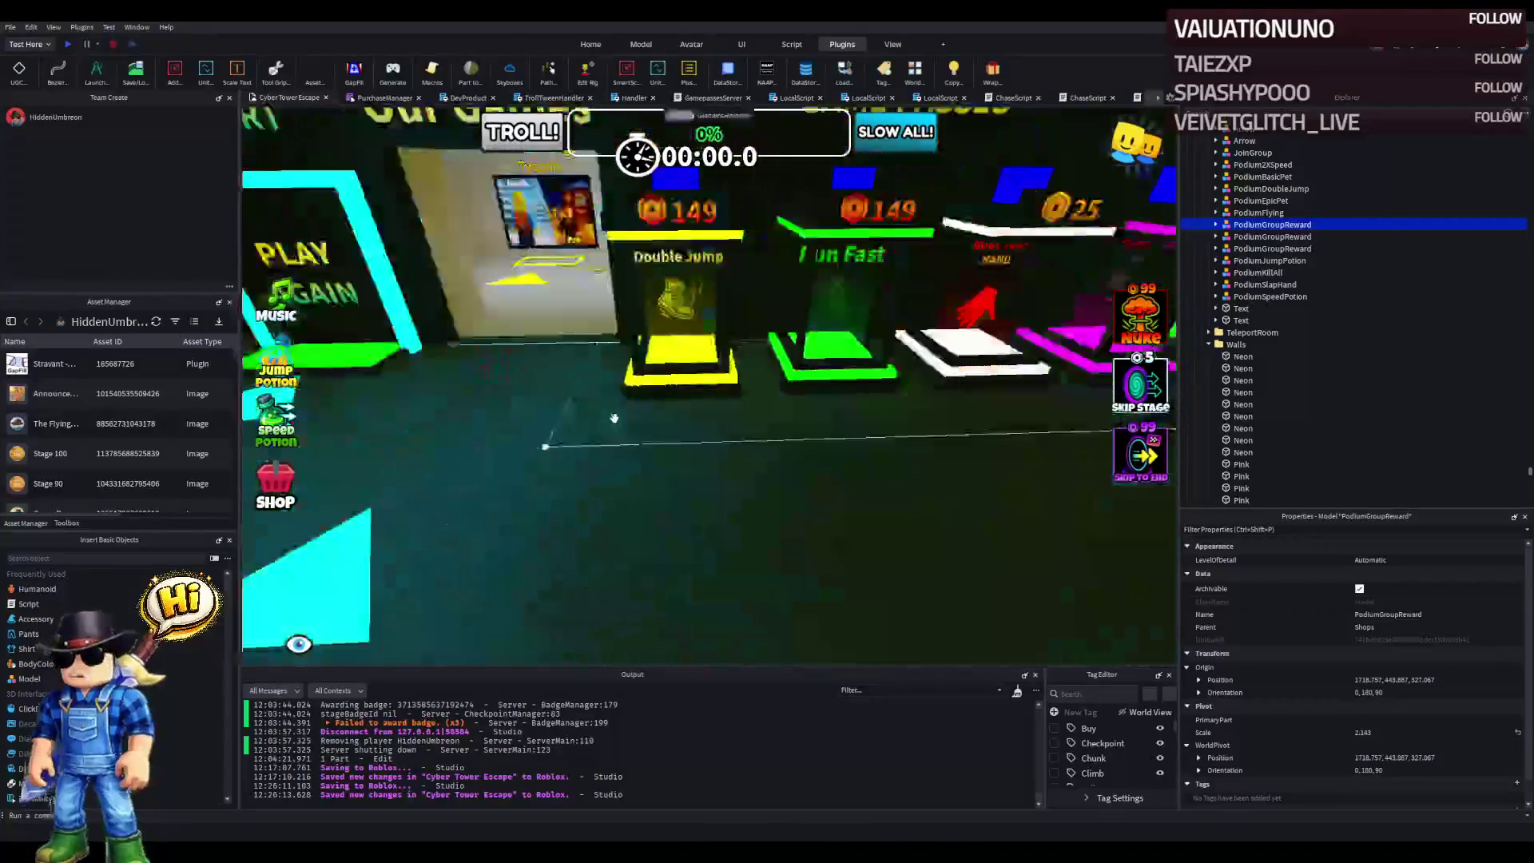
- Drag the Cyber Outfitt character model across the lobby toward the coloured trail pads
click(997, 450)
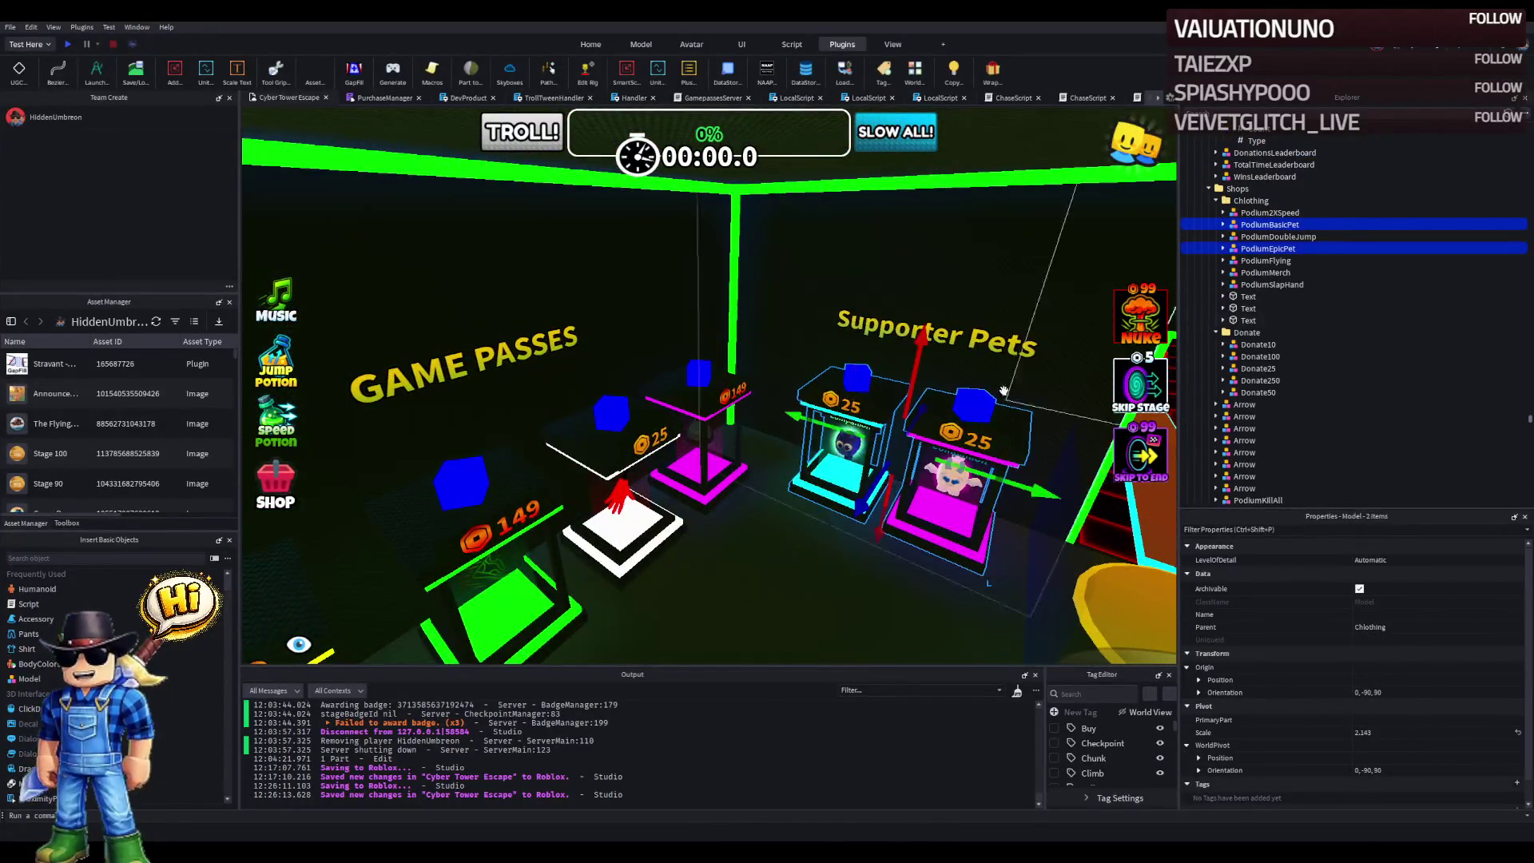
key(a)
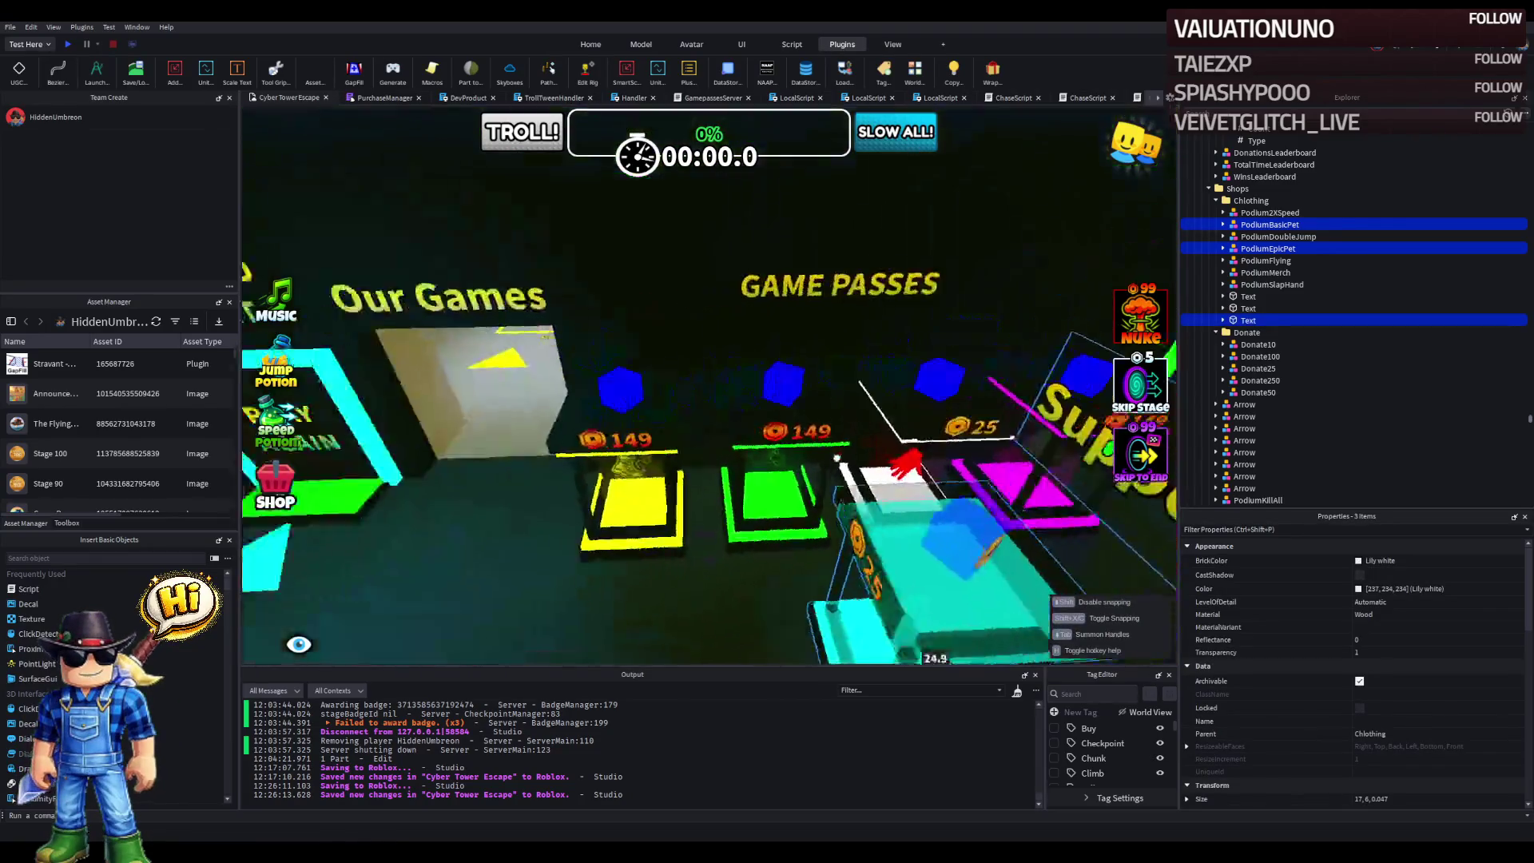
key(a)
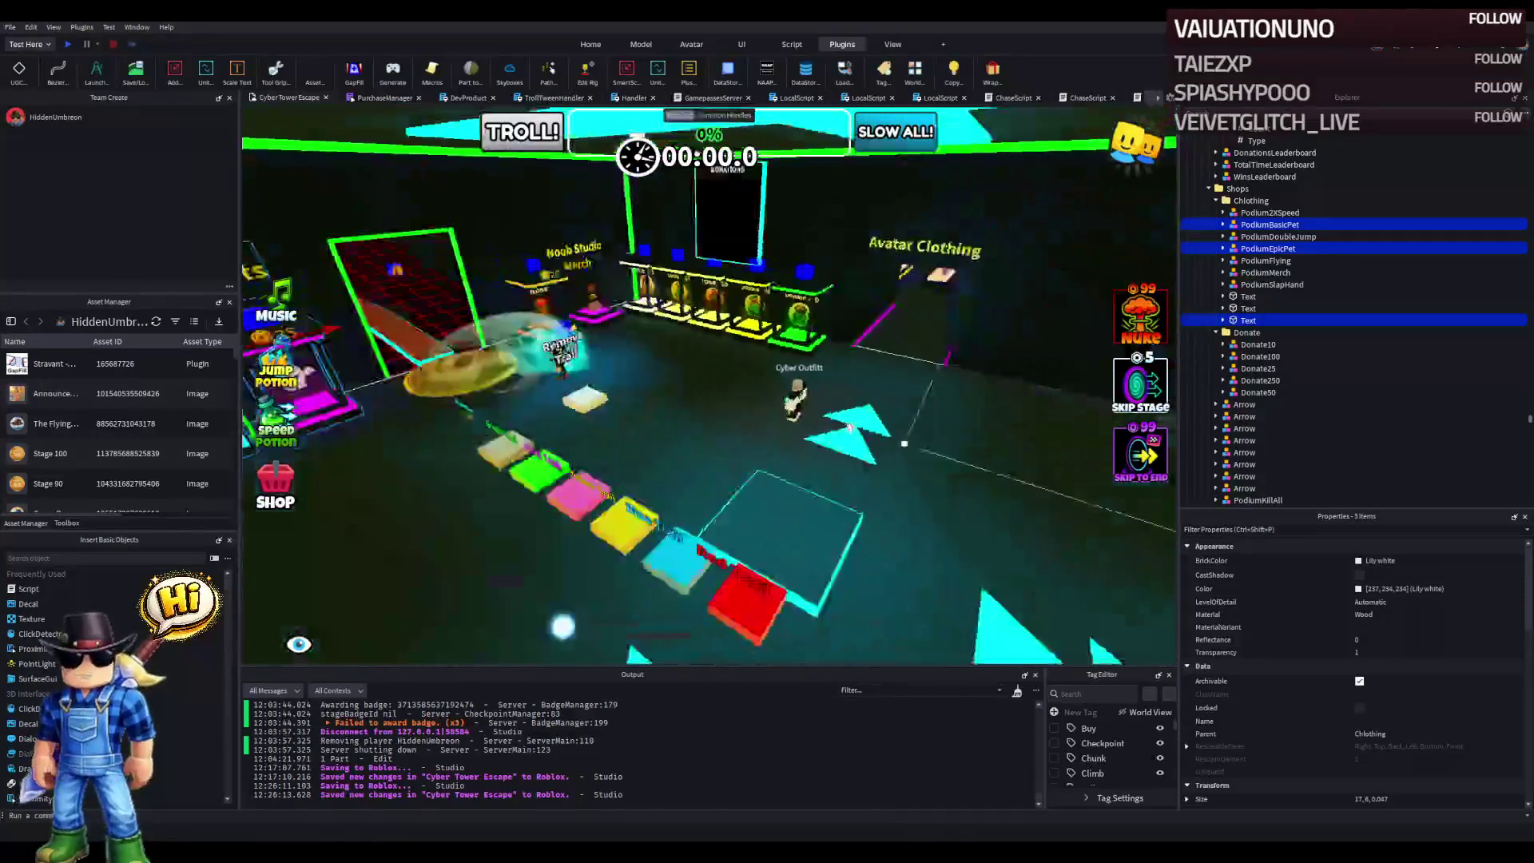
mouse_move(837, 418)
mouse_down()
mouse_move(799, 375)
mouse_move(838, 472)
mouse_move(660, 440)
mouse_move(663, 412)
mouse_up()
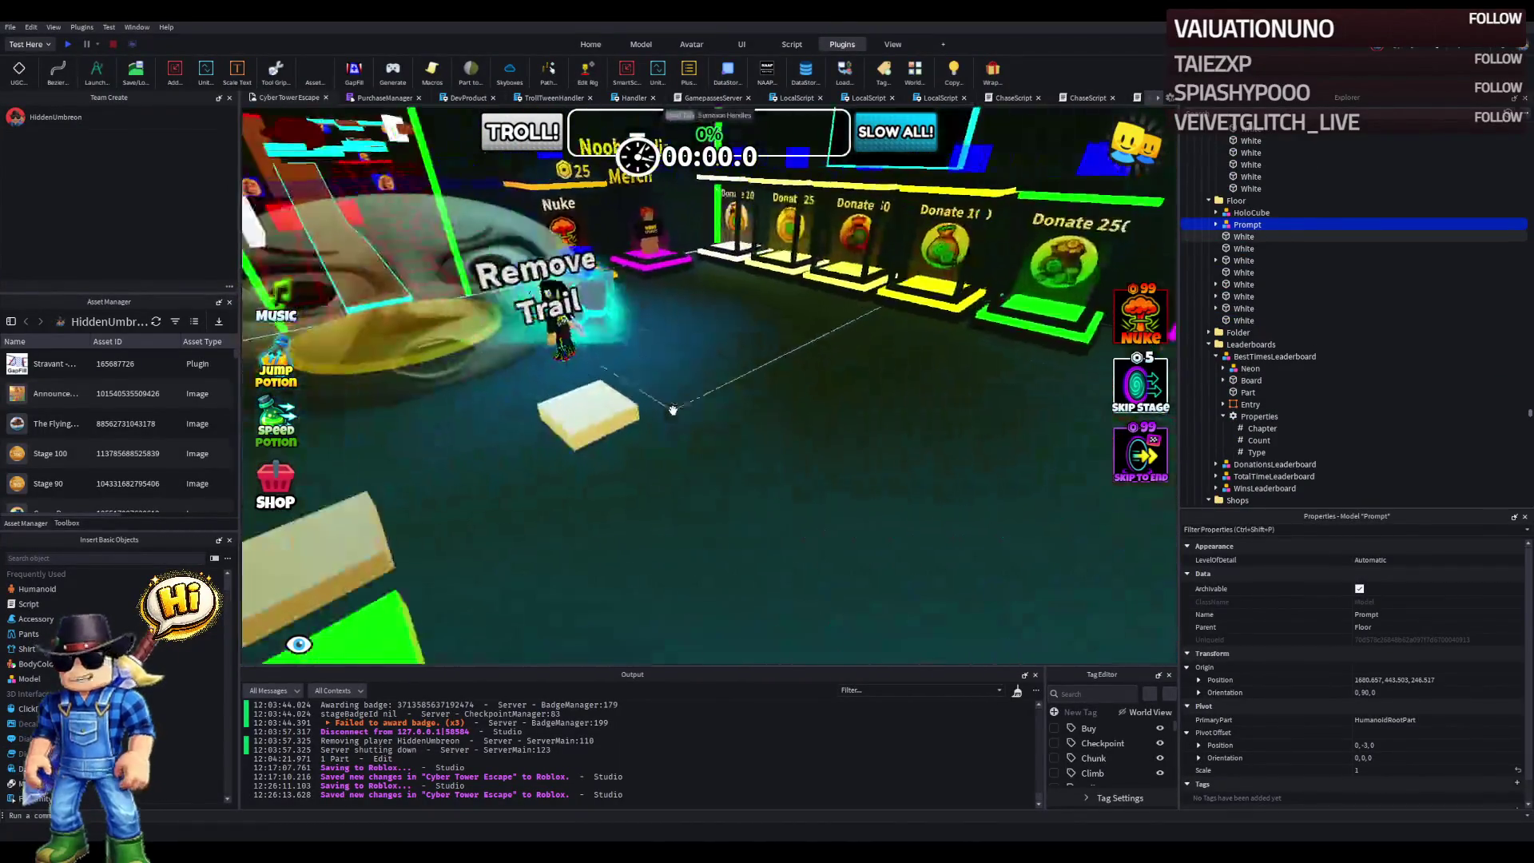
key(d)
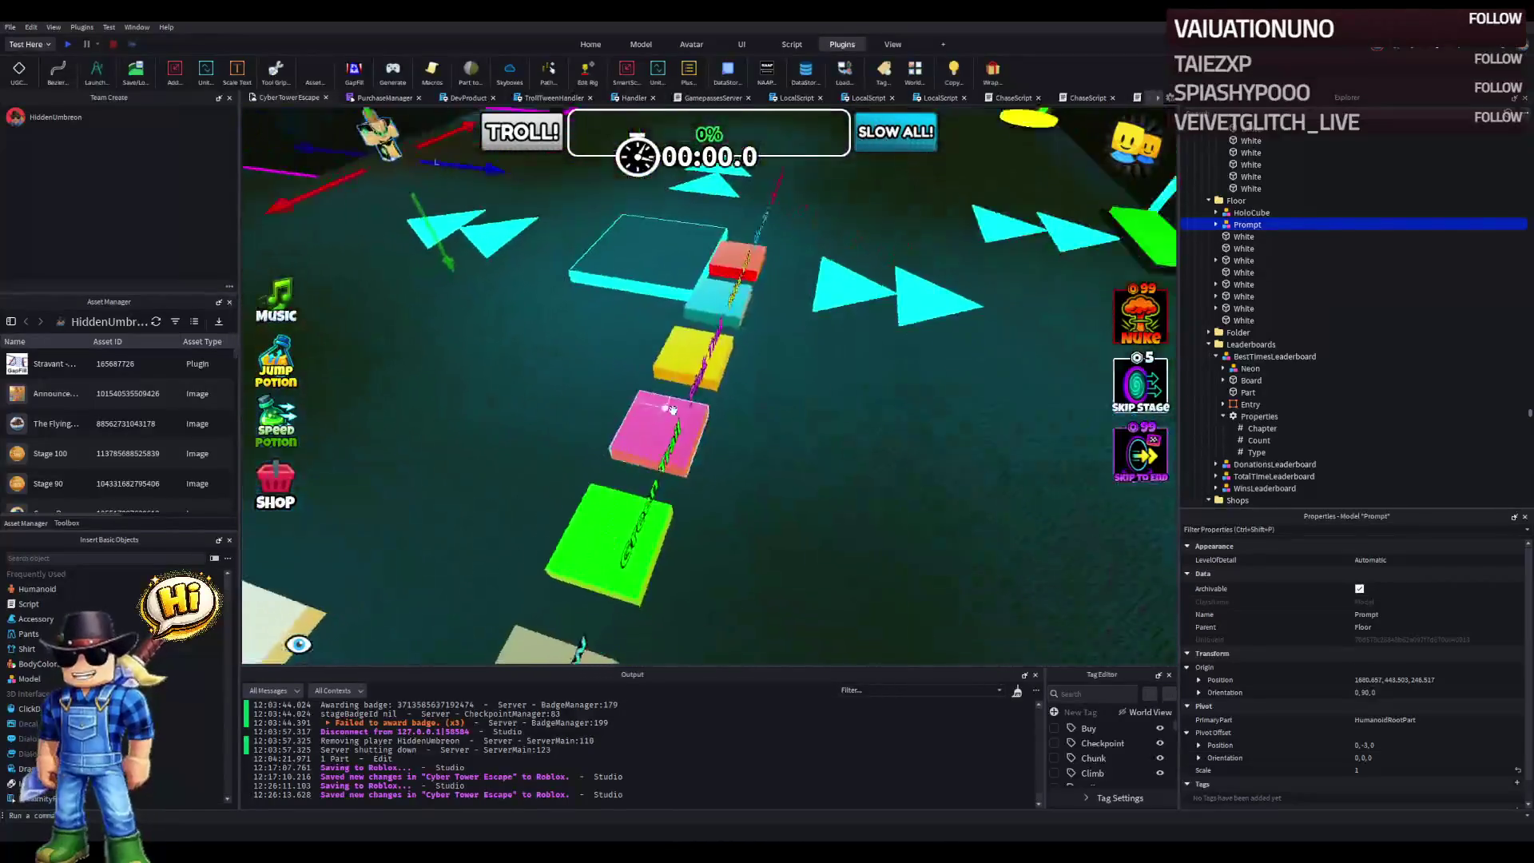
- Frame both cyan floor pads by the trail path, then reselect the Cyber Outfitt model
click(694, 366)
key(f)
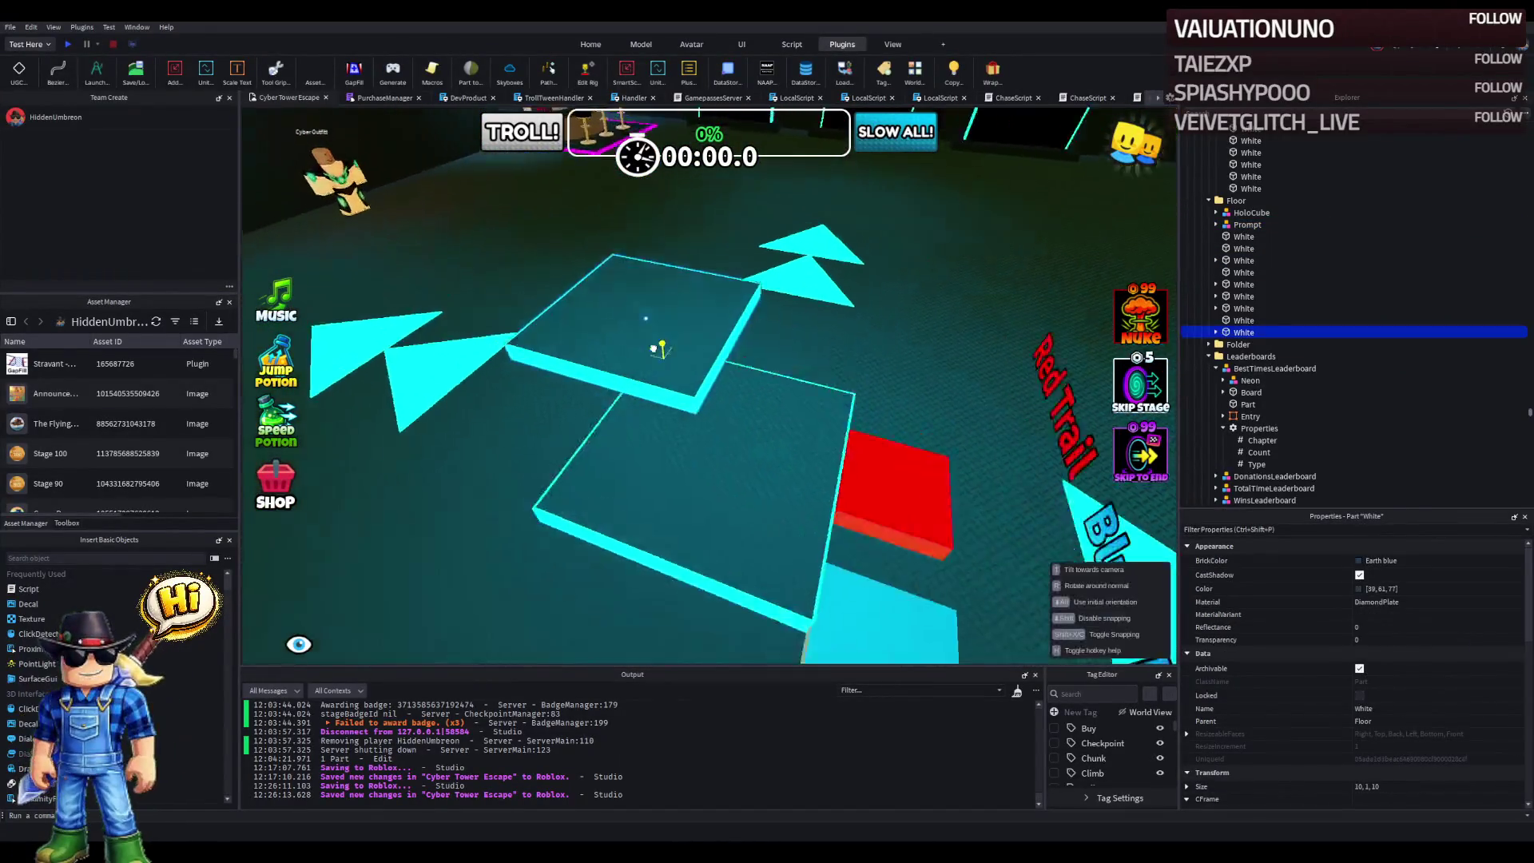
click(812, 387)
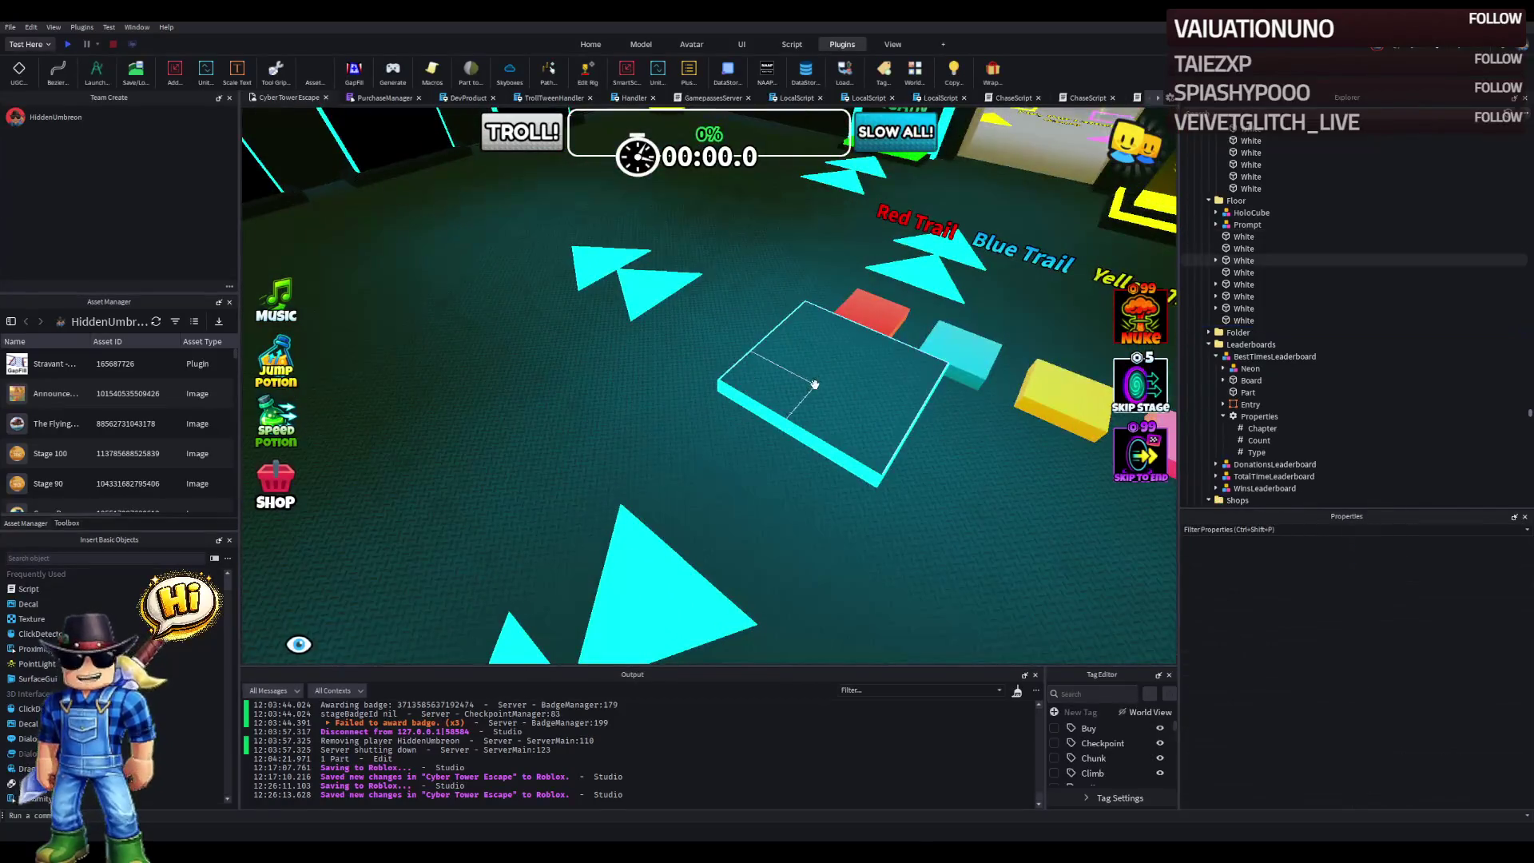
key(f)
click(530, 259)
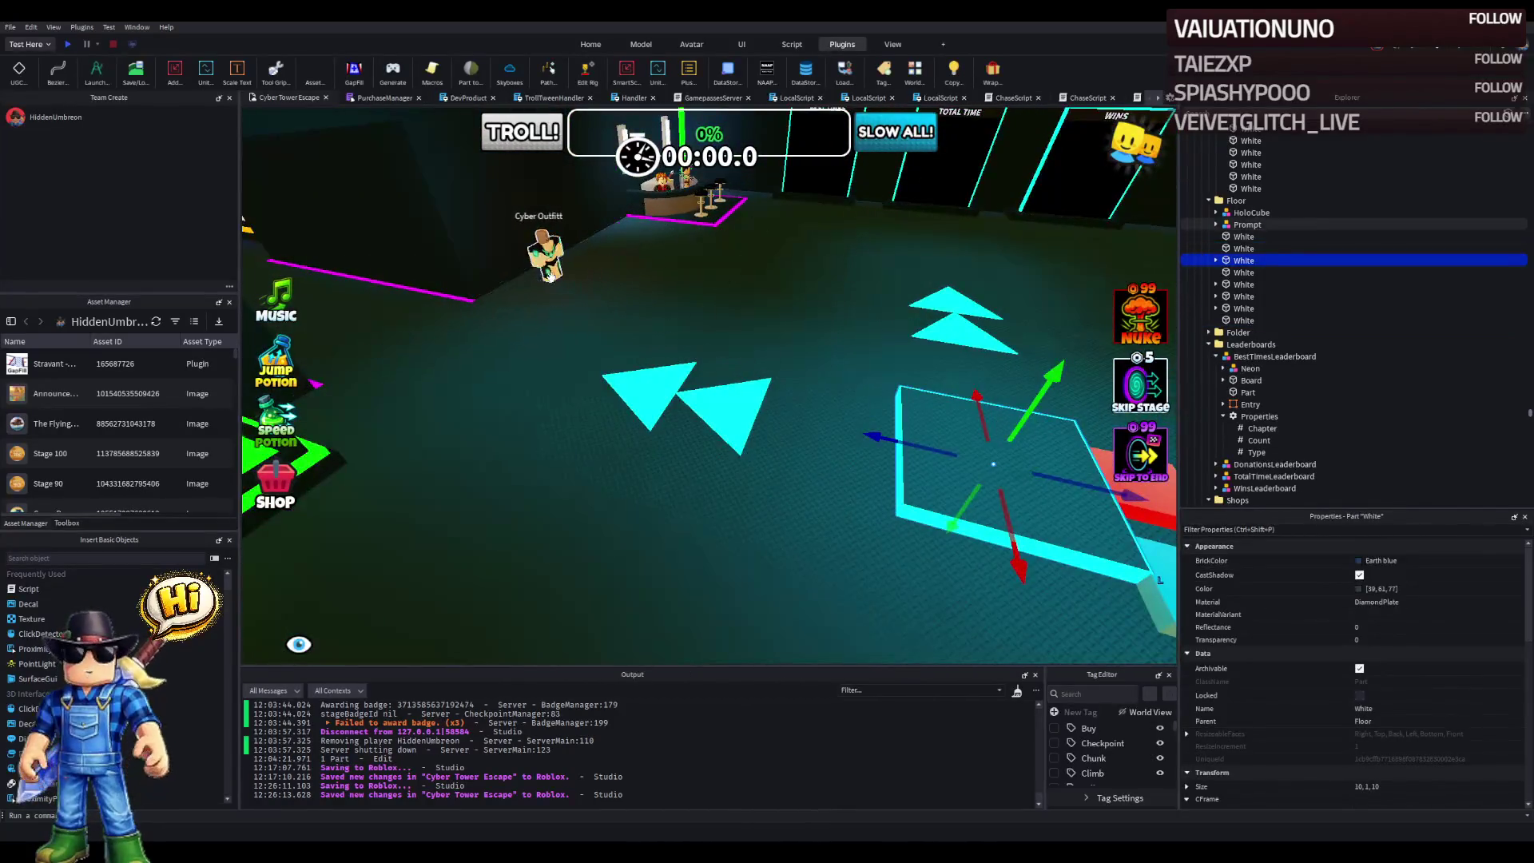
- Give Cyber Outfitt the cyan pad's position and scale 1.5, then lower it onto the pad
key(f)
click(1243, 260)
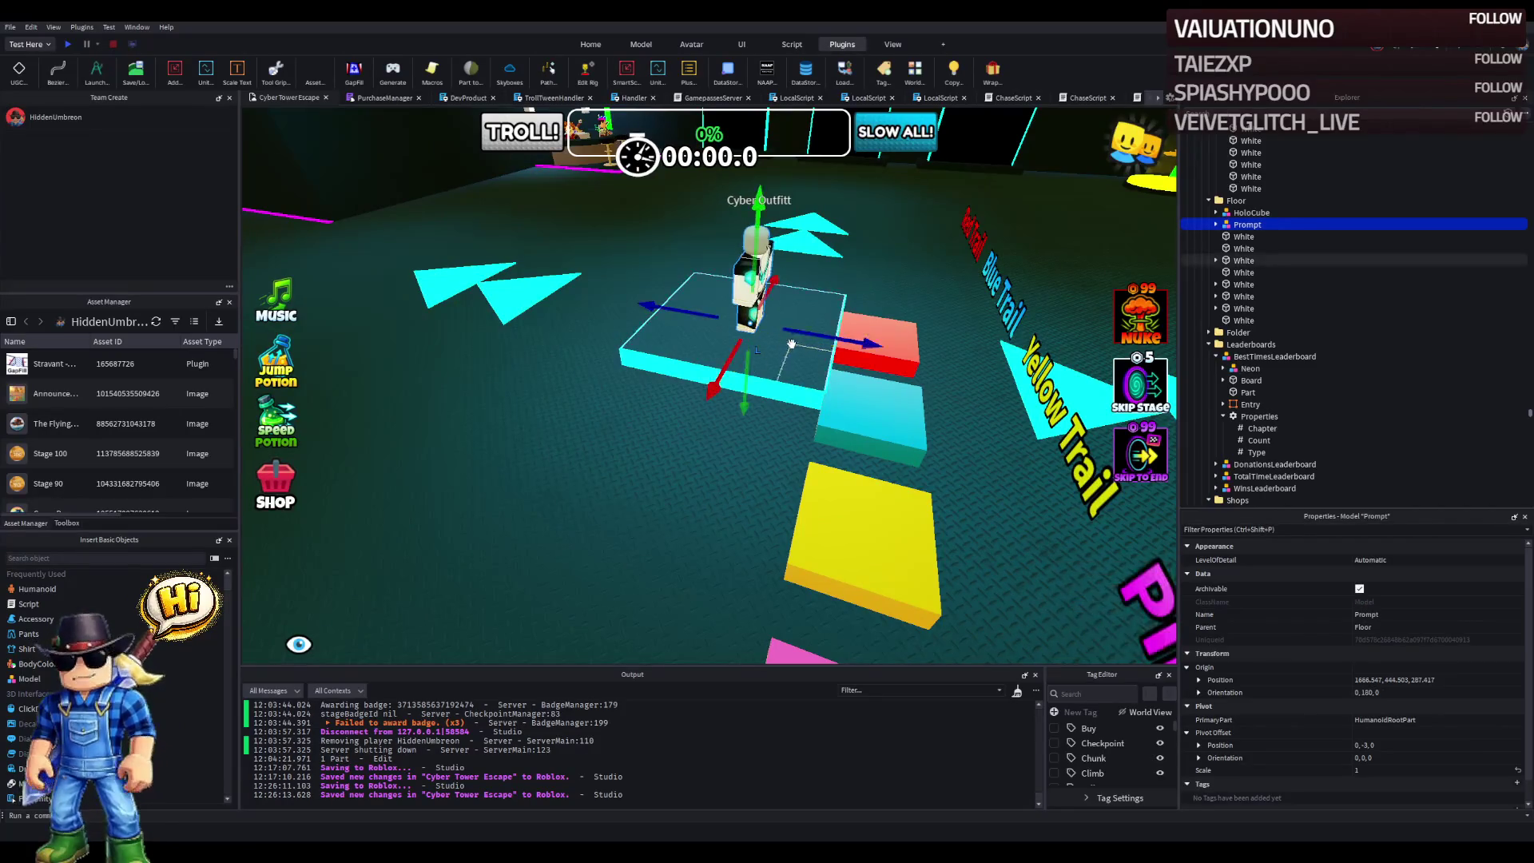
scroll(1358, 647, down, 2)
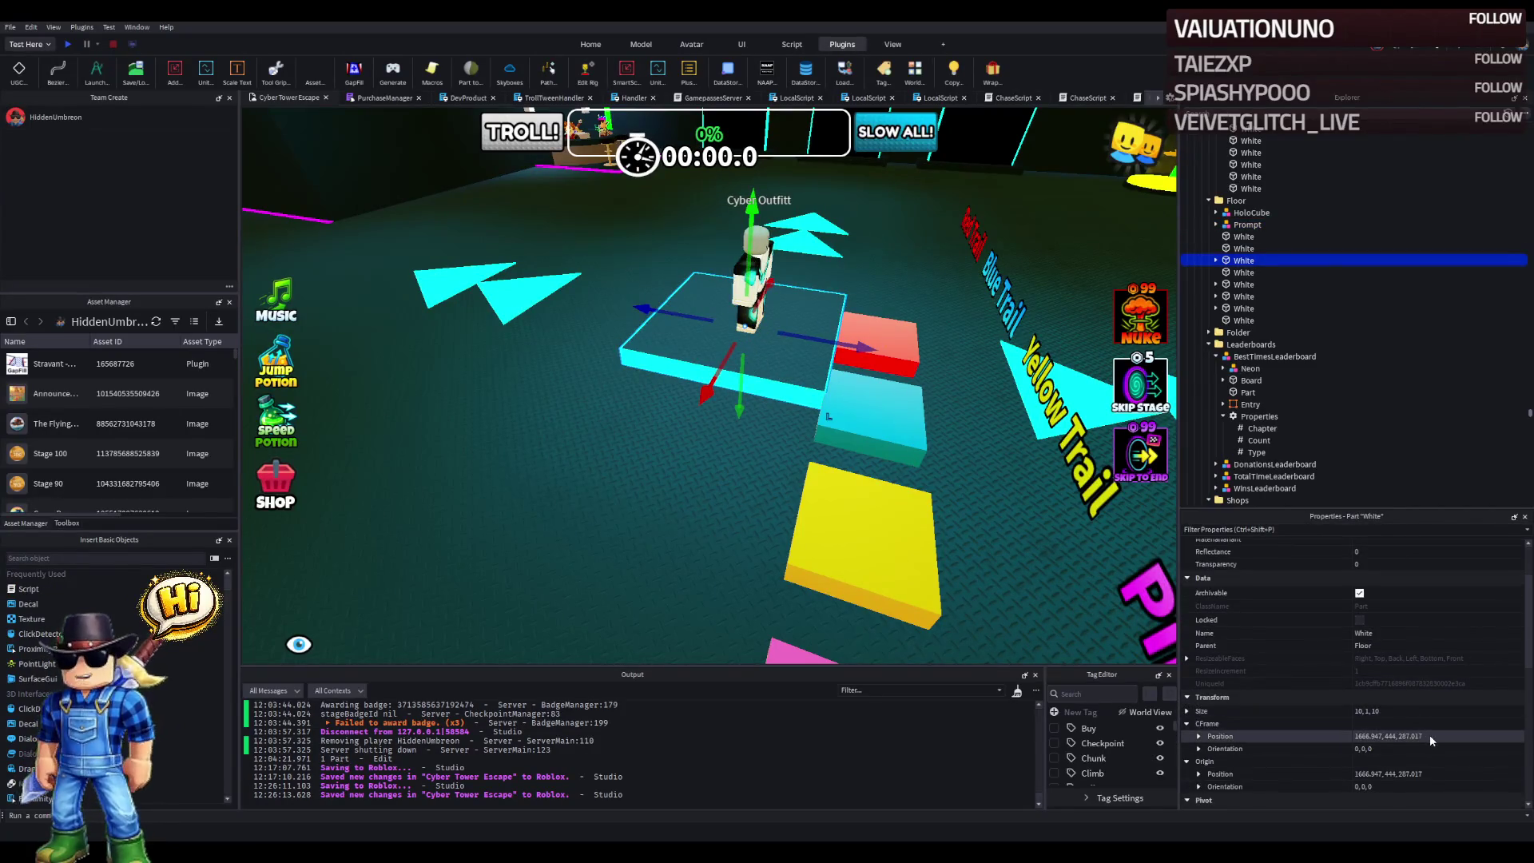
click(1247, 225)
click(1219, 656)
scroll(851, 313, down, 3)
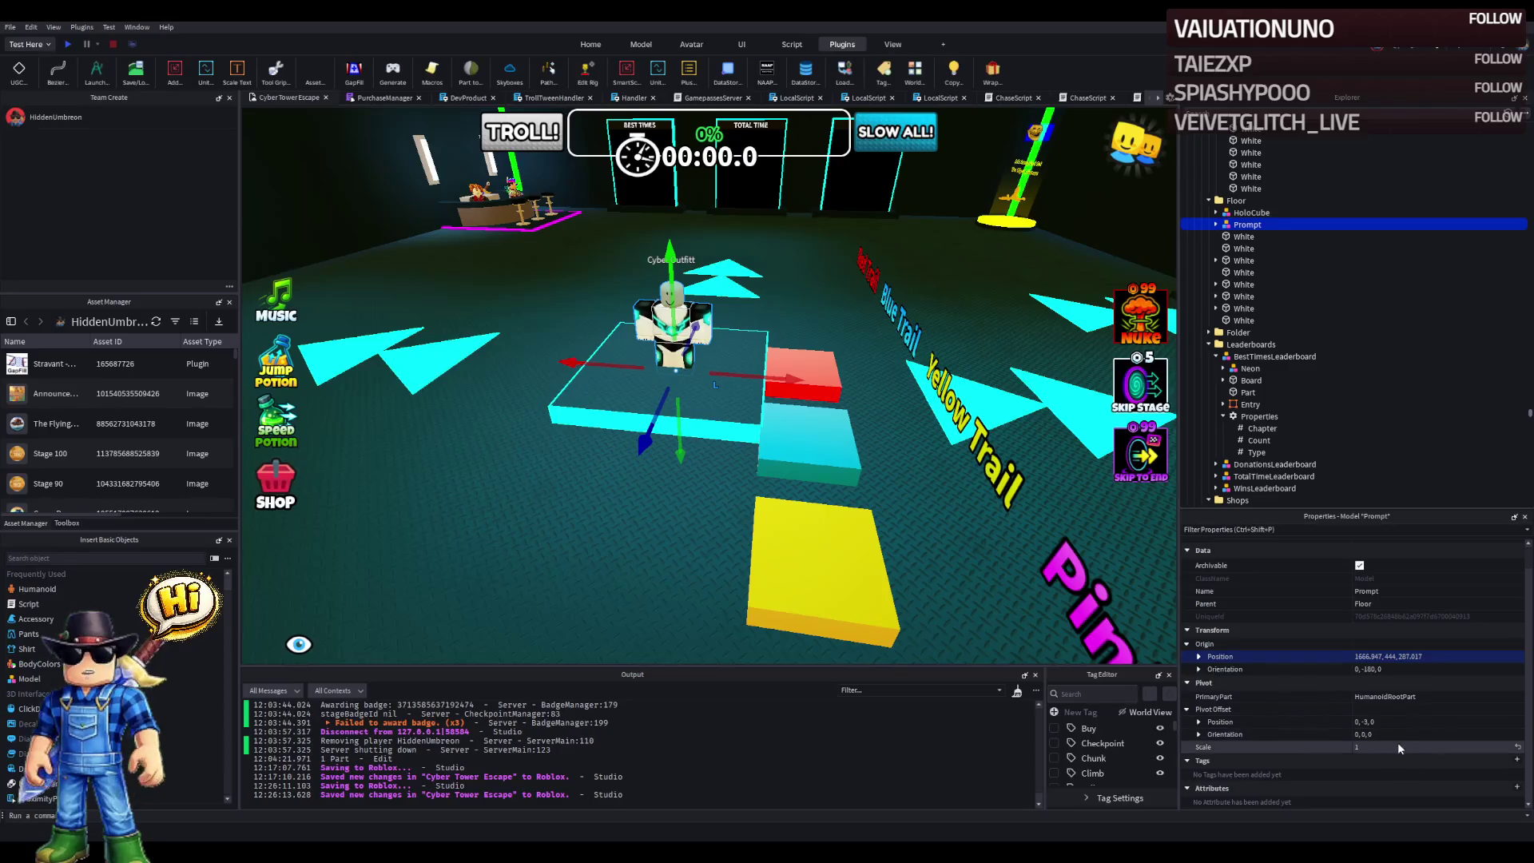
text(.5)
key(Return)
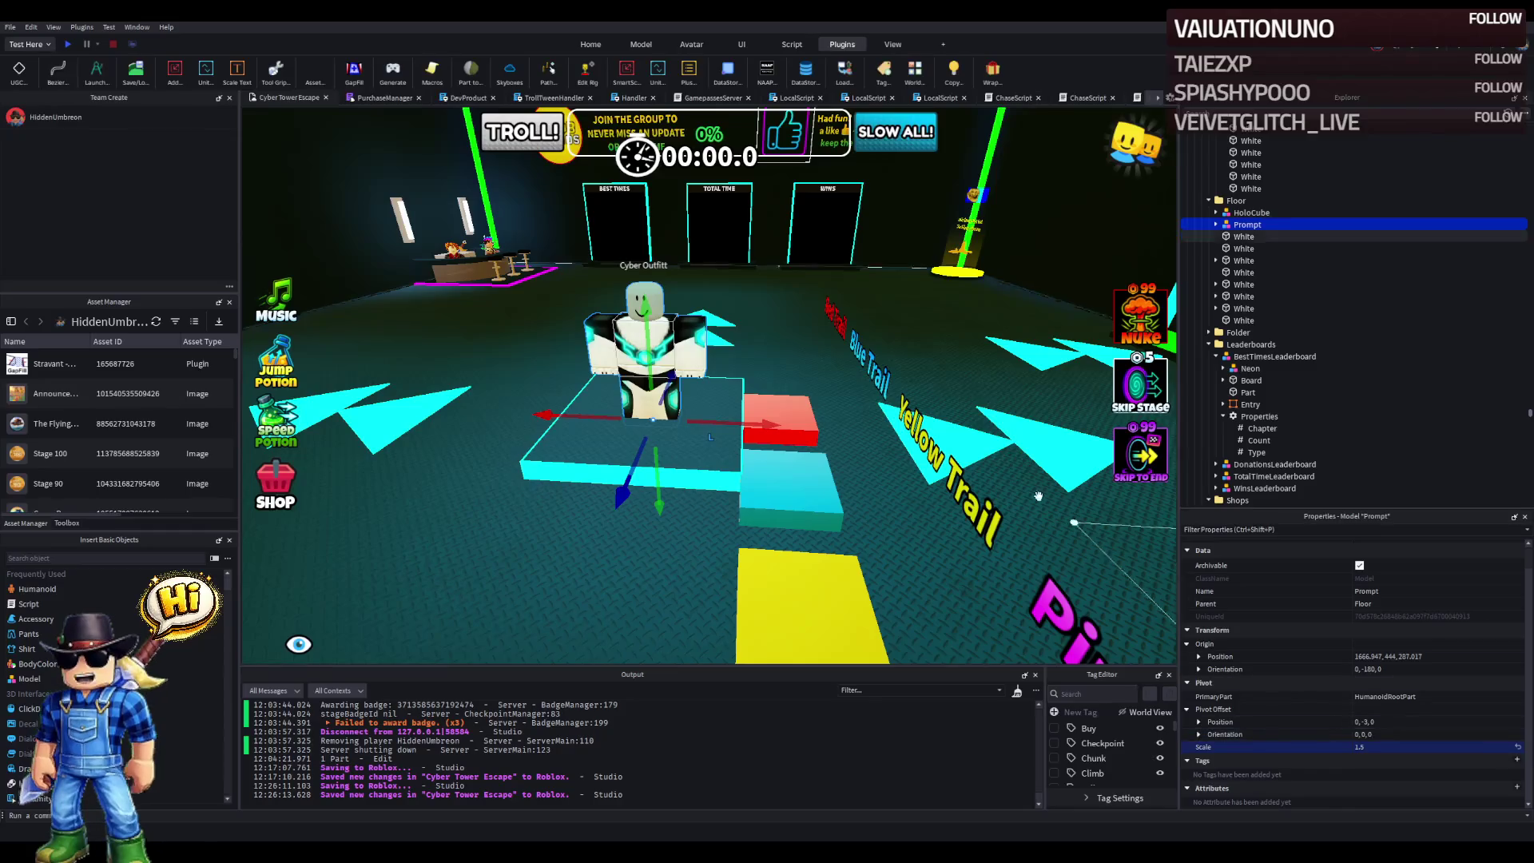
key(f)
mouse_move(738, 531)
mouse_down()
mouse_move(835, 469)
mouse_move(768, 444)
mouse_move(822, 432)
mouse_up()
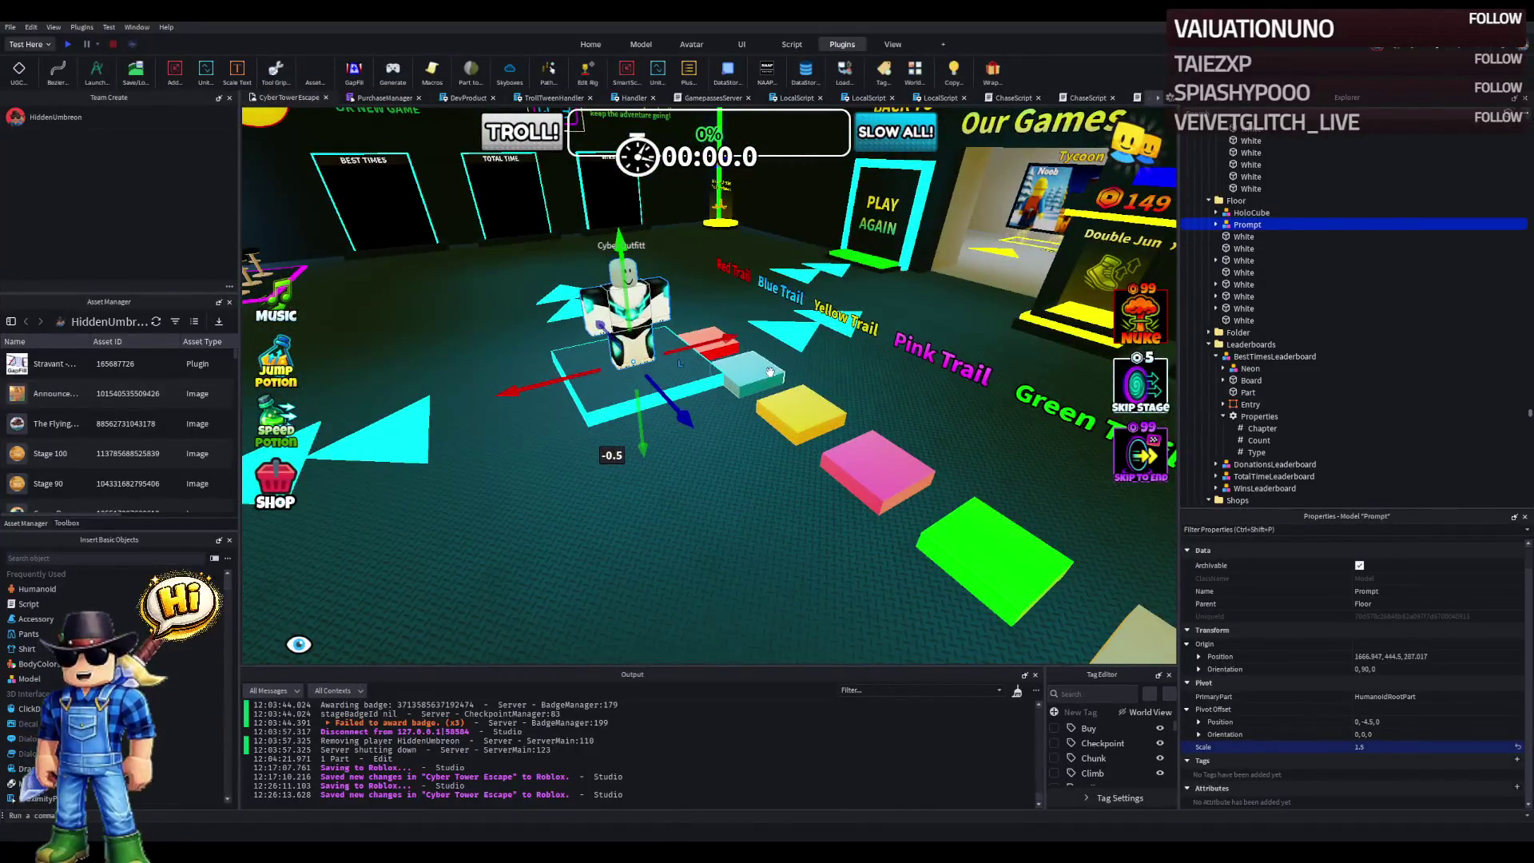
click(769, 372)
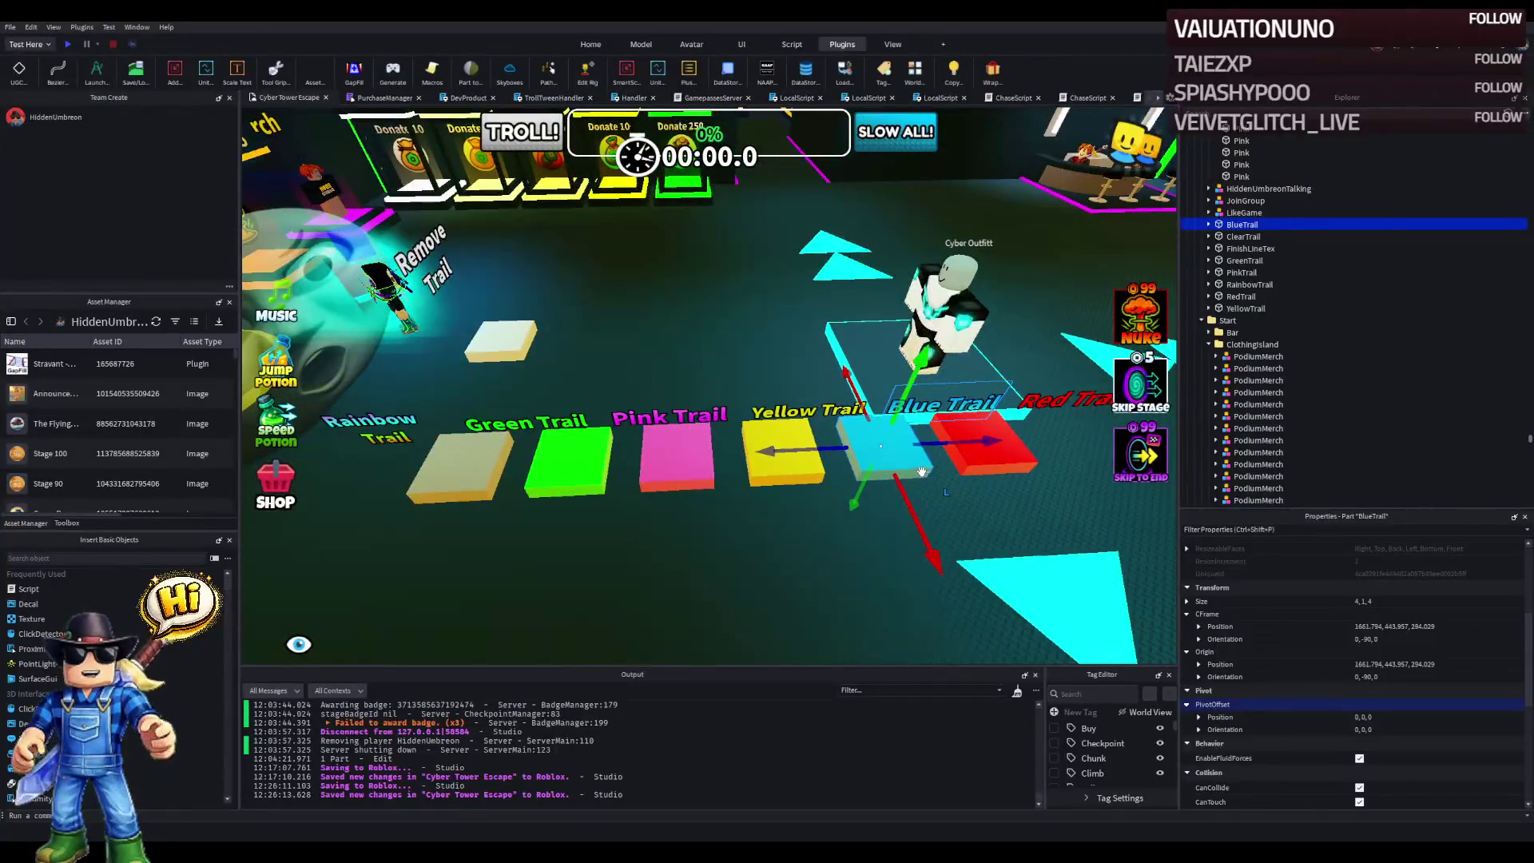
drag(948, 449, 848, 445)
key(w)
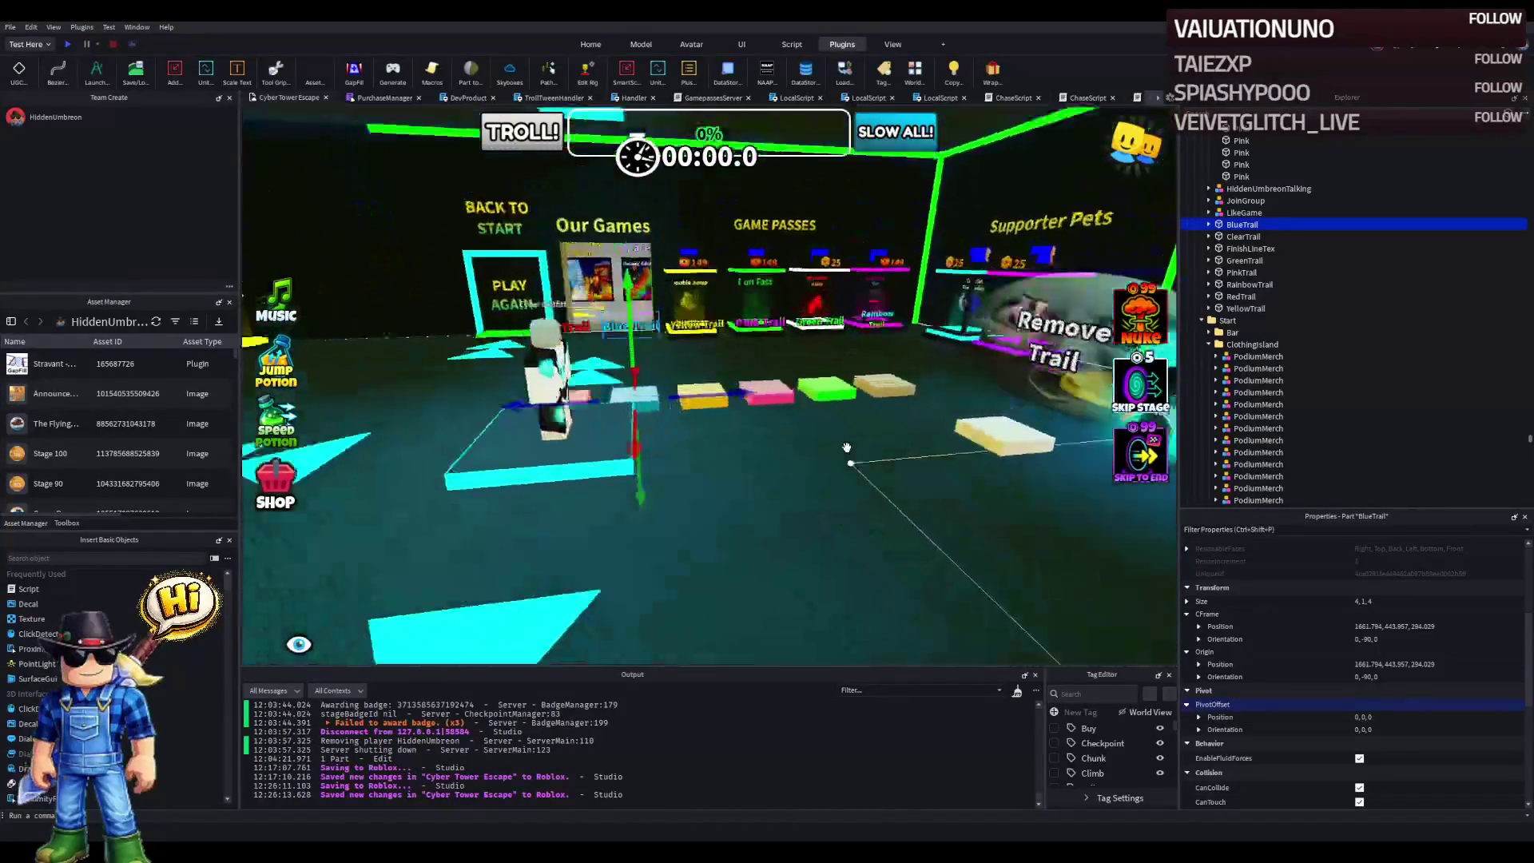
key(s)
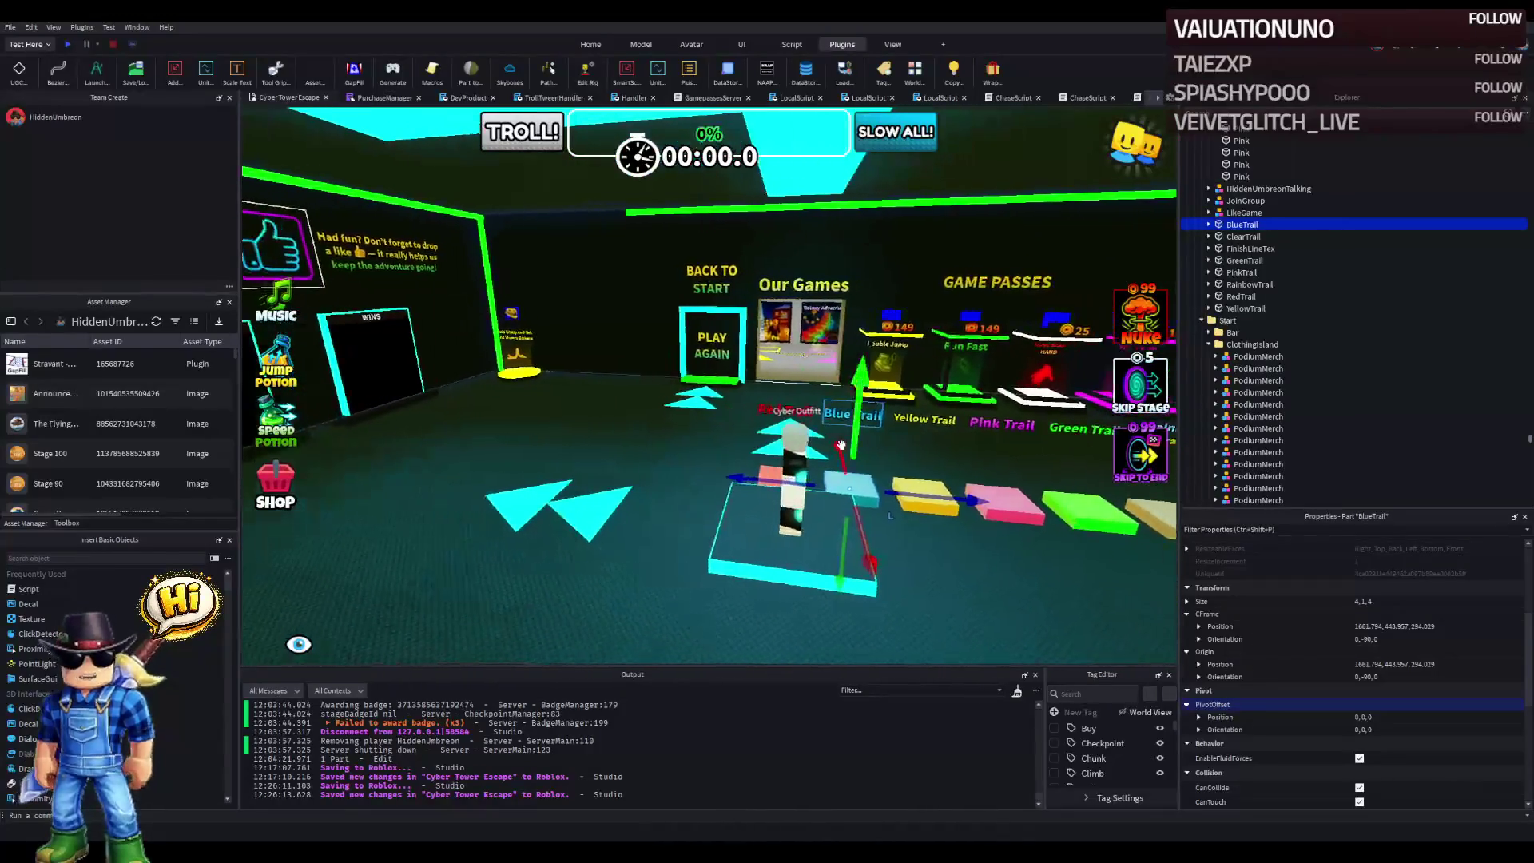
key(a)
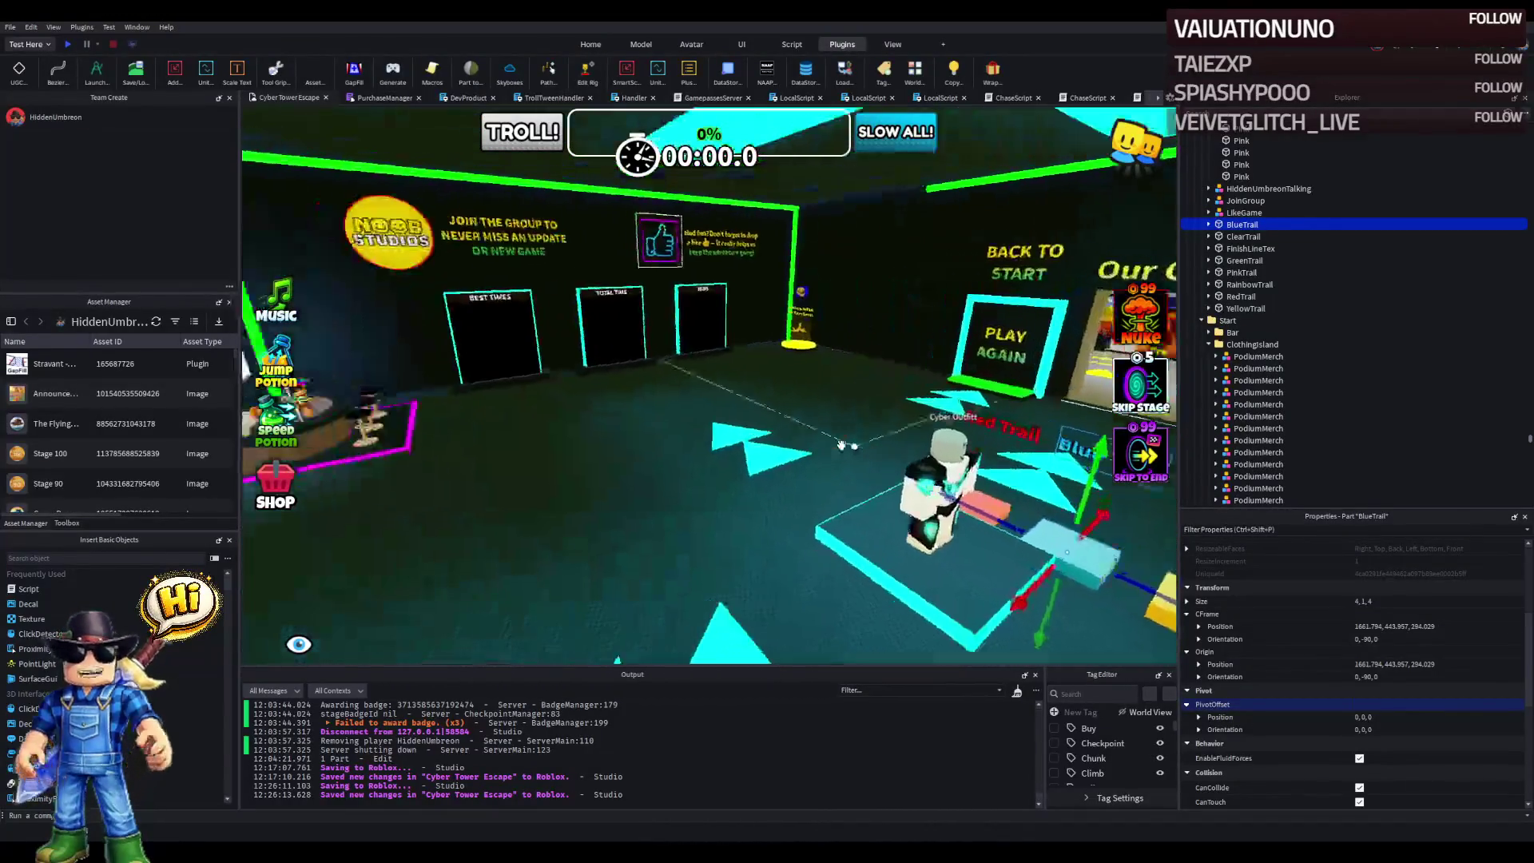
key(w)
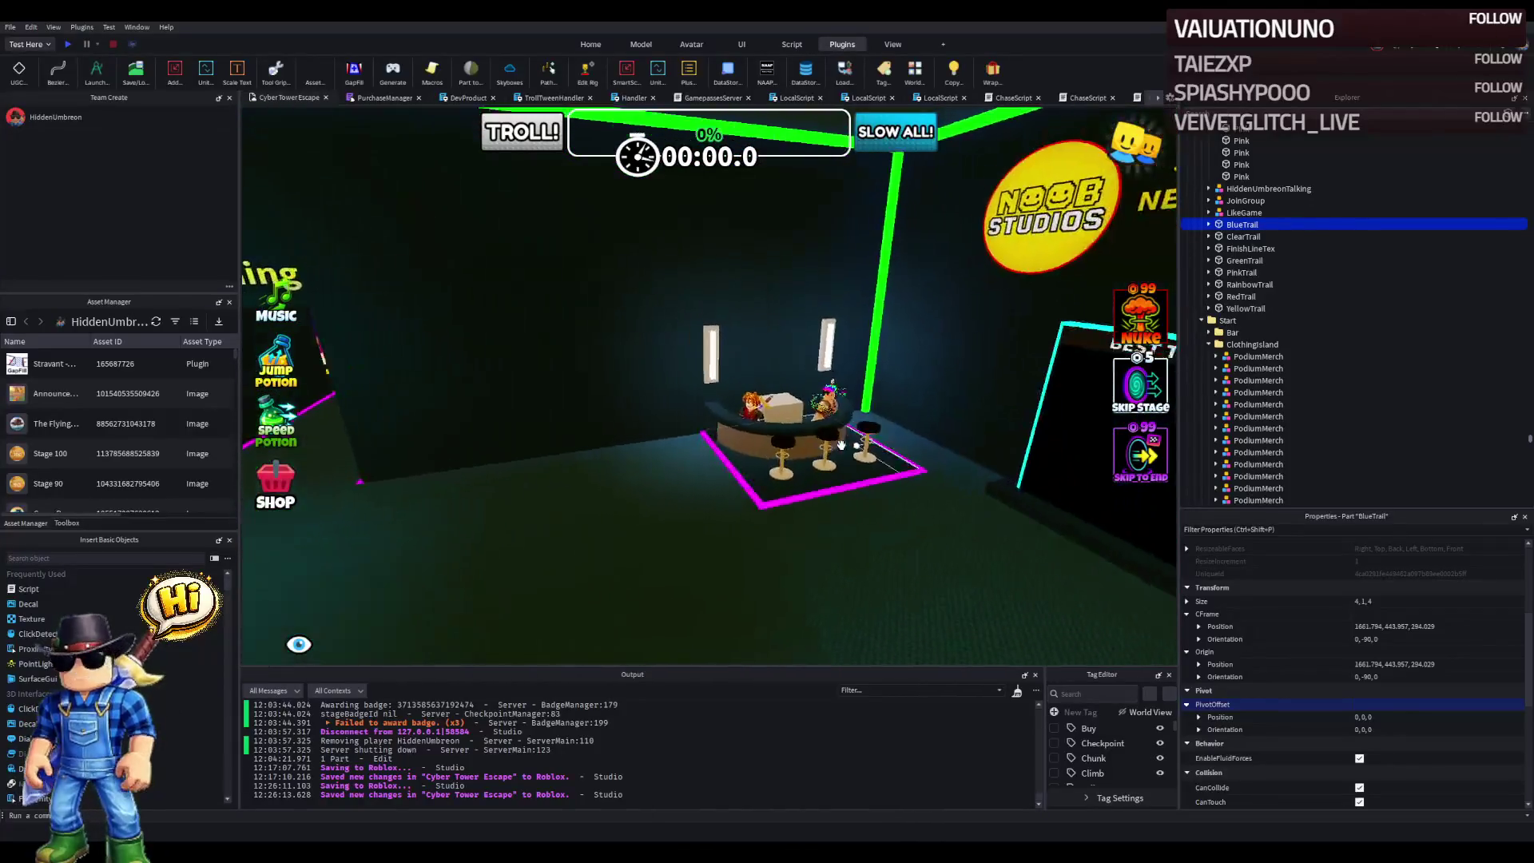
click(671, 412)
key(Up)
key(Up)
key(Up)
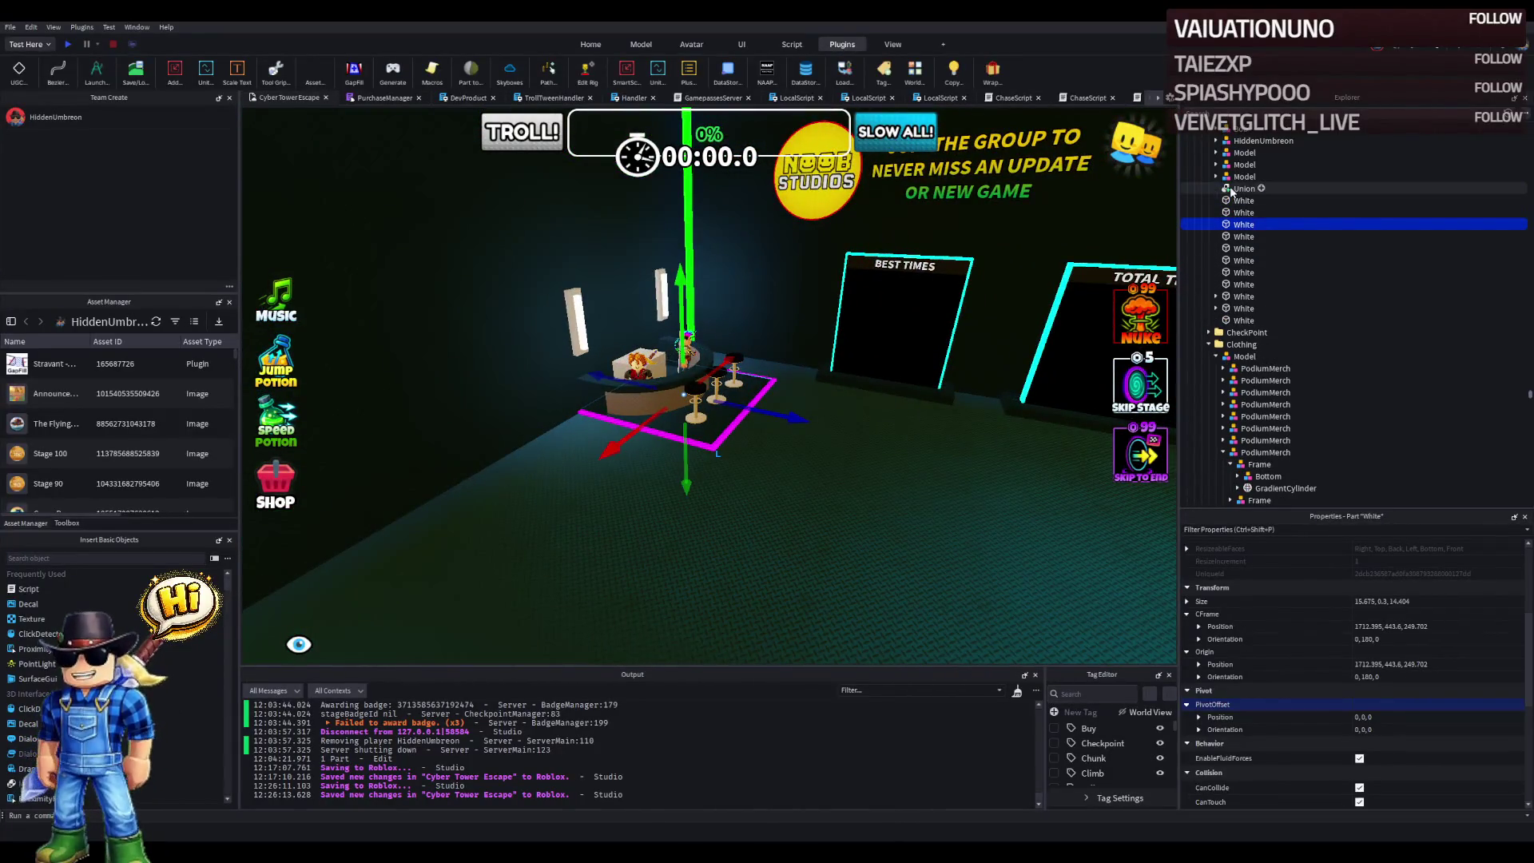
key(f)
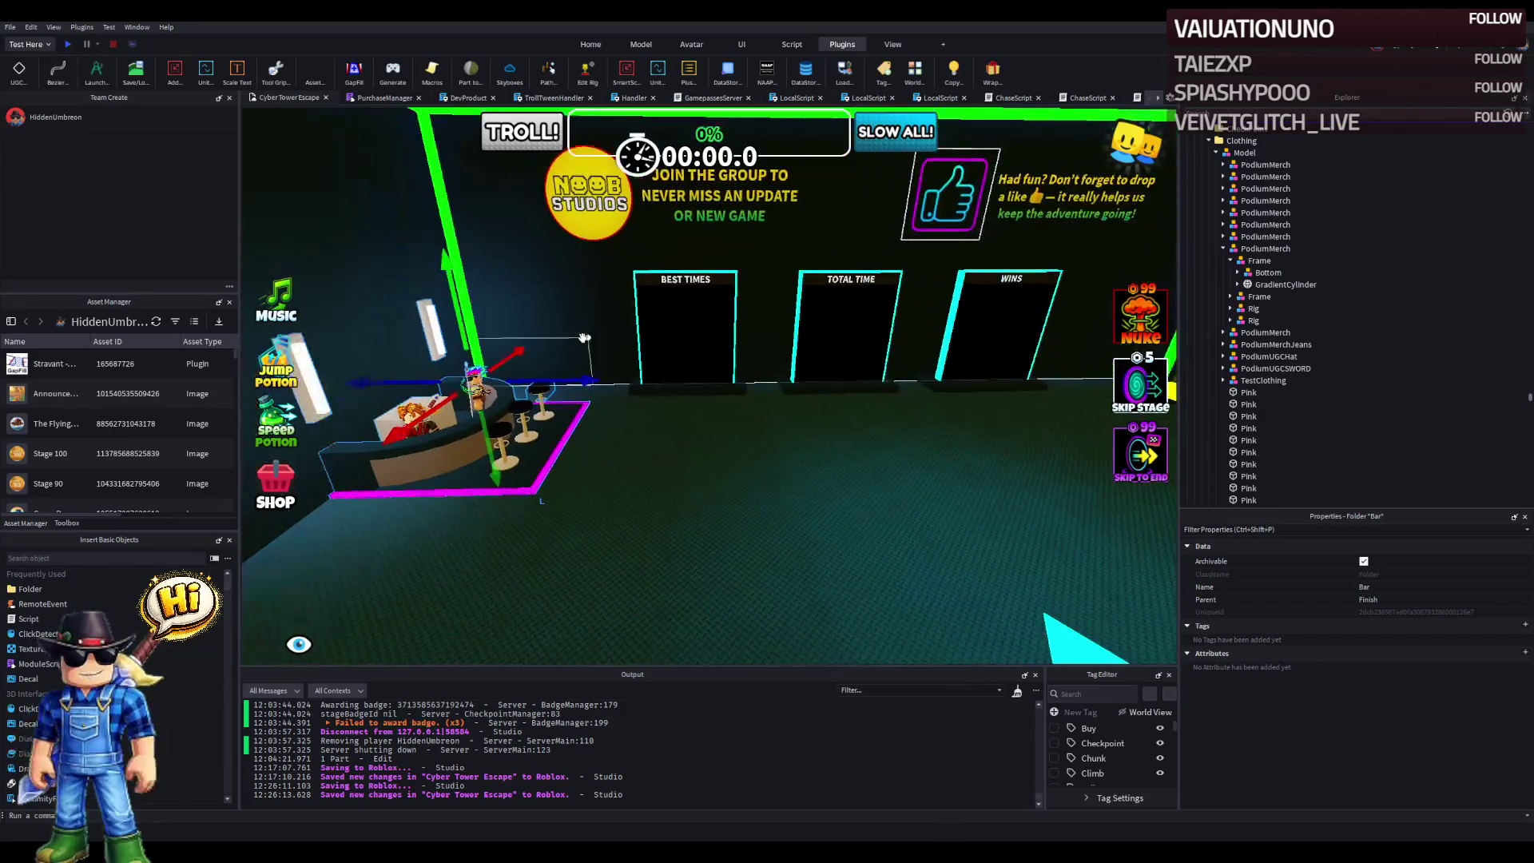
mouse_move(561, 381)
mouse_down()
mouse_move(845, 395)
mouse_move(714, 393)
mouse_up()
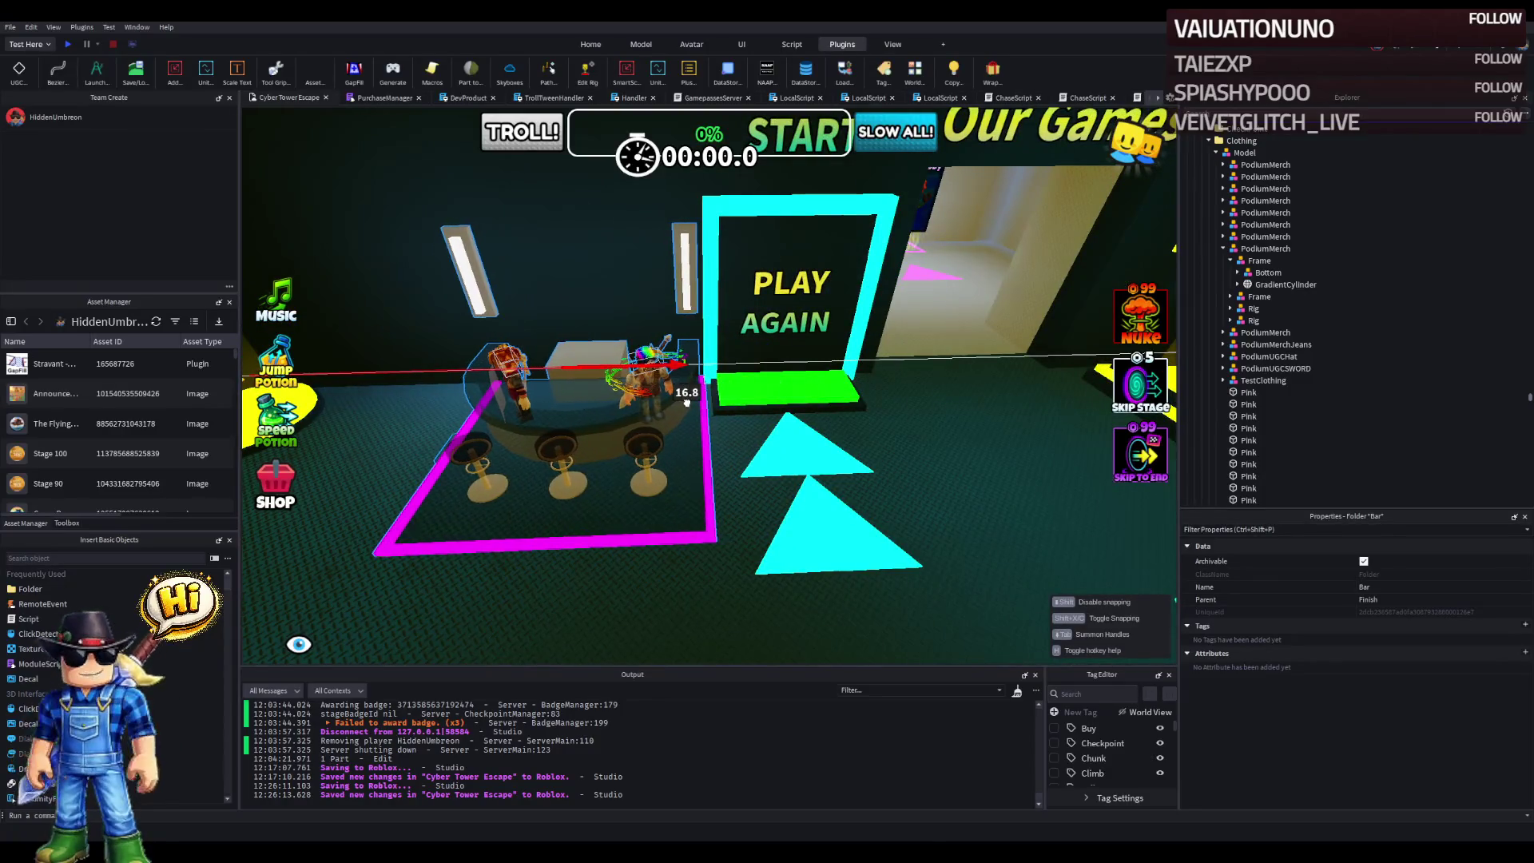
mouse_move(686, 402)
mouse_down()
mouse_move(702, 371)
mouse_move(683, 378)
mouse_up()
key(f)
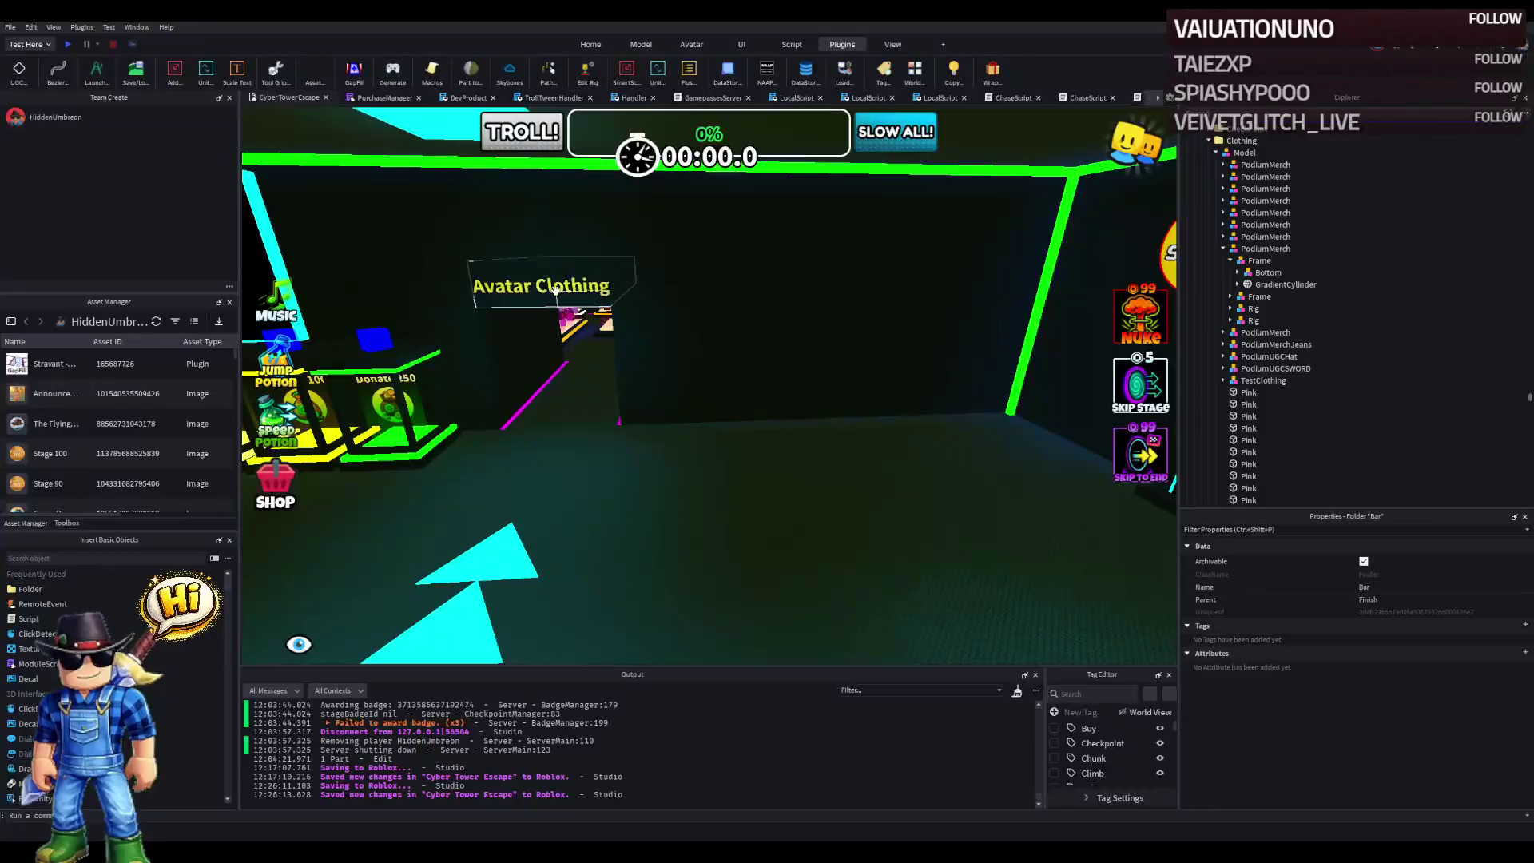
scroll(718, 295, down, 5)
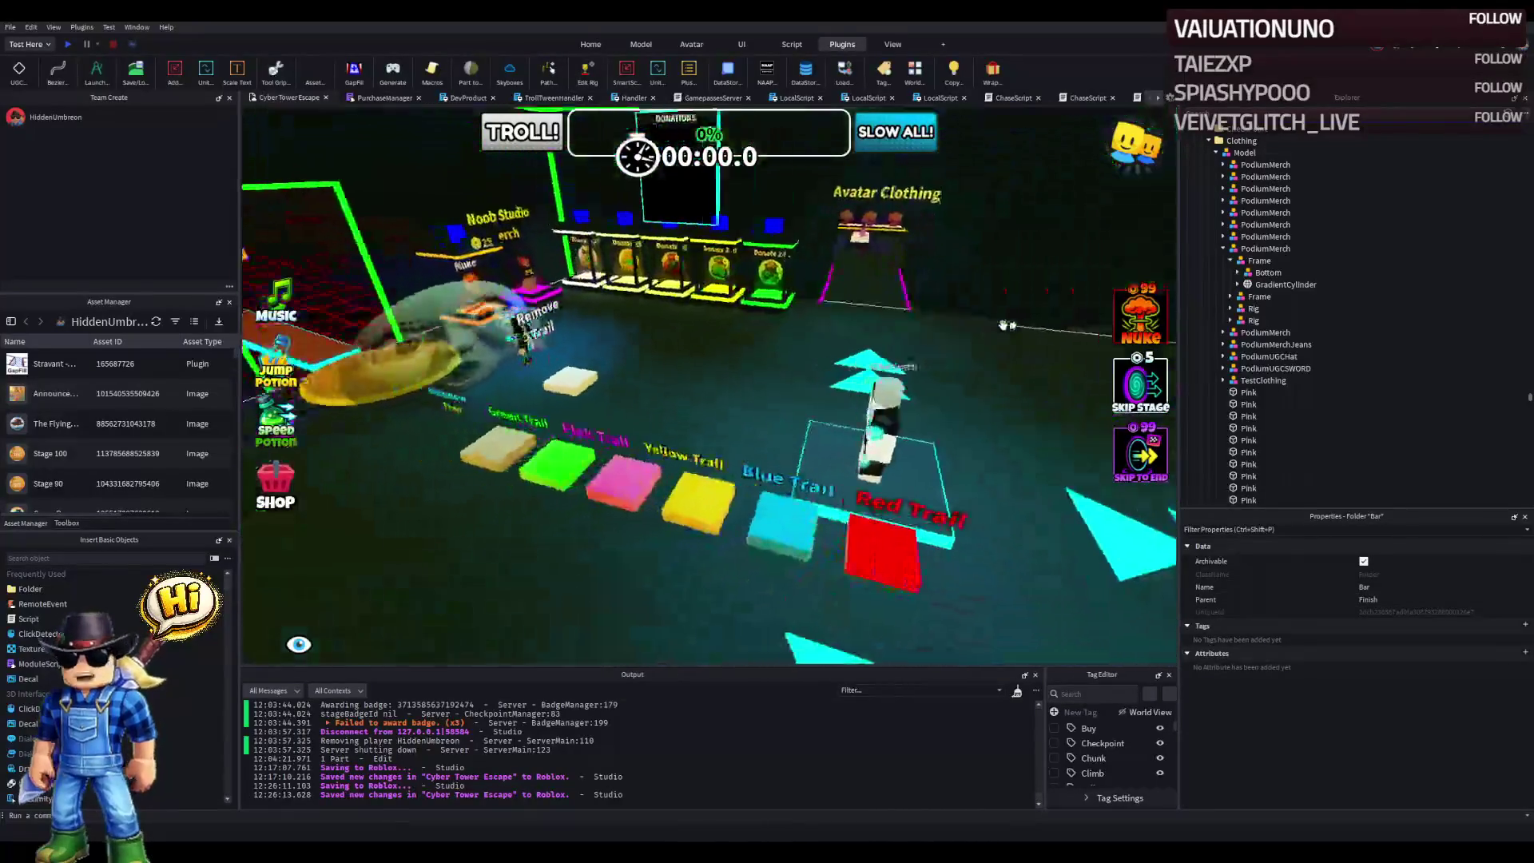
drag(954, 434, 956, 434)
key(f)
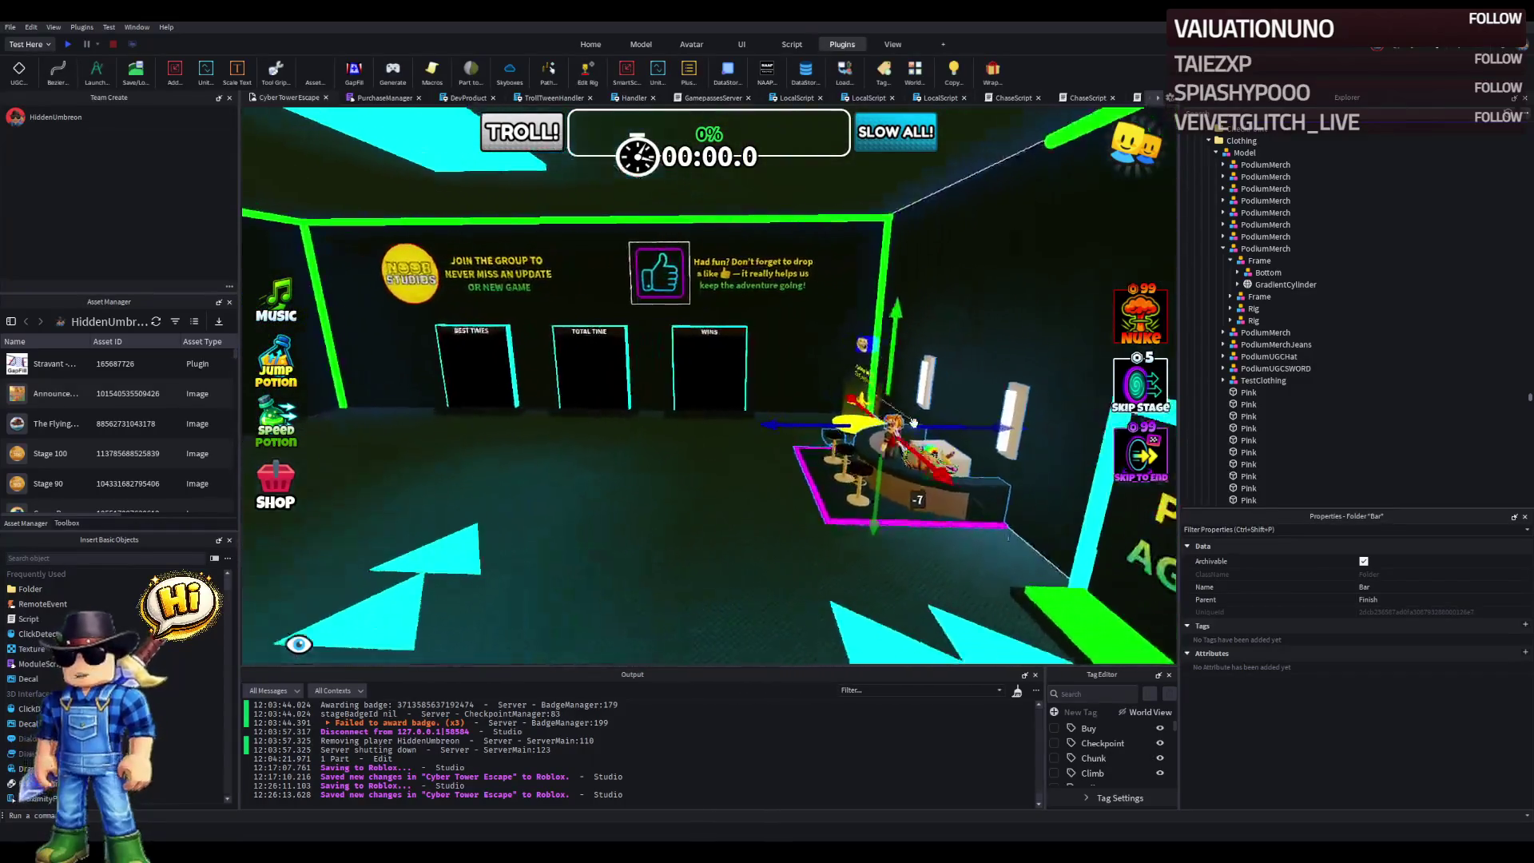
click(1058, 306)
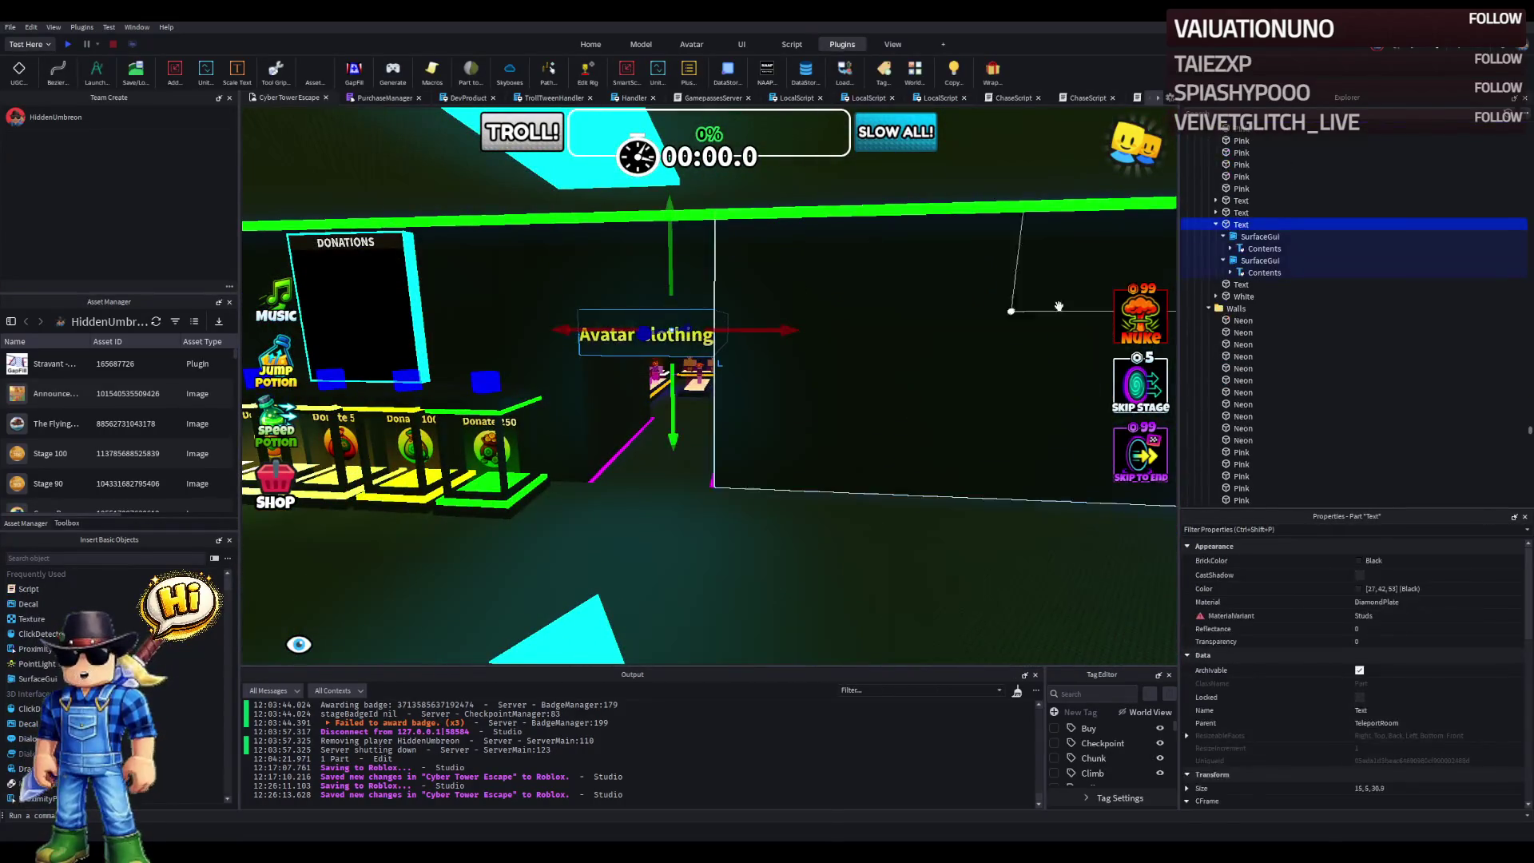
- Slide the copied Avatar Clothing sign right onto the blank back wall
click(825, 300)
click(1243, 310)
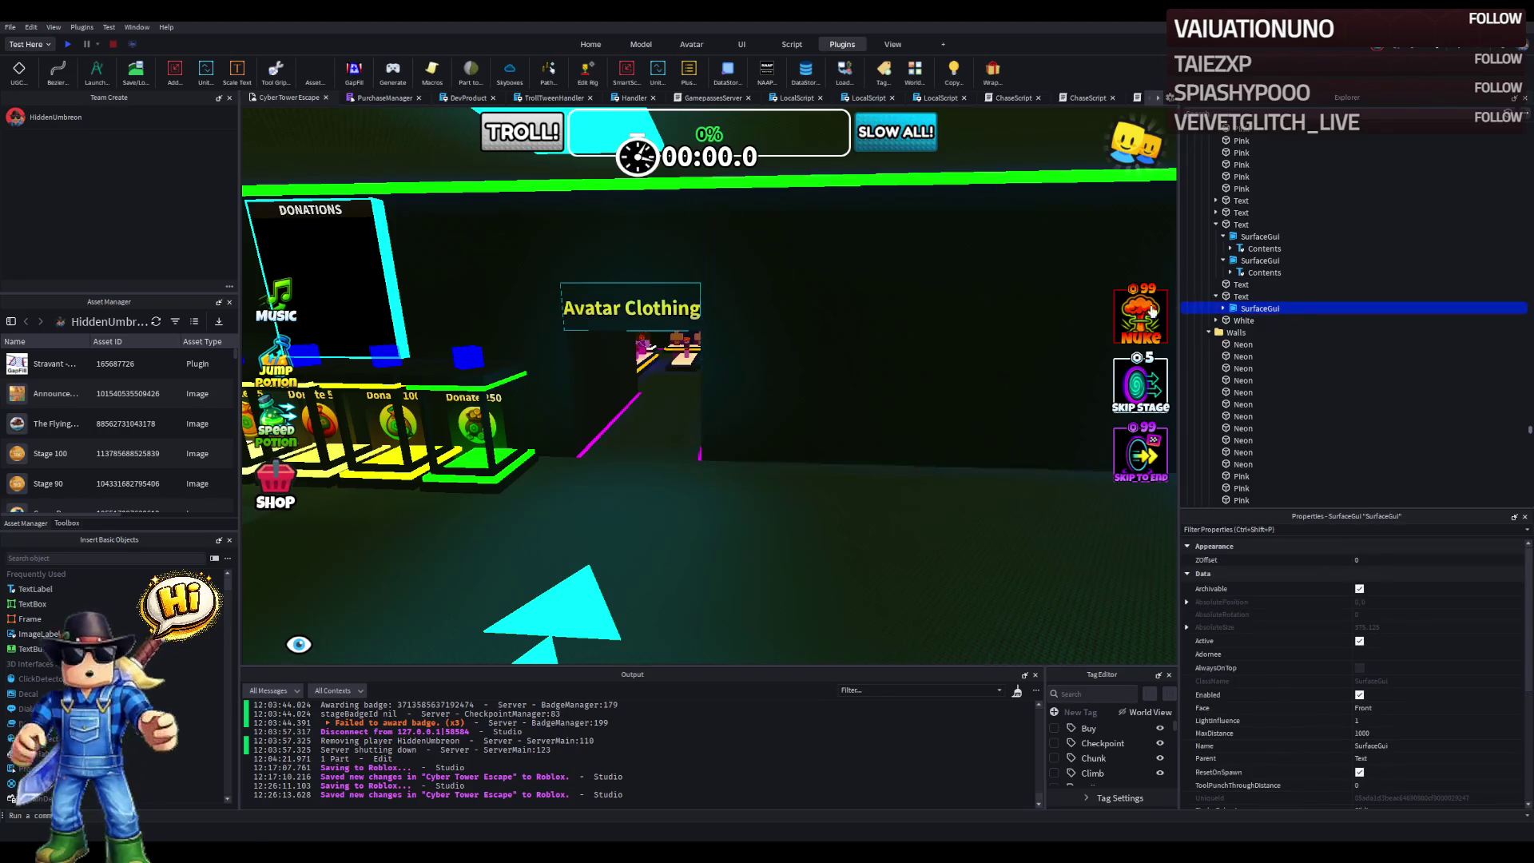
click(1234, 297)
drag(776, 306, 831, 301)
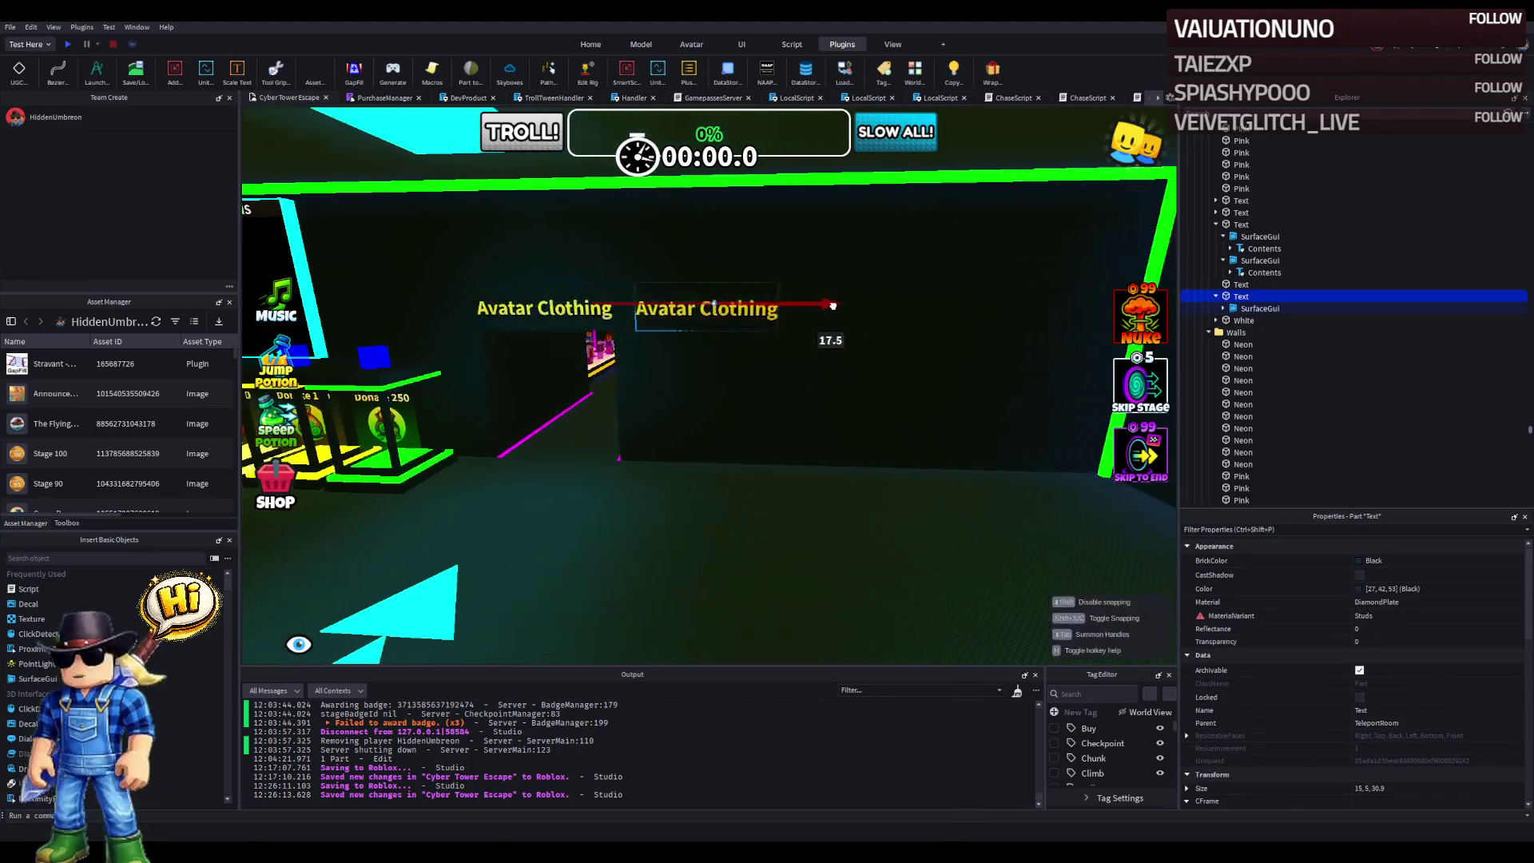
scroll(791, 312, up, 5)
mouse_move(722, 304)
mouse_down()
mouse_move(532, 307)
mouse_move(645, 308)
mouse_up()
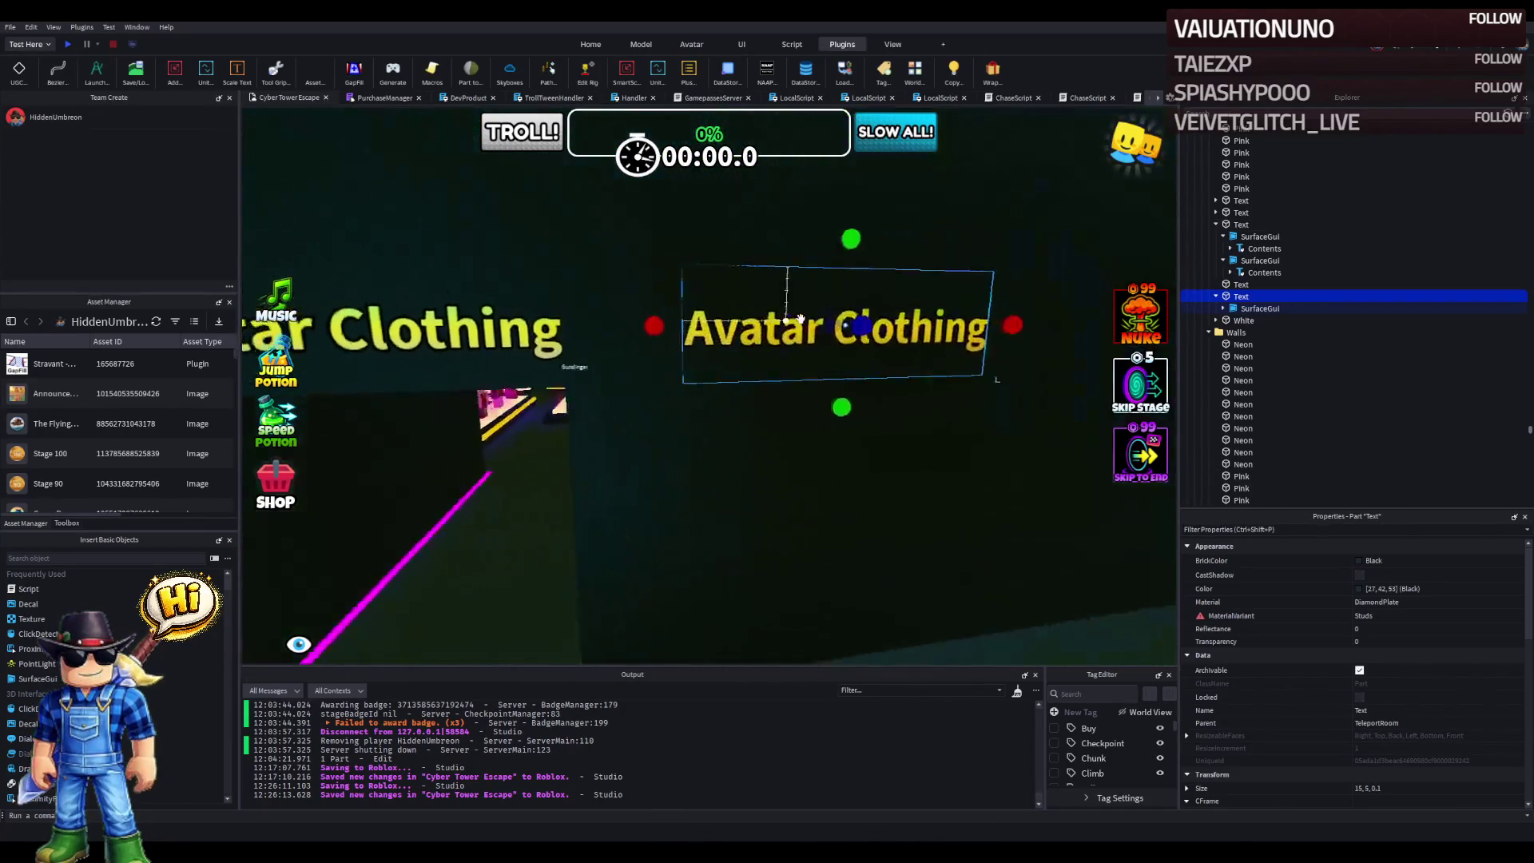
- Scale the copied sign up to 35 by 6.2 by 0.1 studs
drag(815, 325, 1053, 339)
scroll(1051, 339, down, 3)
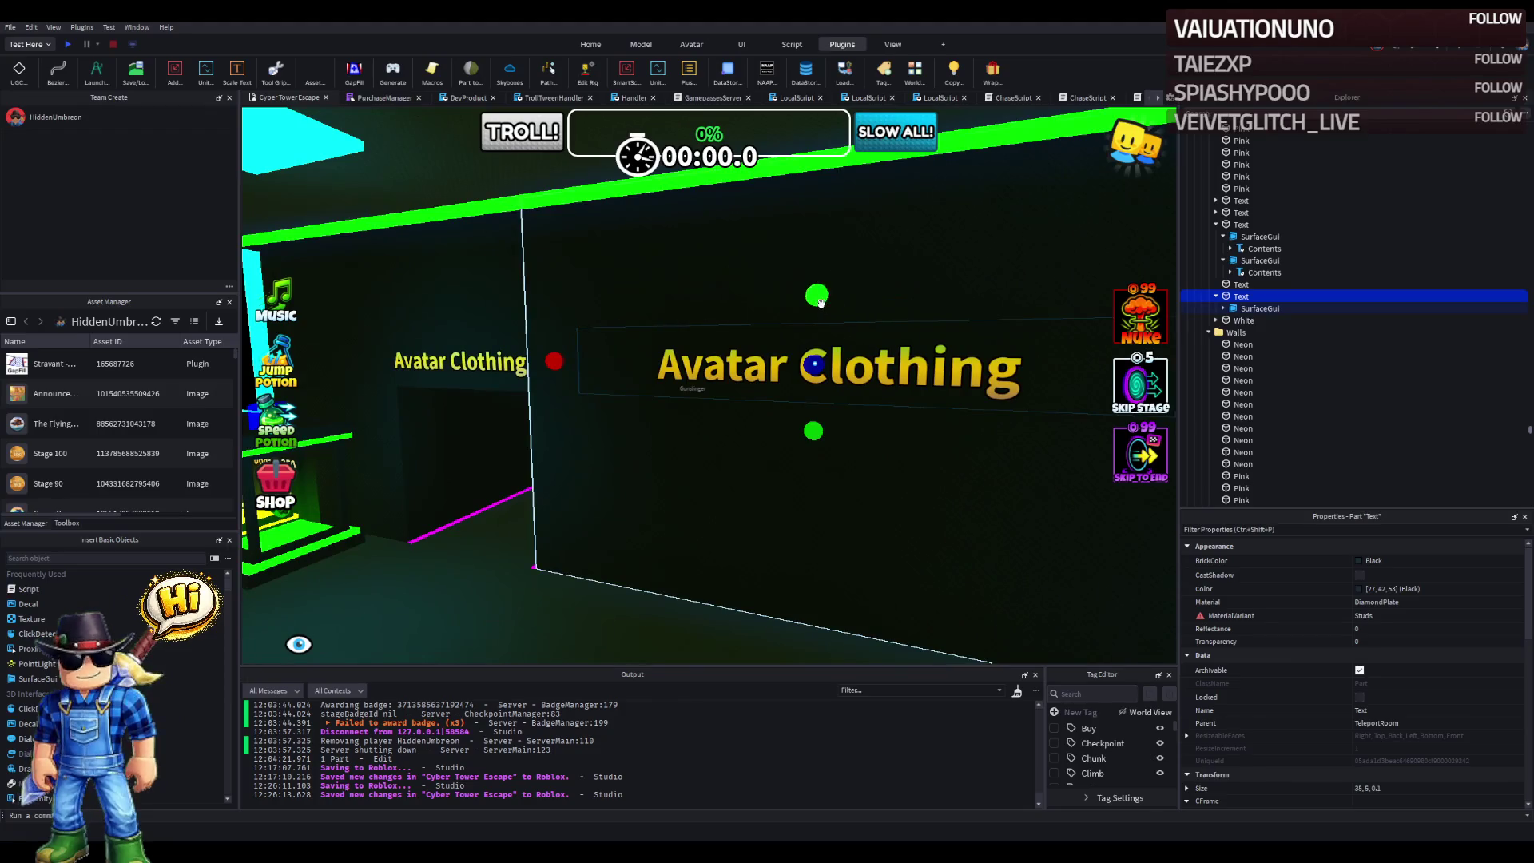
drag(820, 302, 857, 268)
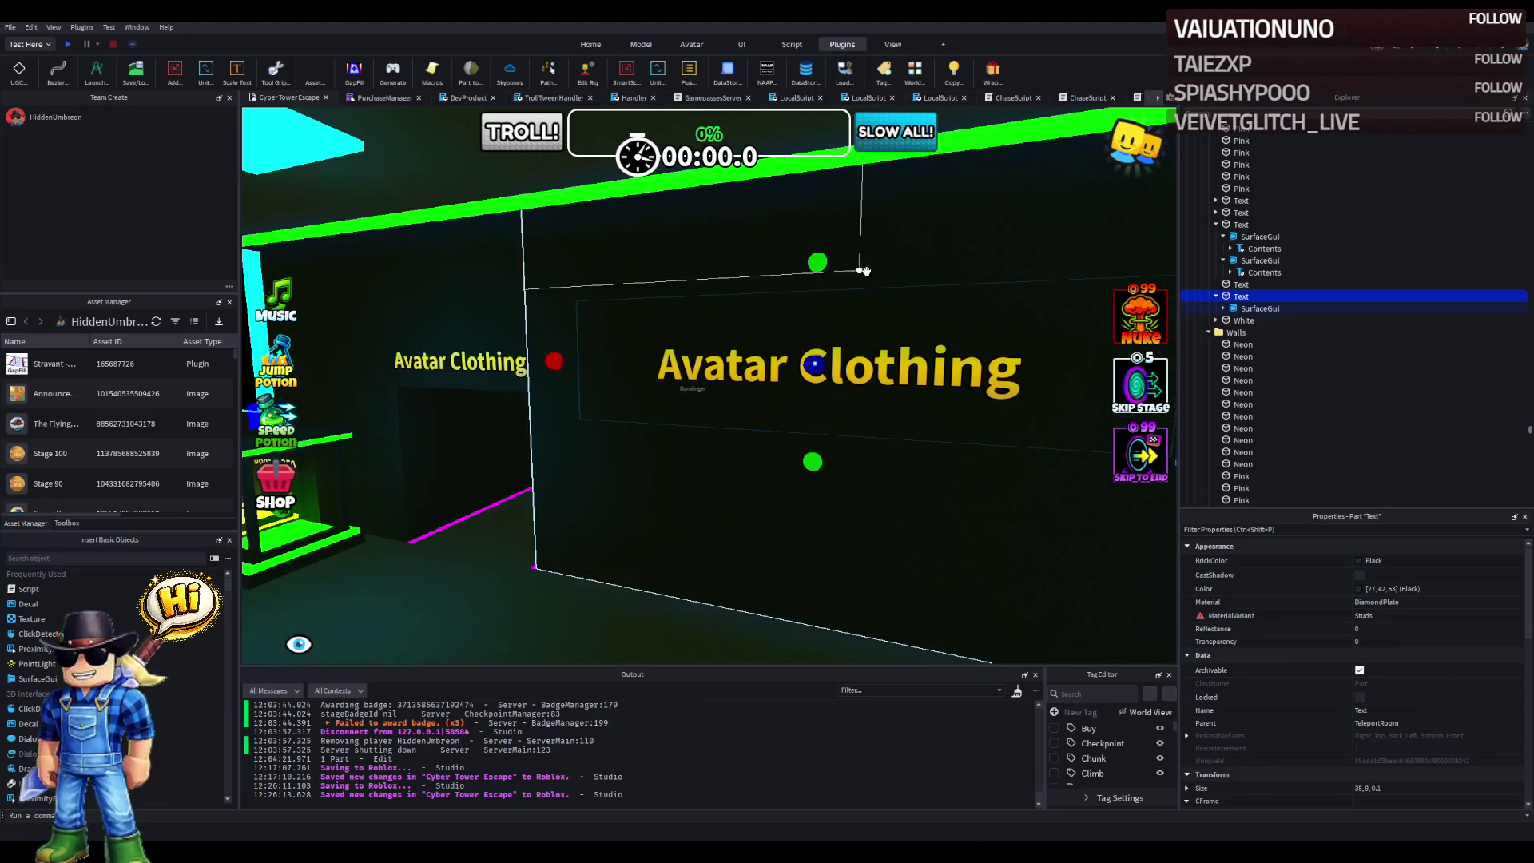
click(1238, 319)
scroll(1430, 695, down, 10)
click(1398, 750)
text(Pick A Winner St)
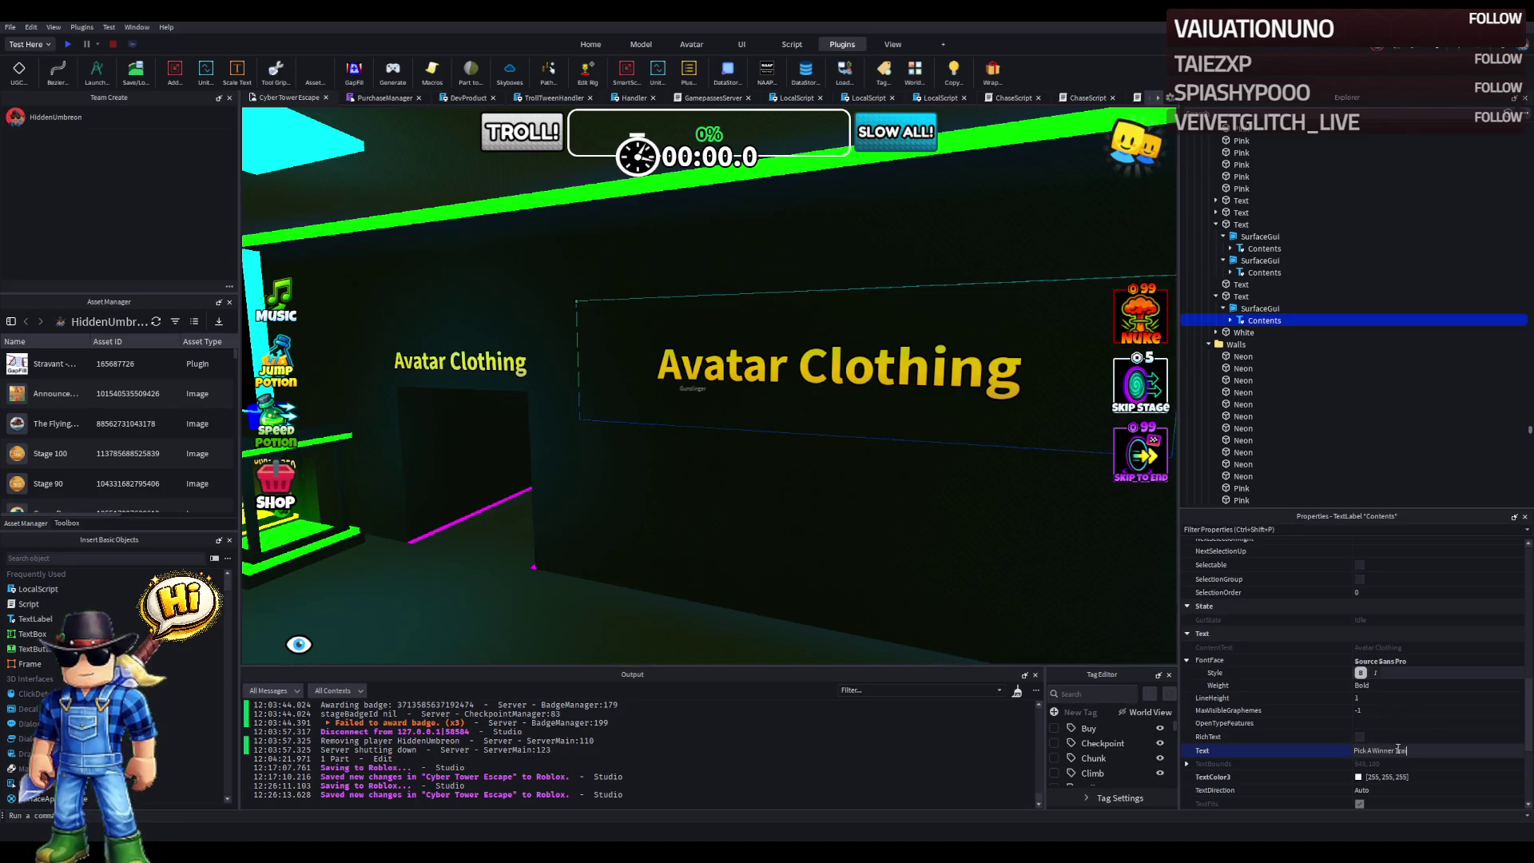
- Change the copied sign's label text to 'Pick A Trail'
text(il)
key(Return)
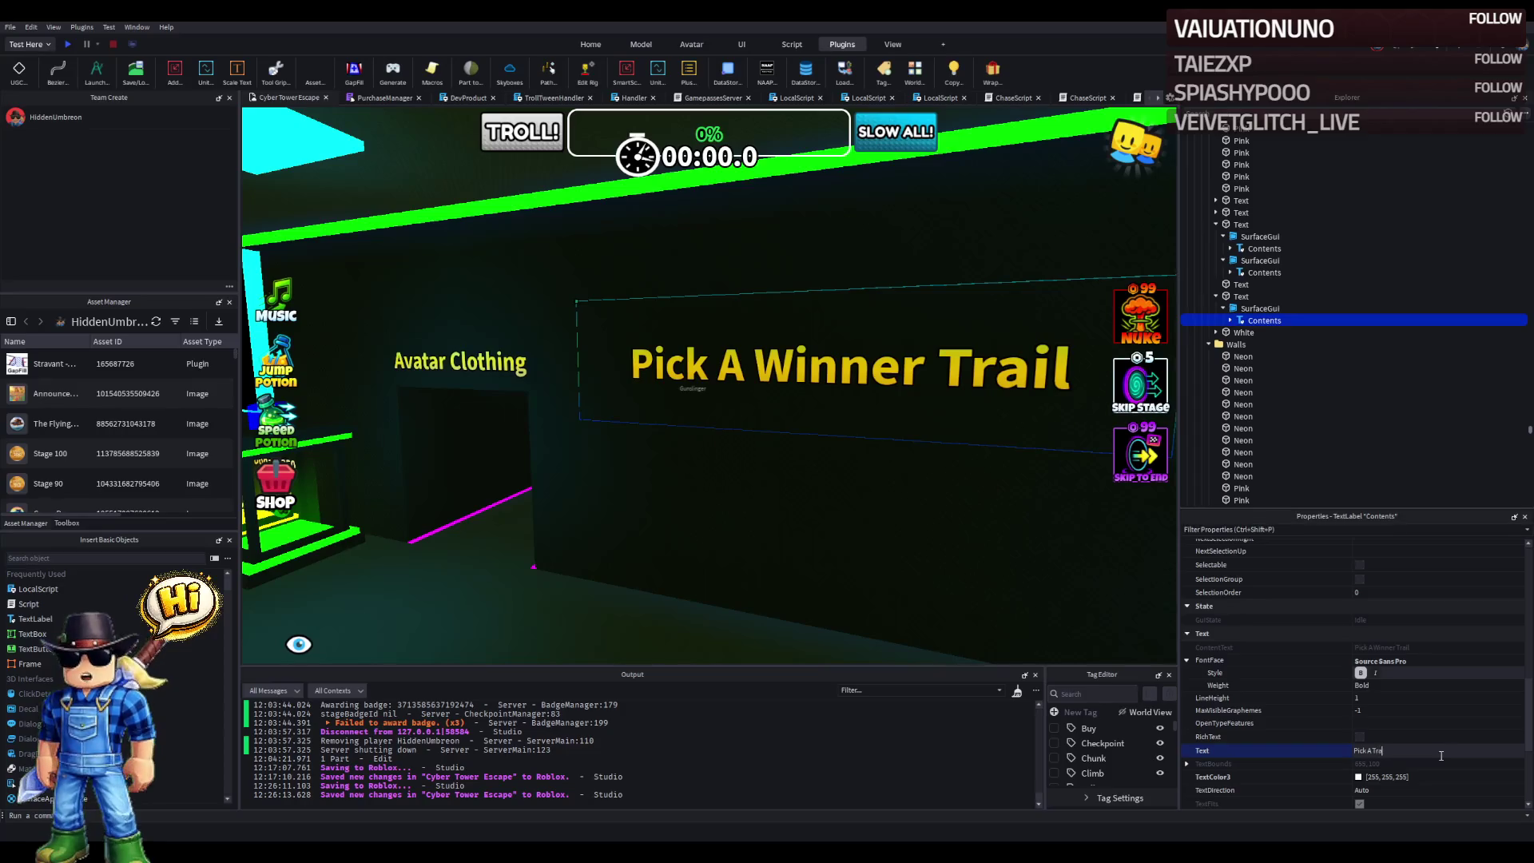
text(il)
key(Return)
- Set the sign's SurfaceGui PixelsPerStud to 15 to enlarge the lettering
click(1260, 308)
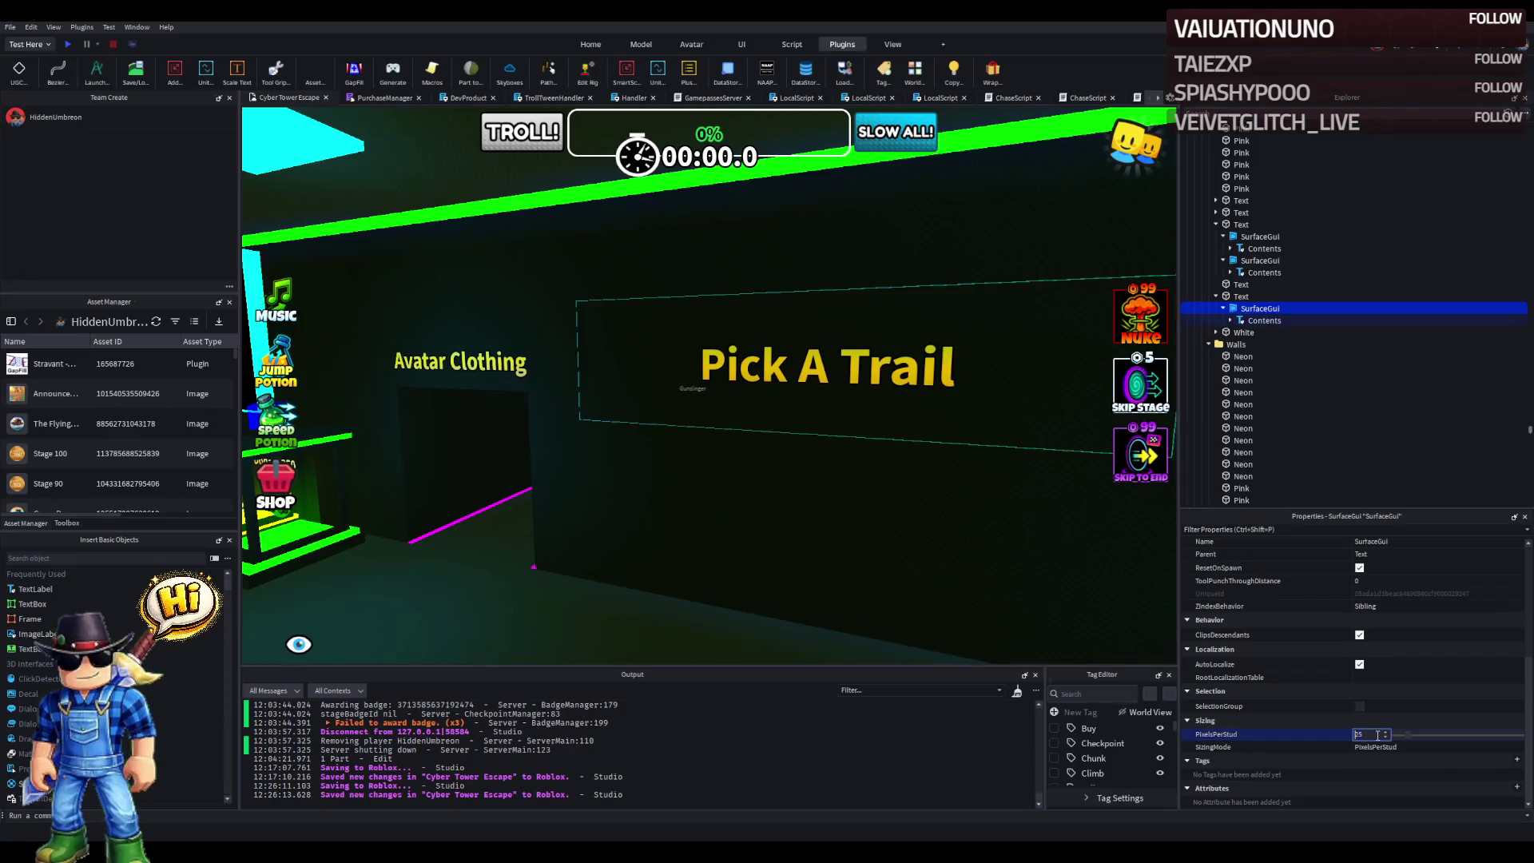
text(40)
key(Return)
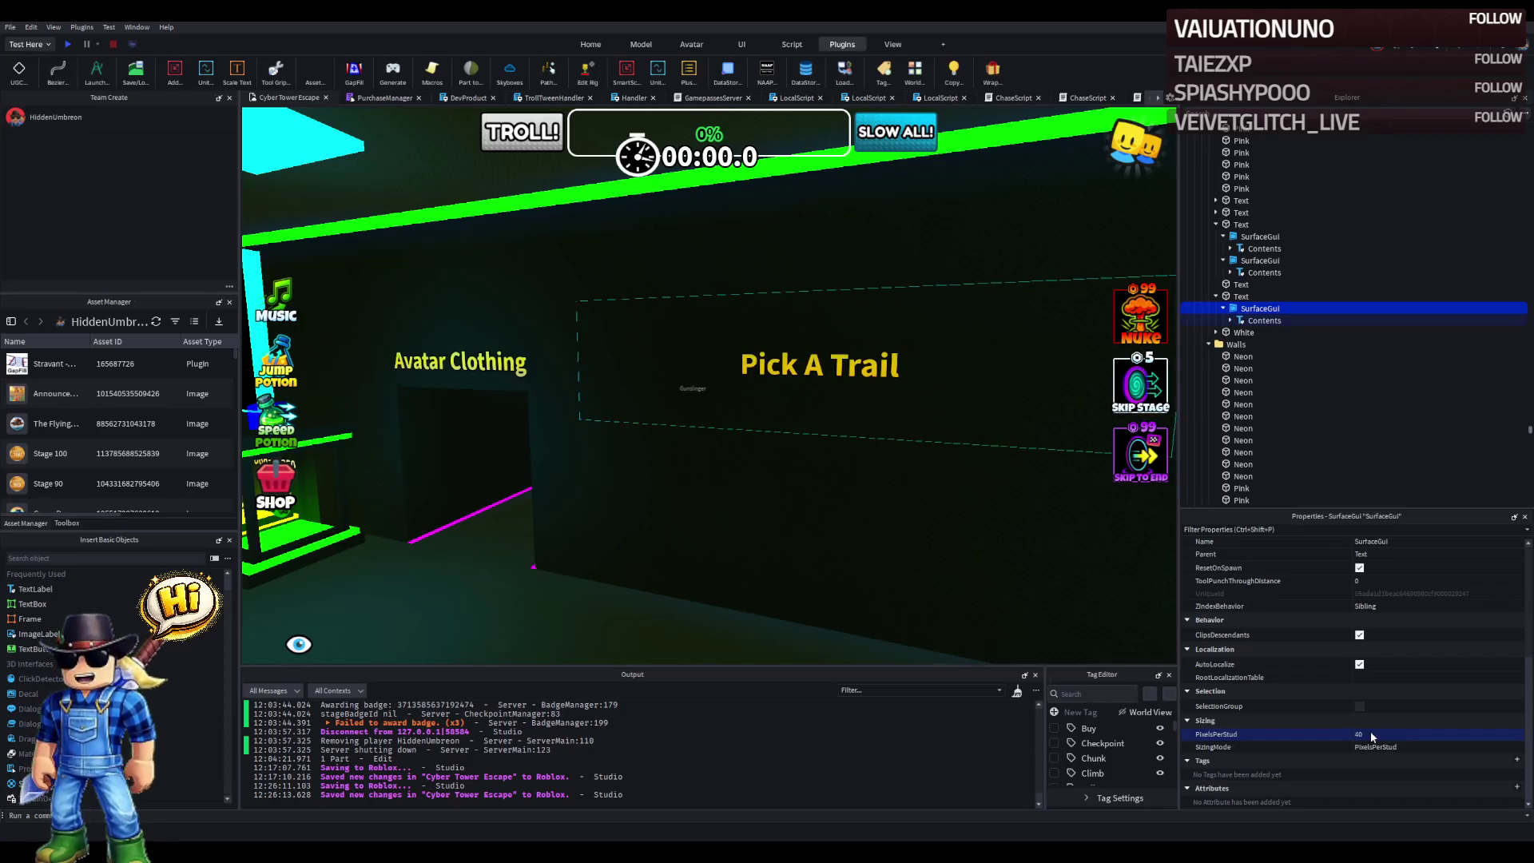
text(15)
key(Return)
key(f)
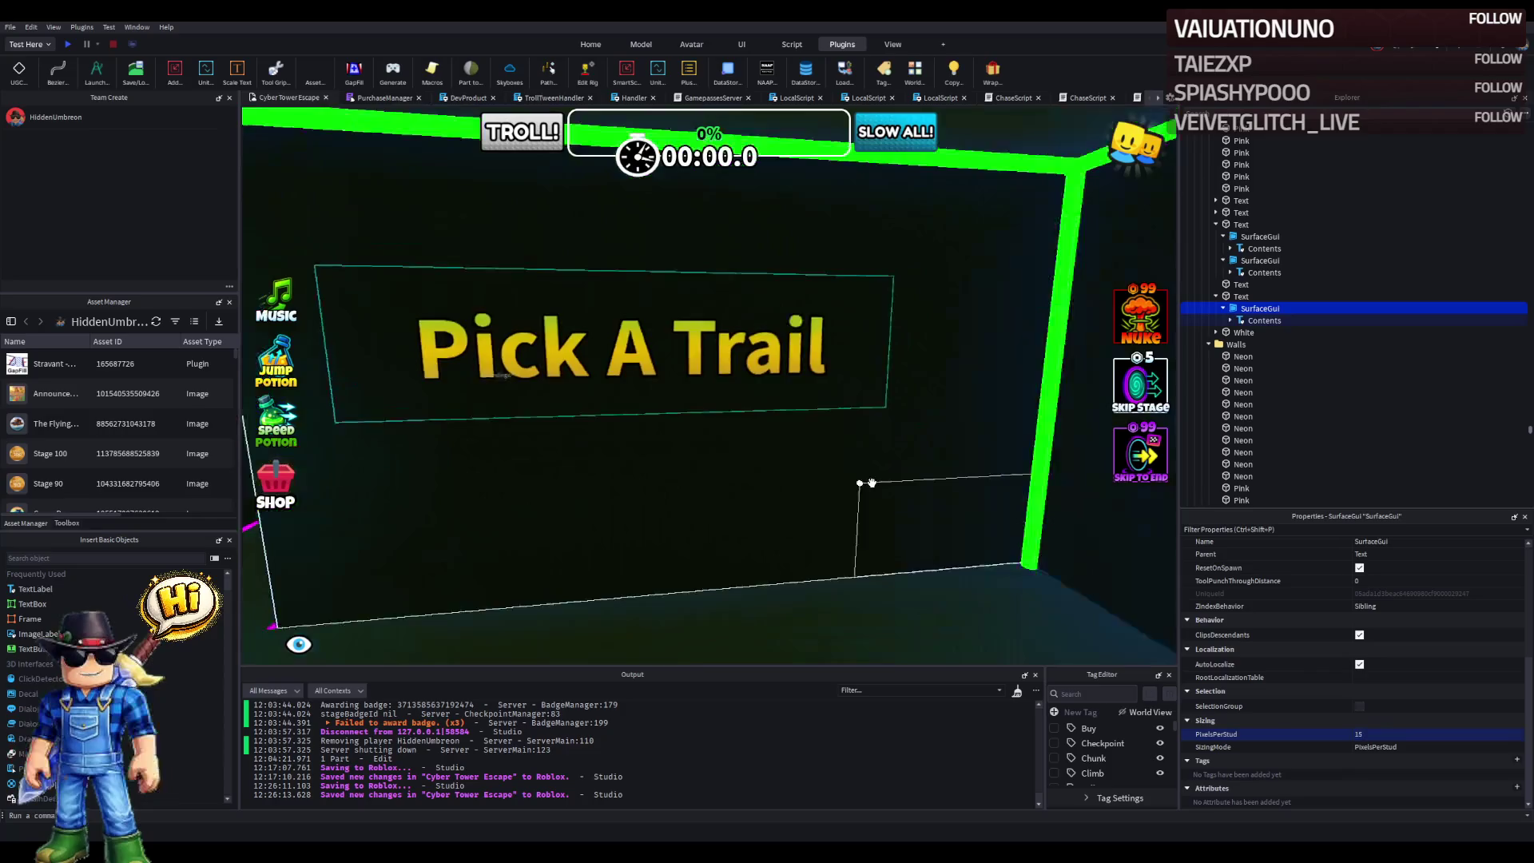
- Give the Pick A Trail sign part the pink wall's Position
click(866, 479)
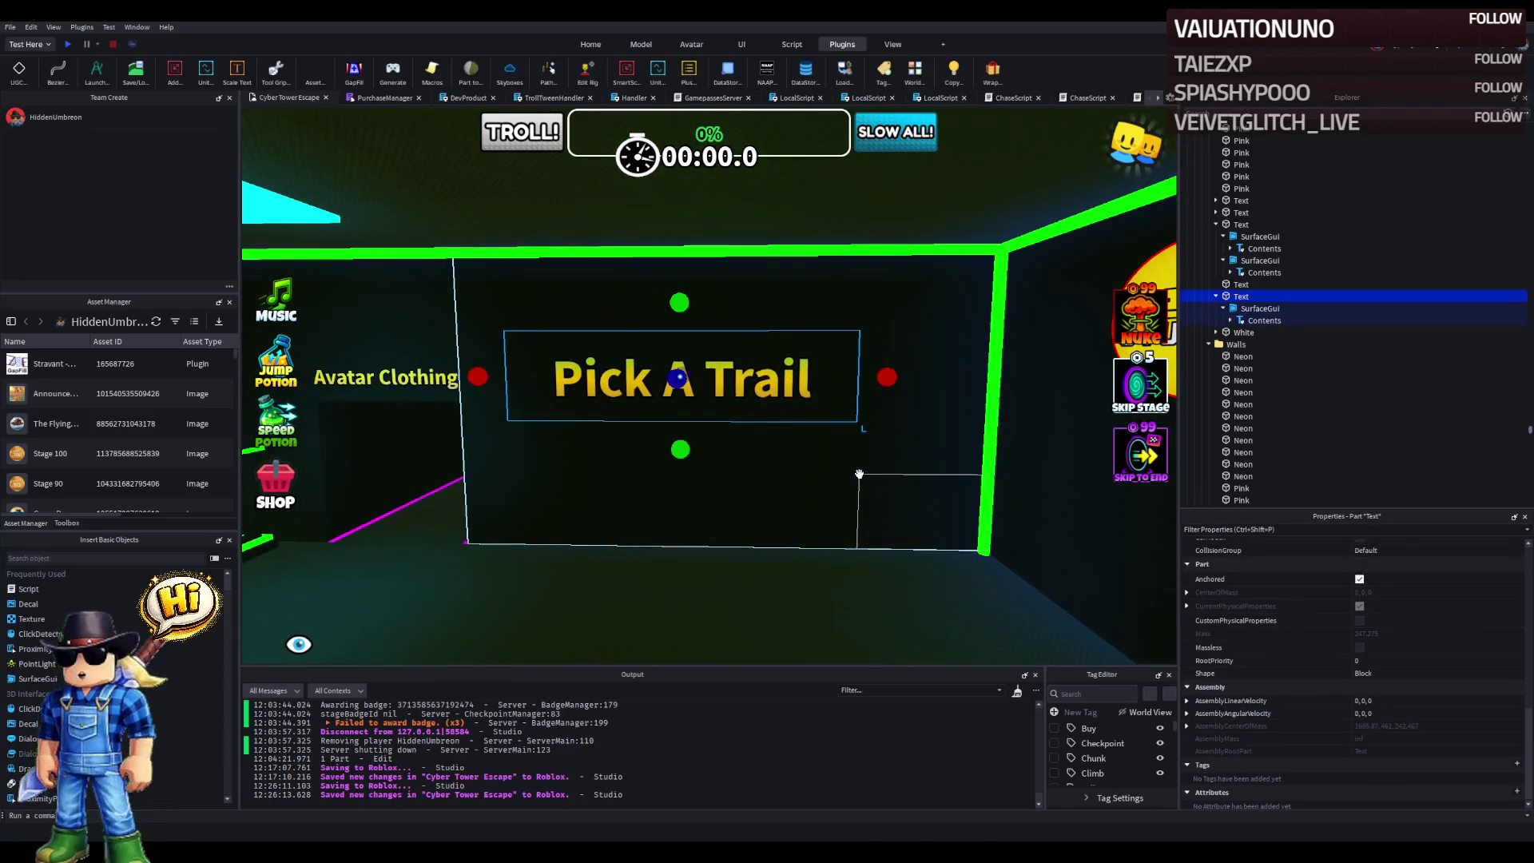
click(1033, 551)
scroll(1432, 730, up, 5)
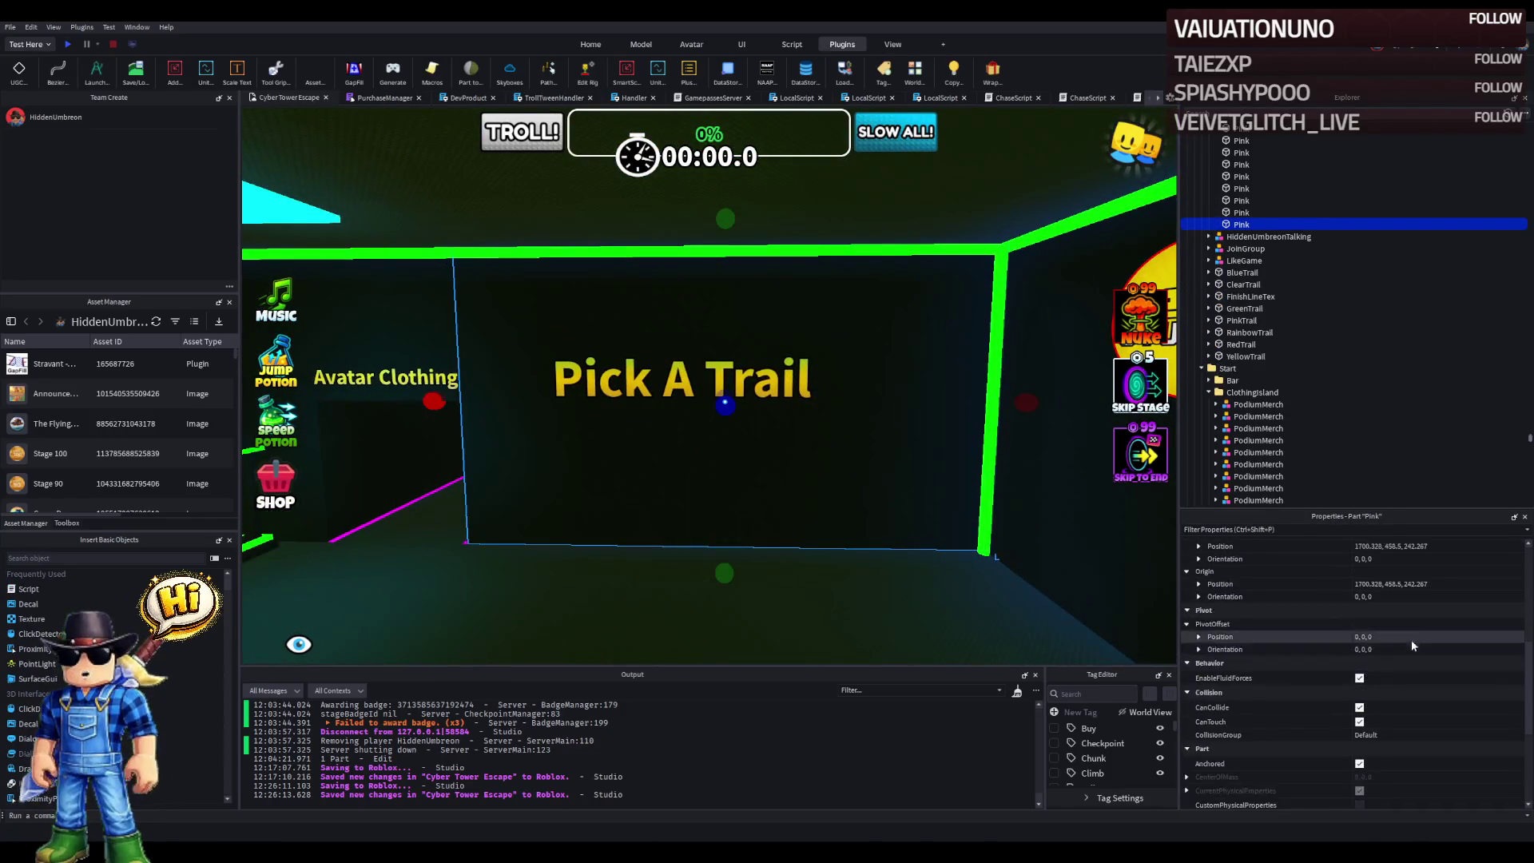
click(1445, 582)
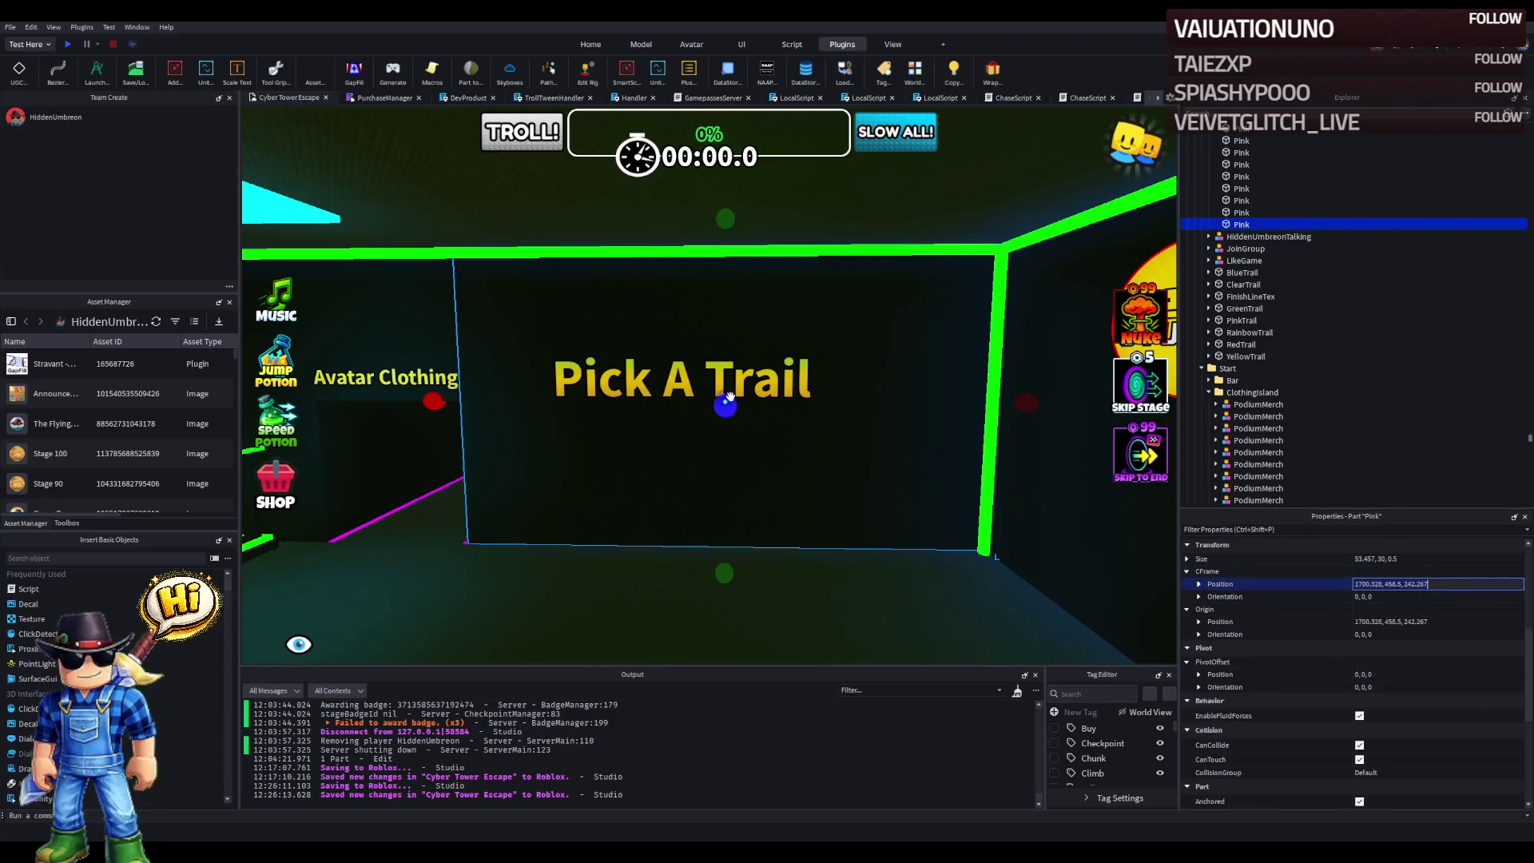
key(ctrl+z)
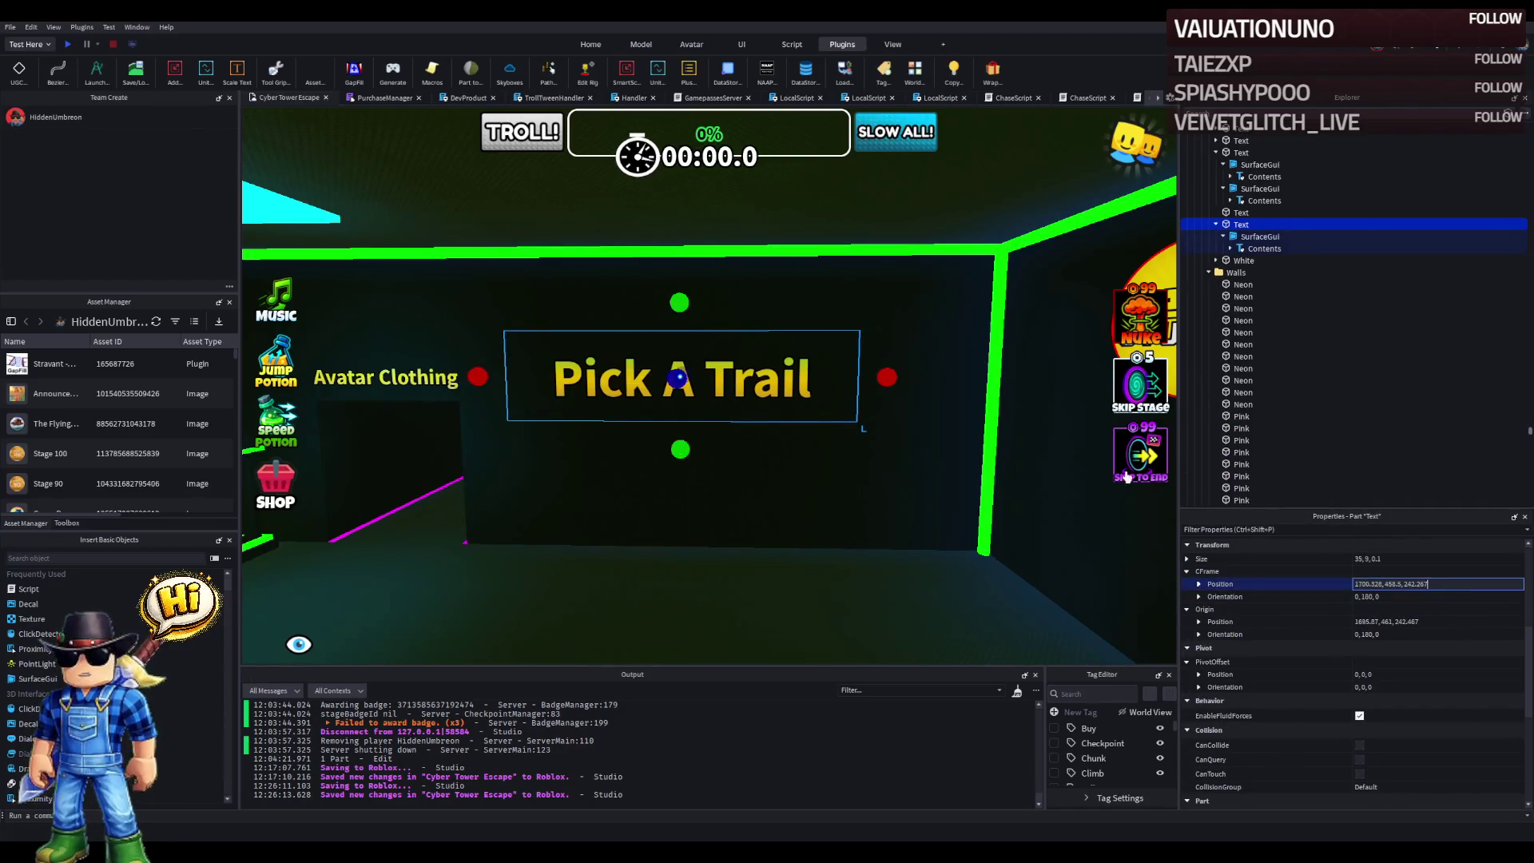
key(Return)
- Select the six trail pads, RedTrail through Rainbow, and bring them beneath the Pick A Trail sign
key(f)
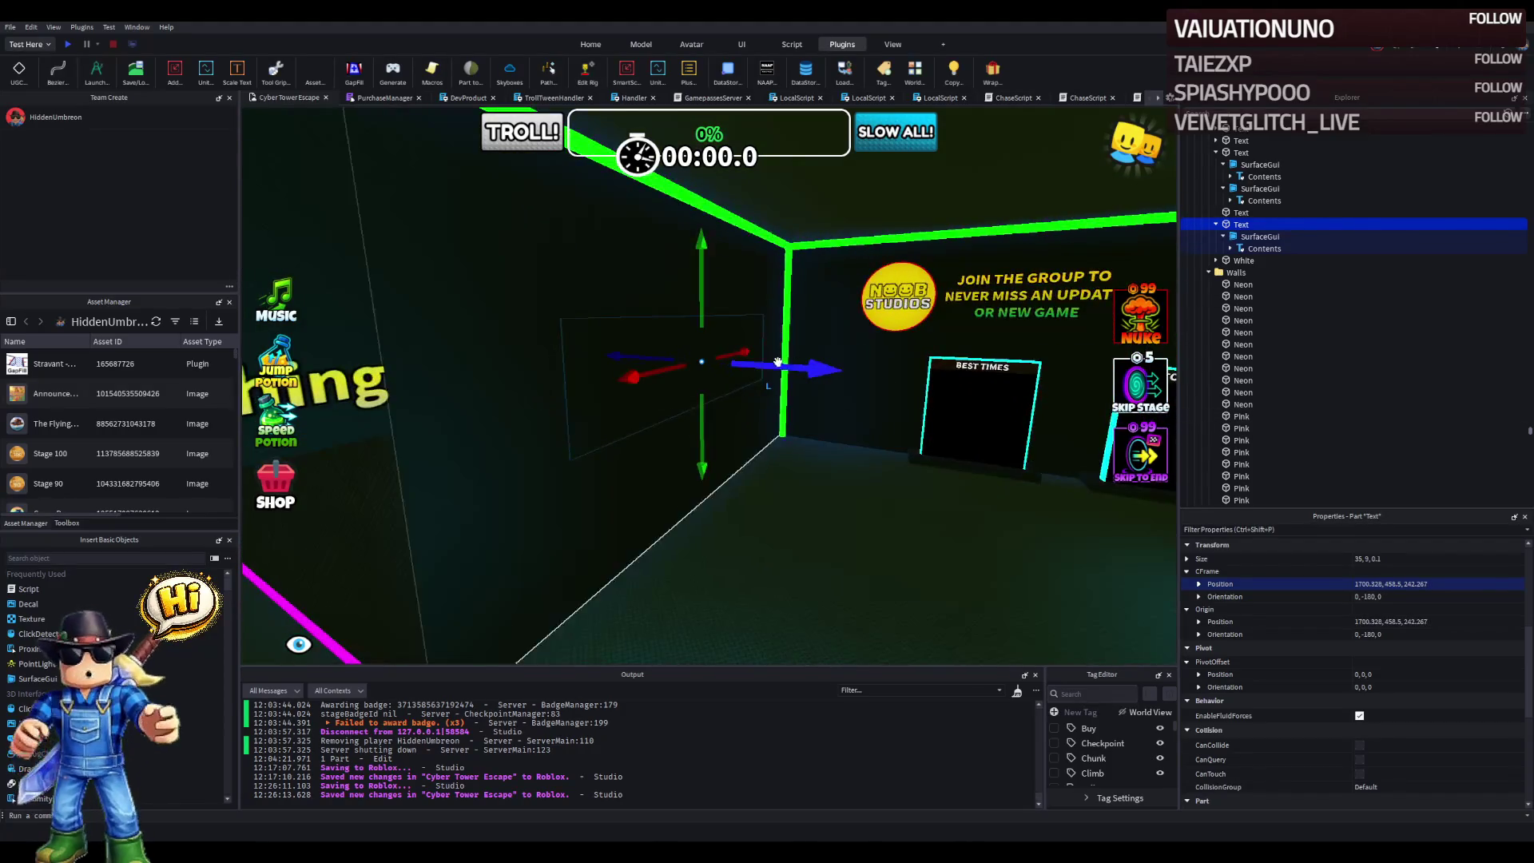
key(d)
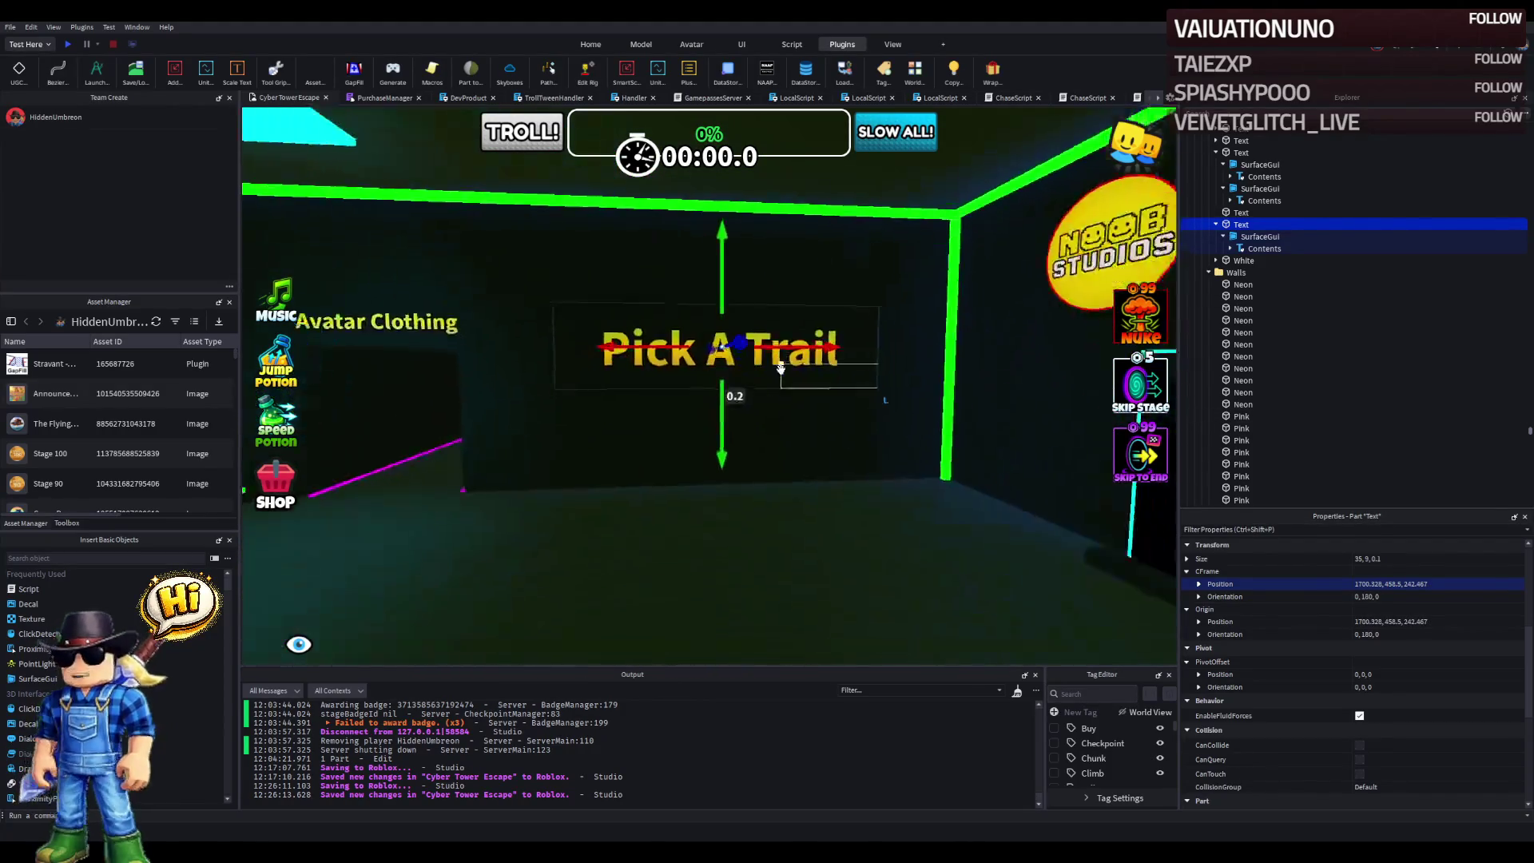
key(a)
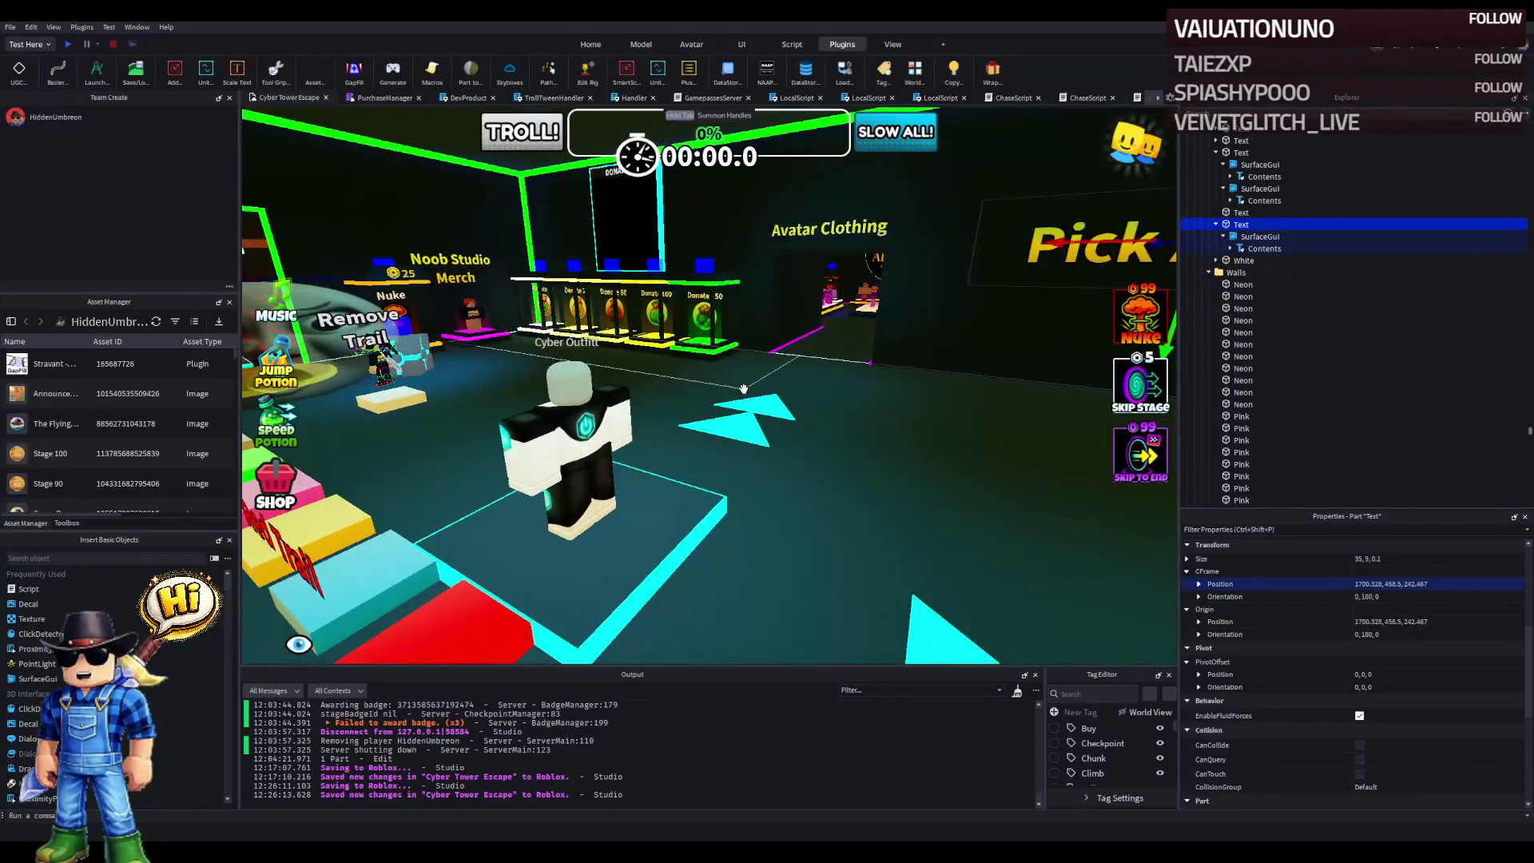
key(s)
click(641, 472)
key(f)
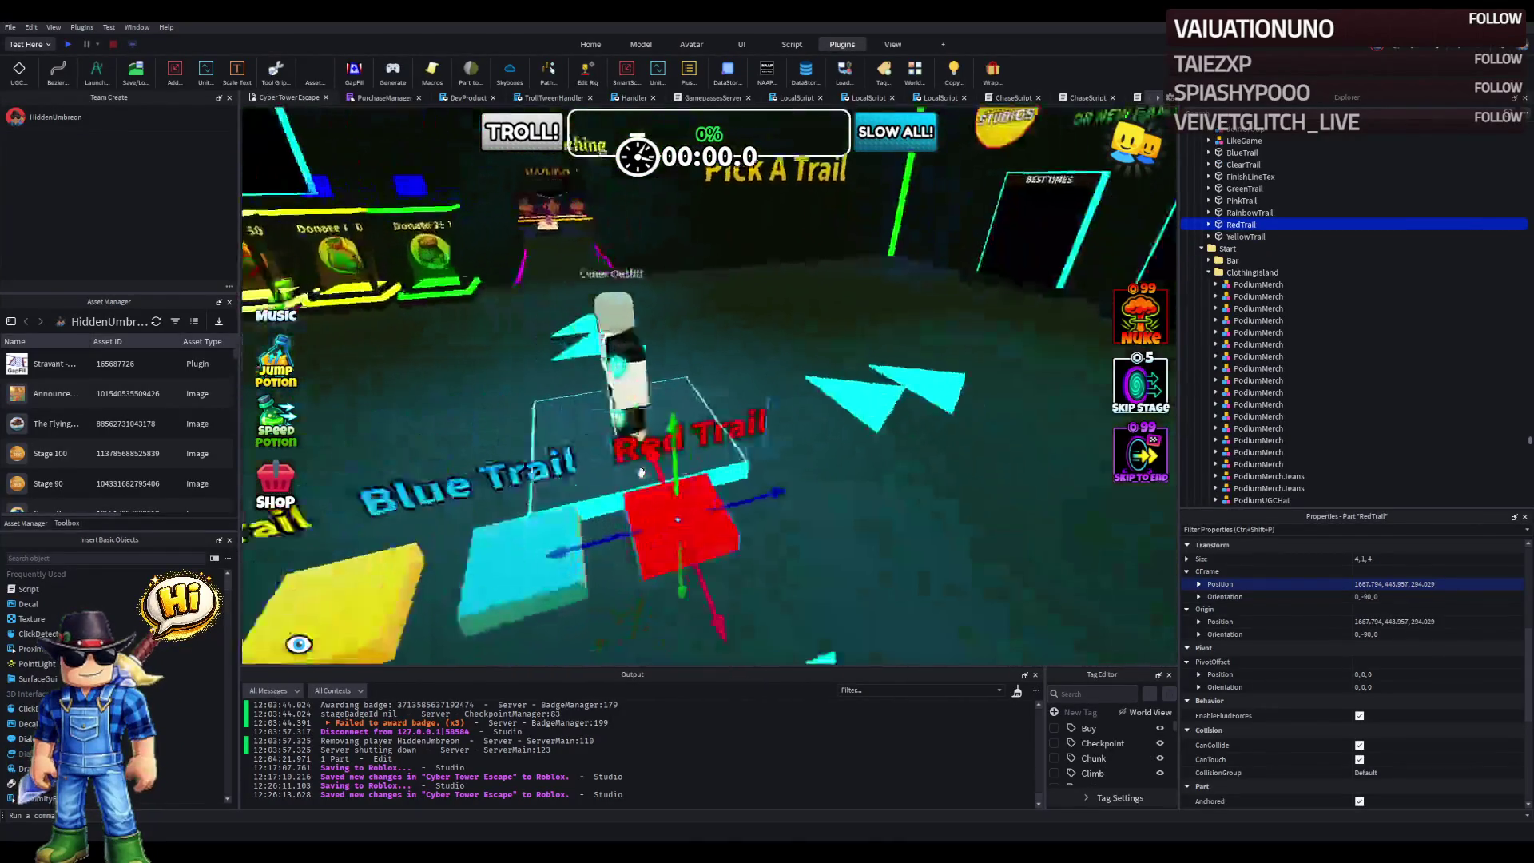
scroll(1206, 318, up, 4)
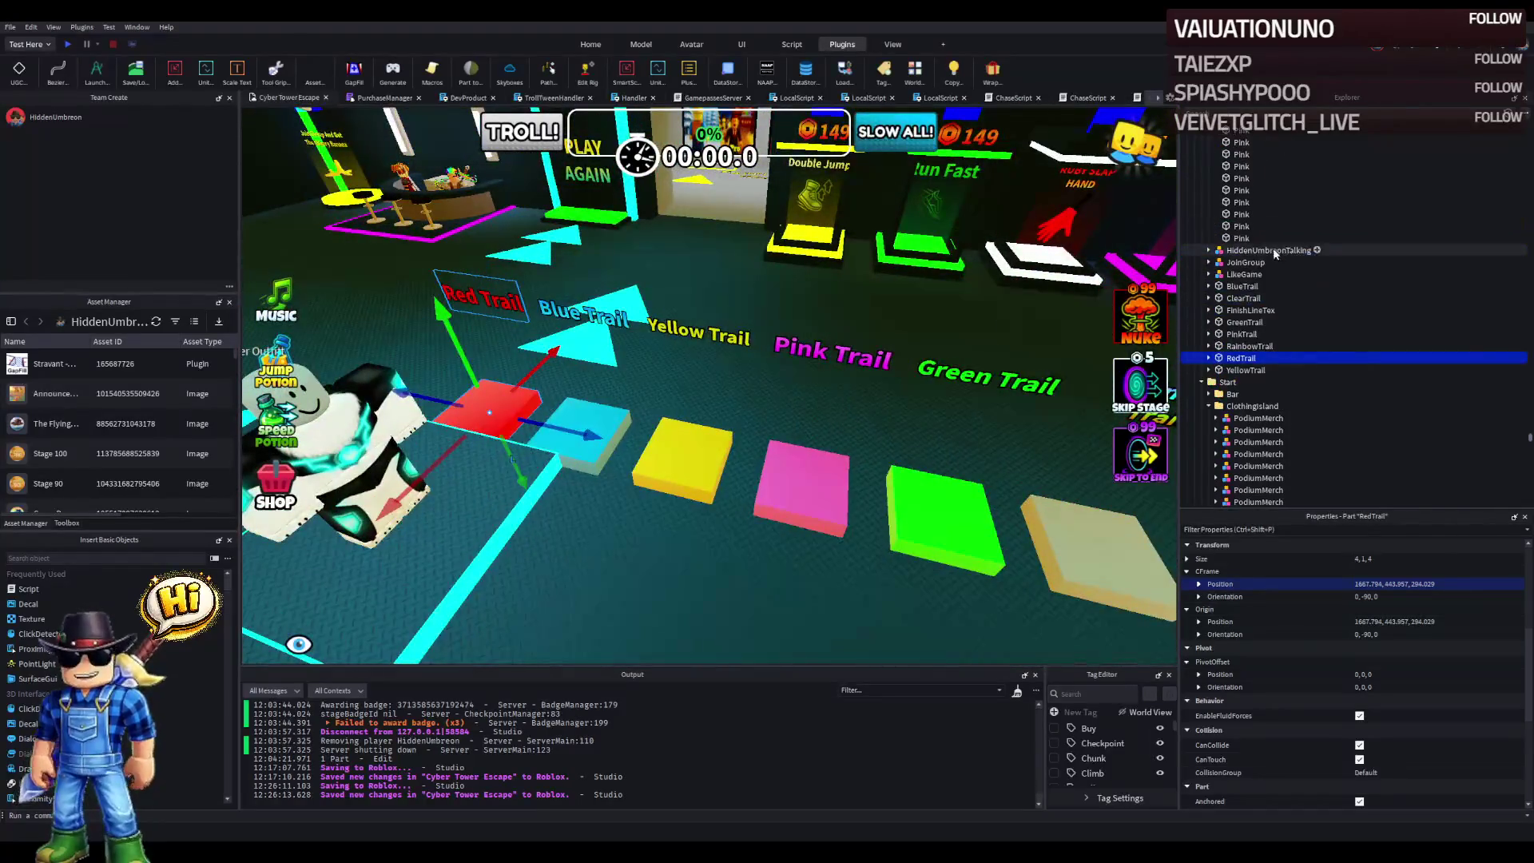
click(1239, 288)
shift+click(1235, 370)
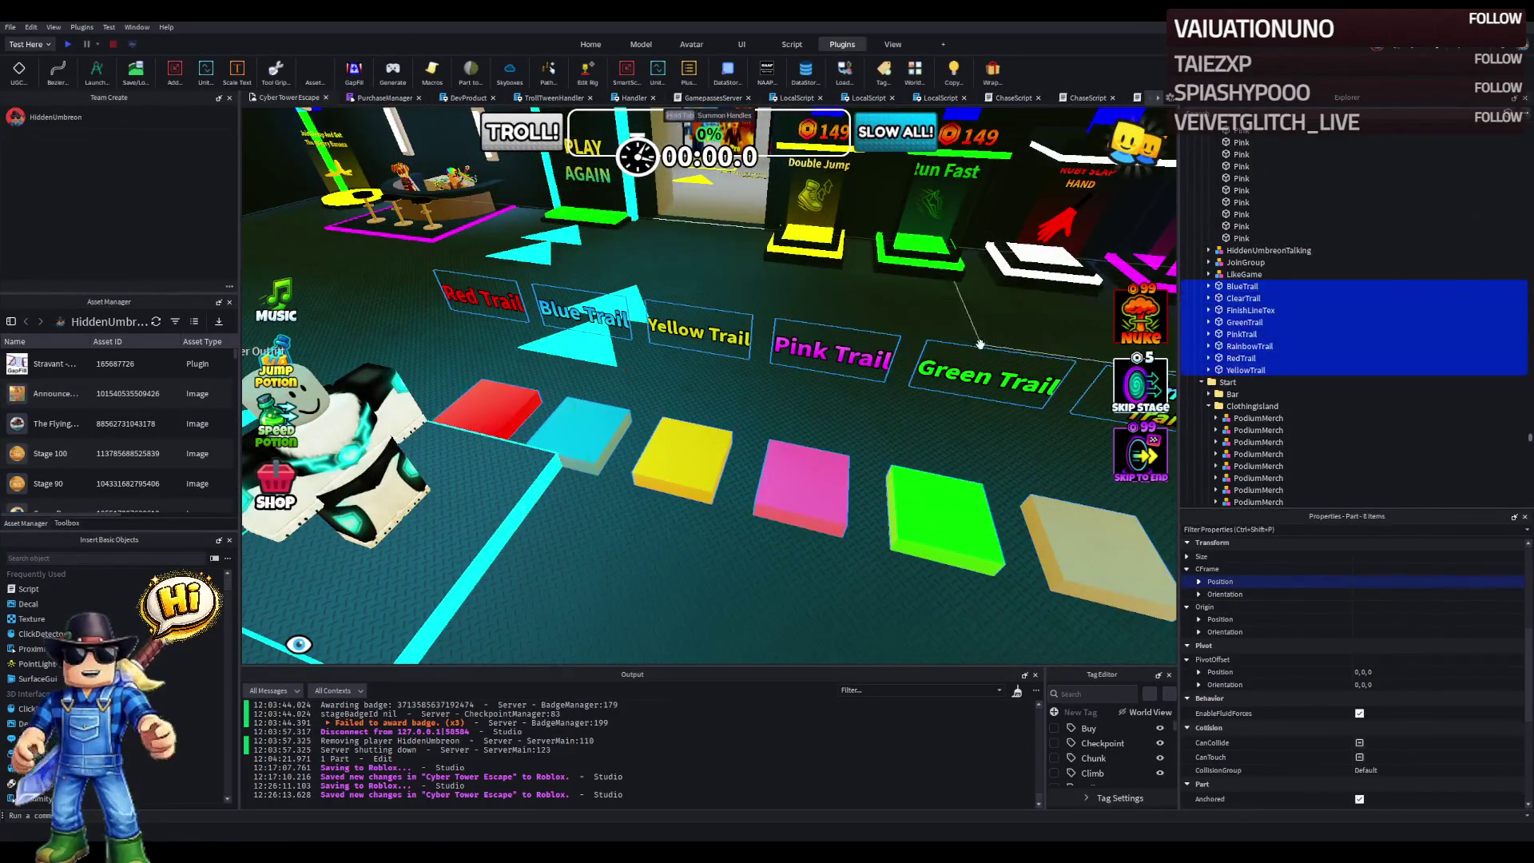
key(f)
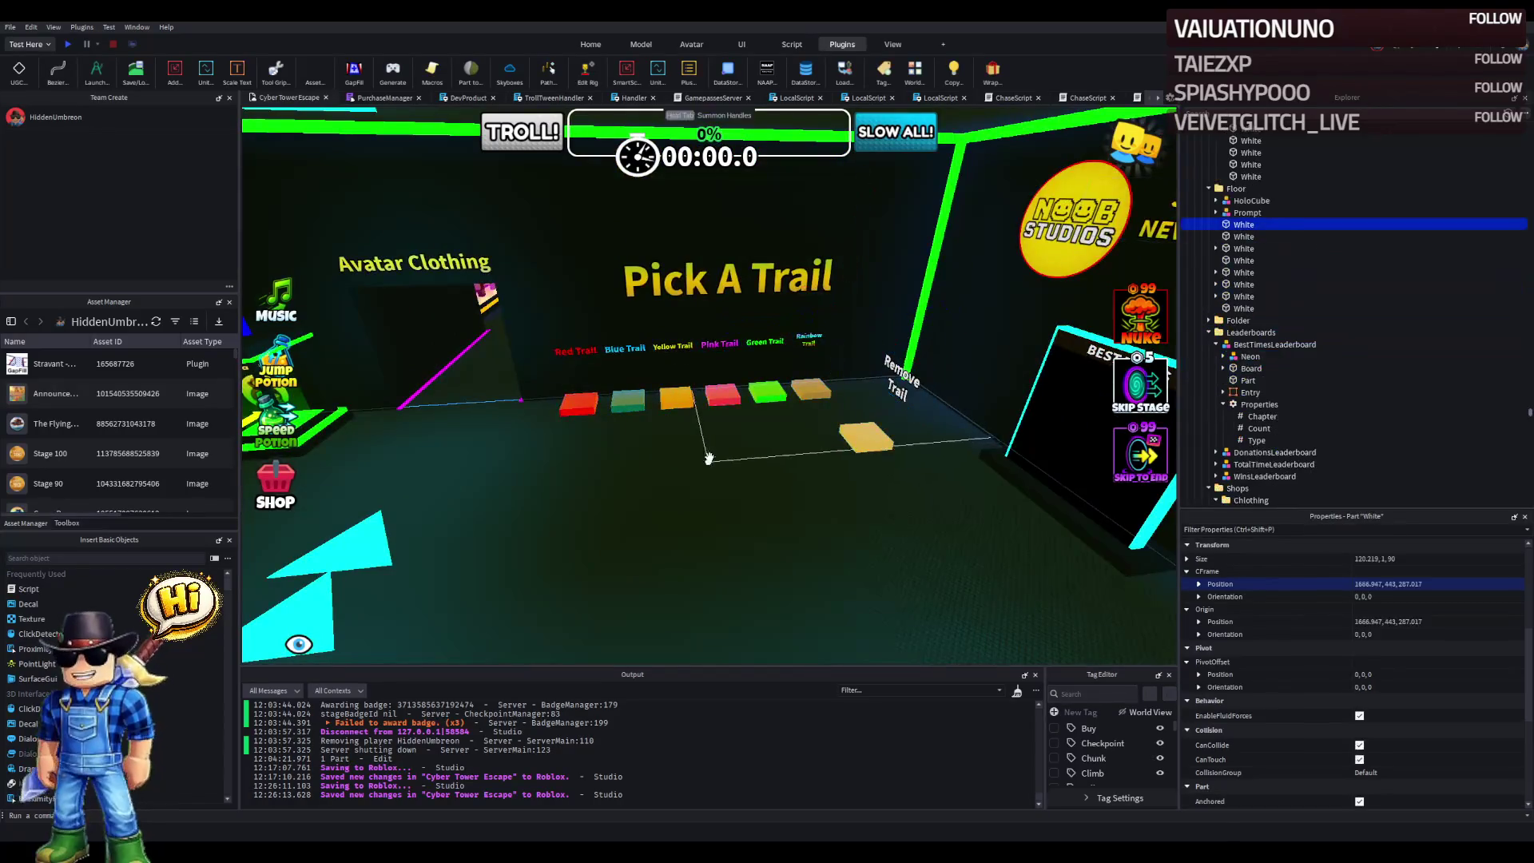
click(735, 386)
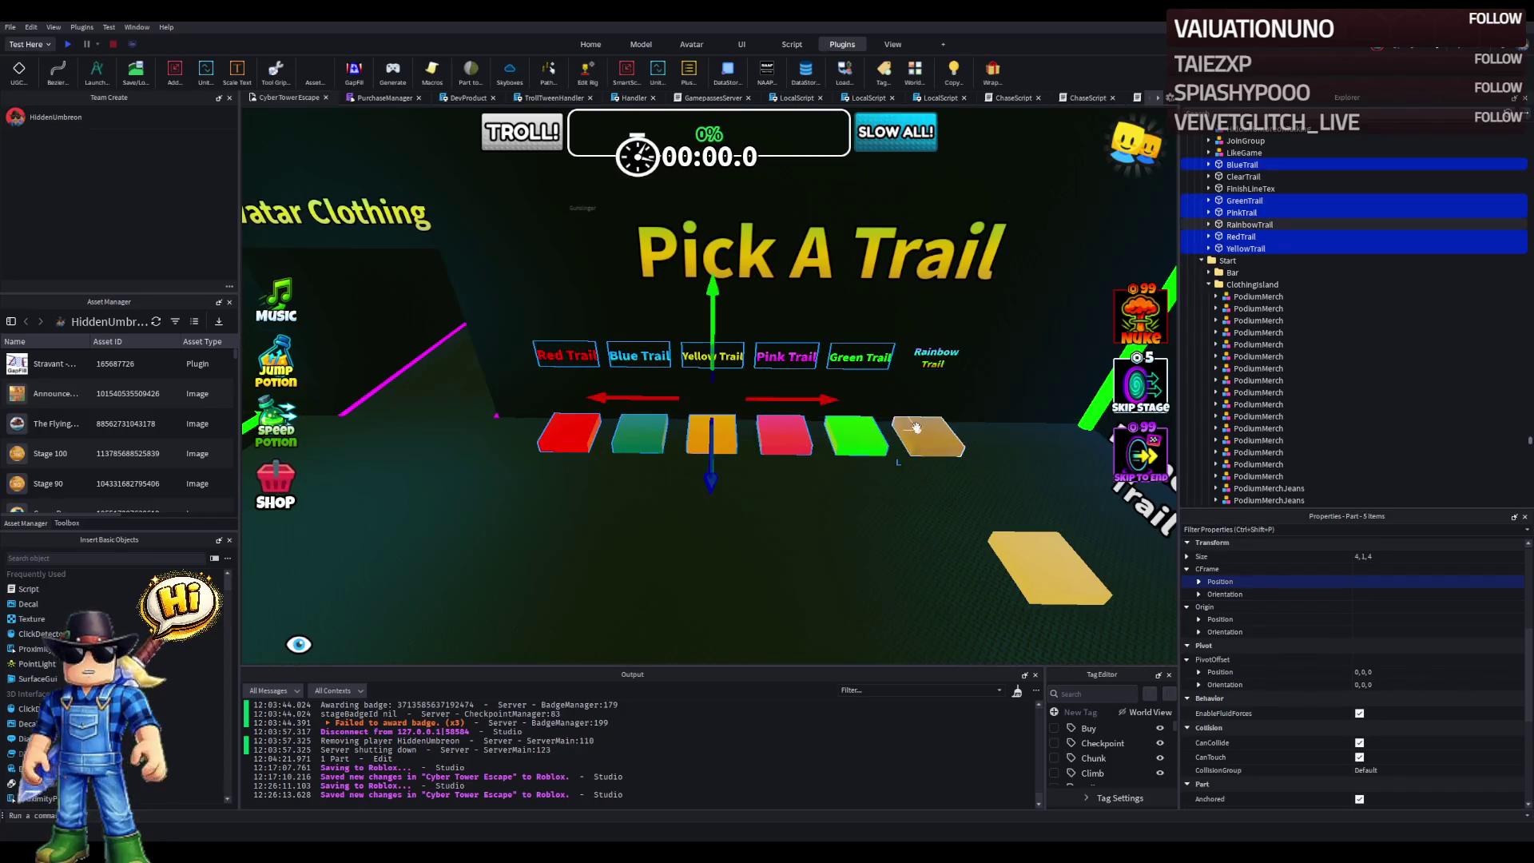
- Drag the trail pads along X until each sits centred under its matching label
key(d)
mouse_move(713, 414)
mouse_down()
mouse_move(804, 399)
mouse_move(660, 435)
mouse_up()
mouse_move(559, 486)
mouse_down()
mouse_move(659, 421)
mouse_move(804, 429)
mouse_move(708, 442)
mouse_up()
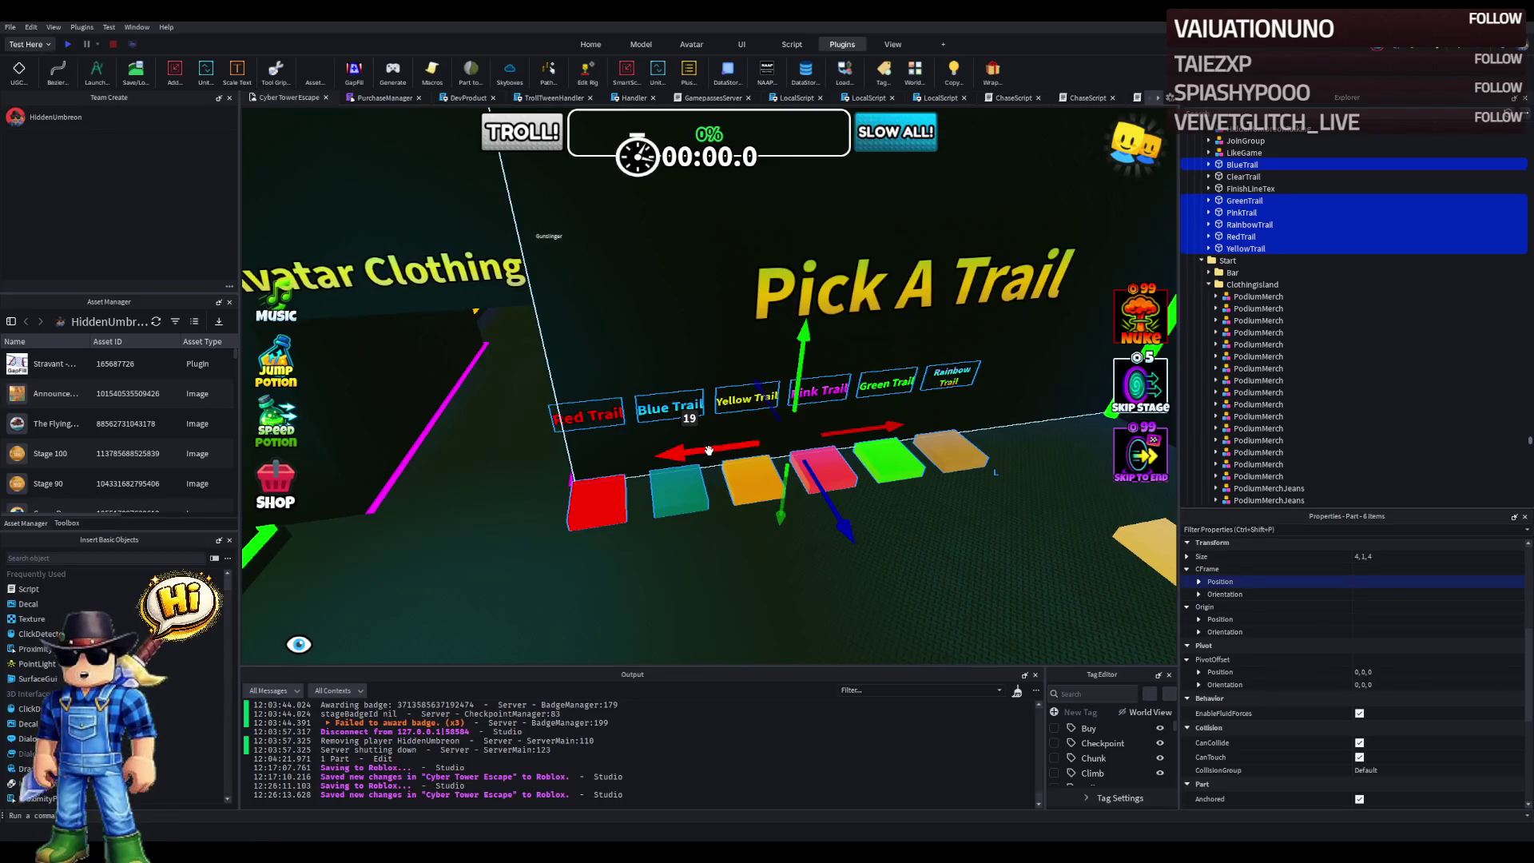
mouse_move(709, 451)
mouse_down()
mouse_move(679, 476)
mouse_move(755, 465)
mouse_move(734, 462)
mouse_up()
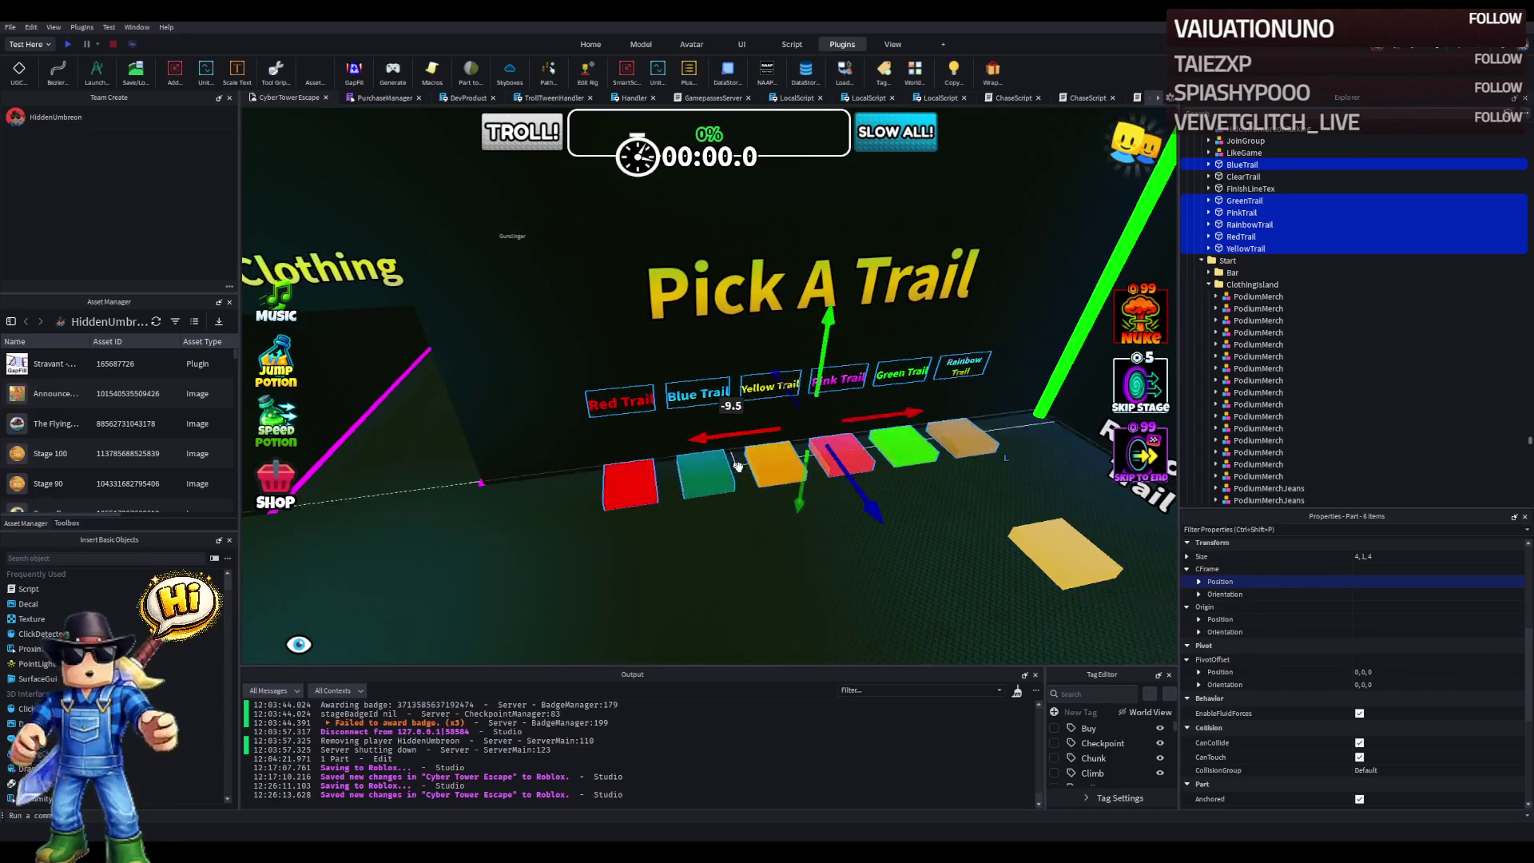
click(887, 544)
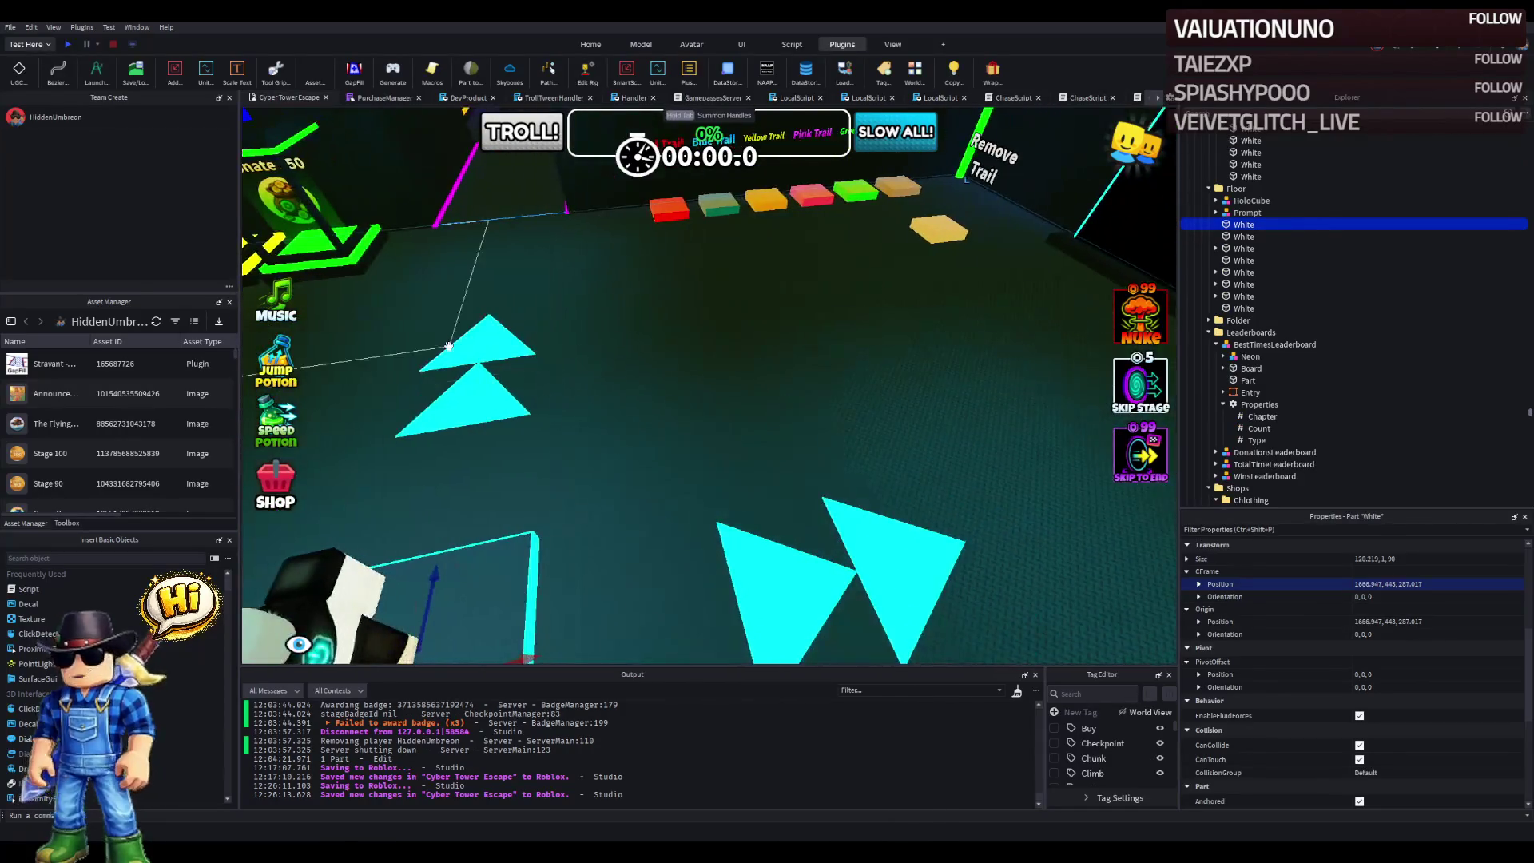
click(585, 437)
- Place the cyan arrow on the floor before the Remove Trail pad at 1700.328, 442.8, 259.067
key(ctrl+d)
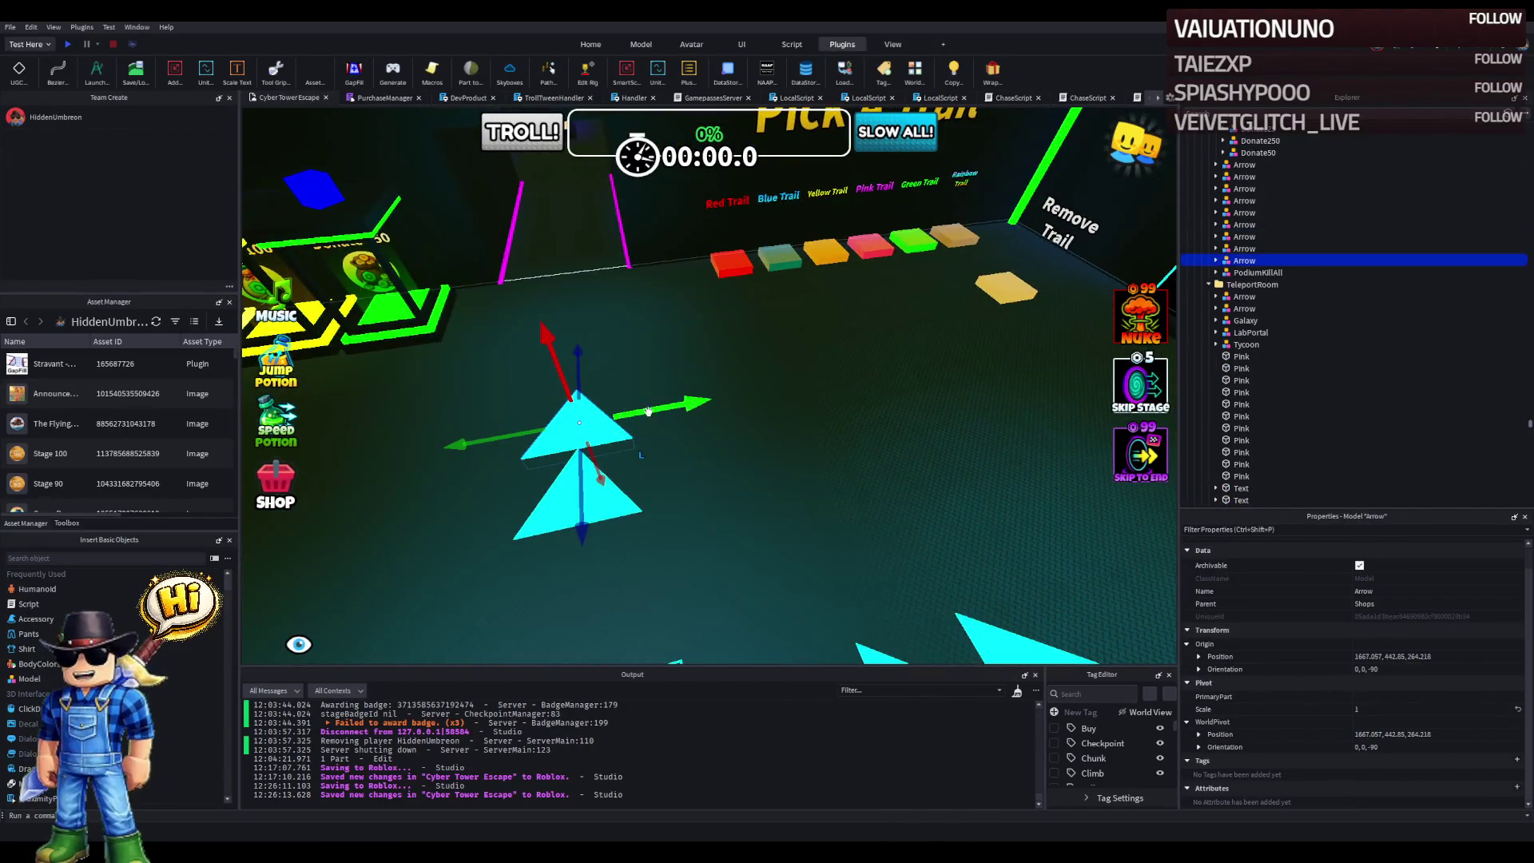
key(d)
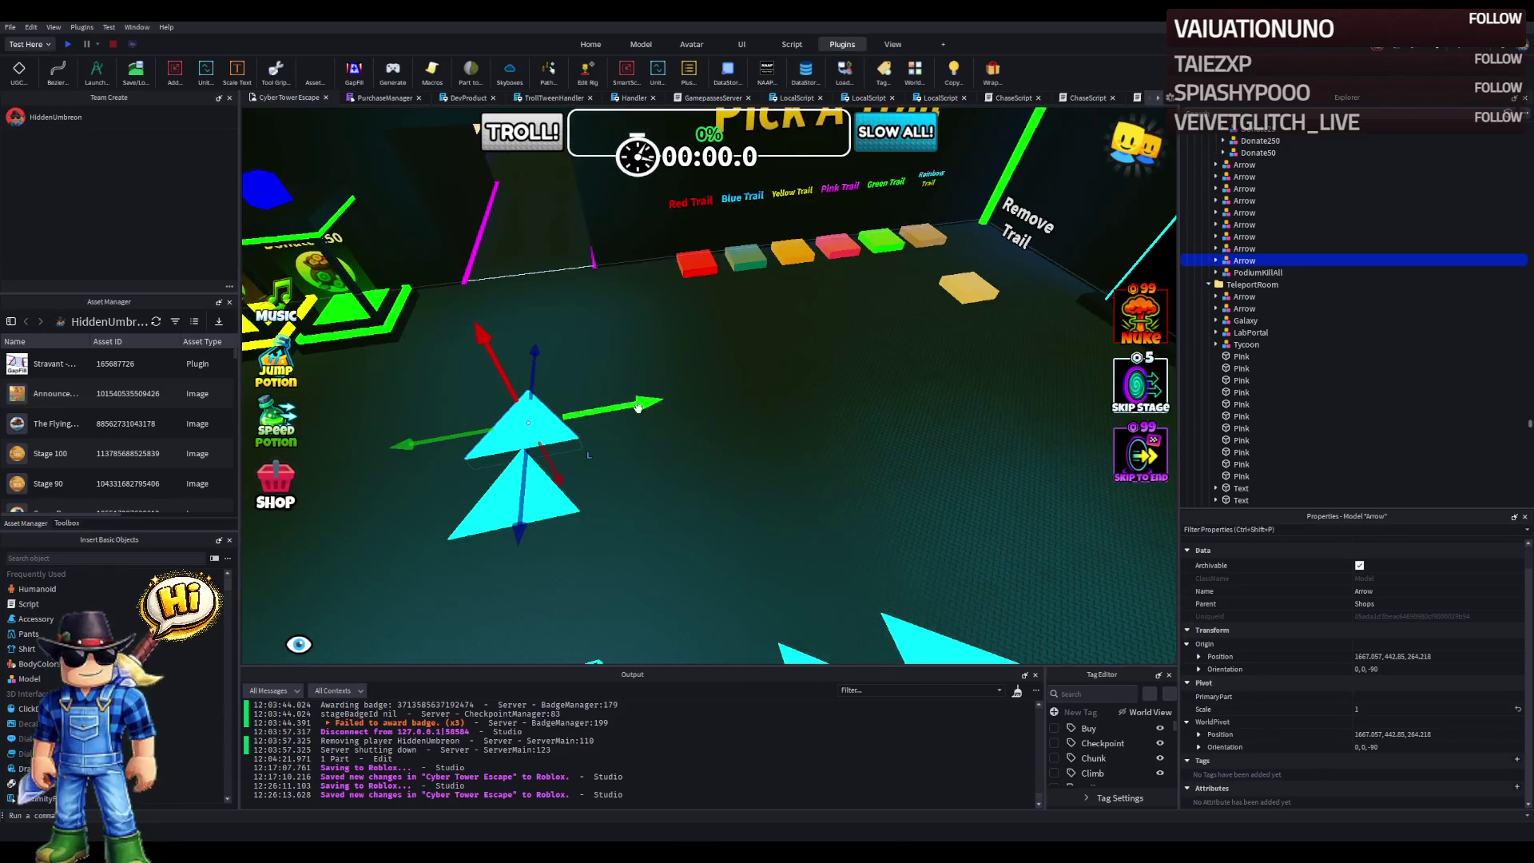
drag(639, 408, 839, 341)
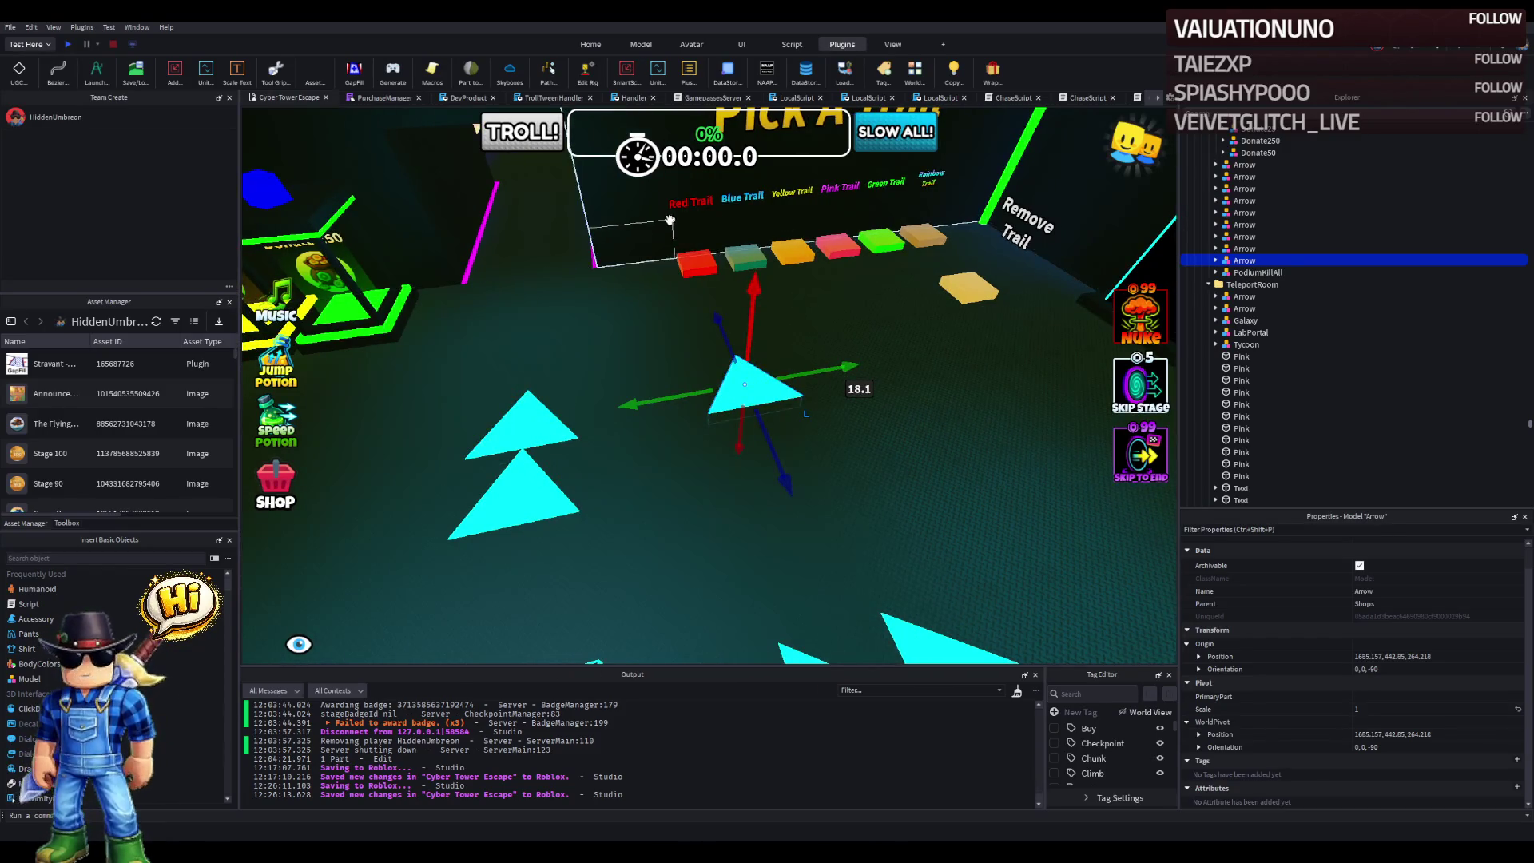
click(673, 218)
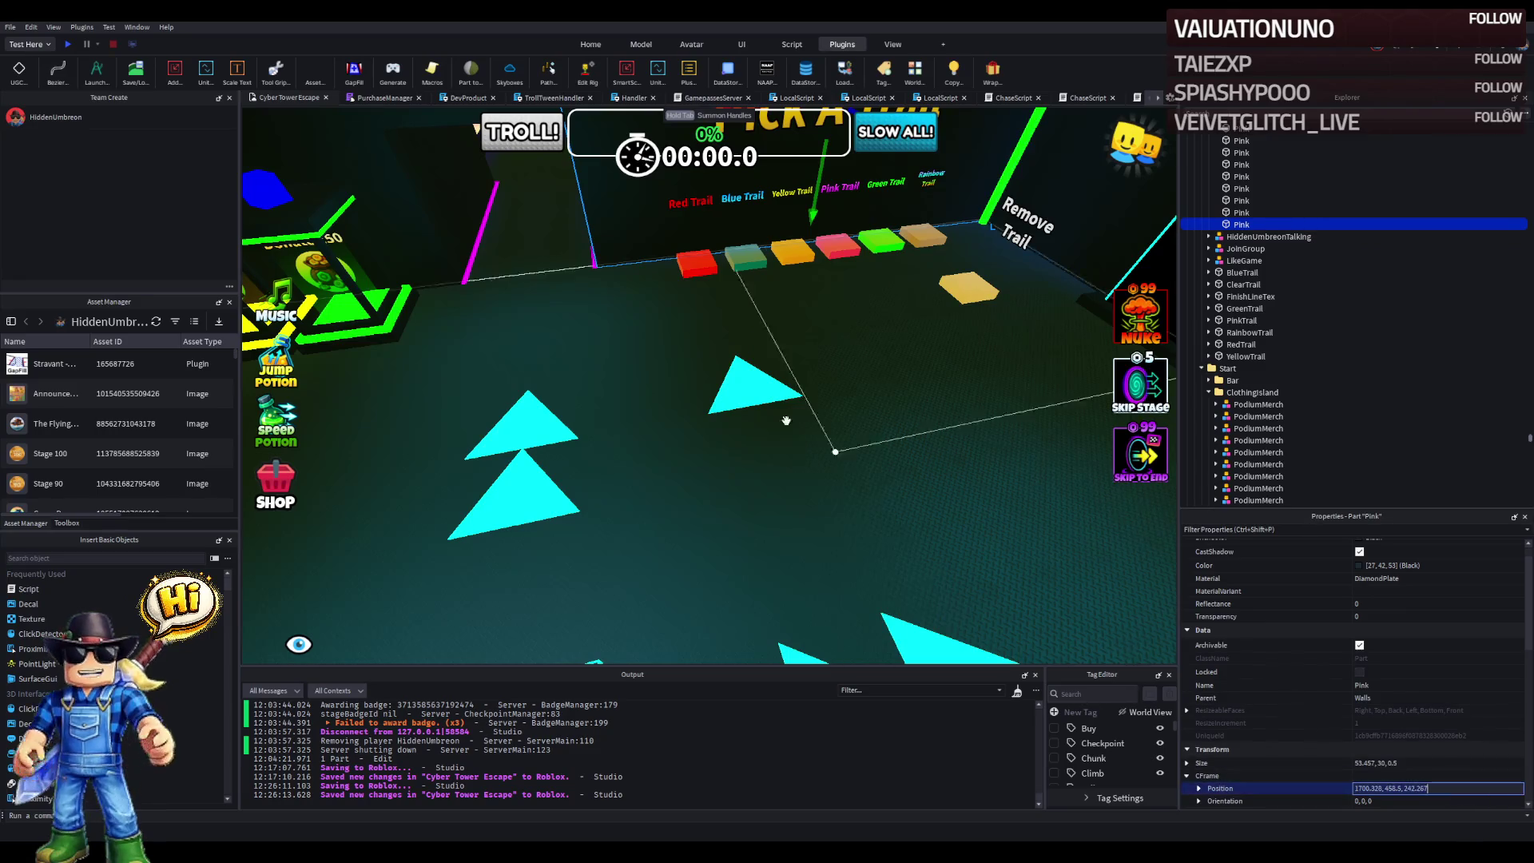
click(751, 387)
key(Return)
drag(822, 351, 826, 403)
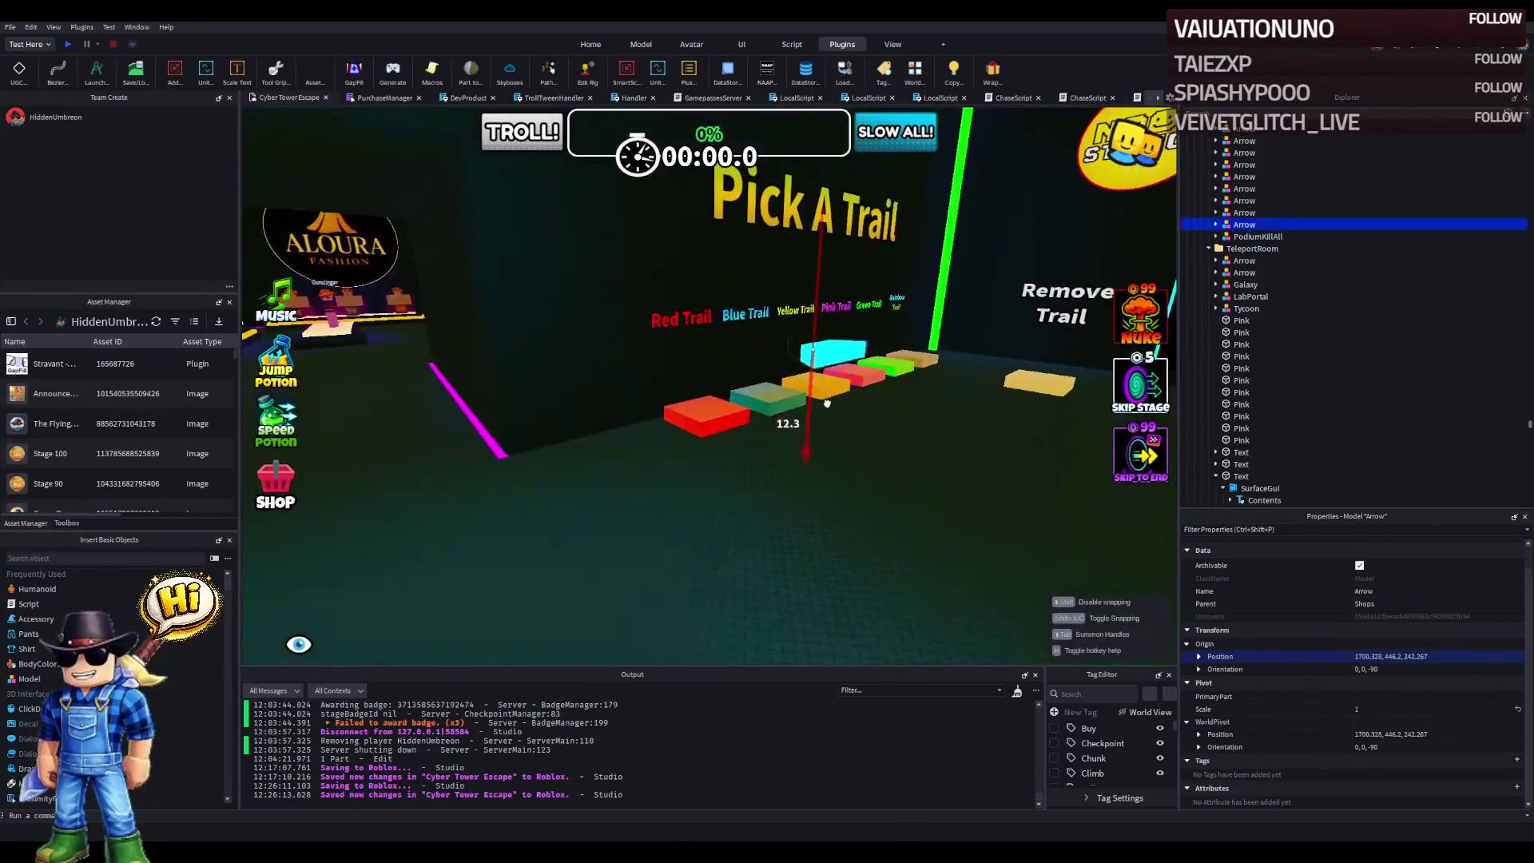
mouse_move(1005, 447)
mouse_down()
mouse_move(789, 417)
mouse_move(804, 428)
mouse_up()
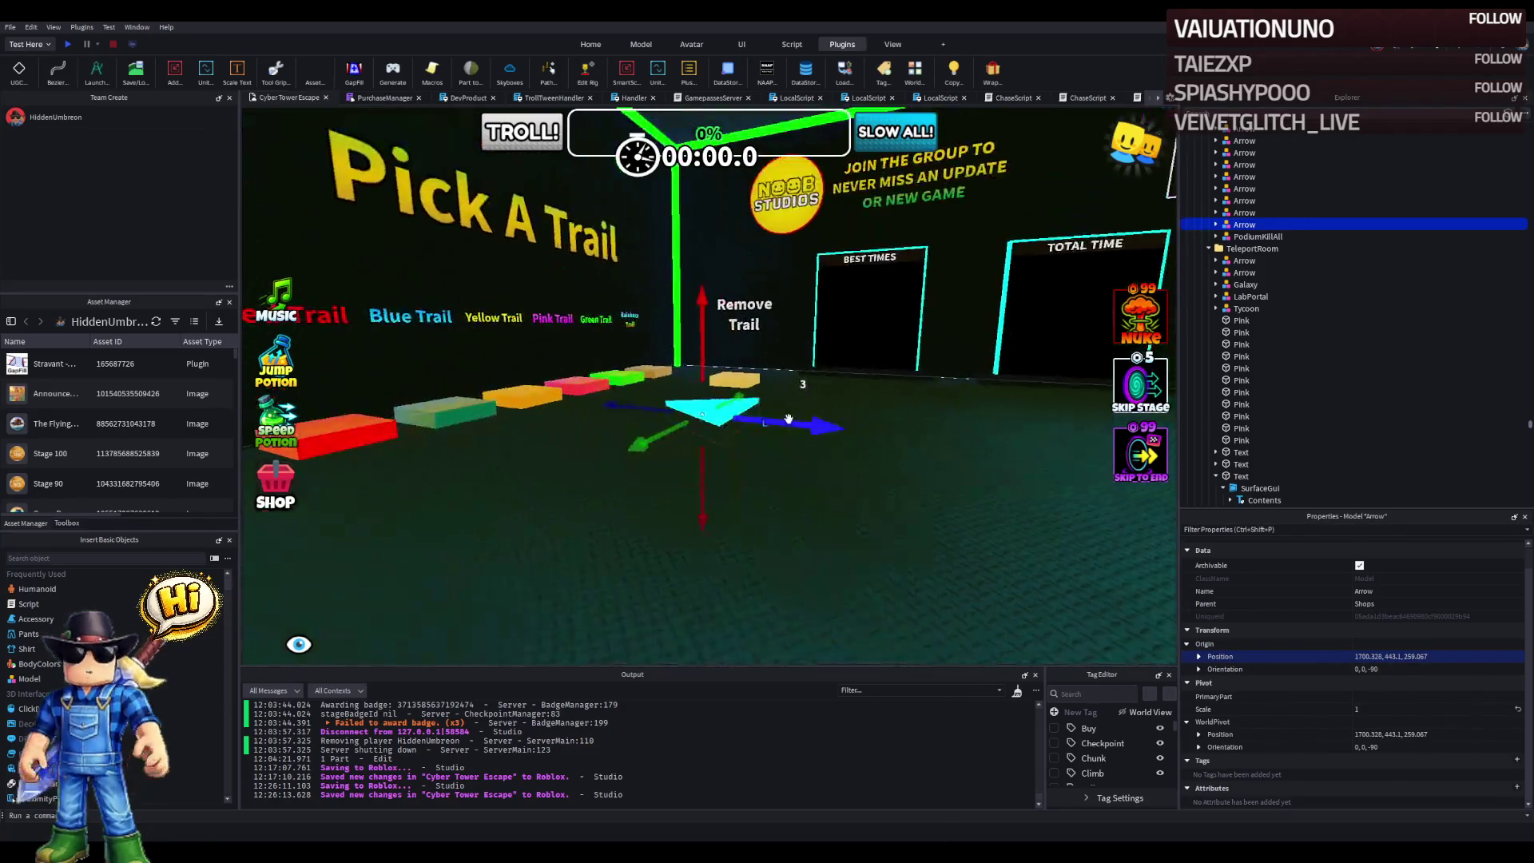
drag(702, 472, 702, 472)
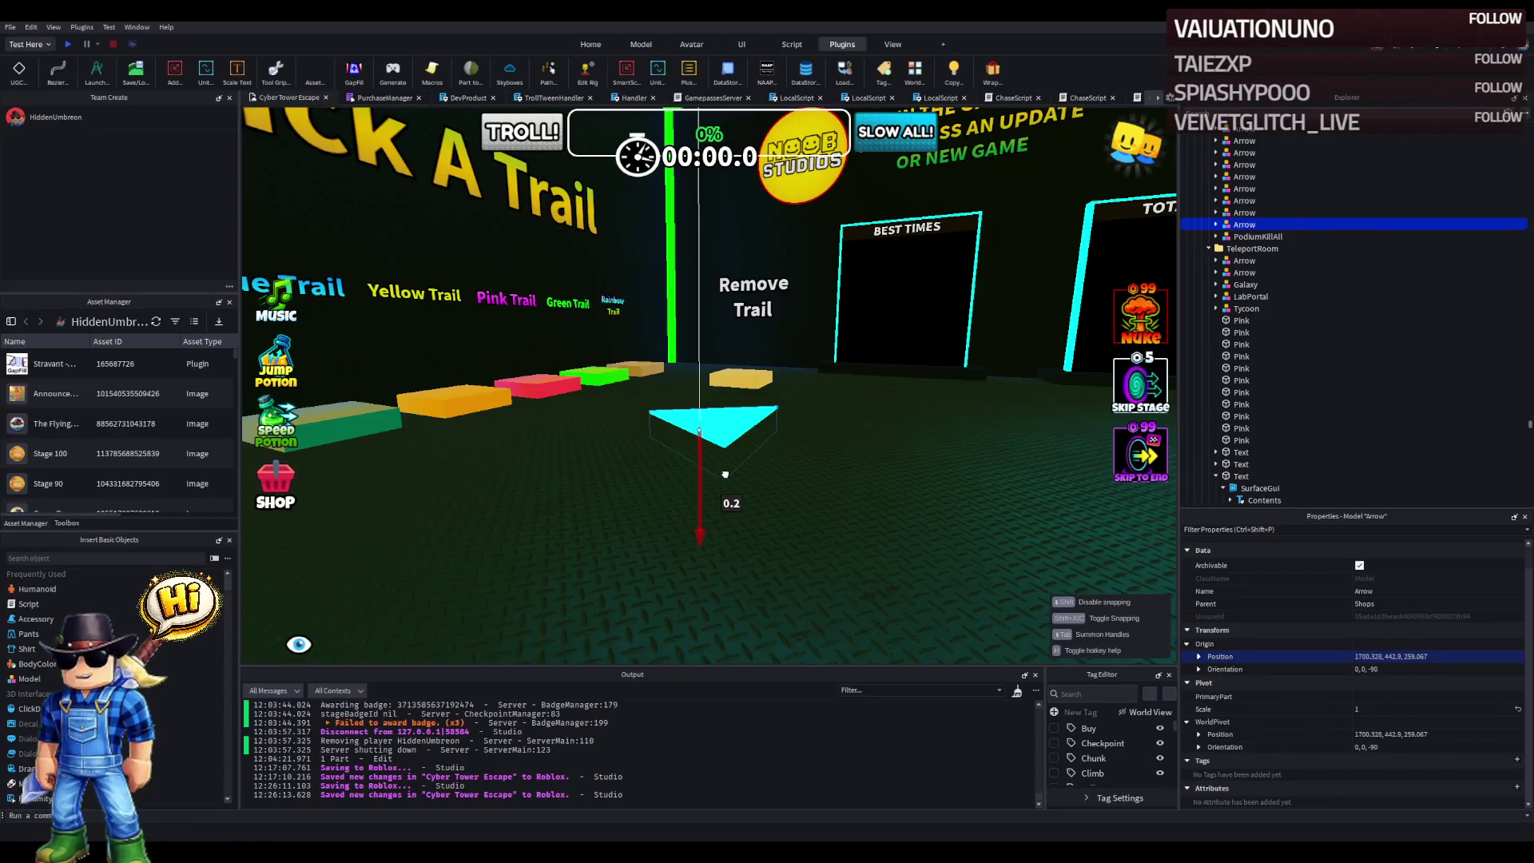
drag(725, 474, 727, 472)
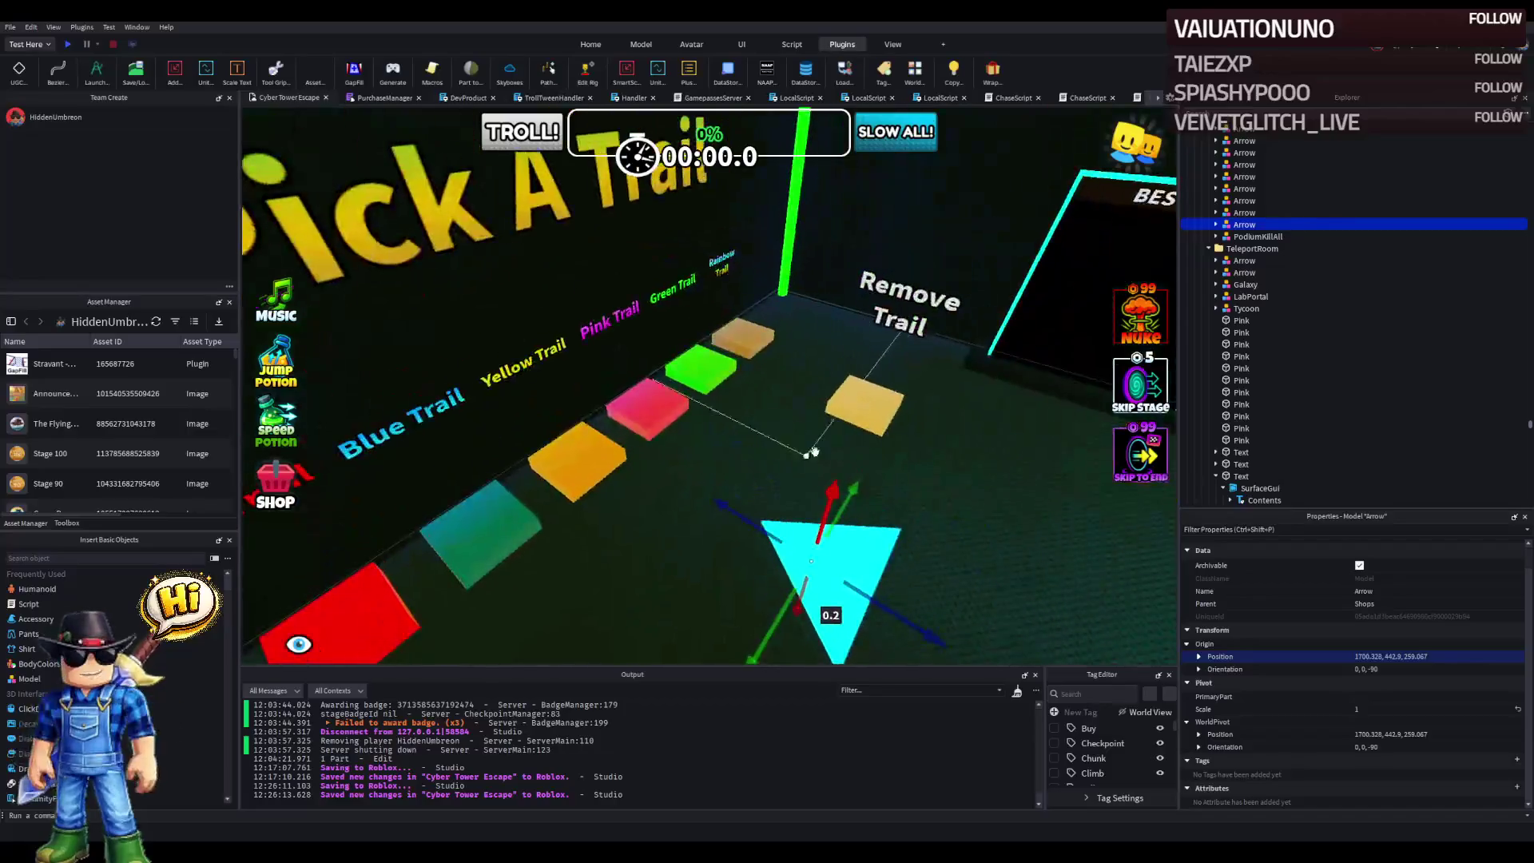
click(886, 413)
- Move the Remove Trail pad to 252.106 and enlarge its sign to 13.948 by 4.418
drag(755, 434, 638, 354)
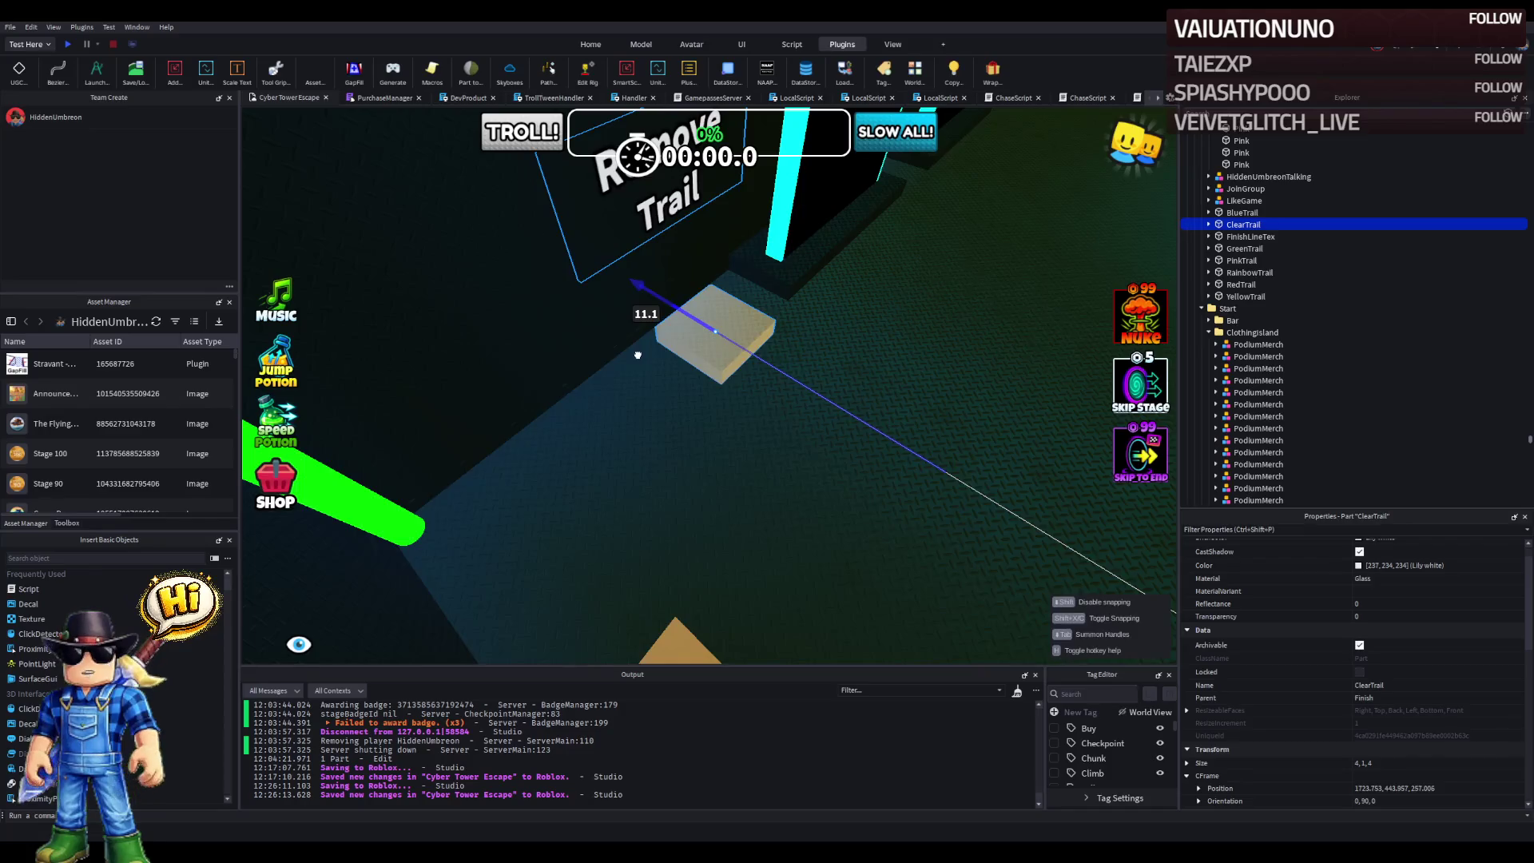
mouse_move(675, 407)
mouse_down()
mouse_move(705, 403)
mouse_move(601, 437)
mouse_move(623, 459)
mouse_move(722, 448)
mouse_move(707, 433)
mouse_up()
click(660, 314)
drag(733, 323, 767, 318)
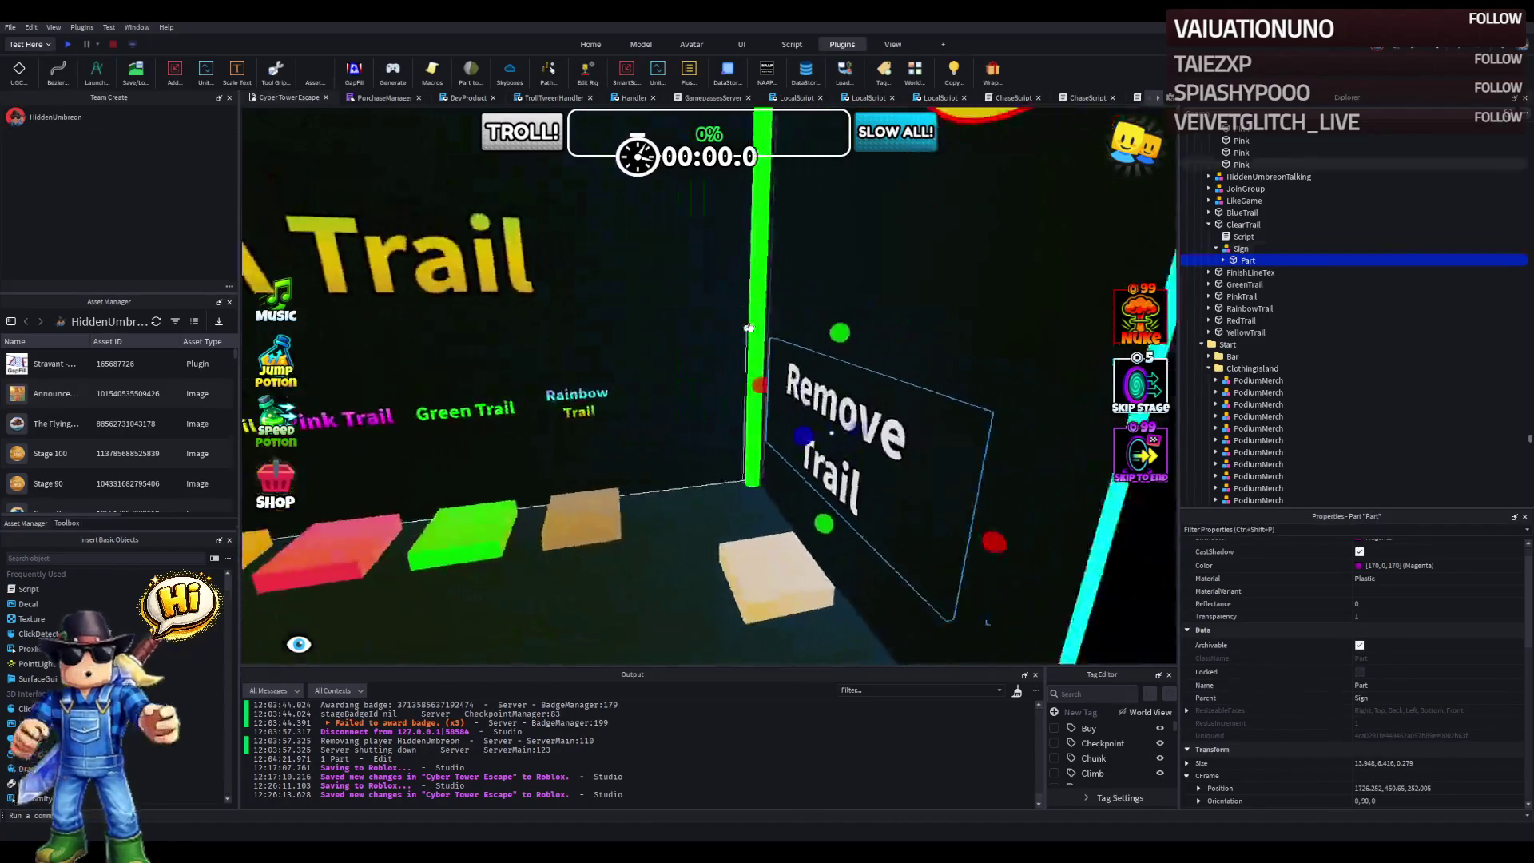
scroll(749, 327, down, 5)
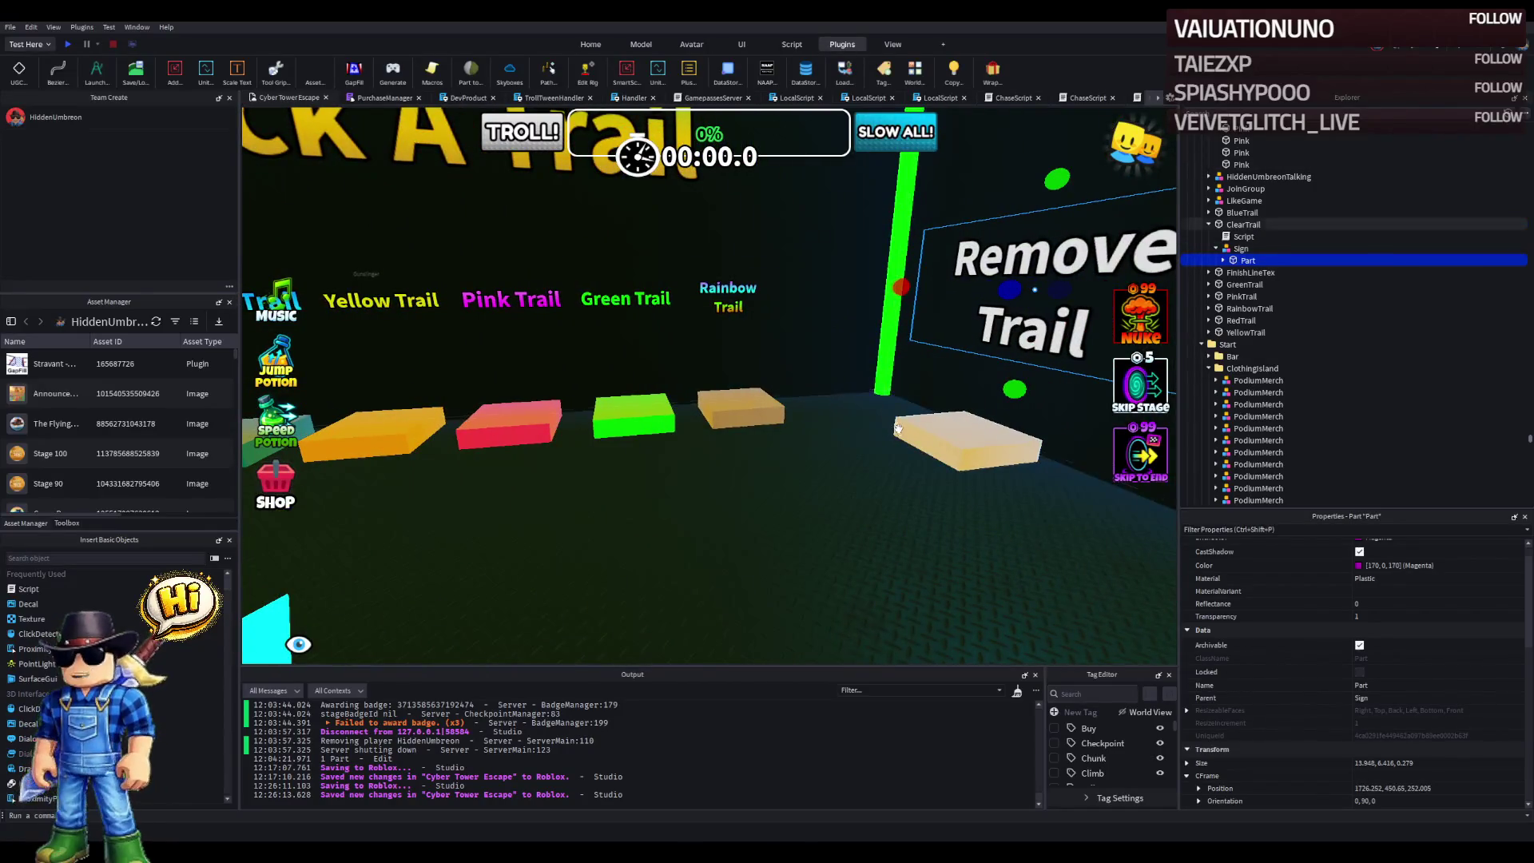
scroll(639, 399, up, 3)
click(518, 448)
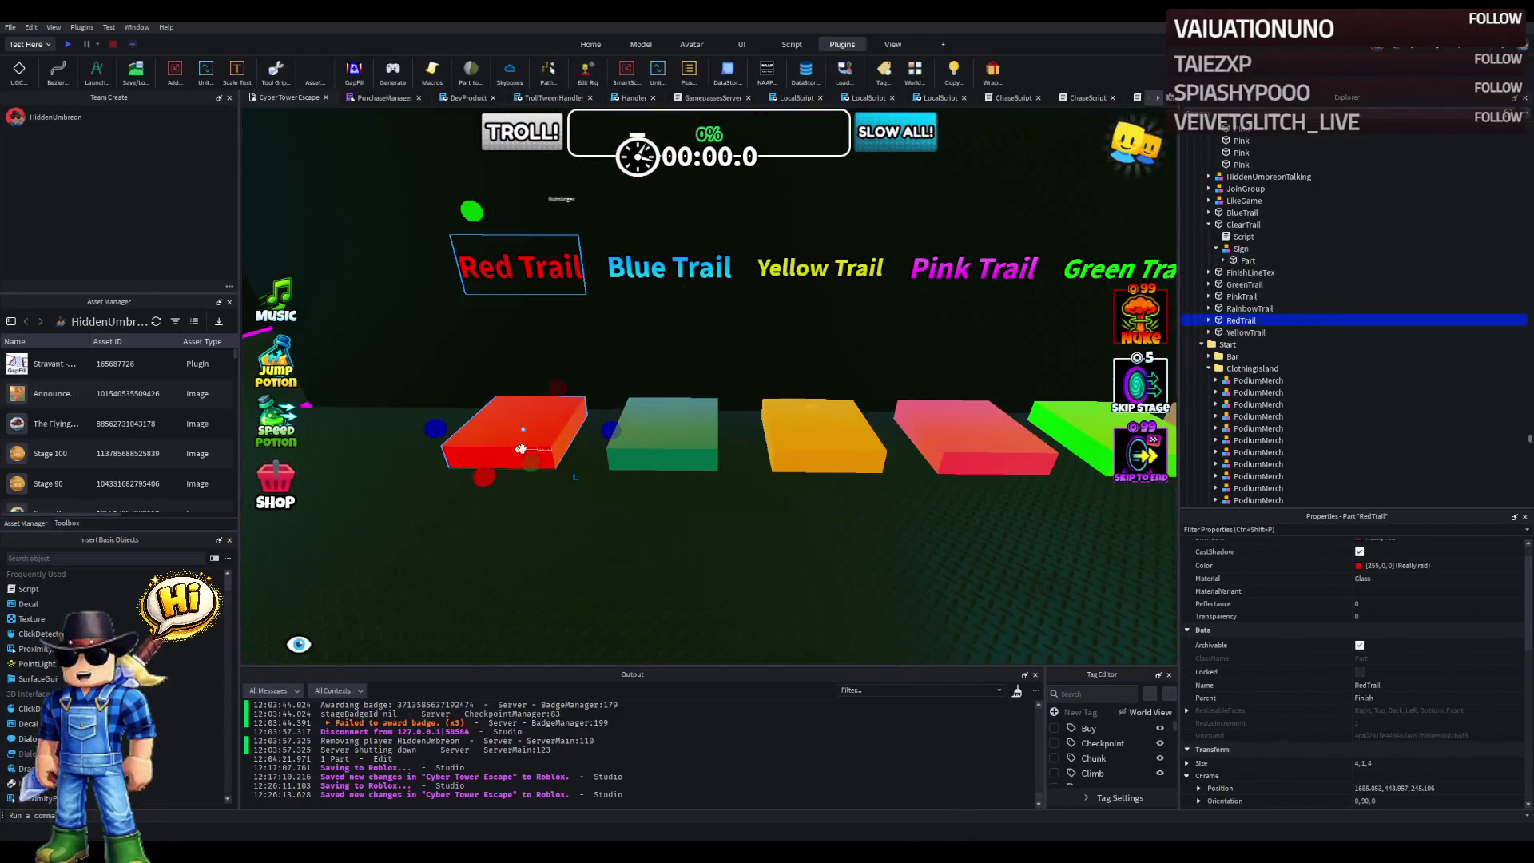
- Set all the trail pads' Material to Neon, then start a play-test
click(1435, 578)
text(Neon)
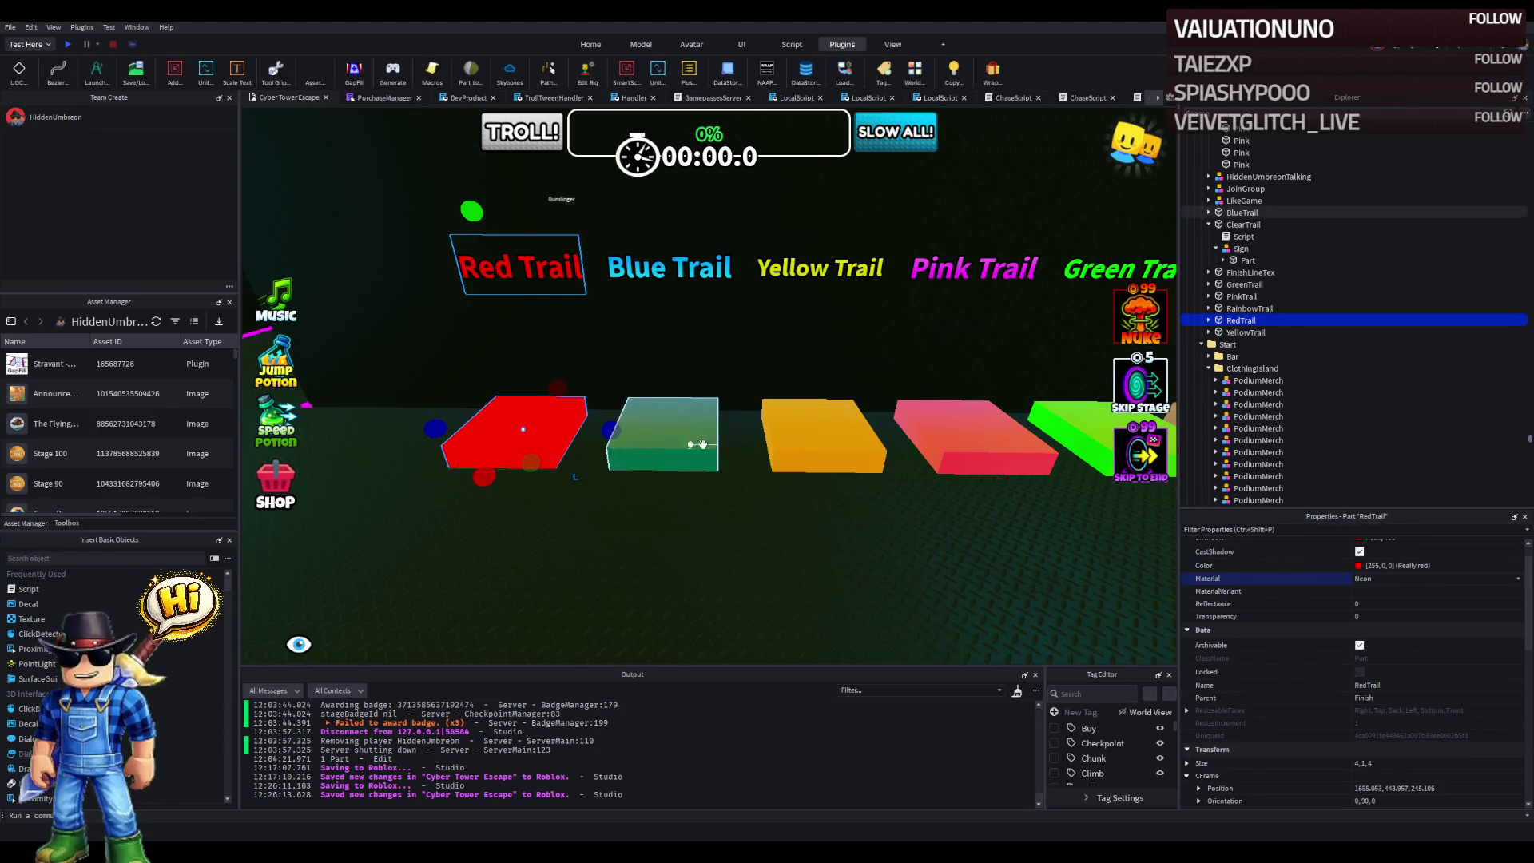
shift+click(822, 435)
shift+click(970, 437)
key(d)
shift+click(886, 436)
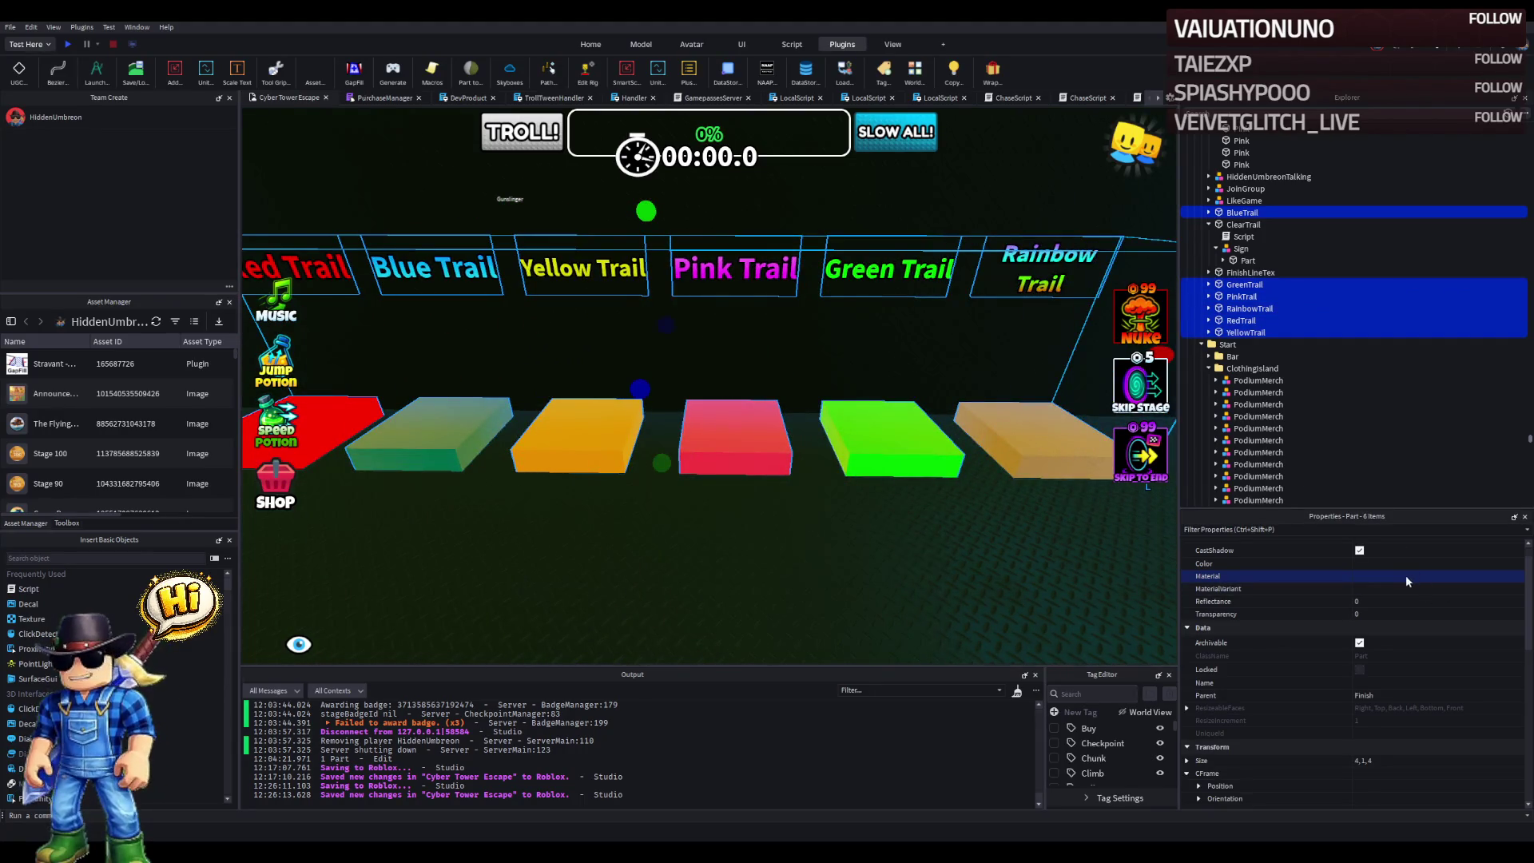
text(Neon)
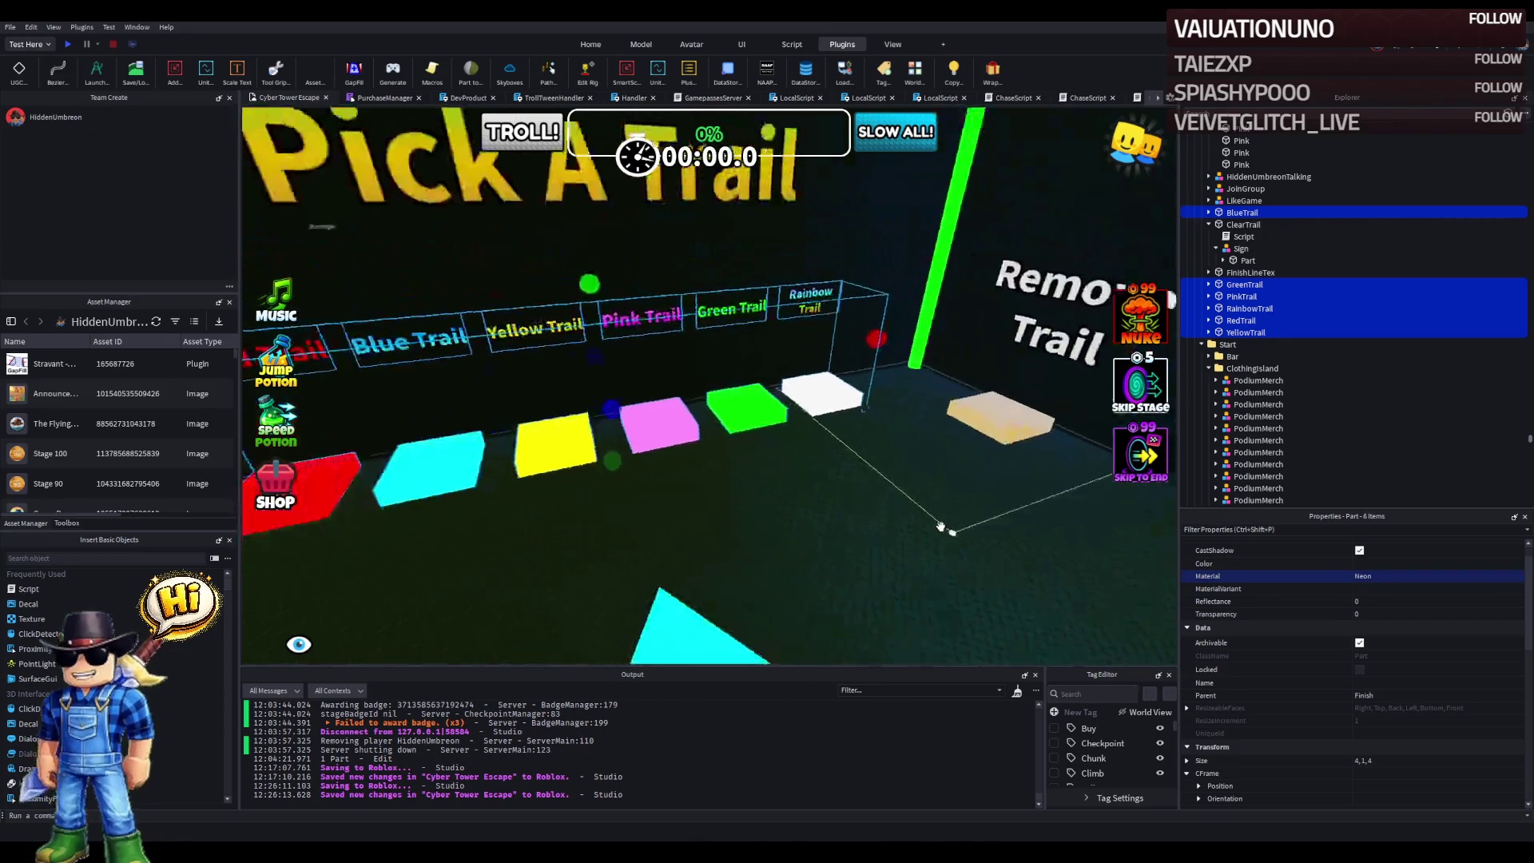
text(a)
click(69, 45)
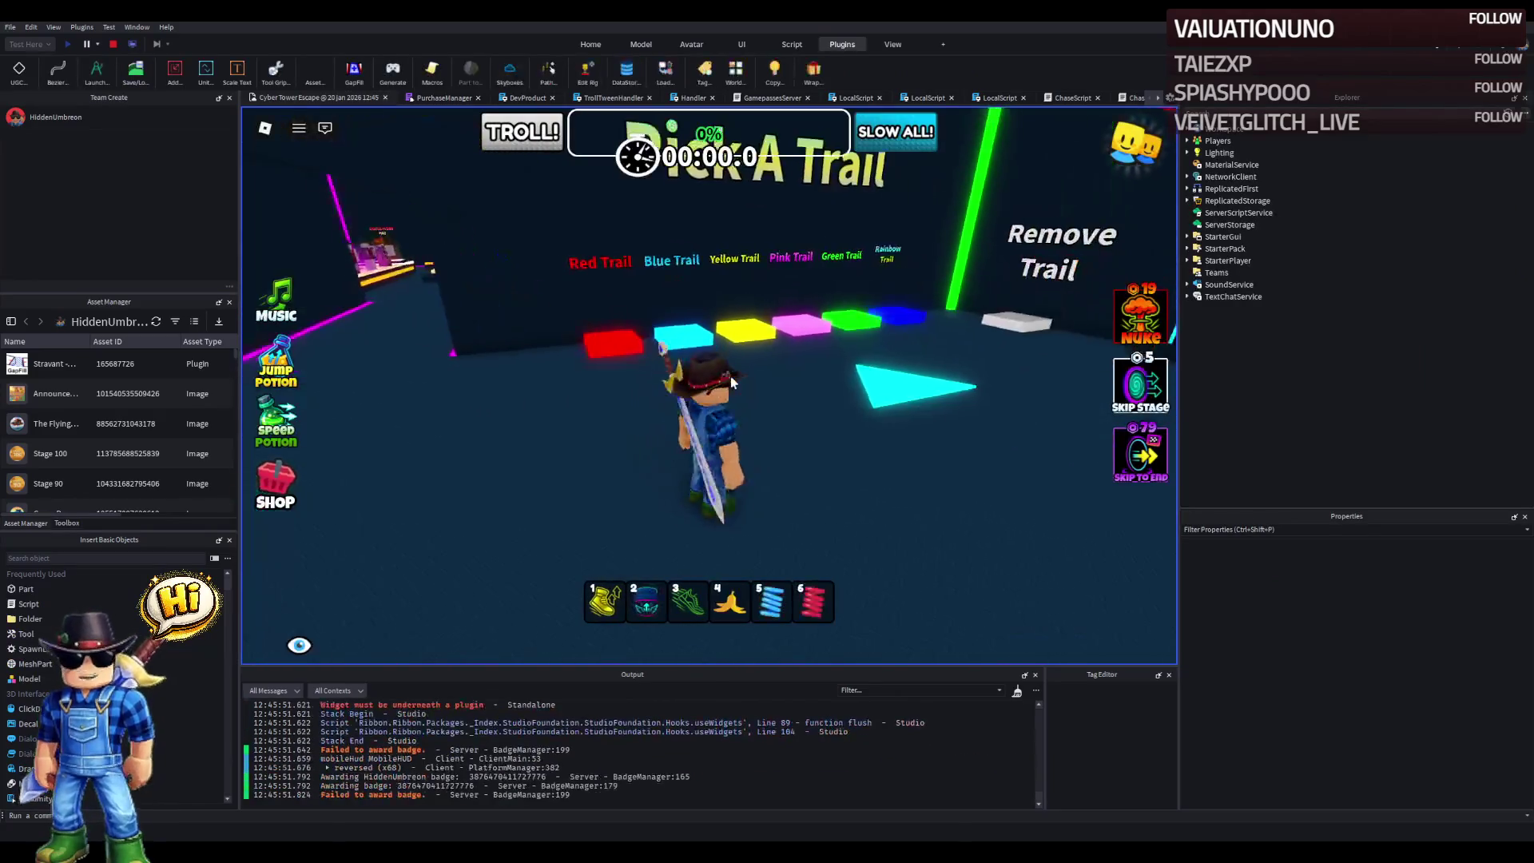
- Walk the avatar around the trail pads, the Play Again area and the donate area
key(s)
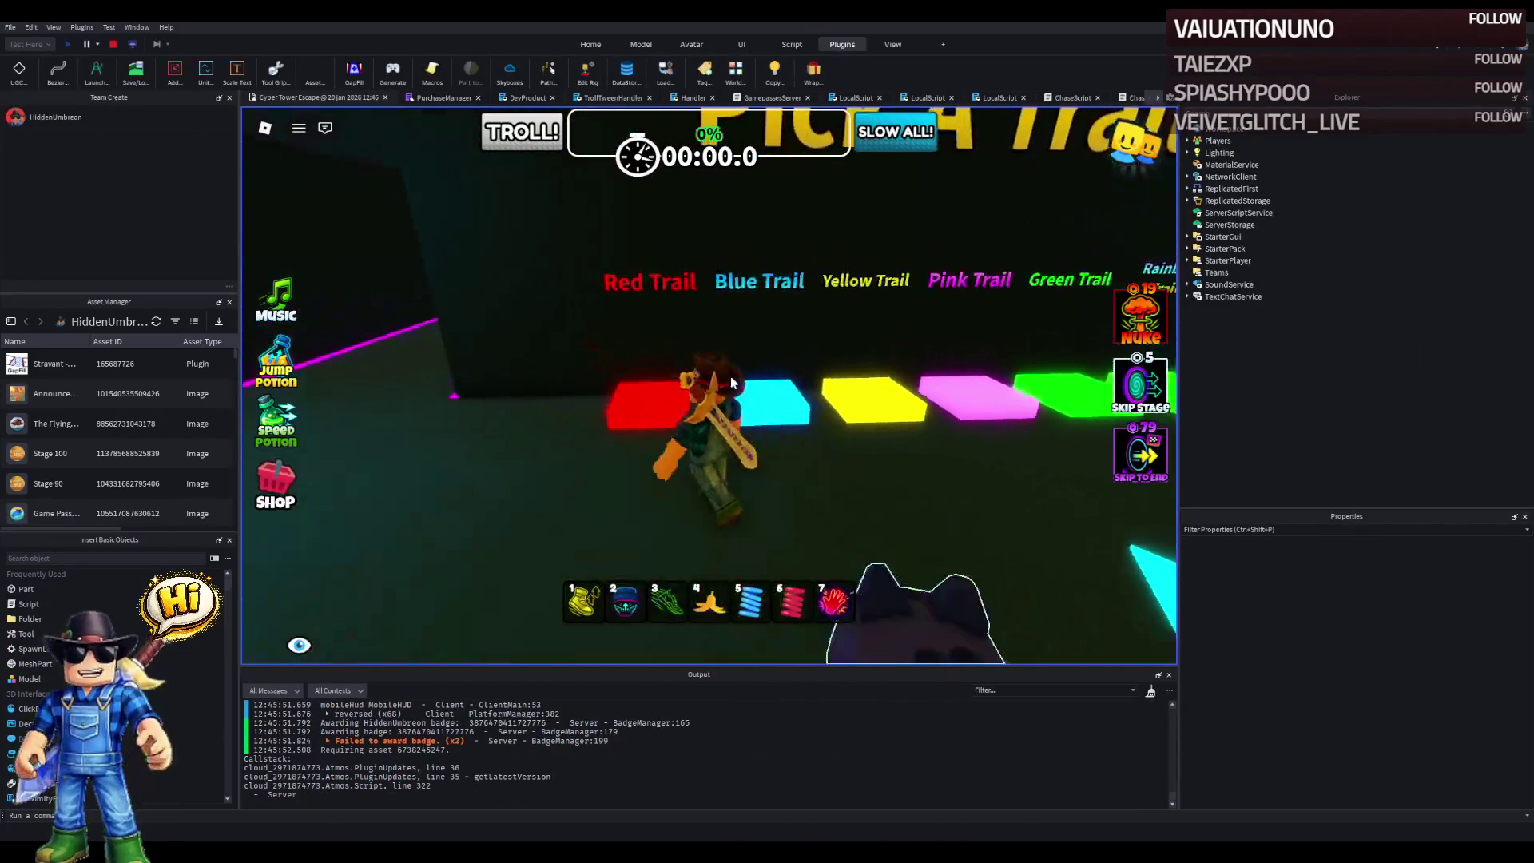
key(w)
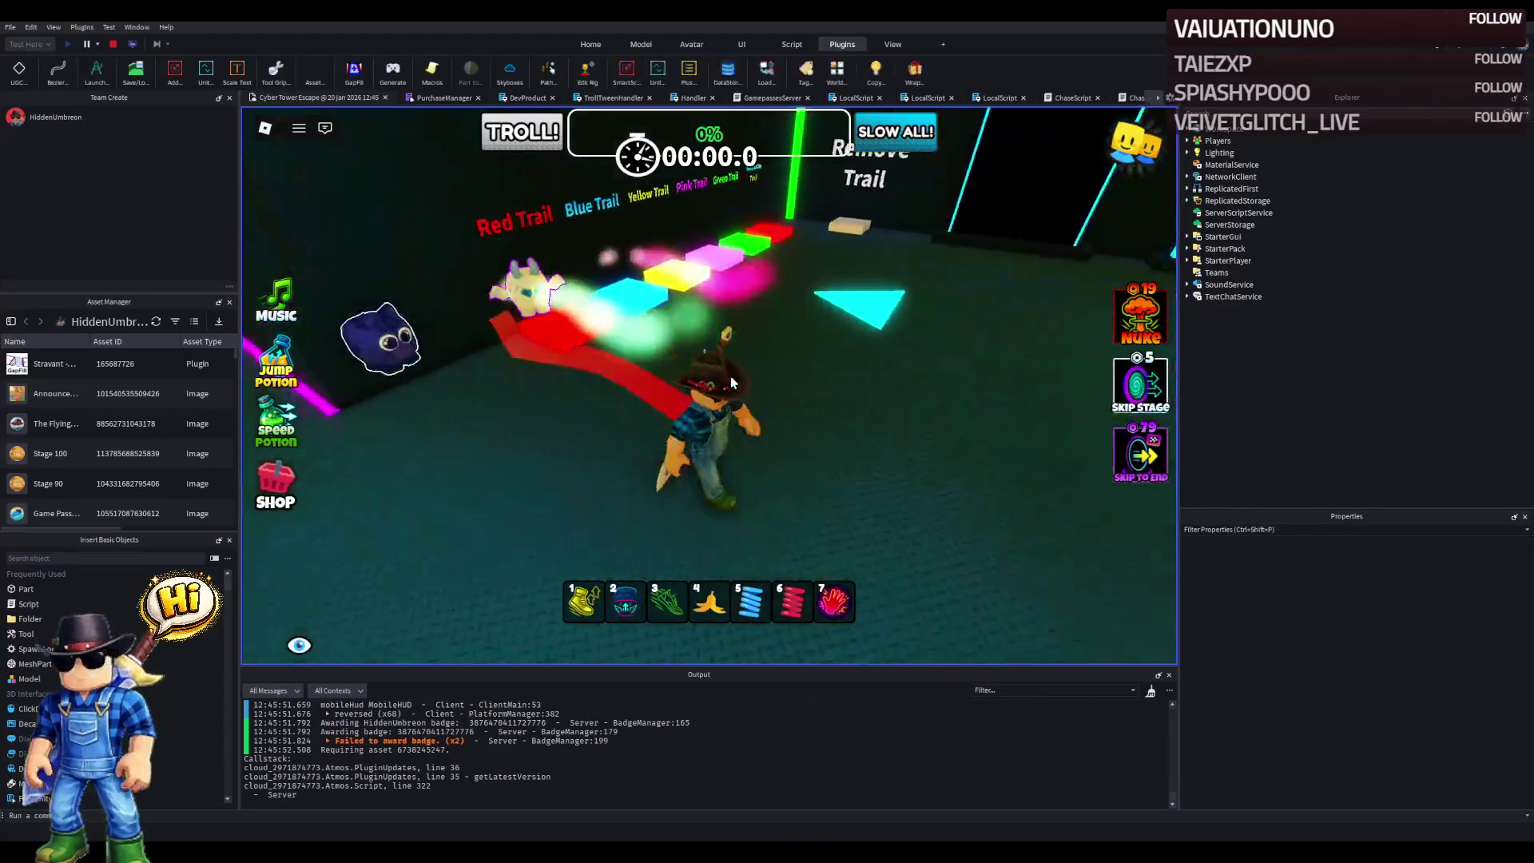
key(w)
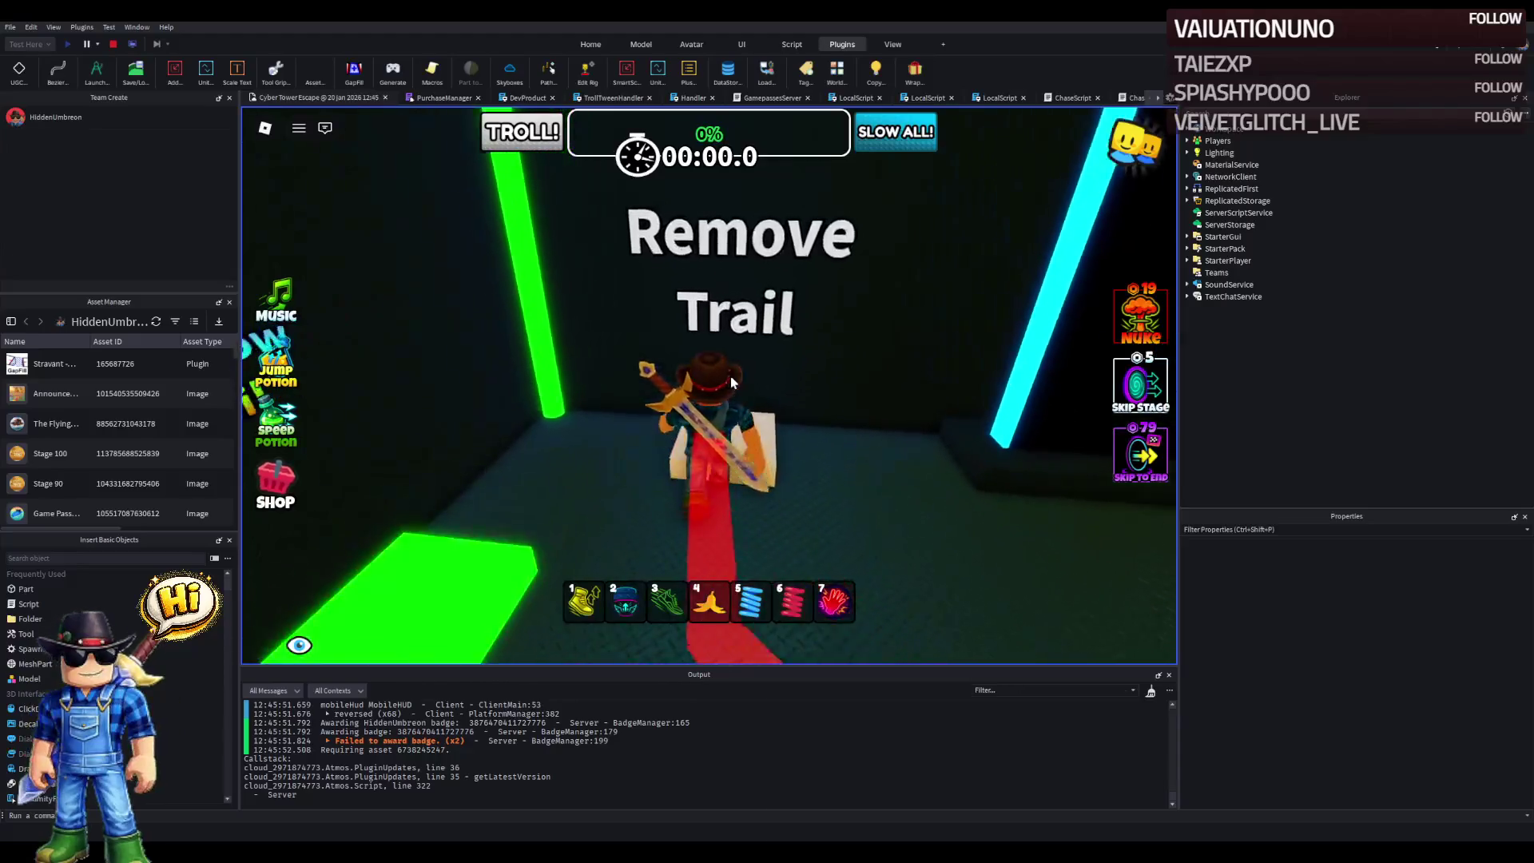
key(a)
key(a)
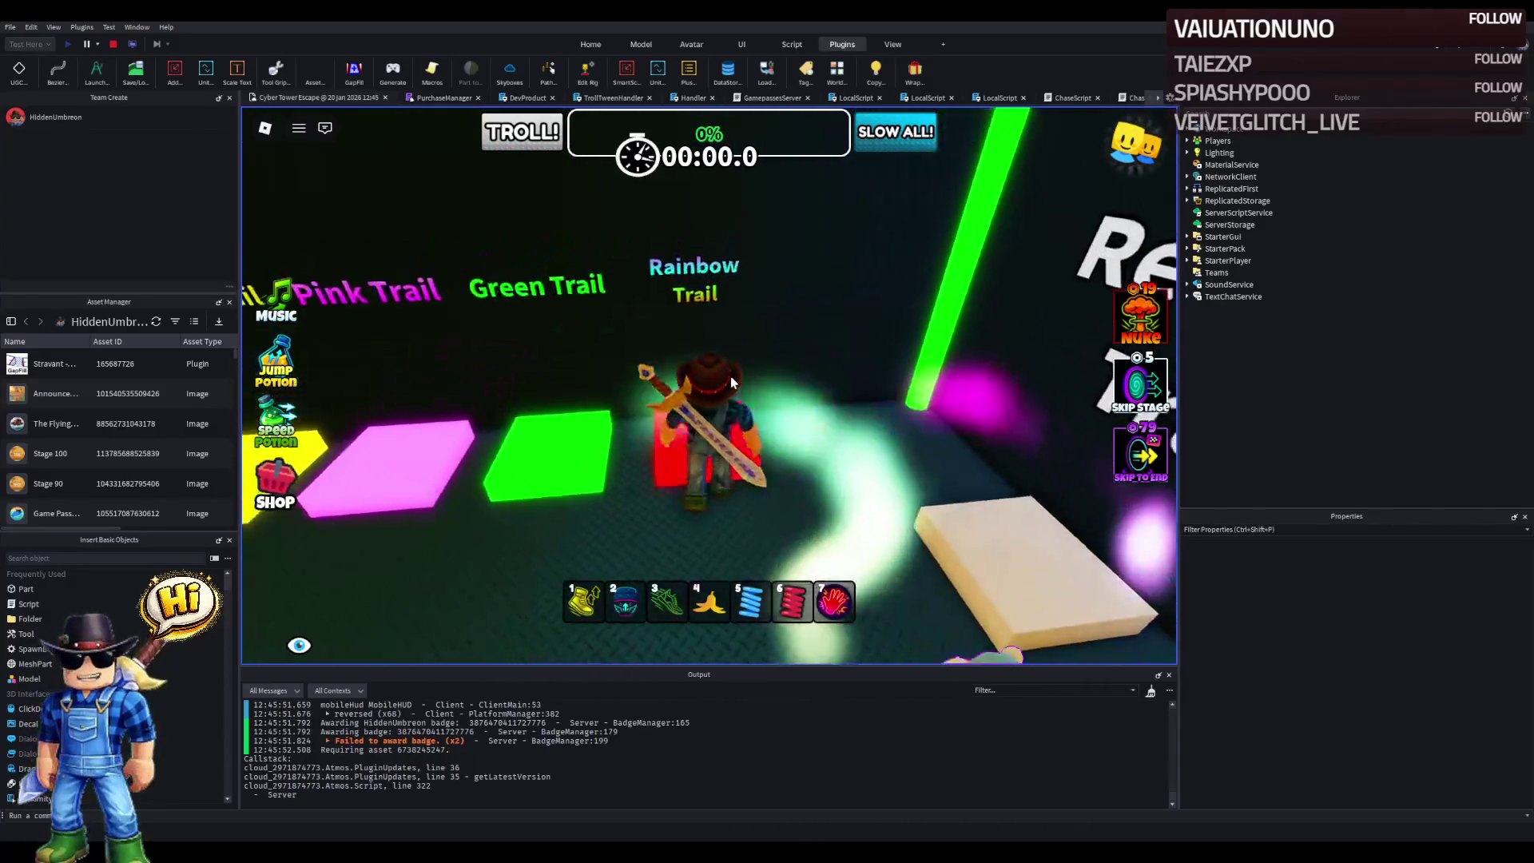
key(a)
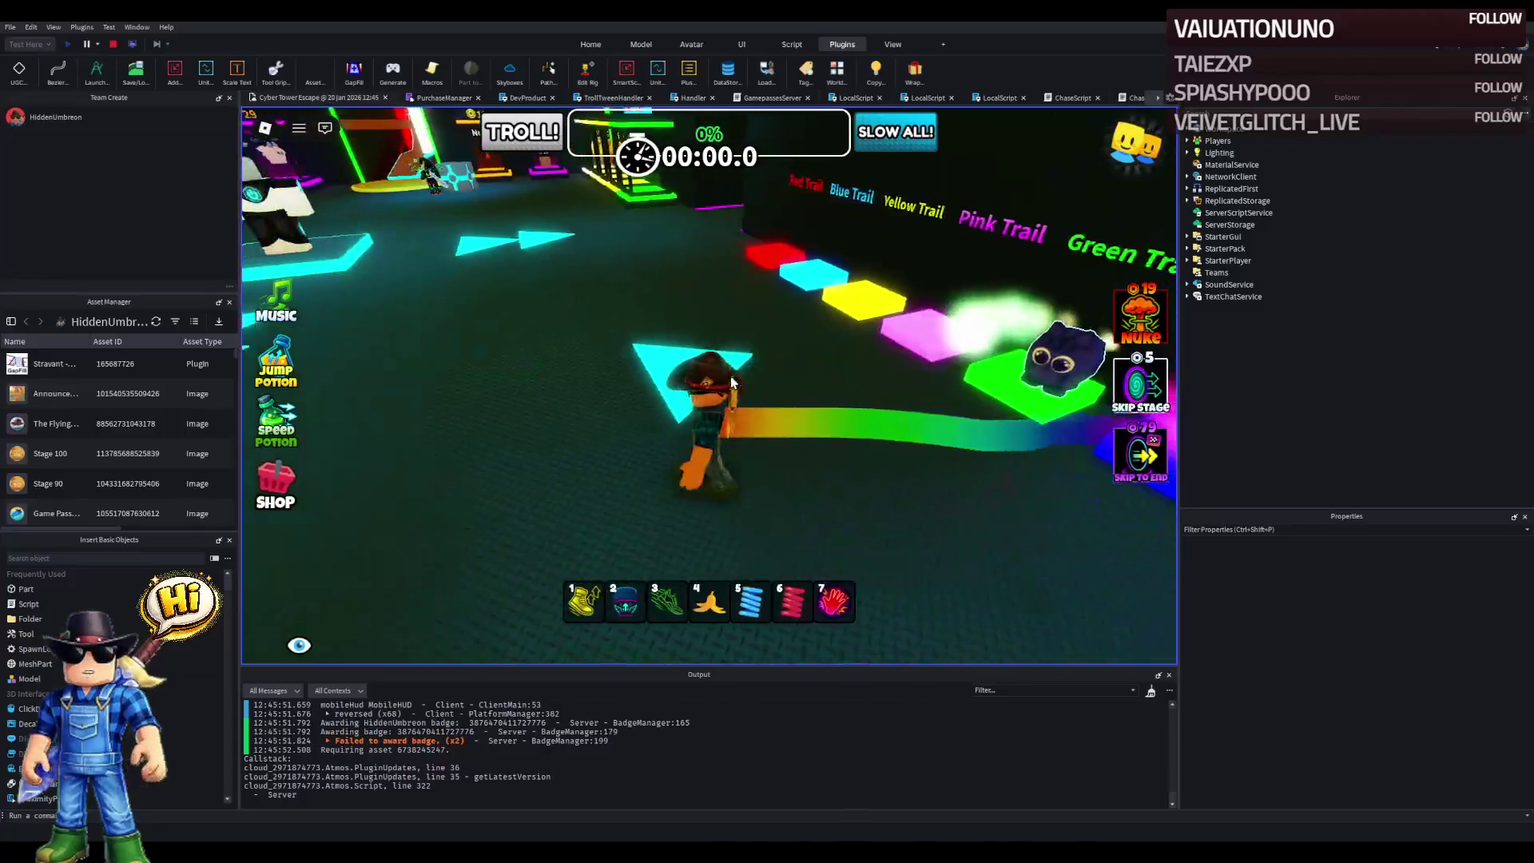
key(a)
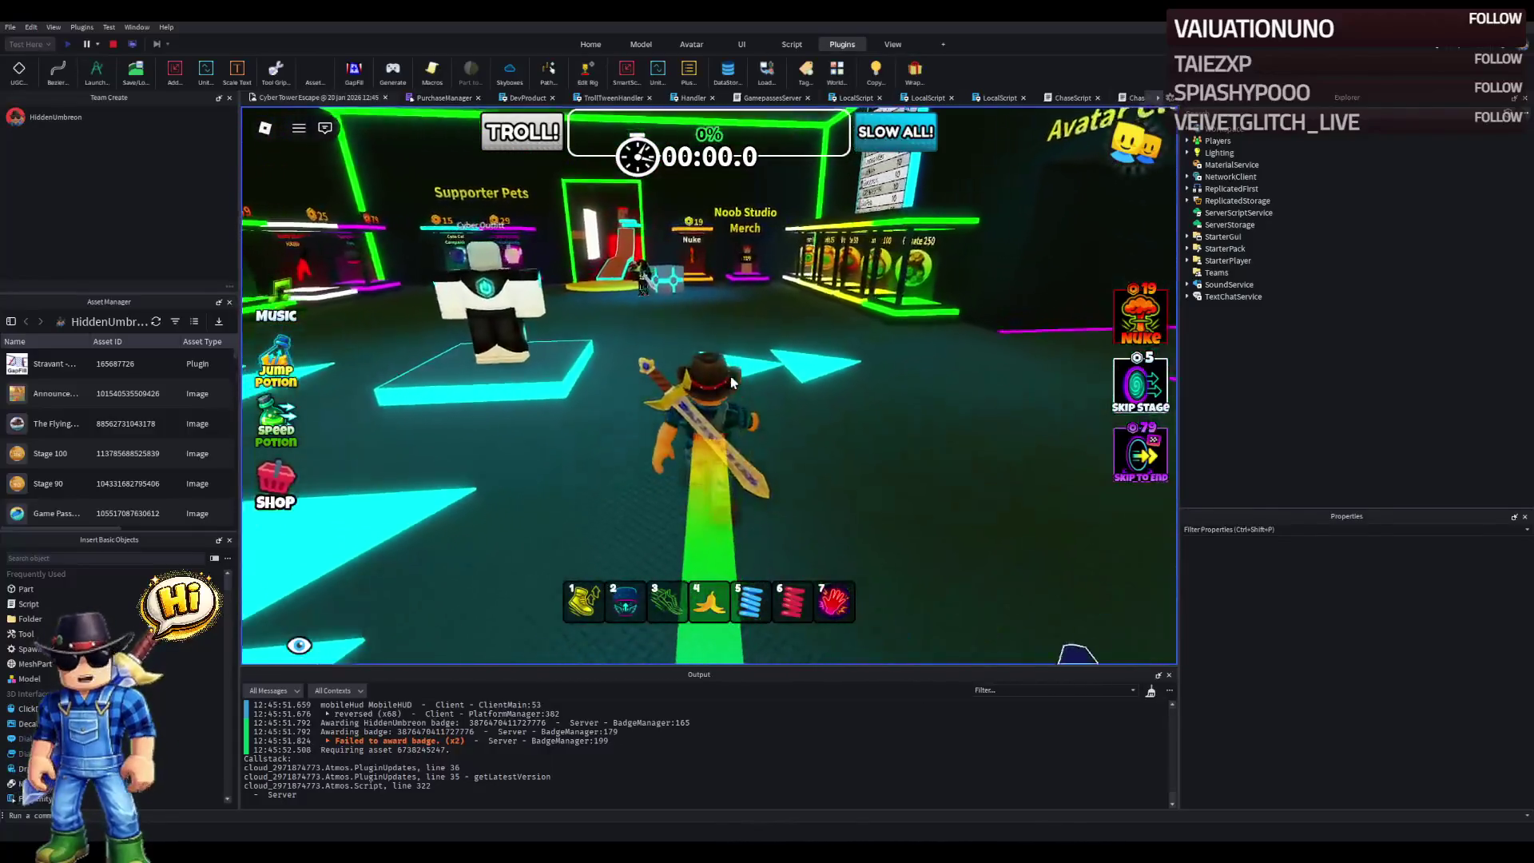
key(a)
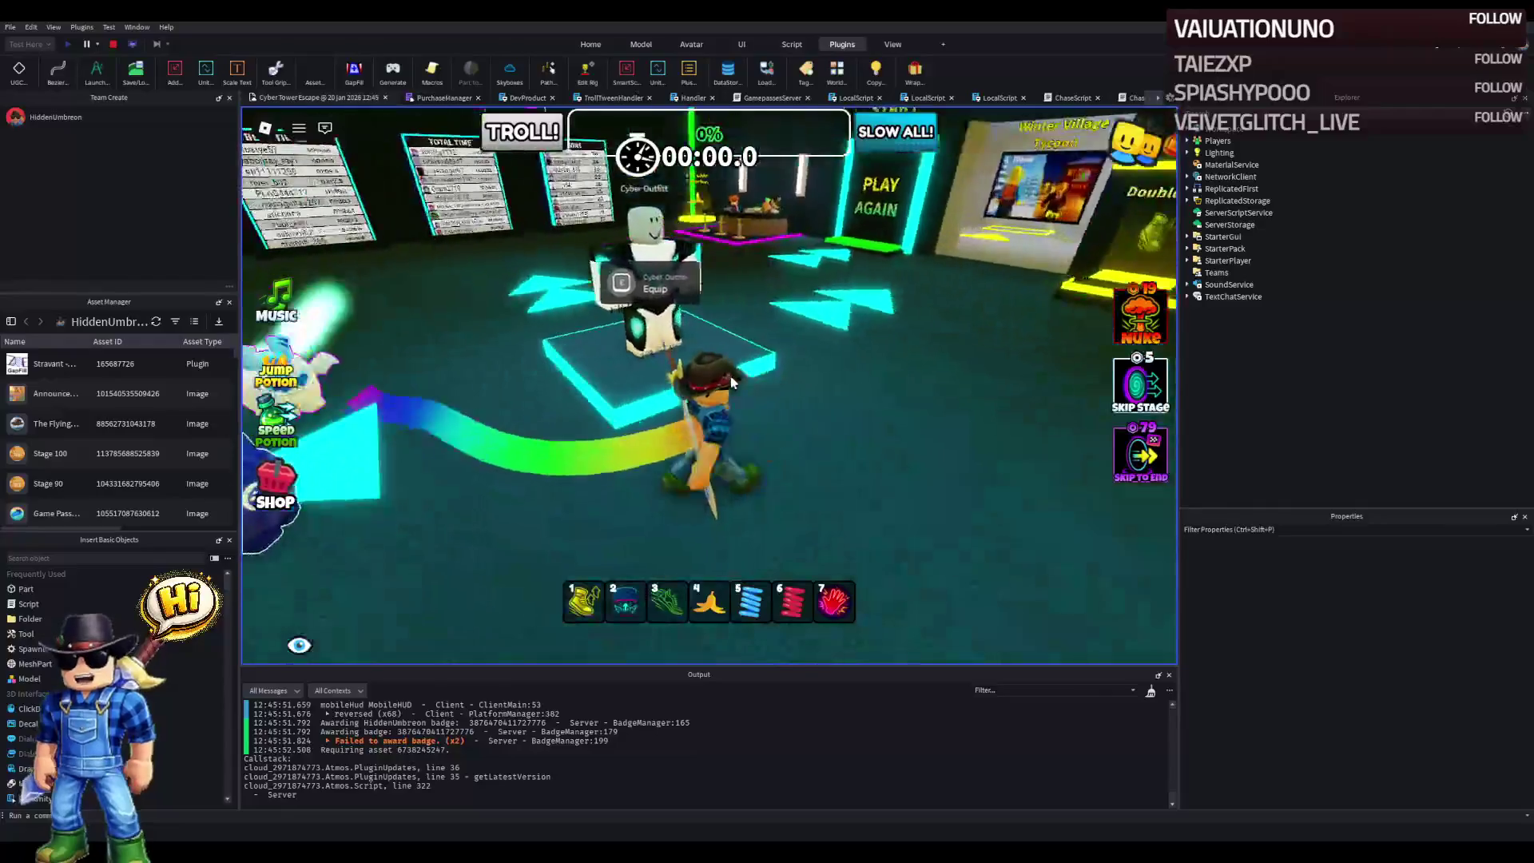
key(a)
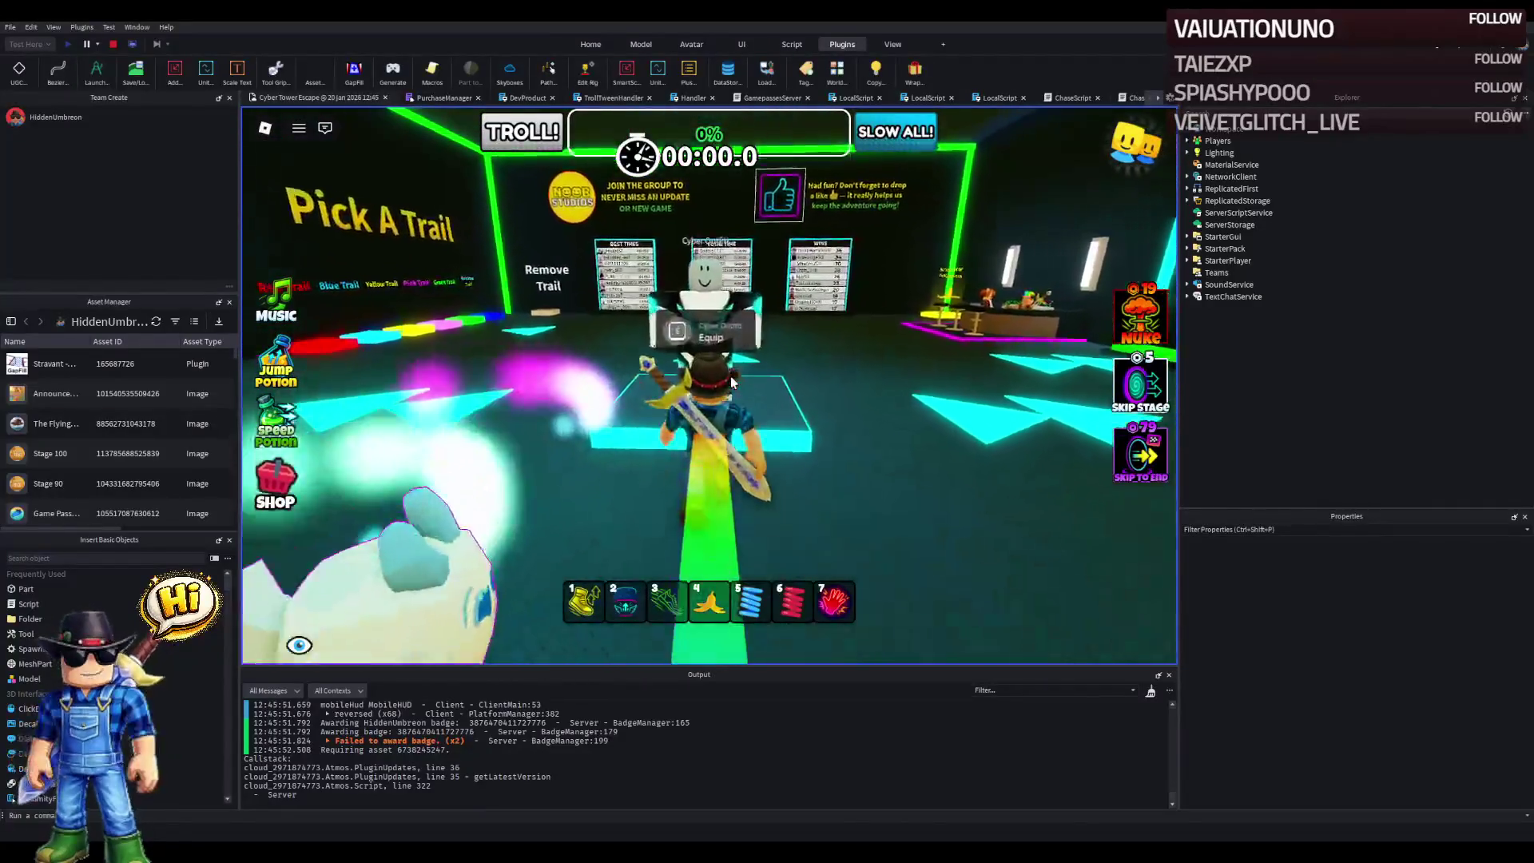
key(a)
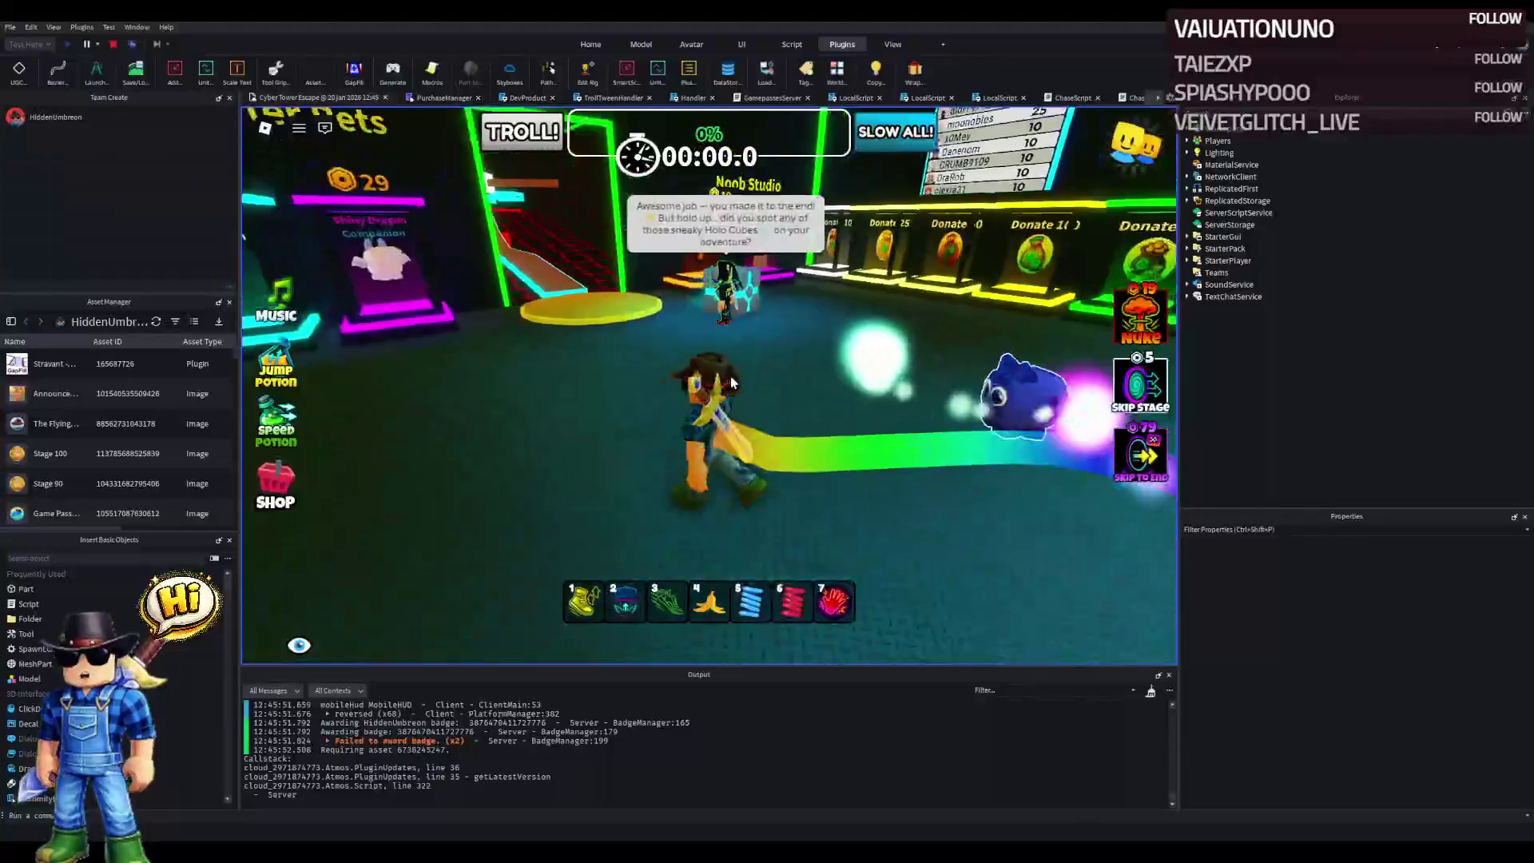
key(a)
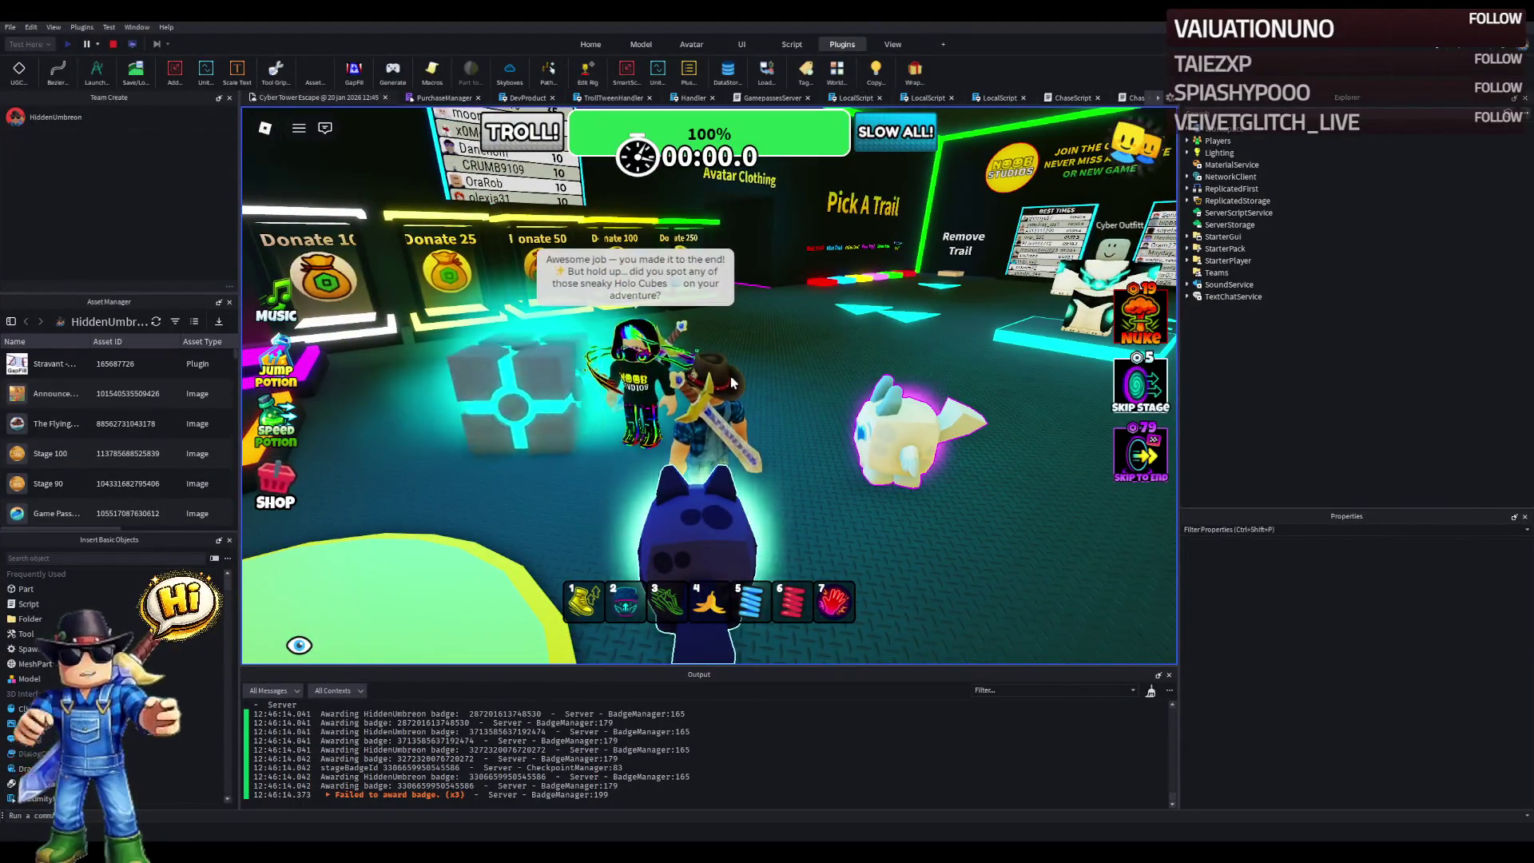
- Walk past the Holo cube and Supporter Pets onto the Cyber Outfit platform by the mannequin
key(w)
key(w)
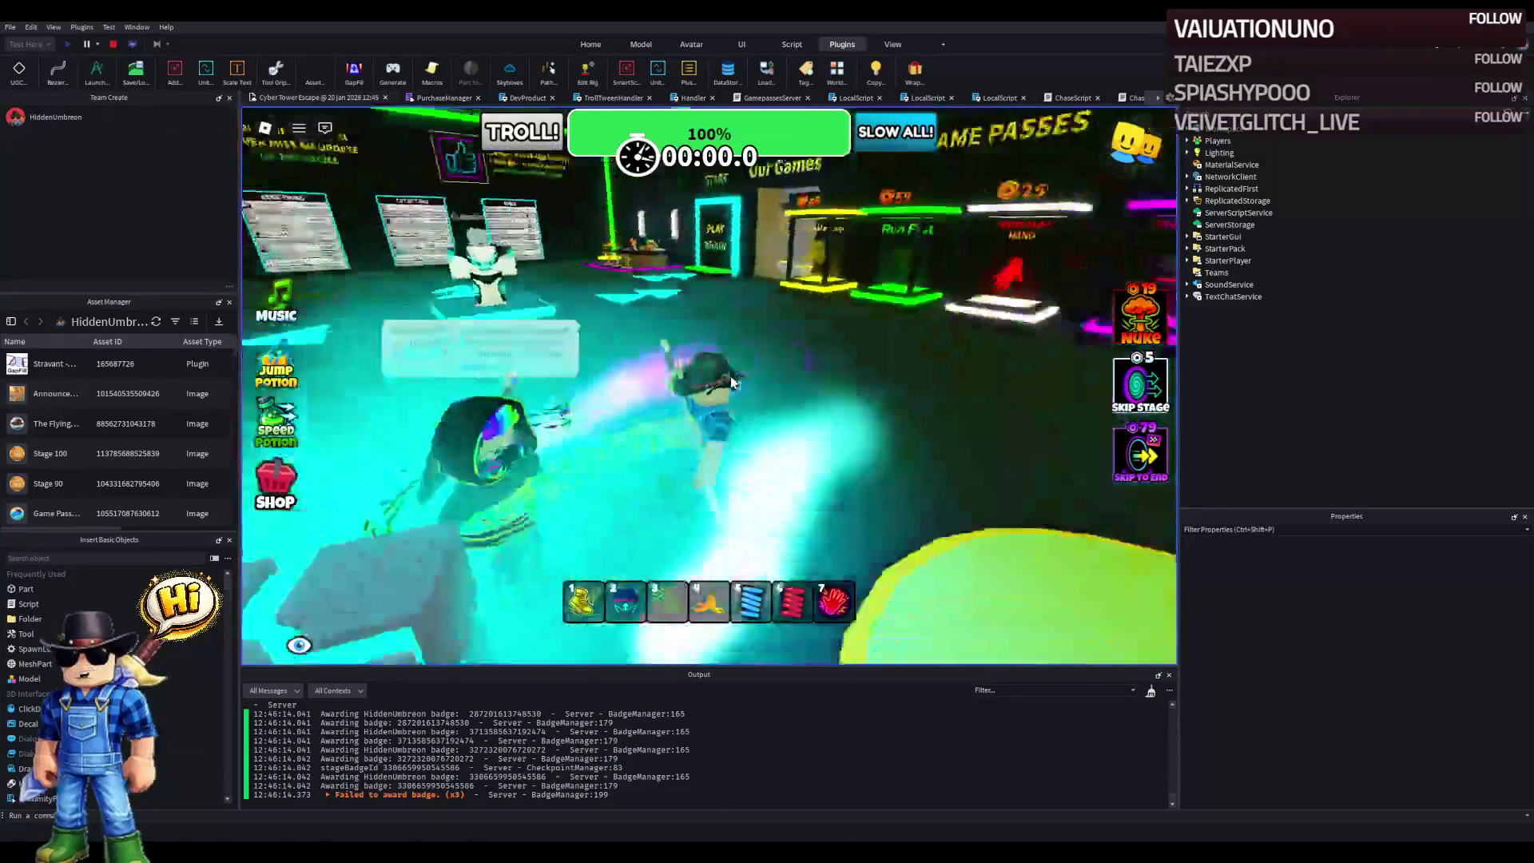
key(w)
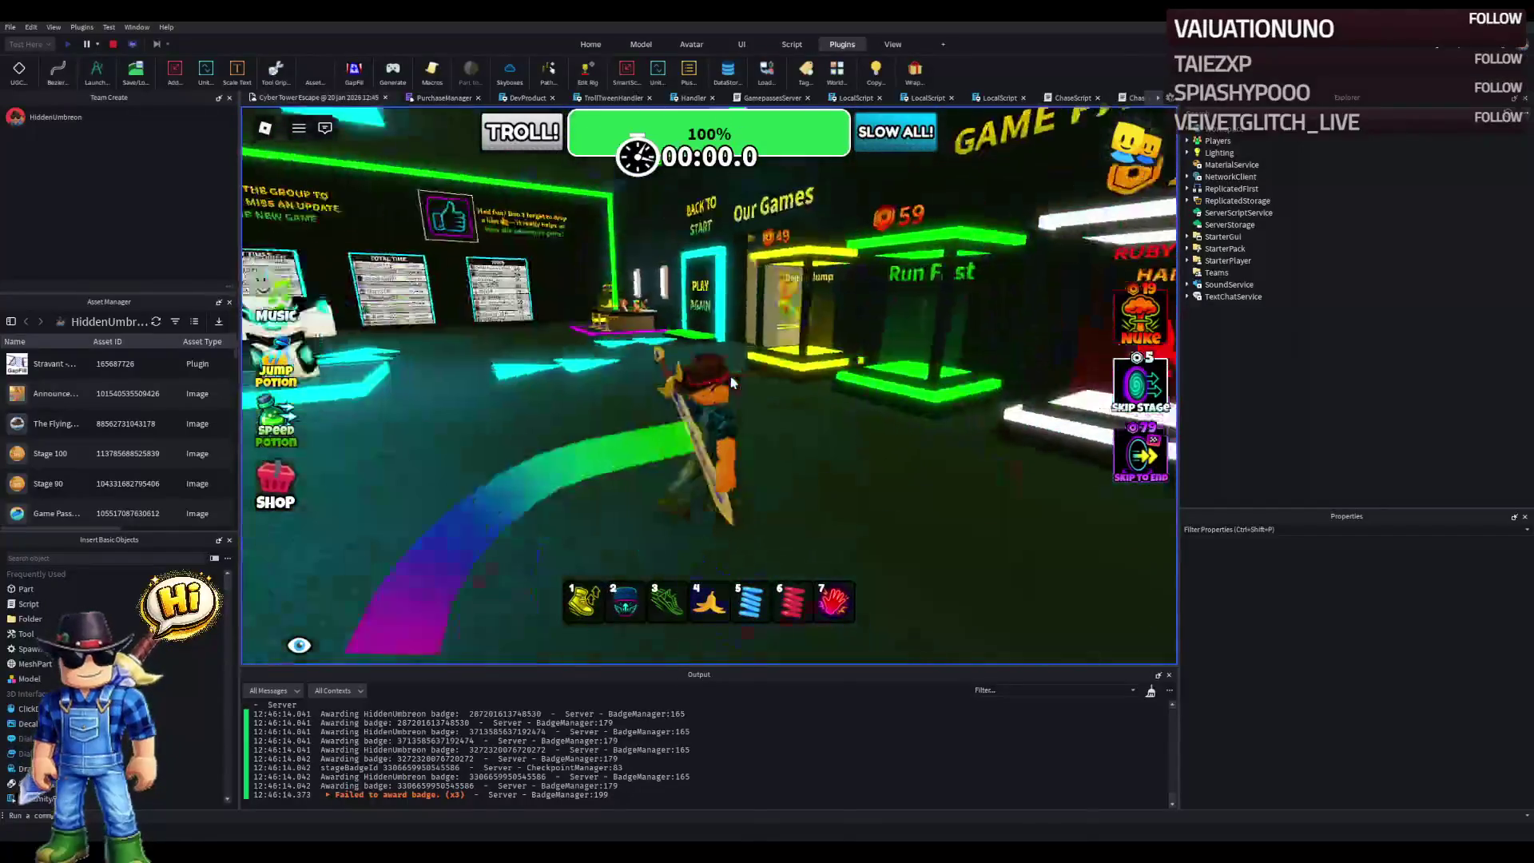
key(w)
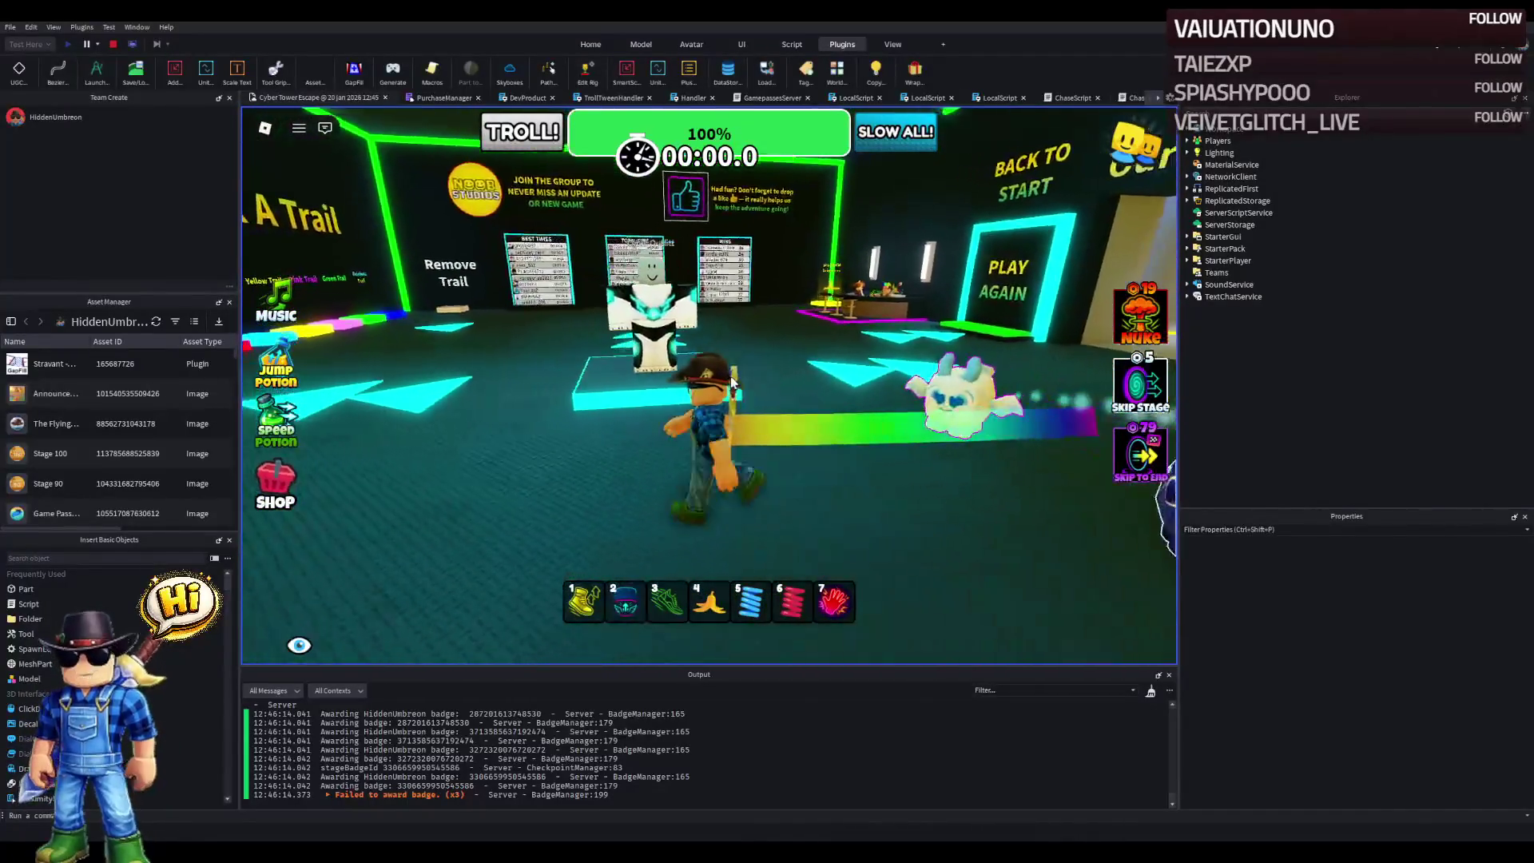
key(d)
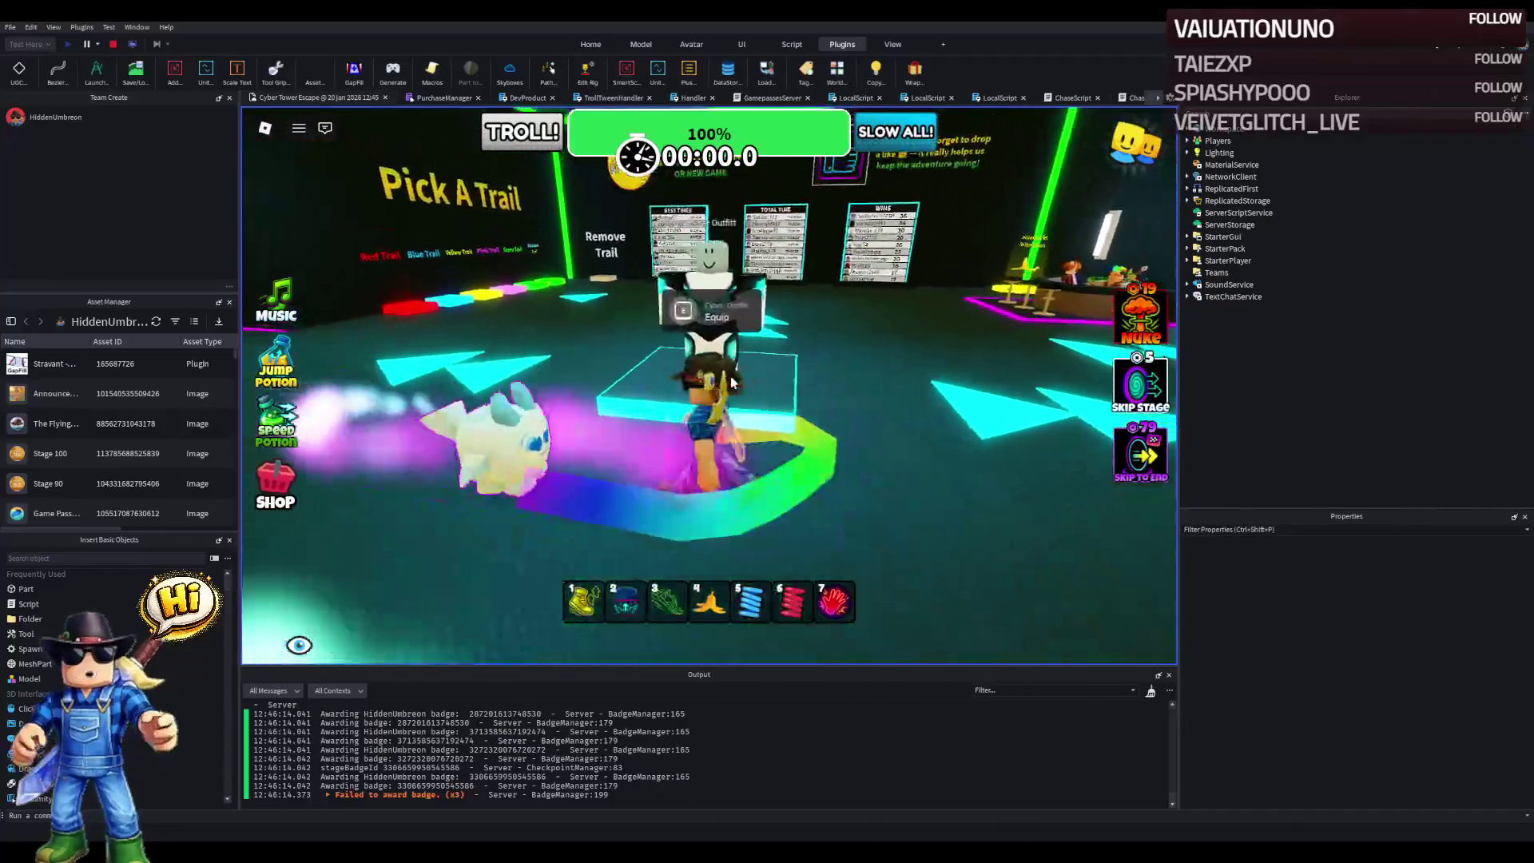
key(w)
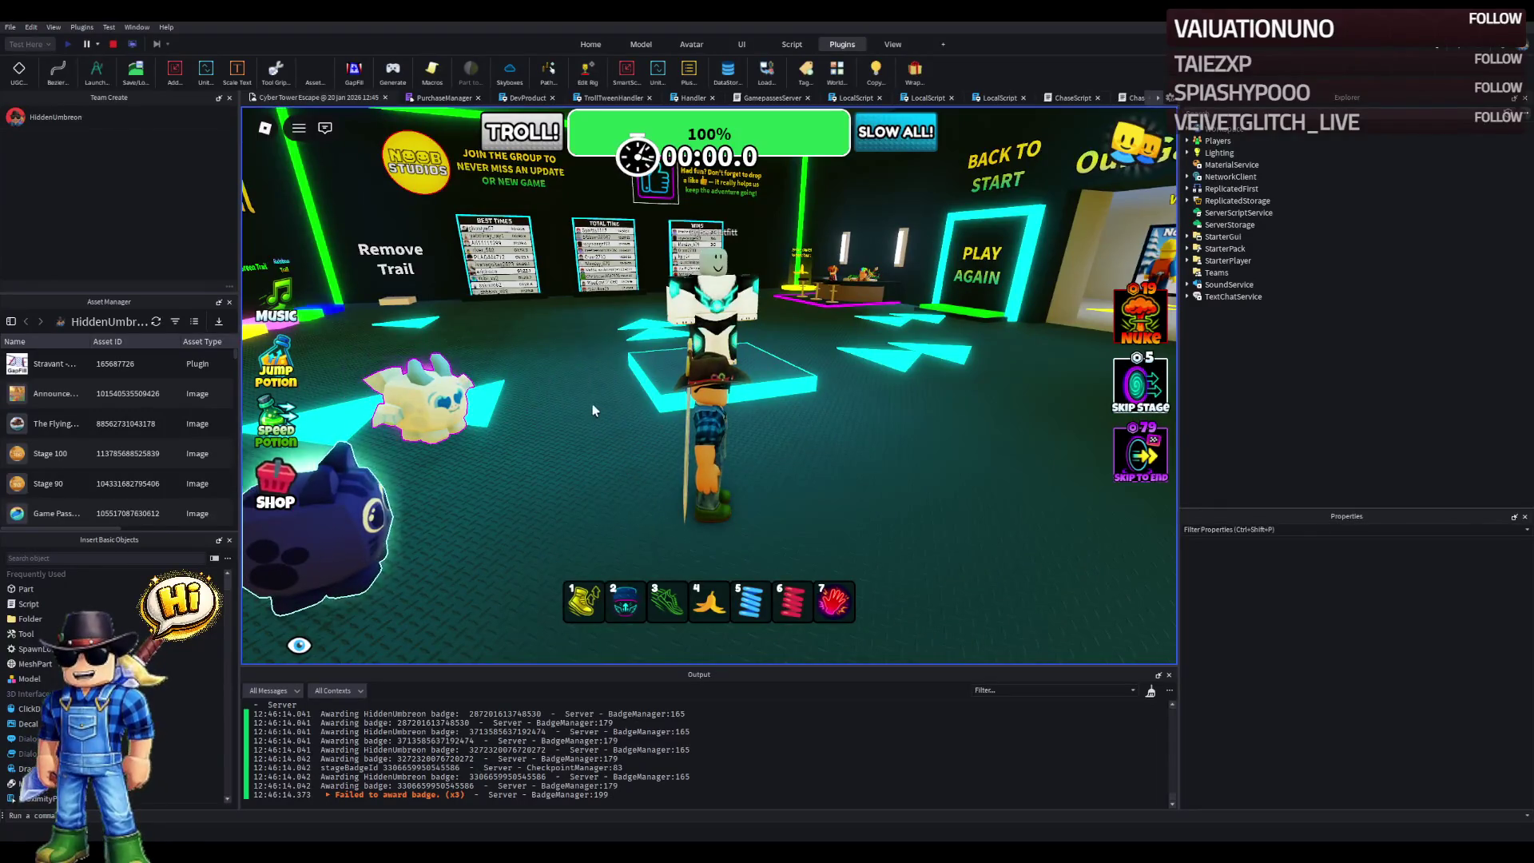
key(a)
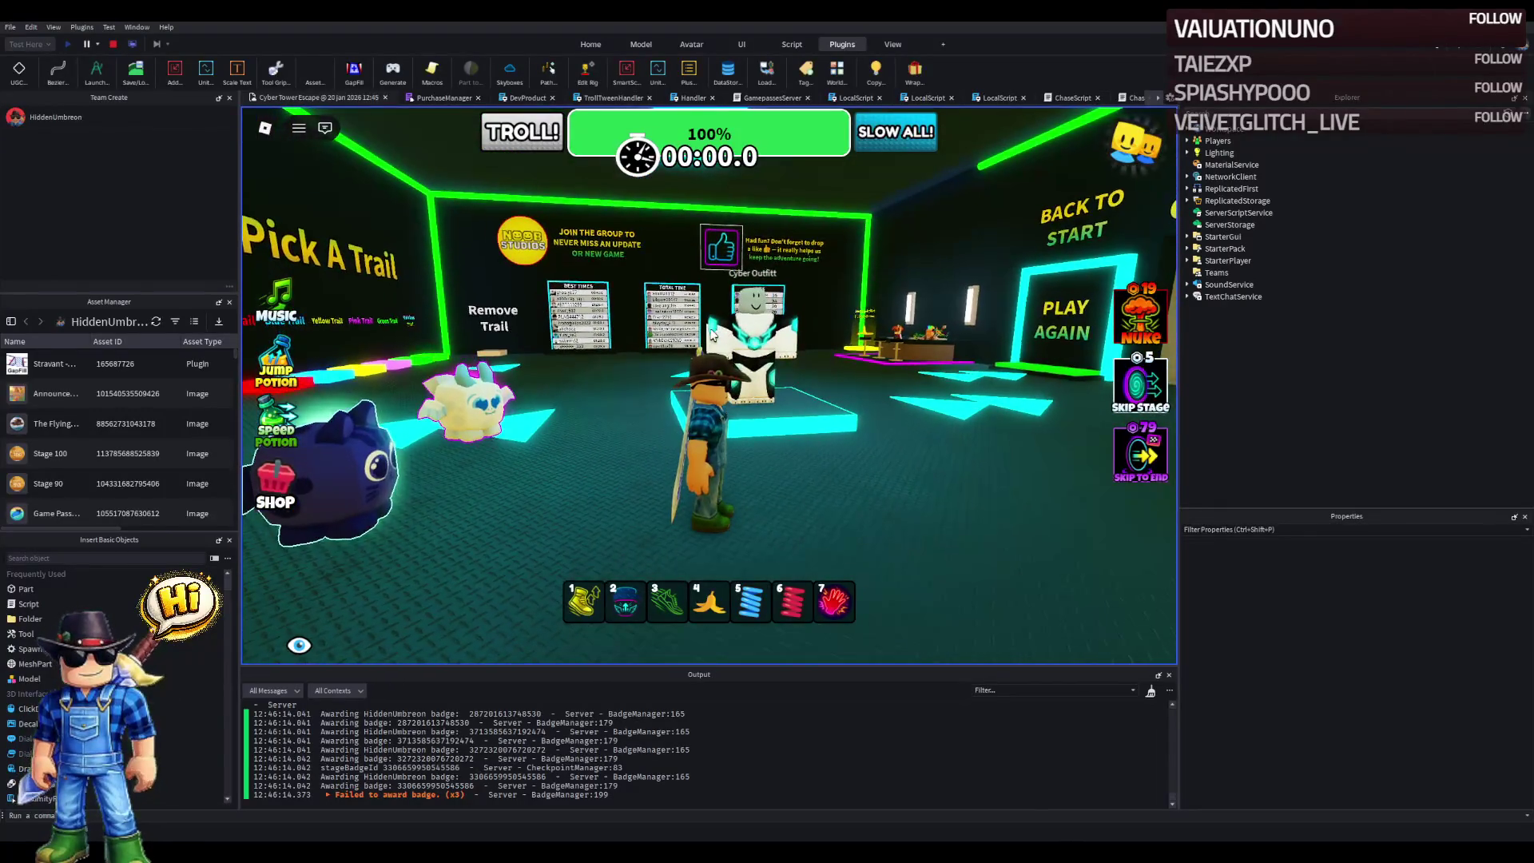
key(d)
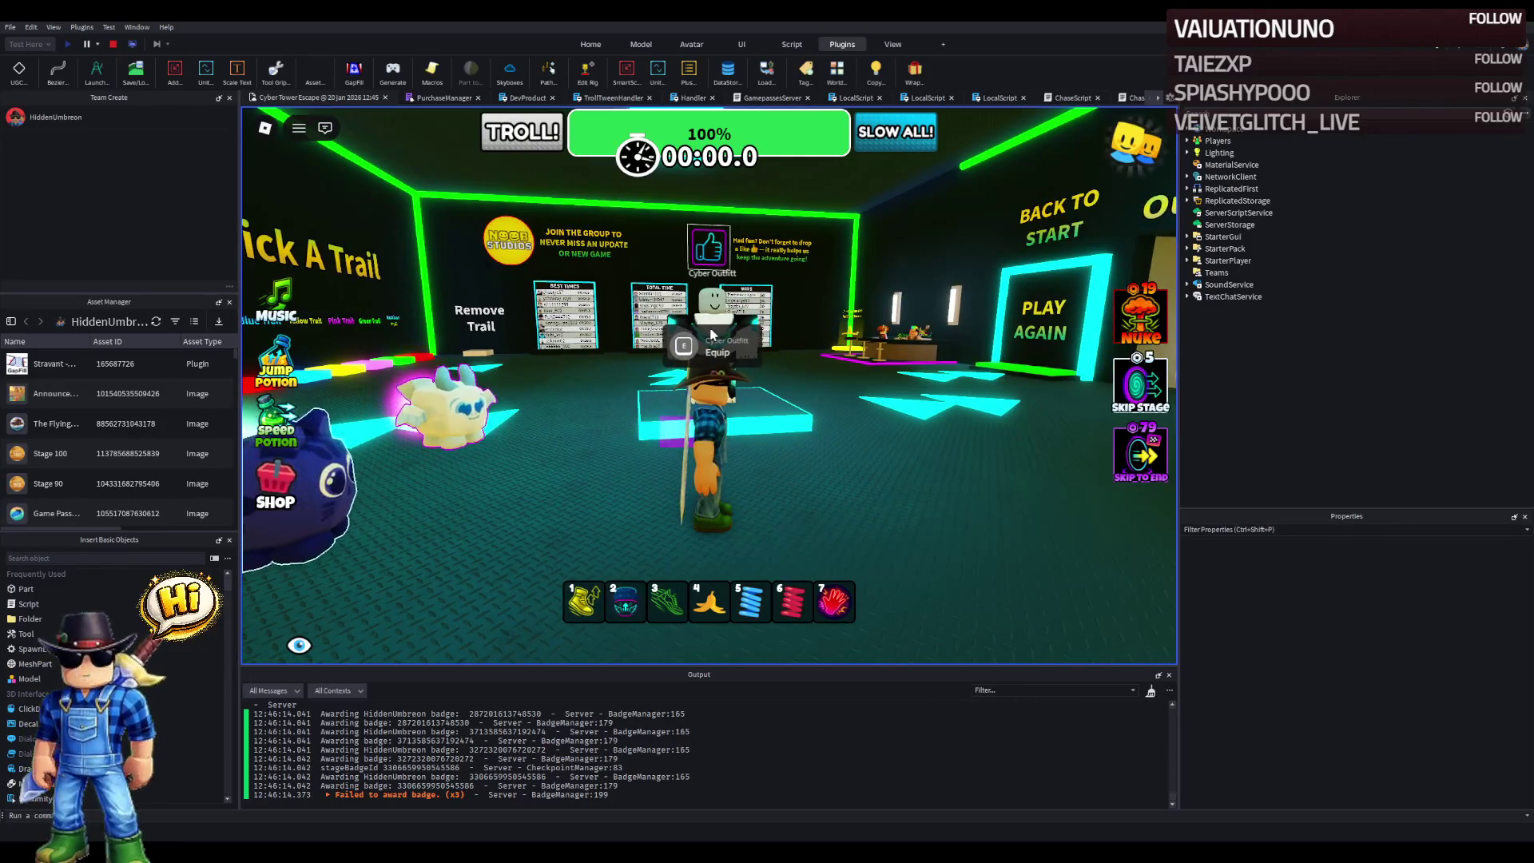
key(w)
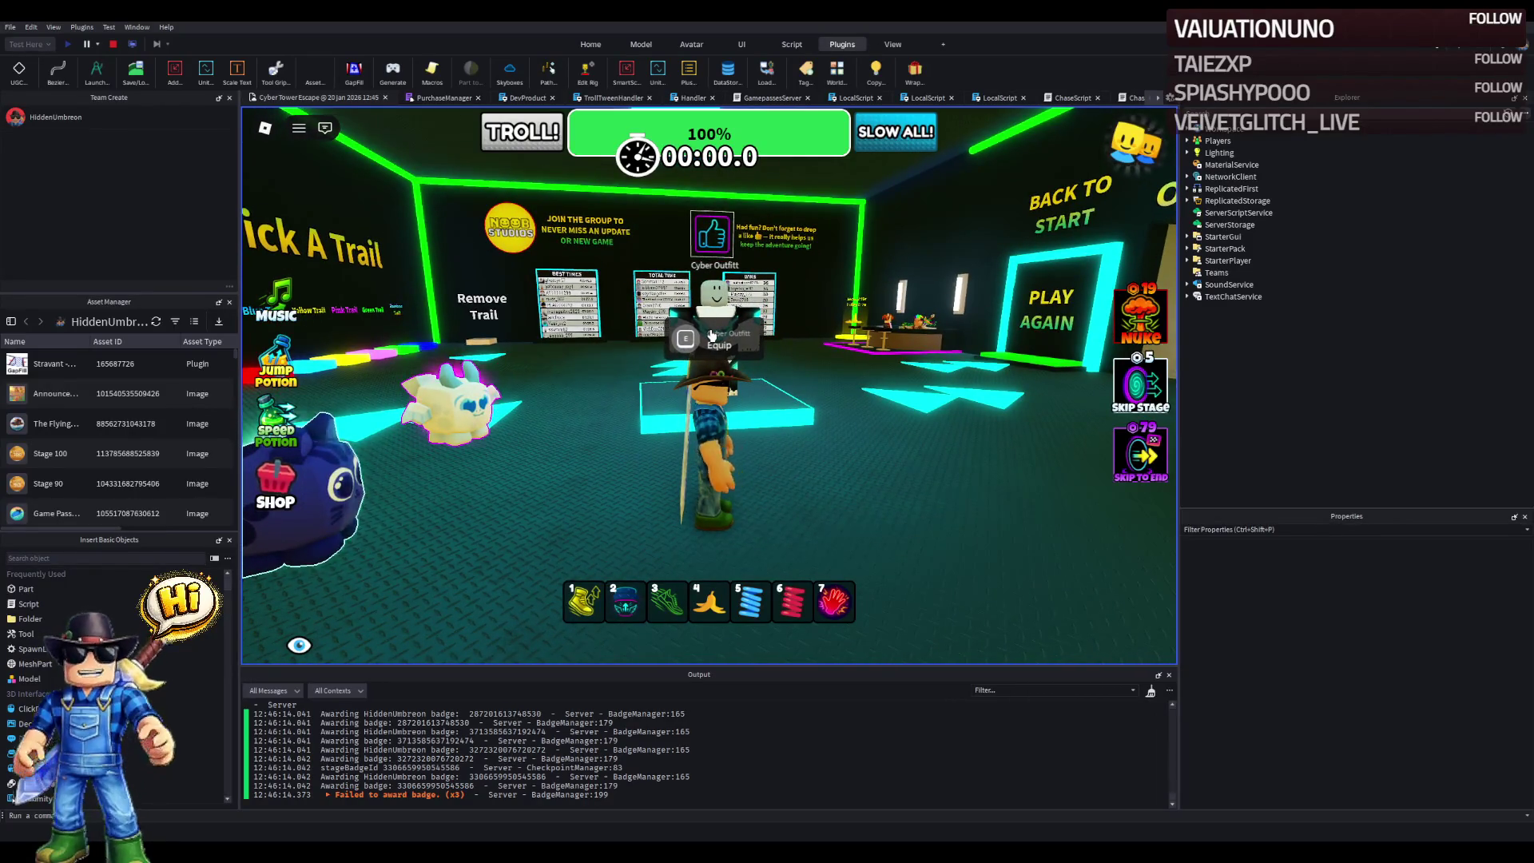
key(s)
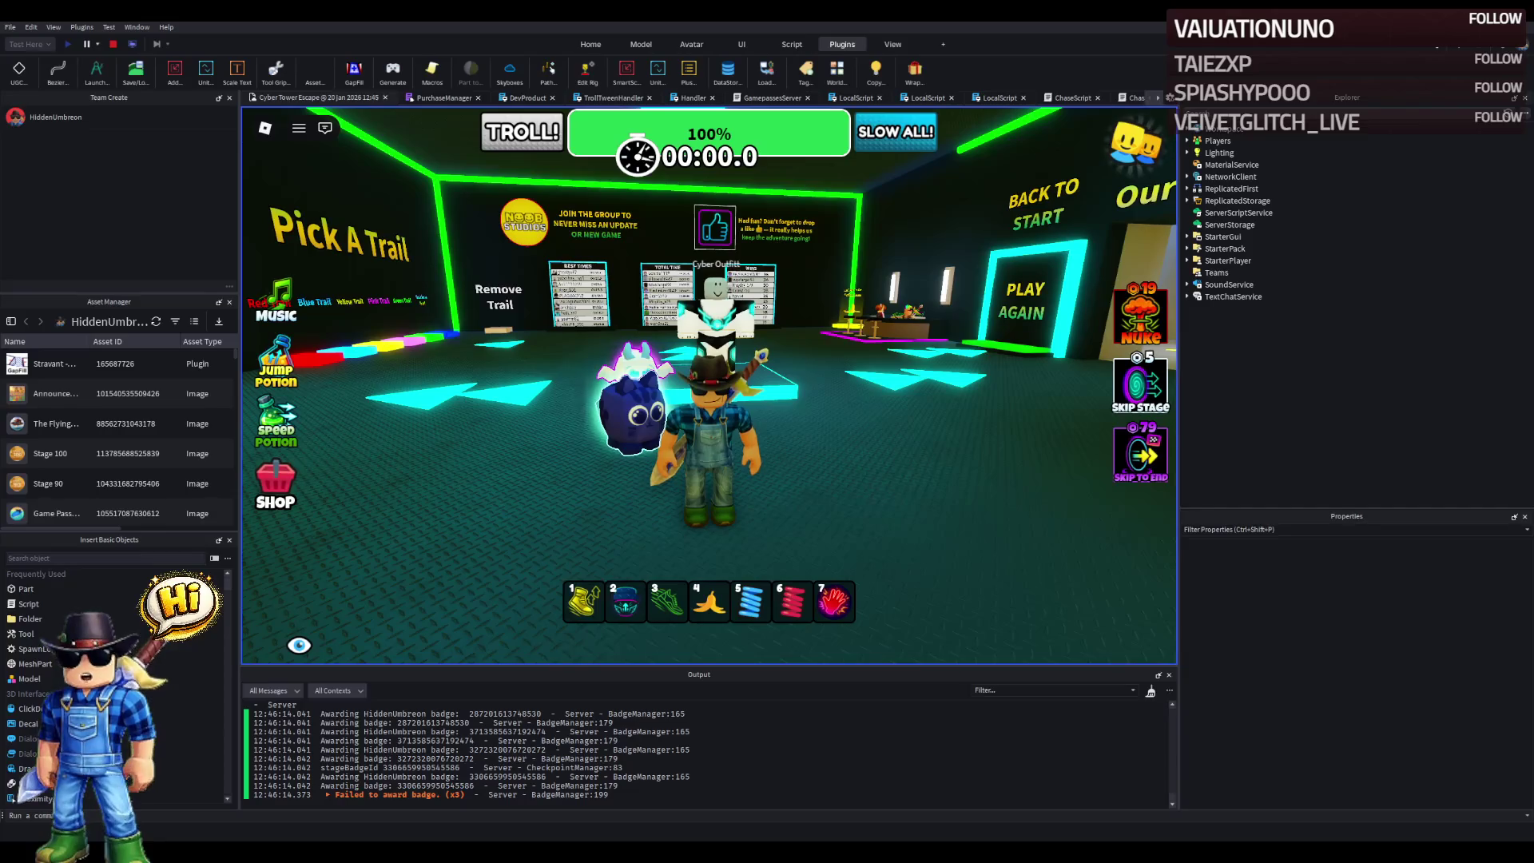
- Walk along the Pick A Trail wall and across the pads to try the green trail
key(w)
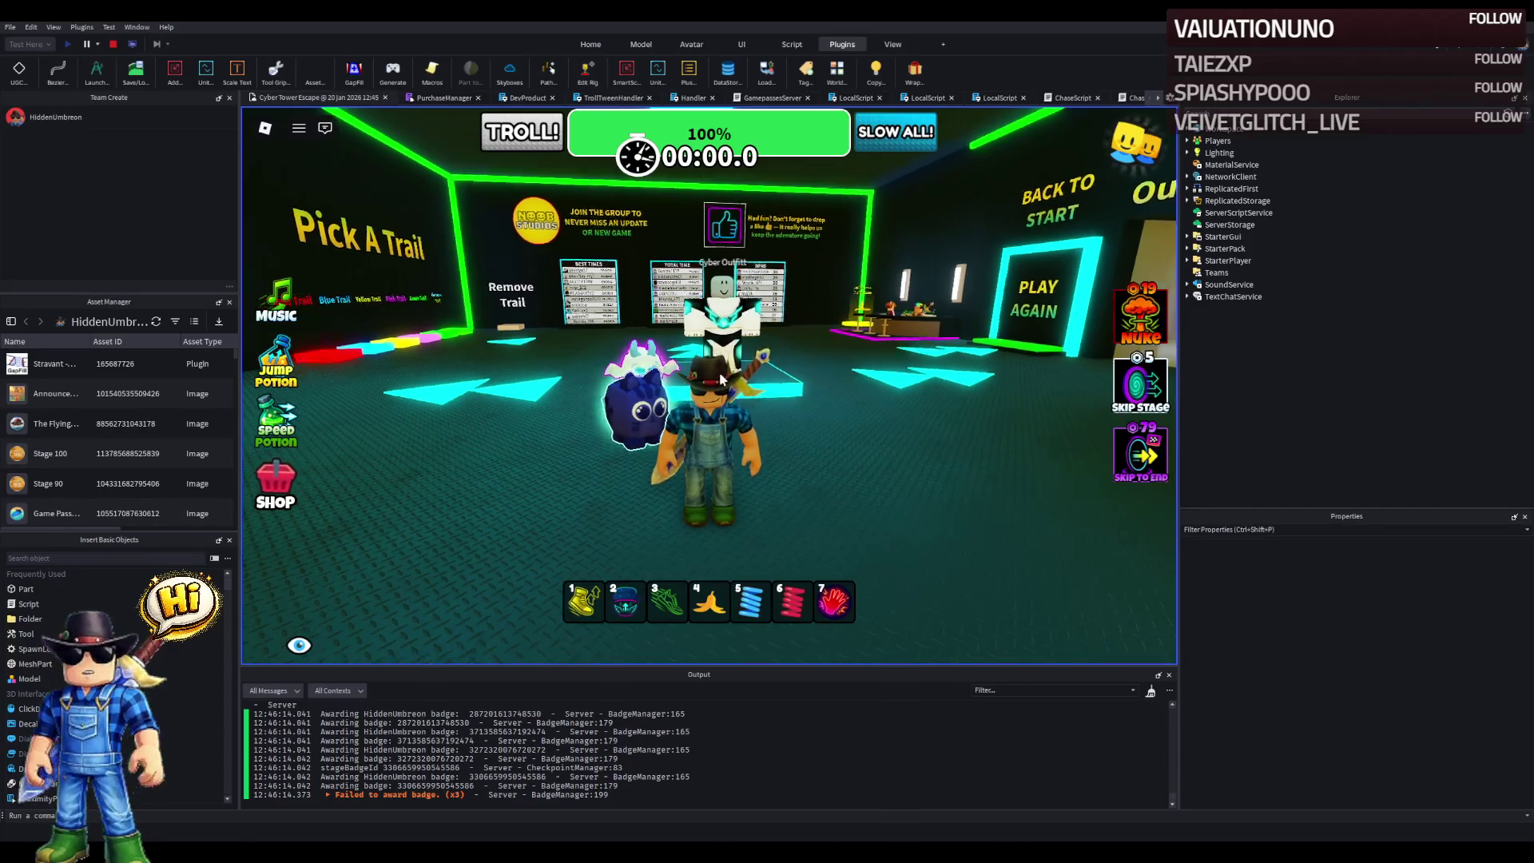
key(a)
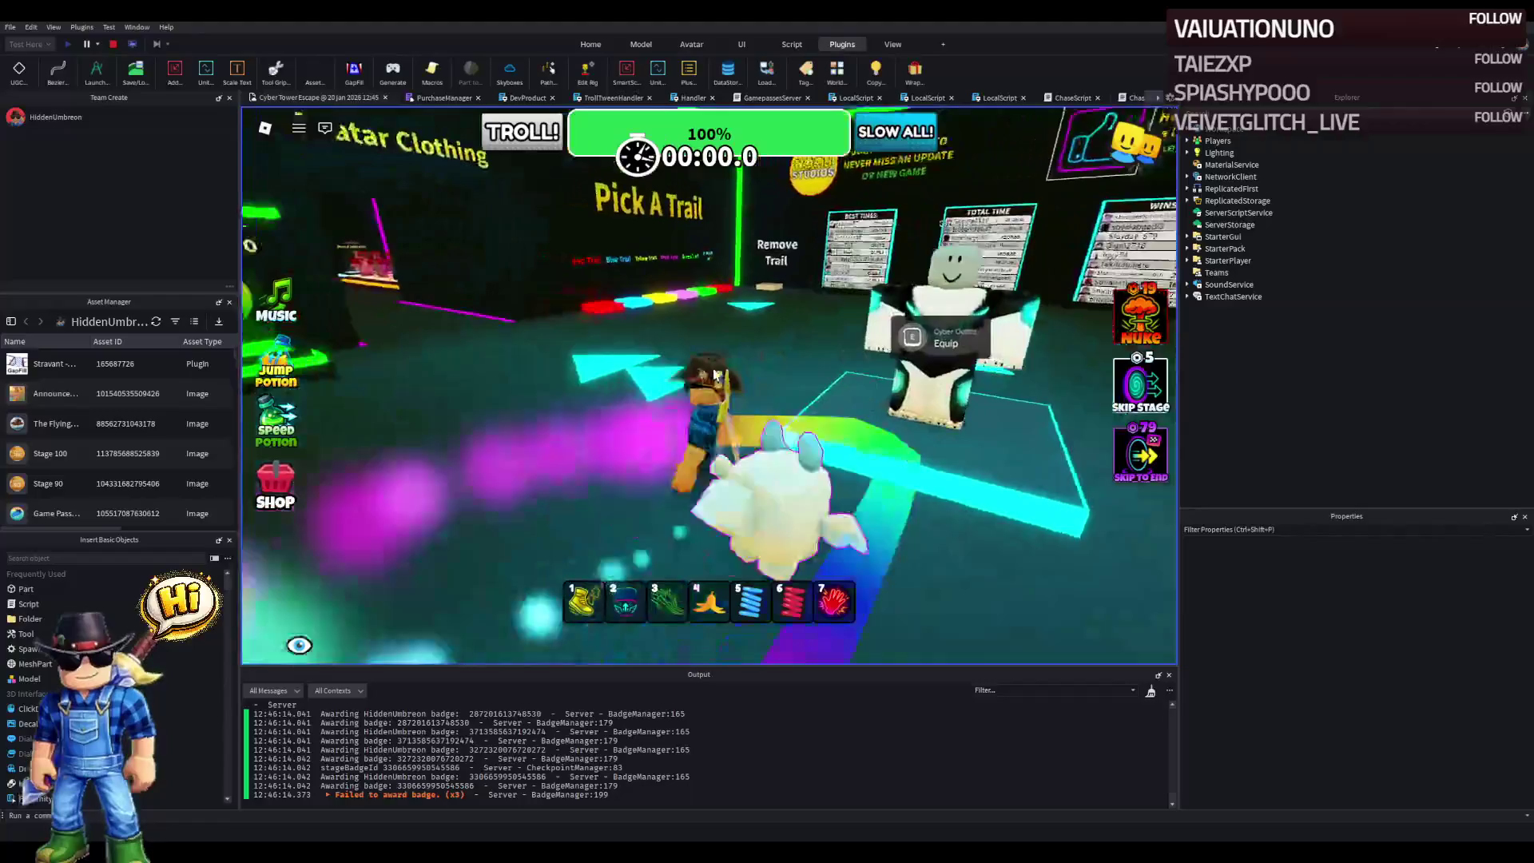
key(a)
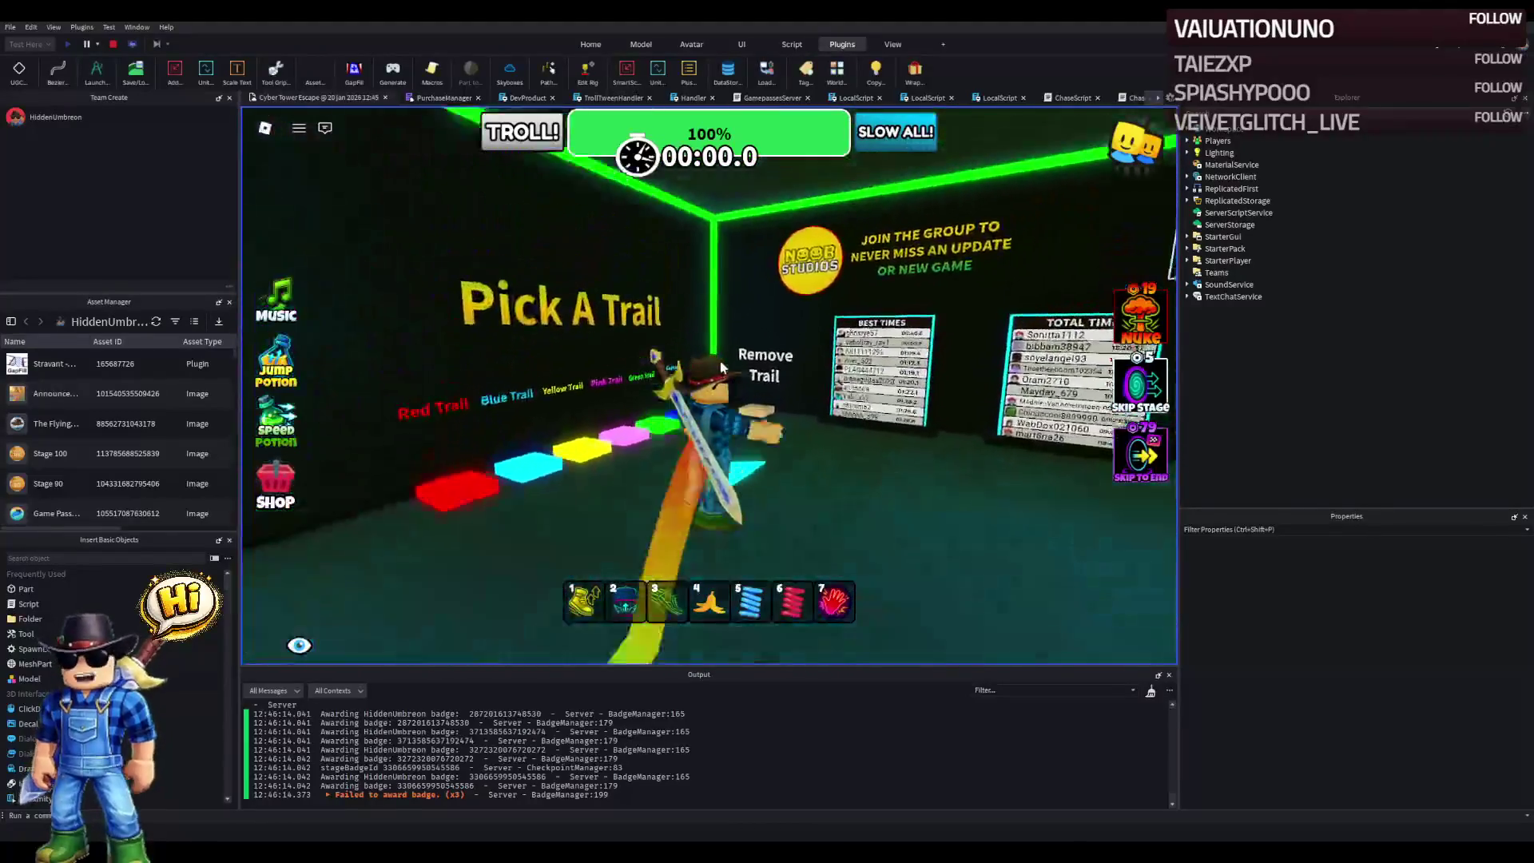
key(a)
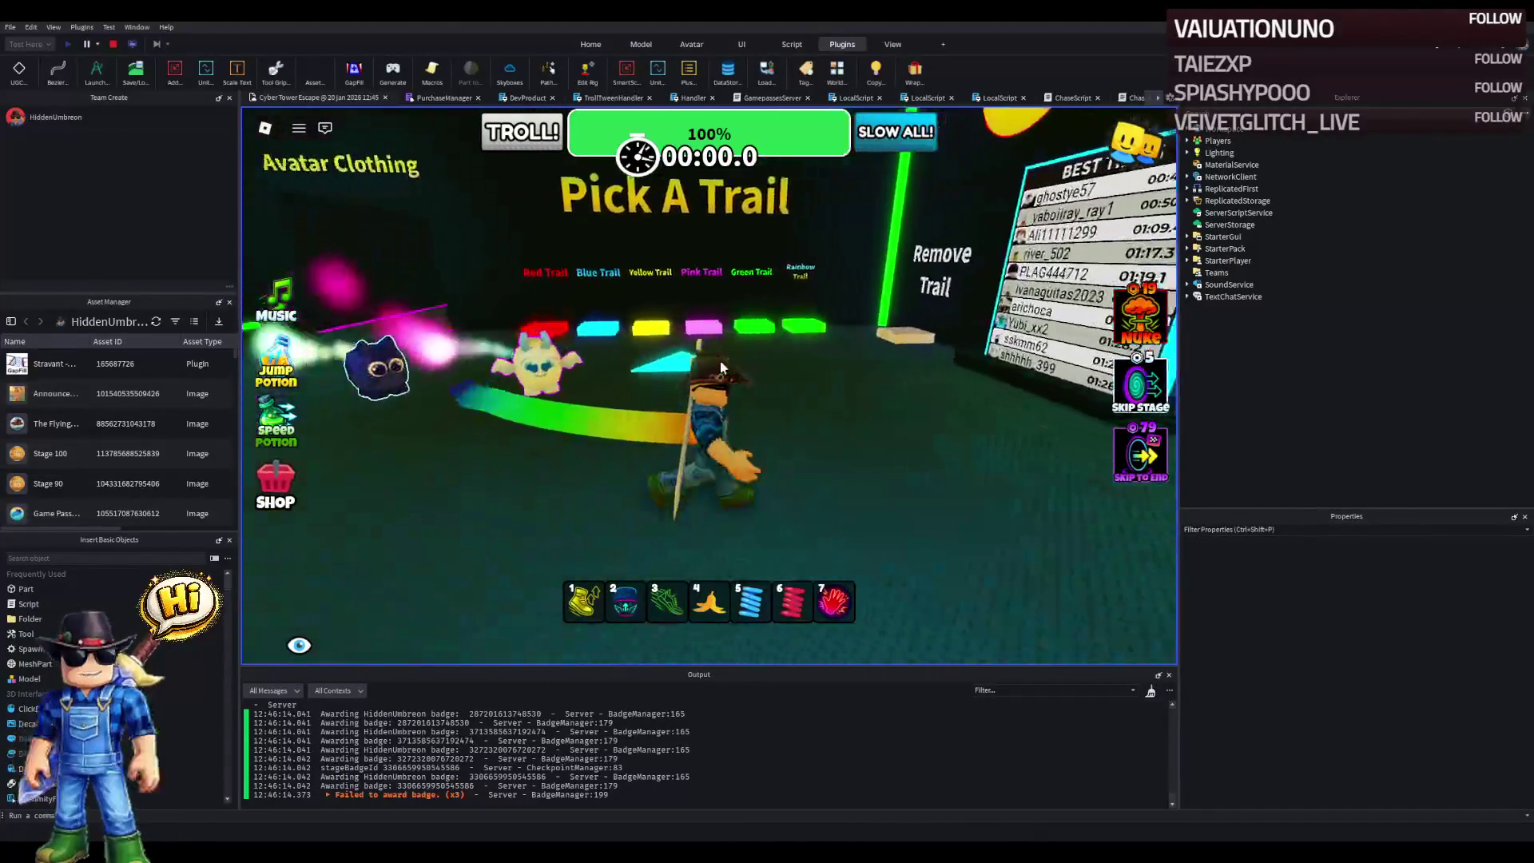
key(s)
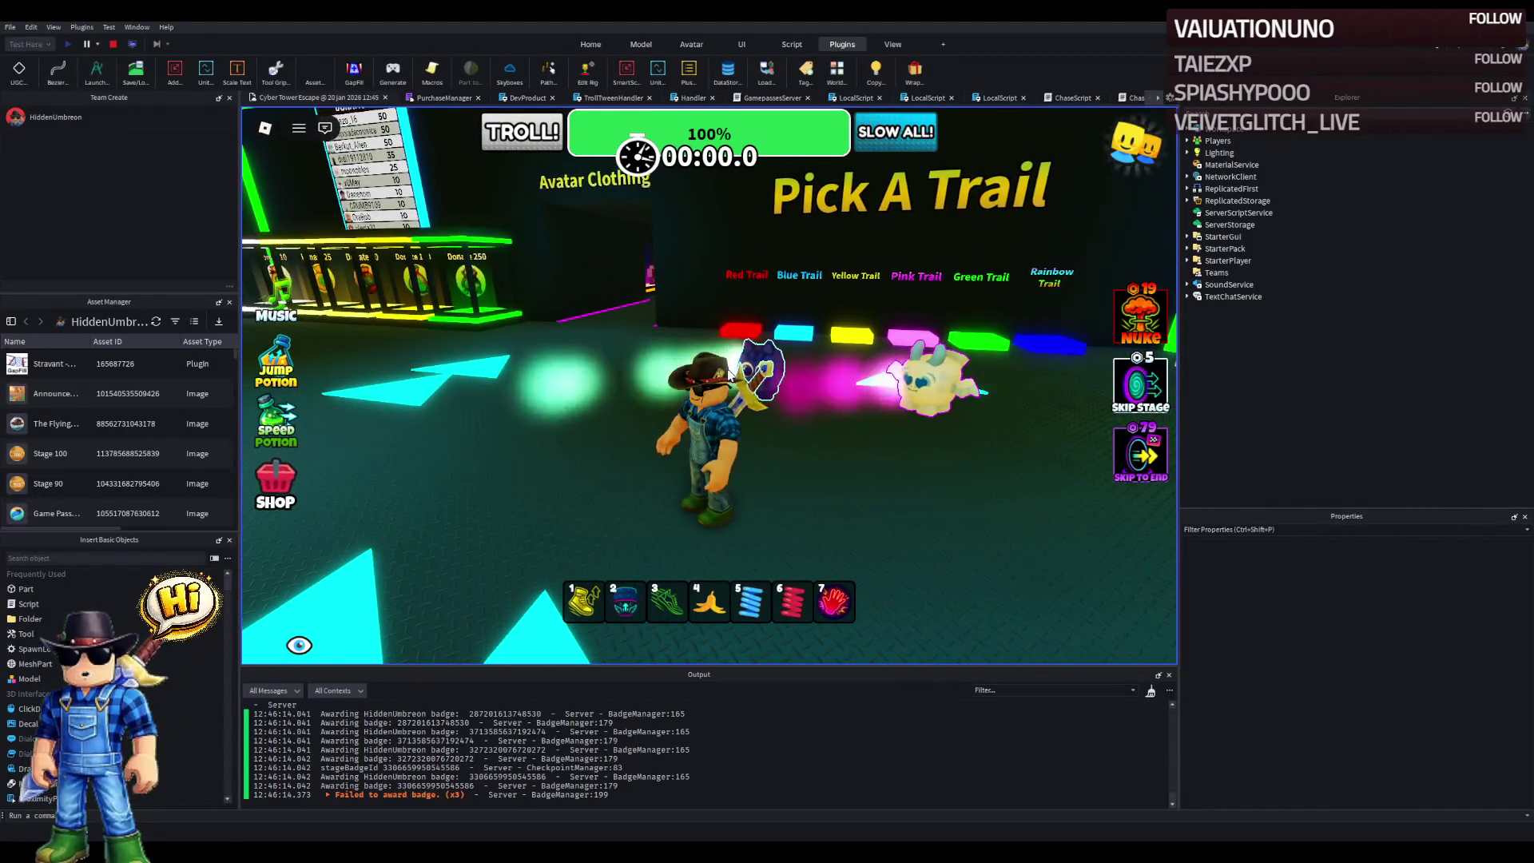
key(a)
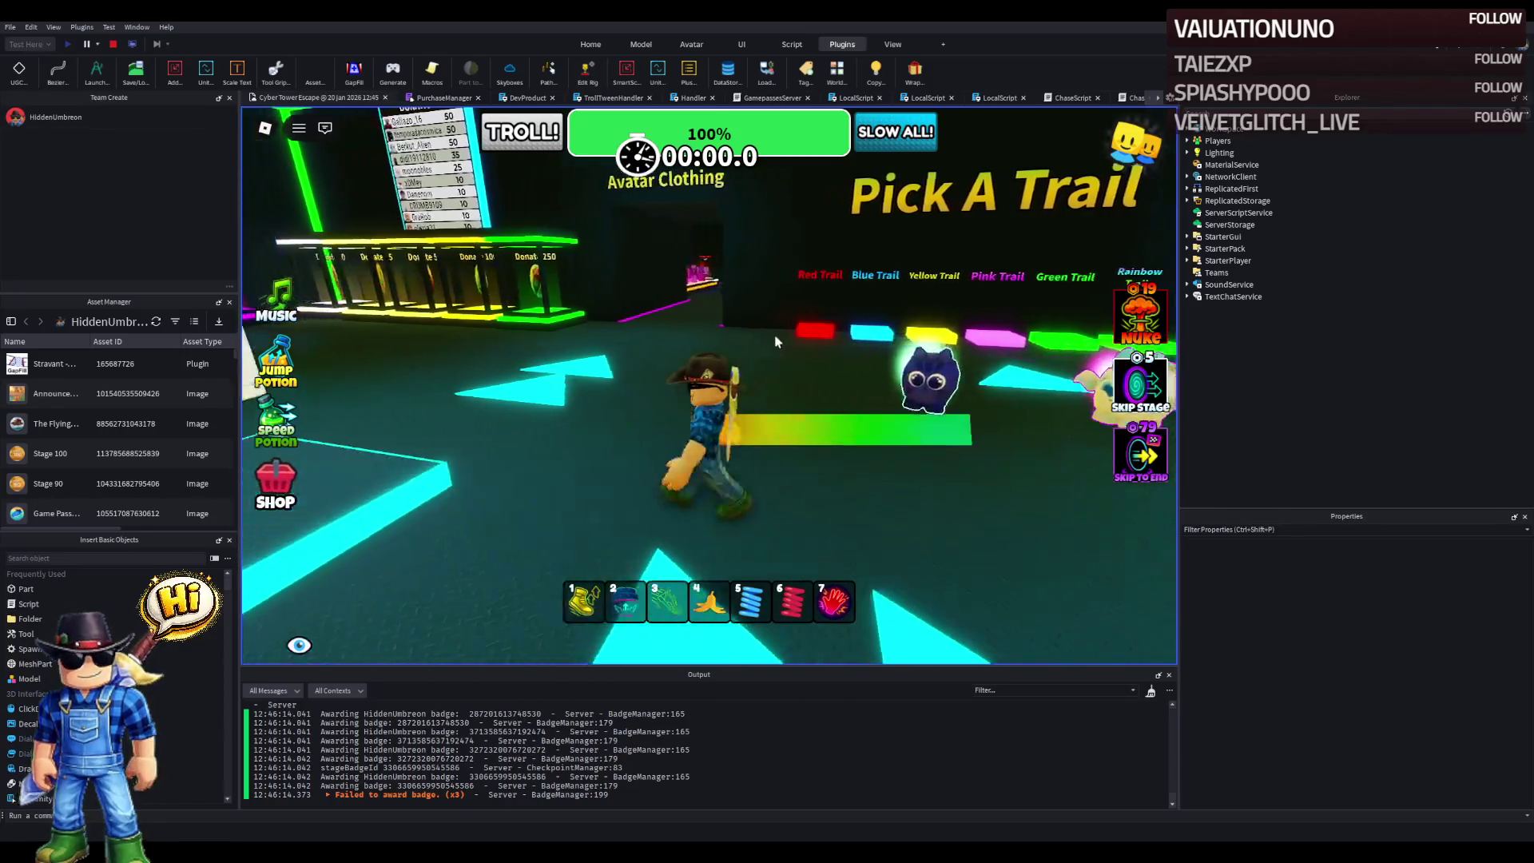
key(w)
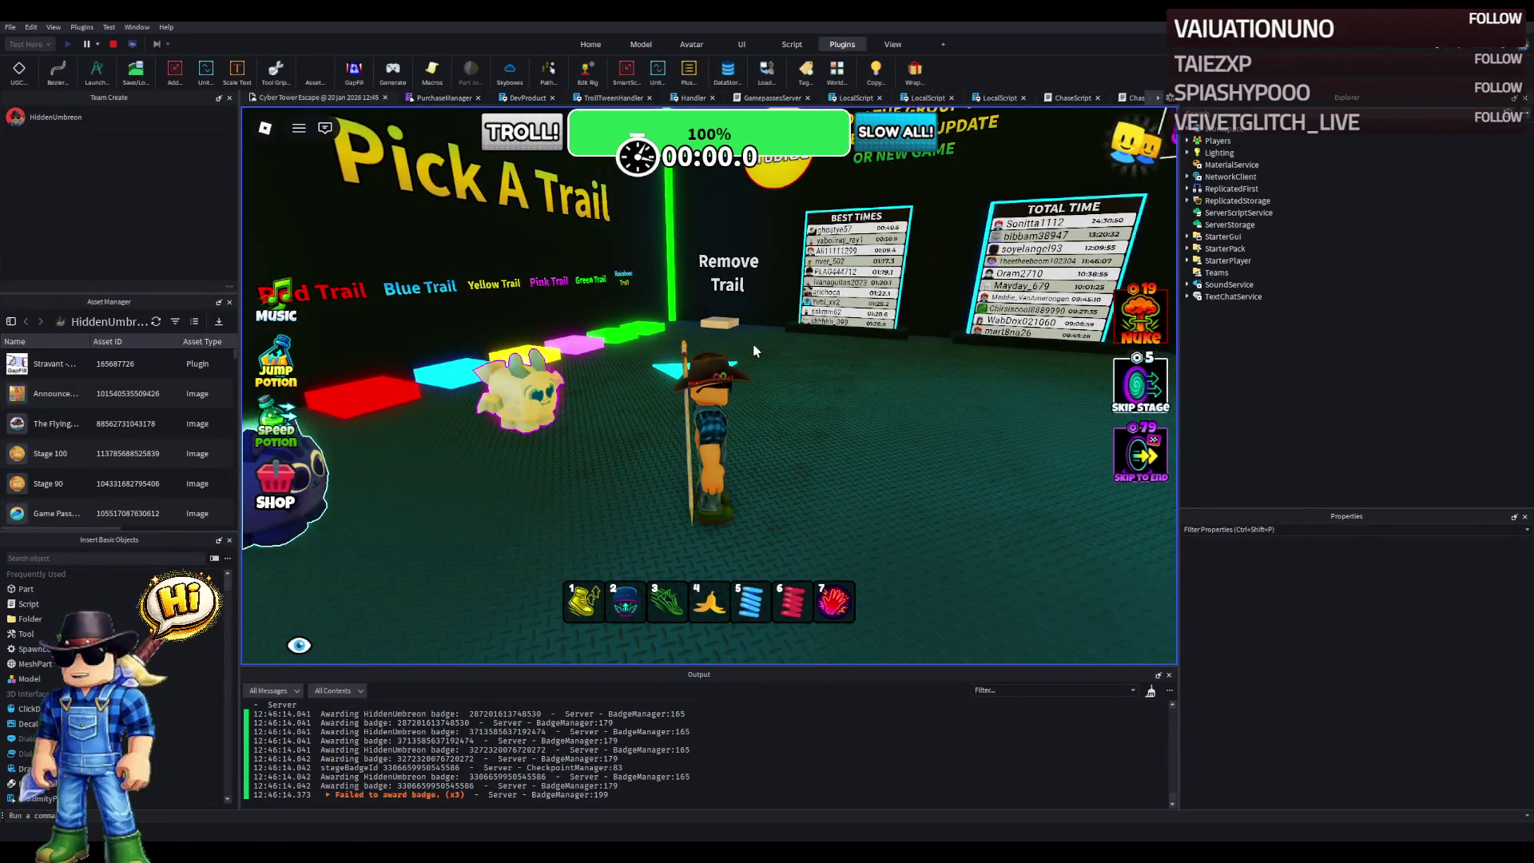
key(w)
key(s)
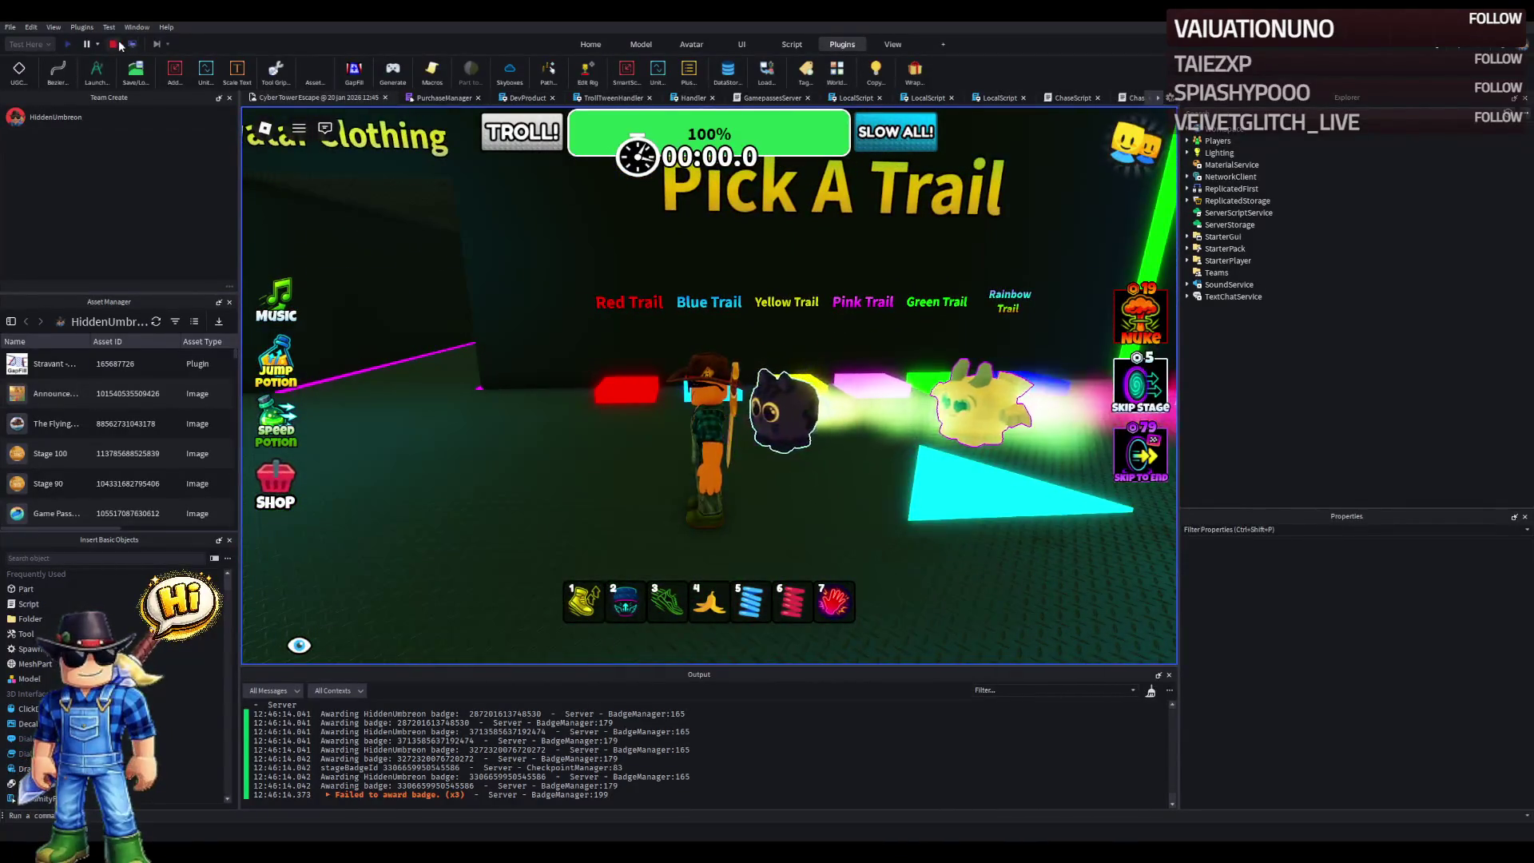
- Stop the playtest and select the Remove Trail sign in the editor
click(113, 44)
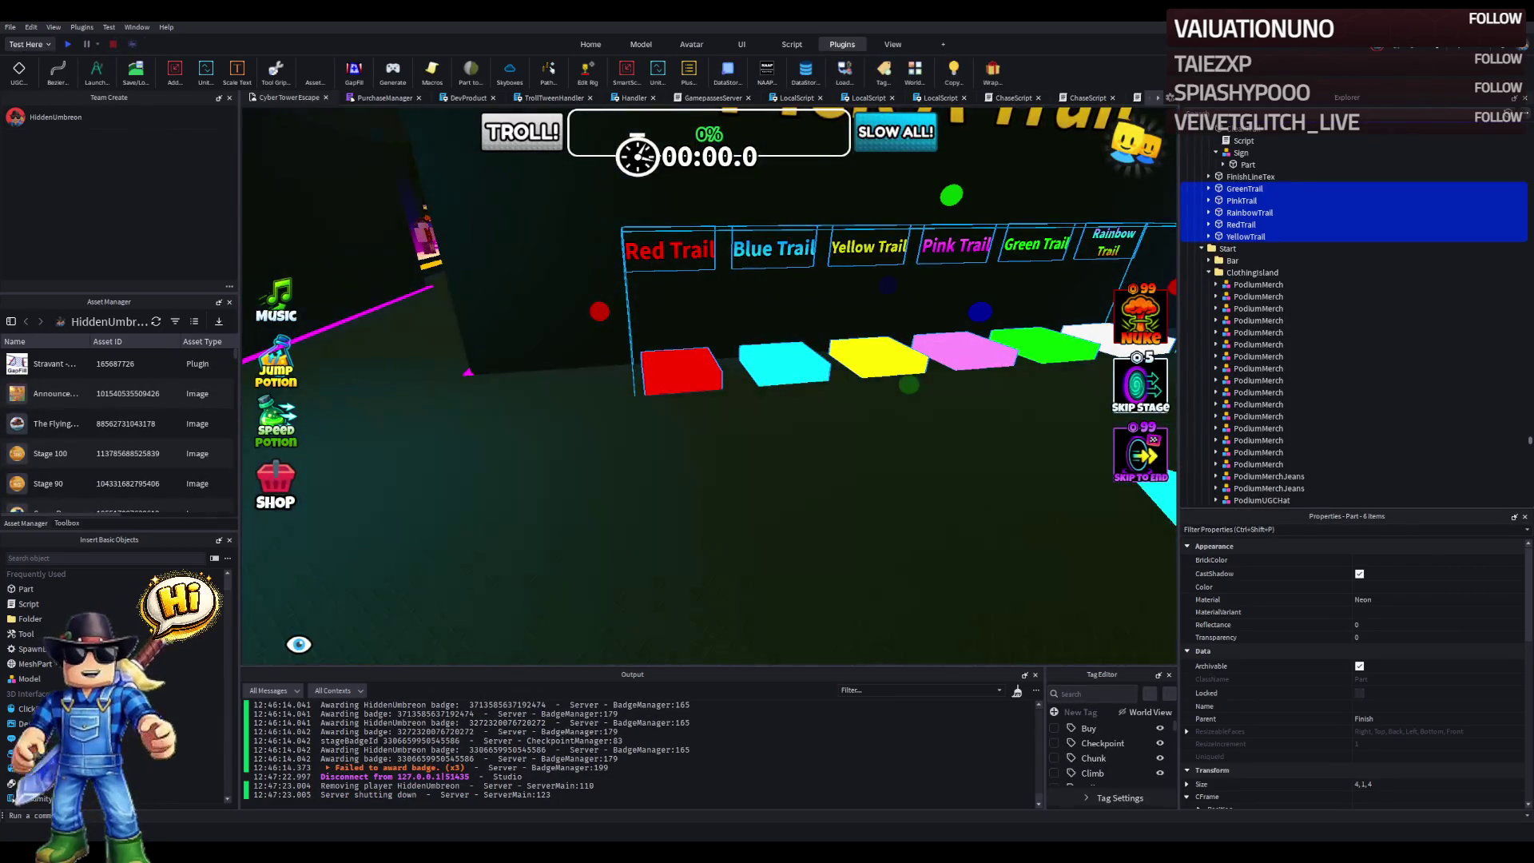
key(d)
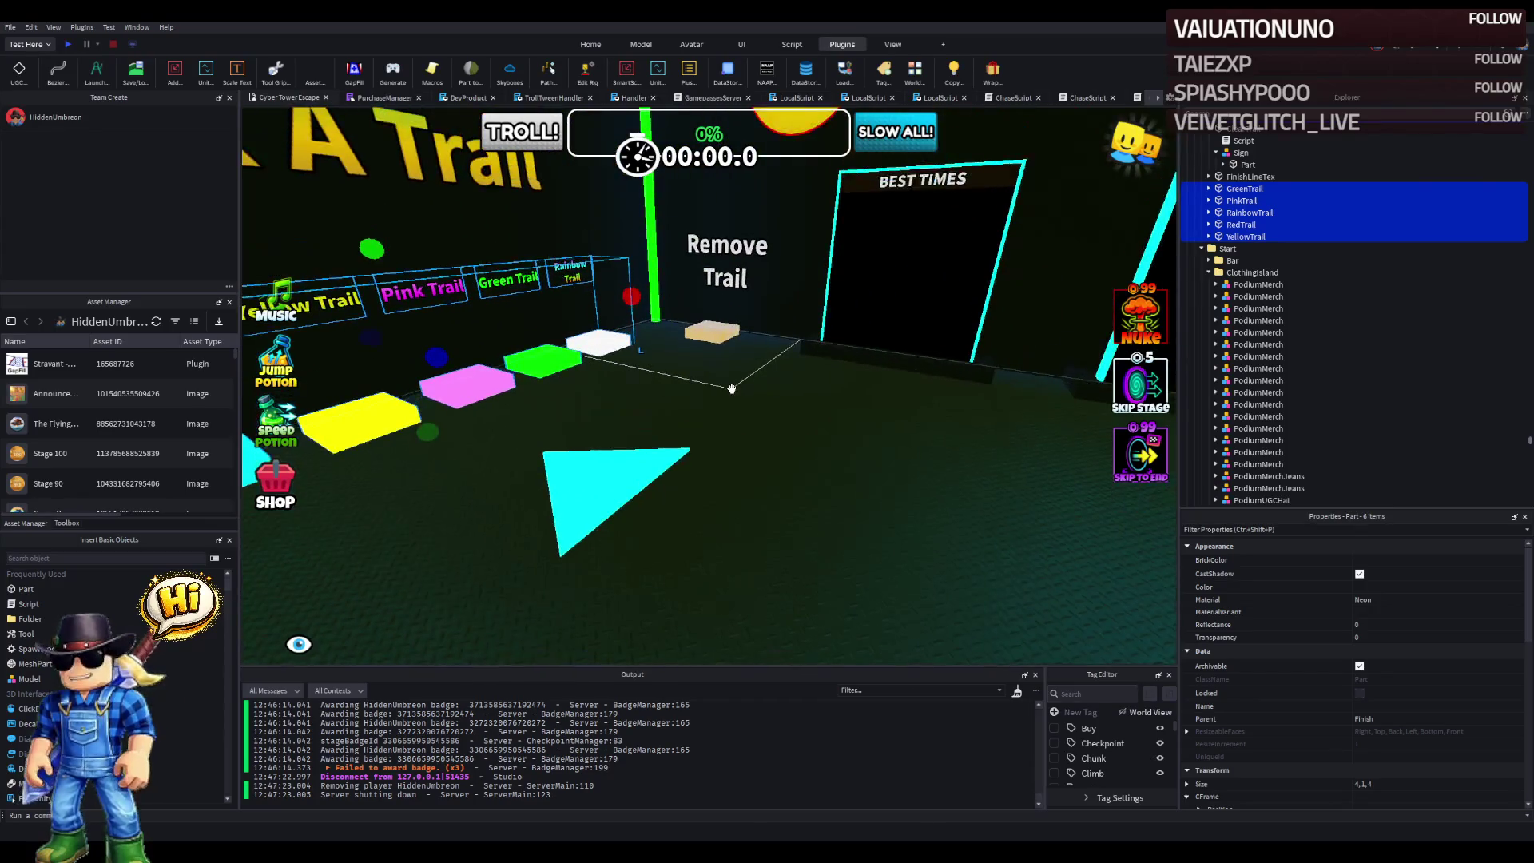
key(w)
click(637, 331)
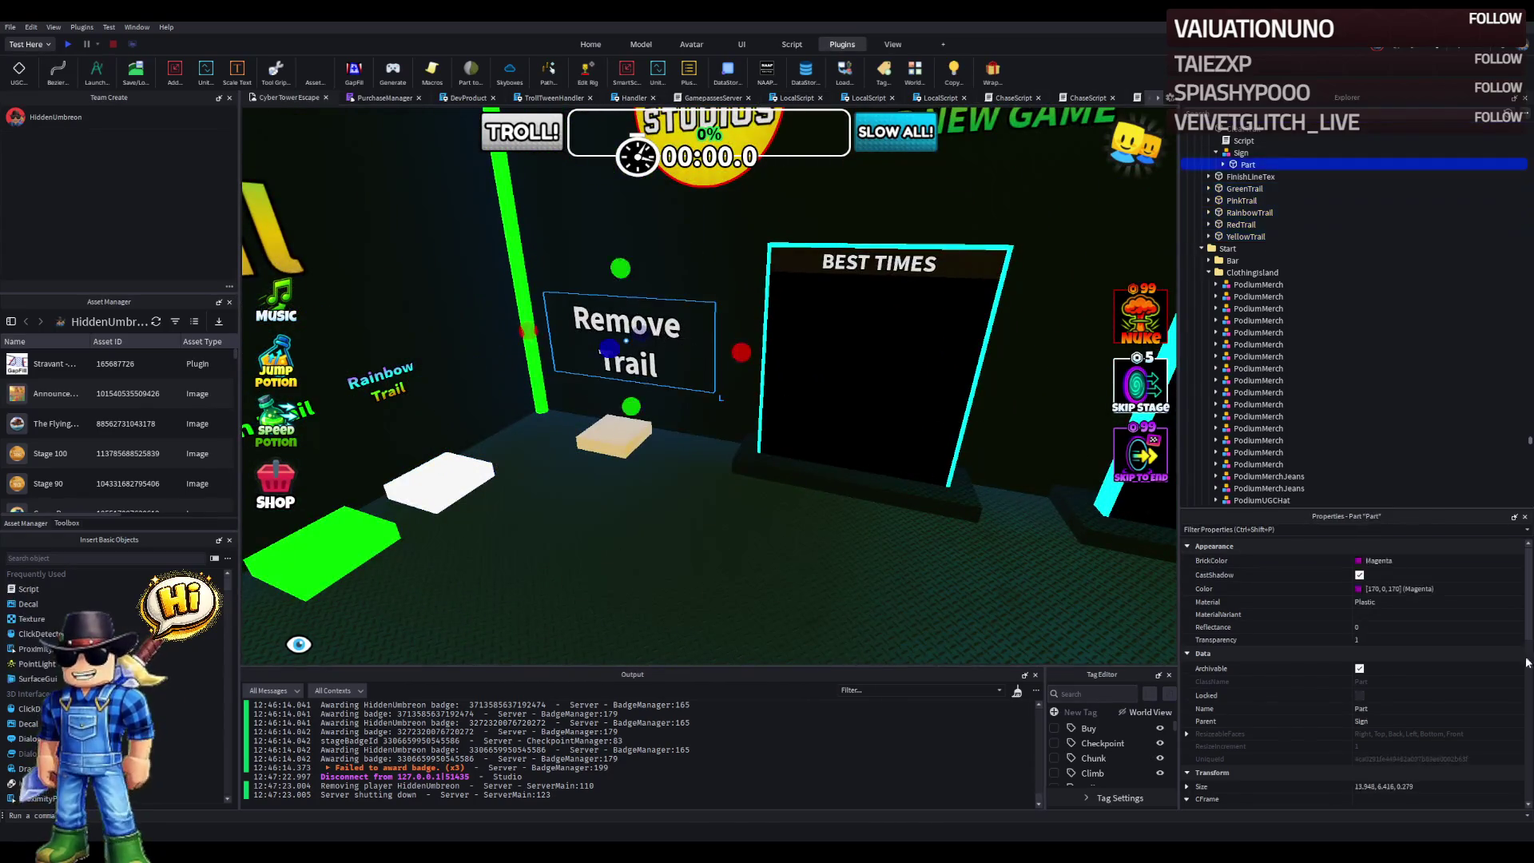
click(1472, 771)
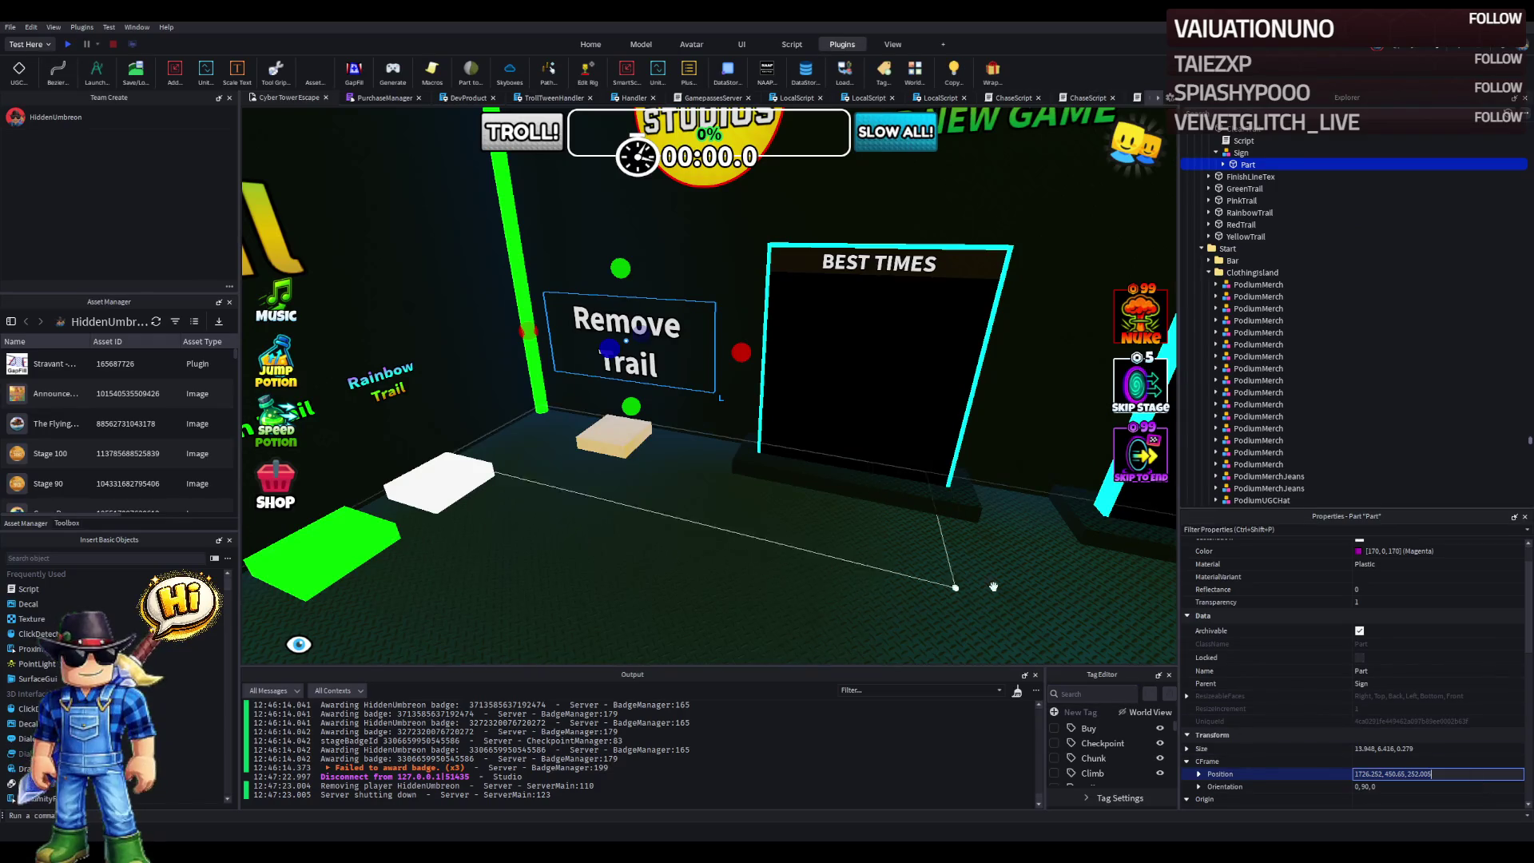
- Select the Rainbow, Green, Pink, Yellow and Red Trail signs and set their scale to 1
right_click(785, 479)
click(679, 391)
ctrl+click(597, 418)
ctrl+click(530, 429)
ctrl+click(430, 448)
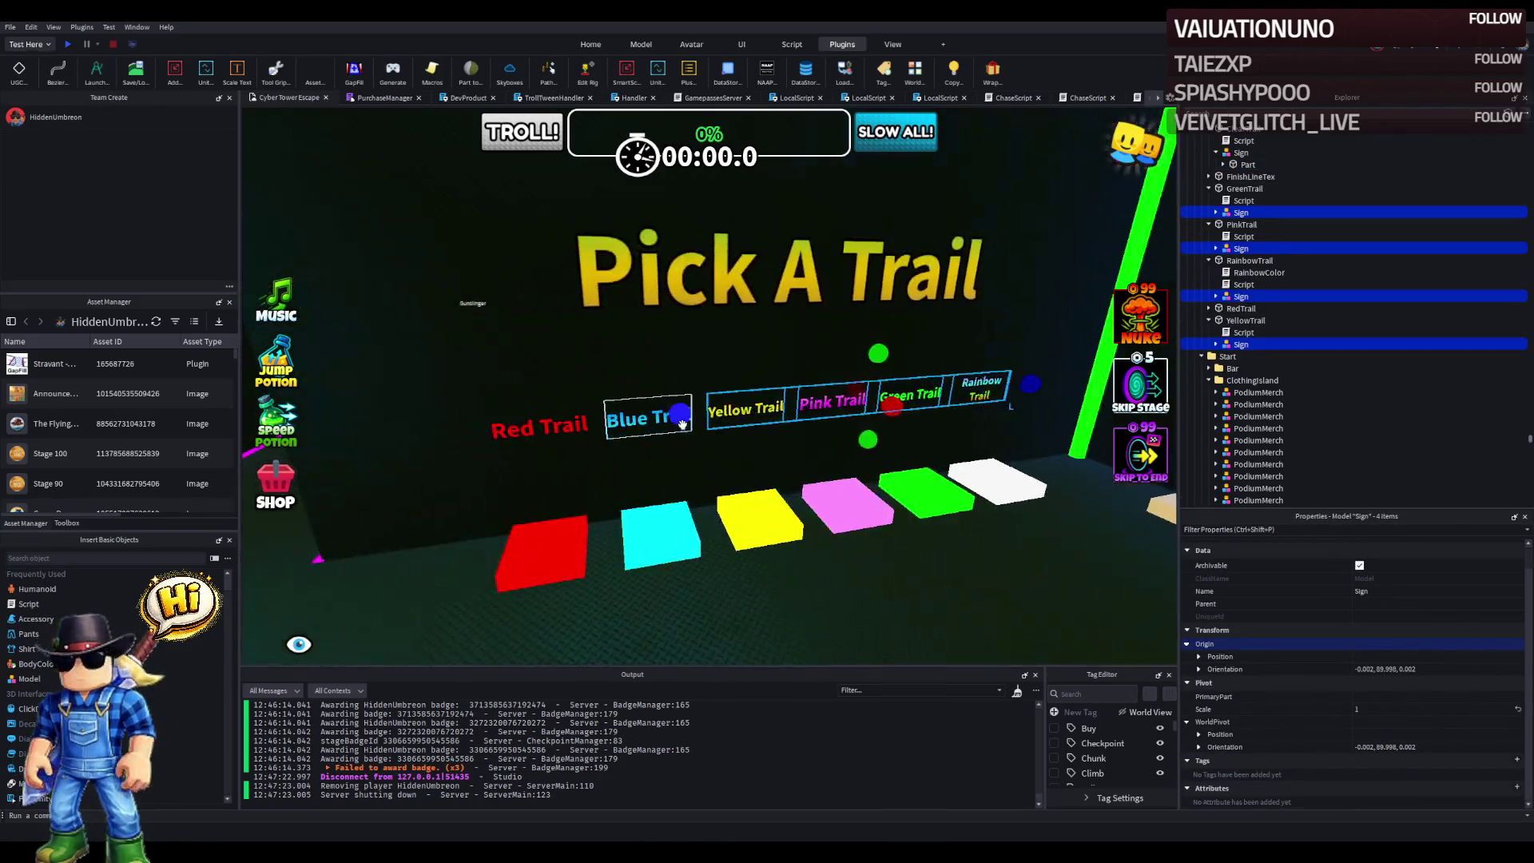
ctrl+click(549, 428)
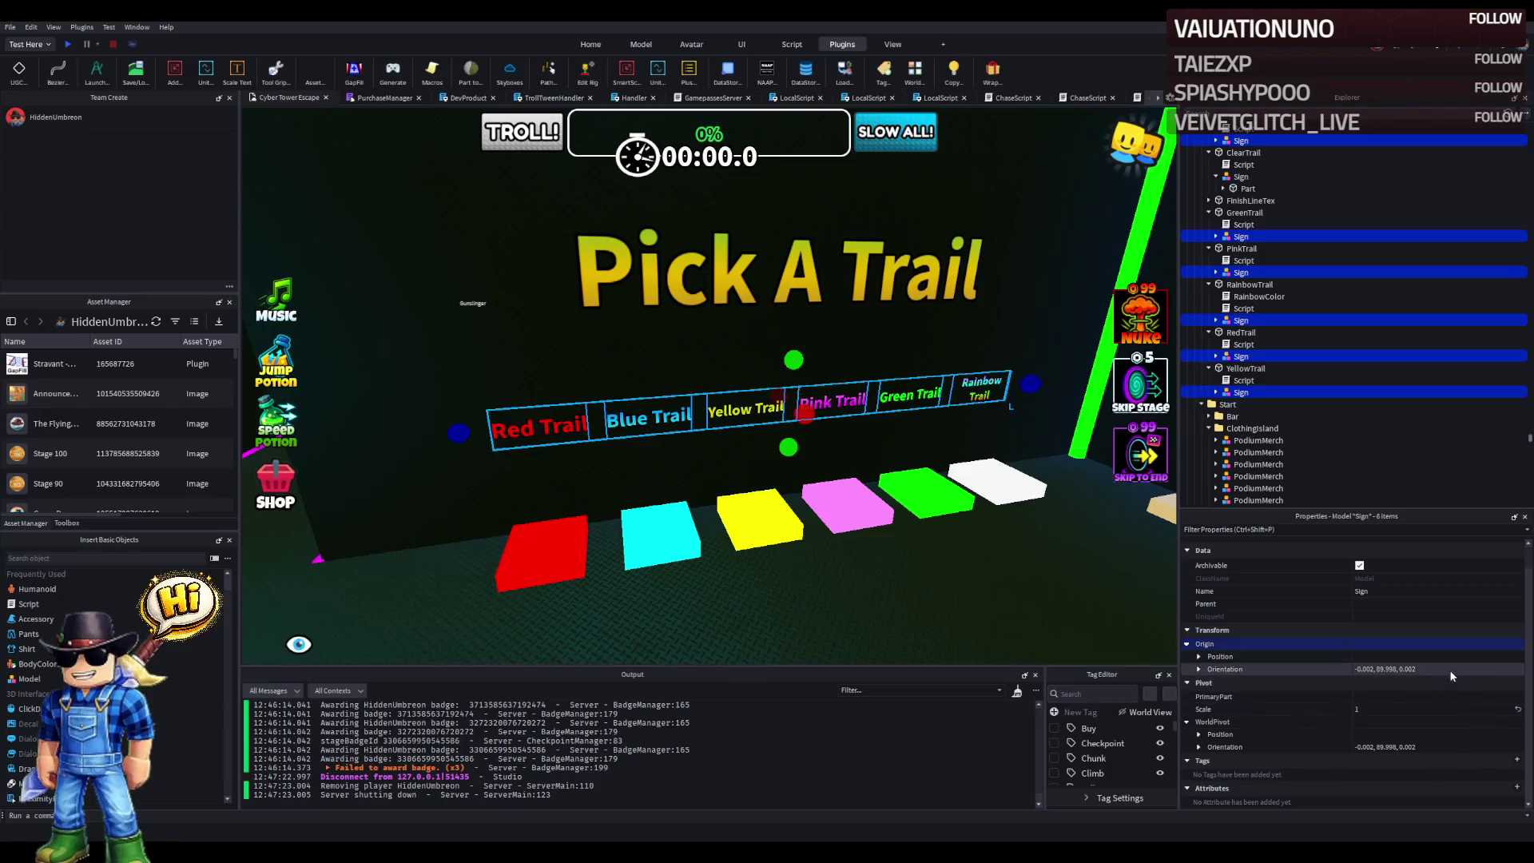
click(1441, 709)
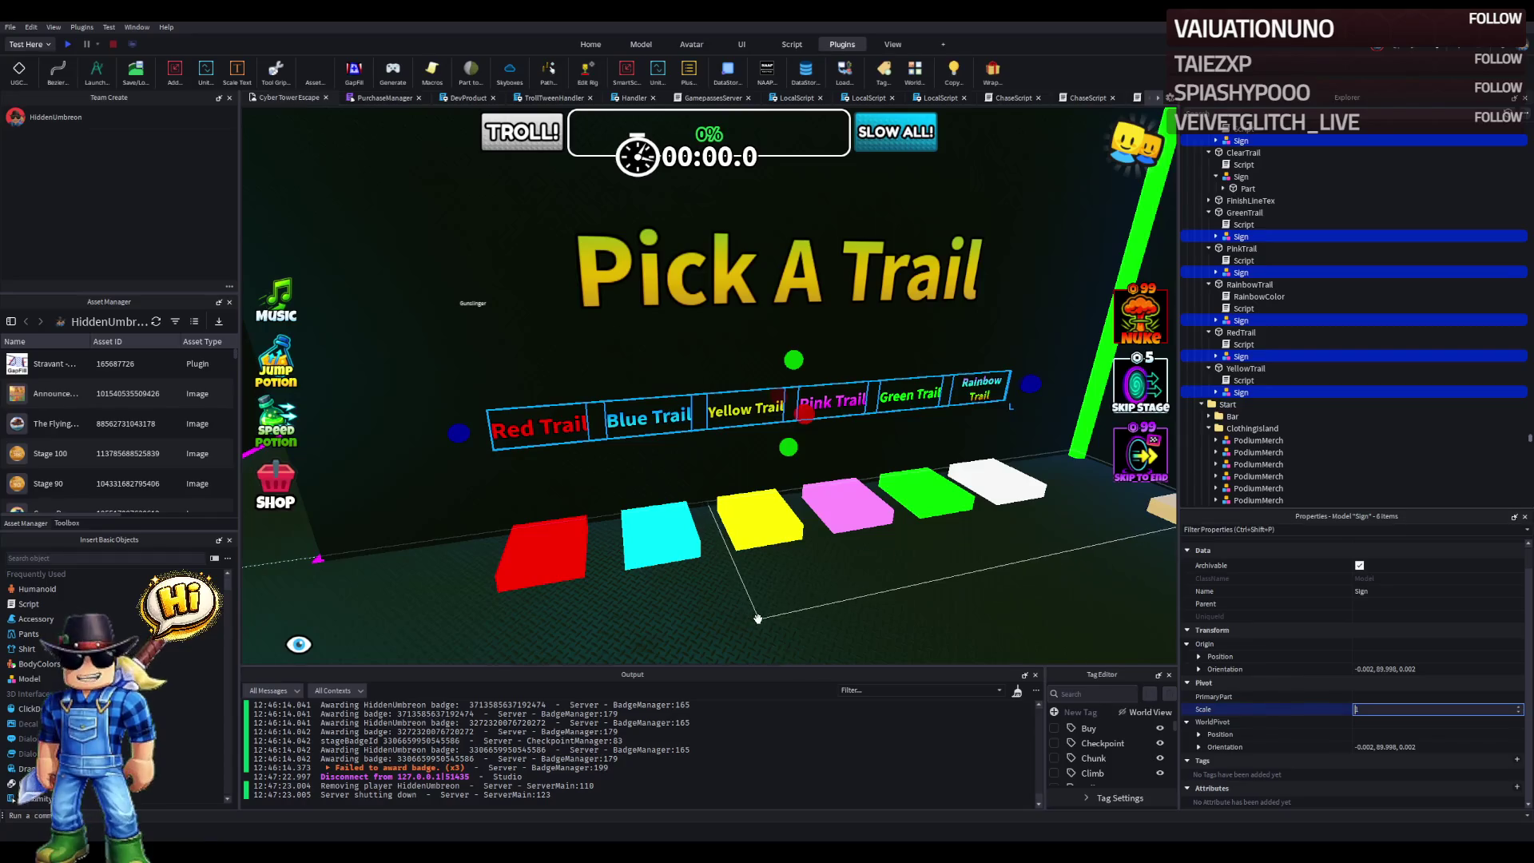
key(Return)
key(d)
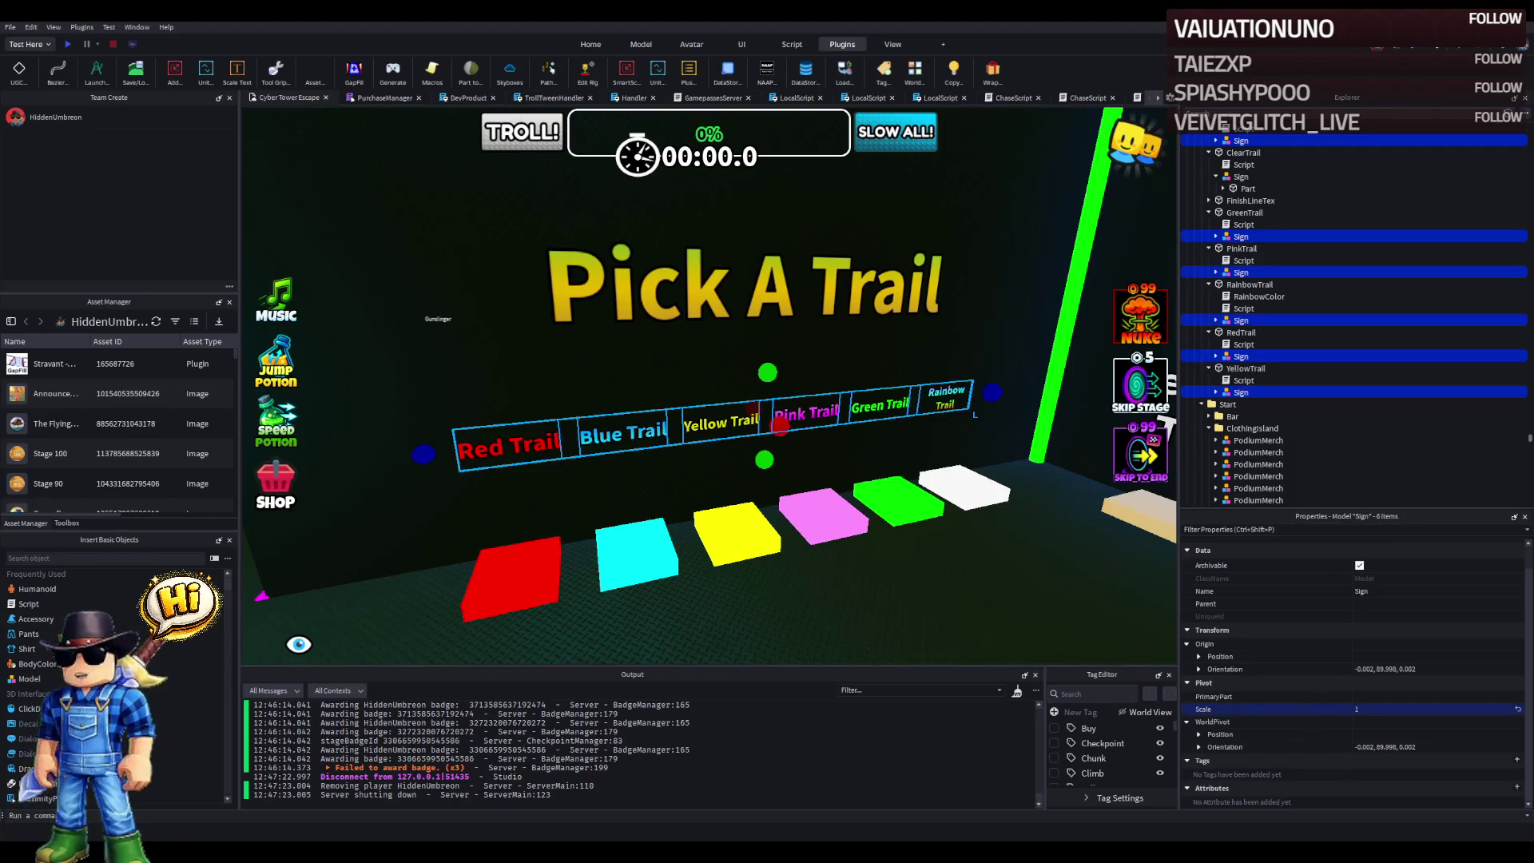
- Select the six trail signs plus the Remove Trail sign and set their scale to 1.5
drag(729, 469, 728, 469)
click(1018, 411)
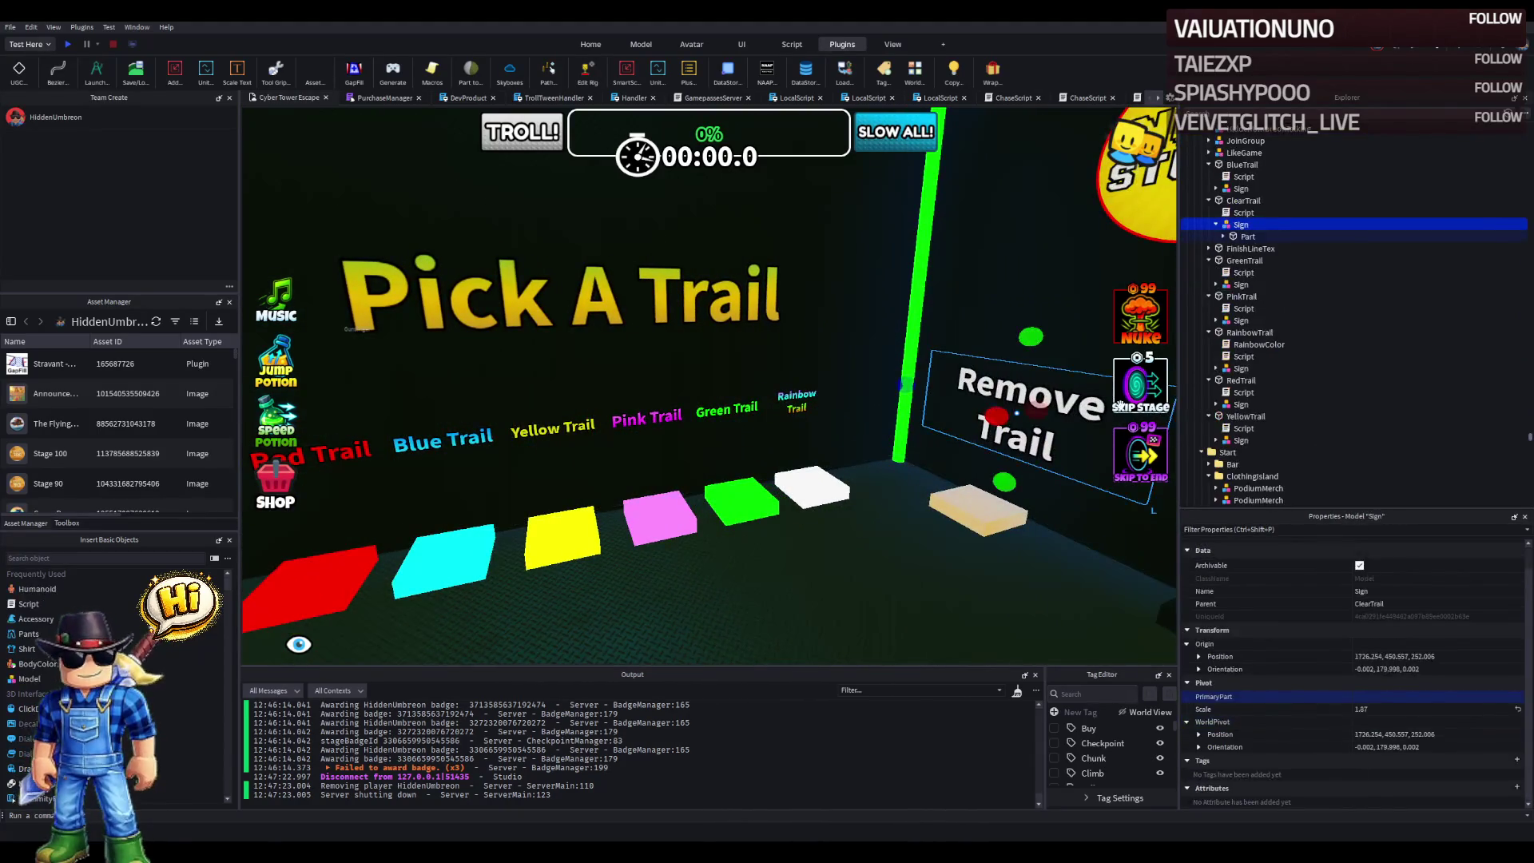
click(797, 402)
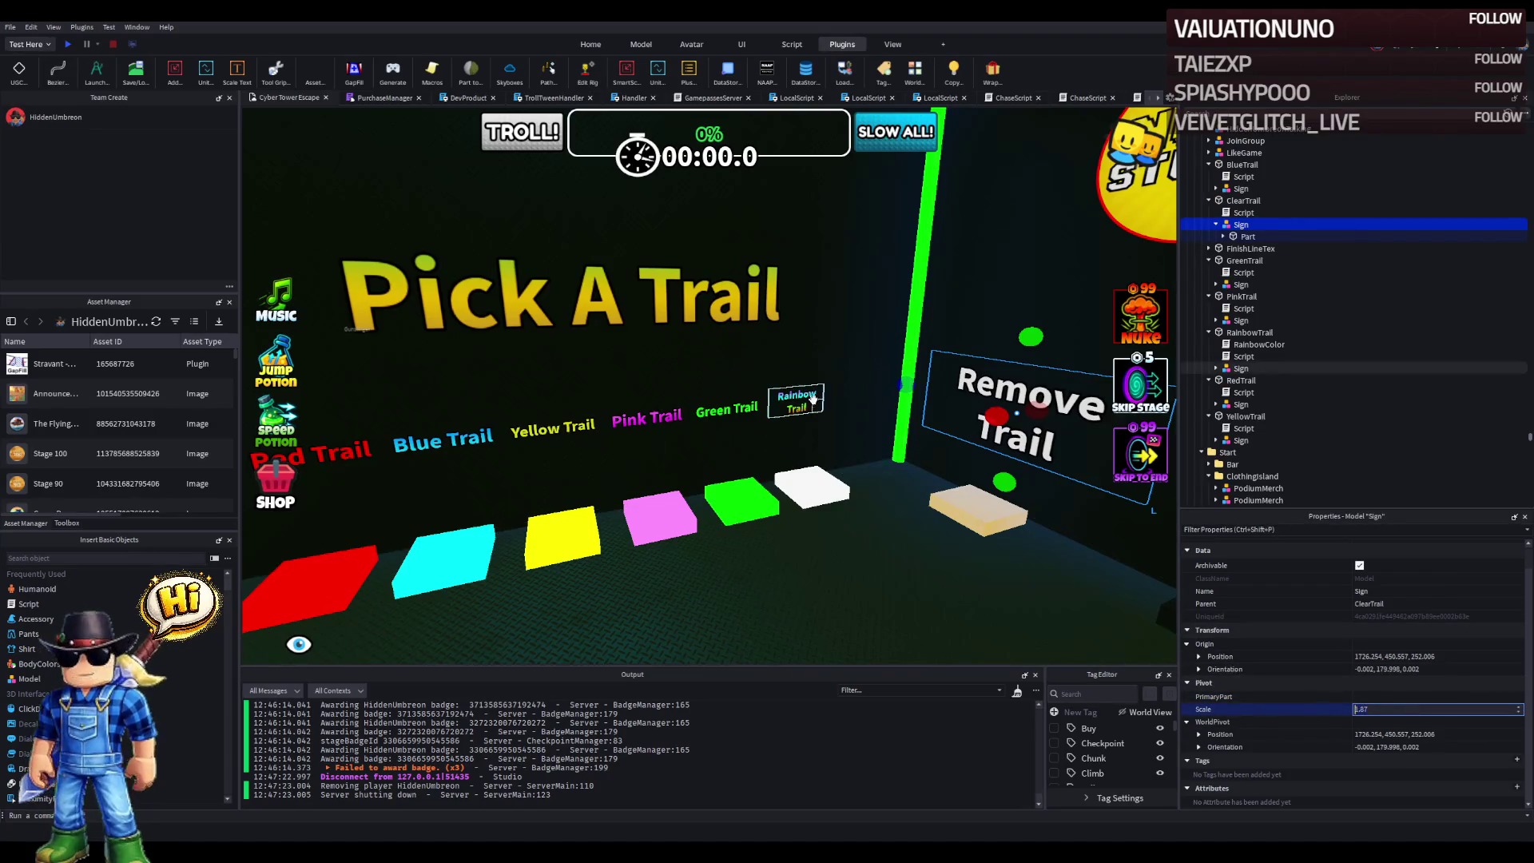
ctrl+click(699, 410)
ctrl+click(646, 417)
ctrl+click(551, 430)
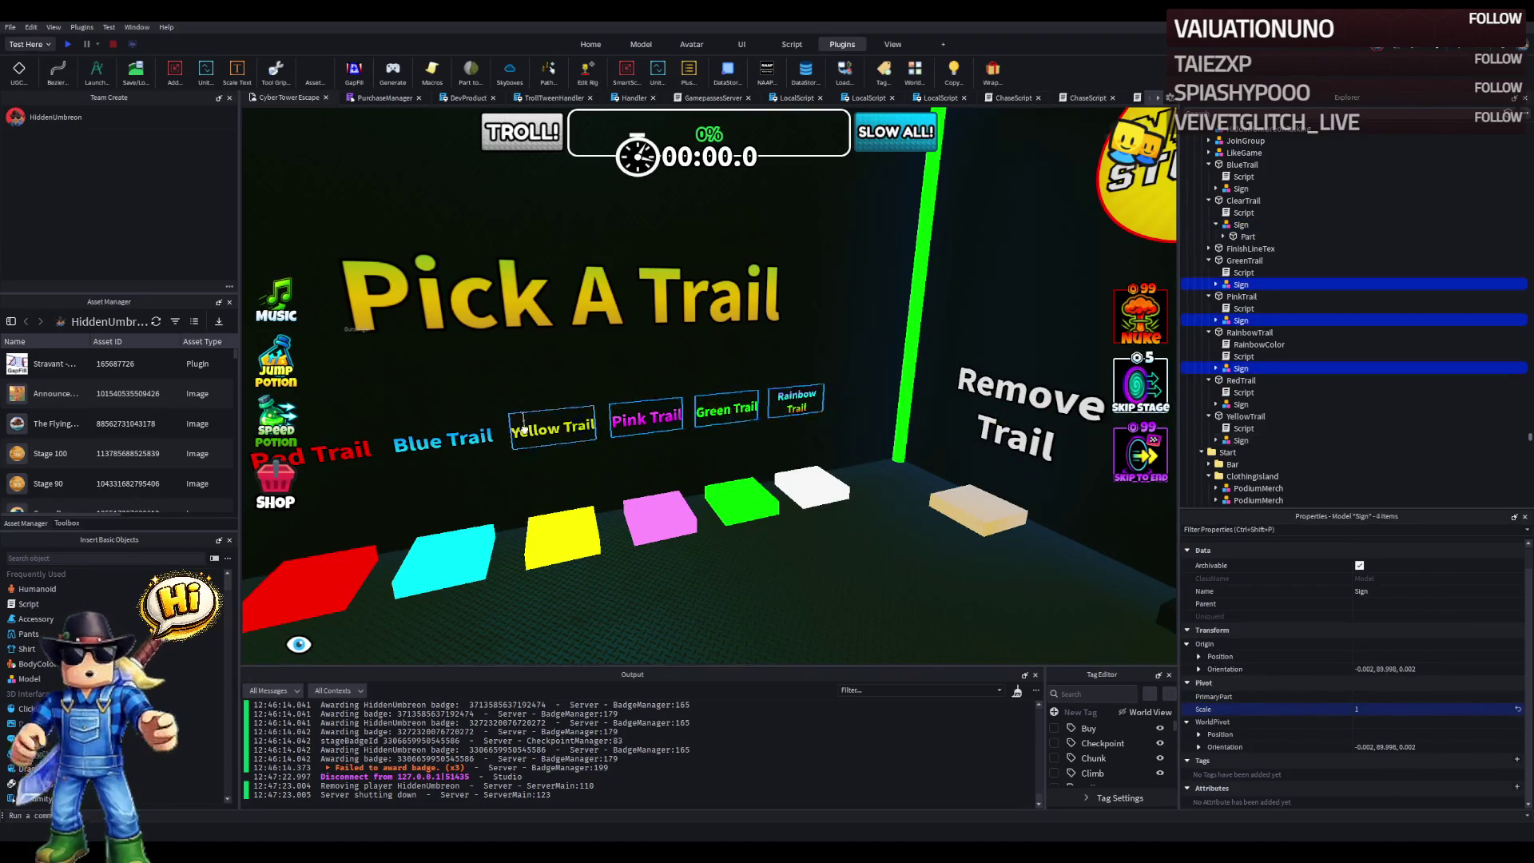
ctrl+click(437, 444)
key(a)
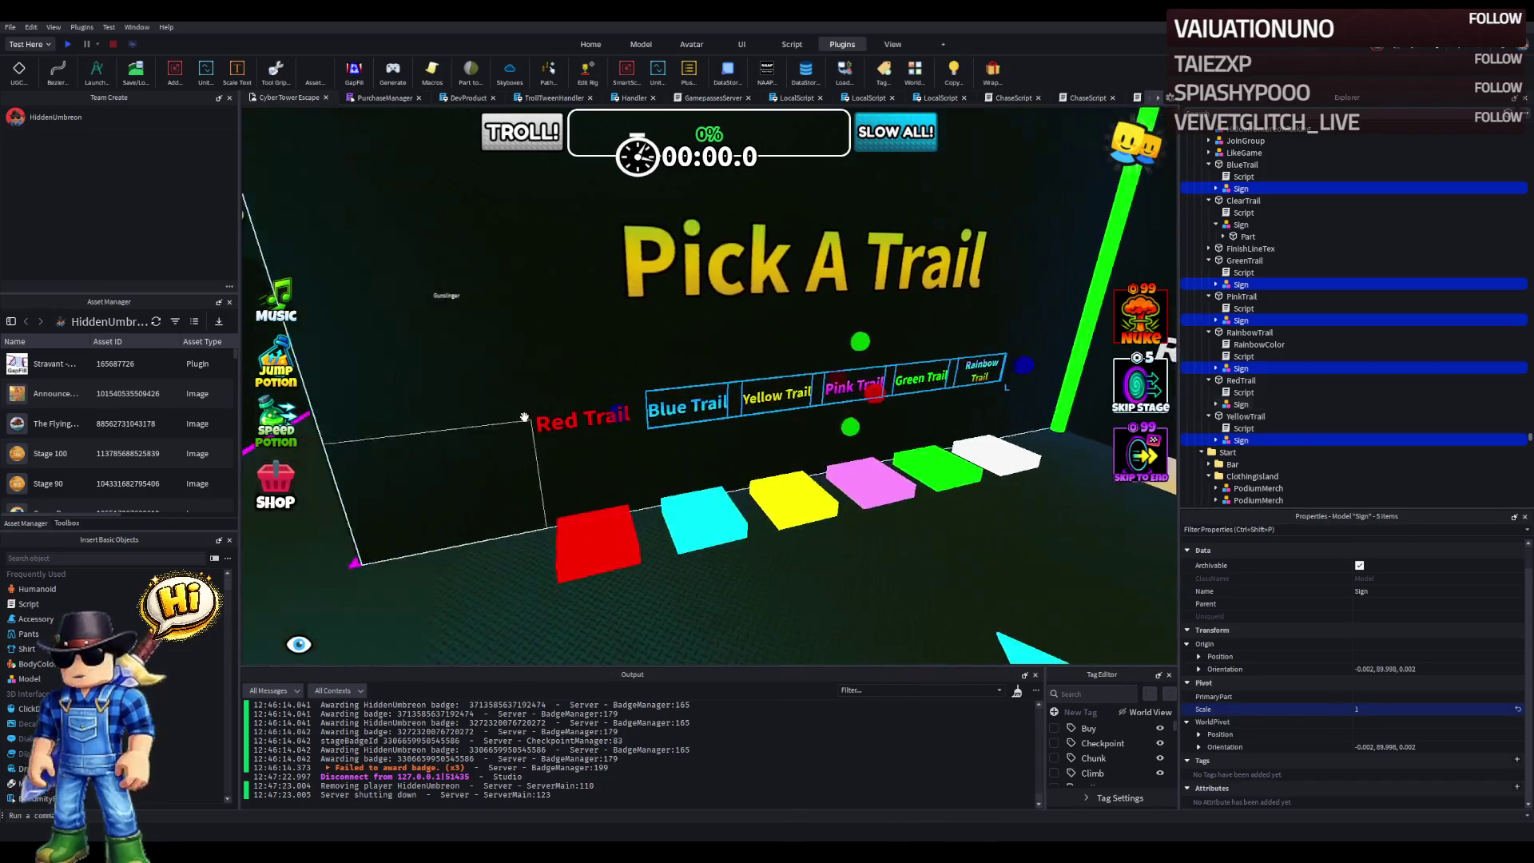
ctrl+click(557, 423)
click(1417, 710)
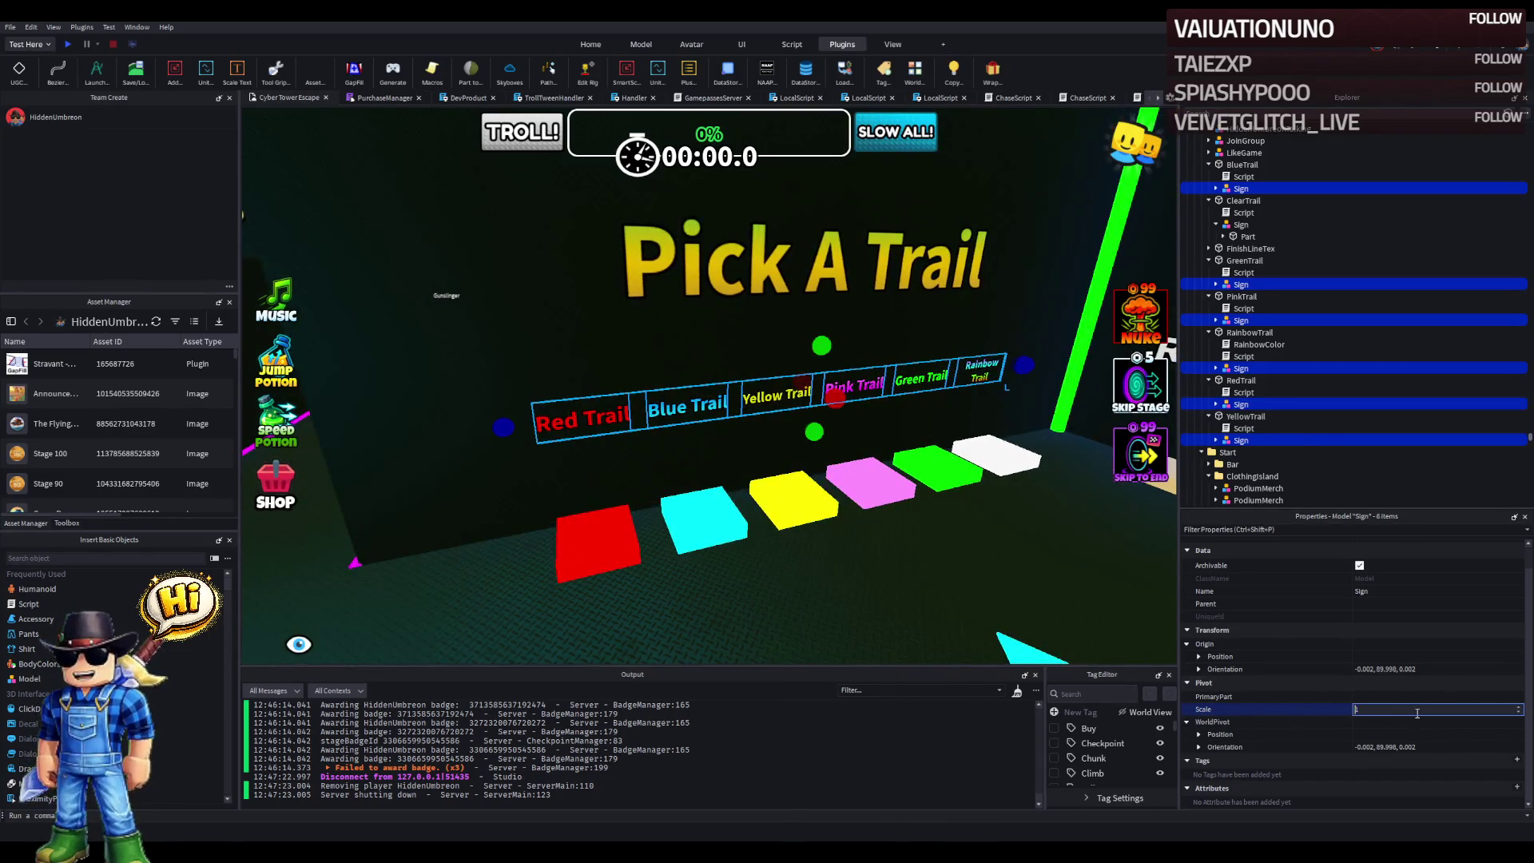
ctrl+click(831, 367)
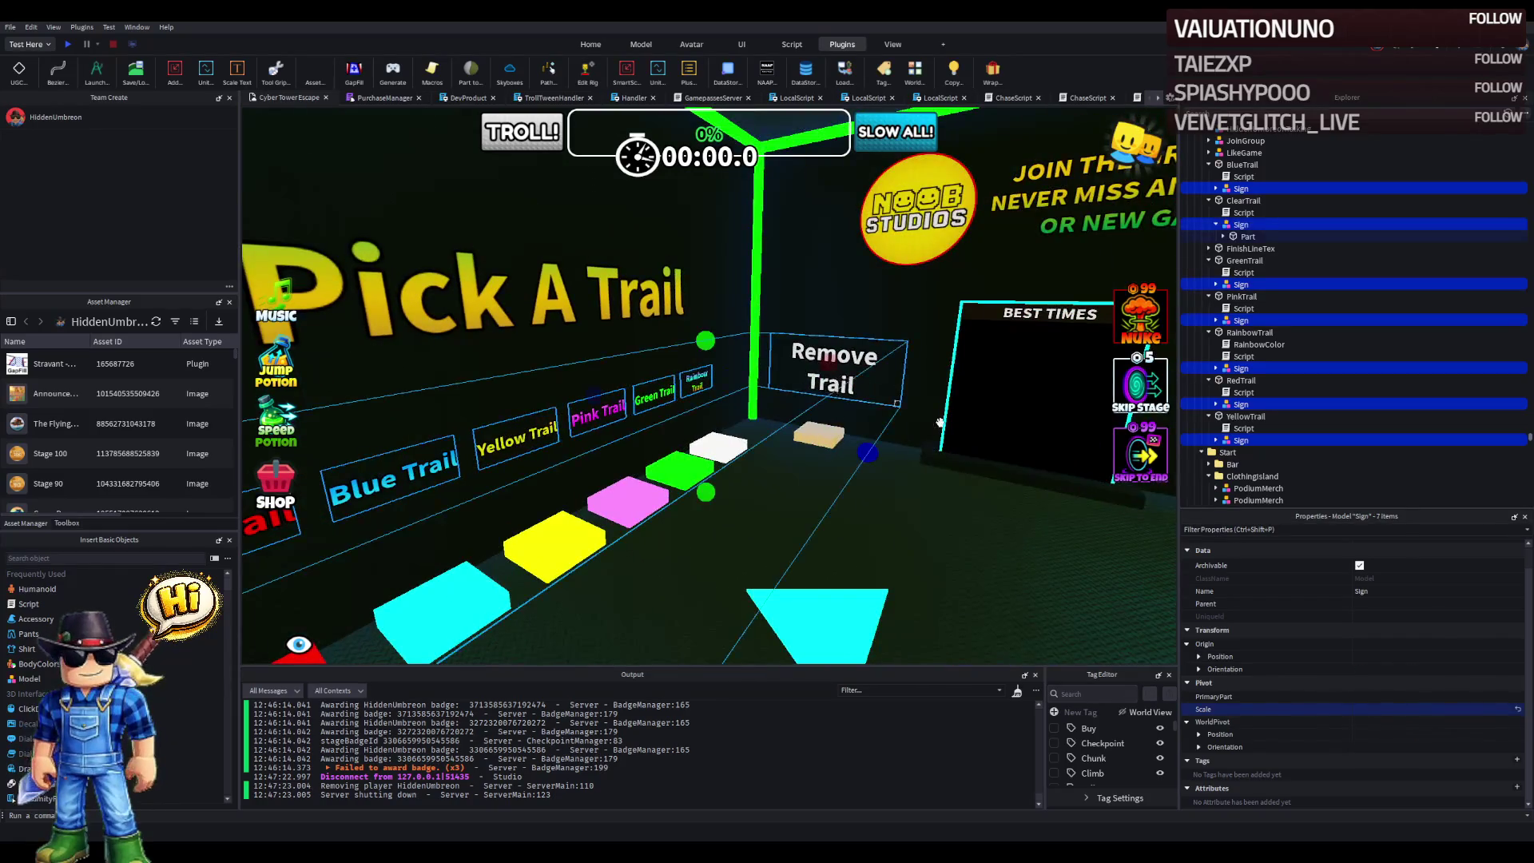
click(1382, 709)
text(1.5)
key(Return)
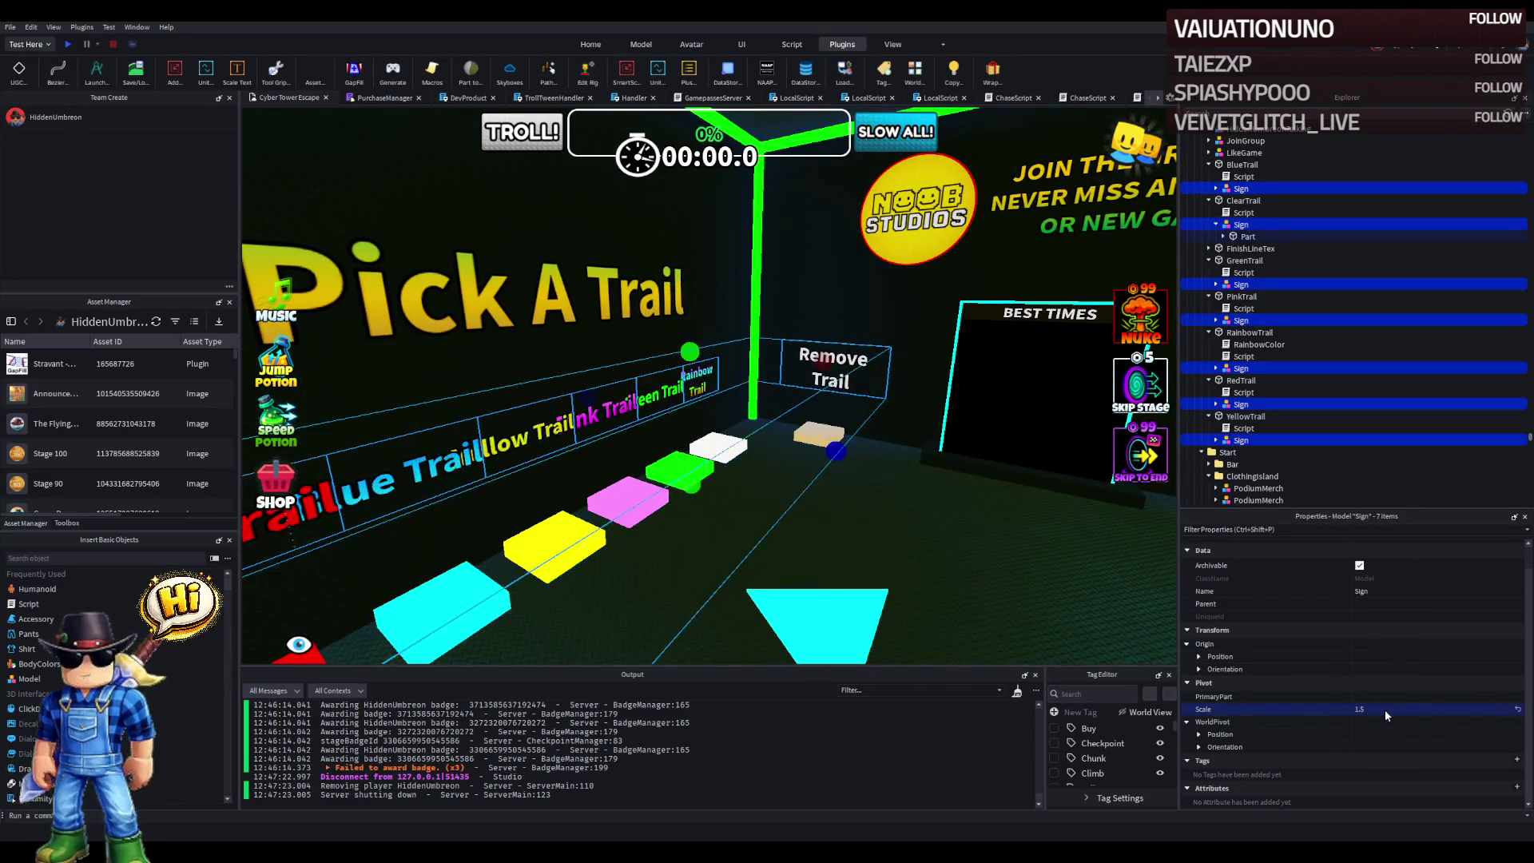
- Select the red trail pad below the signs
click(1009, 525)
scroll(1008, 526, down, 3)
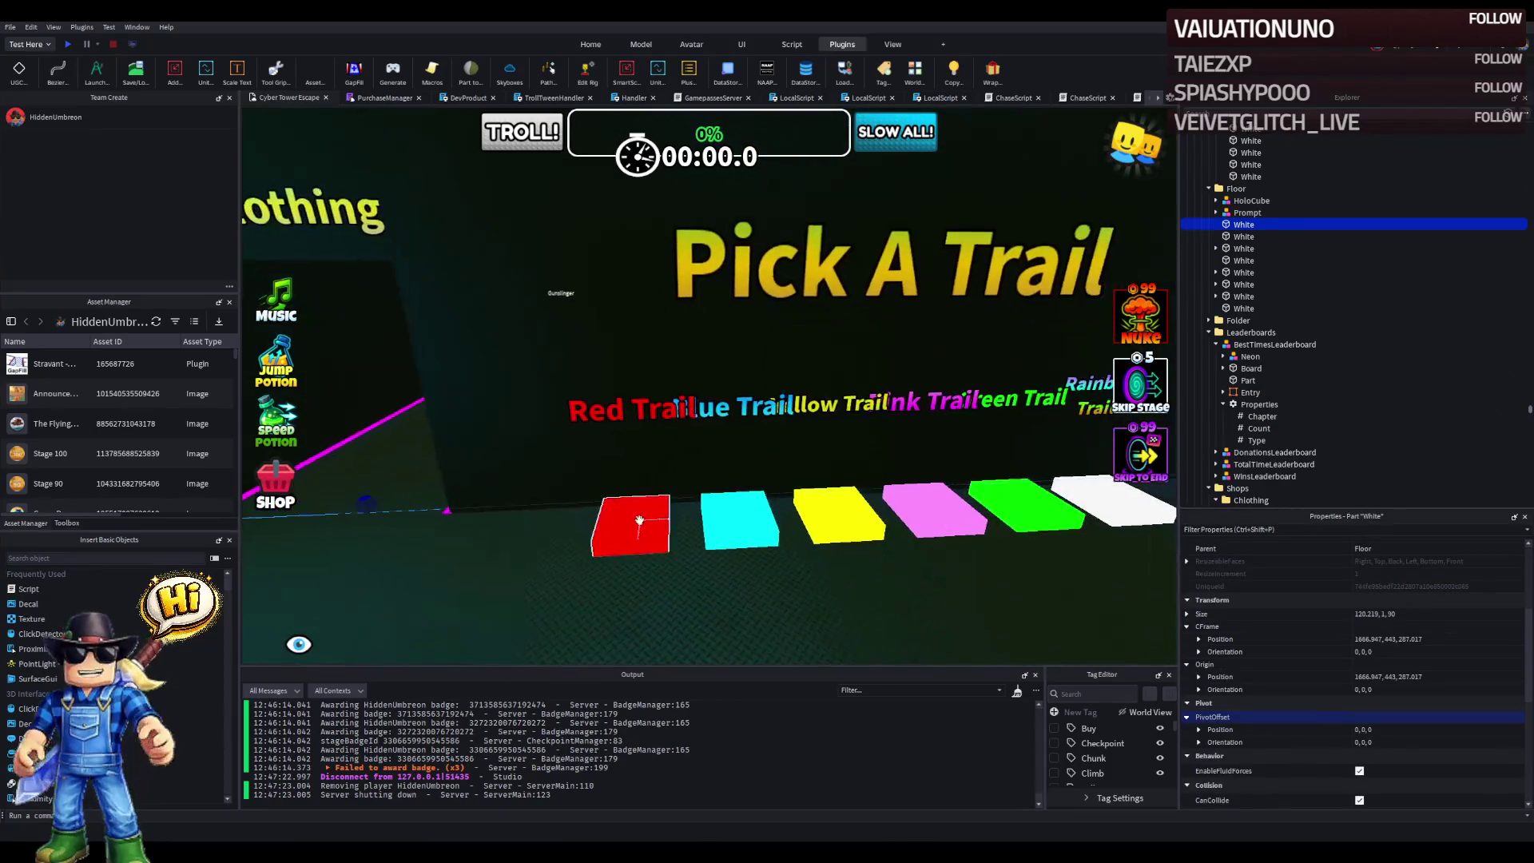
click(624, 523)
scroll(698, 501, up, 3)
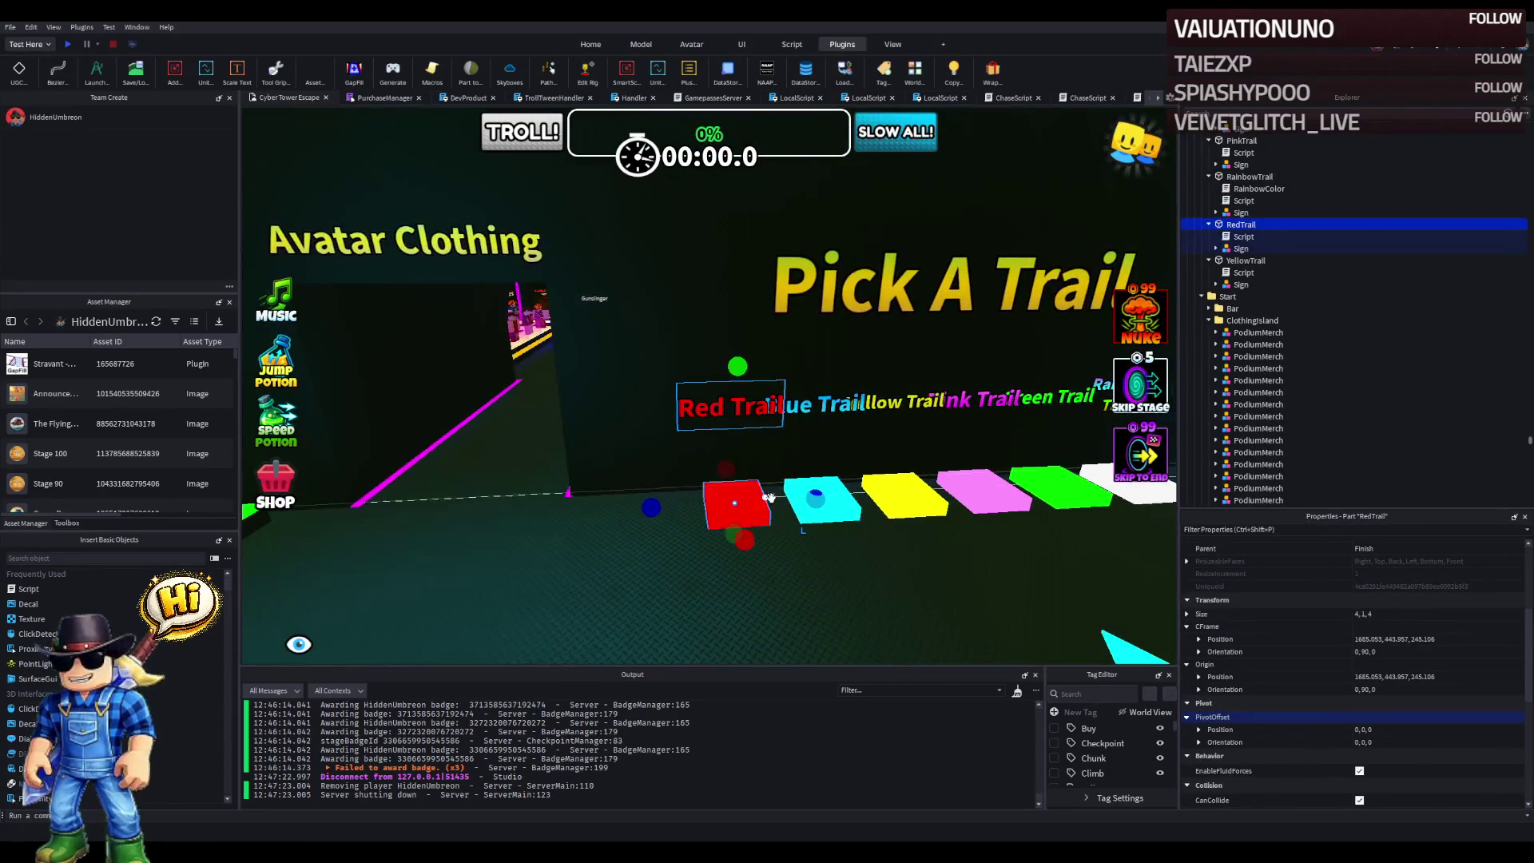
- Slide the red and blue trail pads with their signs to the left
mouse_move(703, 501)
mouse_down()
mouse_move(771, 493)
mouse_move(751, 503)
mouse_up()
click(771, 493)
click(675, 504)
ctrl+click(781, 483)
key(d)
drag(742, 460, 681, 468)
- Add the yellow and pink pads to the selection and slide the group left
ctrl+click(801, 494)
key(d)
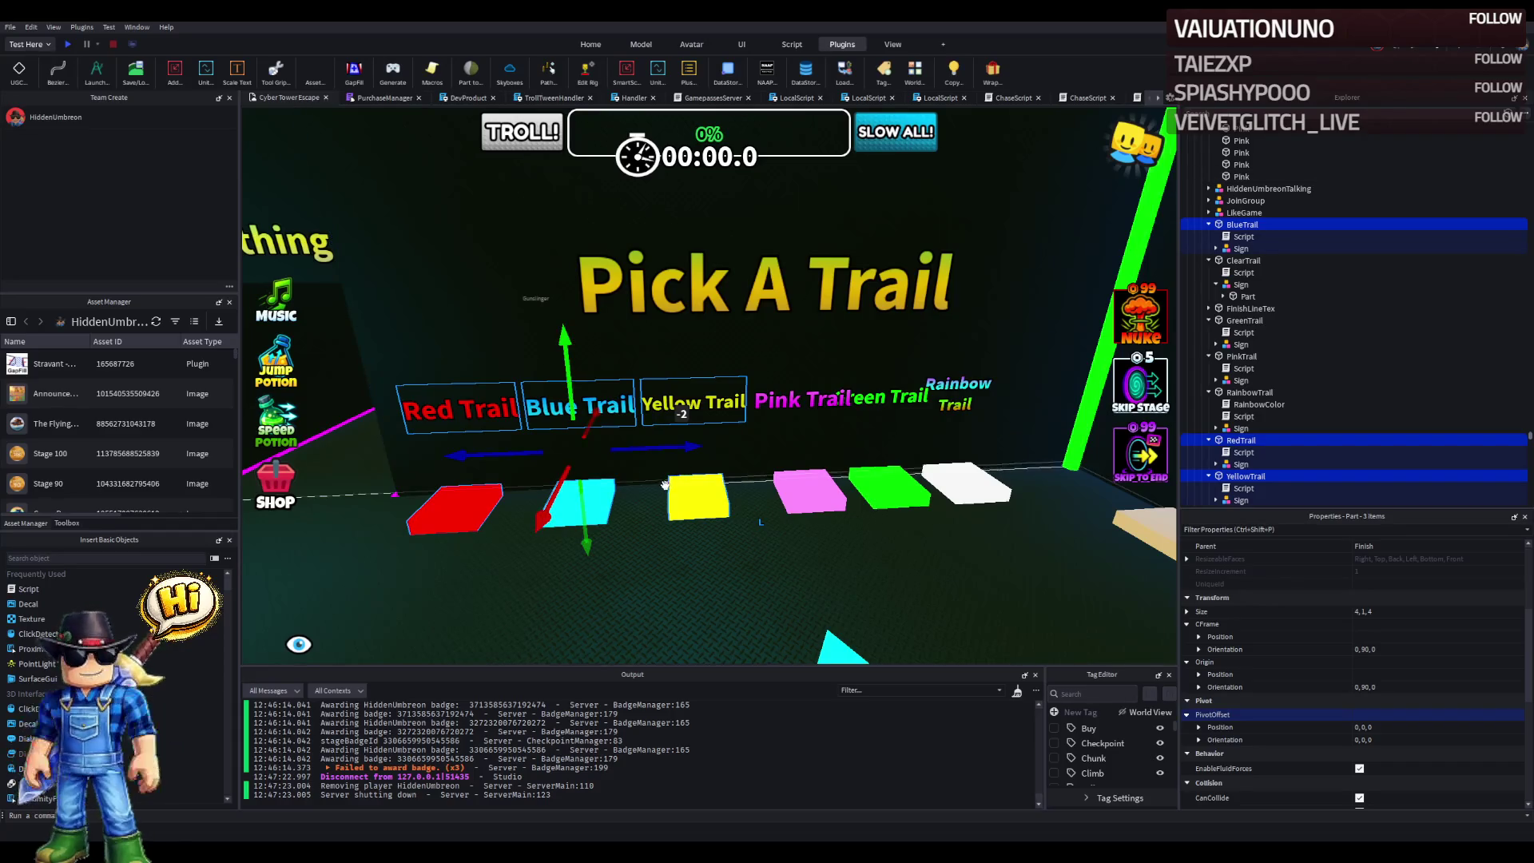
scroll(691, 502, down, 10)
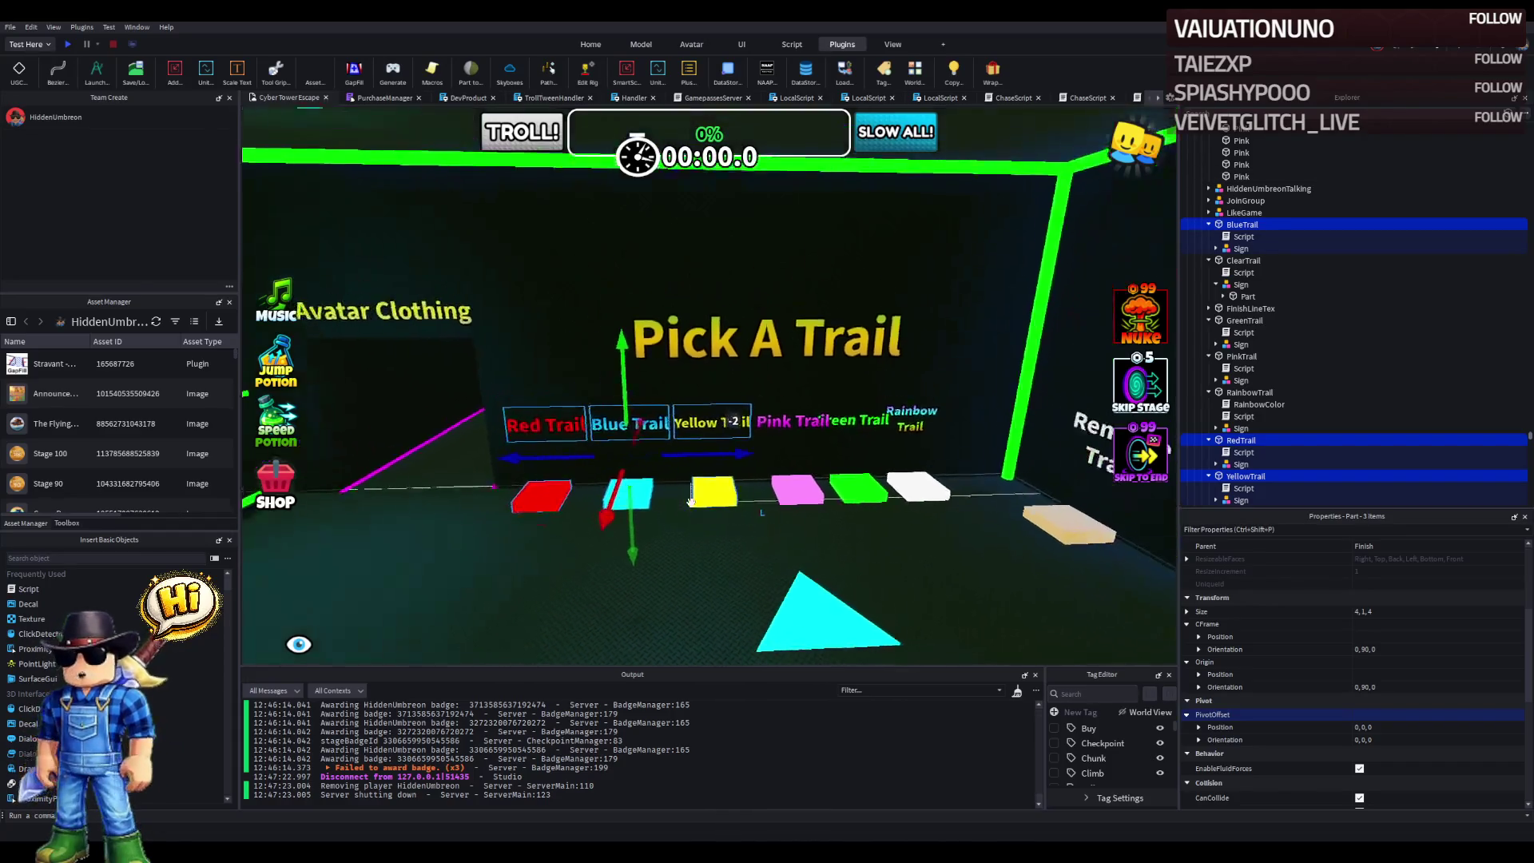
scroll(691, 502, up, 3)
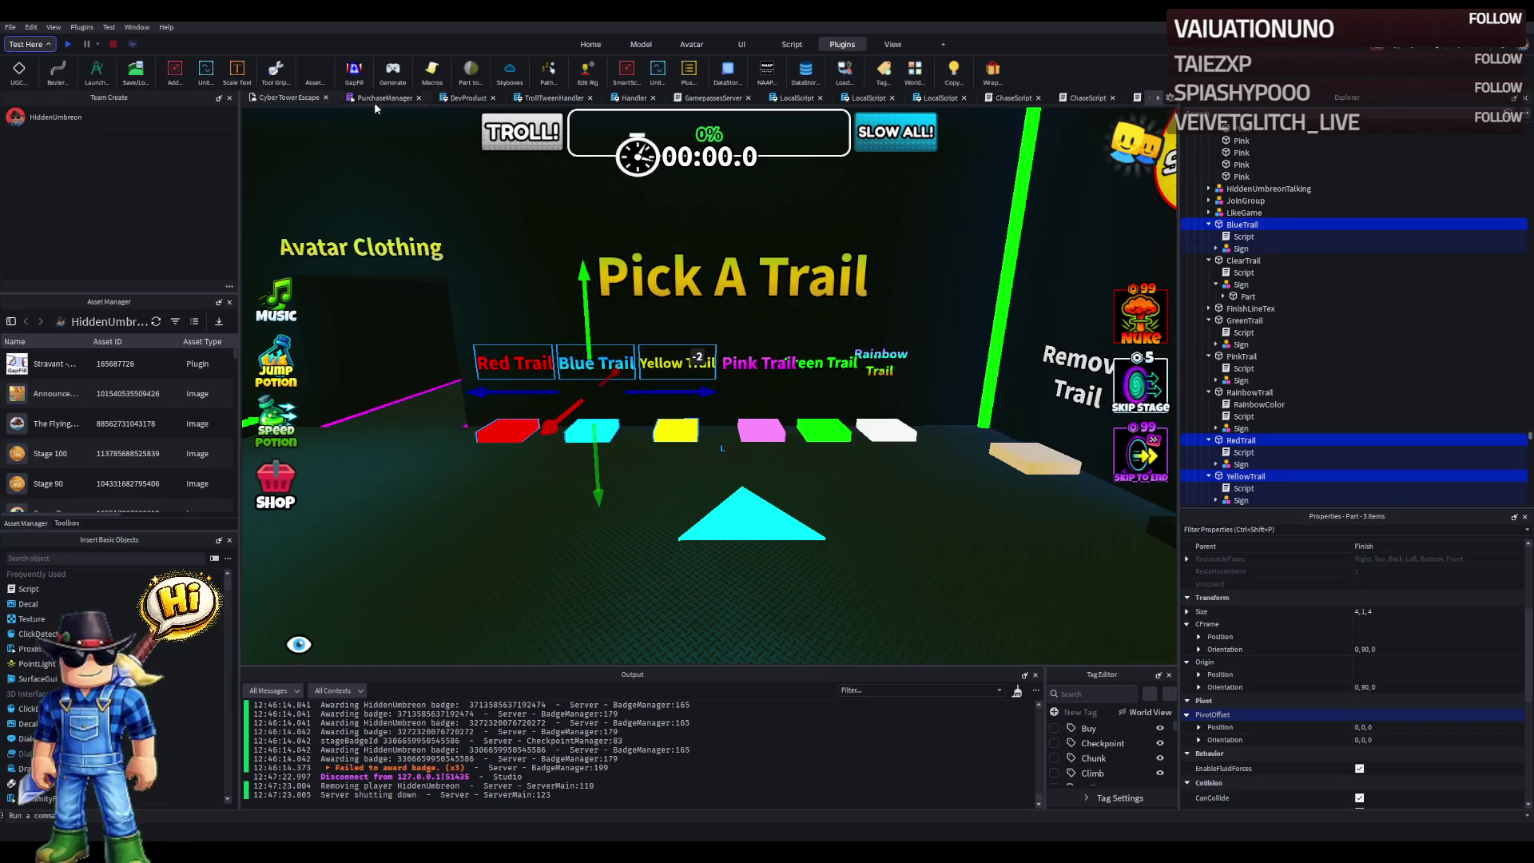
scroll(787, 427, up, 2)
ctrl+click(787, 427)
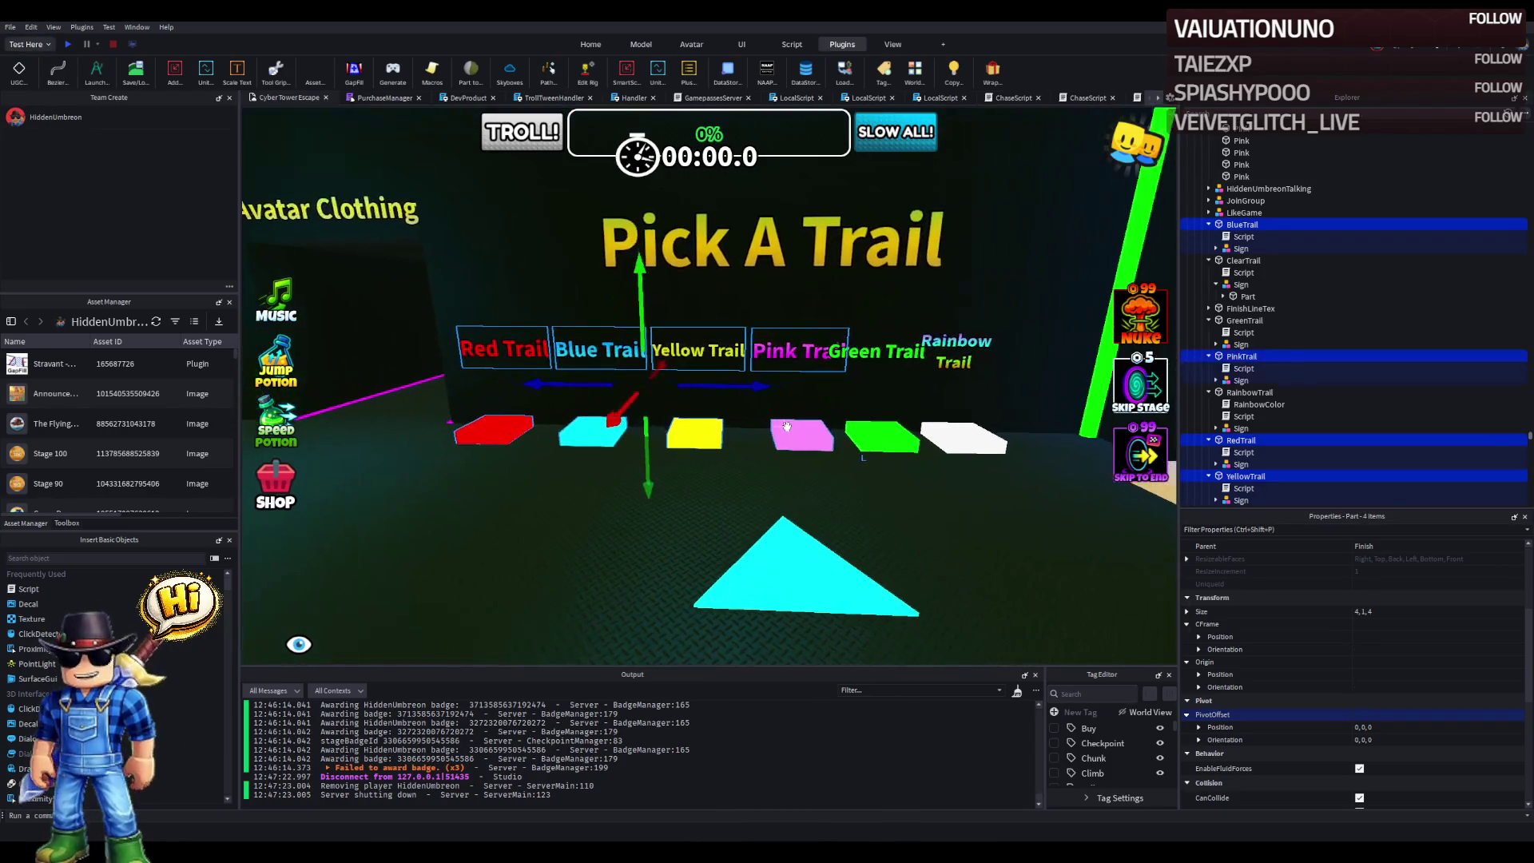
scroll(786, 428, up, 2)
mouse_move(667, 388)
mouse_down()
mouse_move(632, 397)
mouse_move(694, 389)
mouse_move(679, 393)
mouse_up()
- Add the green and rainbow pads and slide all six trail pads and signs sideways
ctrl+click(870, 445)
key(a)
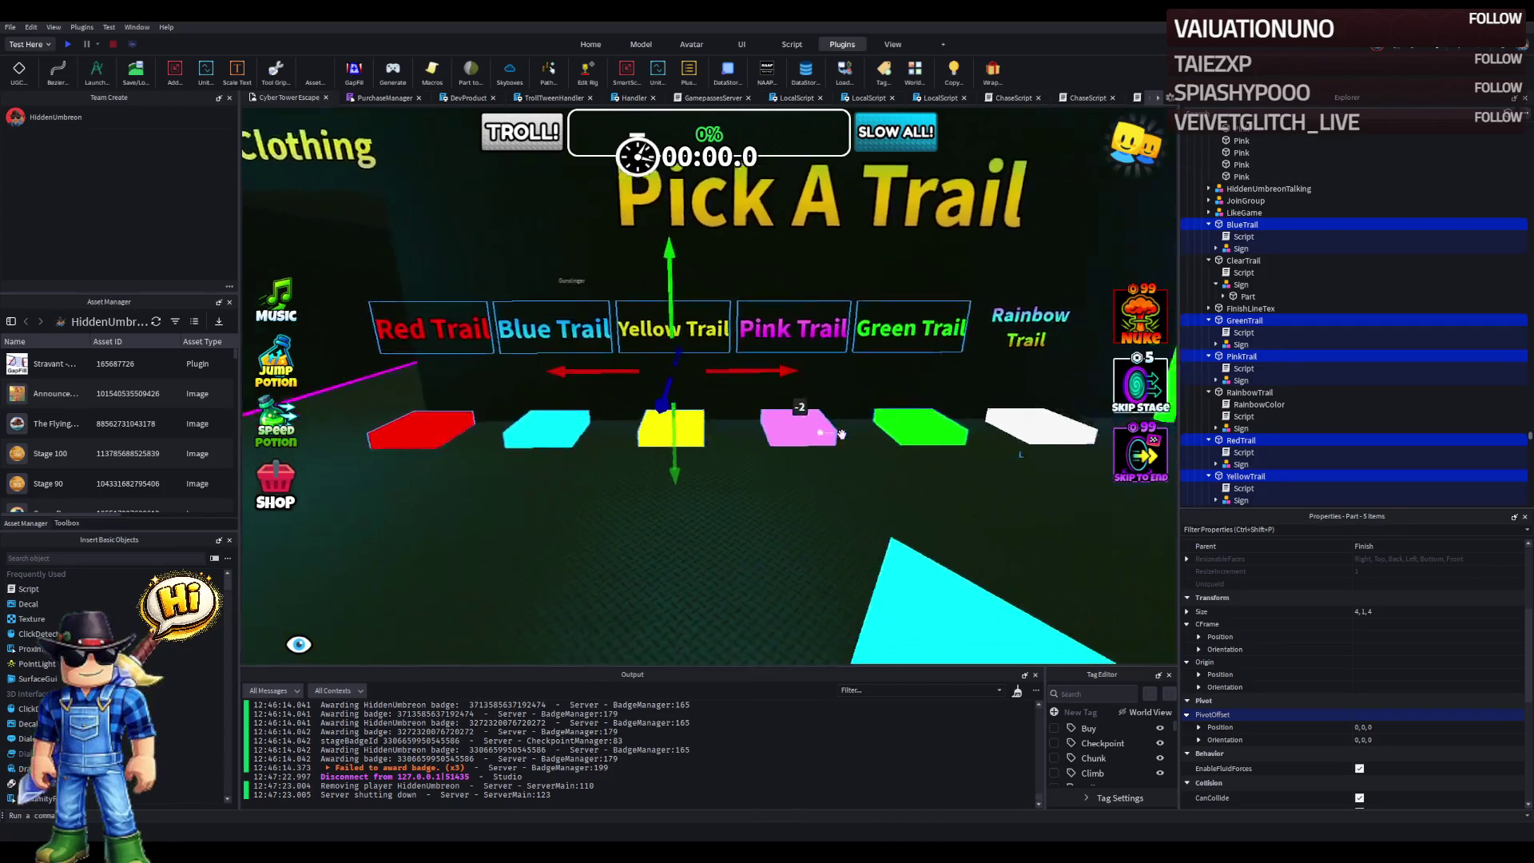
key(d)
ctrl+click(831, 408)
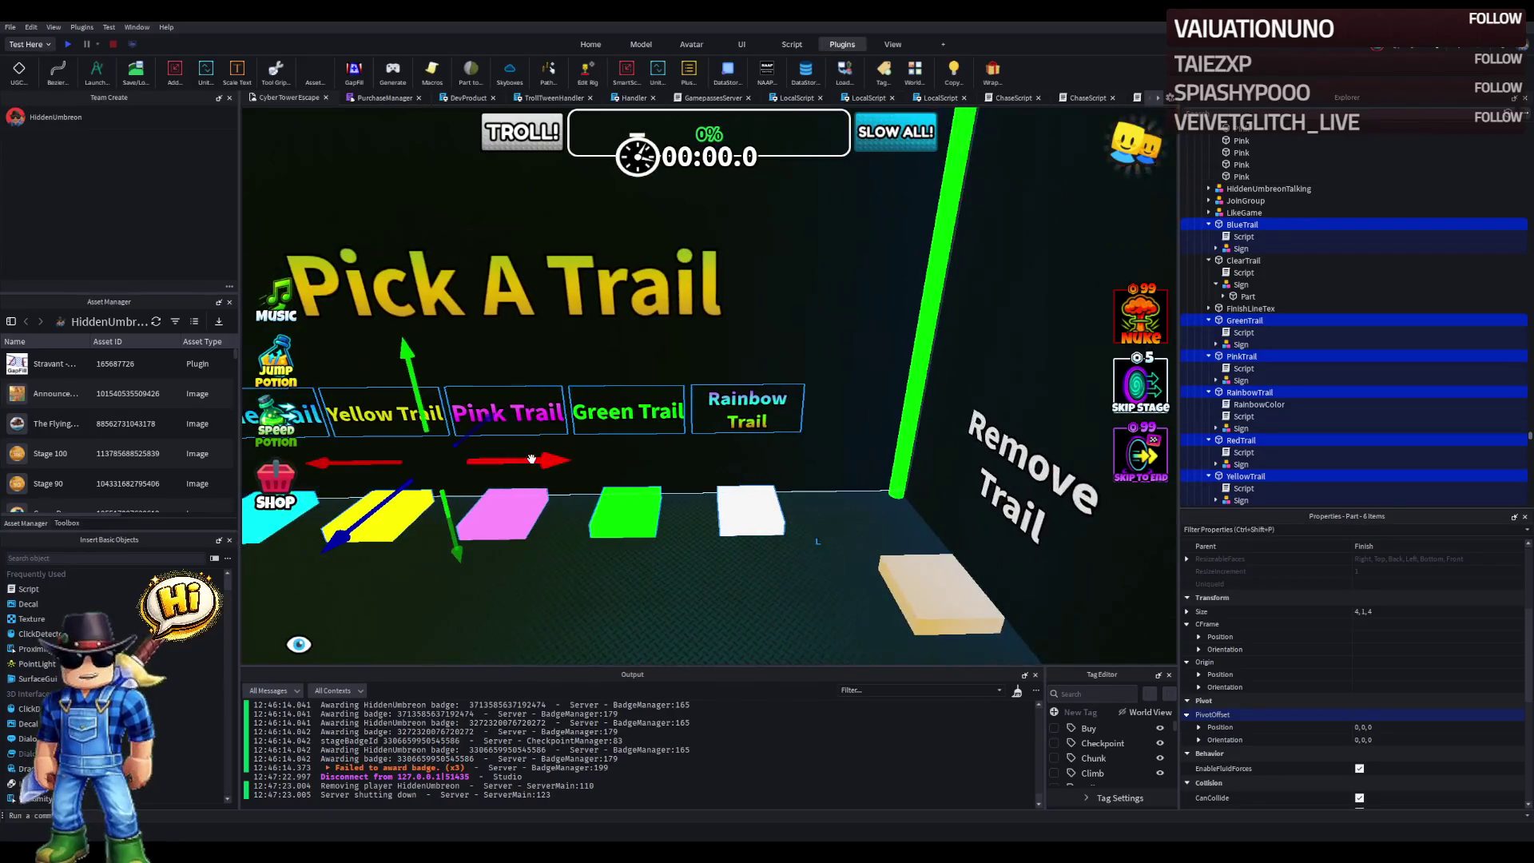
drag(531, 459, 864, 450)
- Pull the view back and inspect the rearranged trail signs from an angle
key(s)
key(a)
key(f)
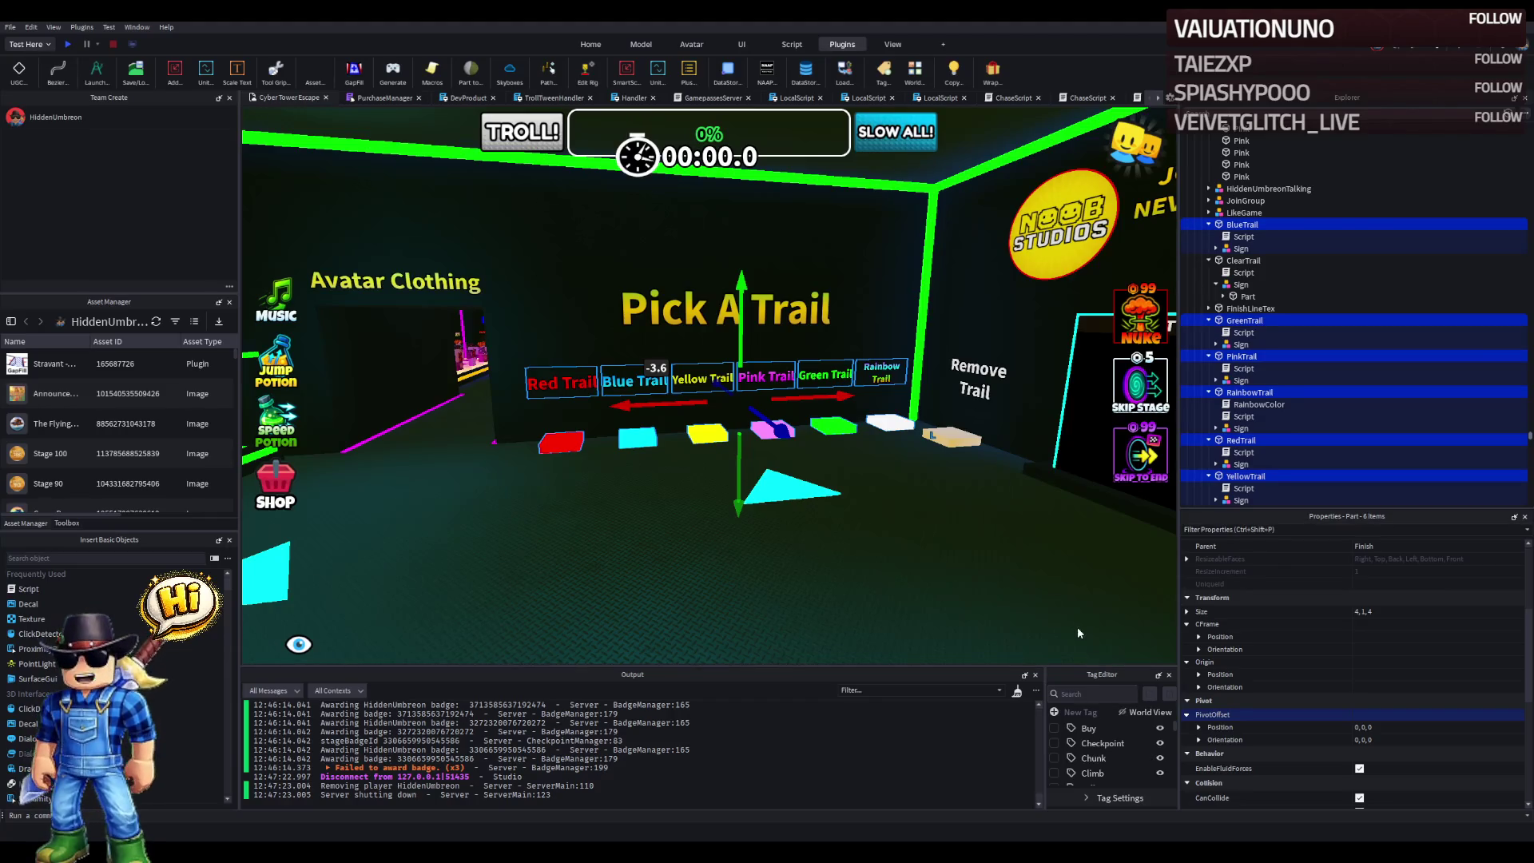
key(f)
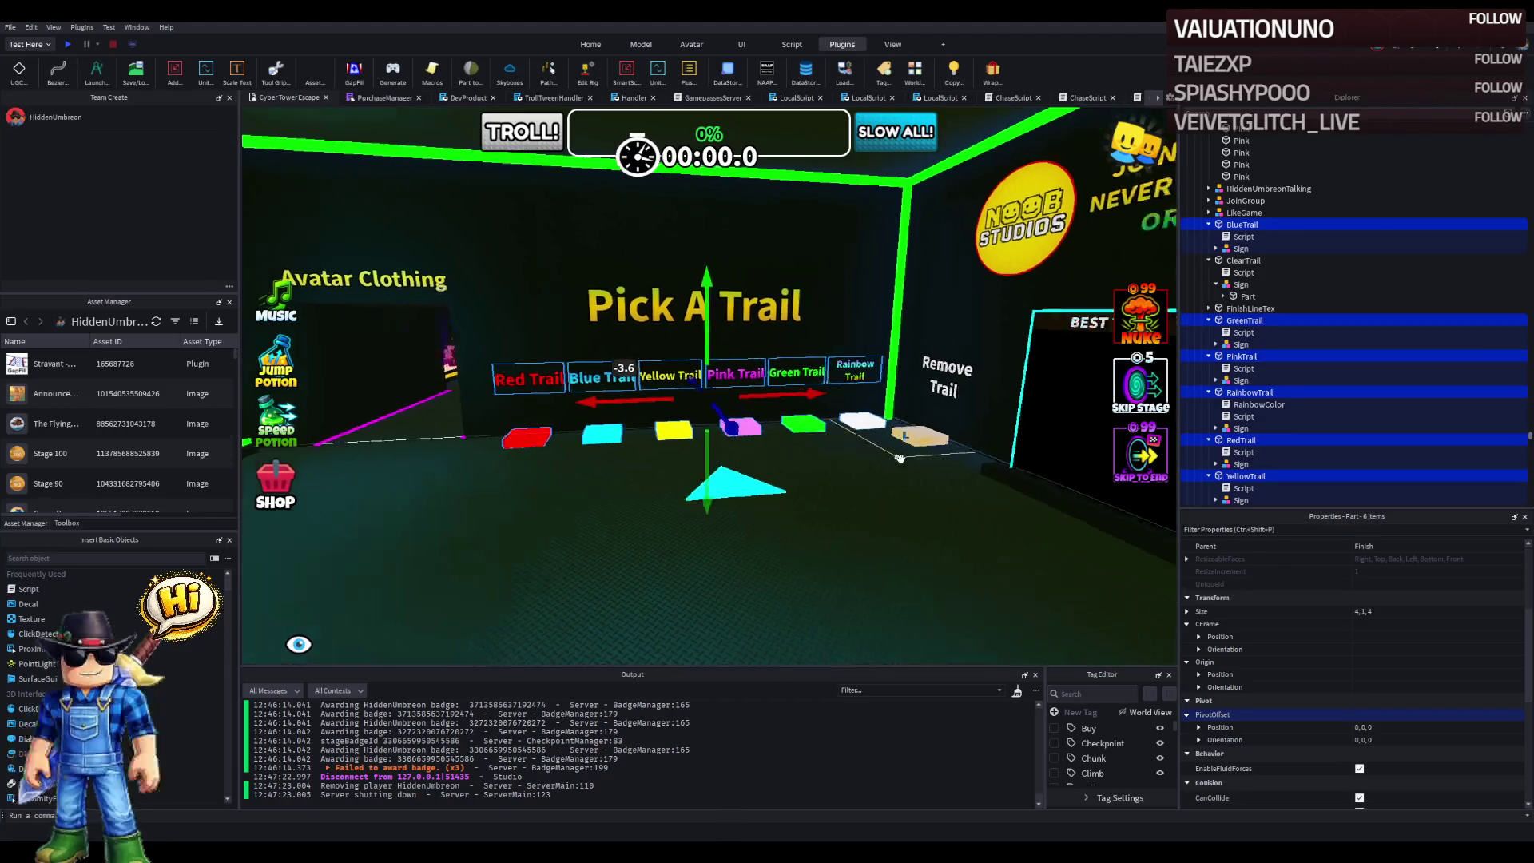
key(d)
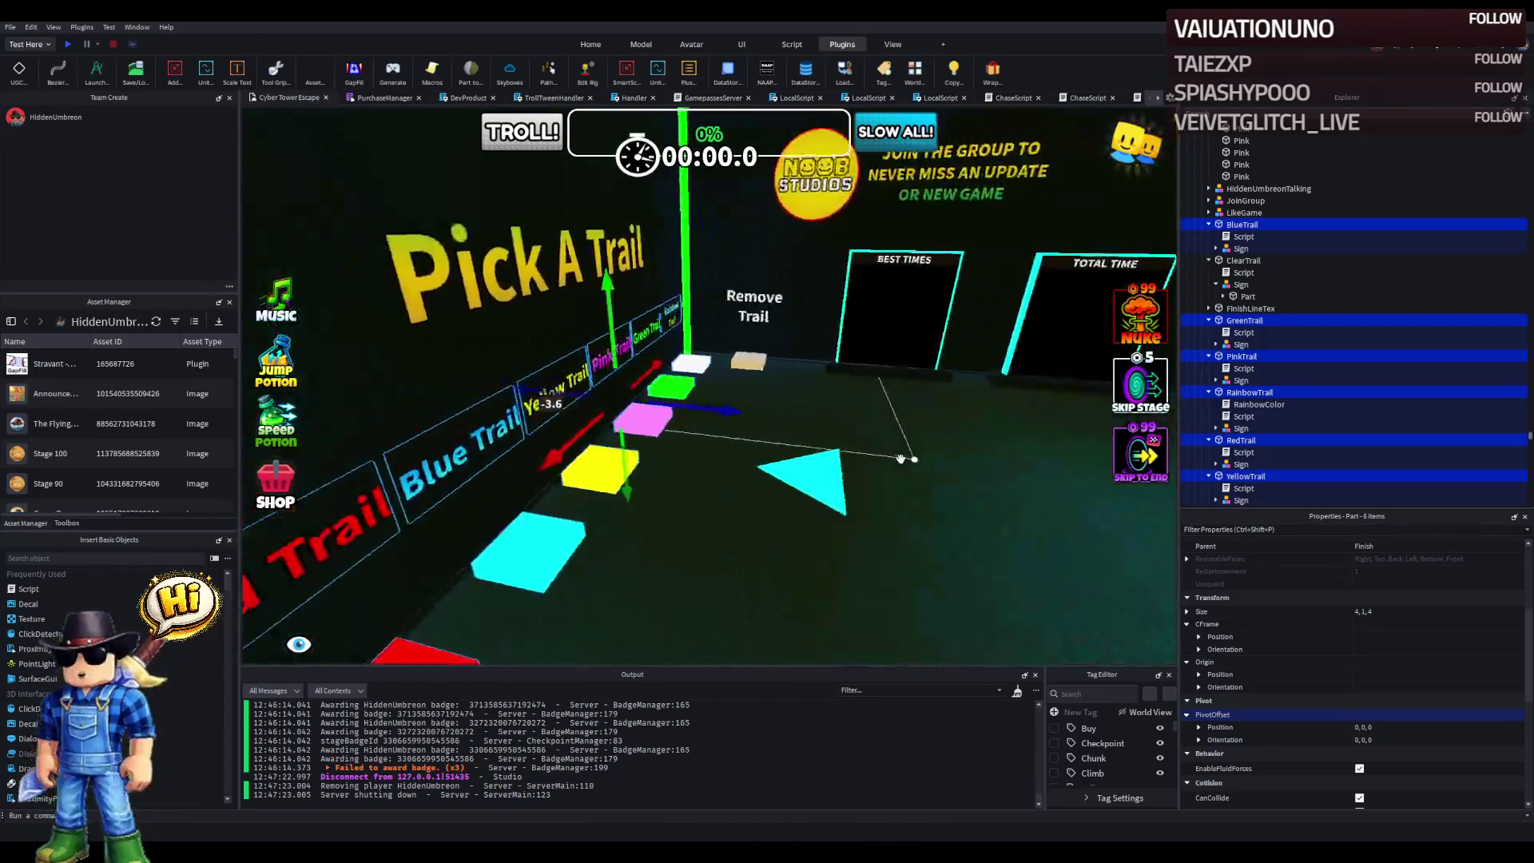
key(w)
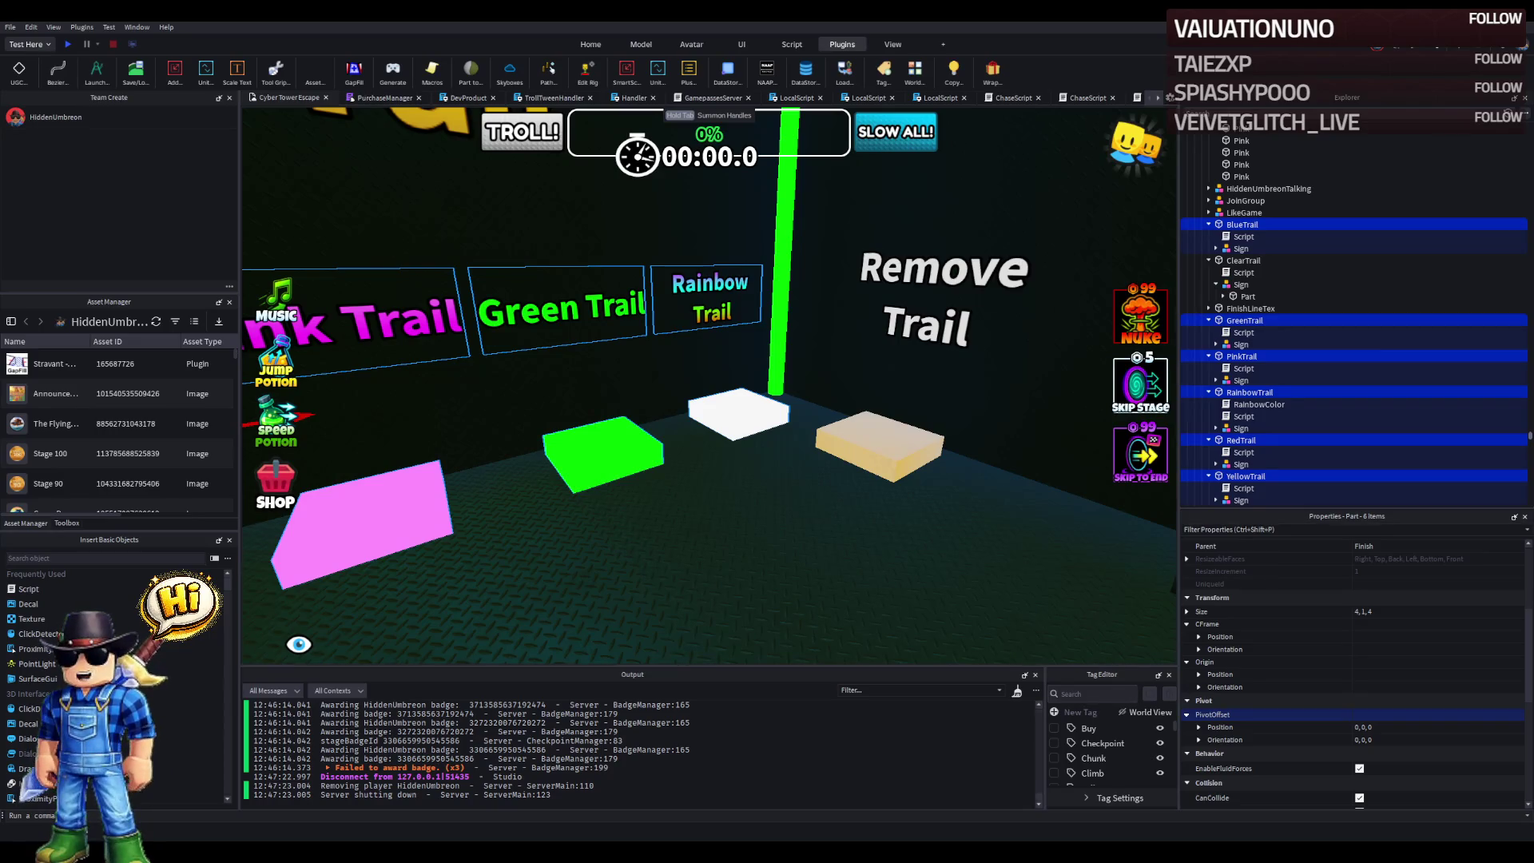
scroll(536, 432, down, 5)
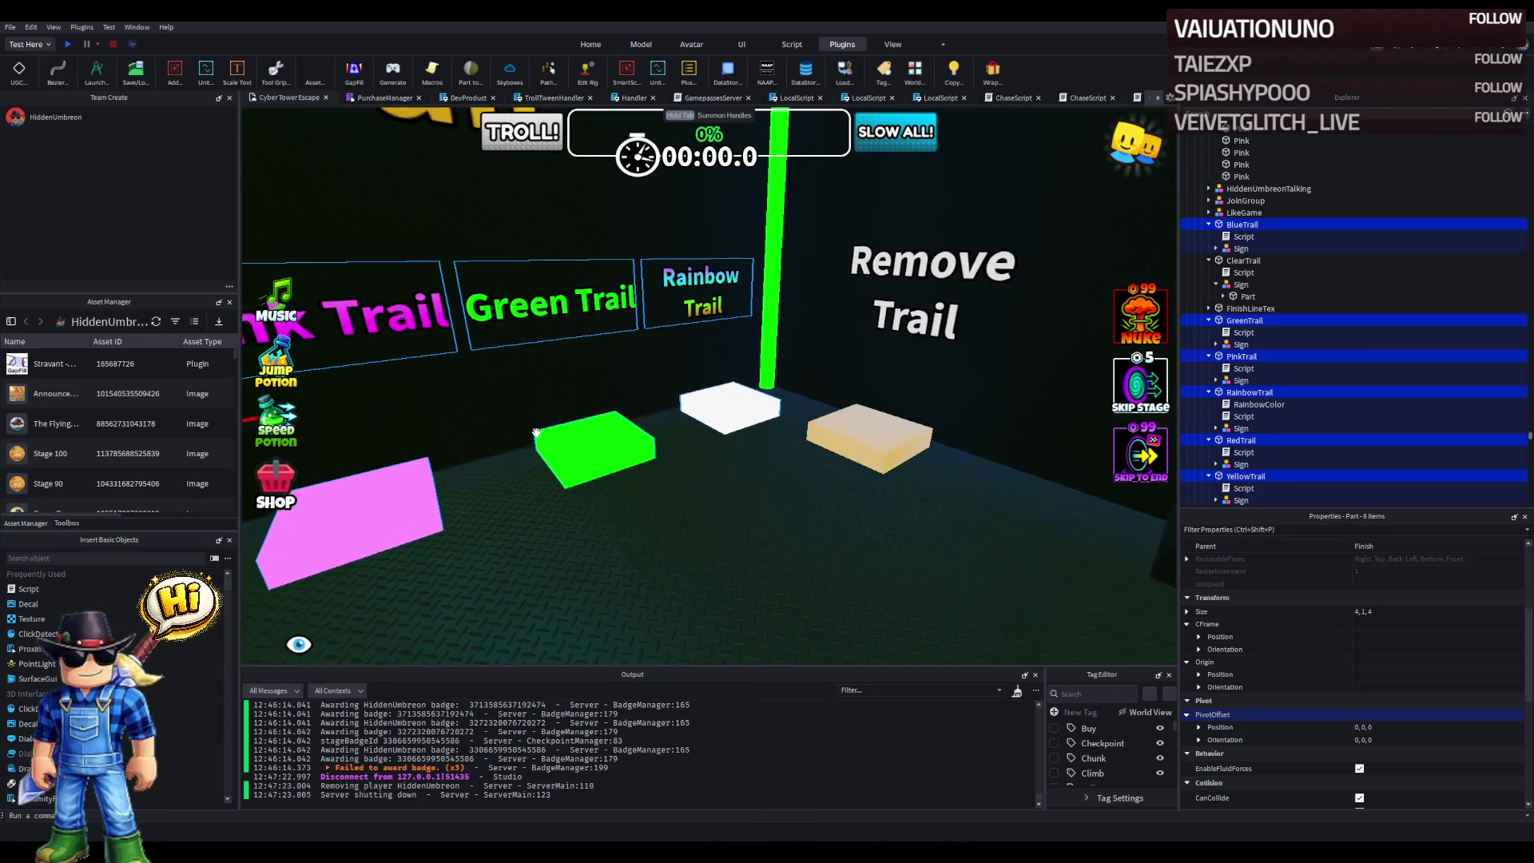
scroll(536, 432, down, 8)
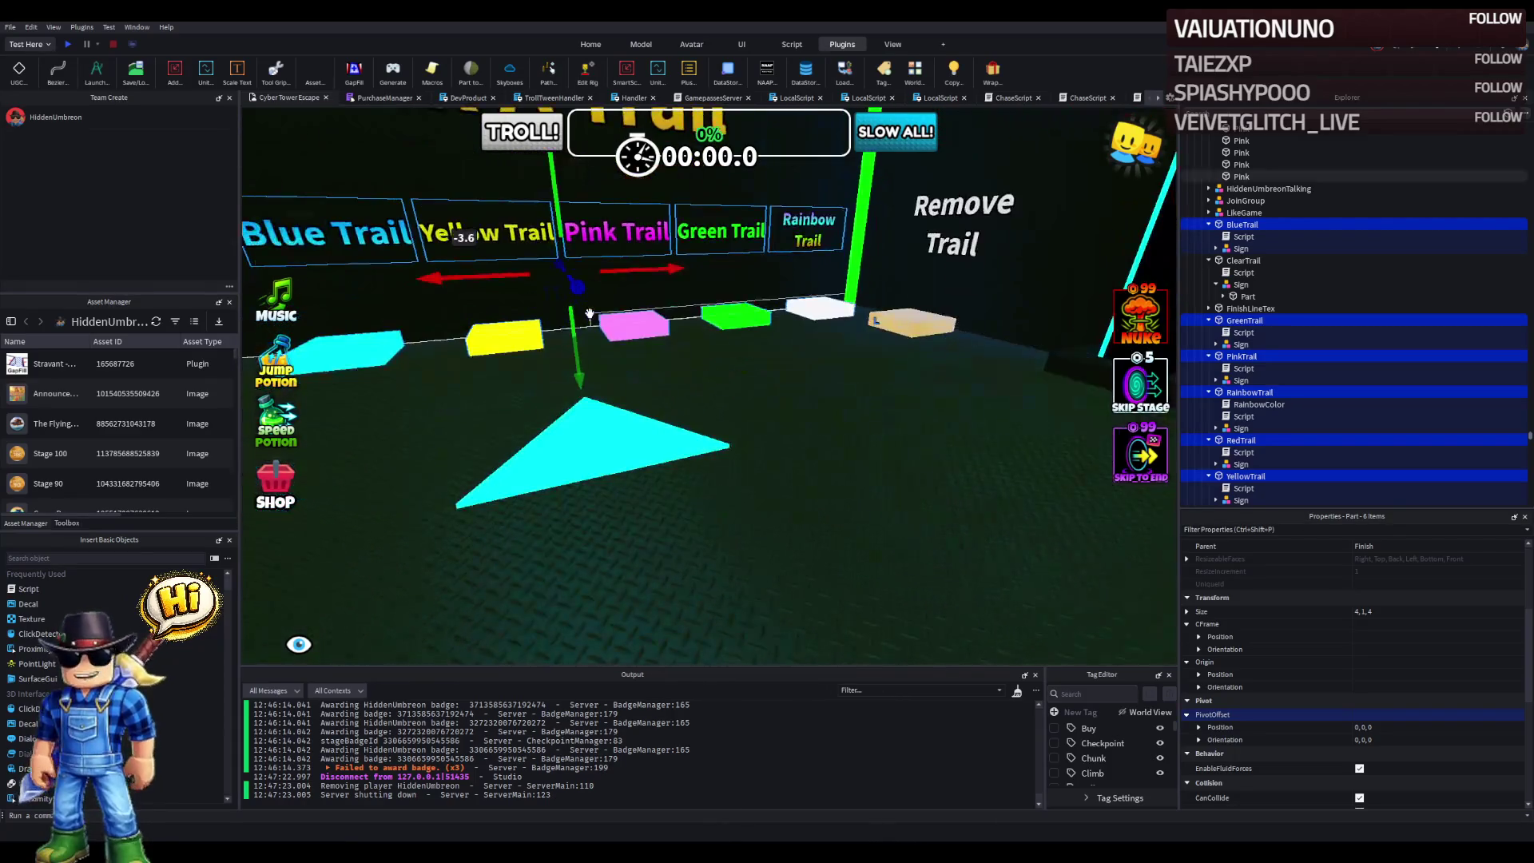
scroll(598, 338, down, 5)
- Move the view back toward the Avatar Clothing wall and select the thin magenta floor strip
key(a)
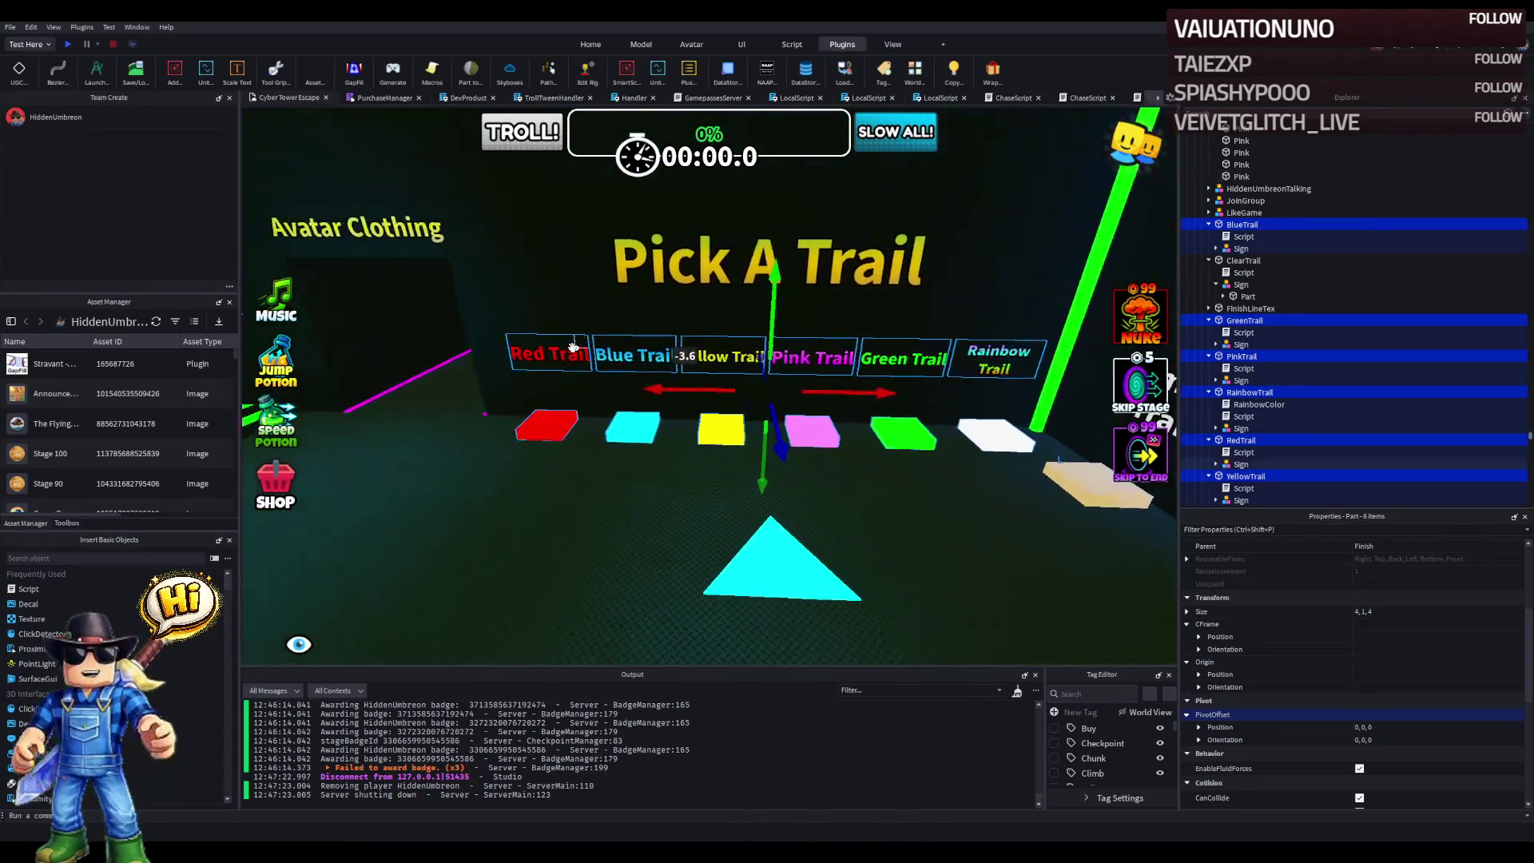
scroll(573, 348, up, 5)
scroll(573, 348, down, 4)
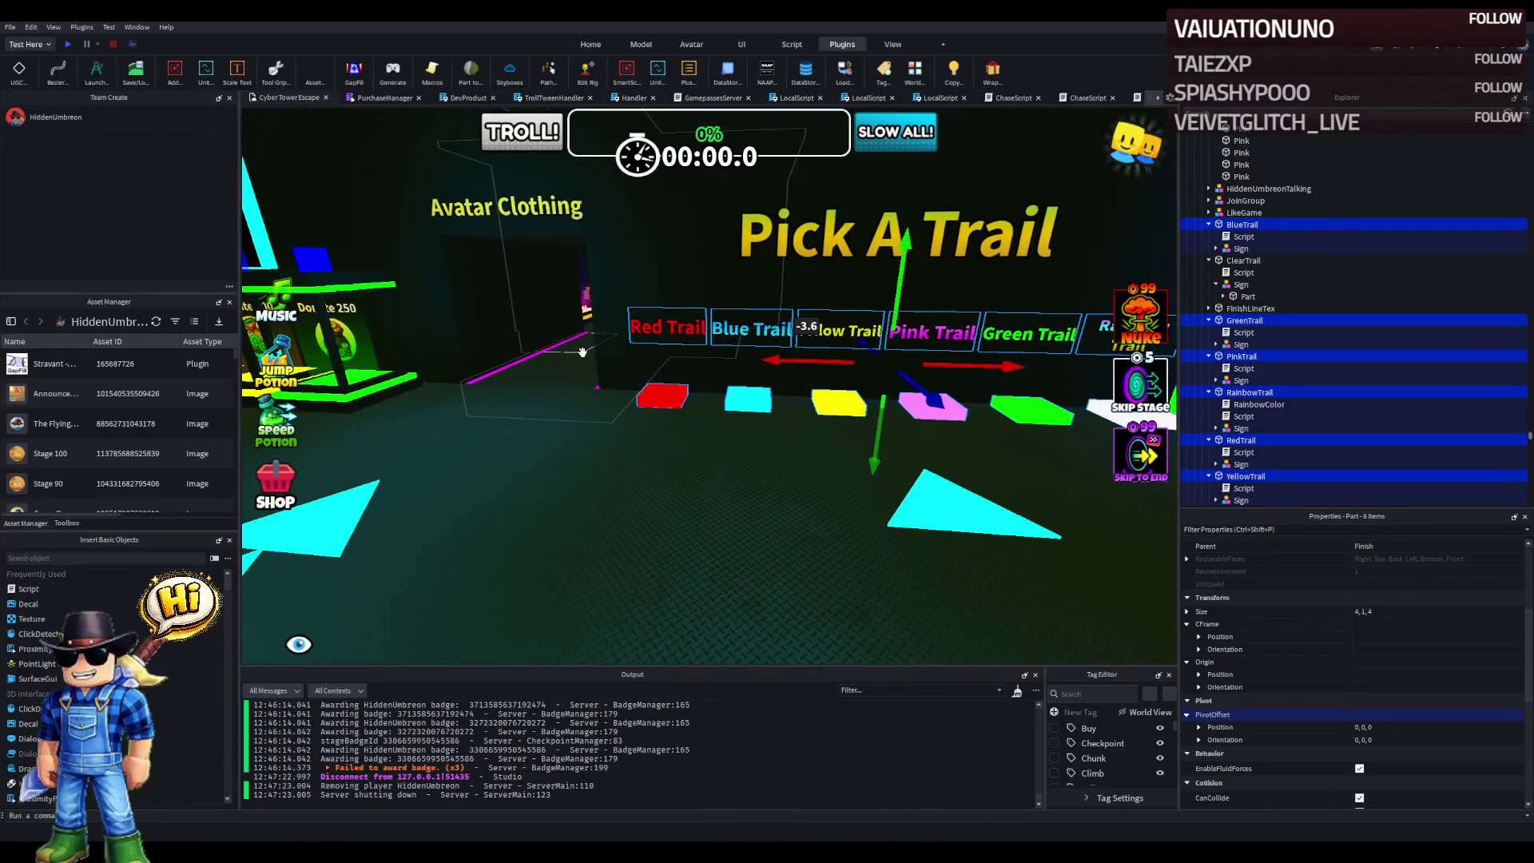
key(d)
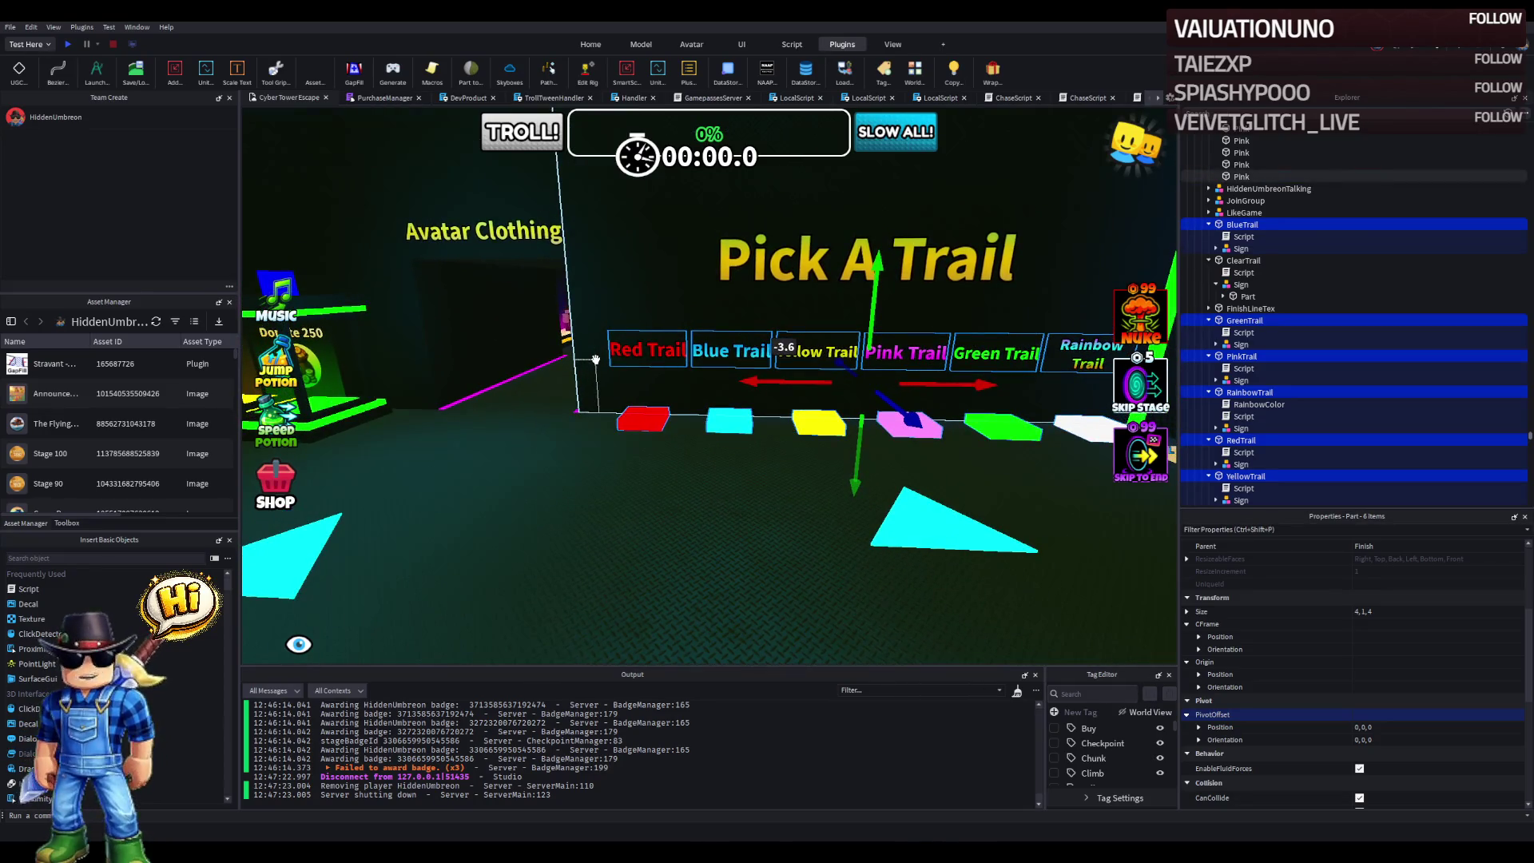
key(e)
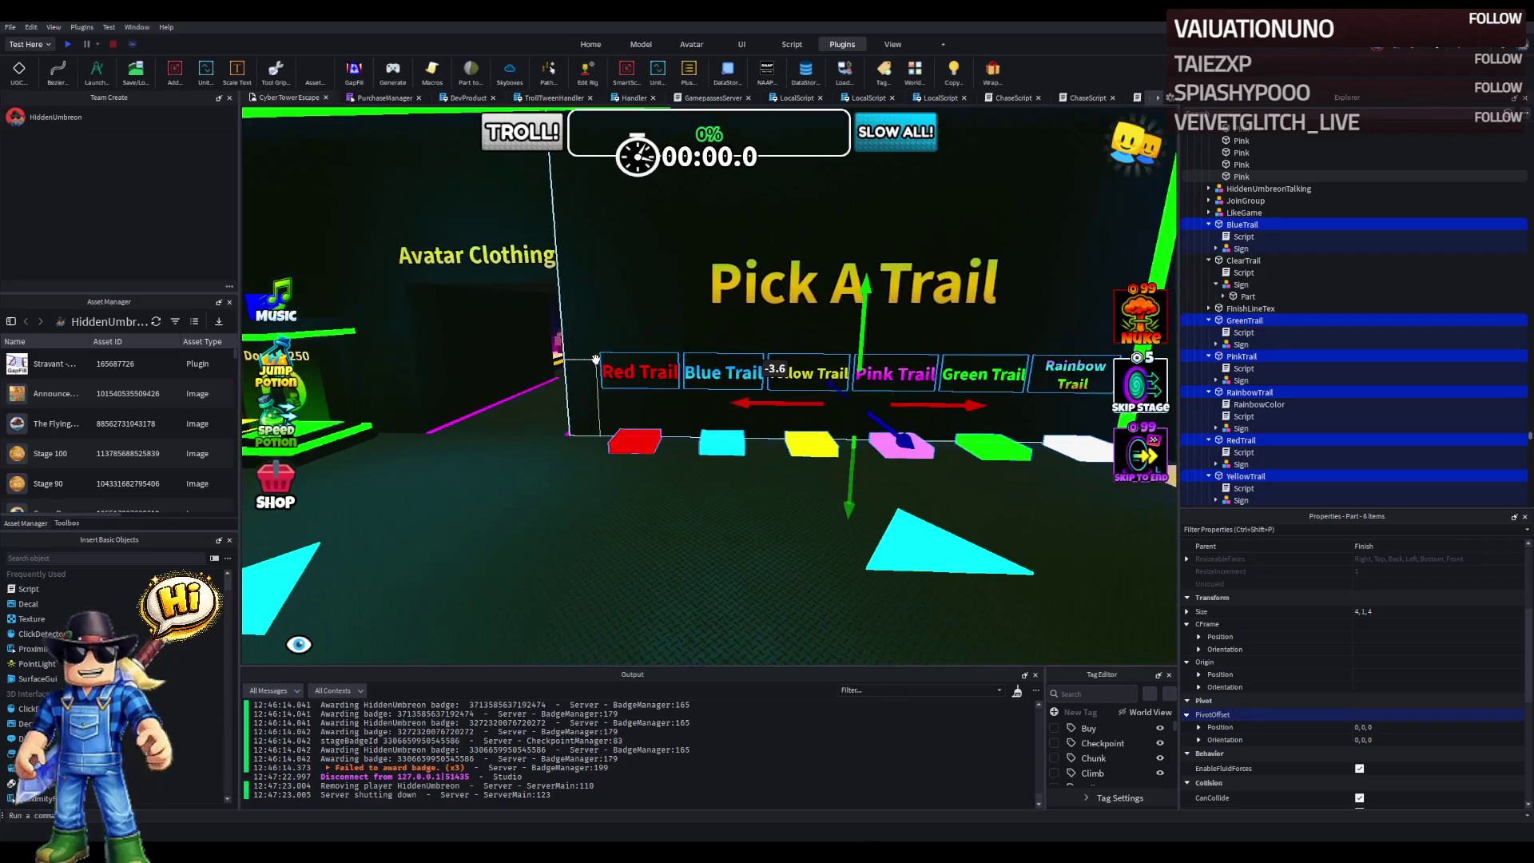
key(e)
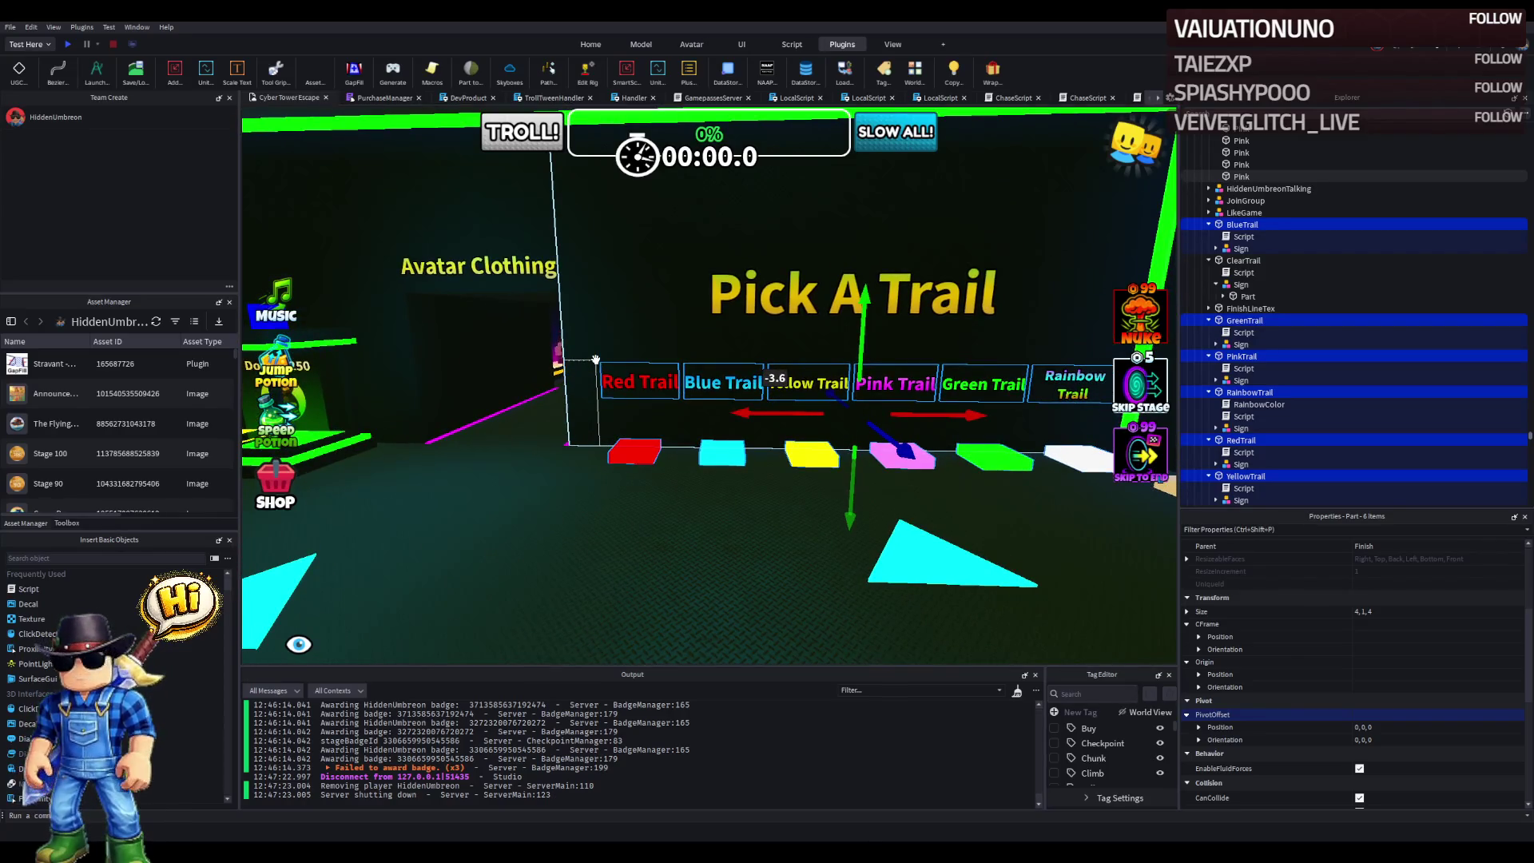
key(a)
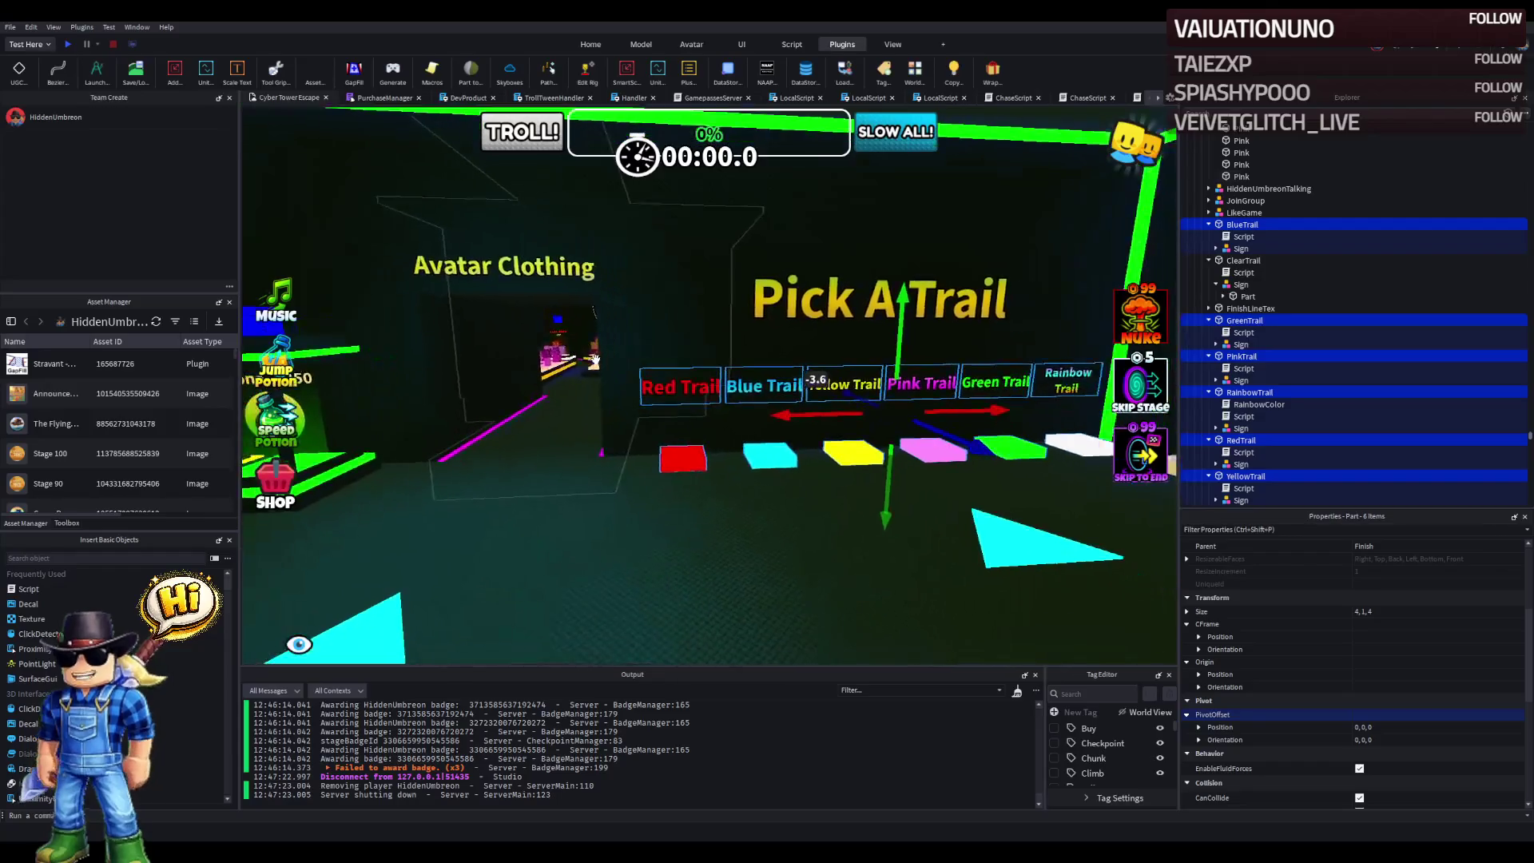
key(d)
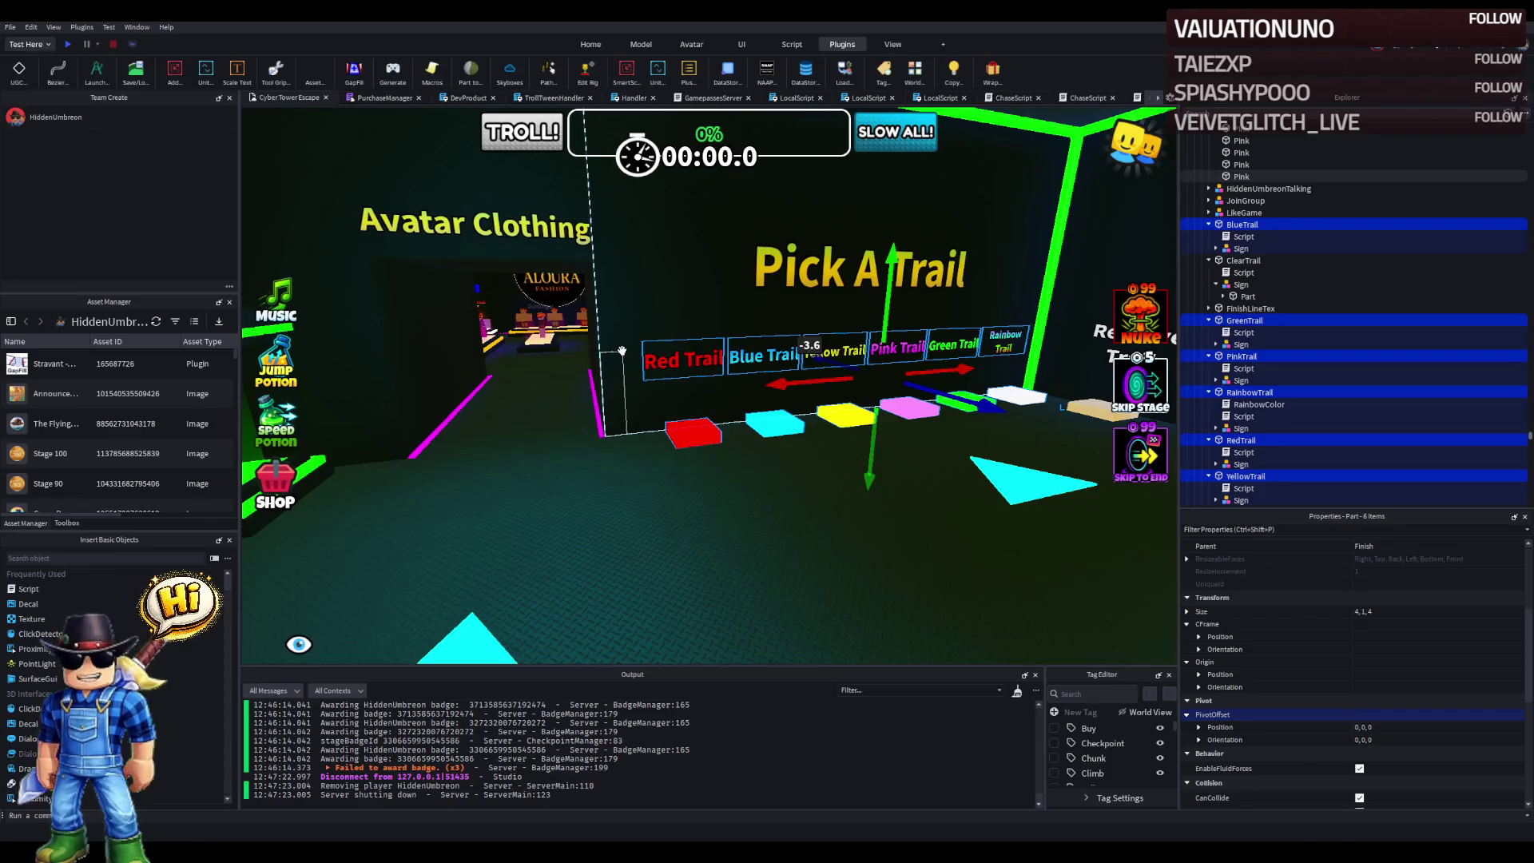
scroll(831, 440, up, 10)
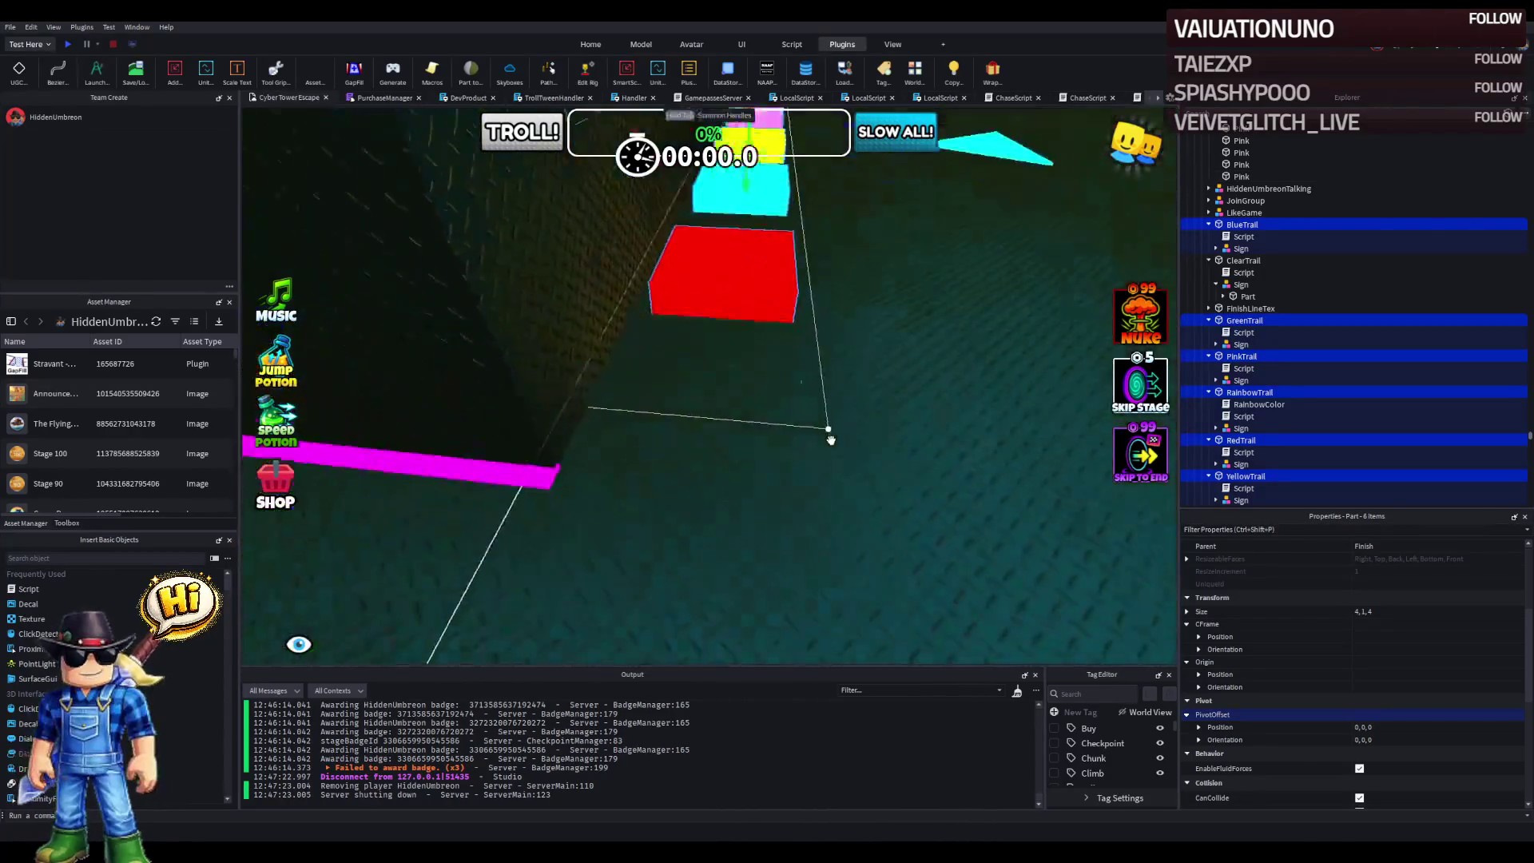
key(q)
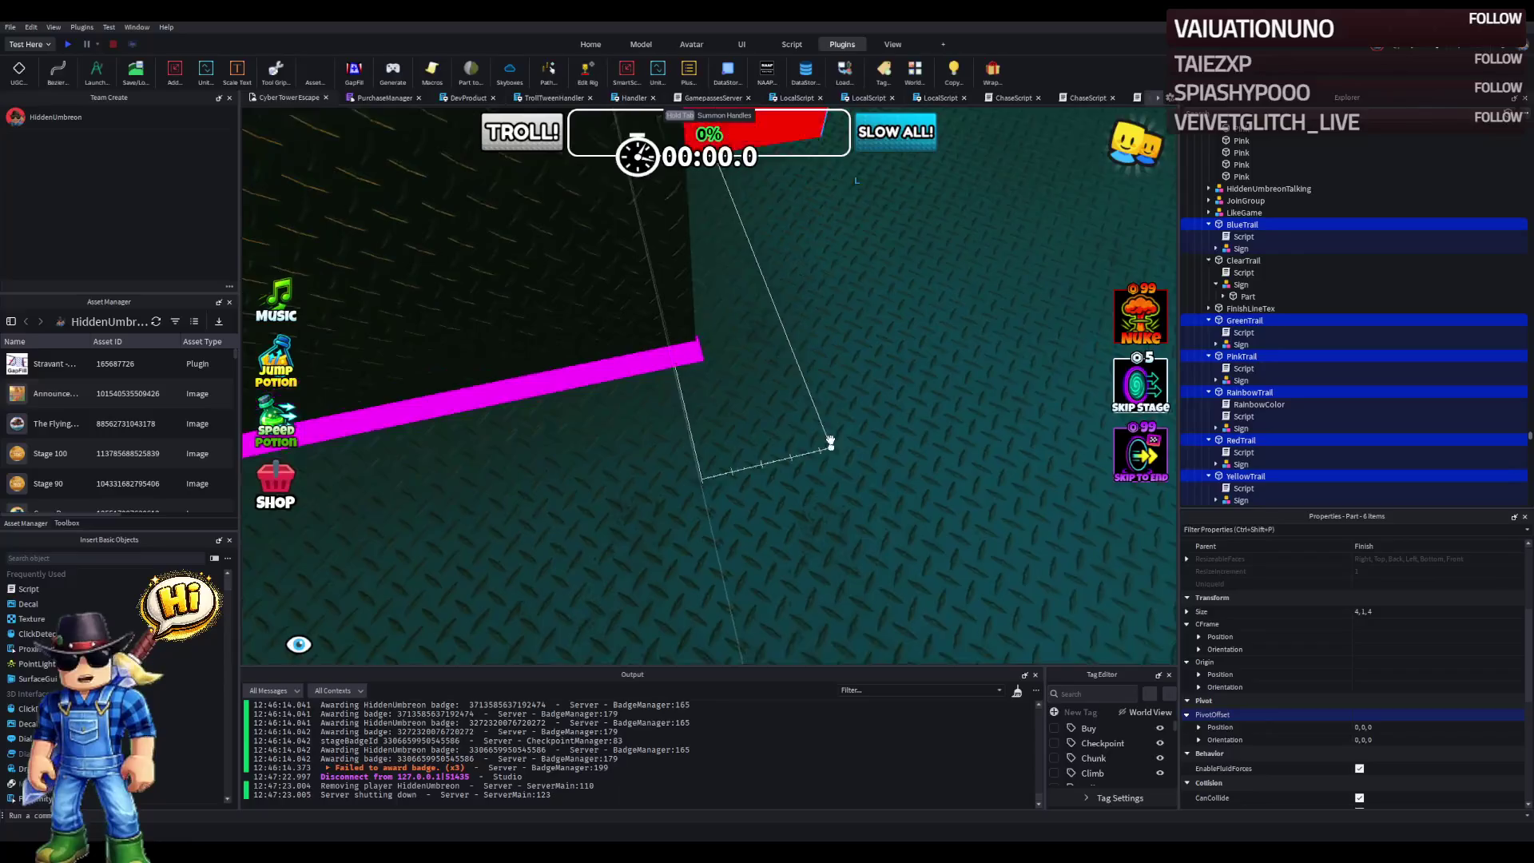
click(415, 359)
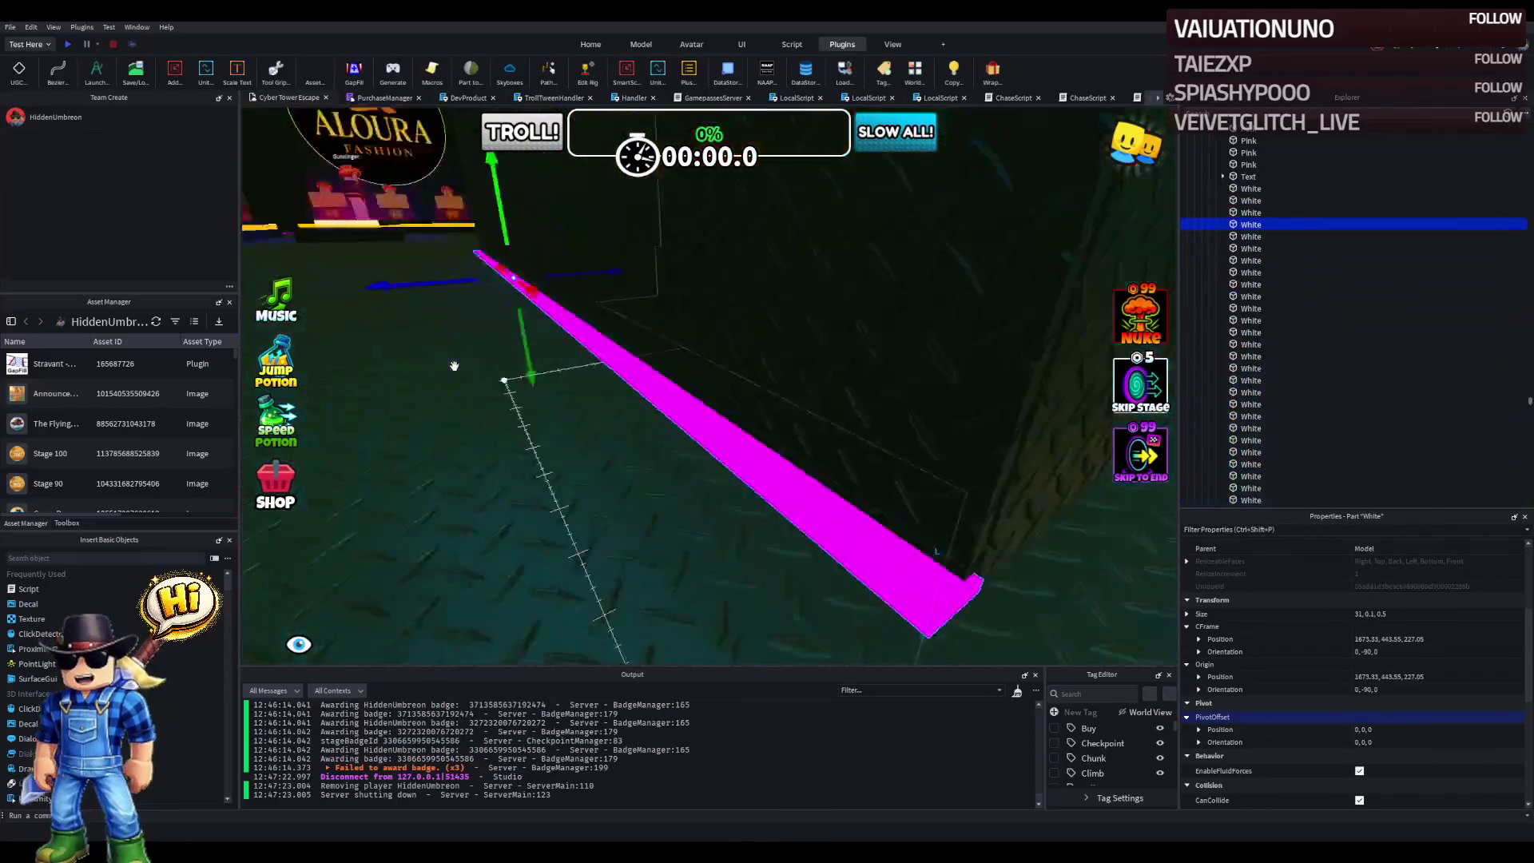
- Select and focus the pink wall beside the magenta floor strips, working its resize handle
scroll(455, 366, down, 5)
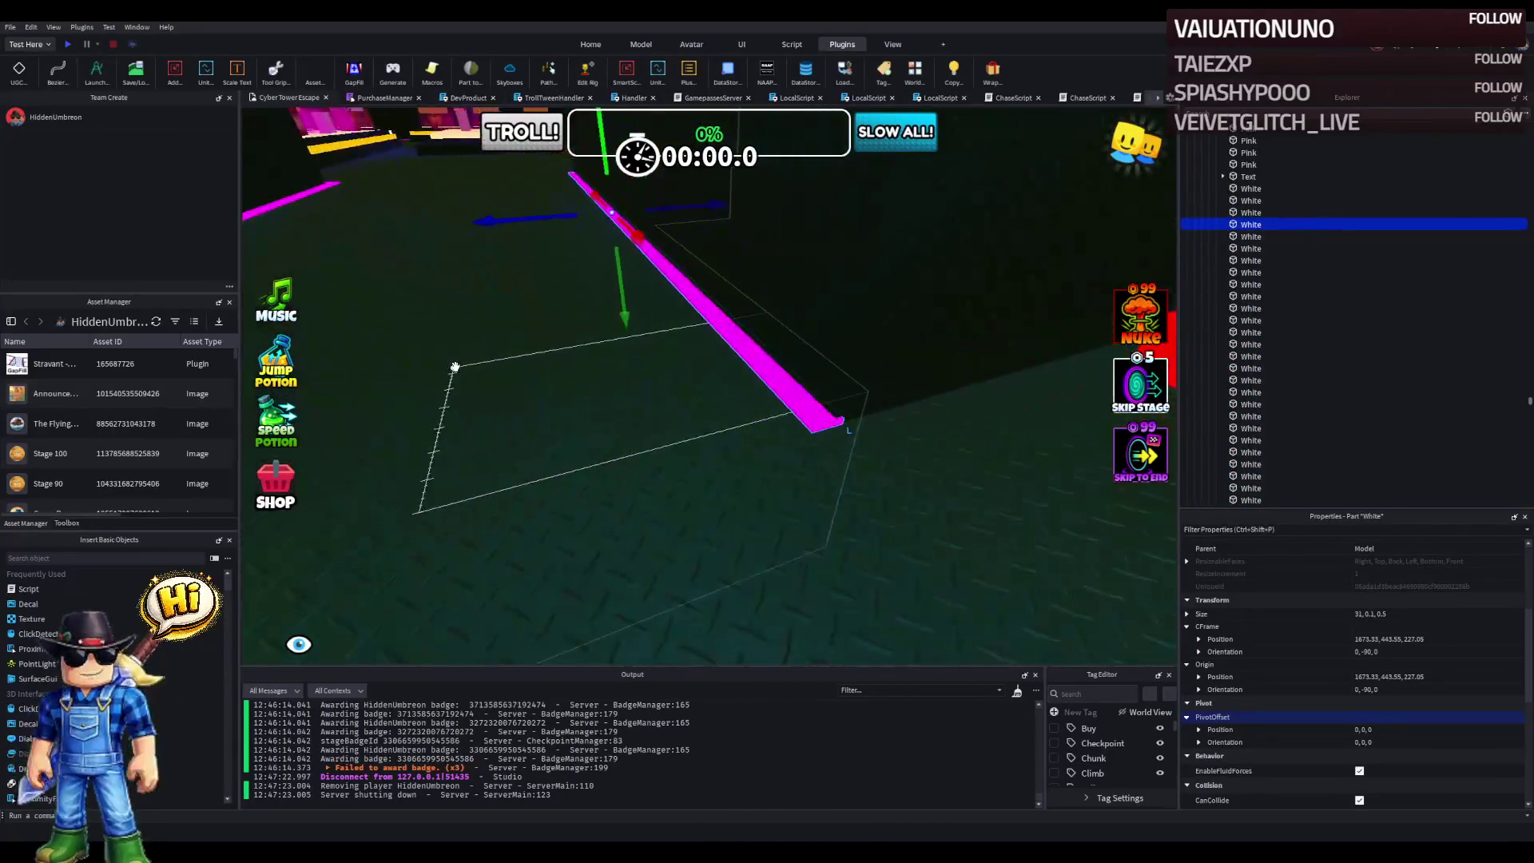
key(e)
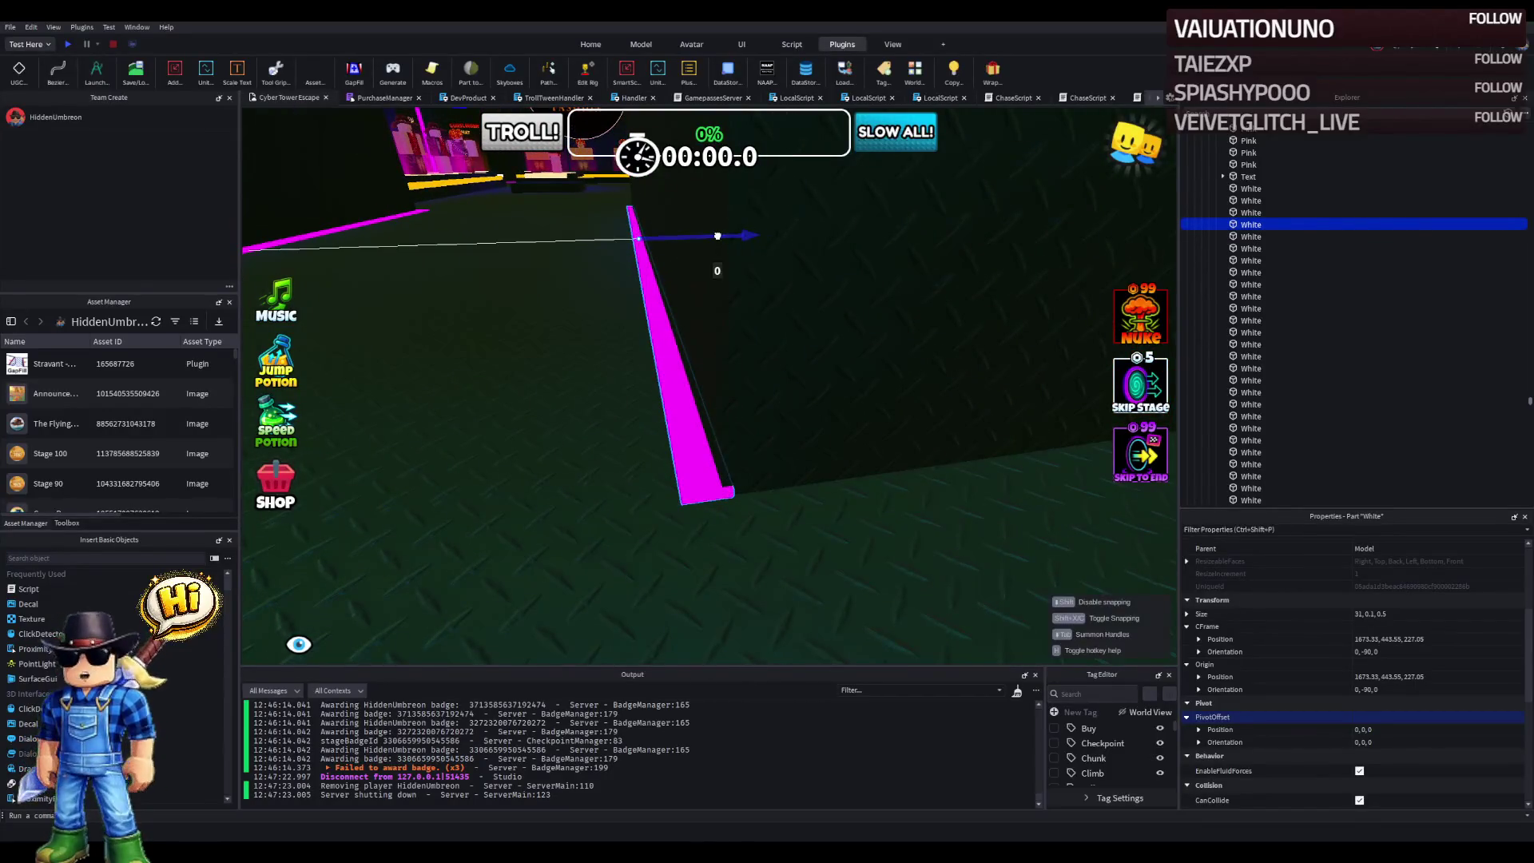
key(a)
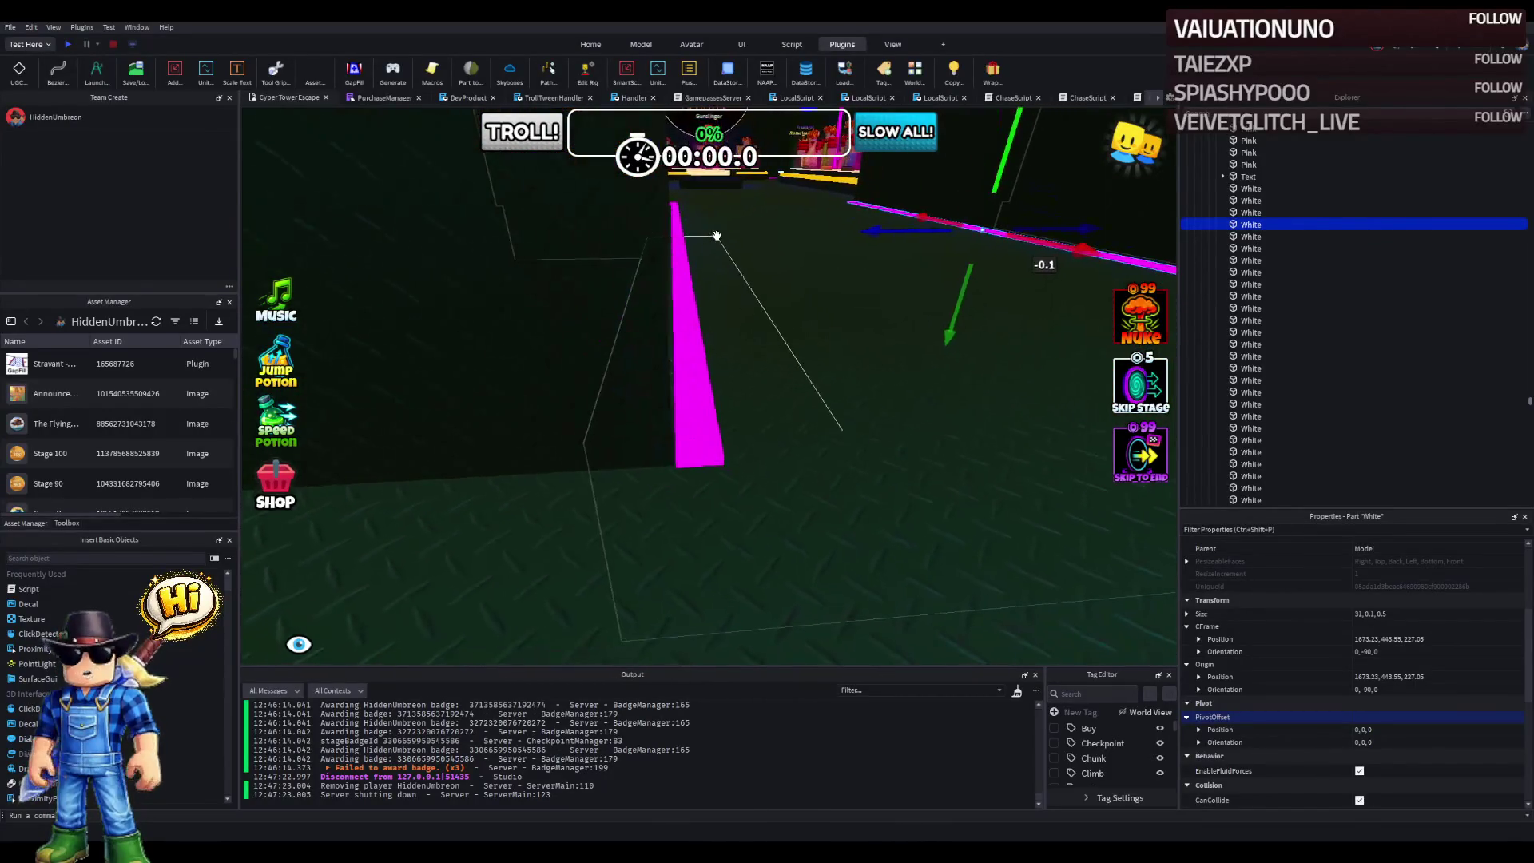
key(q)
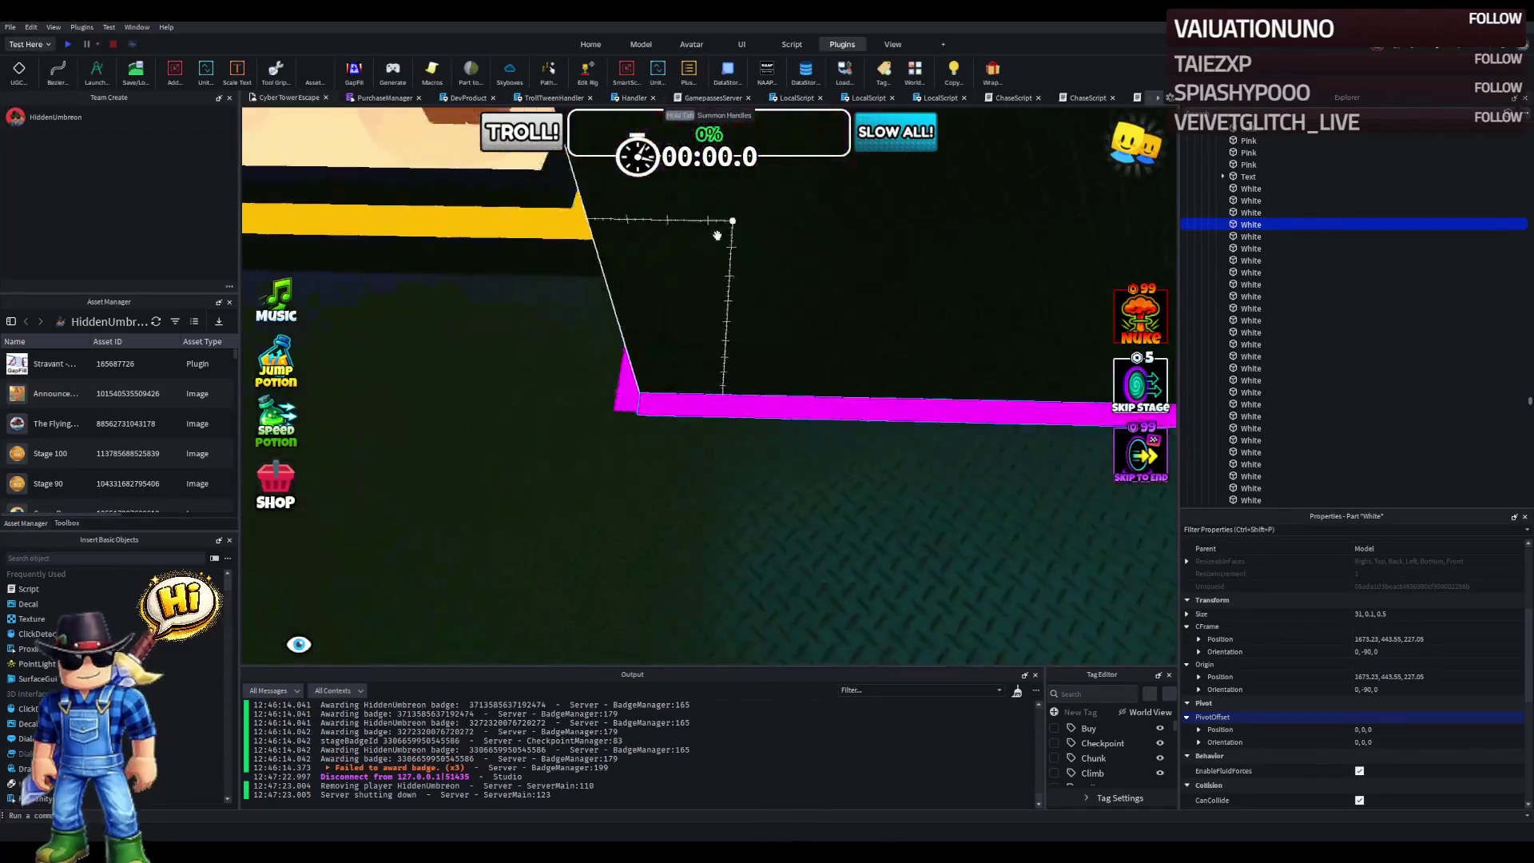
click(644, 280)
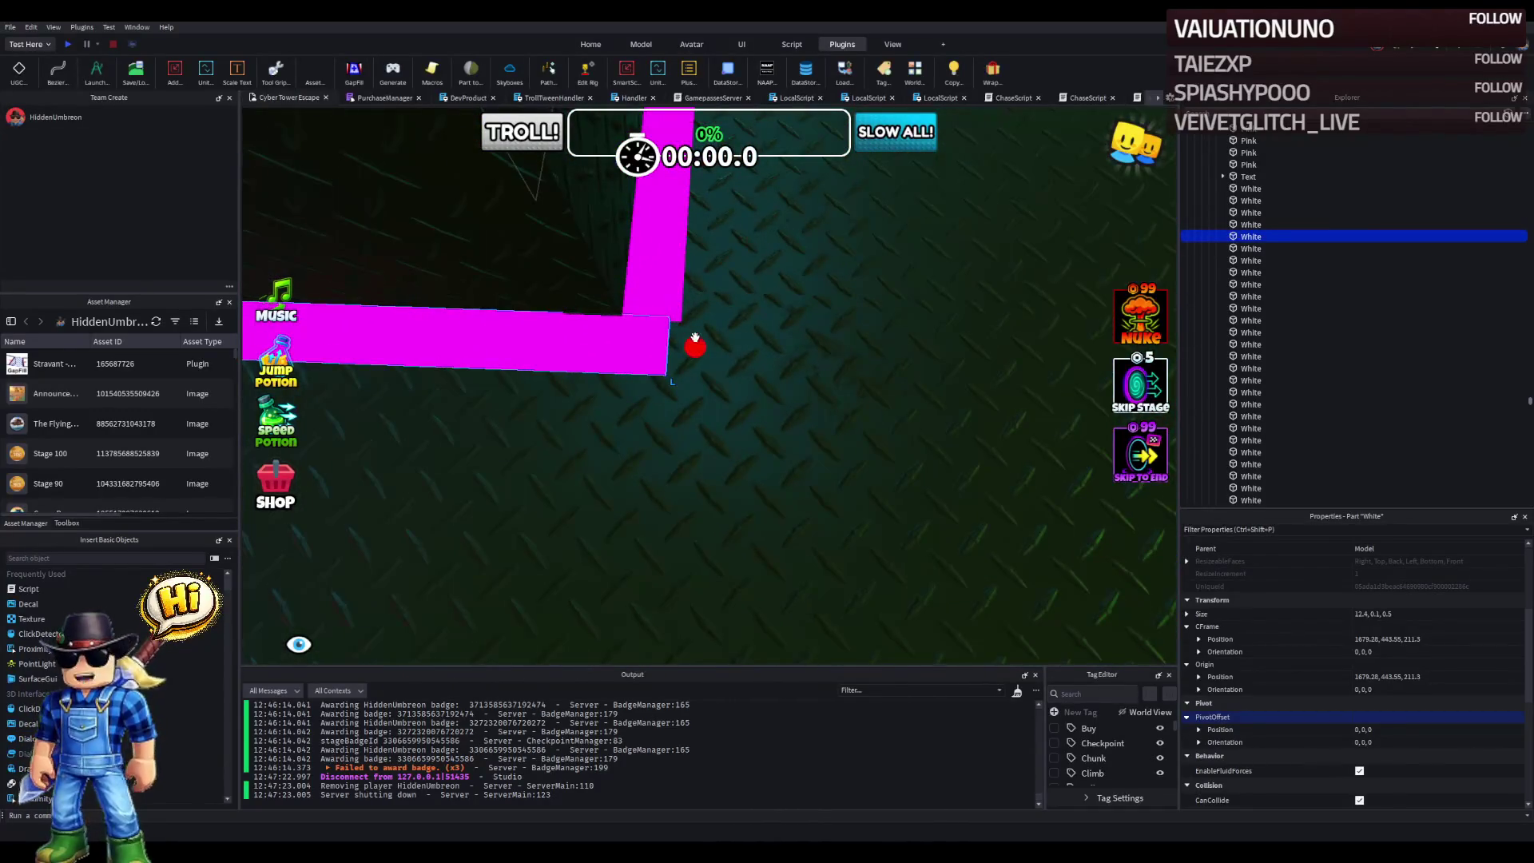
click(596, 305)
key(f)
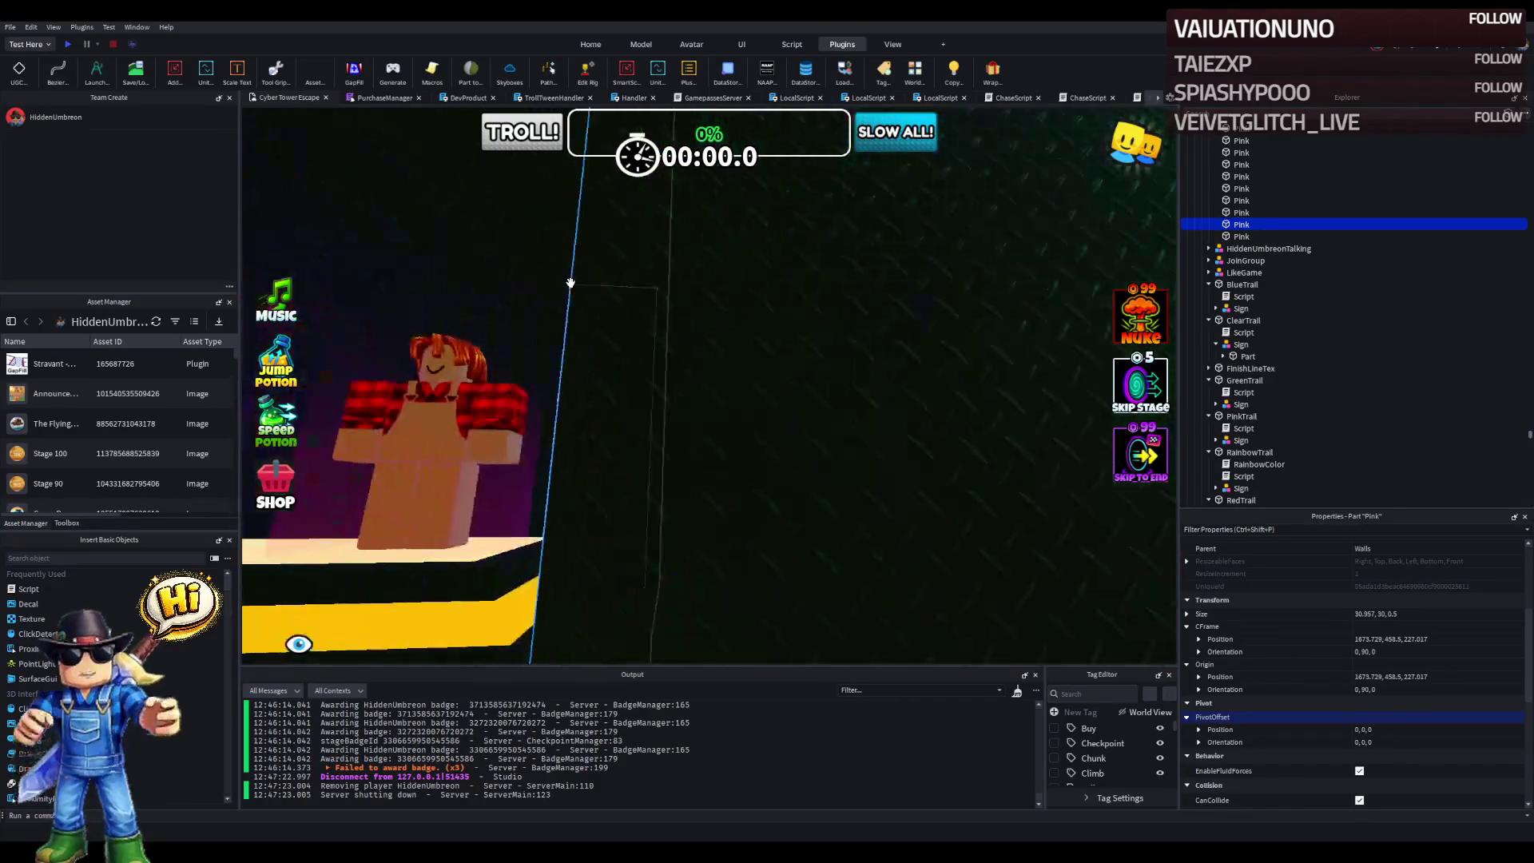
click(629, 242)
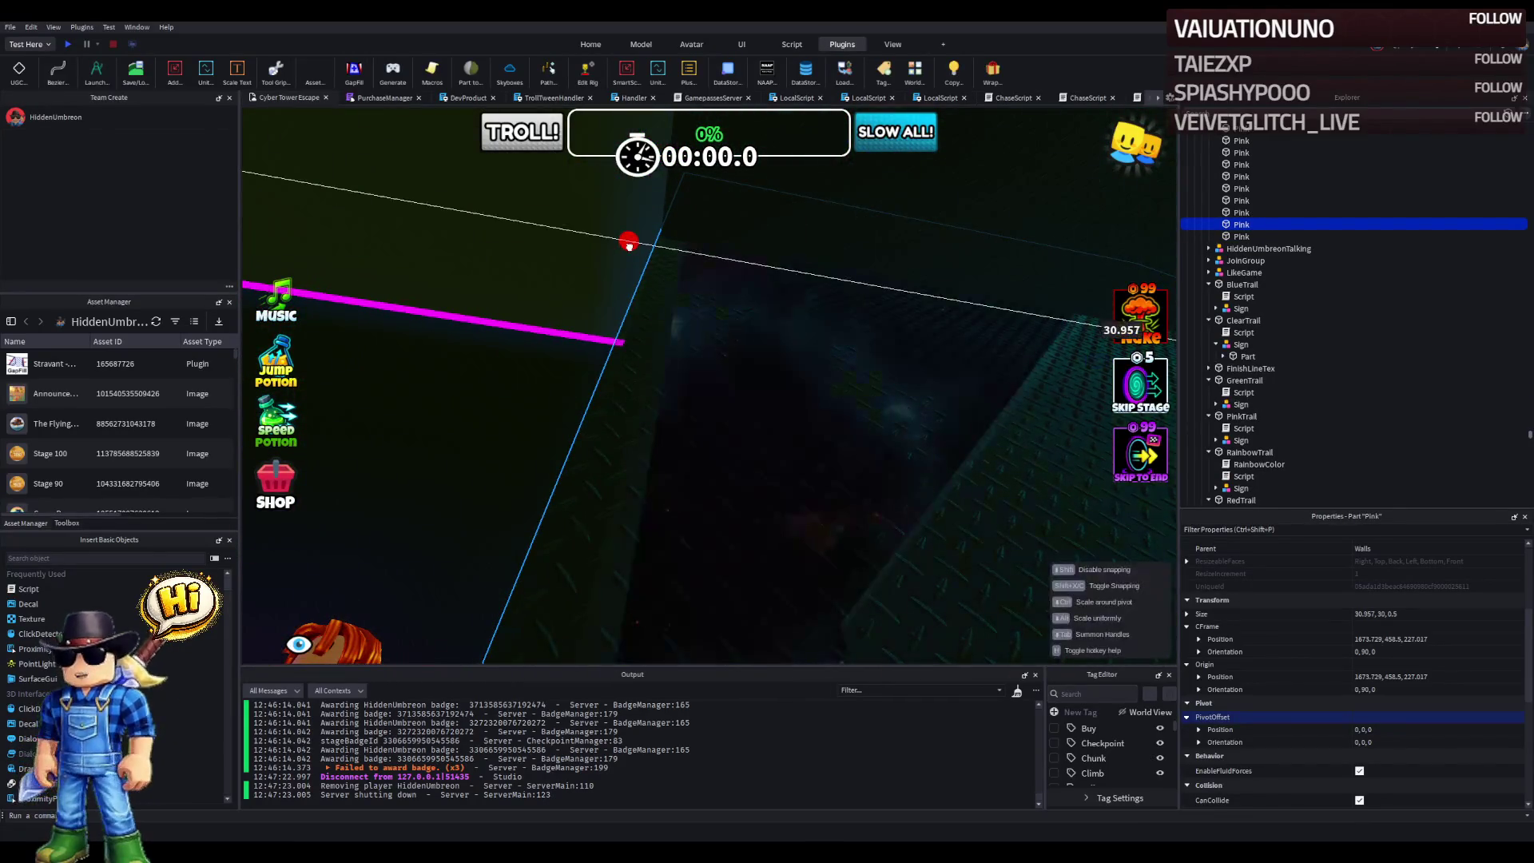
mouse_move(631, 244)
mouse_down()
mouse_move(616, 226)
mouse_move(941, 428)
mouse_up()
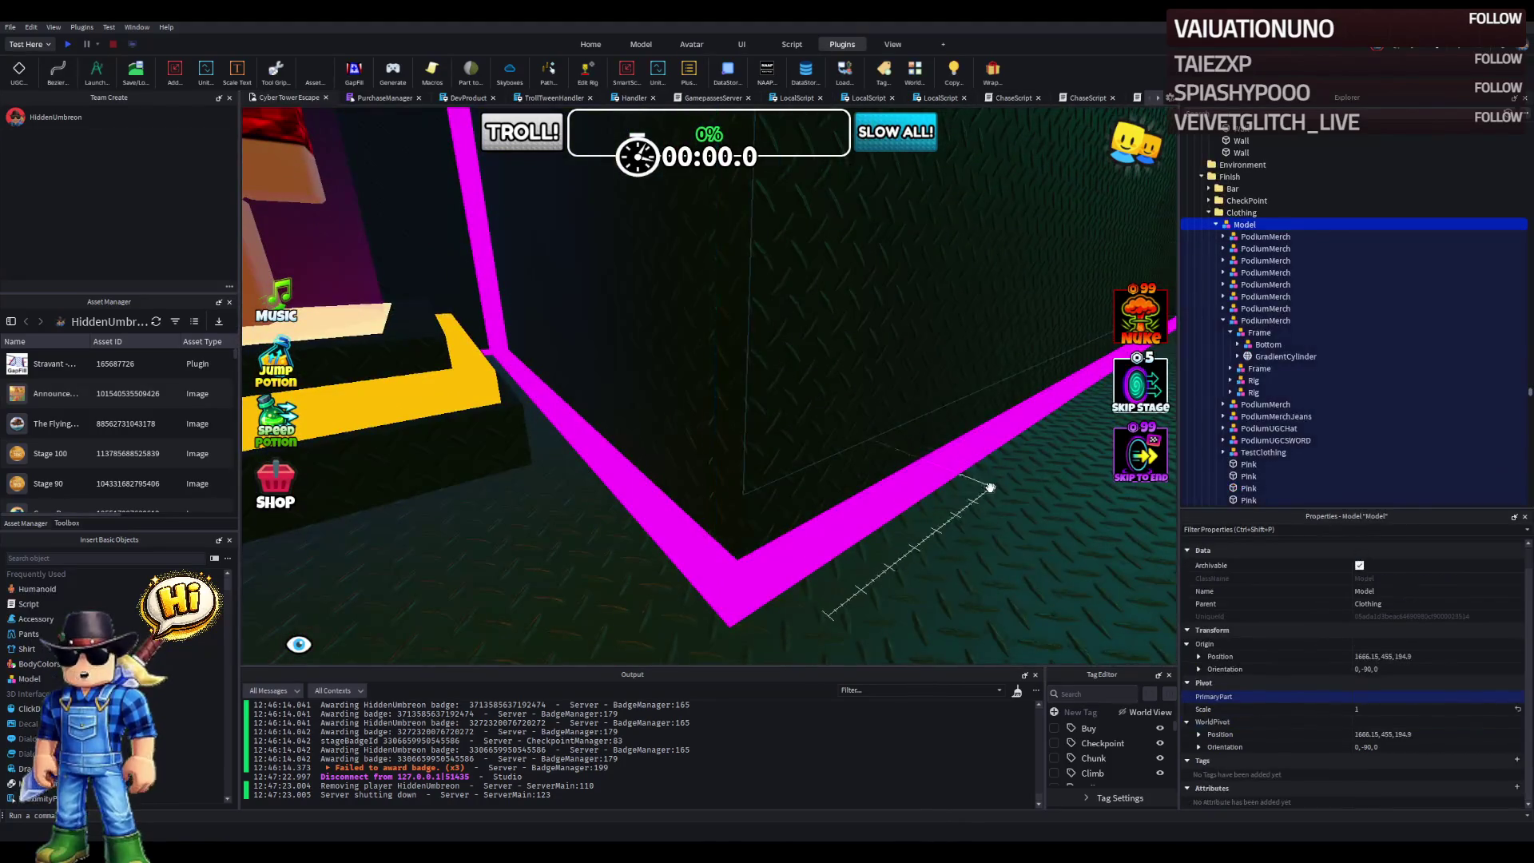
- Move toward the shop area and select the wall near the Avatar Clothing sign
key(s)
key(s)
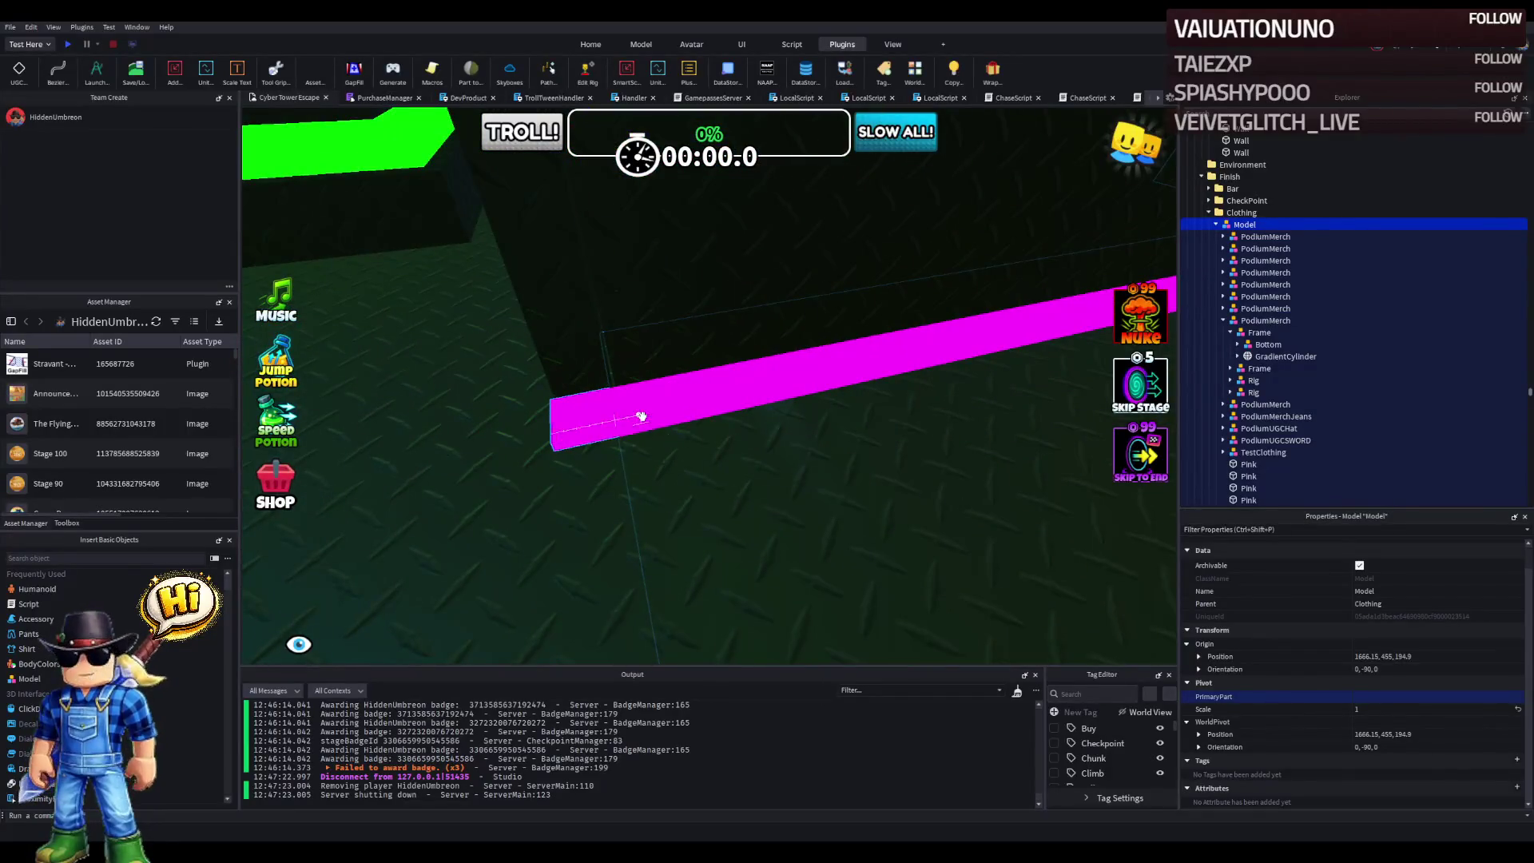
click(644, 418)
key(s)
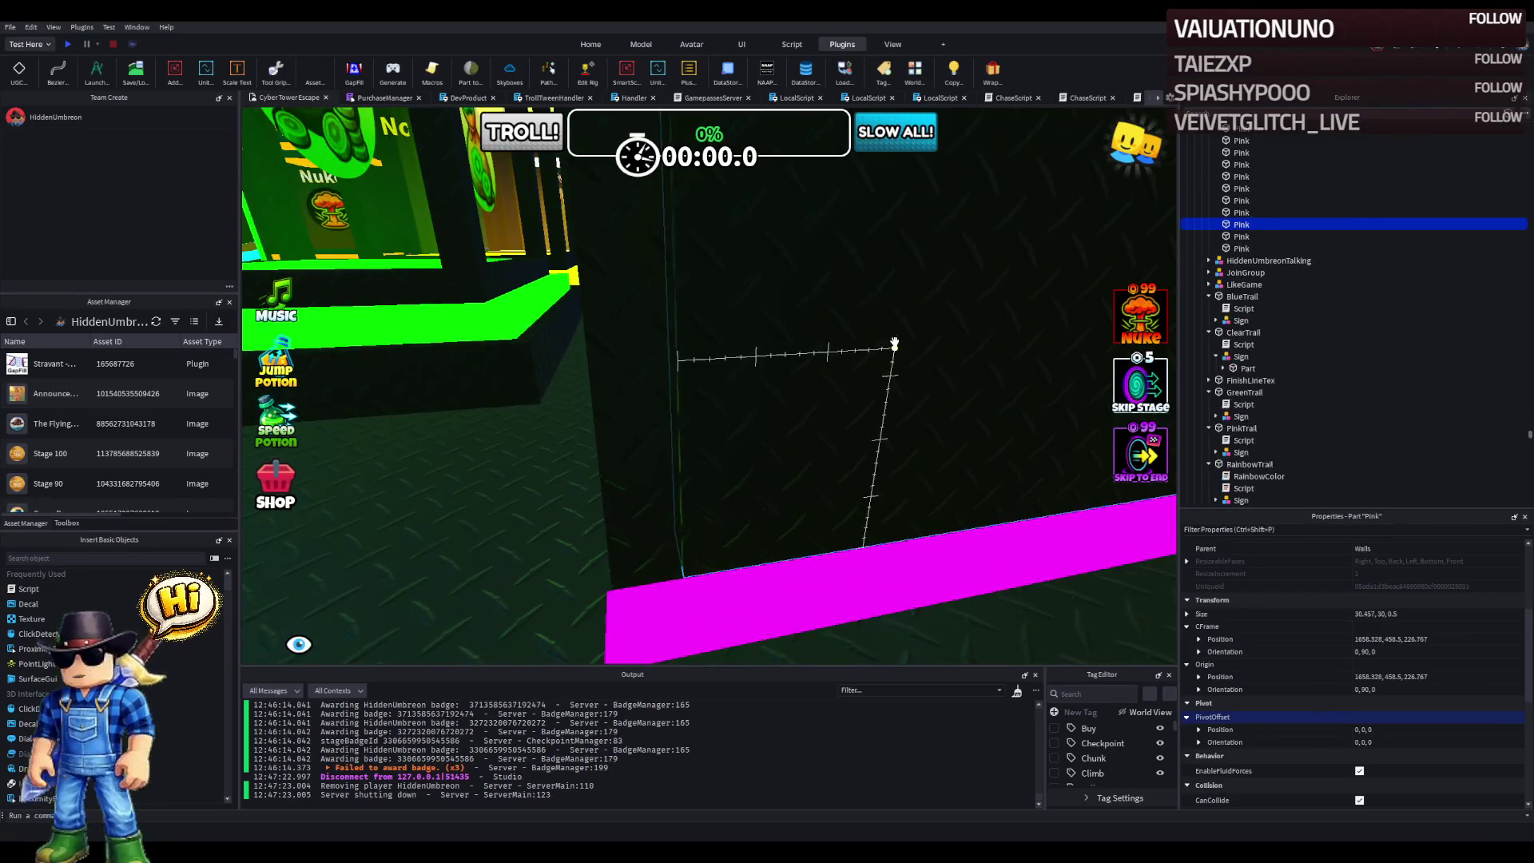
key(s)
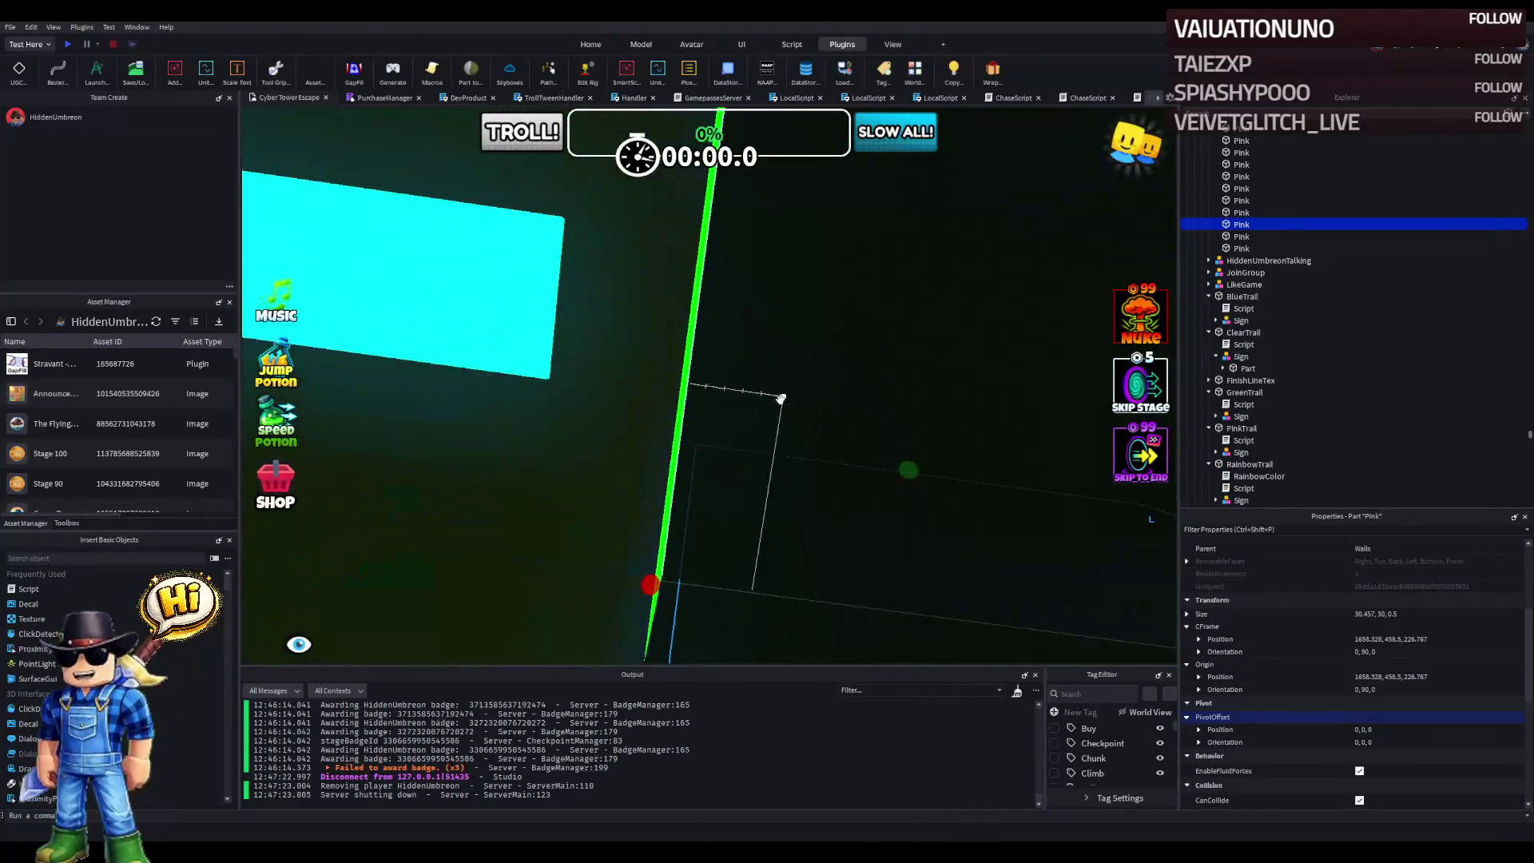
key(q)
mouse_move(667, 417)
mouse_down()
mouse_move(663, 406)
mouse_move(726, 480)
mouse_move(747, 435)
mouse_move(736, 300)
mouse_up()
click(716, 302)
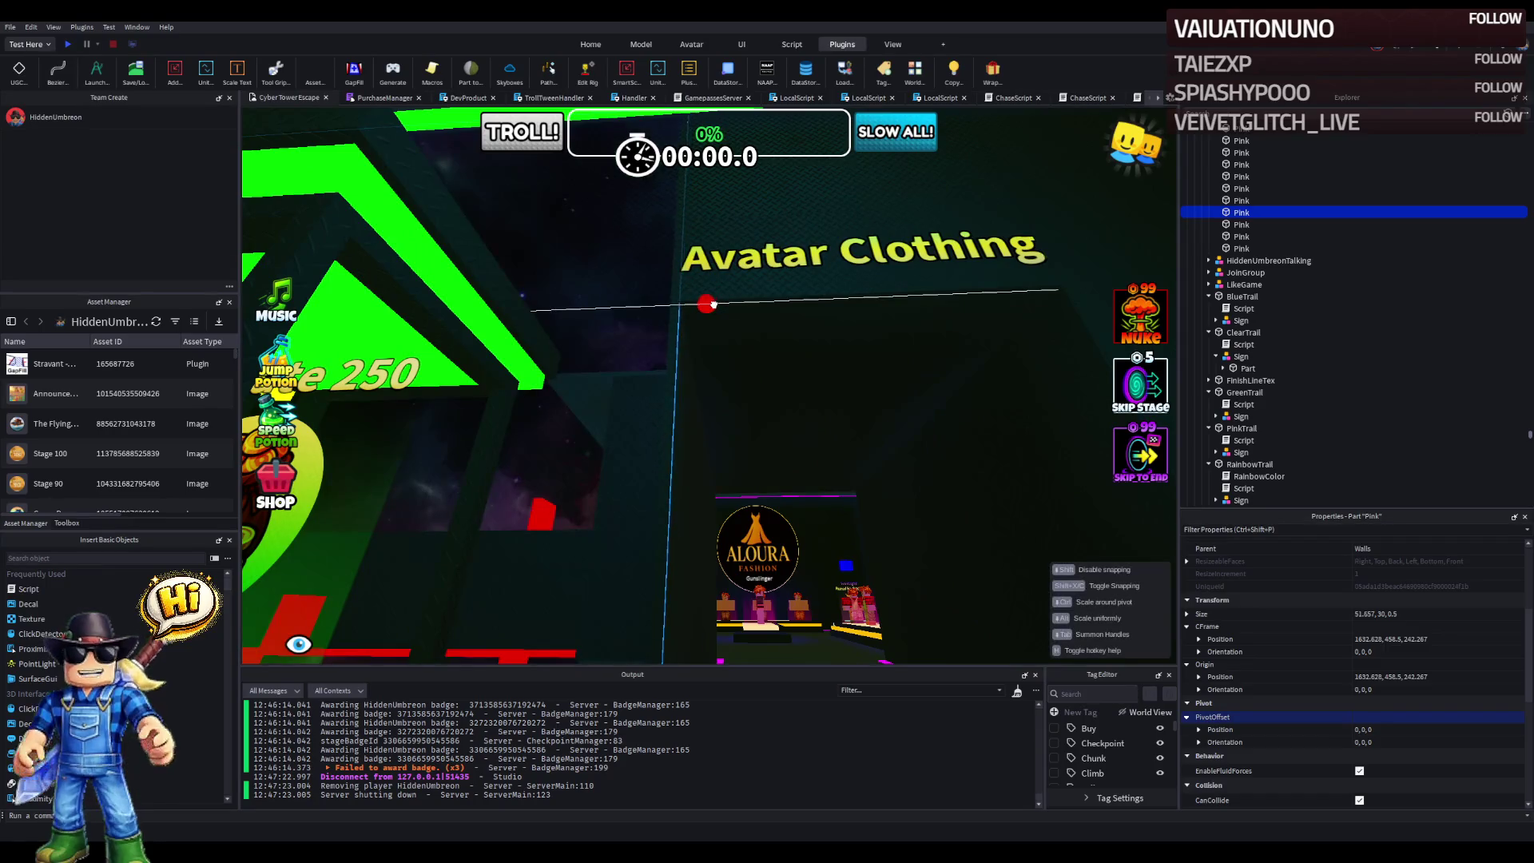
- Select the Avatar Clothing sign's text part on the wall
key(s)
key(w)
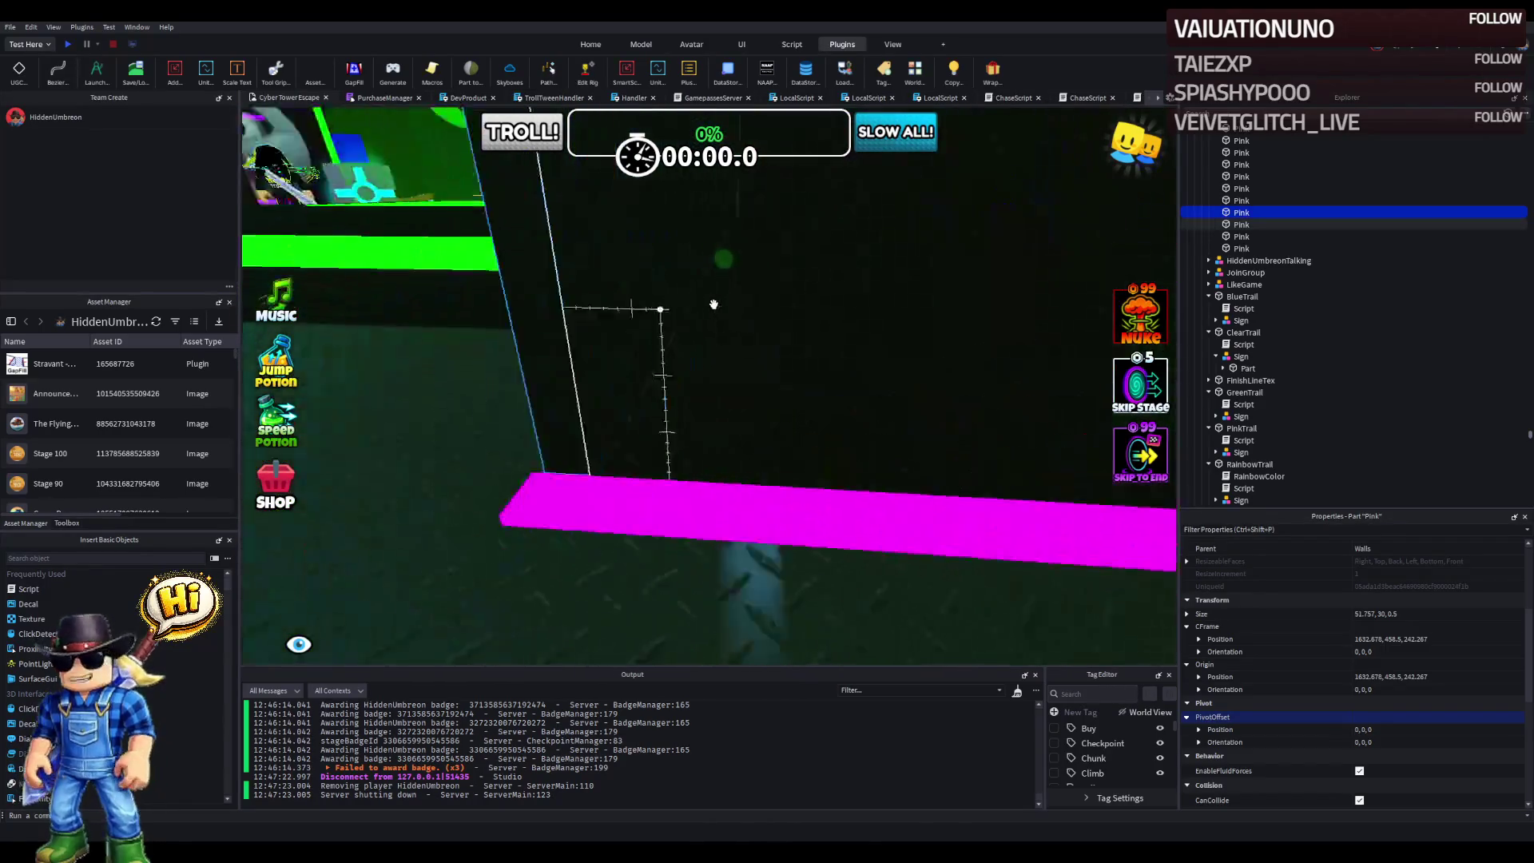
key(s)
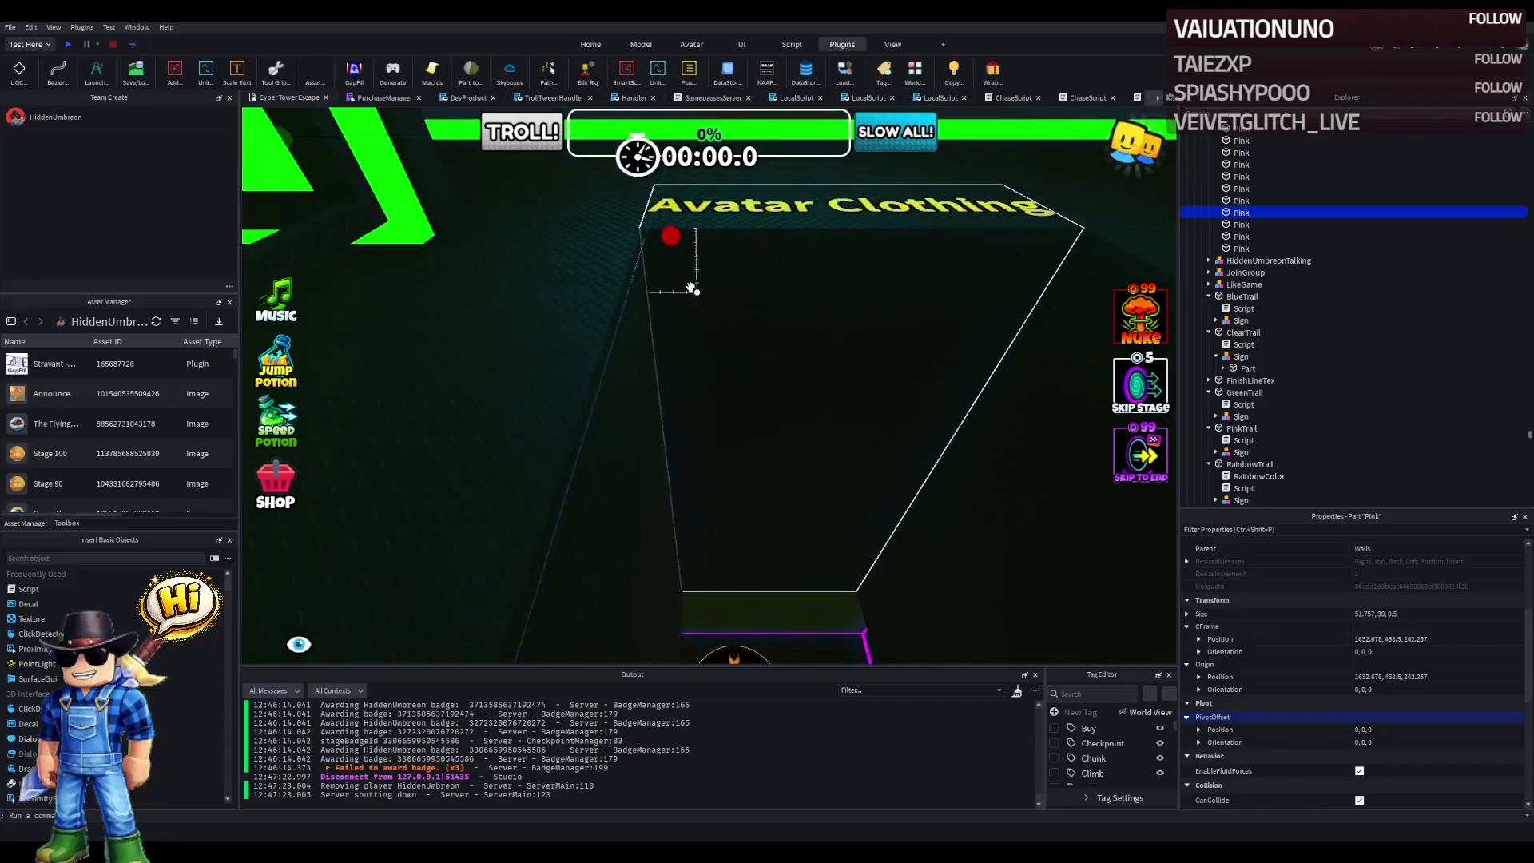
click(676, 237)
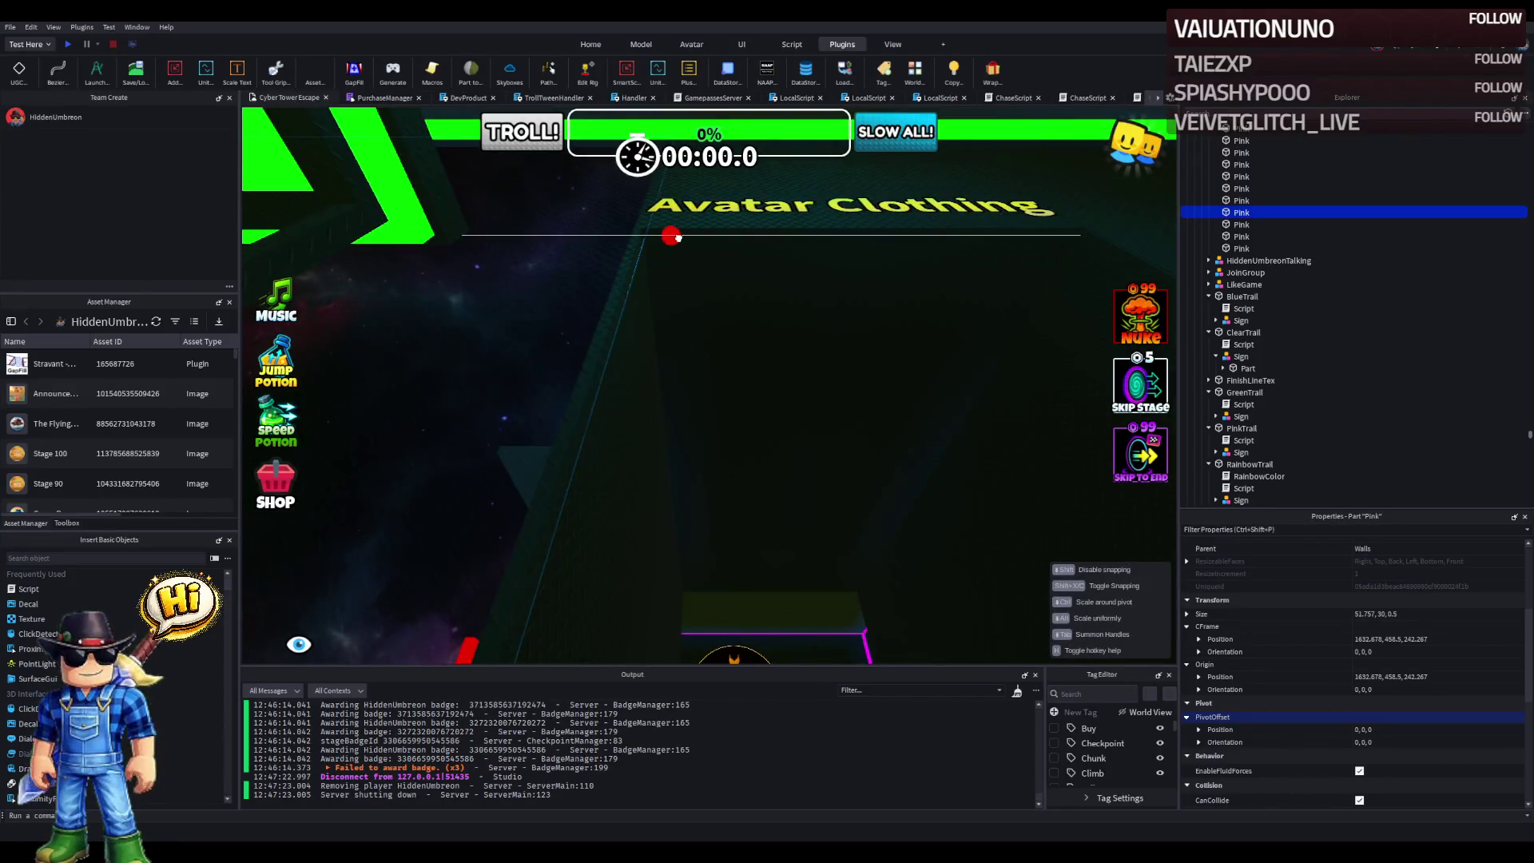
click(767, 434)
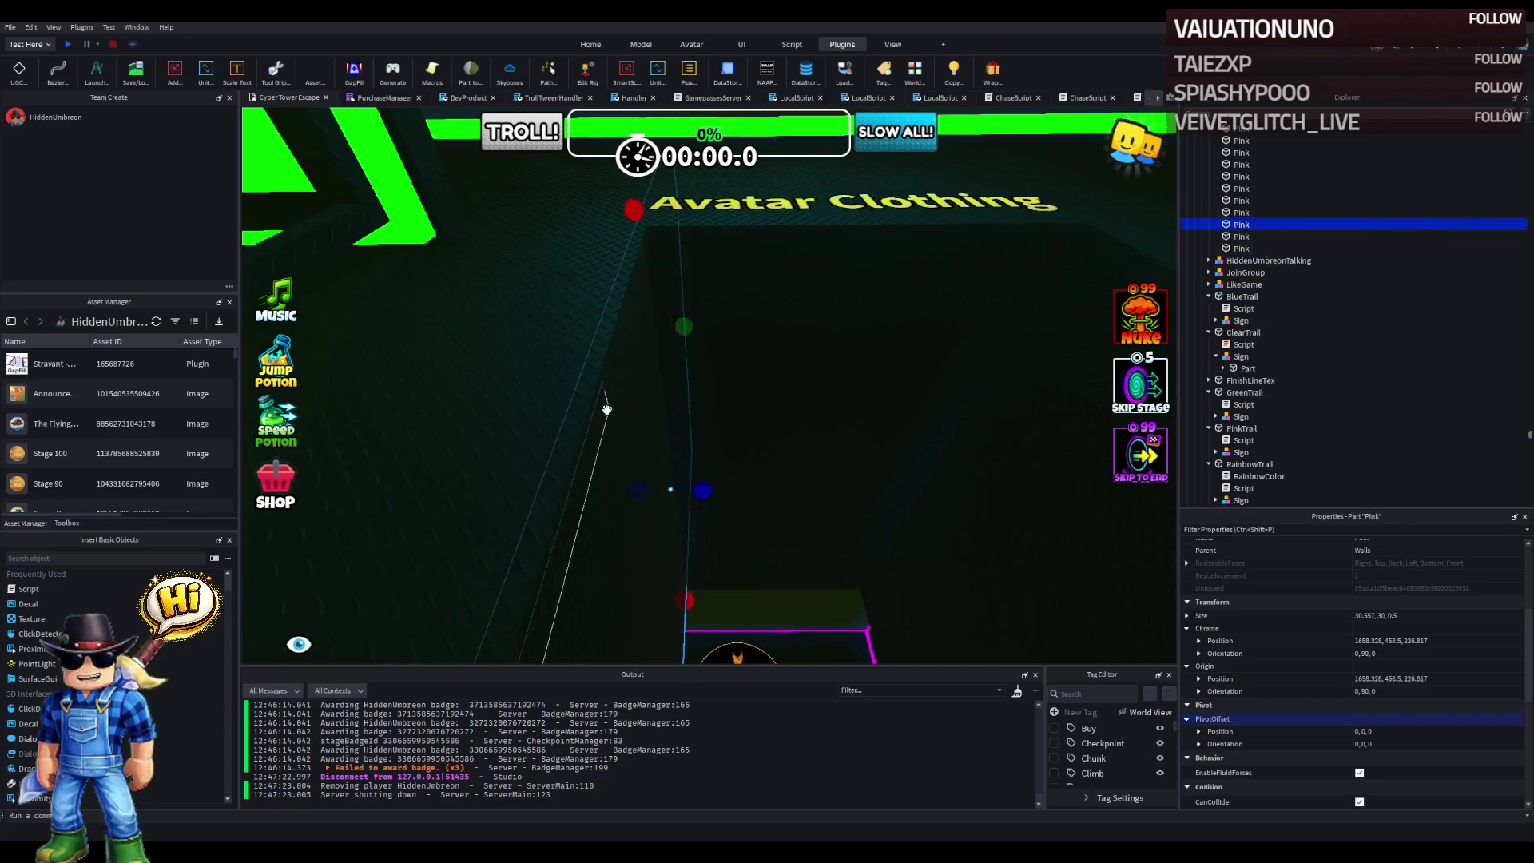
key(s)
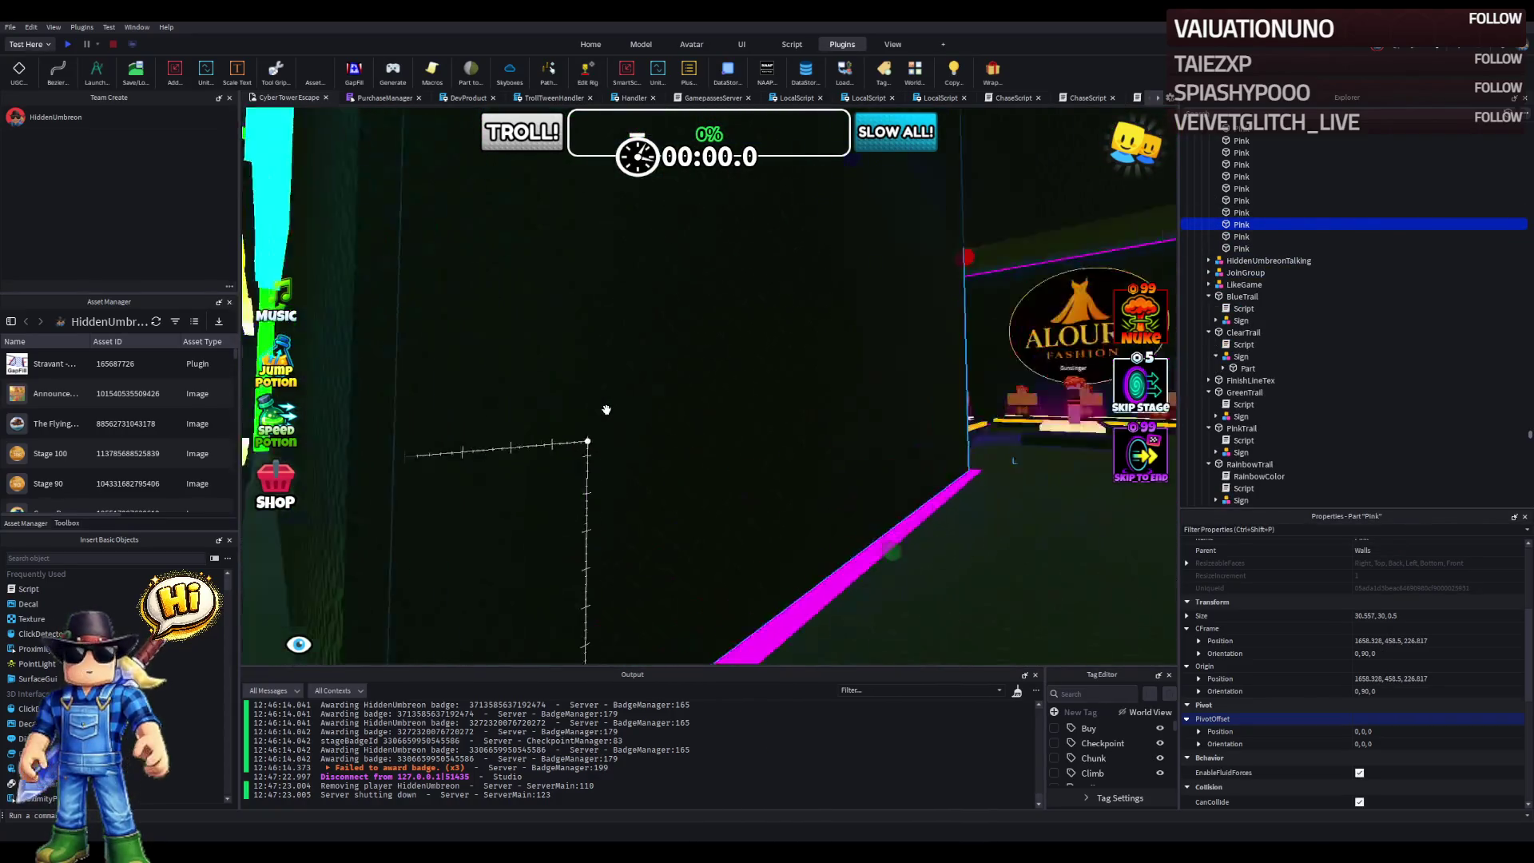
key(w)
click(650, 413)
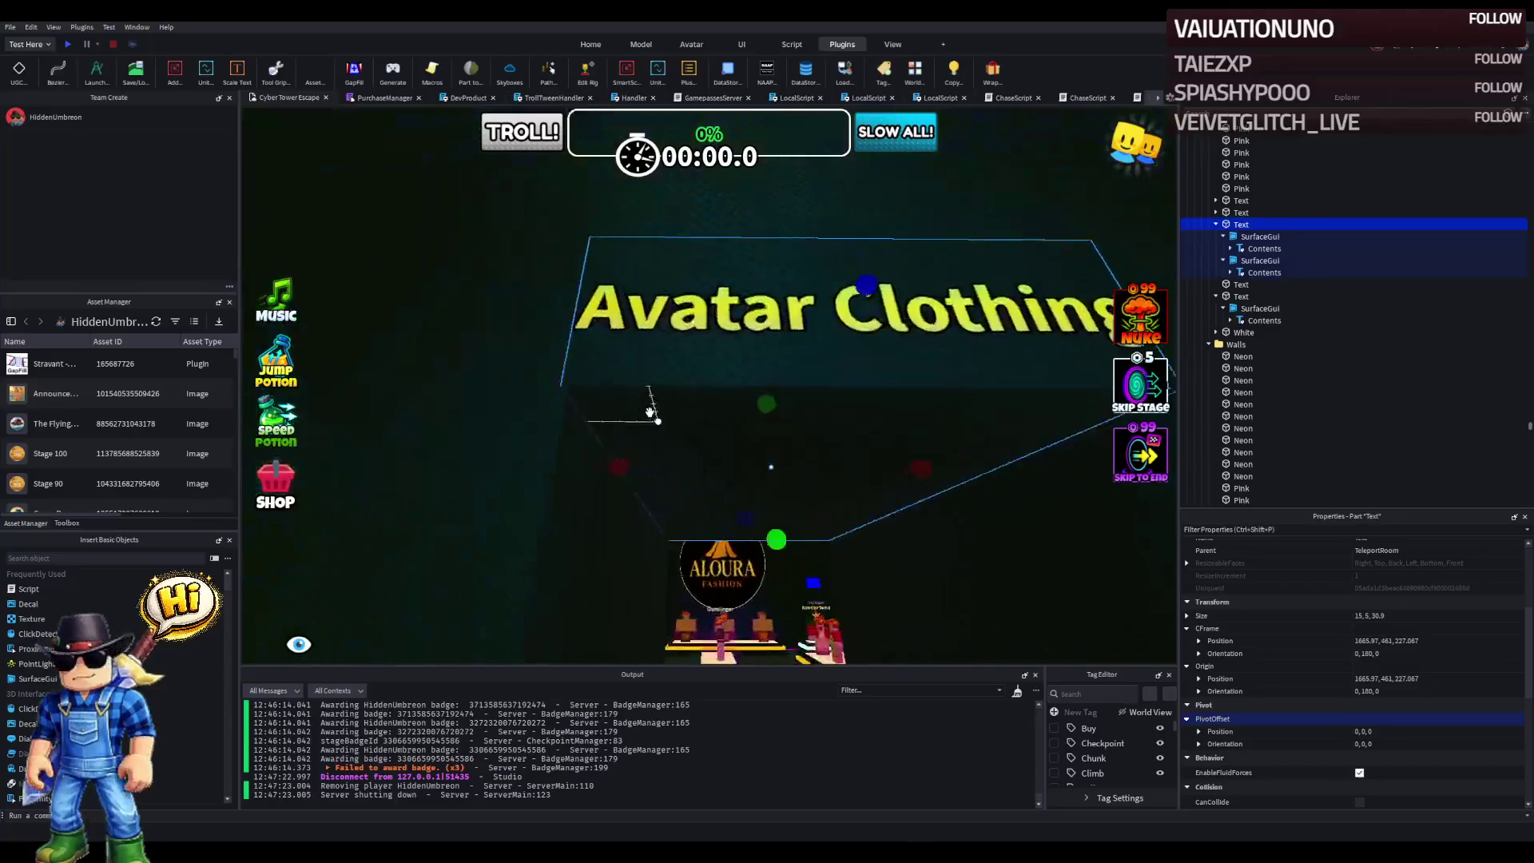
- Shrink the Avatar Clothing sign's text part from size 15 to 14.8
key(w)
drag(623, 431, 620, 434)
key(d)
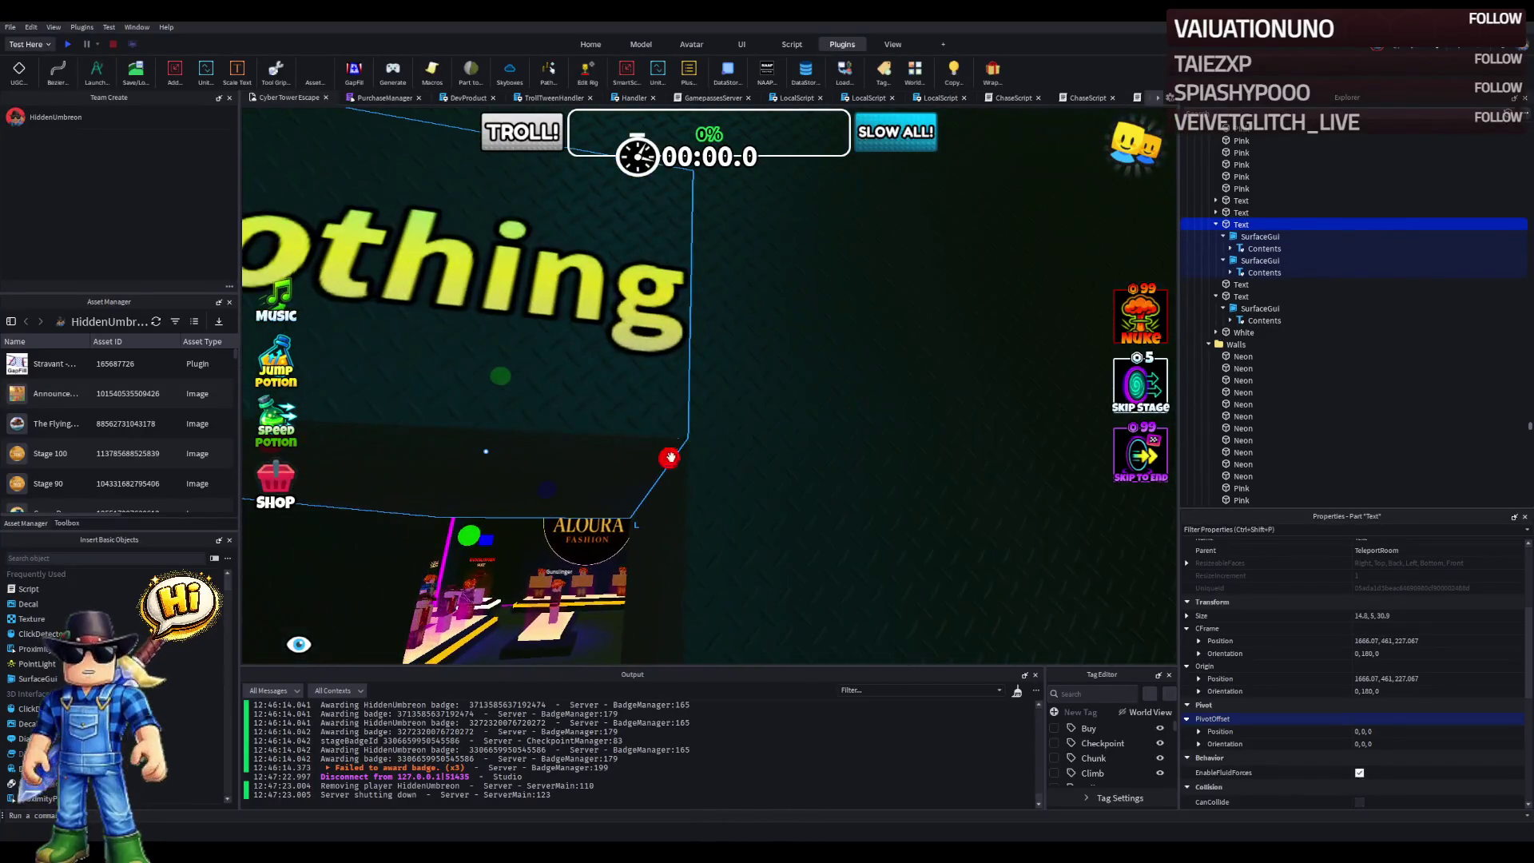
key(d)
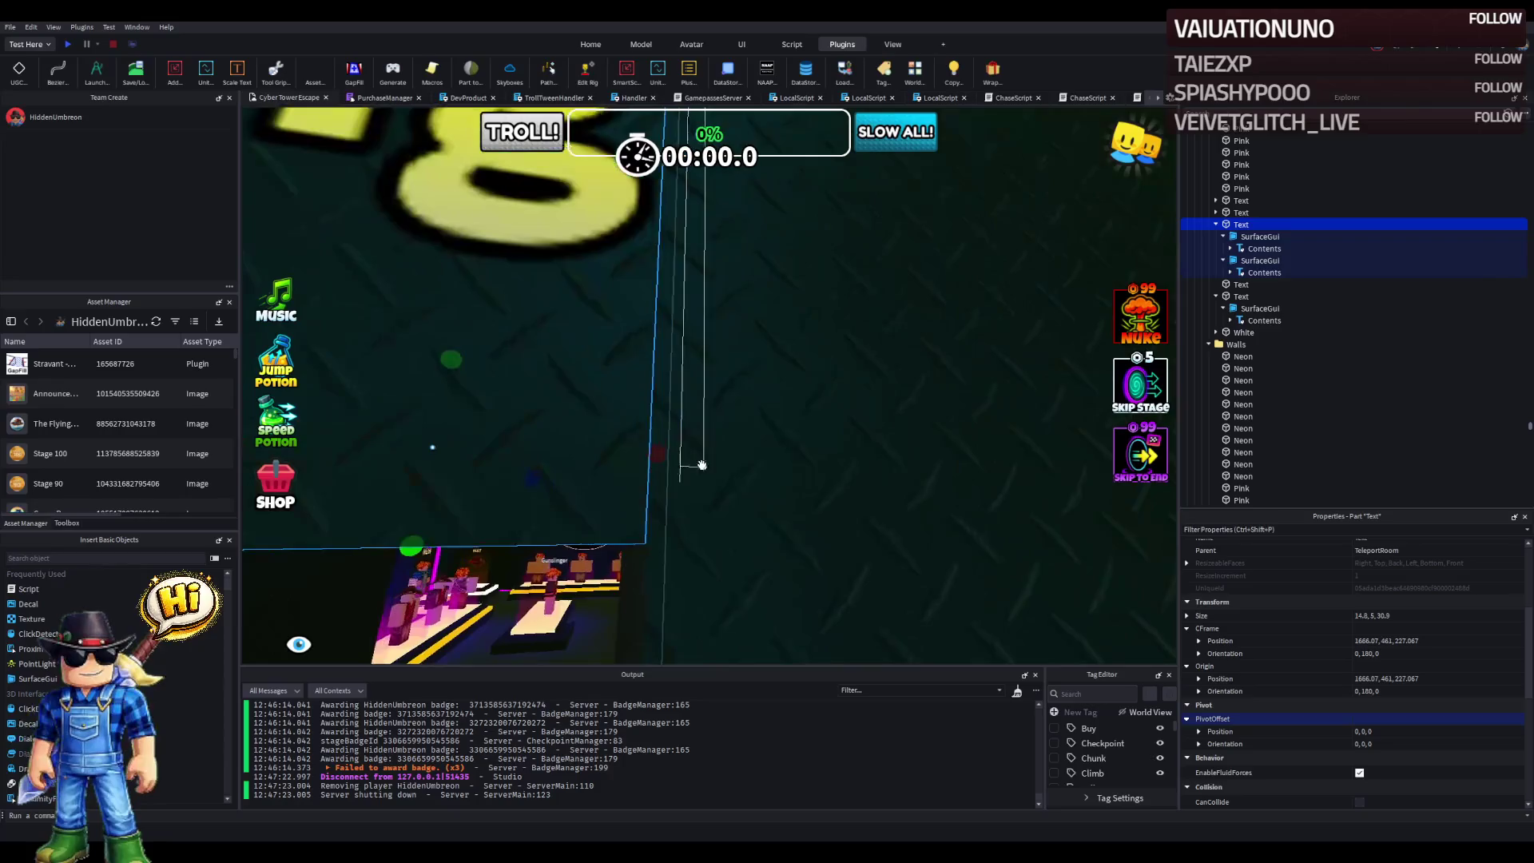
key(s)
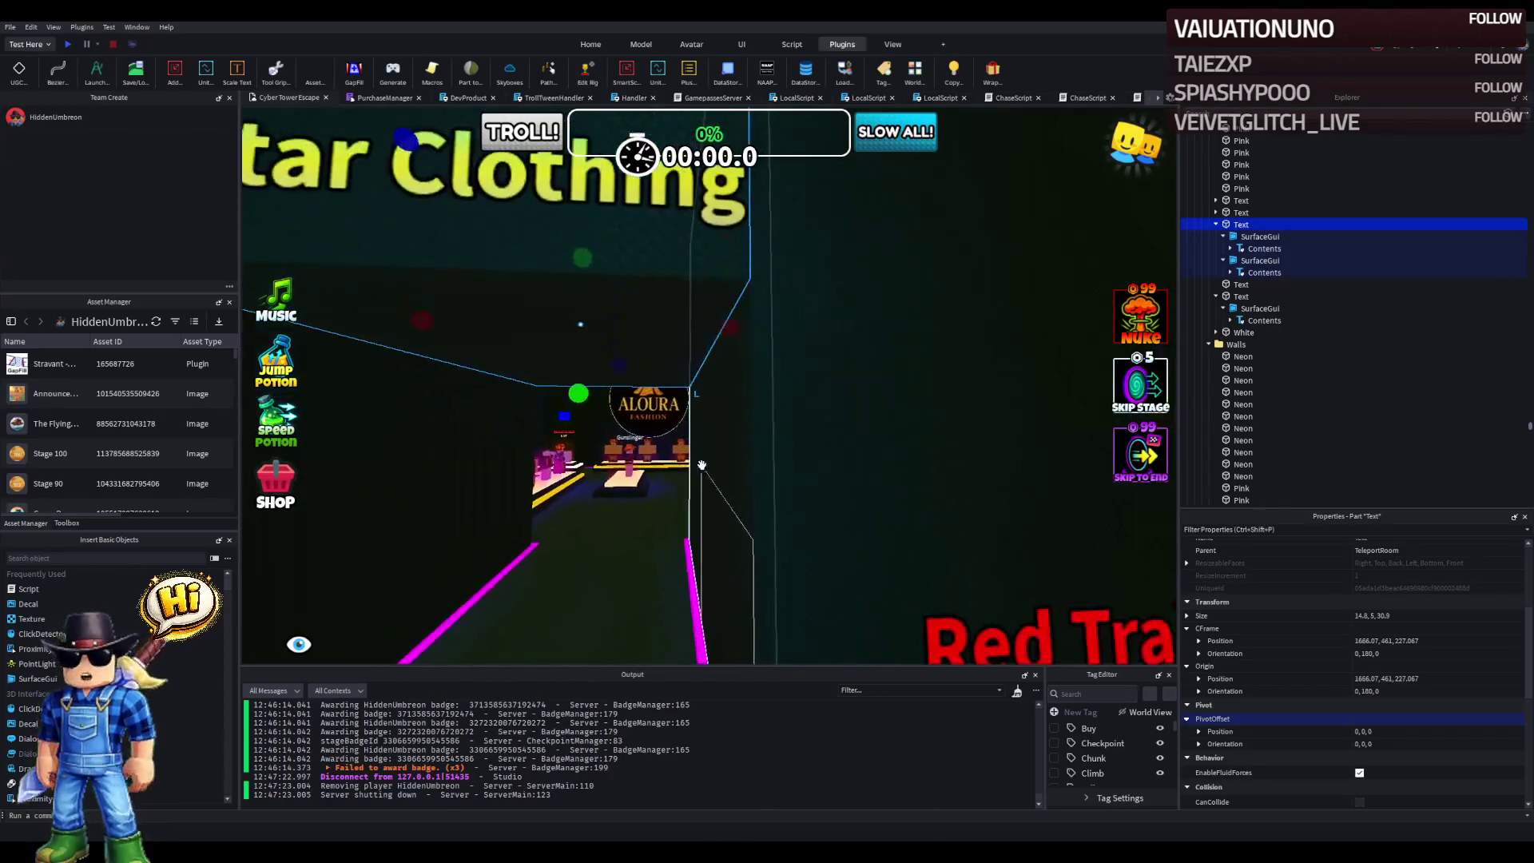
- Select a cyan floor arrow and slide it about 19 studs to 1667.057, 442.85, 328.718
key(d)
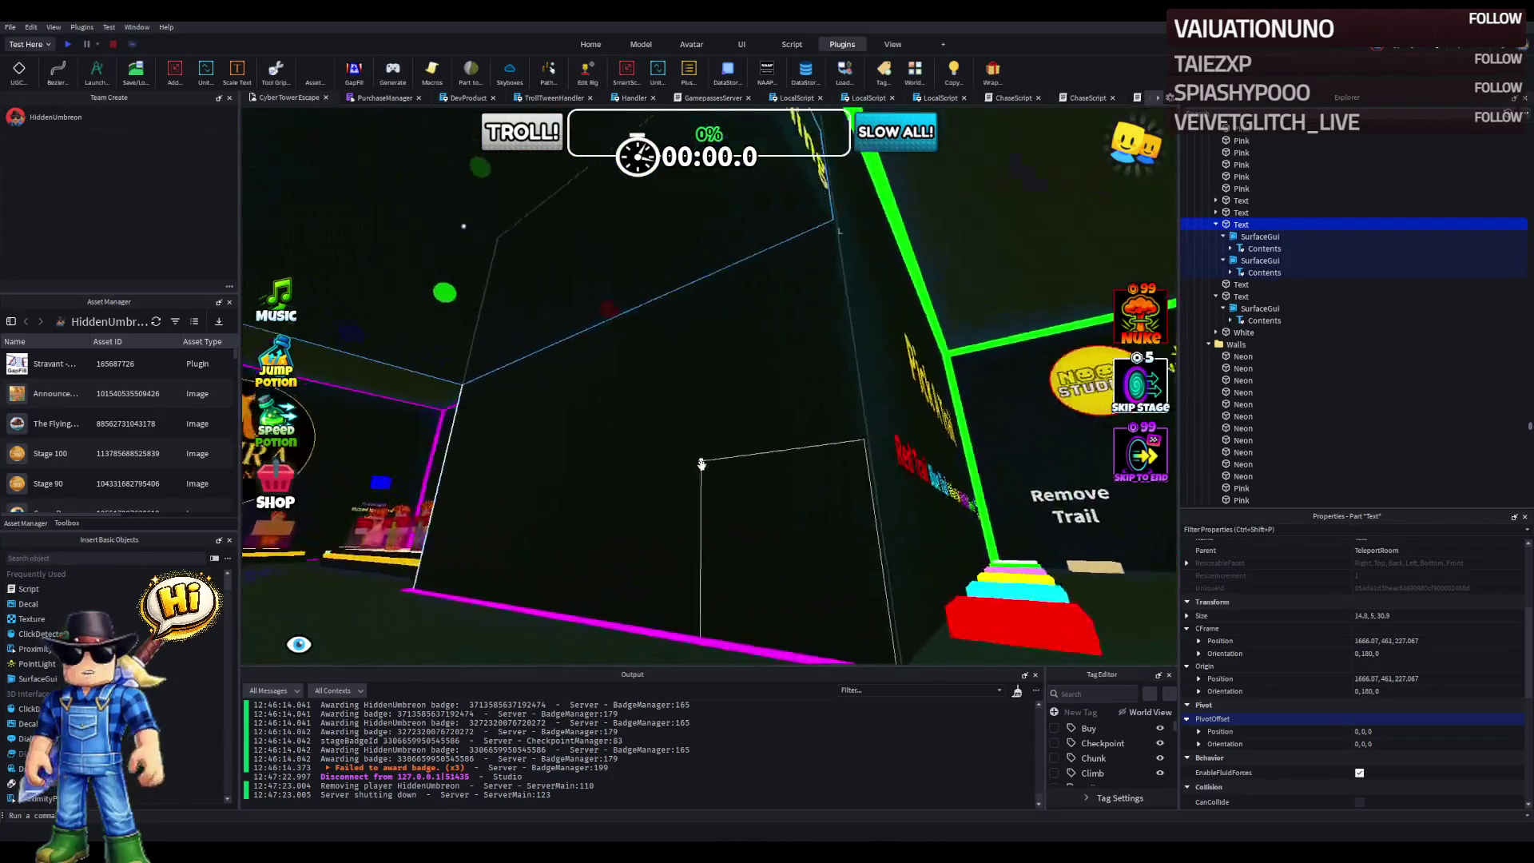
key(w)
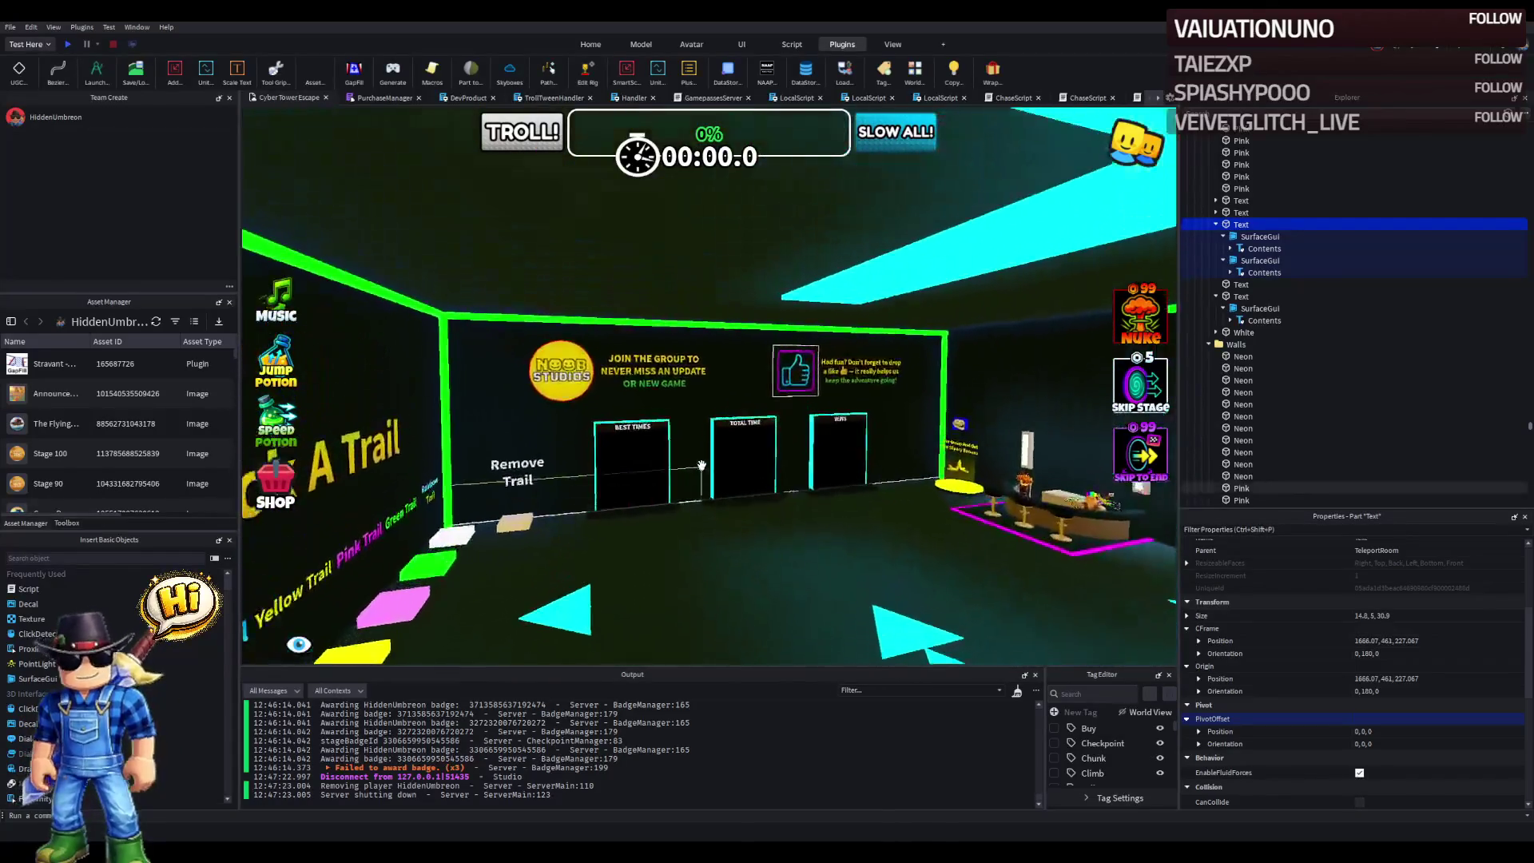
key(Left)
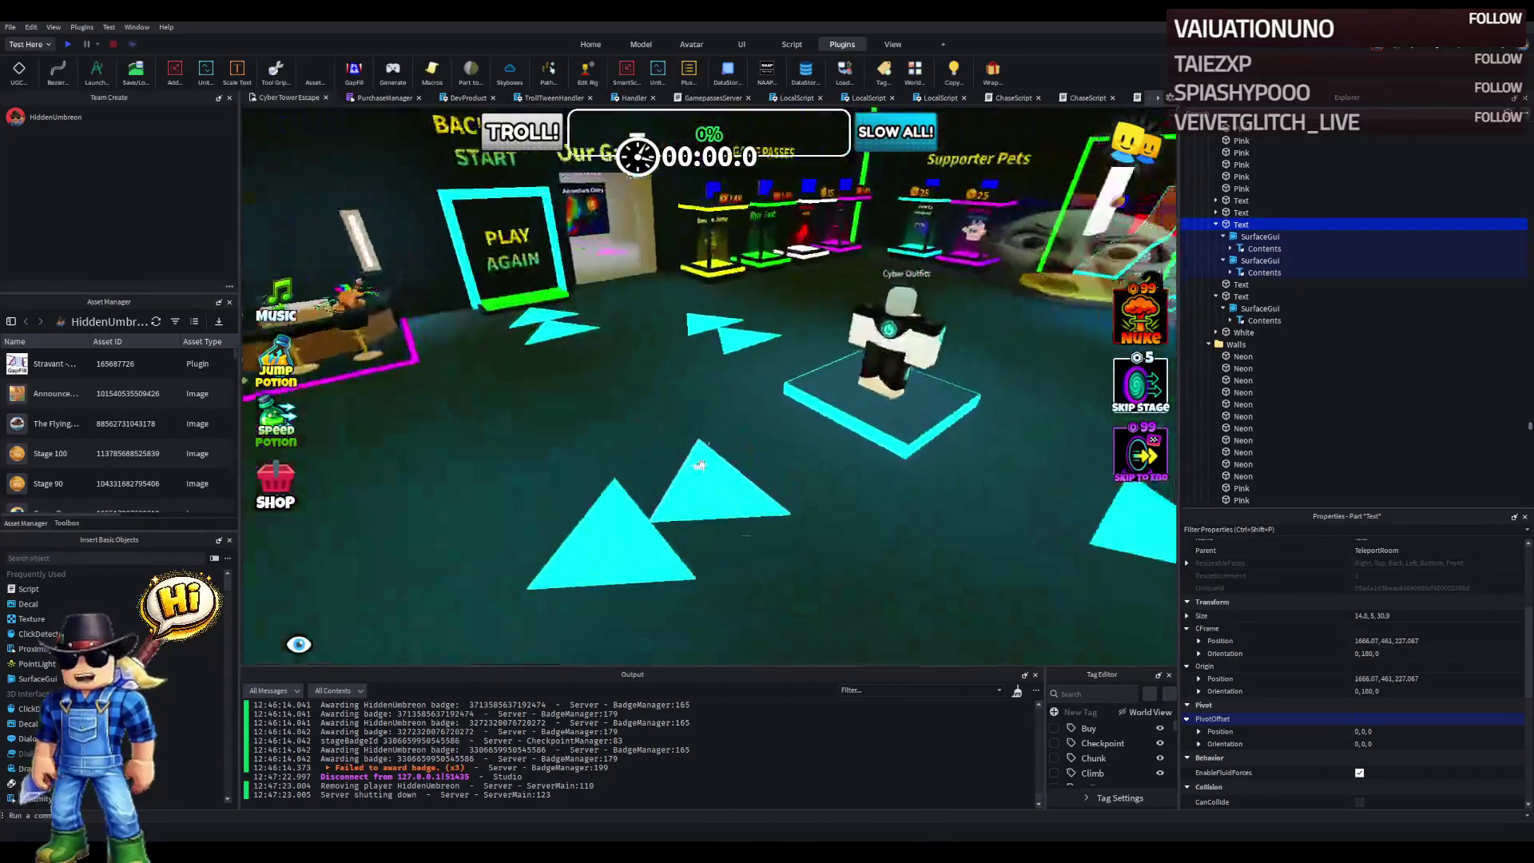
click(730, 389)
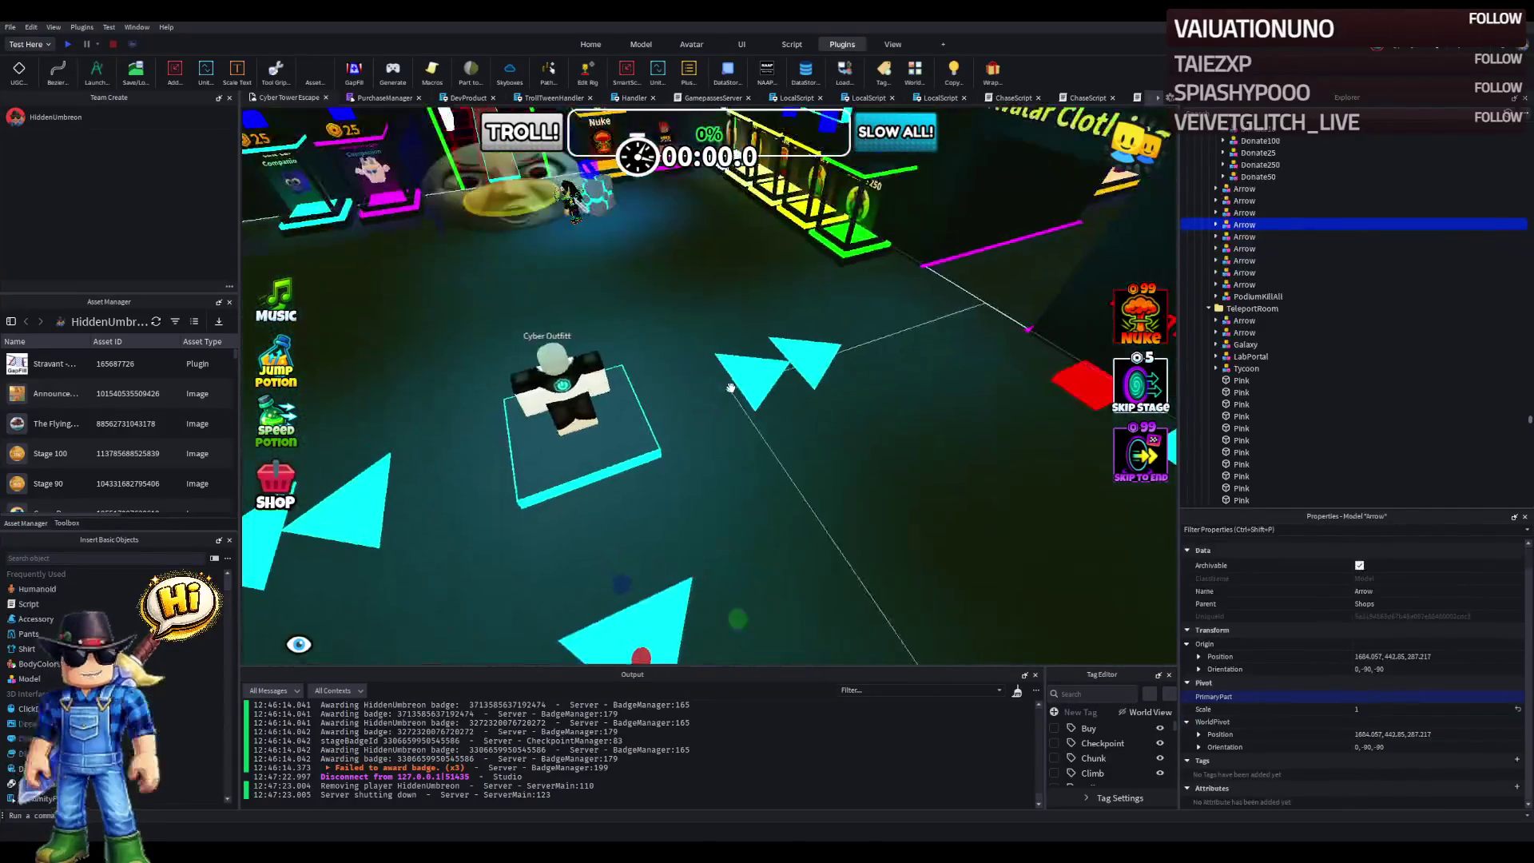
key(Left)
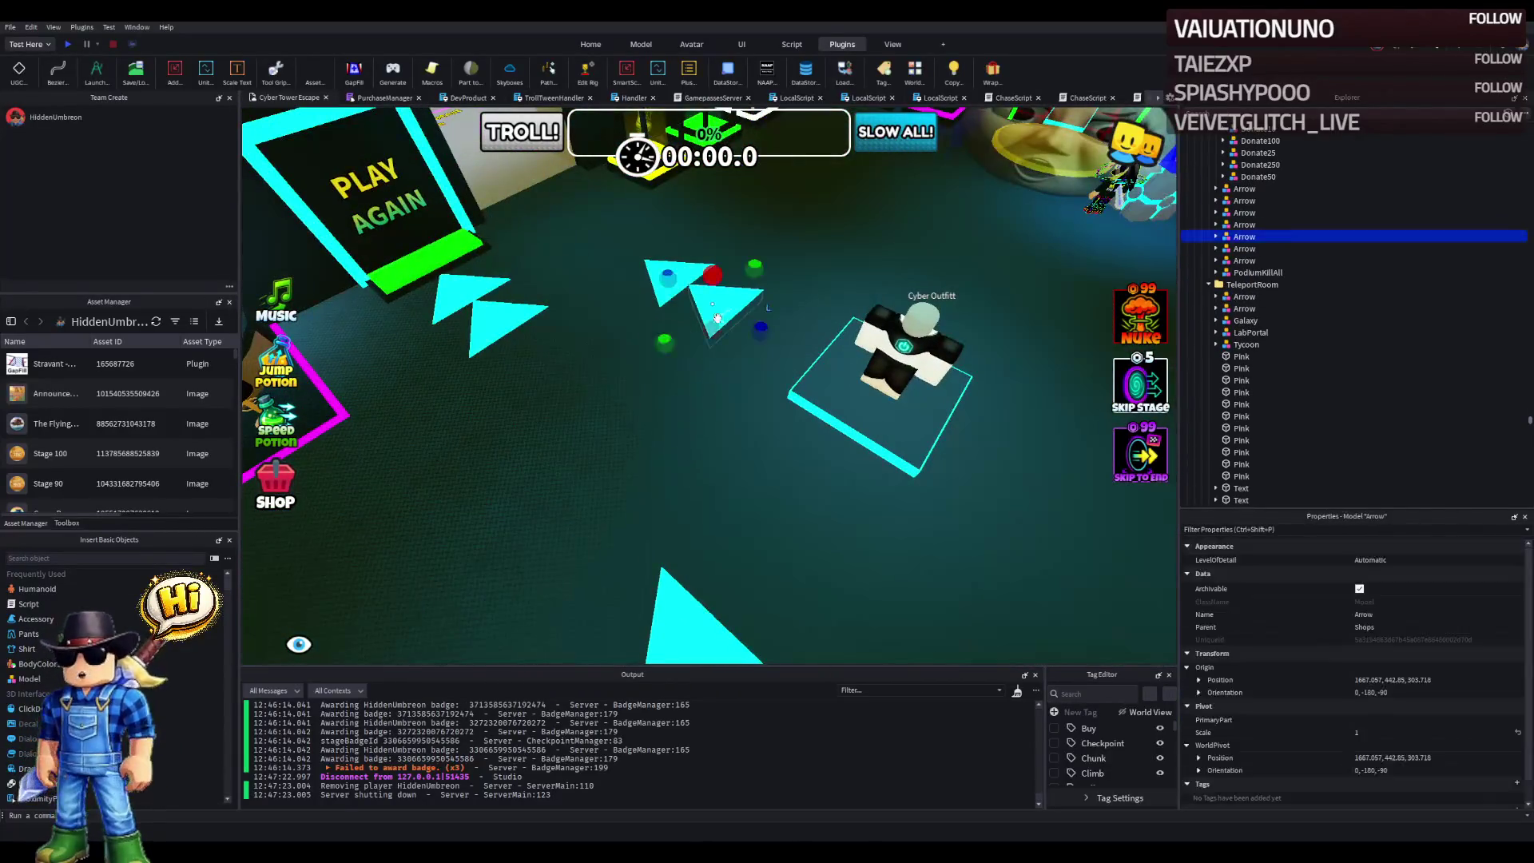
key(Left)
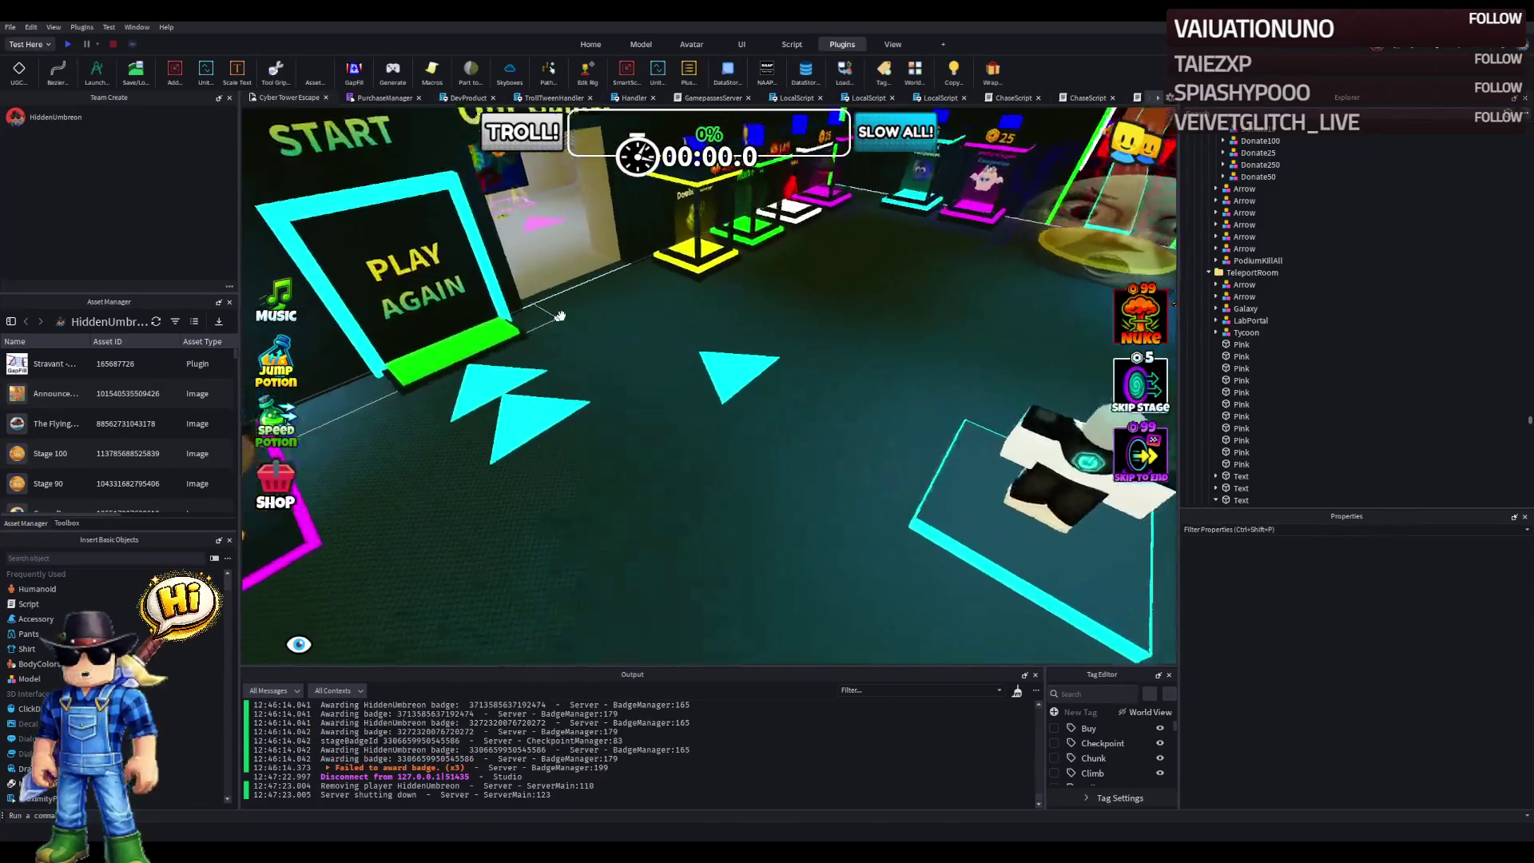
click(812, 437)
mouse_move(851, 429)
mouse_down()
mouse_move(736, 419)
mouse_move(735, 448)
mouse_up()
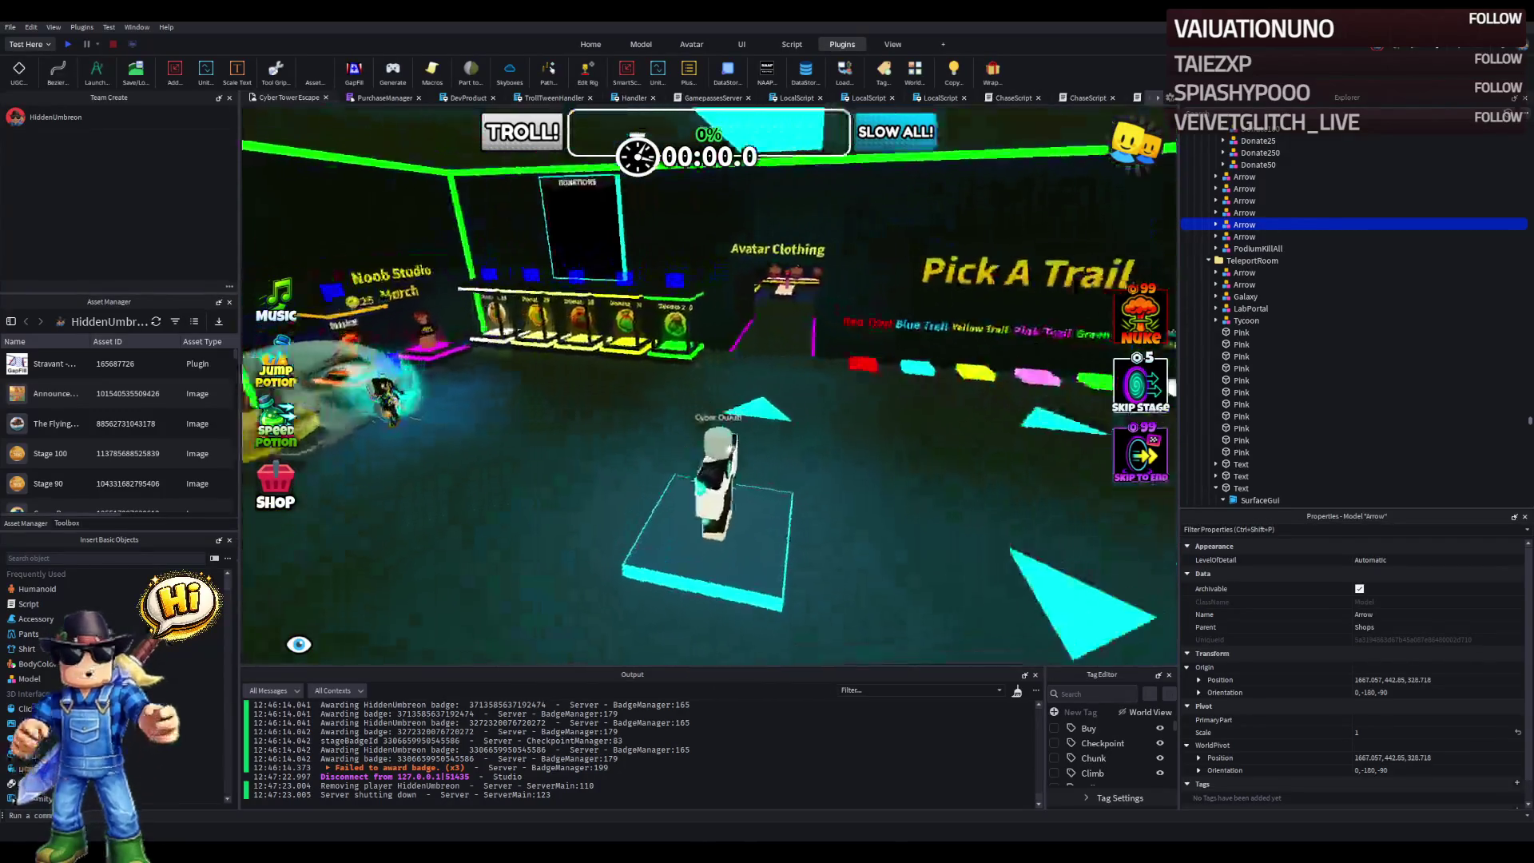
- Slide the cyan arrow near Pick A Trail back along the lobby floor
click(717, 437)
mouse_move(717, 437)
mouse_down()
mouse_move(671, 452)
mouse_move(726, 421)
mouse_move(769, 482)
mouse_move(658, 511)
mouse_up()
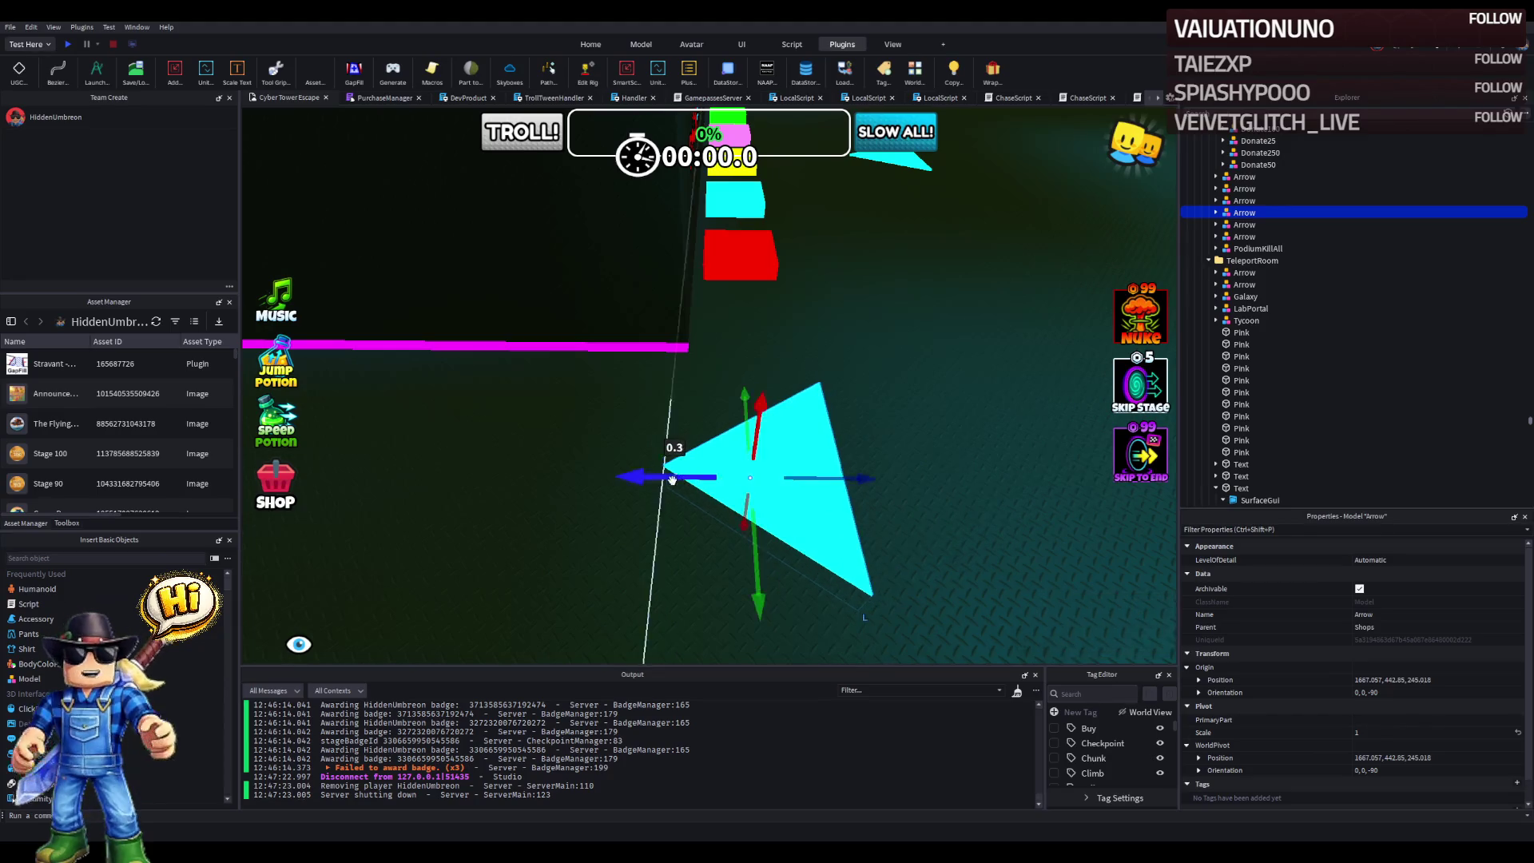
drag(667, 475, 700, 476)
scroll(702, 475, down, 5)
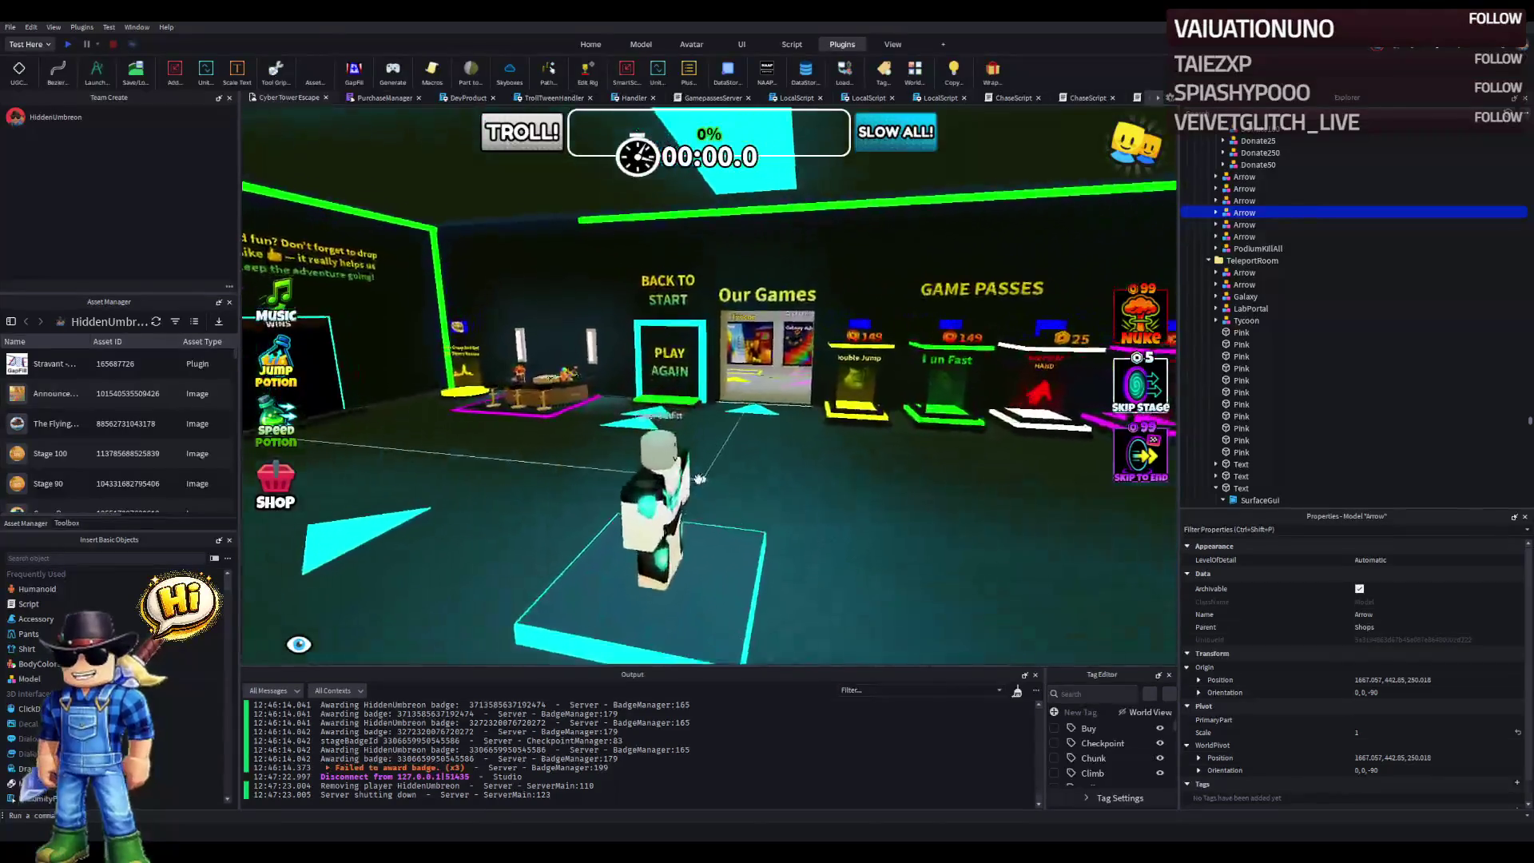
- Move the next cyan floor arrow toward the wall, ending at about 1665.957, 442.85, 323.918
click(520, 479)
scroll(527, 483, up, 5)
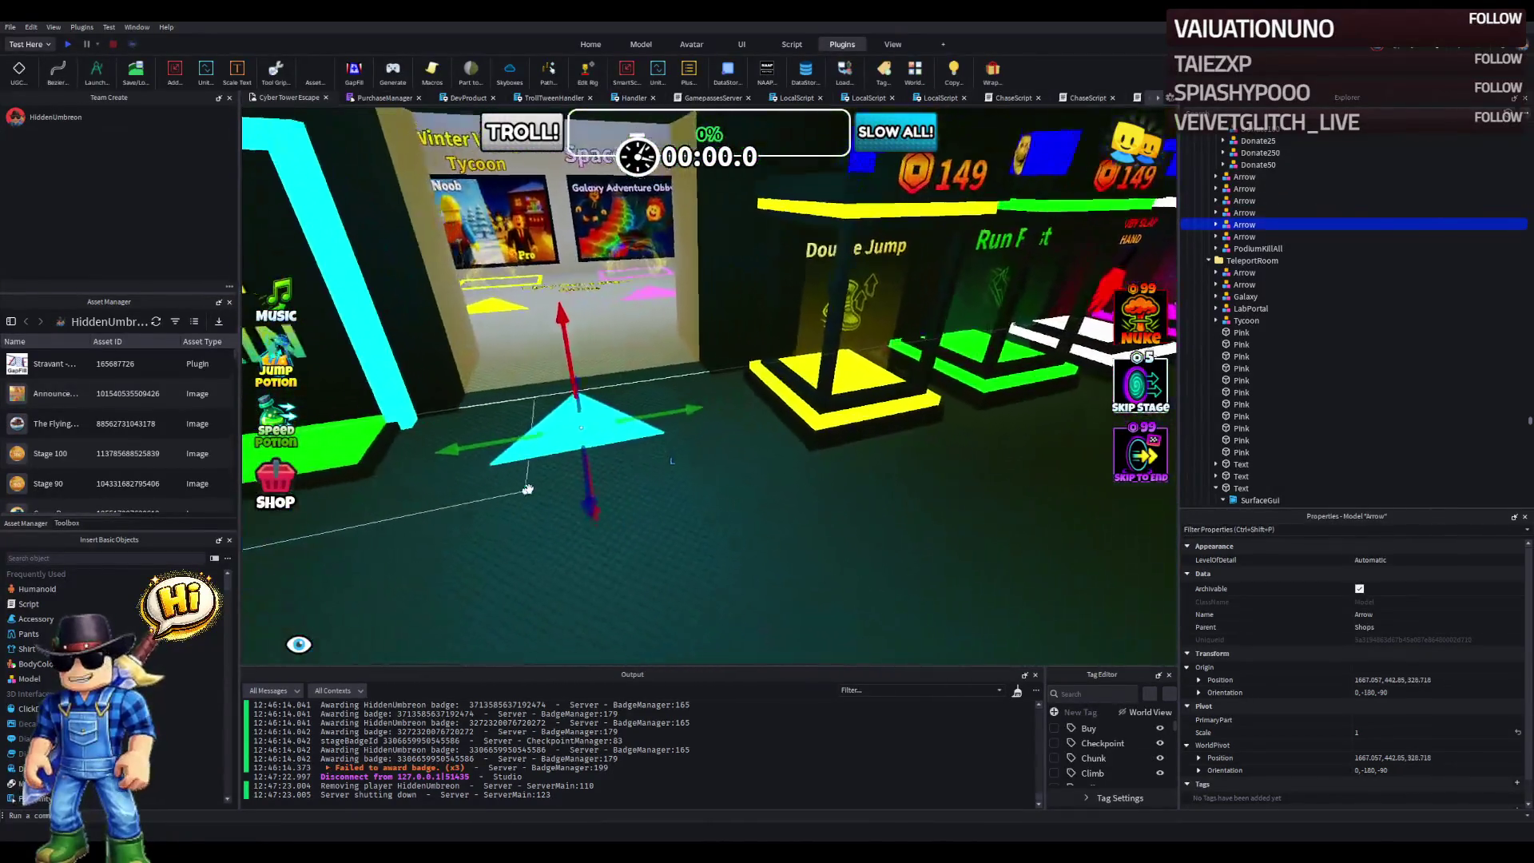
scroll(527, 489, up, 5)
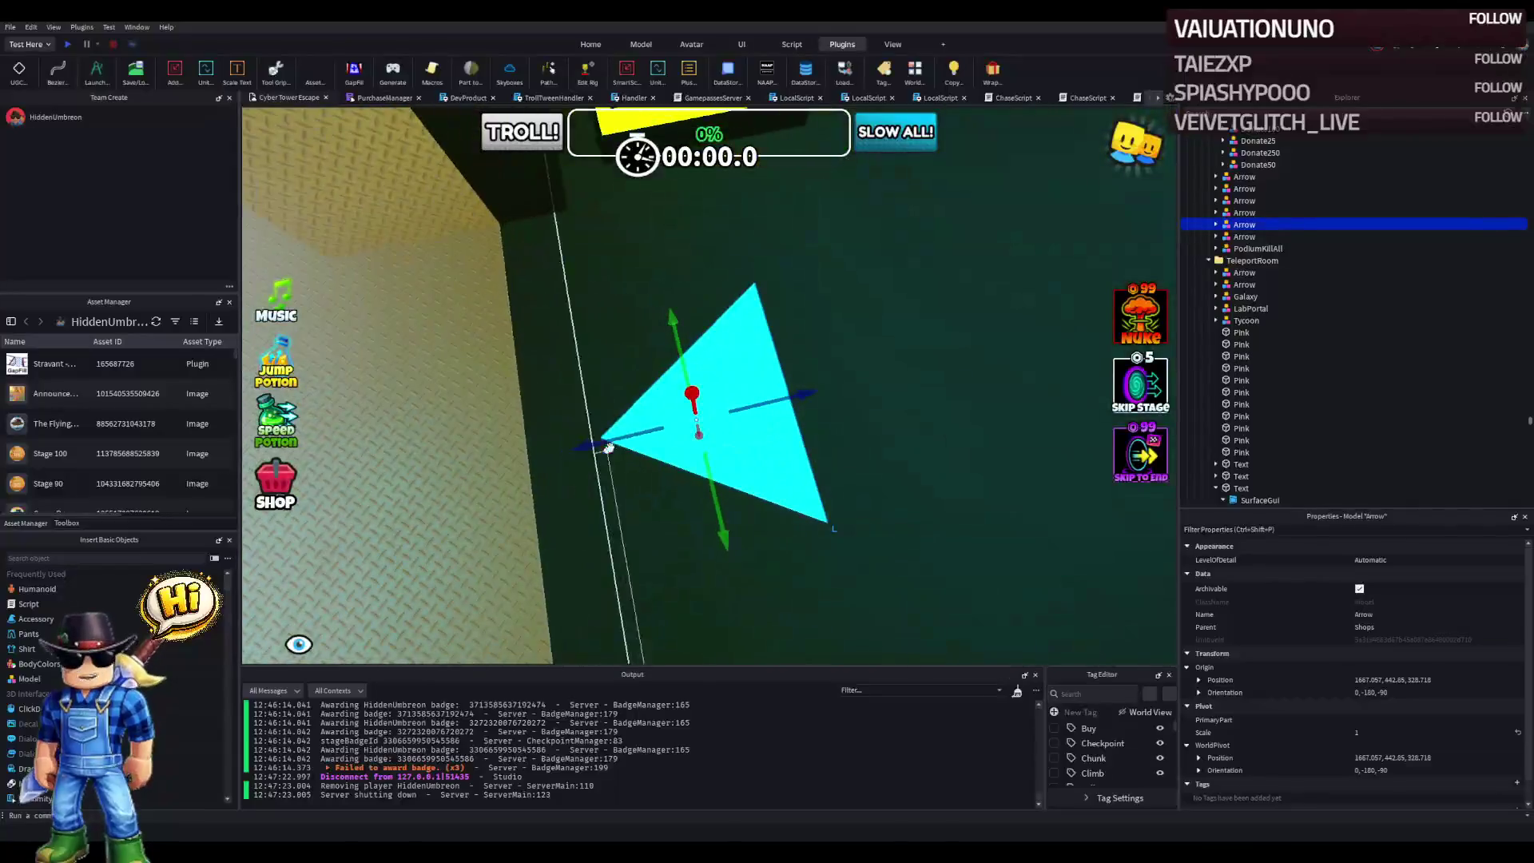
drag(612, 440, 446, 463)
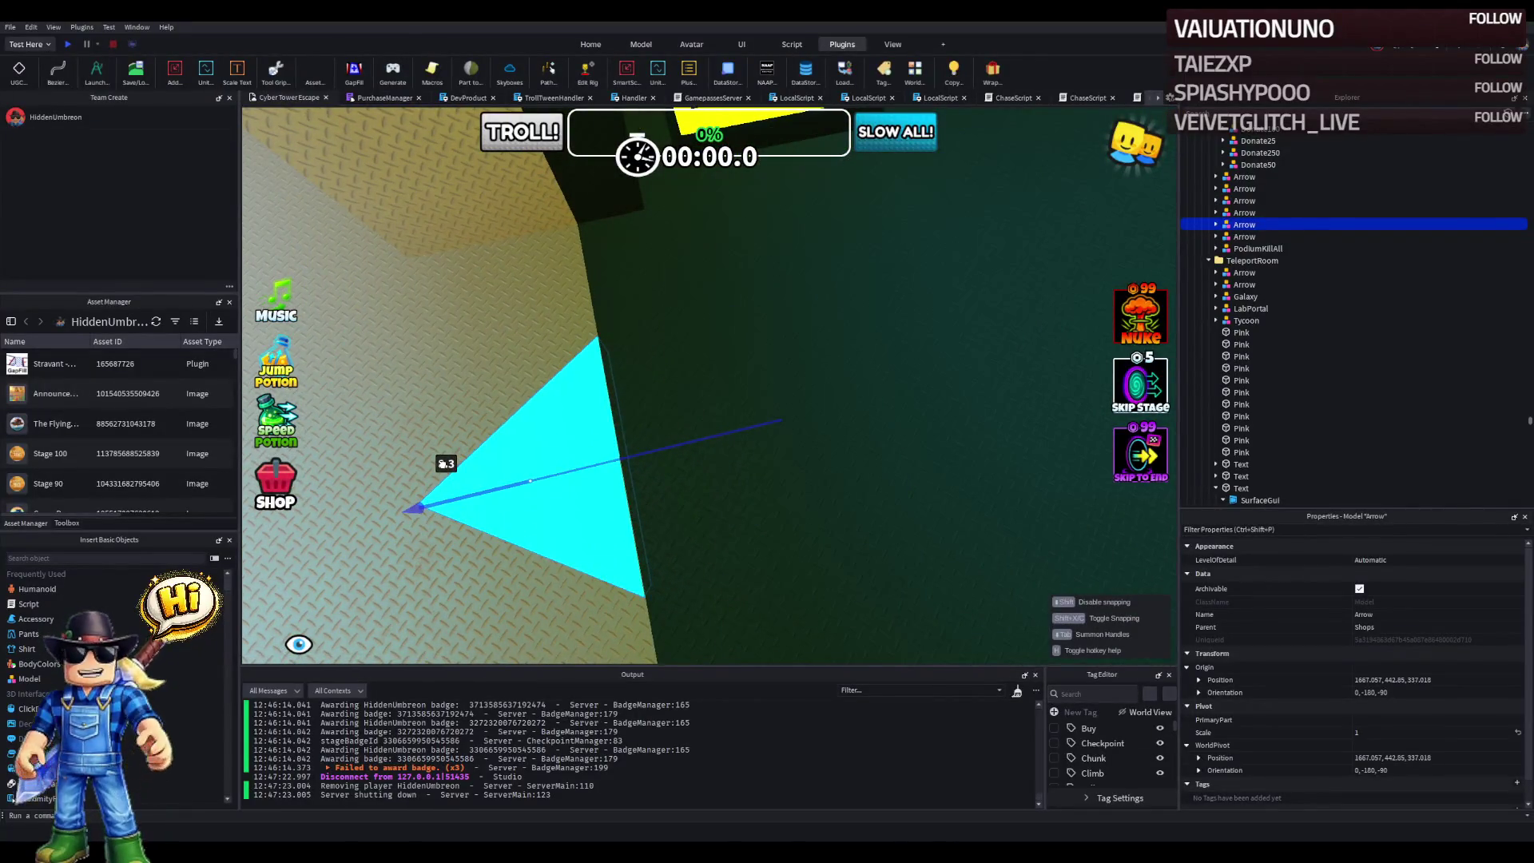
right_click(445, 463)
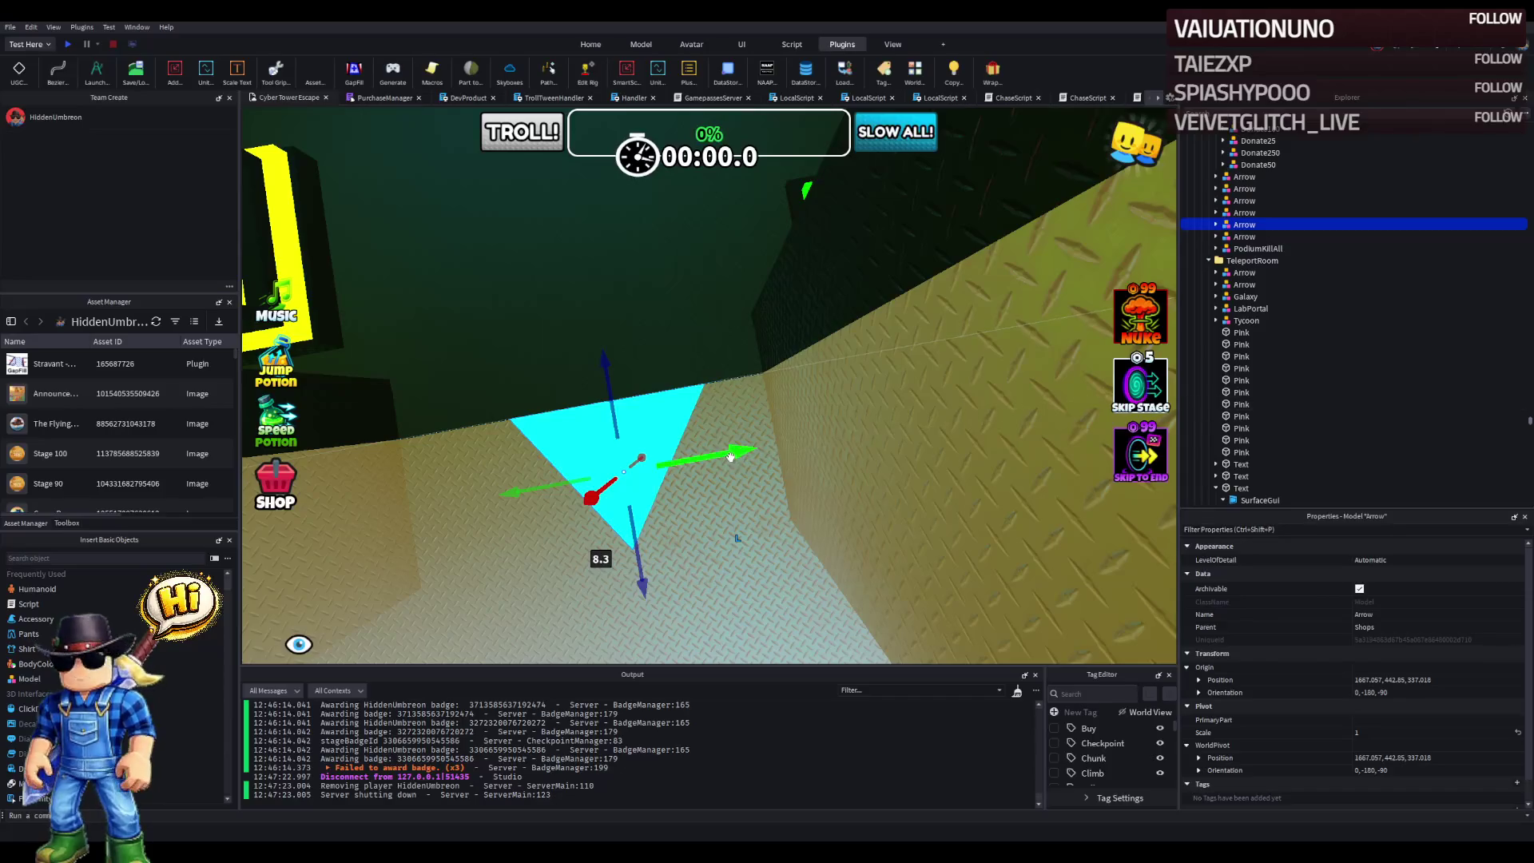
mouse_move(790, 441)
mouse_down()
mouse_move(918, 438)
mouse_move(706, 495)
mouse_up()
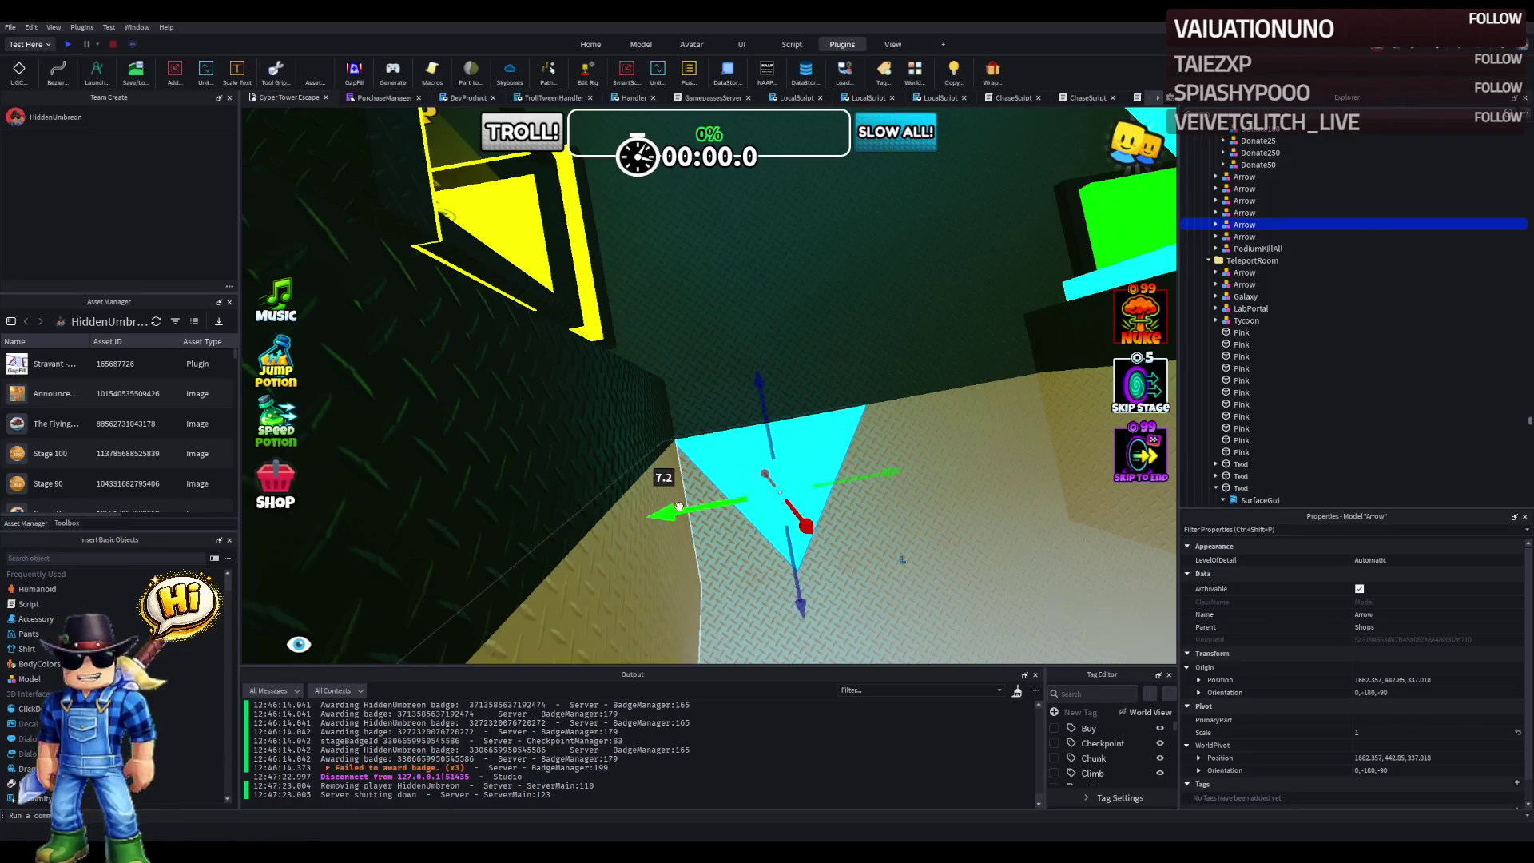
drag(680, 509, 699, 506)
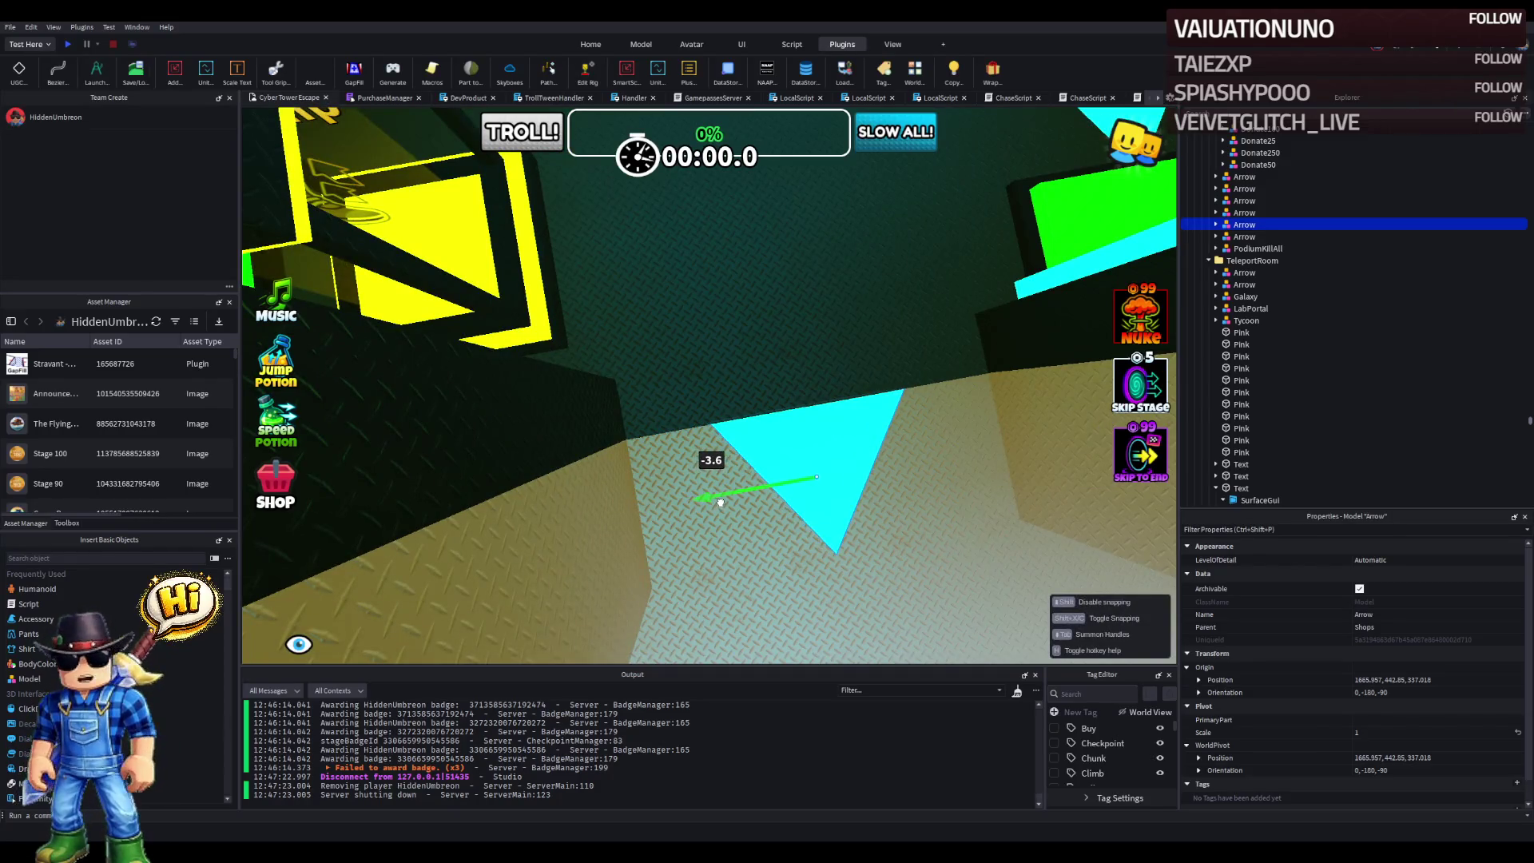
mouse_move(835, 559)
mouse_down()
mouse_move(803, 523)
mouse_move(787, 441)
mouse_move(745, 369)
mouse_move(791, 390)
mouse_move(743, 516)
mouse_up()
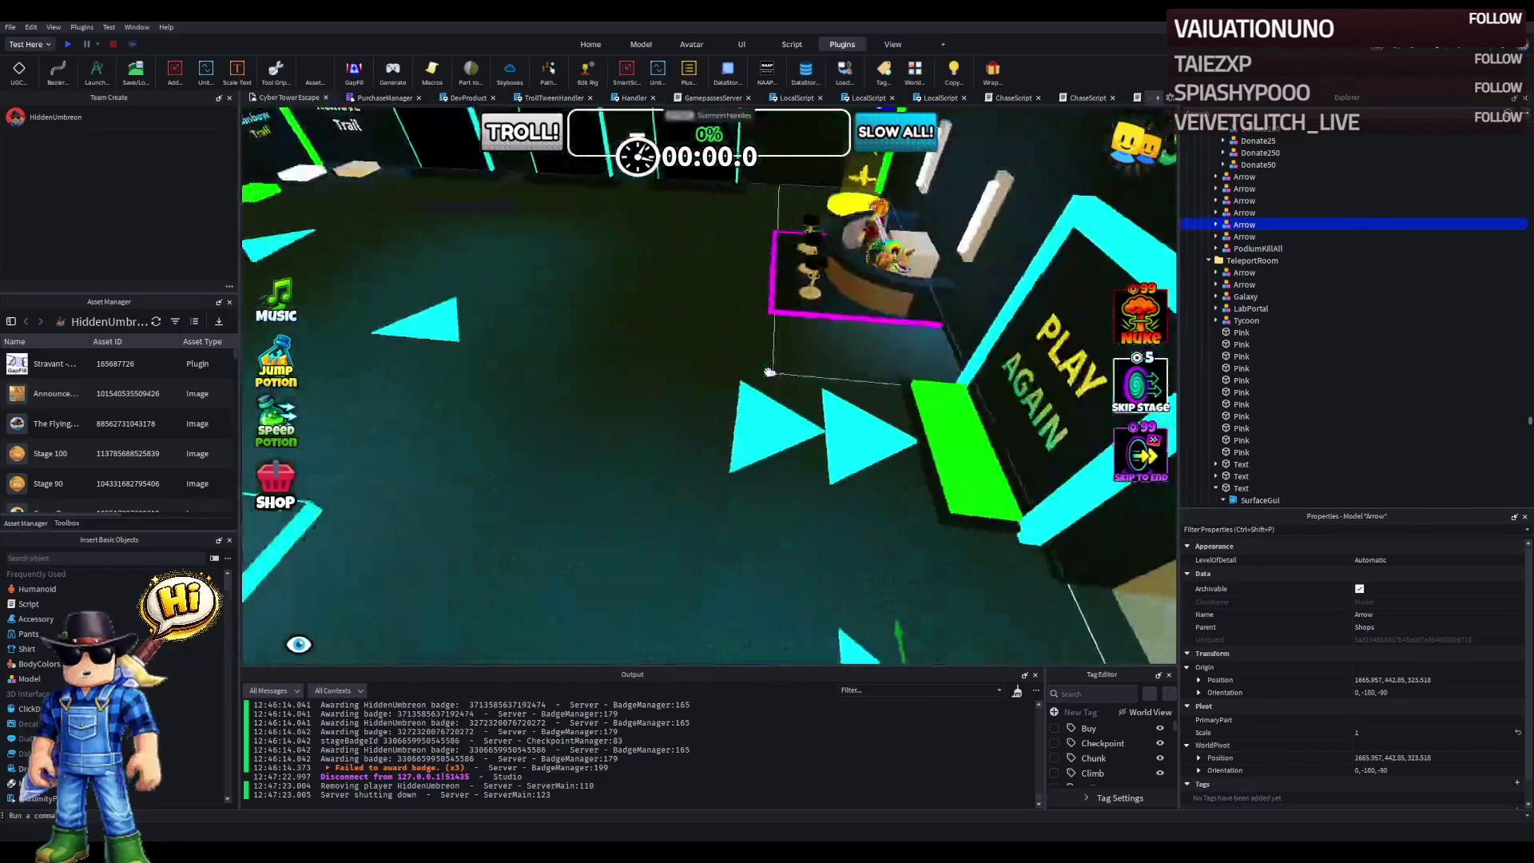
- Slide the cyan arrow near the trail pads 6 studs to 1705.057, 442.85, 287.217
click(772, 403)
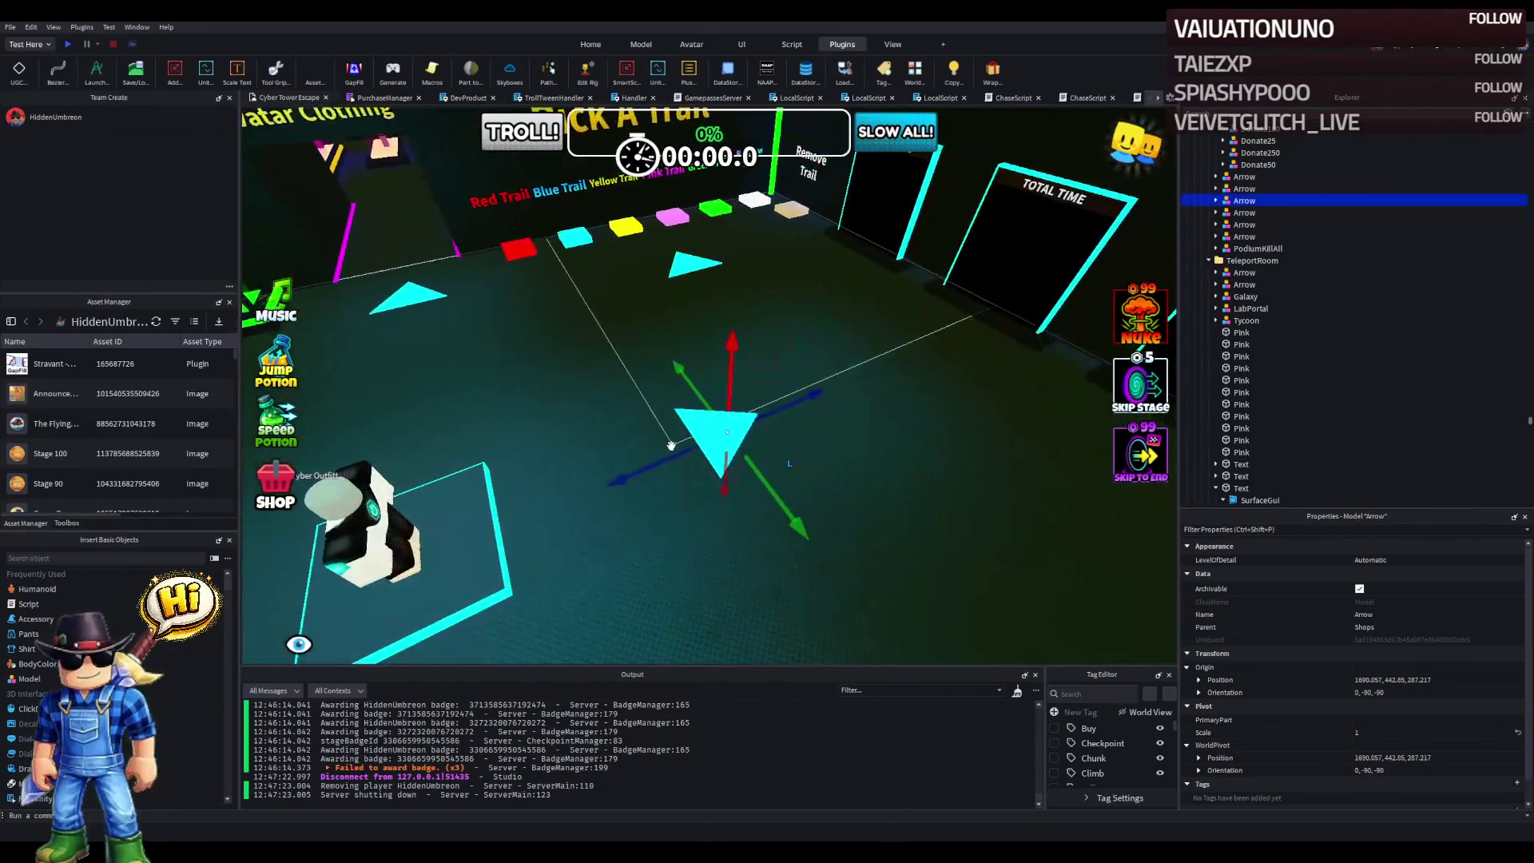
drag(800, 423, 813, 422)
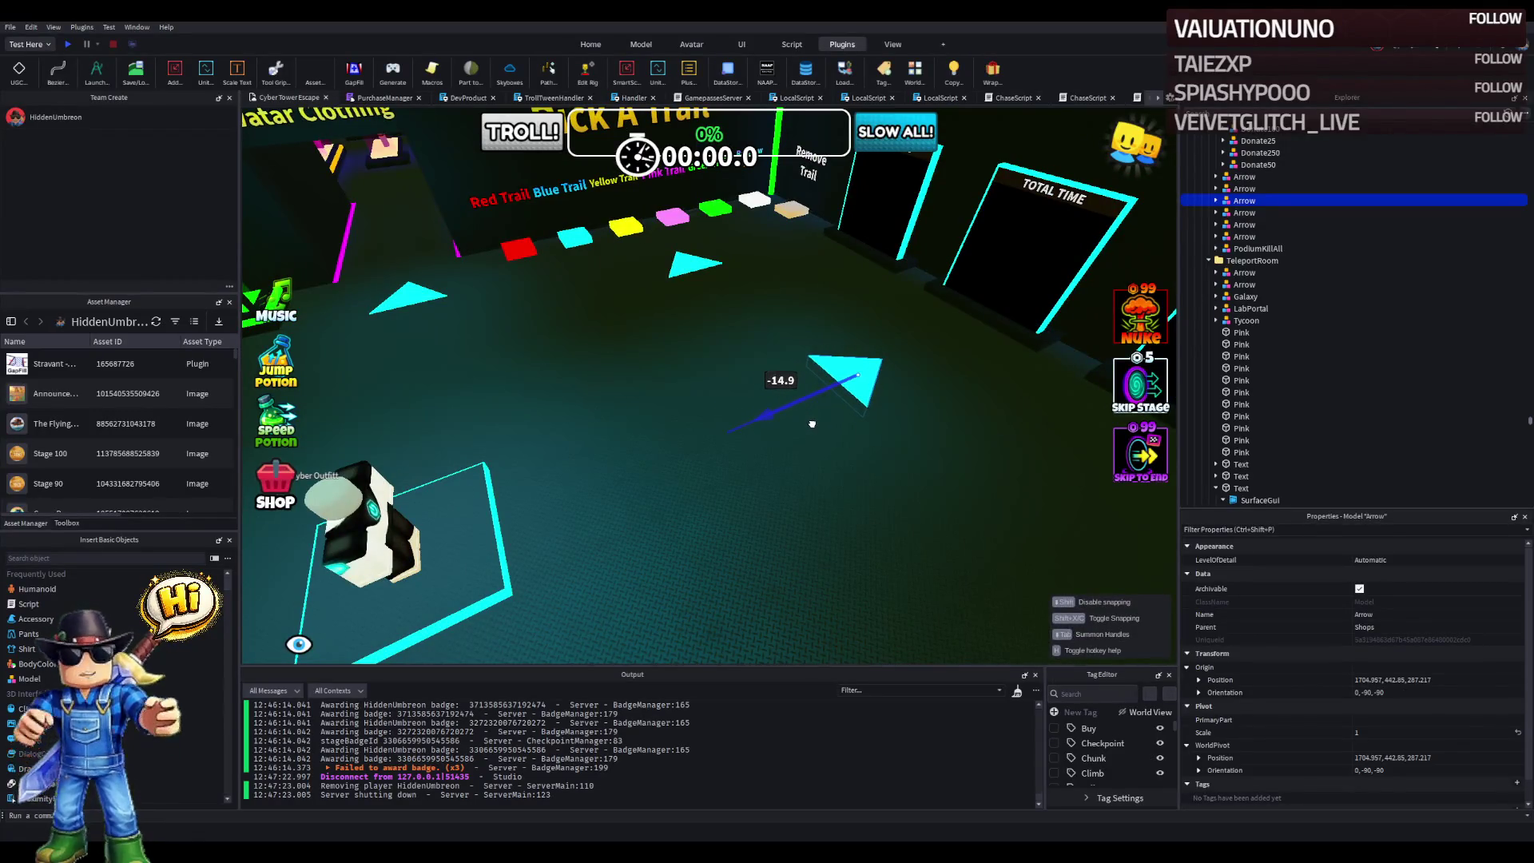
scroll(812, 423, down, 5)
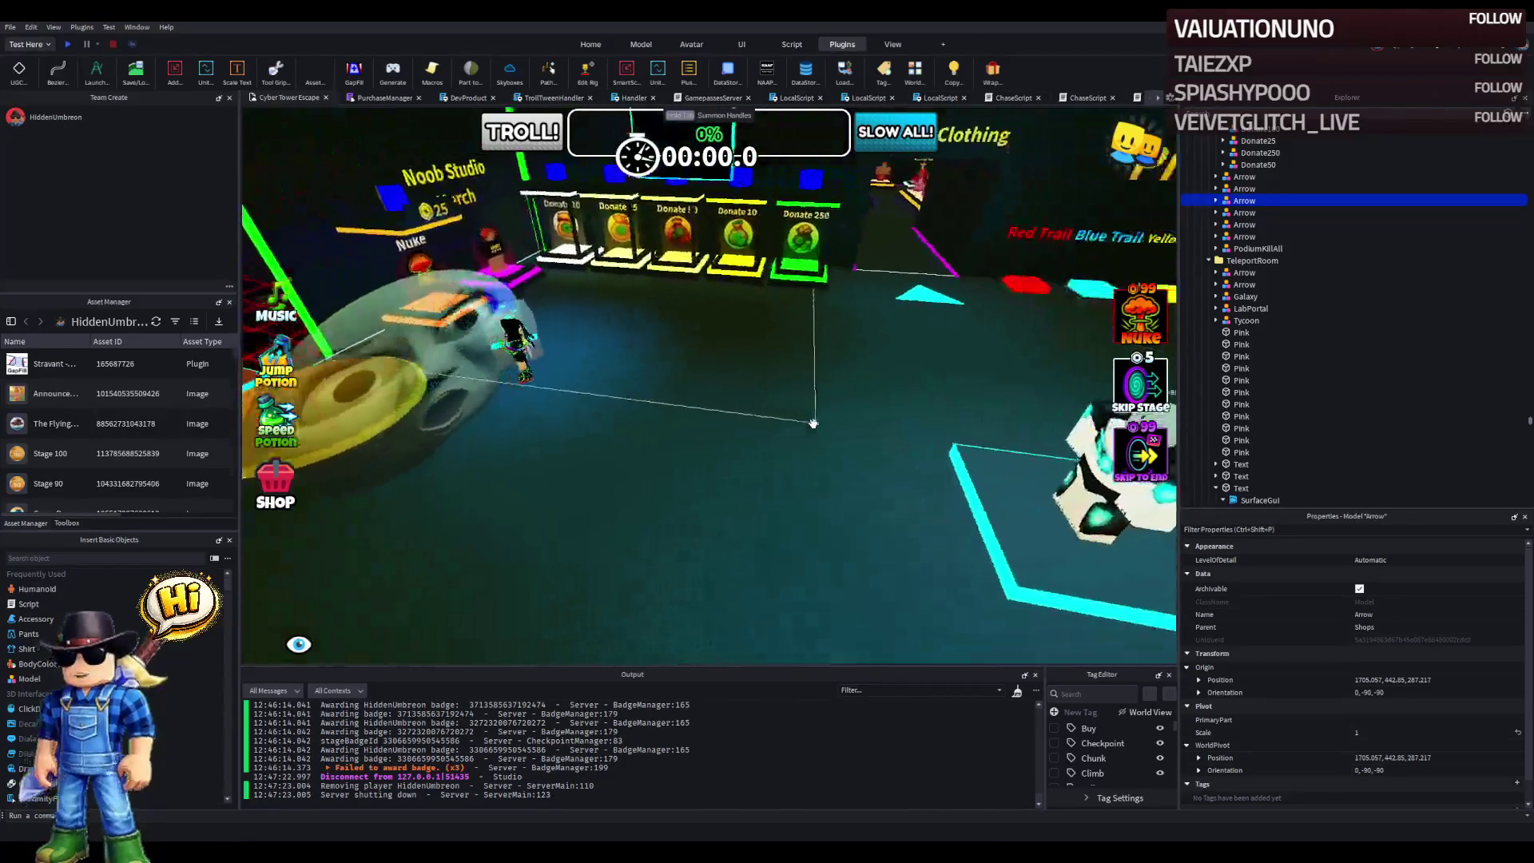
scroll(531, 256, up, 5)
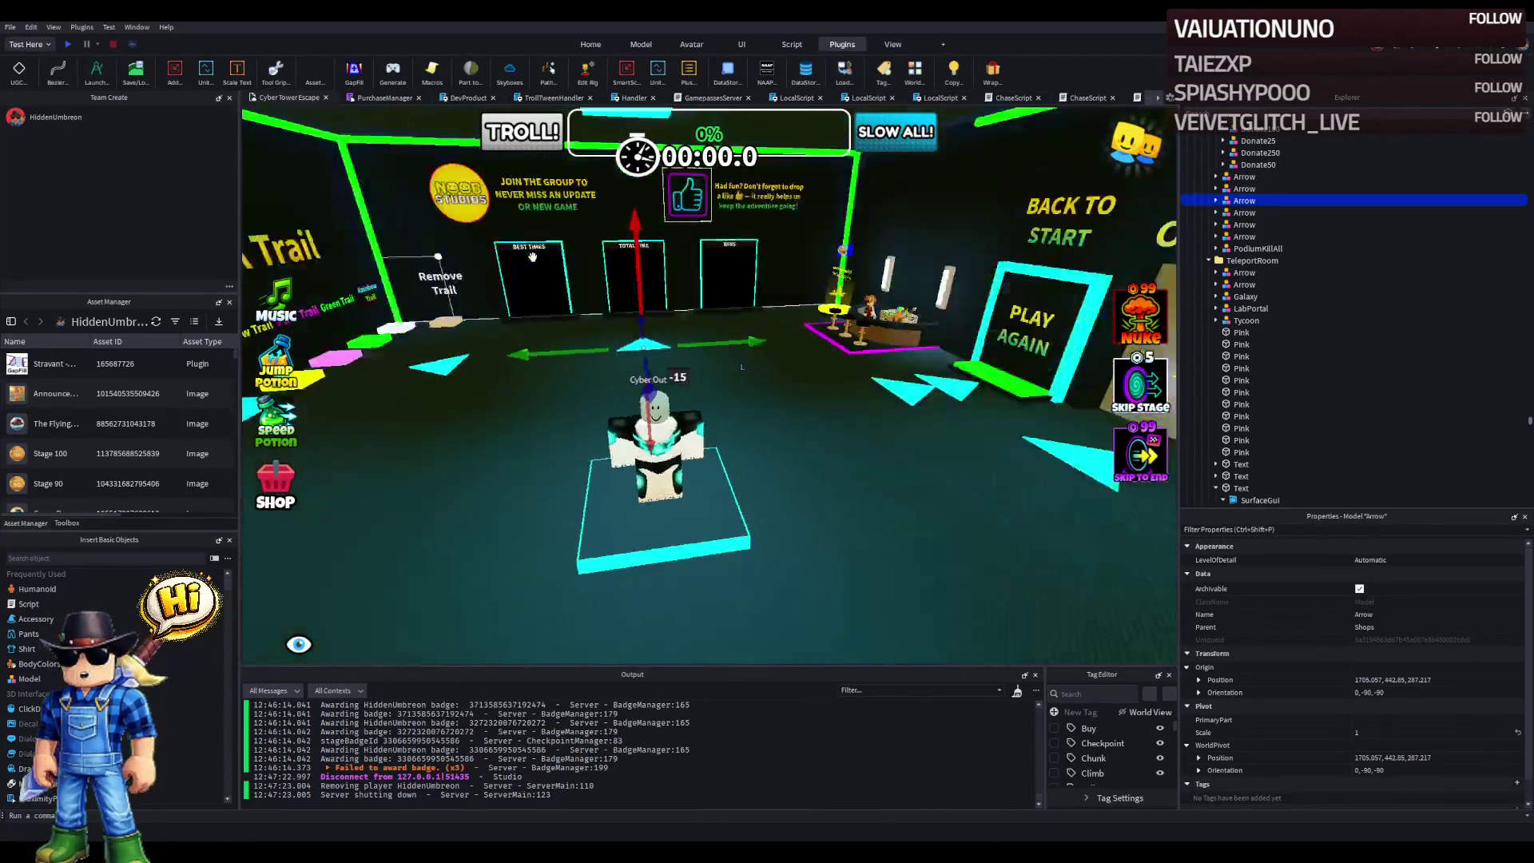
- Select the Supporter Pets sign's text part and center the view on it
click(637, 224)
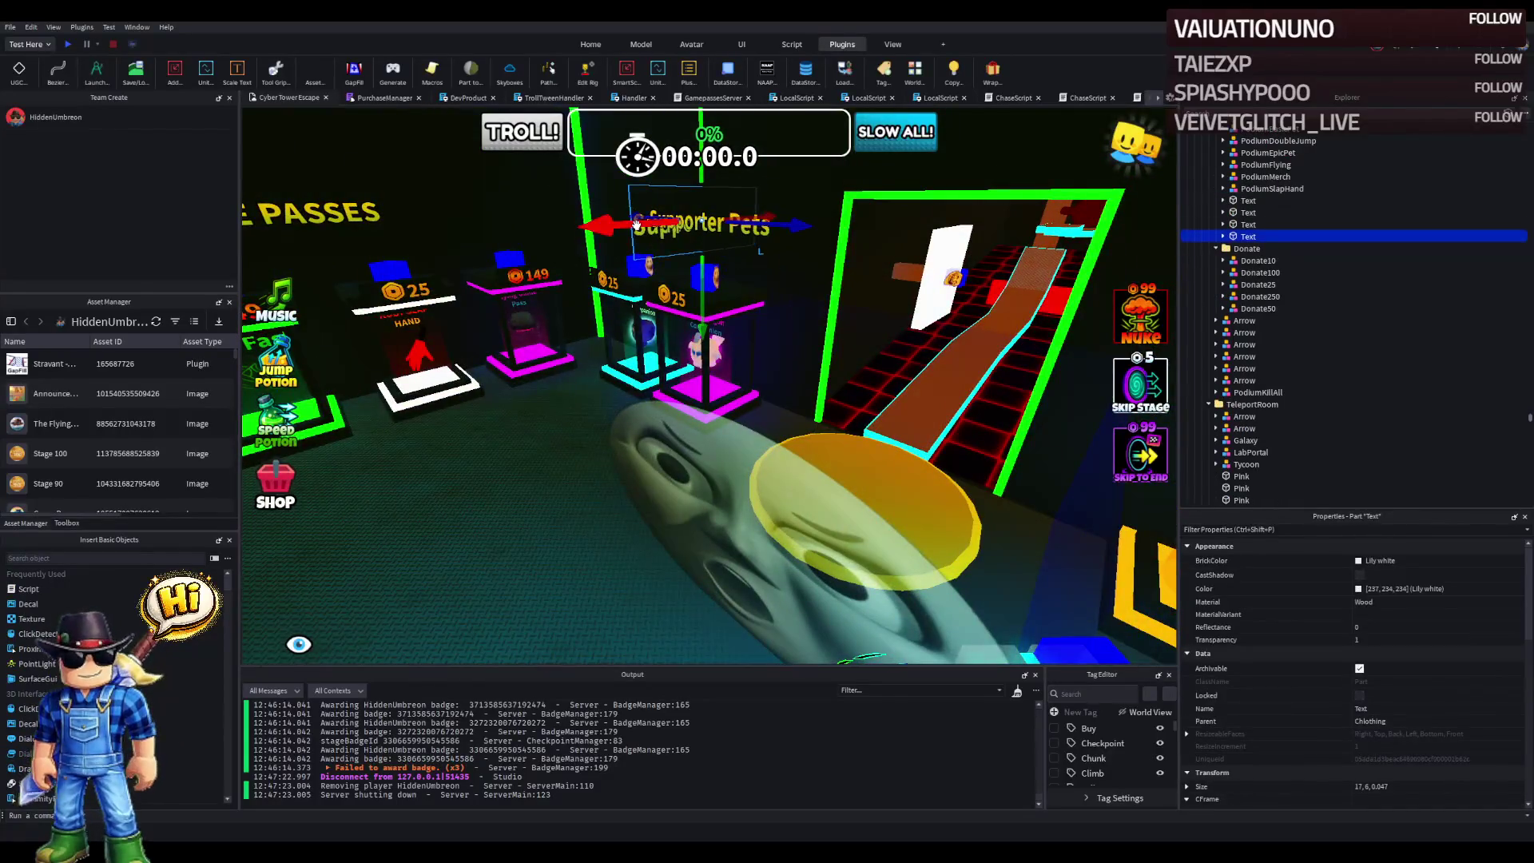
scroll(637, 225, down, 5)
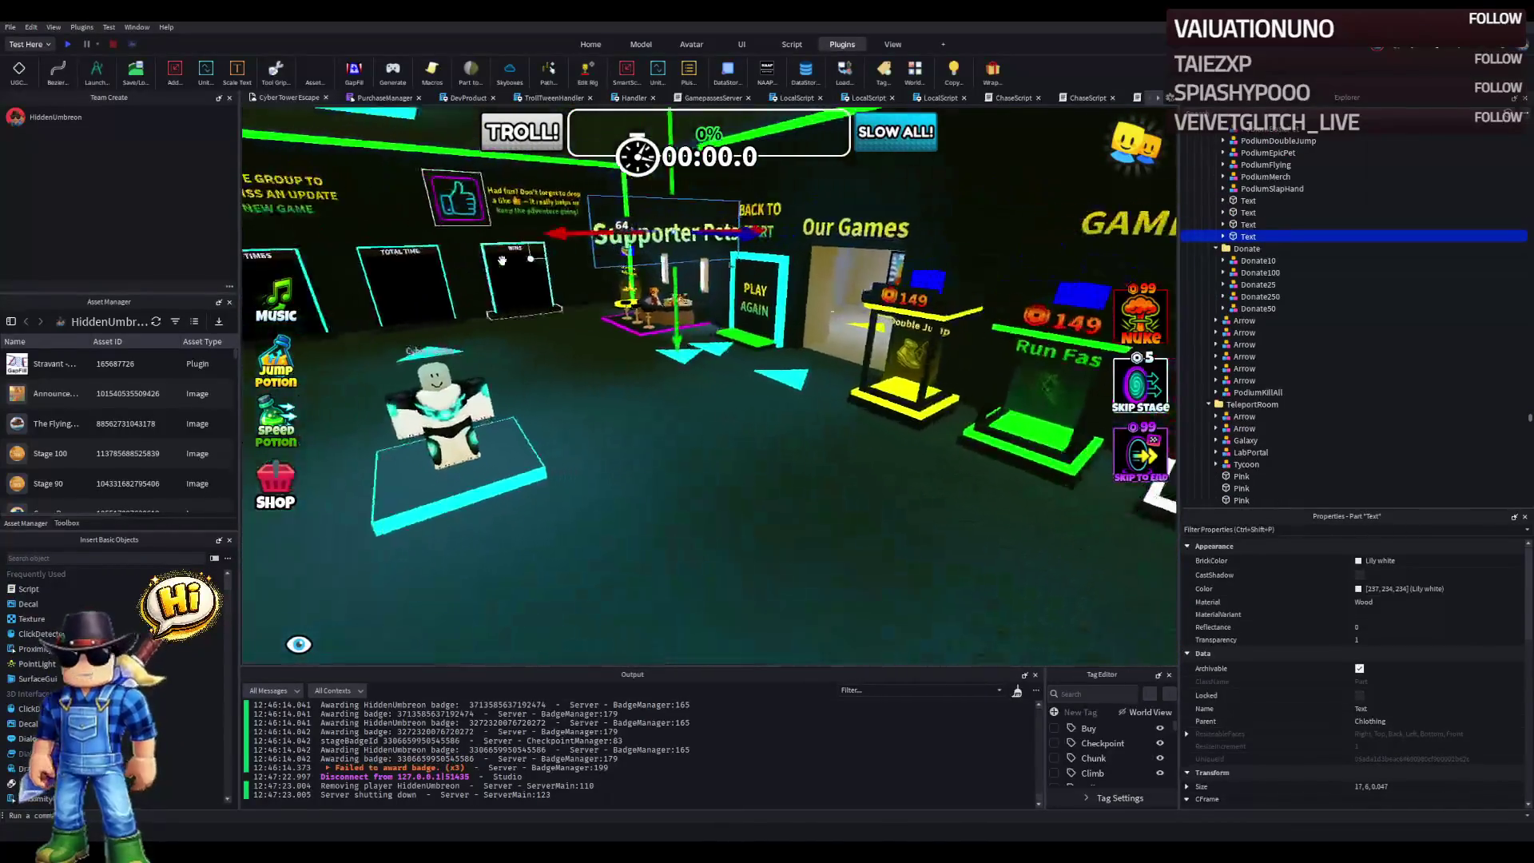
key(f)
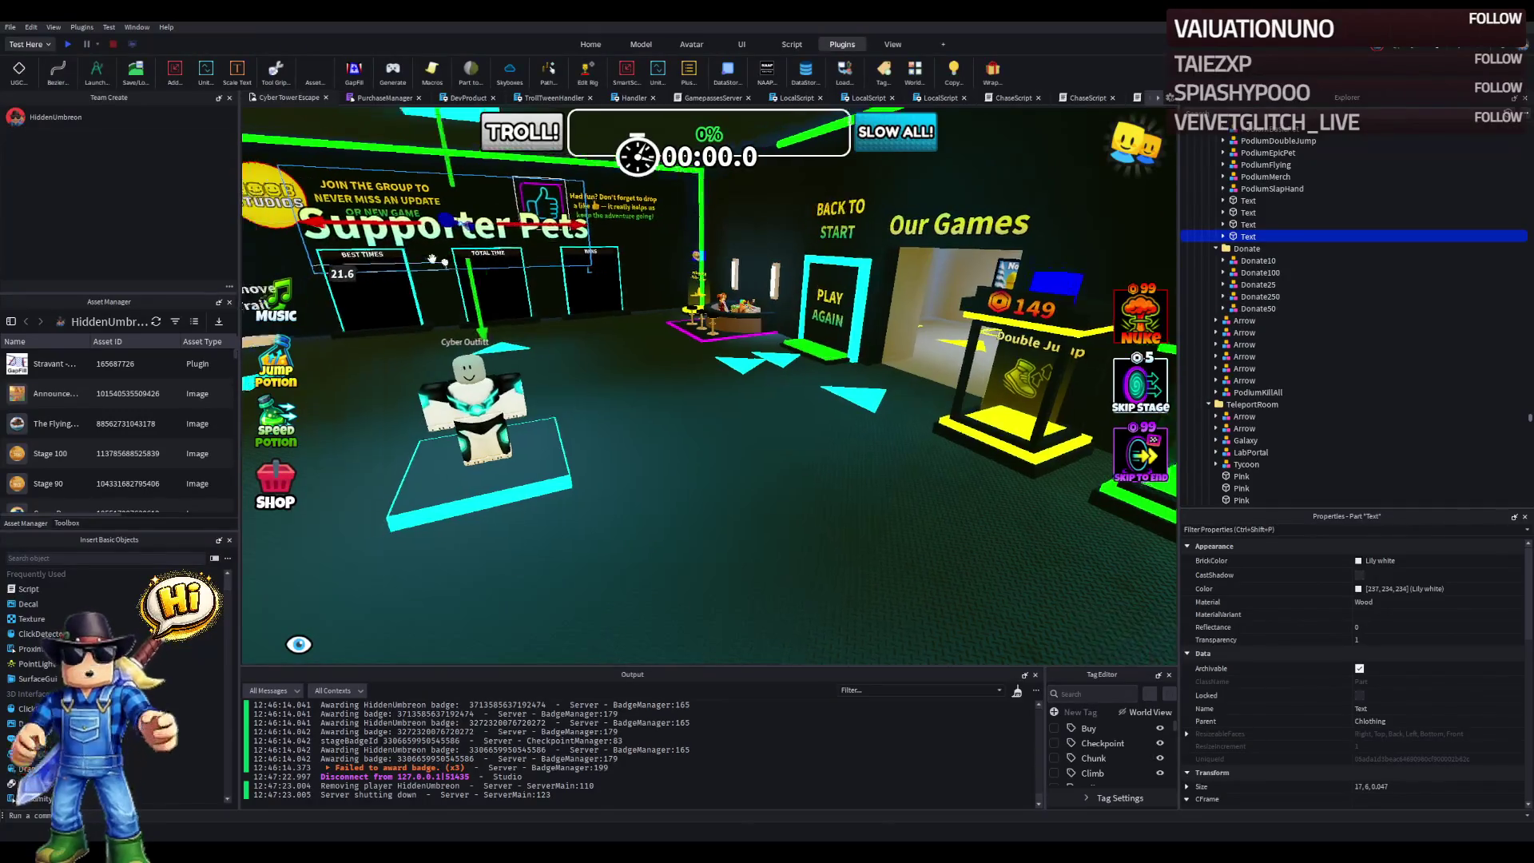
scroll(503, 439, up, 5)
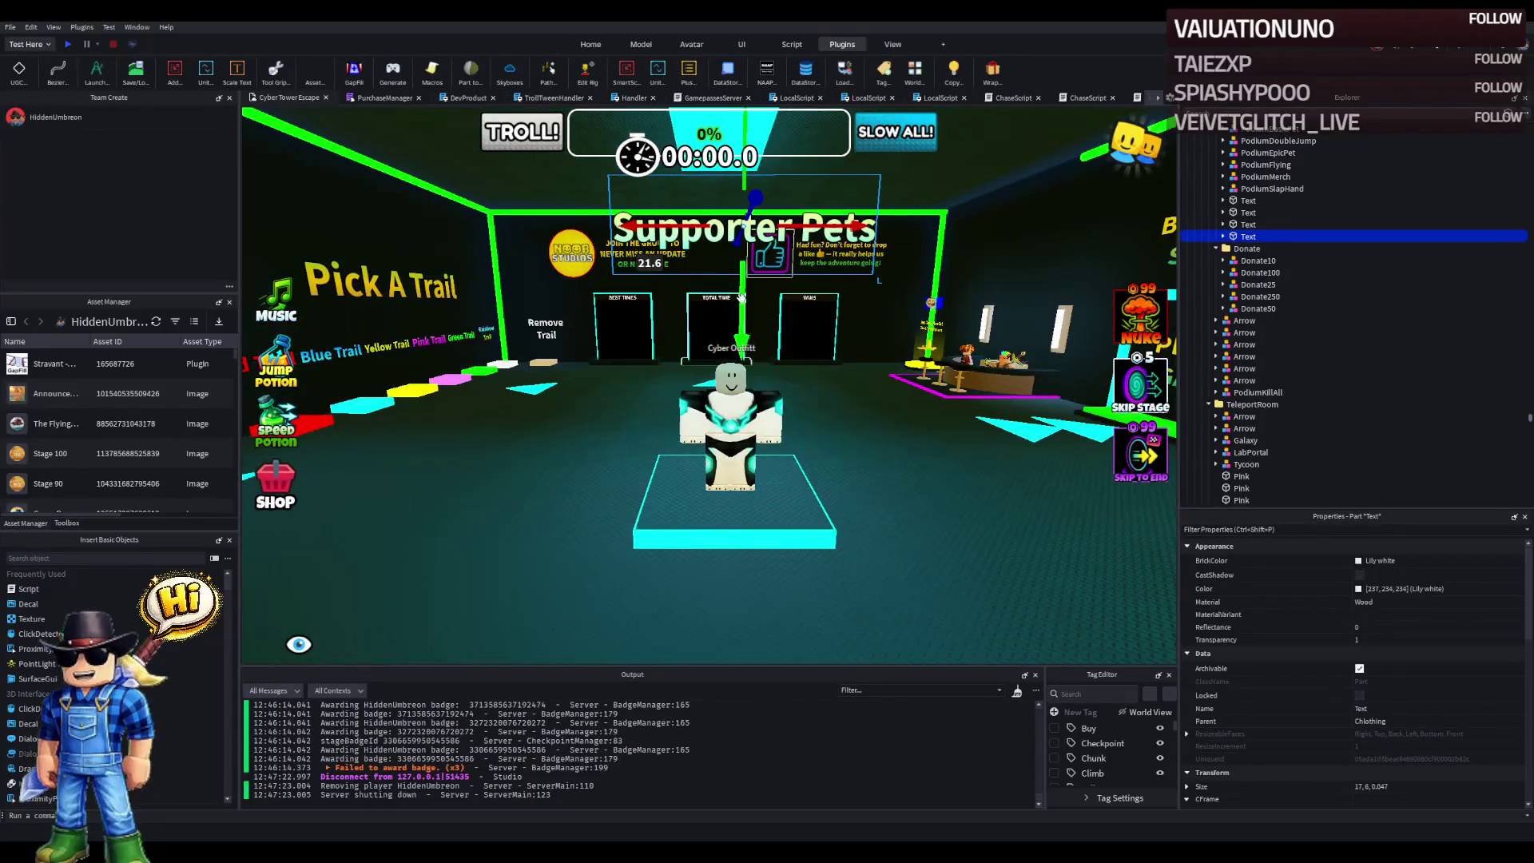
scroll(906, 304, up, 5)
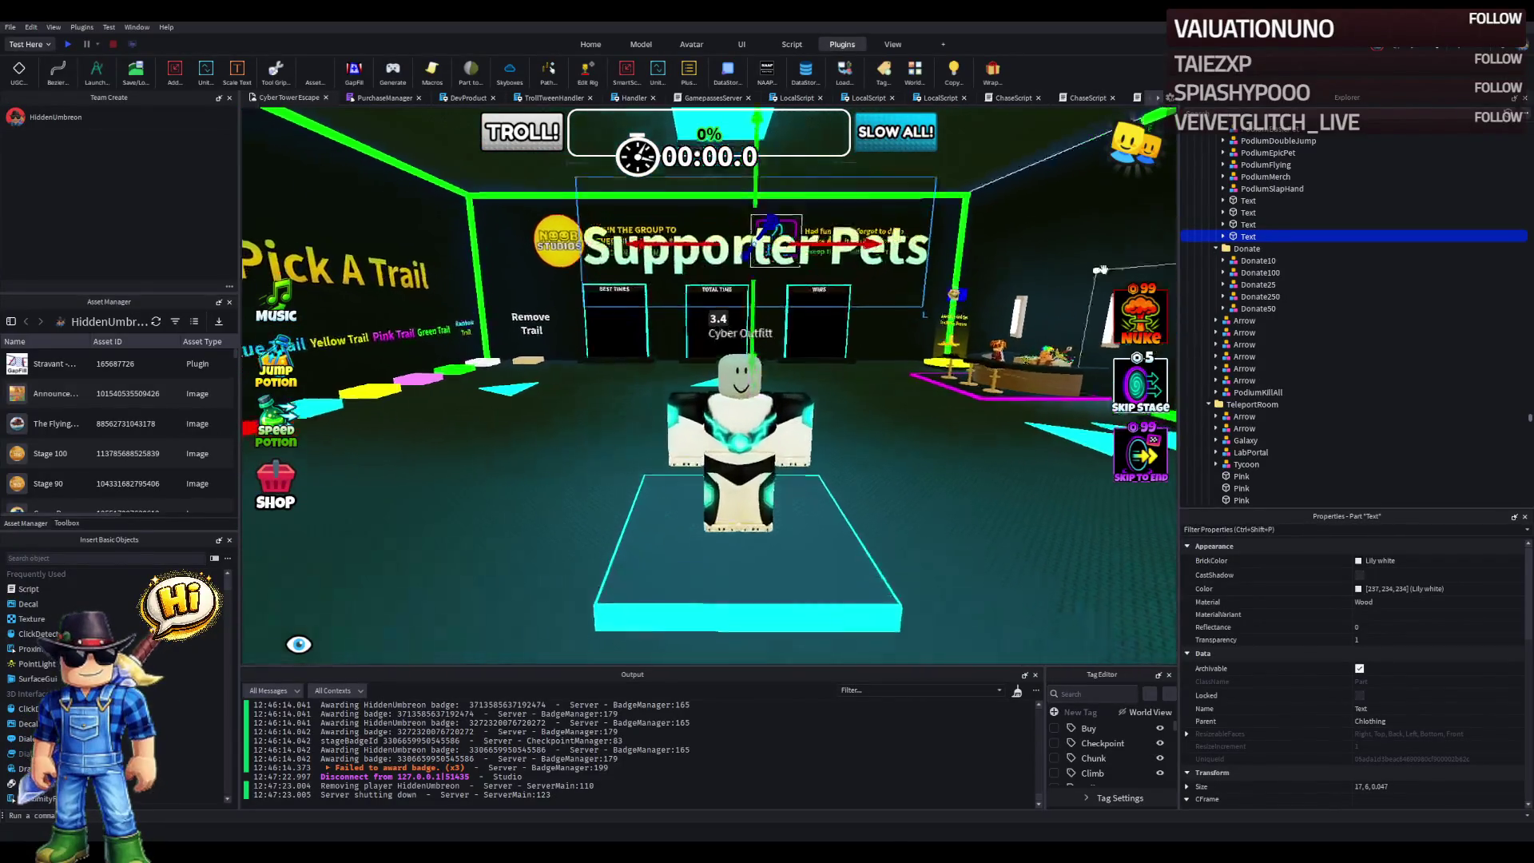
- Change the sign's Contents Text from 'Supporter Pets' to 'Cyber Outfitt'
click(1236, 272)
click(1261, 261)
scroll(1394, 660, down, 5)
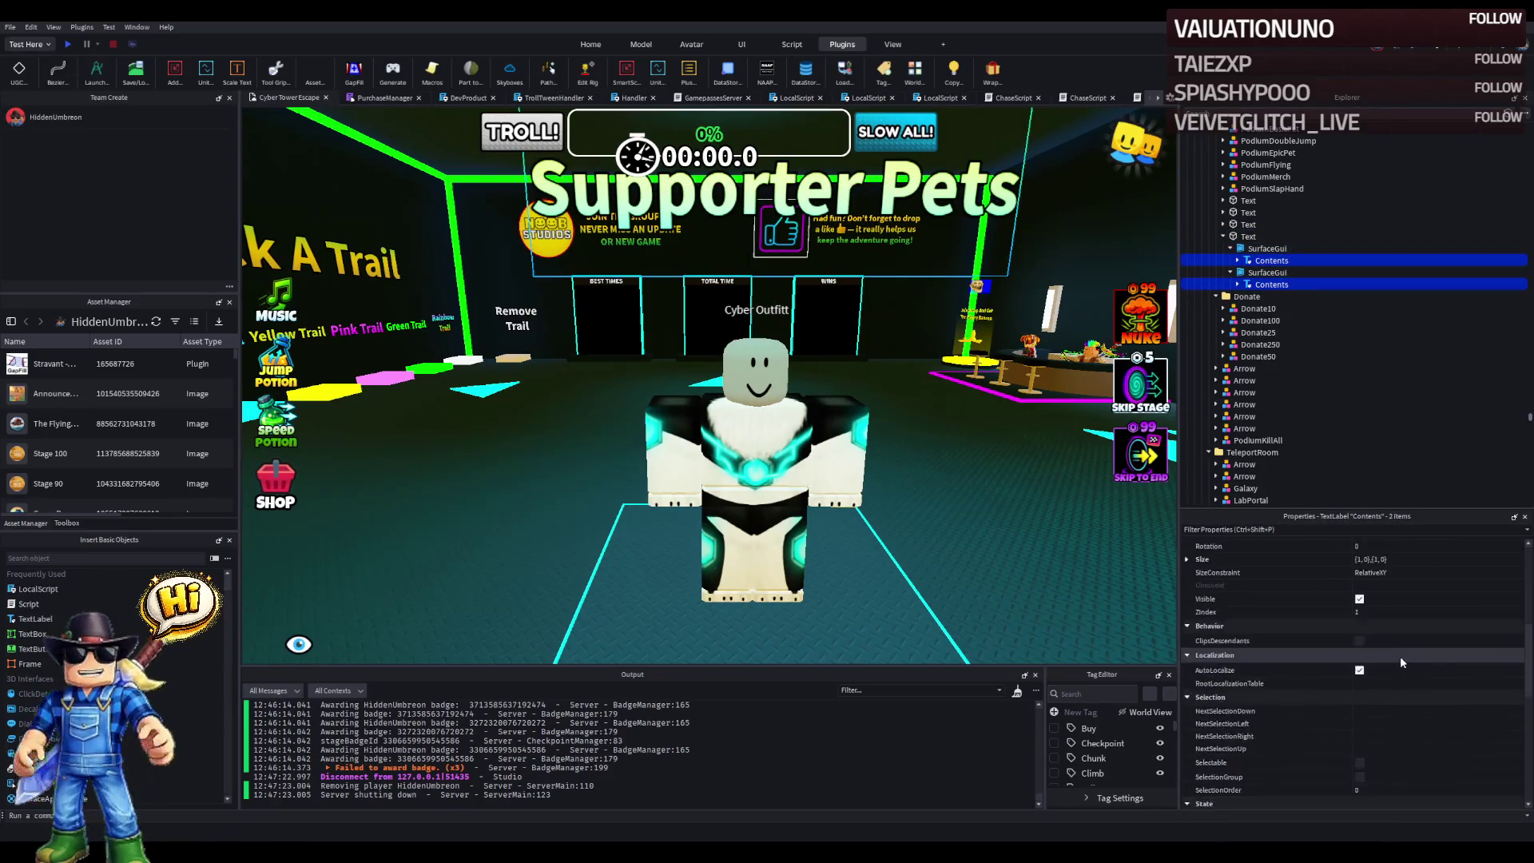
click(1424, 749)
key(ctrl+a)
text(C)
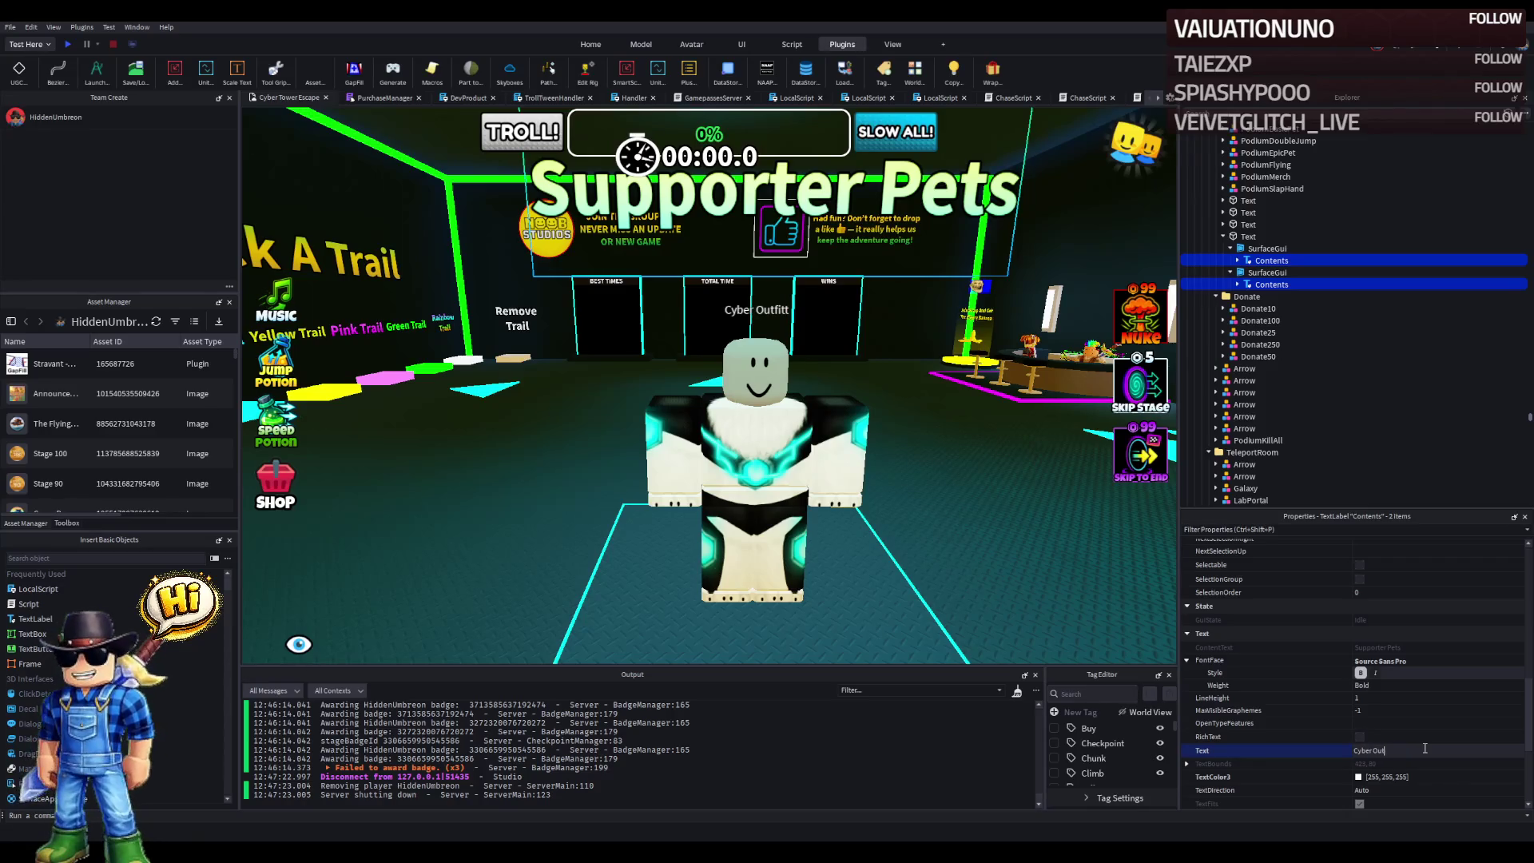
key(Return)
click(895, 527)
- Raise the Cyber Outfitt sign about 11 studs to roughly 455.6 height, then start a playtest
key(f)
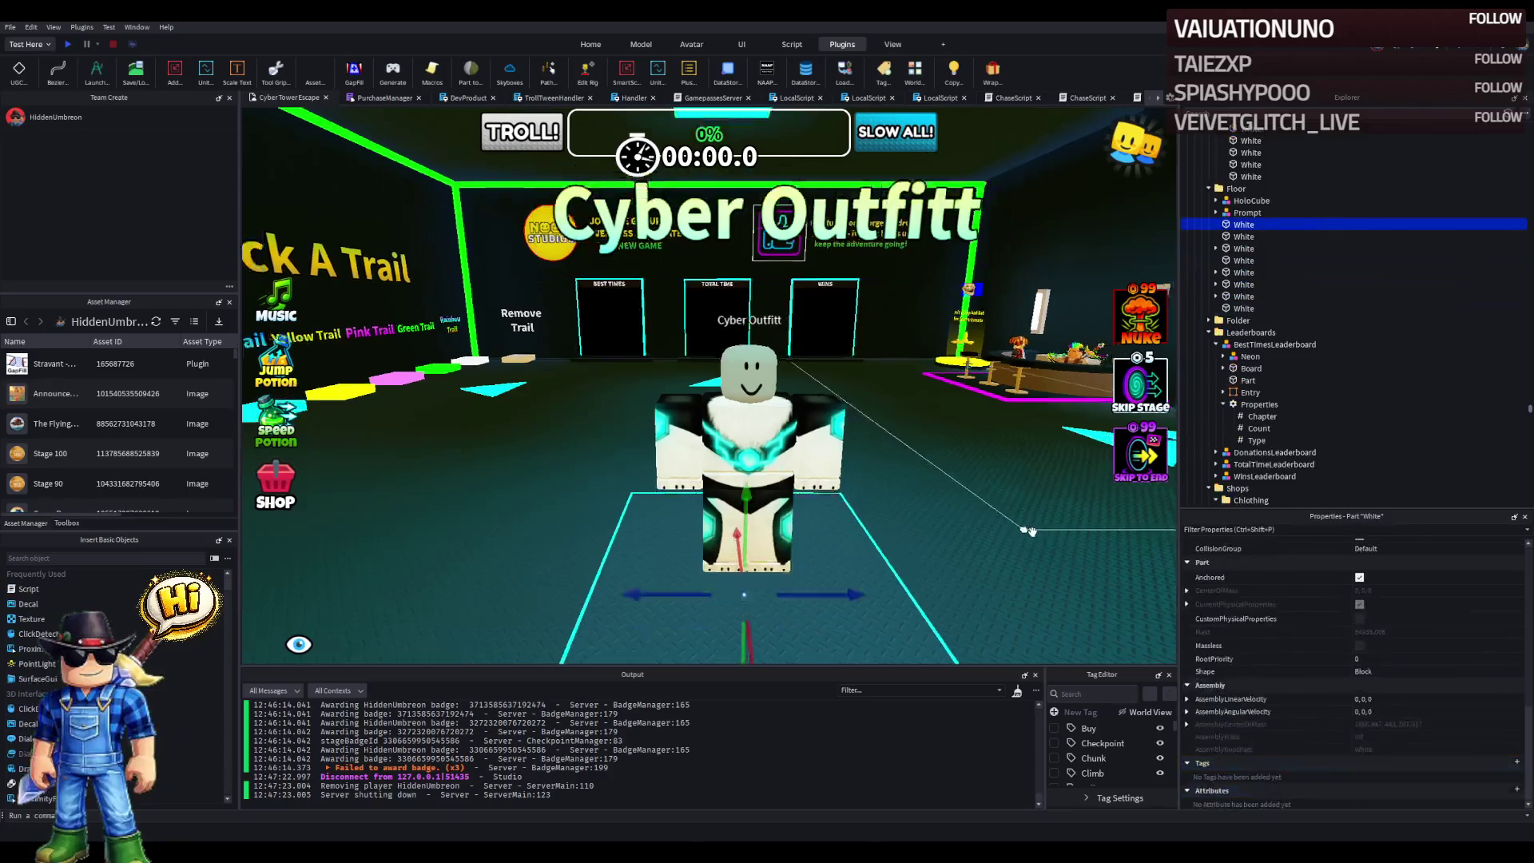
click(773, 294)
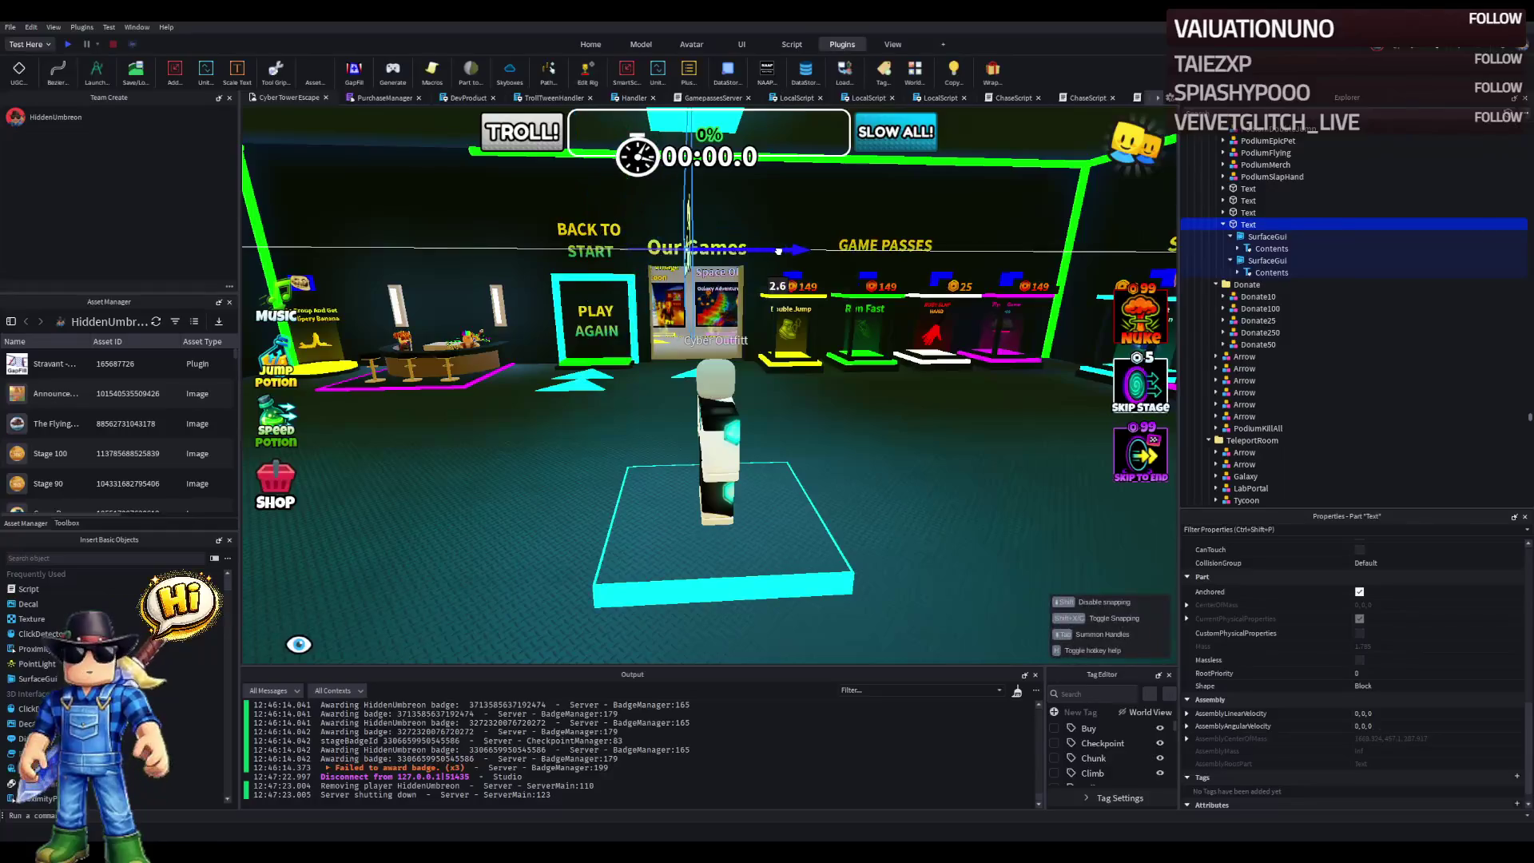
key(d)
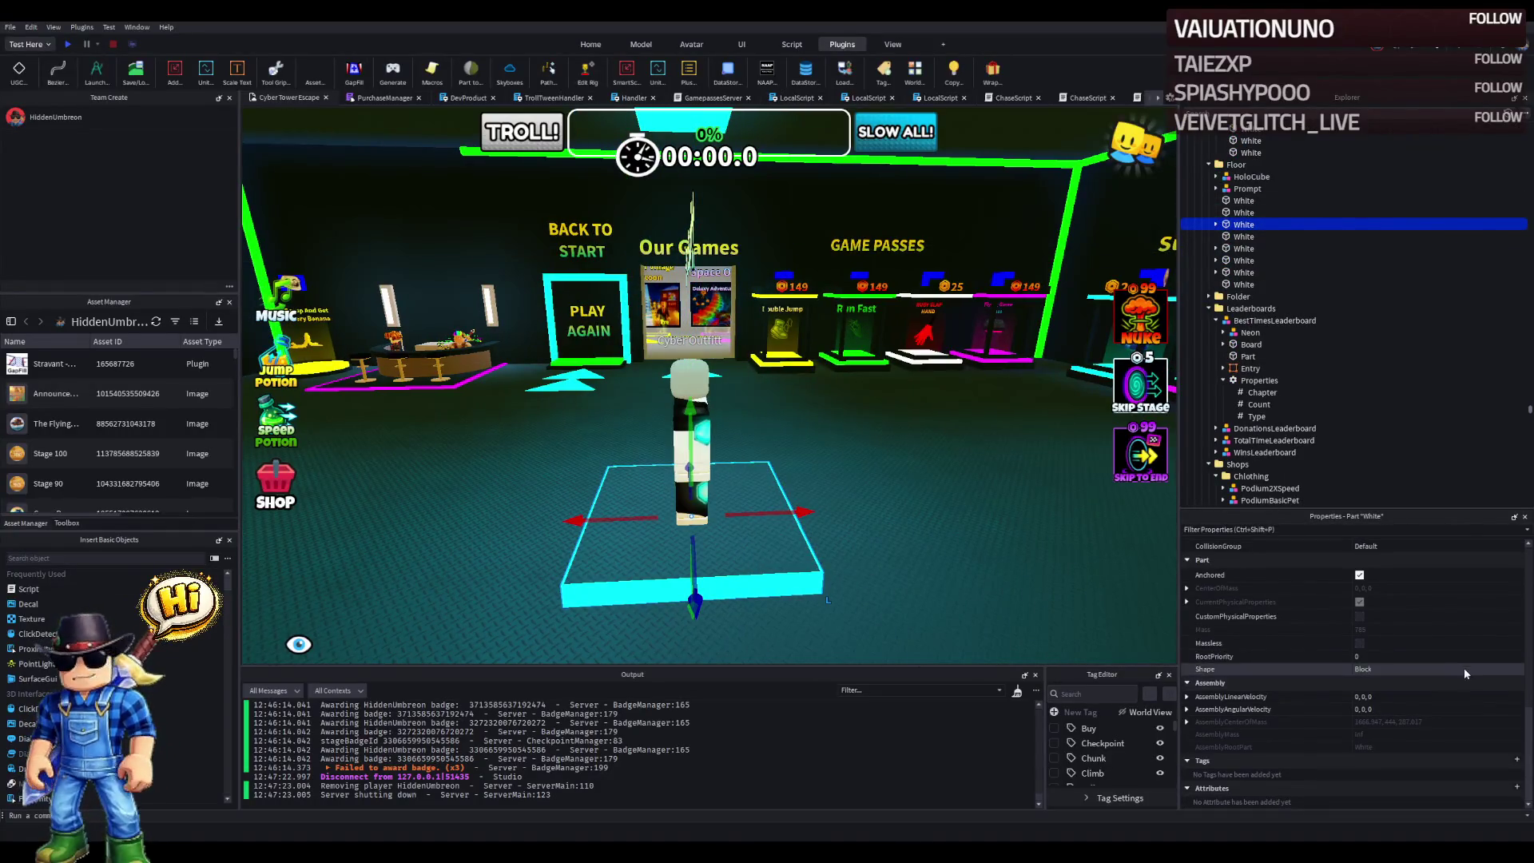
click(730, 352)
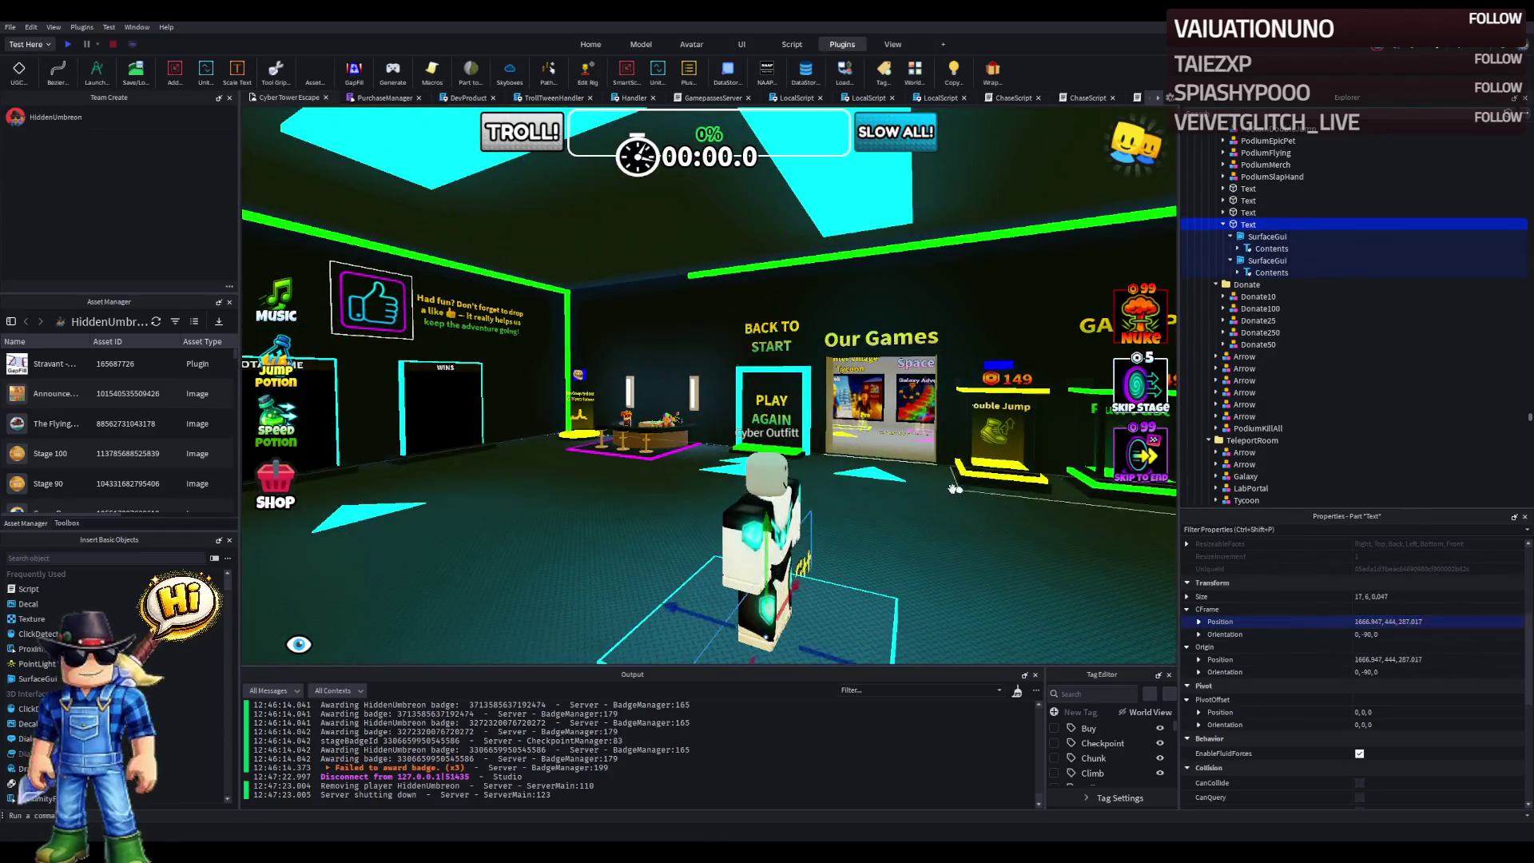
key(f)
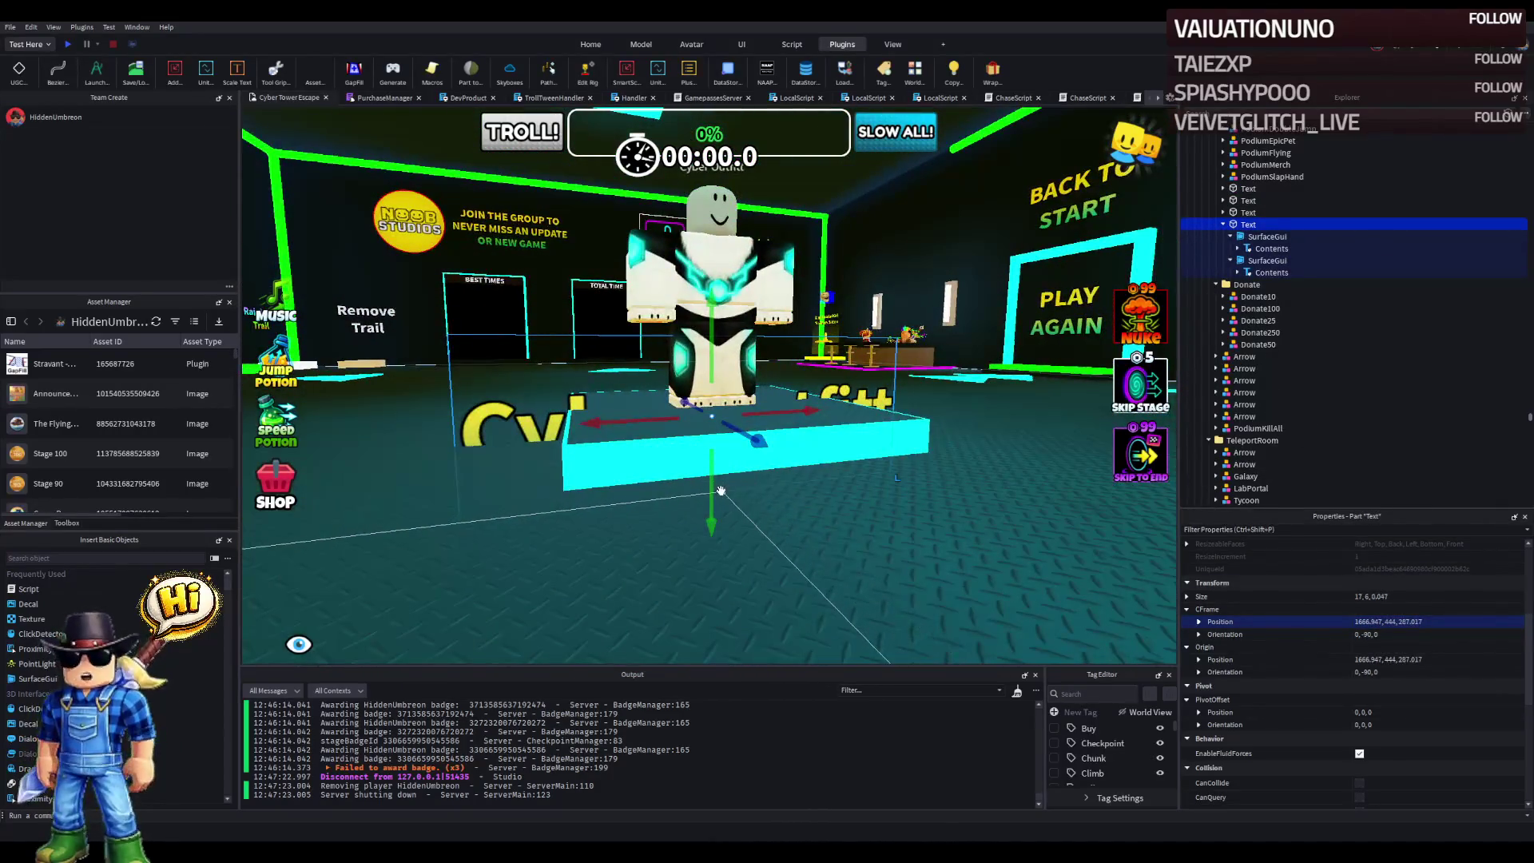
drag(715, 490, 756, 331)
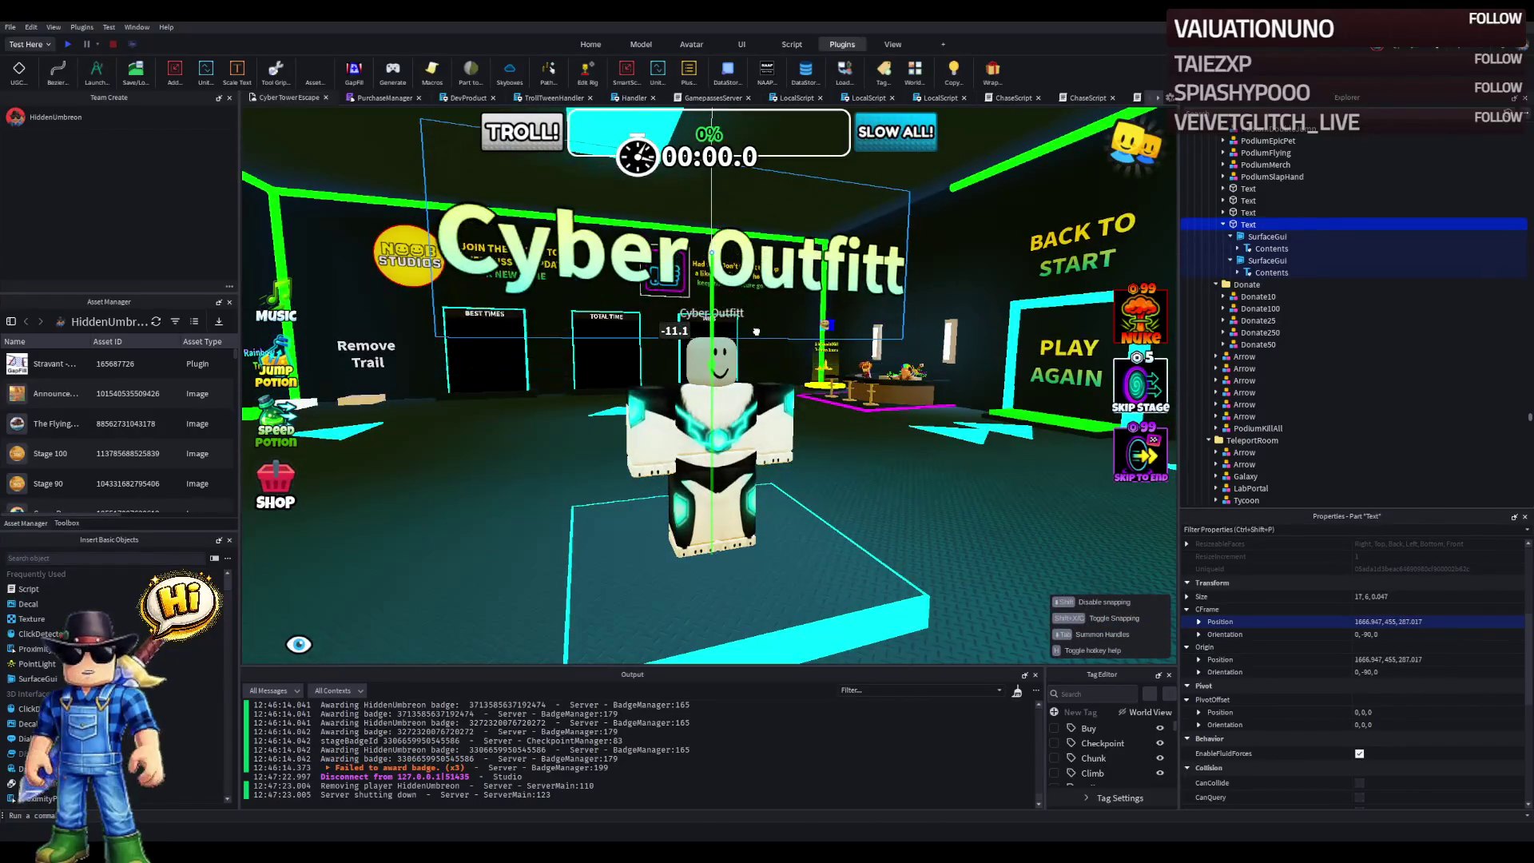
key(s)
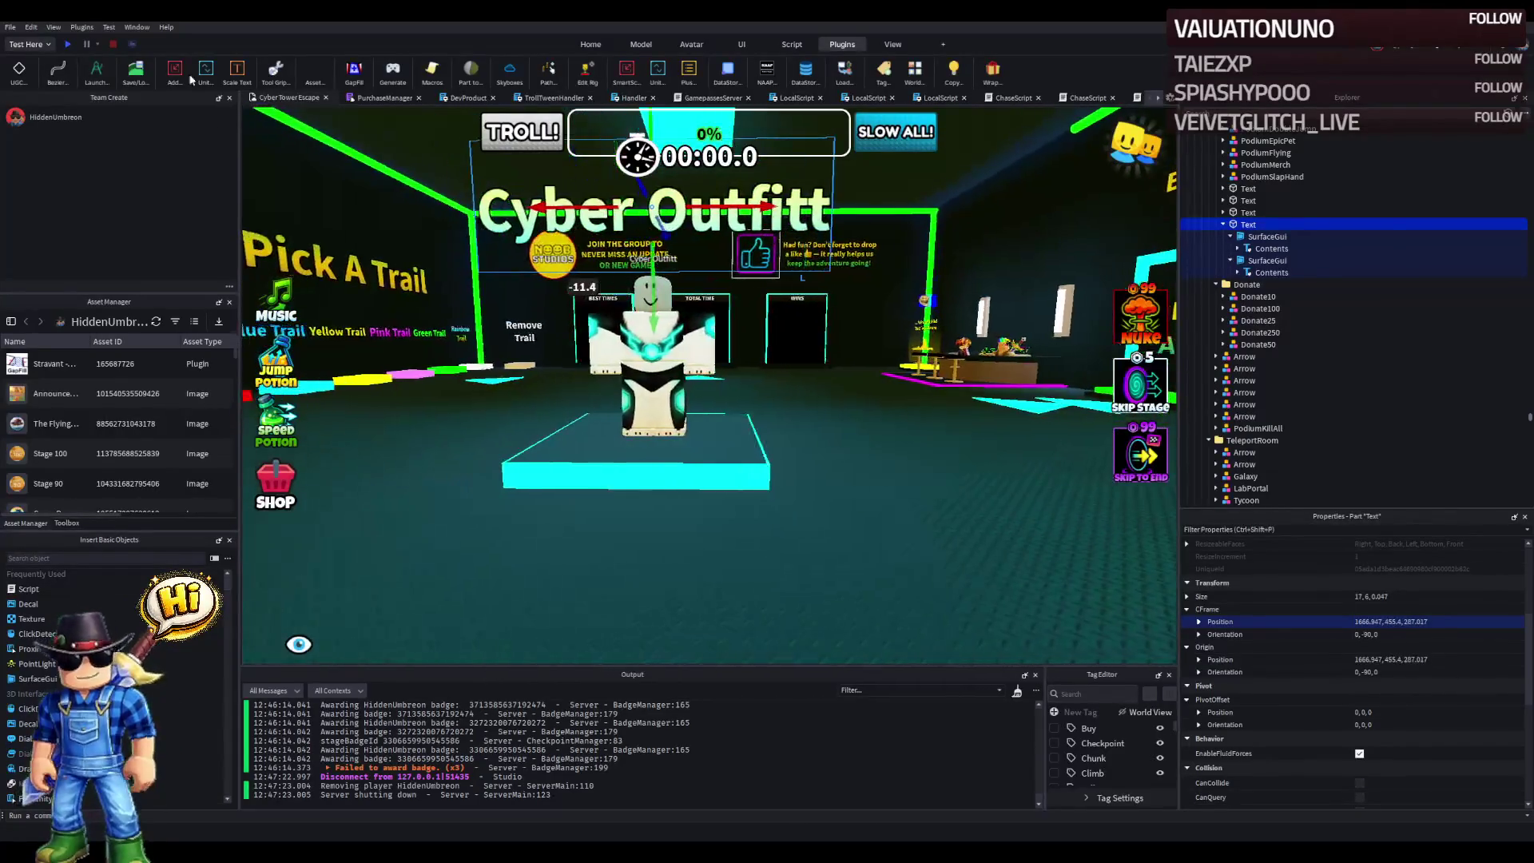
click(68, 44)
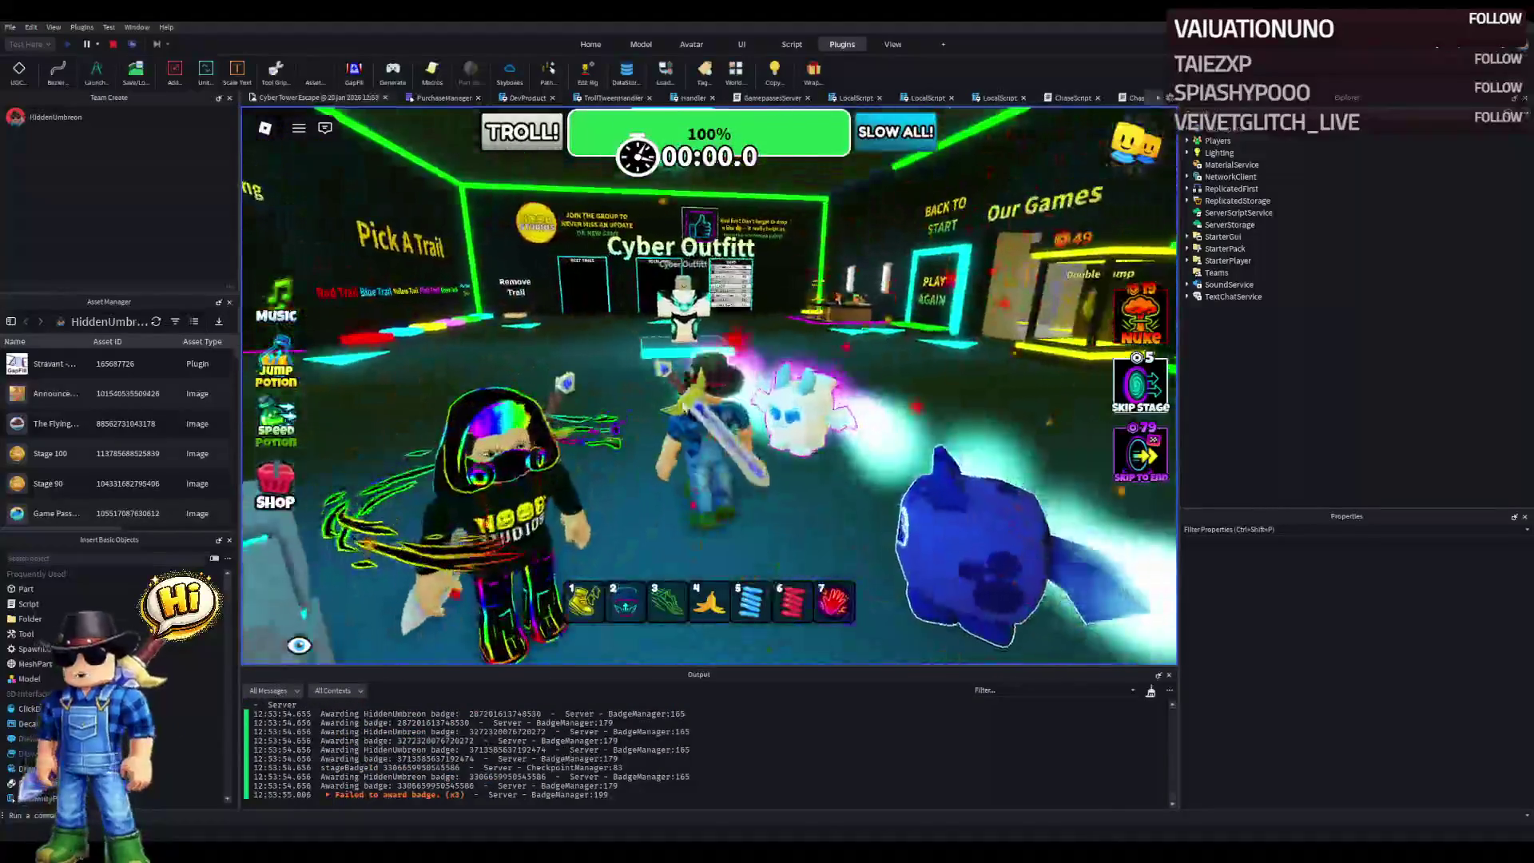
- Walk the avatar onto the outfit platform, across the trail pads and along the lobby to the donate stands
key(w)
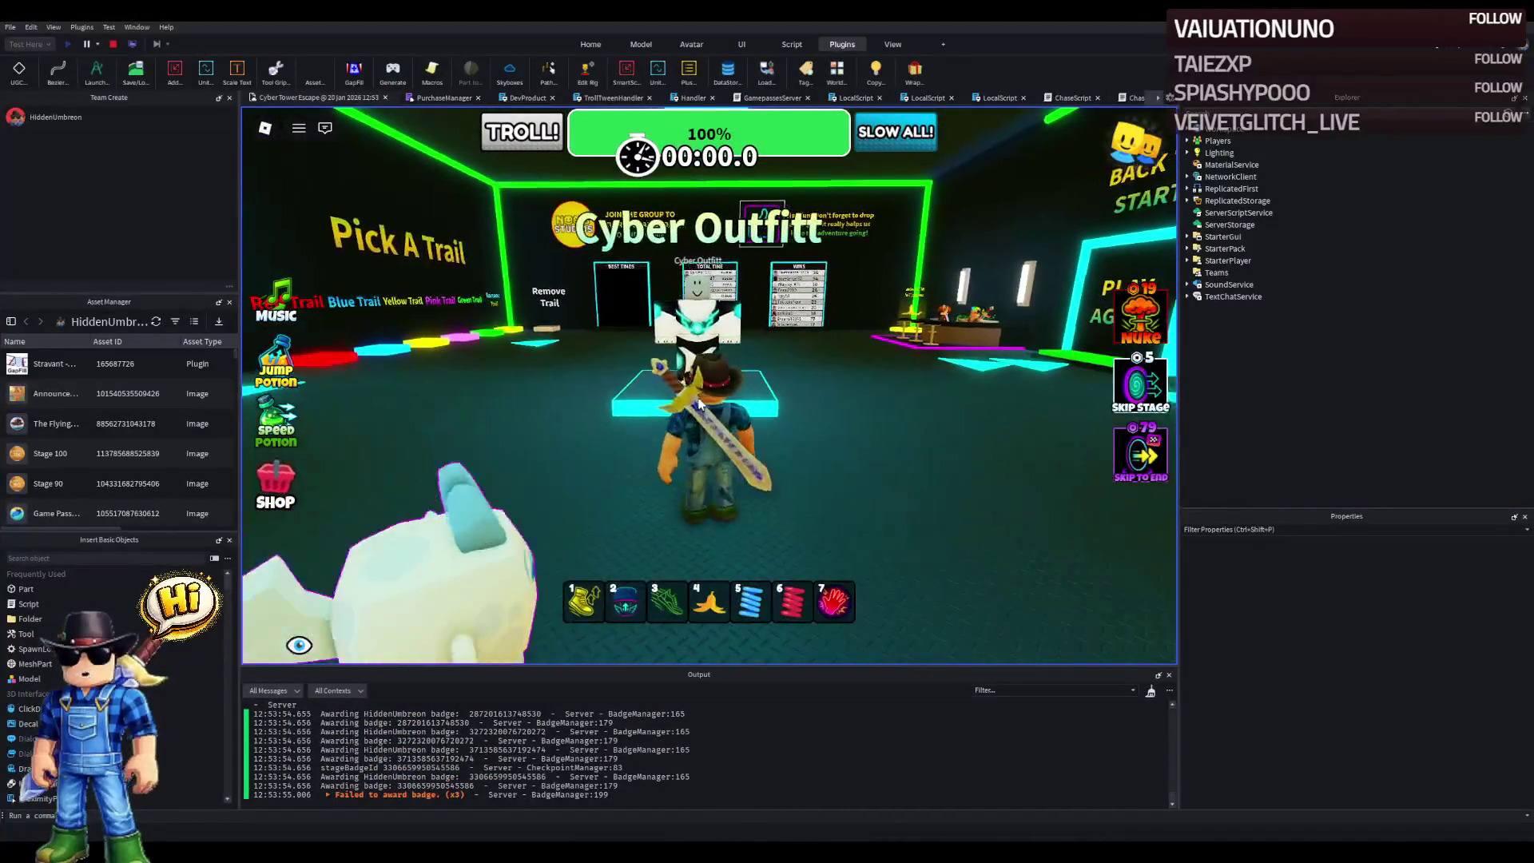
key(w)
key(s)
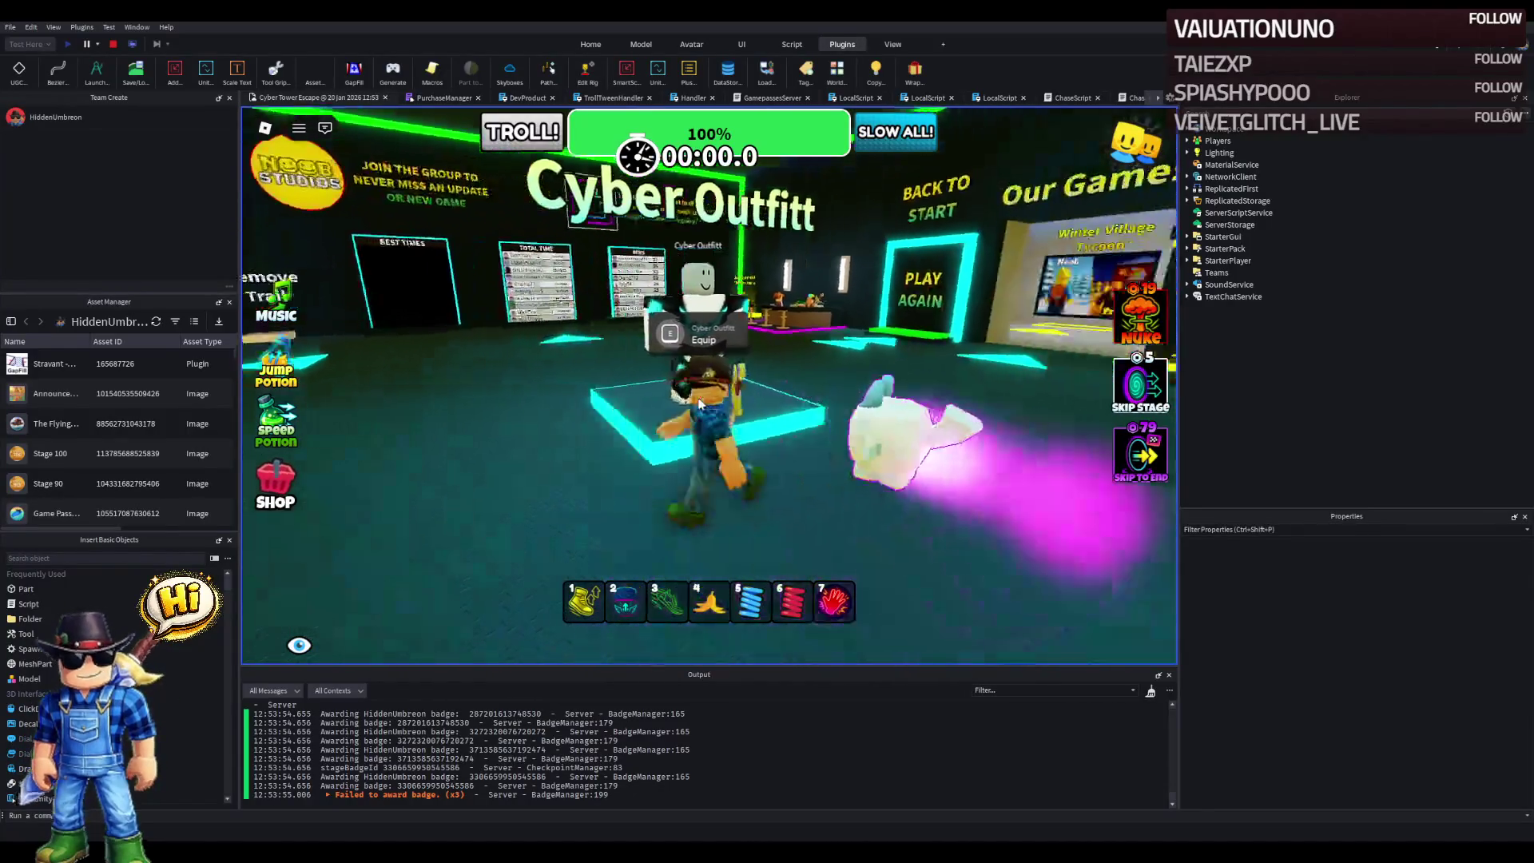
key(a)
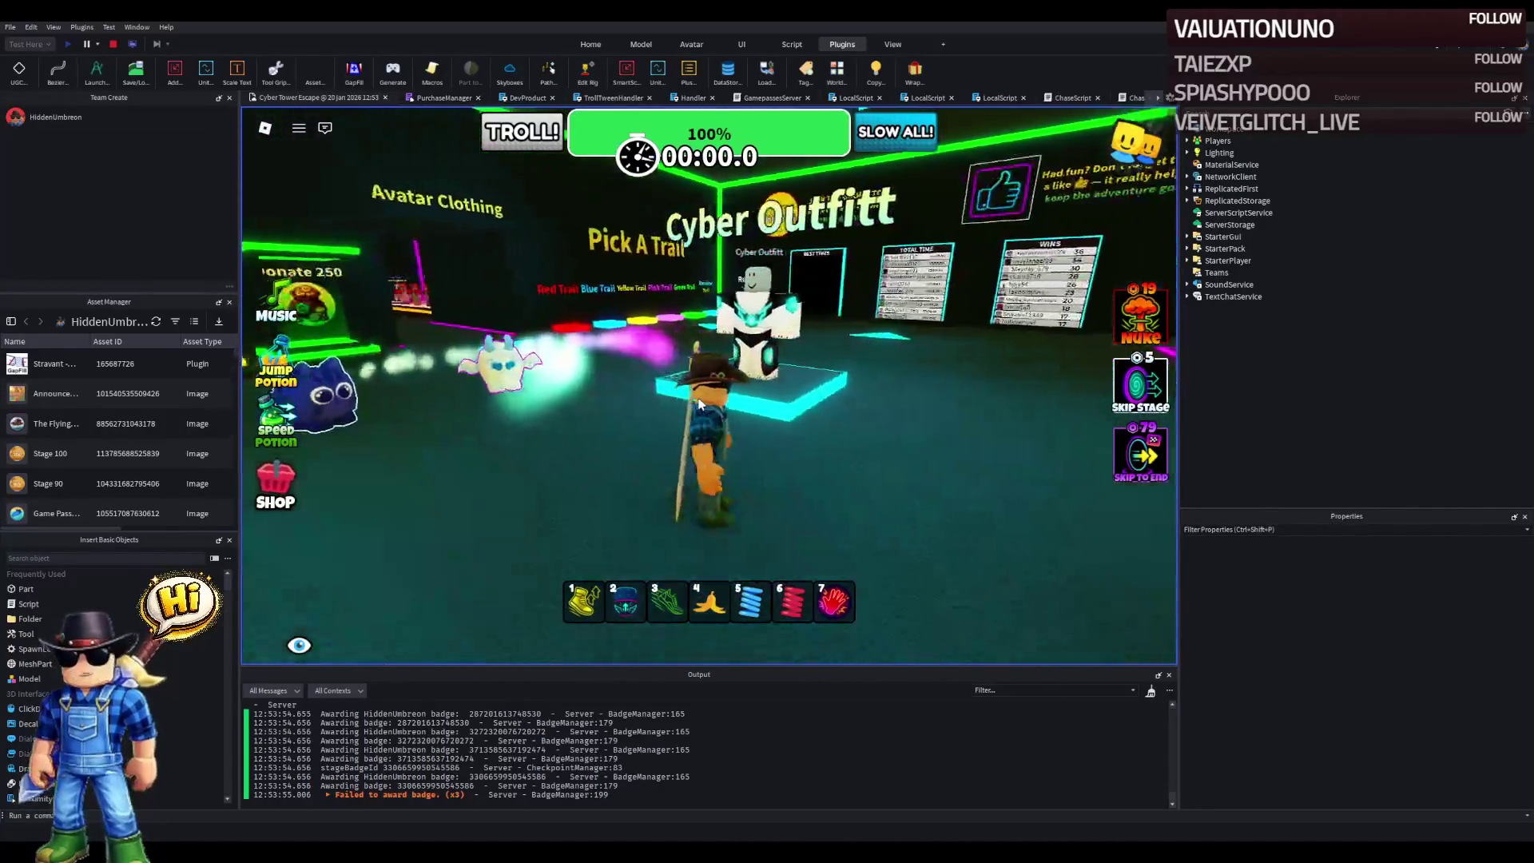
key(w)
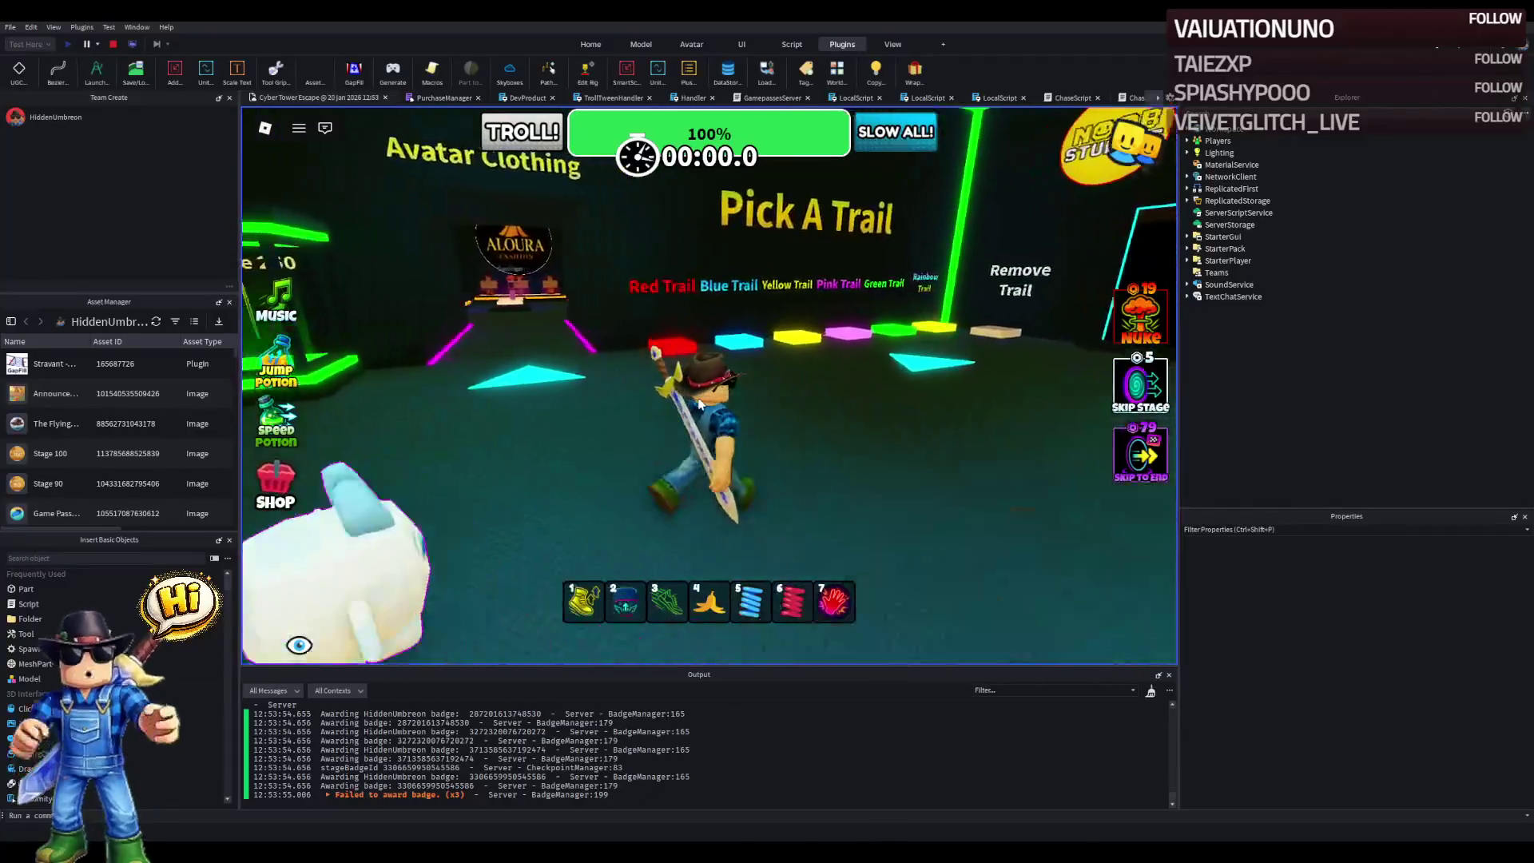
key(d)
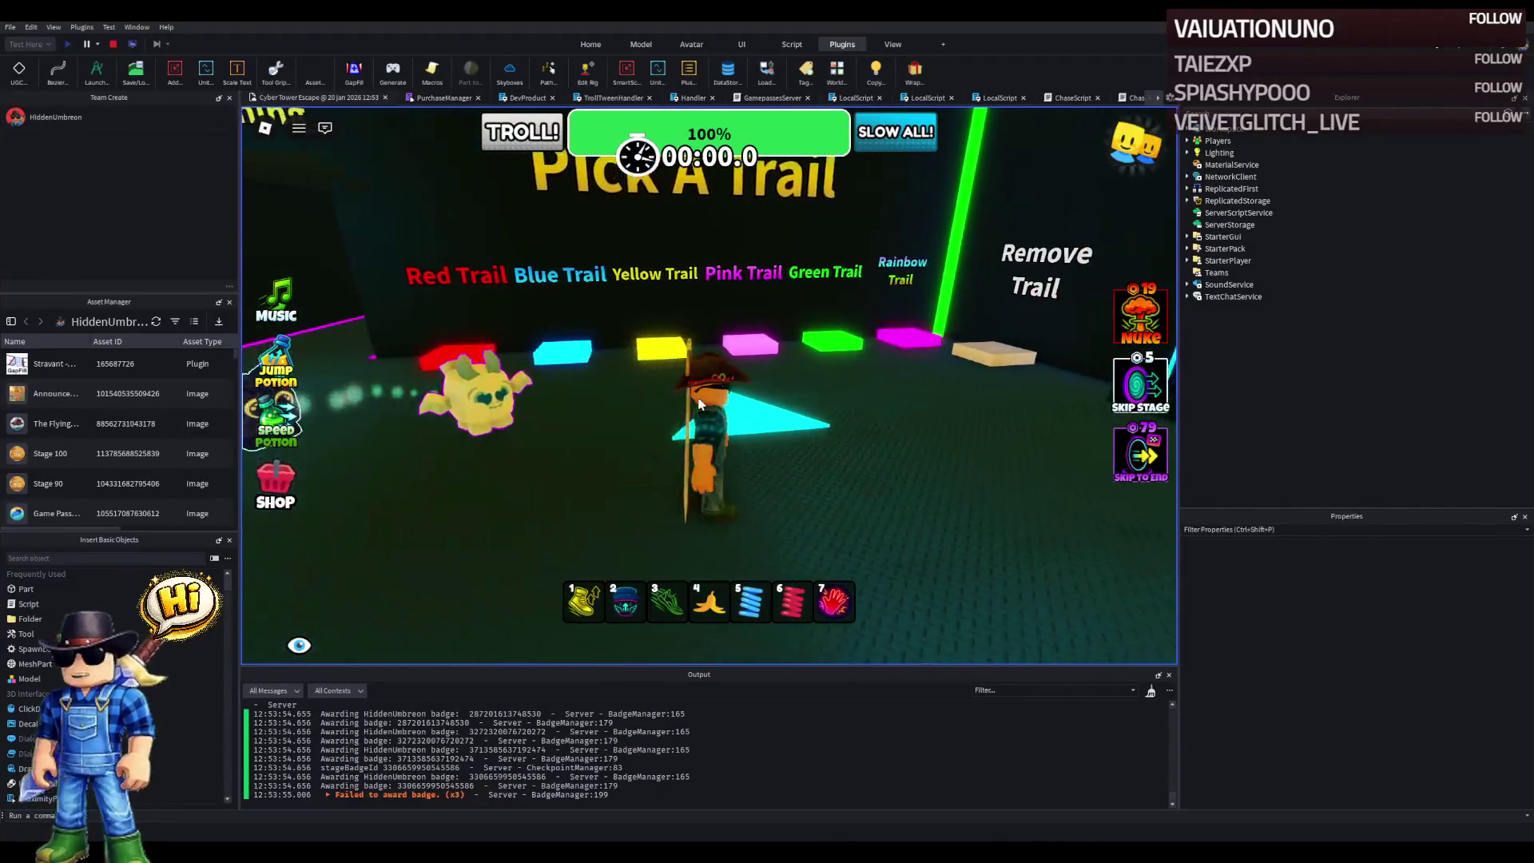
key(d)
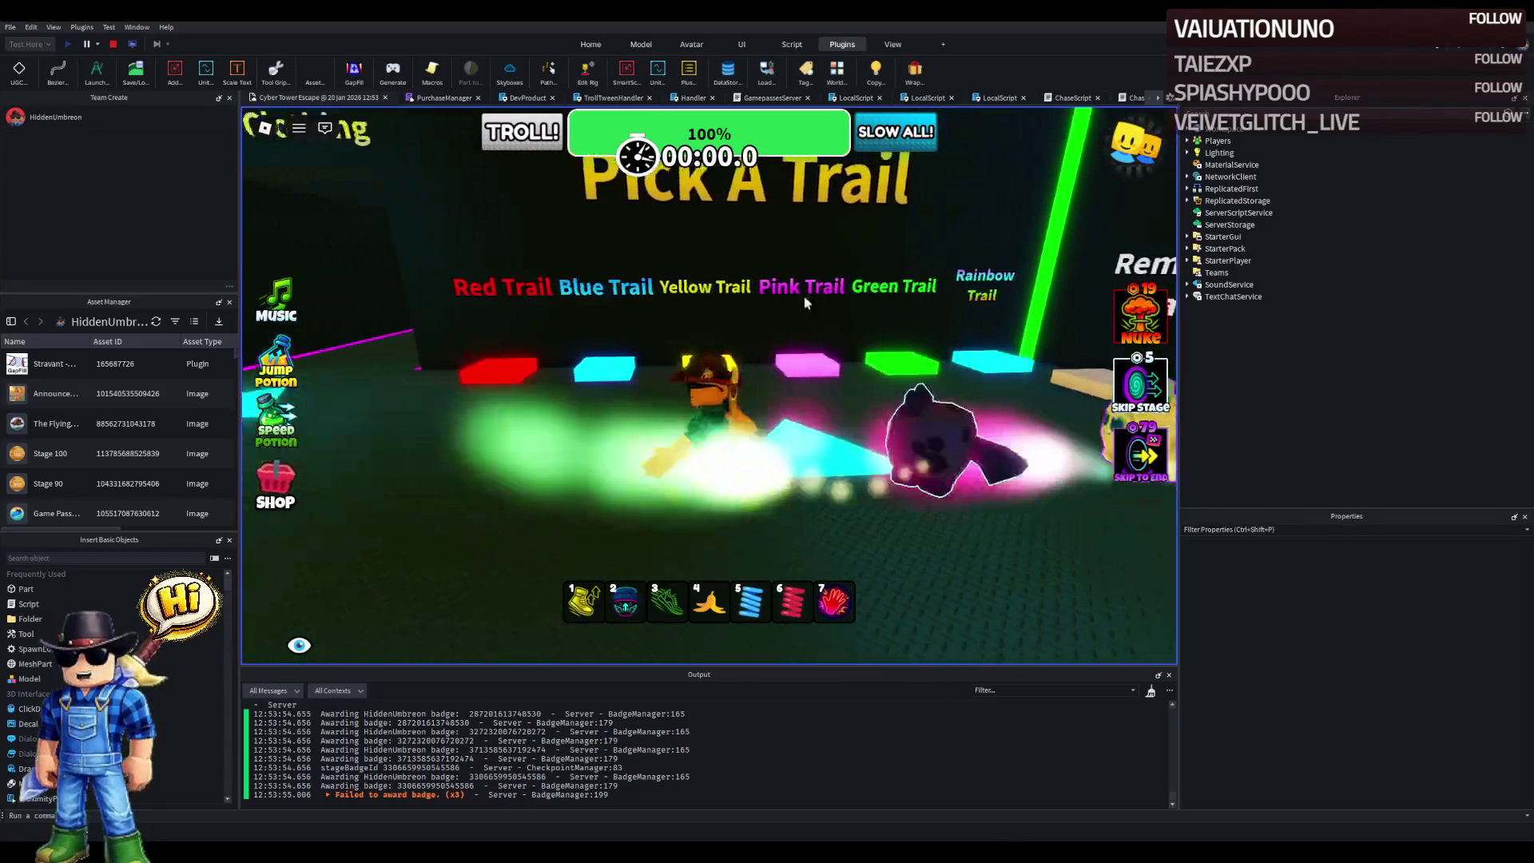
key(d)
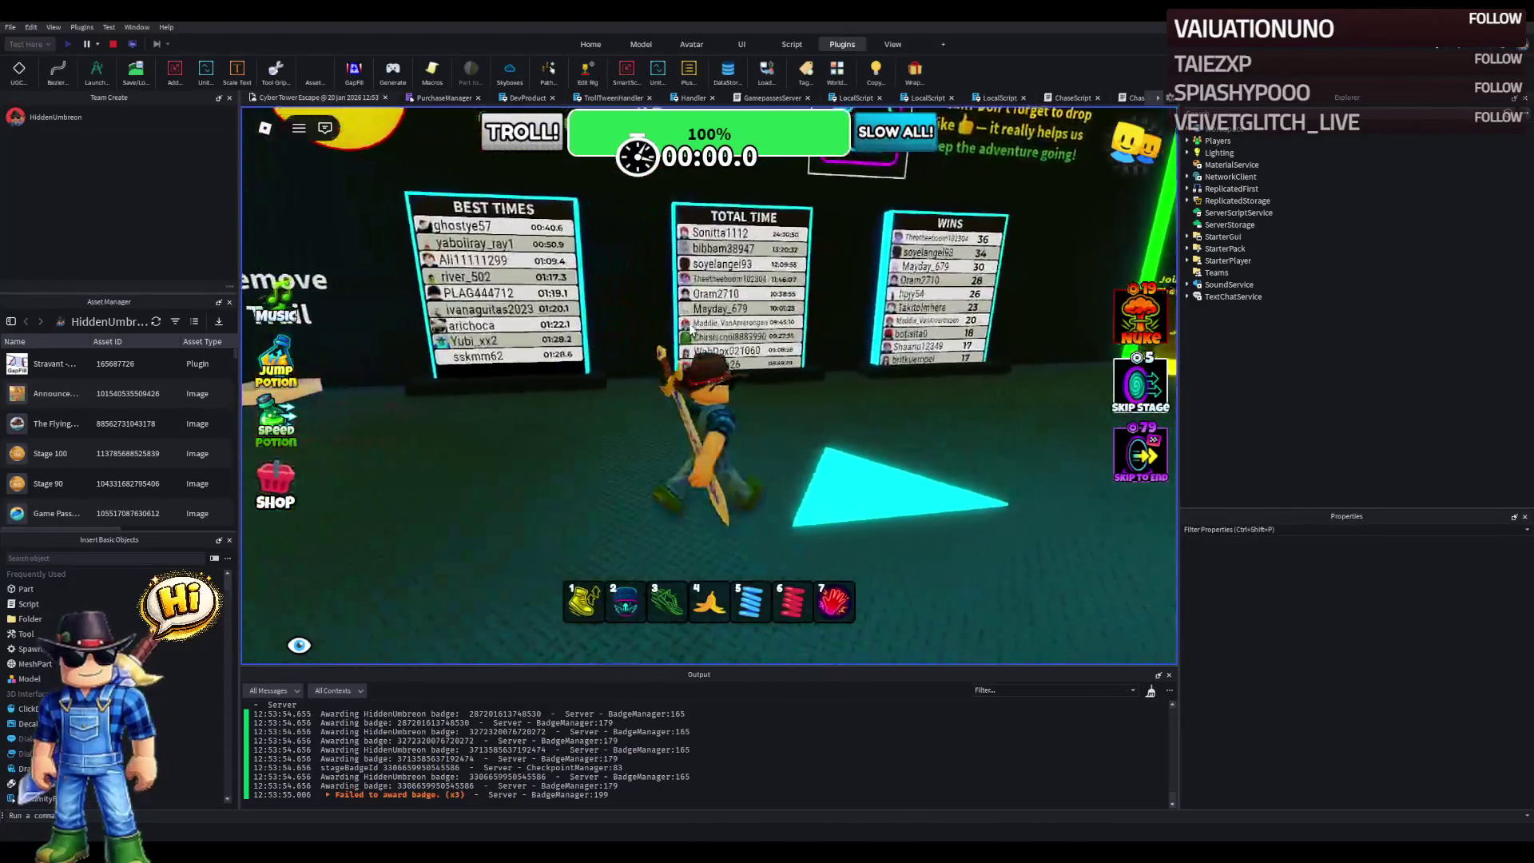
key(d)
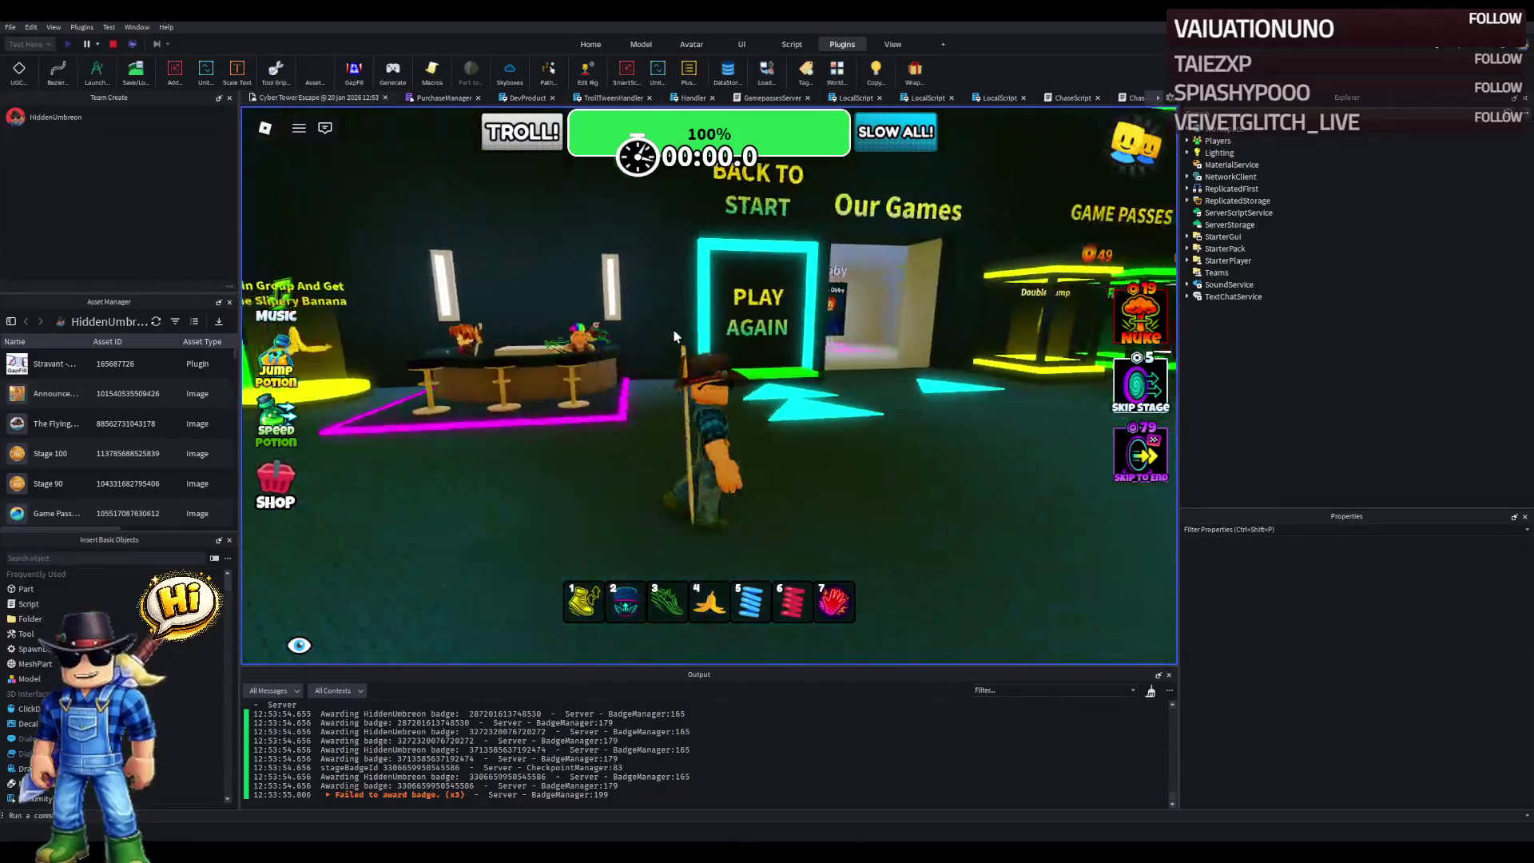
key(d)
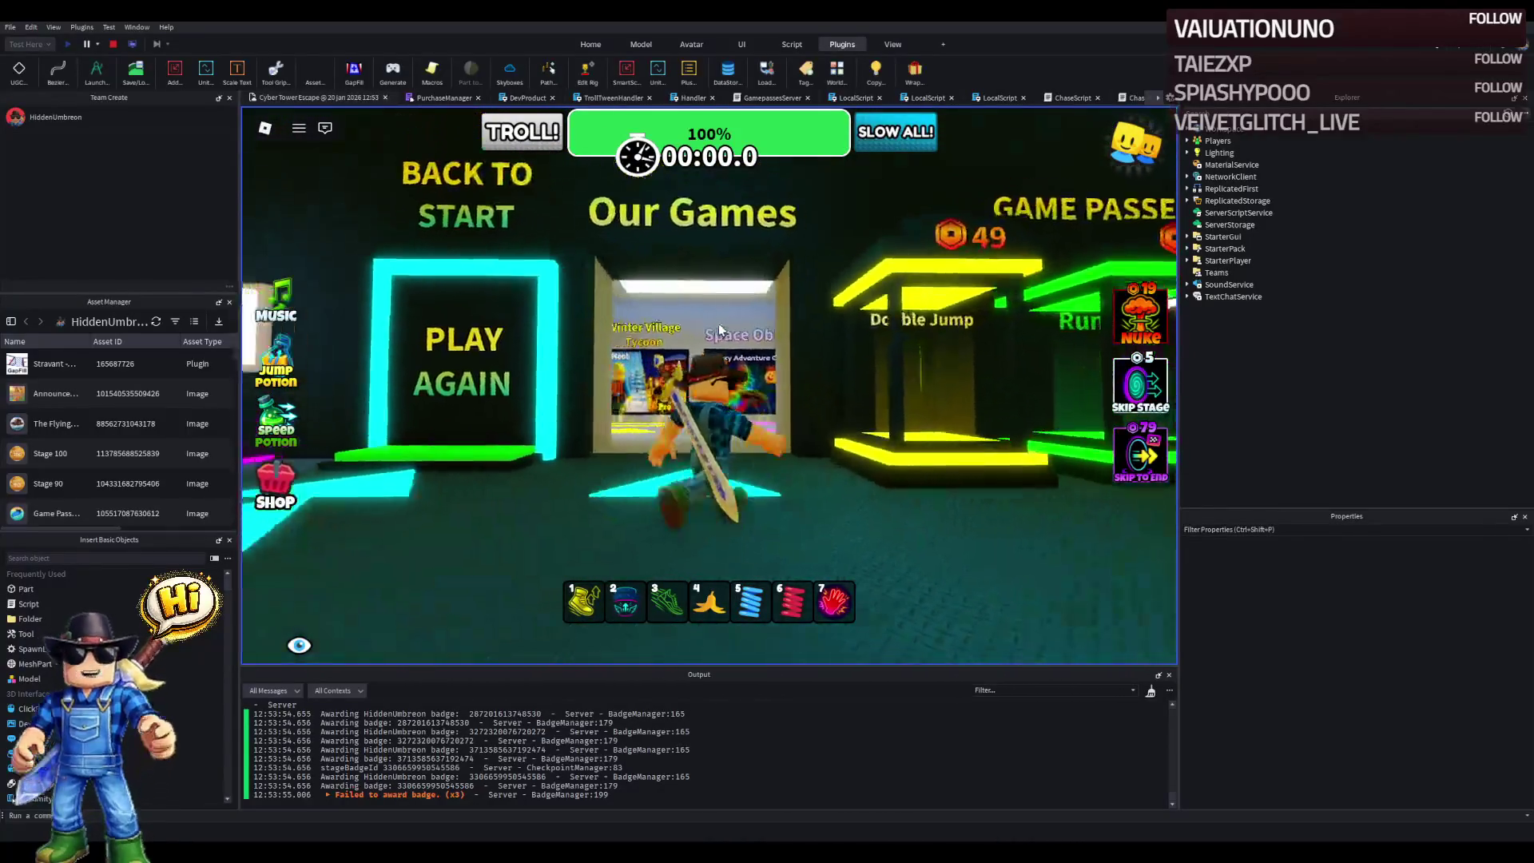
key(d)
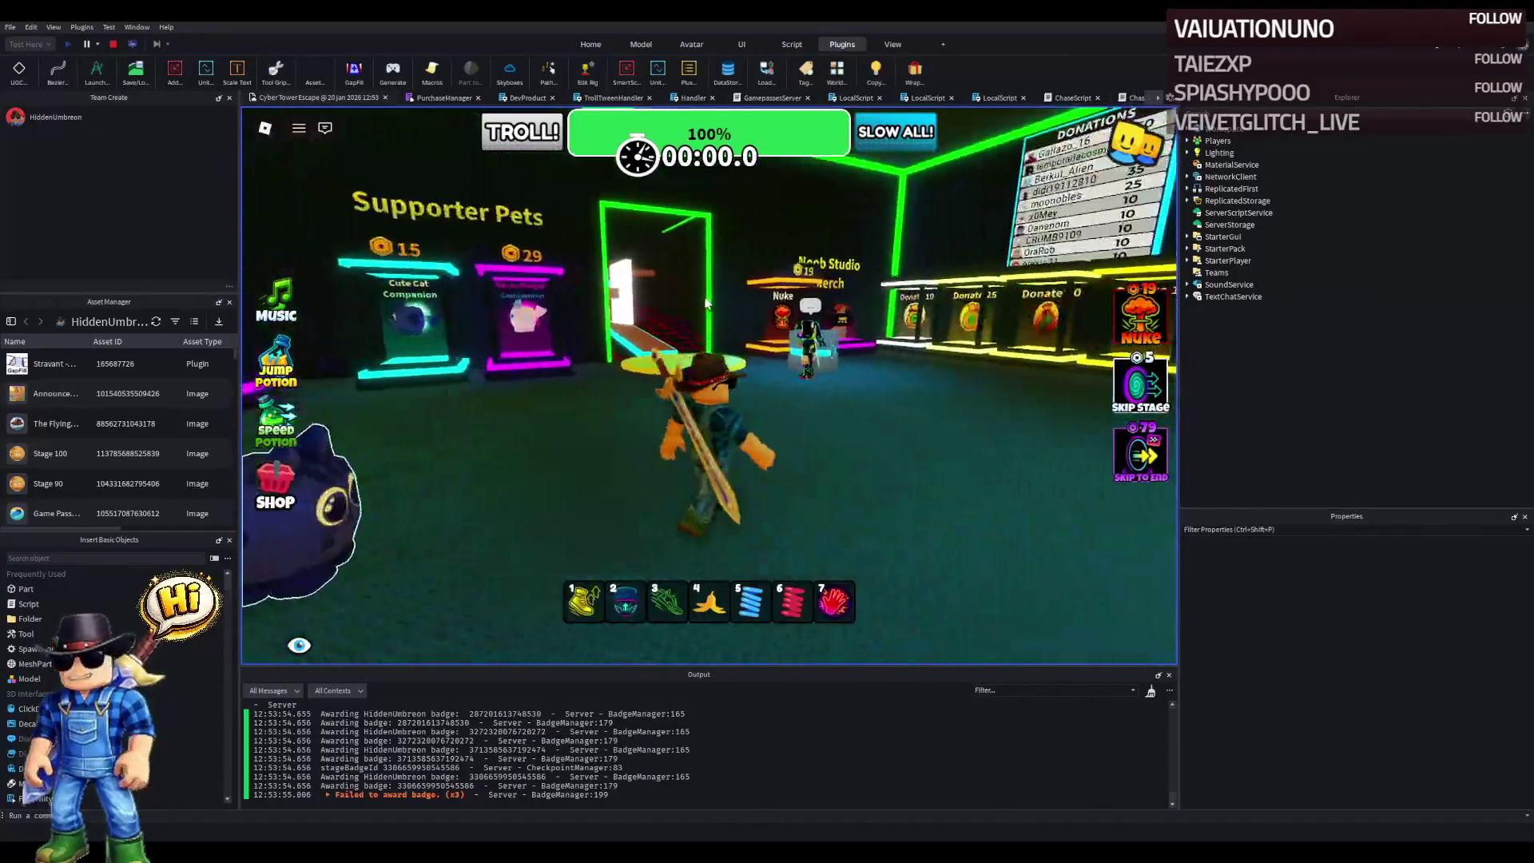
key(d)
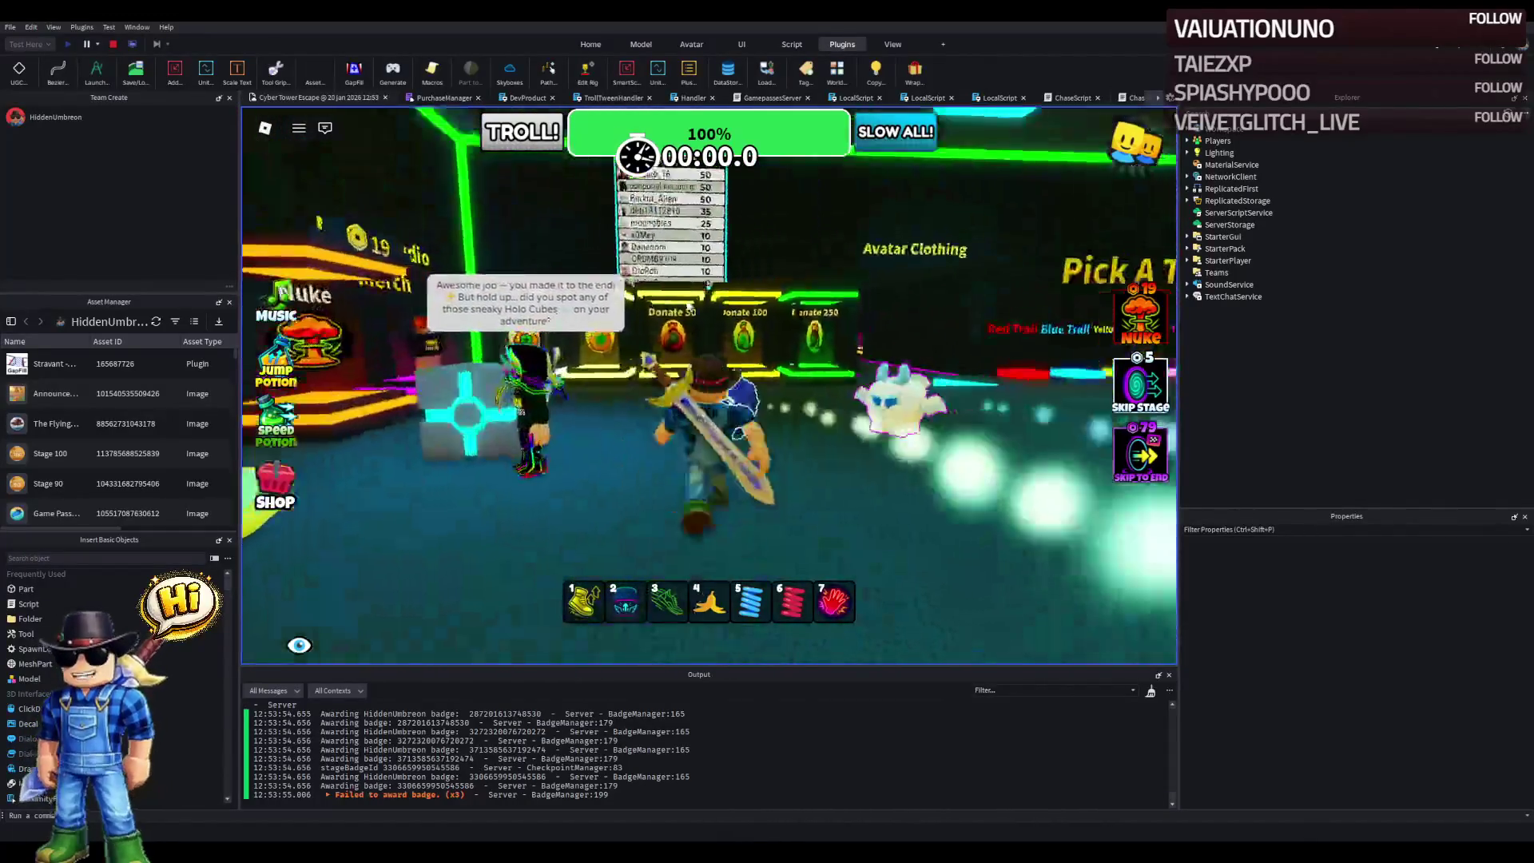
- Step onto the Cyber Outfit pad, then run across the lobby past the stands back to Game Passes
key(w)
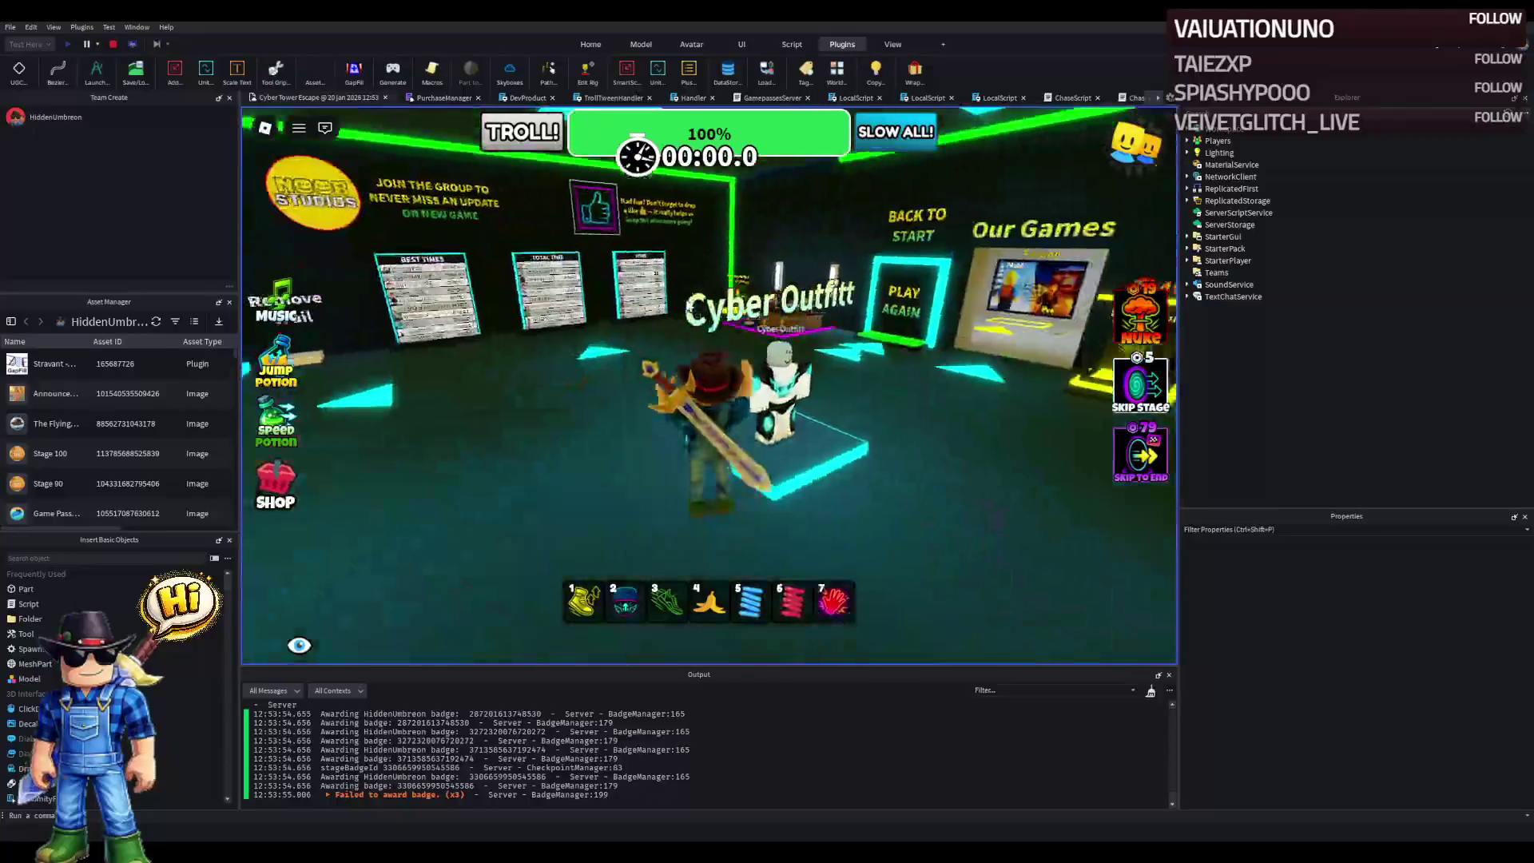
key(w)
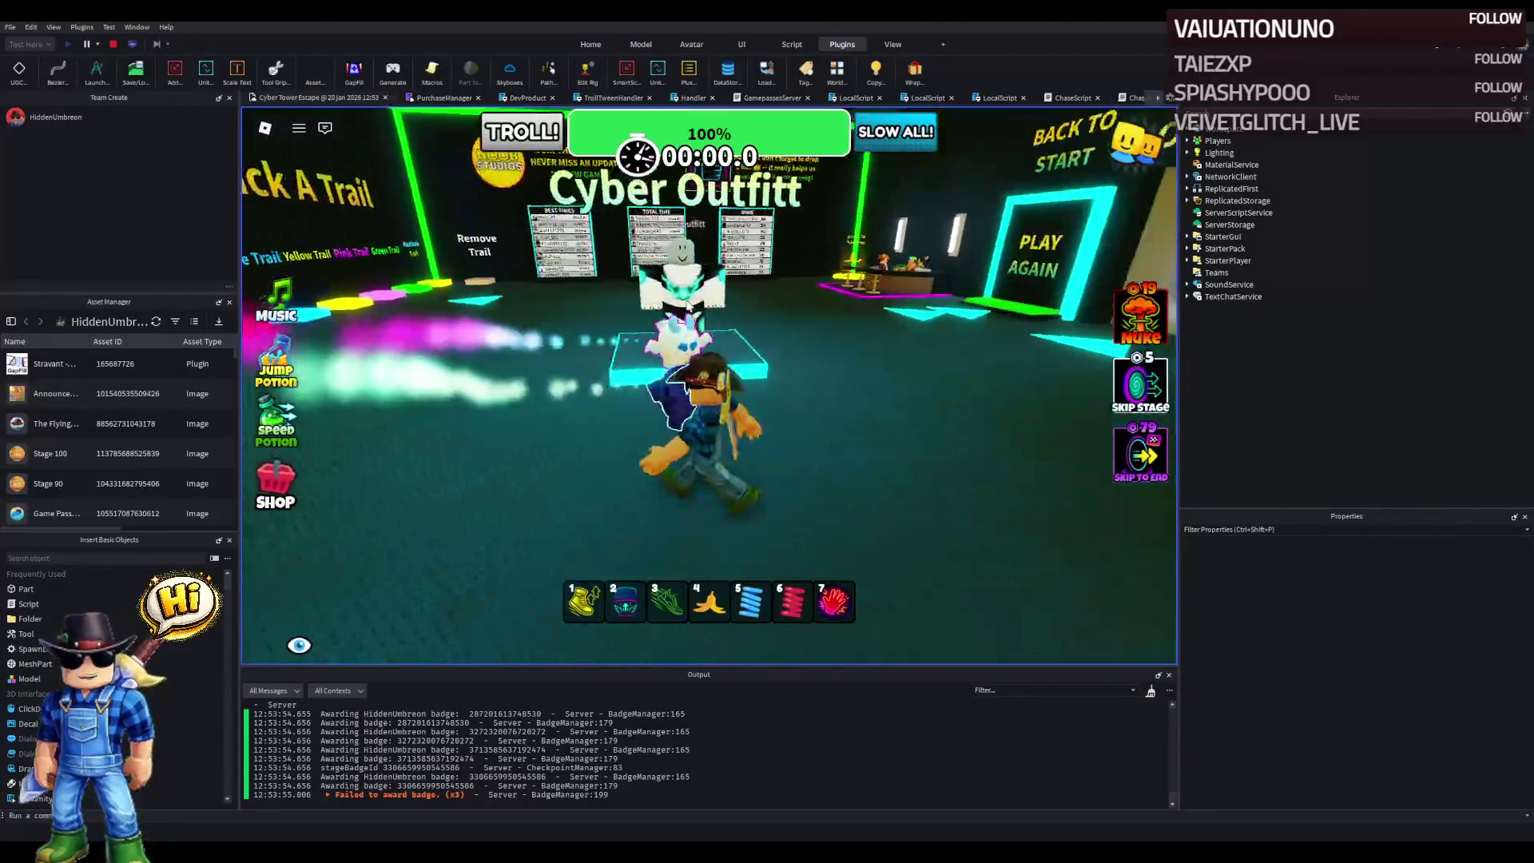
key(w)
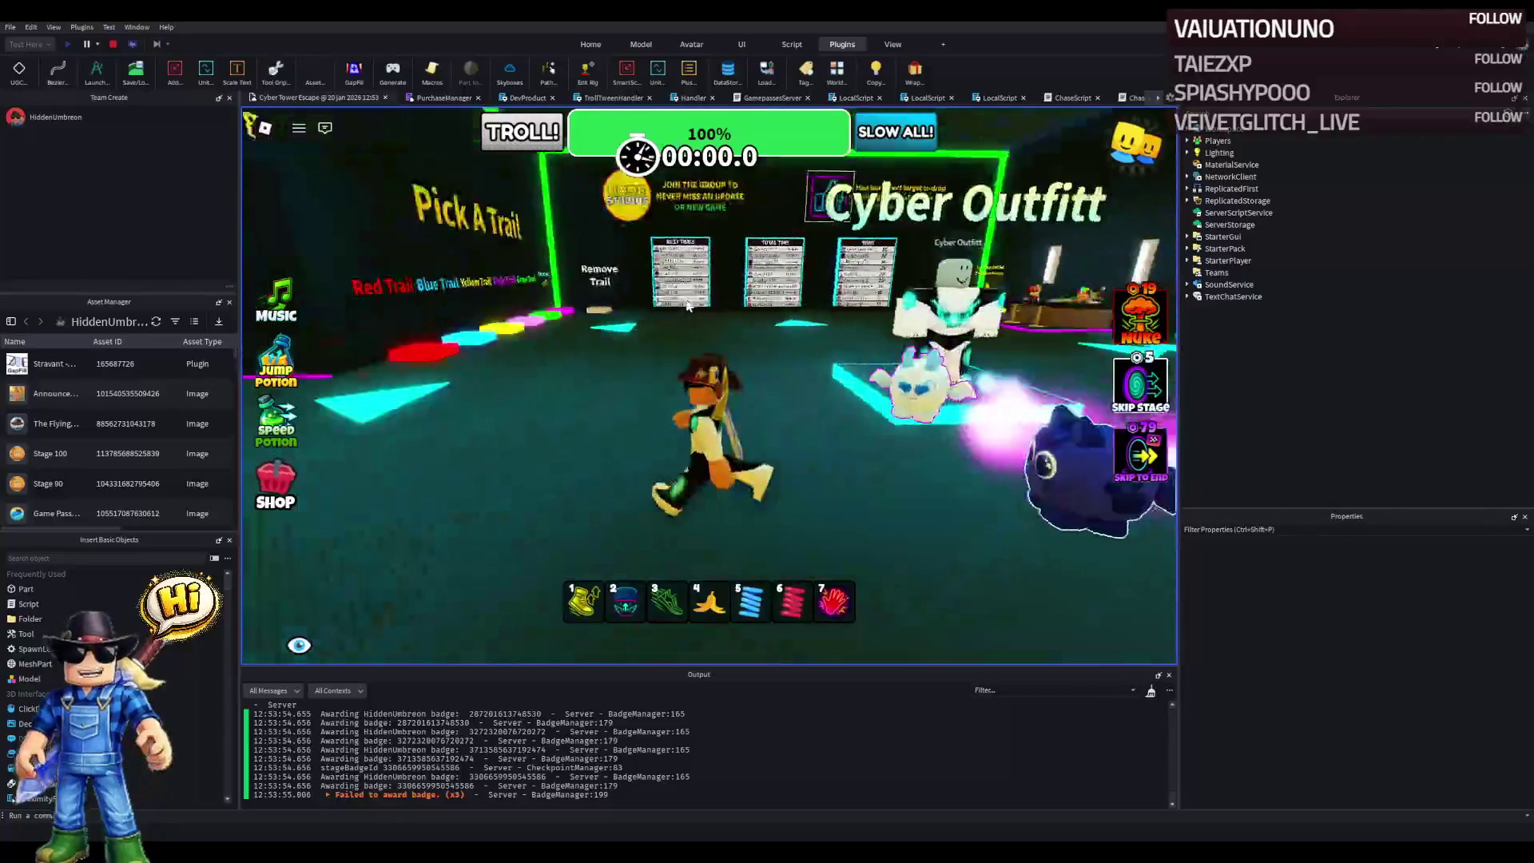
key(w)
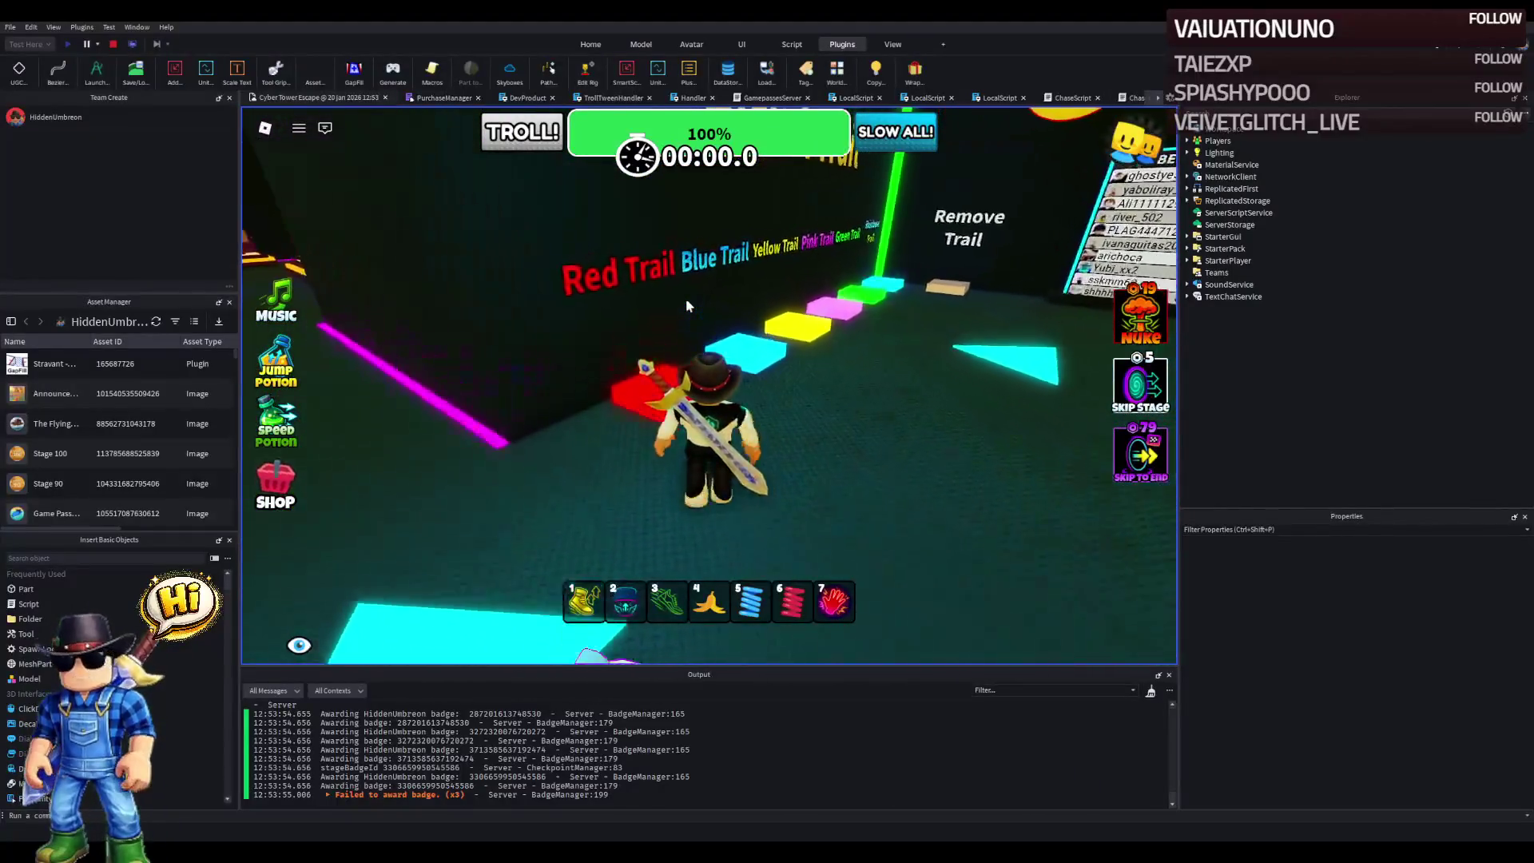
key(w)
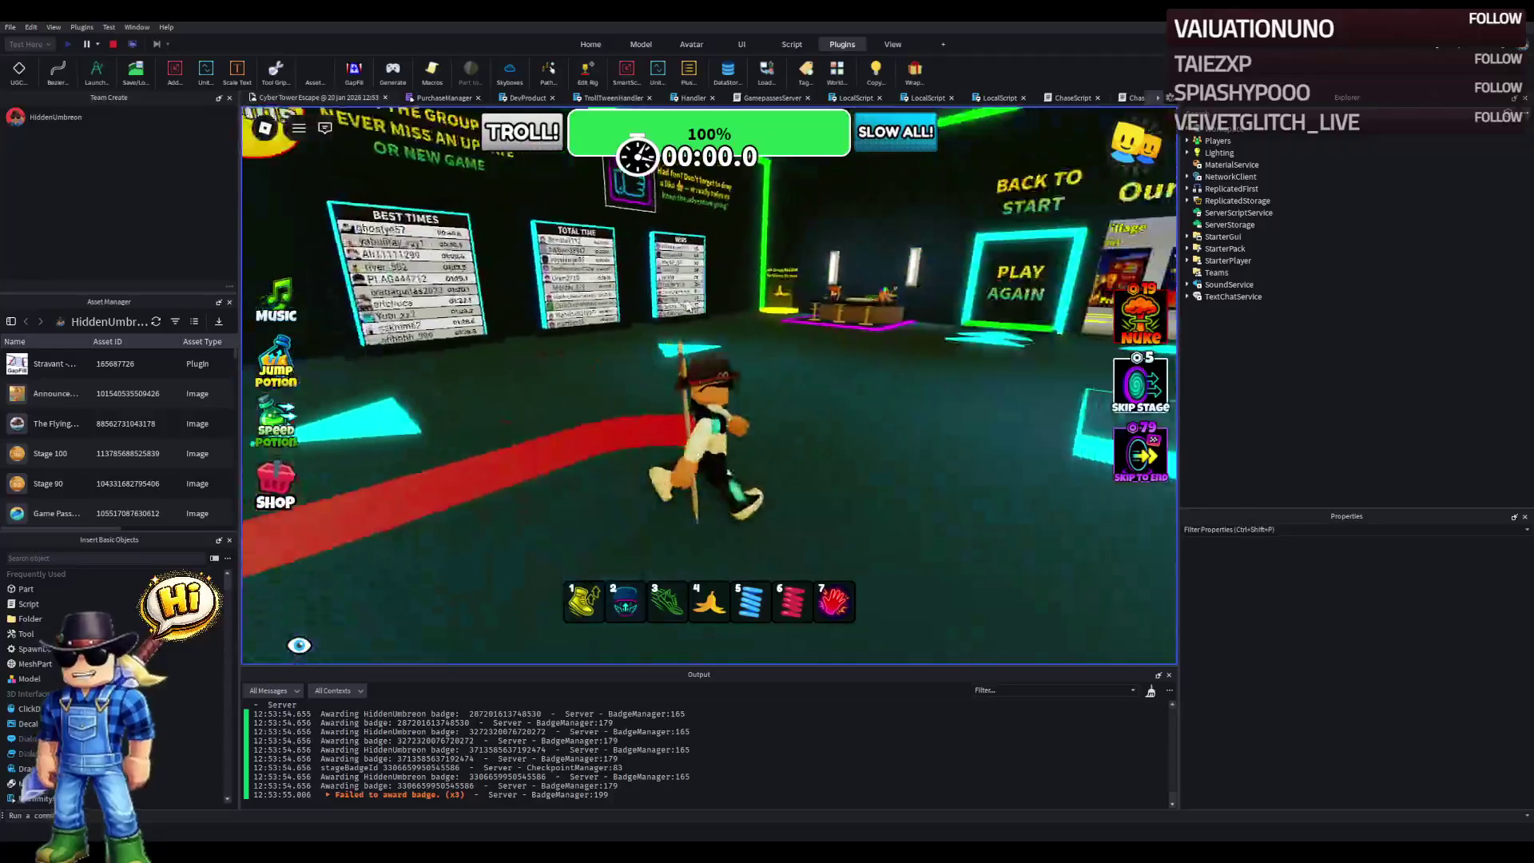
key(w)
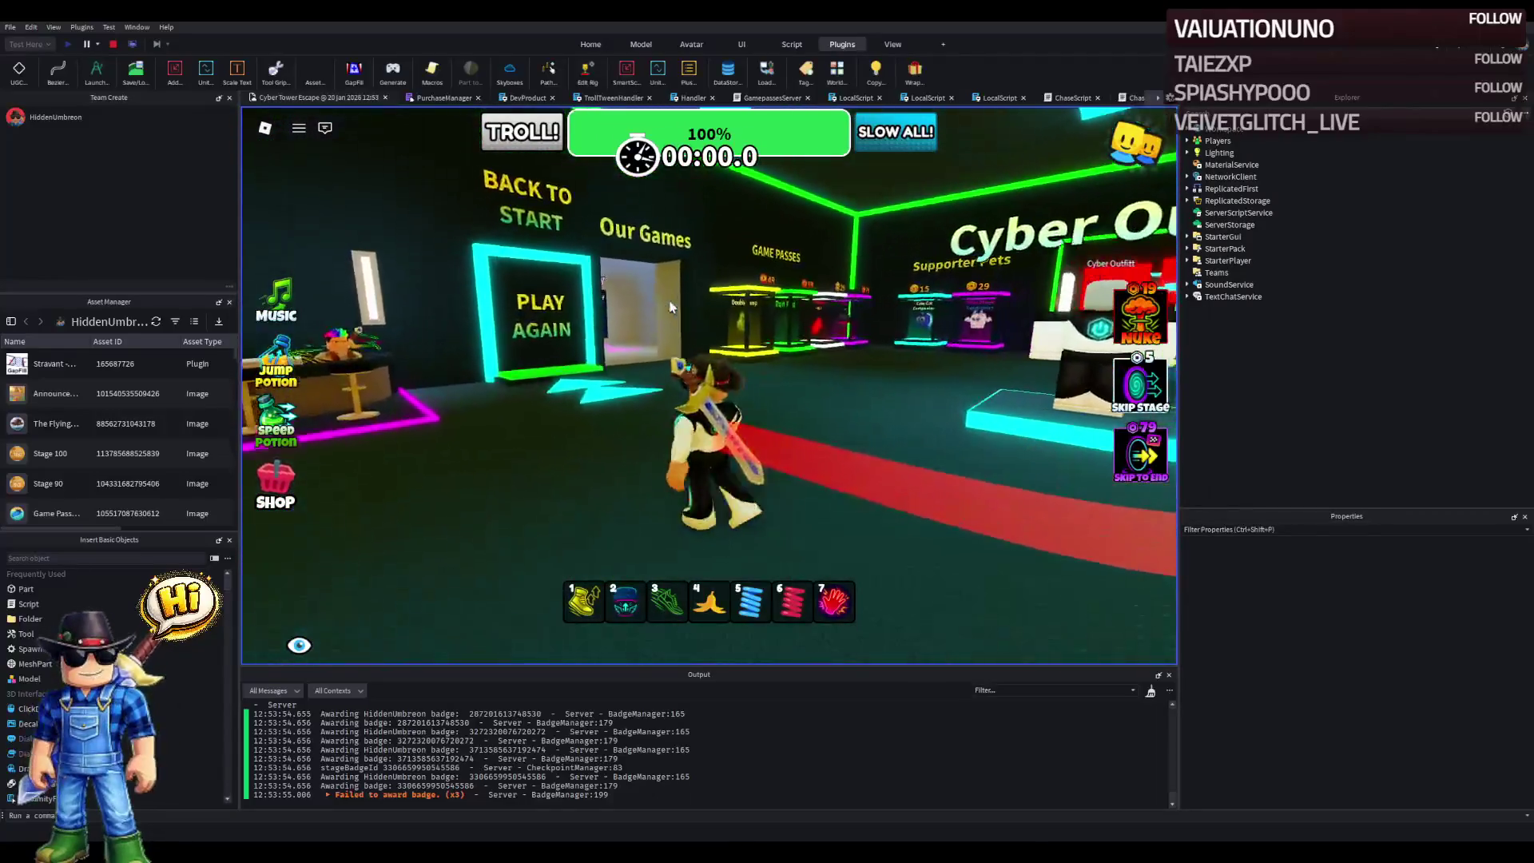
key(w)
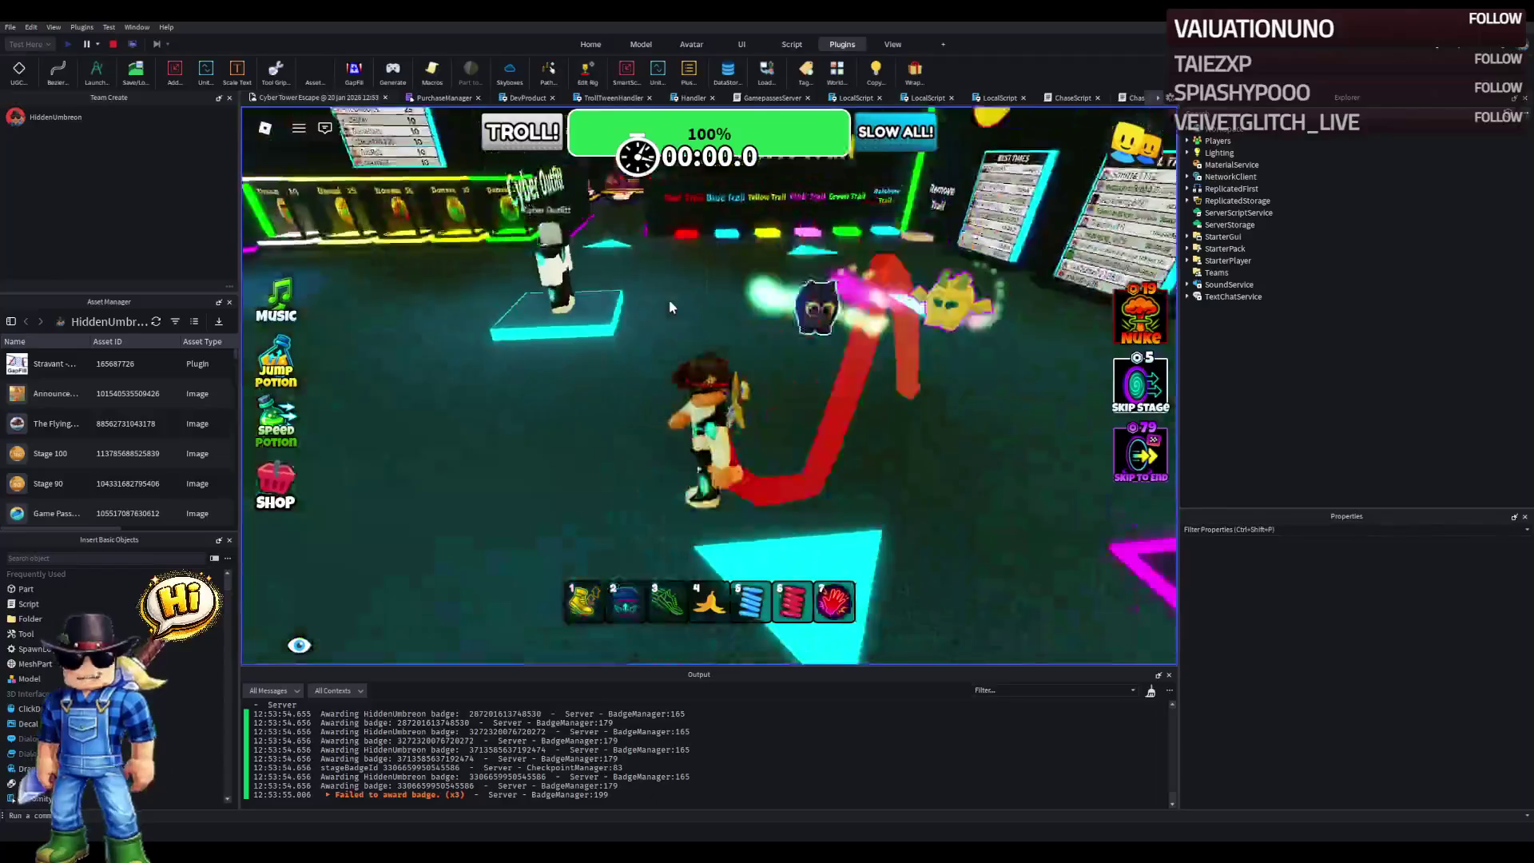
key(w)
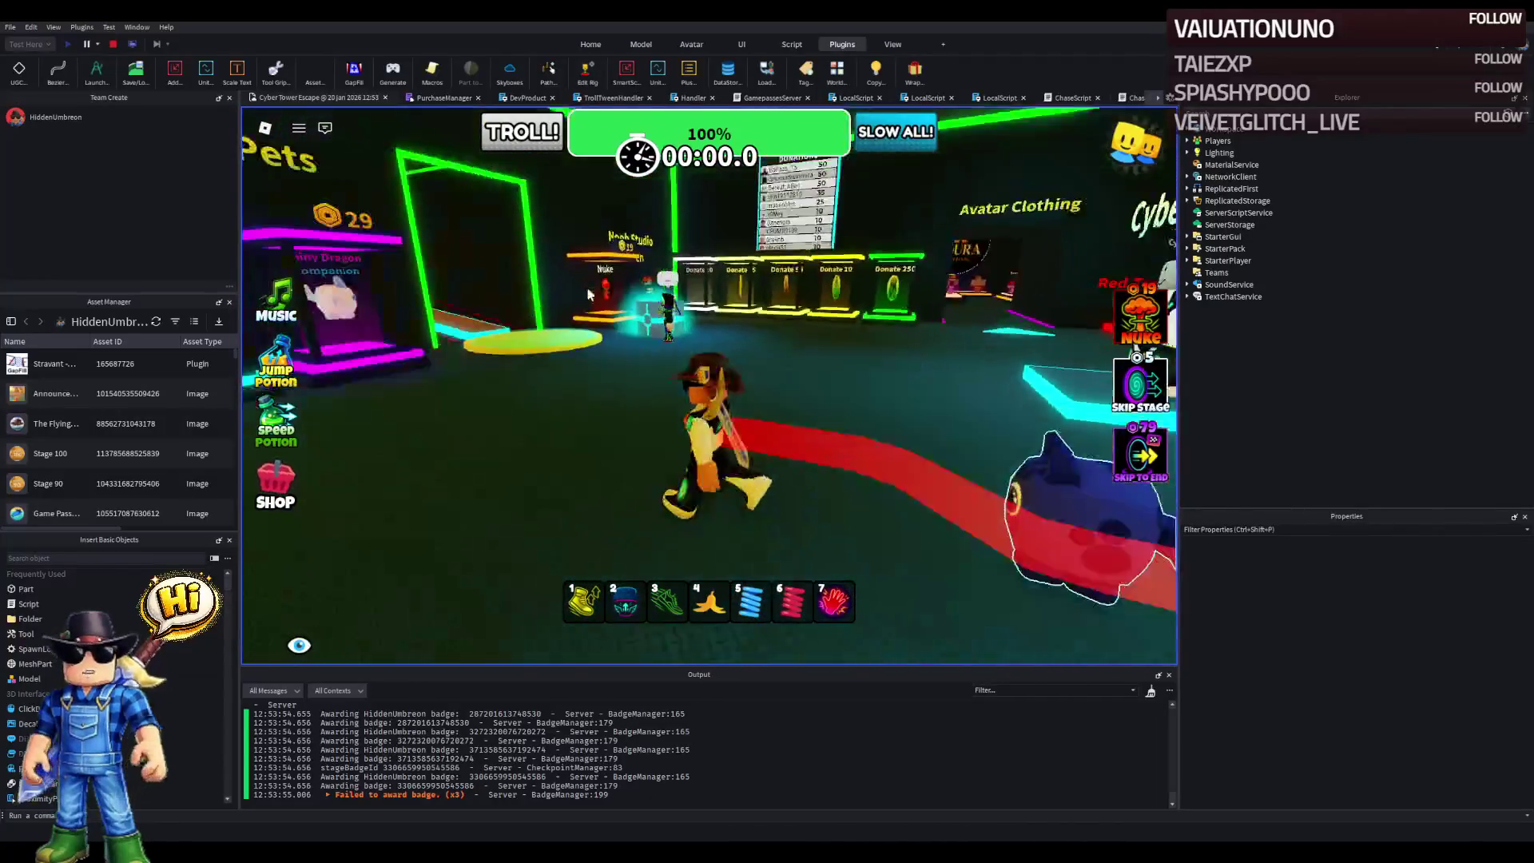
key(w)
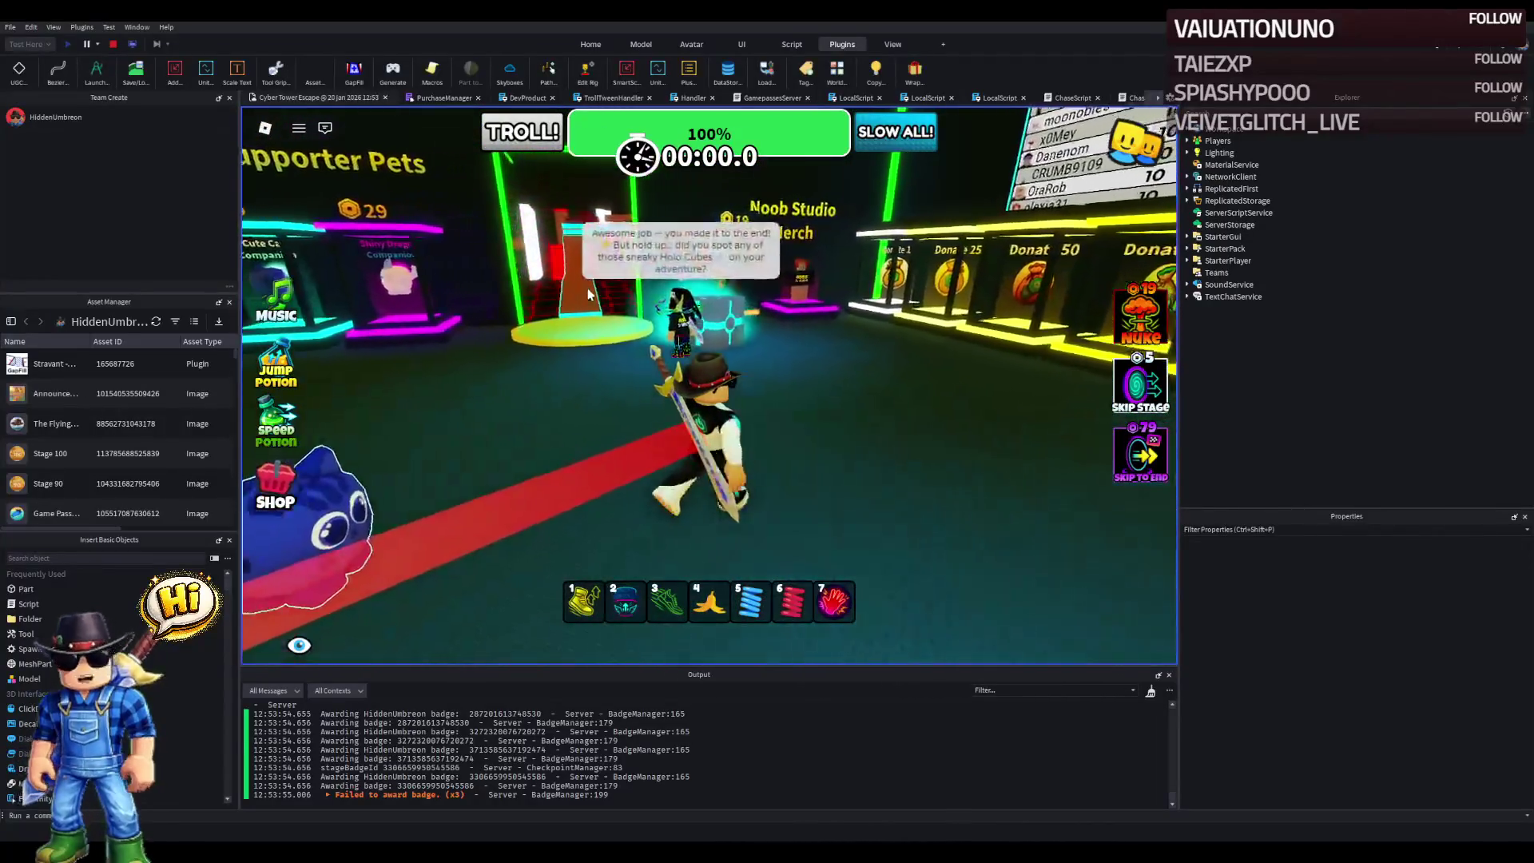
key(w)
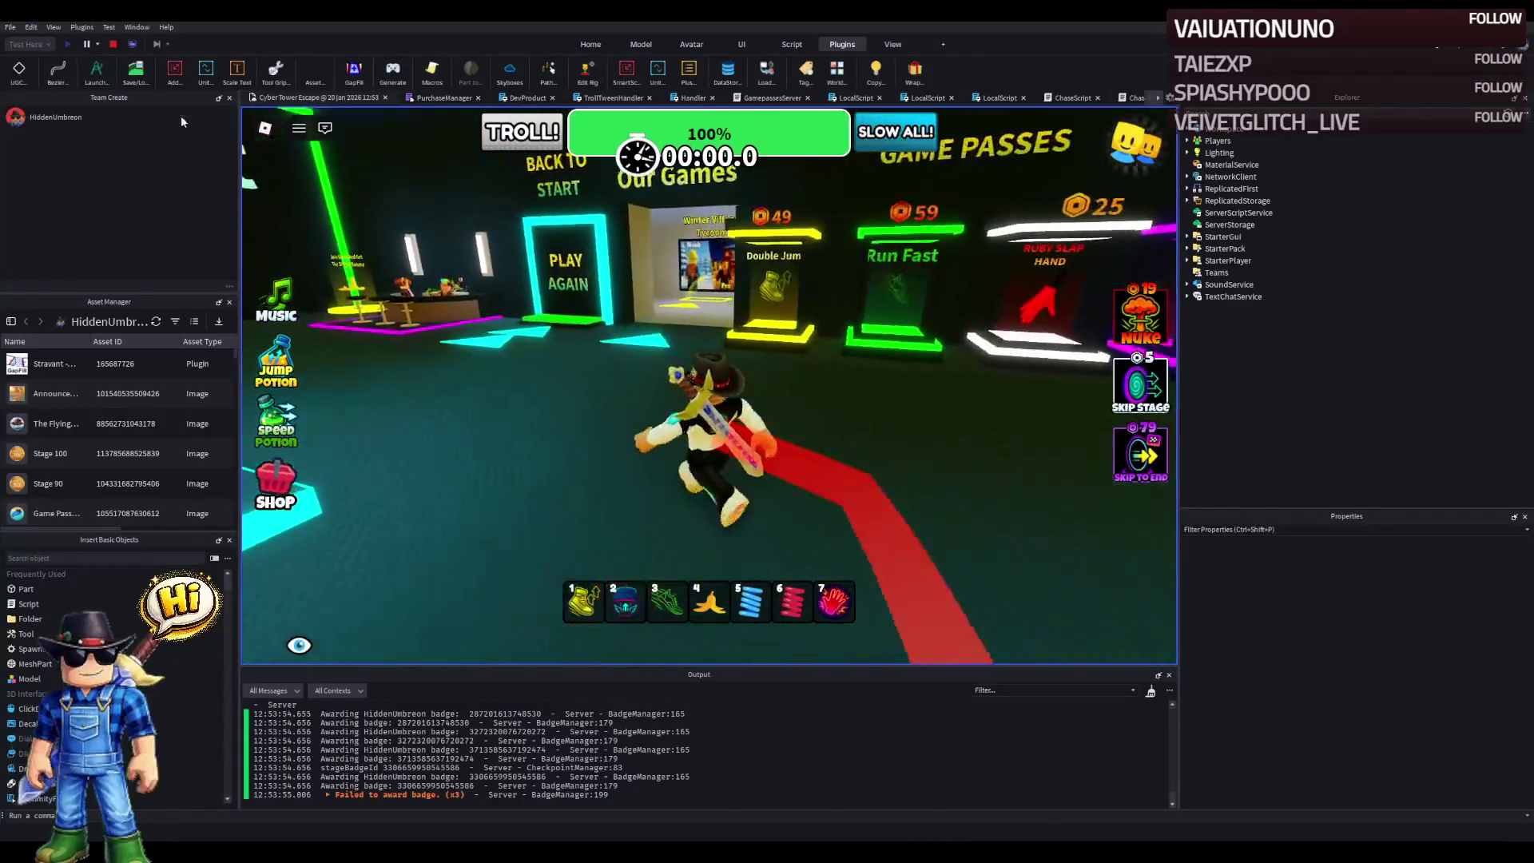
- Stop the playtest and give the Winter Village Tycoon ad sign the new ski-resort image
click(113, 46)
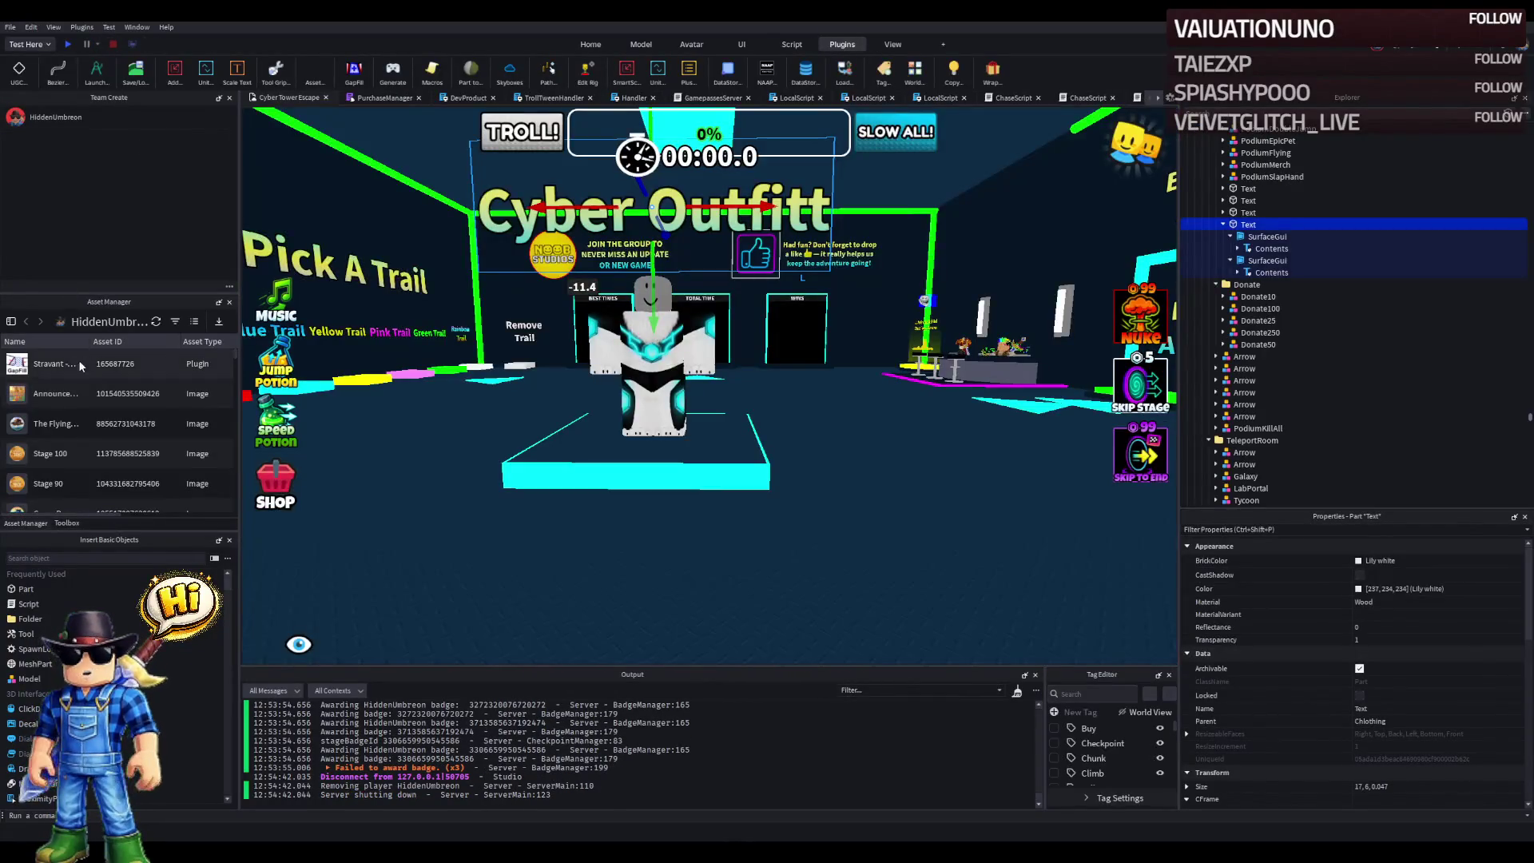
scroll(93, 396, down, 3)
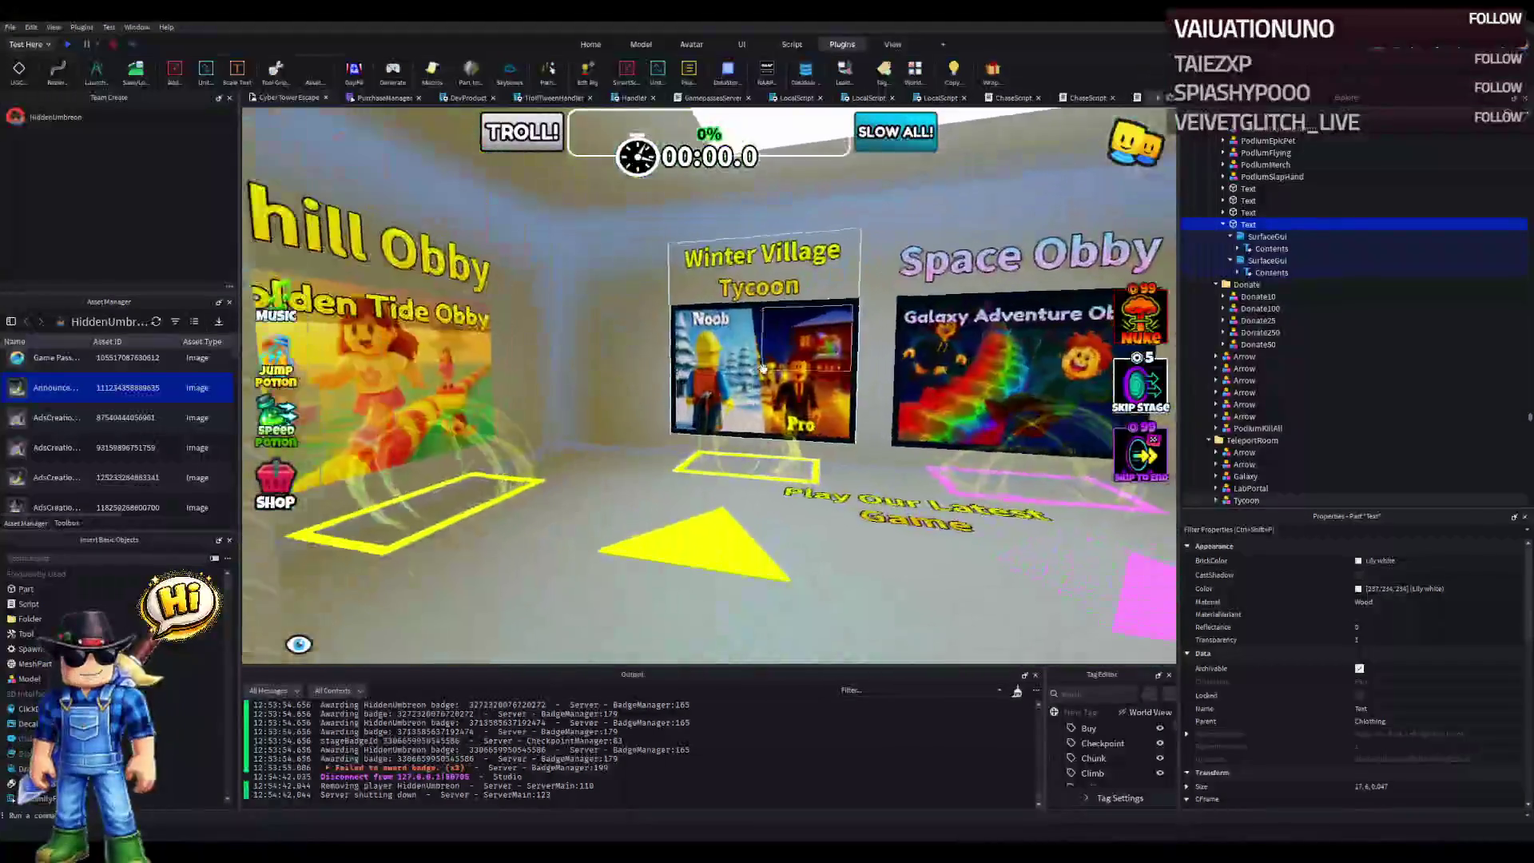
click(752, 363)
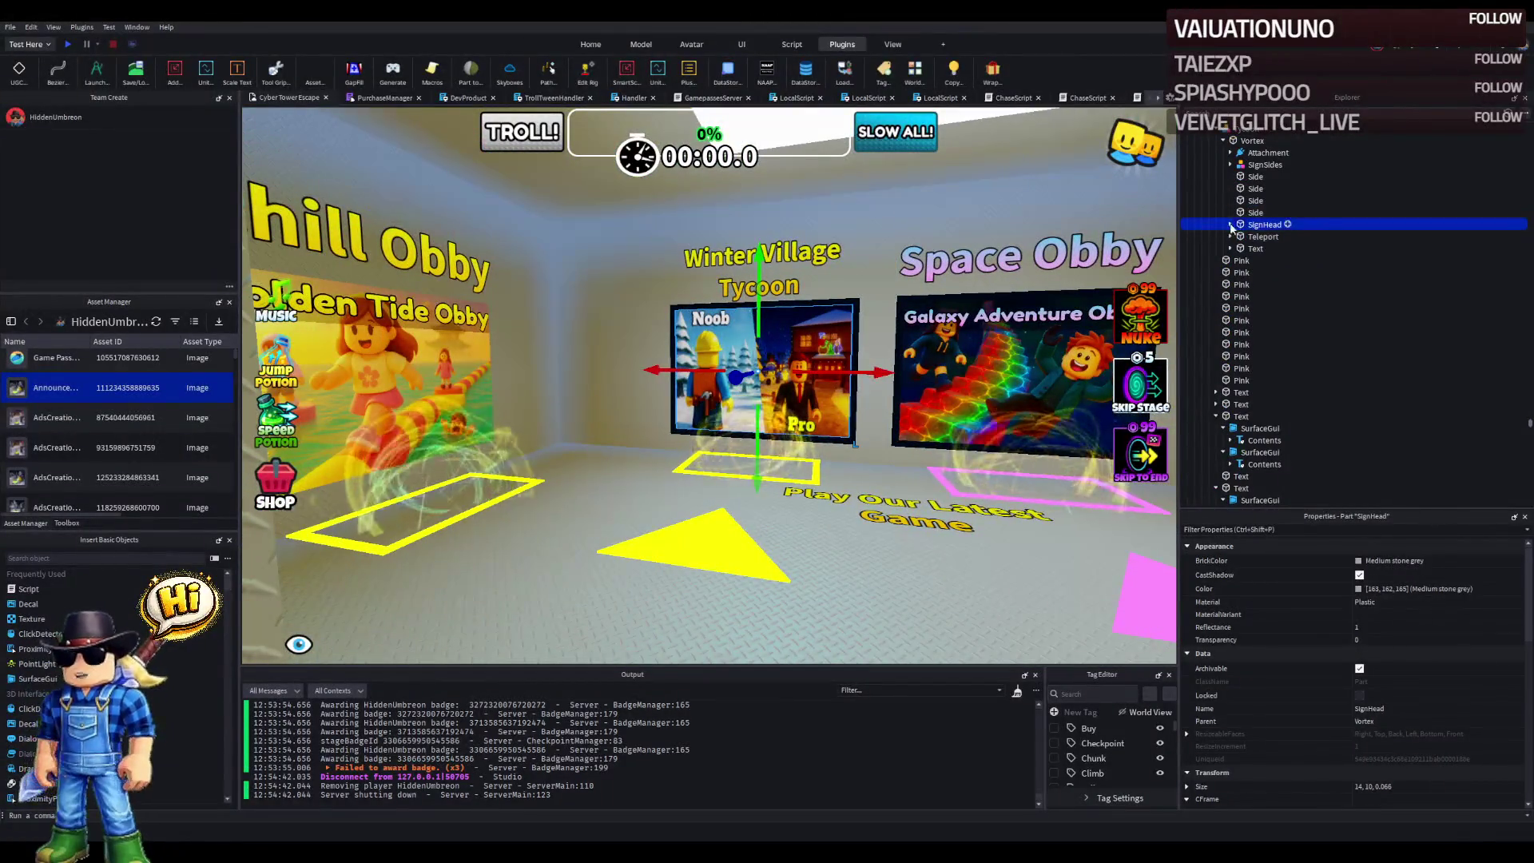
scroll(1358, 679, down, 3)
key(w)
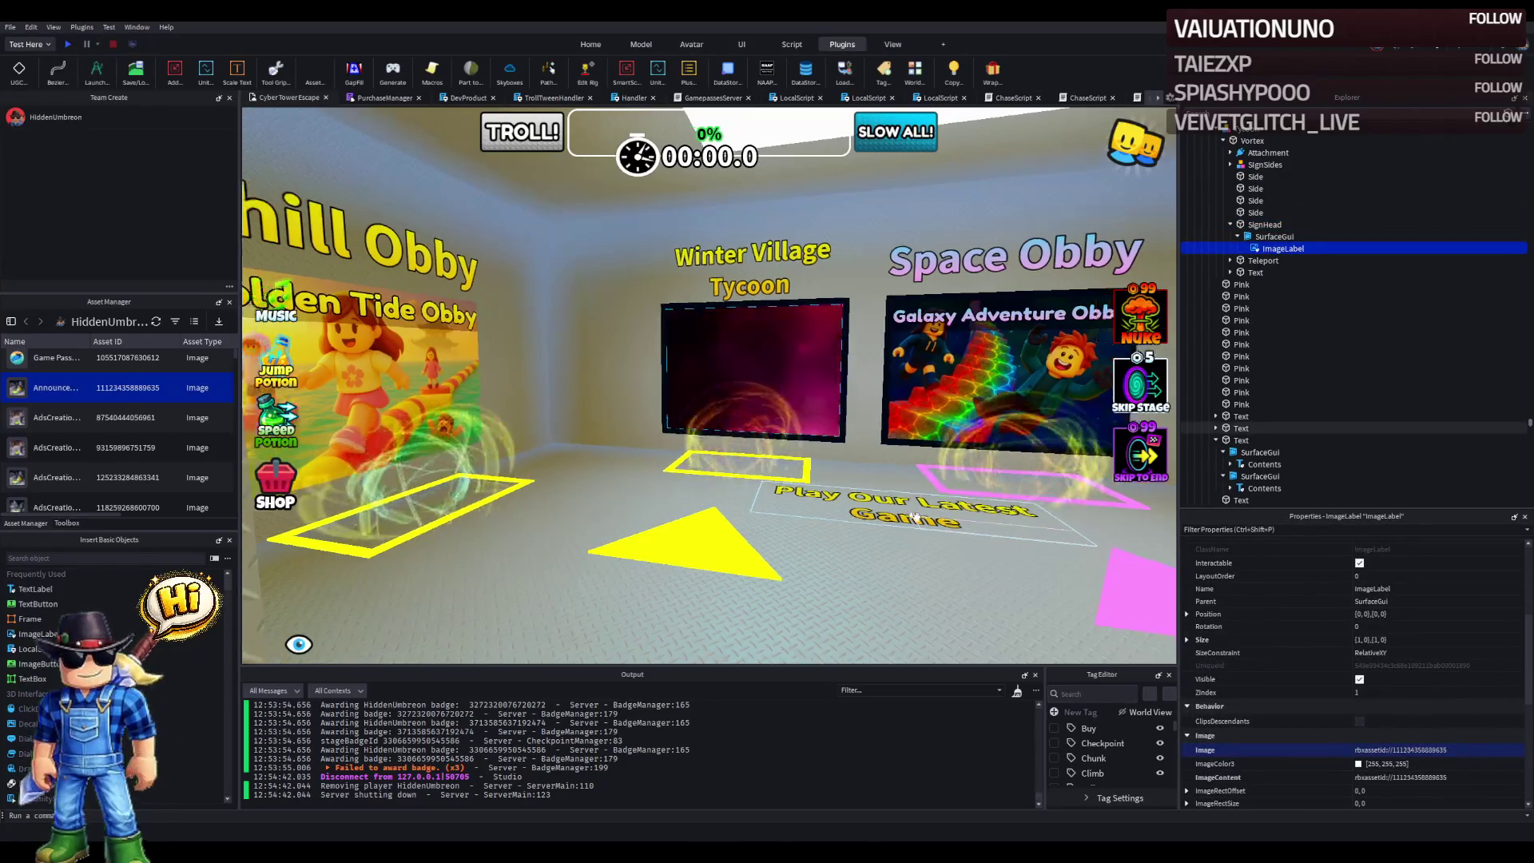
- Bring the Back To Start area into view and select the green neon wall strip
key(q)
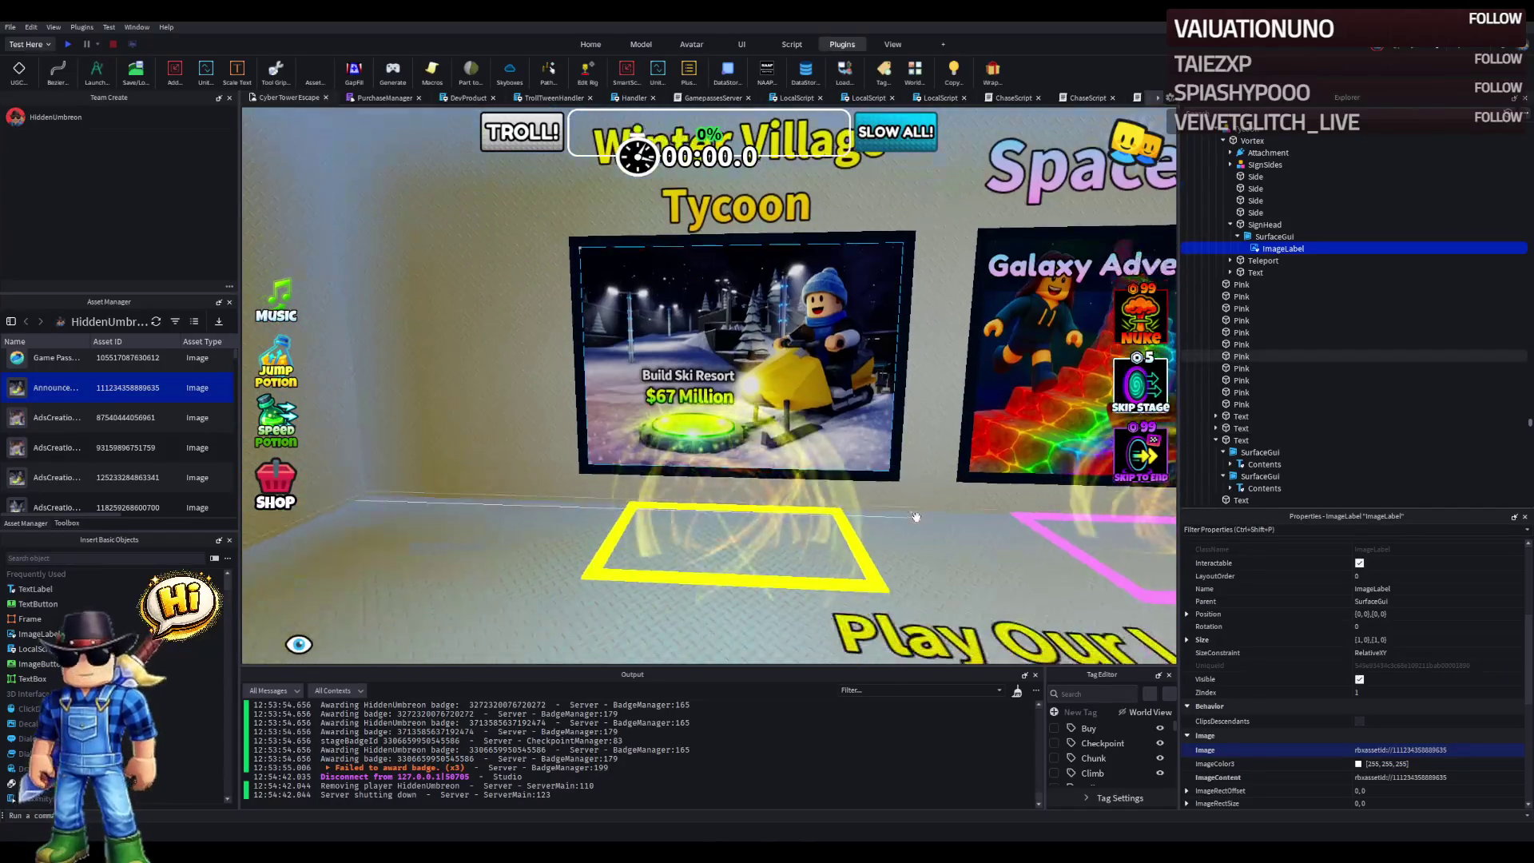
key(s)
key(d)
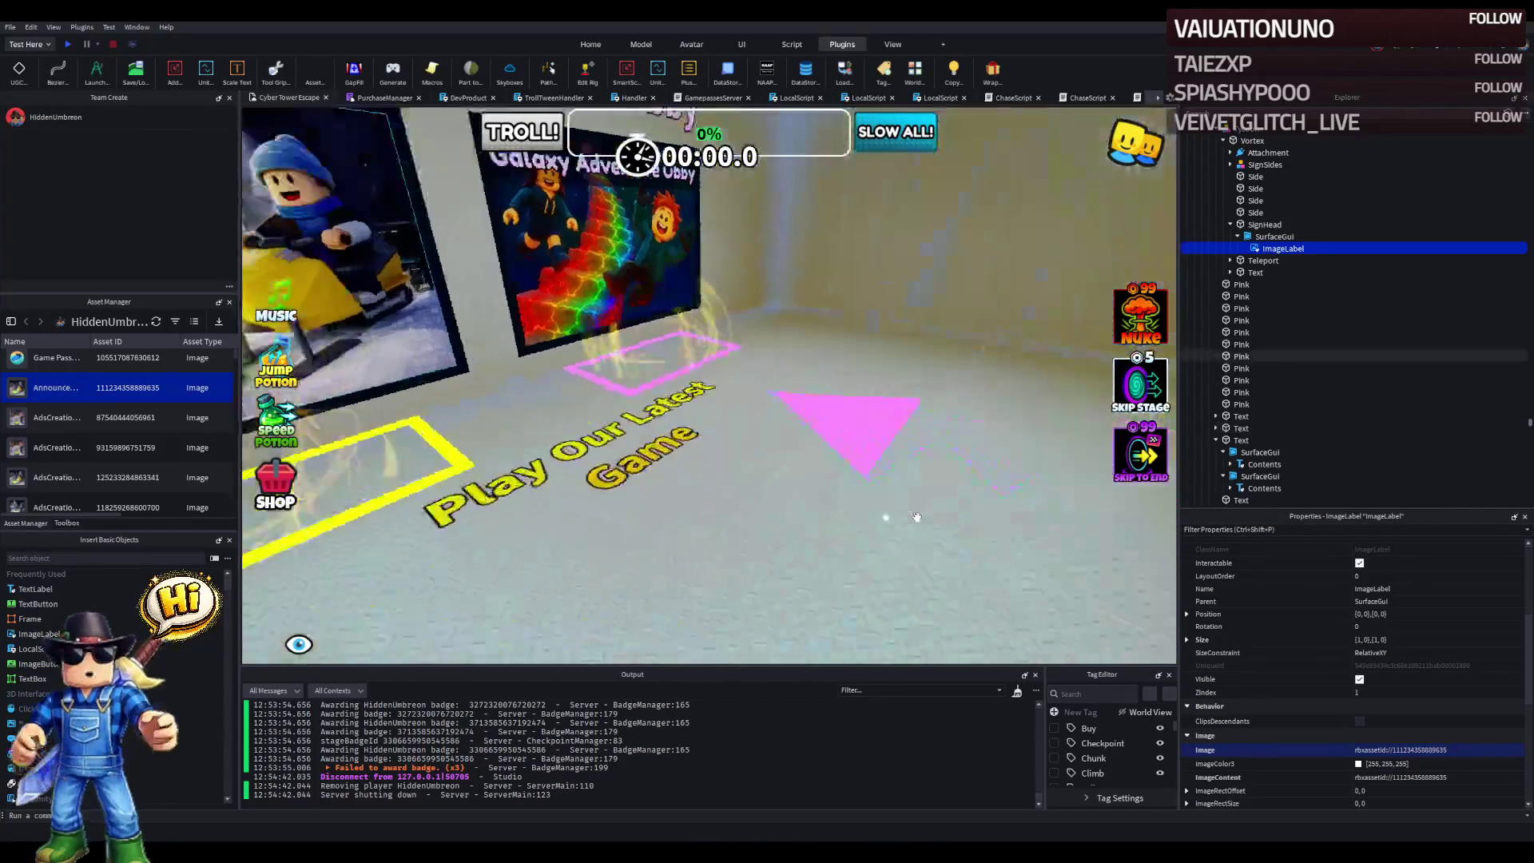
key(a)
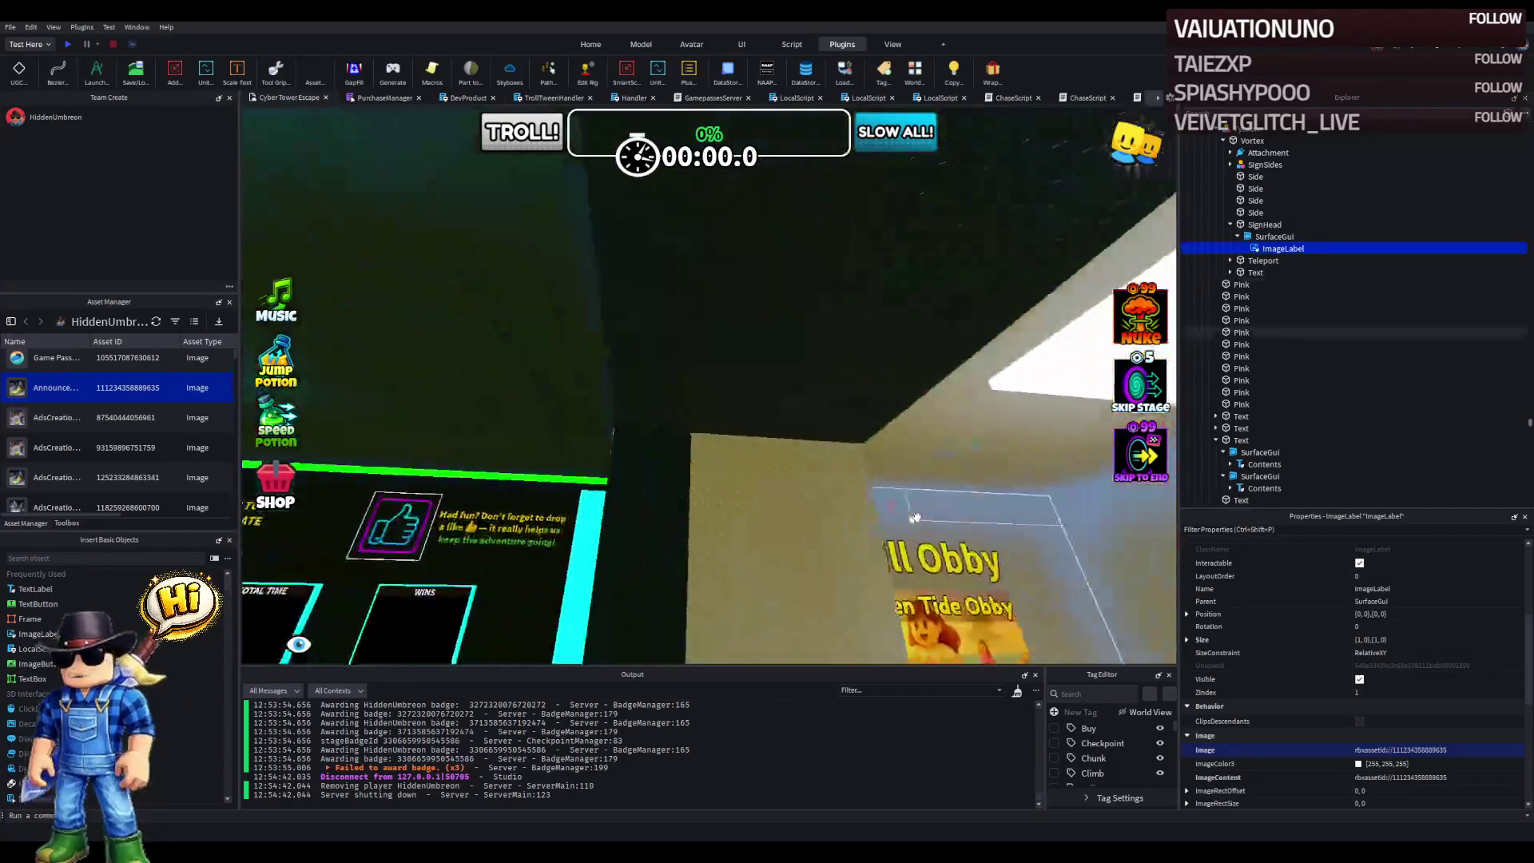
key(s)
key(w)
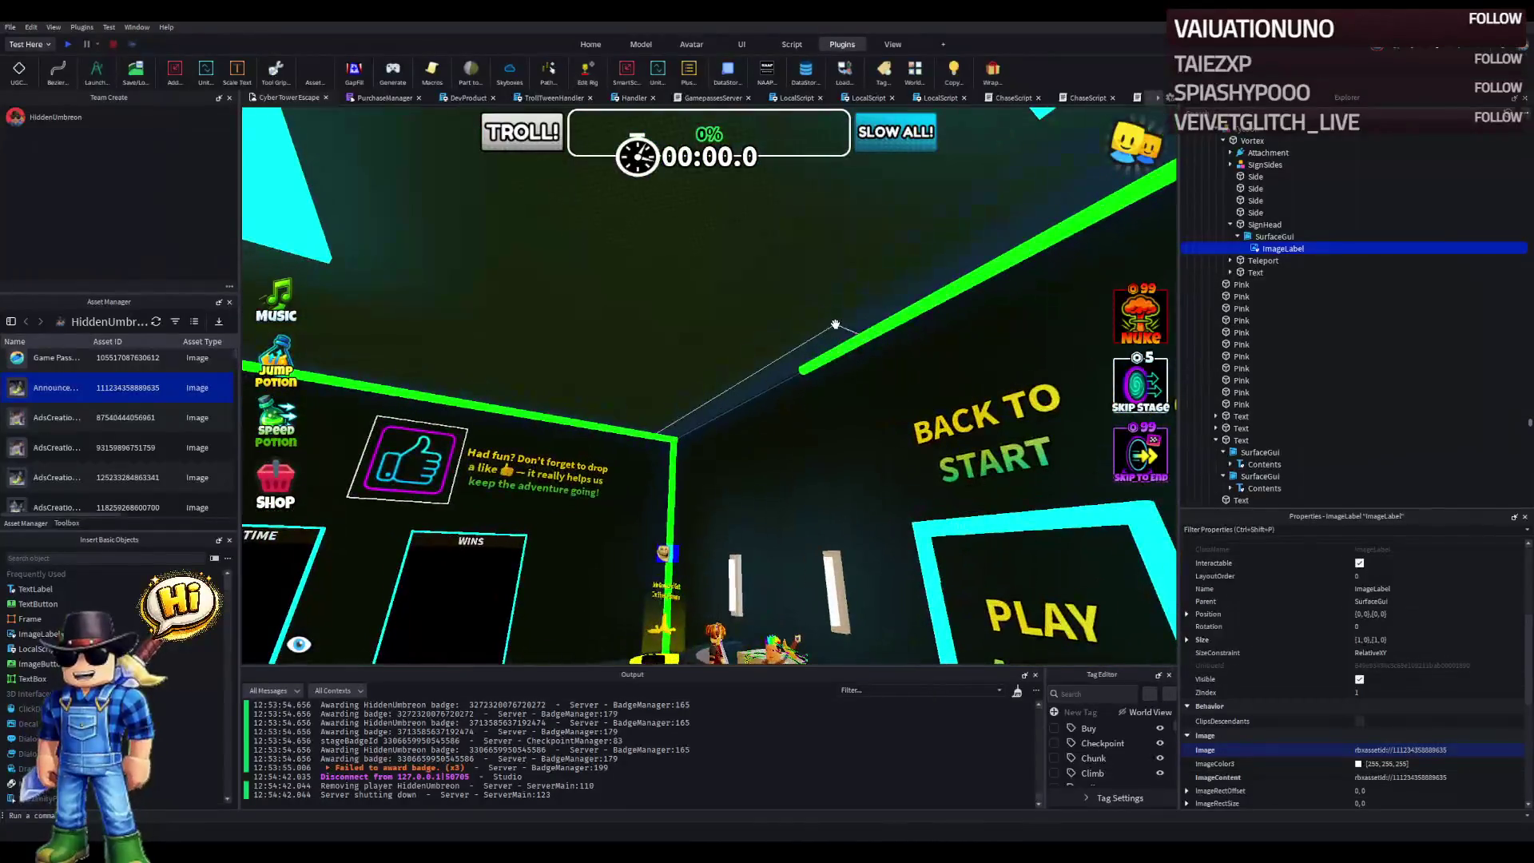
click(831, 348)
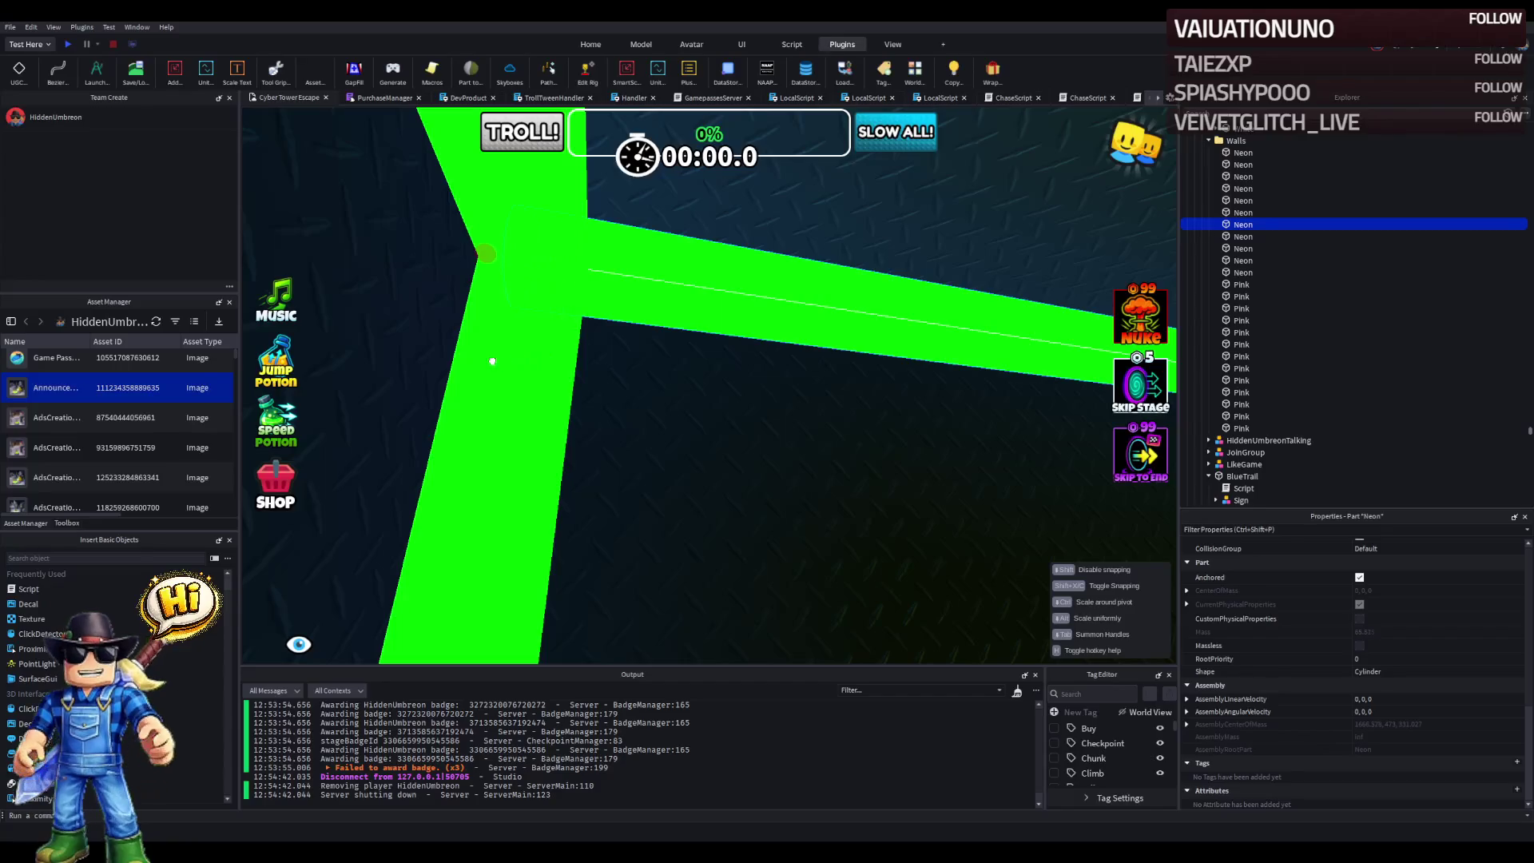
key(s)
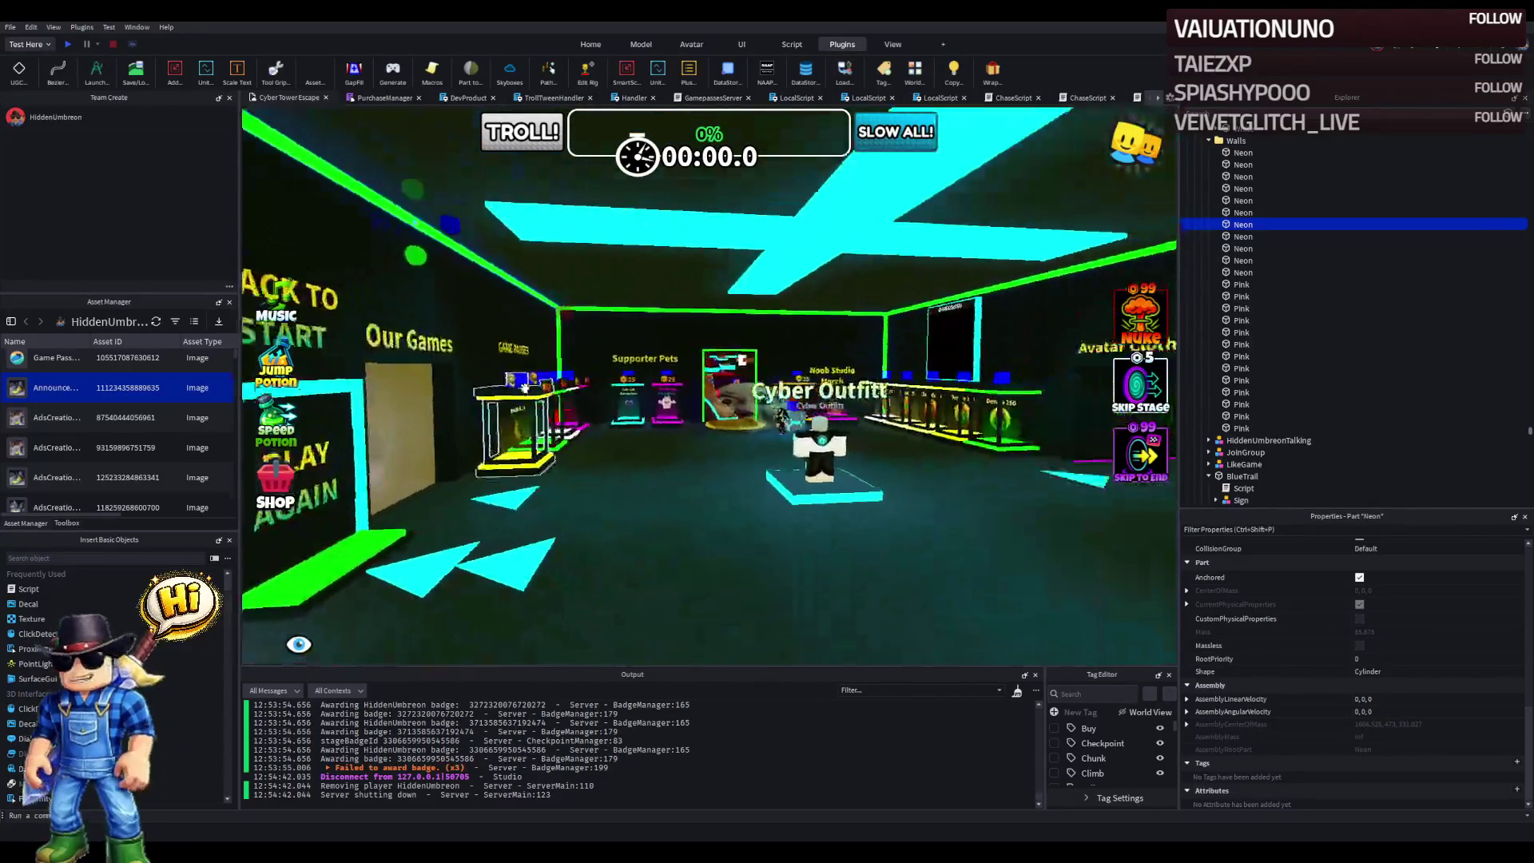
scroll(524, 387, up, 3)
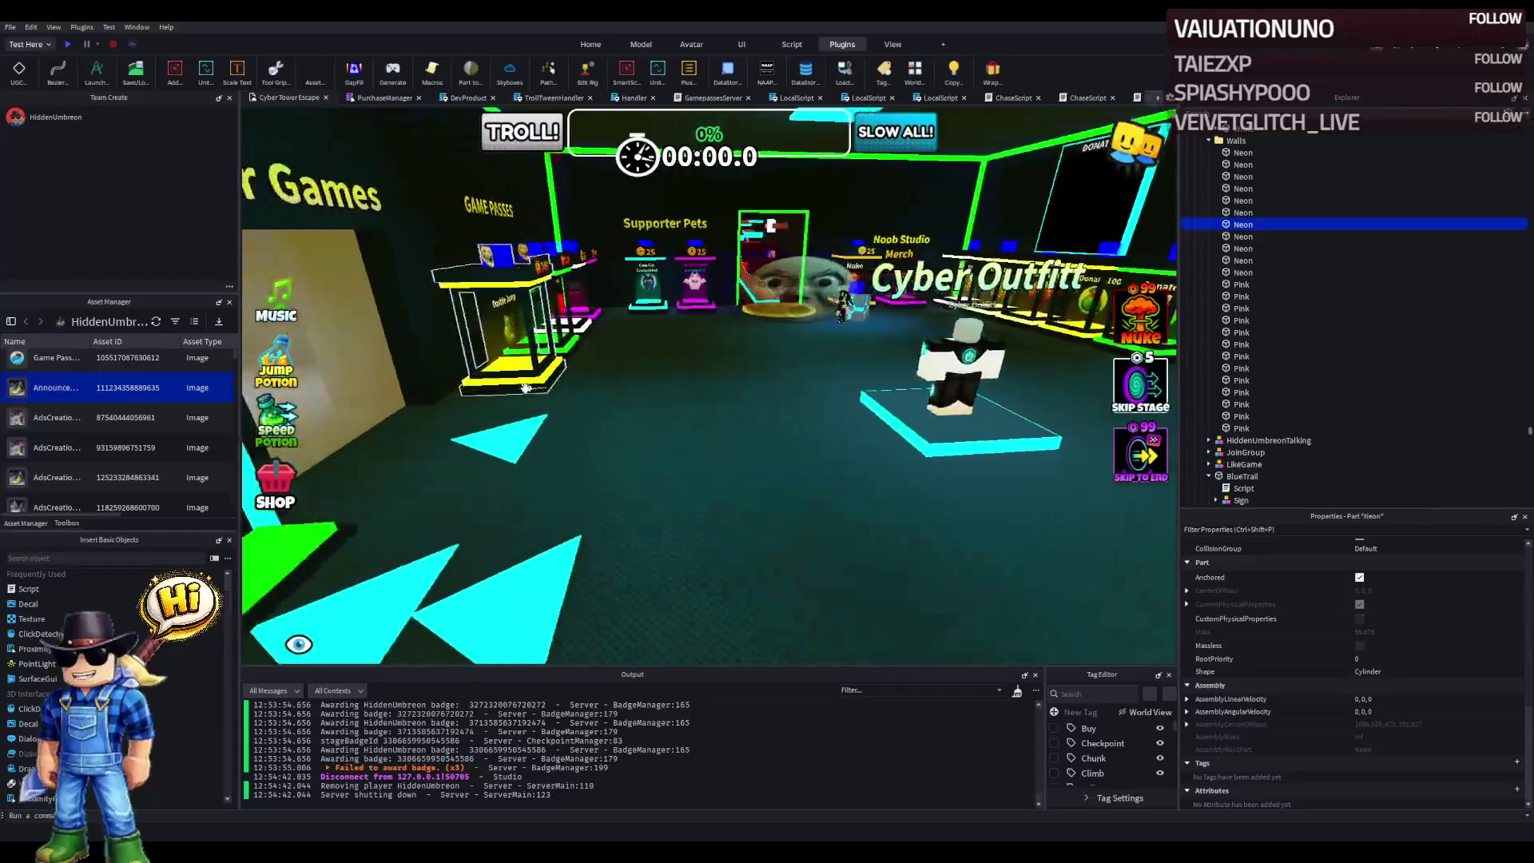
key(w)
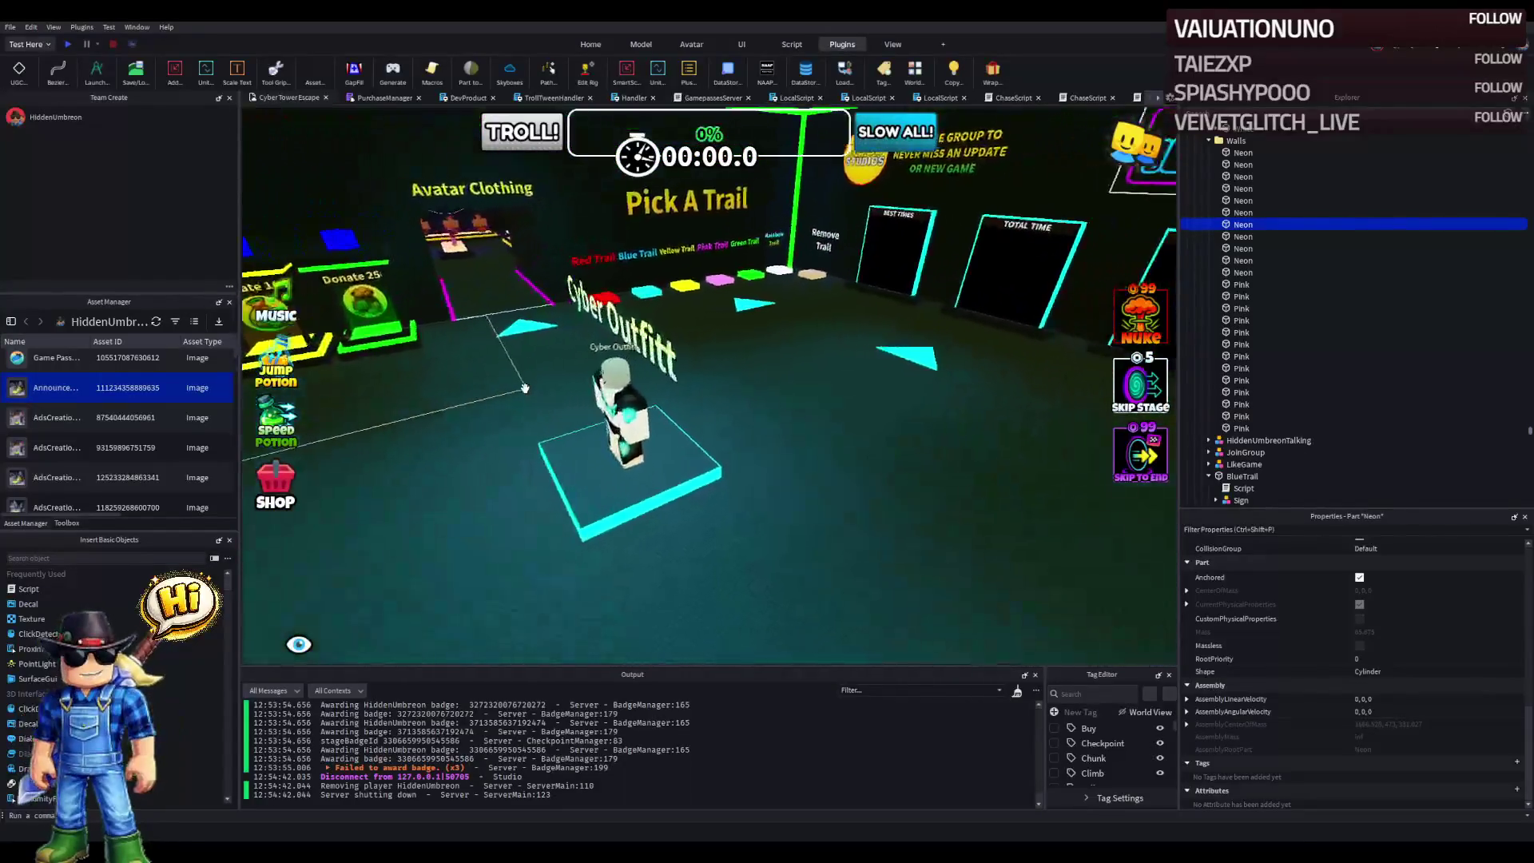
key(d)
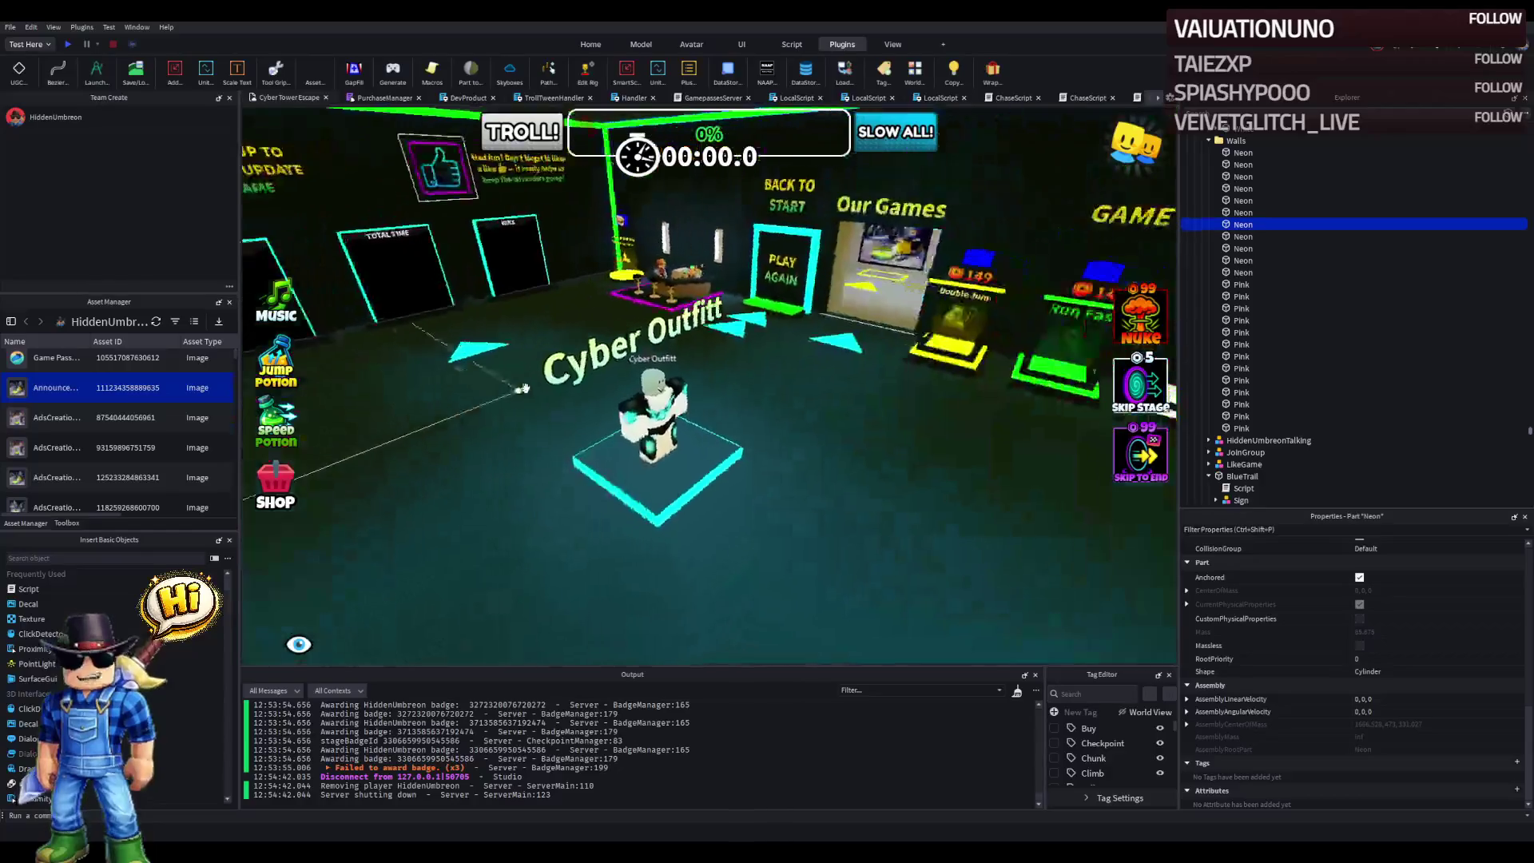
key(Left)
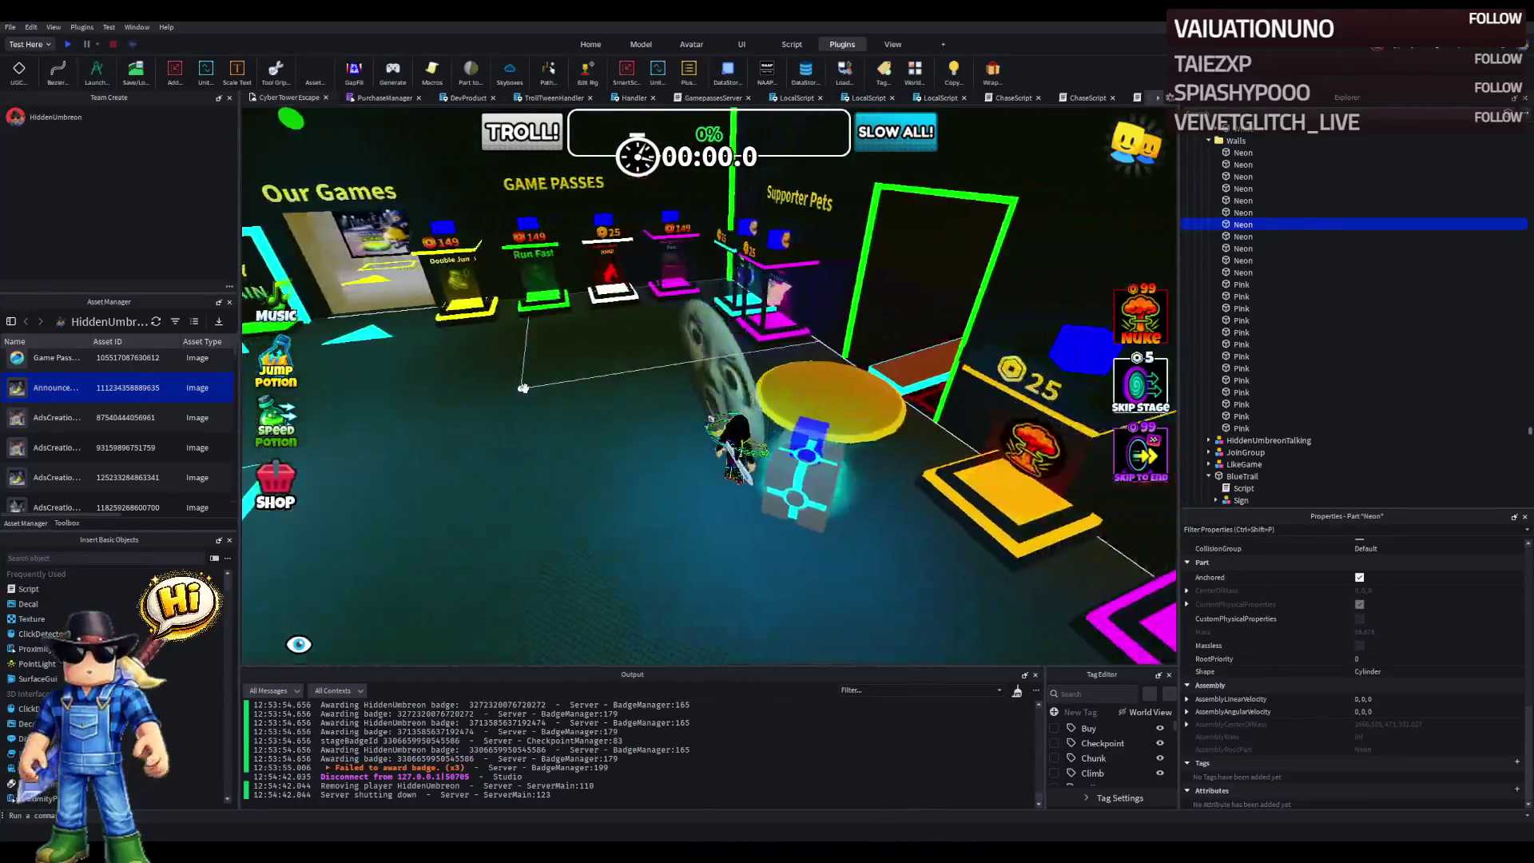
key(w)
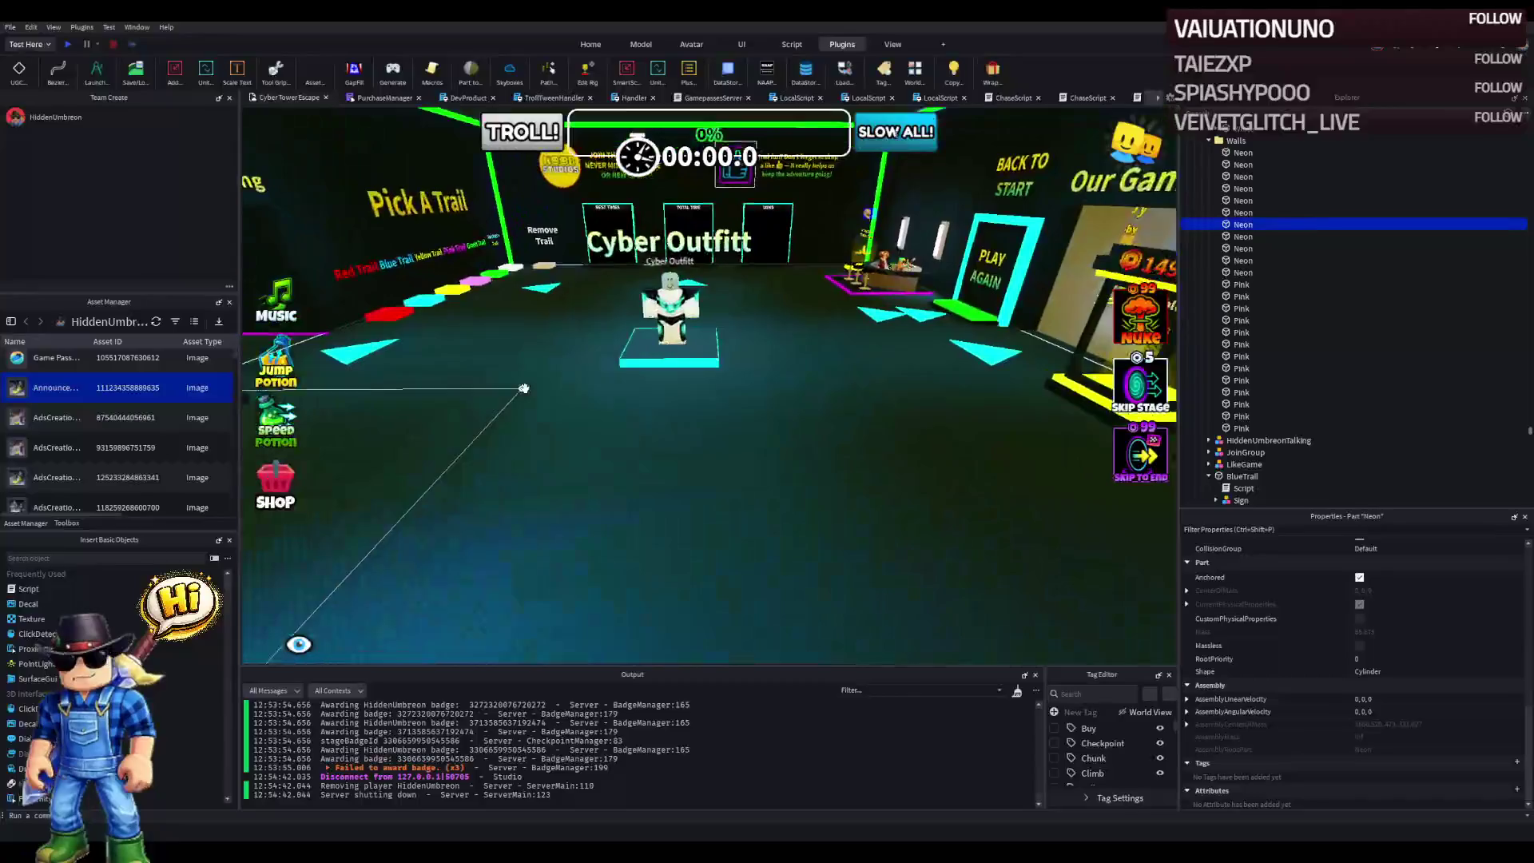
key(w)
key(Right)
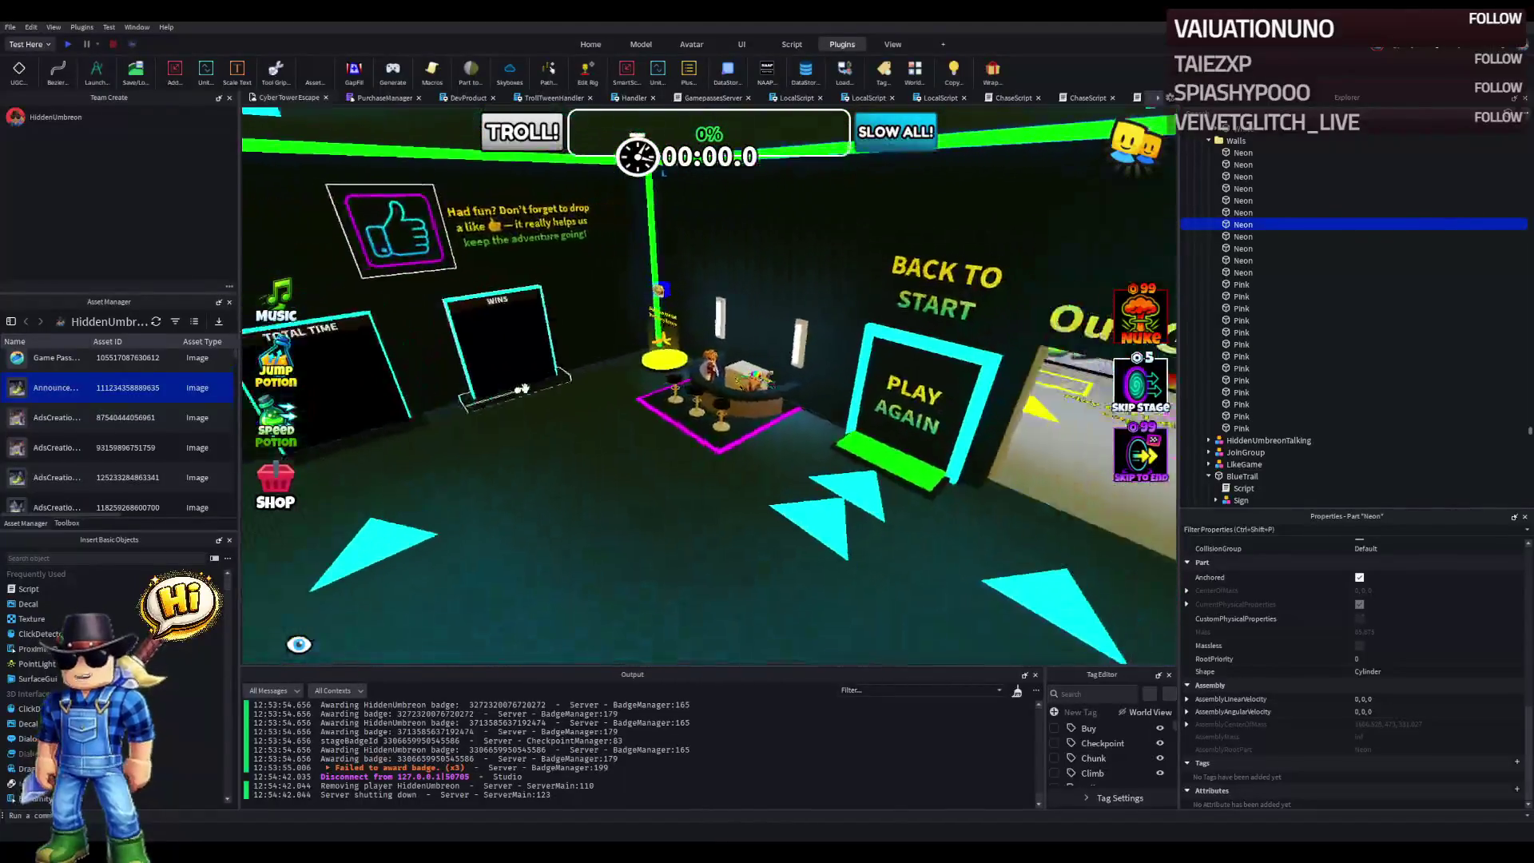
scroll(523, 305, up, 5)
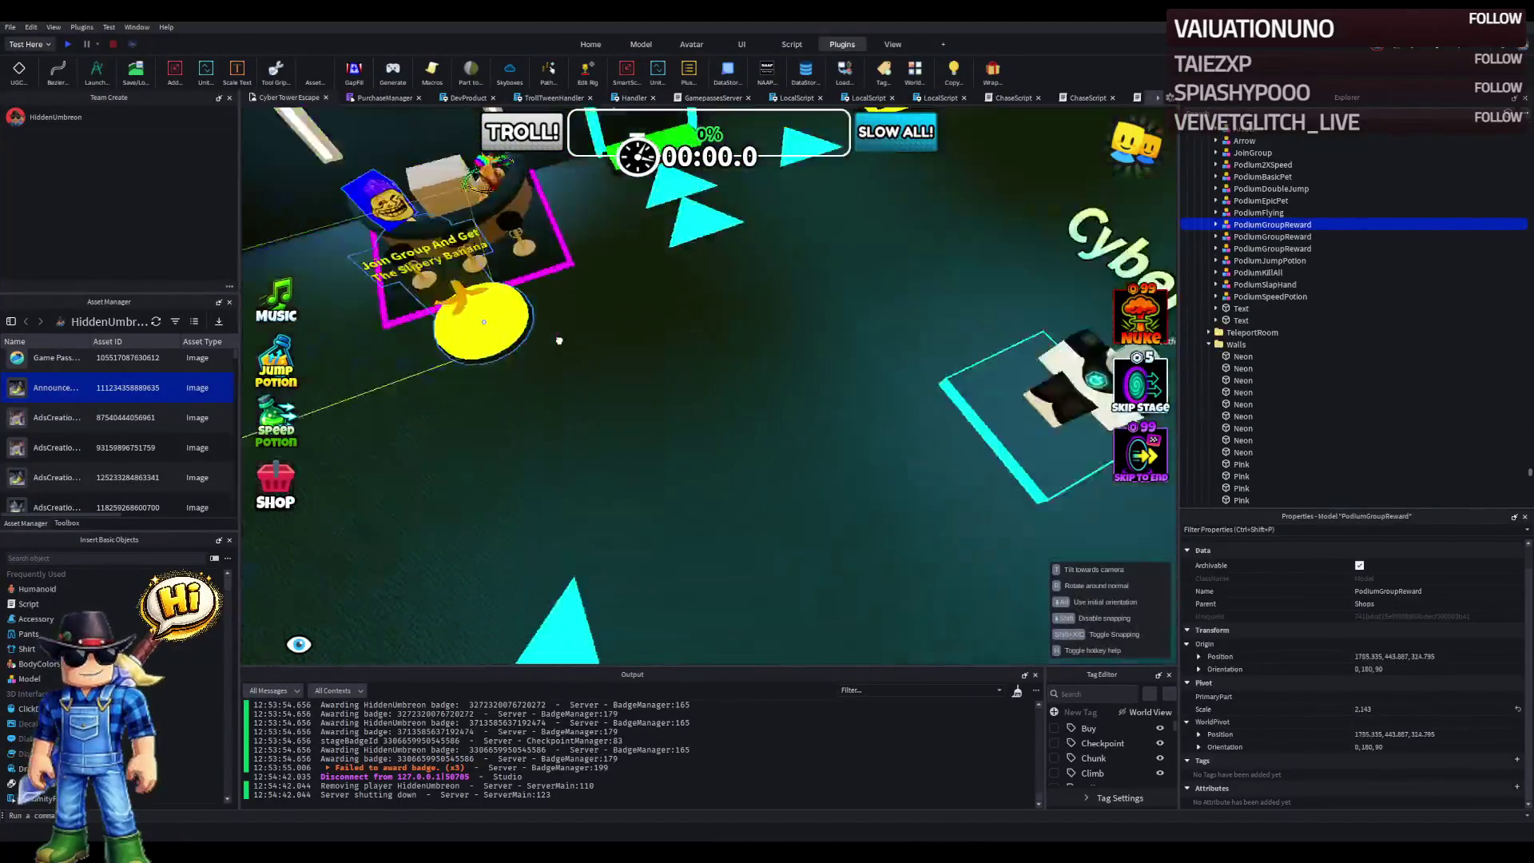
- Select the PodiumGroupReward banana podium, frame it with its sign, and expand its parts in Explorer
click(739, 236)
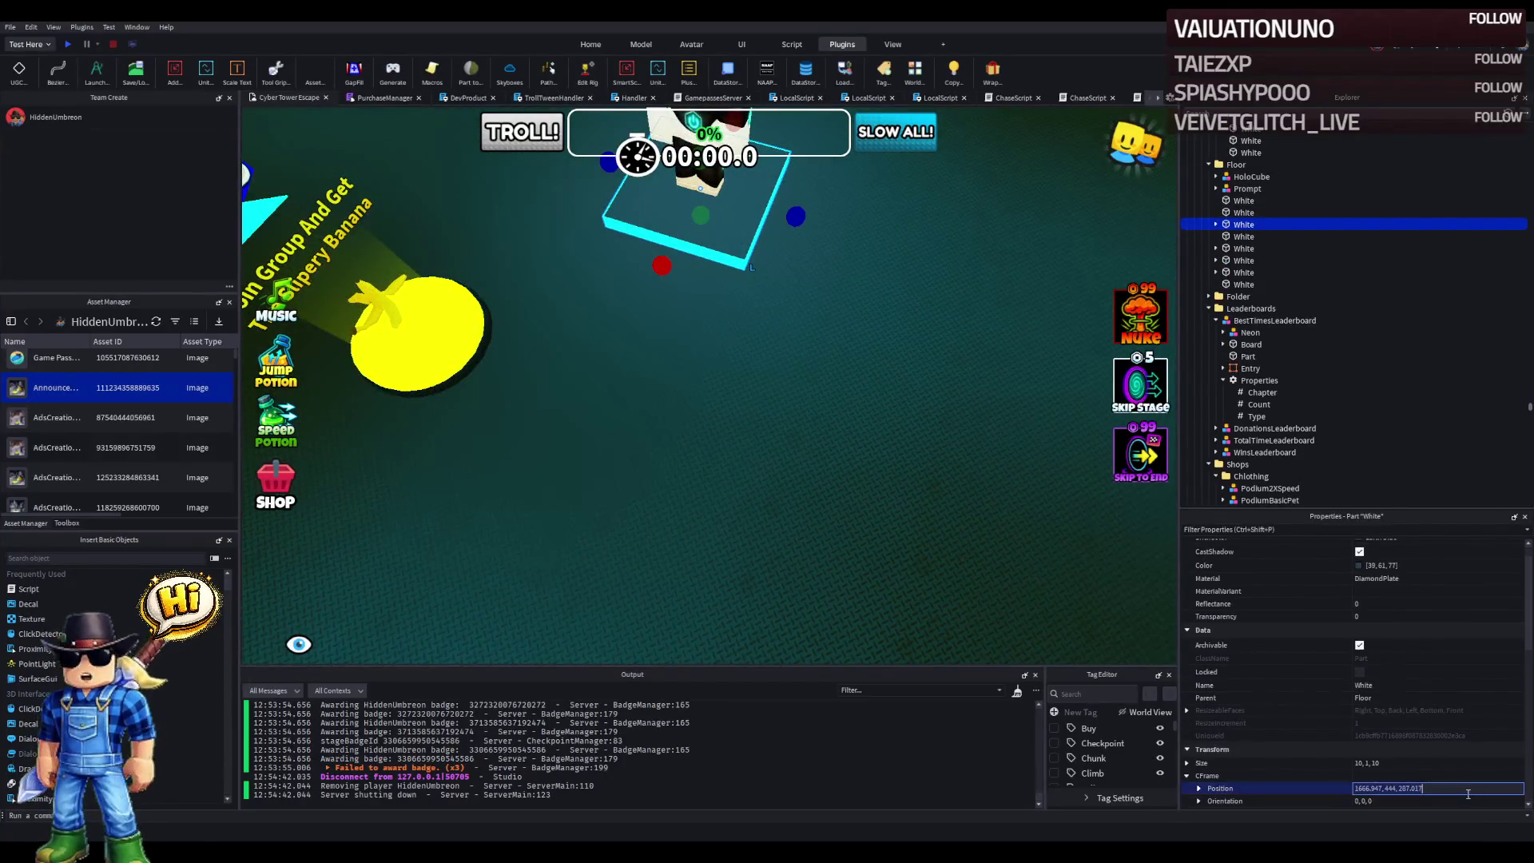
click(417, 334)
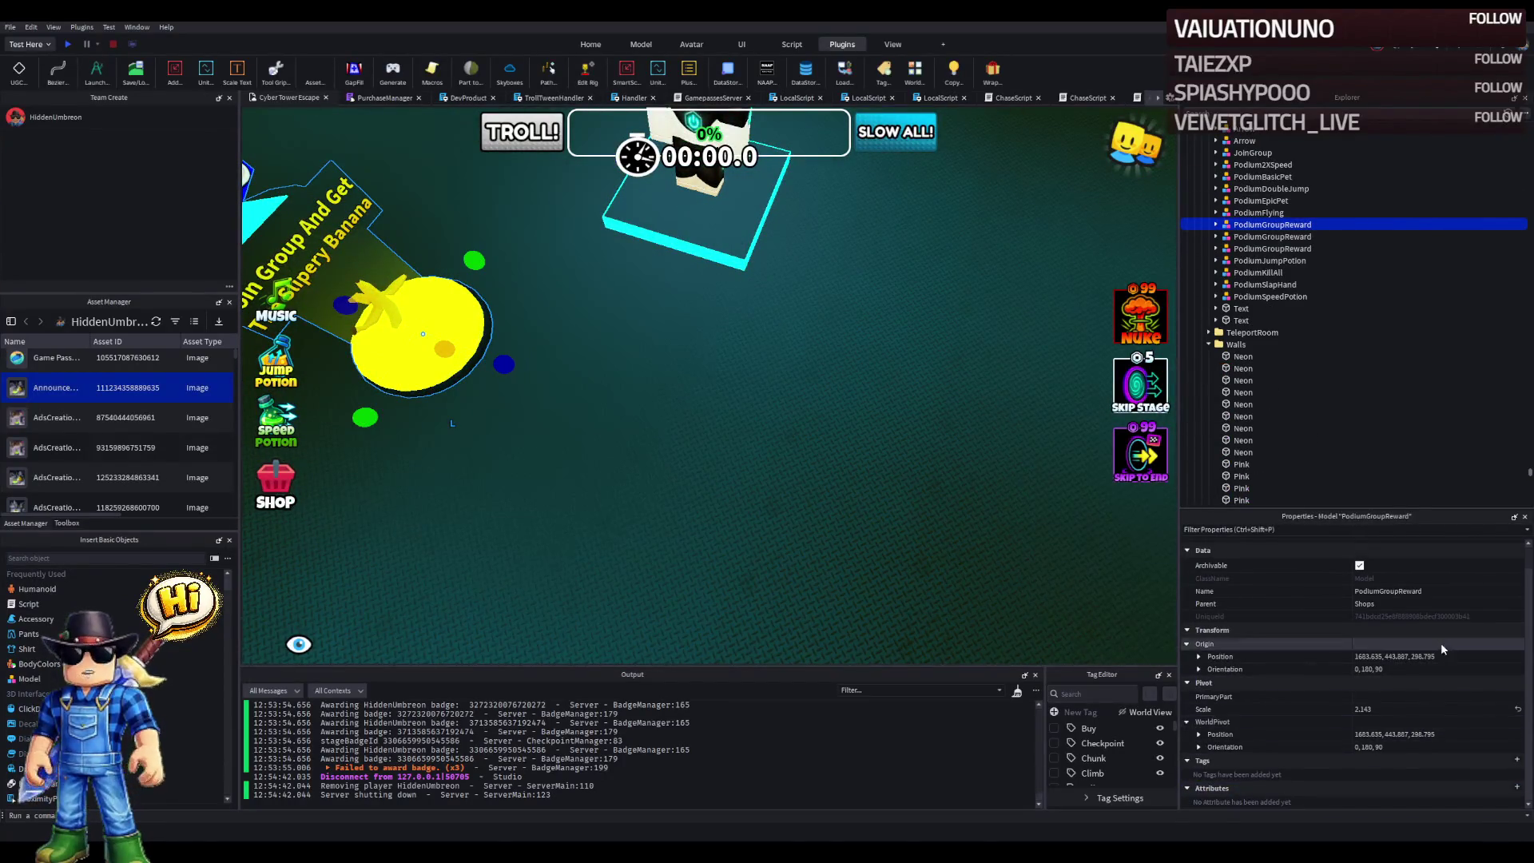
key(f)
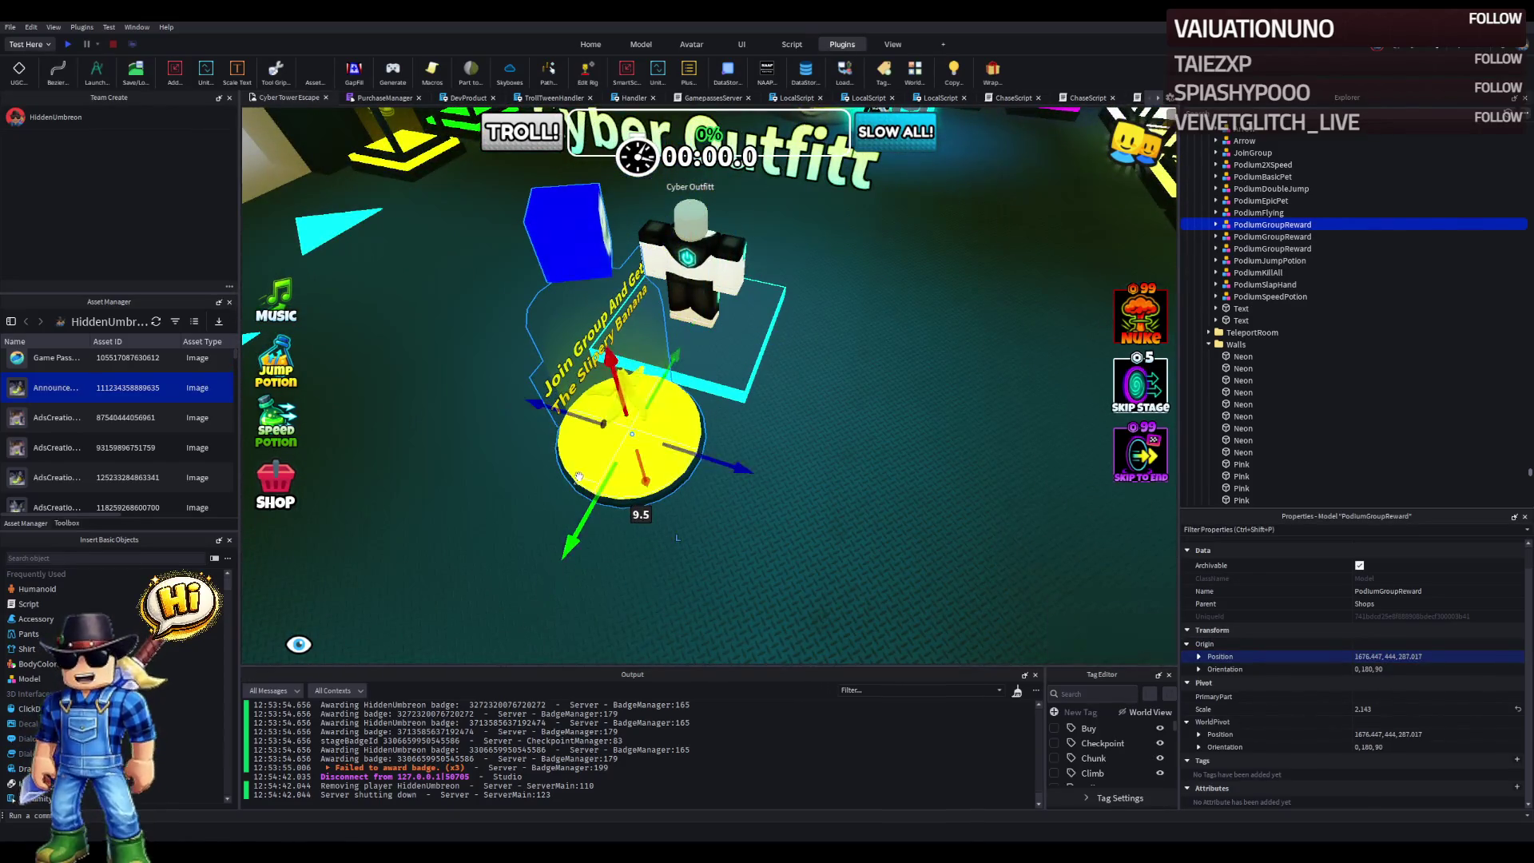
drag(632, 442, 791, 437)
key(f)
click(1216, 224)
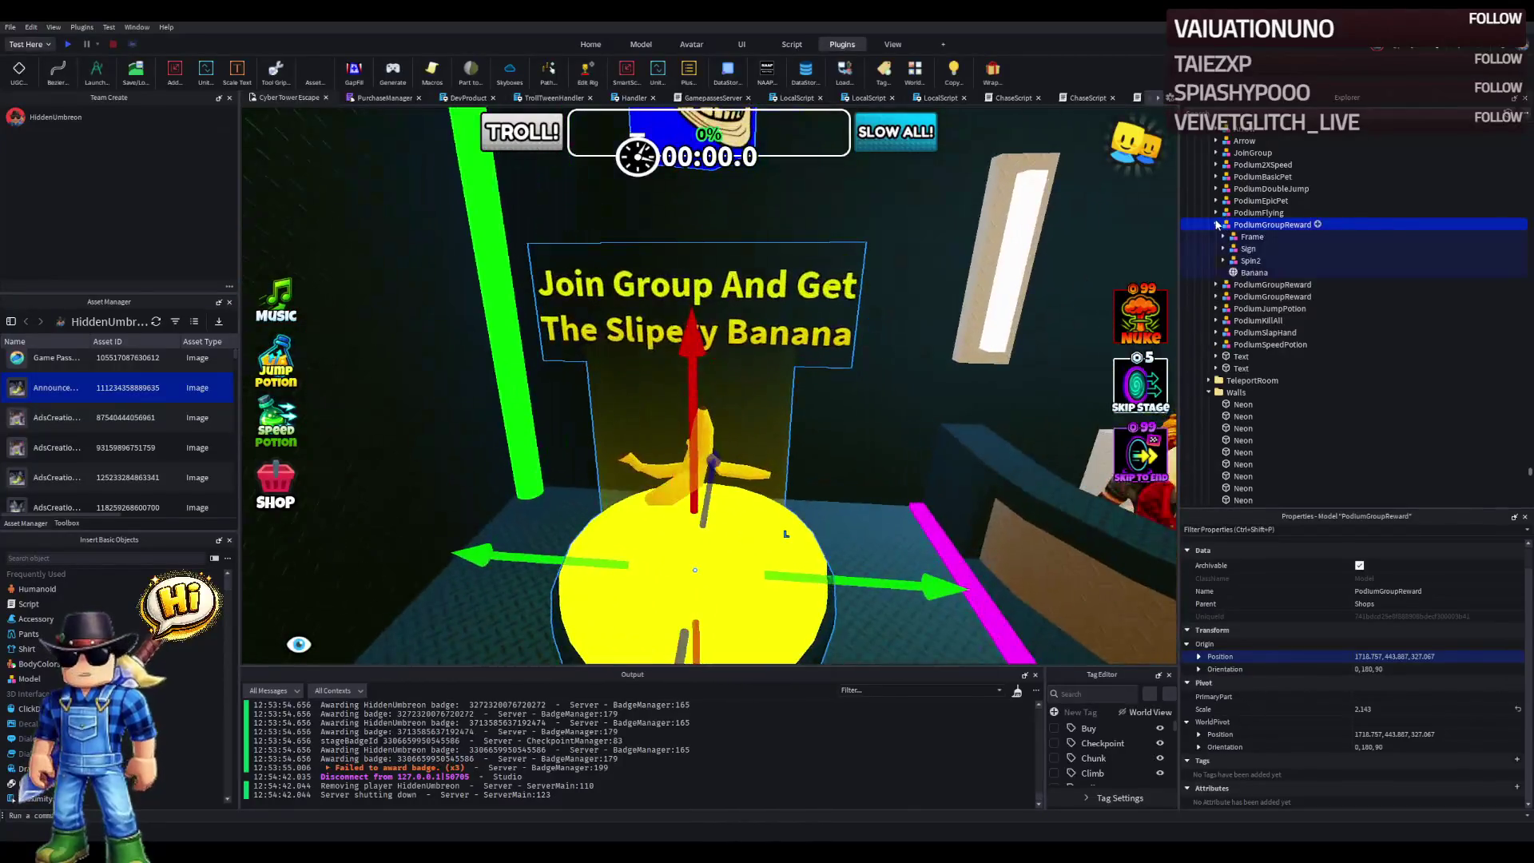
- Set both banana sign Contents labels to 'Join Group And Like The Game ToGet The Slipery Banana'
click(1255, 273)
click(1223, 260)
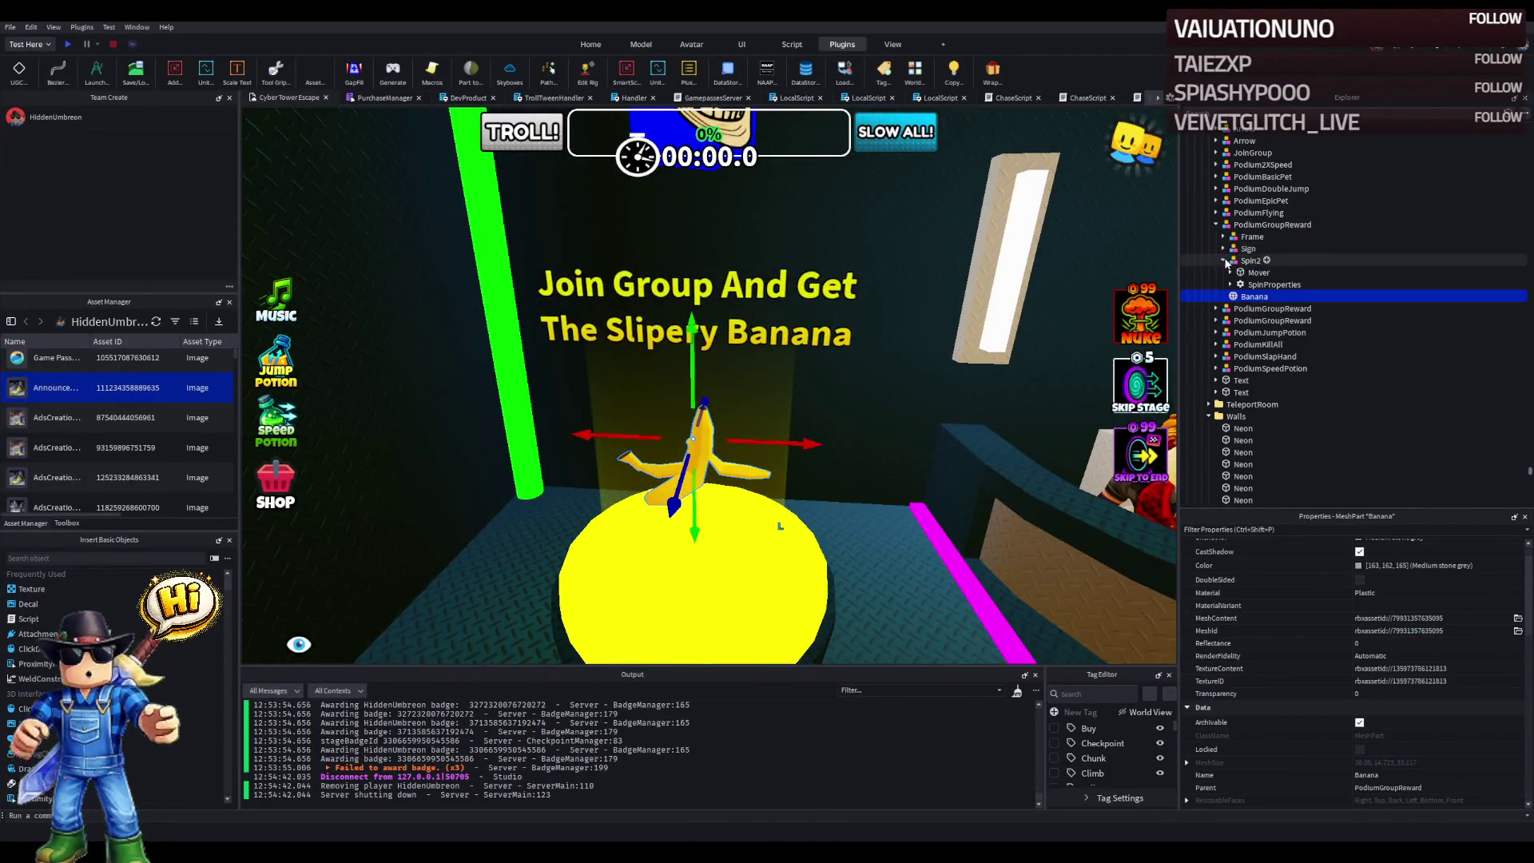
click(1223, 249)
click(1230, 261)
click(1237, 272)
click(1238, 298)
ctrl+click(1277, 308)
scroll(1401, 690, down, 5)
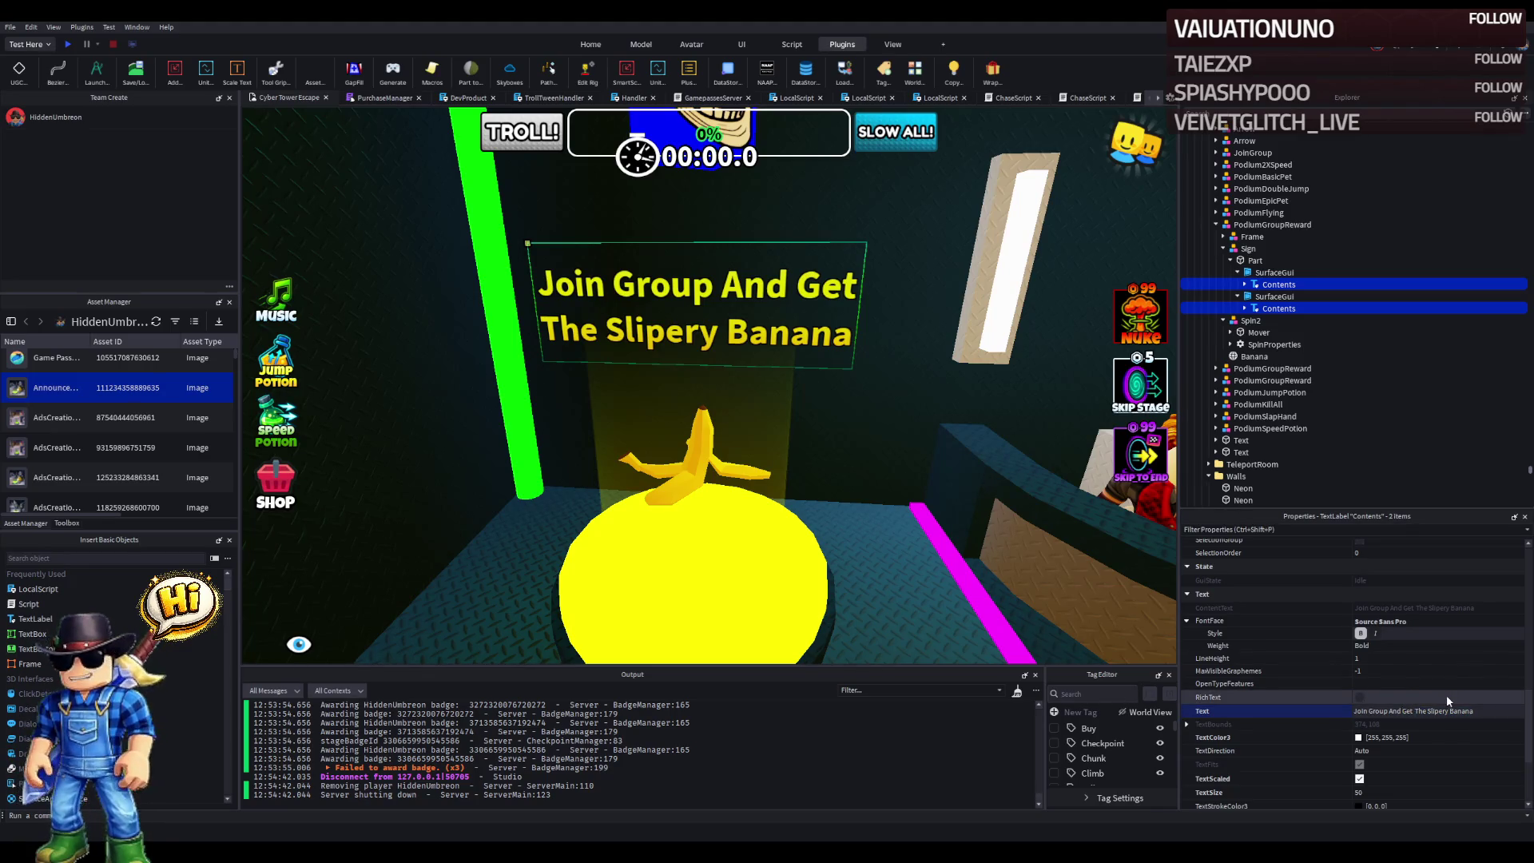
text(Like The Game To)
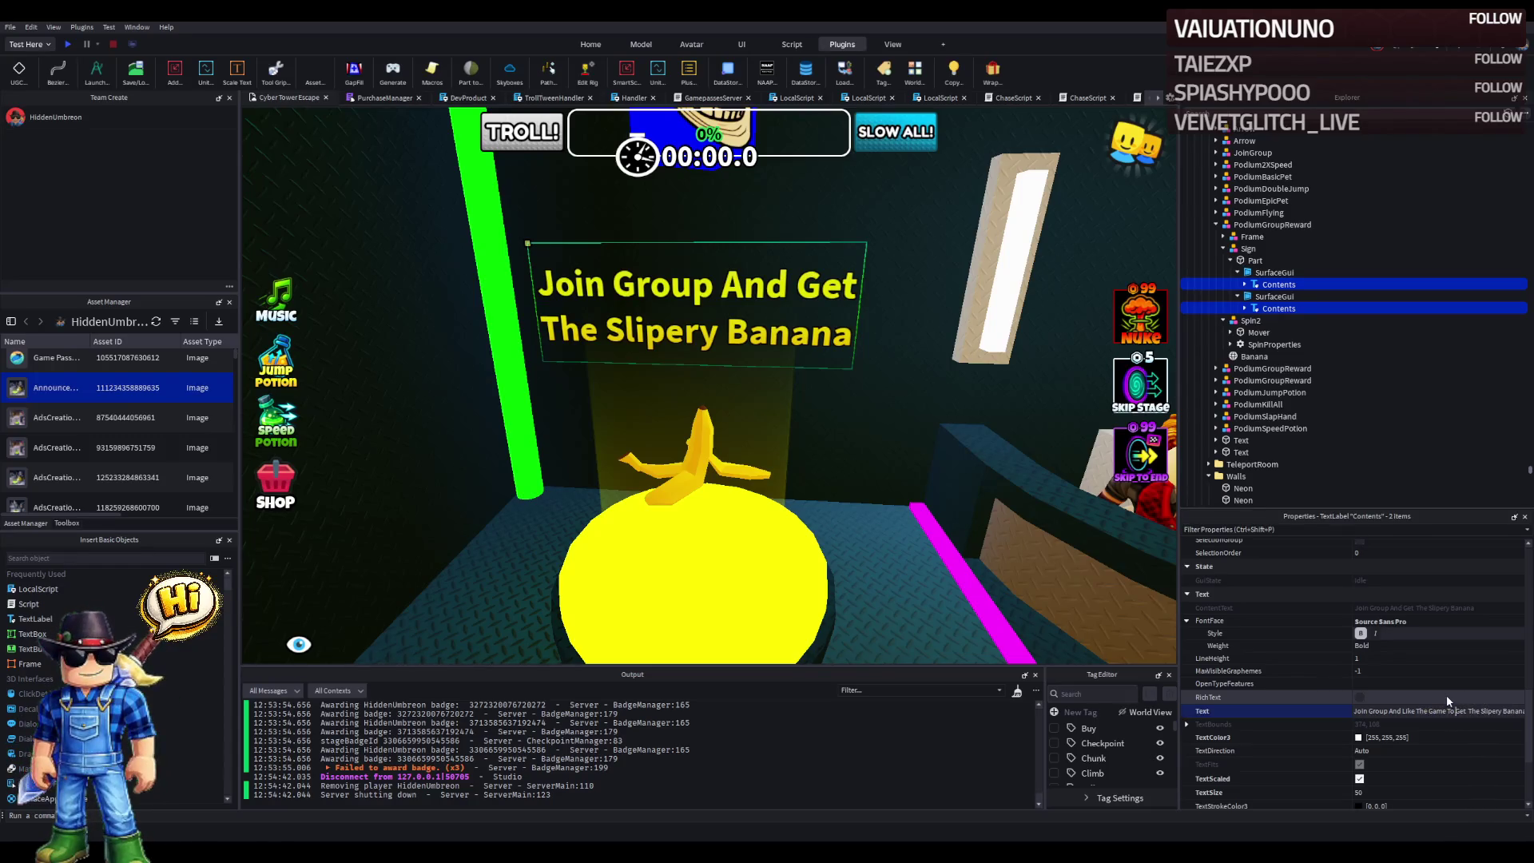
key(Return)
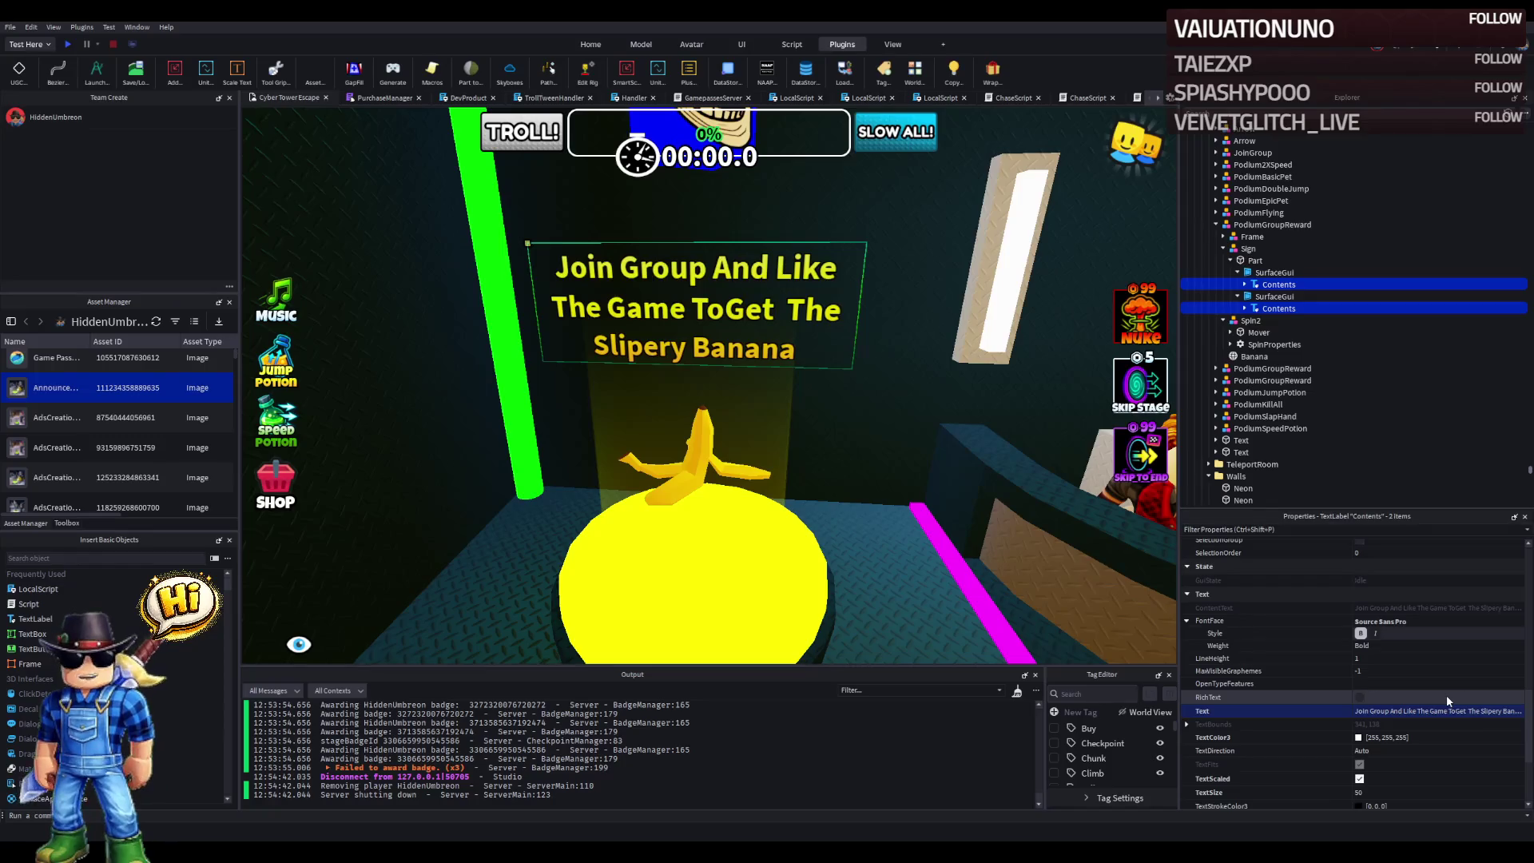
click(772, 547)
key(d)
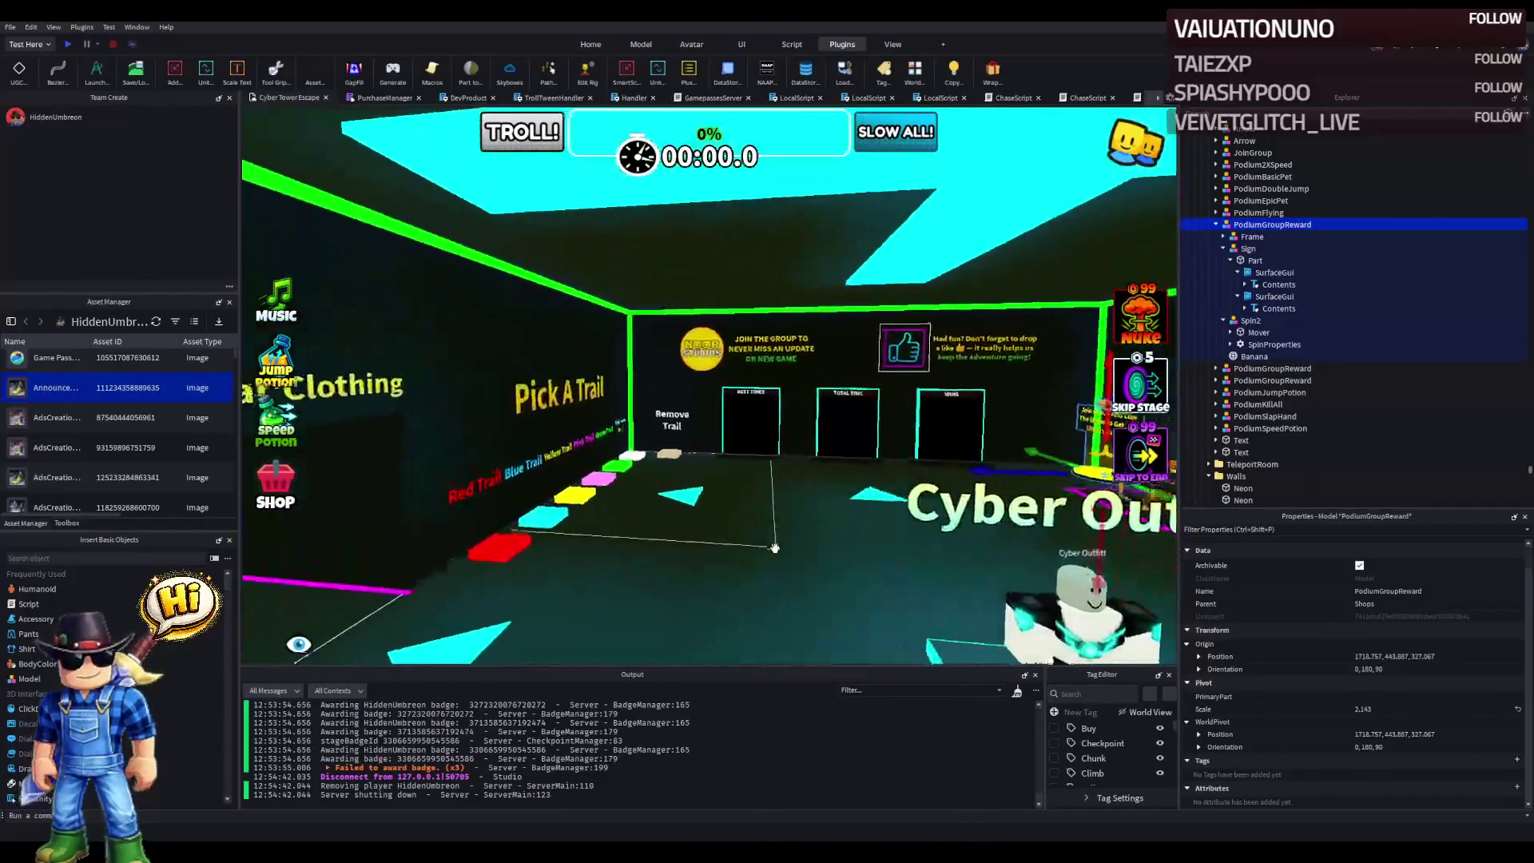
key(w)
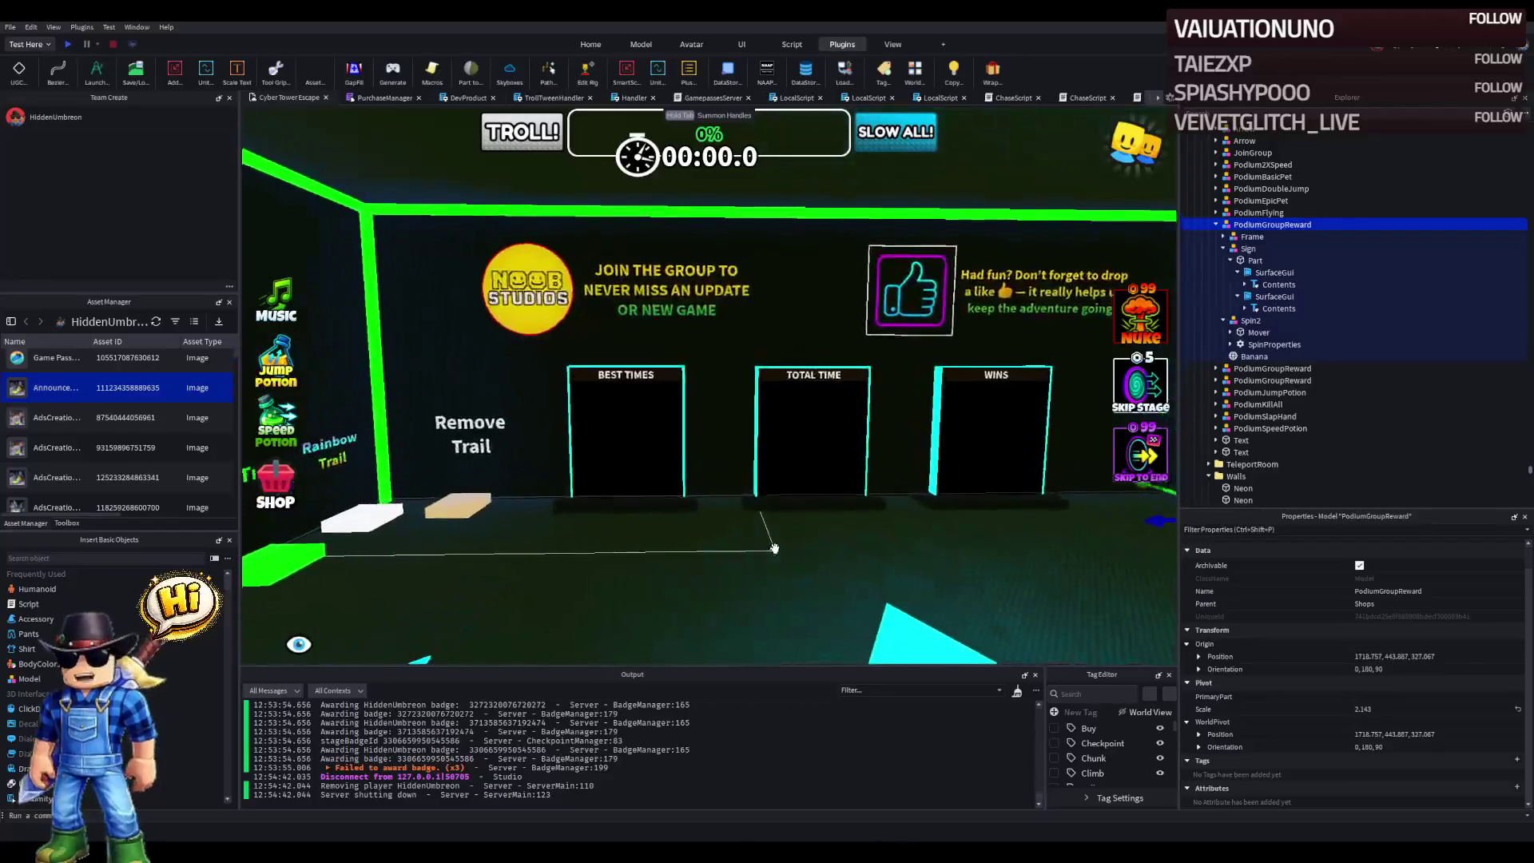
key(d)
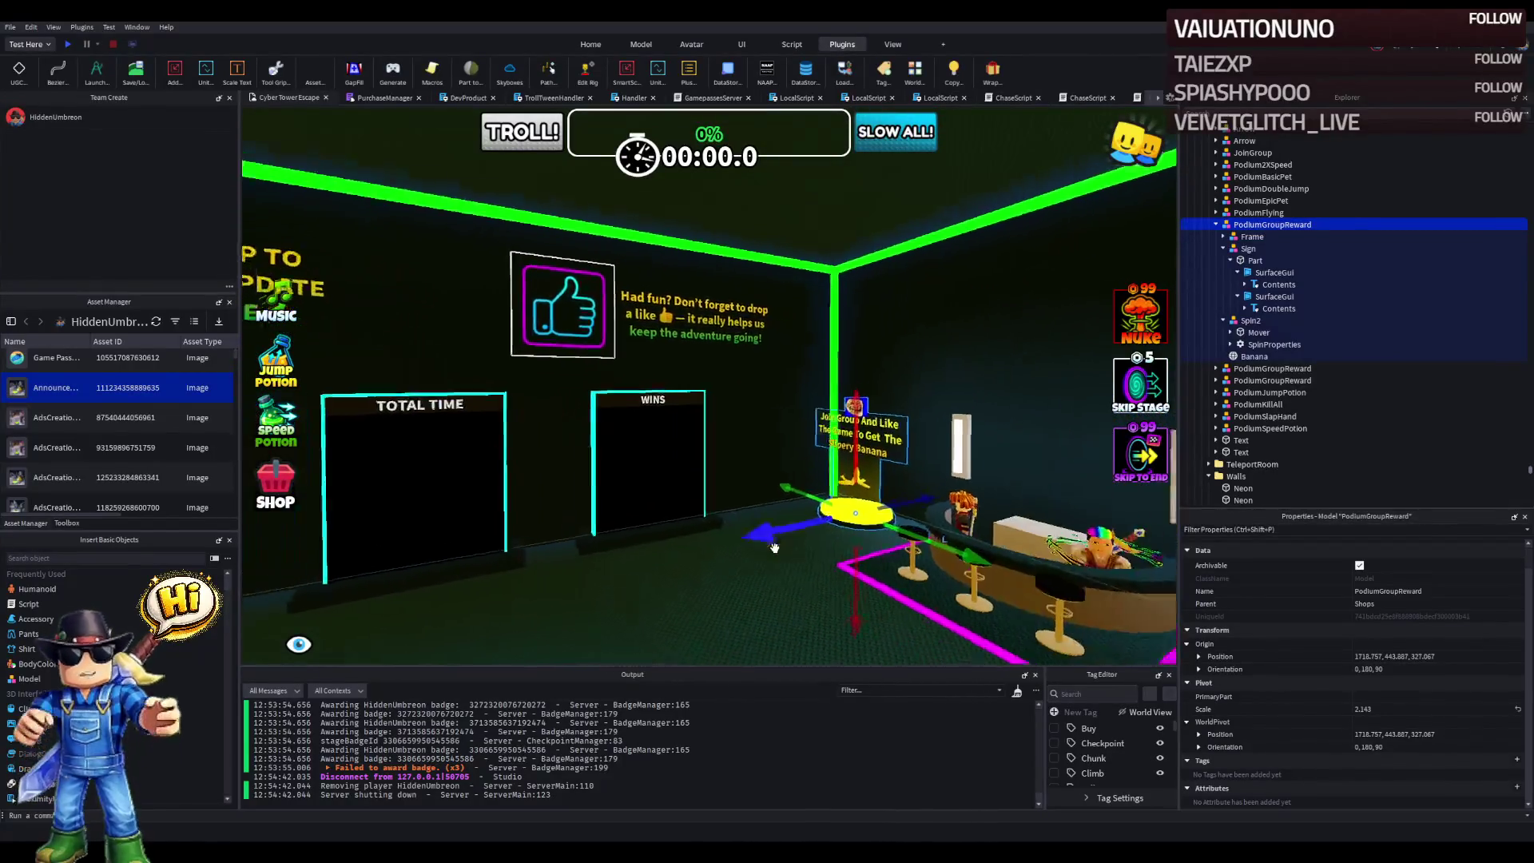
key(d)
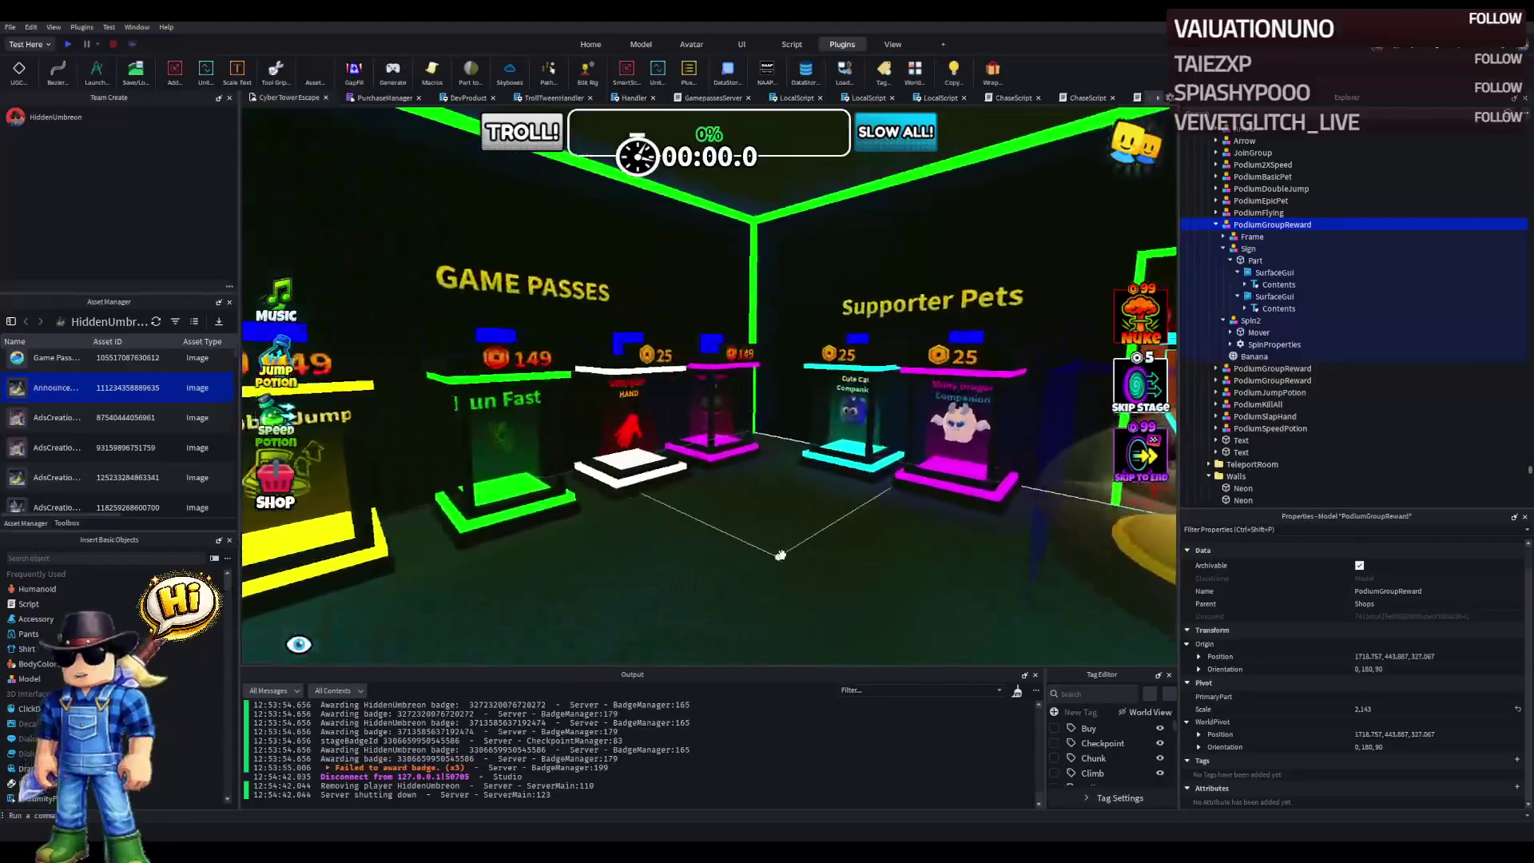
key(d)
key(d)
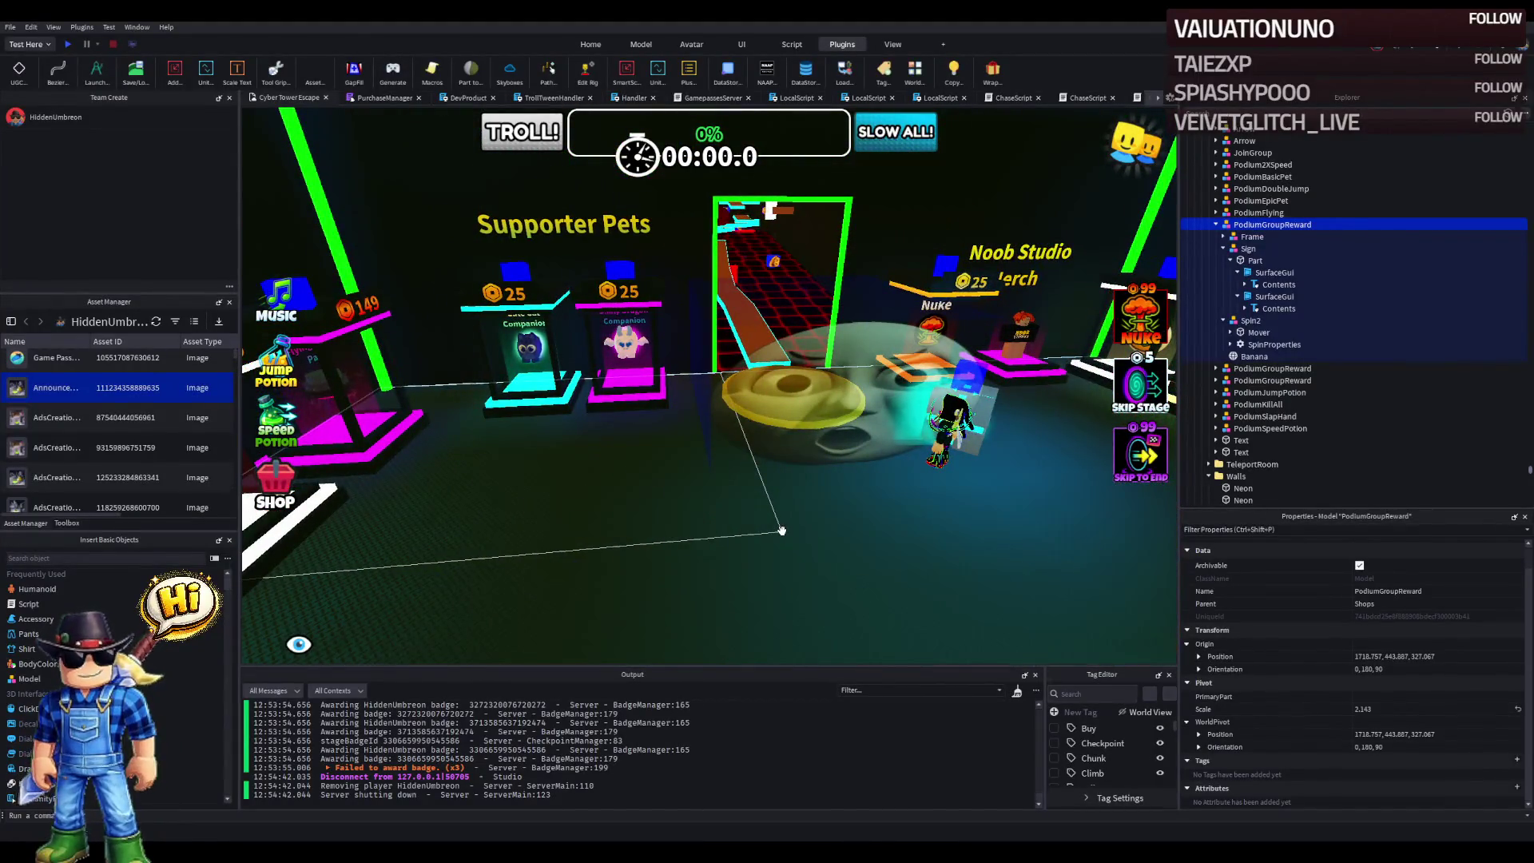
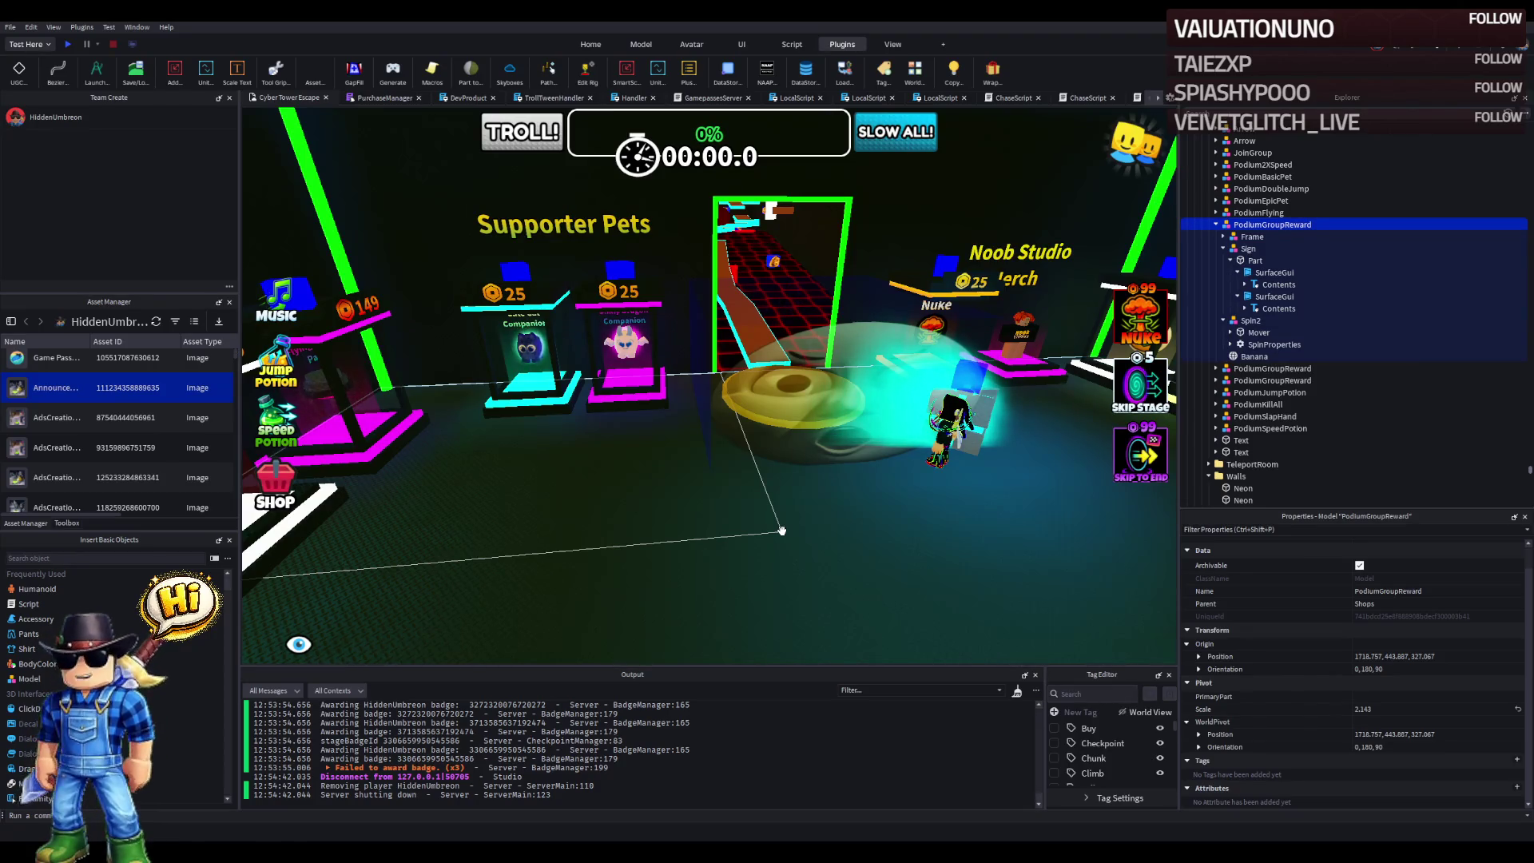
- Narrow the checkpoint's Sensor part and raise its height to about 14.206 × 19.2 × 16.9
scroll(746, 425, up, 5)
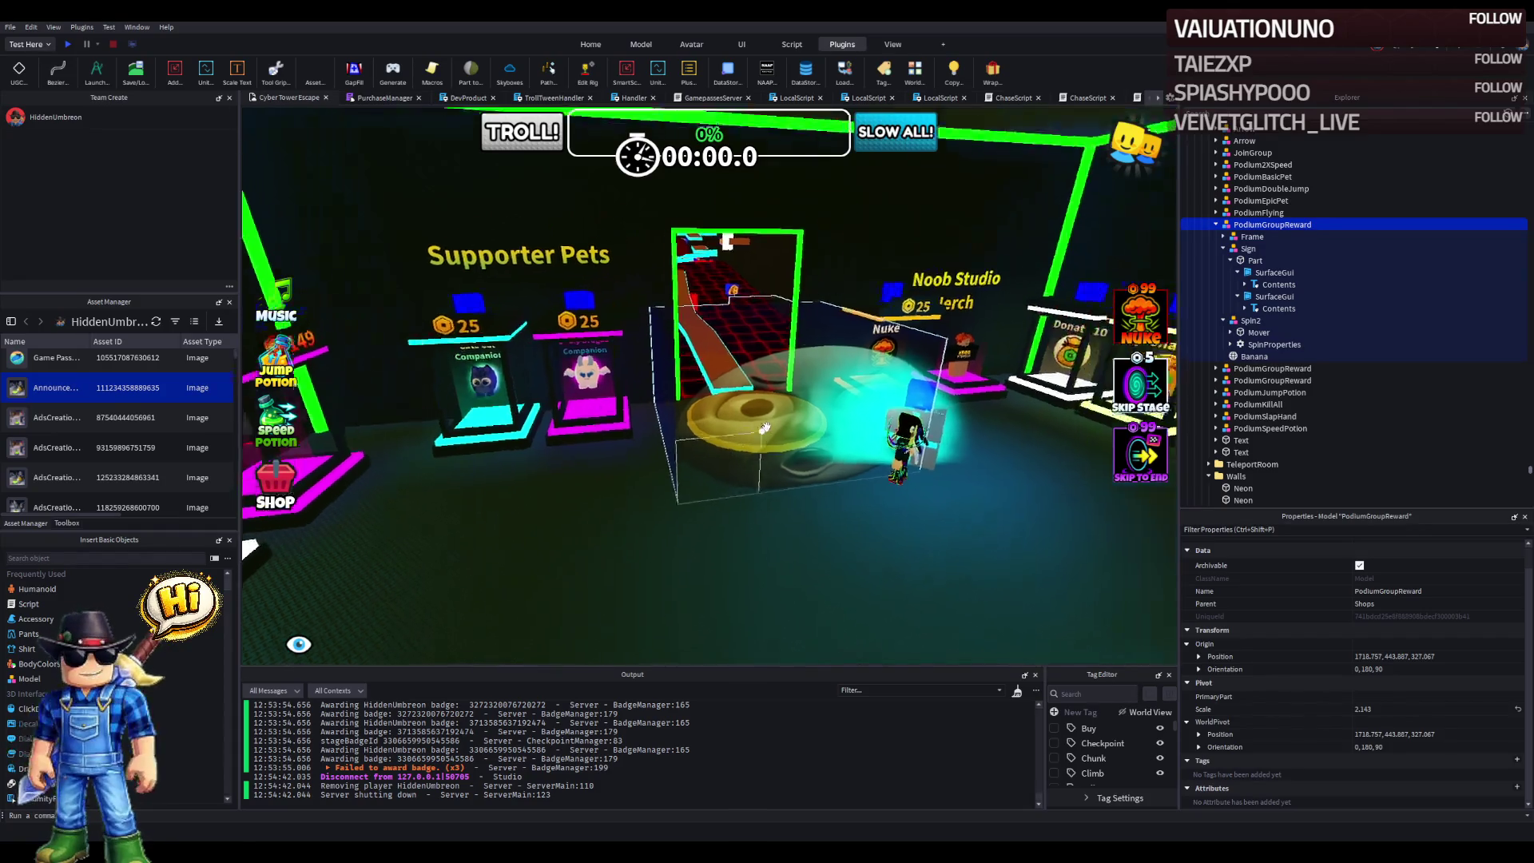
click(759, 425)
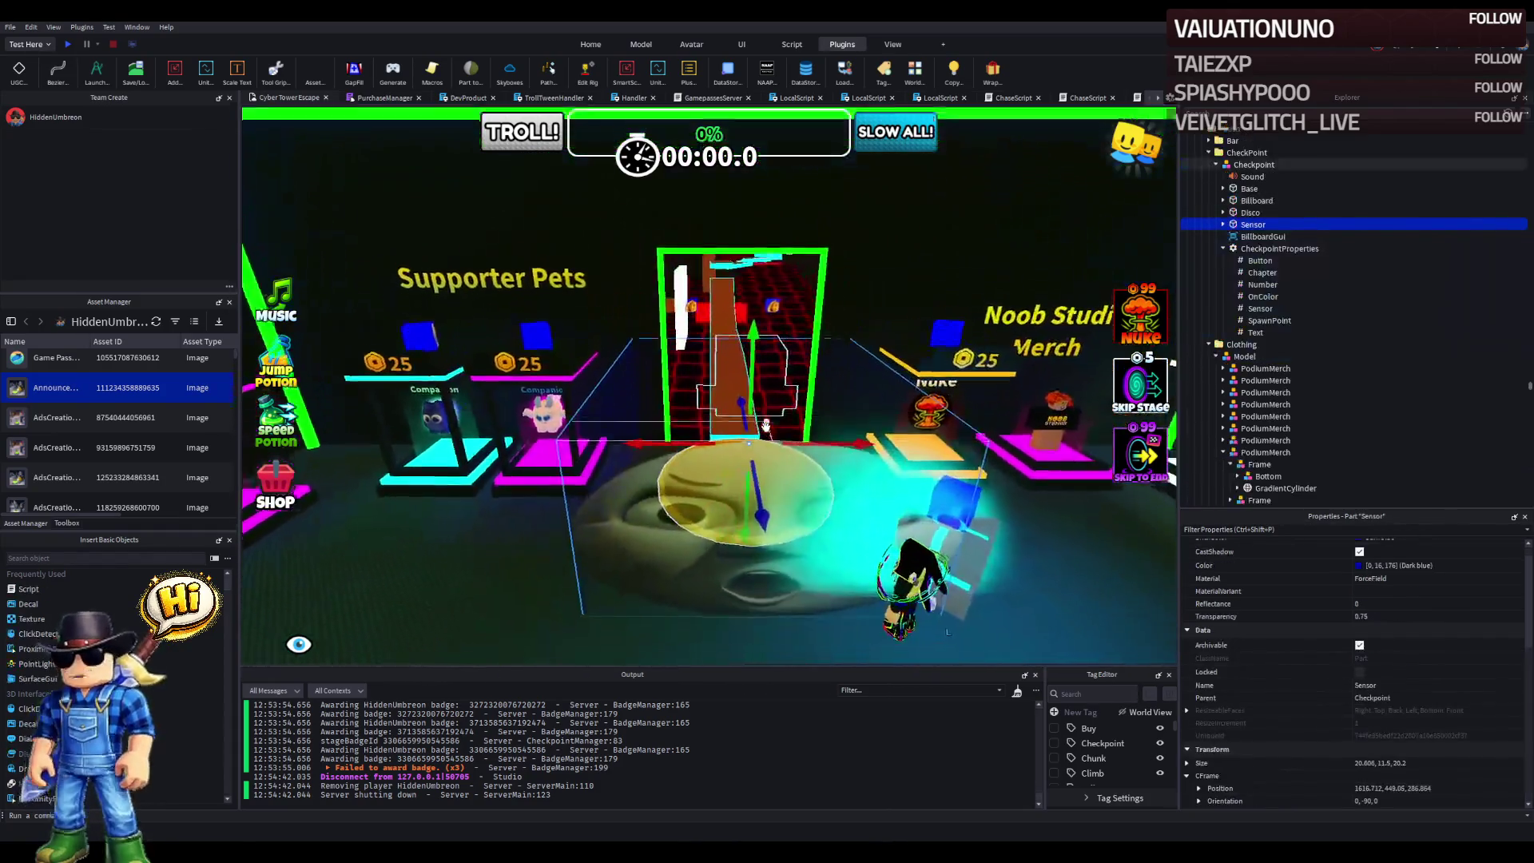
scroll(765, 425, up, 5)
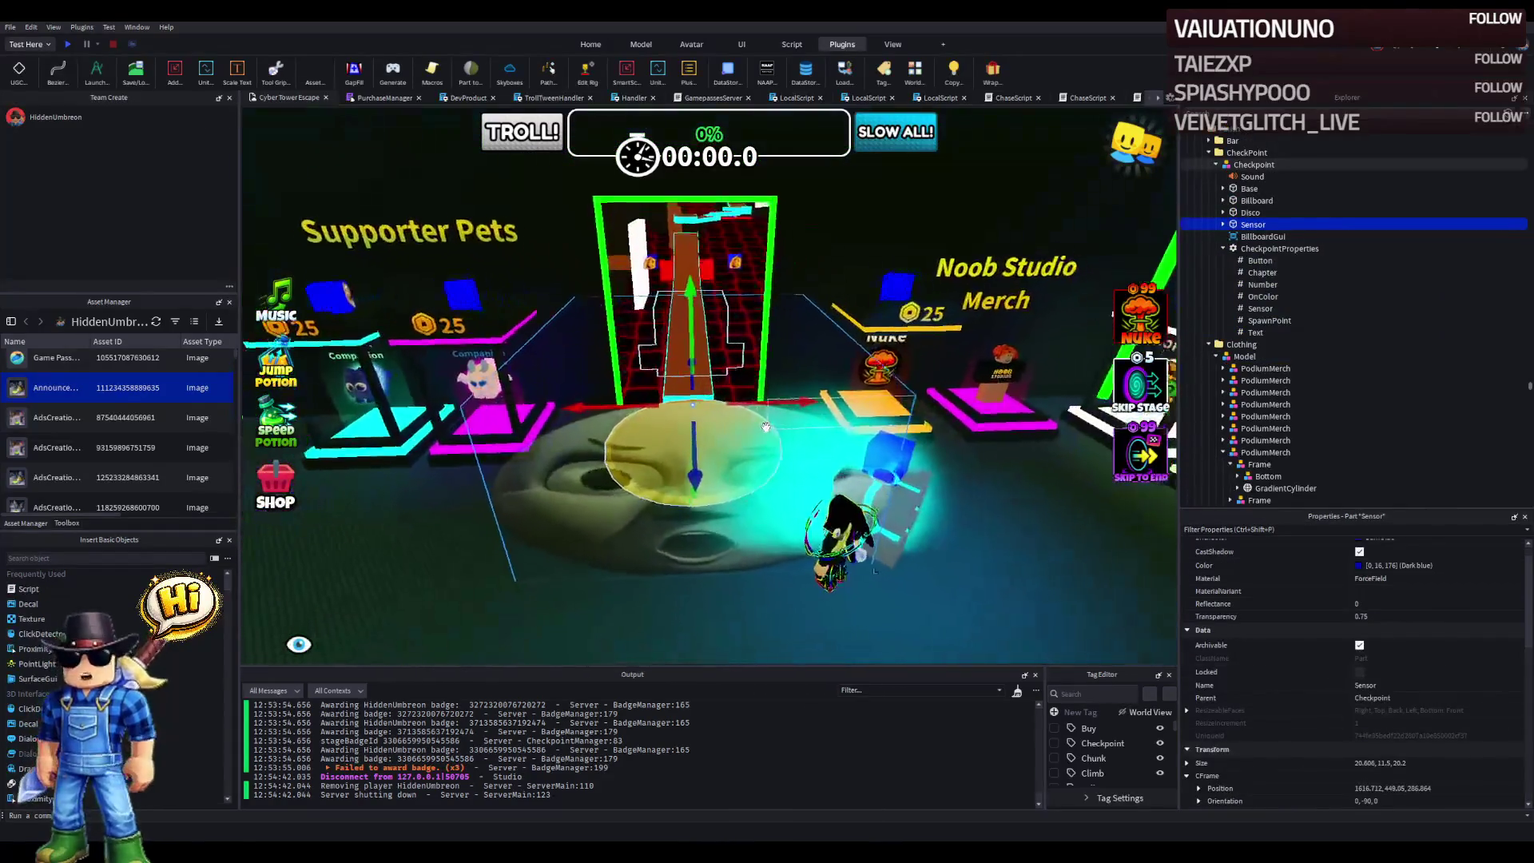
mouse_move(876, 485)
mouse_down()
mouse_move(767, 494)
mouse_move(847, 464)
mouse_move(791, 478)
mouse_up()
mouse_move(803, 275)
mouse_down()
mouse_move(807, 213)
mouse_move(862, 440)
mouse_up()
- Fly the camera from the podium through the Game Passes room into the clothing corridor
key(w)
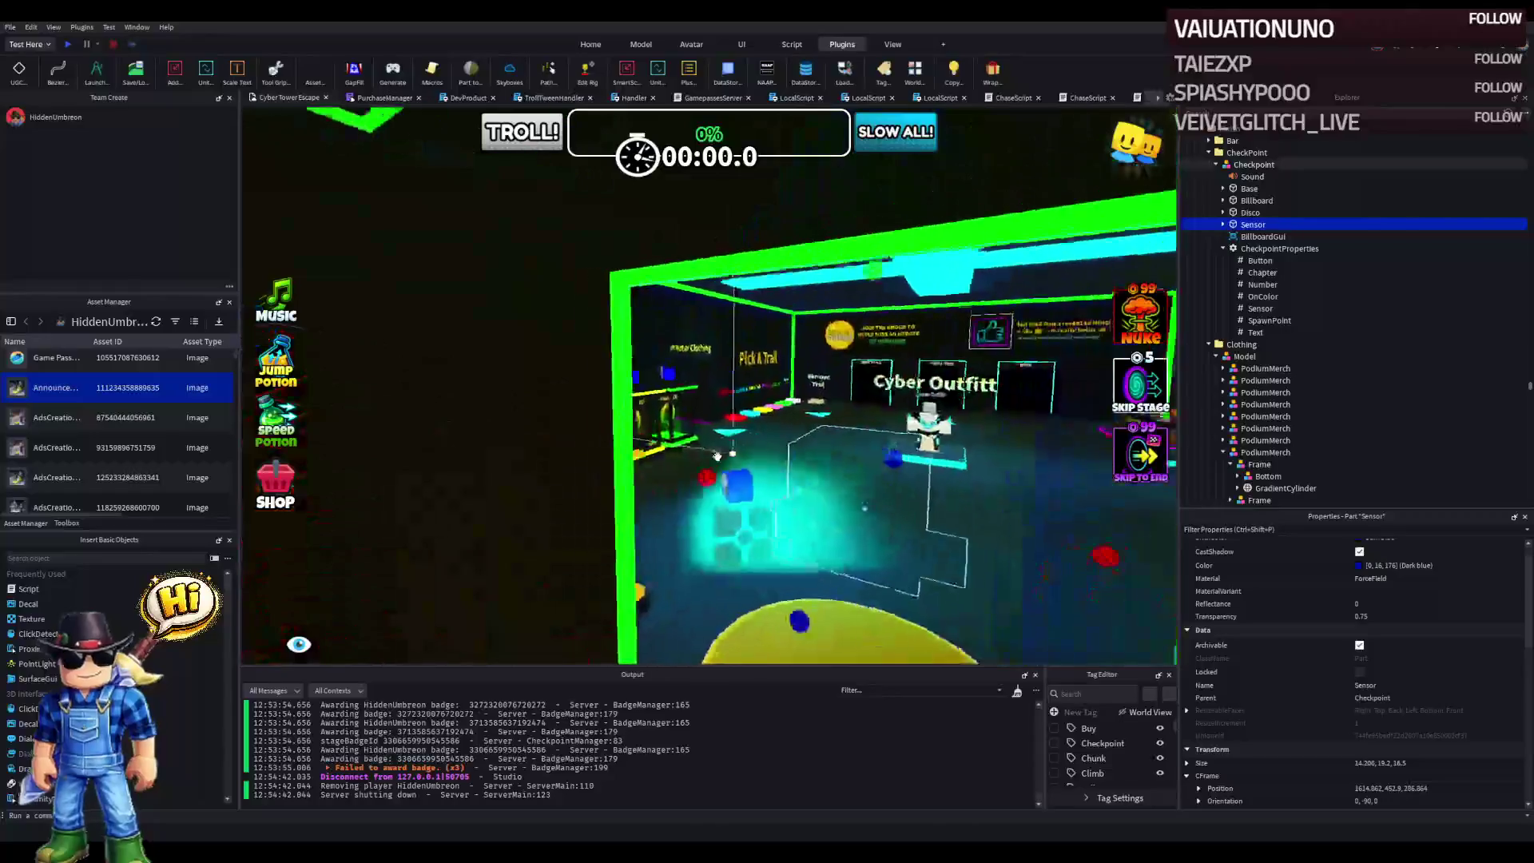
key(w)
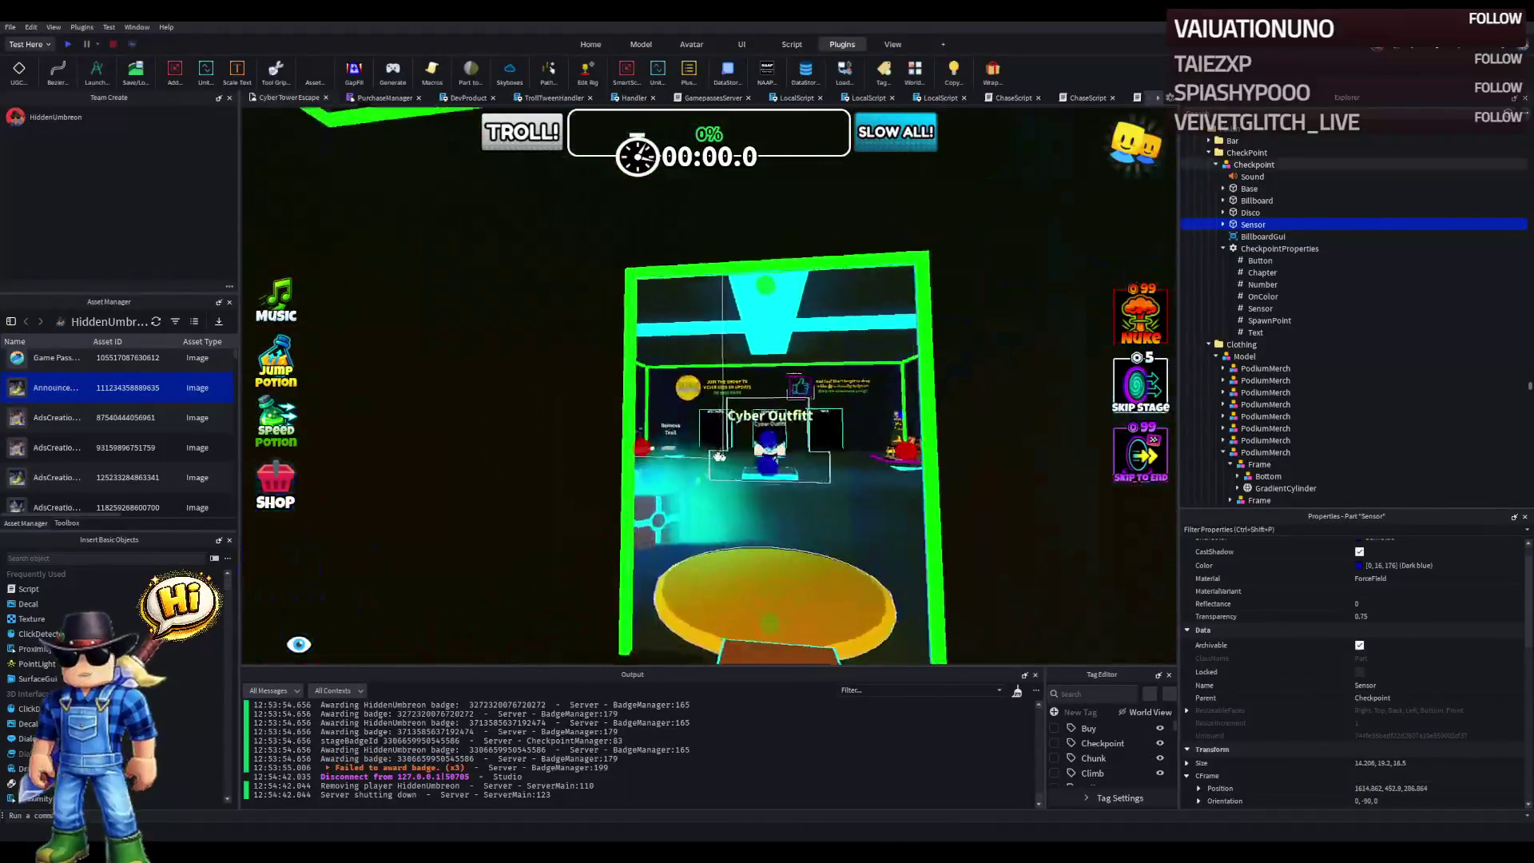
key(w)
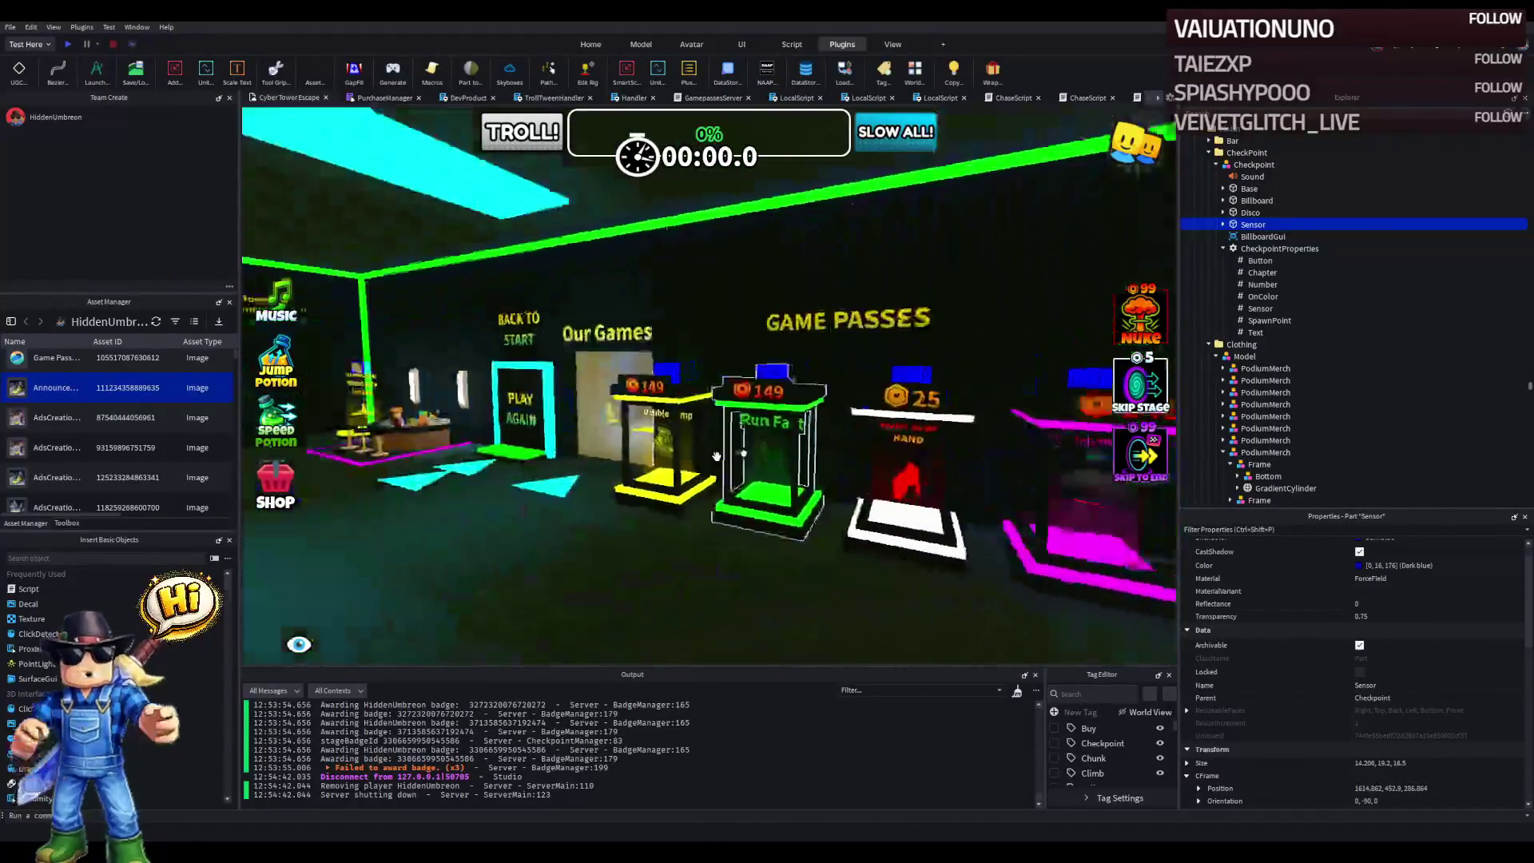
key(a)
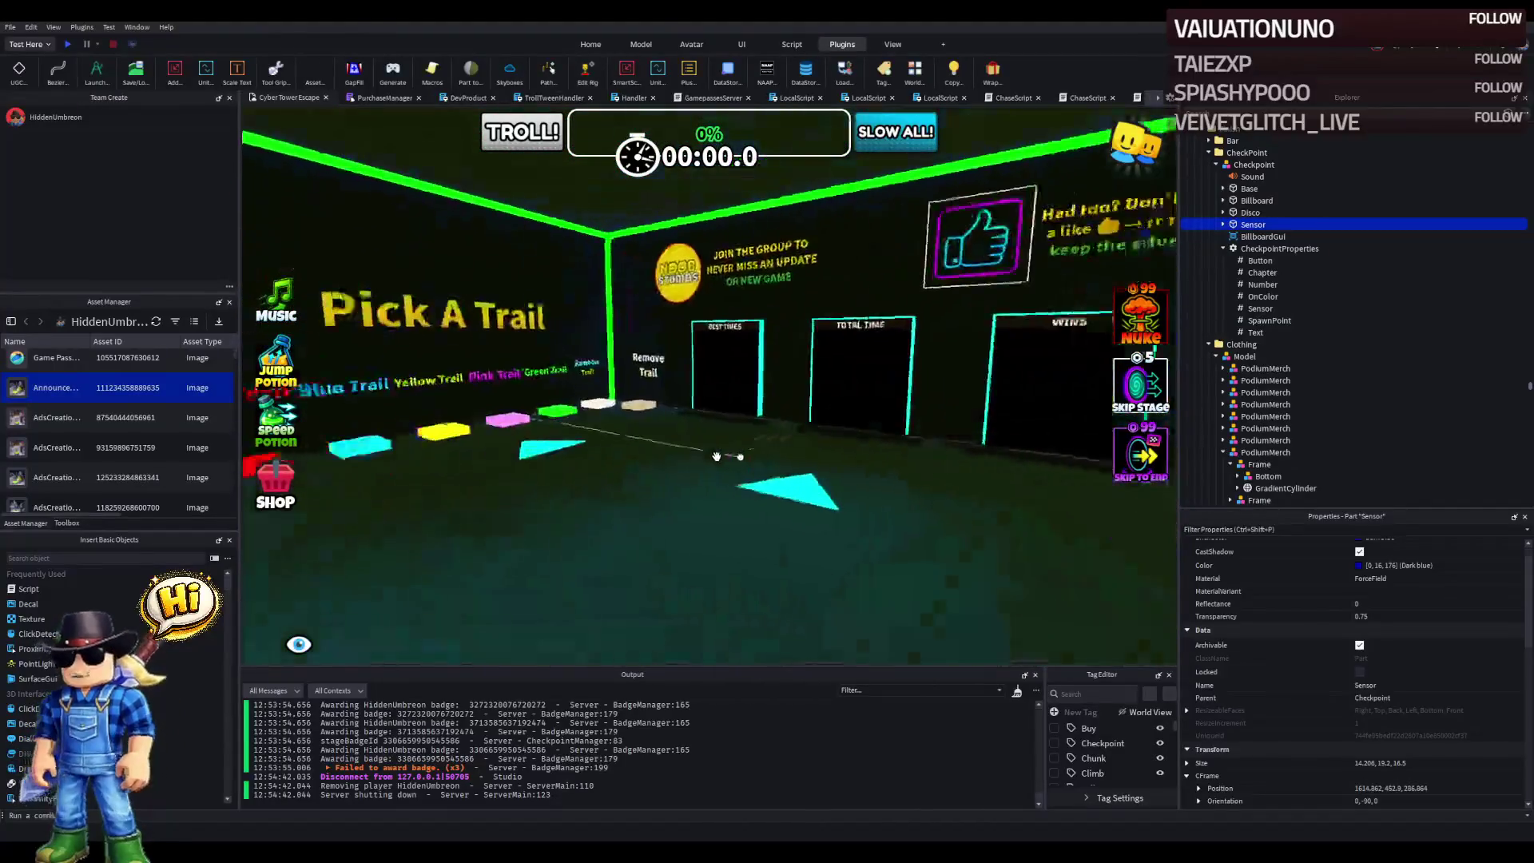
key(a)
key(w)
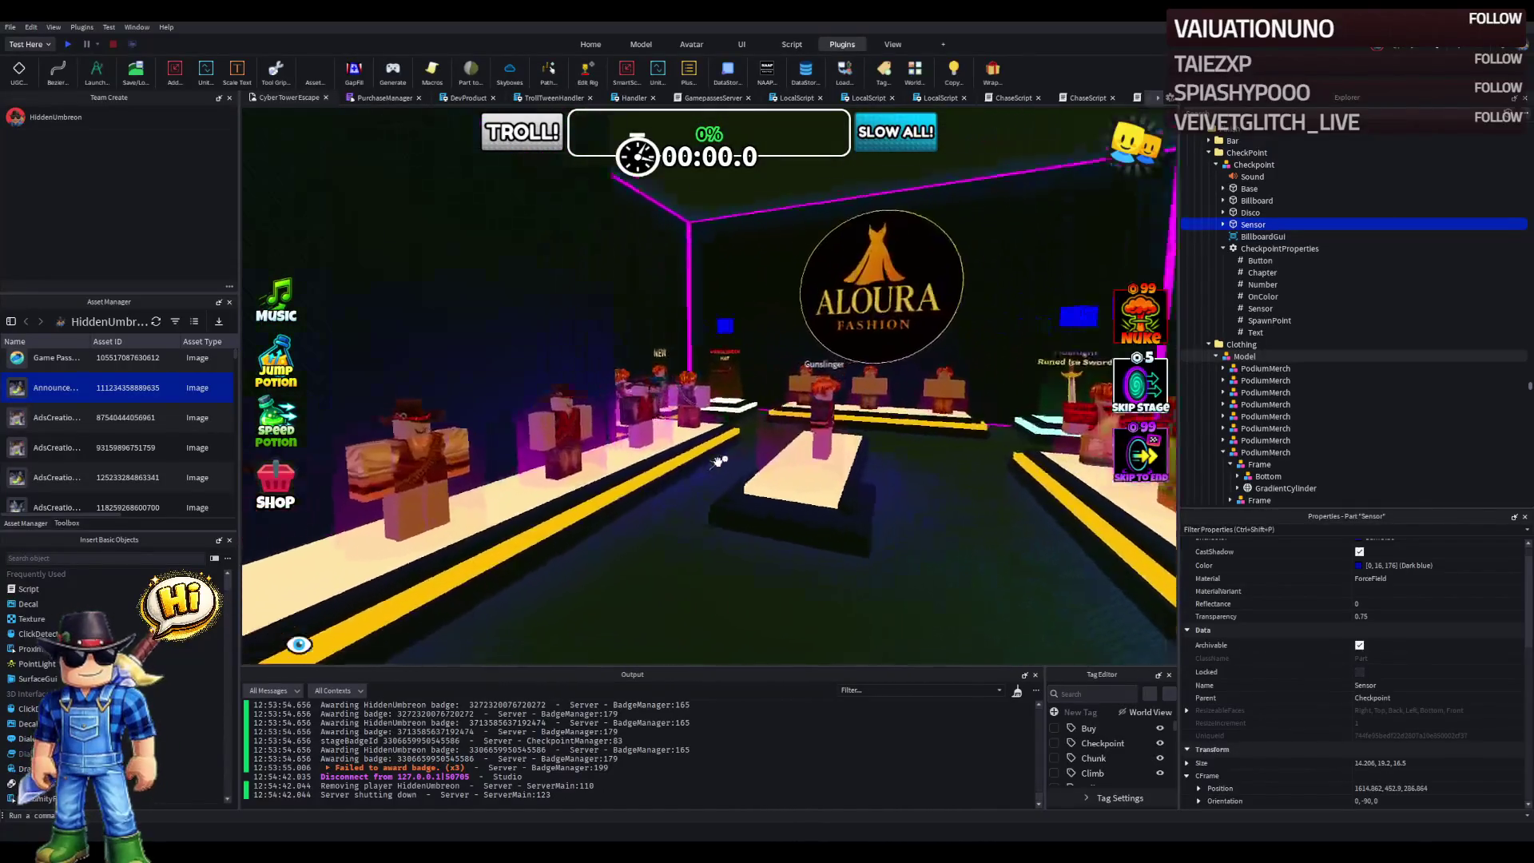
key(d)
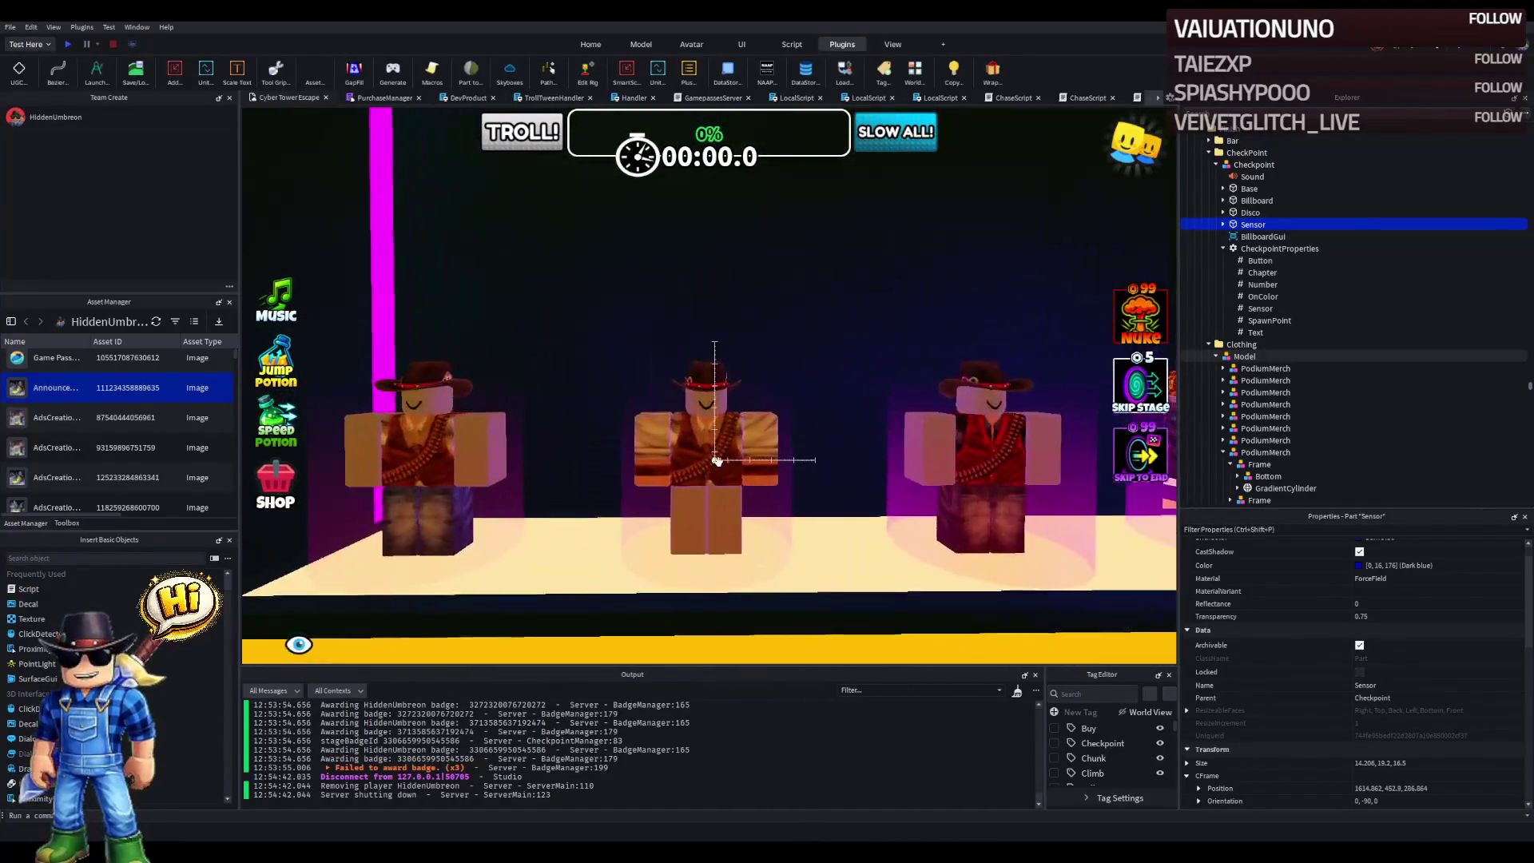
- Fly down the corridor to the ALOURA Fashion podiums and select the empty podium
key(d)
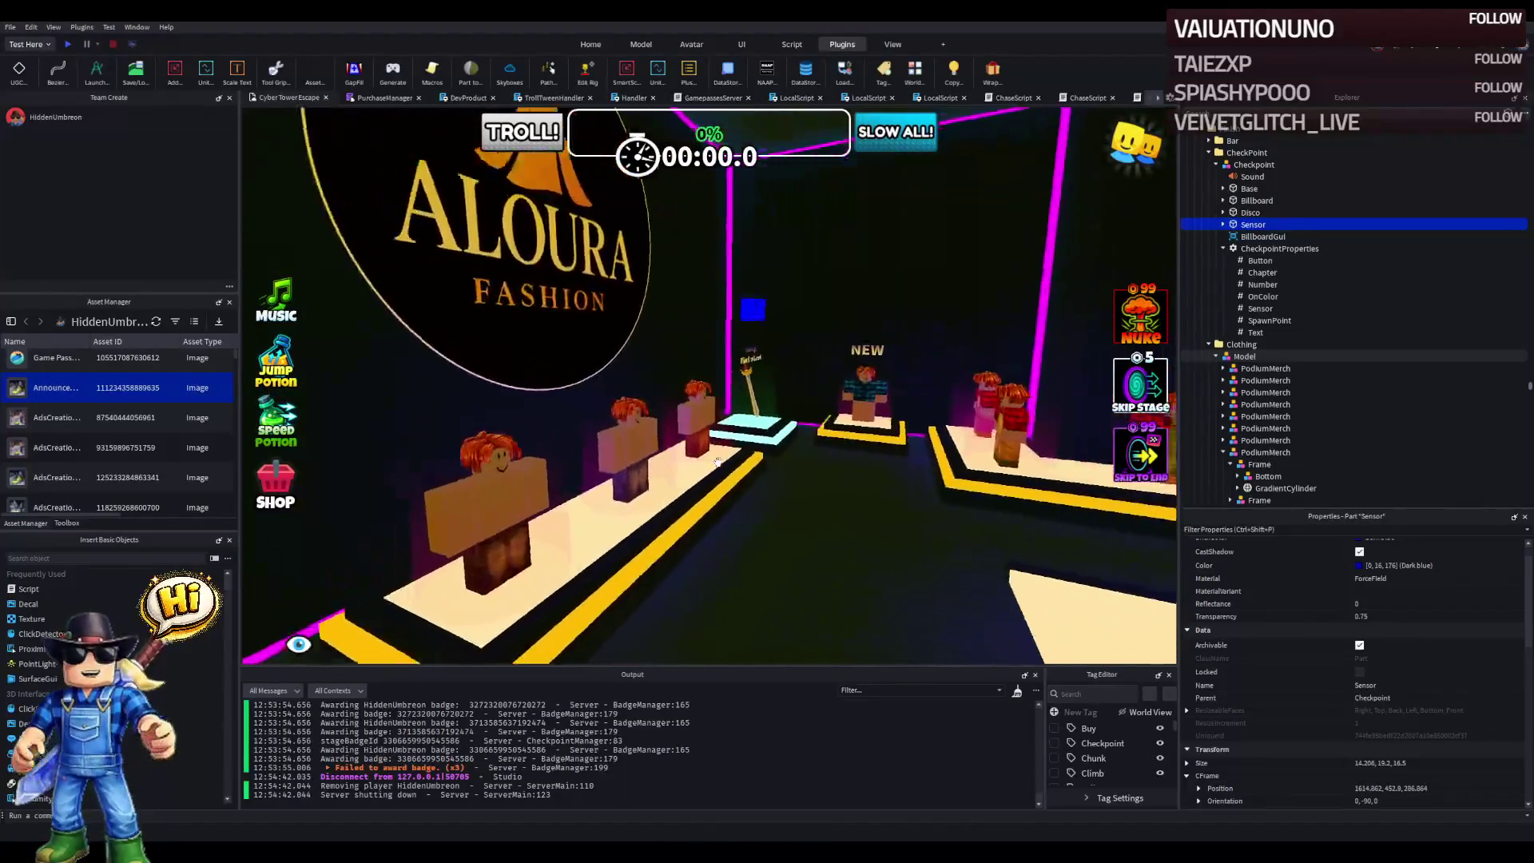
key(a)
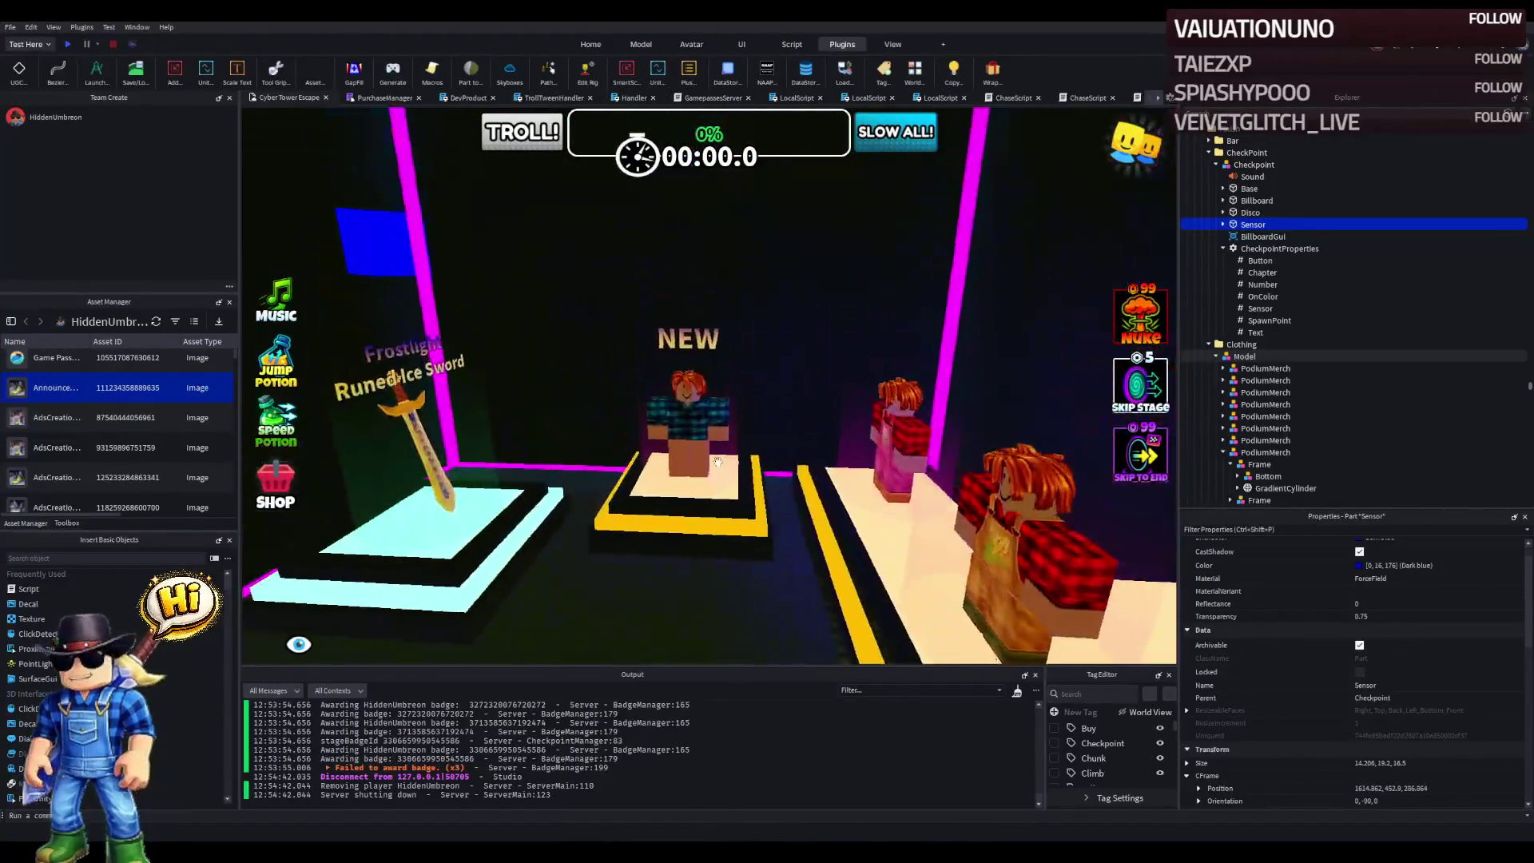
key(w)
key(d)
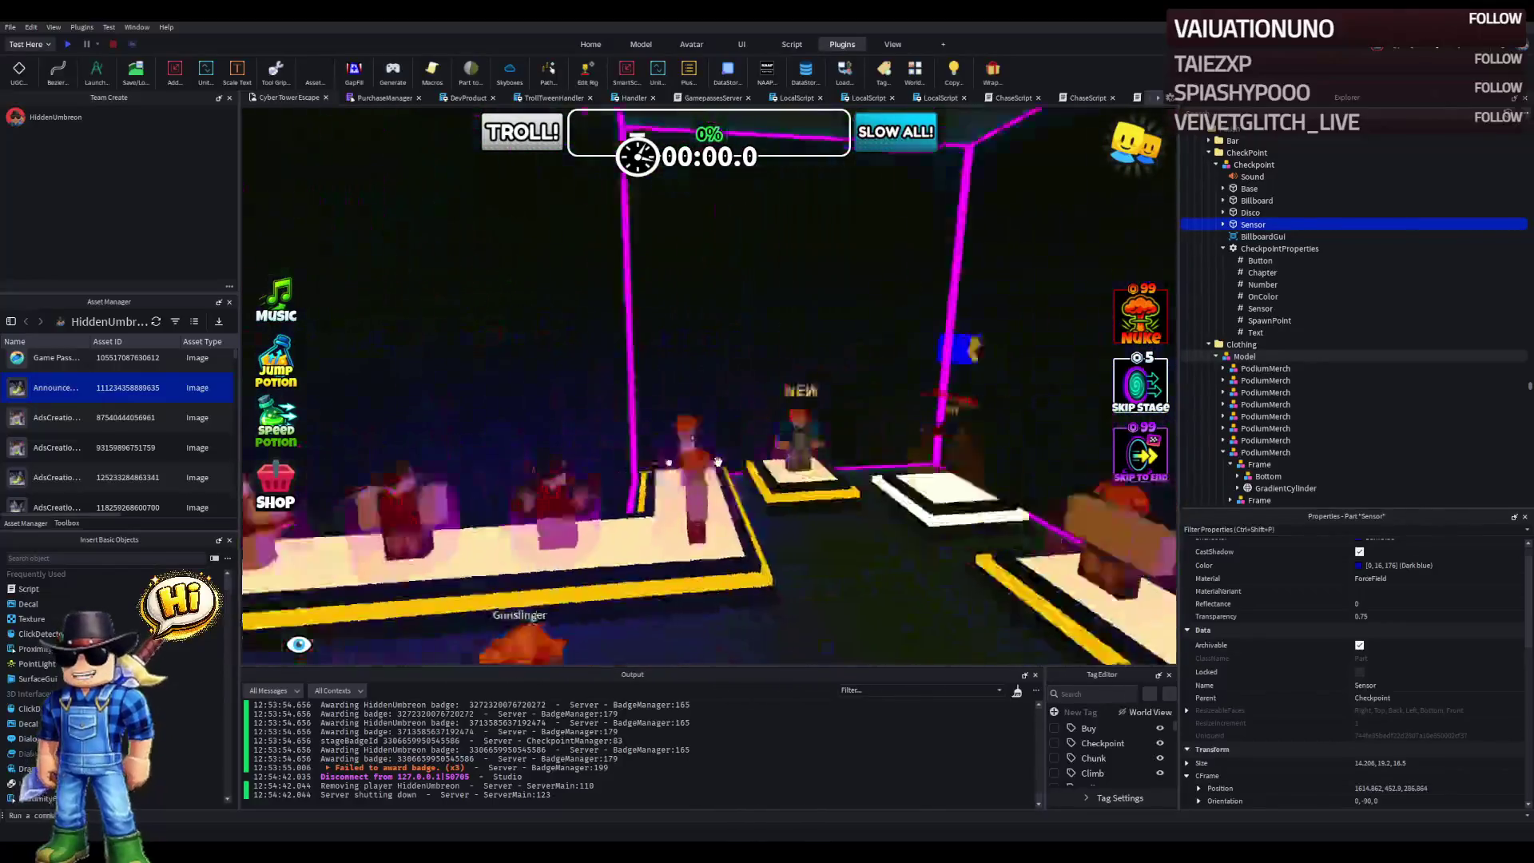
key(d)
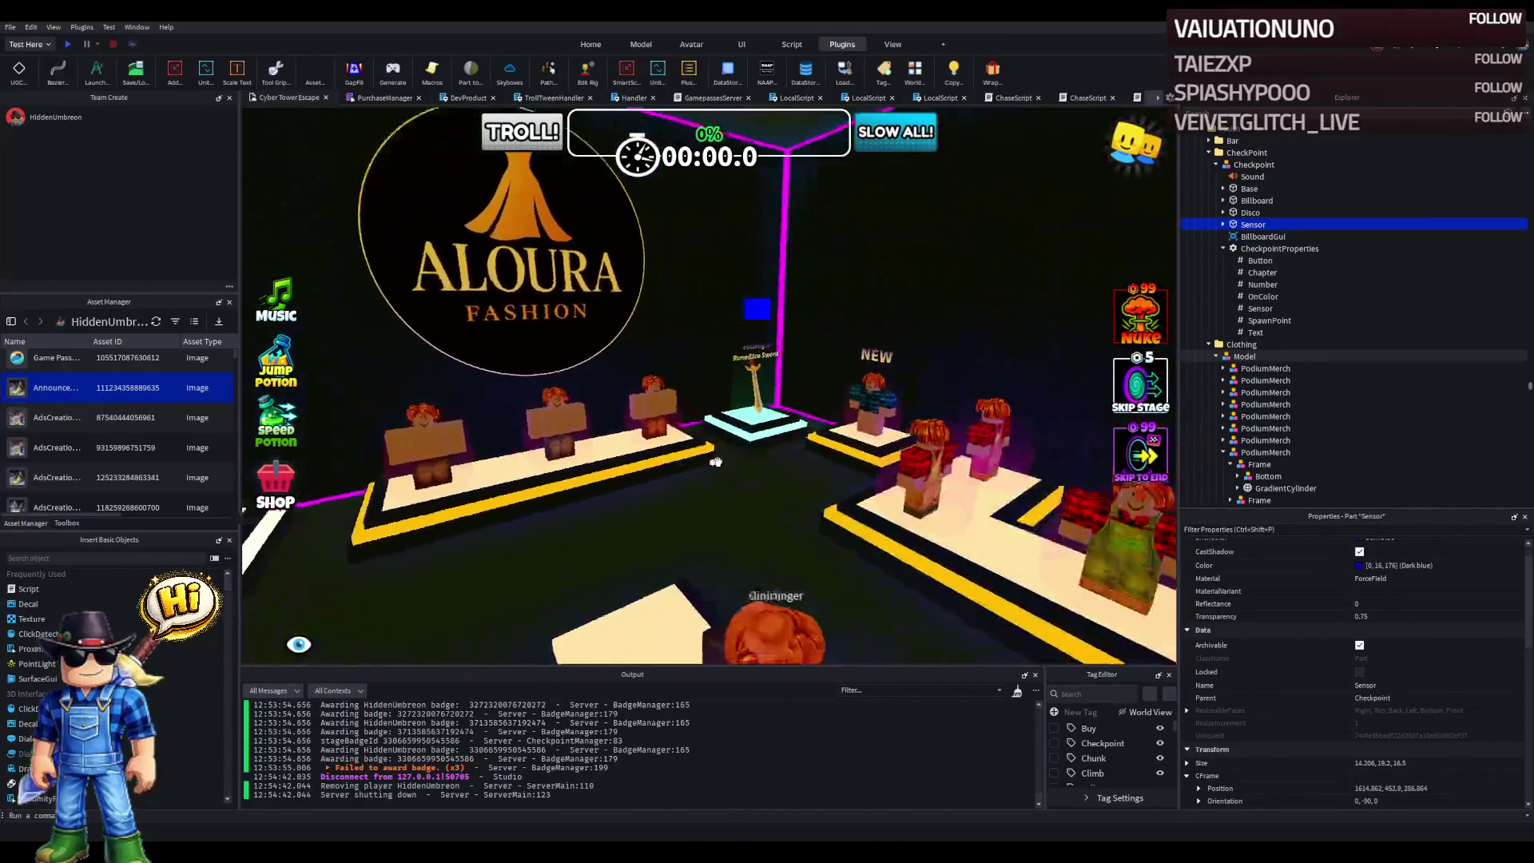
key(a)
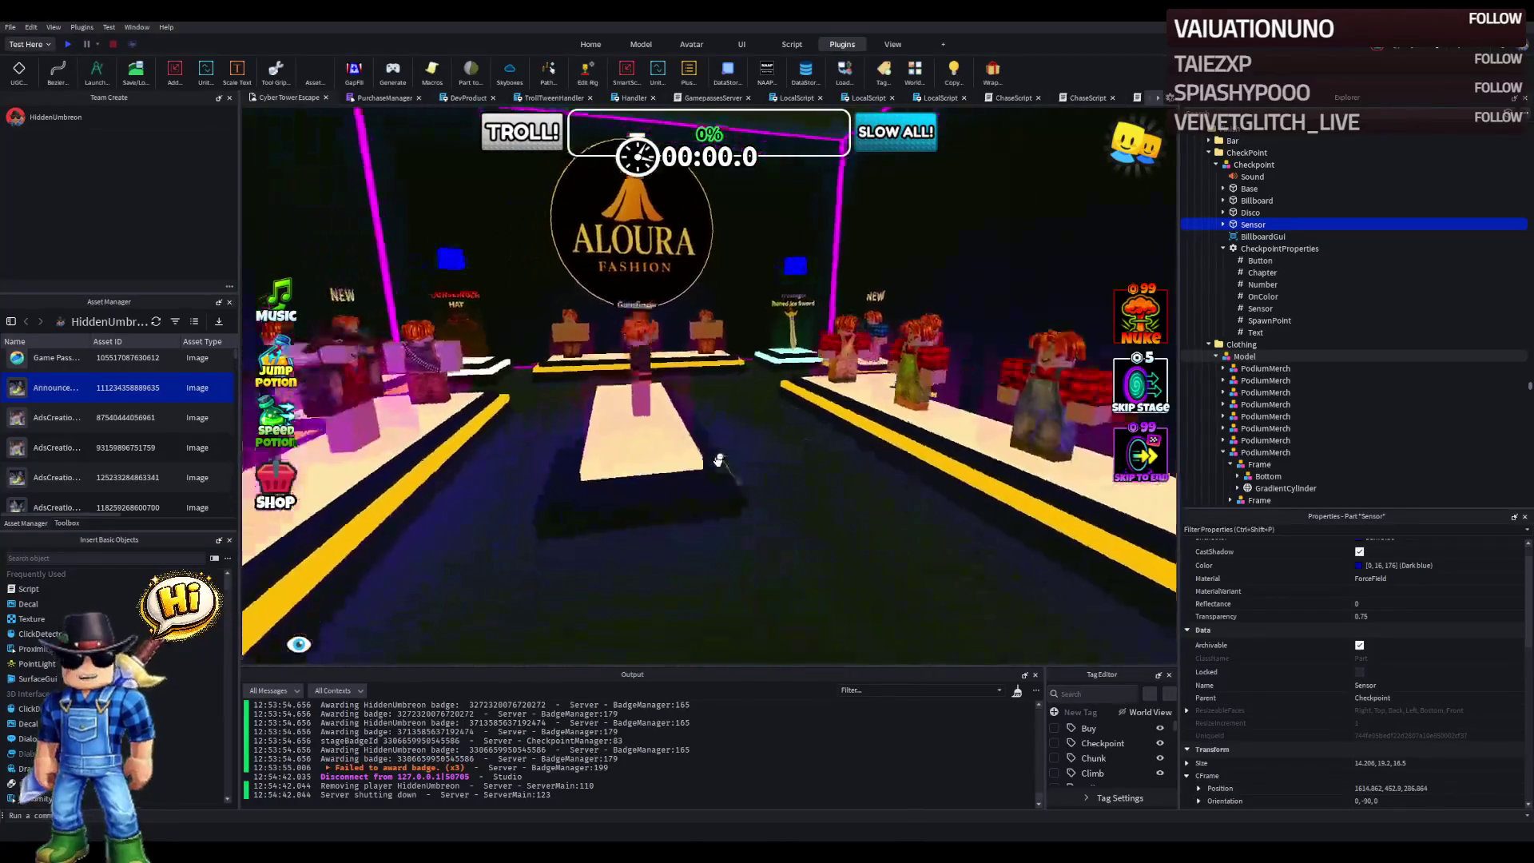
key(w)
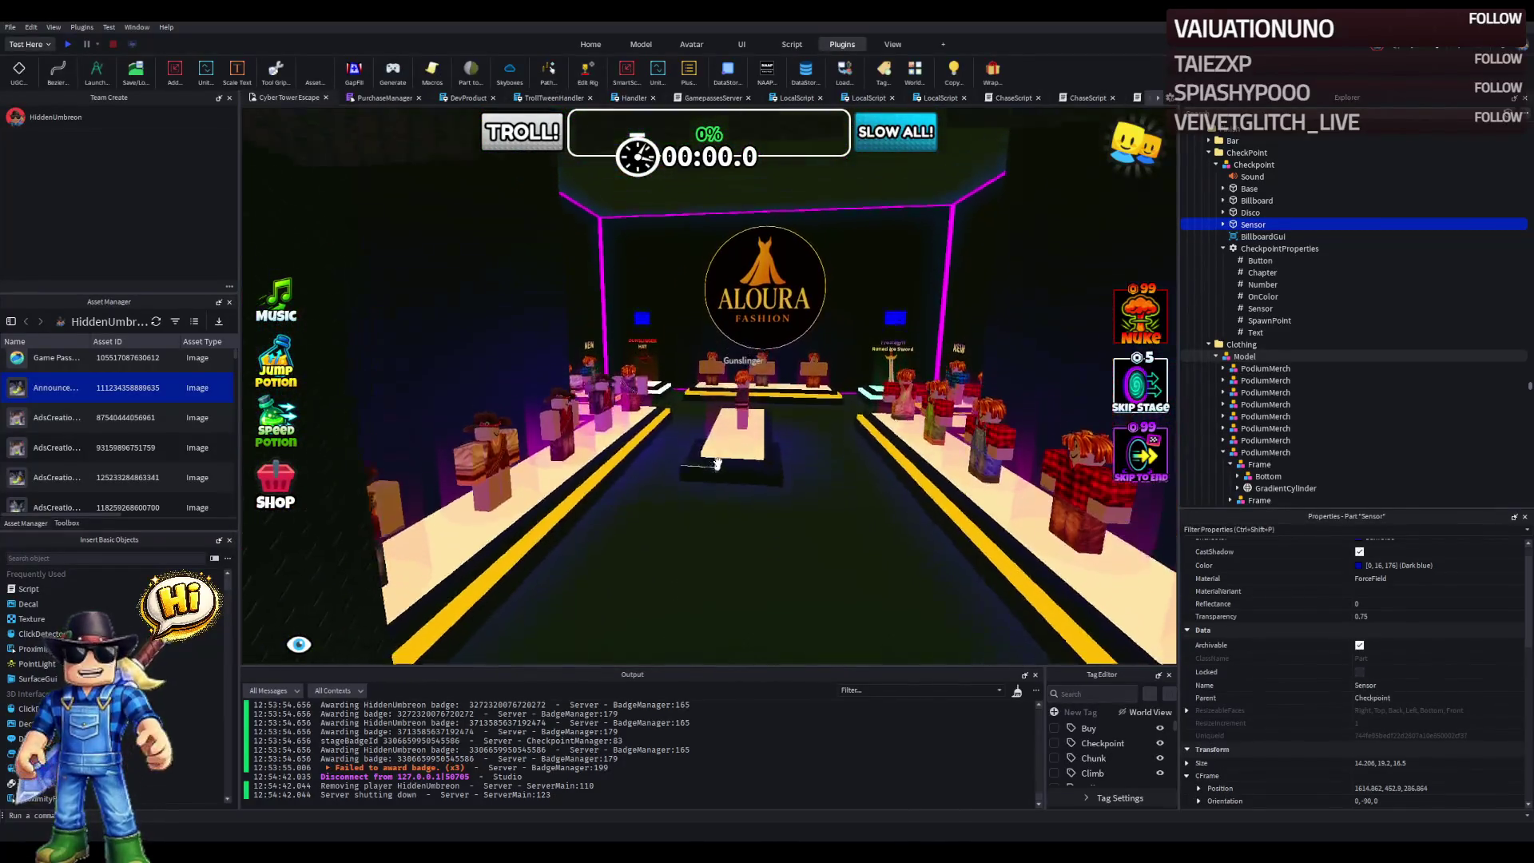
click(753, 508)
key(f)
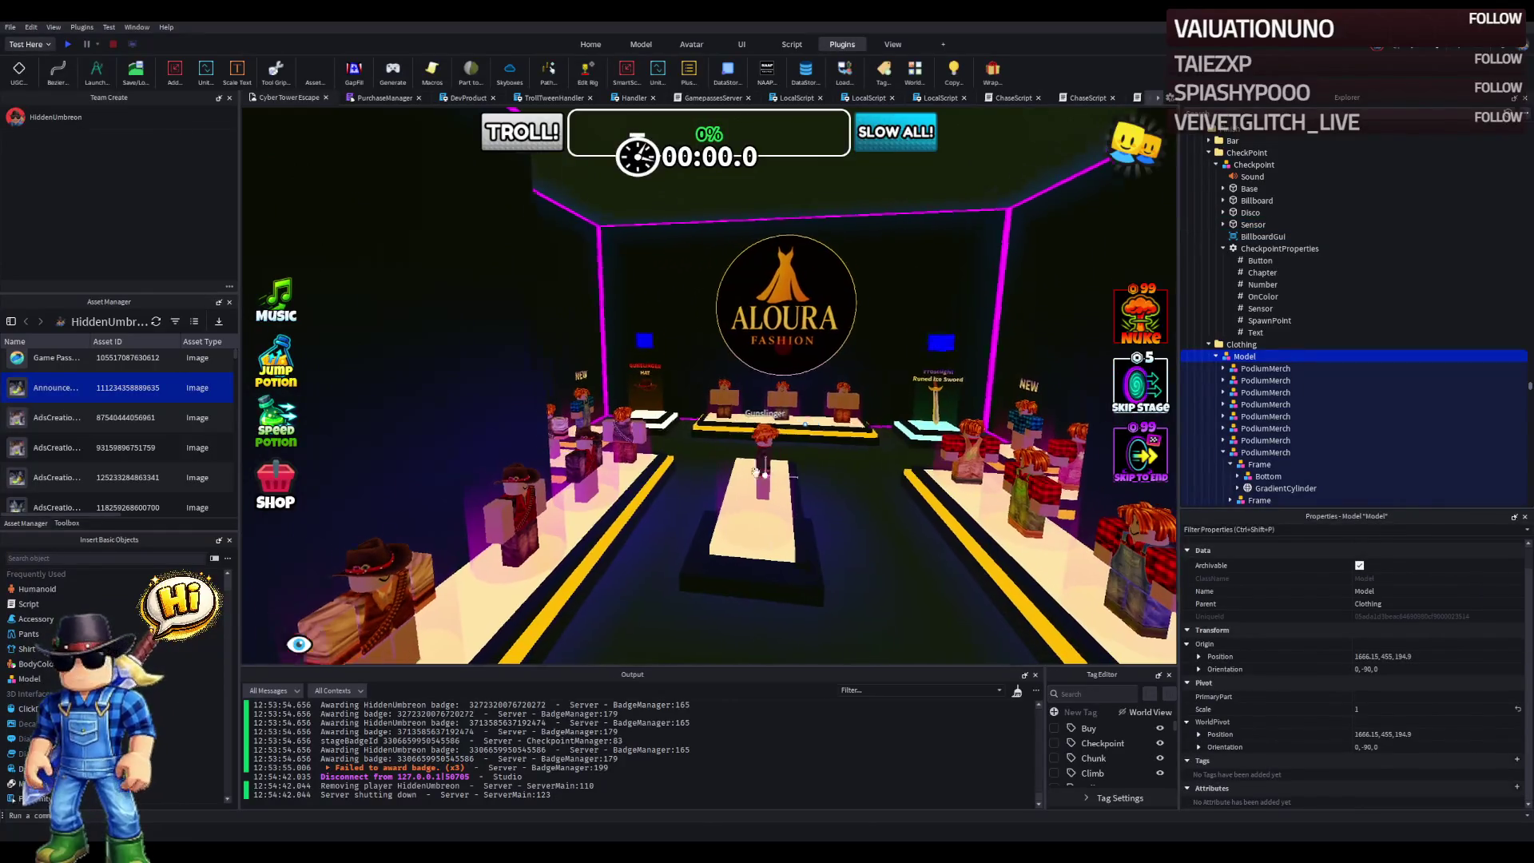
key(e)
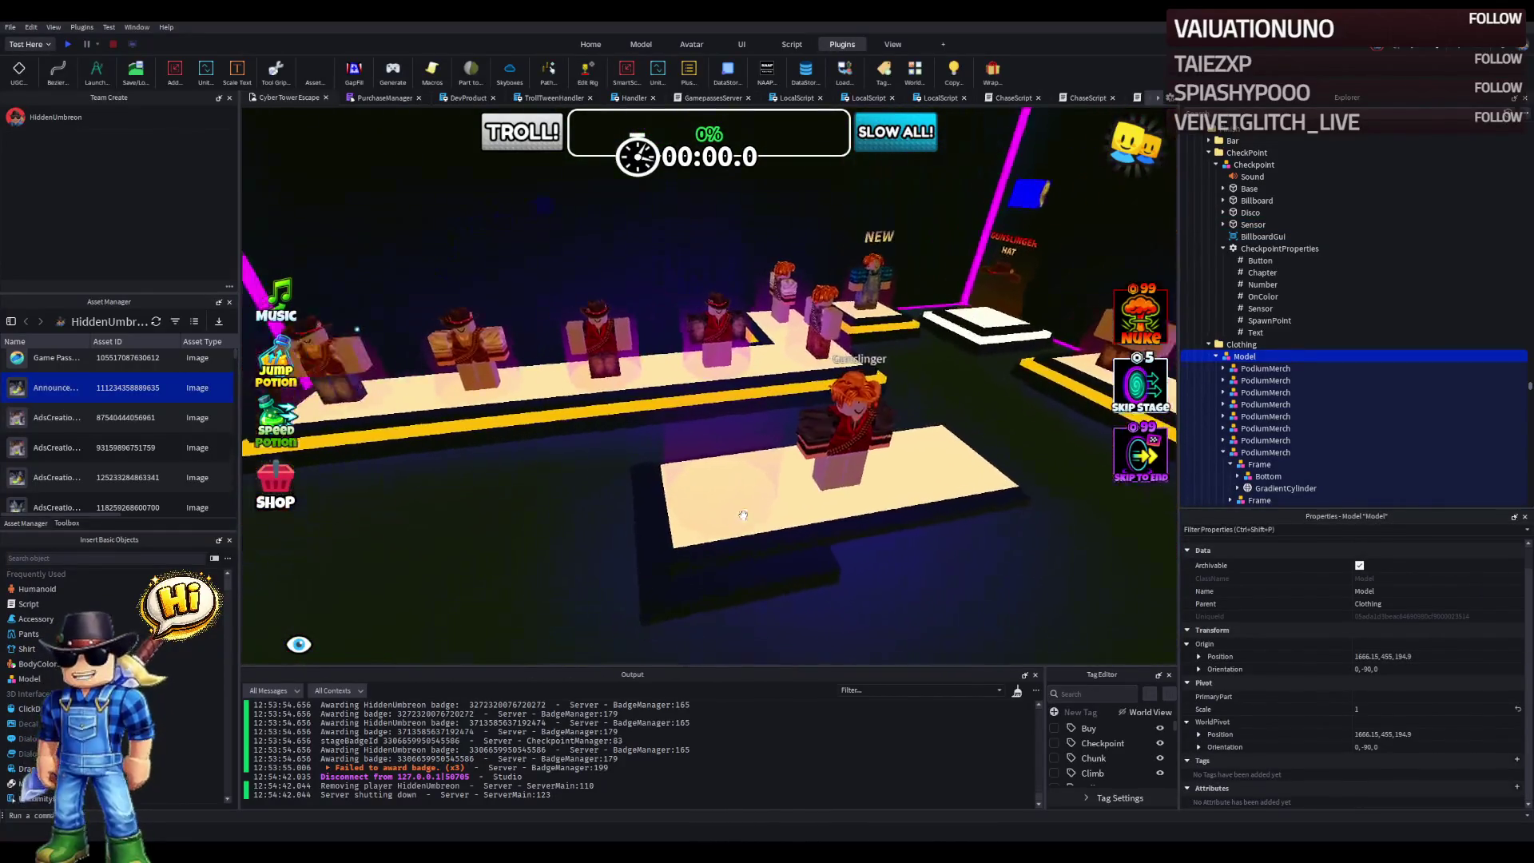
click(953, 481)
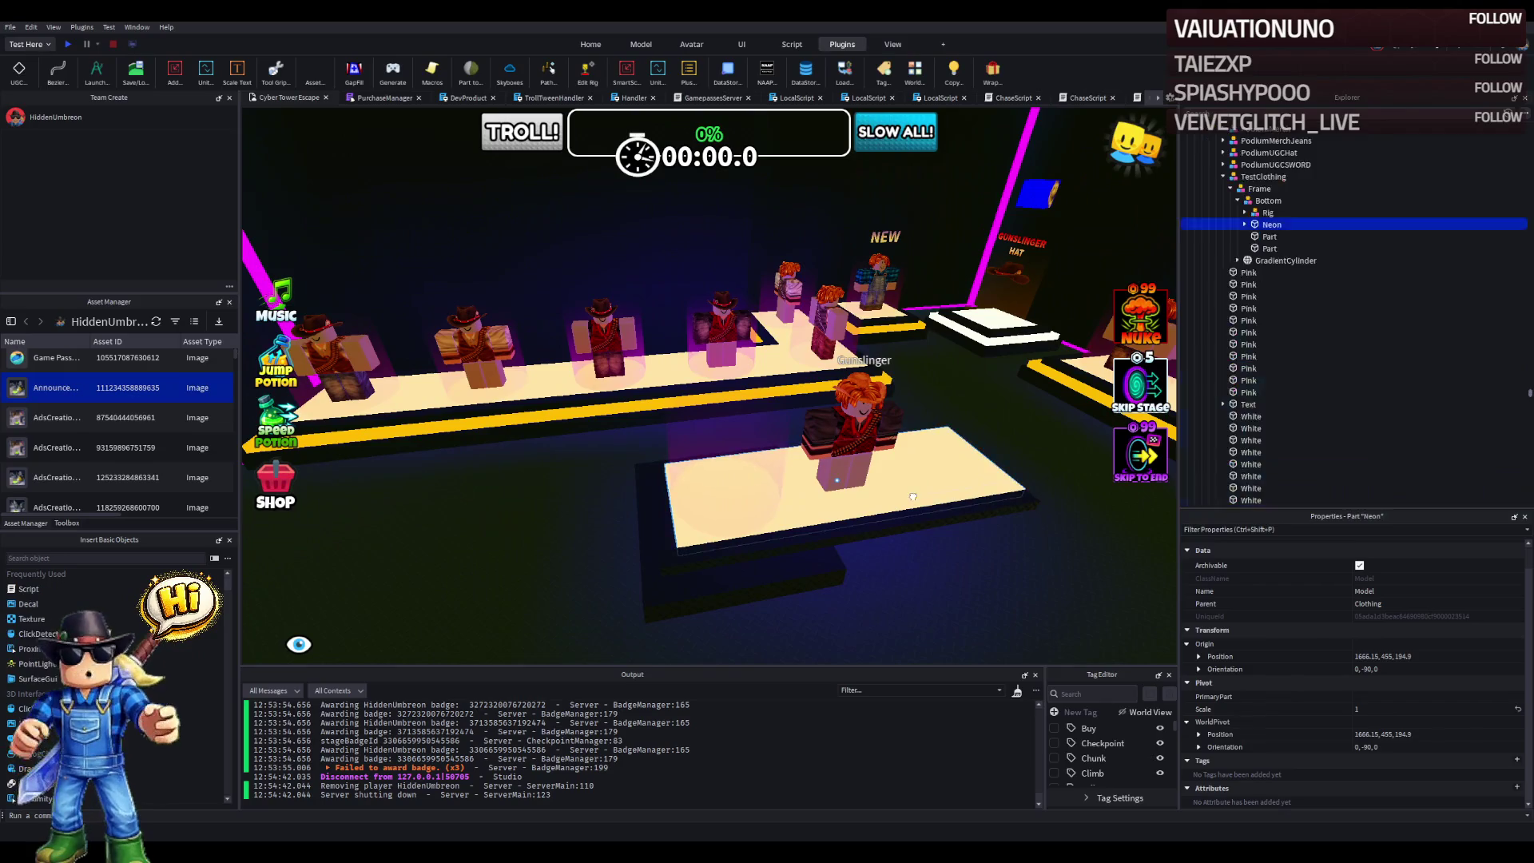
- Move TestClothing into the Clothing folder and slide it along the floor to Z 273.9
click(1262, 289)
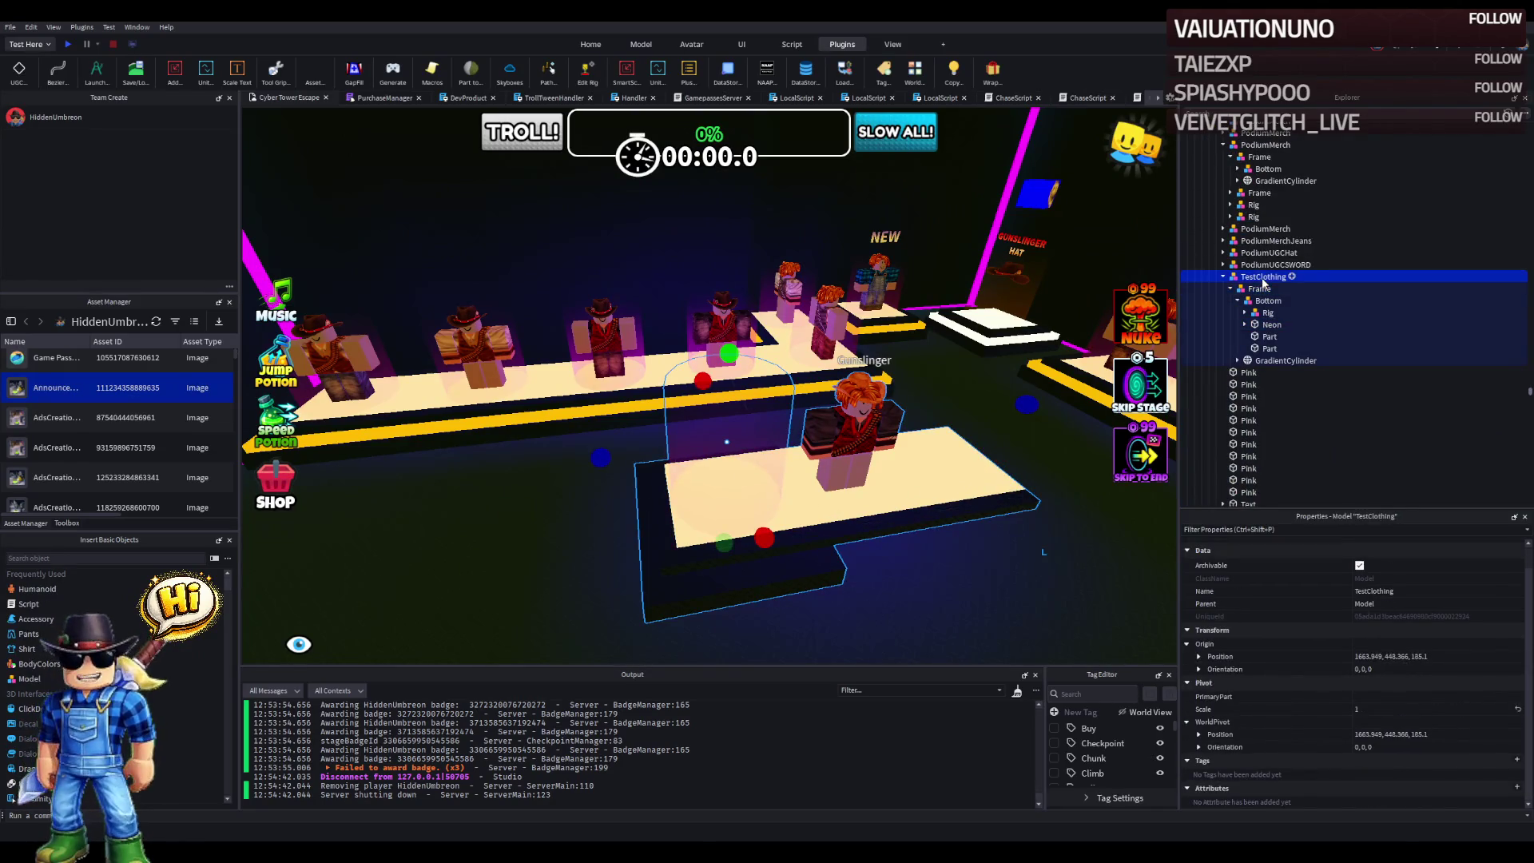
scroll(1266, 355, up, 4)
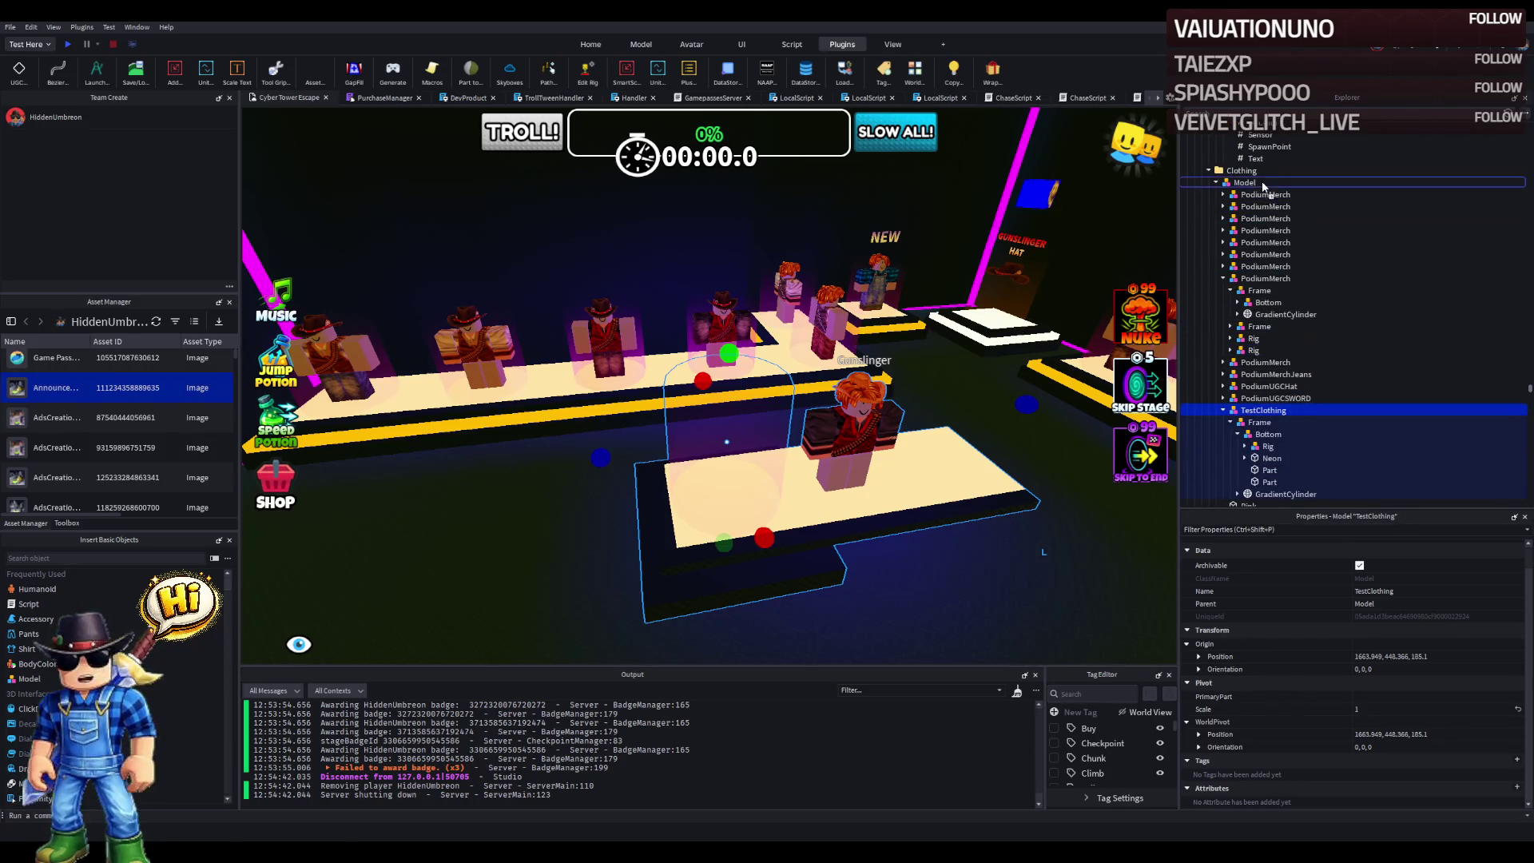
drag(1256, 180, 1243, 171)
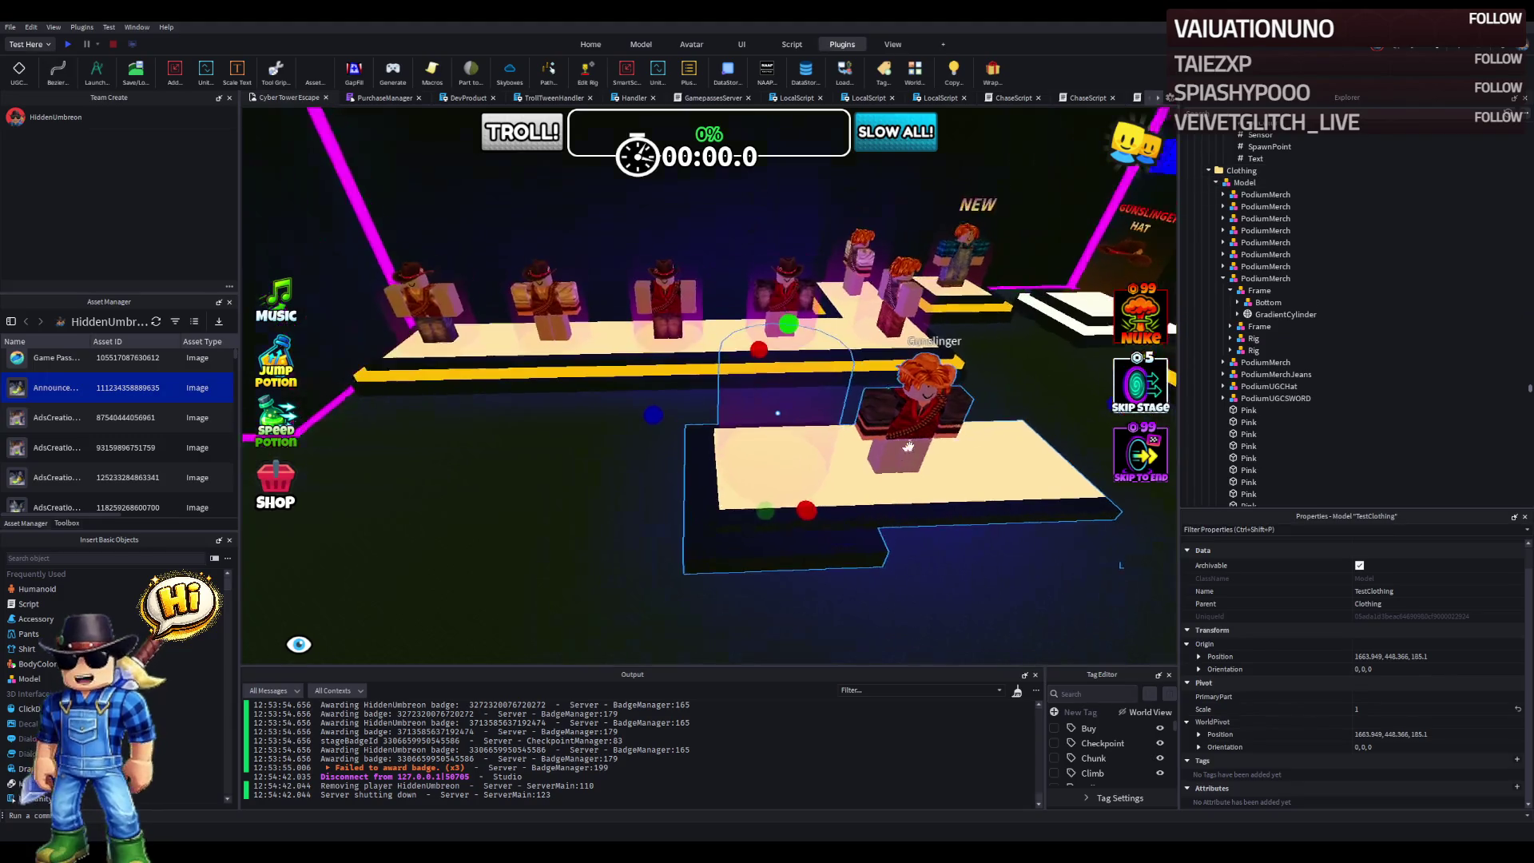
drag(886, 413, 798, 433)
scroll(798, 434, up, 3)
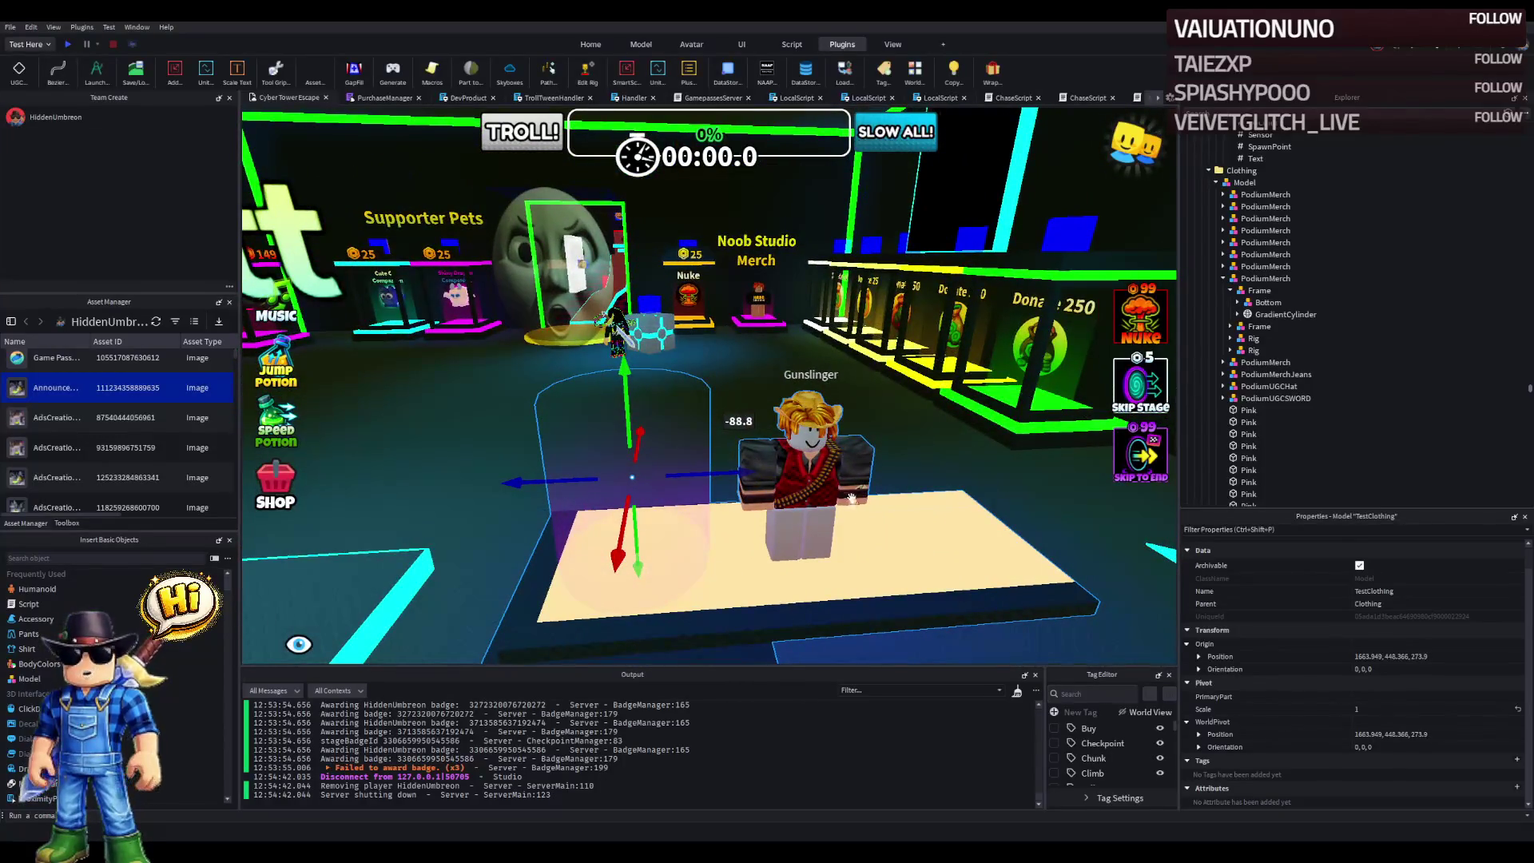
- Select the Rig under TestClothing's Bottom group and shift it left across the podium
click(1223, 278)
click(851, 488)
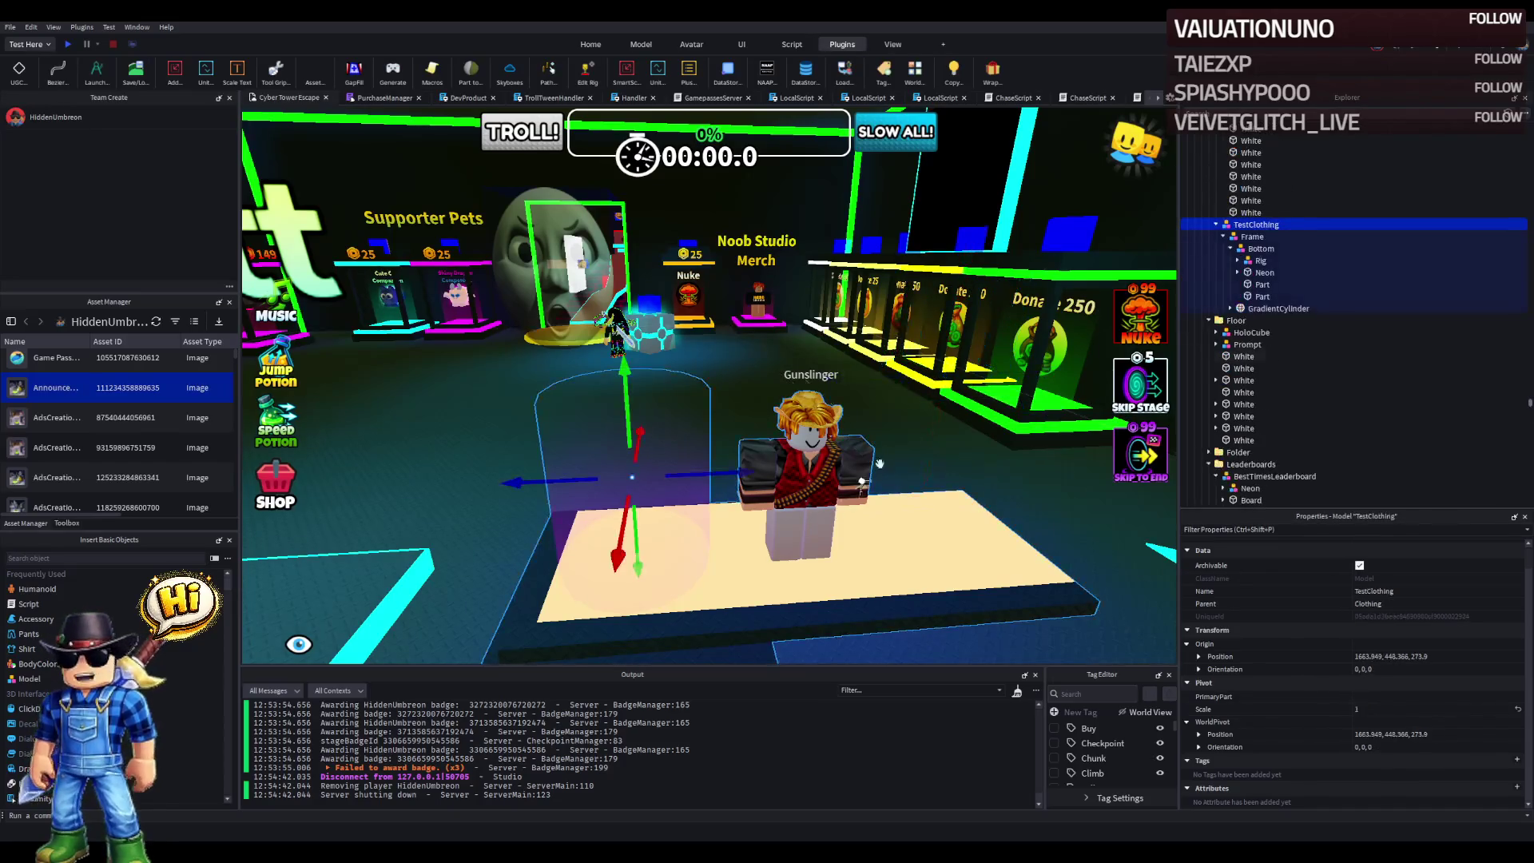
click(1255, 250)
click(1259, 260)
click(1237, 261)
click(1237, 261)
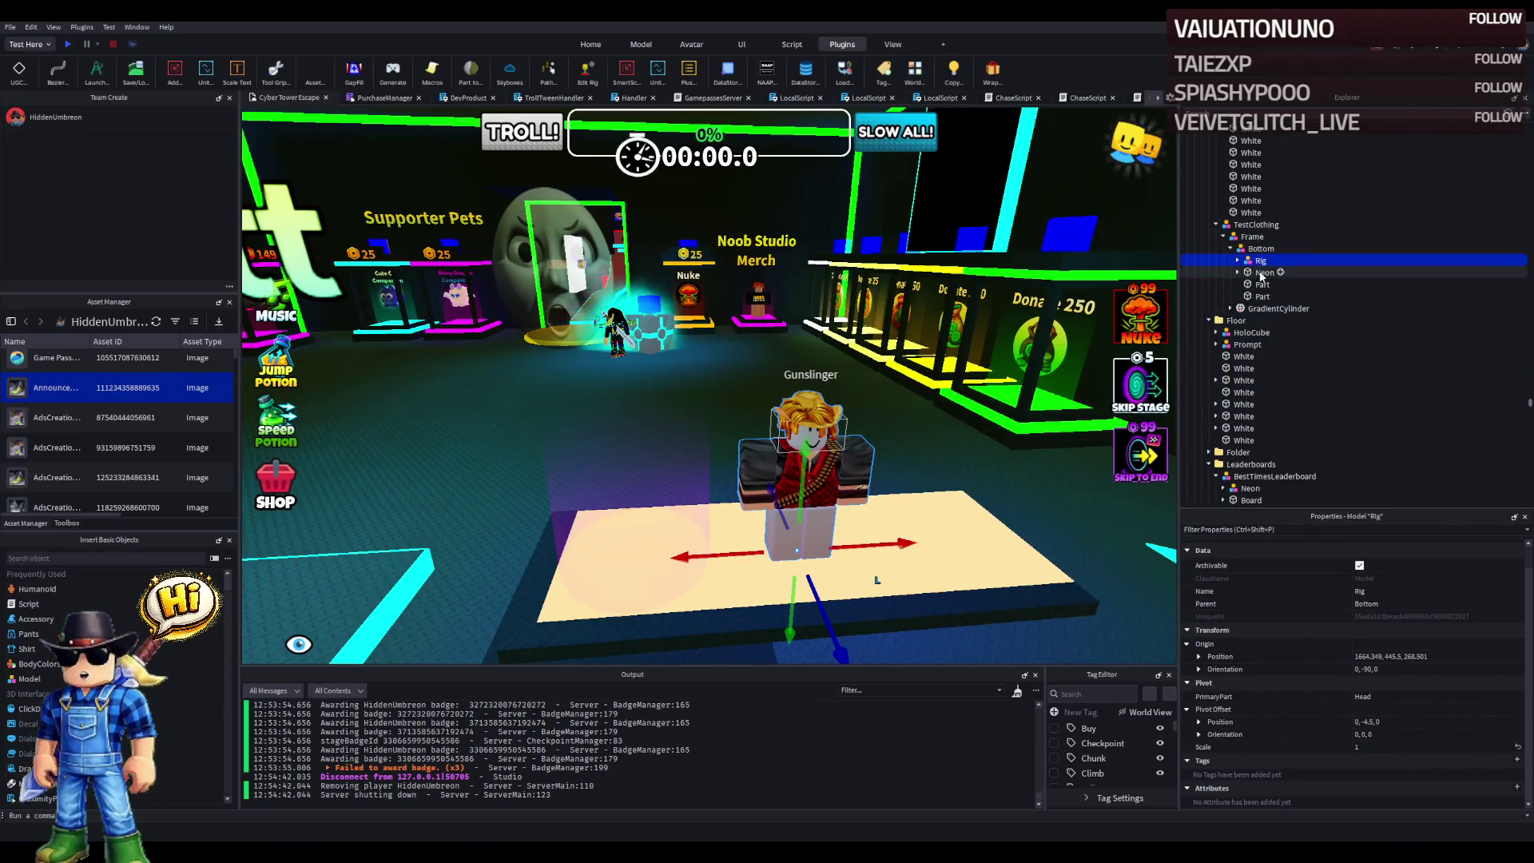
double_click(1264, 273)
click(1238, 272)
click(1277, 308)
click(1231, 308)
click(1231, 309)
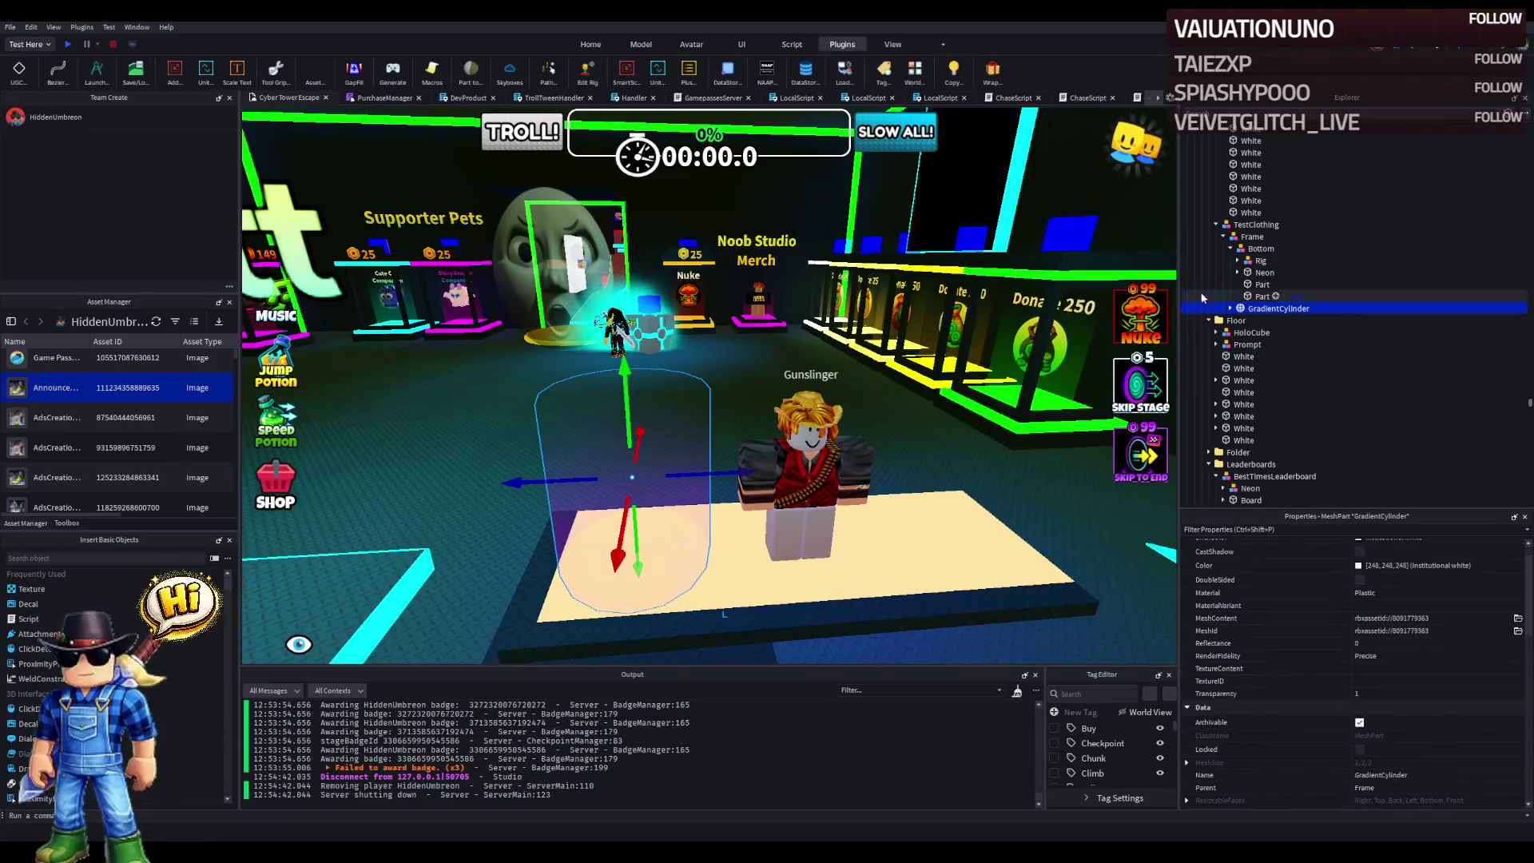
click(1251, 247)
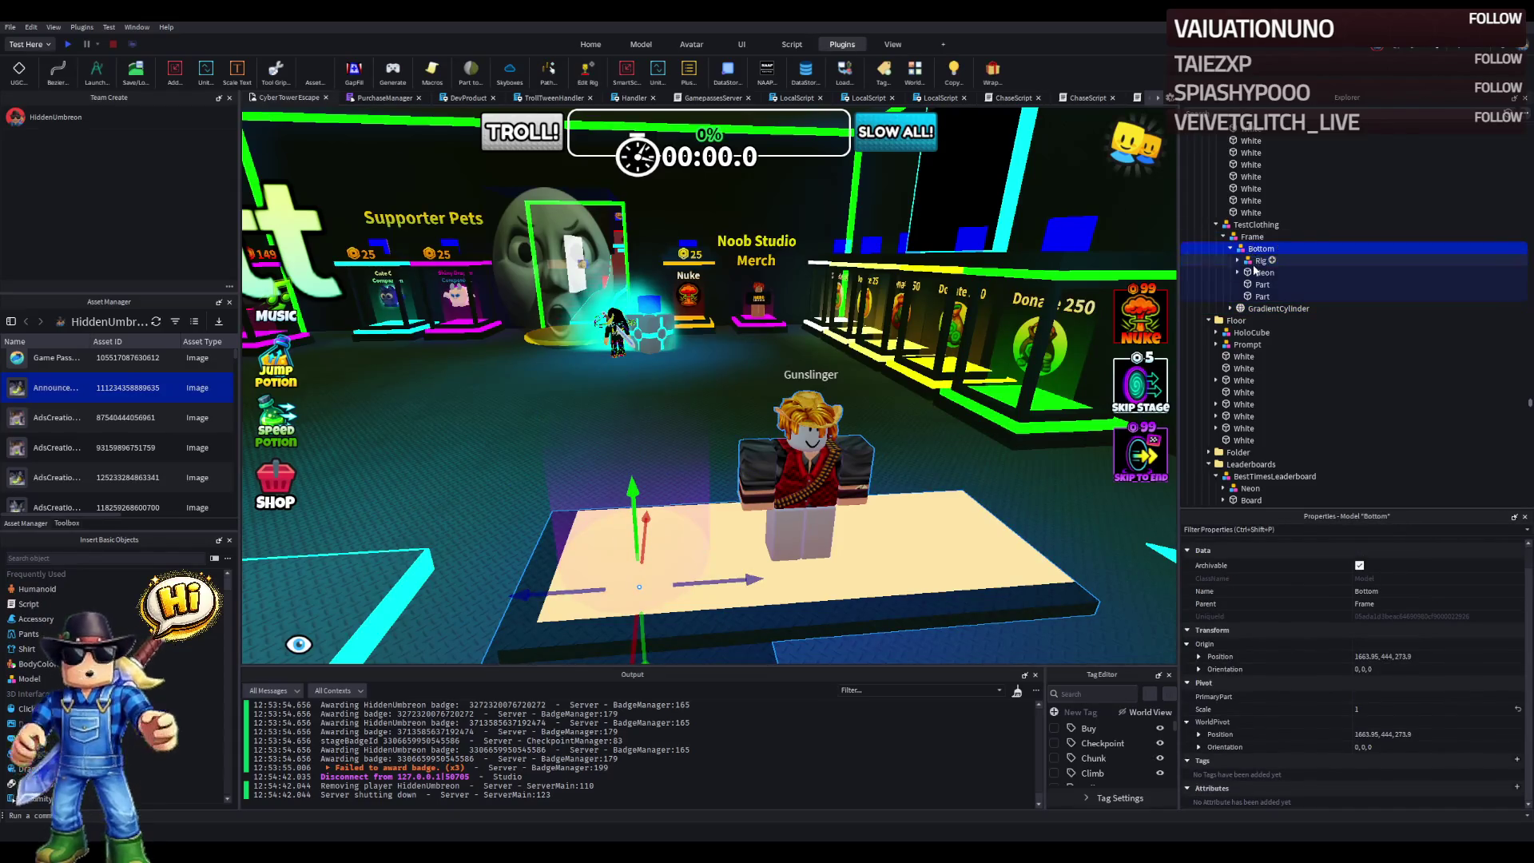
click(1260, 261)
drag(887, 542, 704, 559)
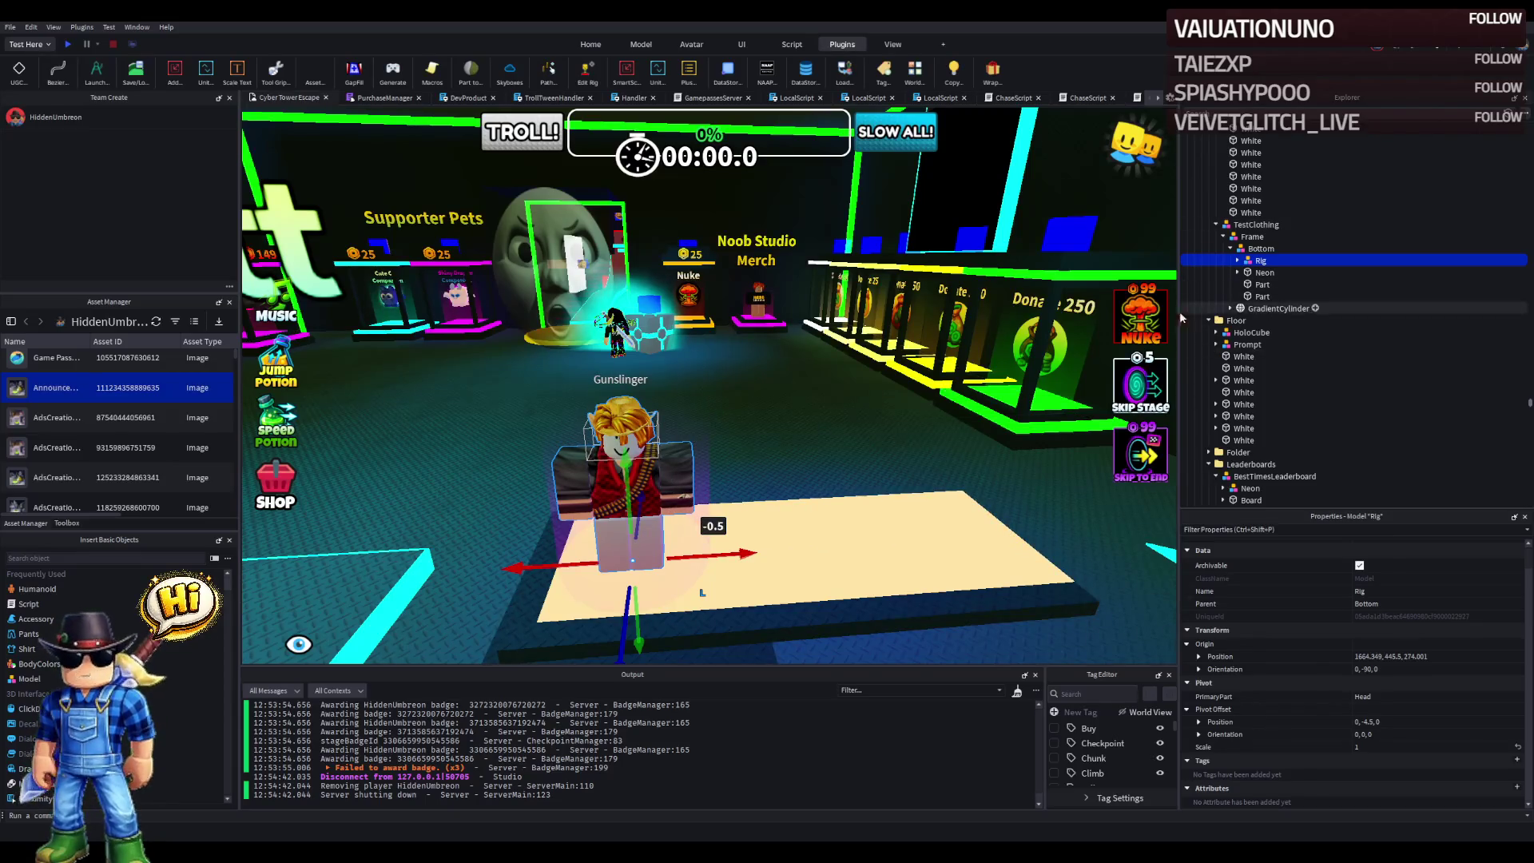
- Copy the Frame's position 1663.95, 448.366, 273.9 into the Rig's Position
click(1251, 237)
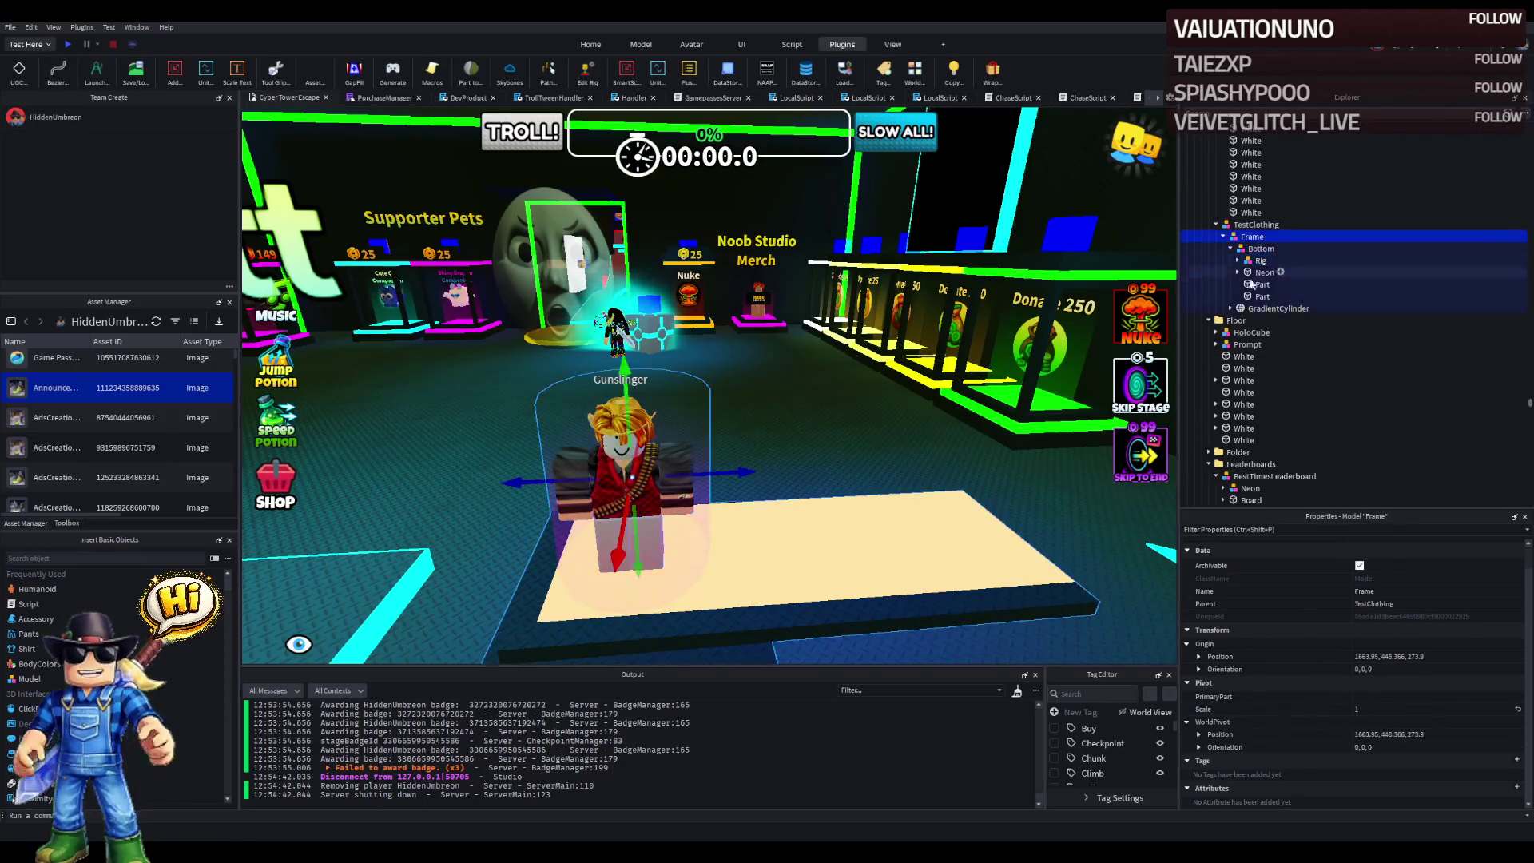
click(1428, 656)
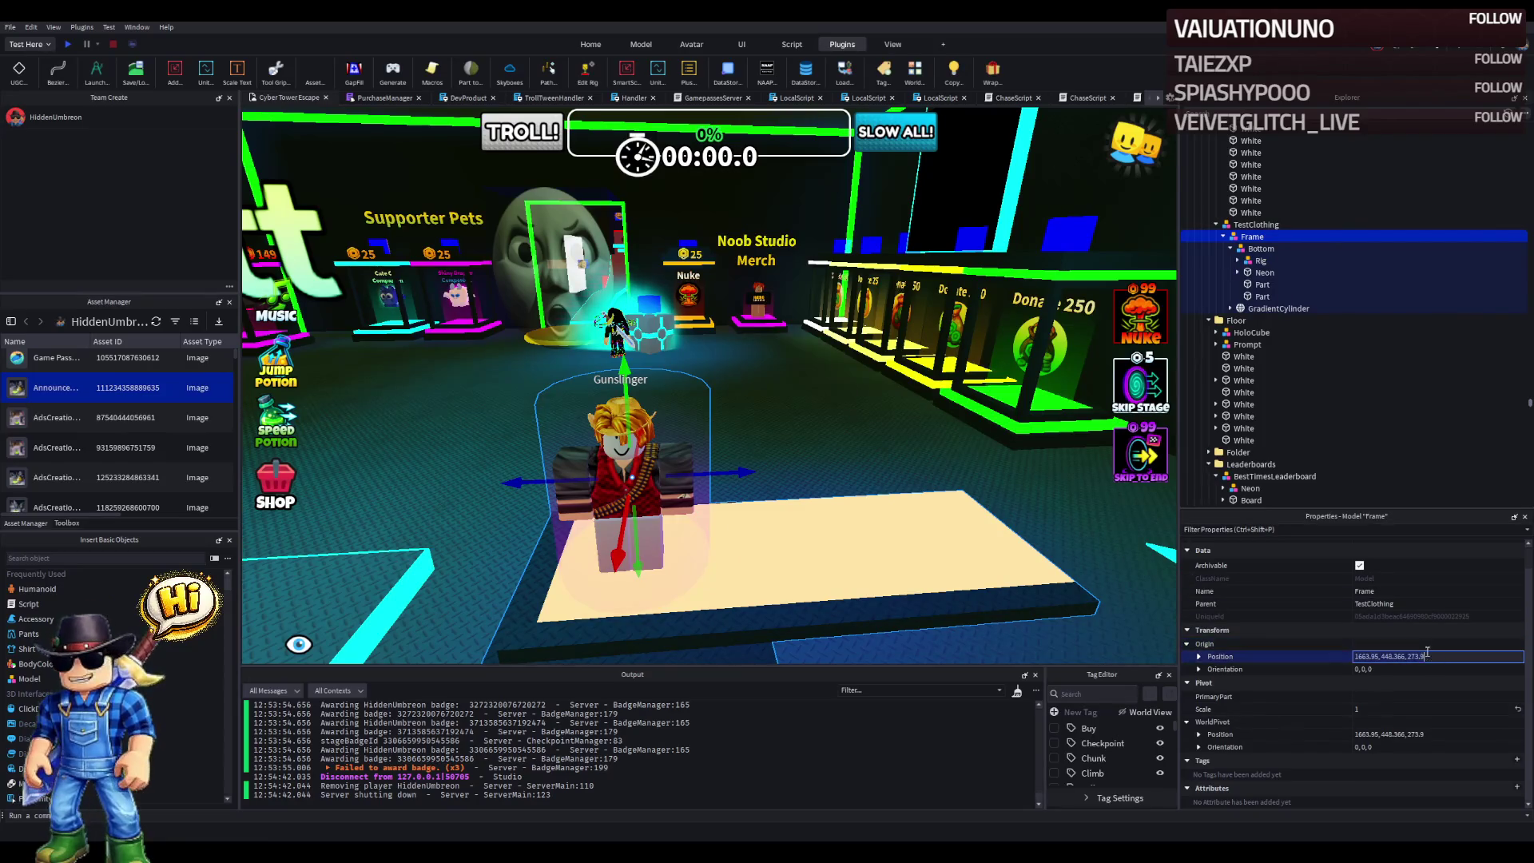
click(1259, 261)
click(1428, 656)
key(ctrl+v)
key(Return)
- Lower the Gunslinger rig 2.9 studs onto the podium and expand its children in Explorer
key(q)
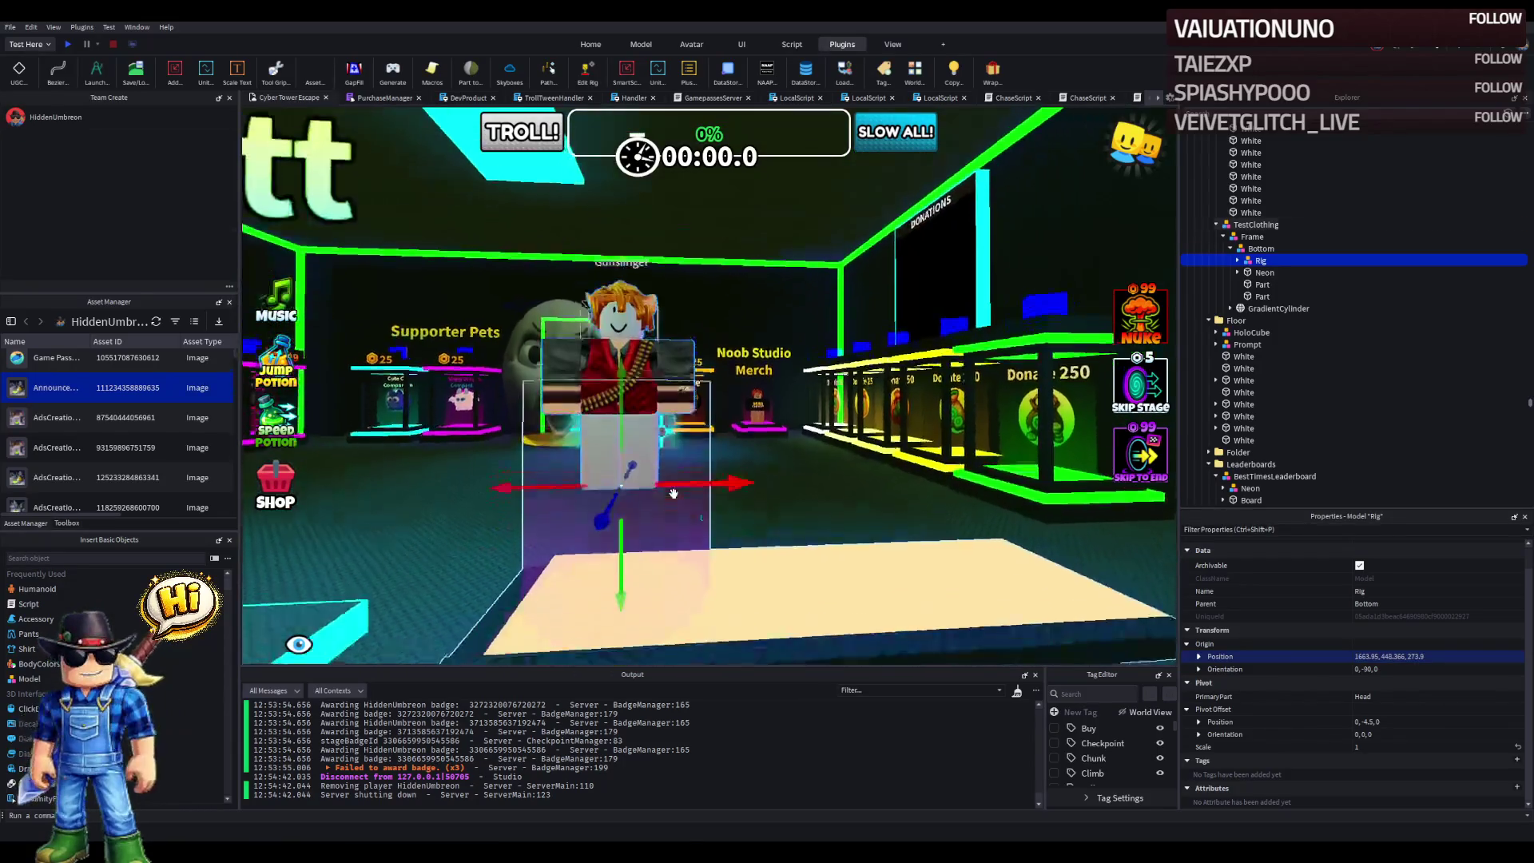
drag(615, 528, 616, 507)
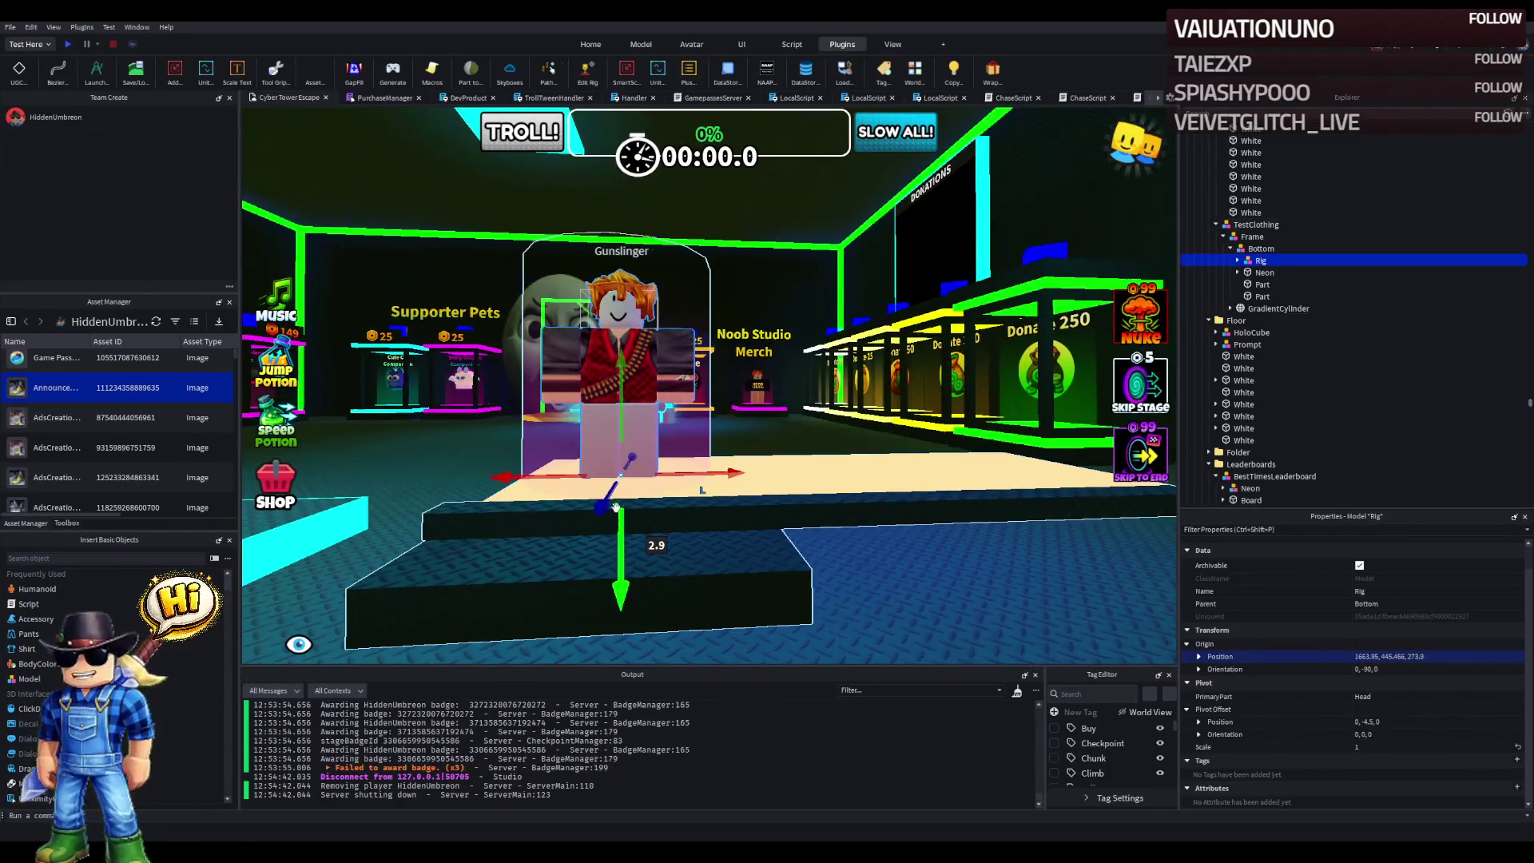
click(1237, 272)
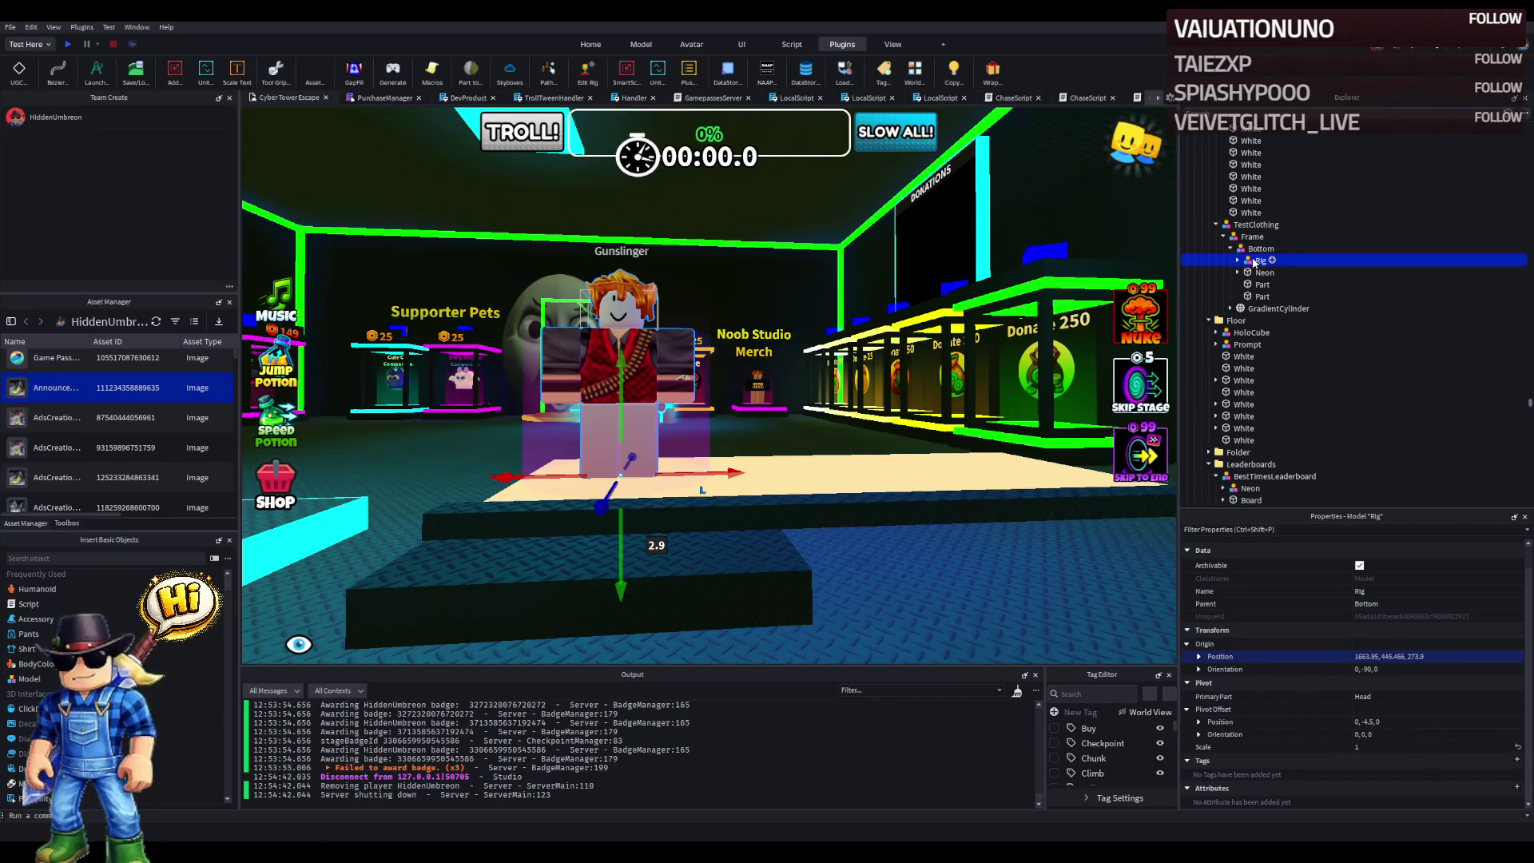
click(1237, 261)
- Inspect the rig's ProximityPrompt and GradientCylinder, then select the Frame model
click(1278, 333)
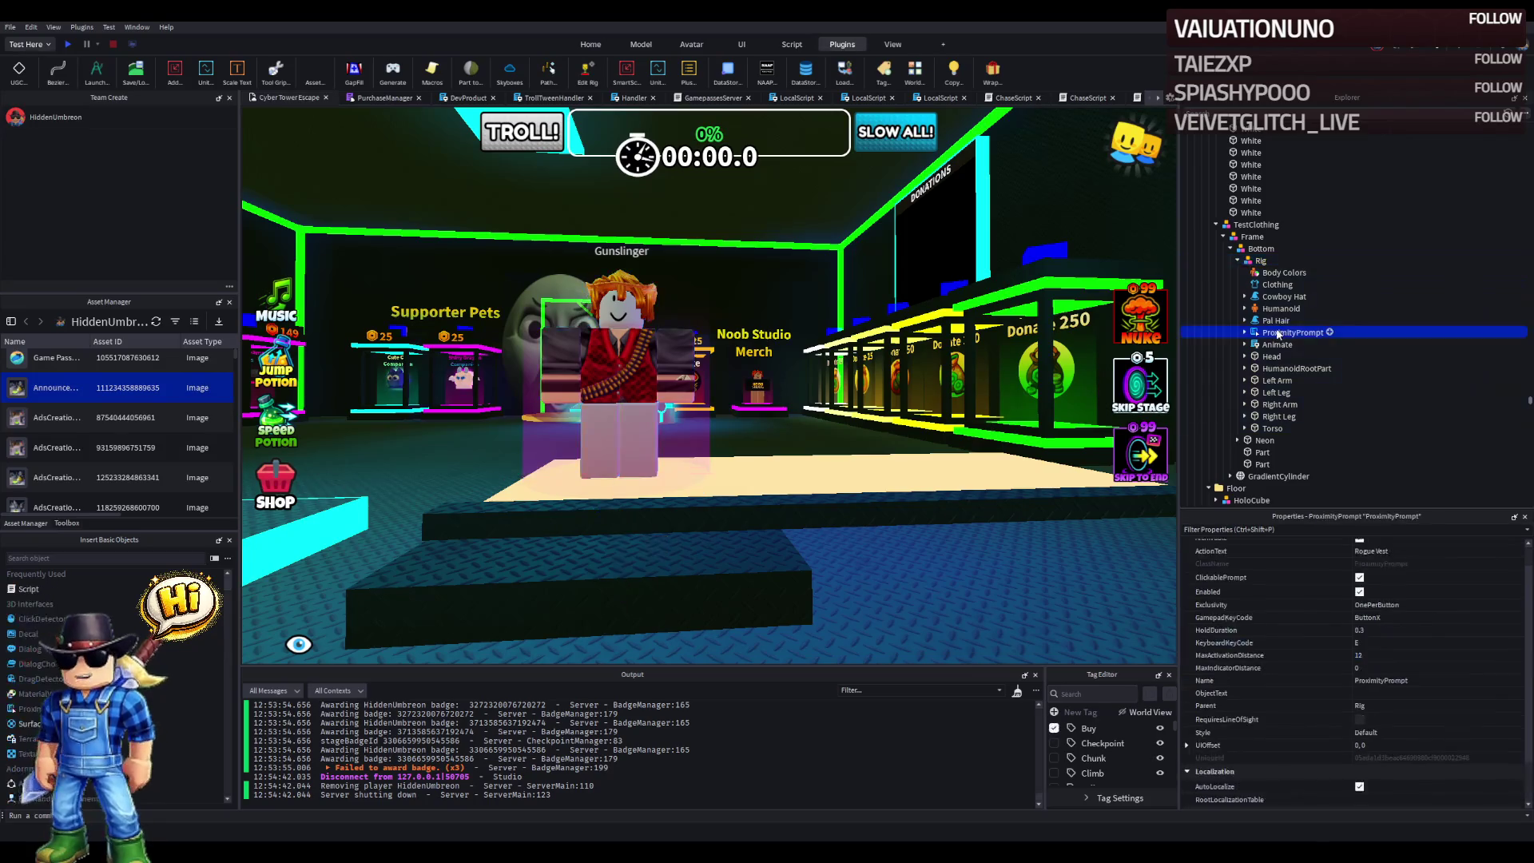
key(f)
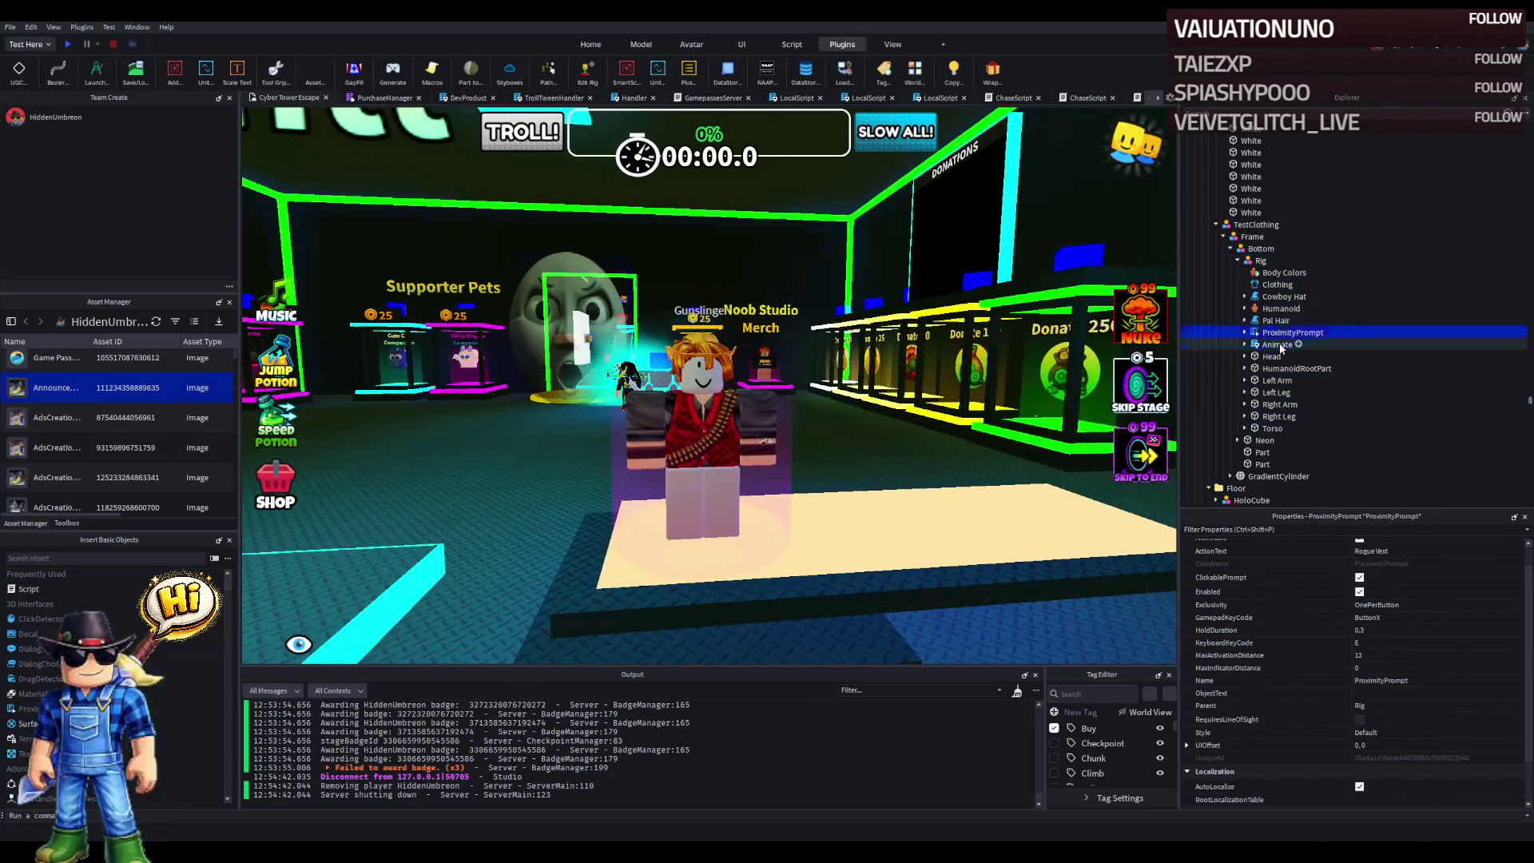
click(1245, 476)
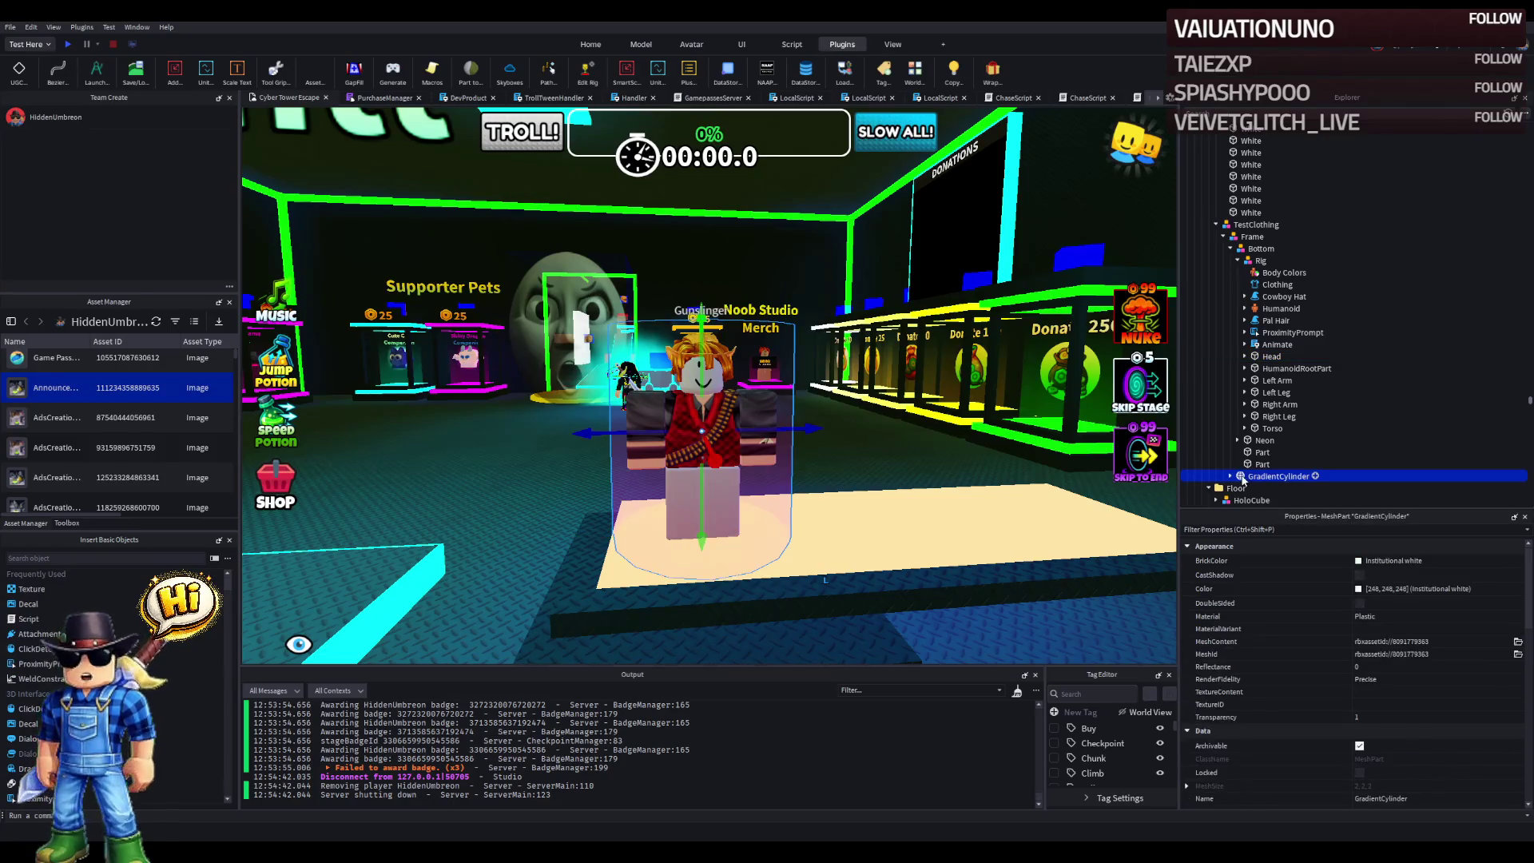
key(f)
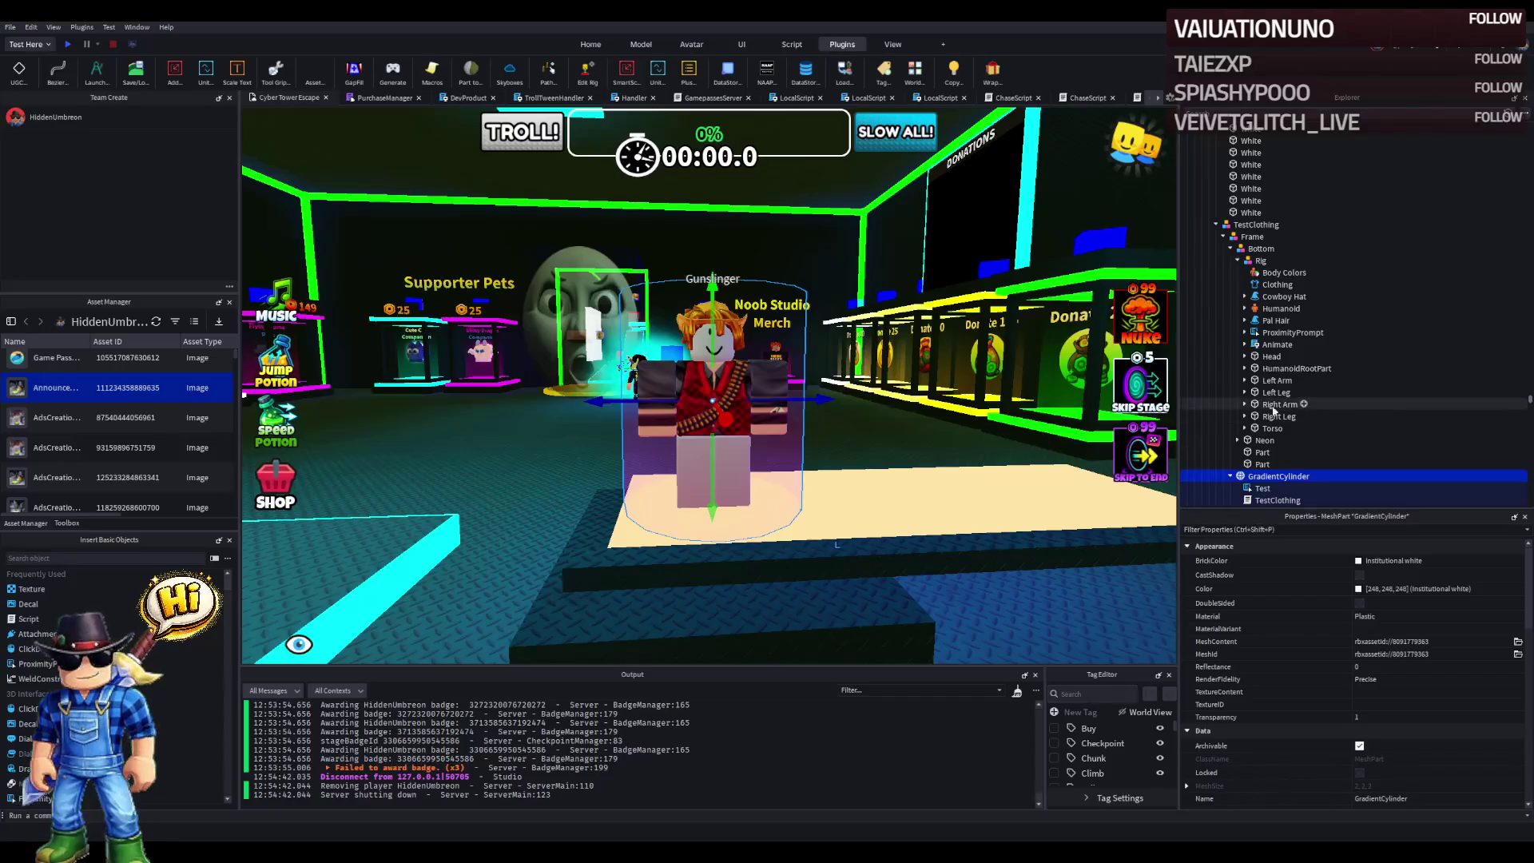
scroll(1272, 383, down, 1)
click(1253, 204)
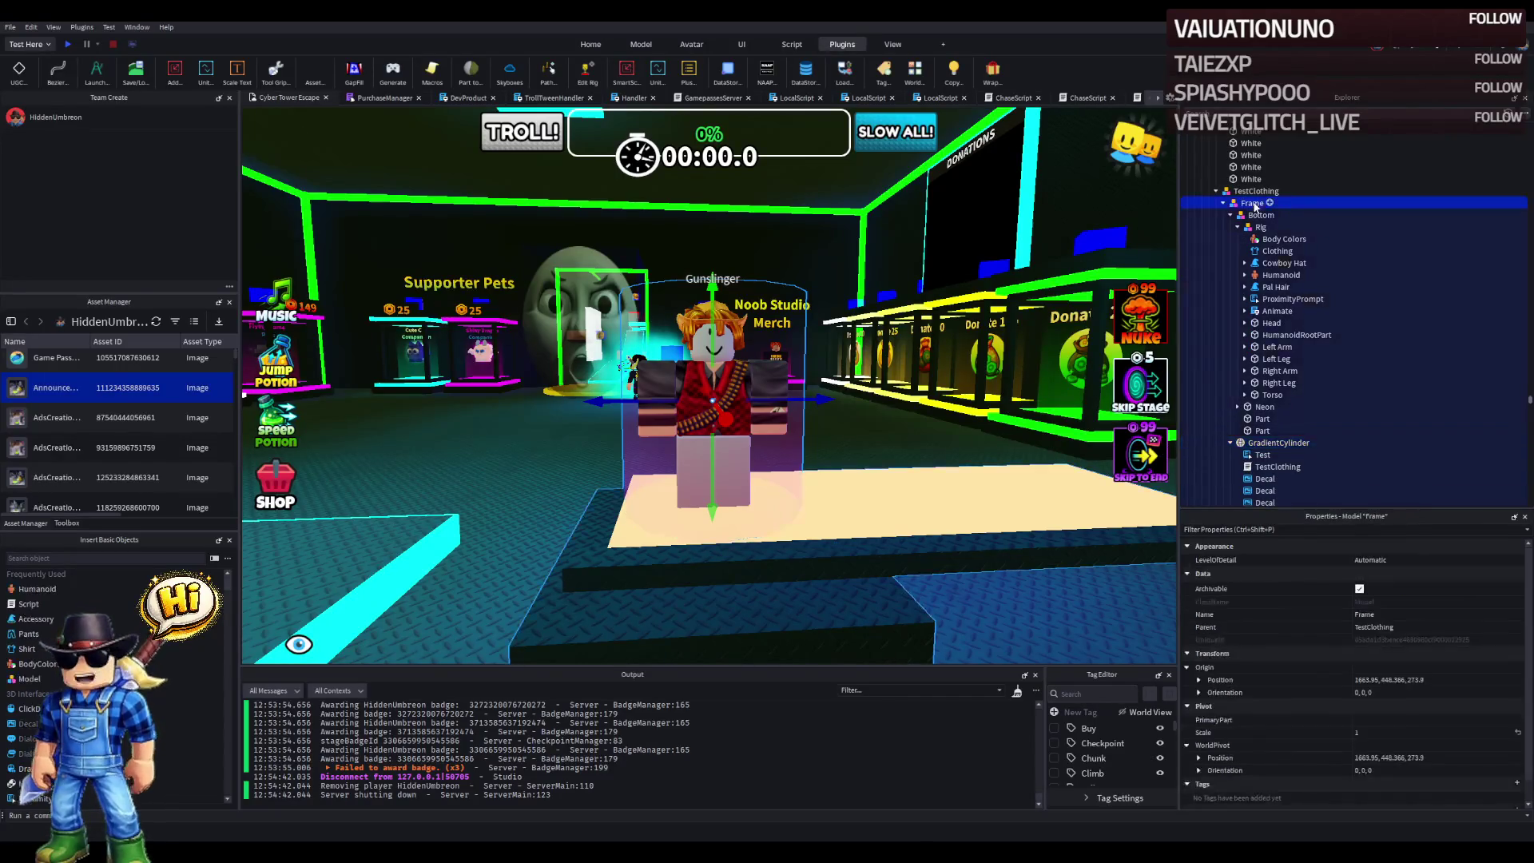
- Lower the Part onto the podium and shrink it to a 1×1×1 stud block
click(747, 322)
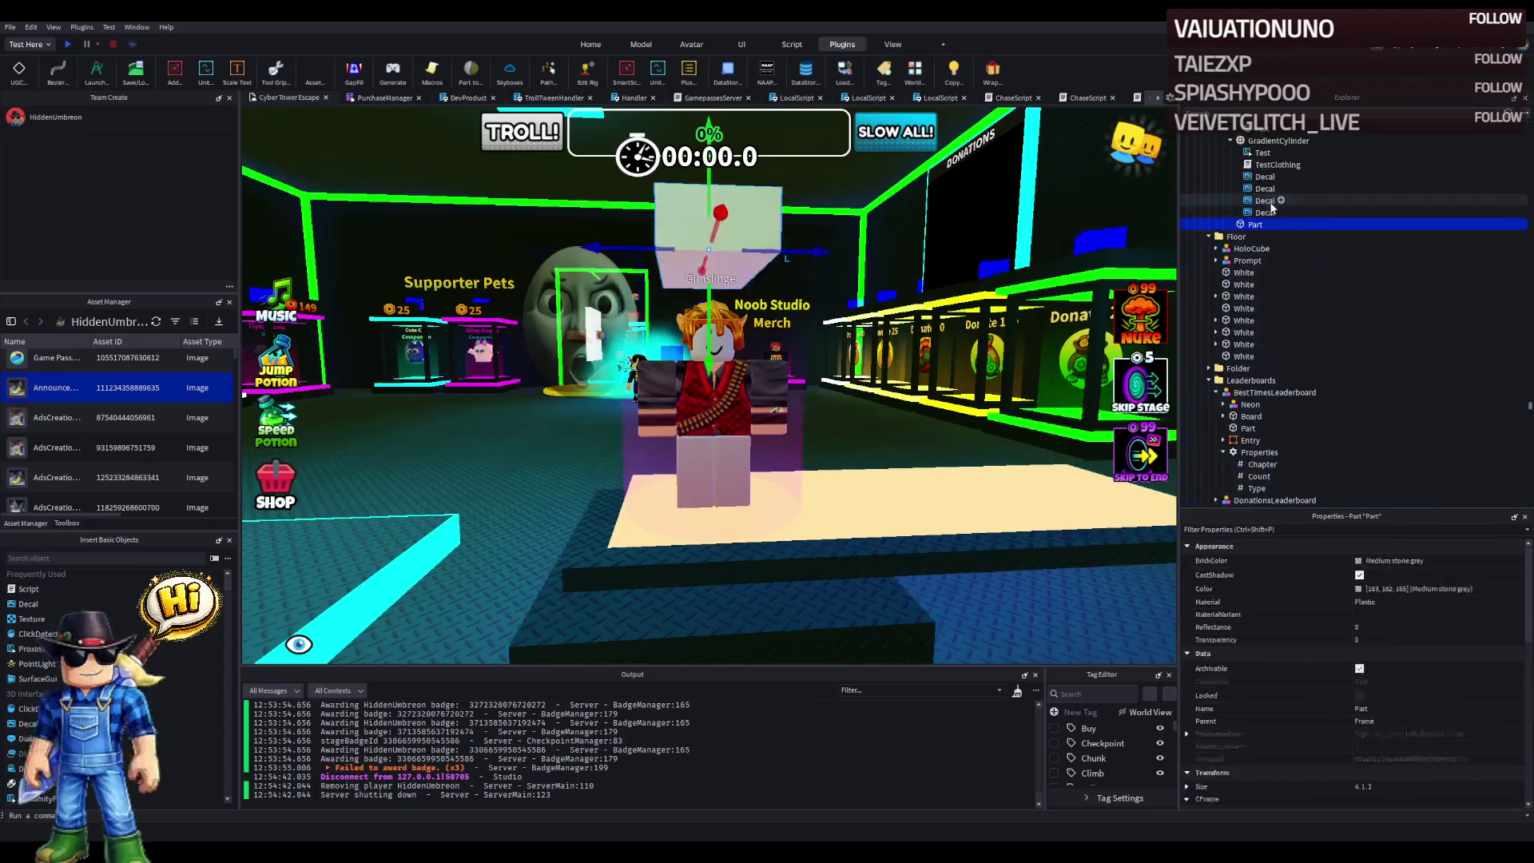
mouse_move(707, 341)
mouse_down()
mouse_move(663, 491)
mouse_move(606, 591)
mouse_up()
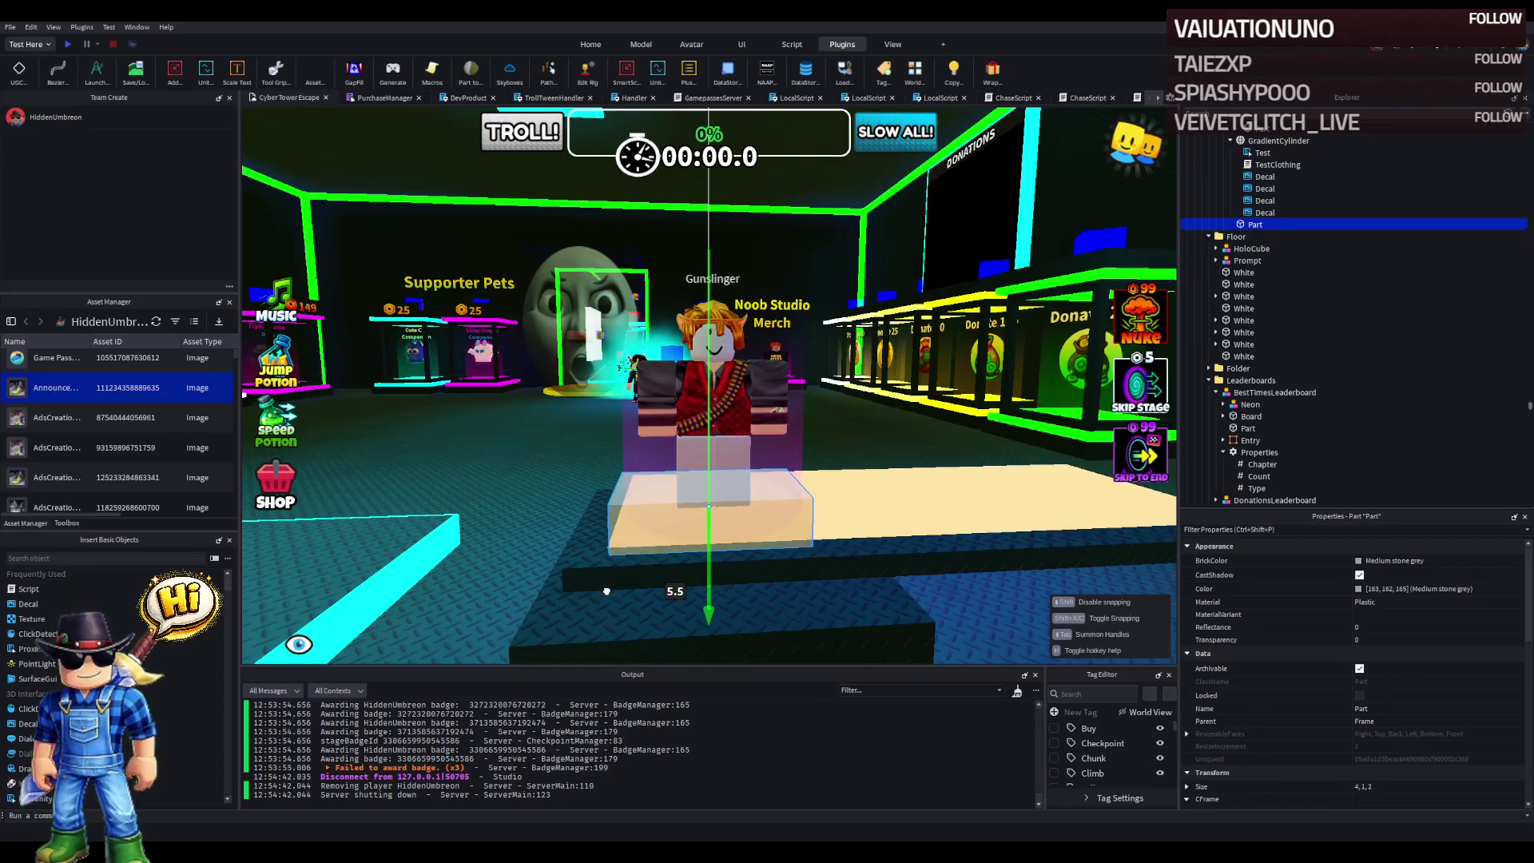
drag(687, 416, 688, 438)
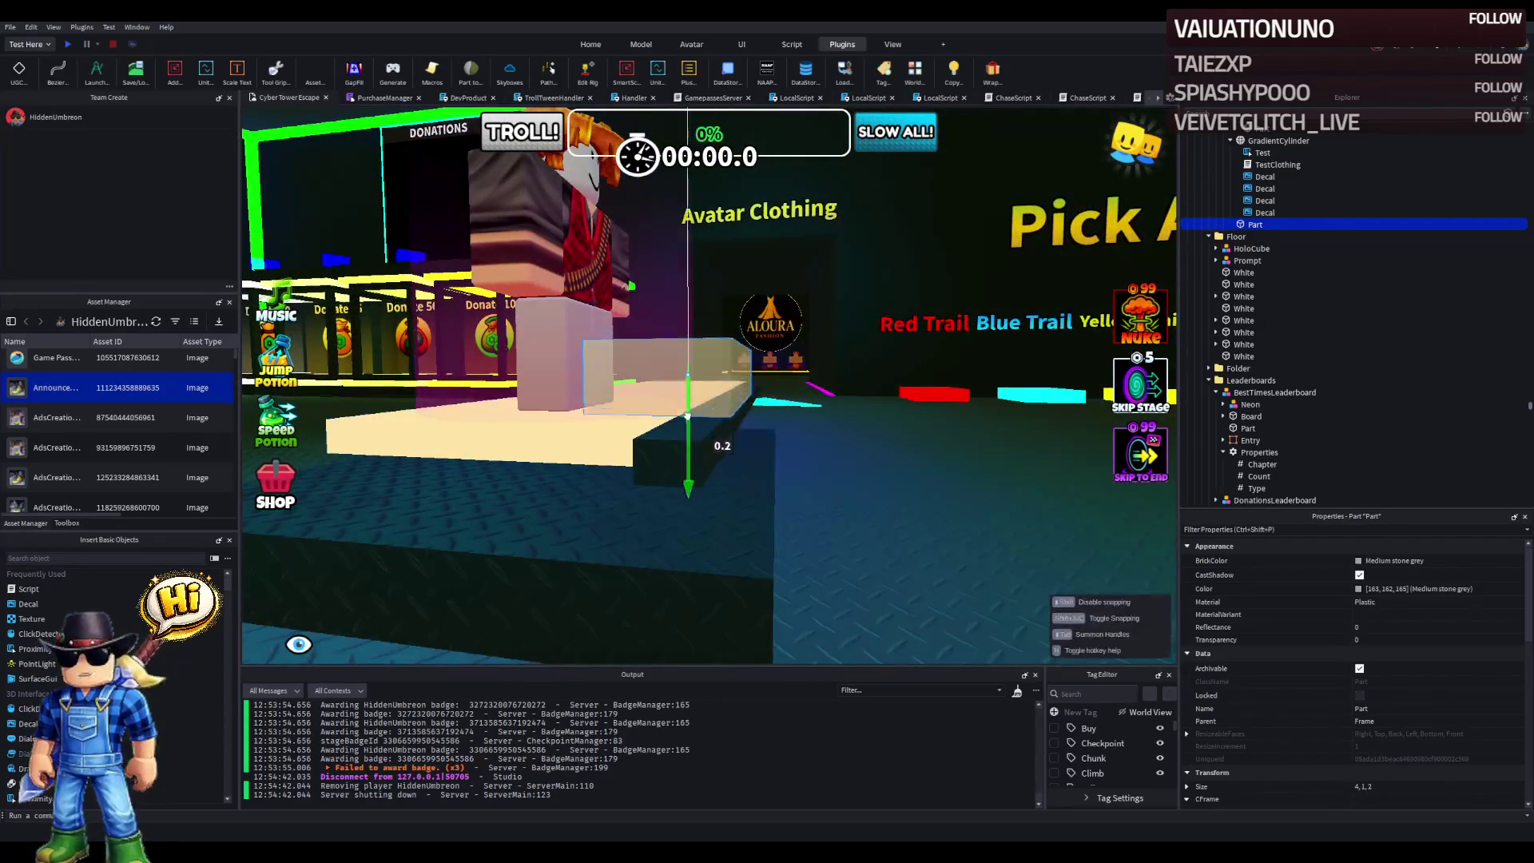
key(f)
key(ctrl+3)
drag(757, 375, 743, 375)
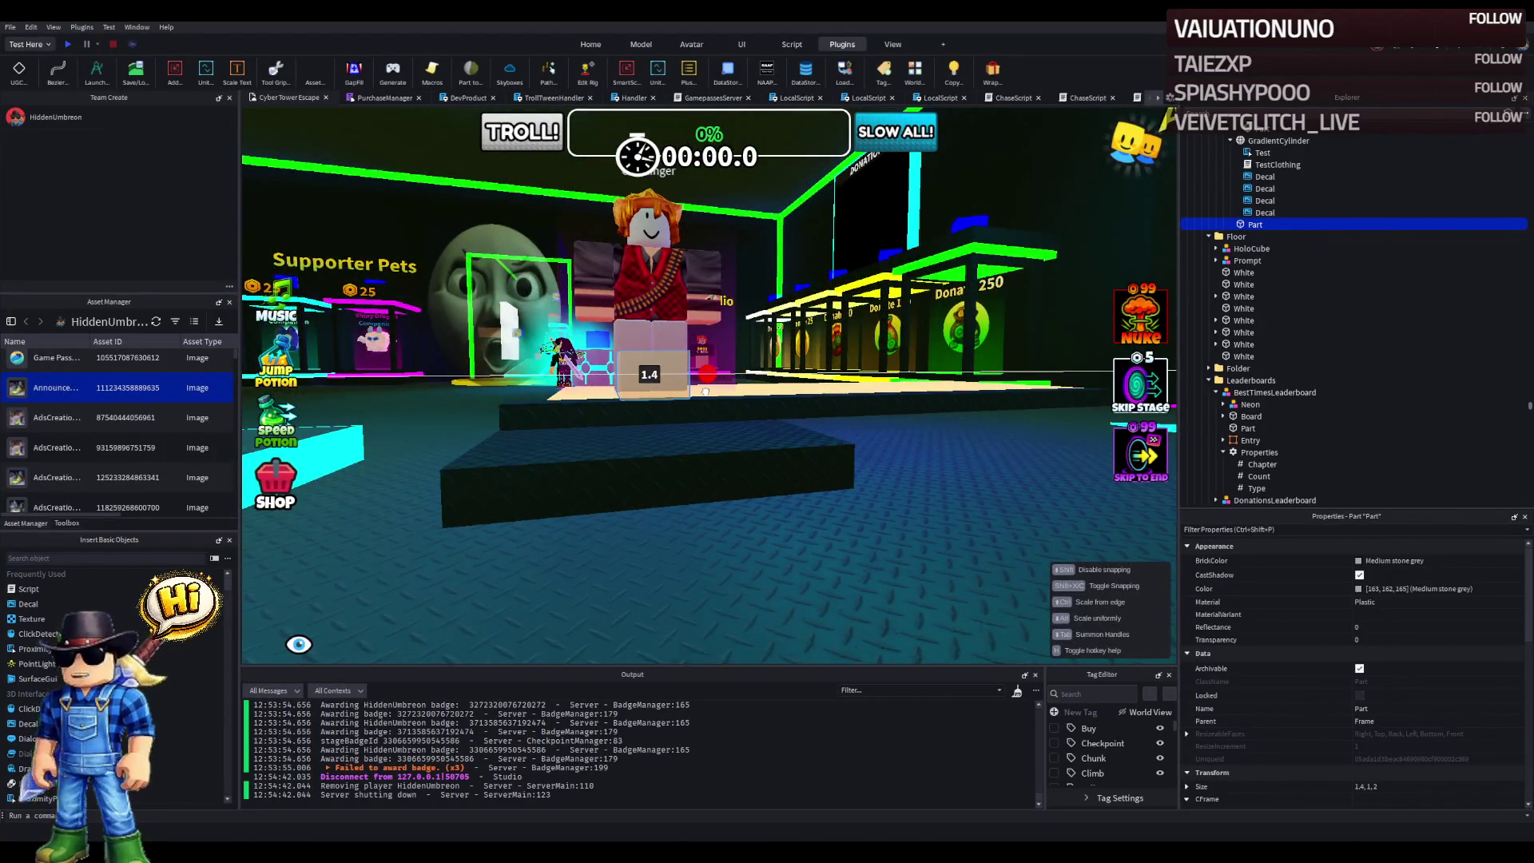
drag(701, 392, 702, 358)
scroll(790, 355, up, 5)
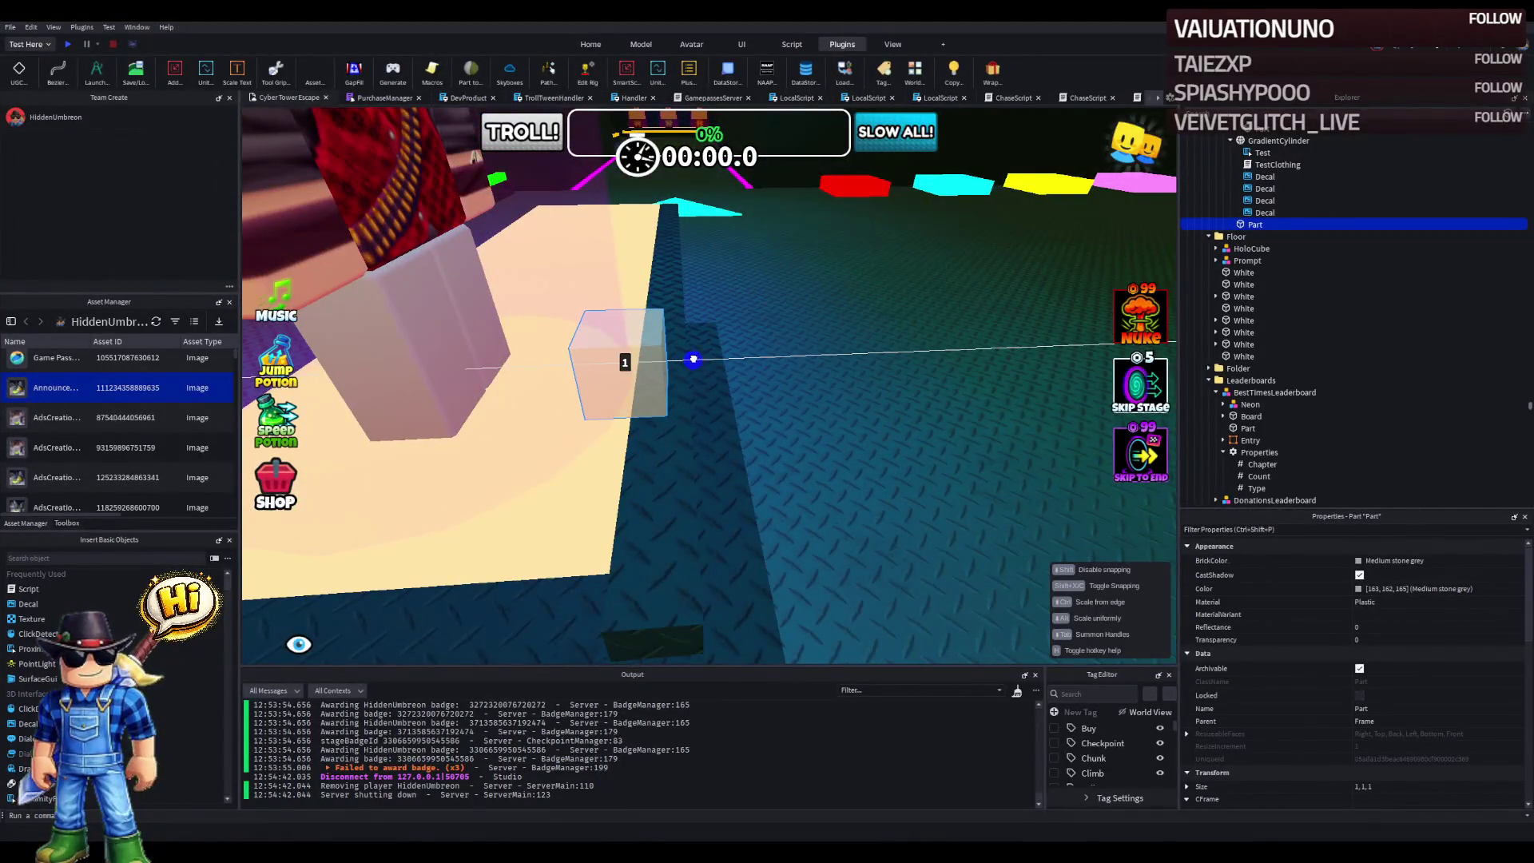
key(f)
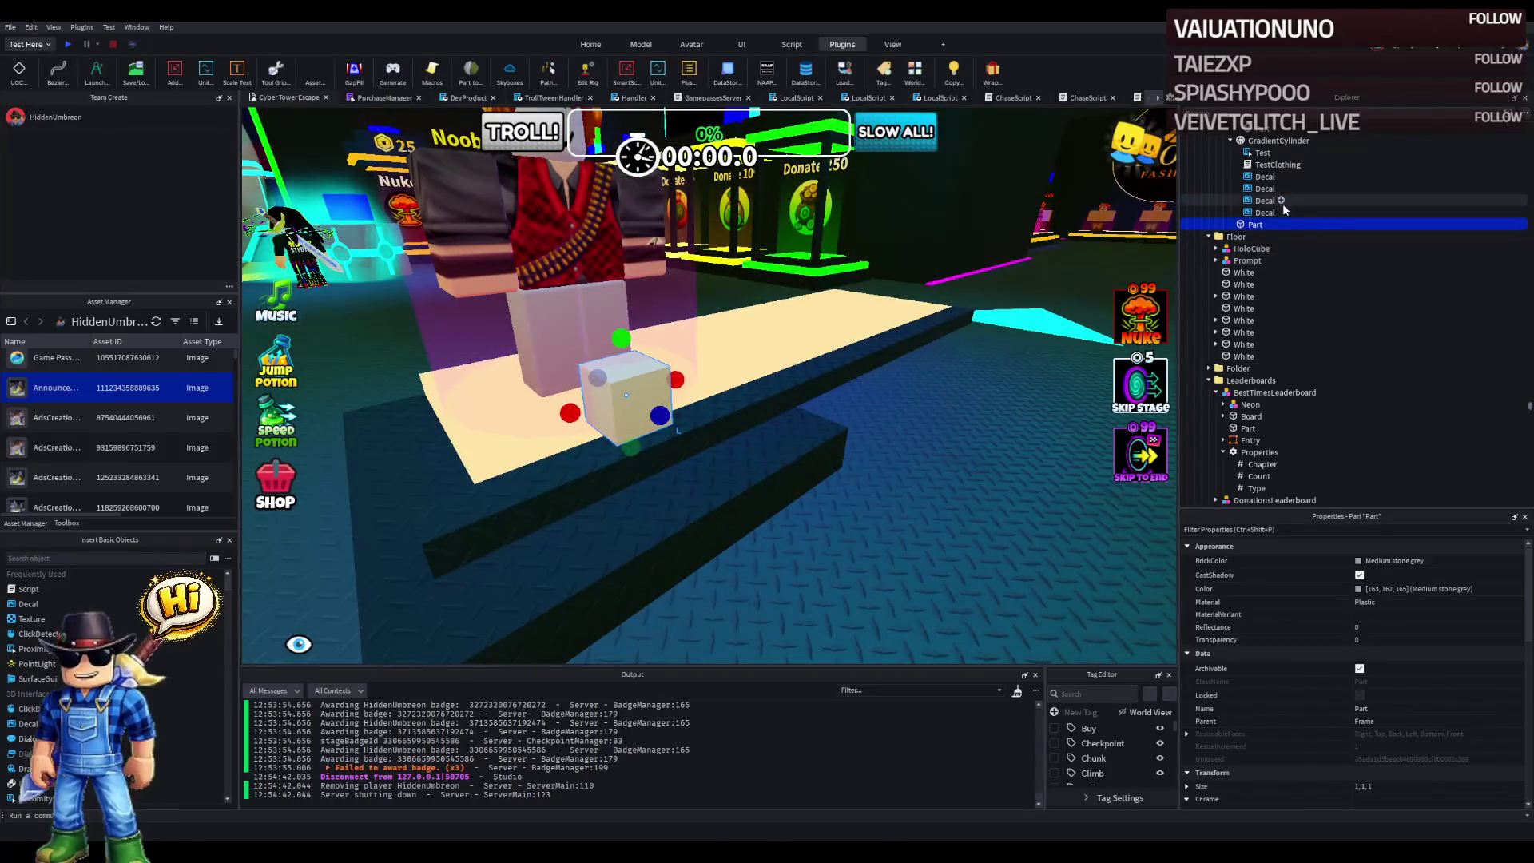
scroll(1270, 207, up, 1)
- Move the Test and TestClothing items inside the Part
click(1259, 196)
ctrl+click(1259, 185)
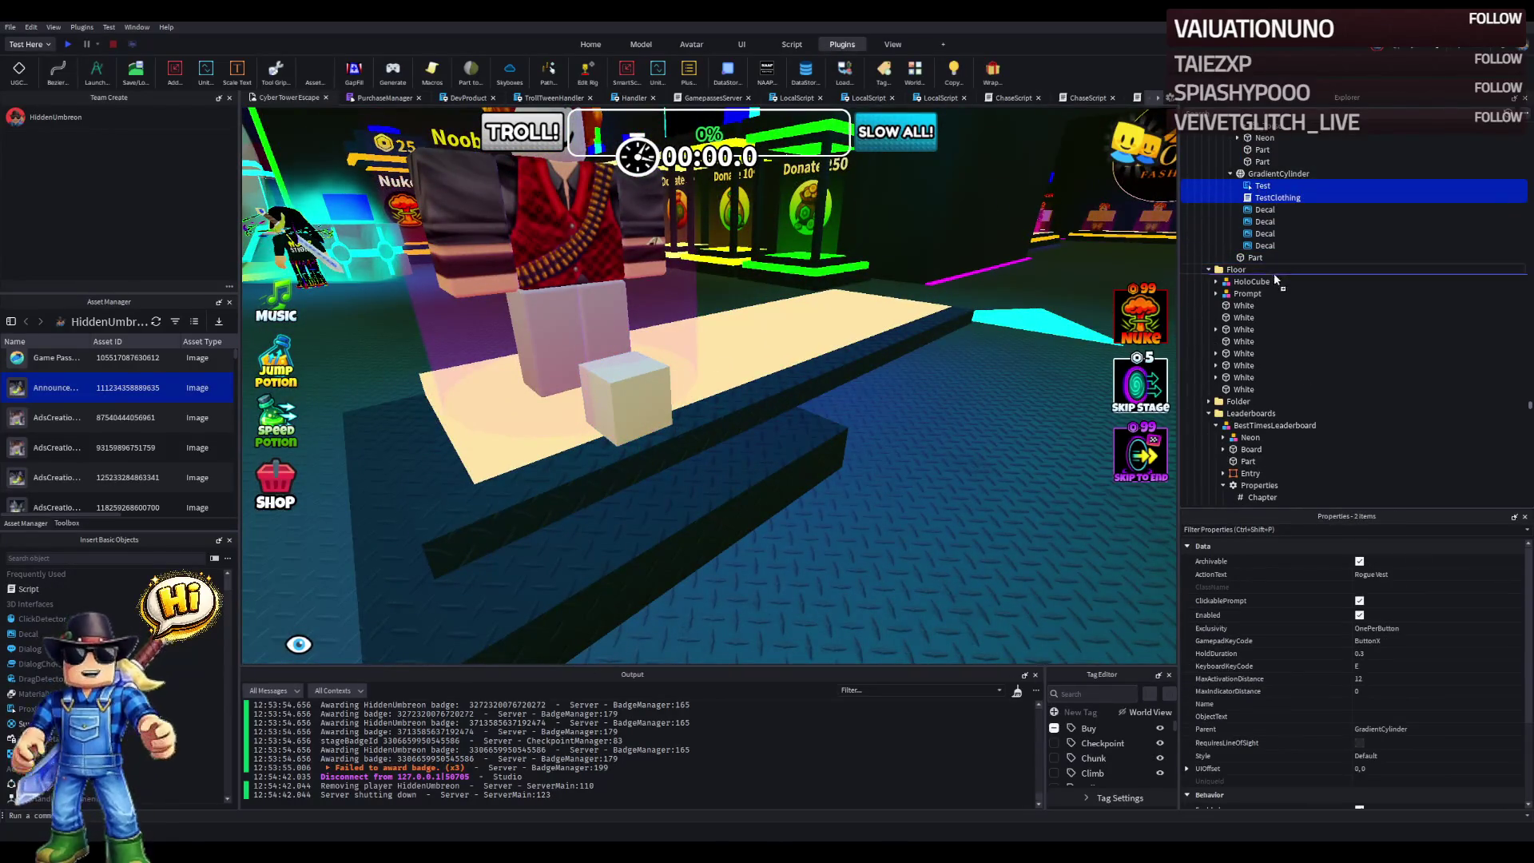
drag(1263, 261, 1262, 260)
click(1198, 233)
key(f)
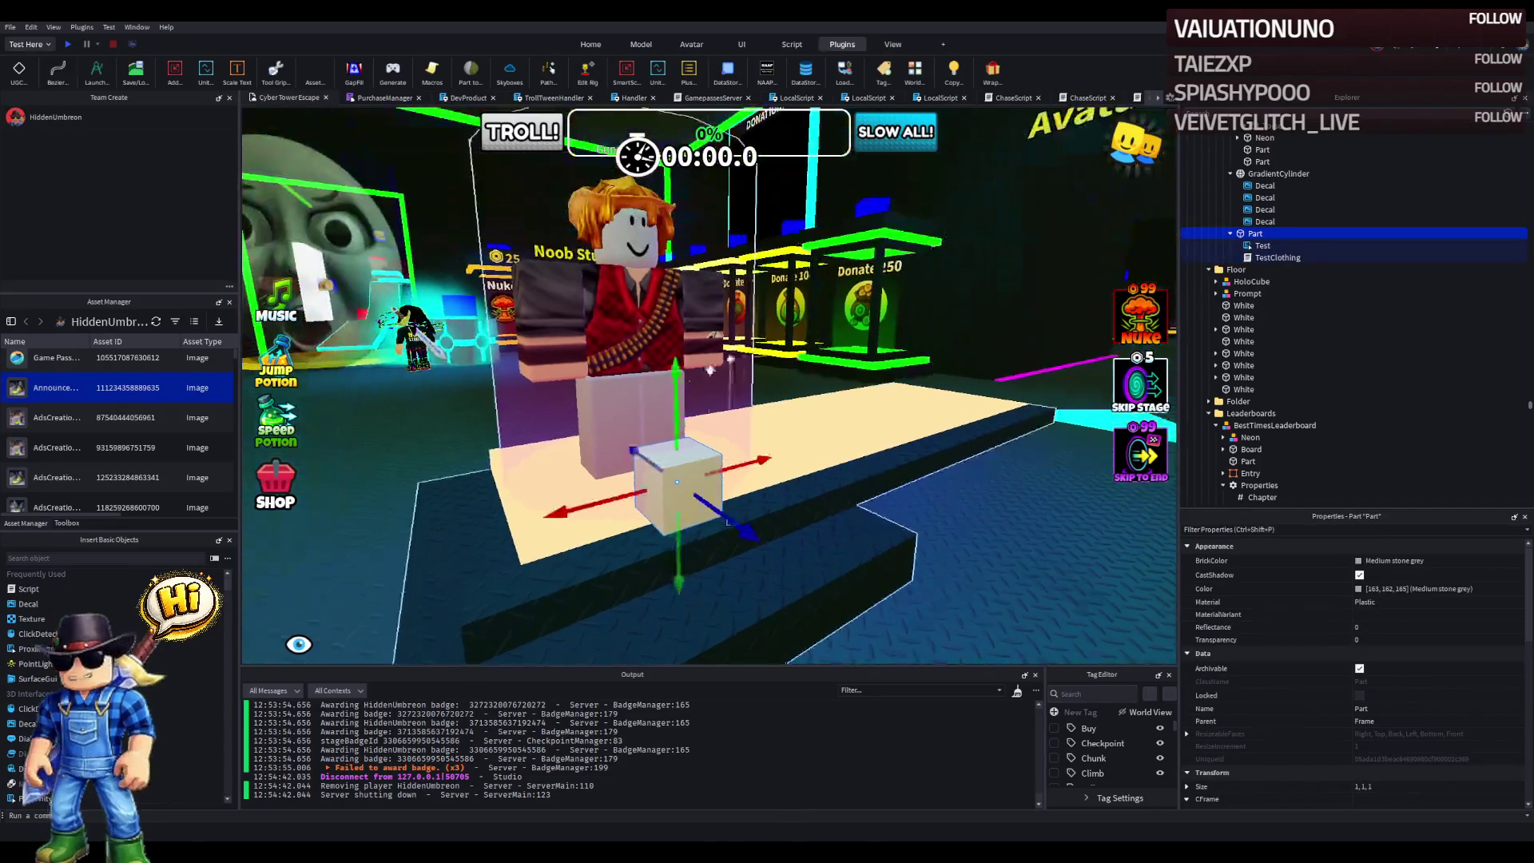
- Raise the Part slightly above the podium and set its Transparency to 1
drag(672, 388, 672, 381)
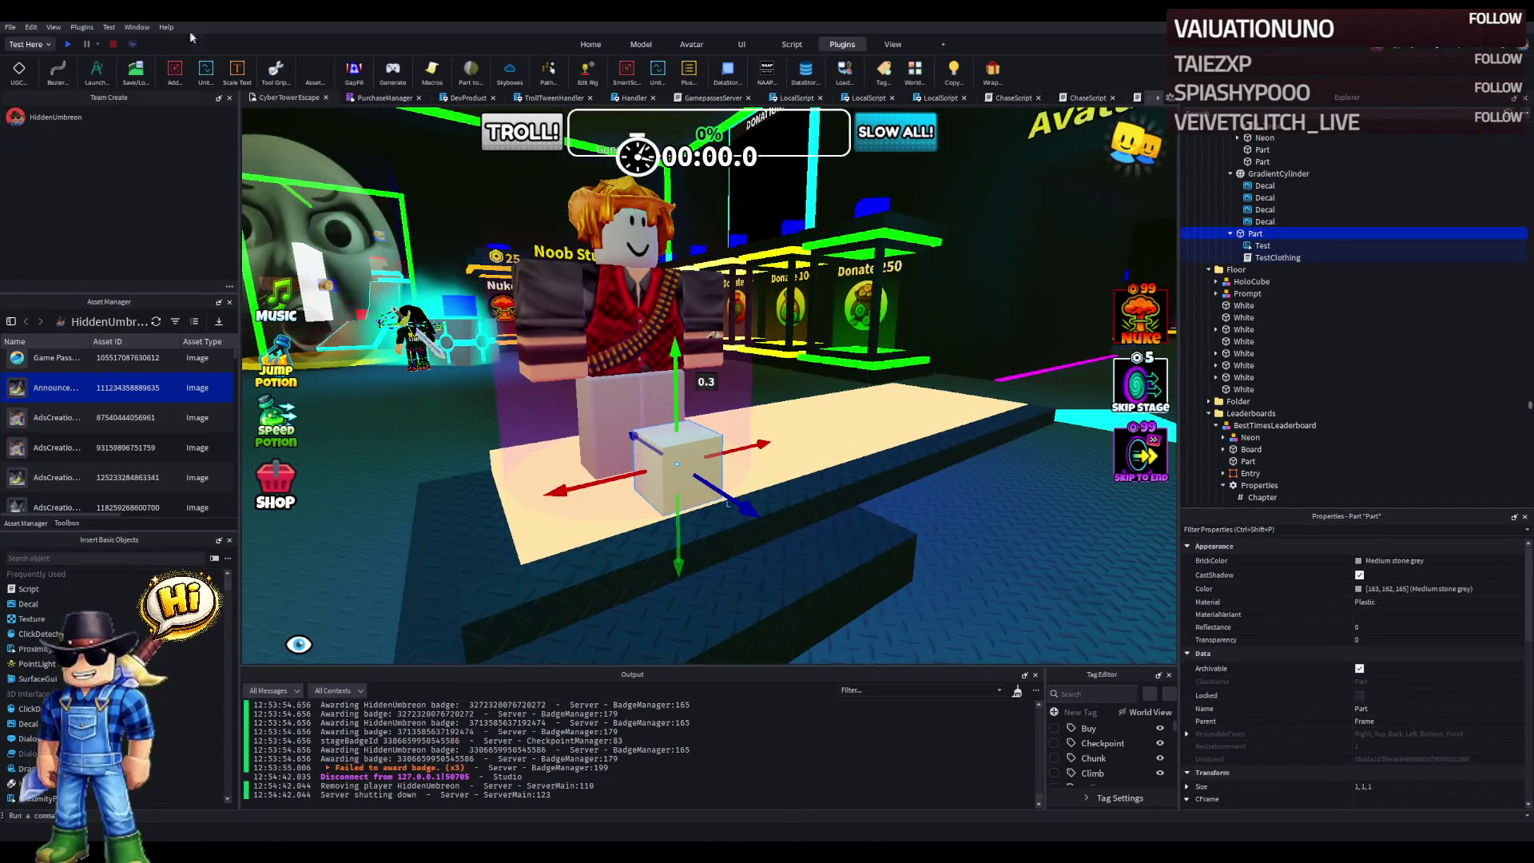
click(668, 48)
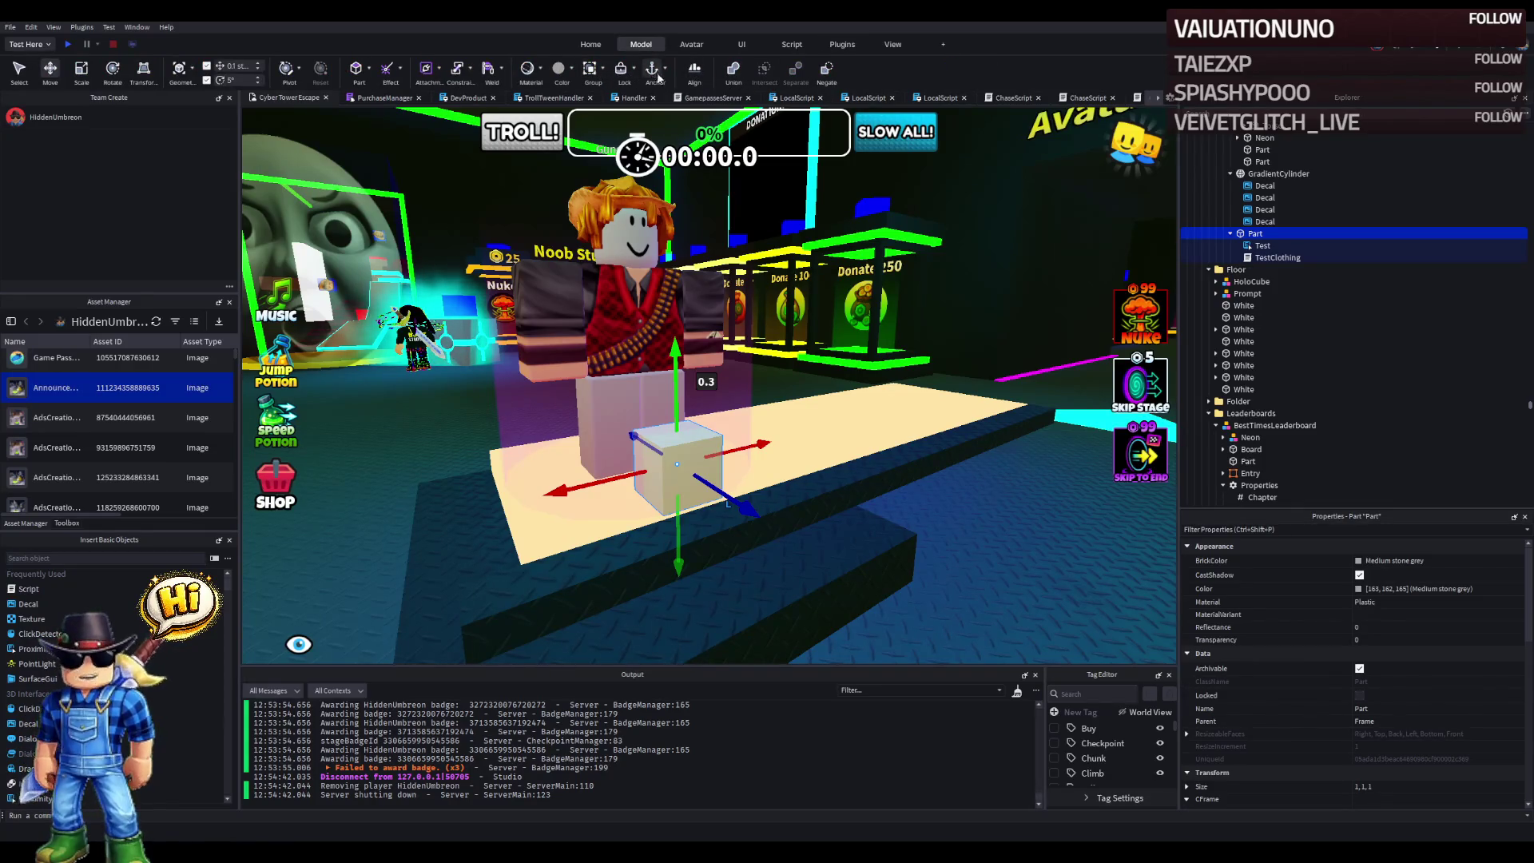
click(1358, 639)
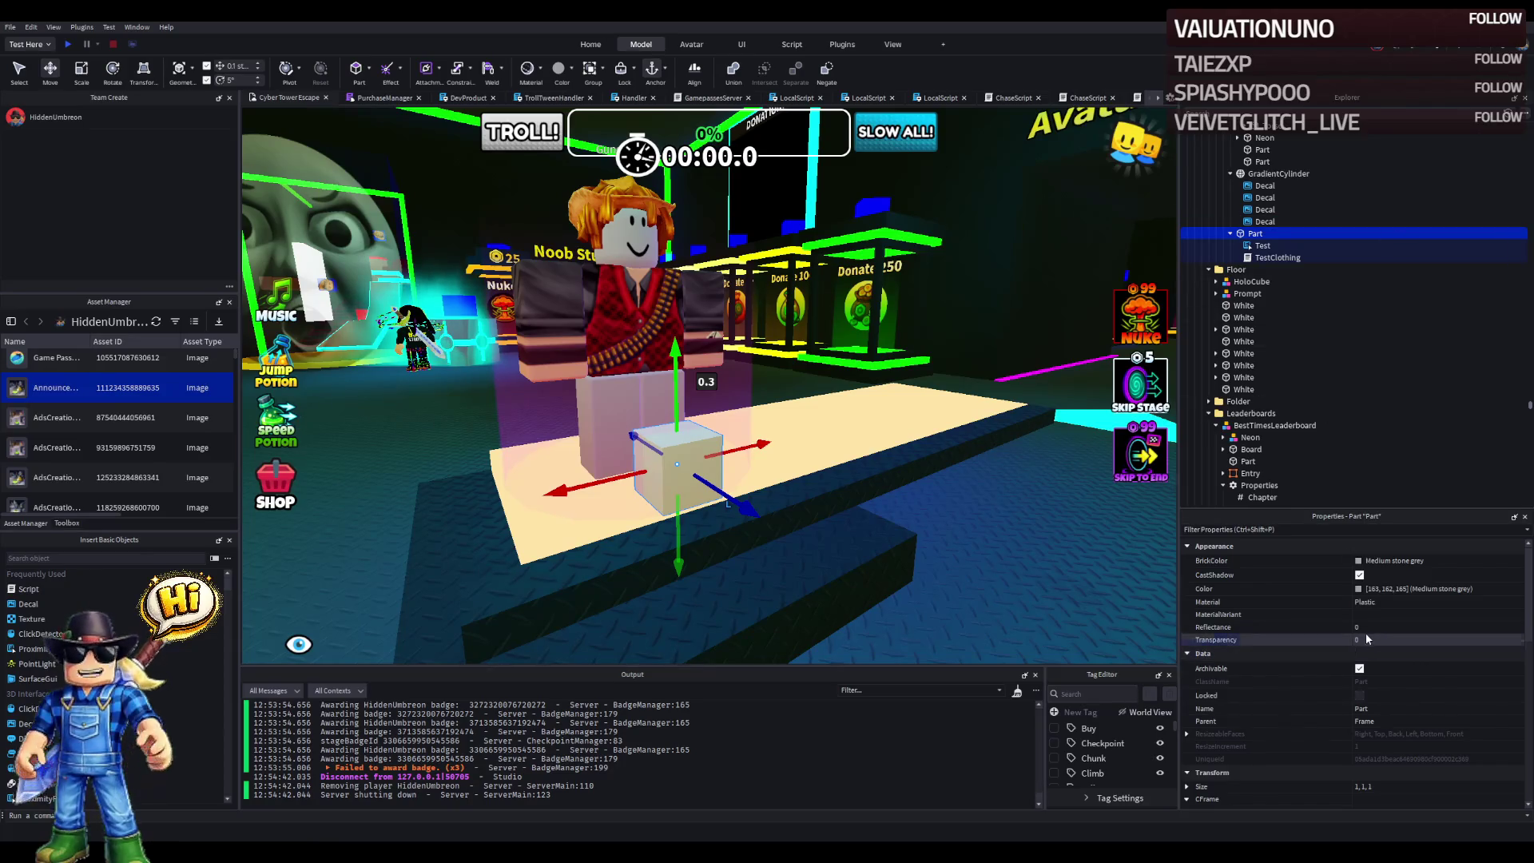
text(1)
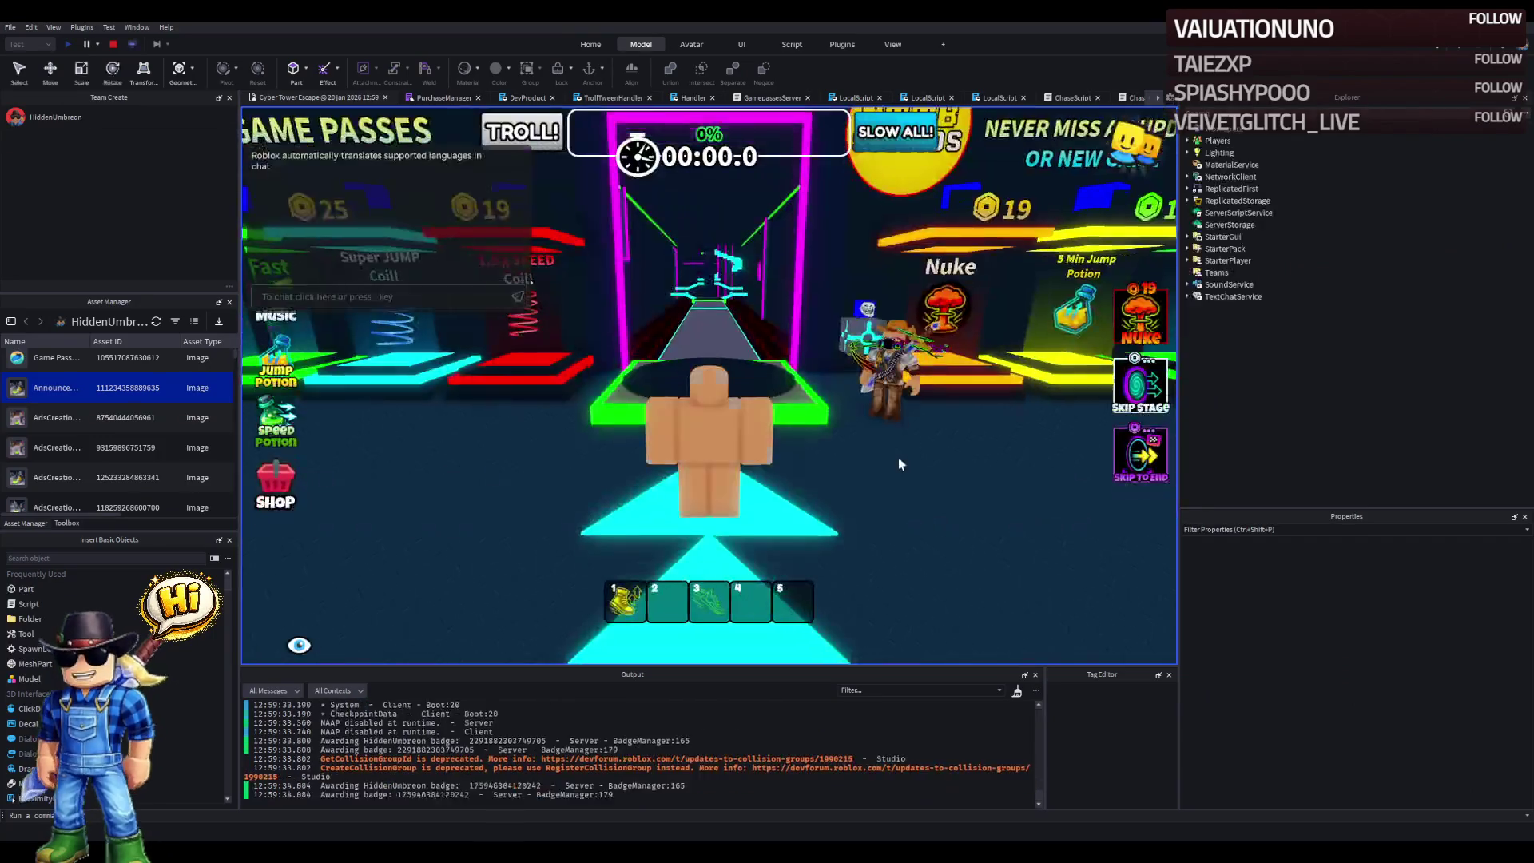
- Restart the playtest, walk past and back beside the Gunslinger stand, then stop
click(113, 45)
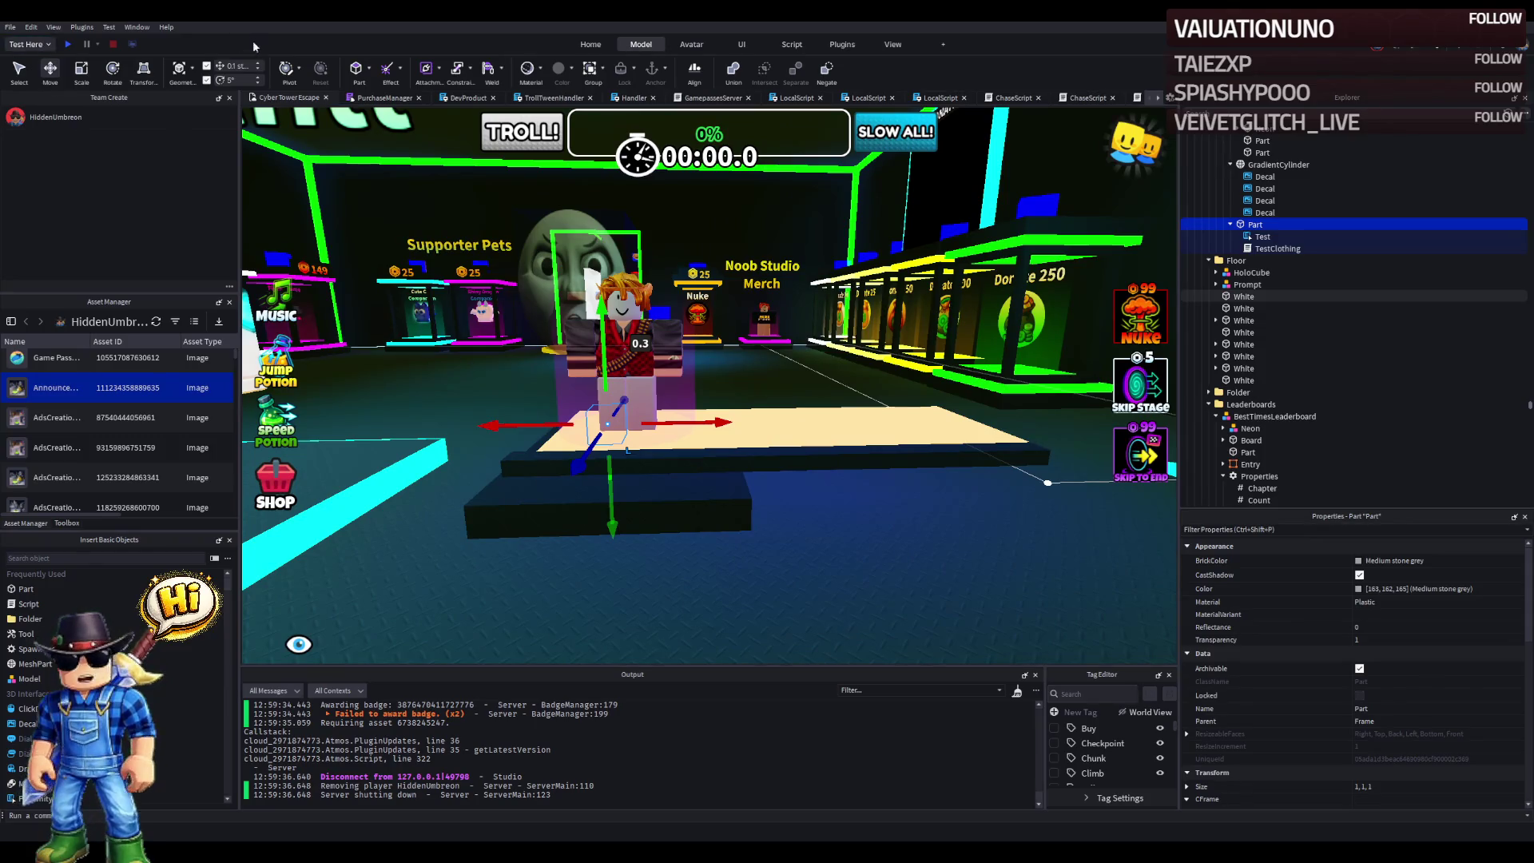
click(68, 45)
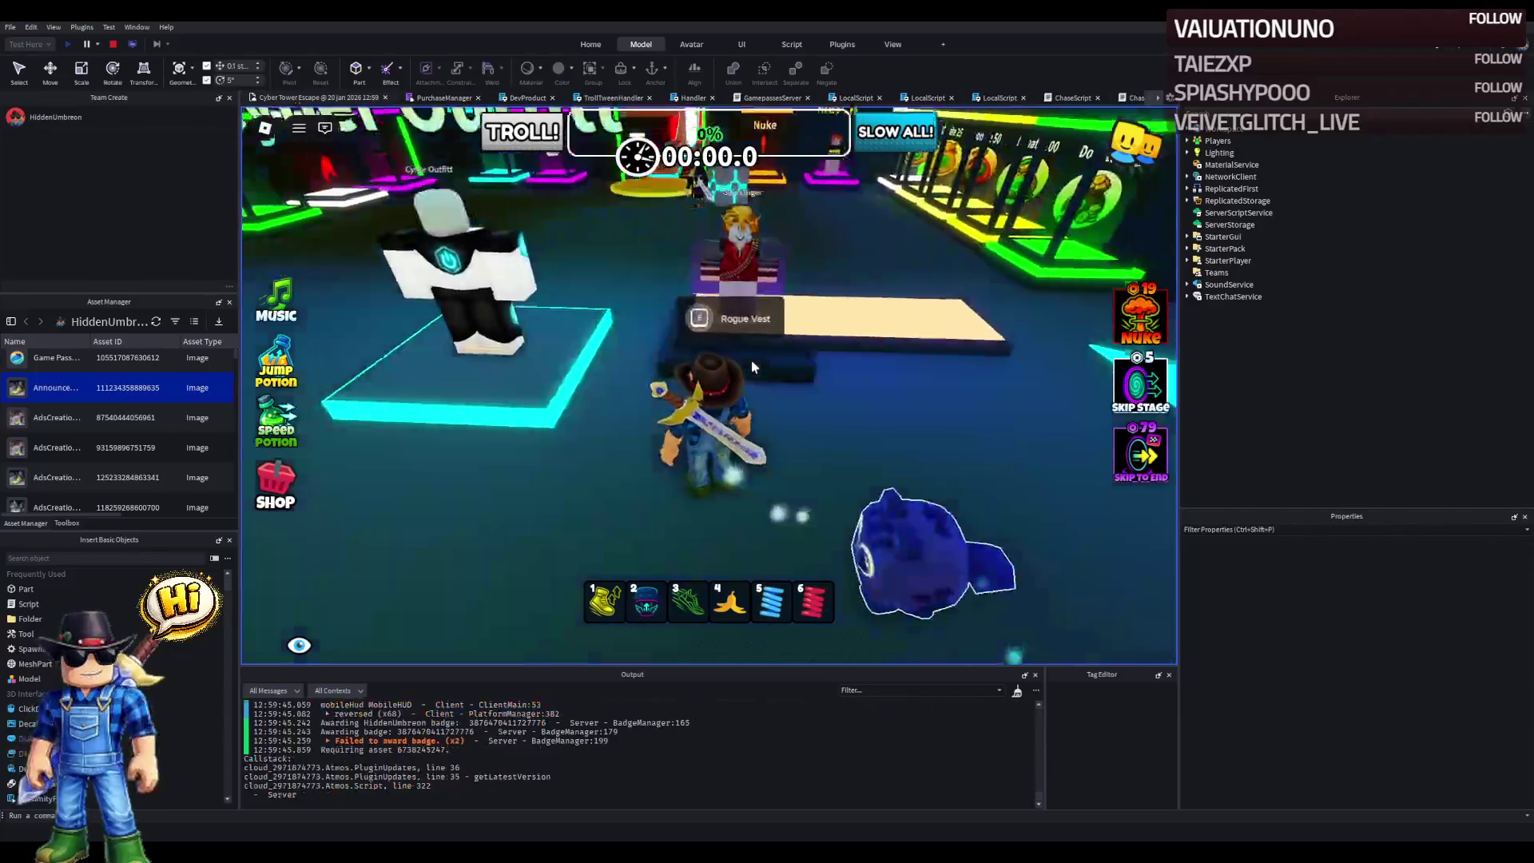
key(w)
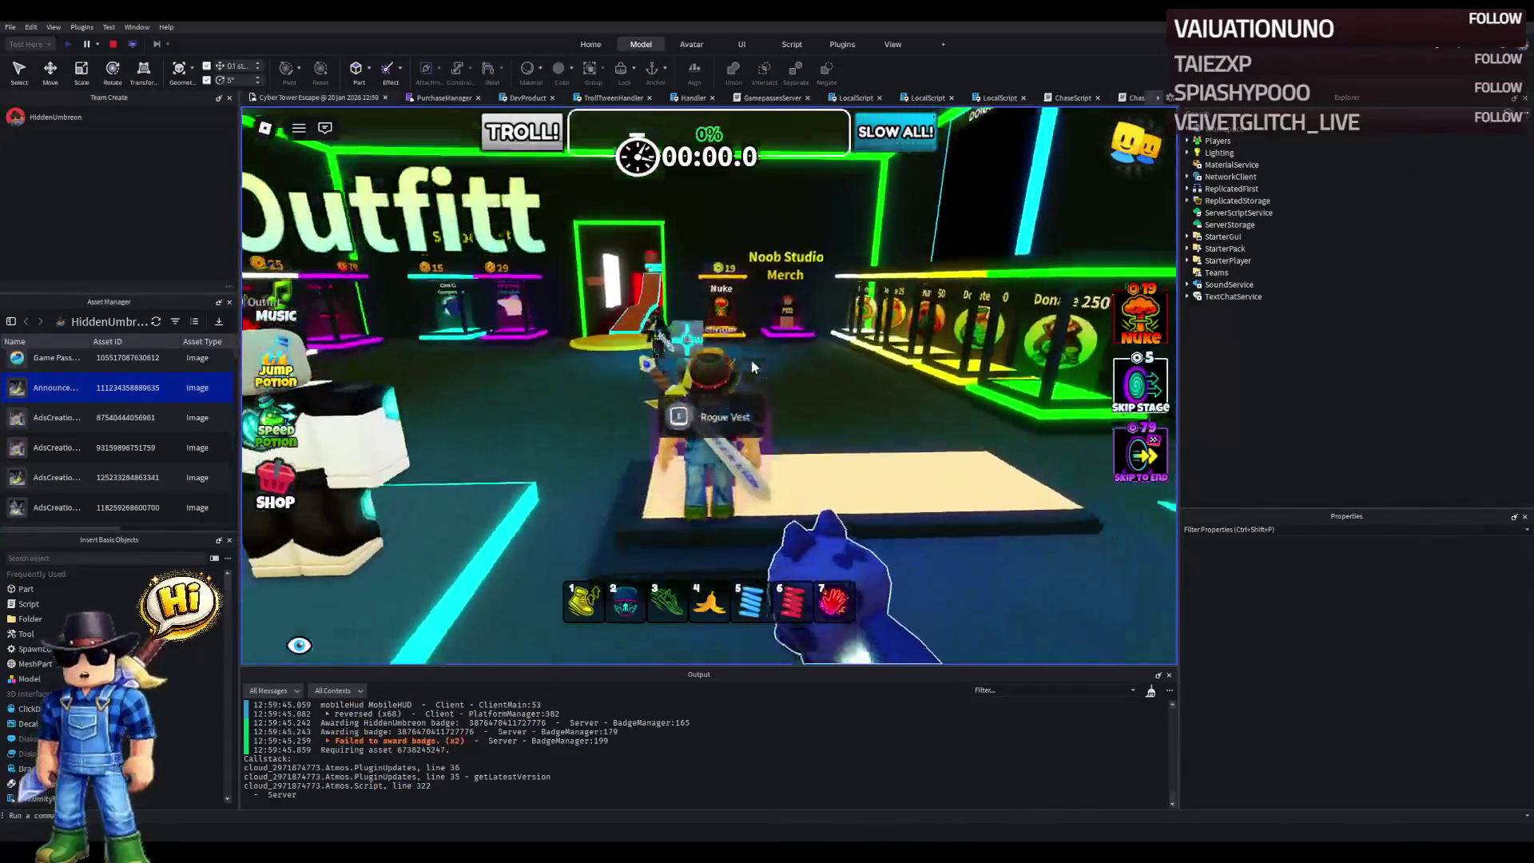
key(s)
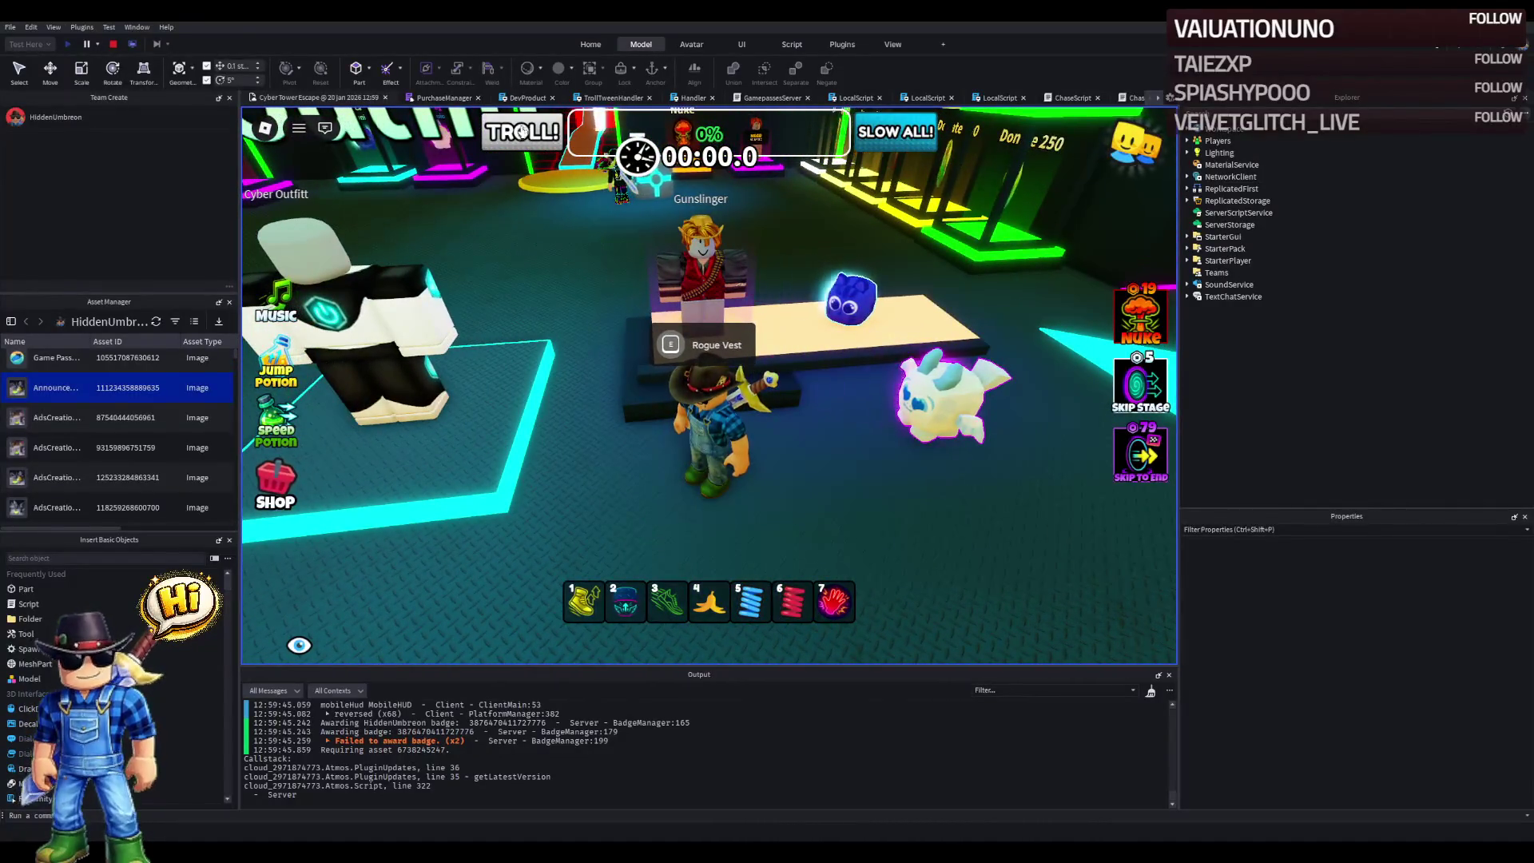
click(113, 44)
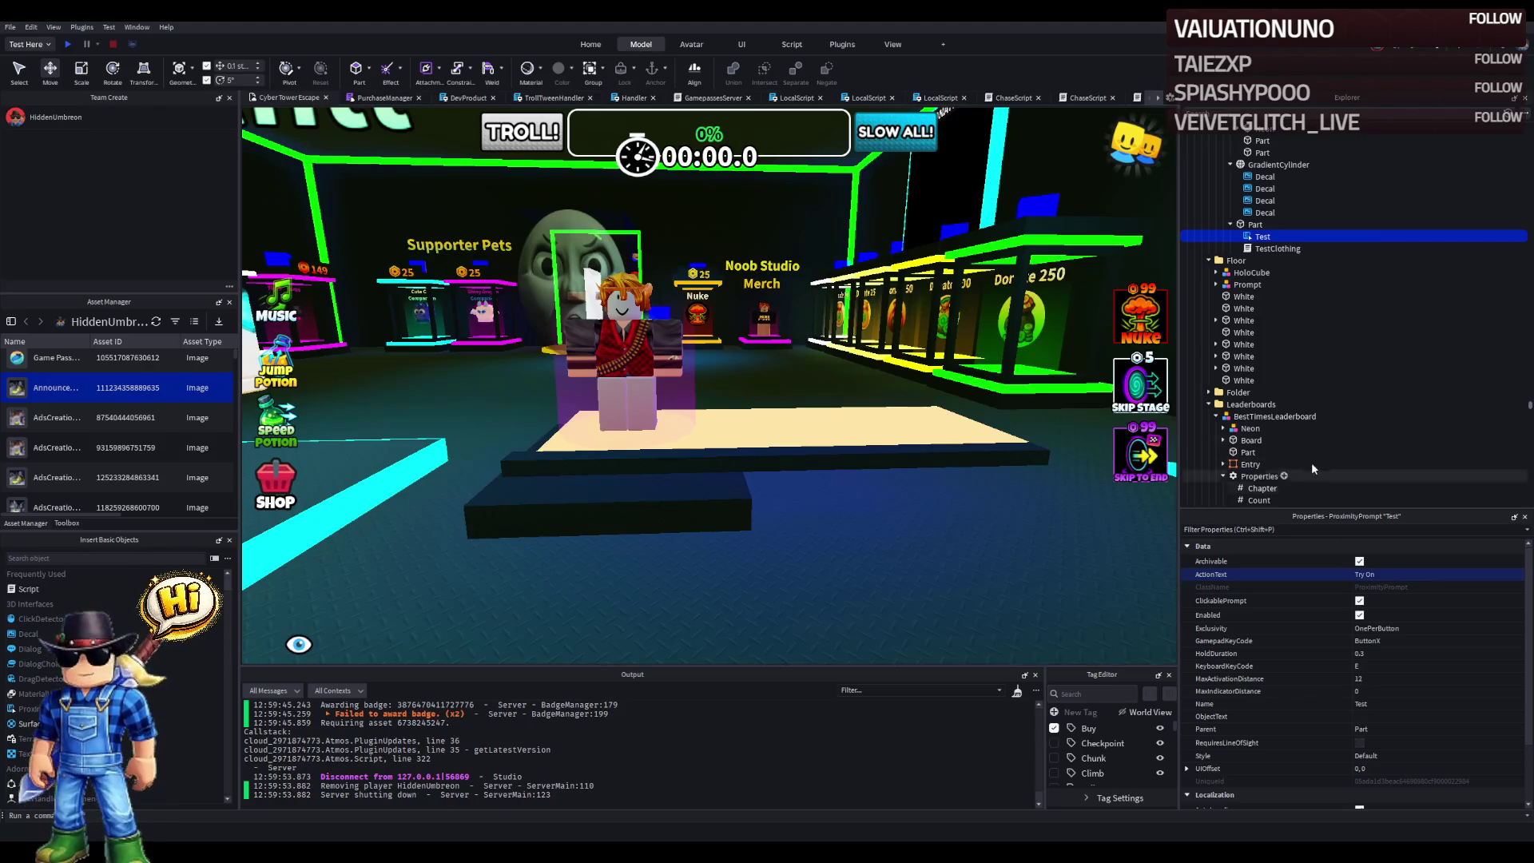
- Set the rig's ProximityPrompt ObjectText to Buy and start a playtest with F5
scroll(1294, 320, up, 7)
click(1292, 287)
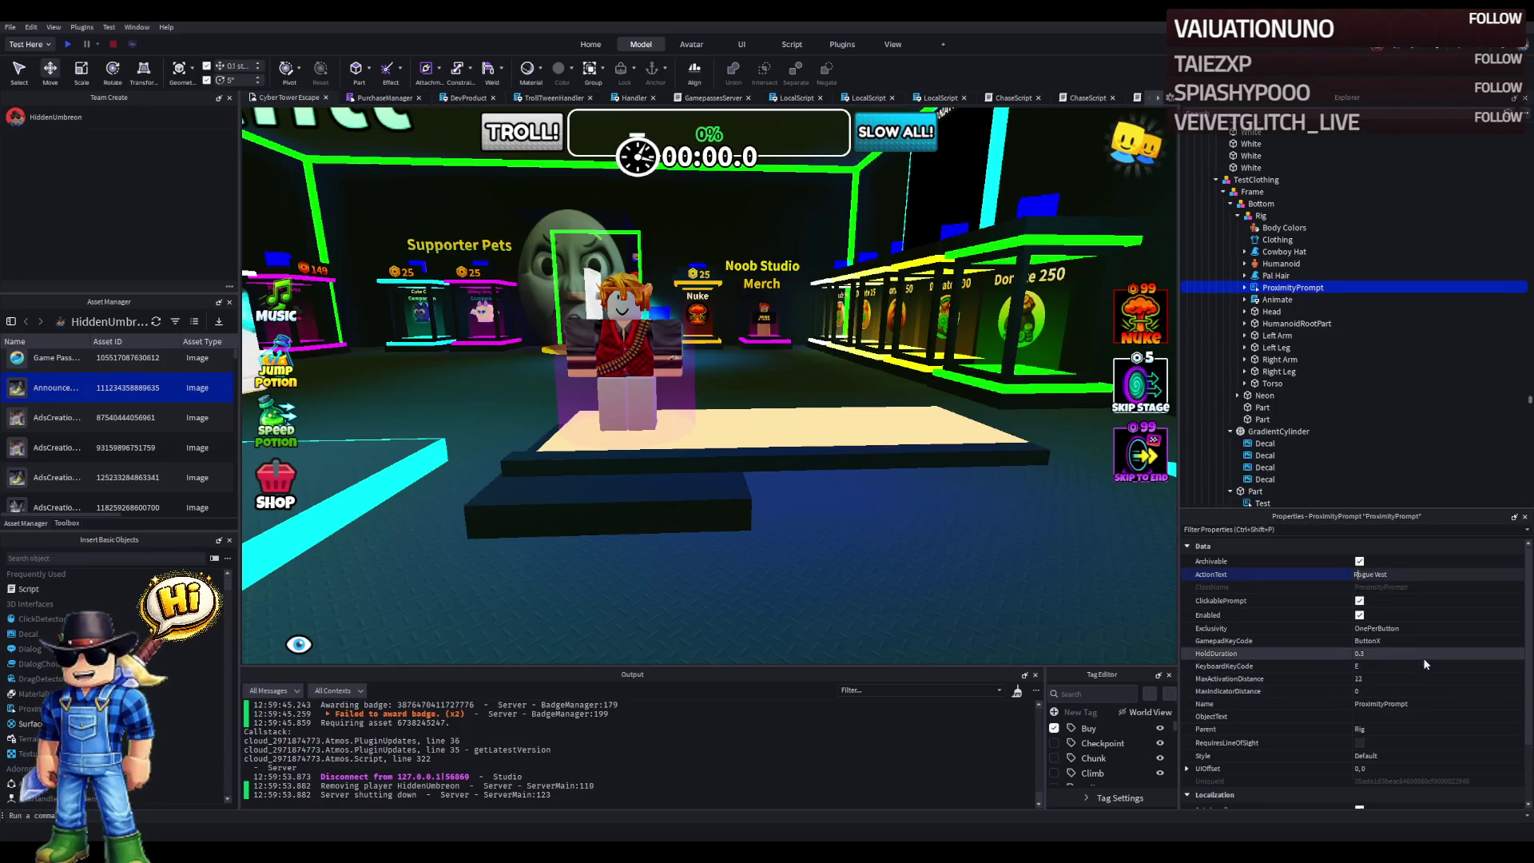
click(1398, 715)
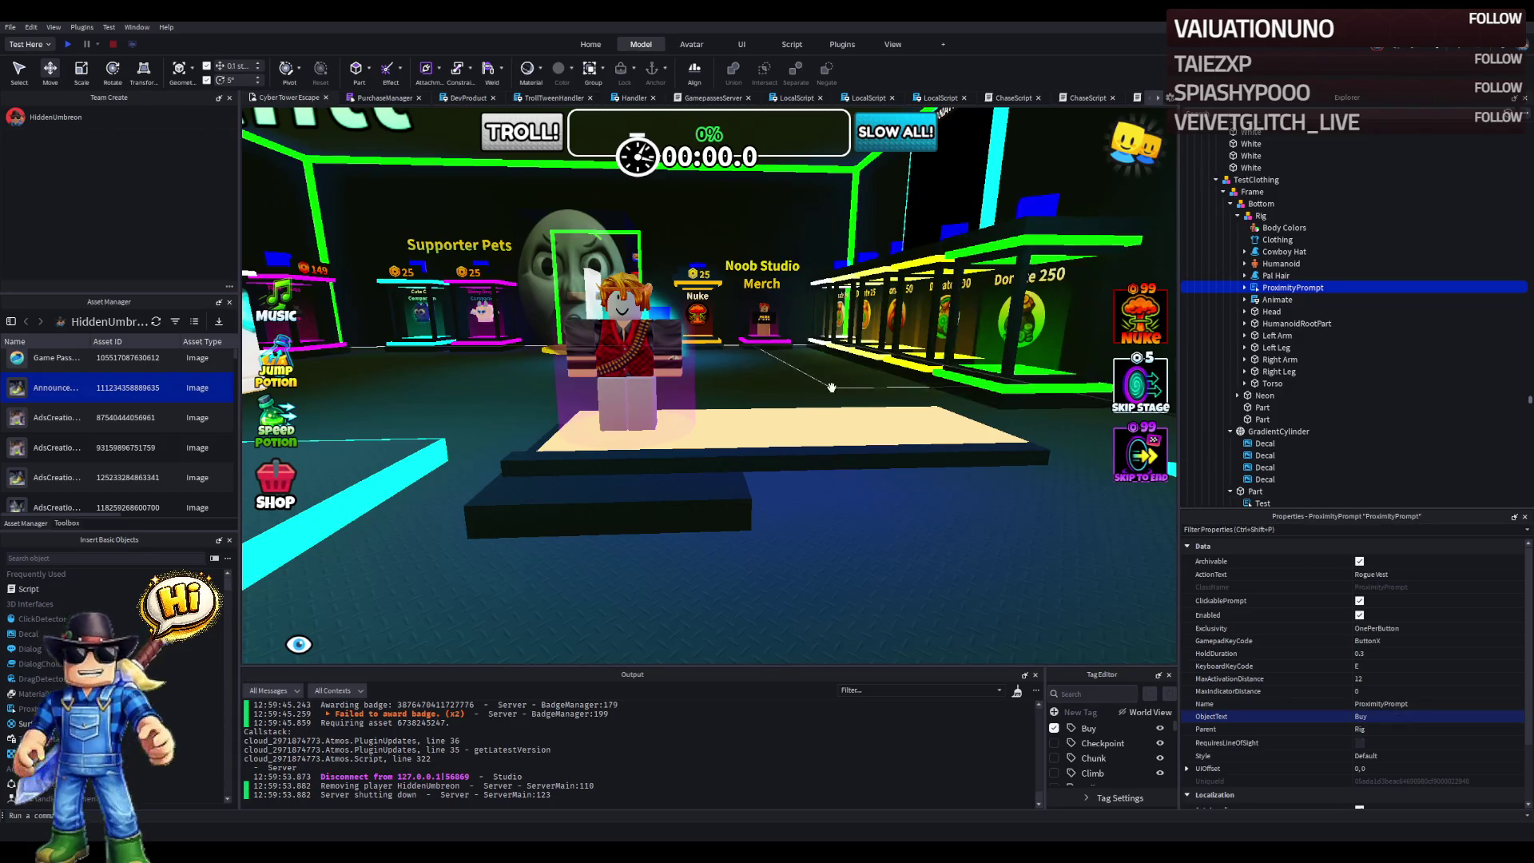
key(F5)
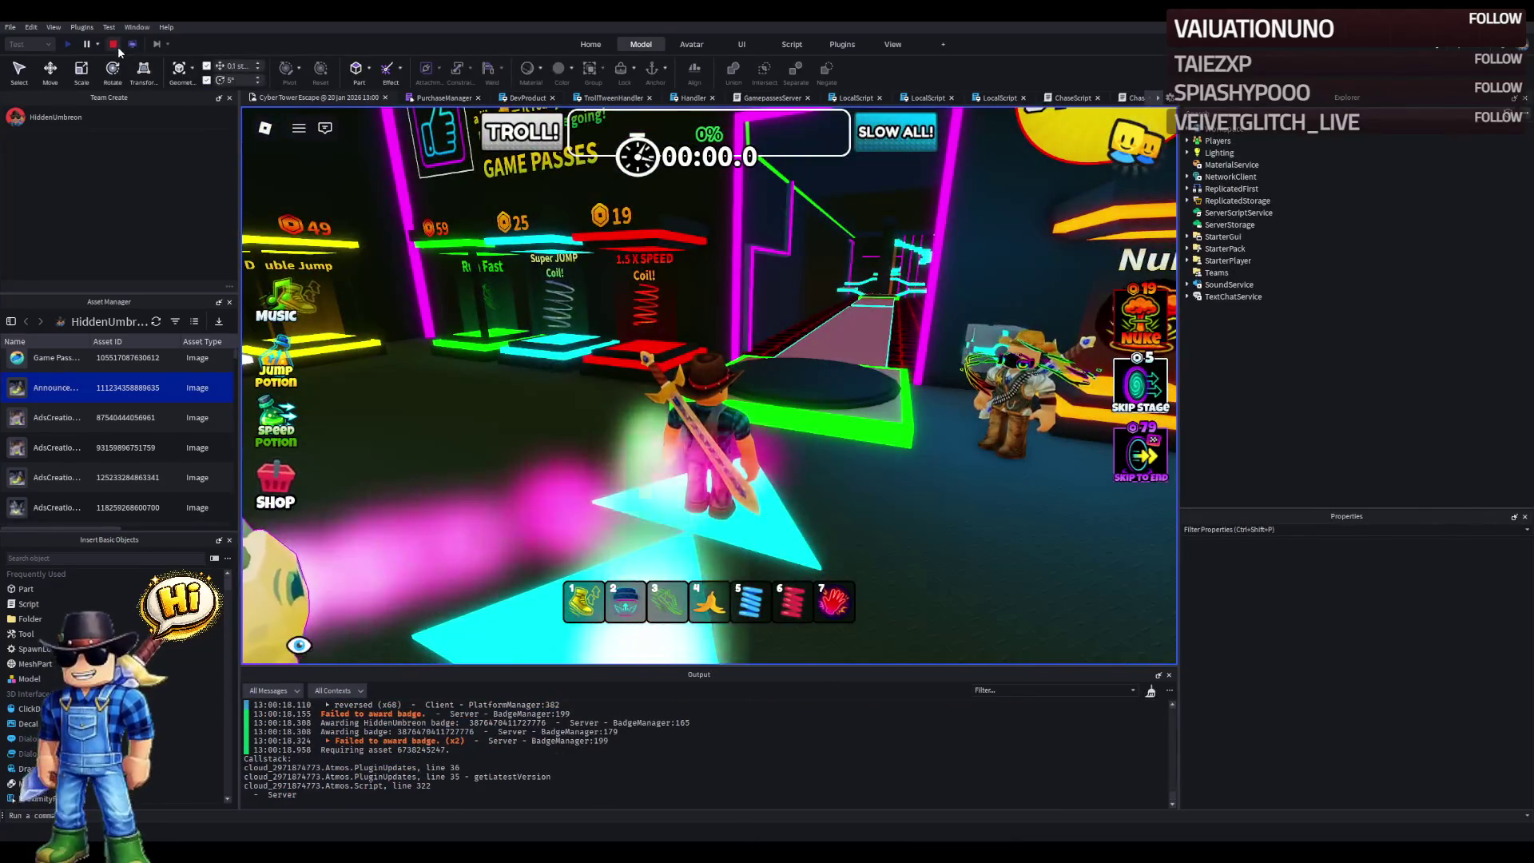
- Replay, walk between the Try On and Rogue Vest stands, dismiss the purchase error, then stop
click(114, 44)
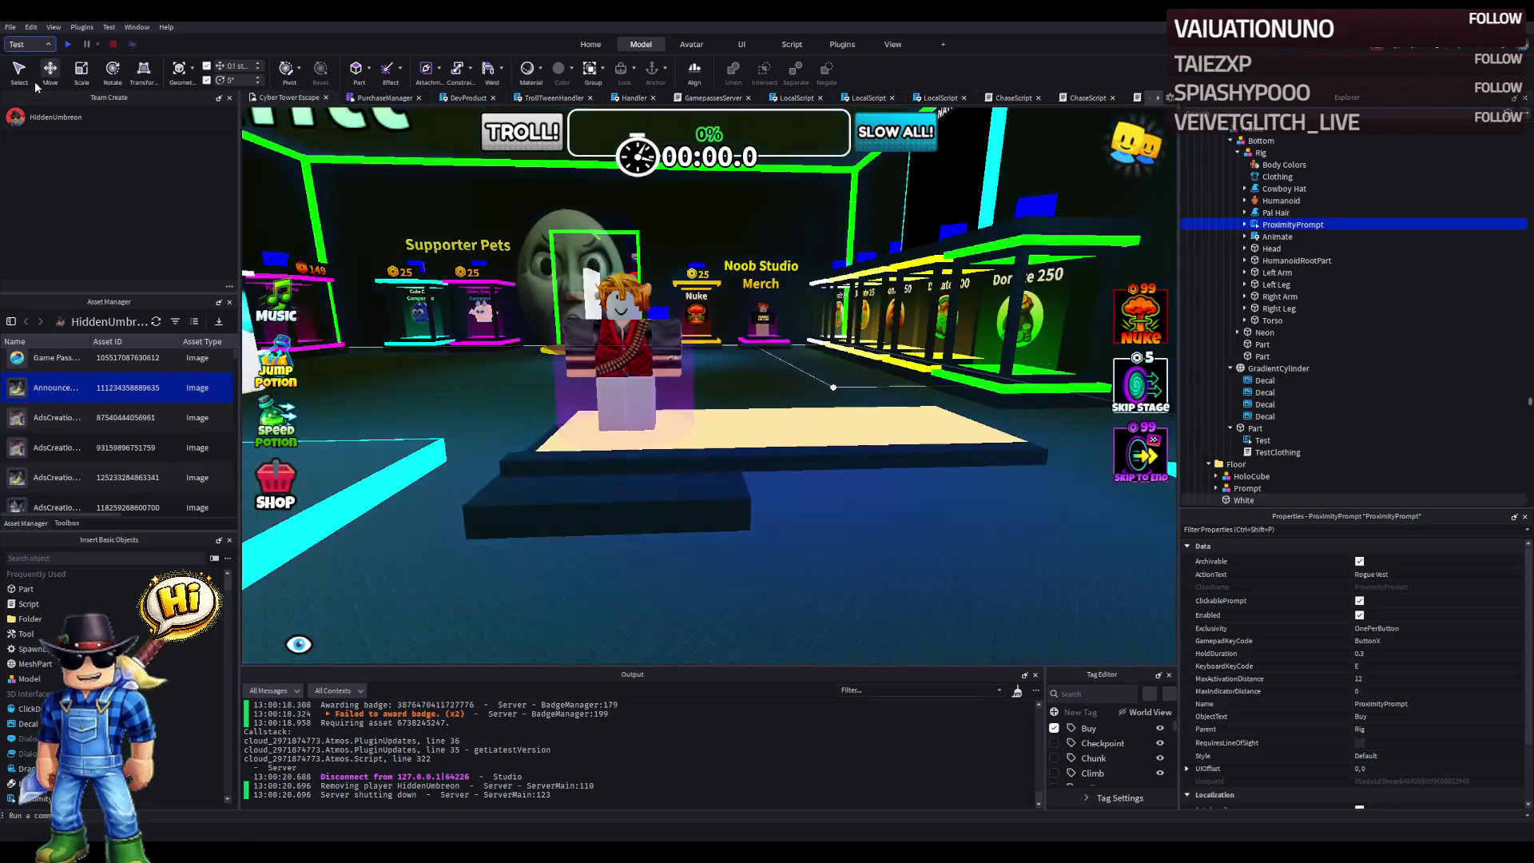
click(69, 44)
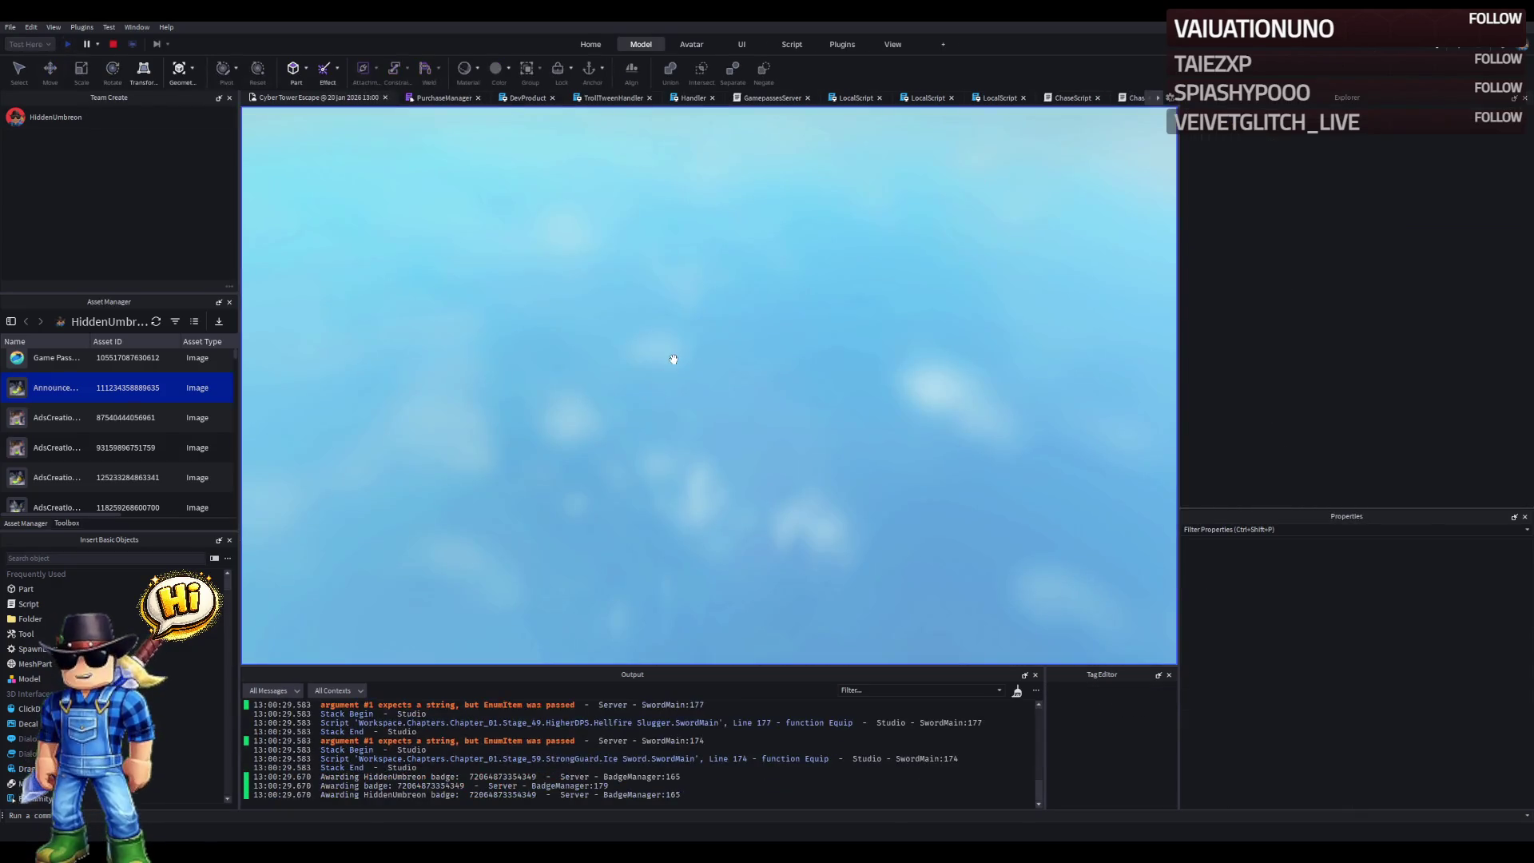
key(w)
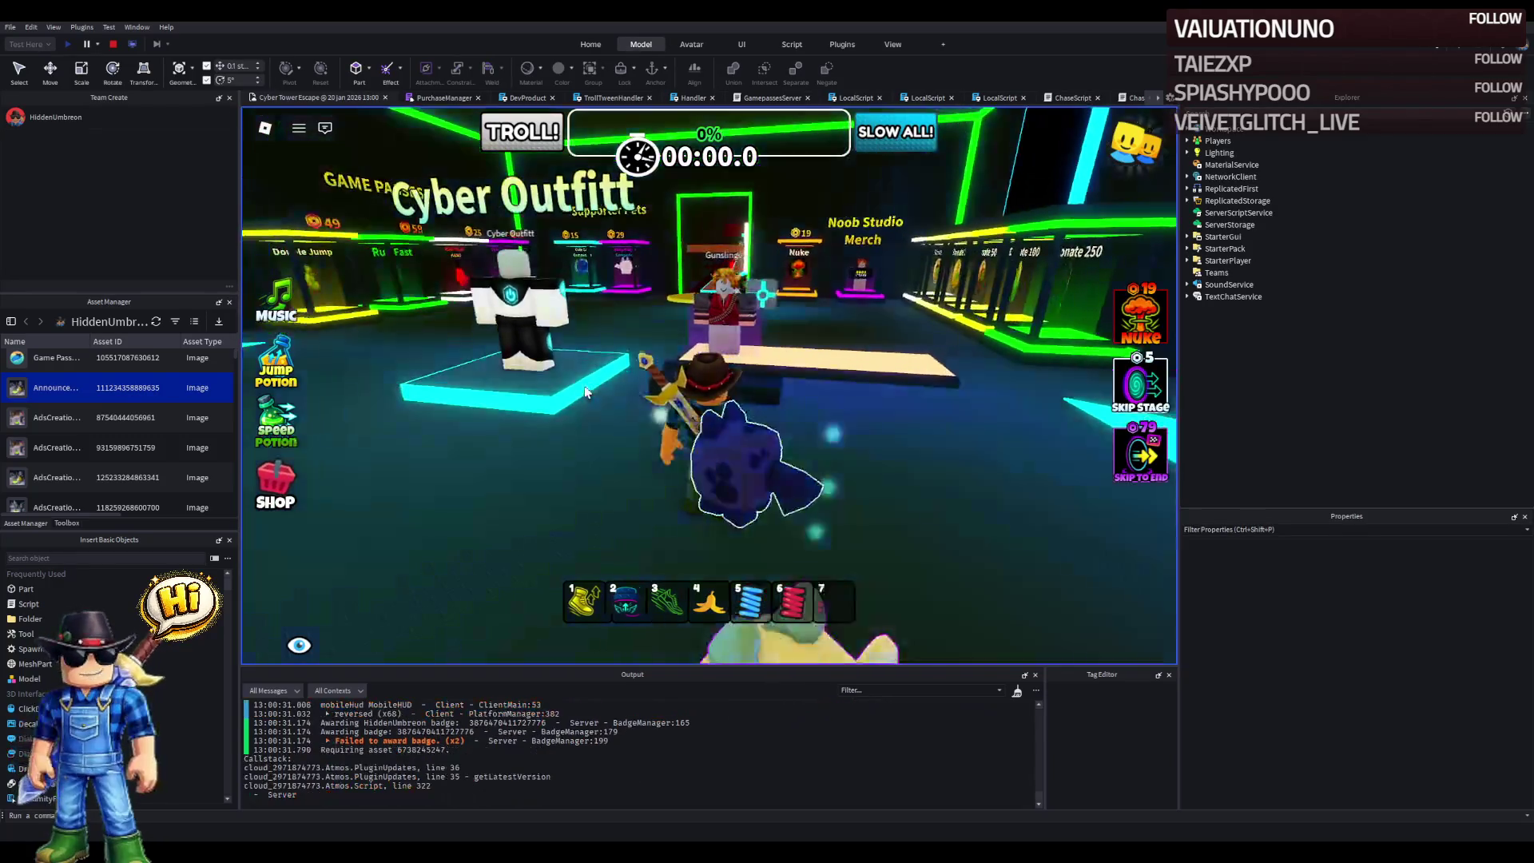
key(w)
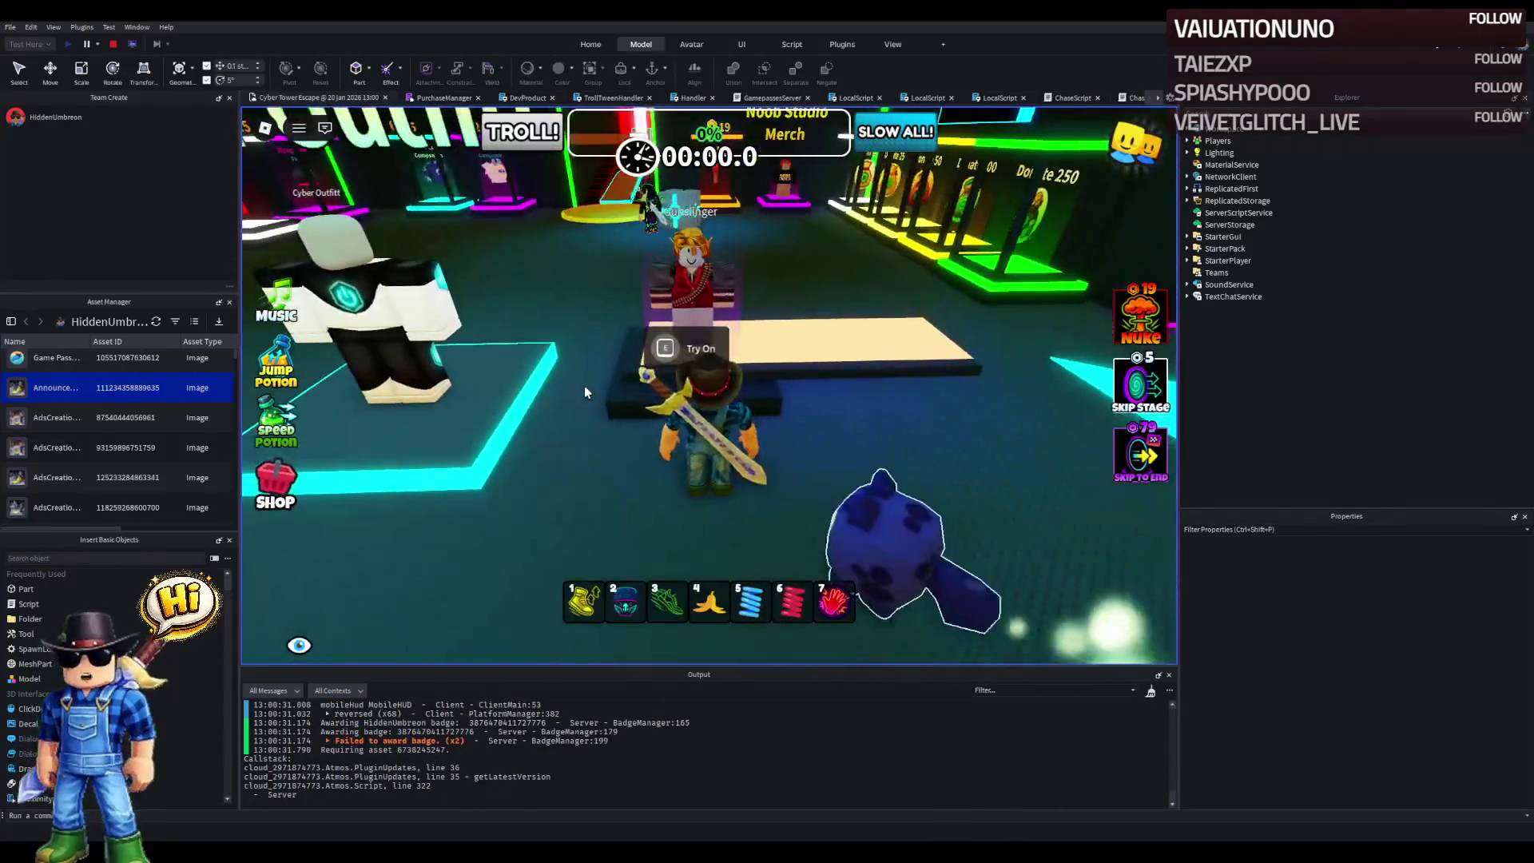
key(d)
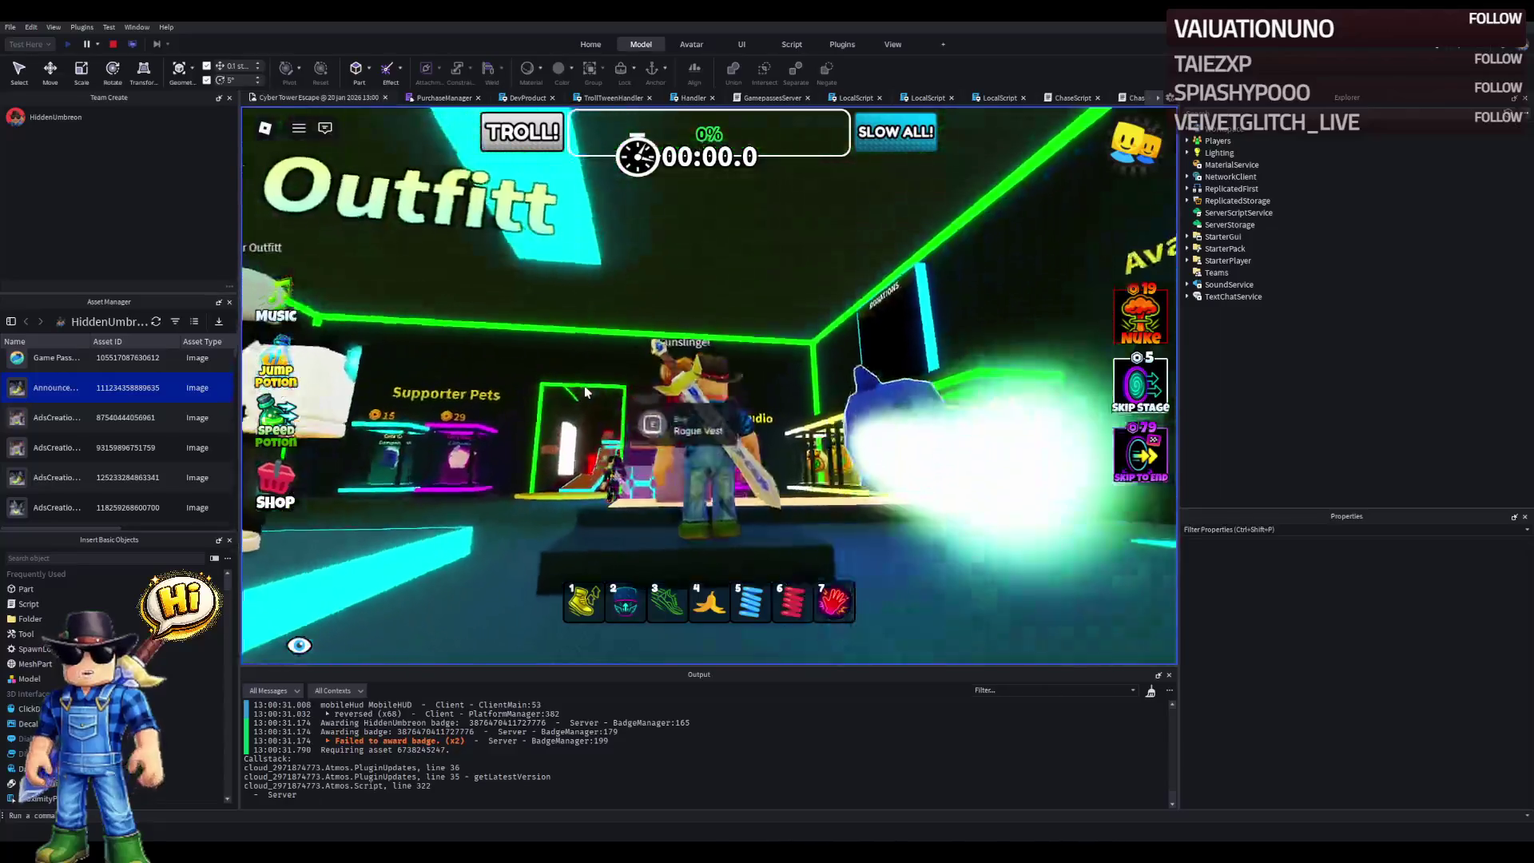
key(a)
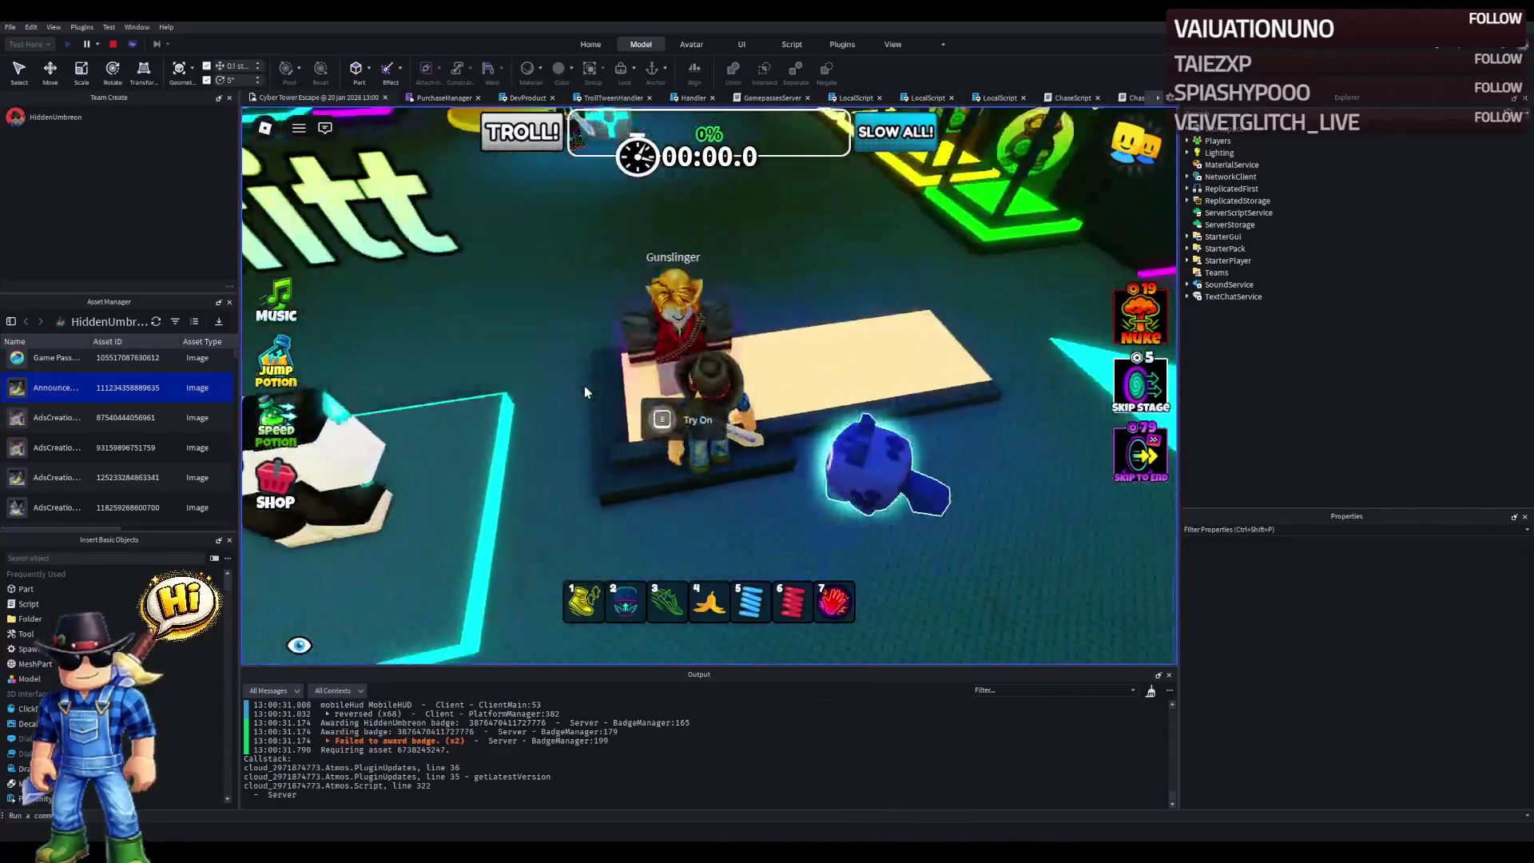
key(s)
key(w)
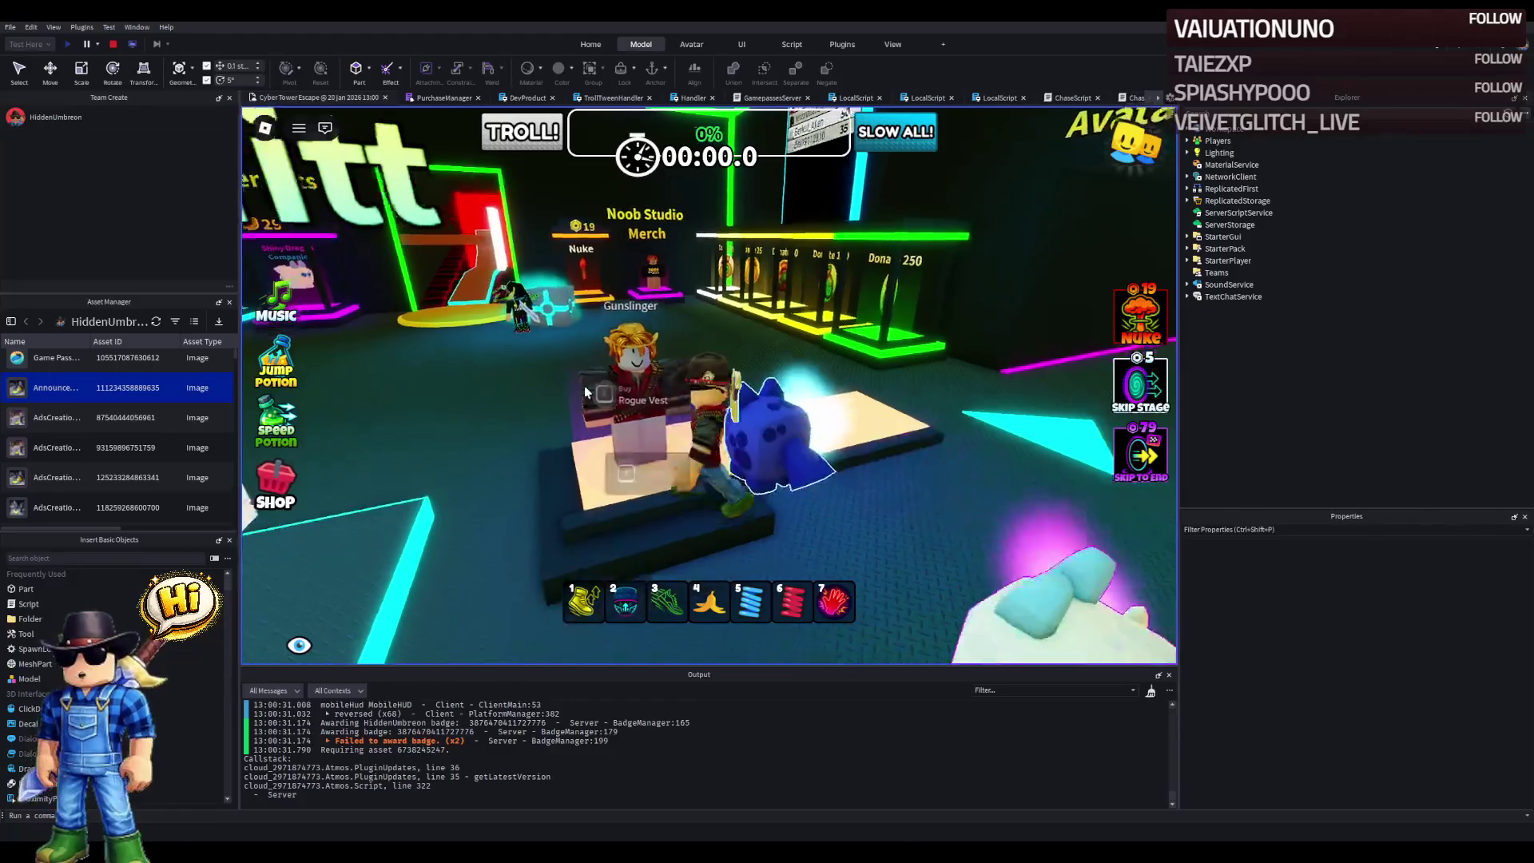
click(825, 350)
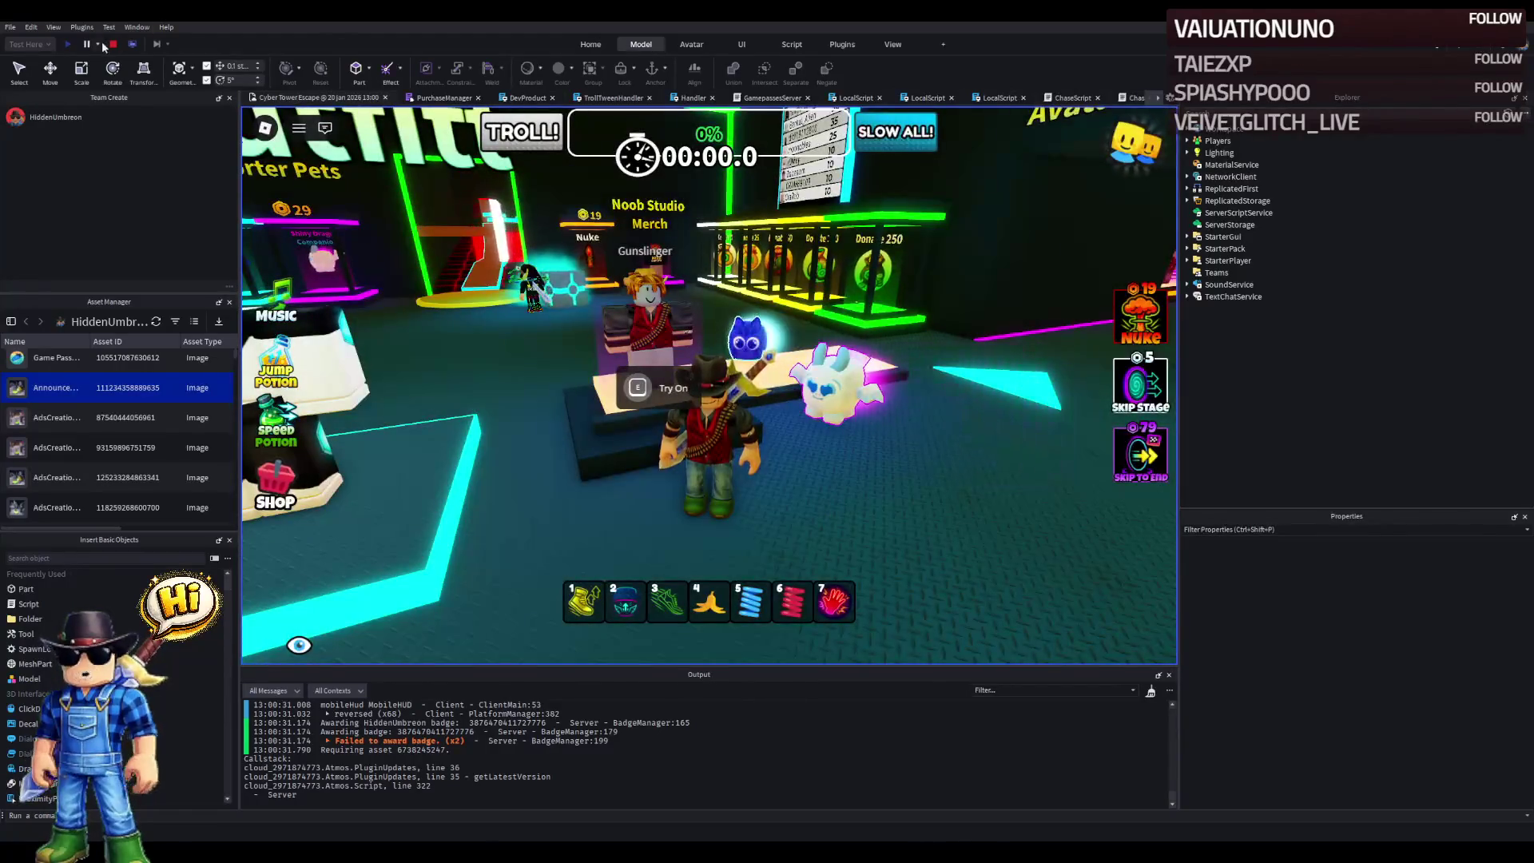
click(113, 44)
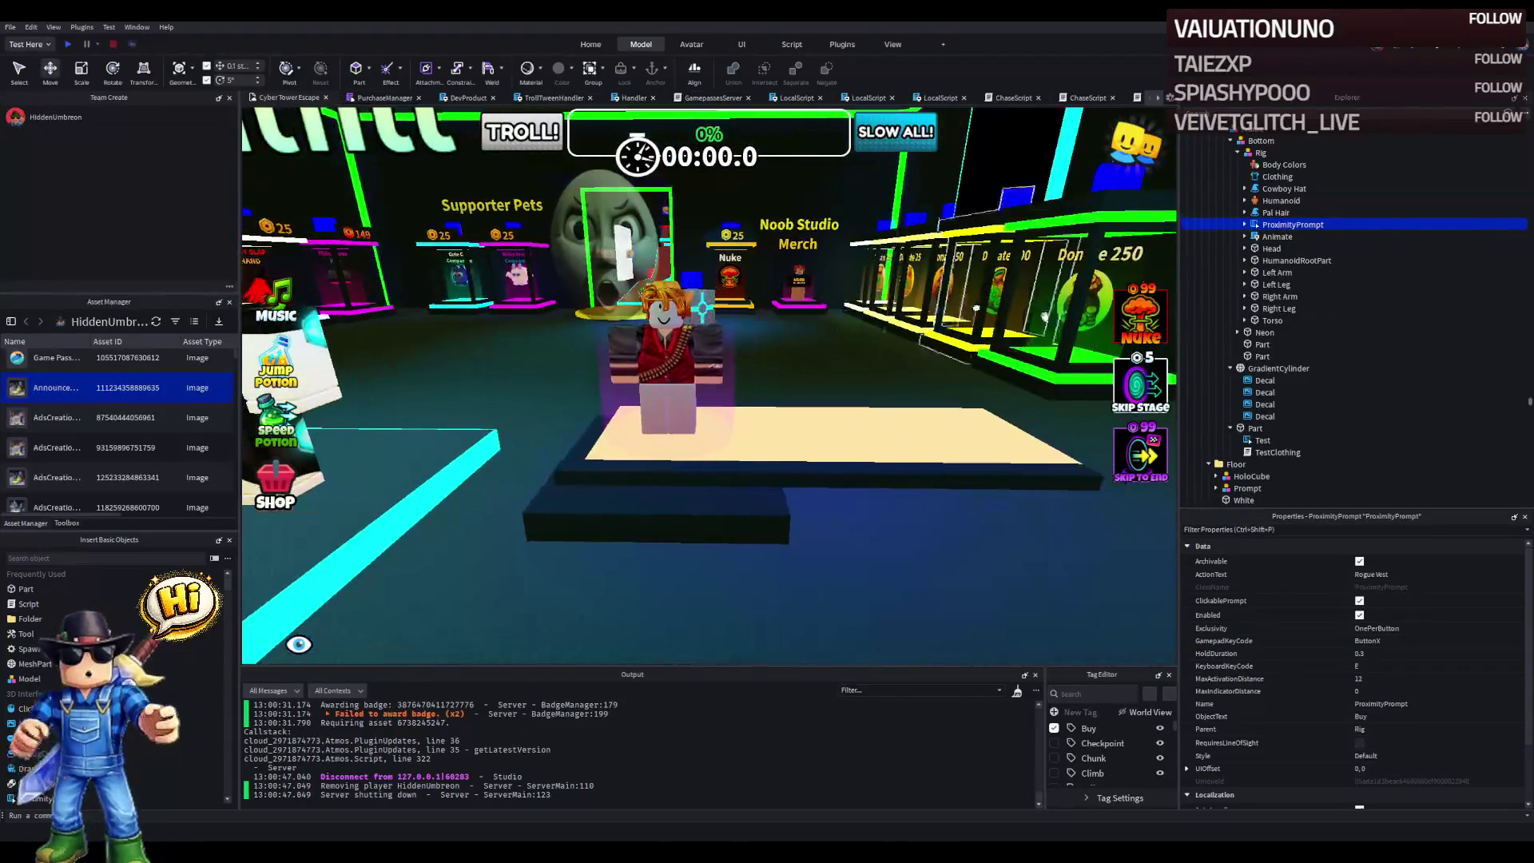
- Shift the Try On part left along X and duplicate it beside the original
click(1255, 428)
key(f)
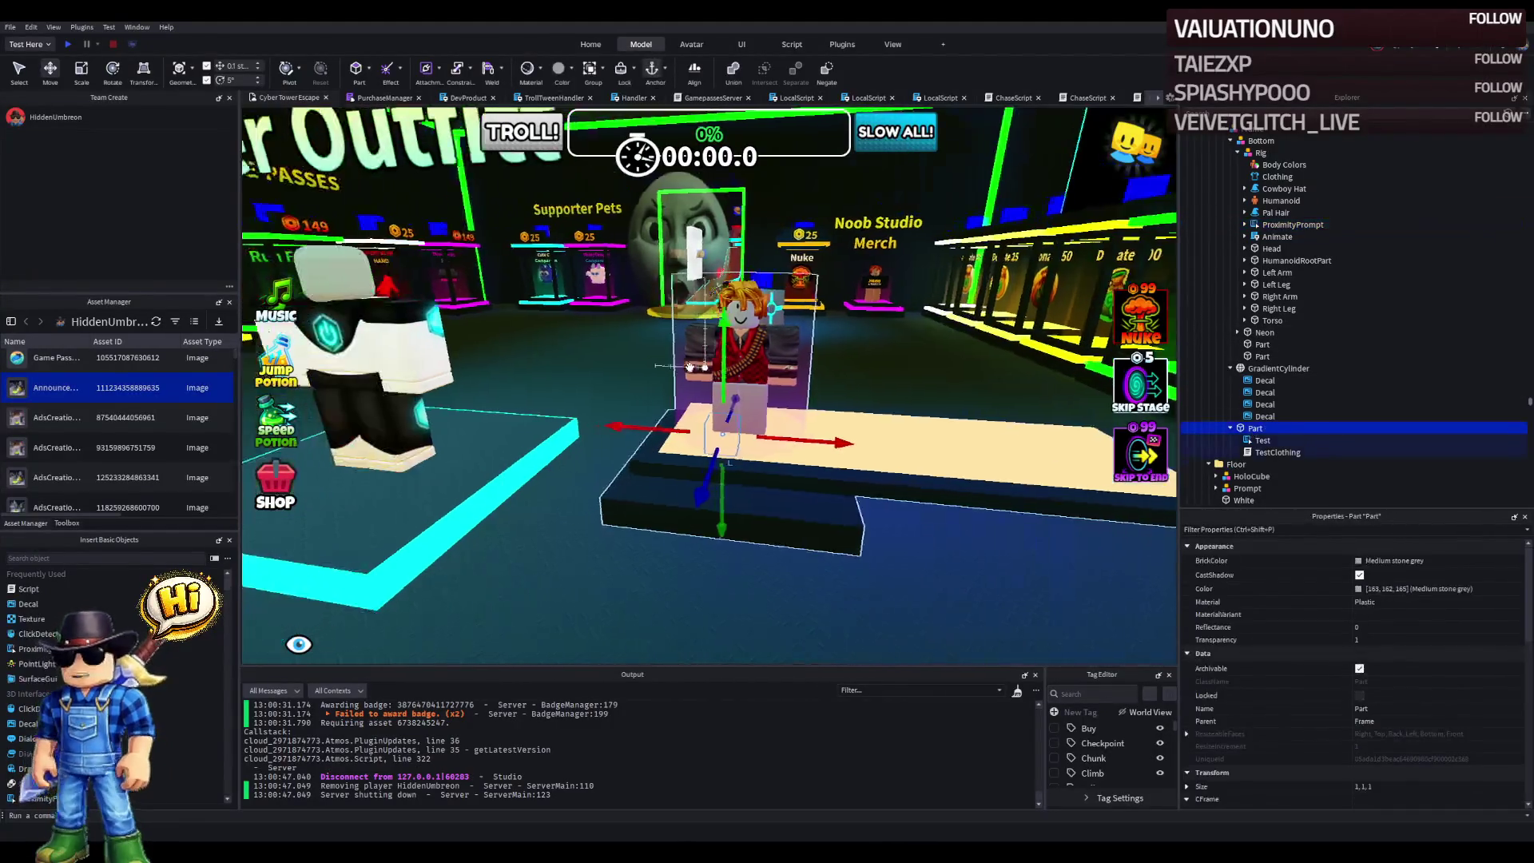
drag(731, 408, 653, 410)
key(ctrl+d)
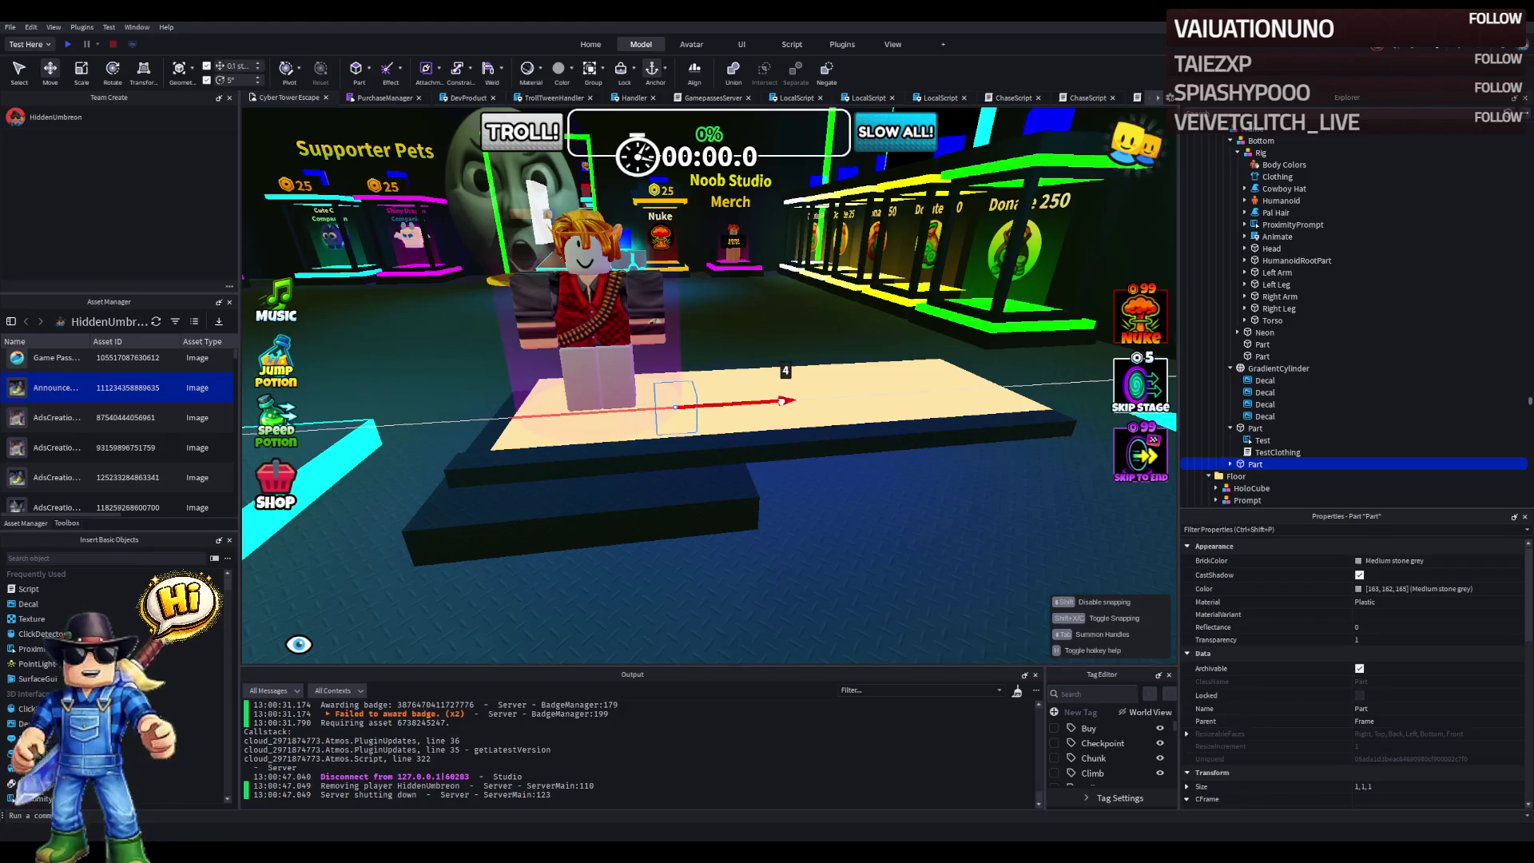
drag(764, 406, 765, 406)
scroll(567, 415, up, 2)
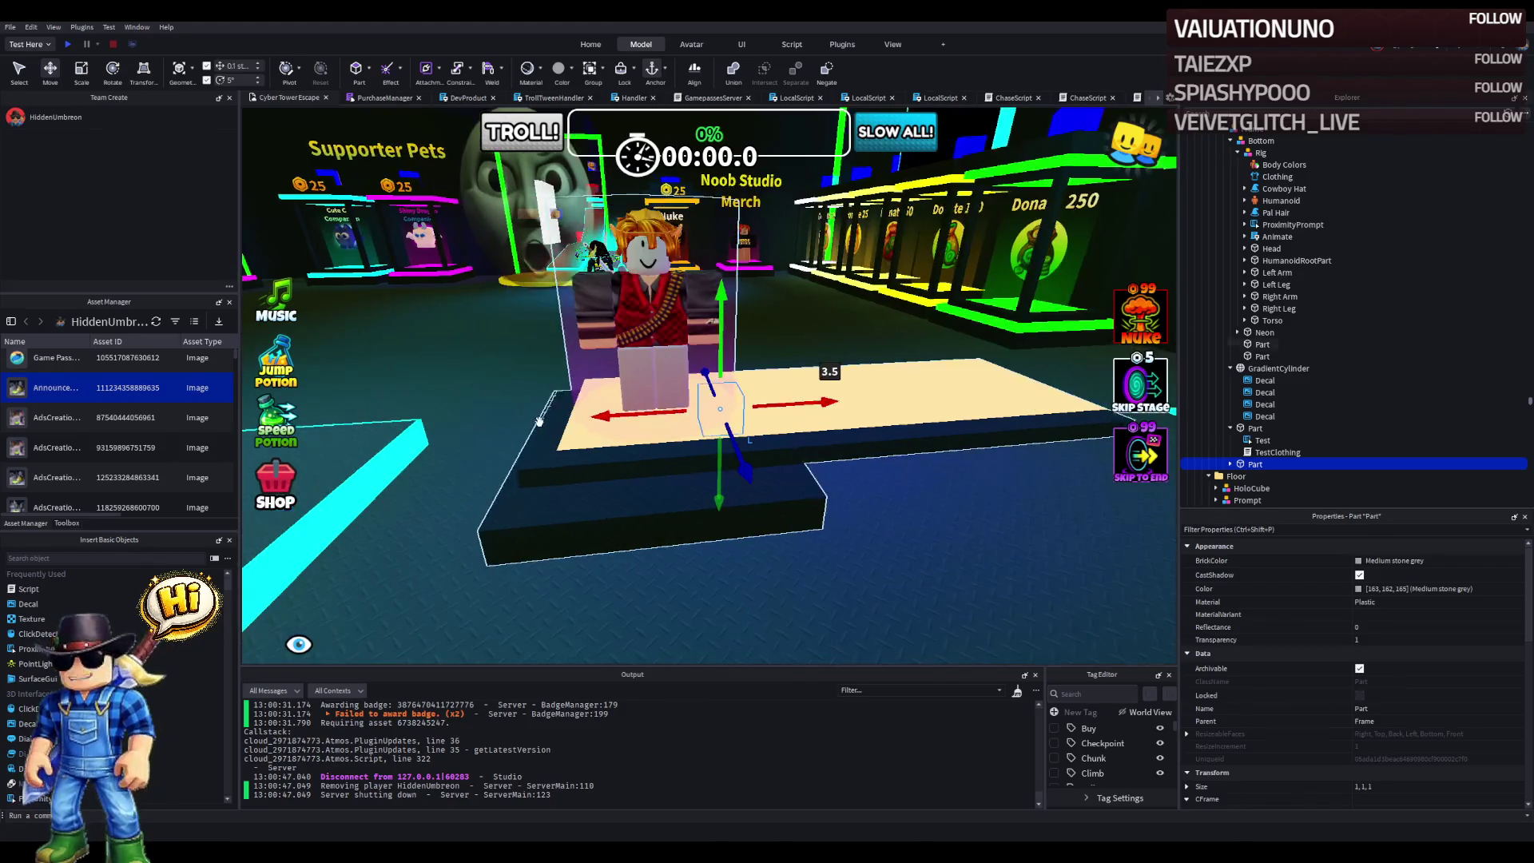
drag(563, 417, 795, 389)
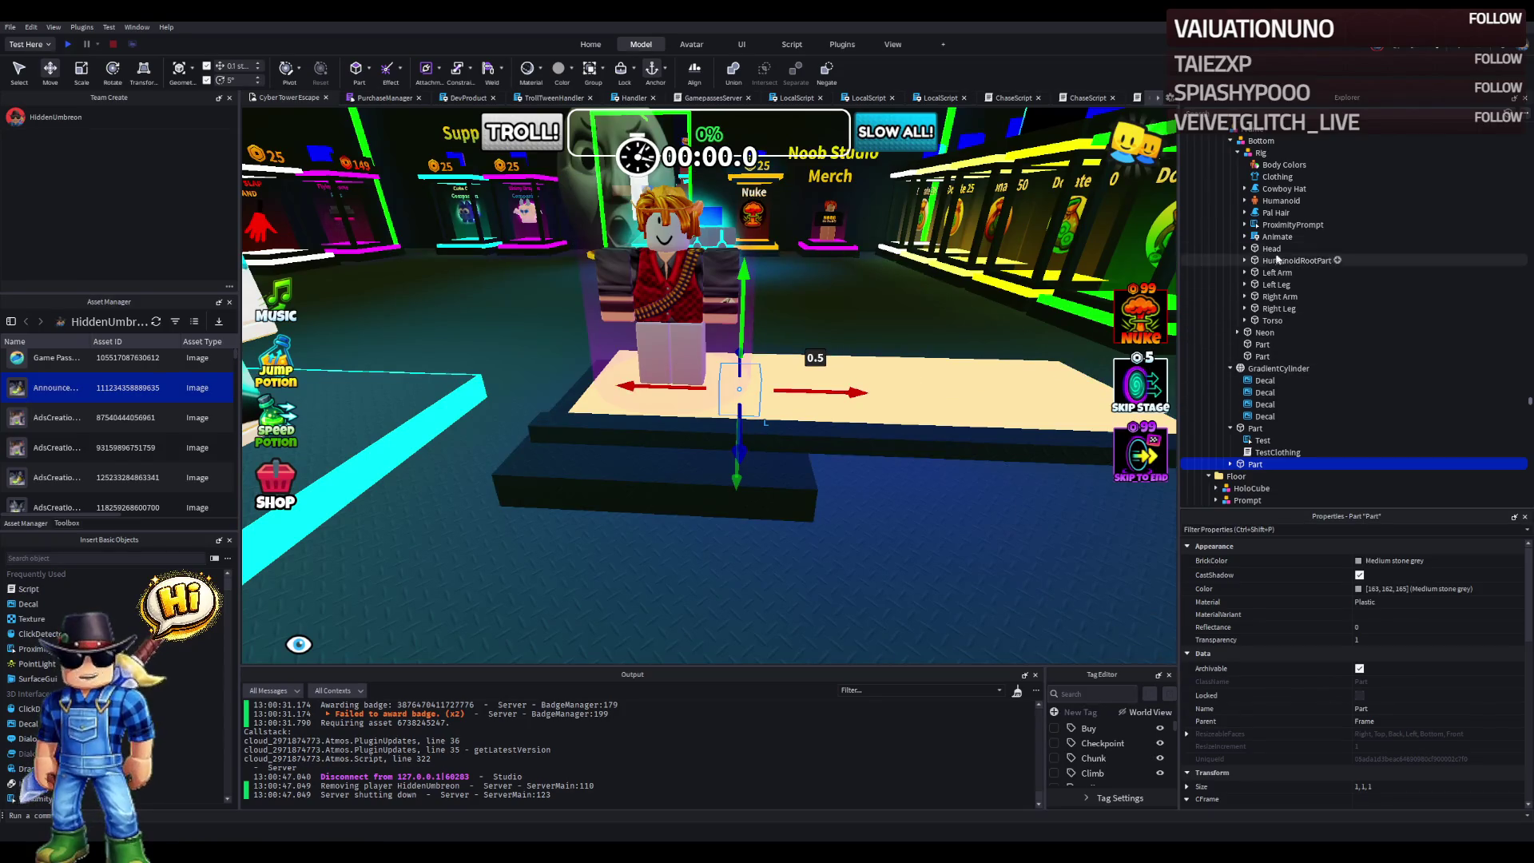
- Move the rig's ProximityPrompt into a part, then restore the accidentally removed try-on items
click(1278, 226)
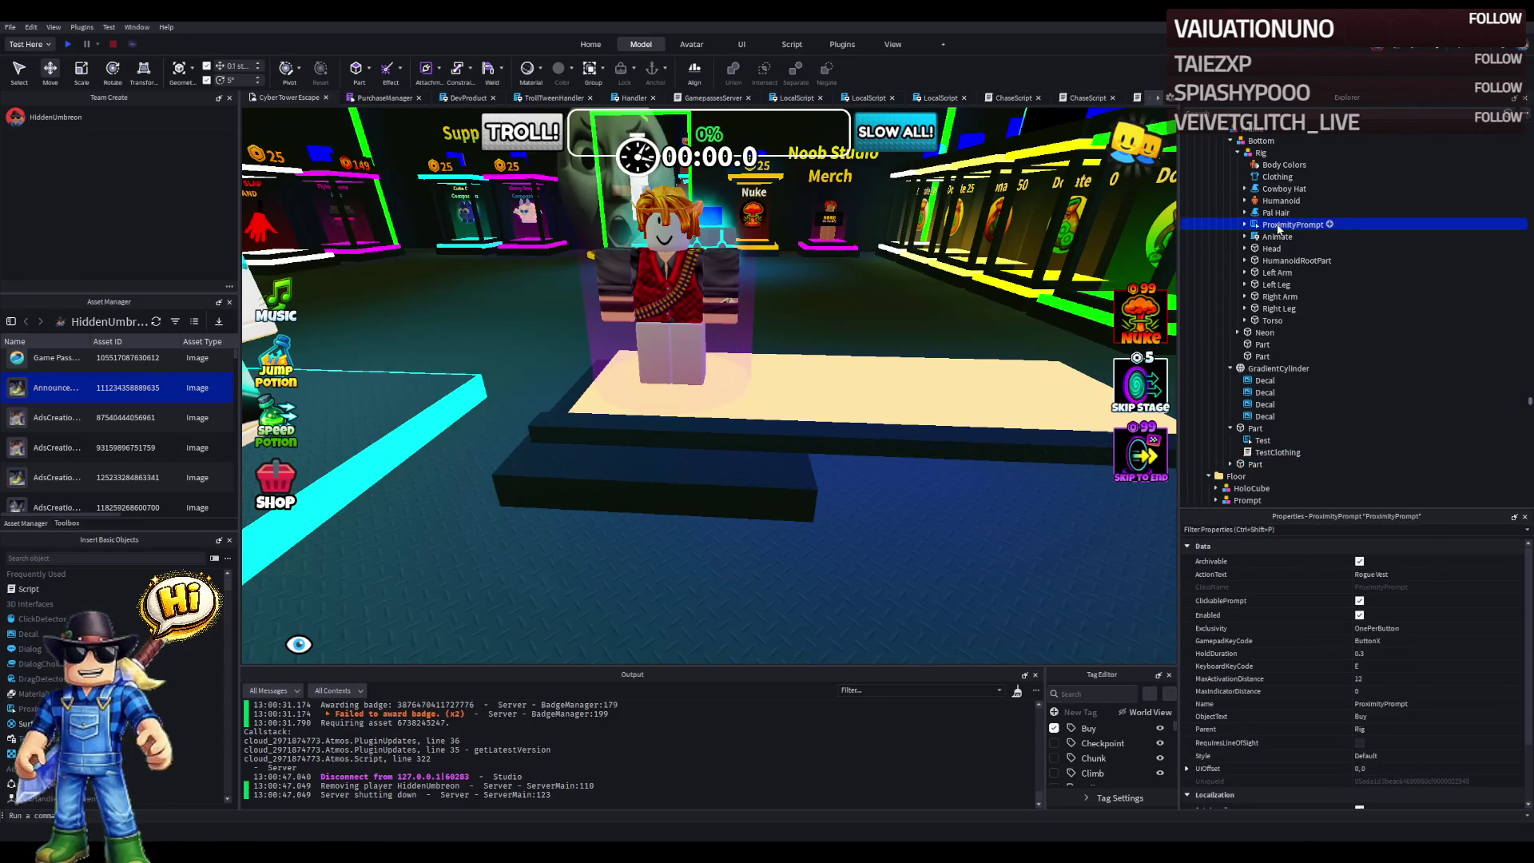
drag(1262, 432, 1263, 433)
click(1267, 443)
key(Delete)
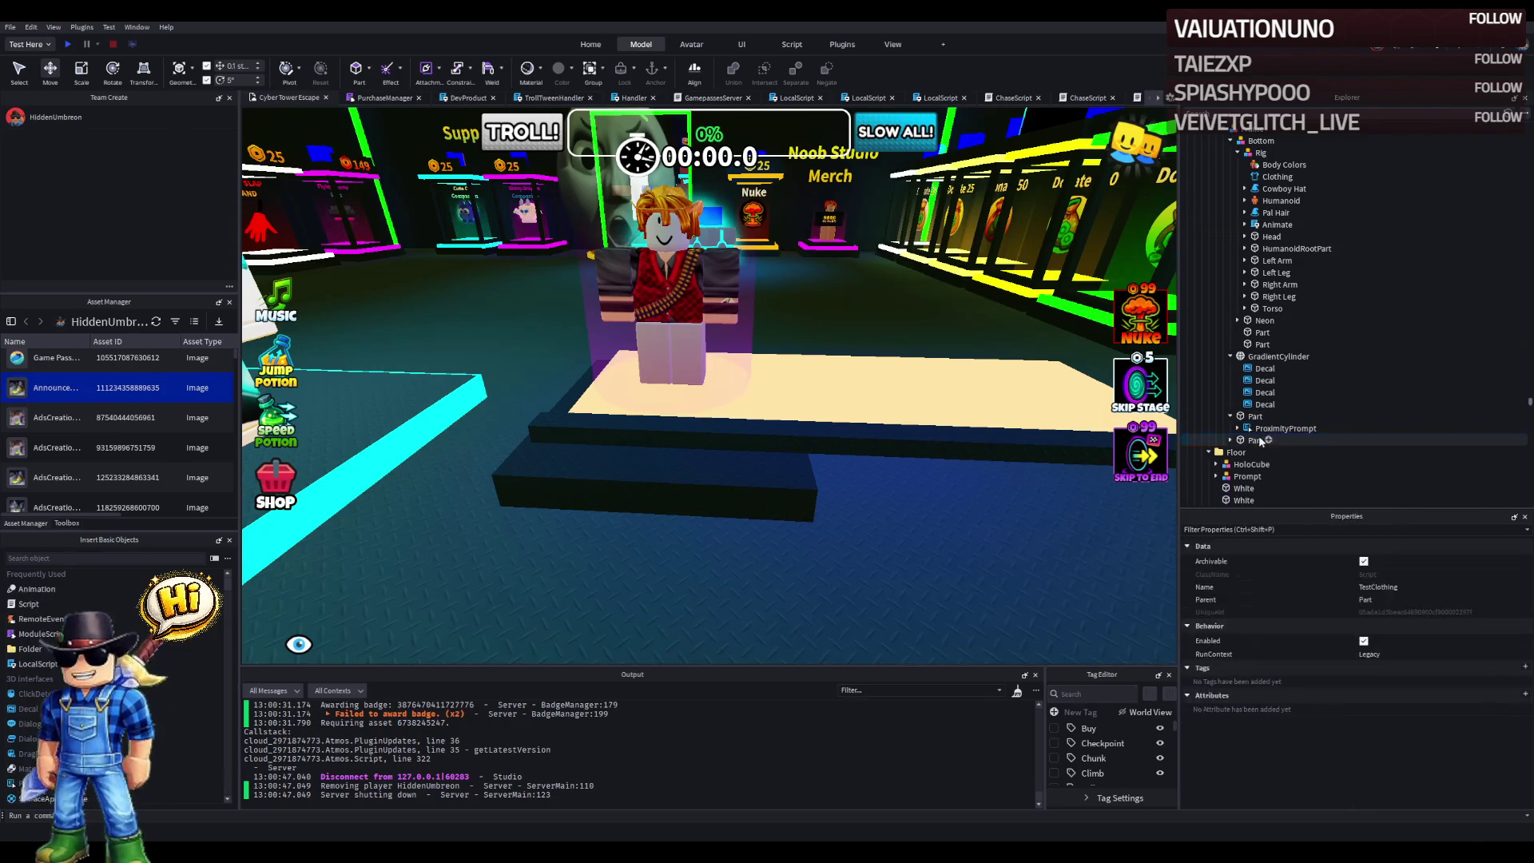
click(1255, 416)
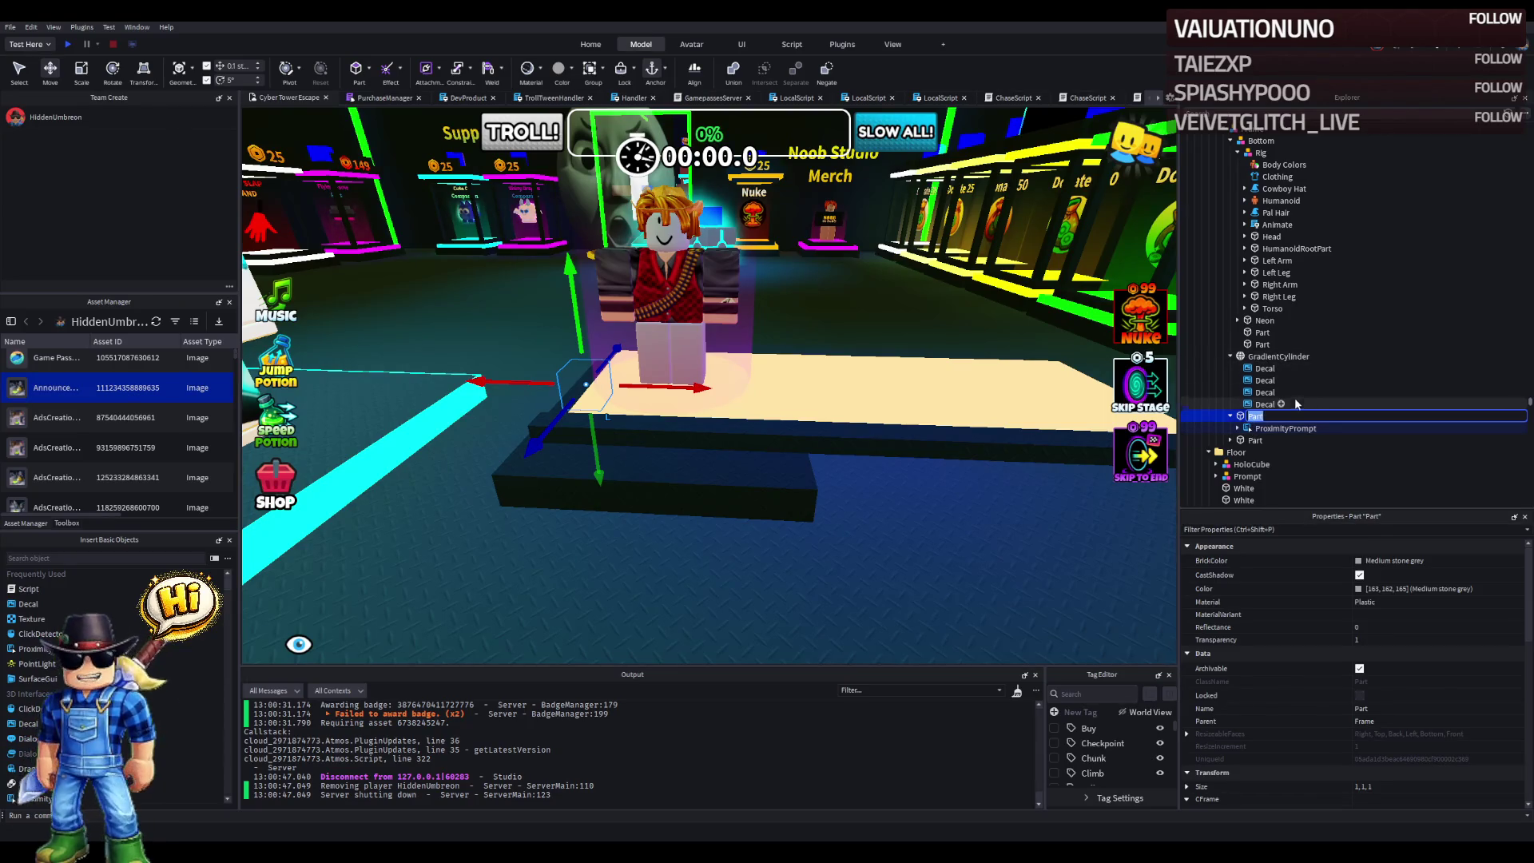
key(ctrl+shift+v)
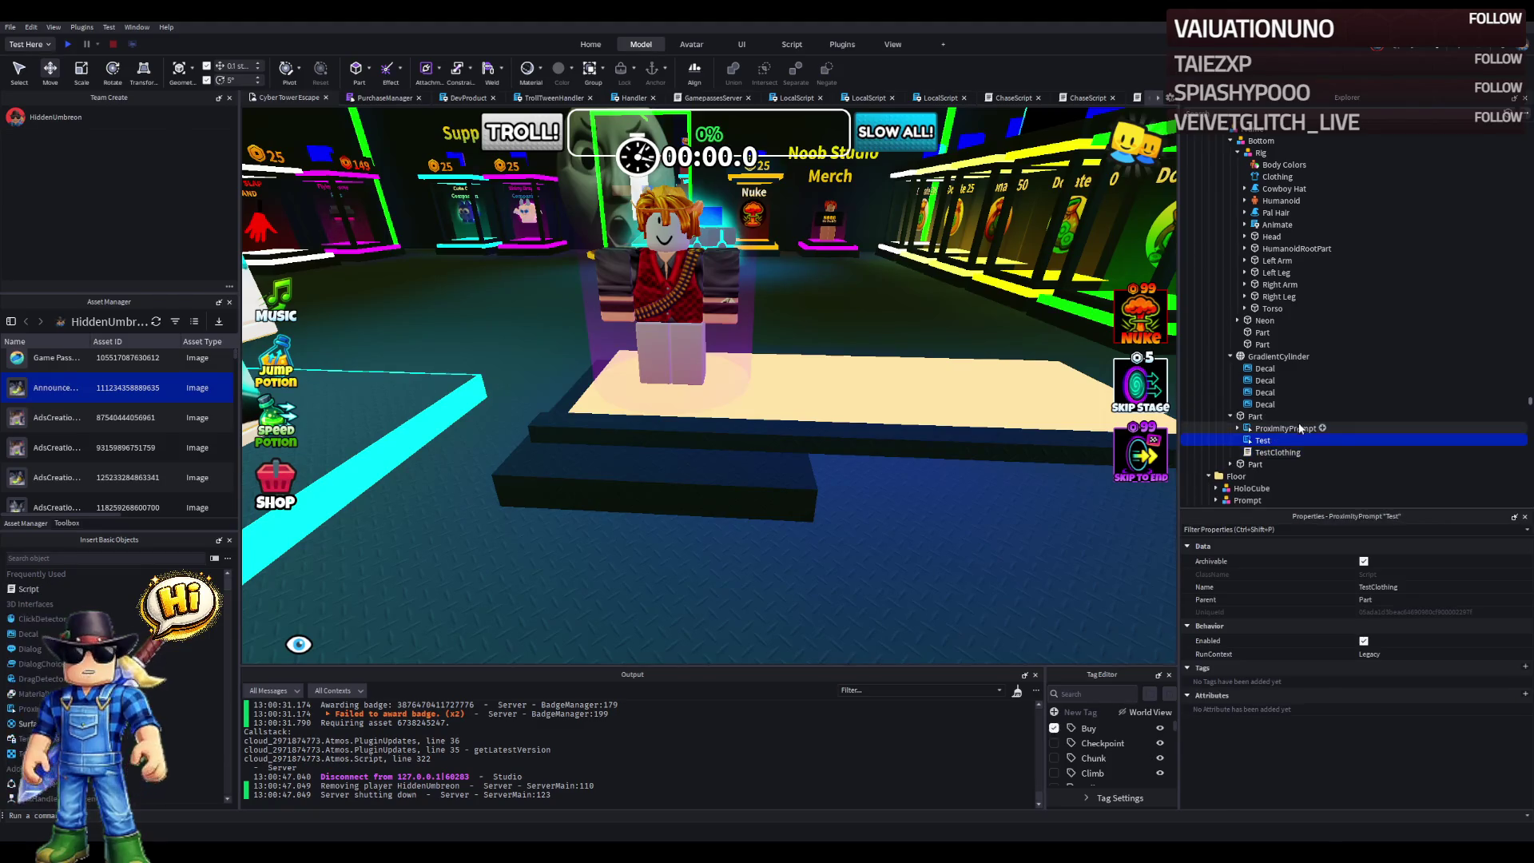
drag(1285, 428, 1261, 153)
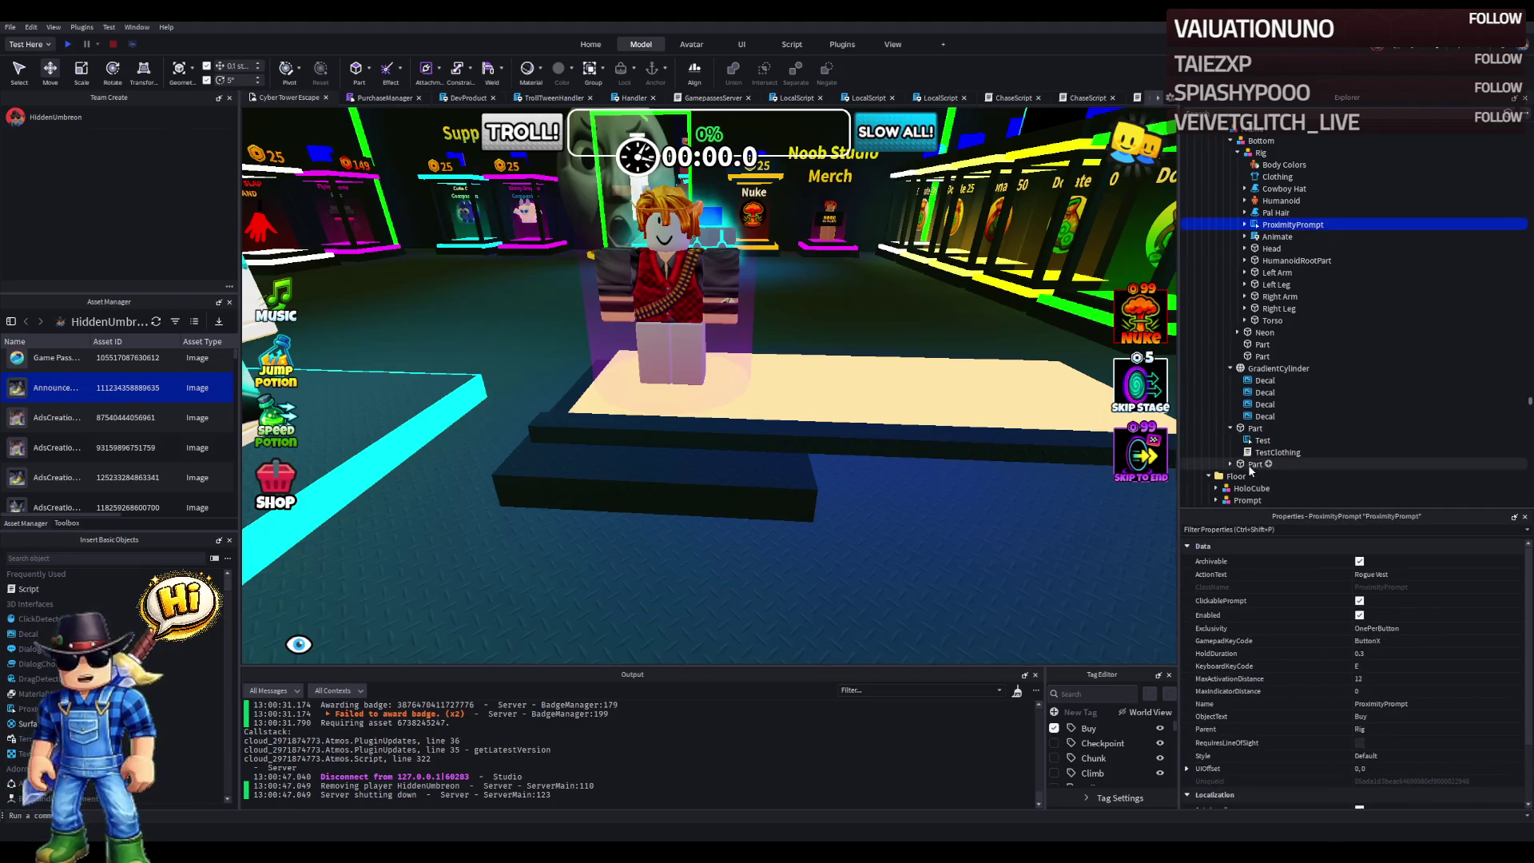
- Place the ProximityPrompt in the new part, rename it Buy, and start a playtest
click(1255, 464)
click(1231, 464)
click(1262, 476)
mouse_move(1264, 491)
mouse_down()
mouse_move(1262, 236)
mouse_move(1258, 466)
mouse_up()
click(1278, 452)
click(1295, 454)
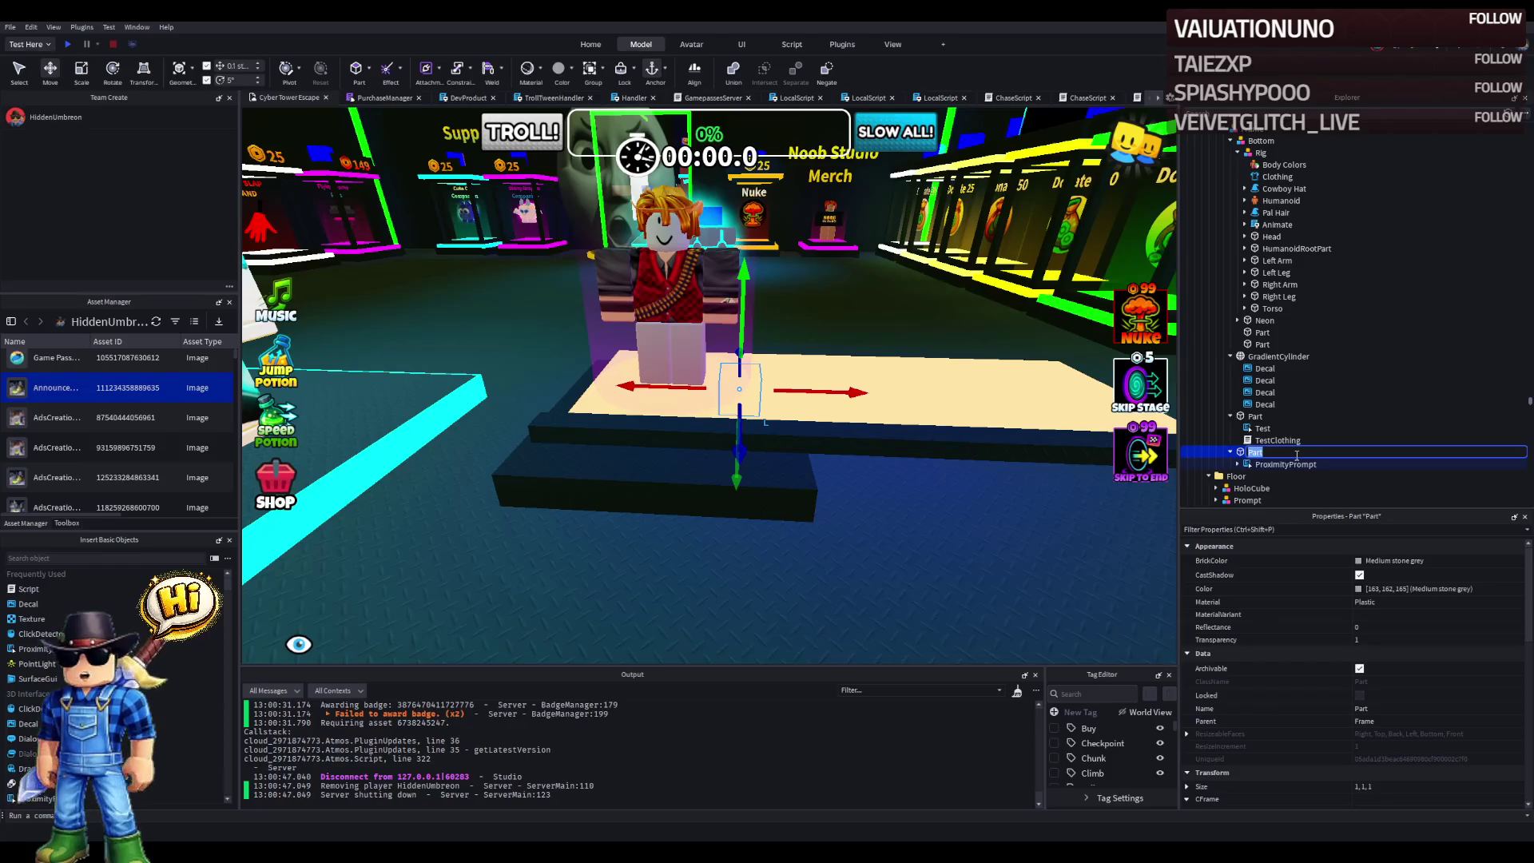
text(Buy)
key(Return)
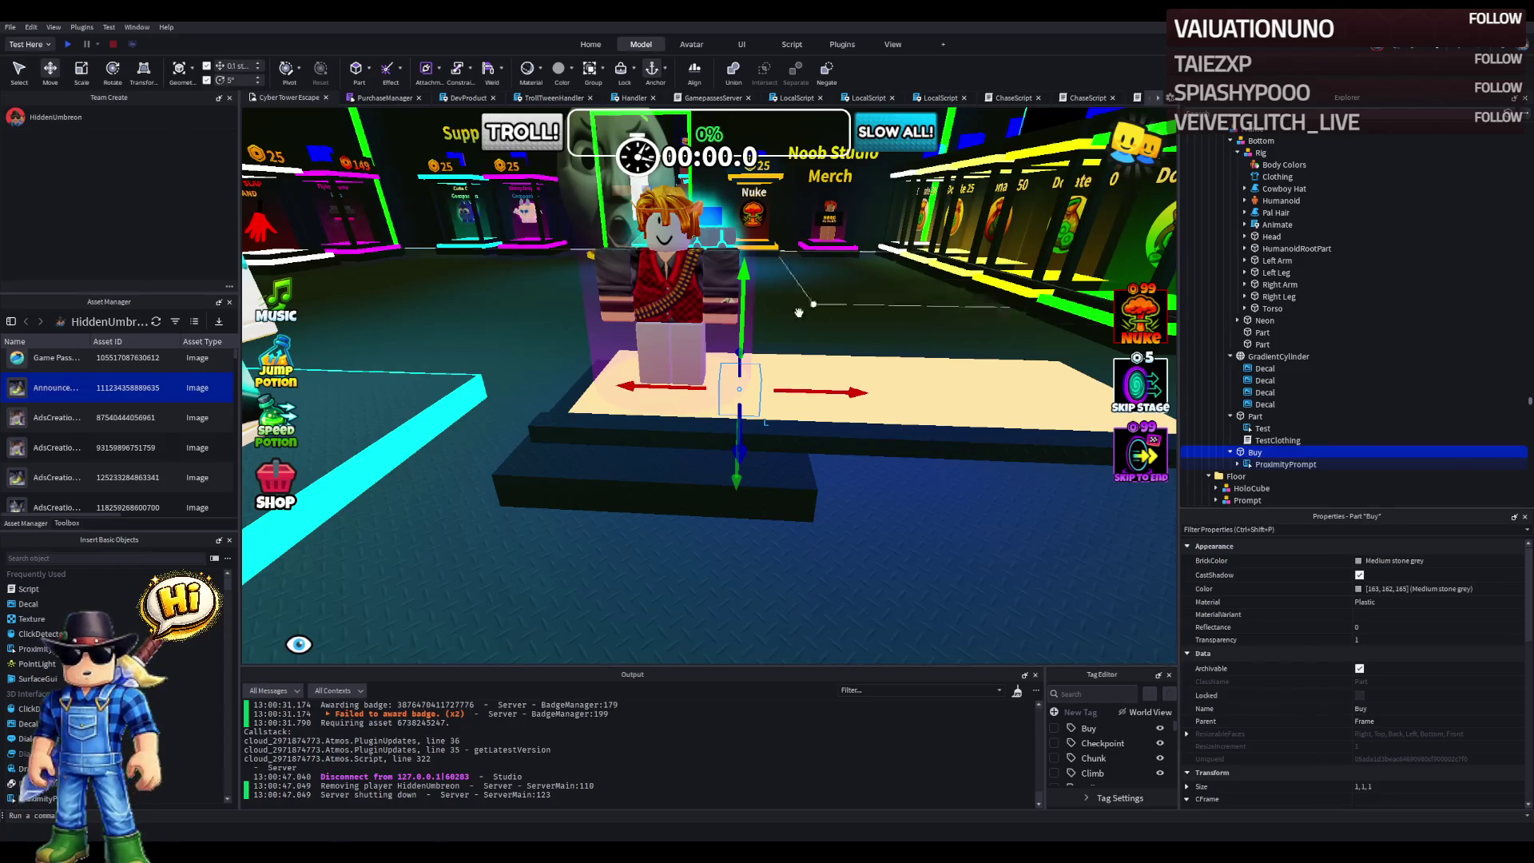
scroll(743, 342, down, 3)
scroll(742, 341, up, 1)
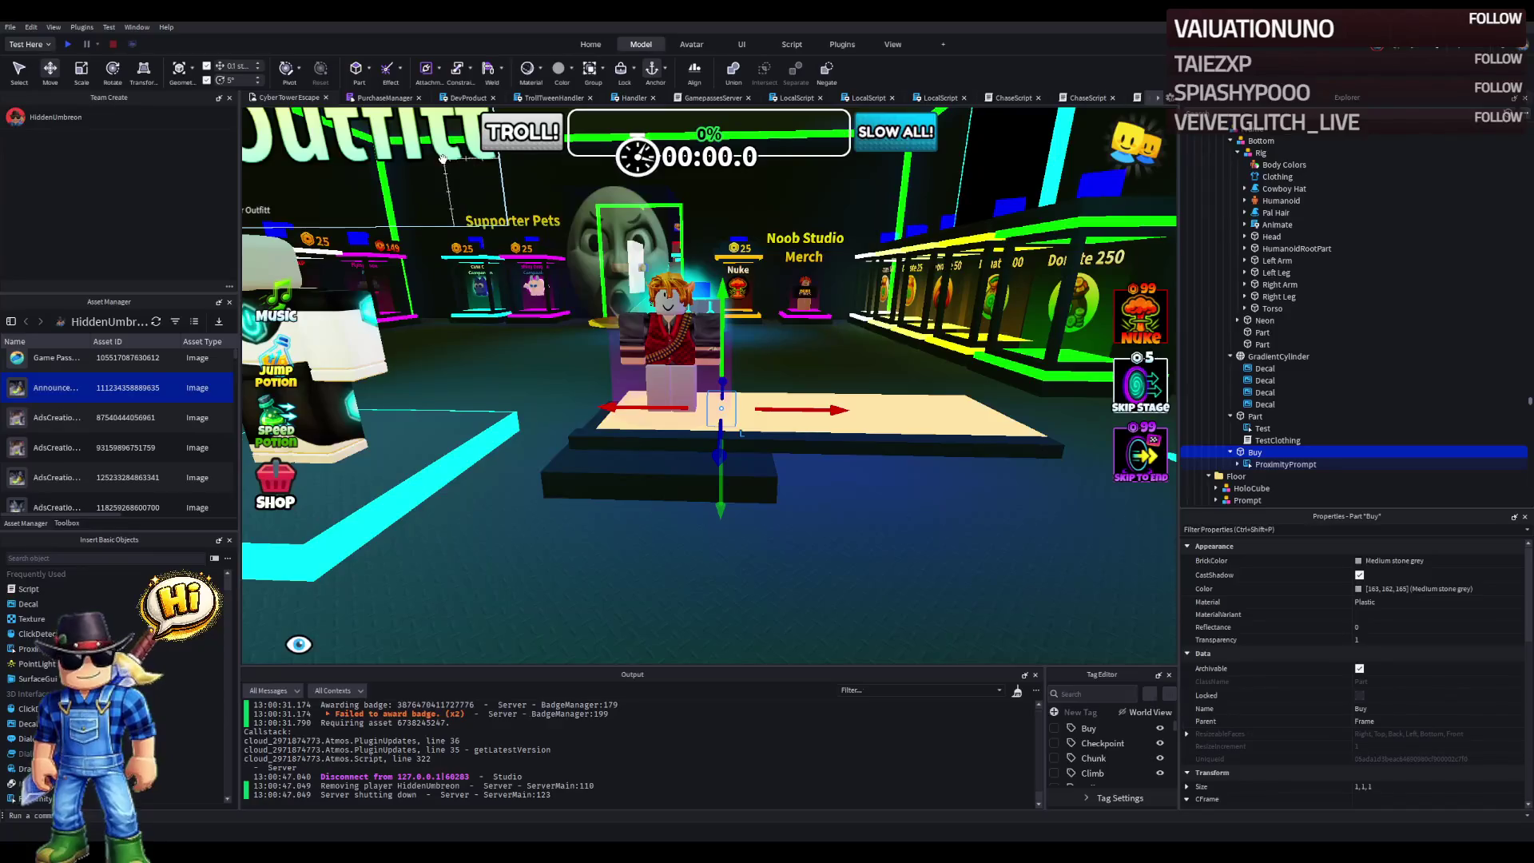
click(73, 43)
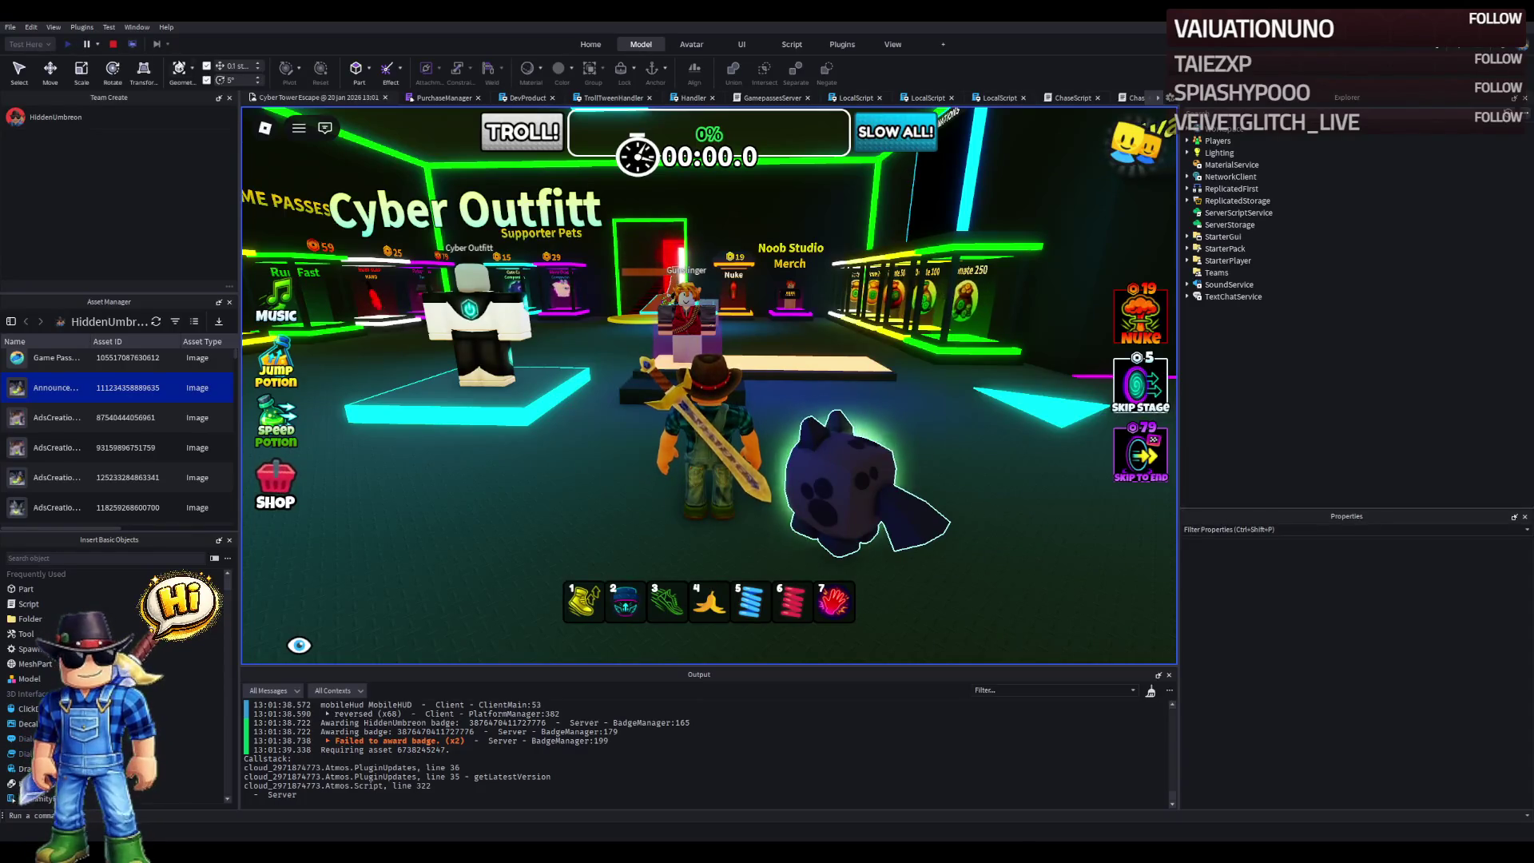
- Walk to the Gunslinger stand, trigger the Rogue Vest Buy prompt, and dismiss the already-owned error
key(w)
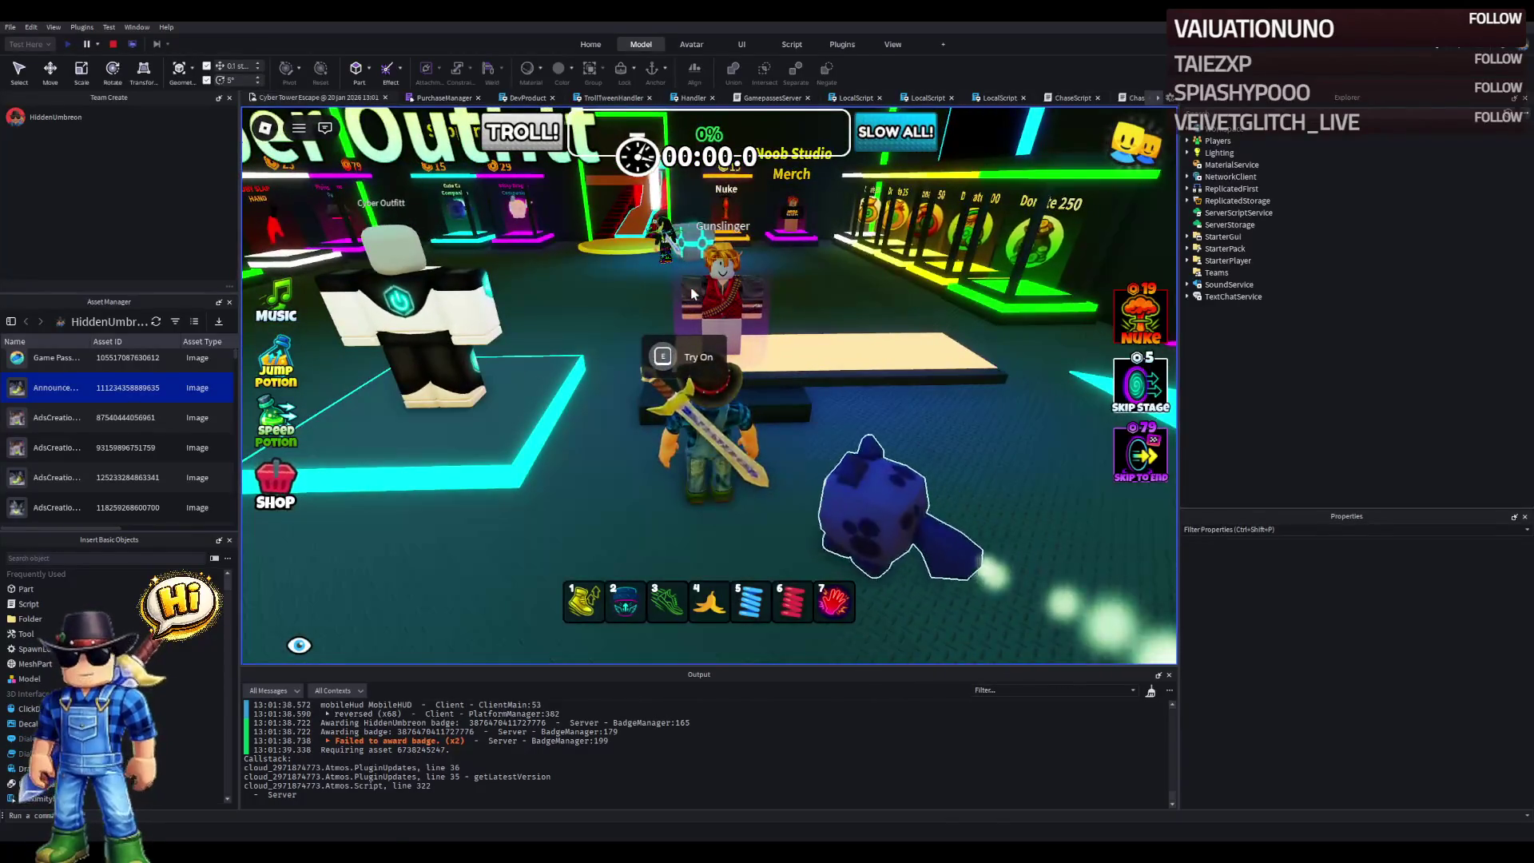
key(a)
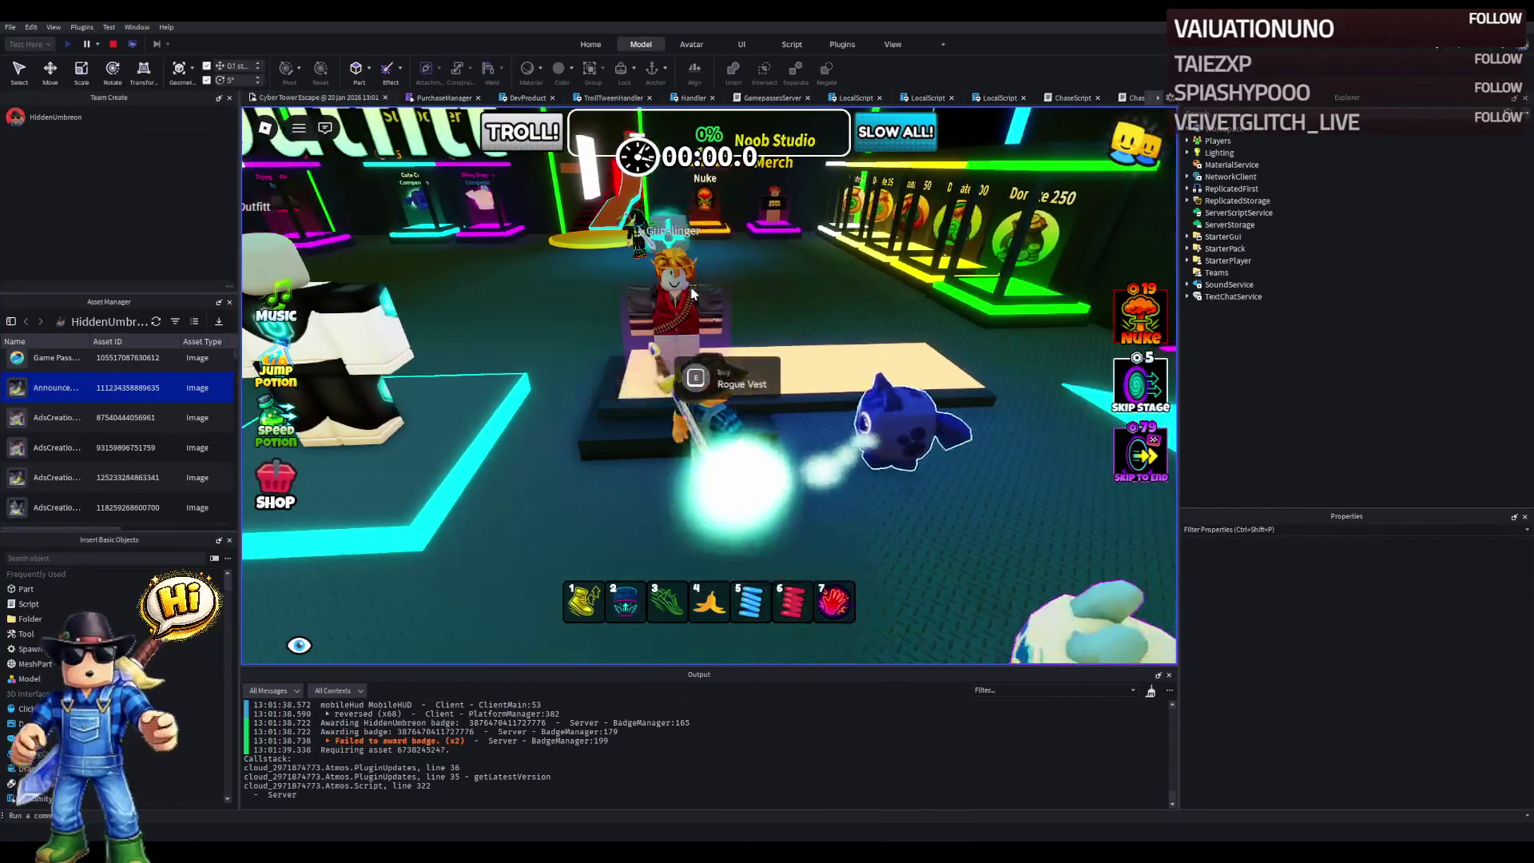
key(d)
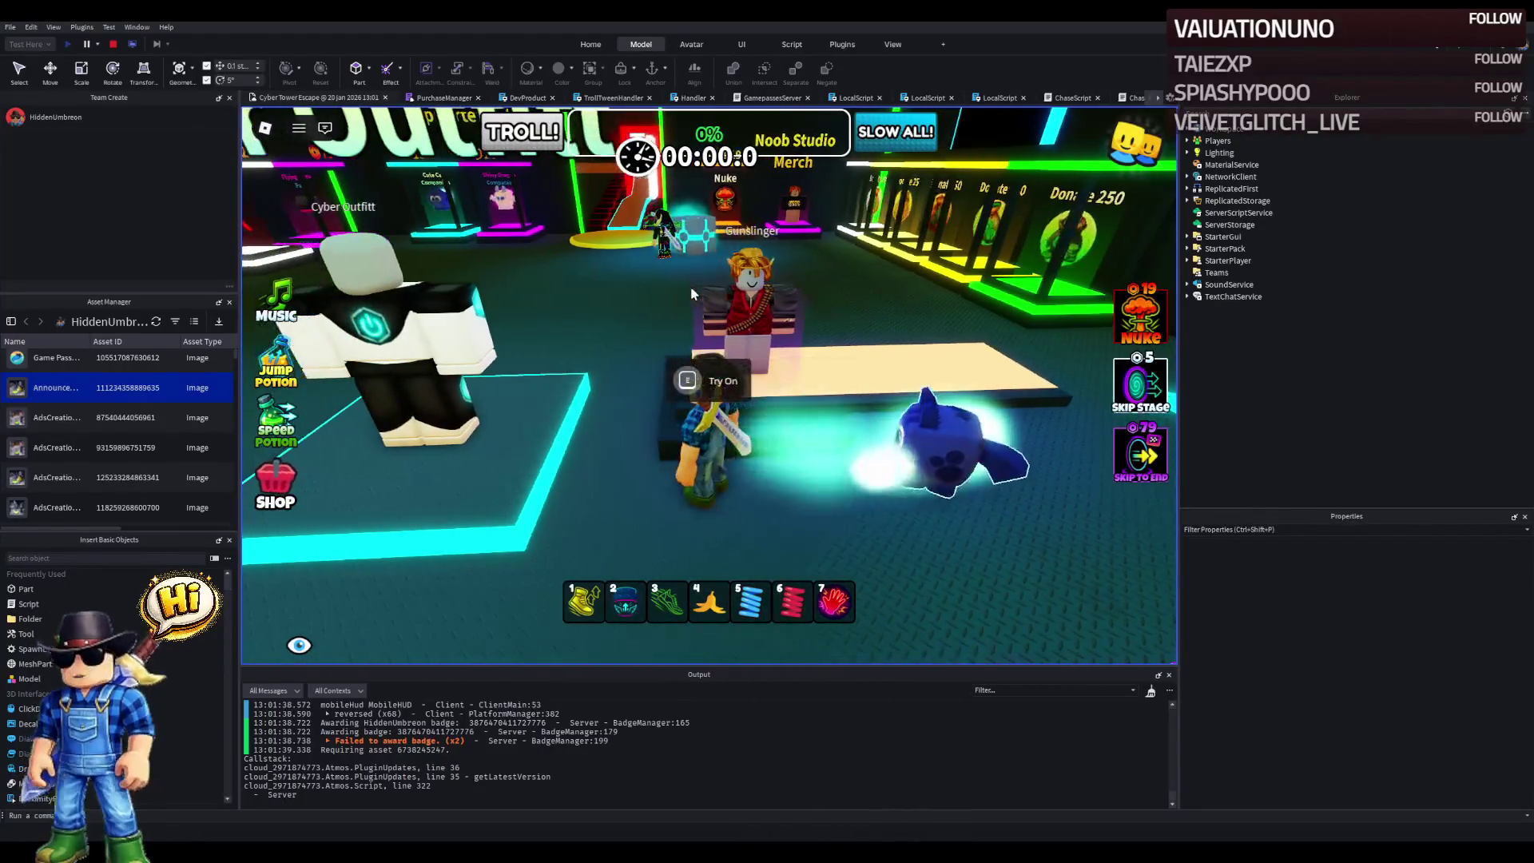
key(e)
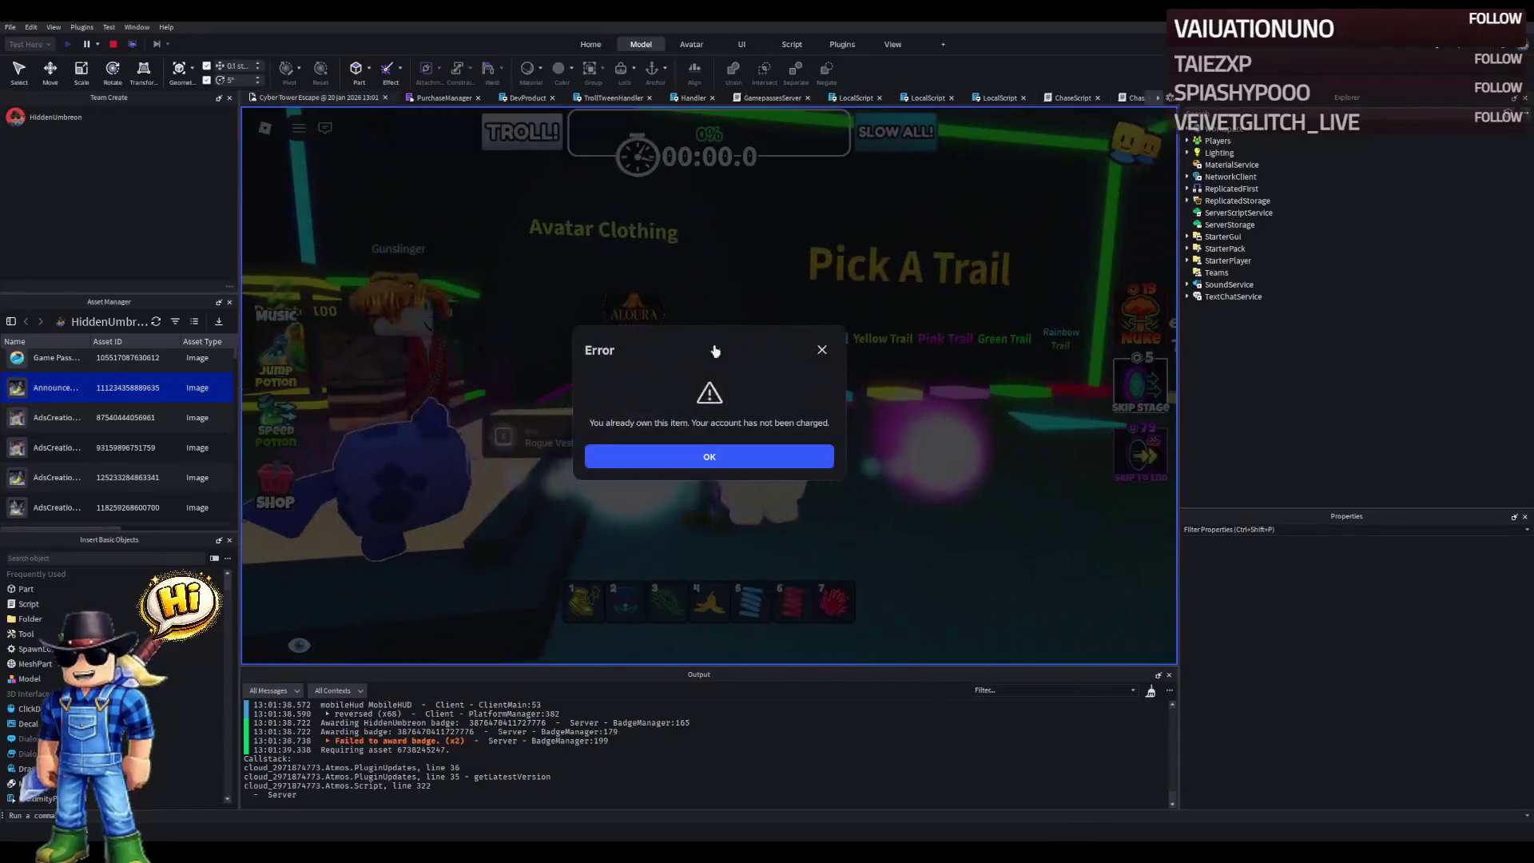
click(822, 350)
- Walk away and back toward the Try On prompt, then stop the playtest
key(s)
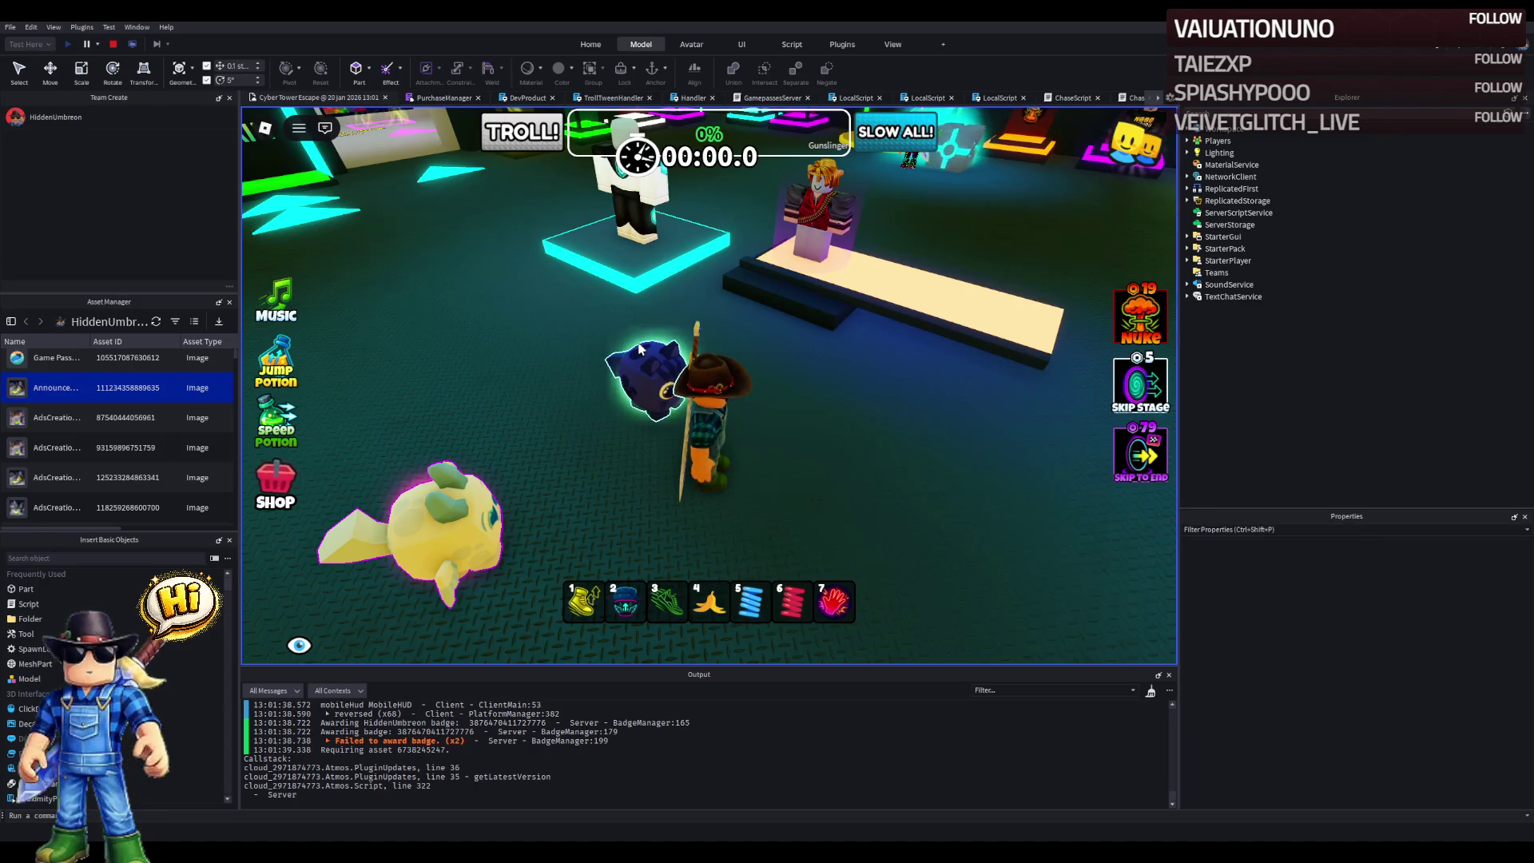
key(w)
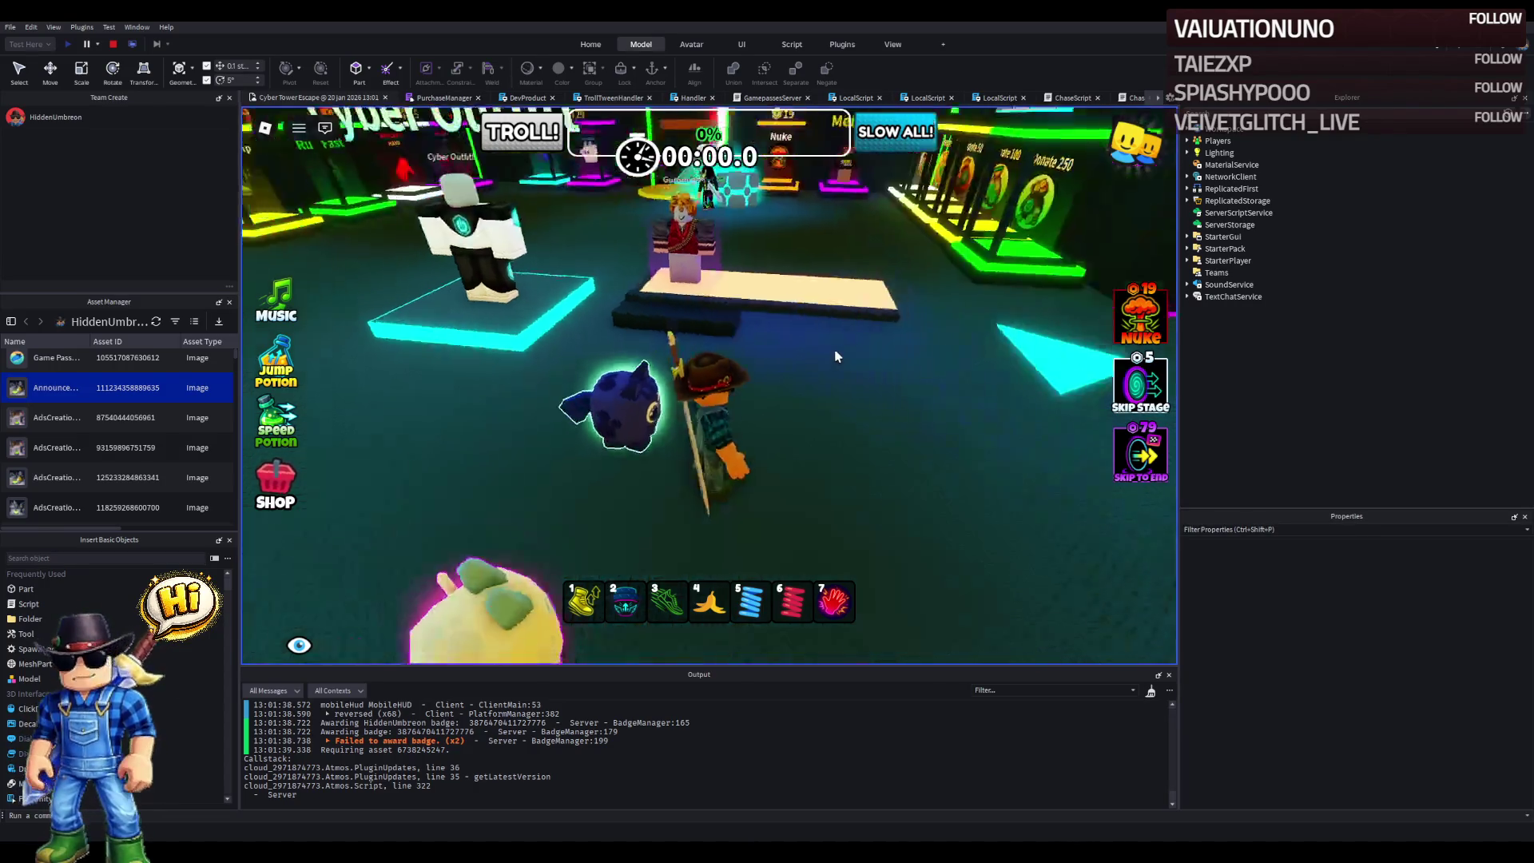
key(a)
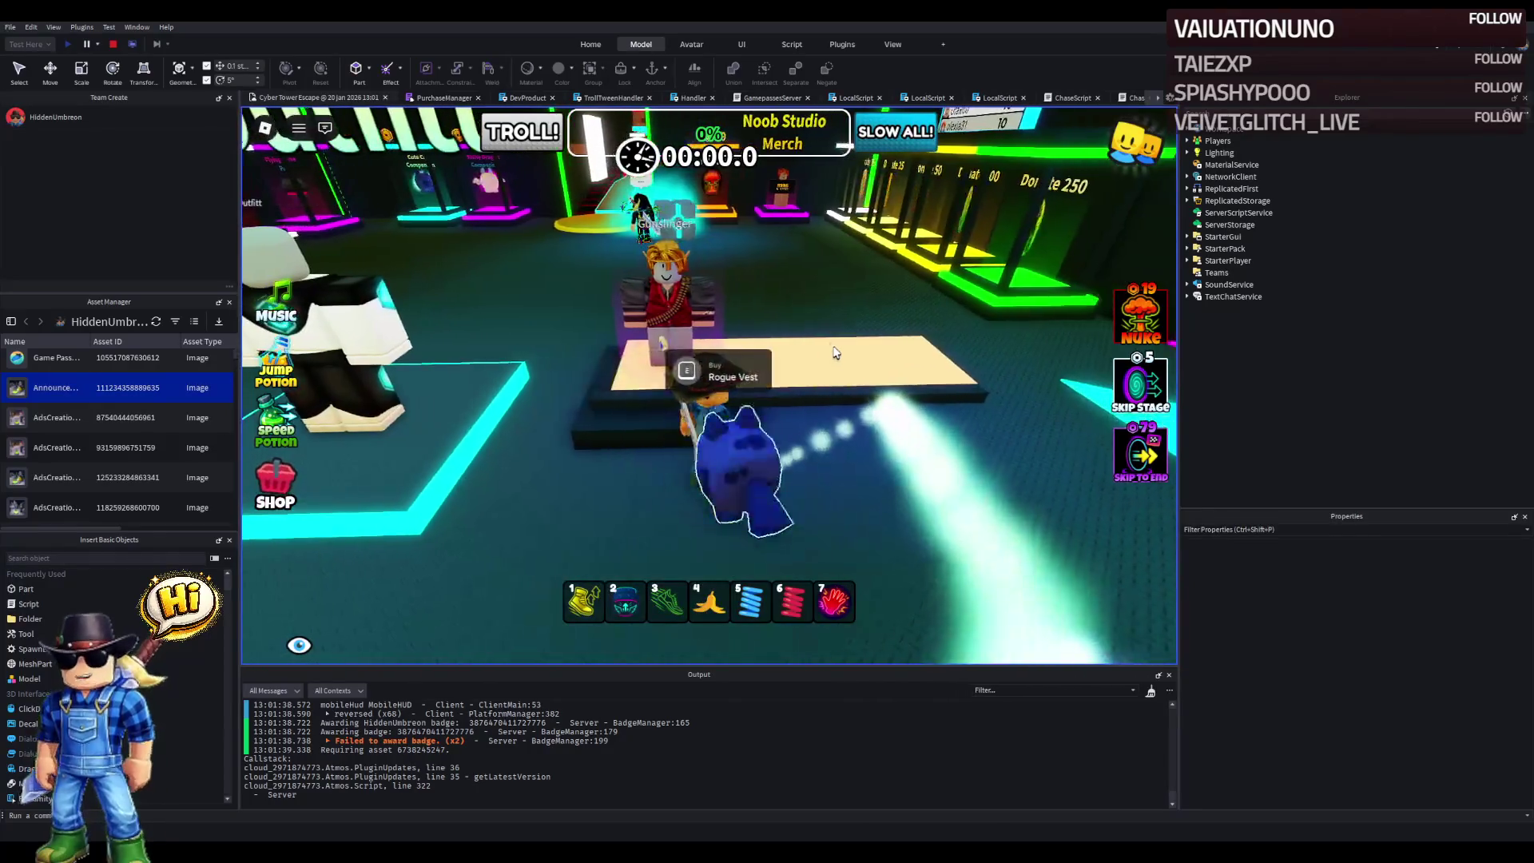
key(shift+F5)
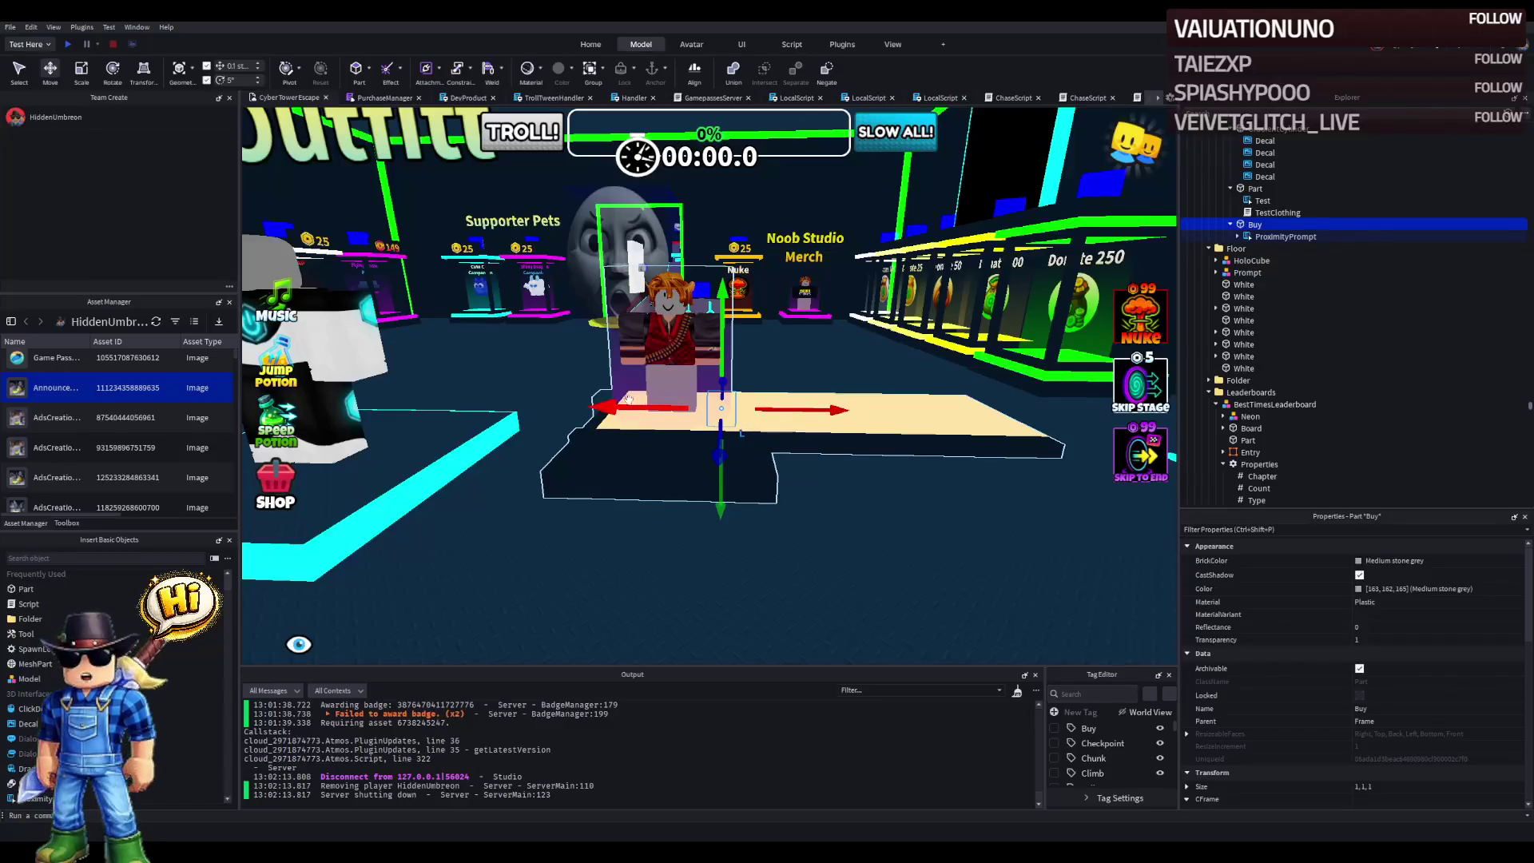
- Inspect the Buy and Test prompts, then select the Buy and Try On parts and edit their position together
click(1263, 236)
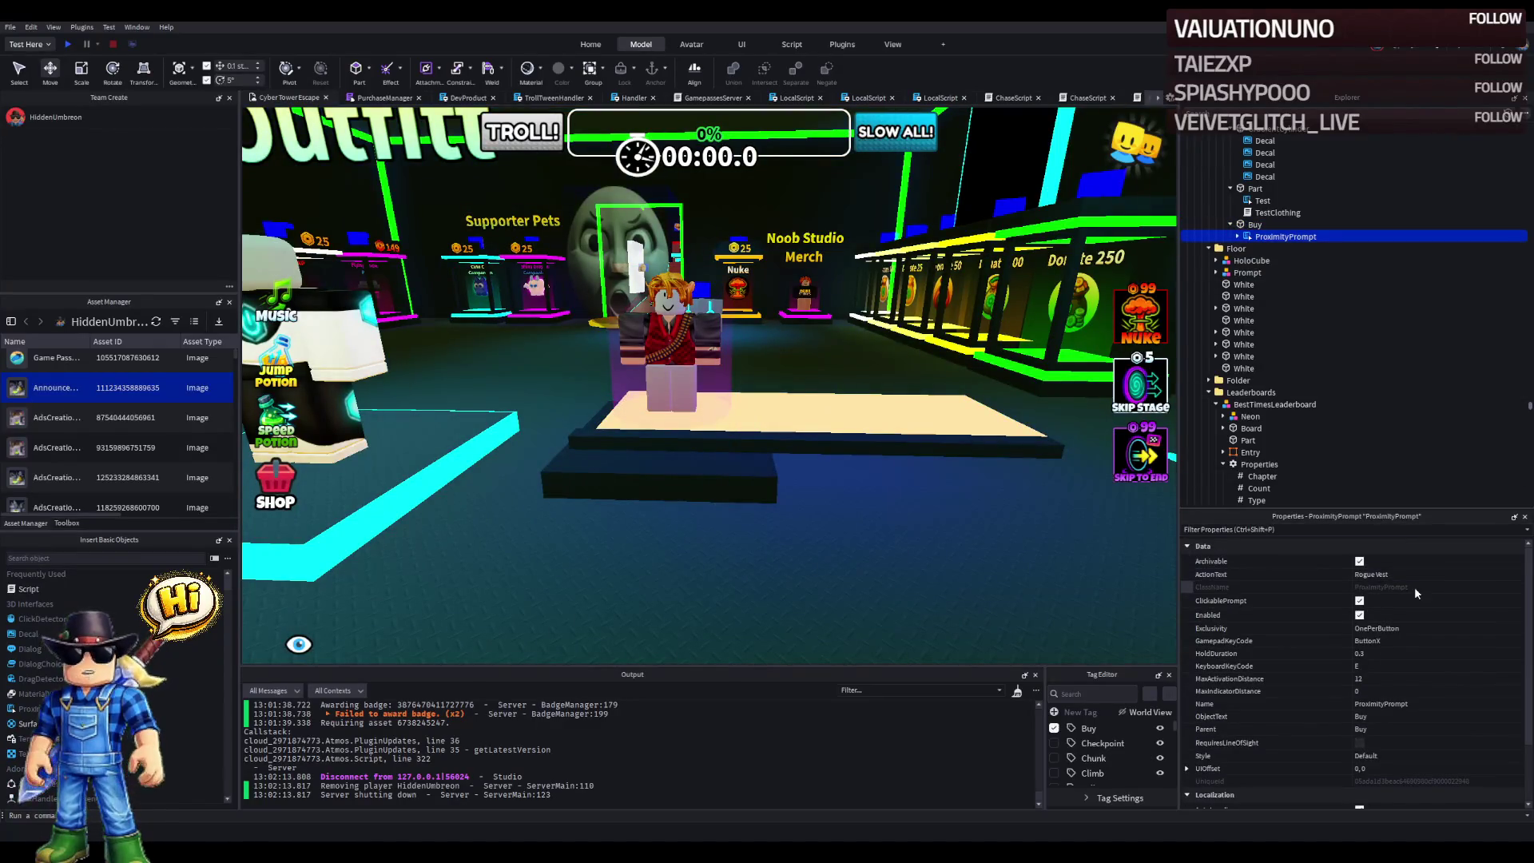
click(1250, 200)
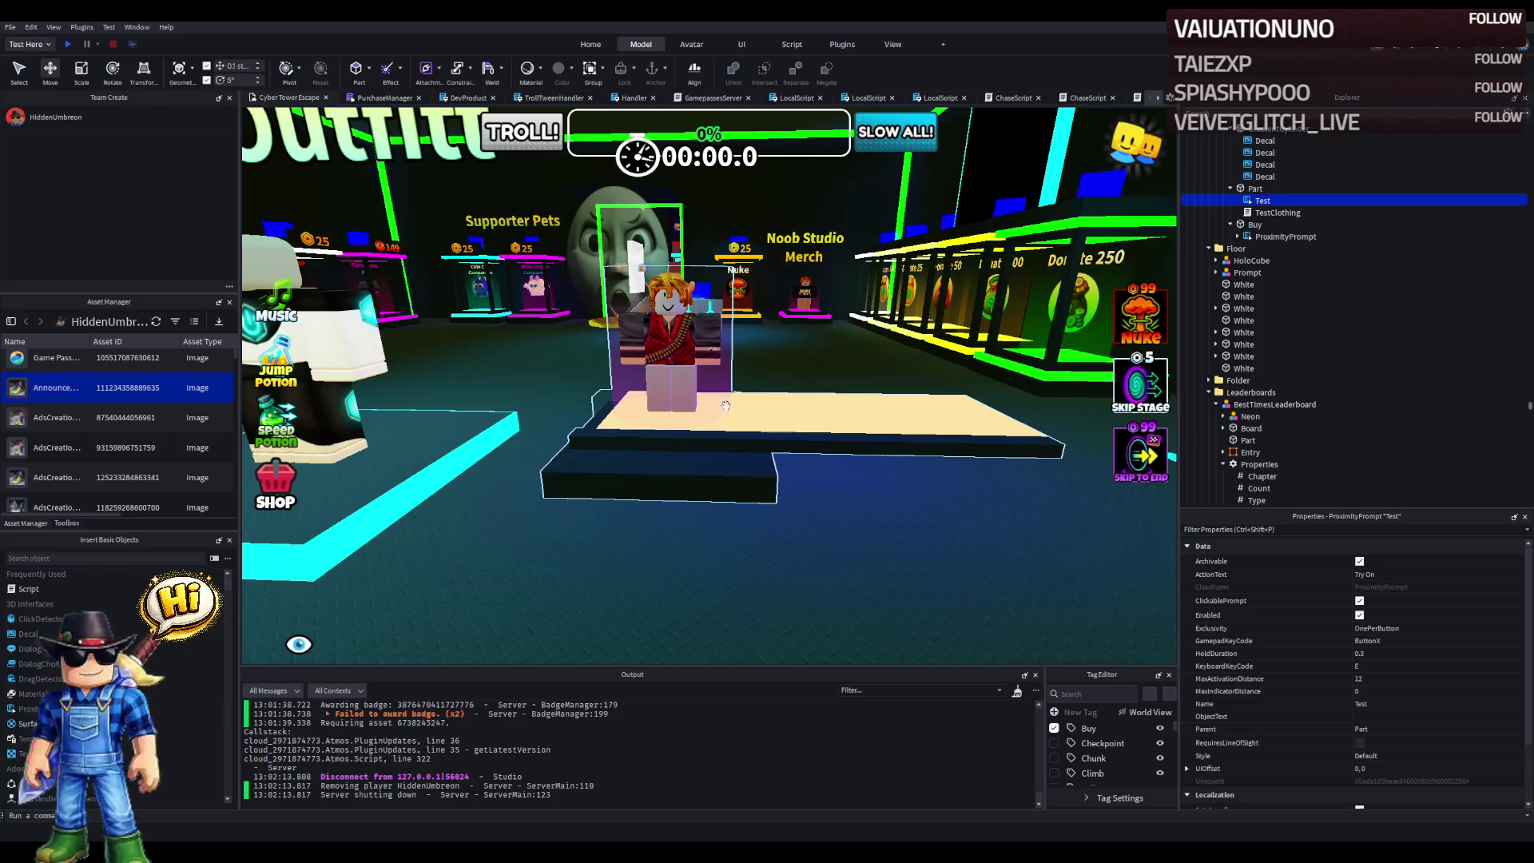
click(1310, 224)
scroll(773, 311, up, 2)
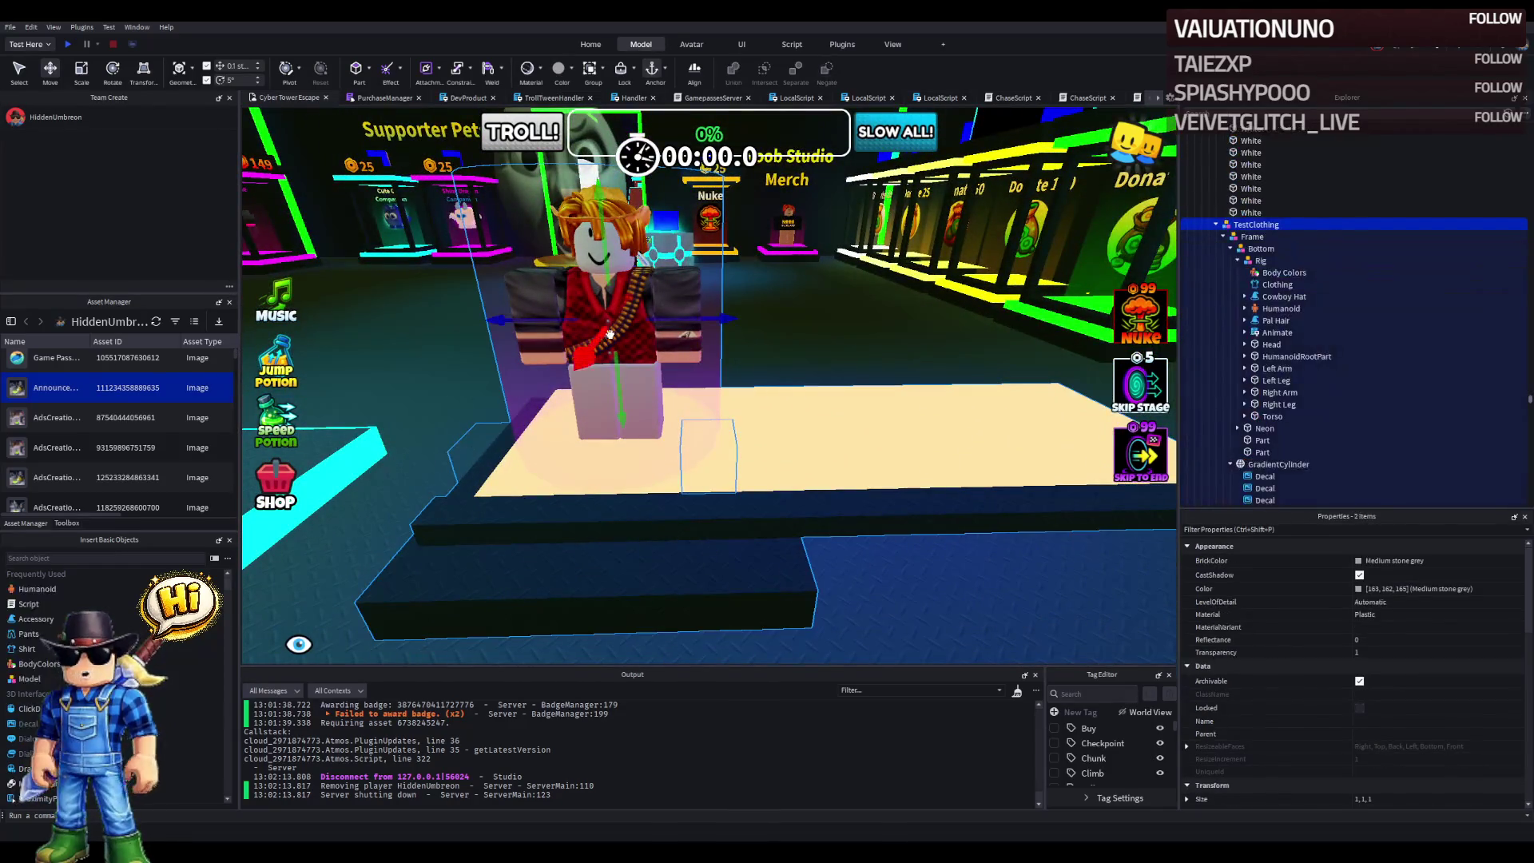
ctrl+click(470, 450)
scroll(1429, 701, down, 10)
scroll(1419, 711, up, 3)
click(1414, 698)
key(Return)
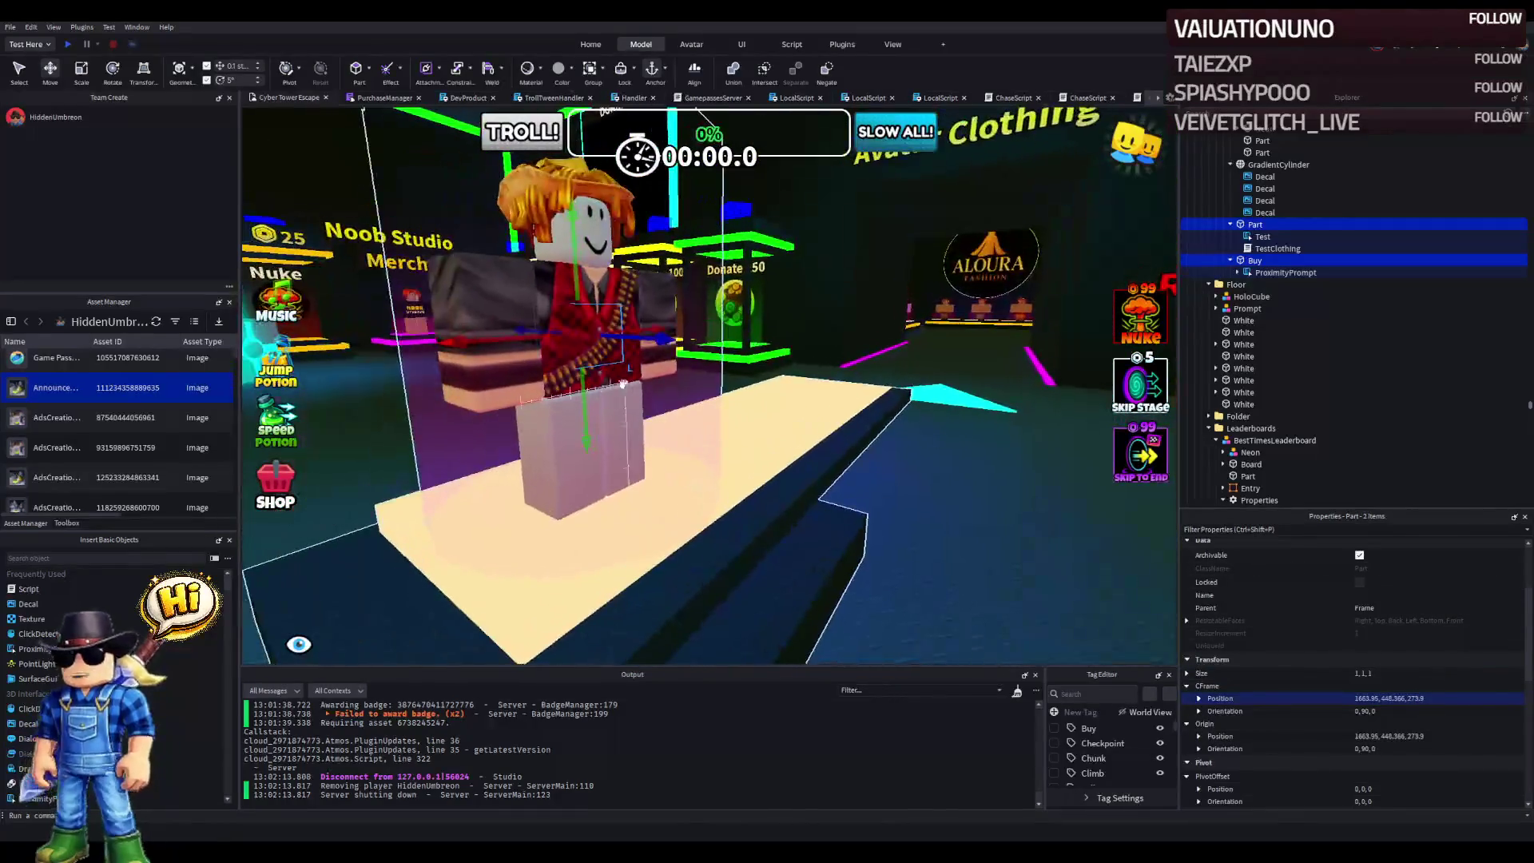
- Shift both parts 1.4 studs, nudge Try On back (Part Z 275.4, Buy Z 272.4), and start a playtest
scroll(582, 389, down, 3)
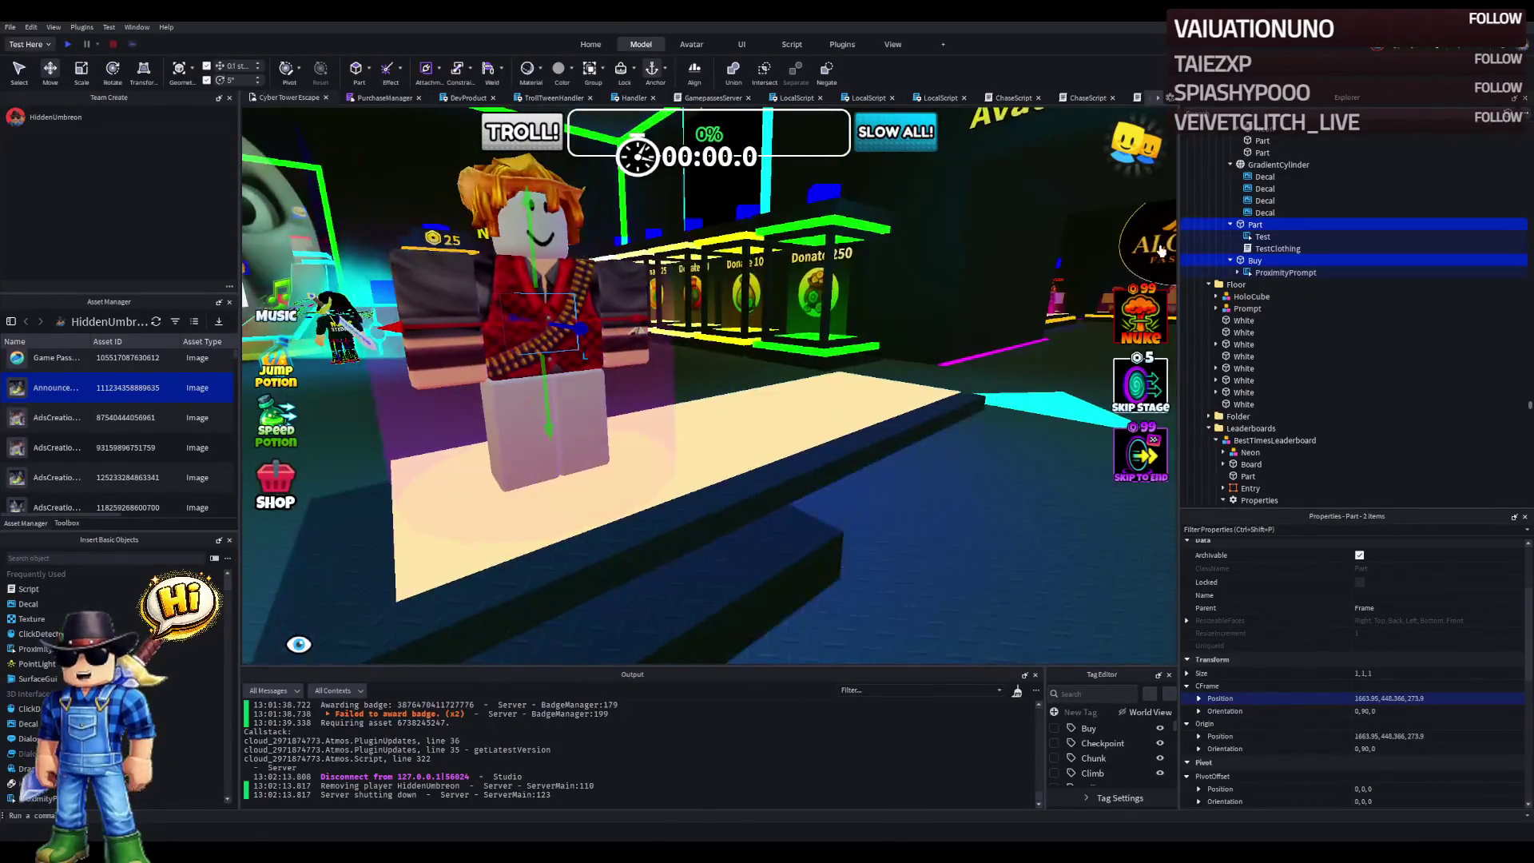
scroll(627, 298, up, 5)
mouse_move(616, 313)
mouse_down()
mouse_move(688, 319)
mouse_move(1187, 256)
mouse_up()
click(1249, 227)
key(f)
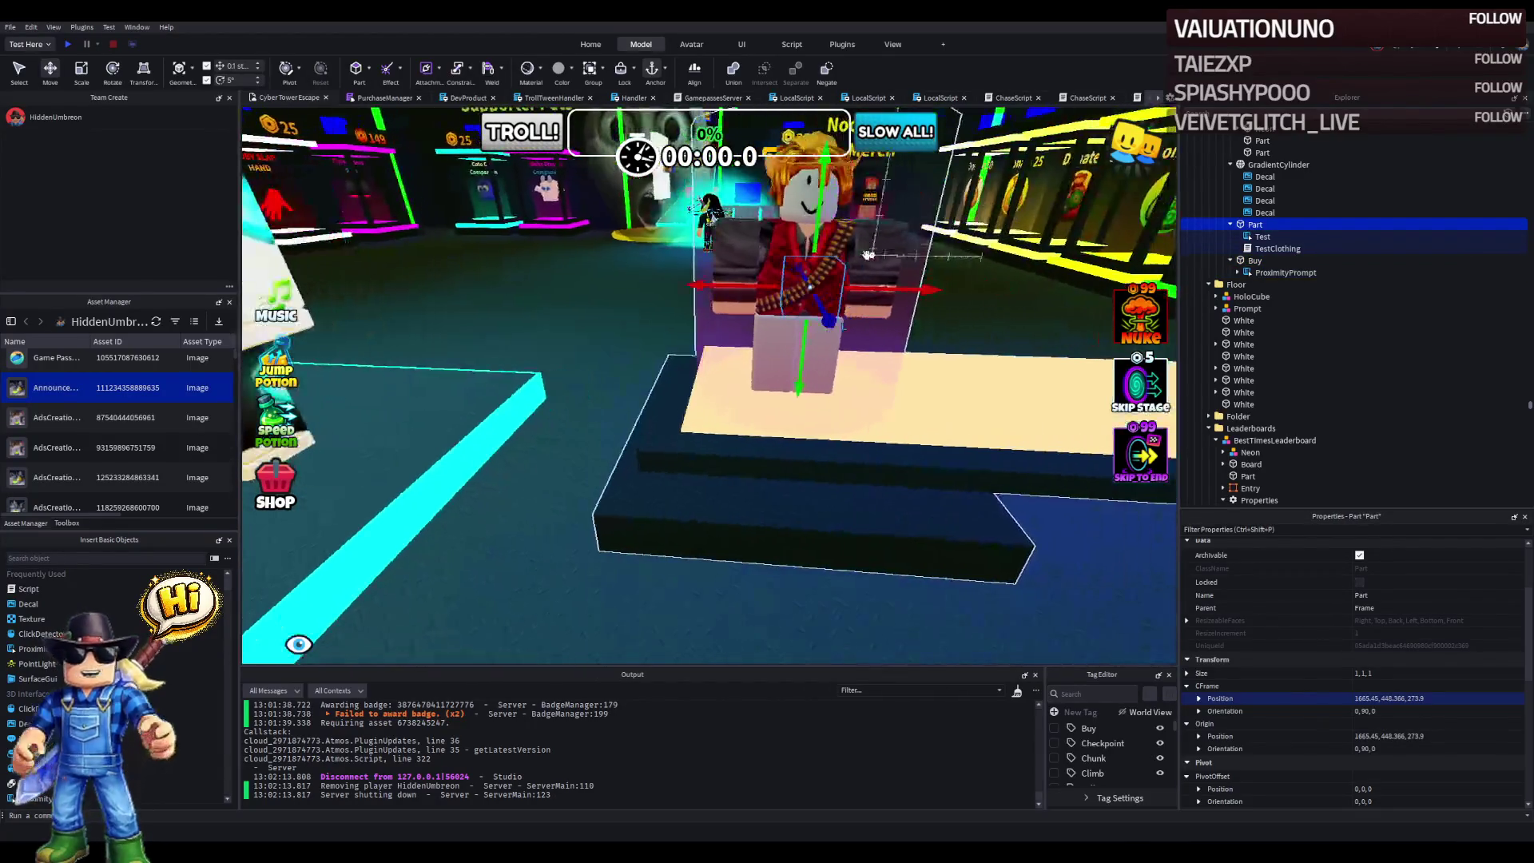
mouse_move(859, 289)
mouse_down()
mouse_move(813, 299)
mouse_move(843, 290)
mouse_up()
click(1254, 261)
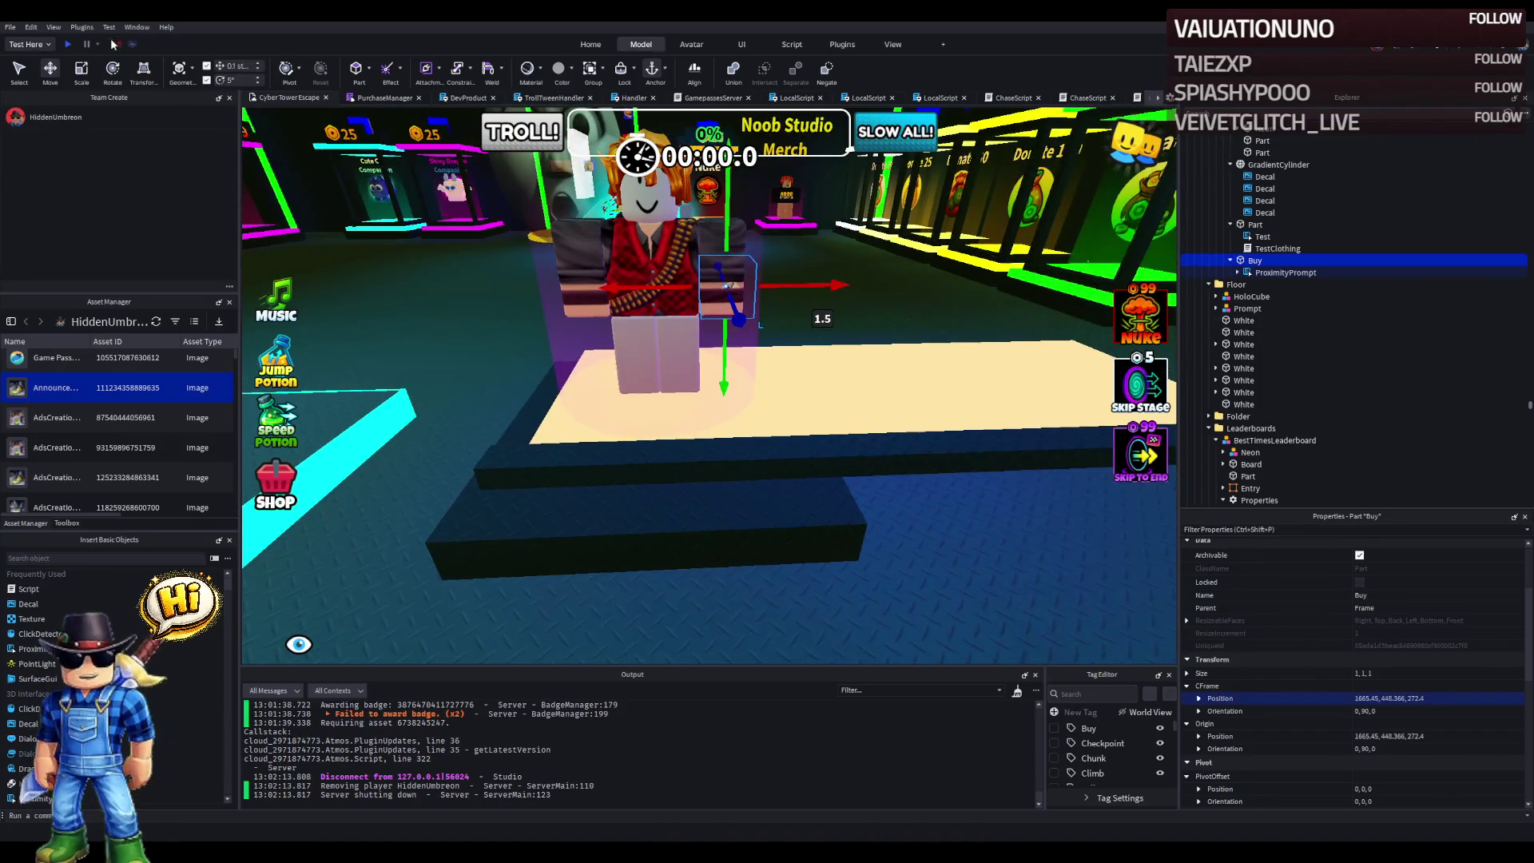
click(68, 45)
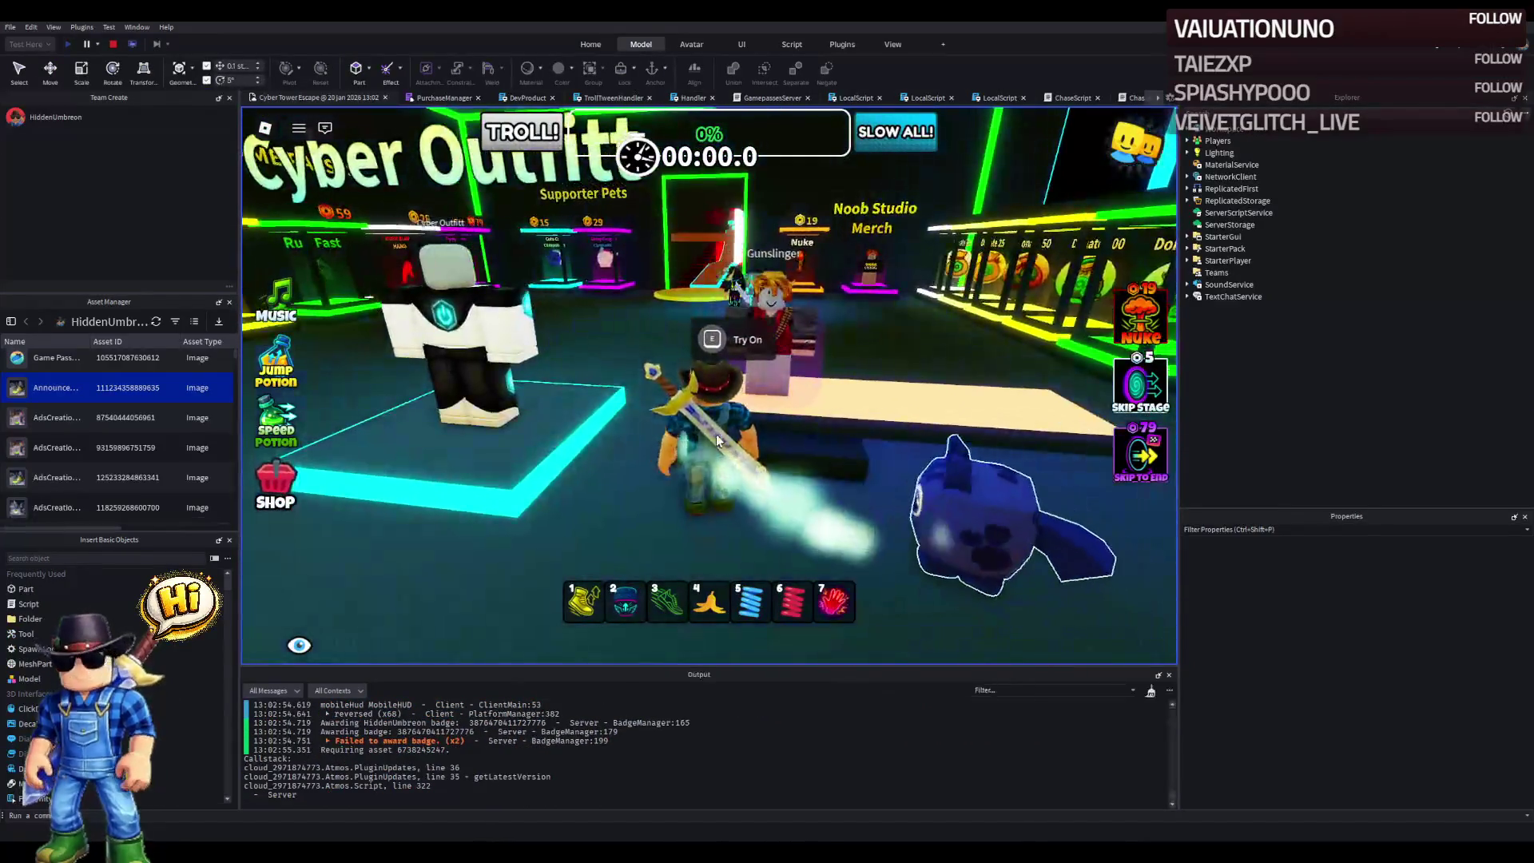
- Walk the avatar up to the Gunslinger podium, turning between its Try On and Buy Rogue Vest prompts
key(w)
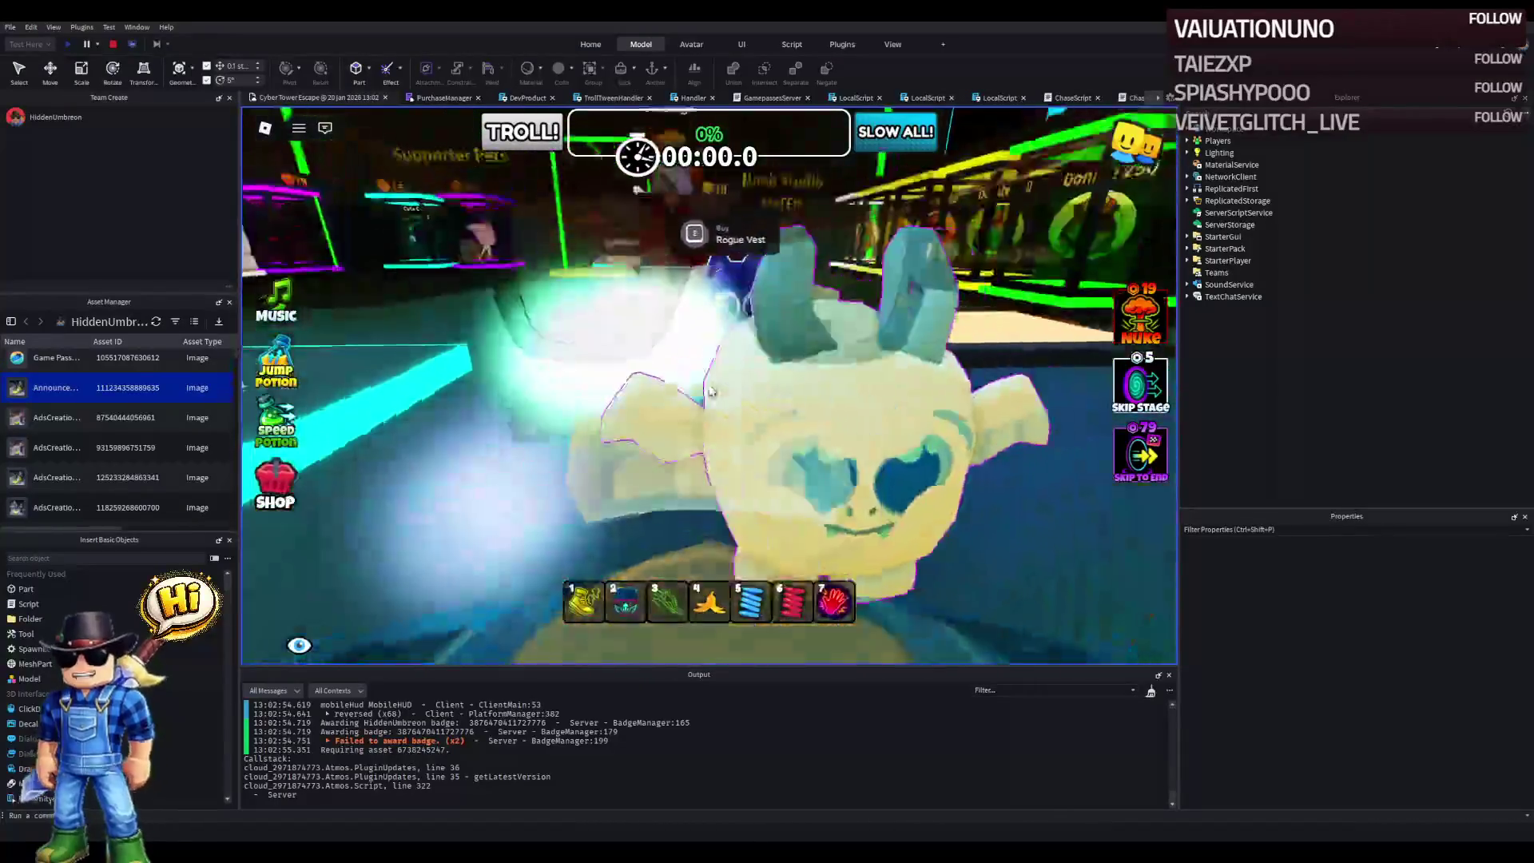
key(w)
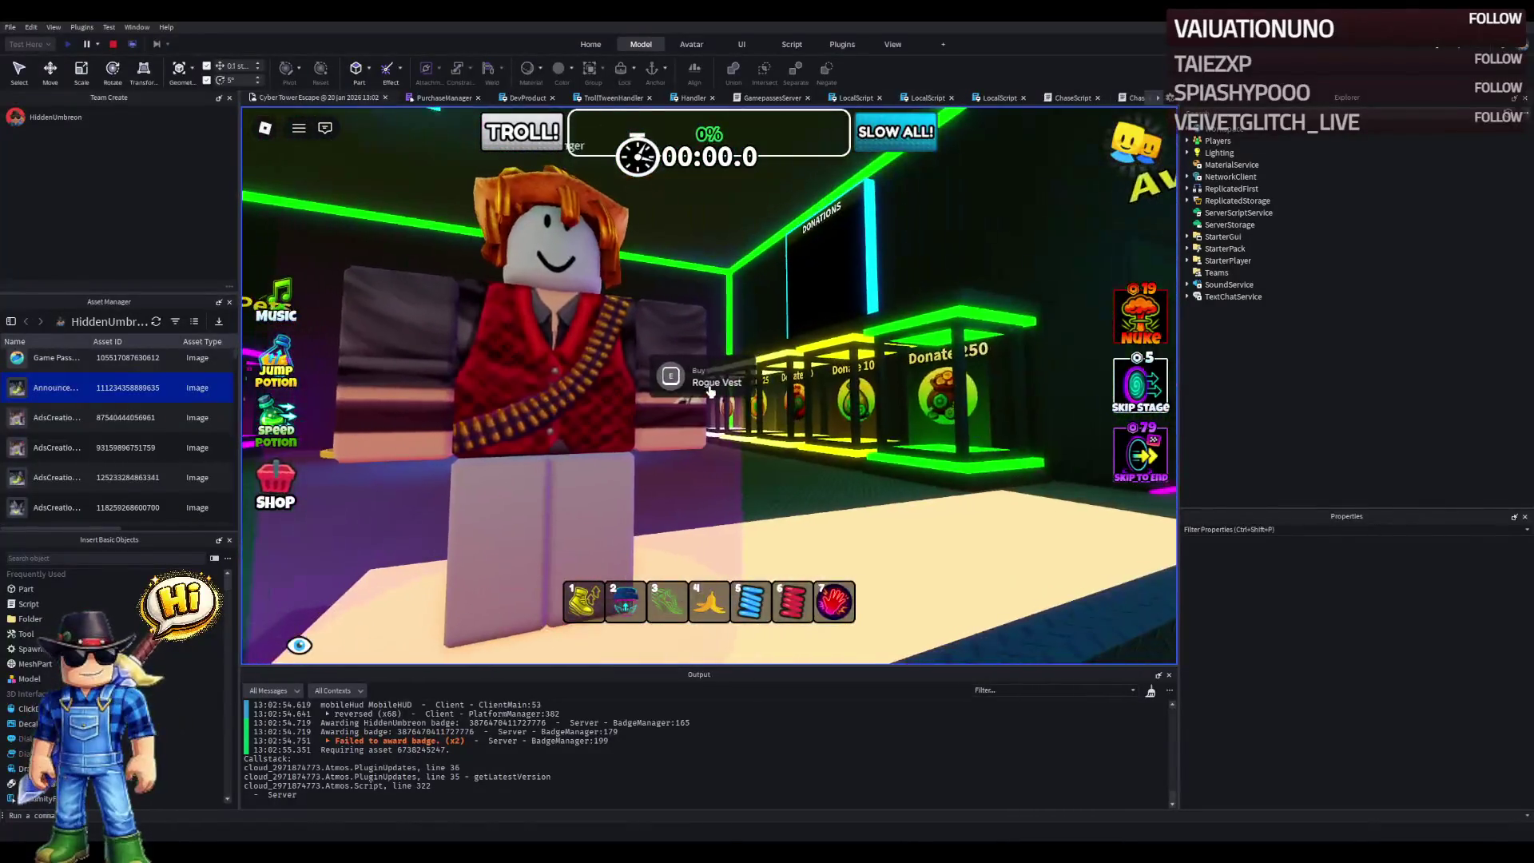
key(Right)
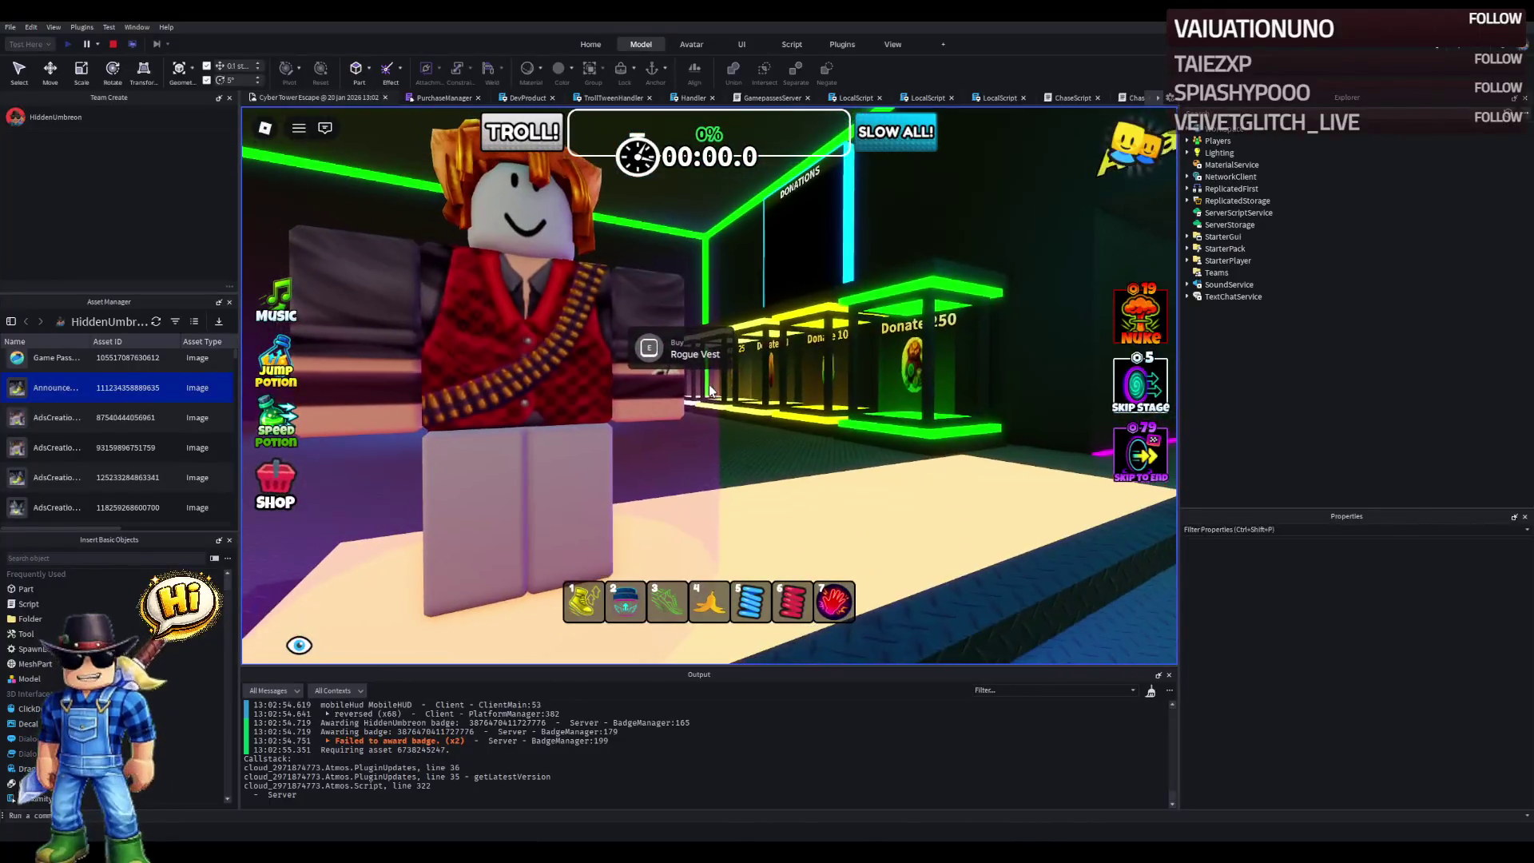
key(Left)
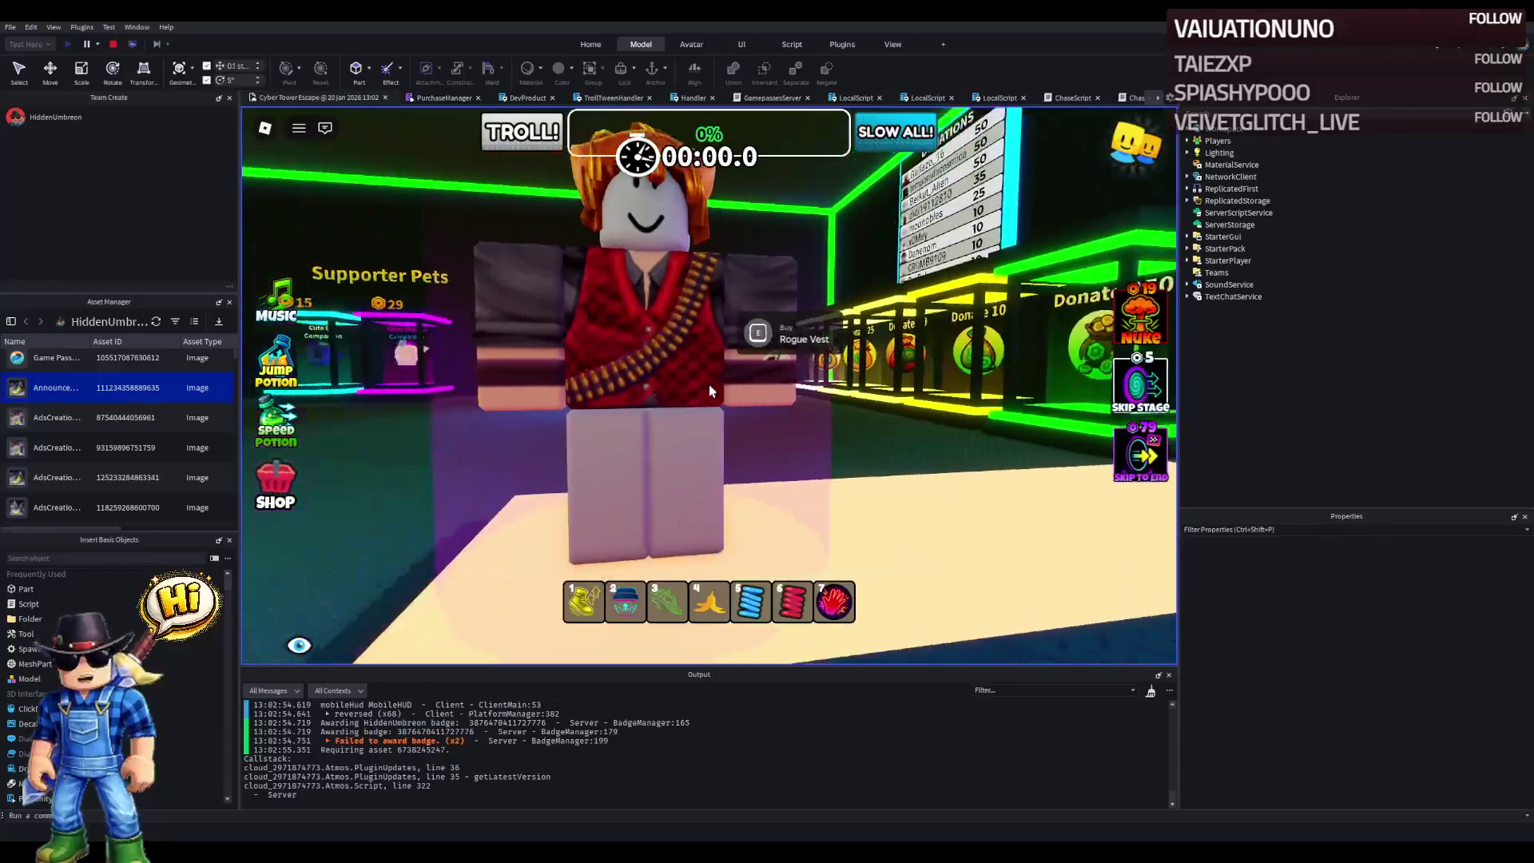
key(s)
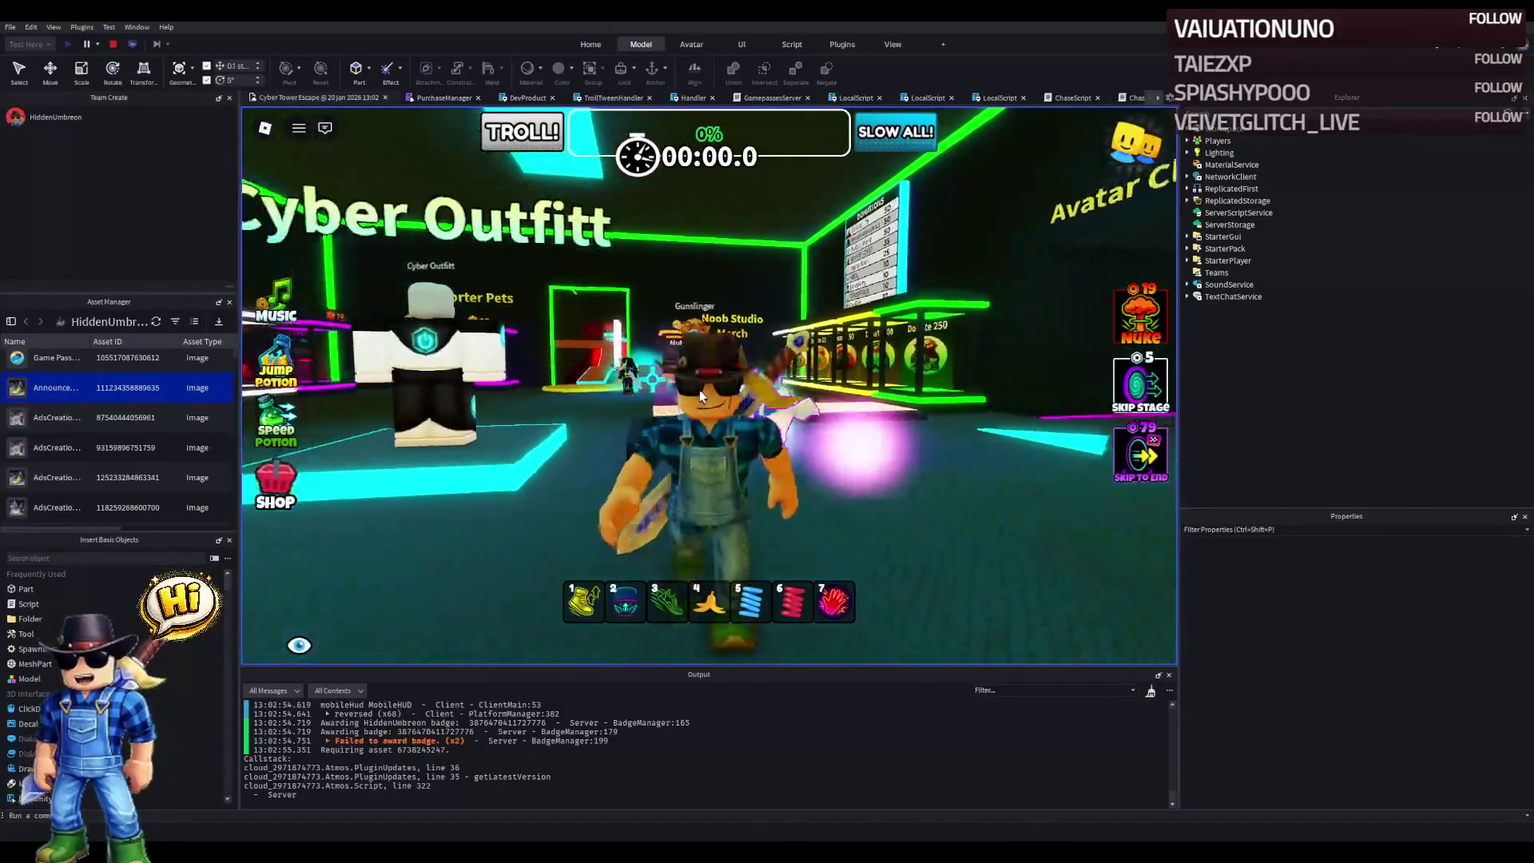
key(w)
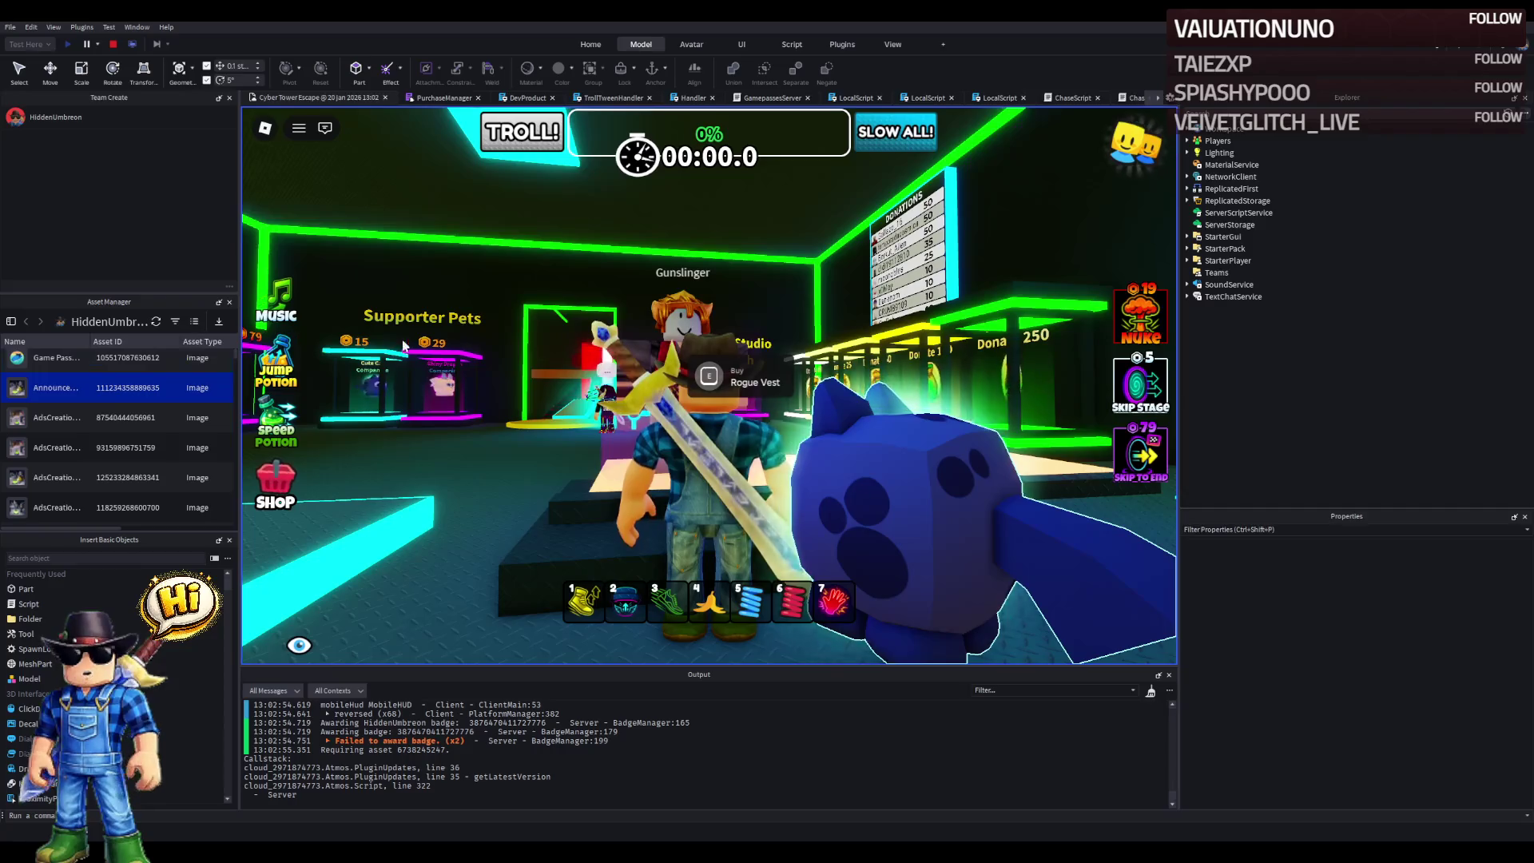
key(w)
key(w)
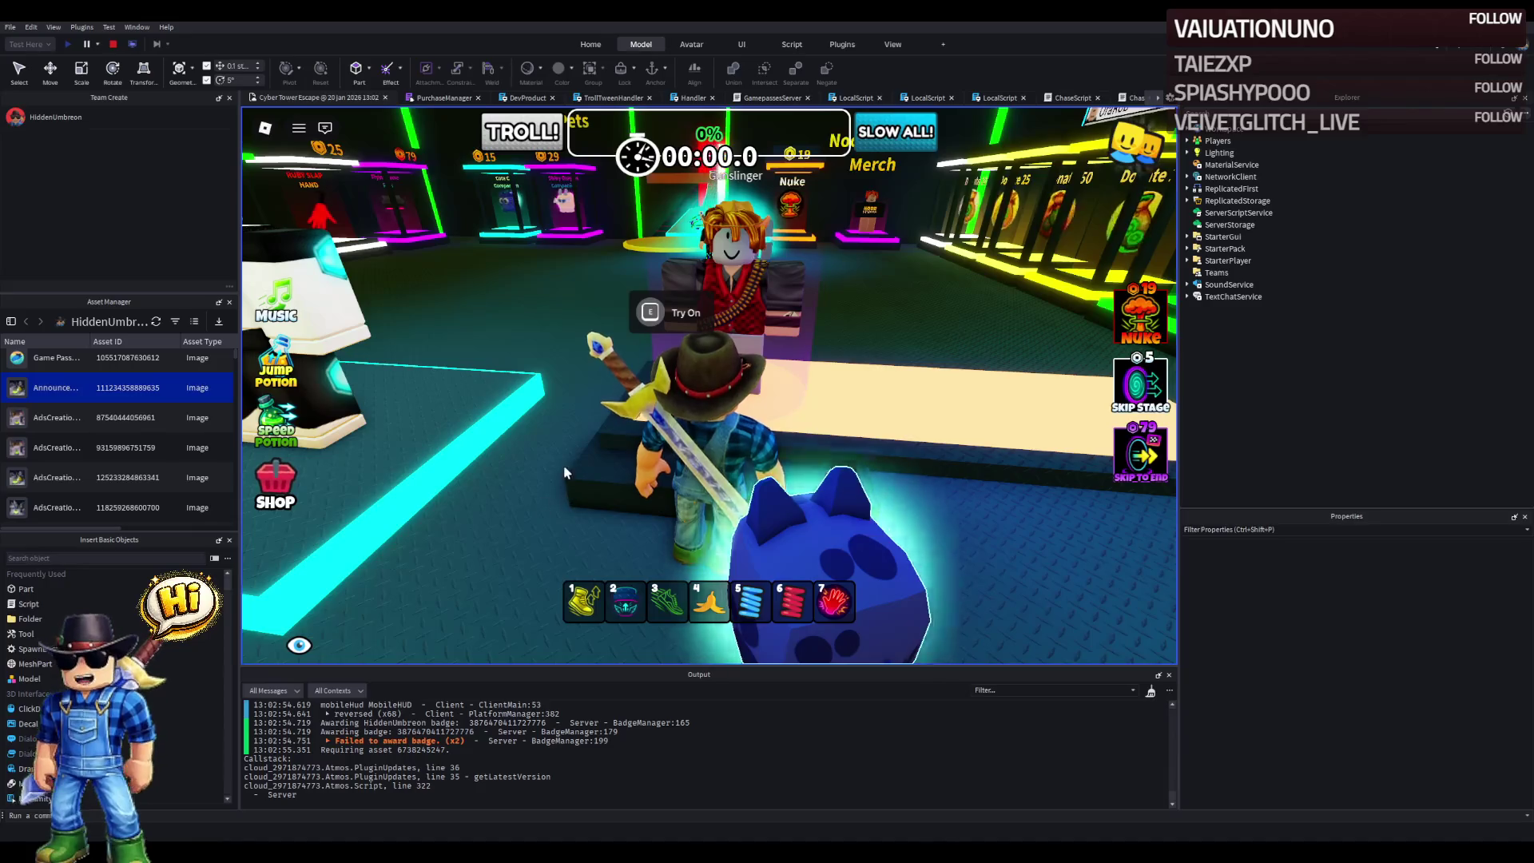
key(w)
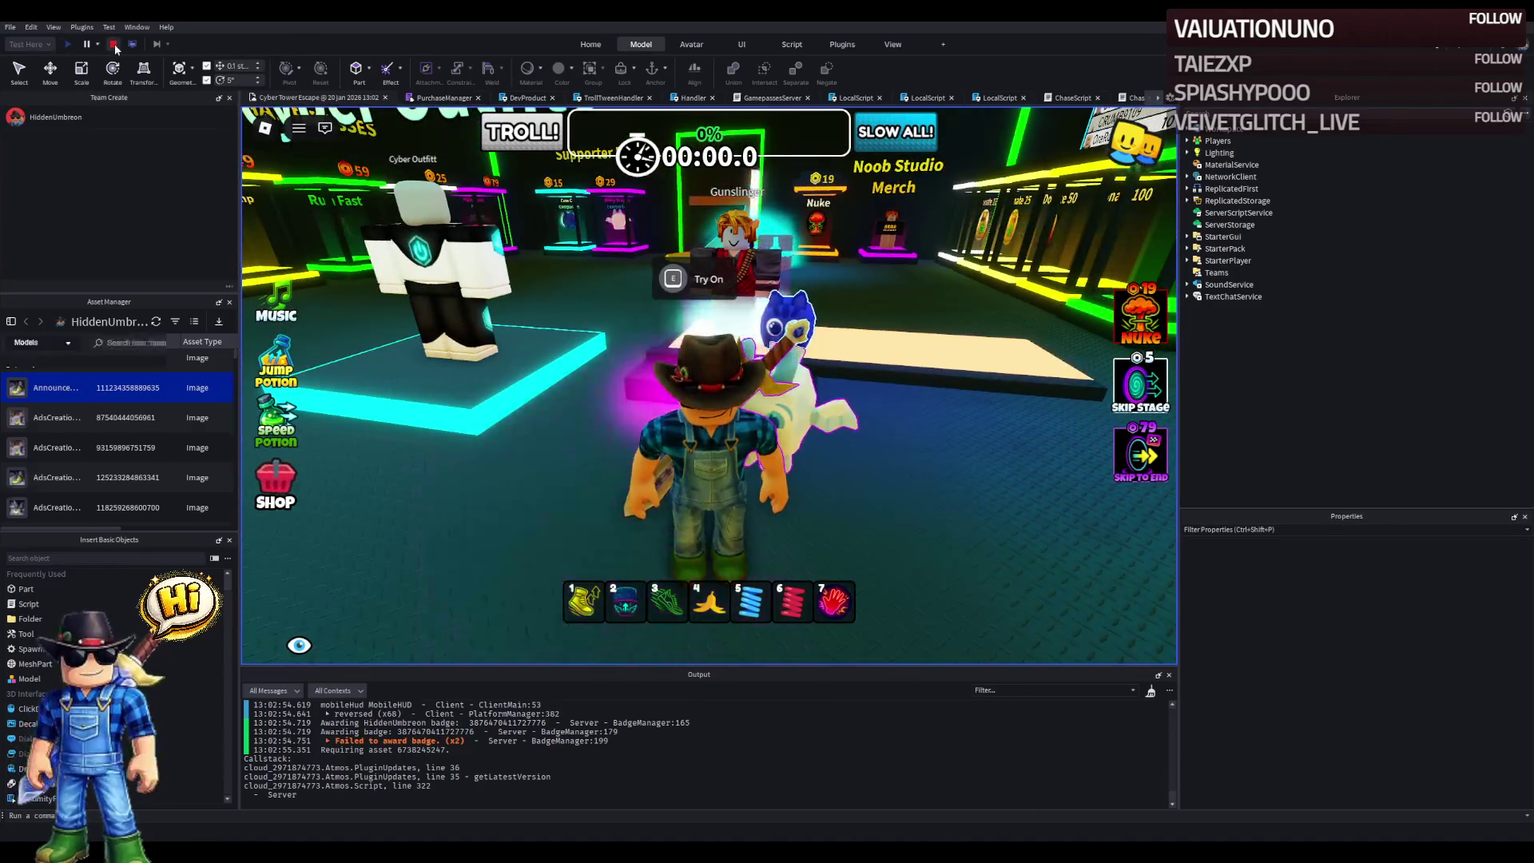
- Stop the playtest and zoom the editor camera in on the Strong Guard and its glowing sword
key(shift+F5)
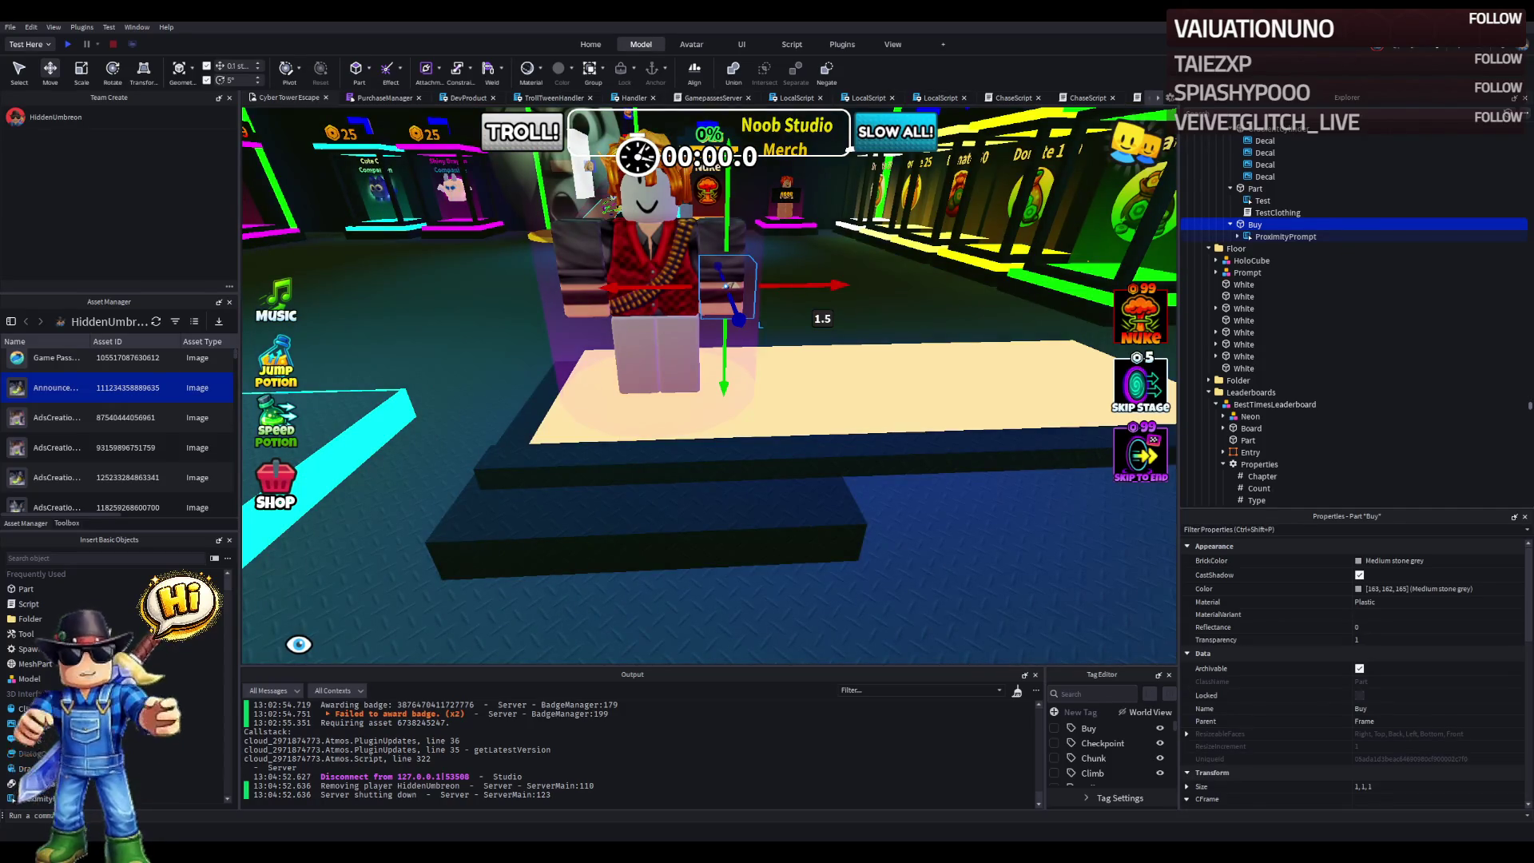
scroll(570, 372, down, 6)
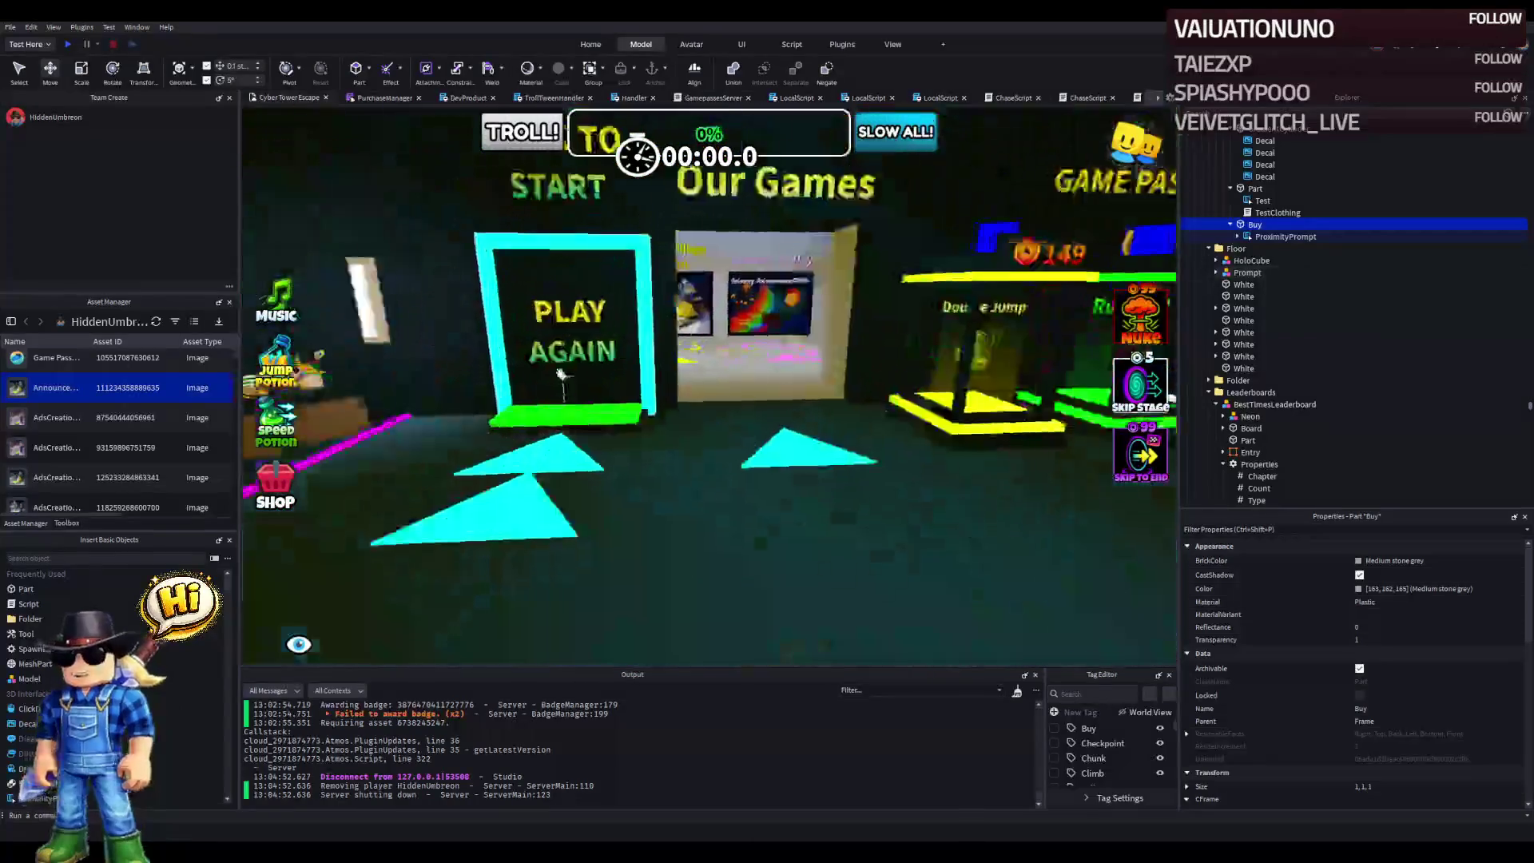
scroll(570, 372, up, 5)
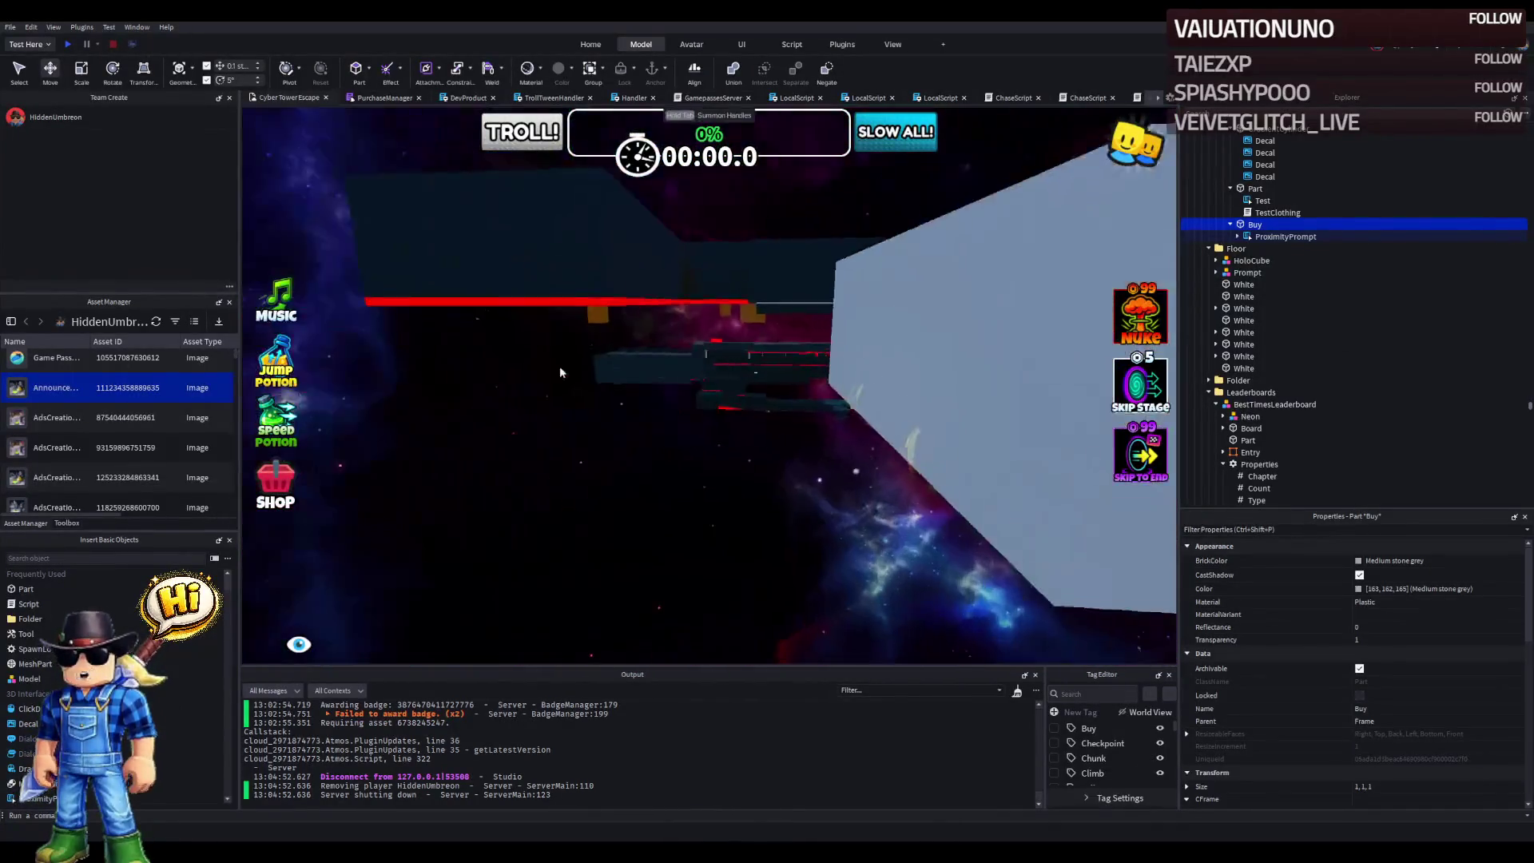
scroll(641, 393, up, 10)
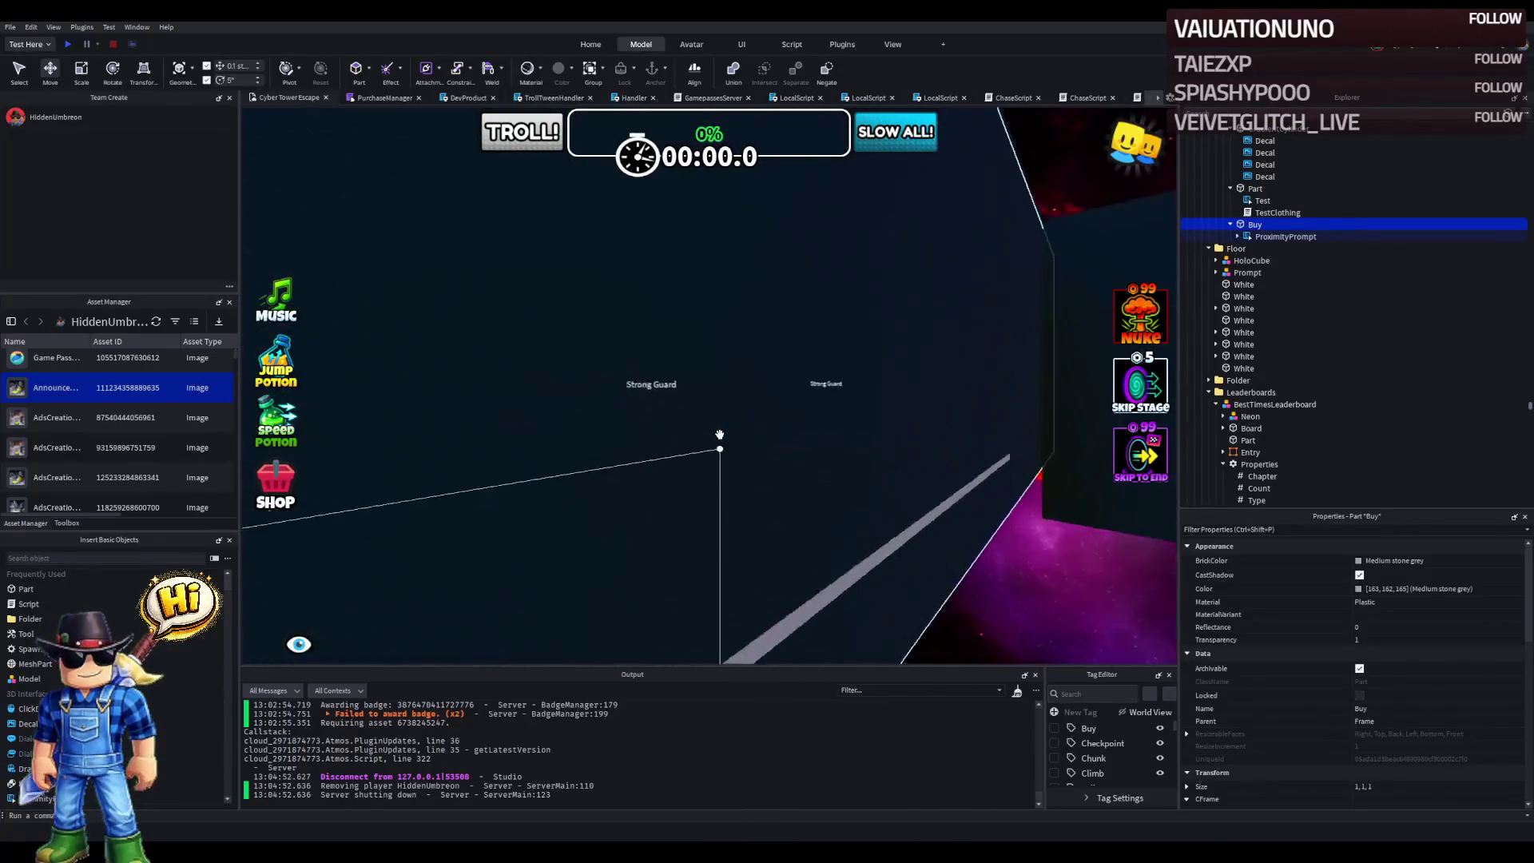
scroll(718, 432, up, 8)
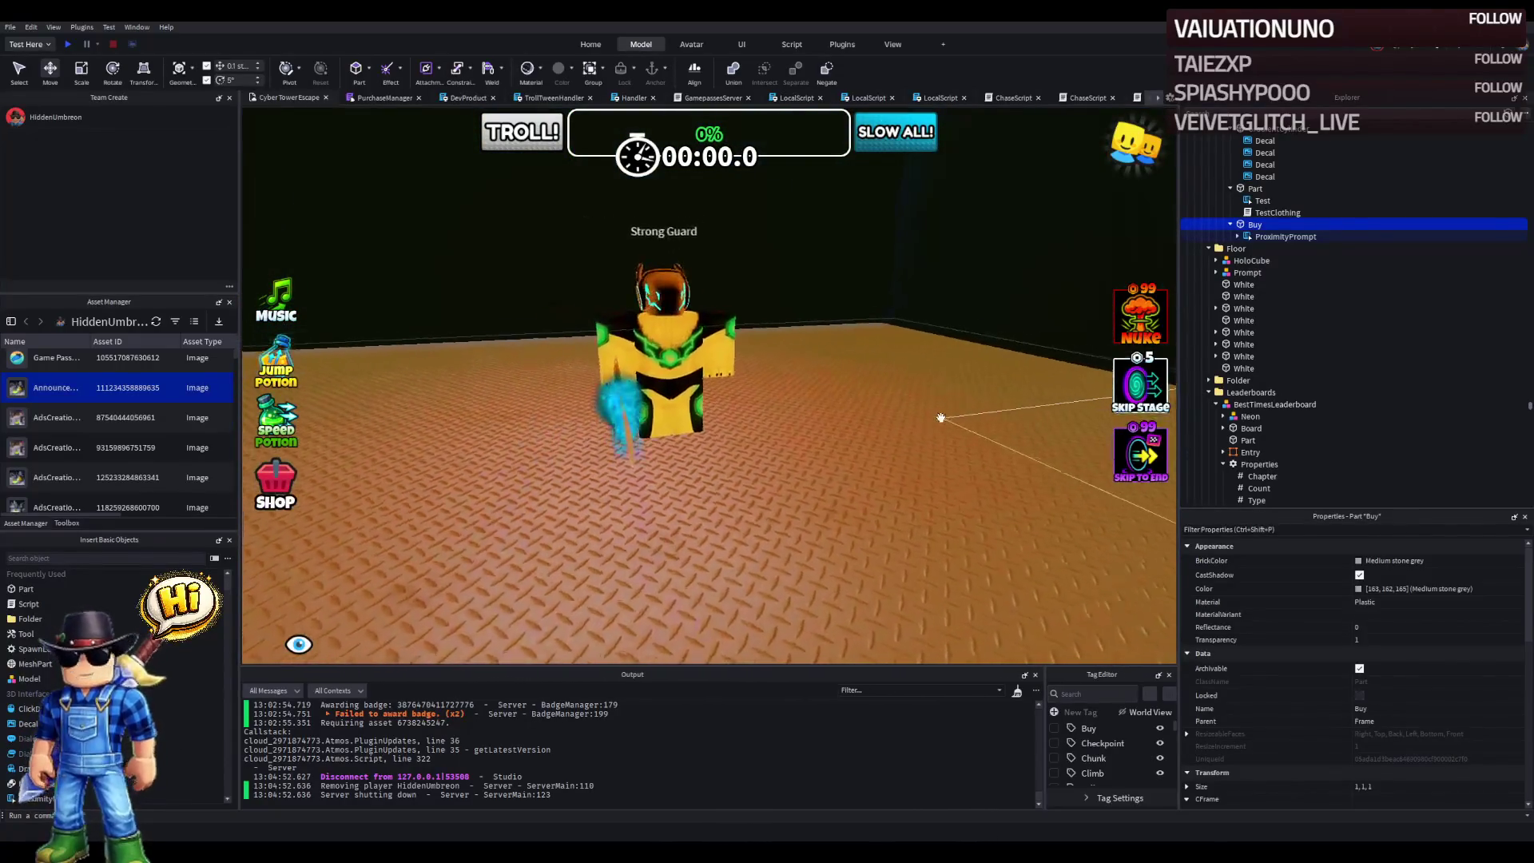
scroll(941, 417, up, 3)
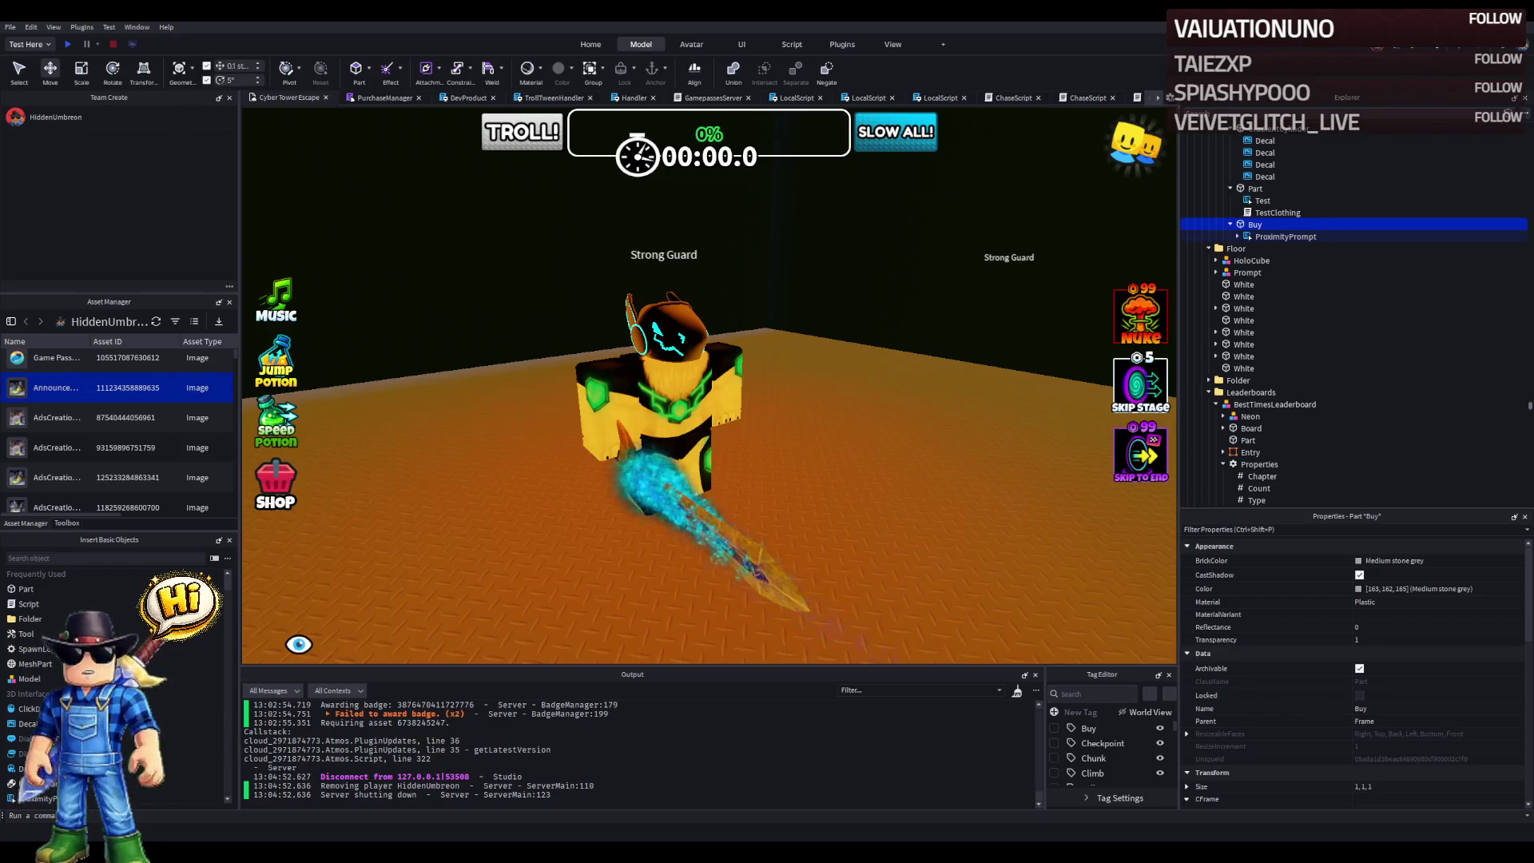
scroll(379, 381, up, 10)
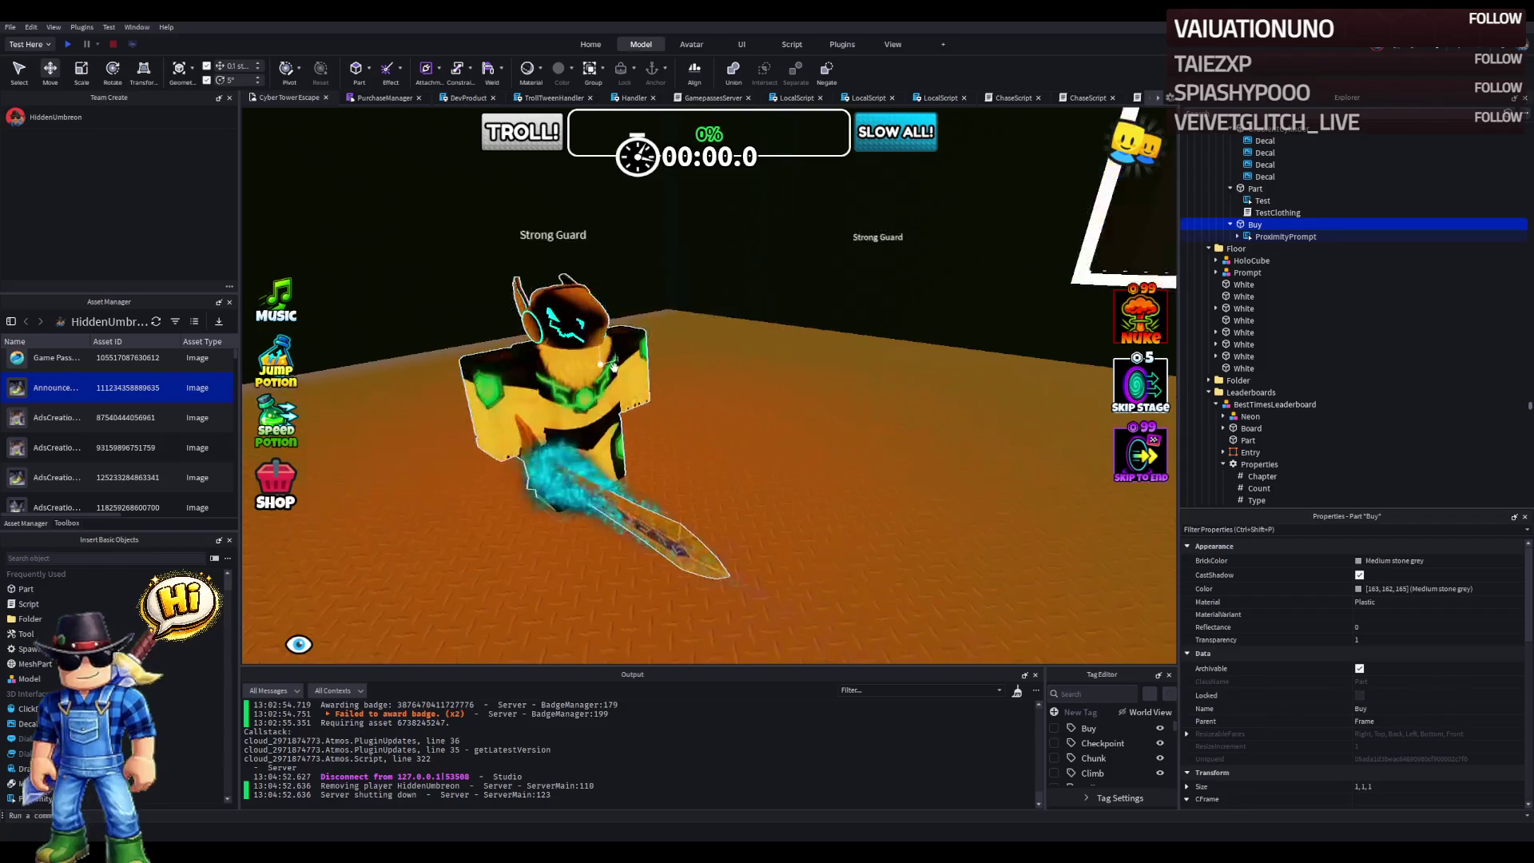
scroll(613, 367, up, 3)
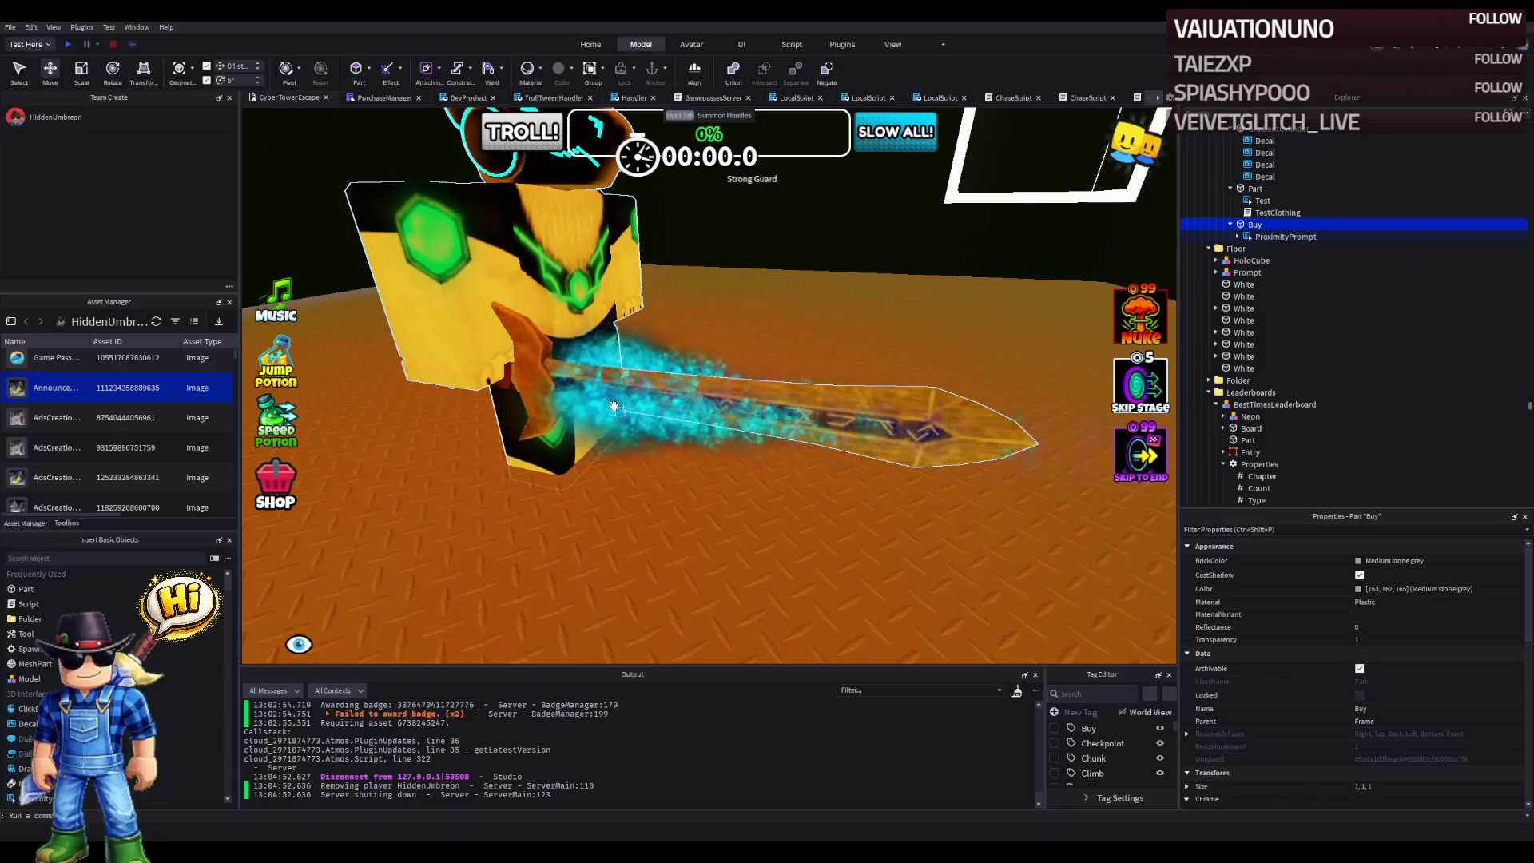
- Start a new playtest and run the avatar through the orange obstacle path onto the yellow finish pad
click(73, 40)
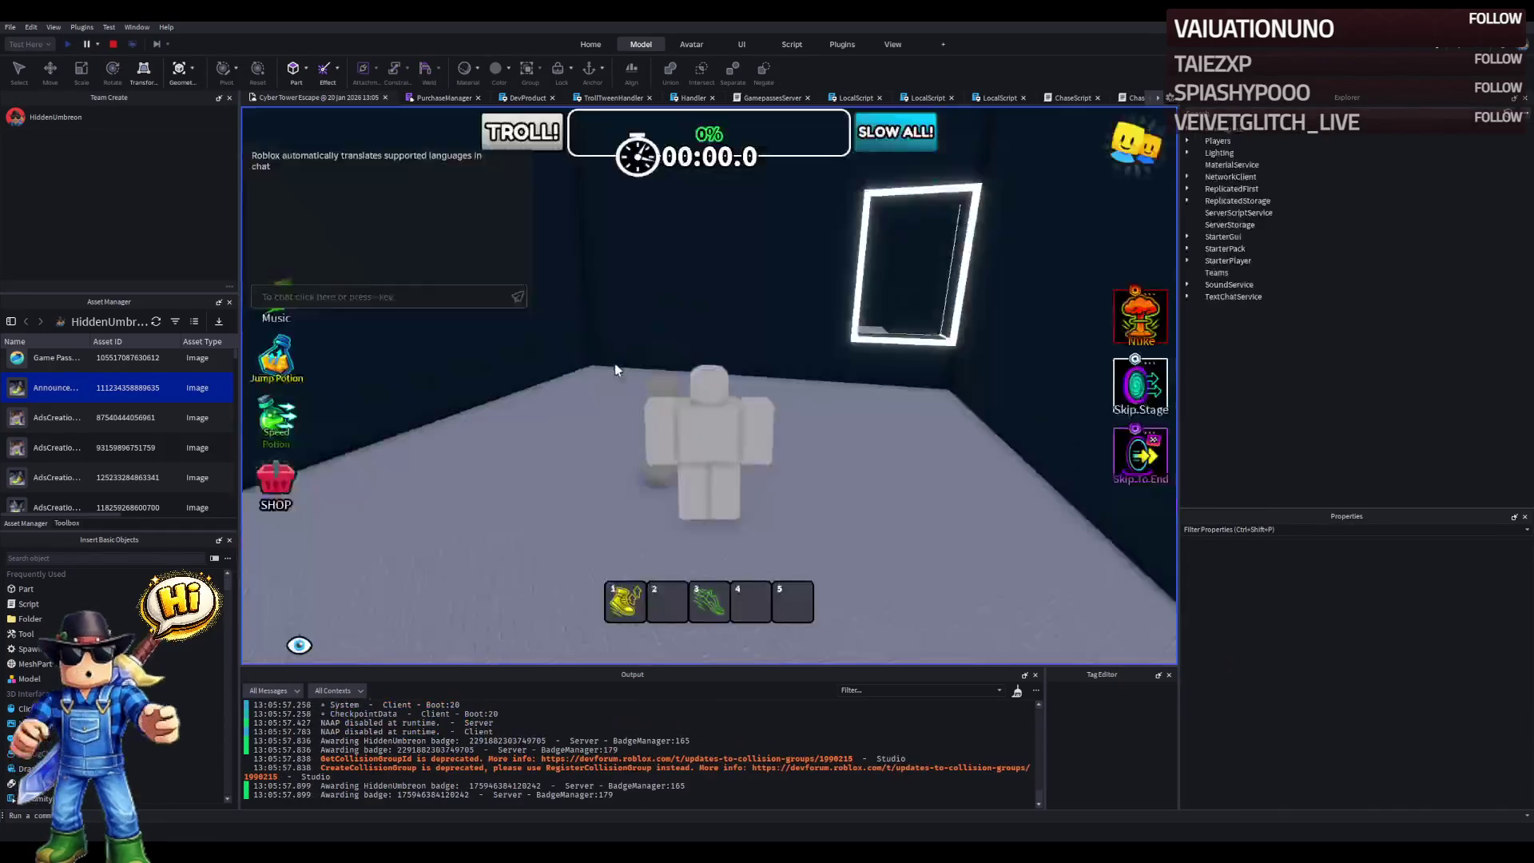
key(w)
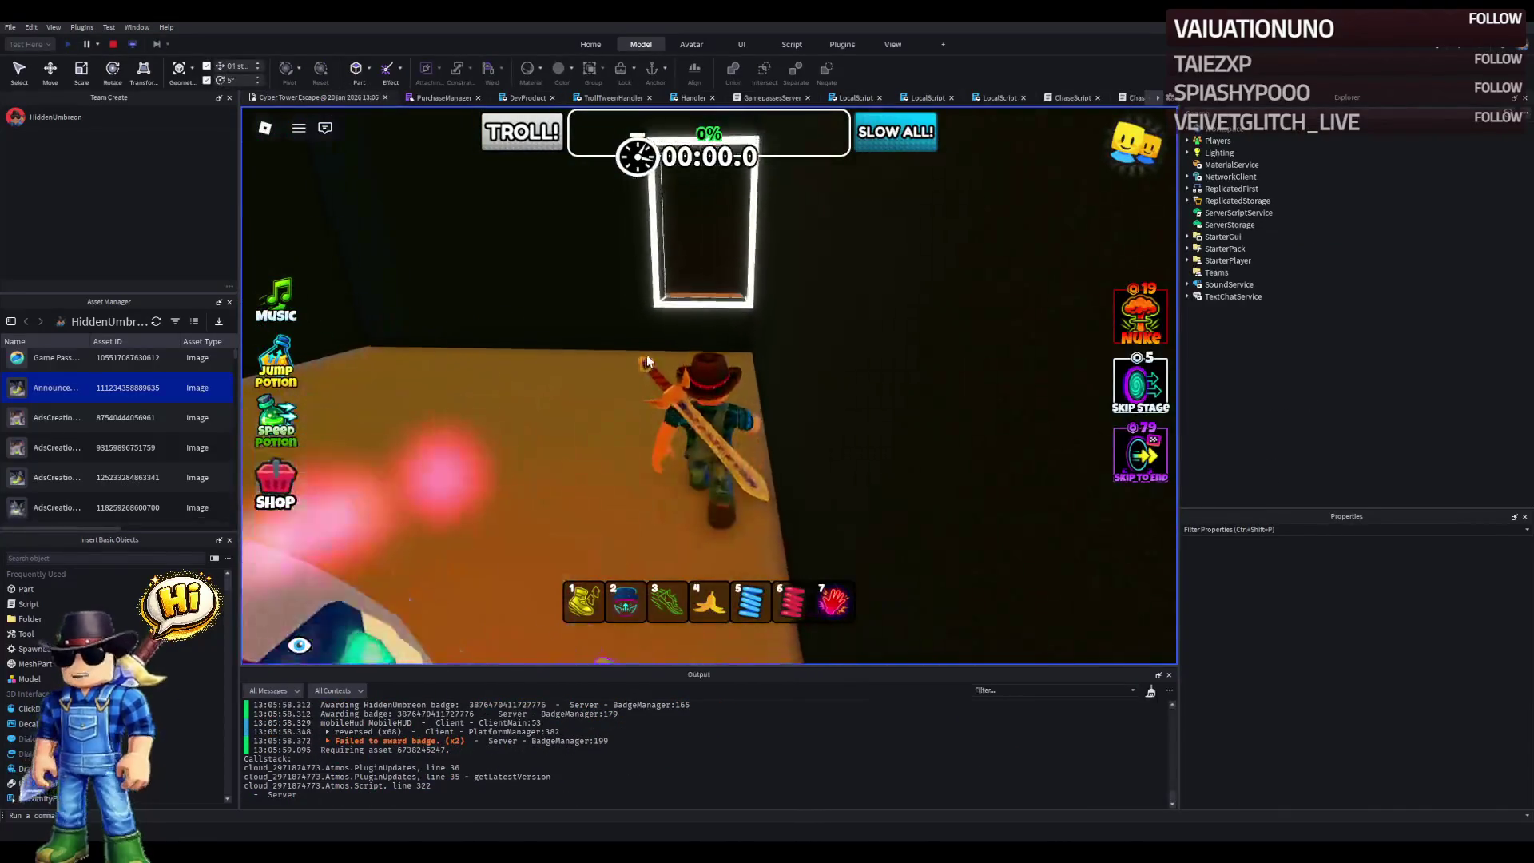
key(w)
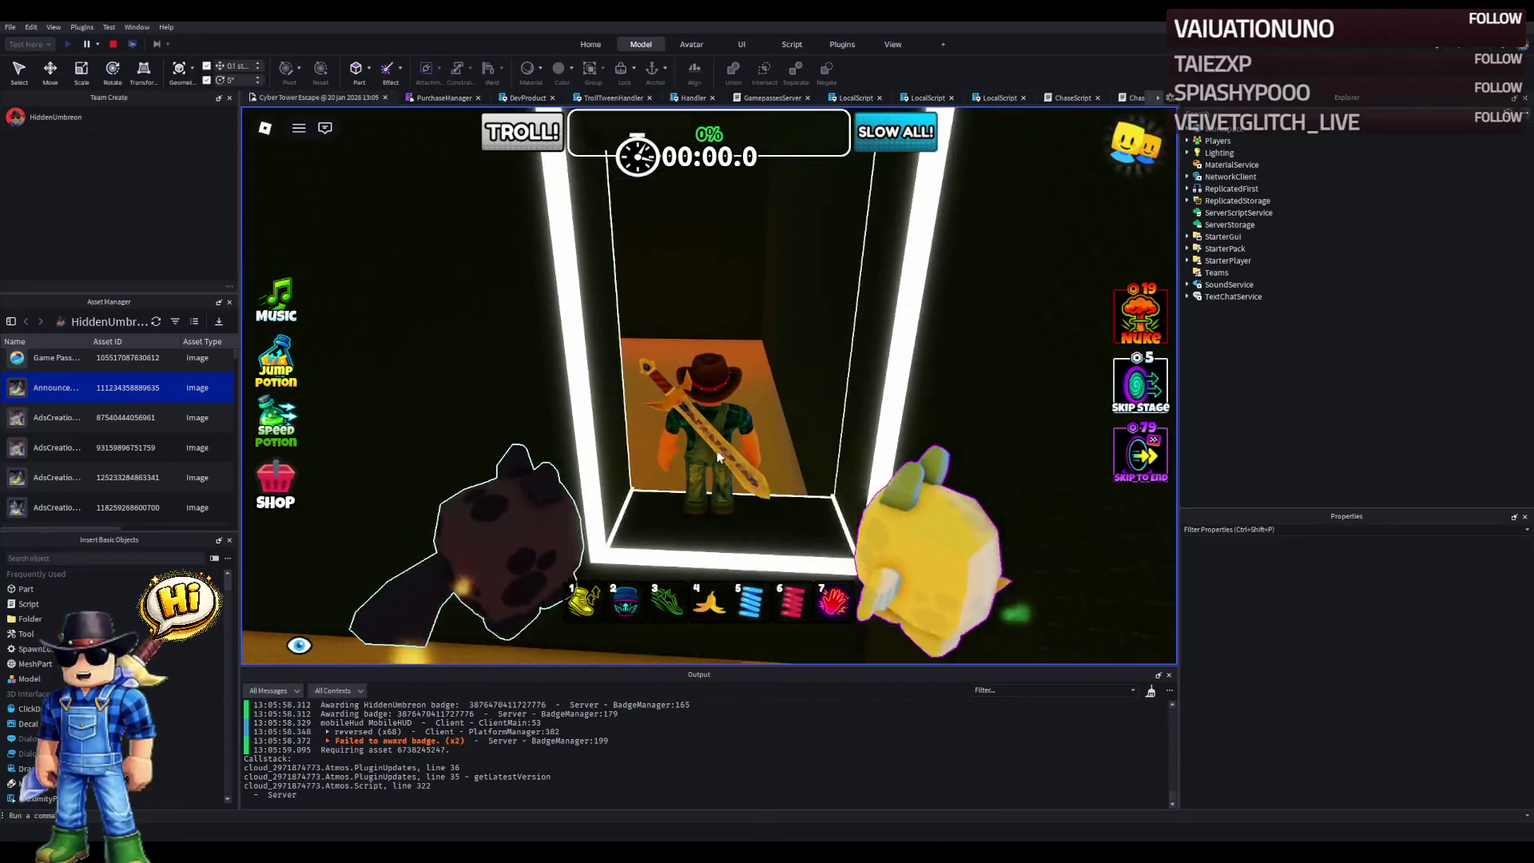
key(w)
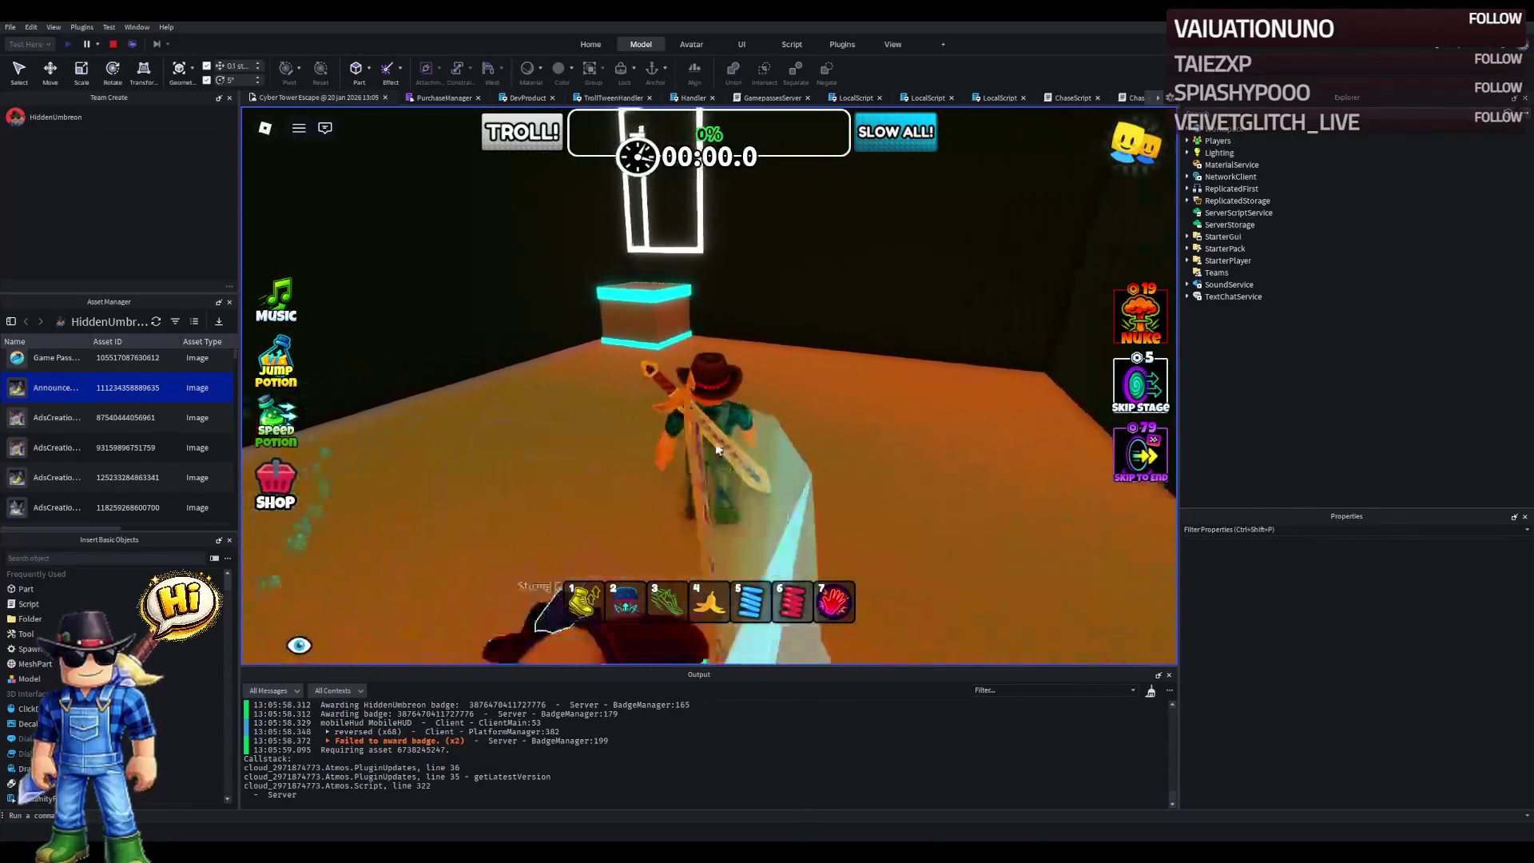
key(space)
key(w)
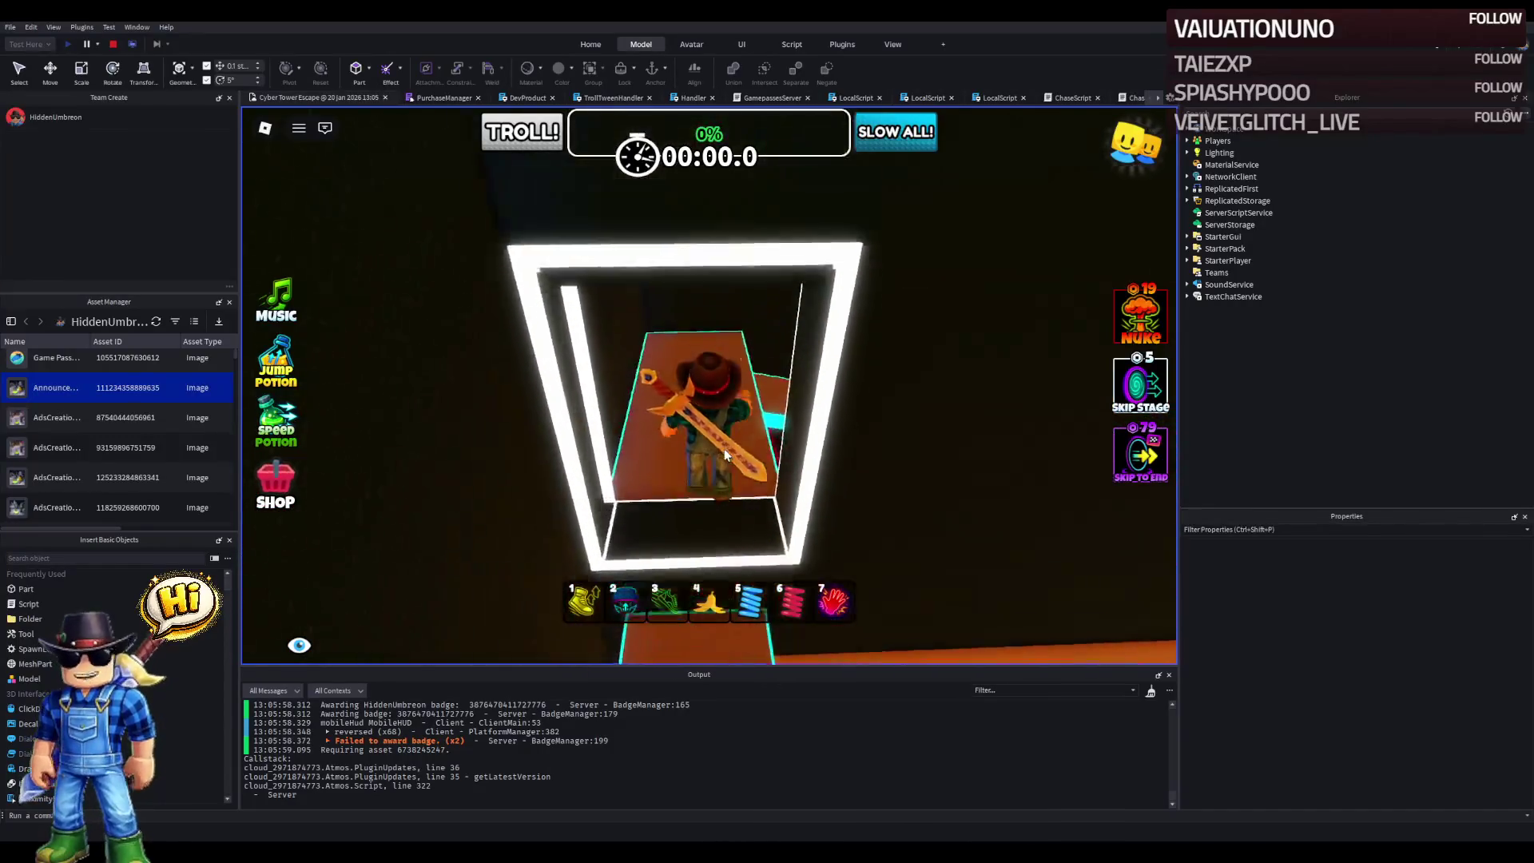
key(w)
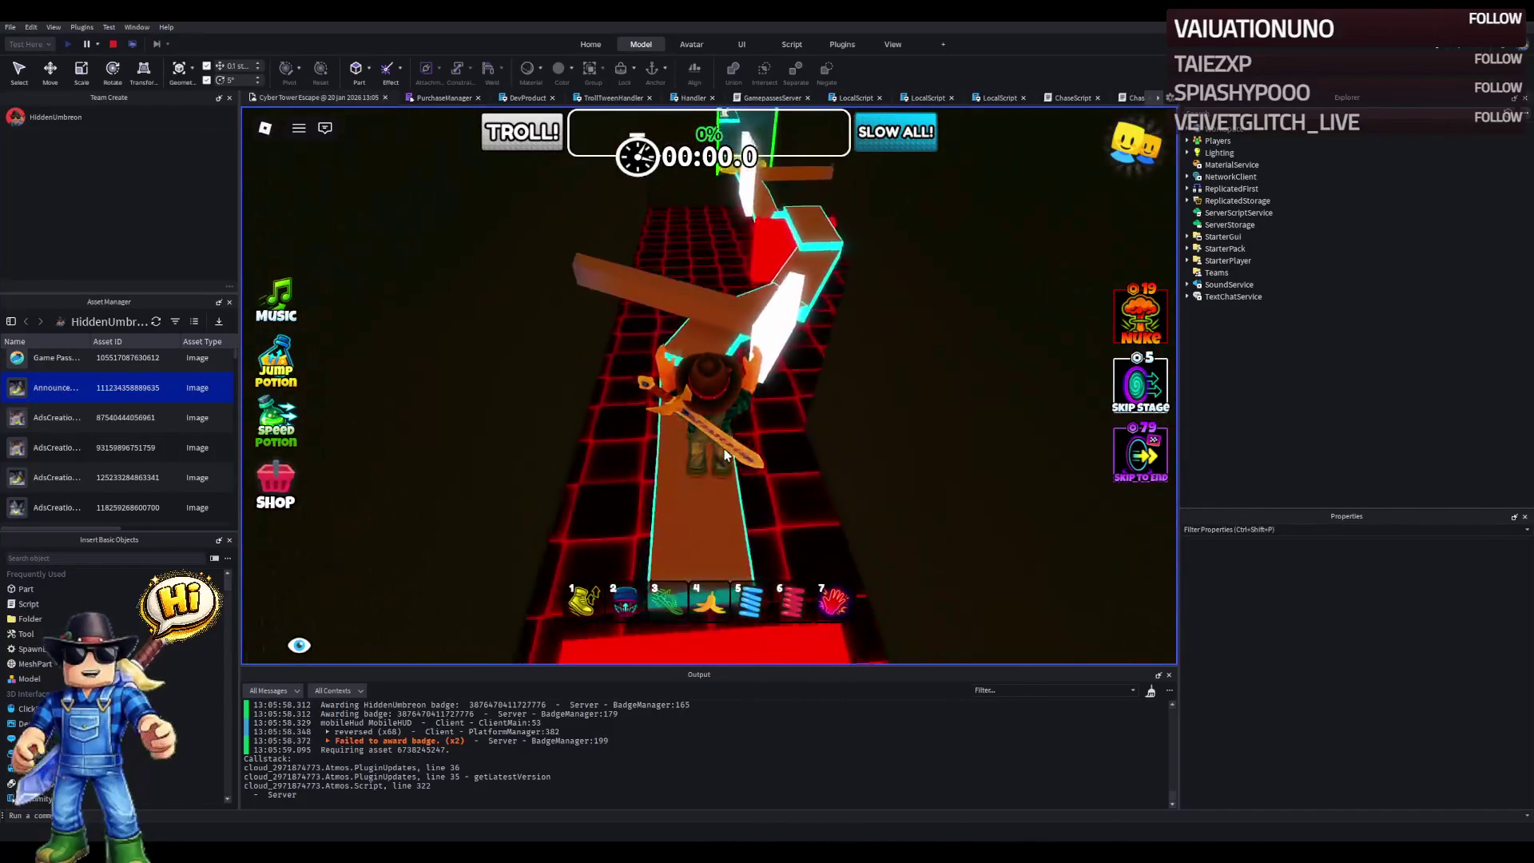
key(w)
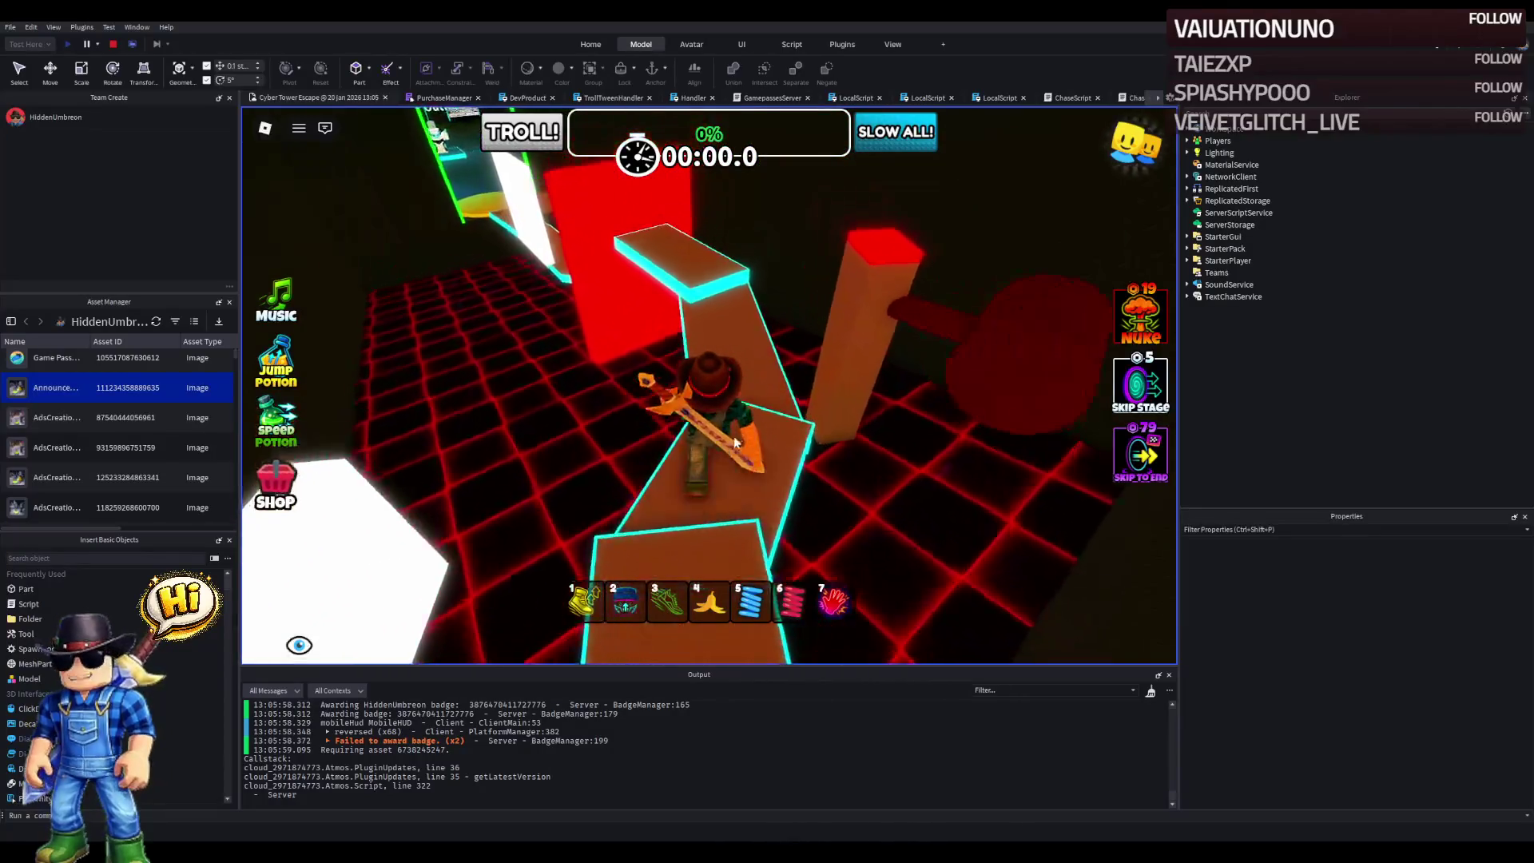
key(w)
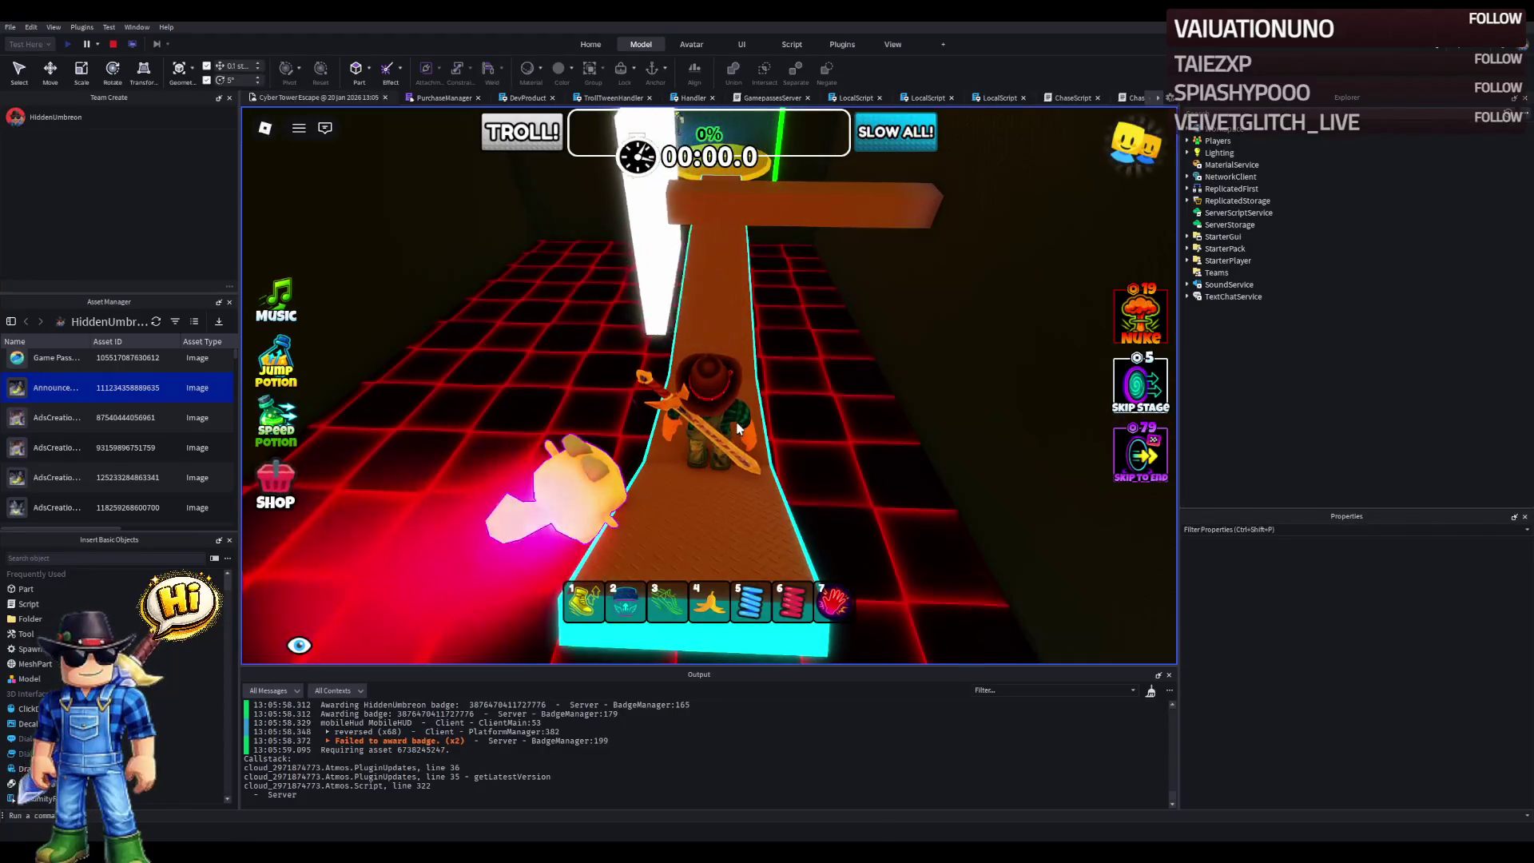
key(w)
key(w)
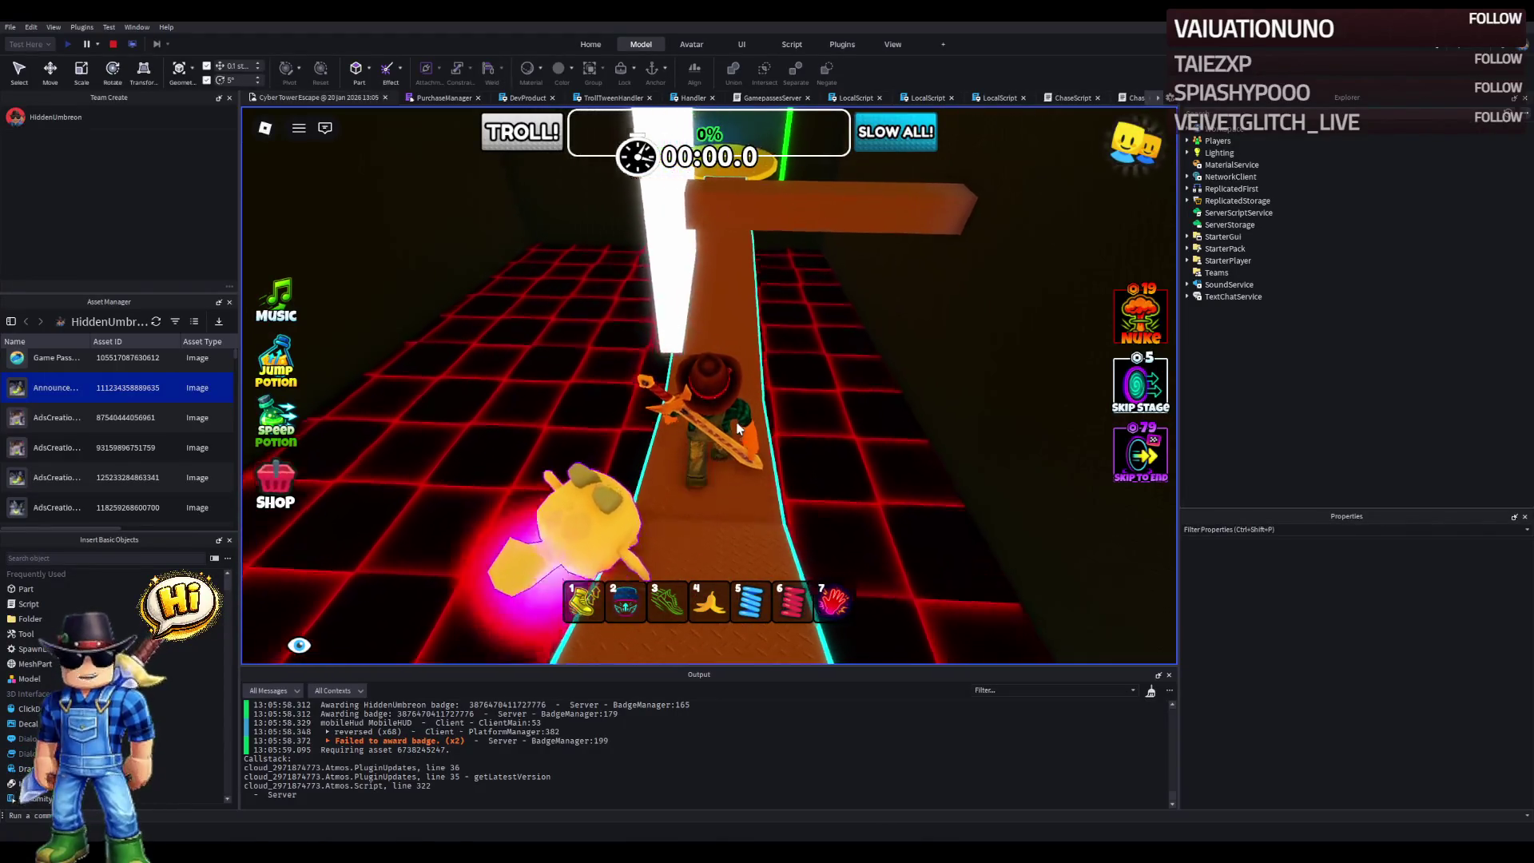
key(w)
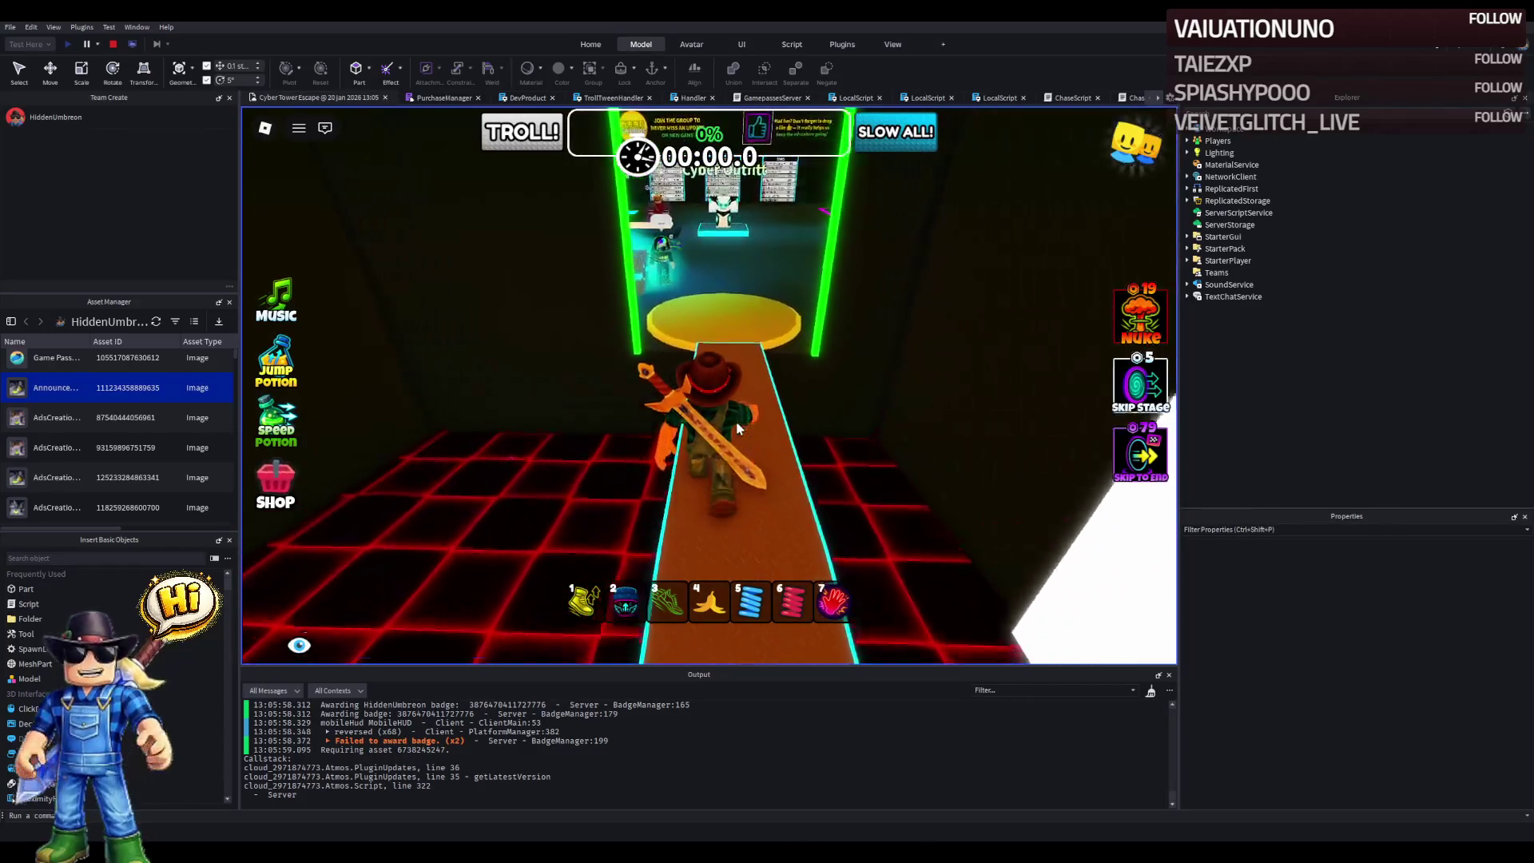
key(w)
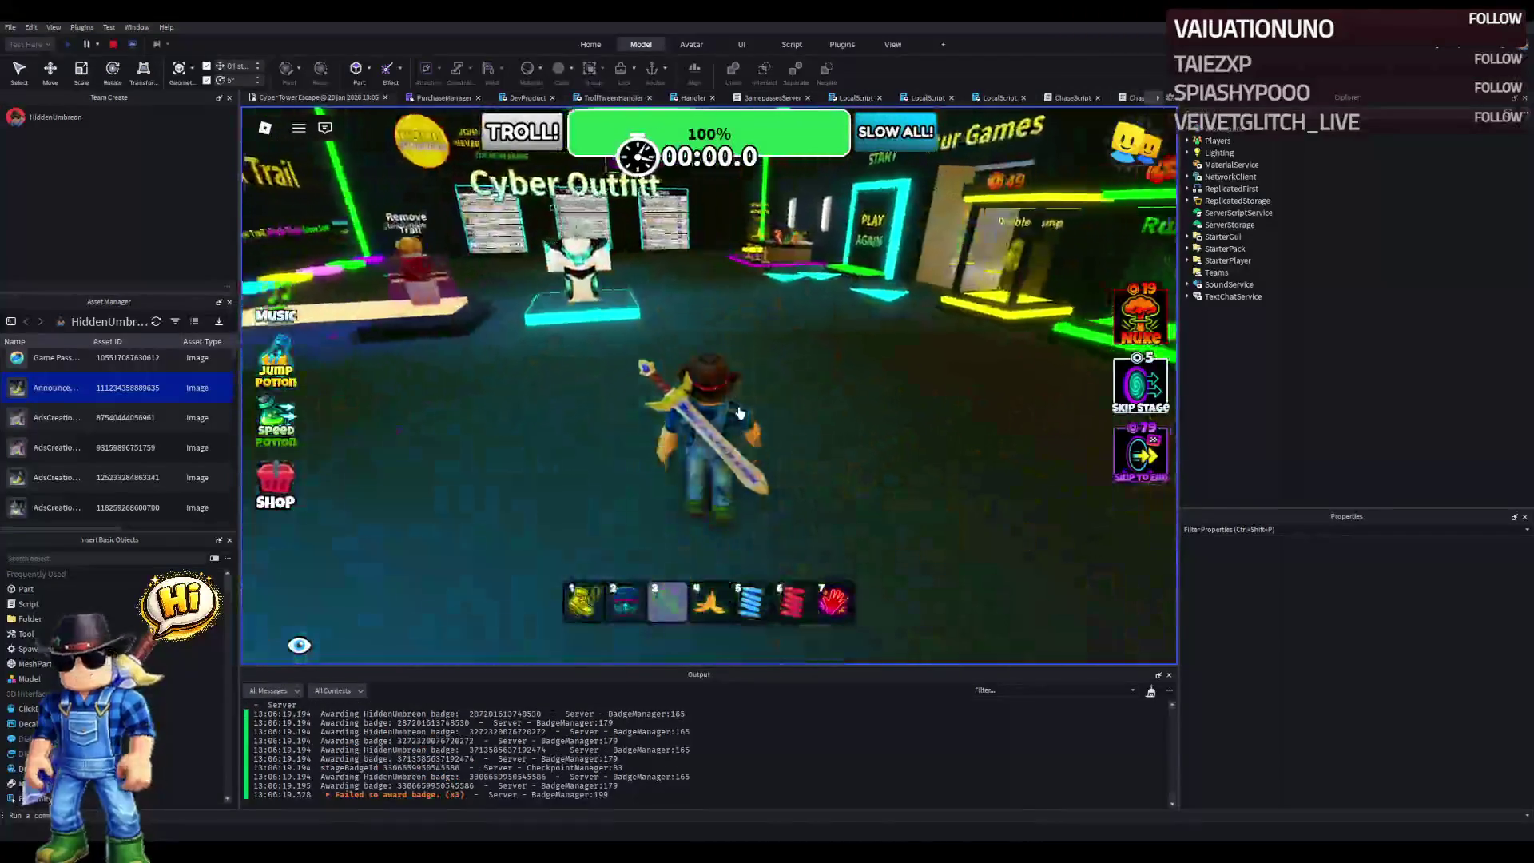
- Walk down the ALOURA corridor into the shop and up to the Frostlight Runed Ice Sword display
key(s)
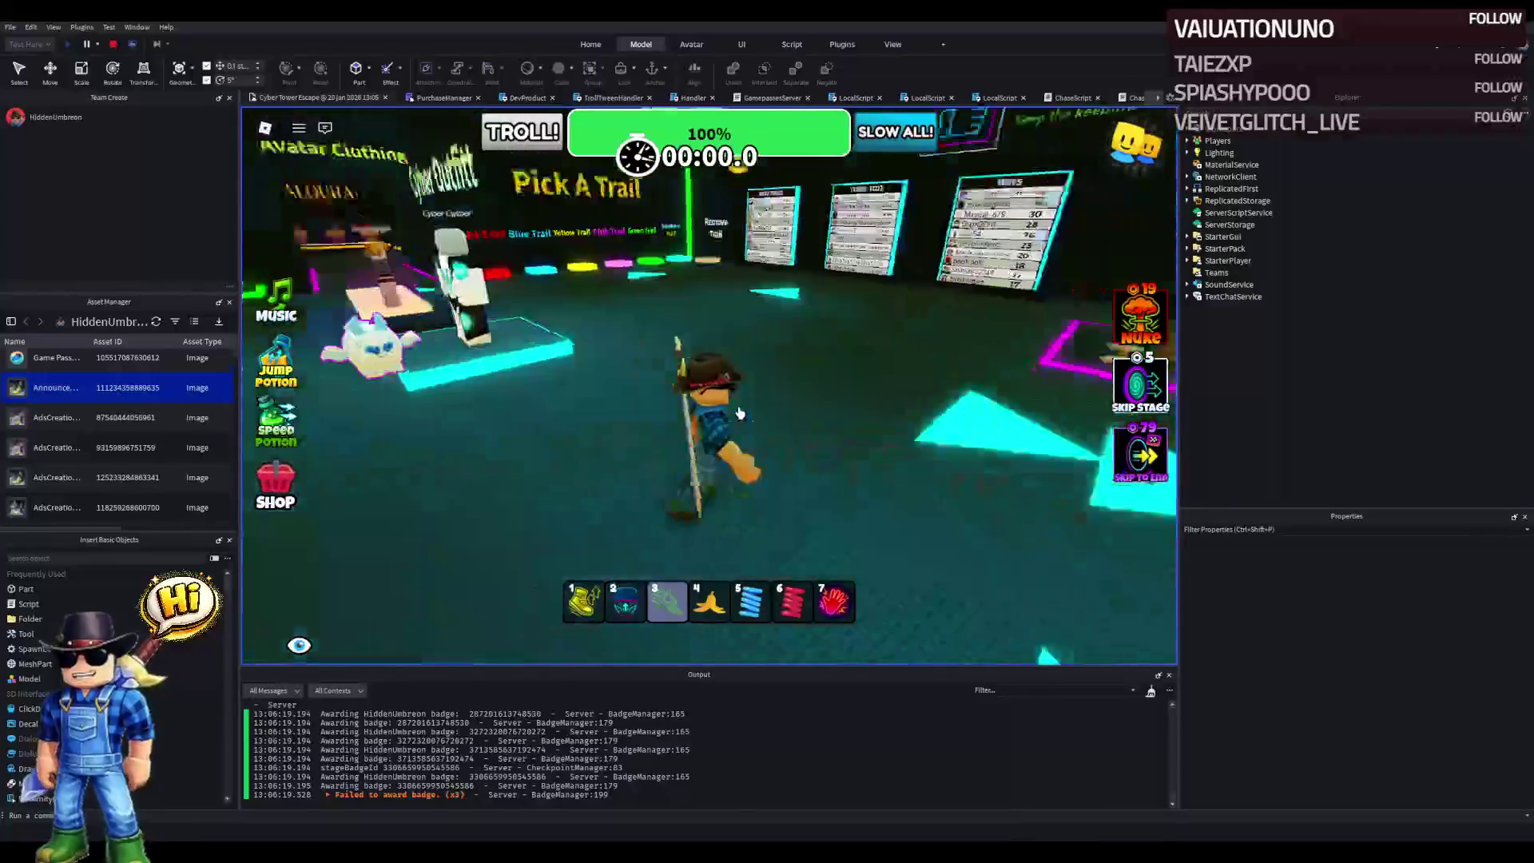
key(w)
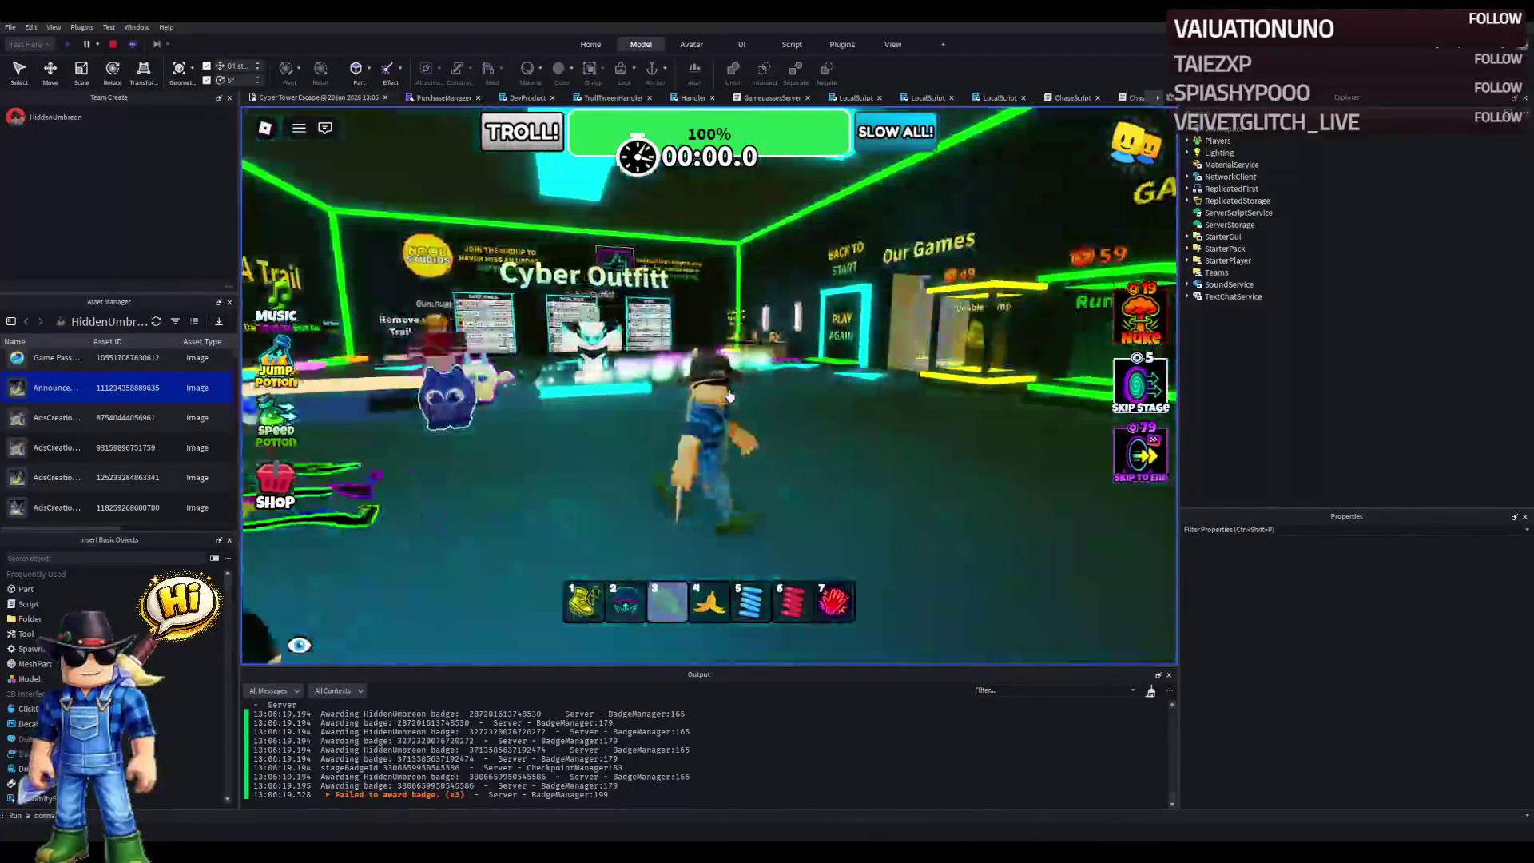
key(a)
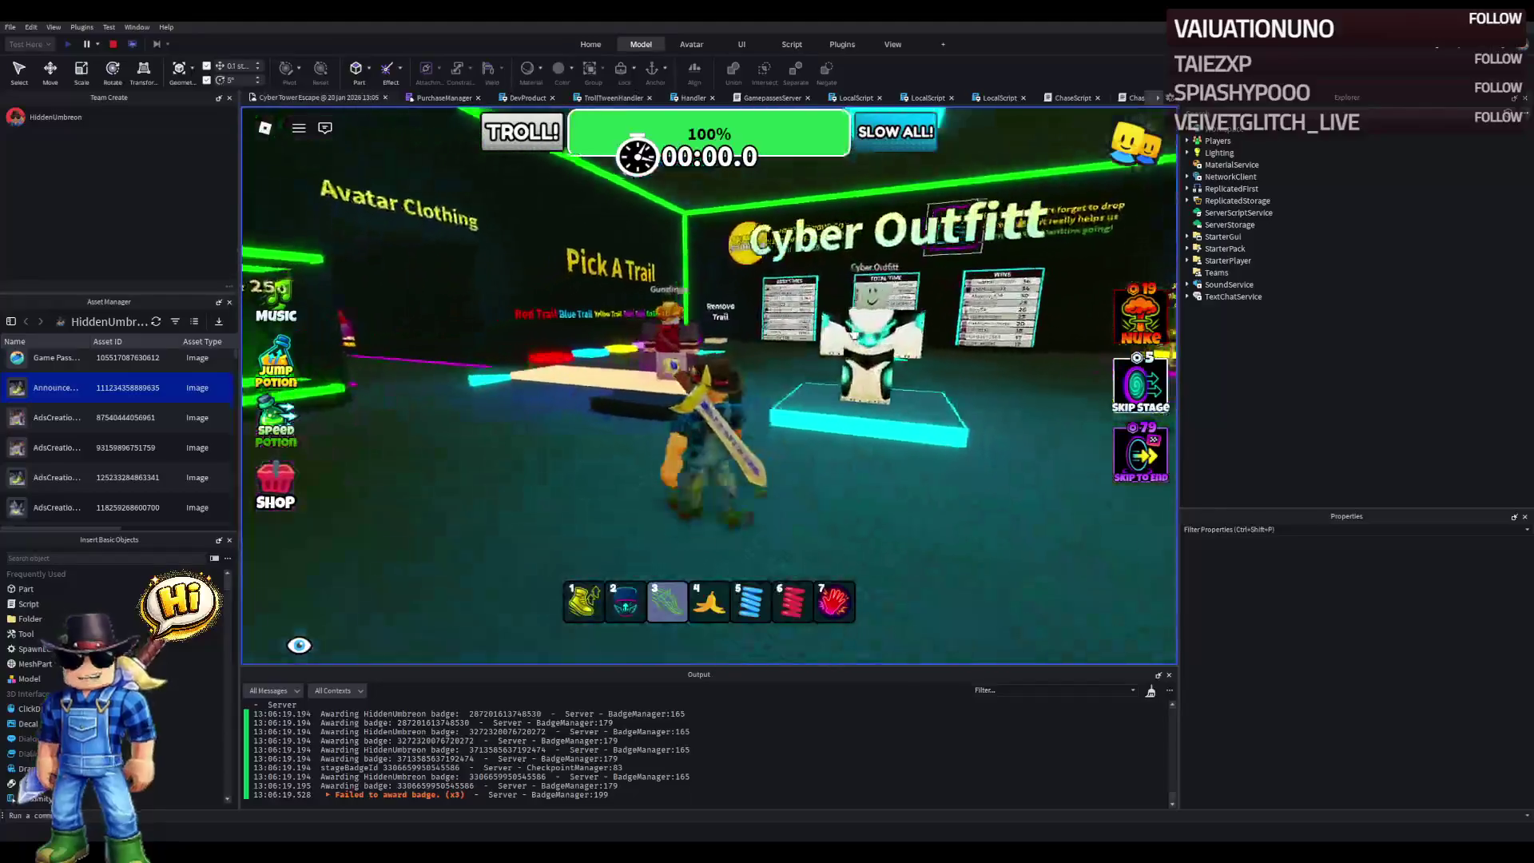
key(w)
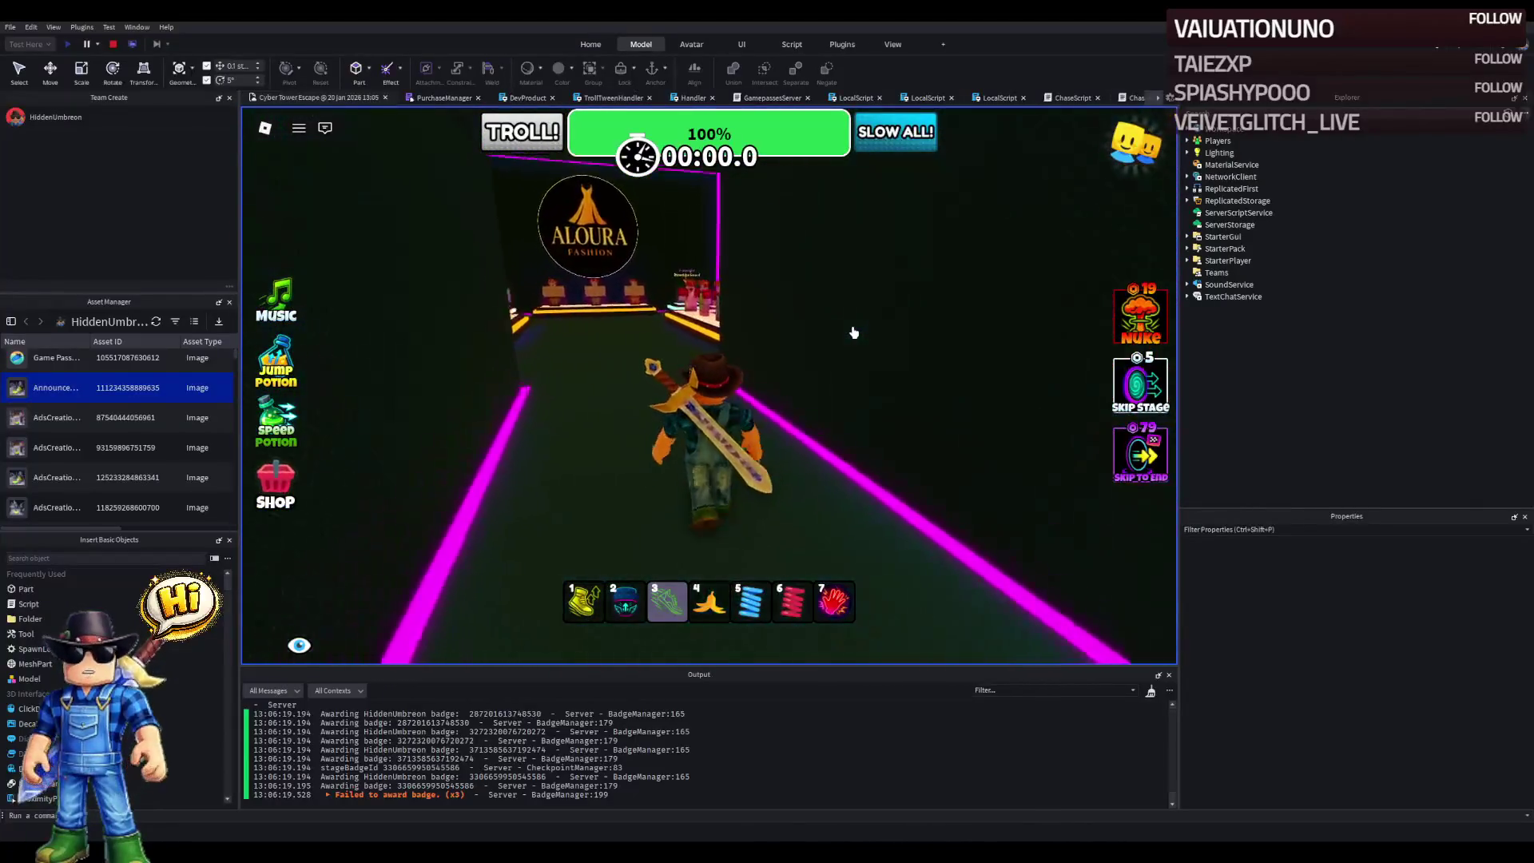
key(w)
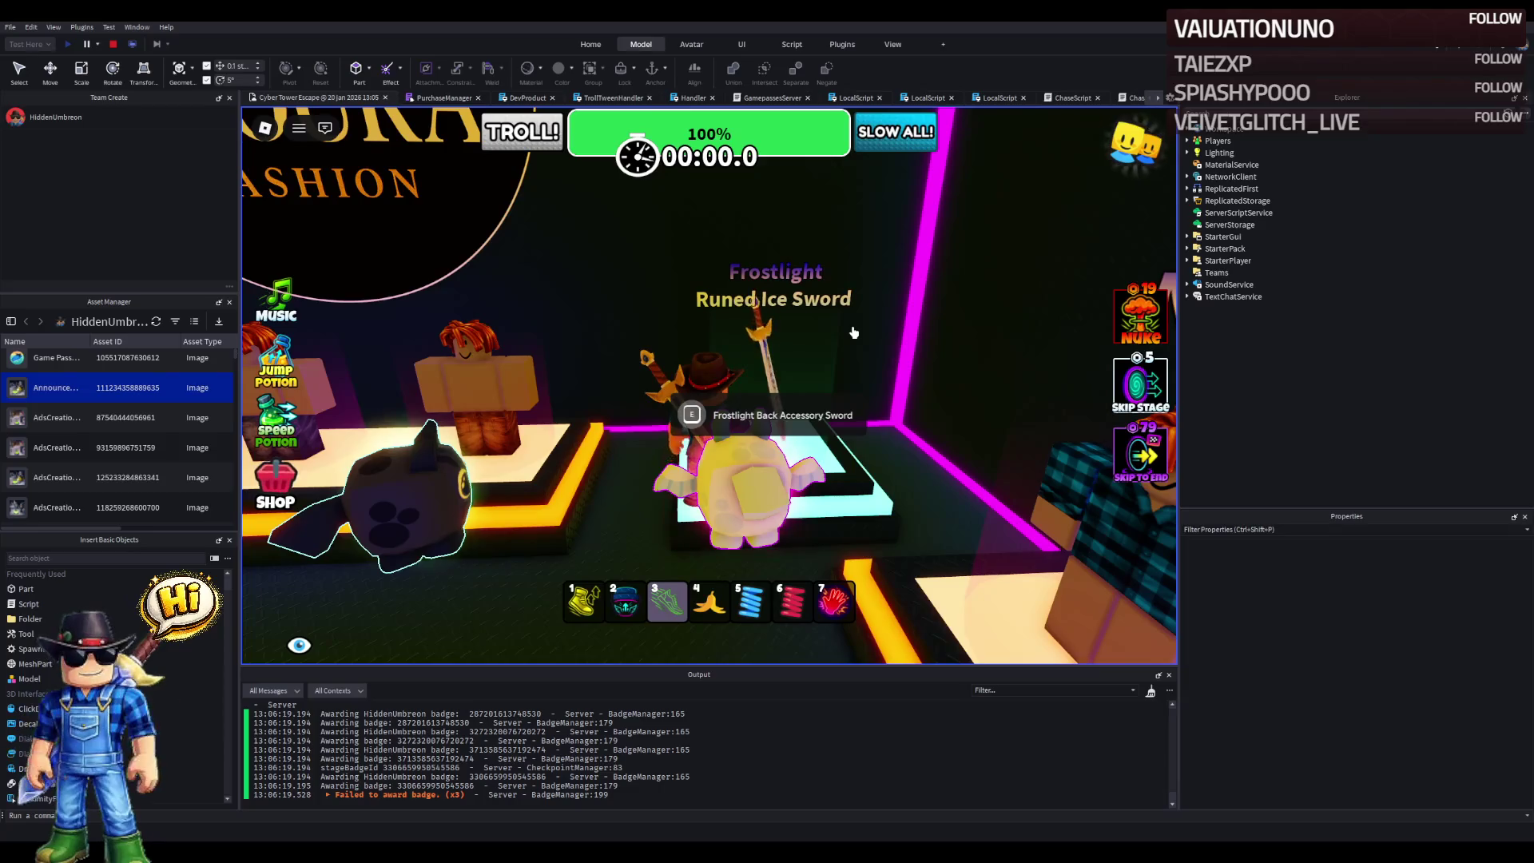
key(Left)
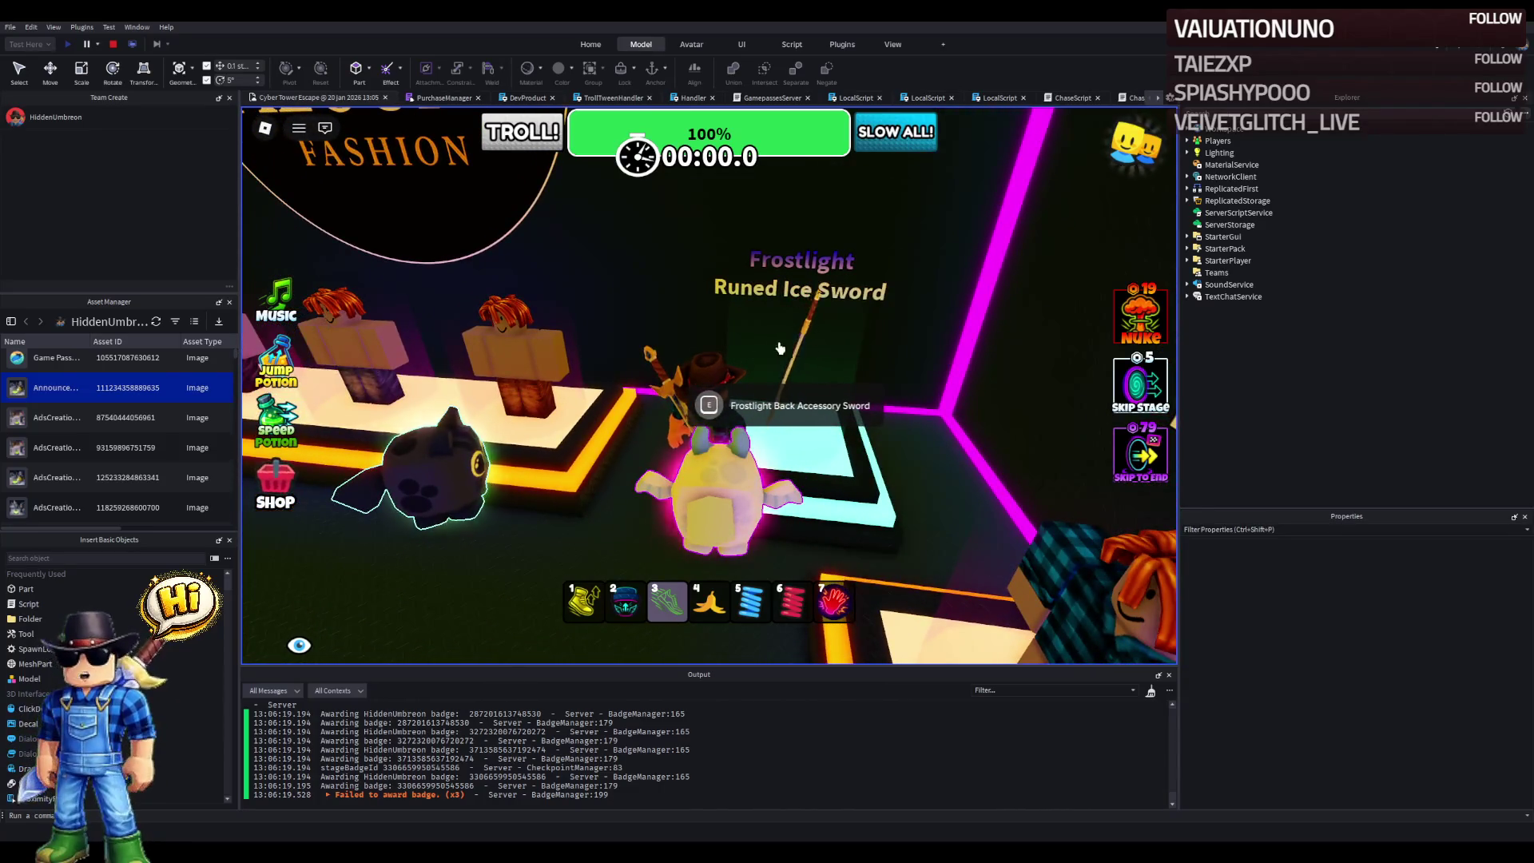
key(Left)
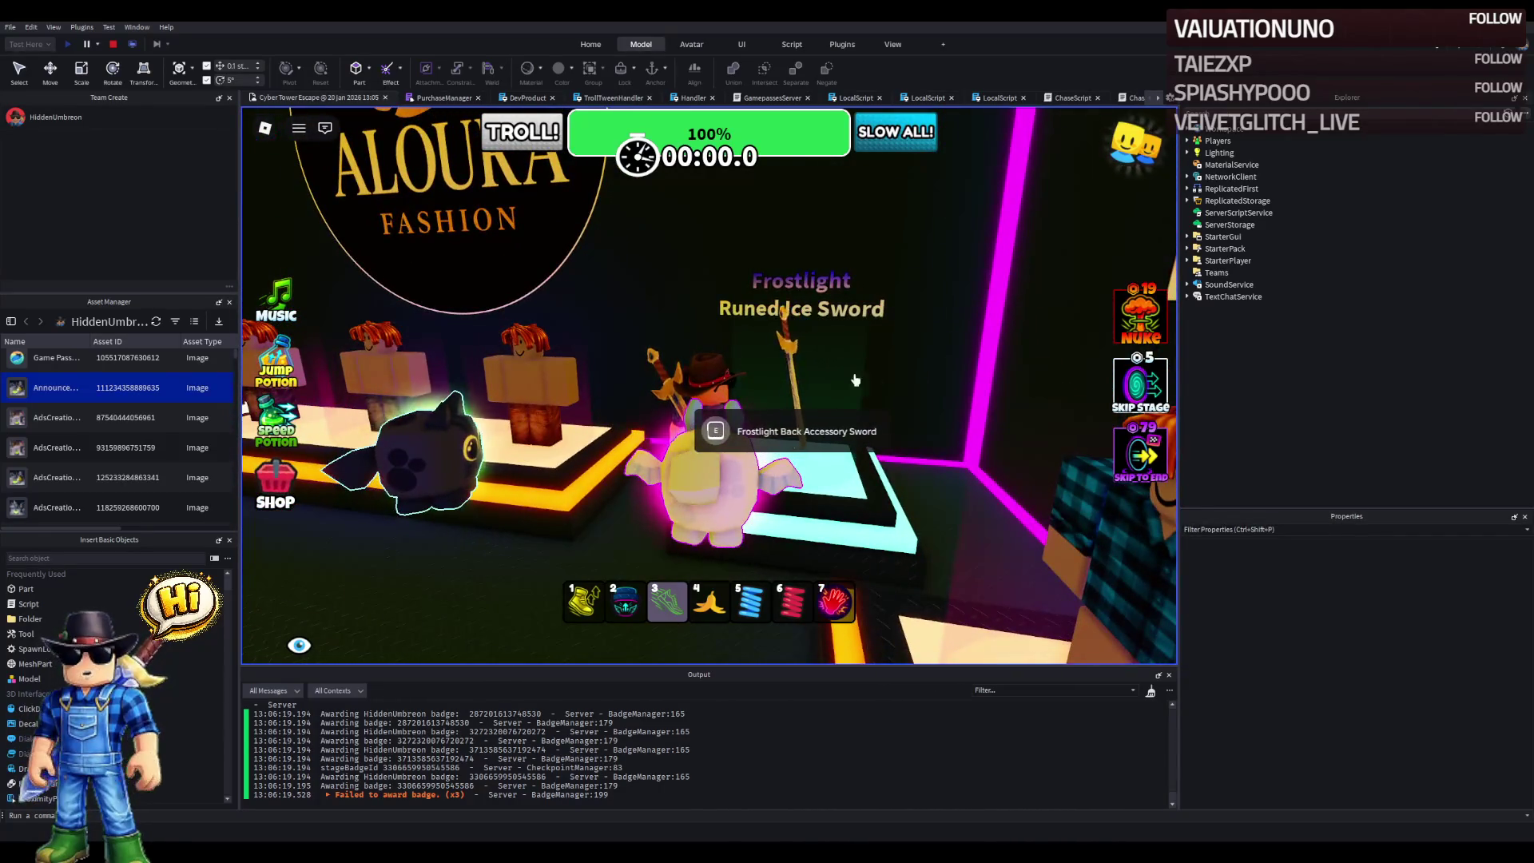
- Walk along the mannequins past the Brown/Grey Jeans prompts and look around the shop
key(a)
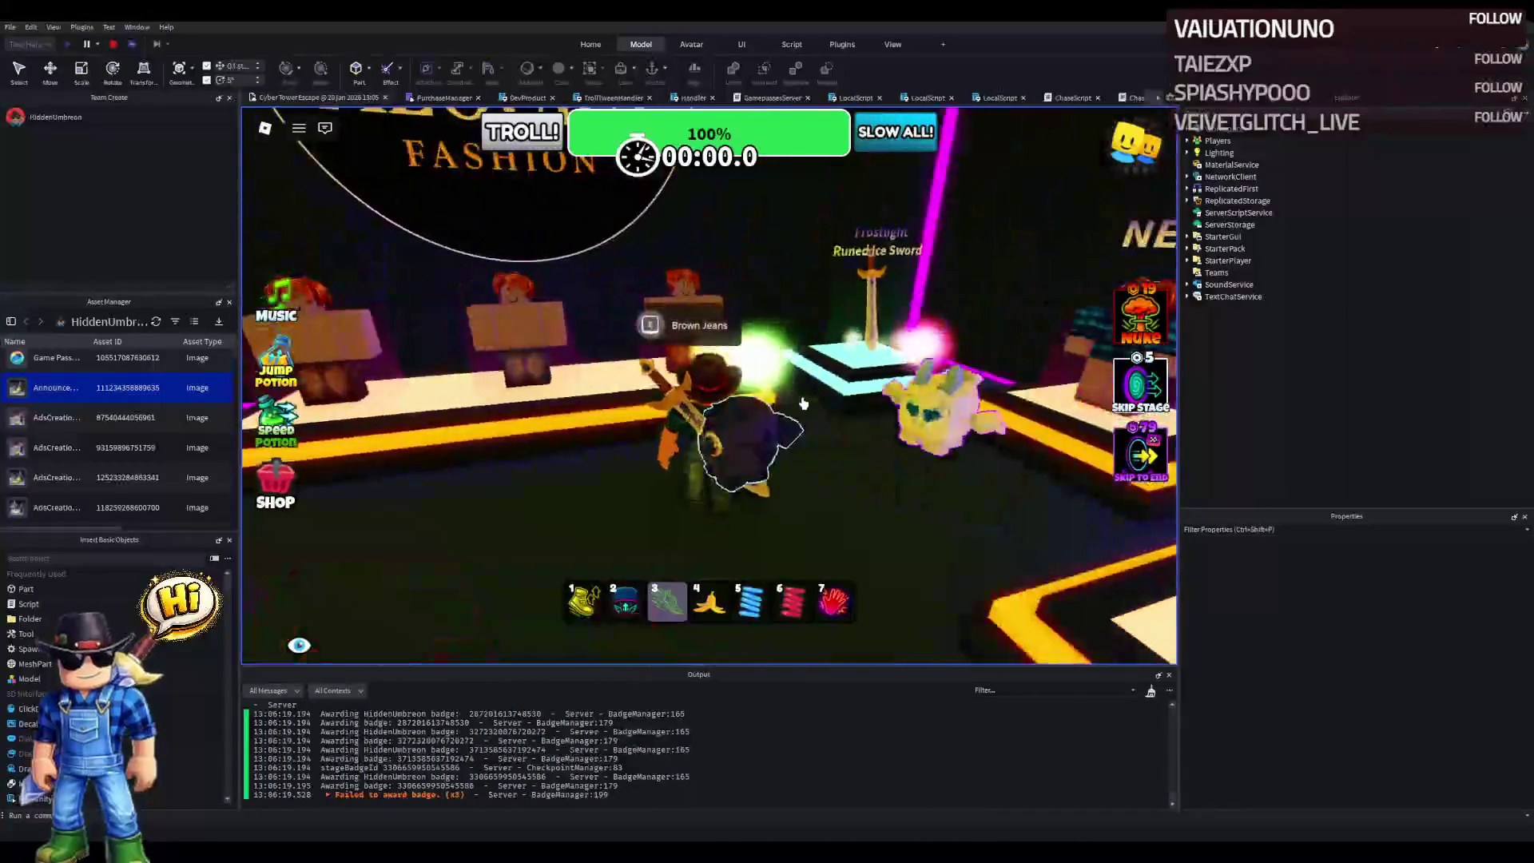
key(a)
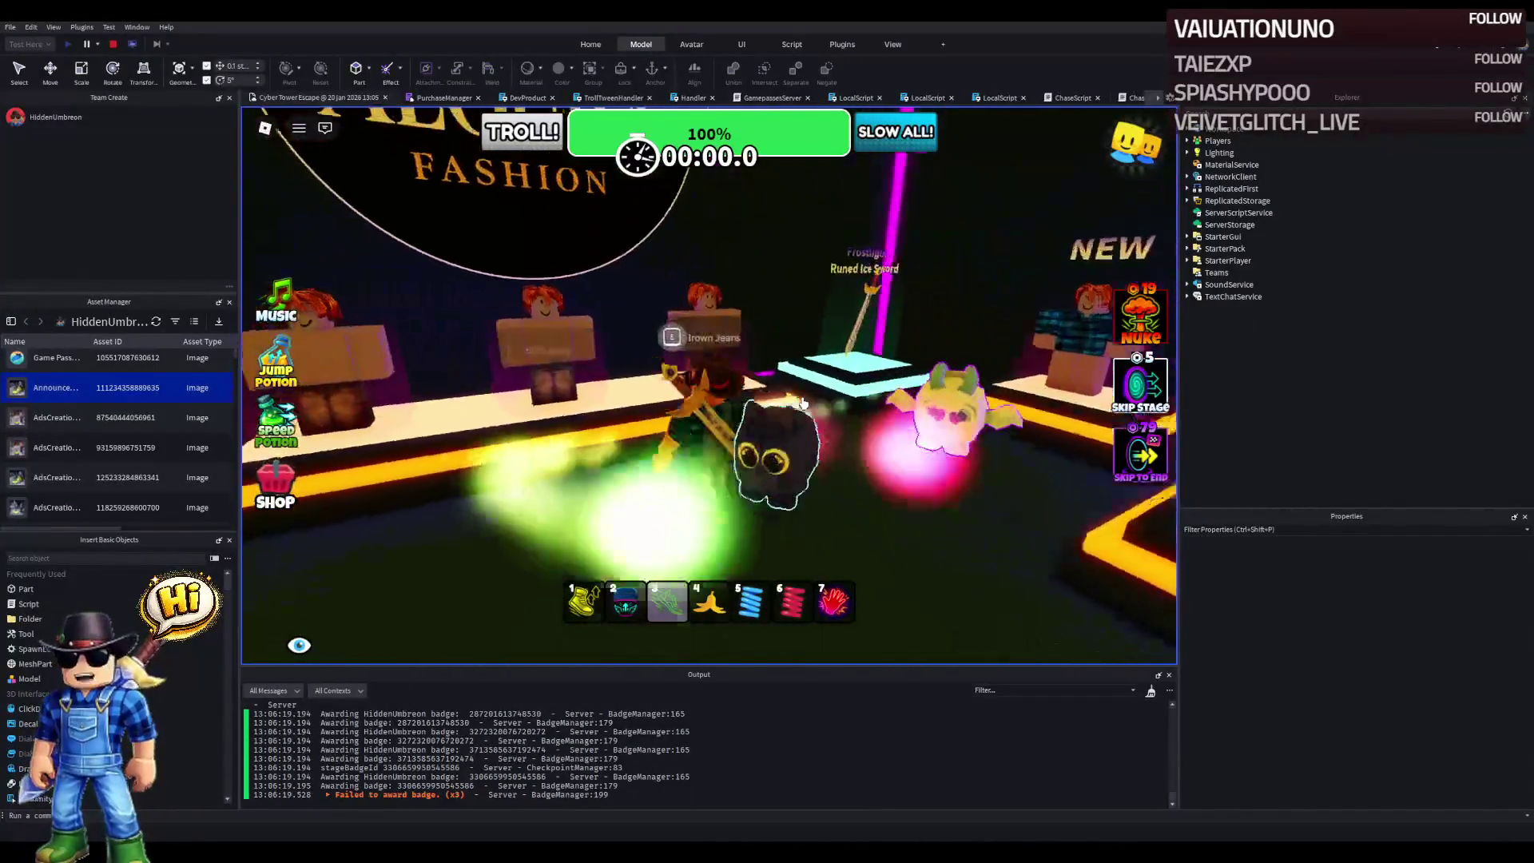
key(a)
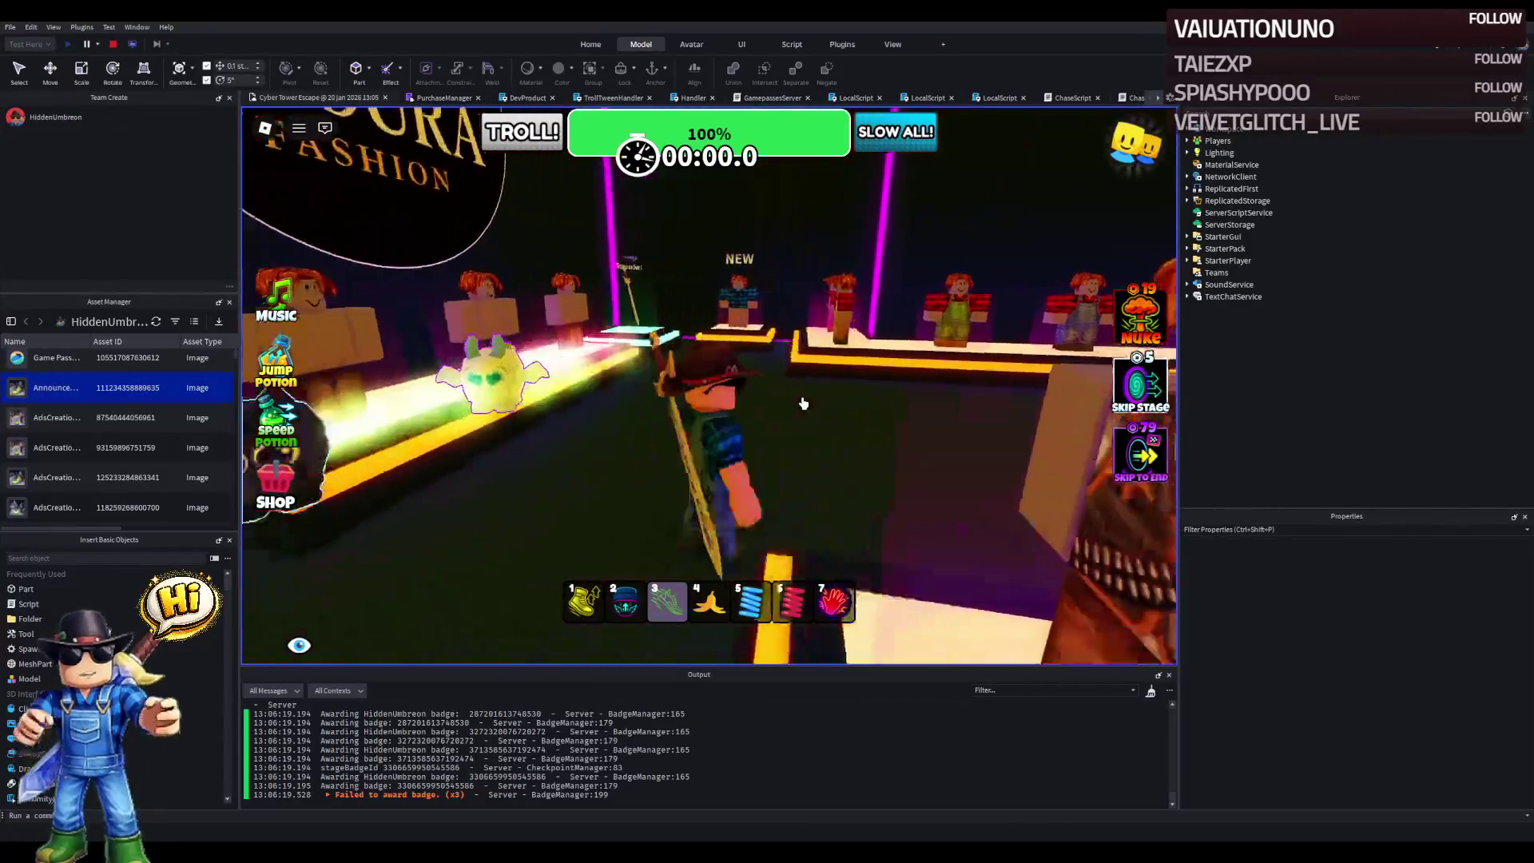
key(a)
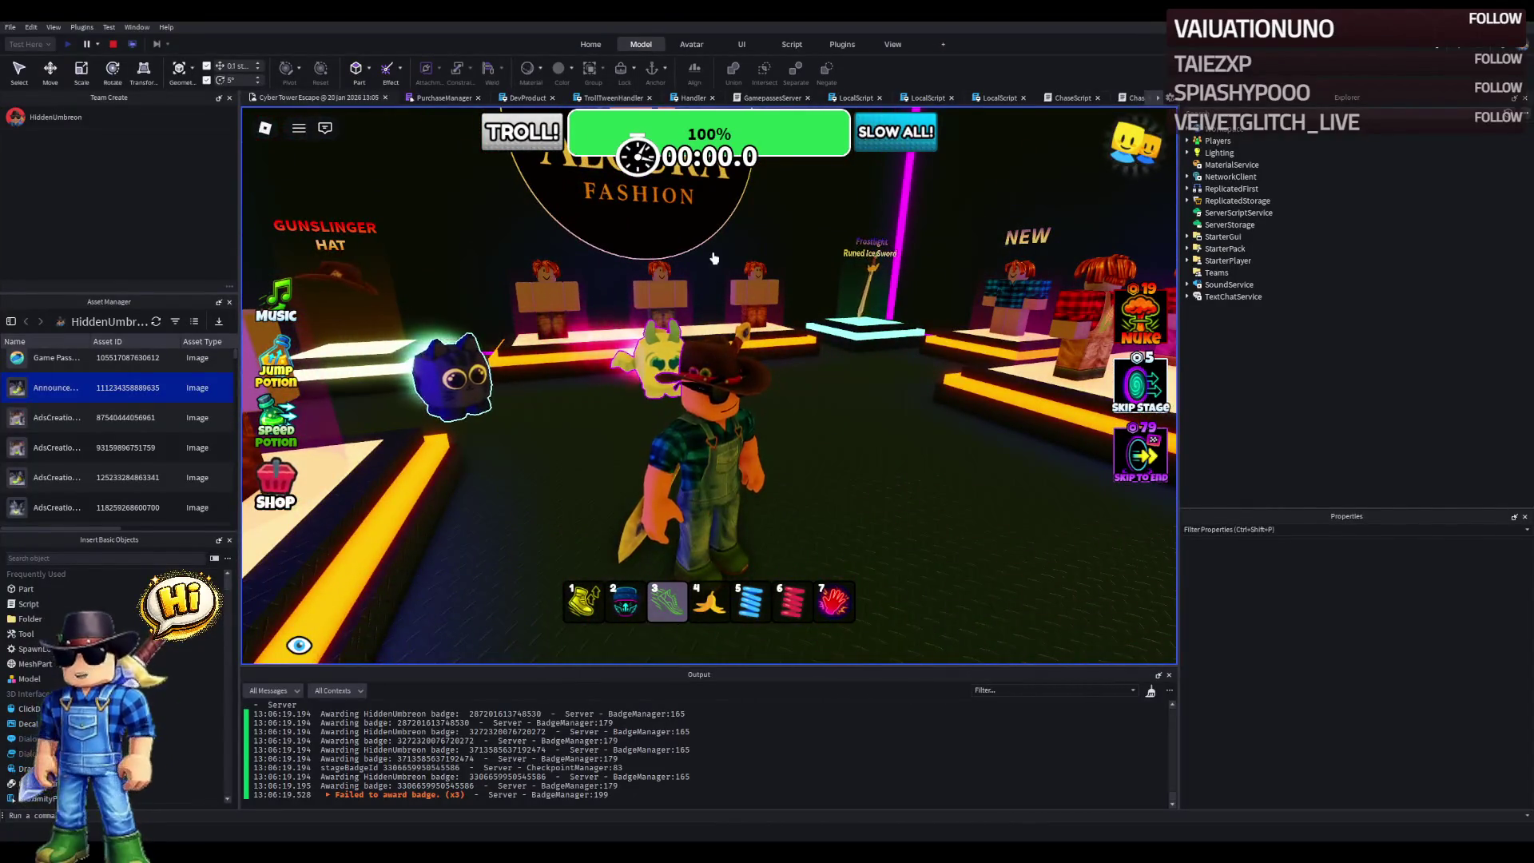
key(a)
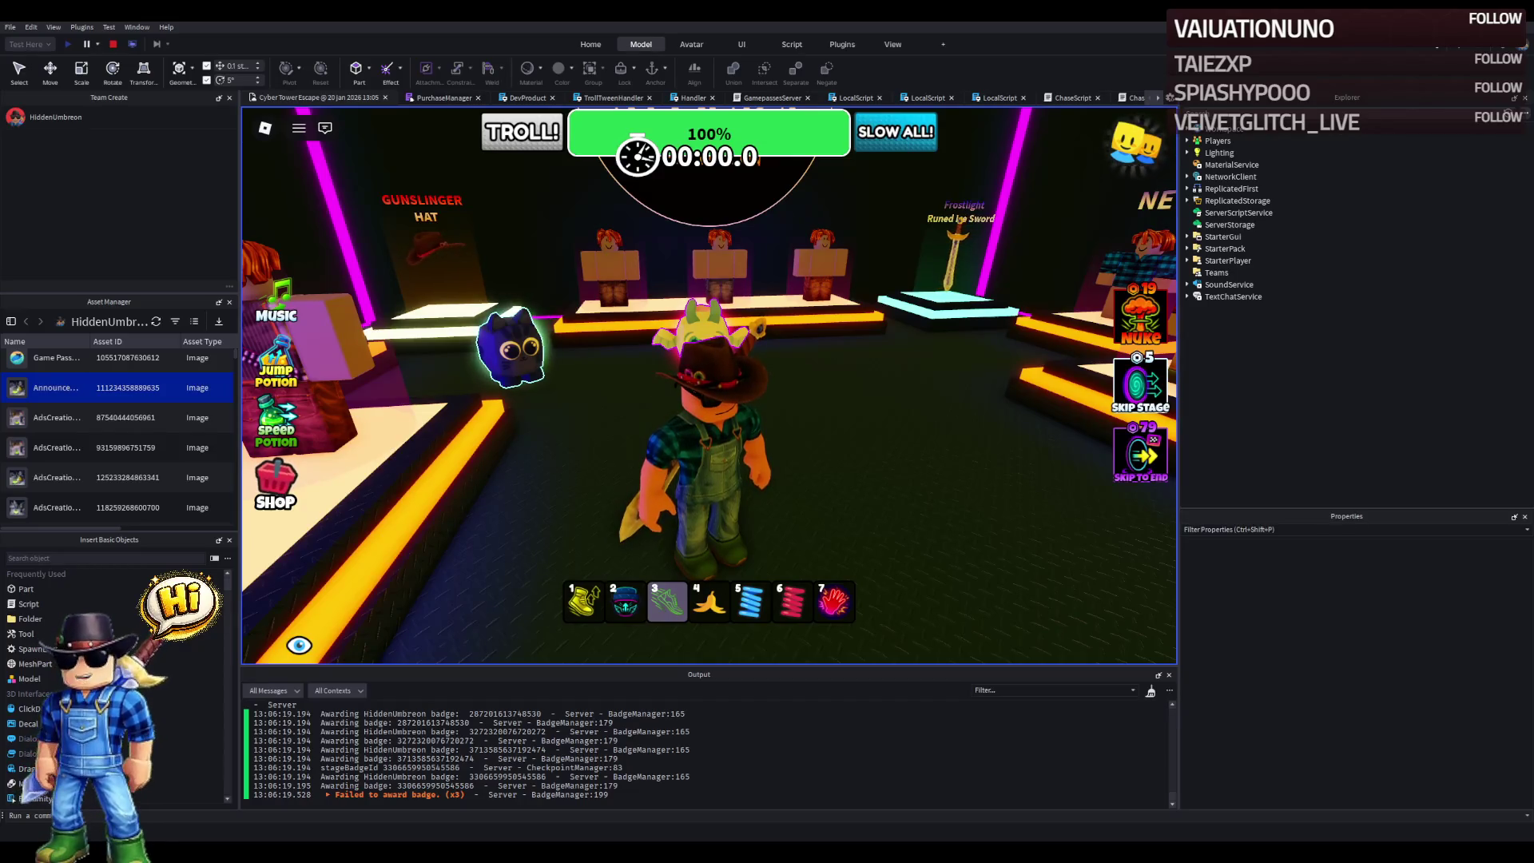
- Run the avatar along the lit platform to the Our Games and Play Again area
key(w)
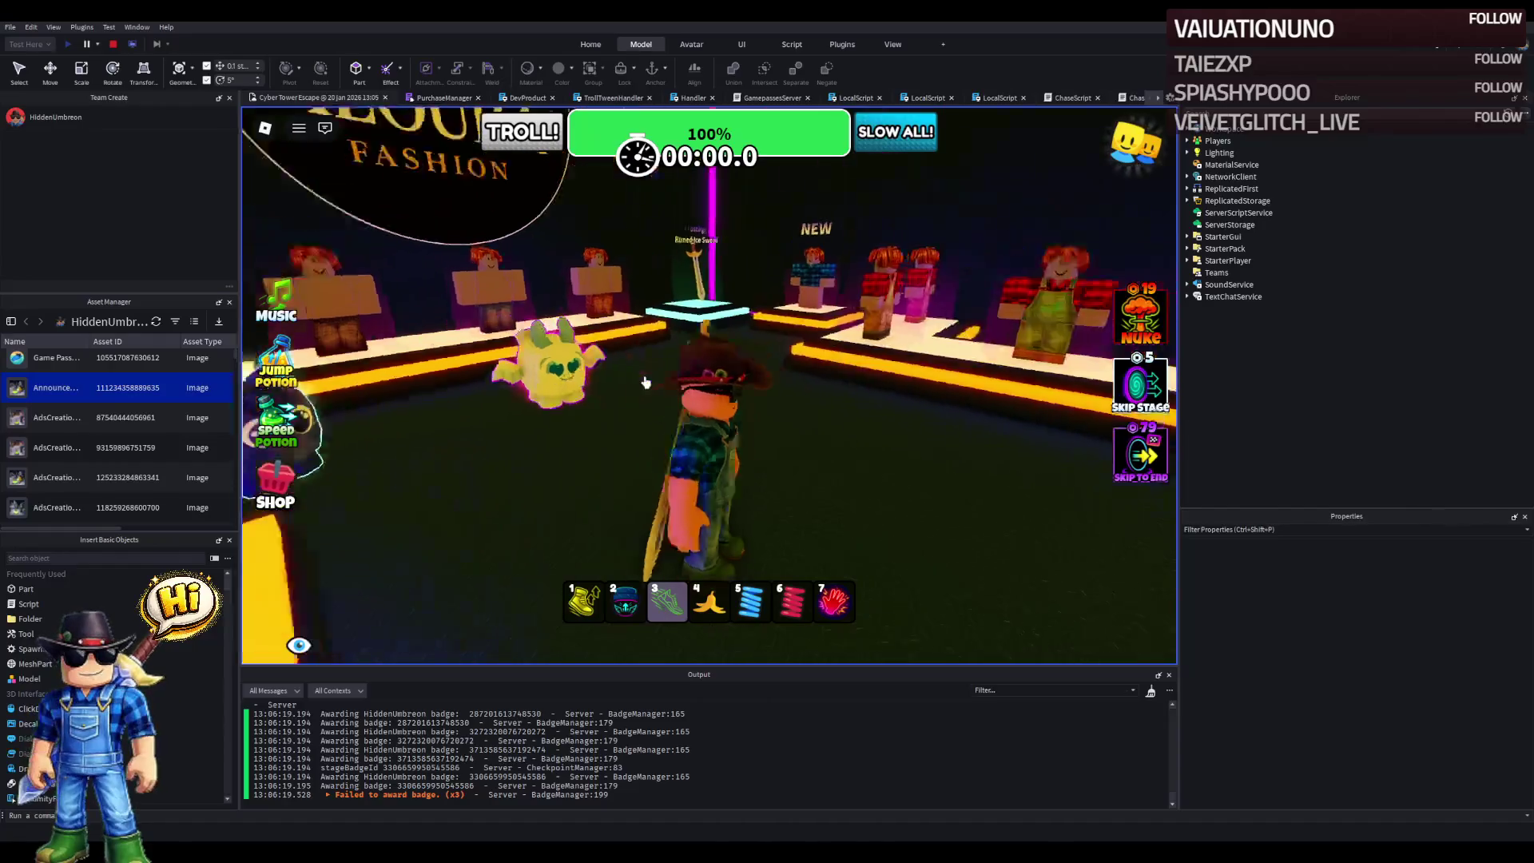
key(w)
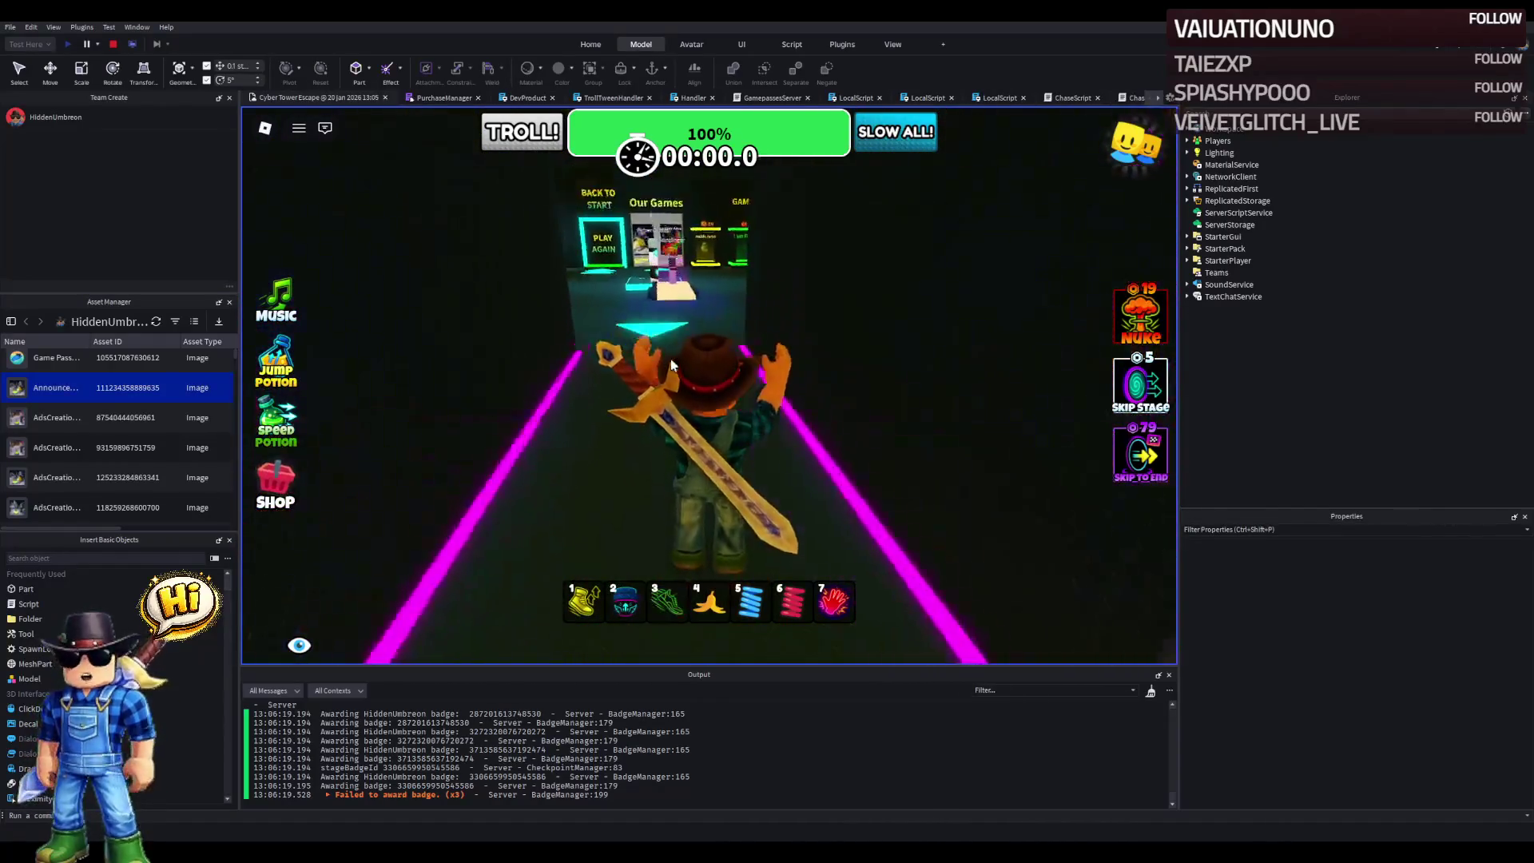
key(a)
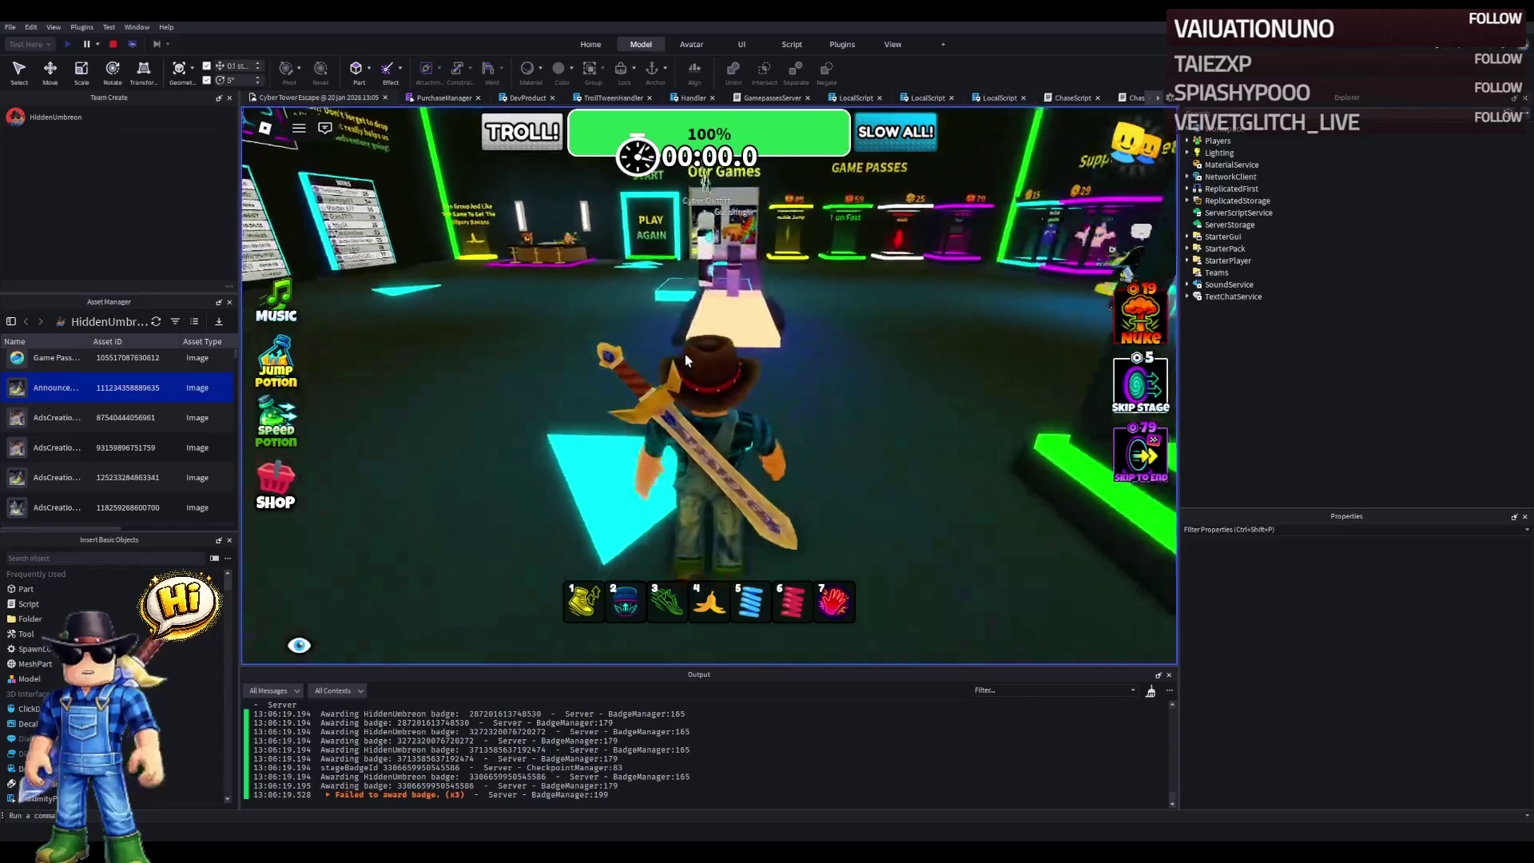
key(w)
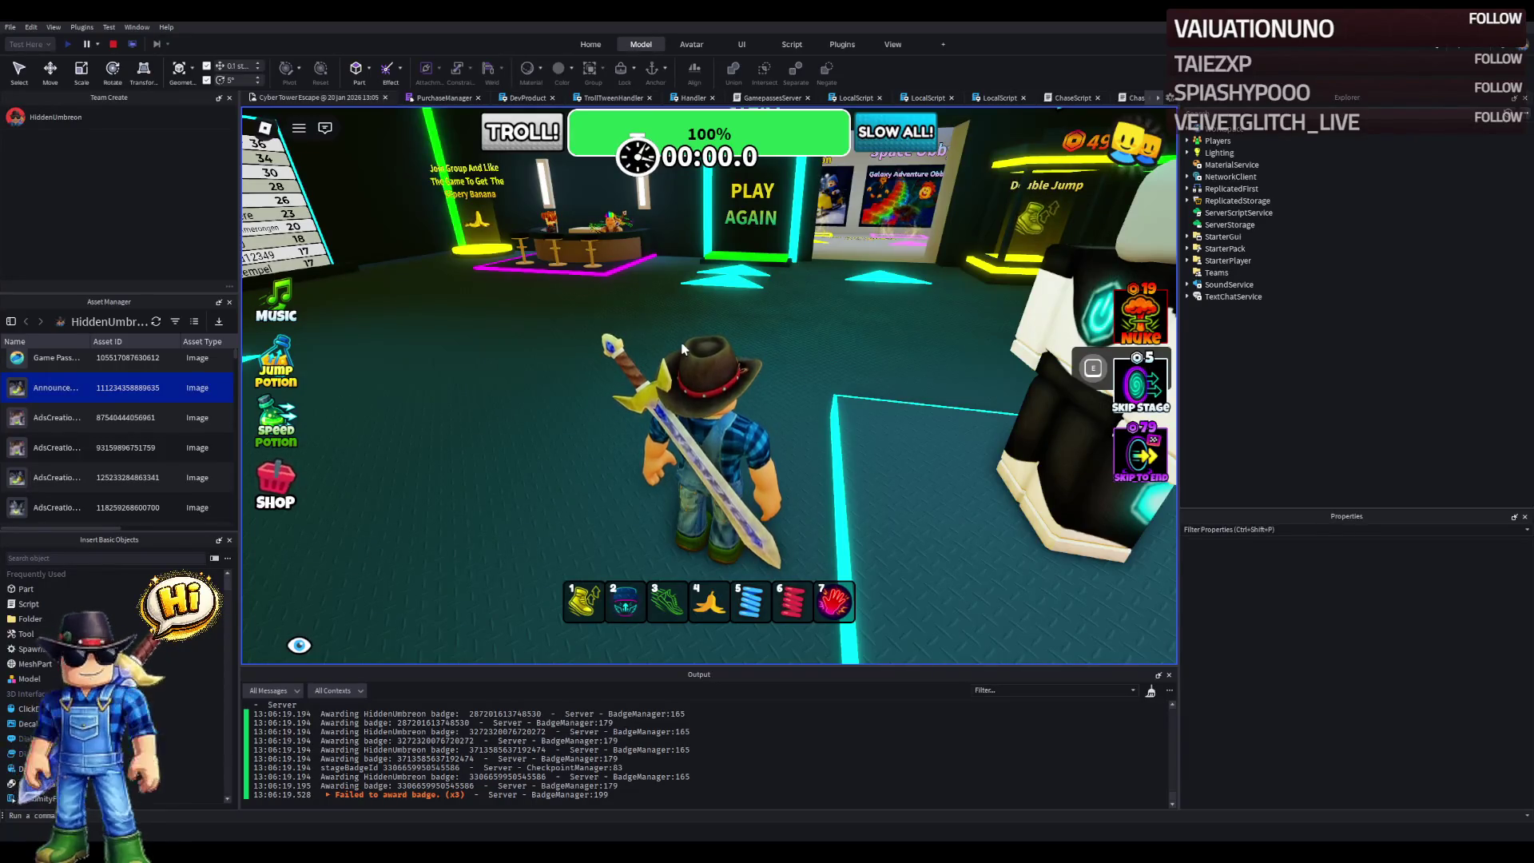
- Run through the pets and clothing area toward Pick A Trail, then stop the playtest
key(a)
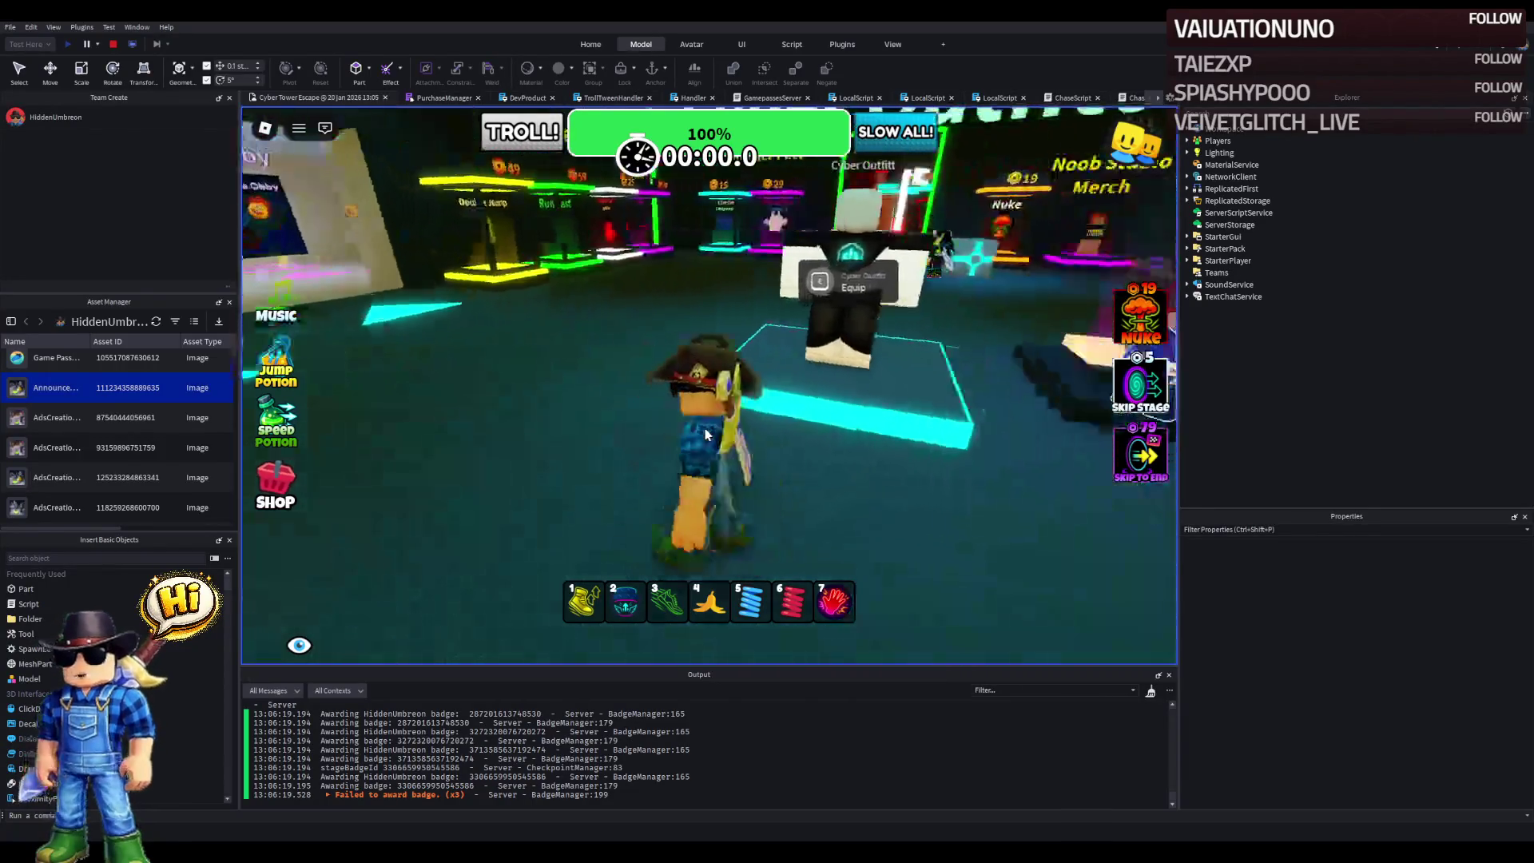
key(a)
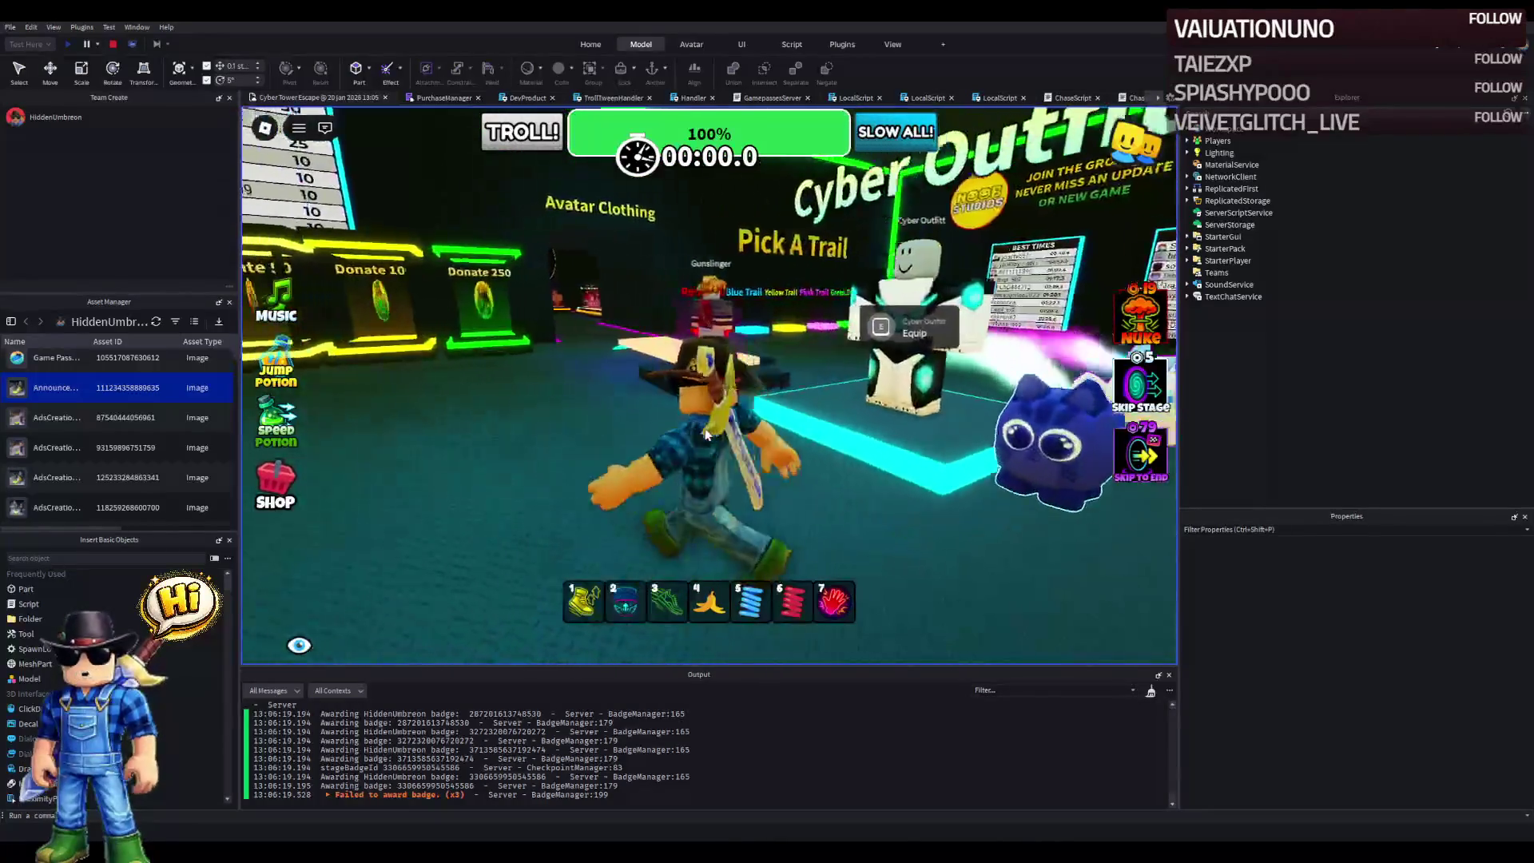
key(a)
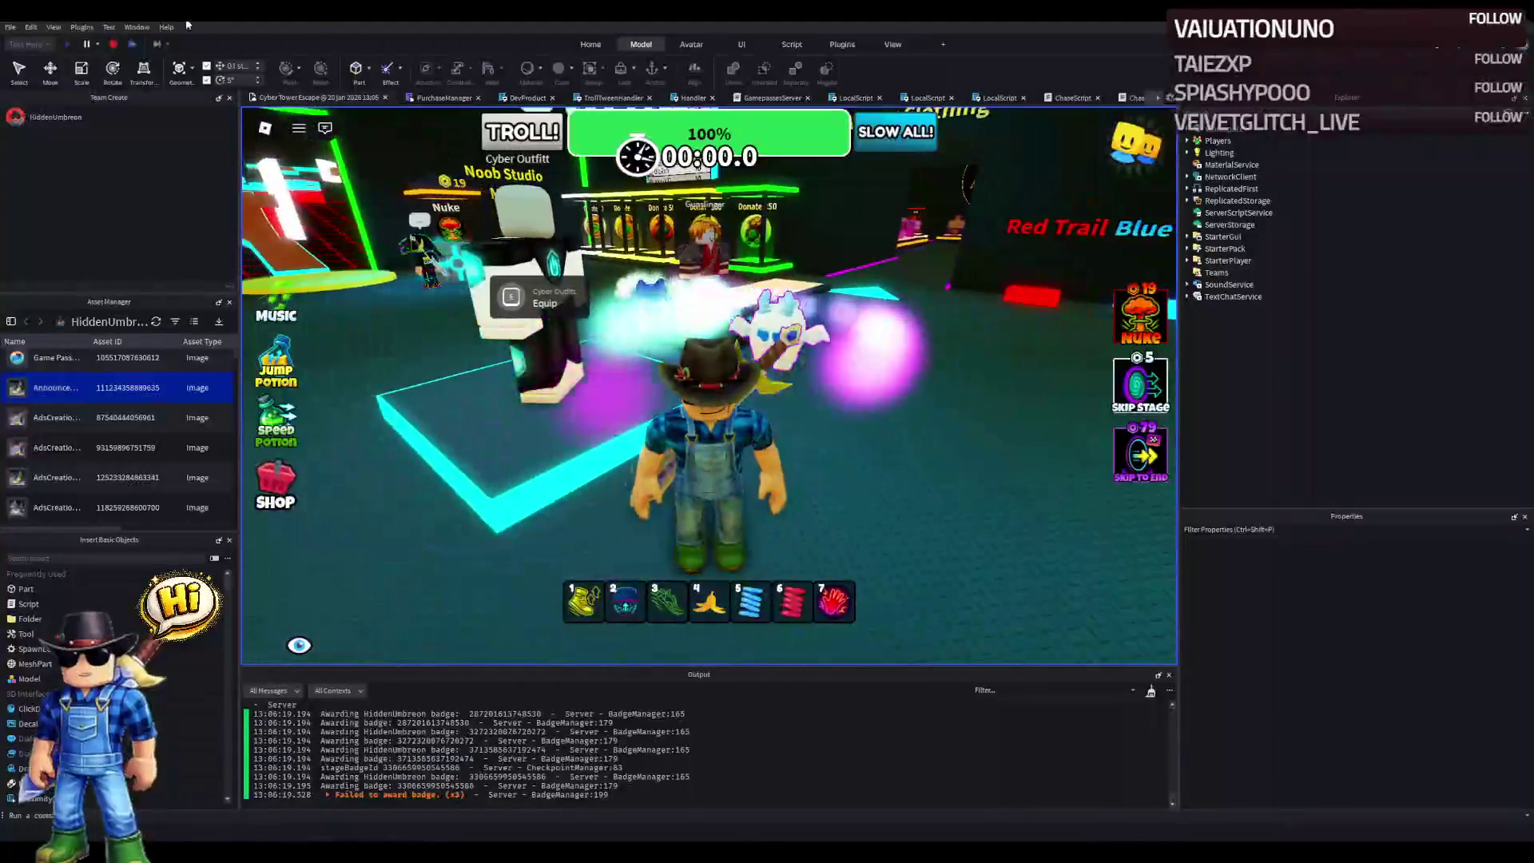
click(112, 44)
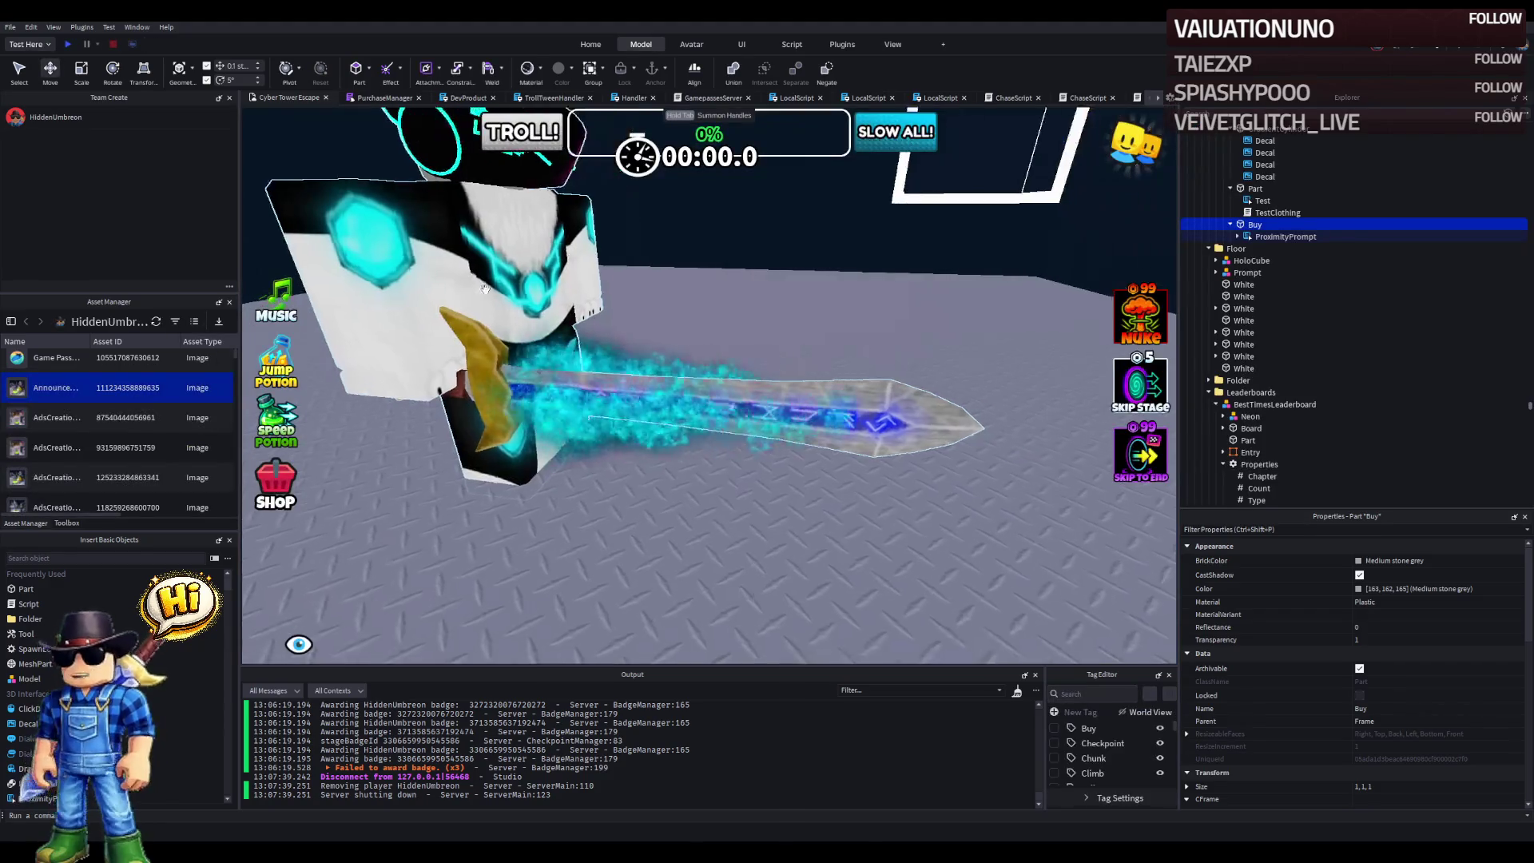
key(w)
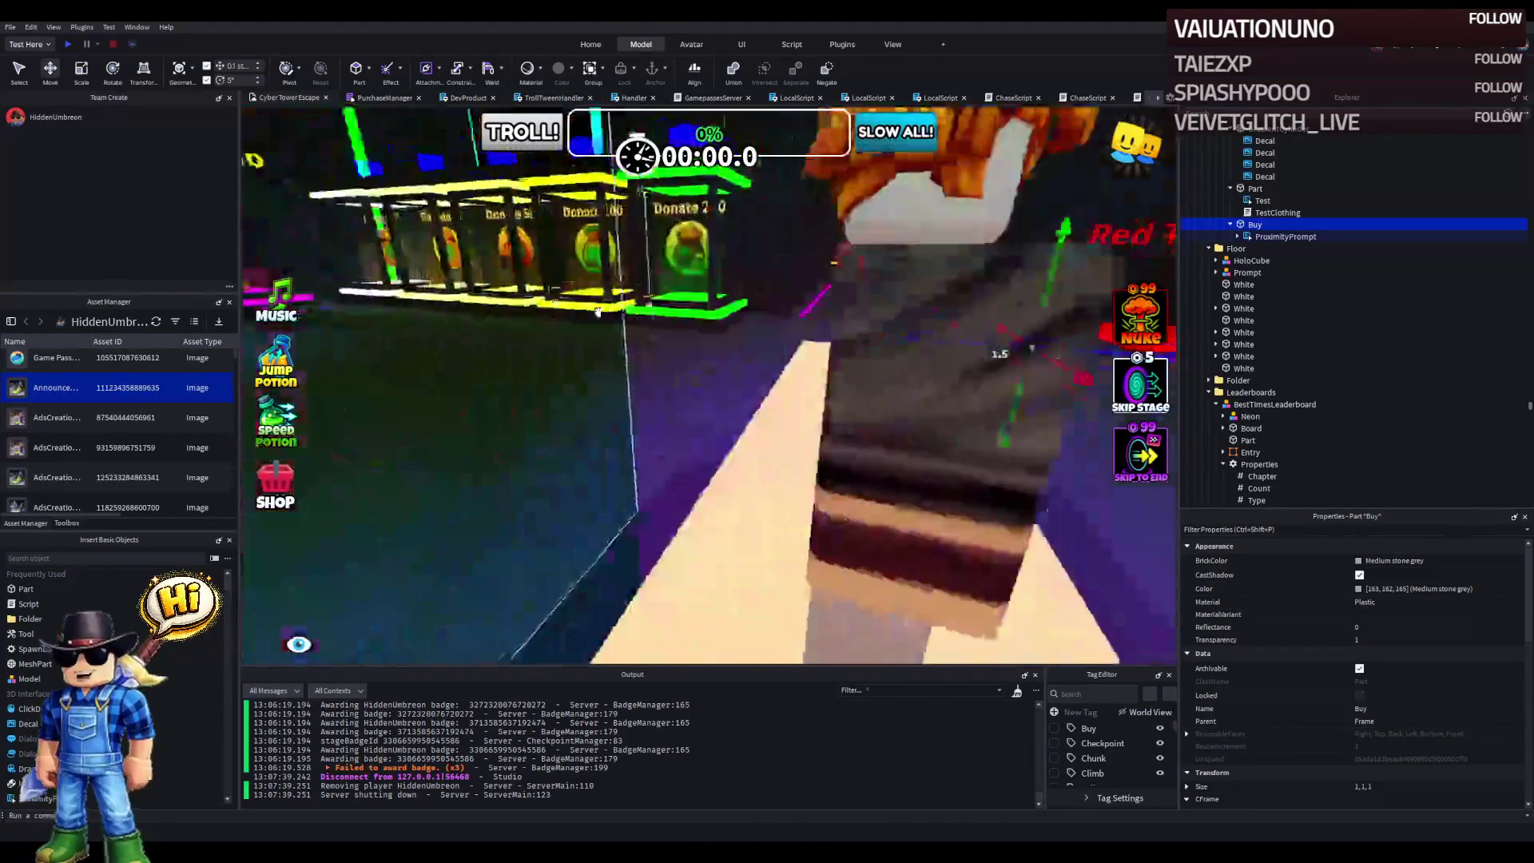
- Select and focus the Cyber Outfit Prompt character model, then zoom the view toward the Gunslinger podium
click(615, 527)
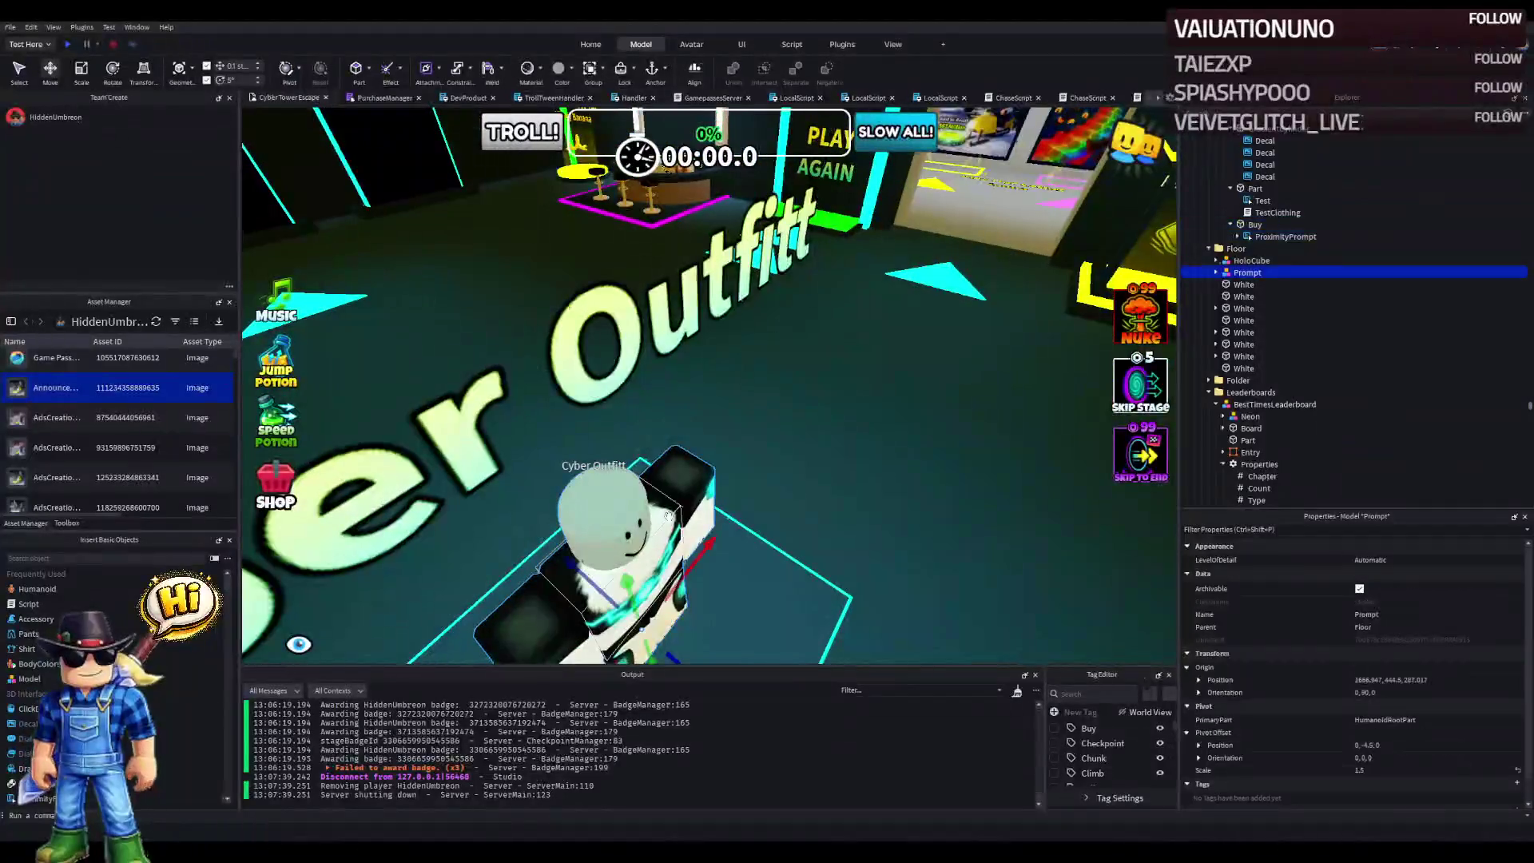
key(f)
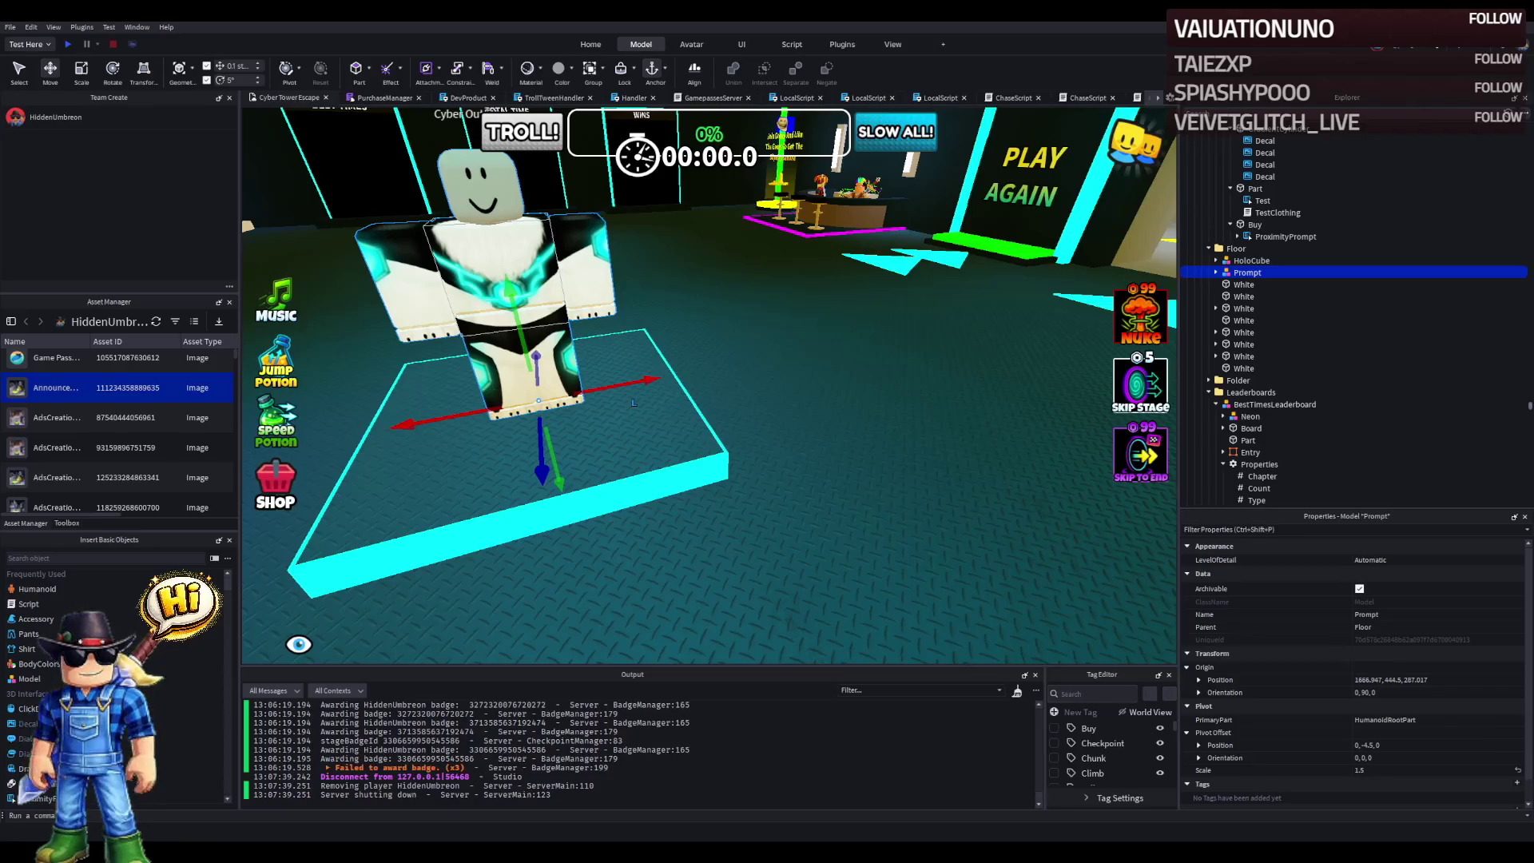
scroll(457, 335, up, 5)
scroll(457, 329, down, 5)
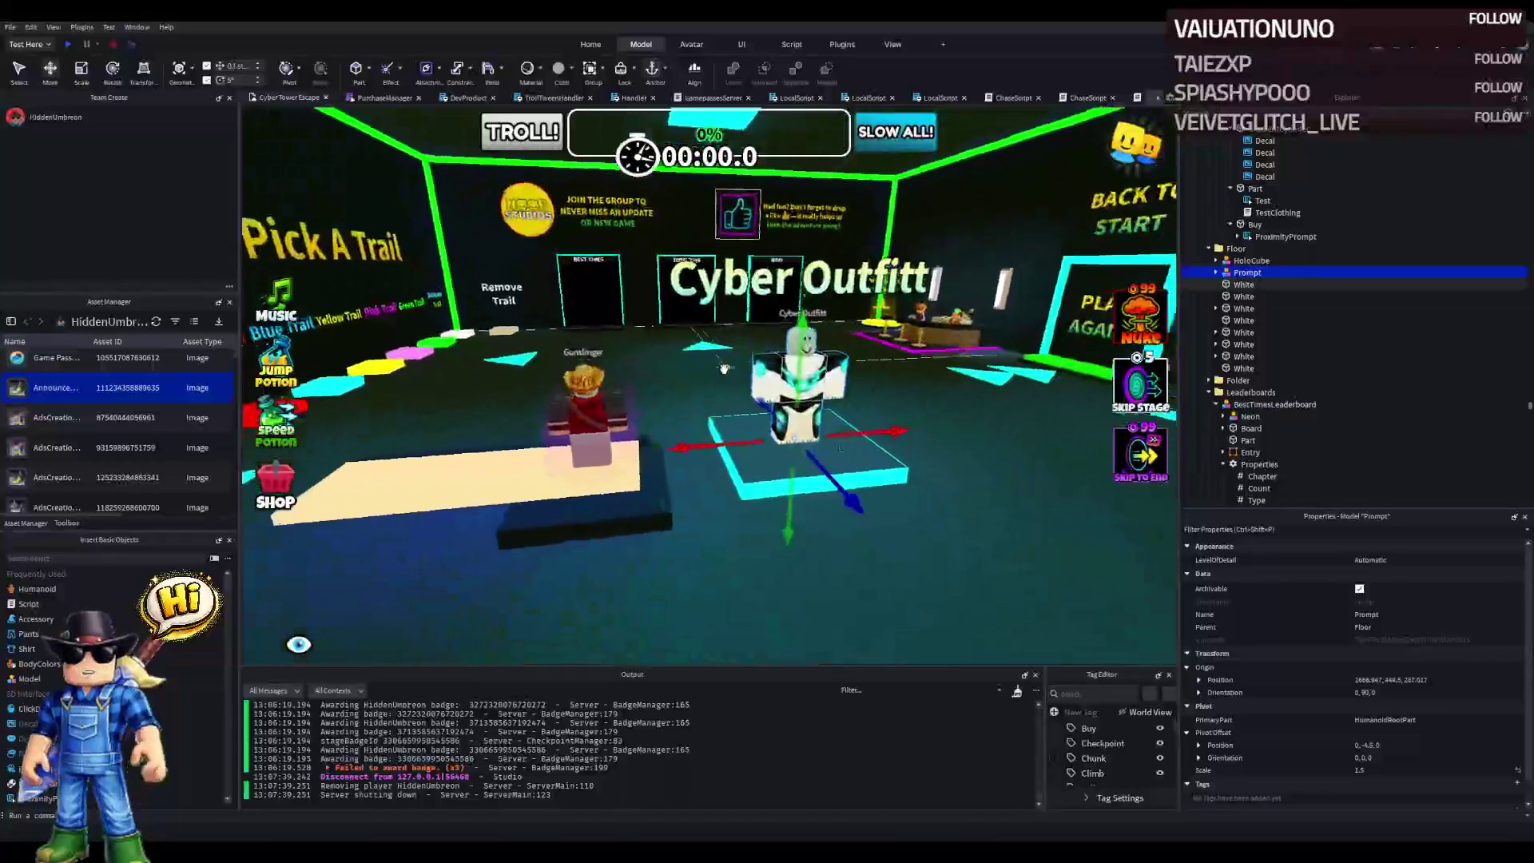
scroll(724, 369, up, 5)
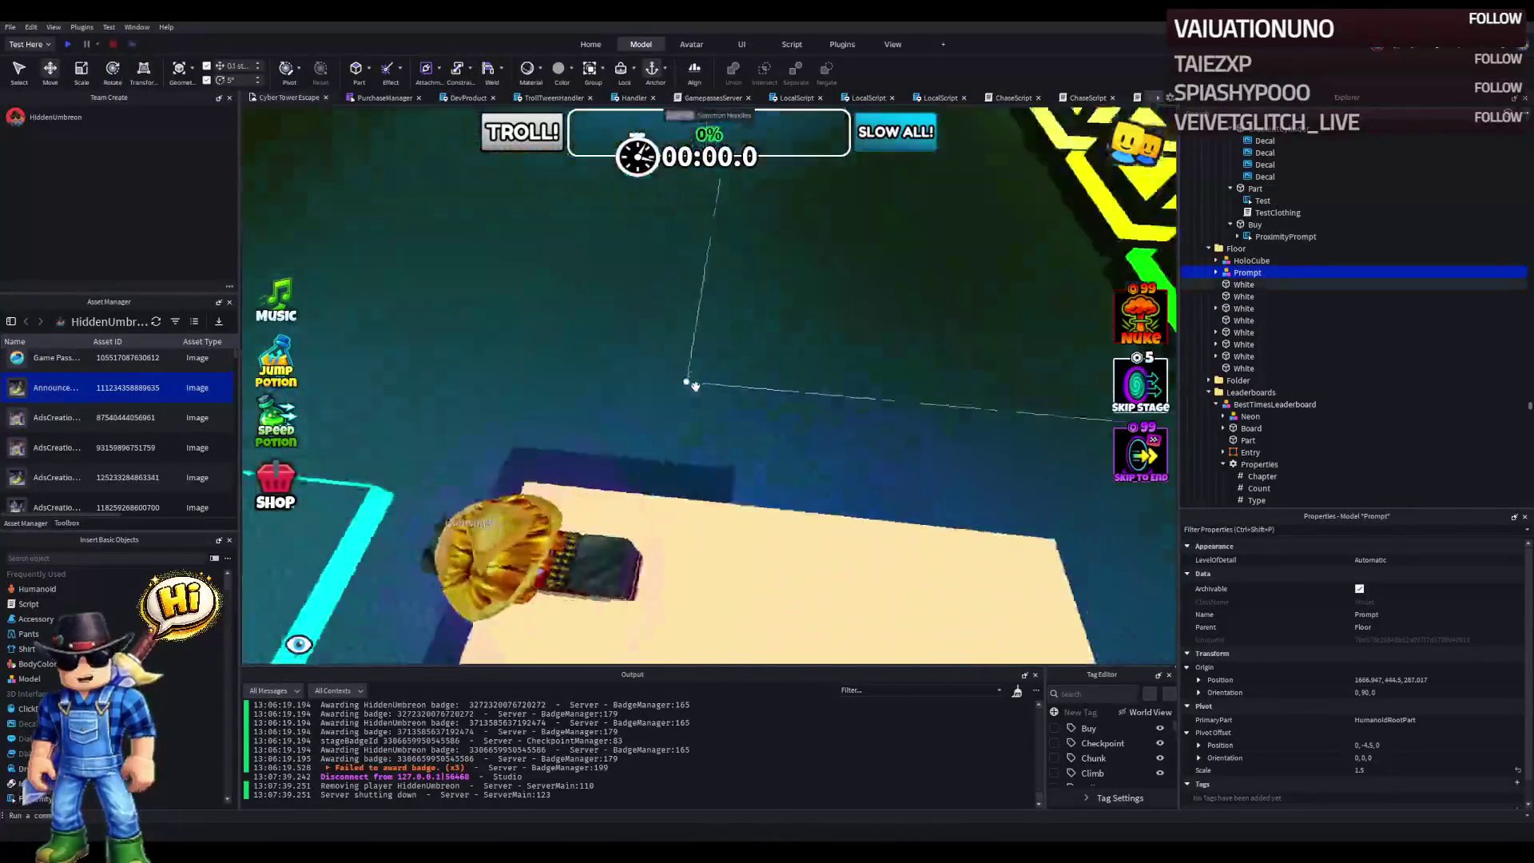
scroll(694, 385, down, 5)
scroll(691, 384, up, 3)
- Select the Gunslinger TestClothing model and collapse its Bottom, Part and Buy entries in Explorer
click(689, 381)
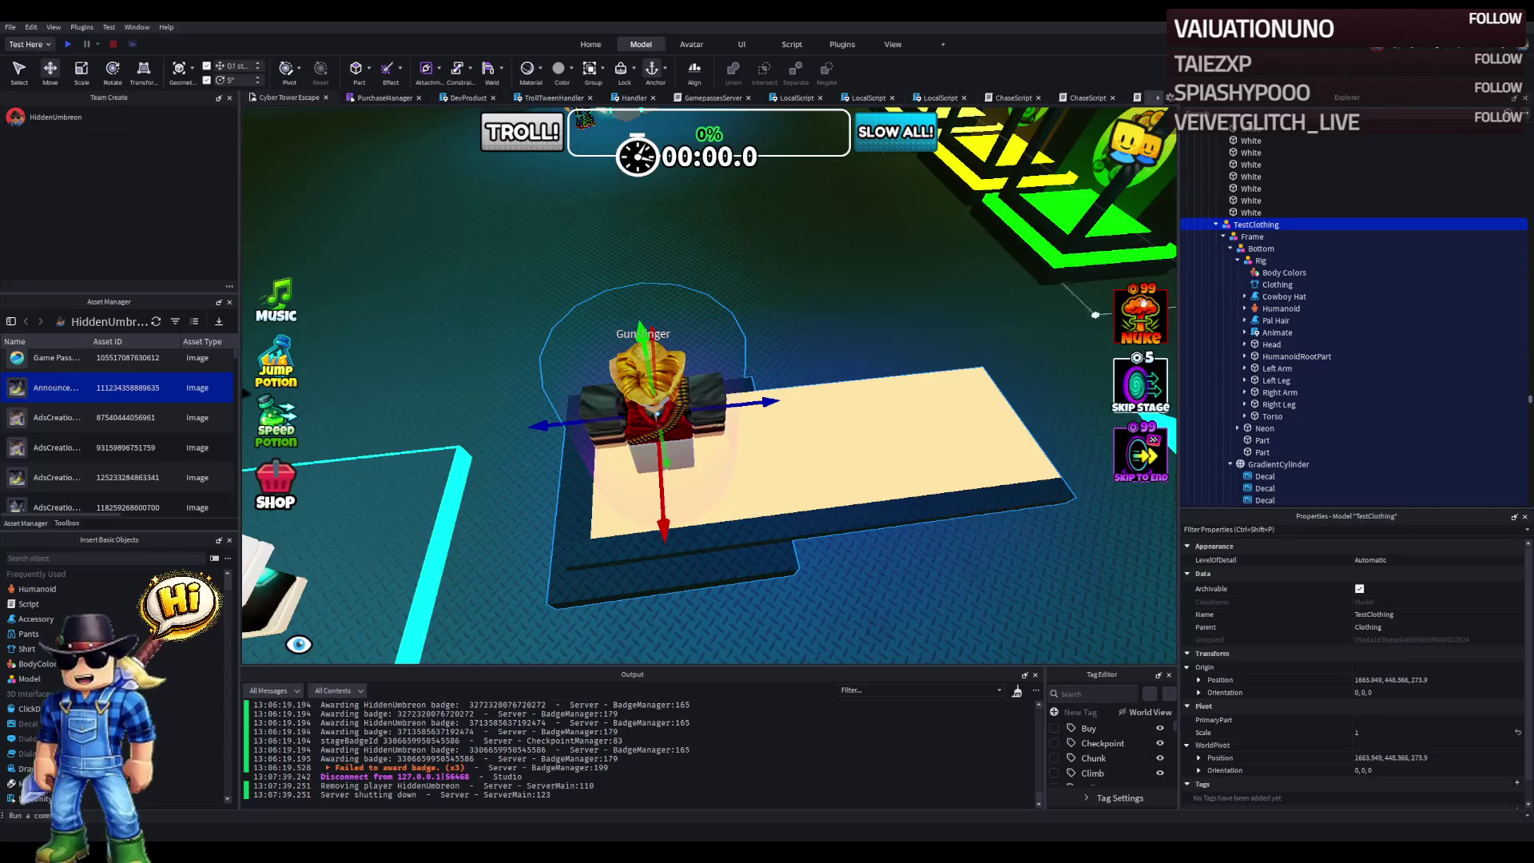
click(1235, 248)
click(1230, 248)
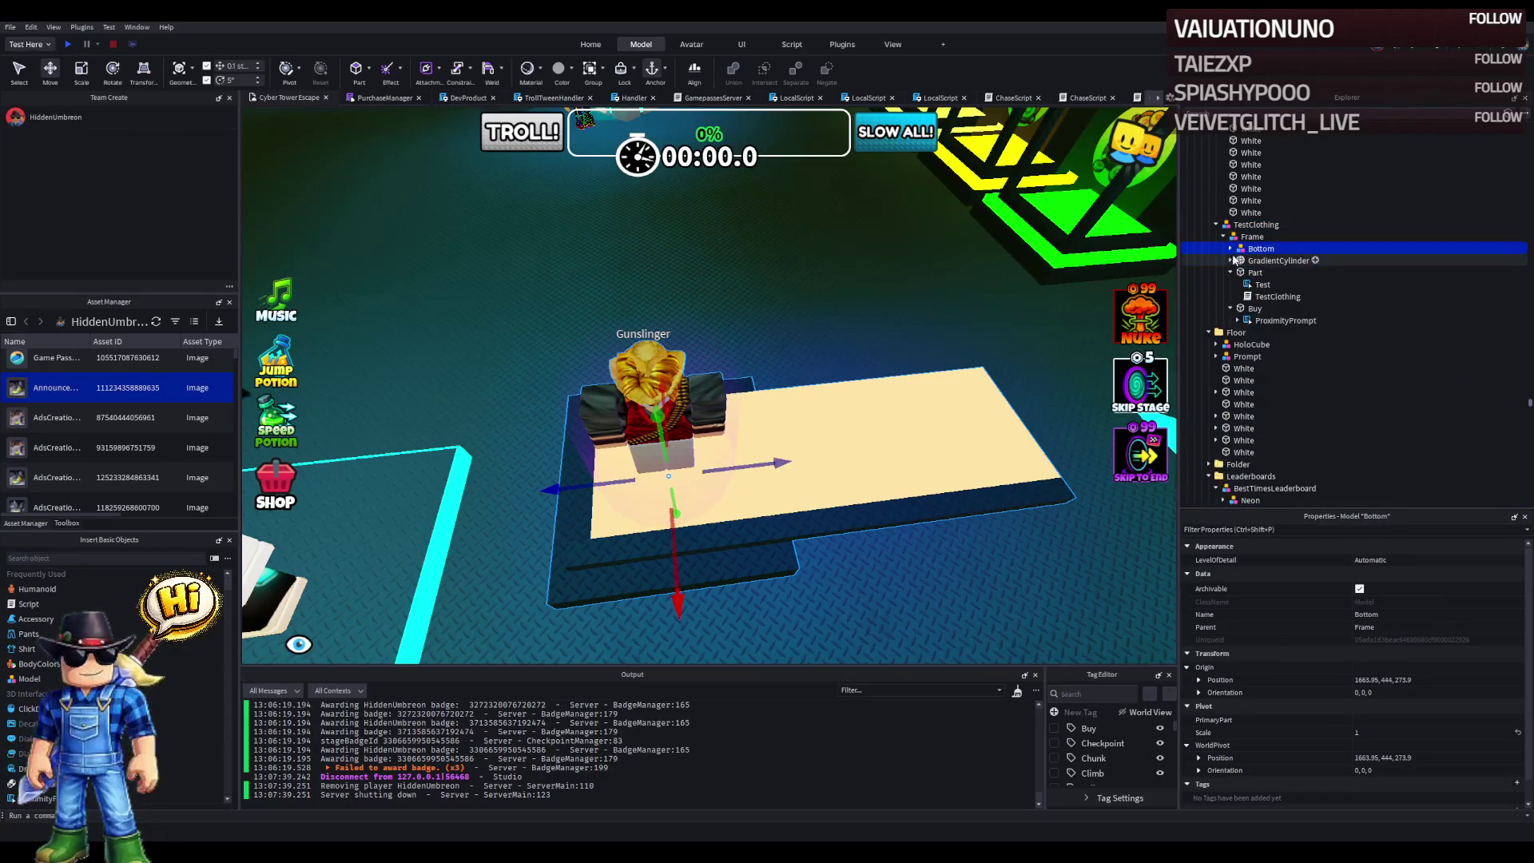
click(1230, 272)
click(1231, 285)
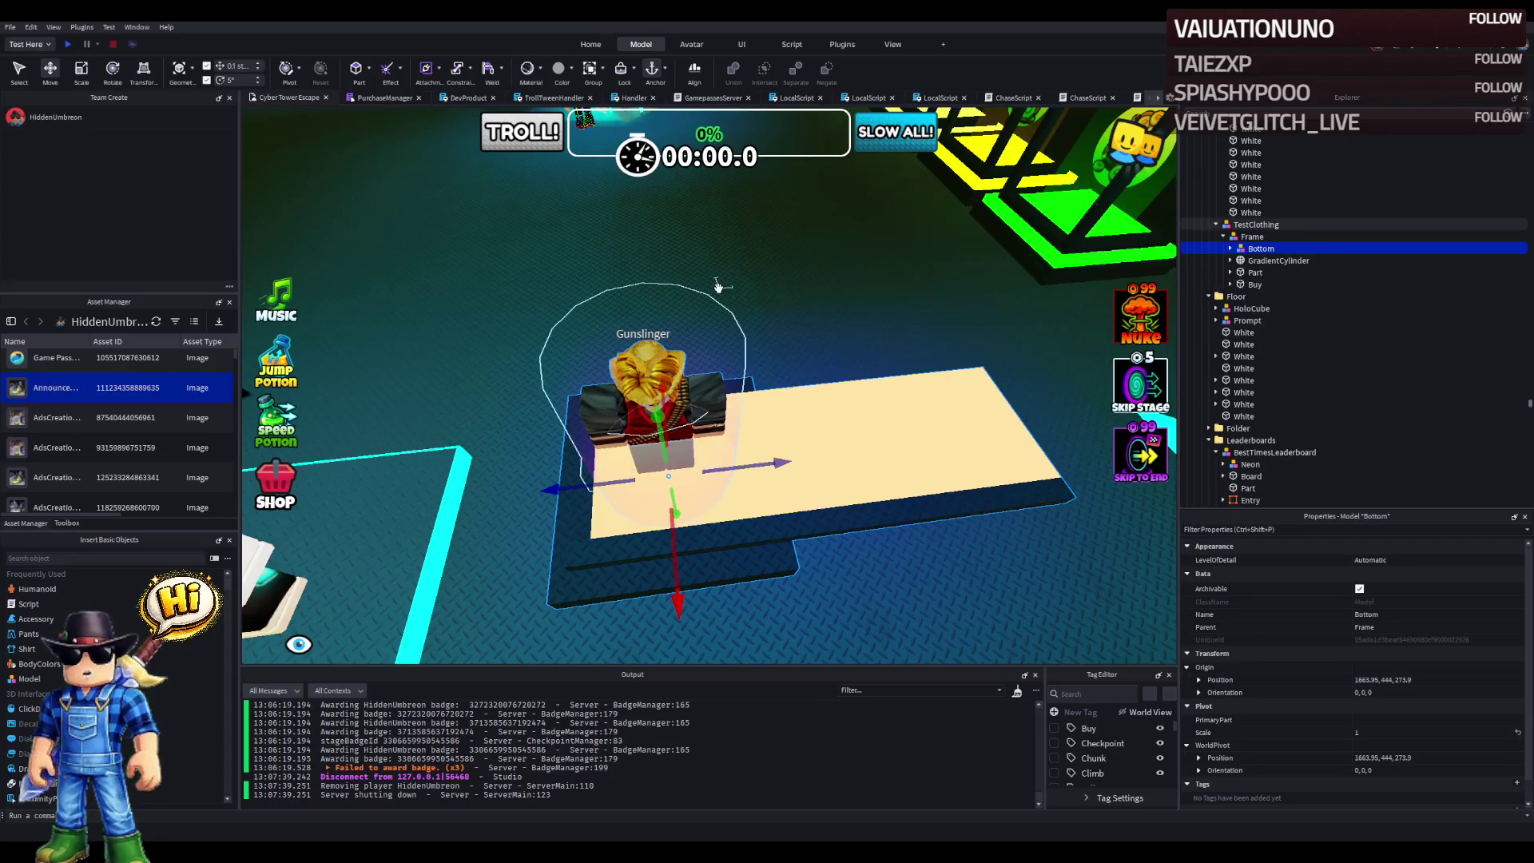
- Select the hat podium's GradientCylinder, then the whole Cowboy Hat accessory on the cowboy character
key(w)
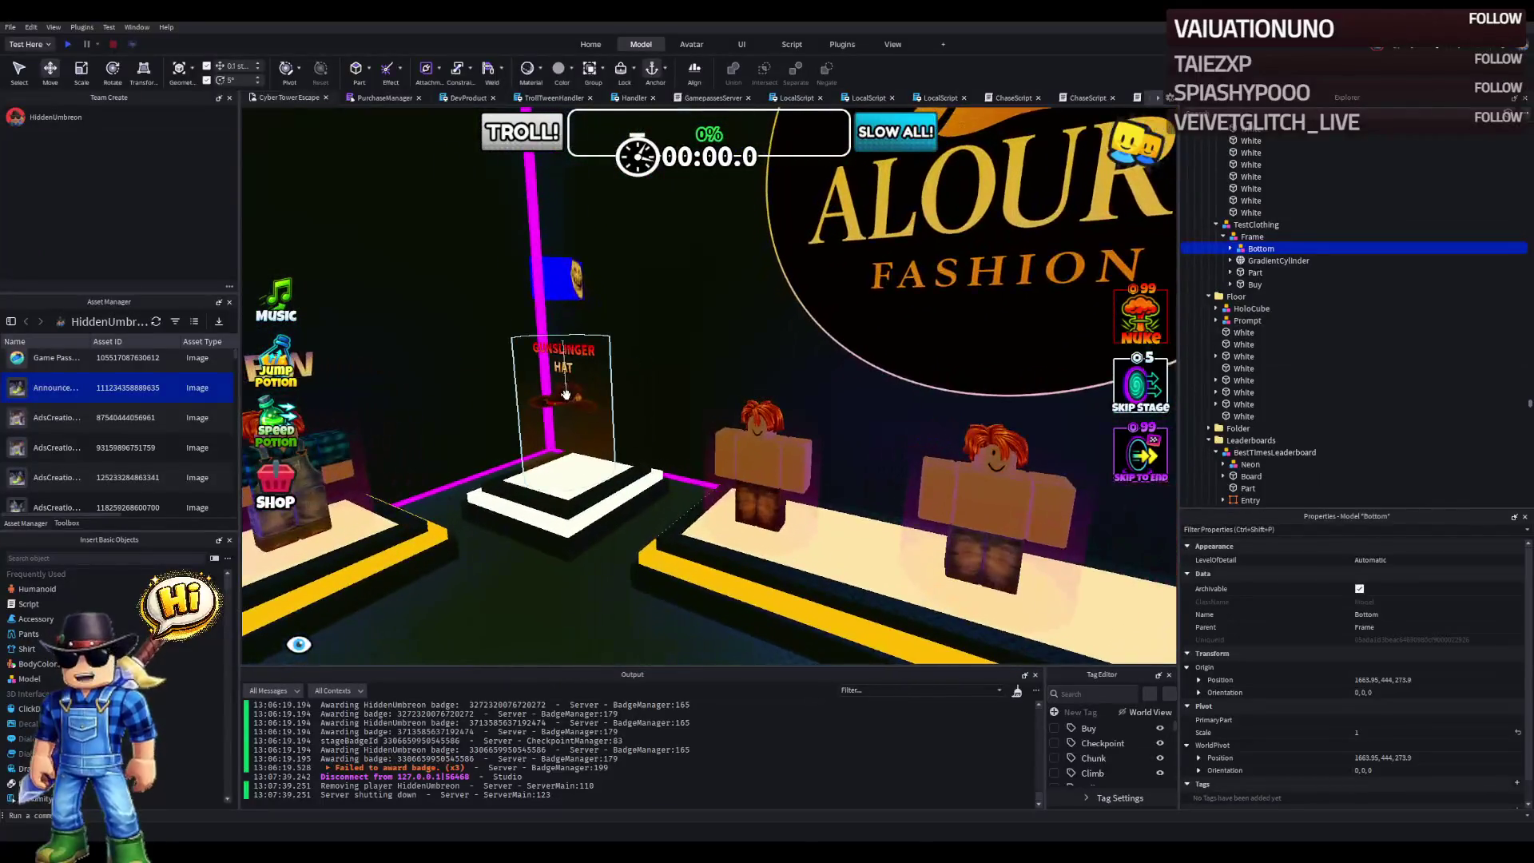
click(565, 393)
click(1231, 237)
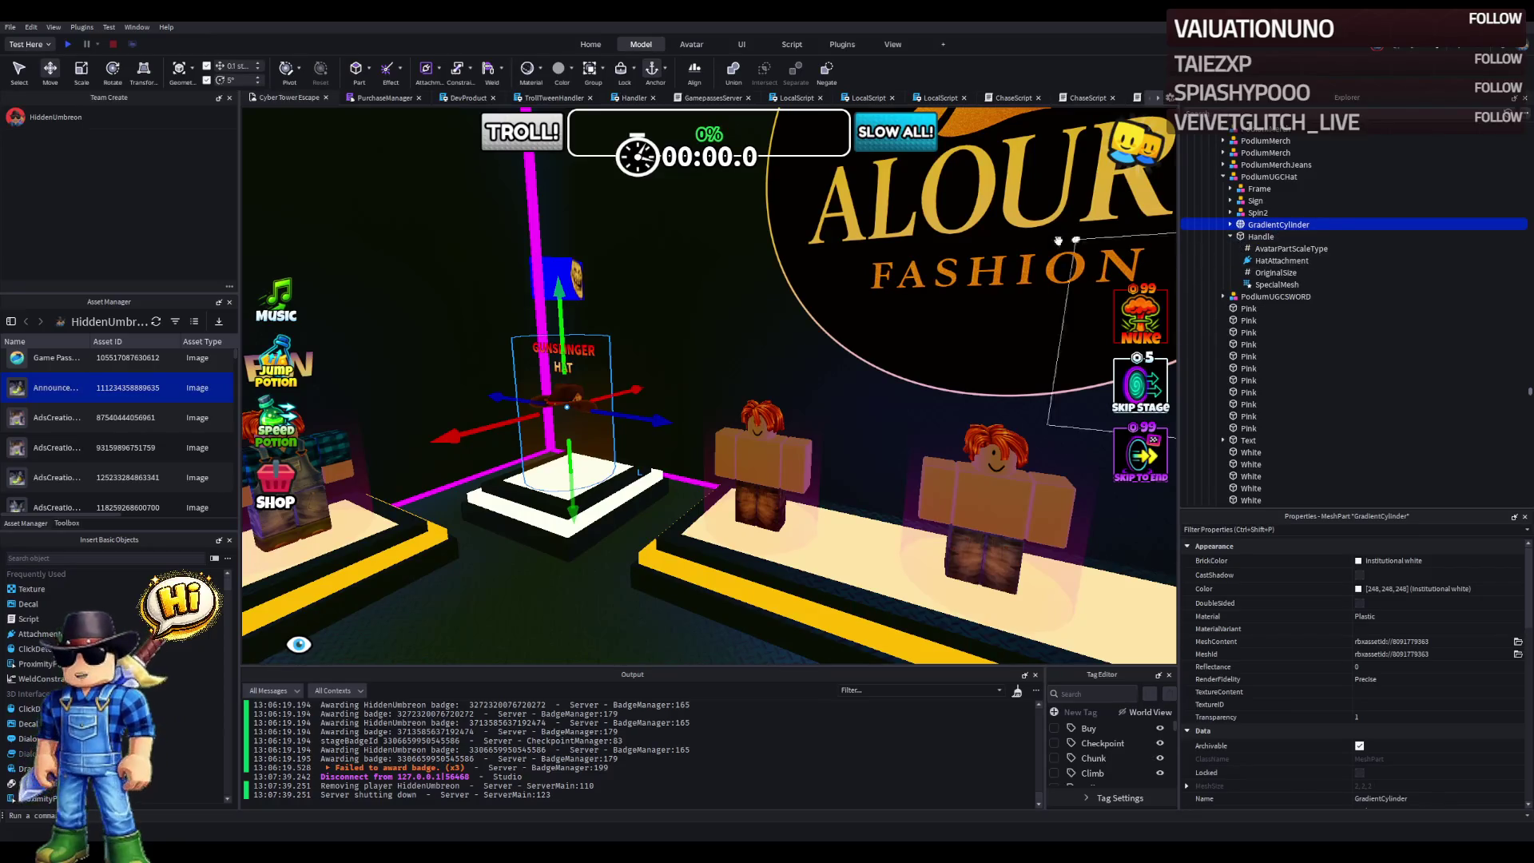
key(a)
key(w)
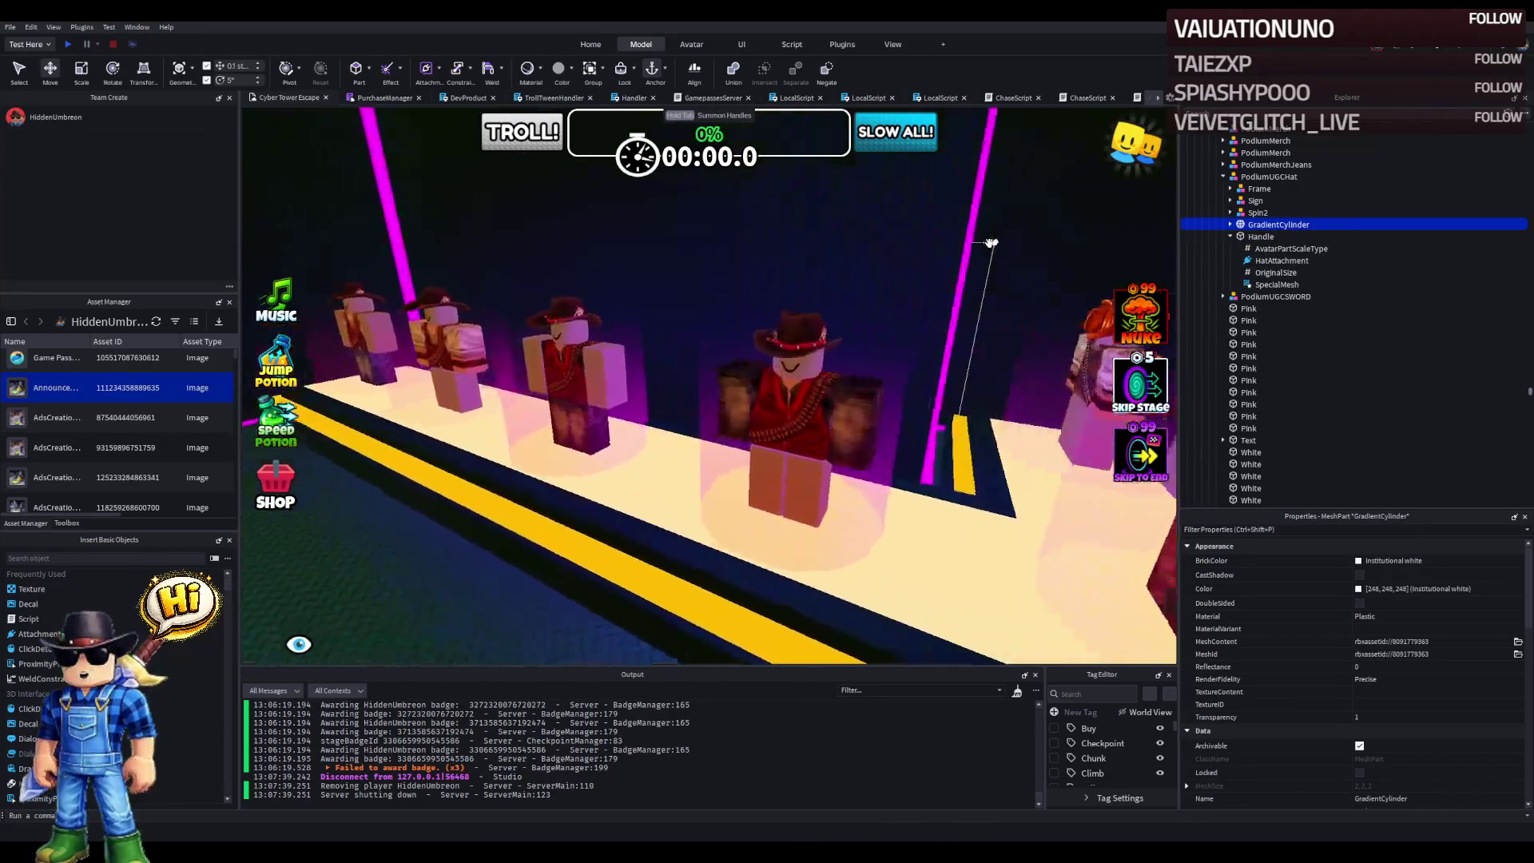
scroll(921, 327, up, 5)
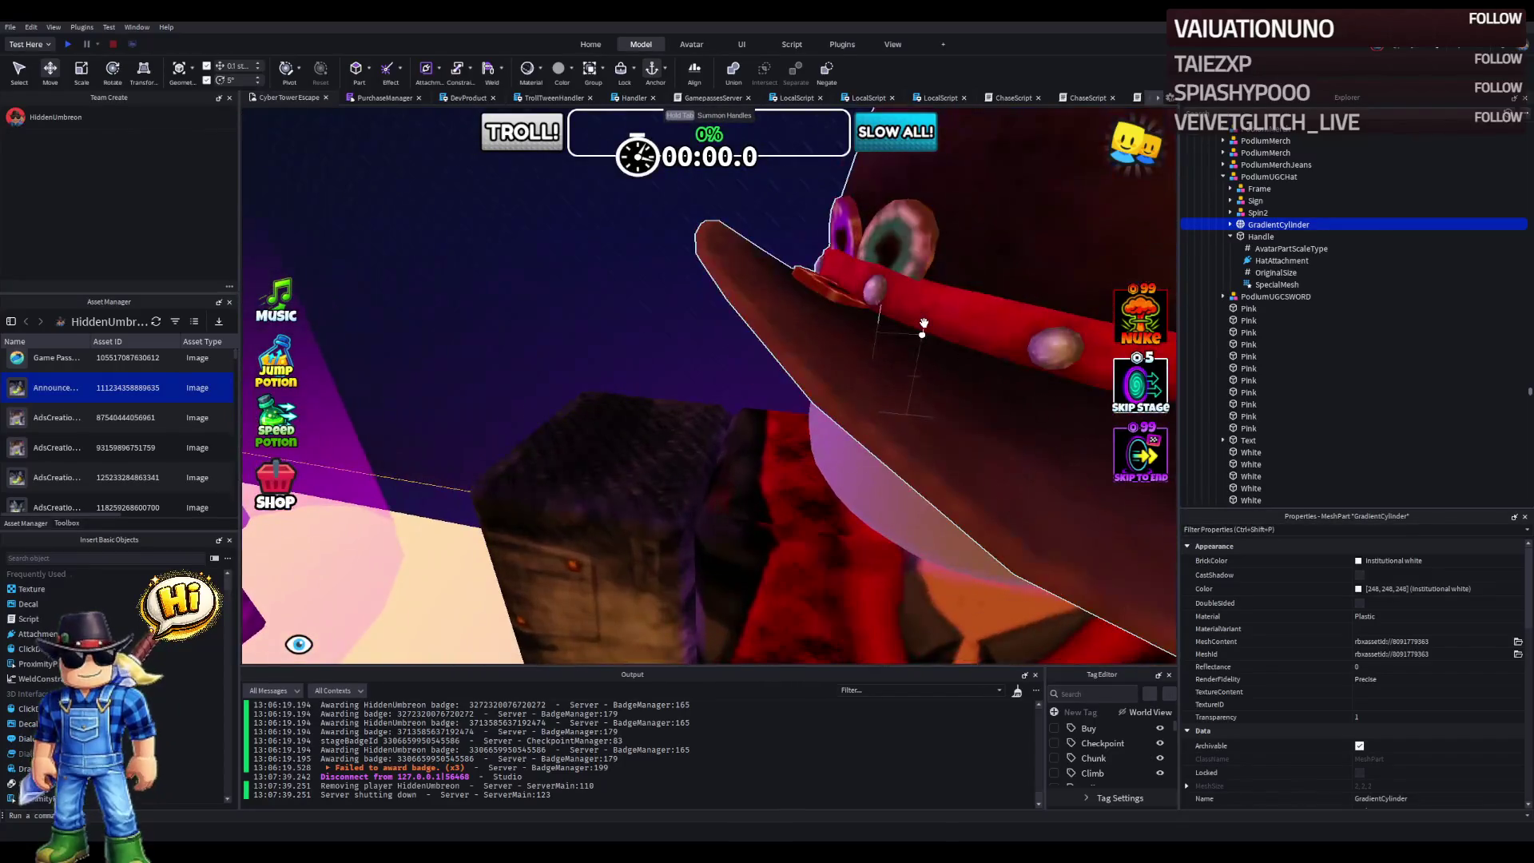
click(918, 332)
click(1277, 165)
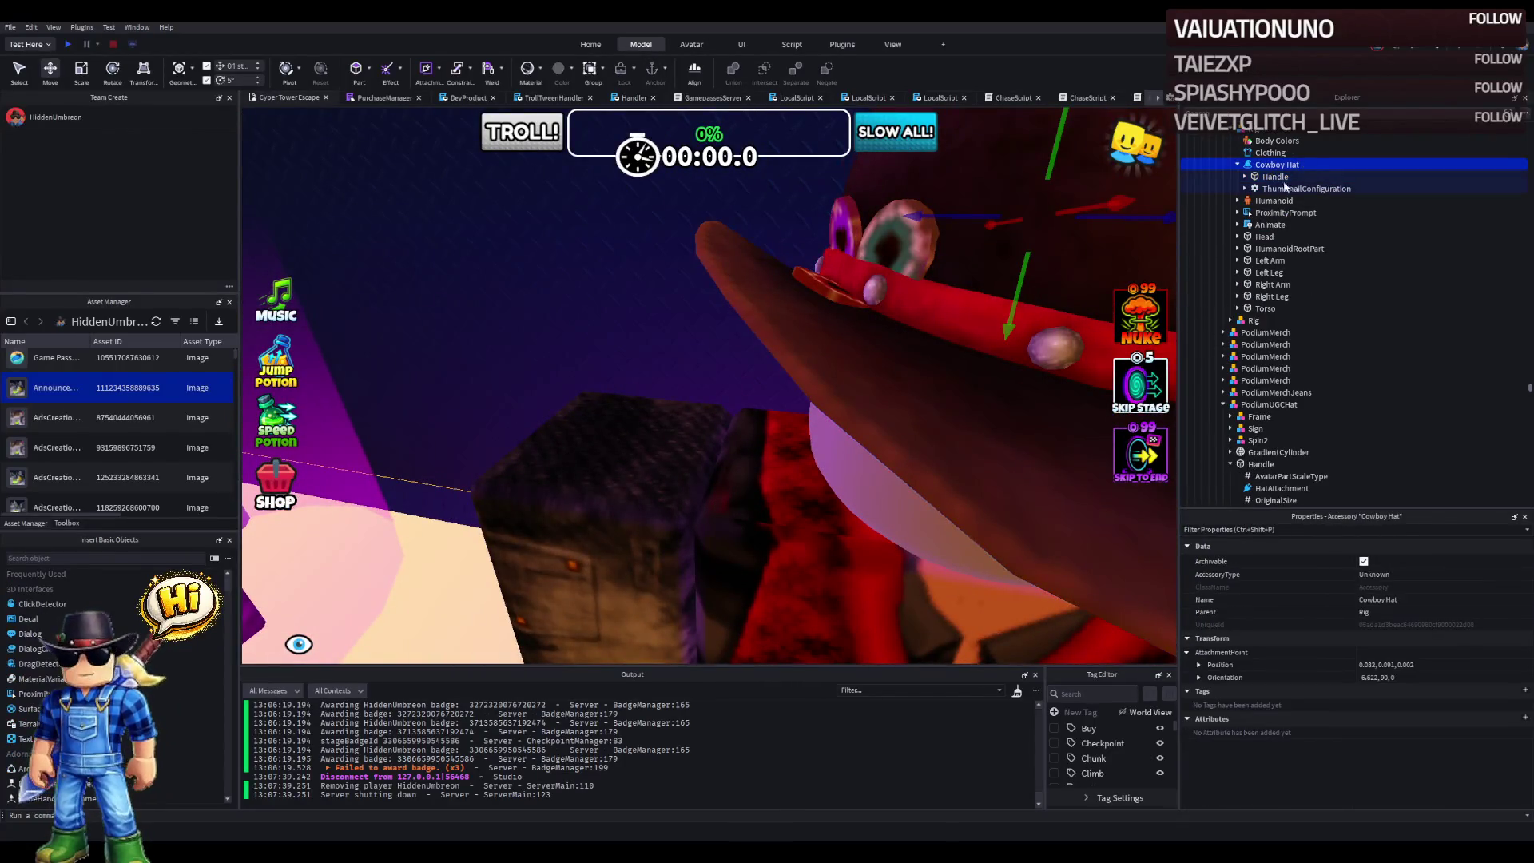
scroll(781, 248, down, 5)
scroll(780, 248, down, 10)
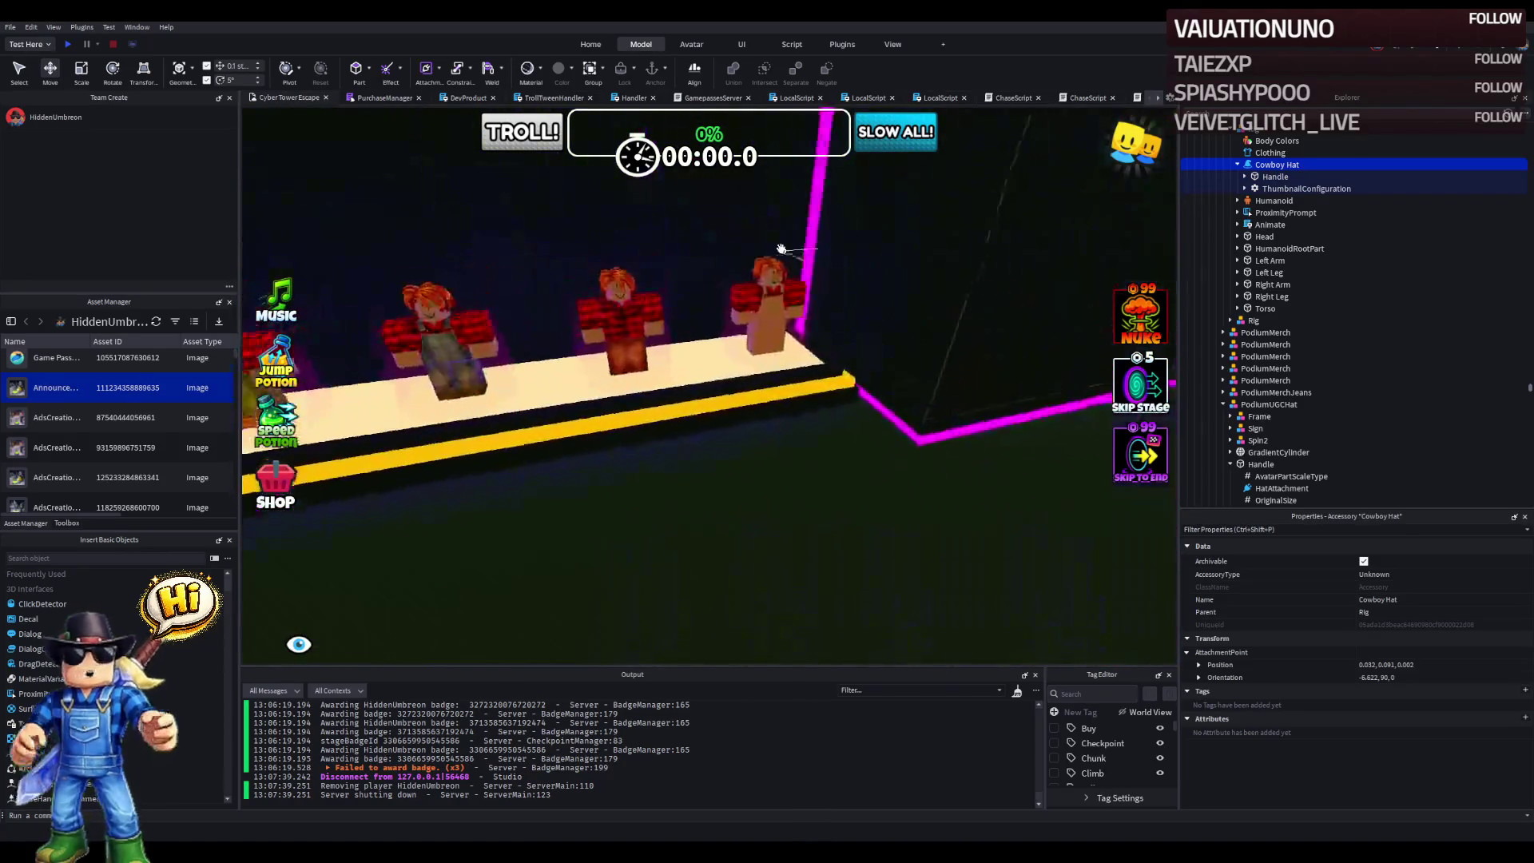
- Sweep the view along the podium row into the lobby and select the TestClothing display
key(w)
key(a)
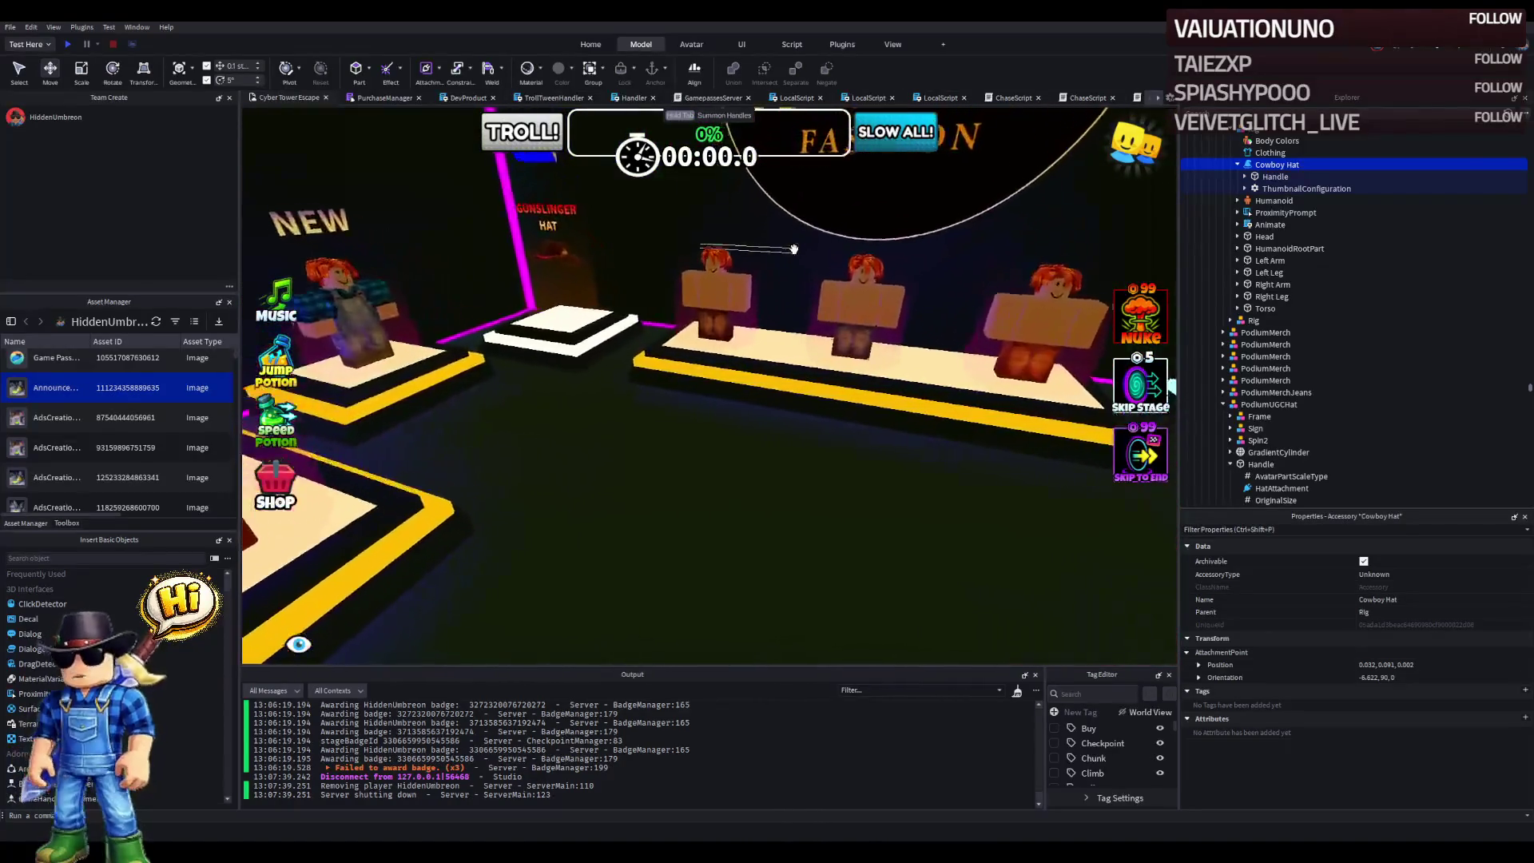
key(a)
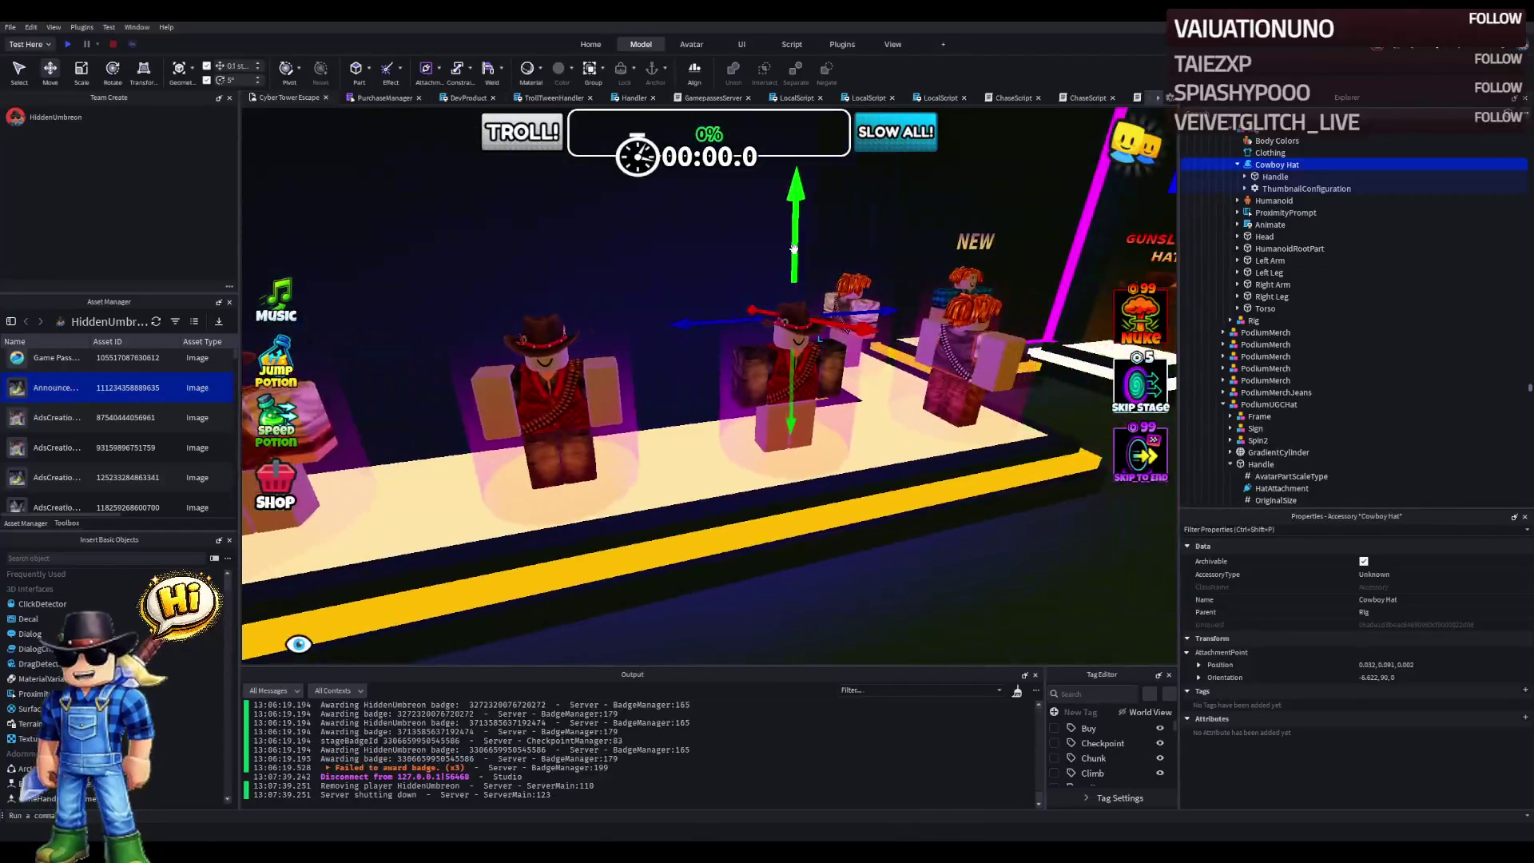
key(a)
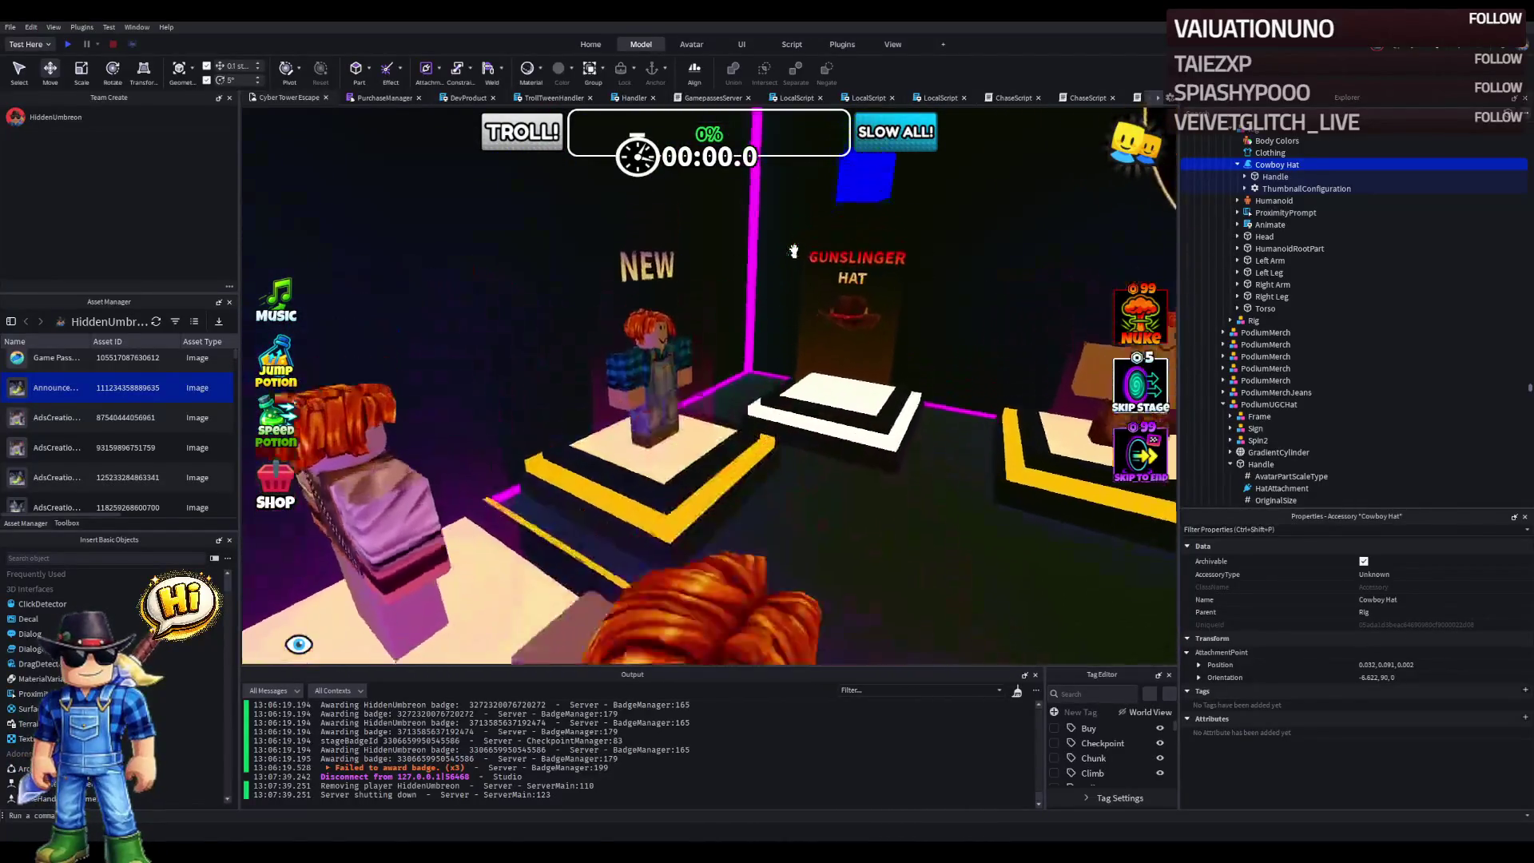
key(a)
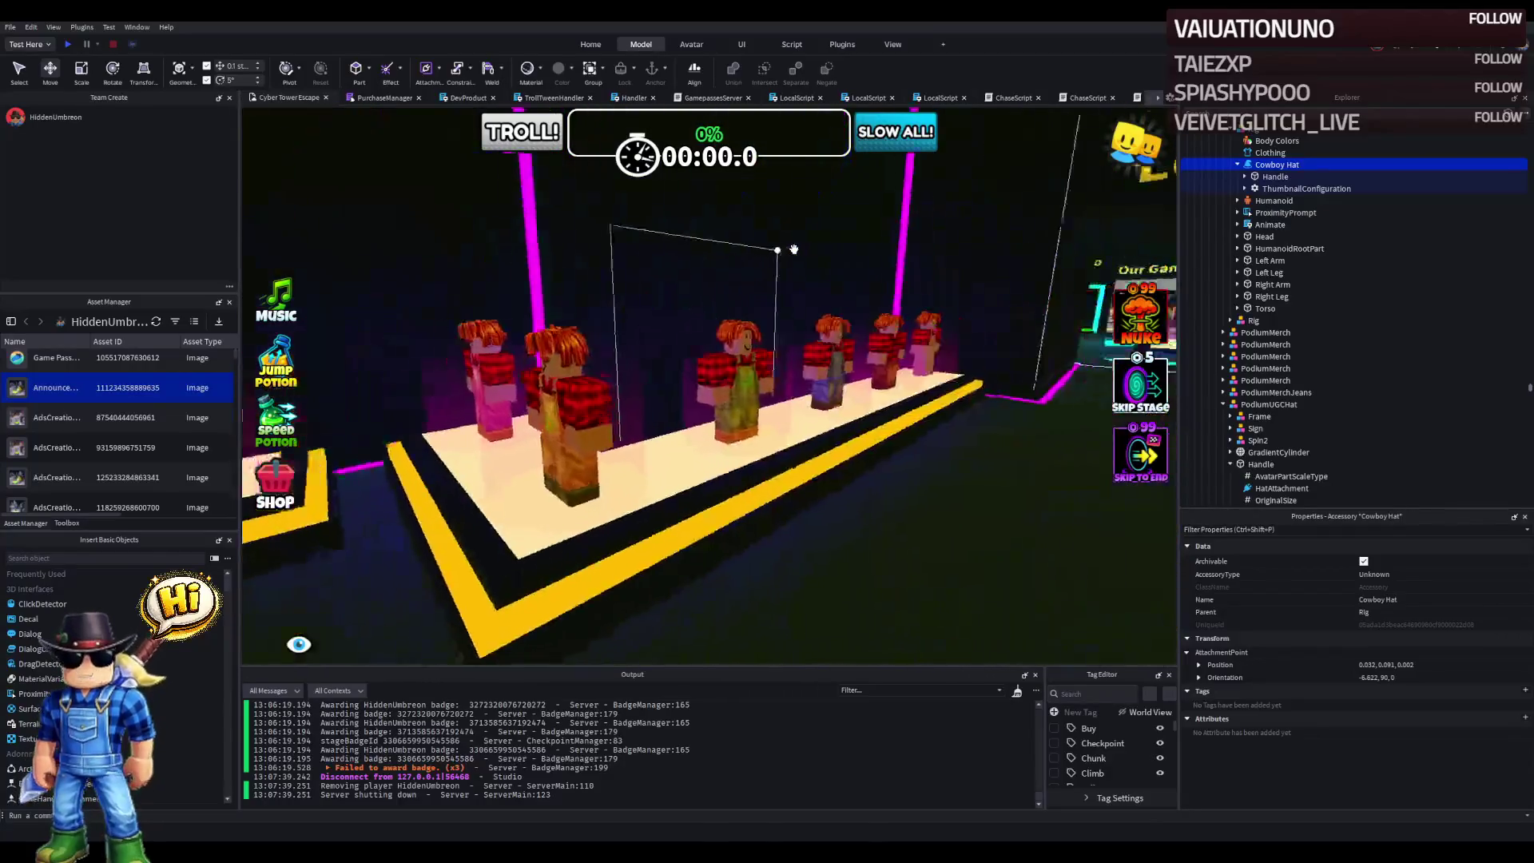
key(w)
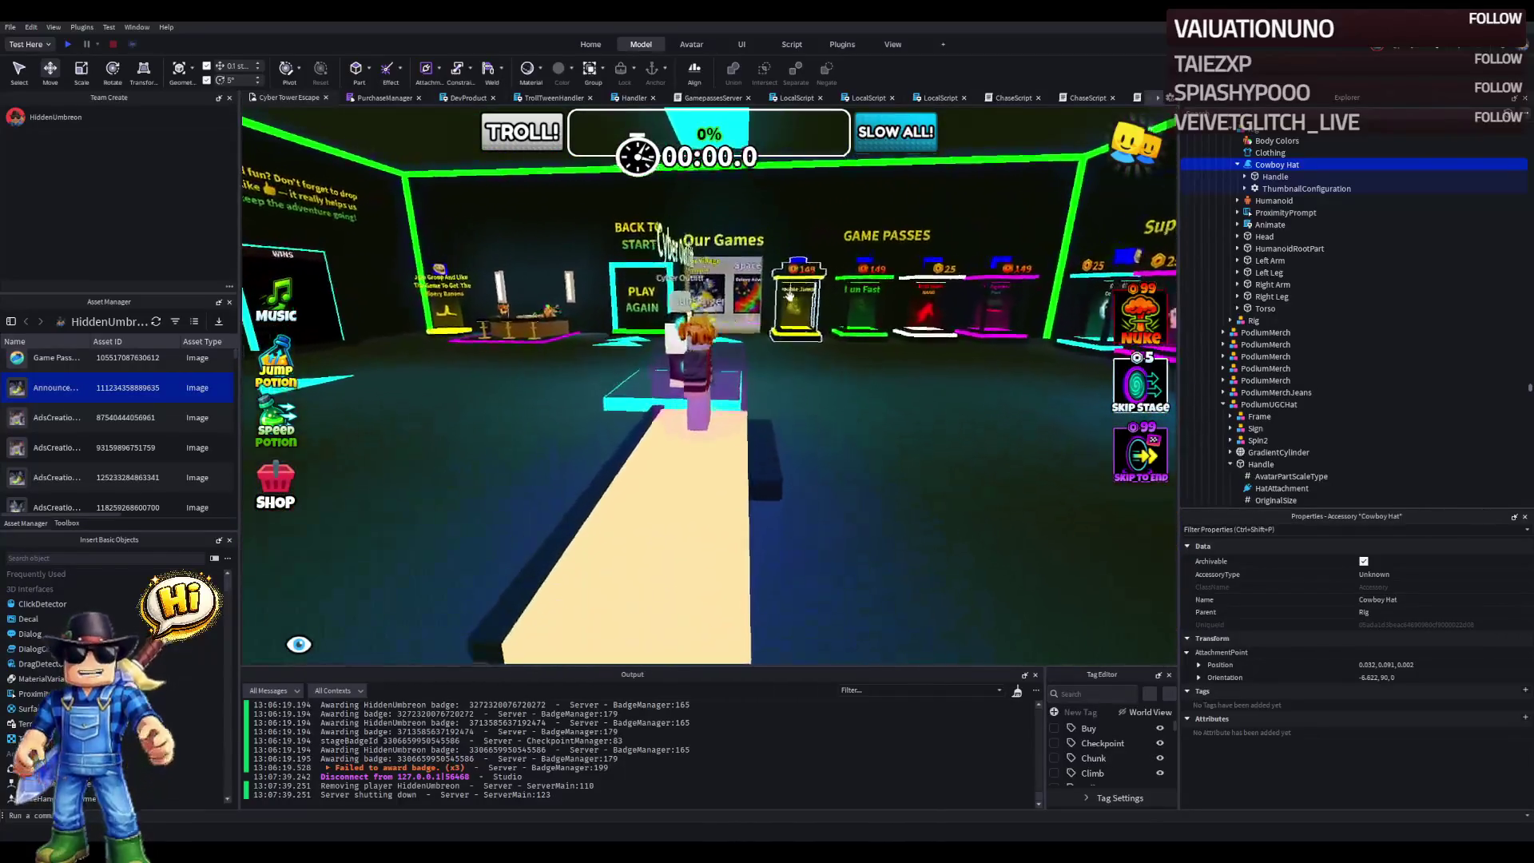
click(846, 335)
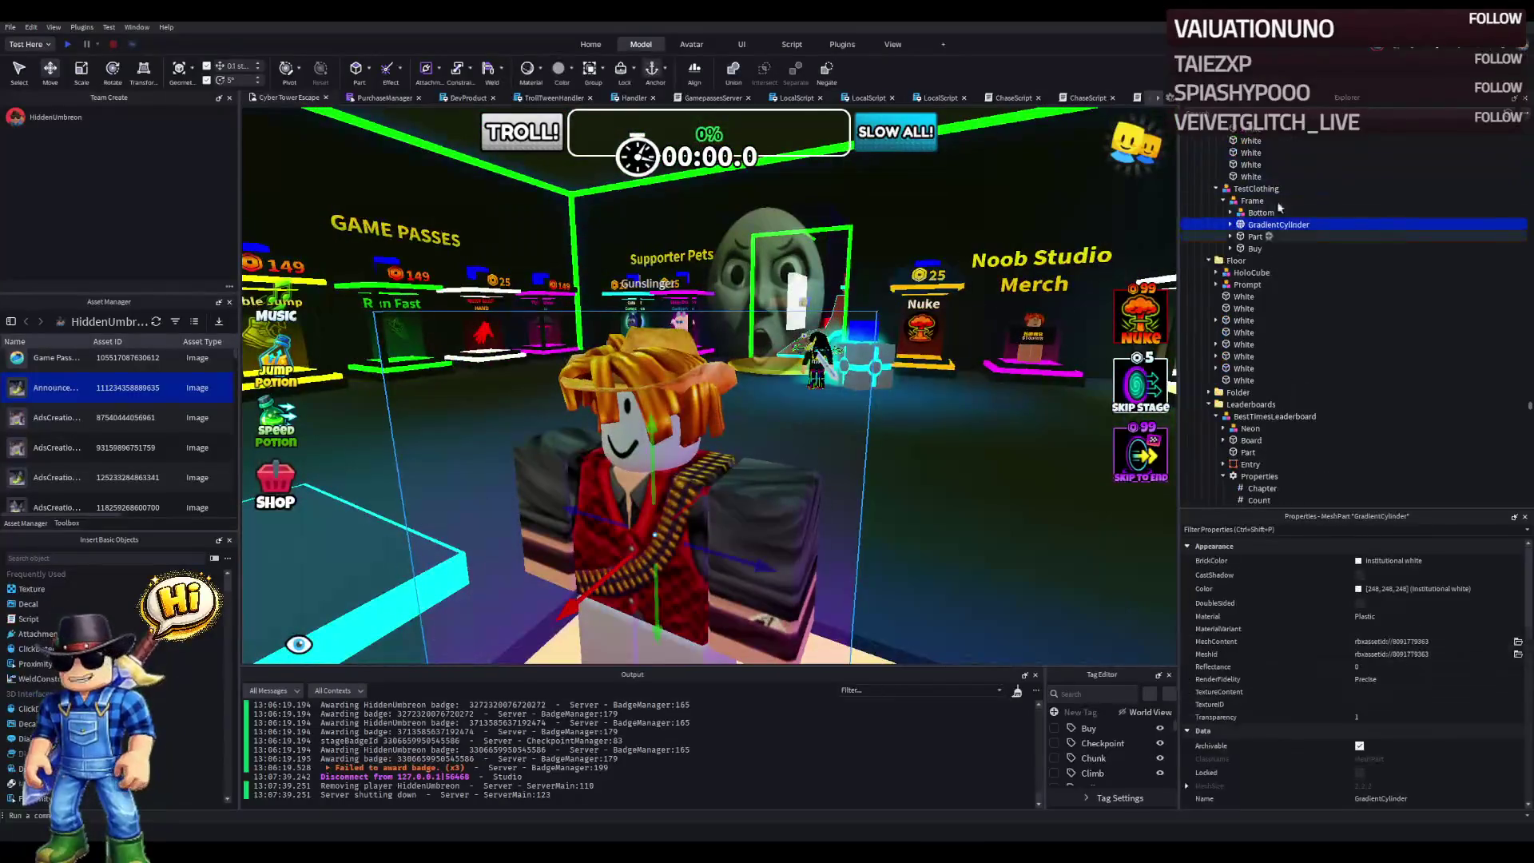
- Expand Bottom > Rig and delete Pal Hair, undoing the accidental Cowboy Hat deletion
click(1243, 213)
click(1230, 213)
click(1238, 224)
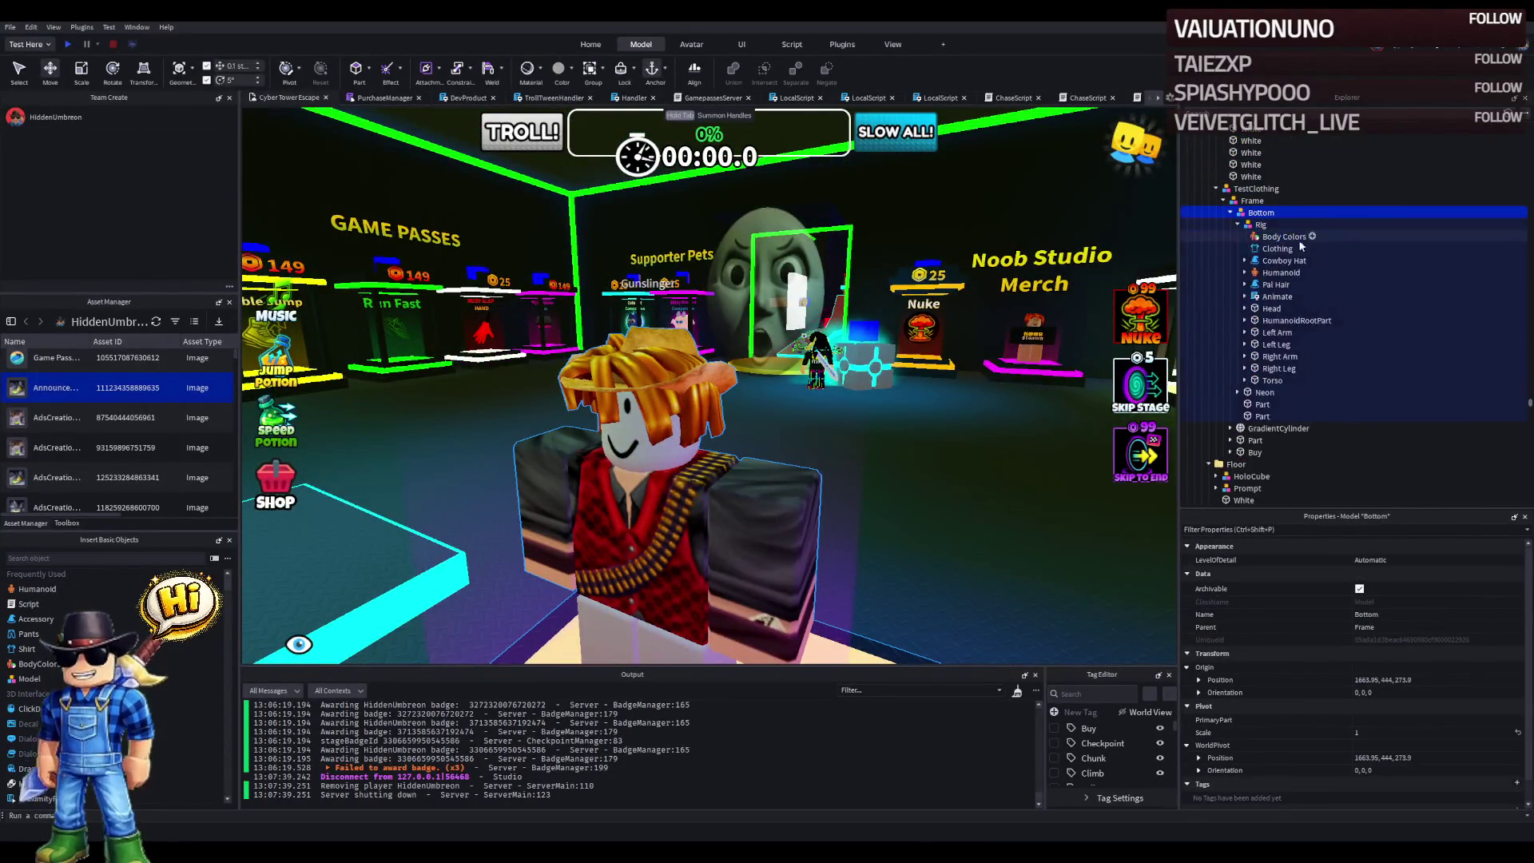
click(1282, 261)
key(Delete)
click(1255, 224)
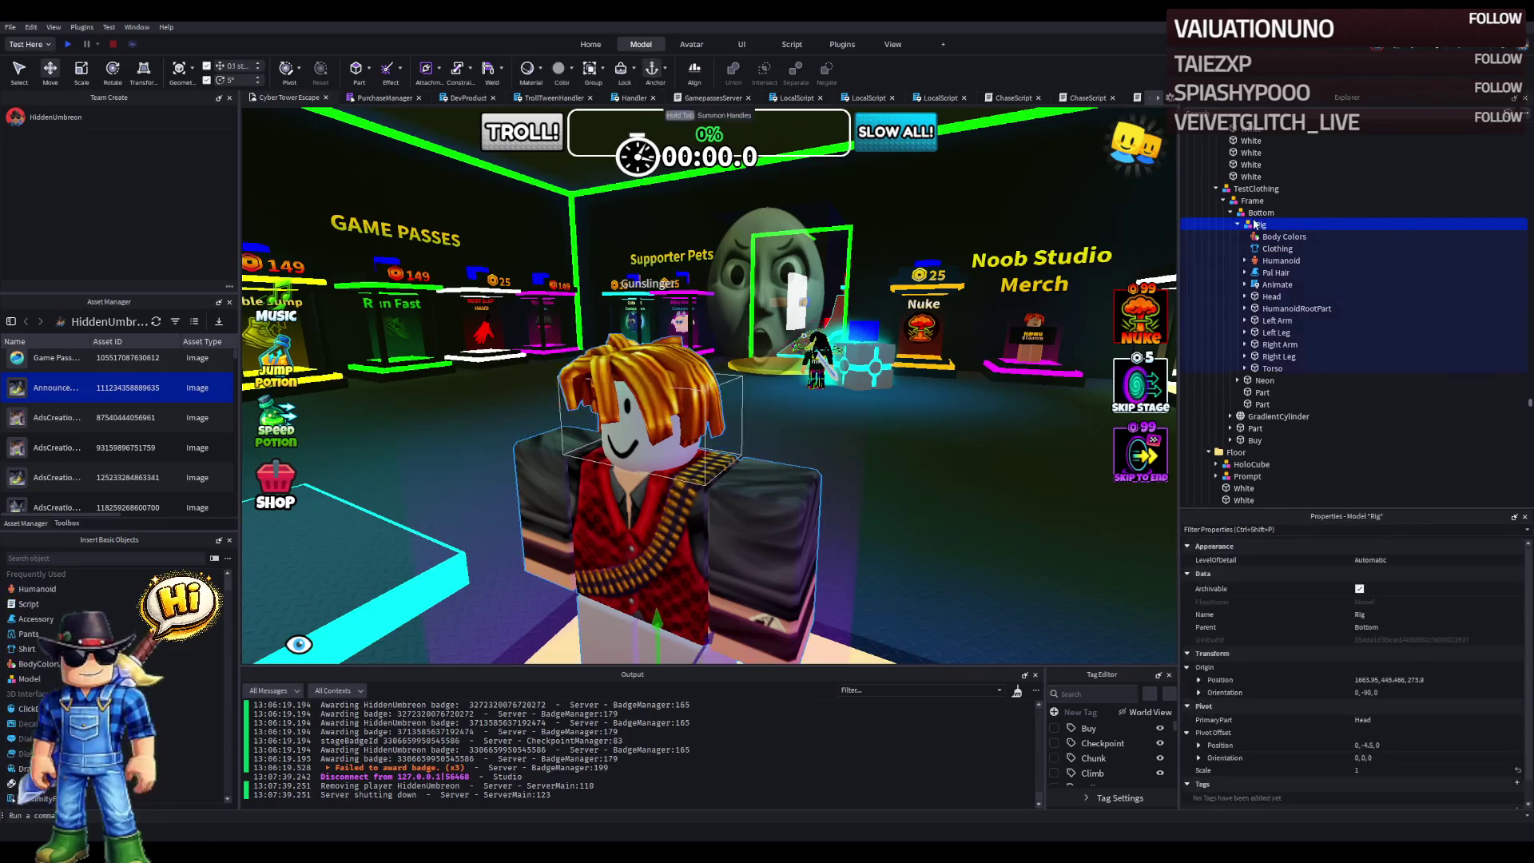
key(ctrl+z)
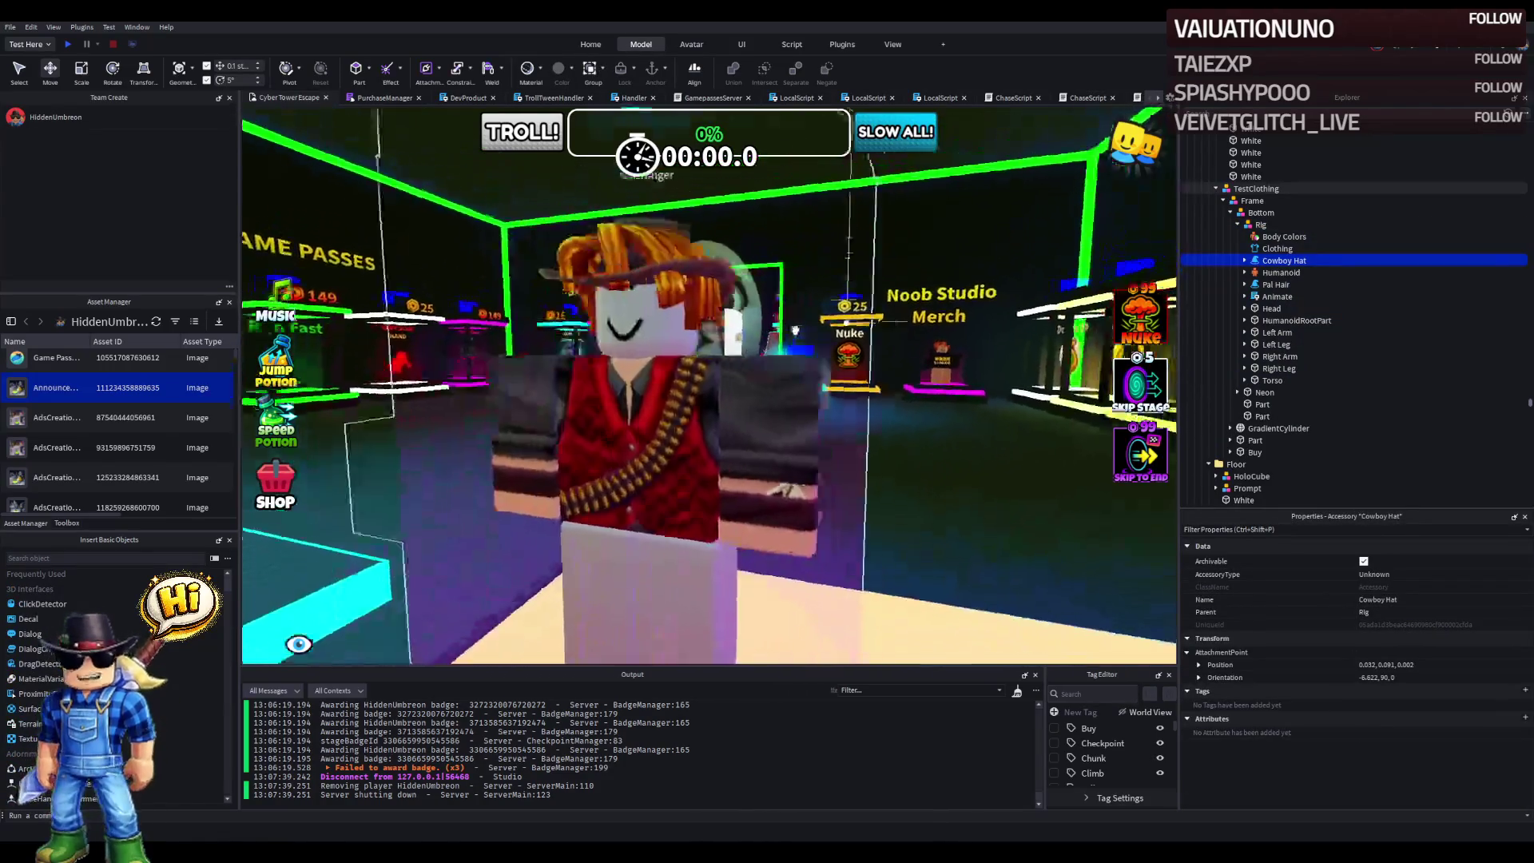
click(1276, 284)
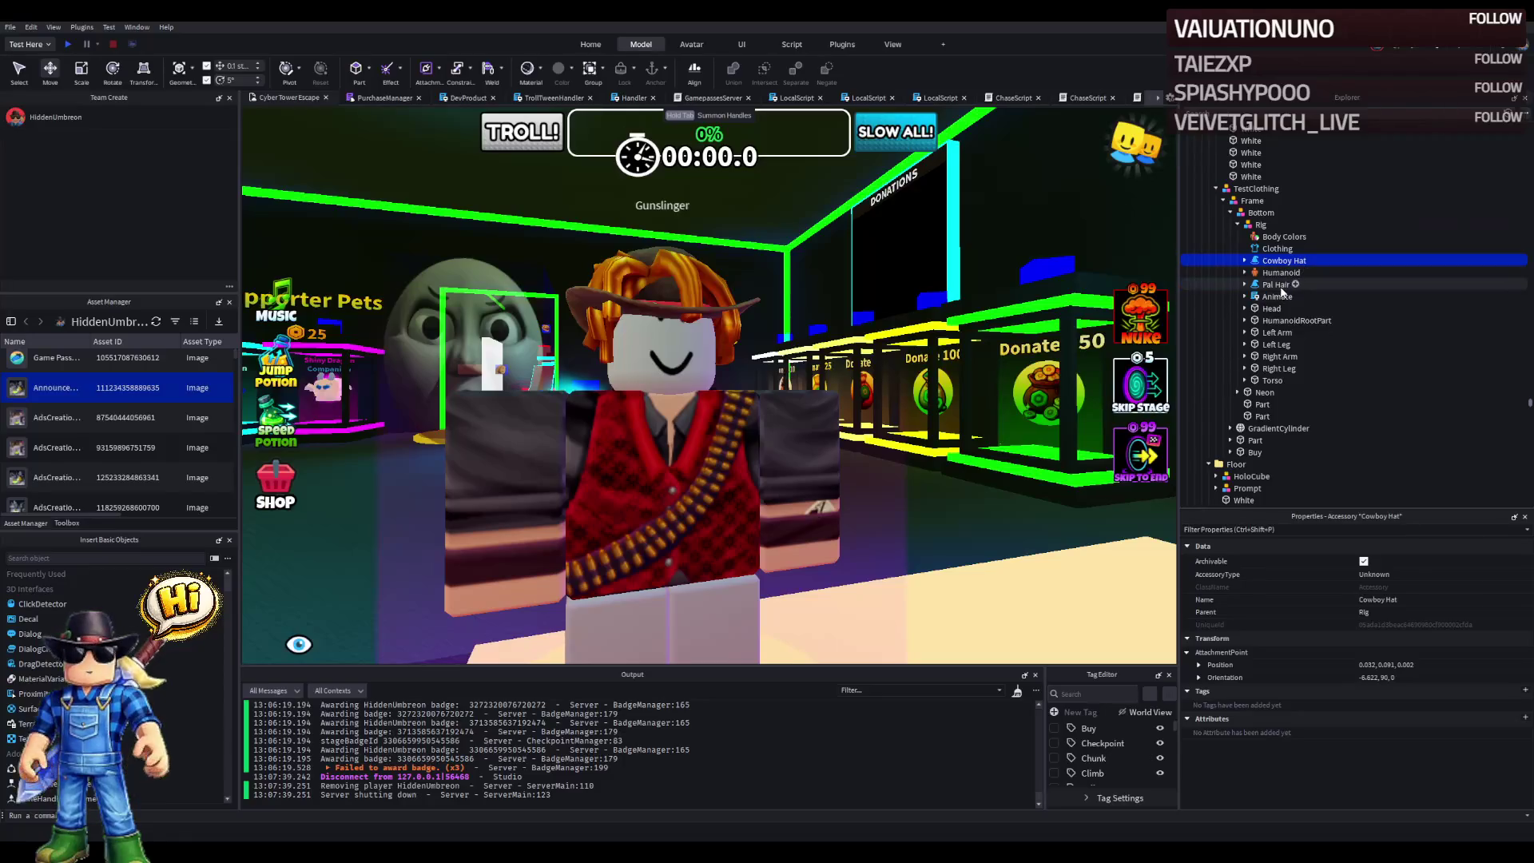
key(Delete)
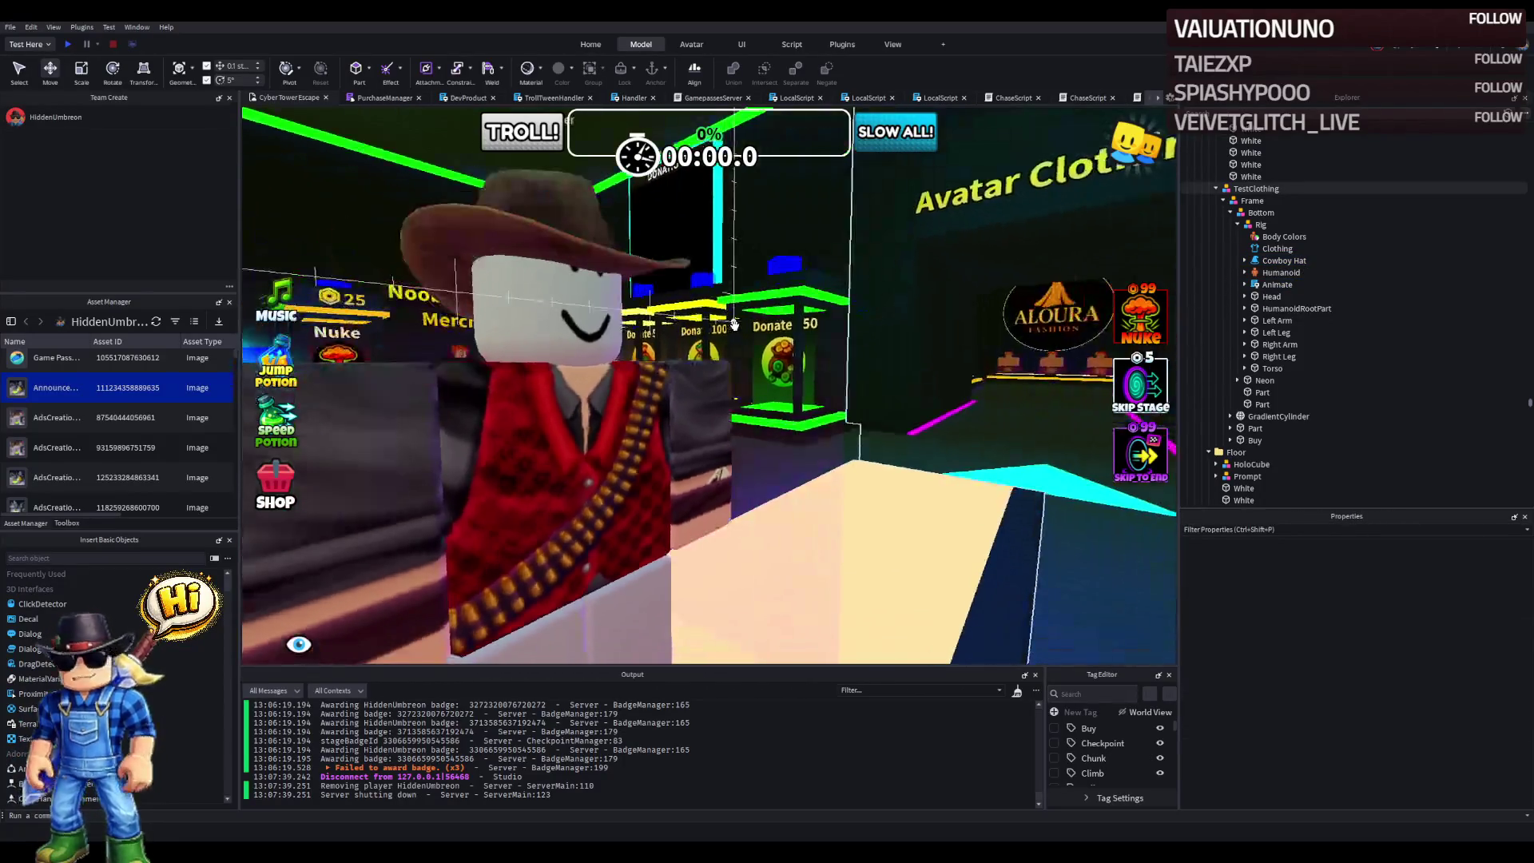
- Drag the TestClothing model along the blue axis to Z 182.0 beside the other podiums
click(635, 335)
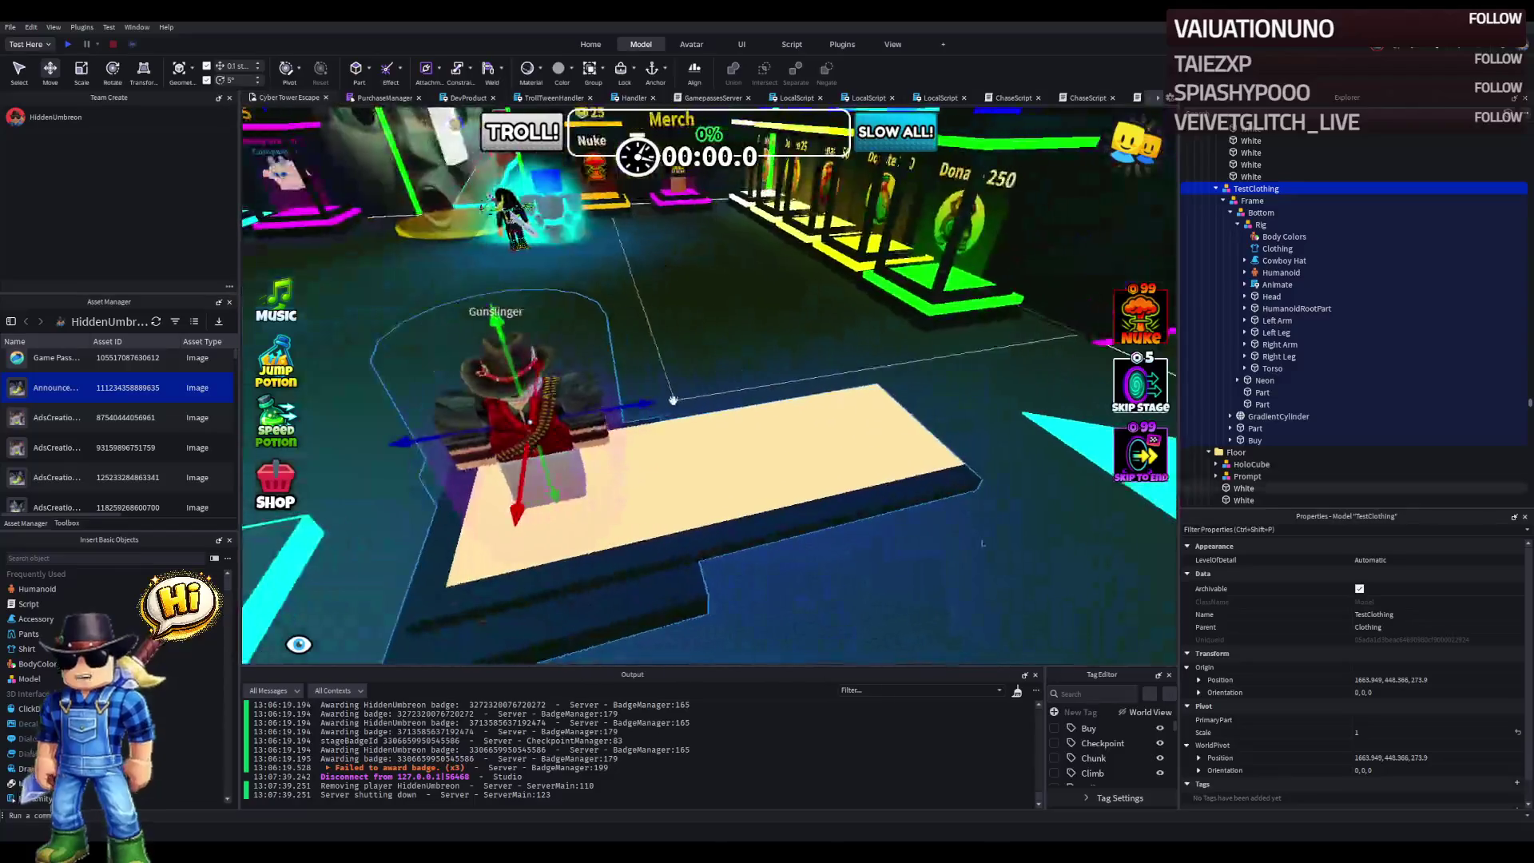
drag(636, 405, 684, 404)
scroll(689, 396, up, 5)
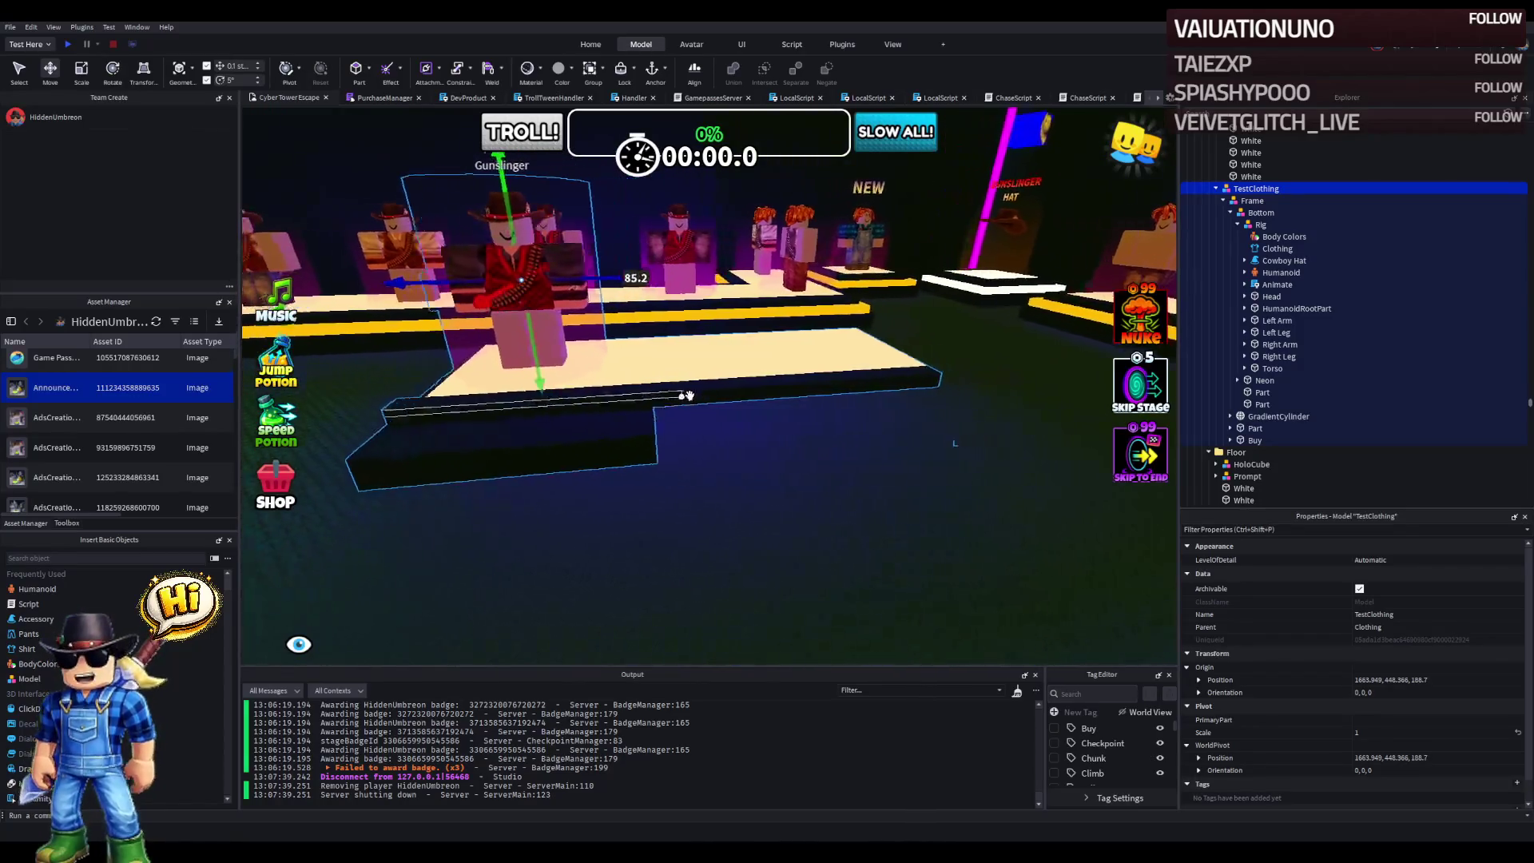
drag(484, 345, 734, 345)
key(a)
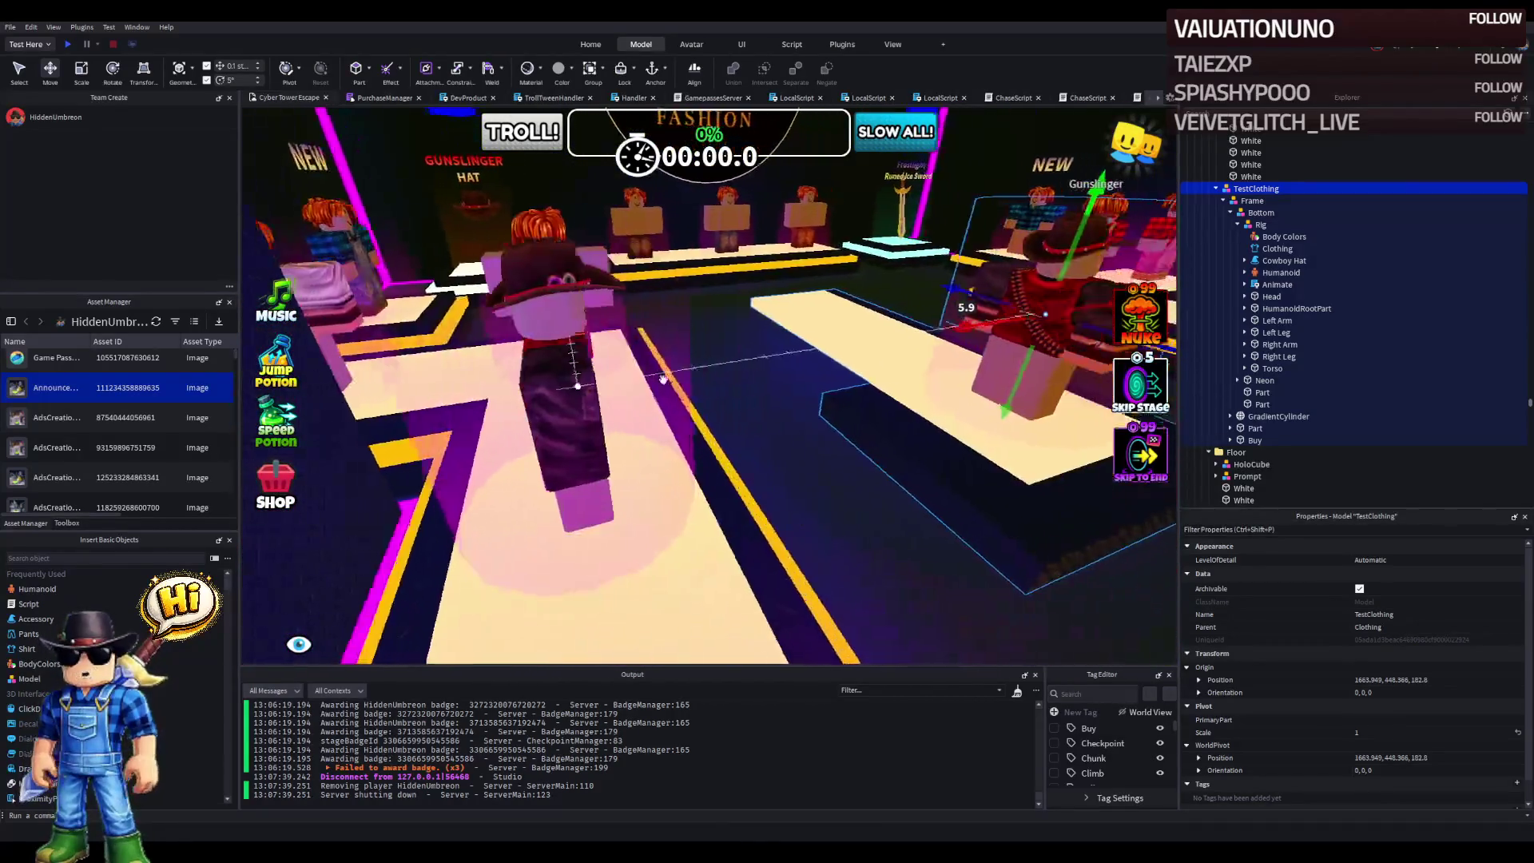
key(d)
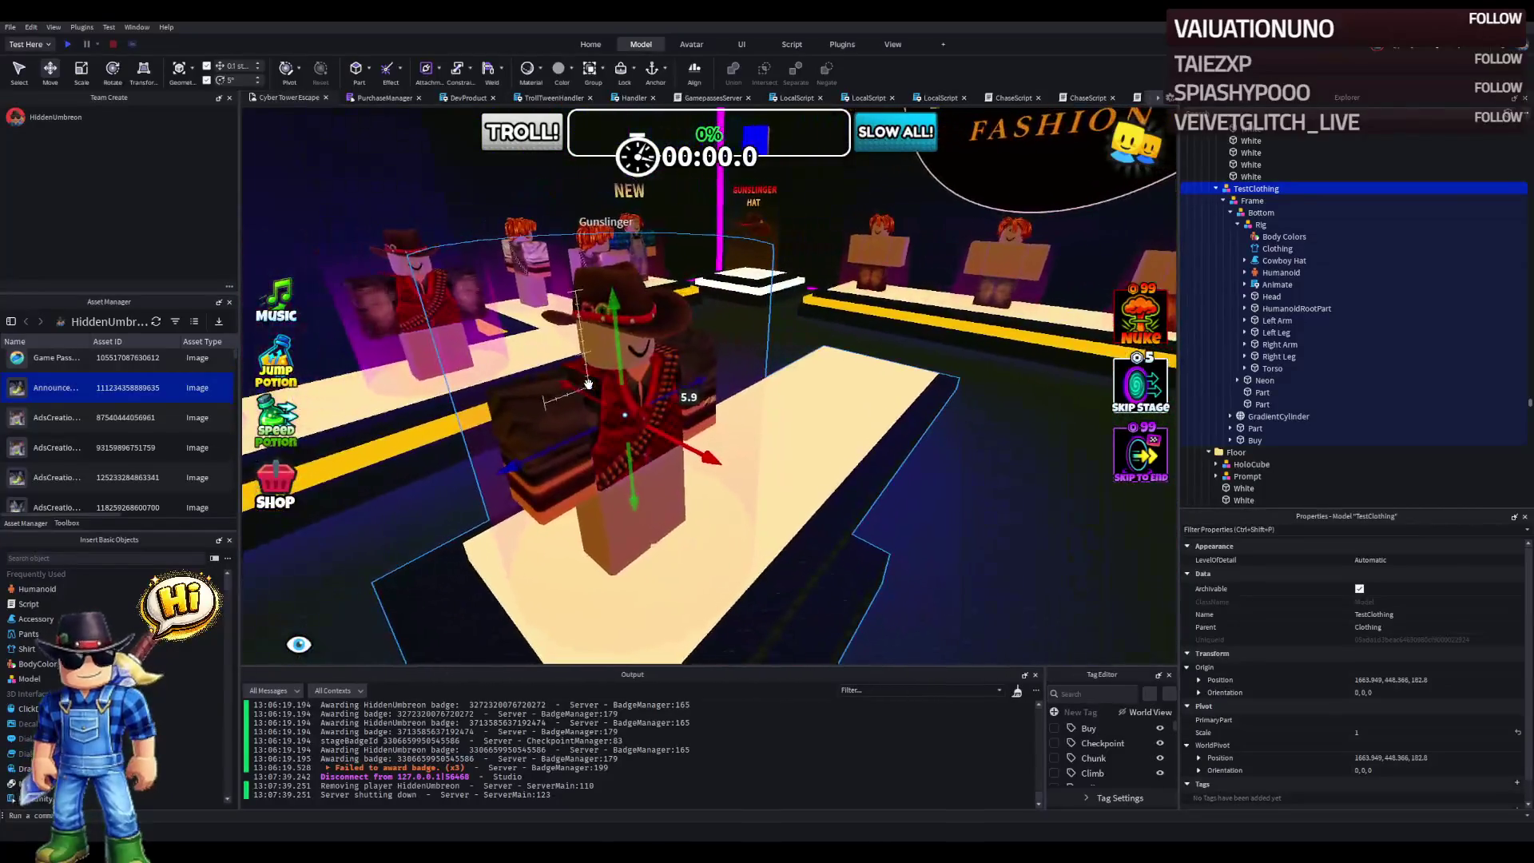
key(a)
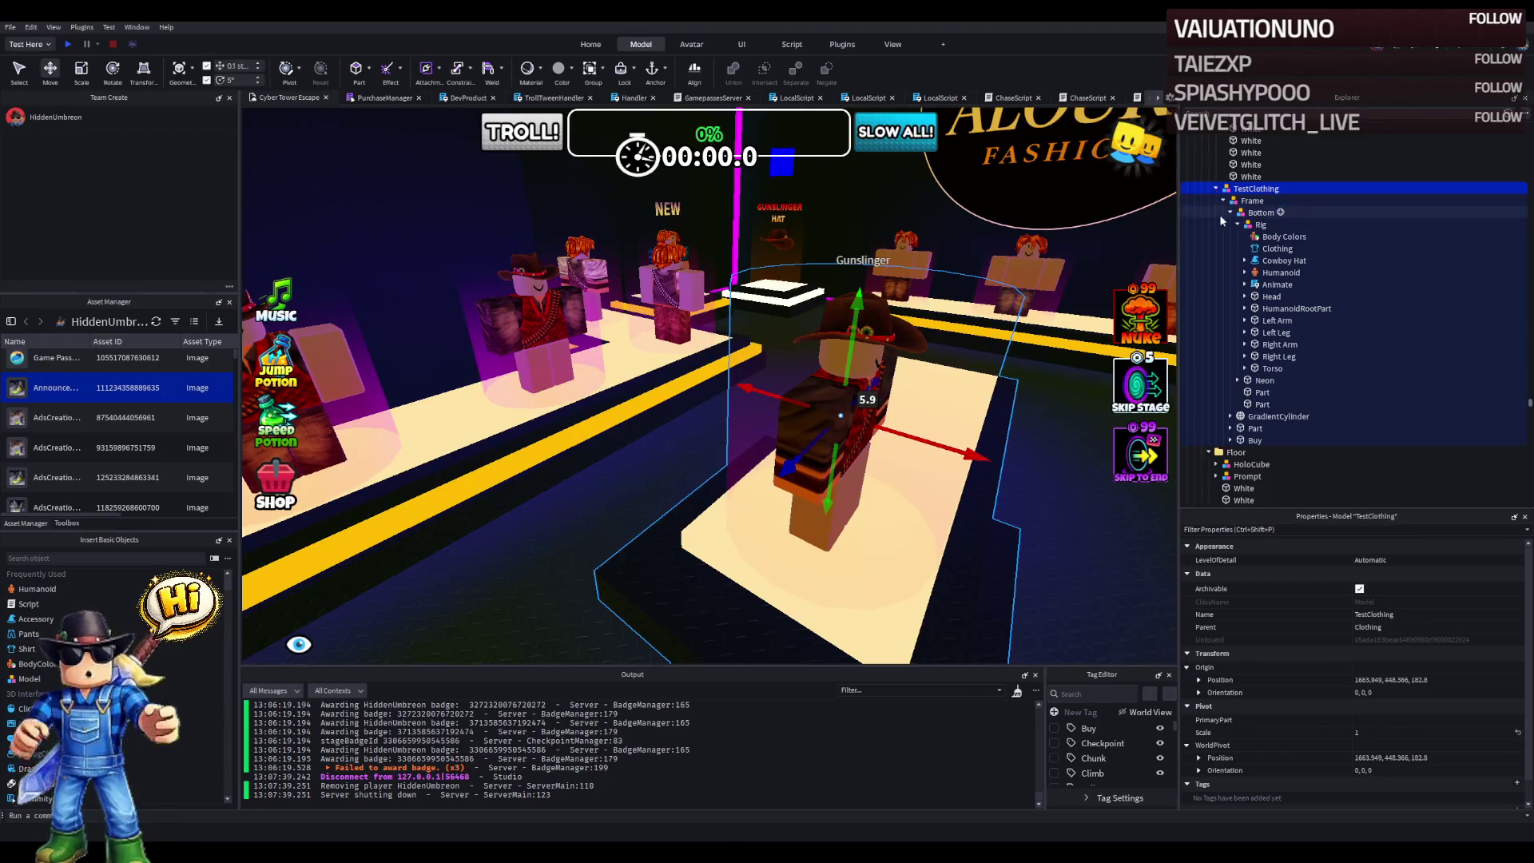
- Delete the Bottom model and GradientCylinder from the TestClothing Frame, leaving Part and Buy
click(1237, 224)
click(1253, 286)
click(1238, 202)
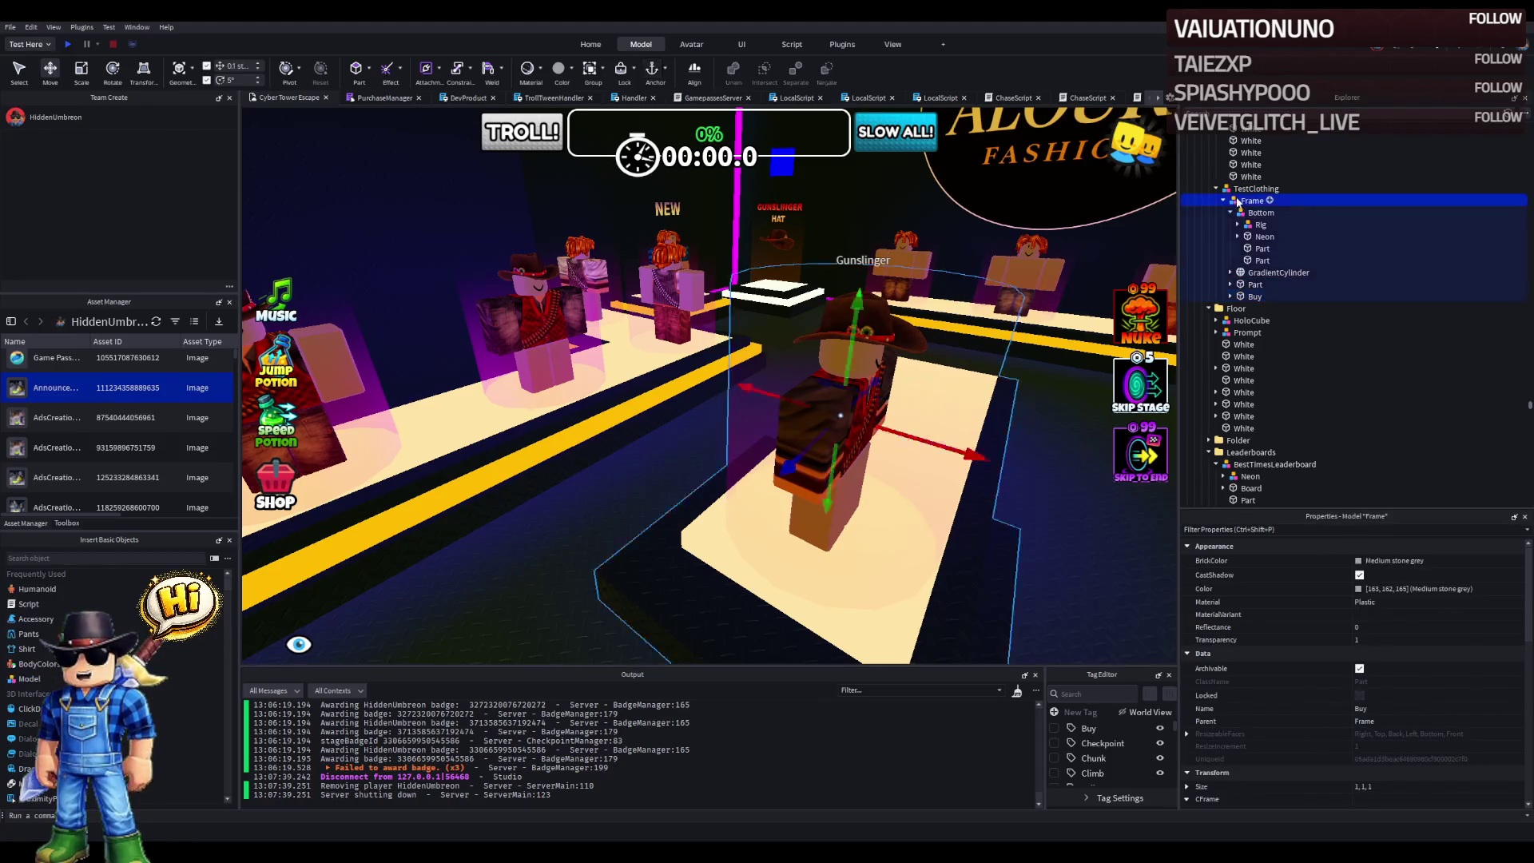
click(1230, 214)
click(1230, 213)
click(1259, 224)
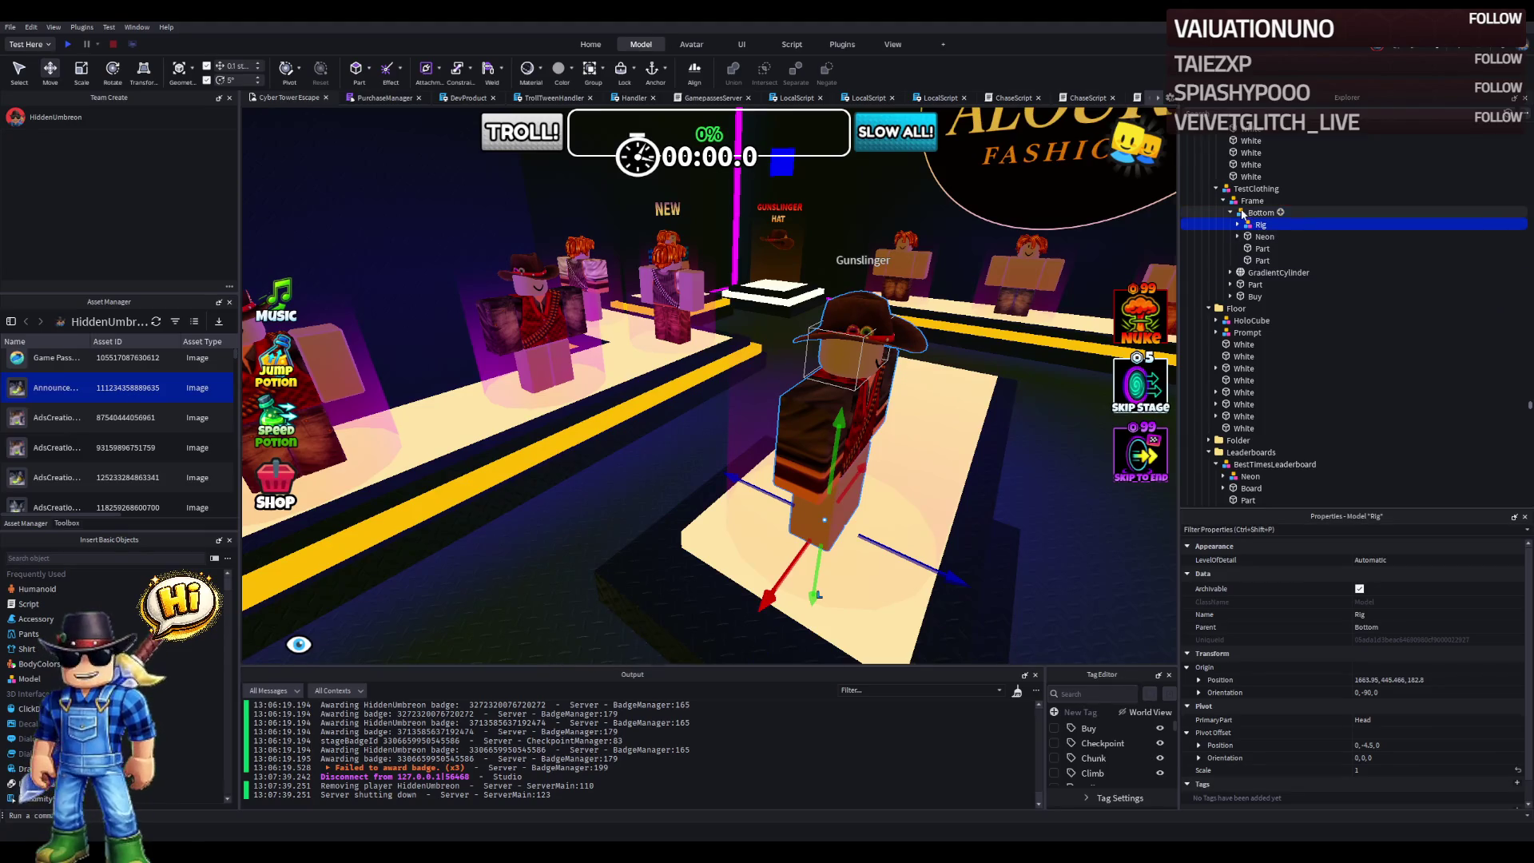
click(1231, 214)
click(1229, 214)
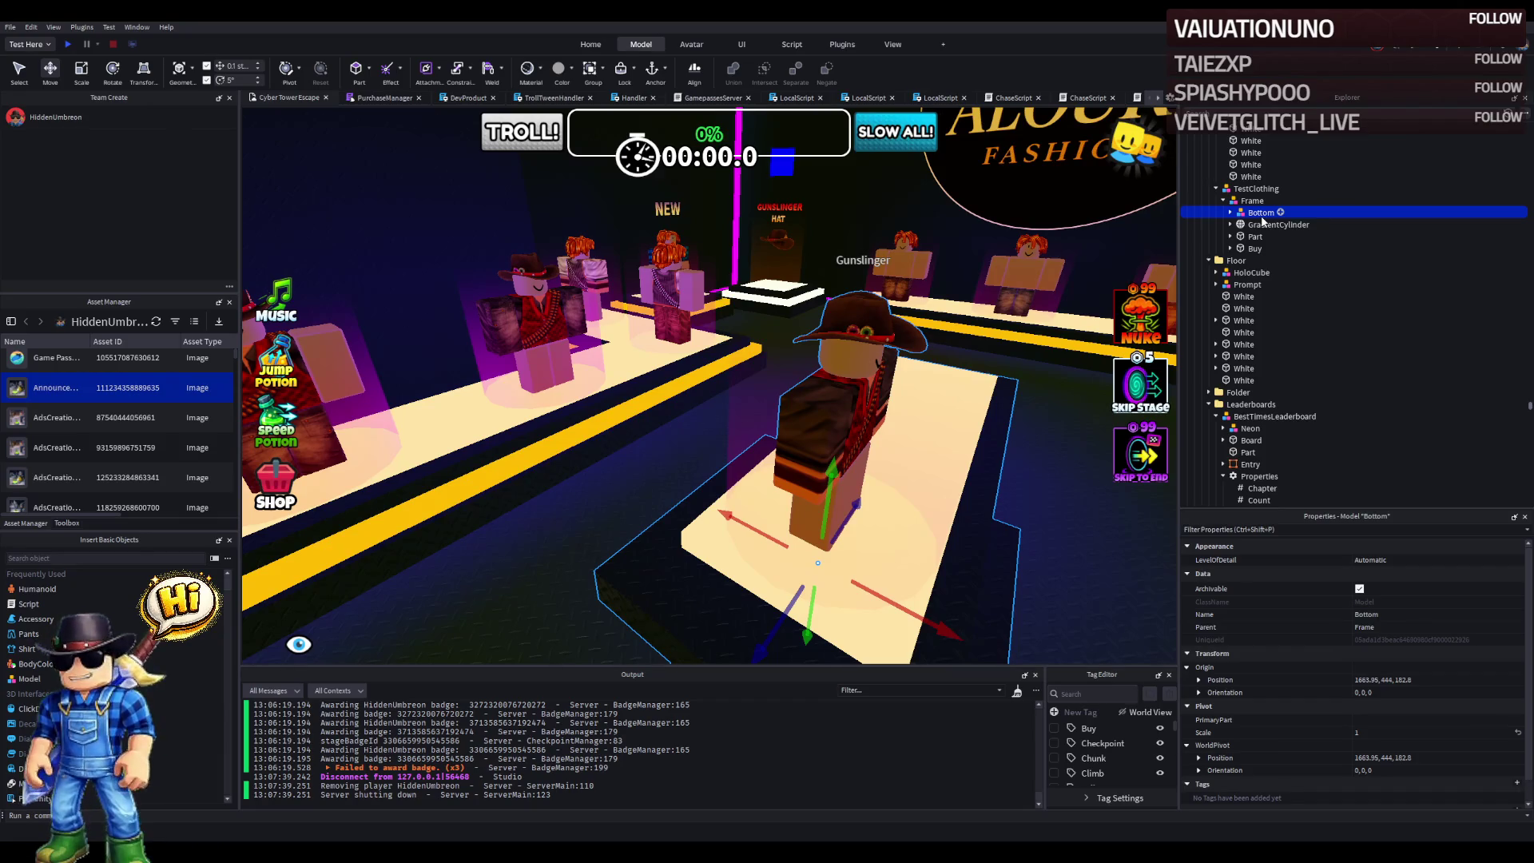
key(Delete)
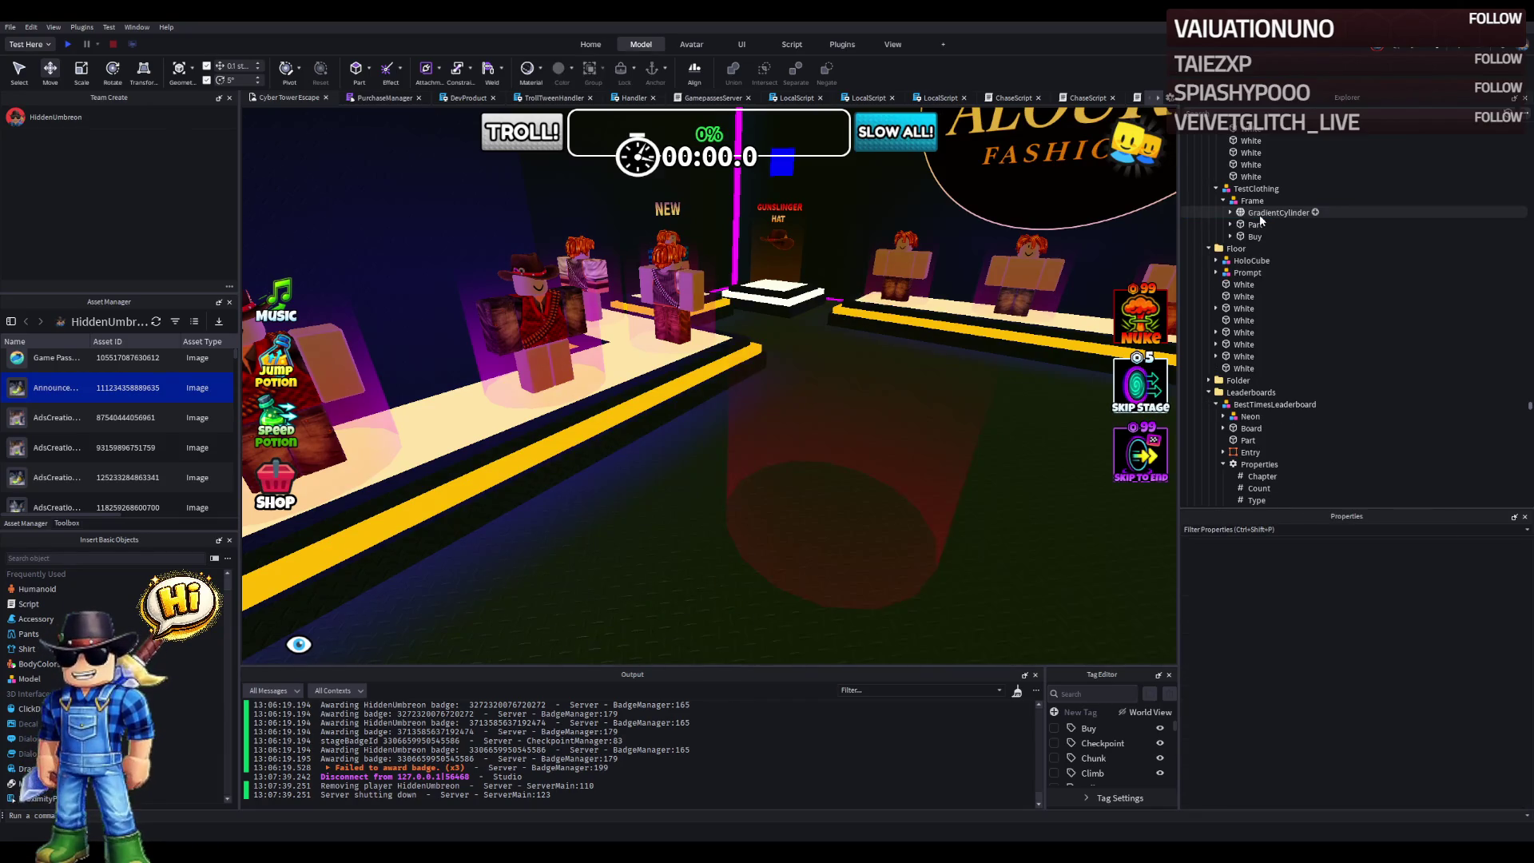
click(1261, 217)
key(Delete)
click(1257, 214)
click(1247, 202)
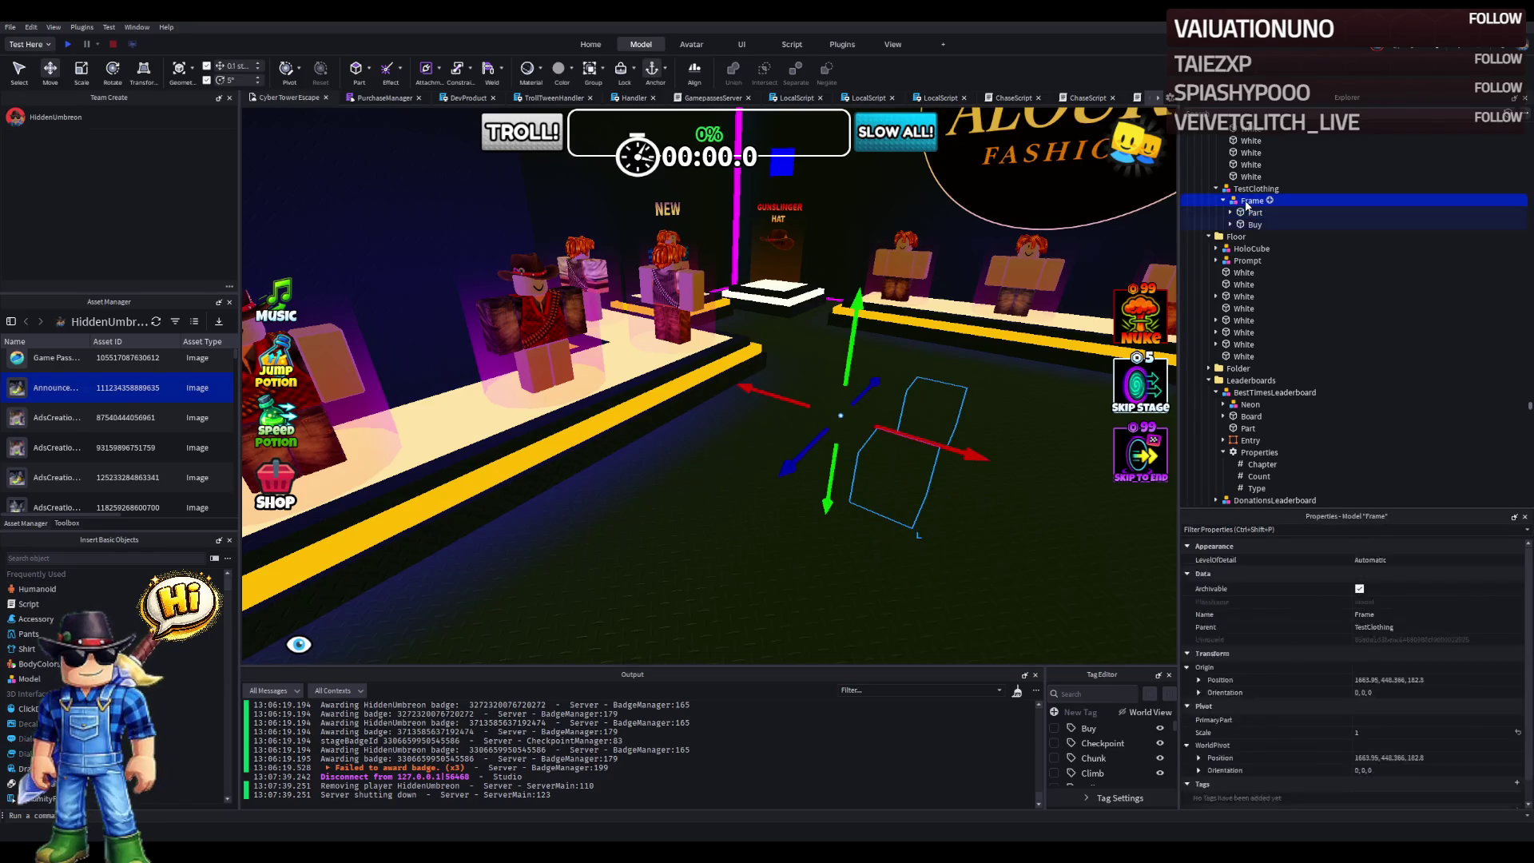
- Paste the cowboy-hat podium cylinder's position into the Frame's Origin Position (1651.05, 448.366, 182.35)
click(540, 360)
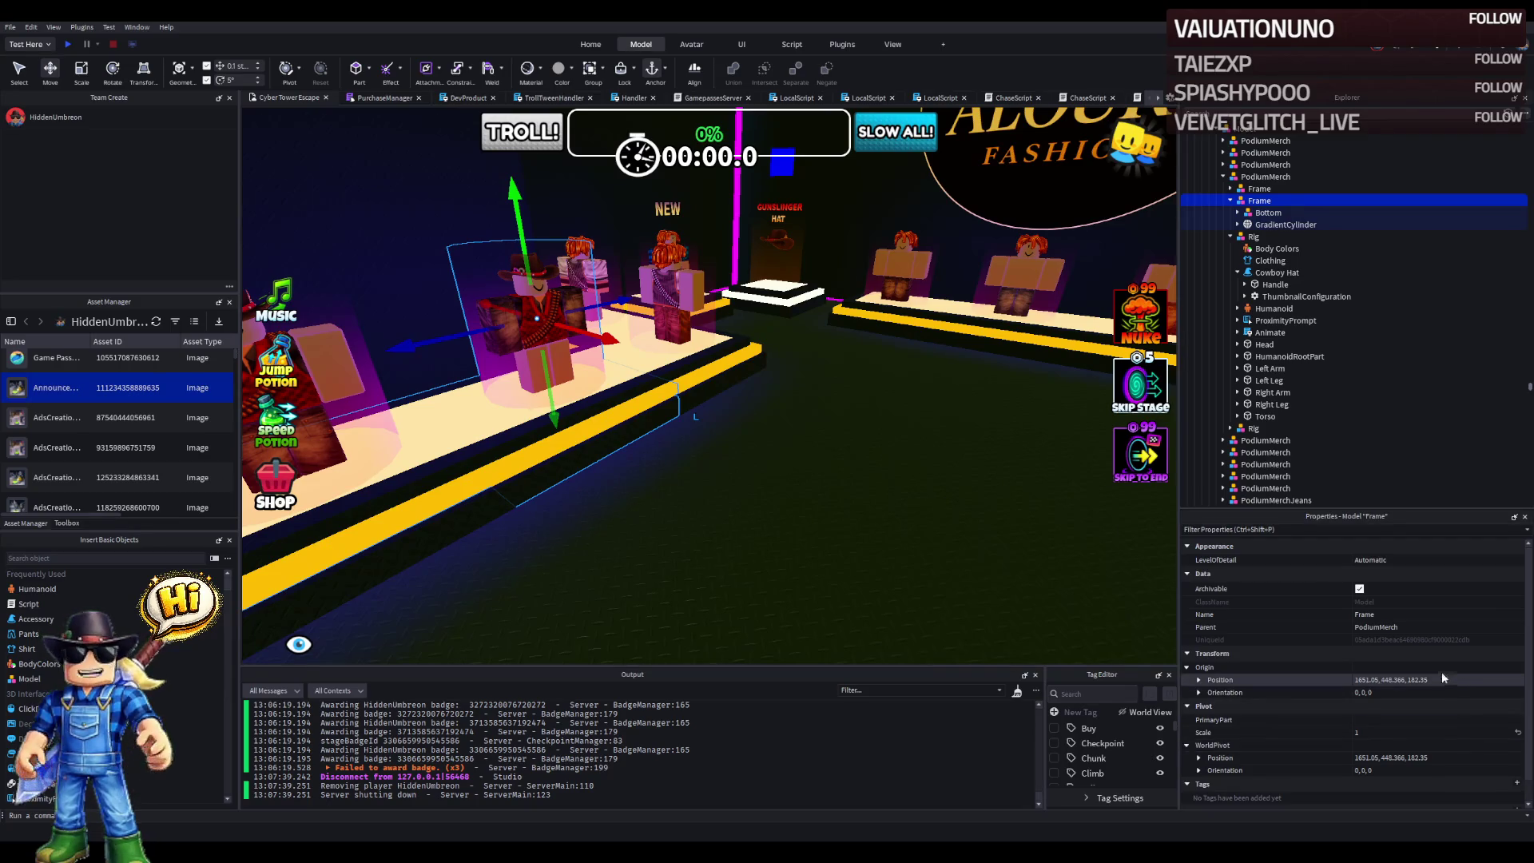
click(1284, 224)
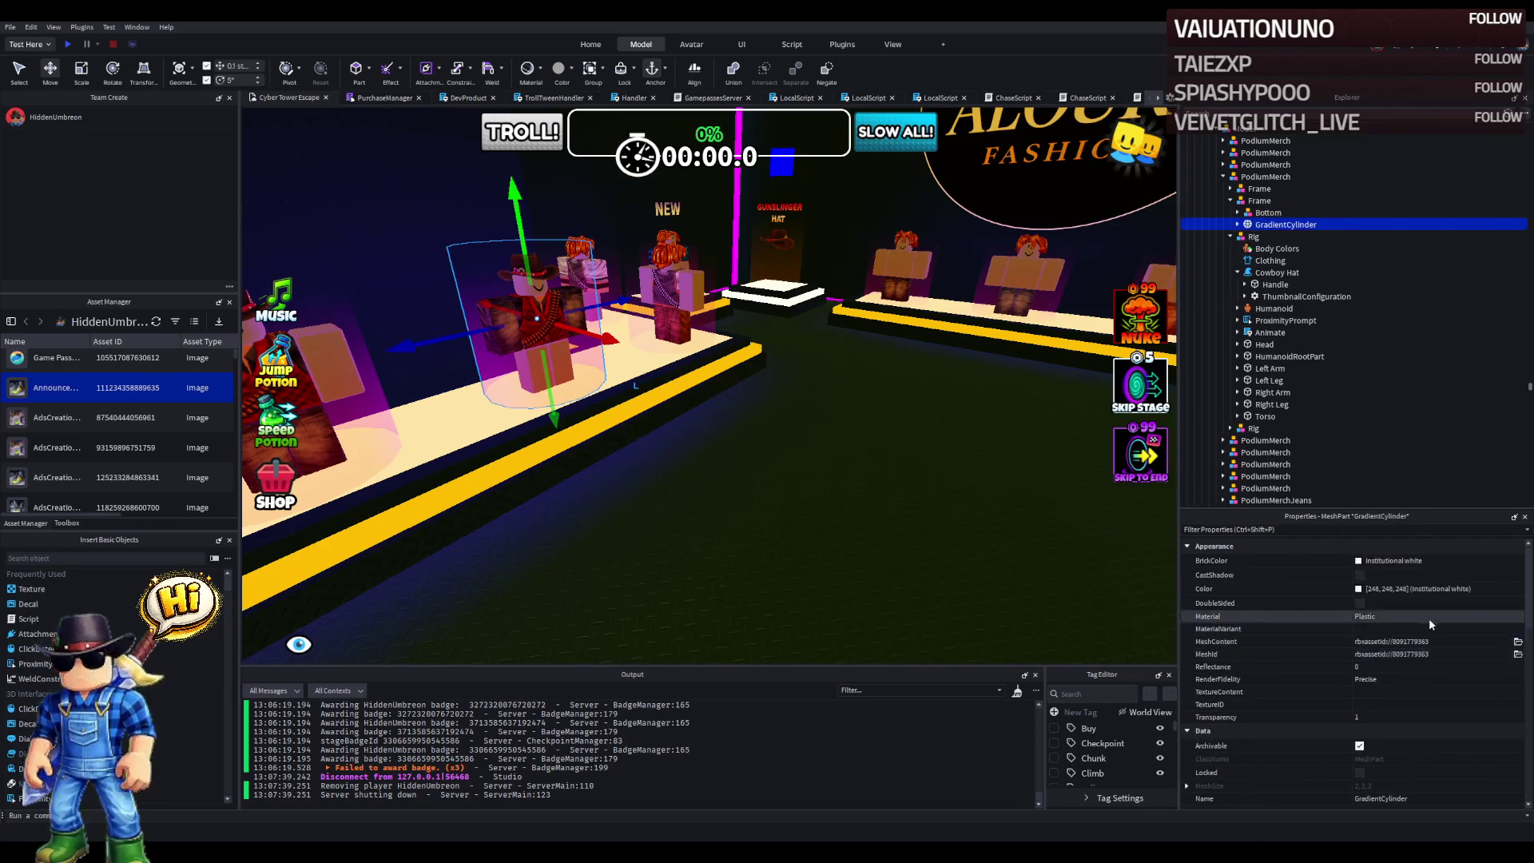
scroll(1425, 765, down, 4)
click(1427, 749)
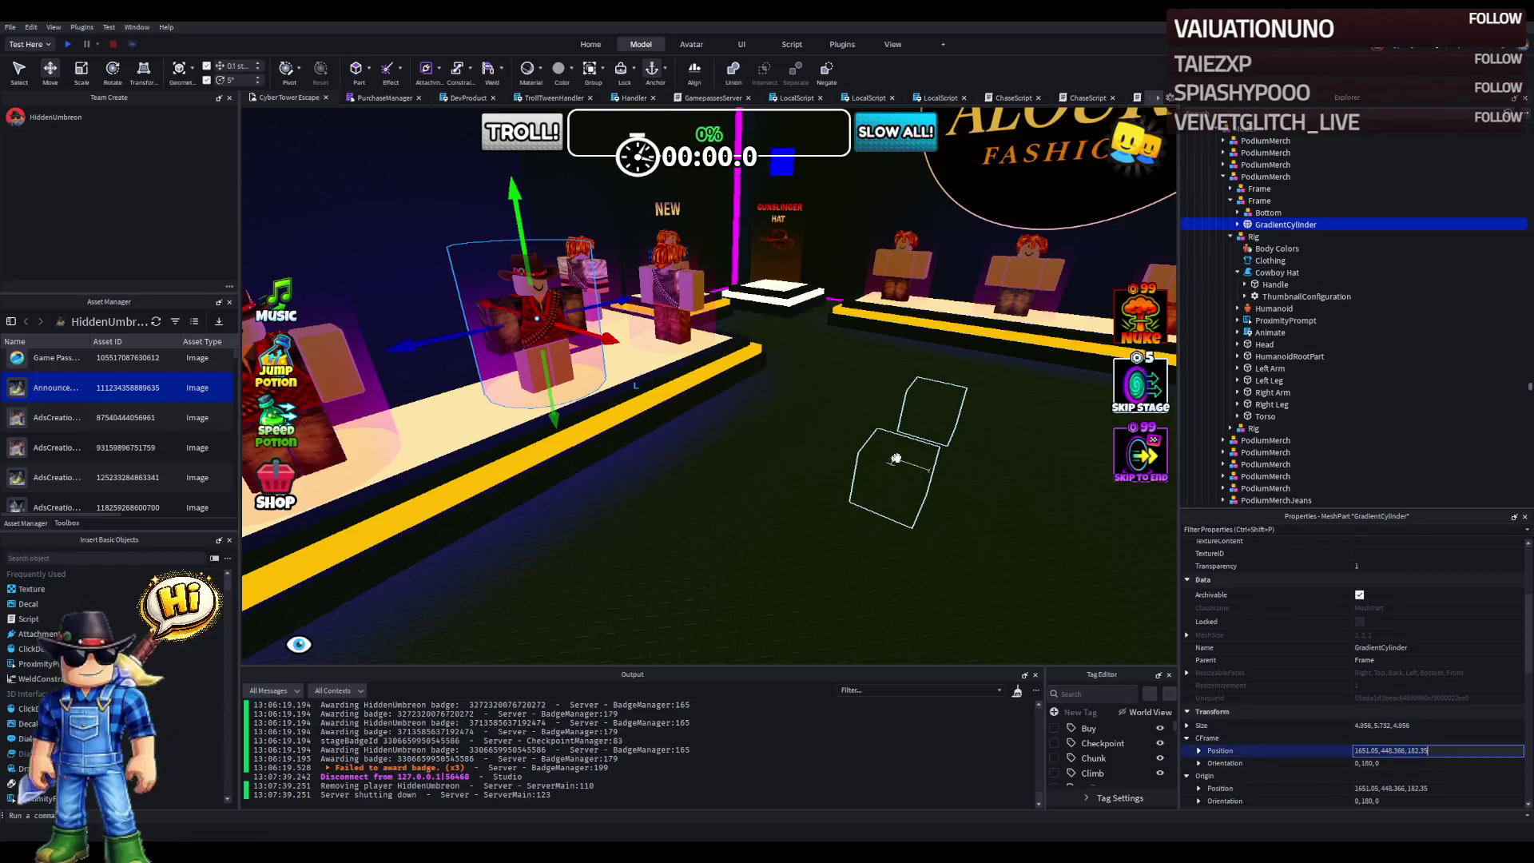
click(911, 455)
click(1252, 242)
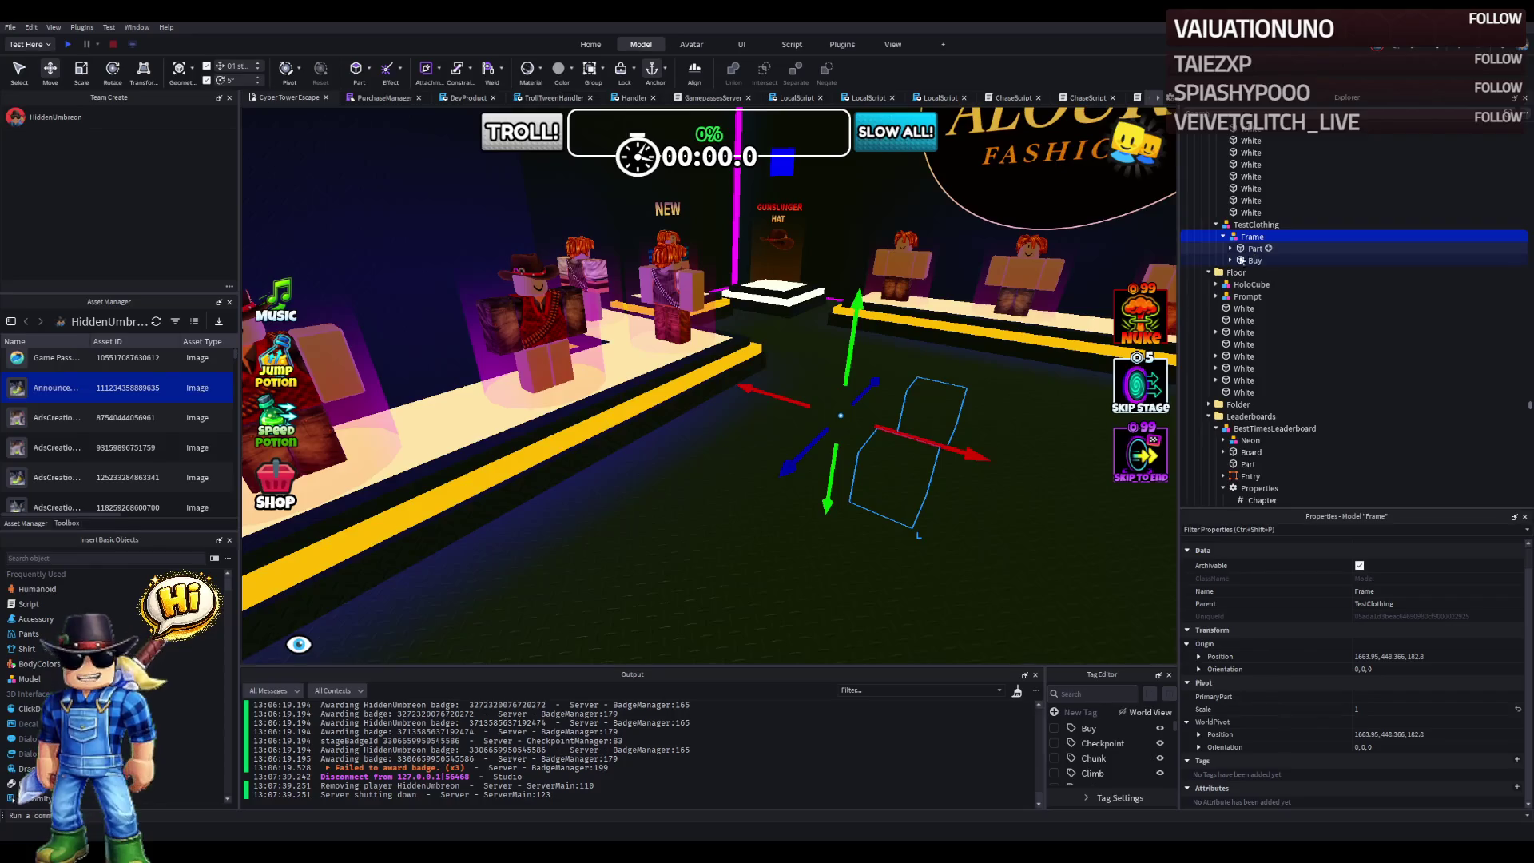
click(1445, 657)
key(ctrl+v)
key(Return)
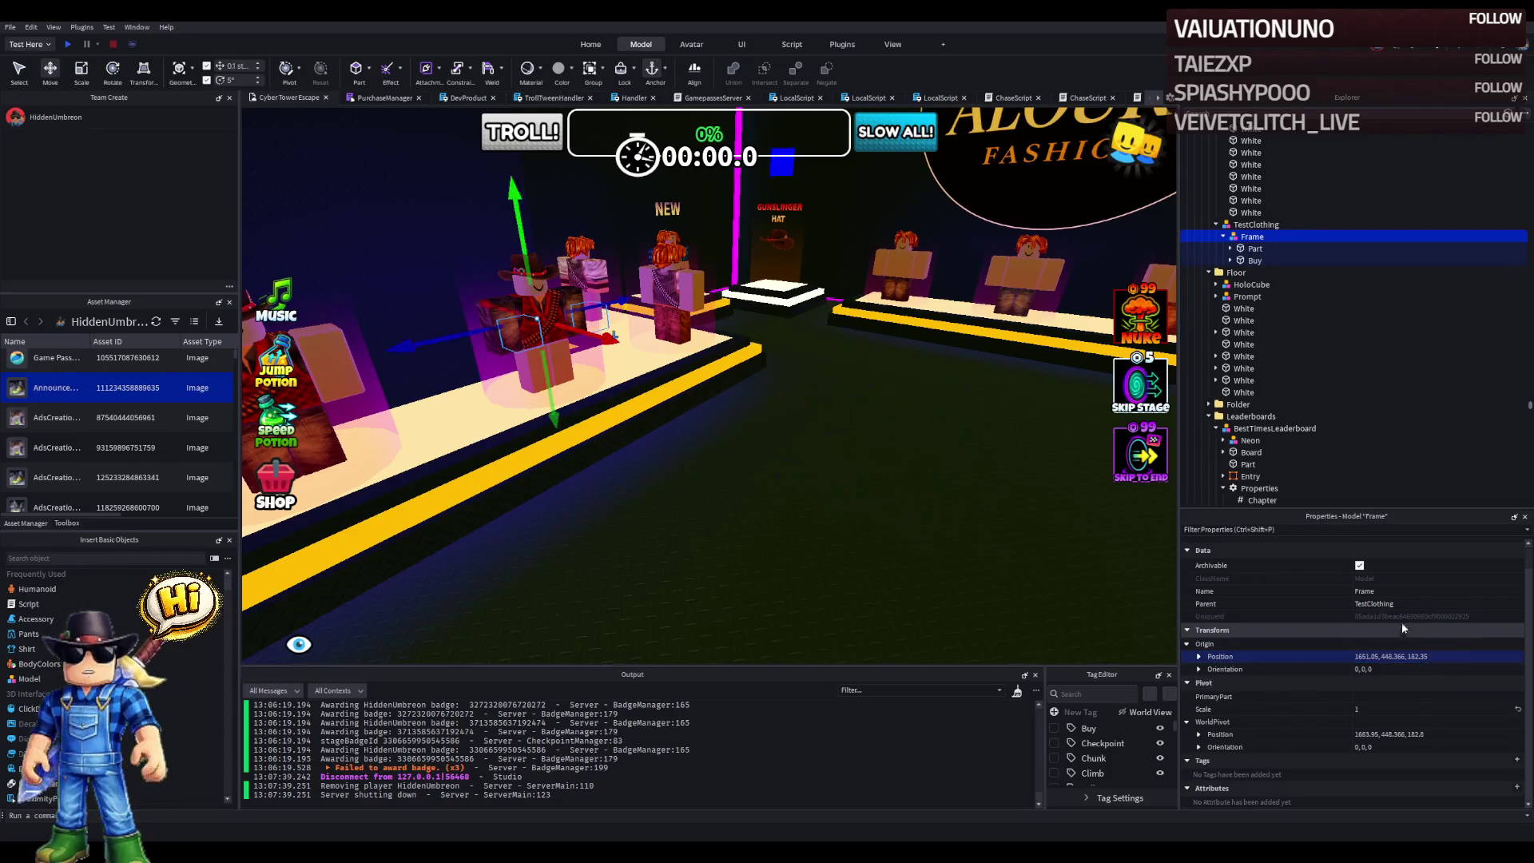
key(f)
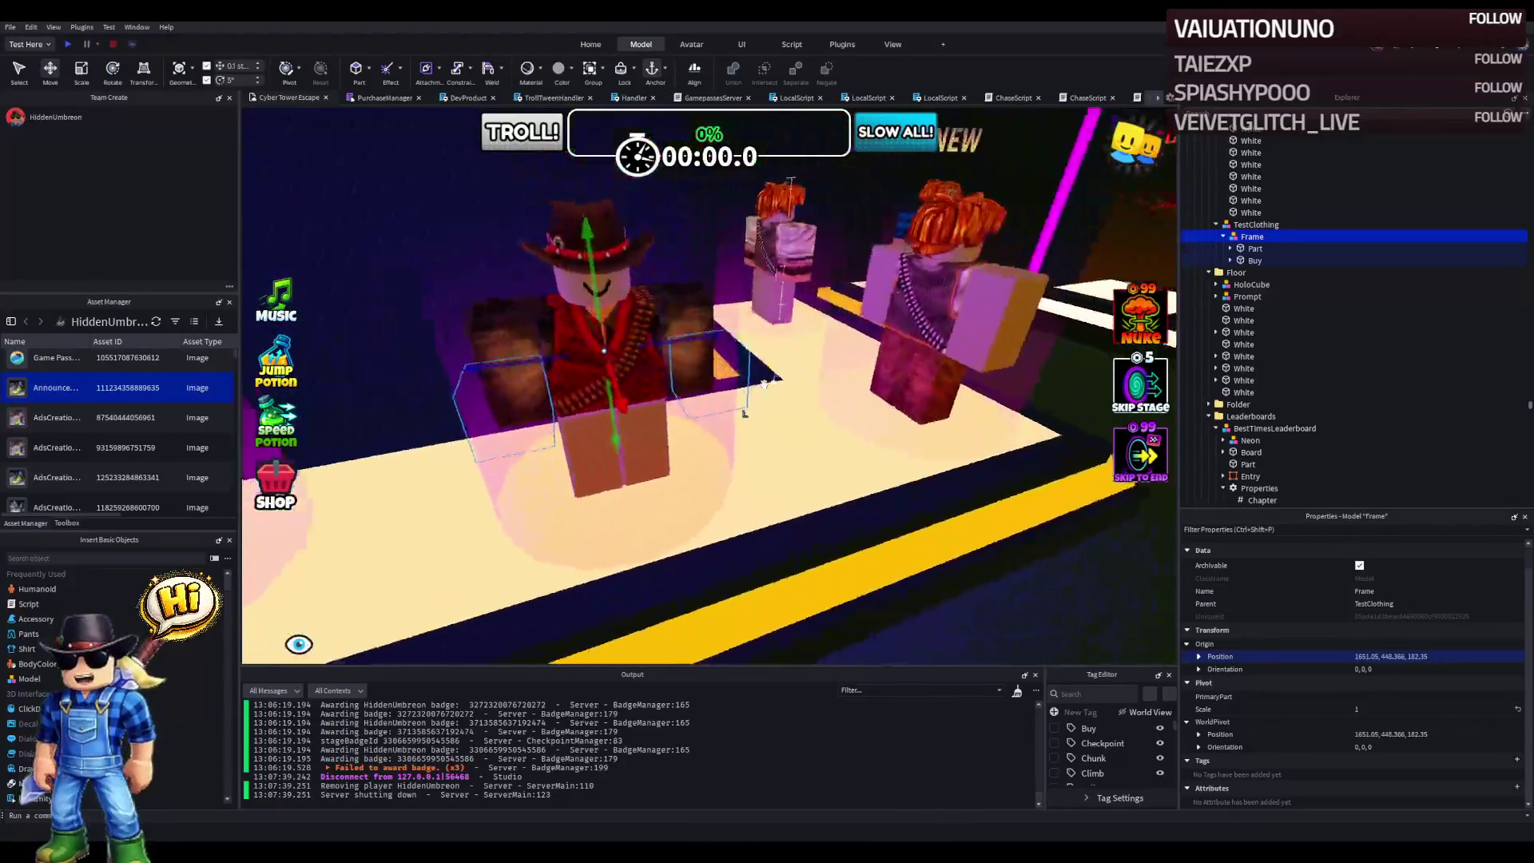
click(703, 447)
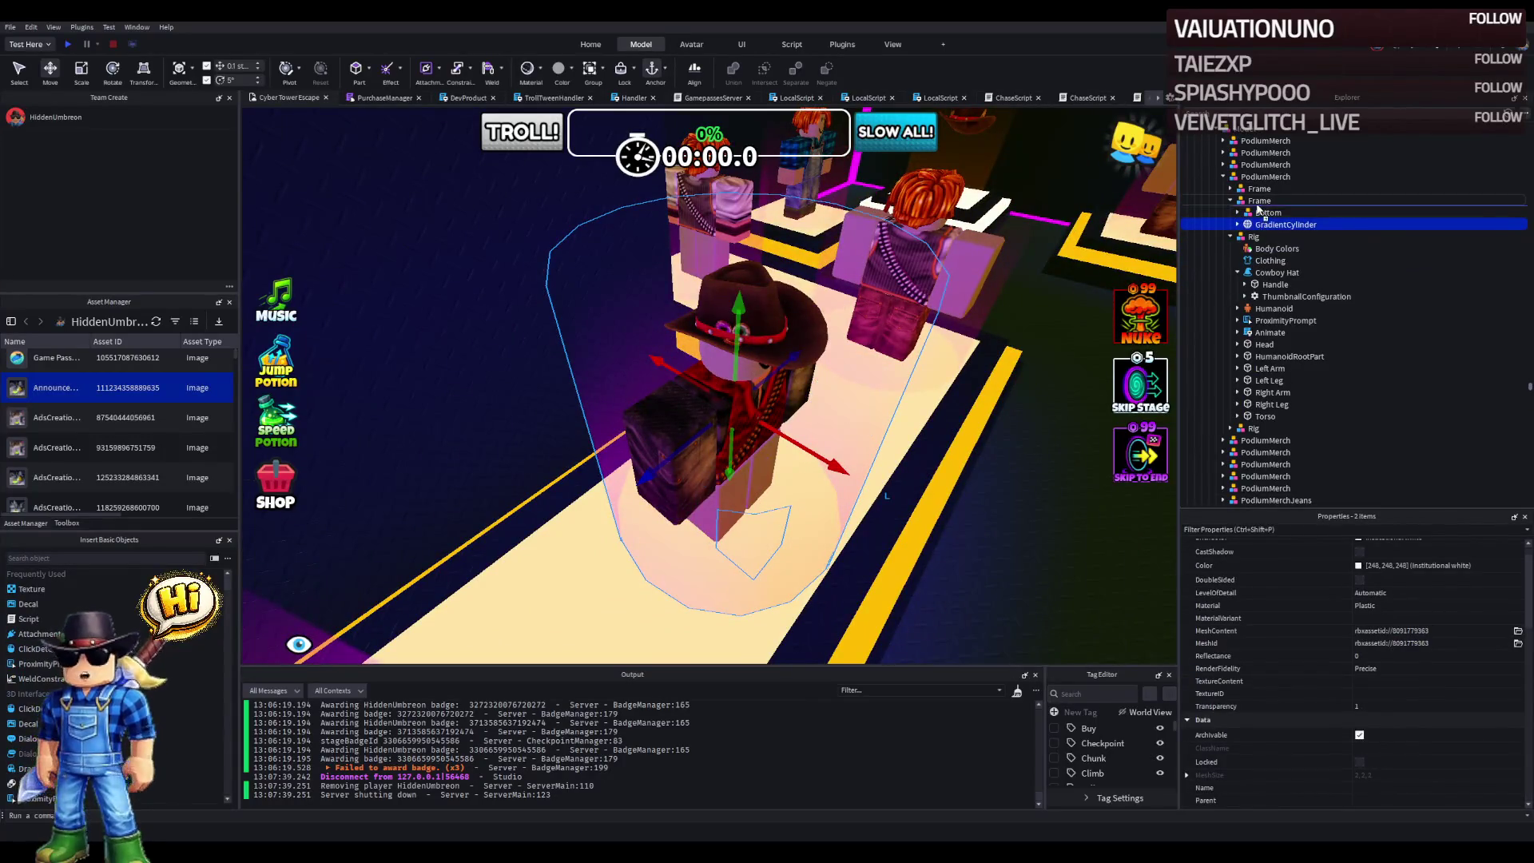
click(1266, 226)
click(1269, 236)
shift+click(1270, 244)
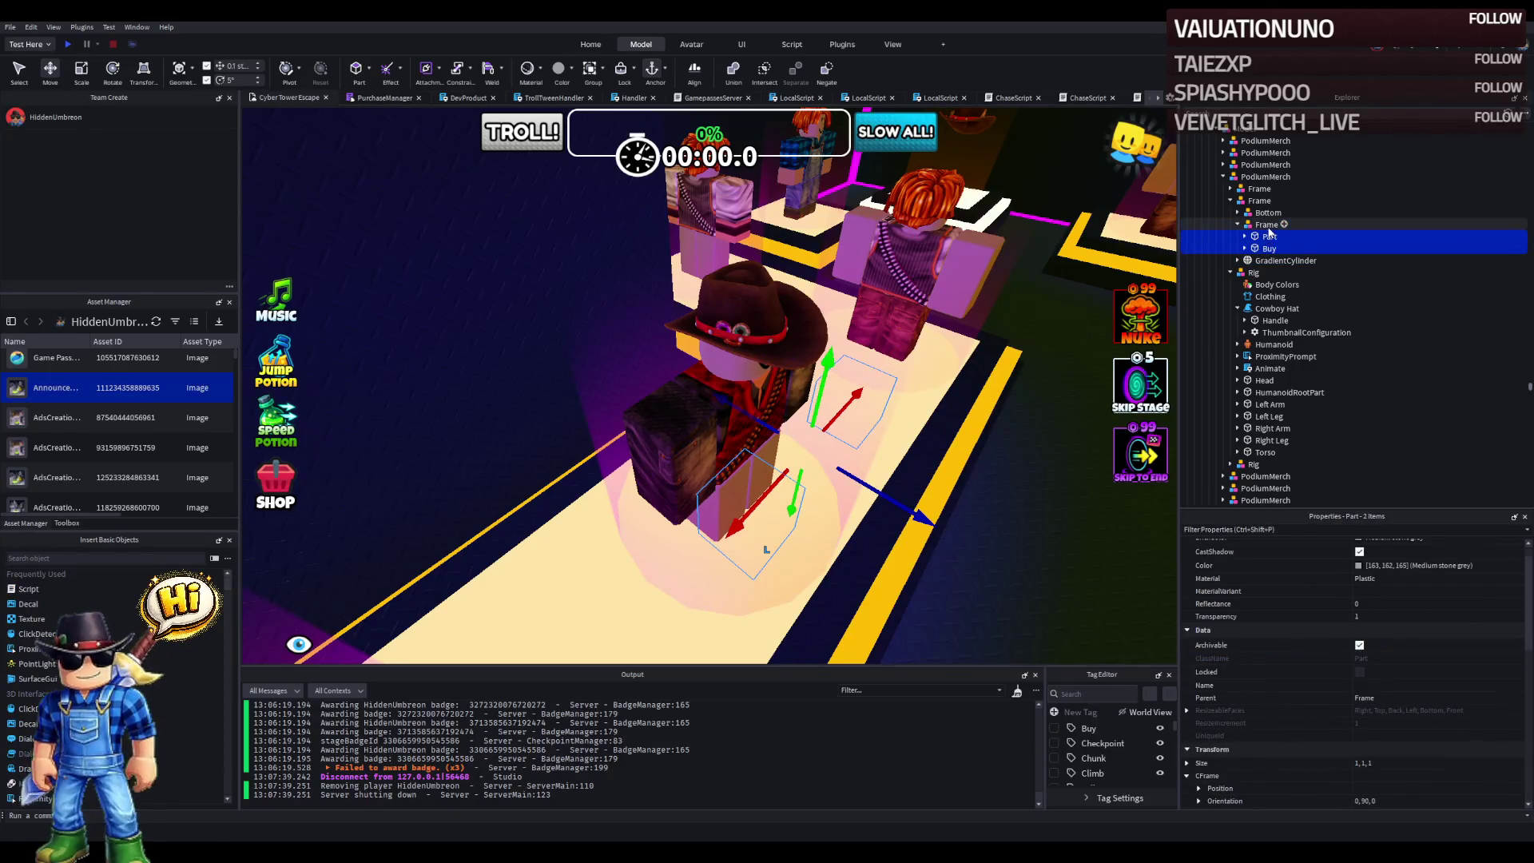
click(1243, 227)
double_click(1305, 226)
text(Shop)
key(Return)
scroll(829, 362, up, 5)
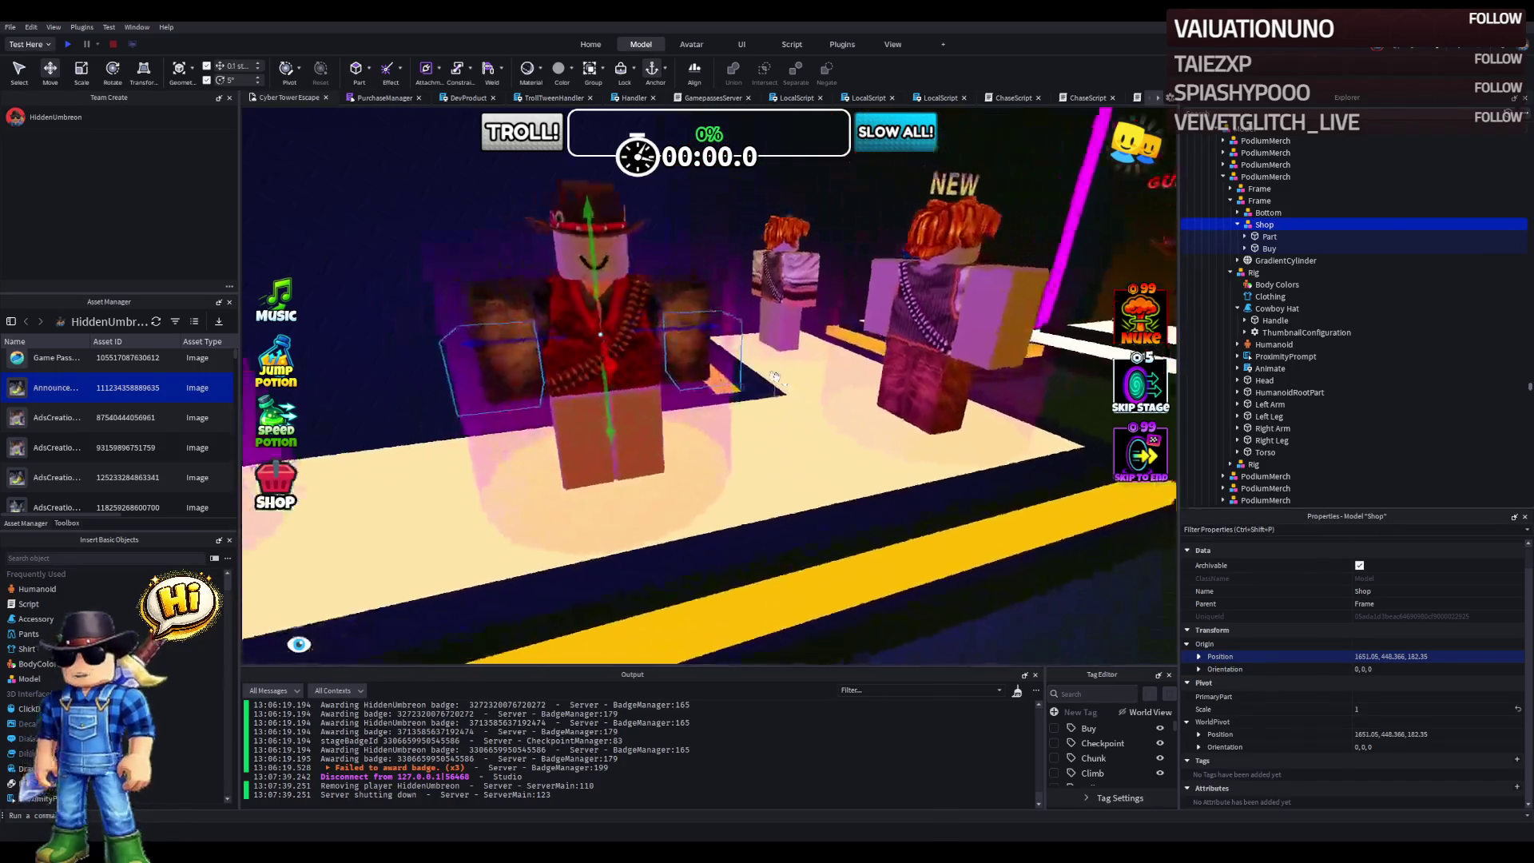
key(e)
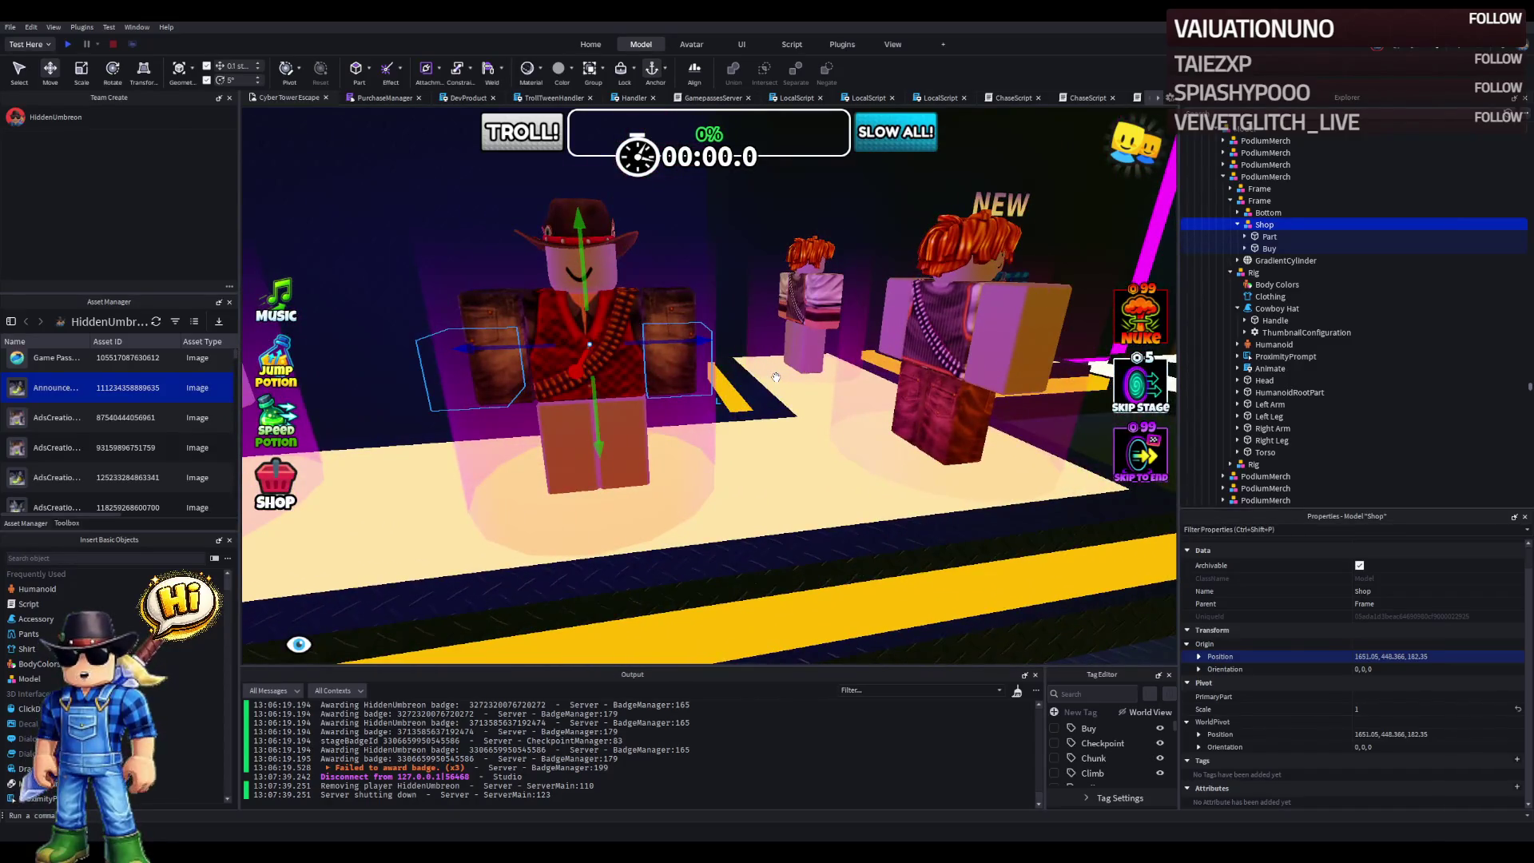
key(e)
key(e)
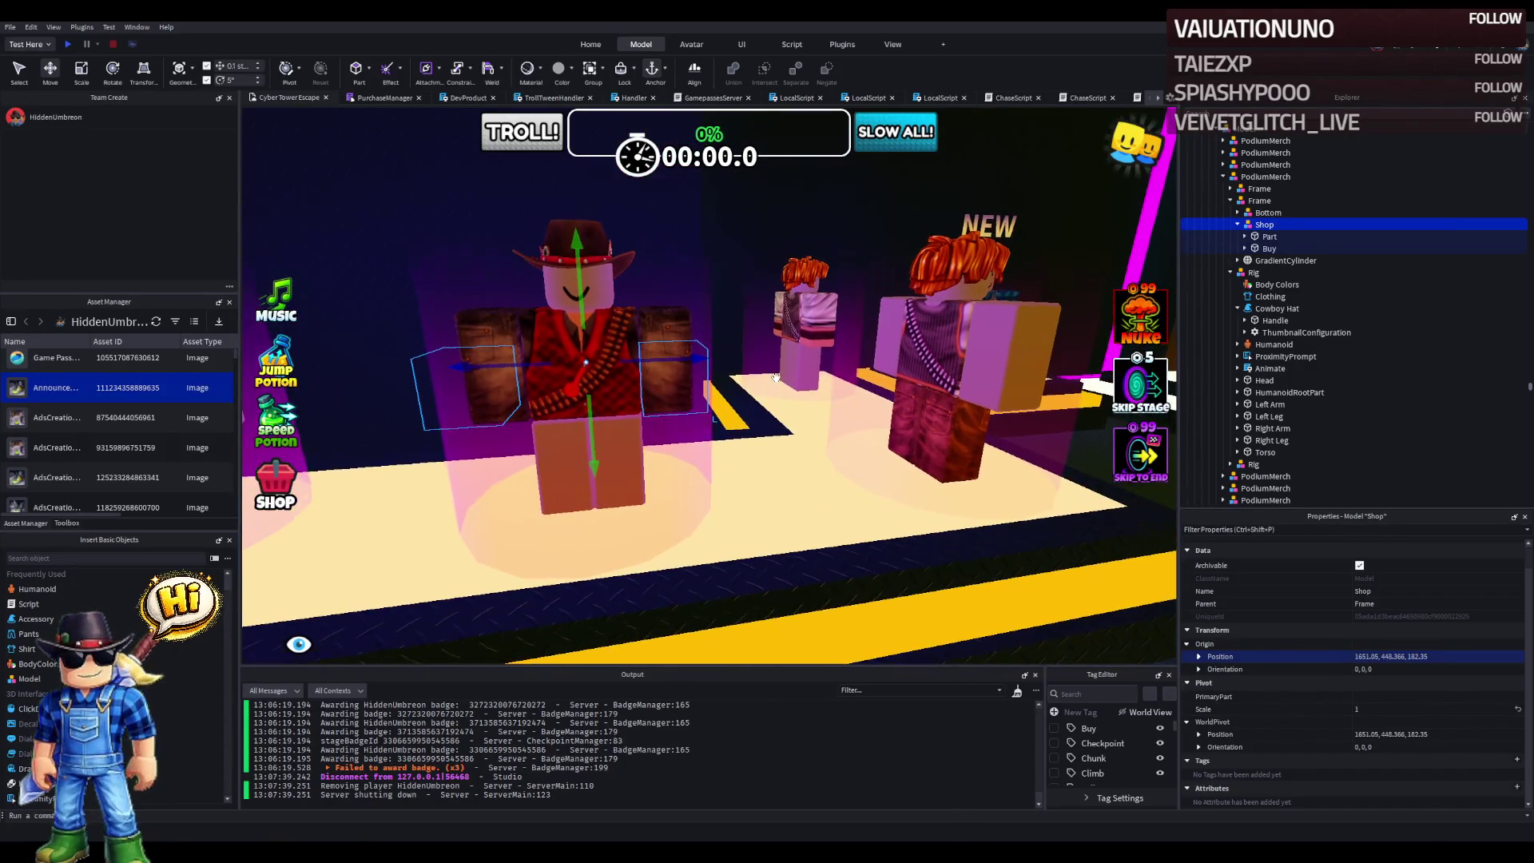
key(e)
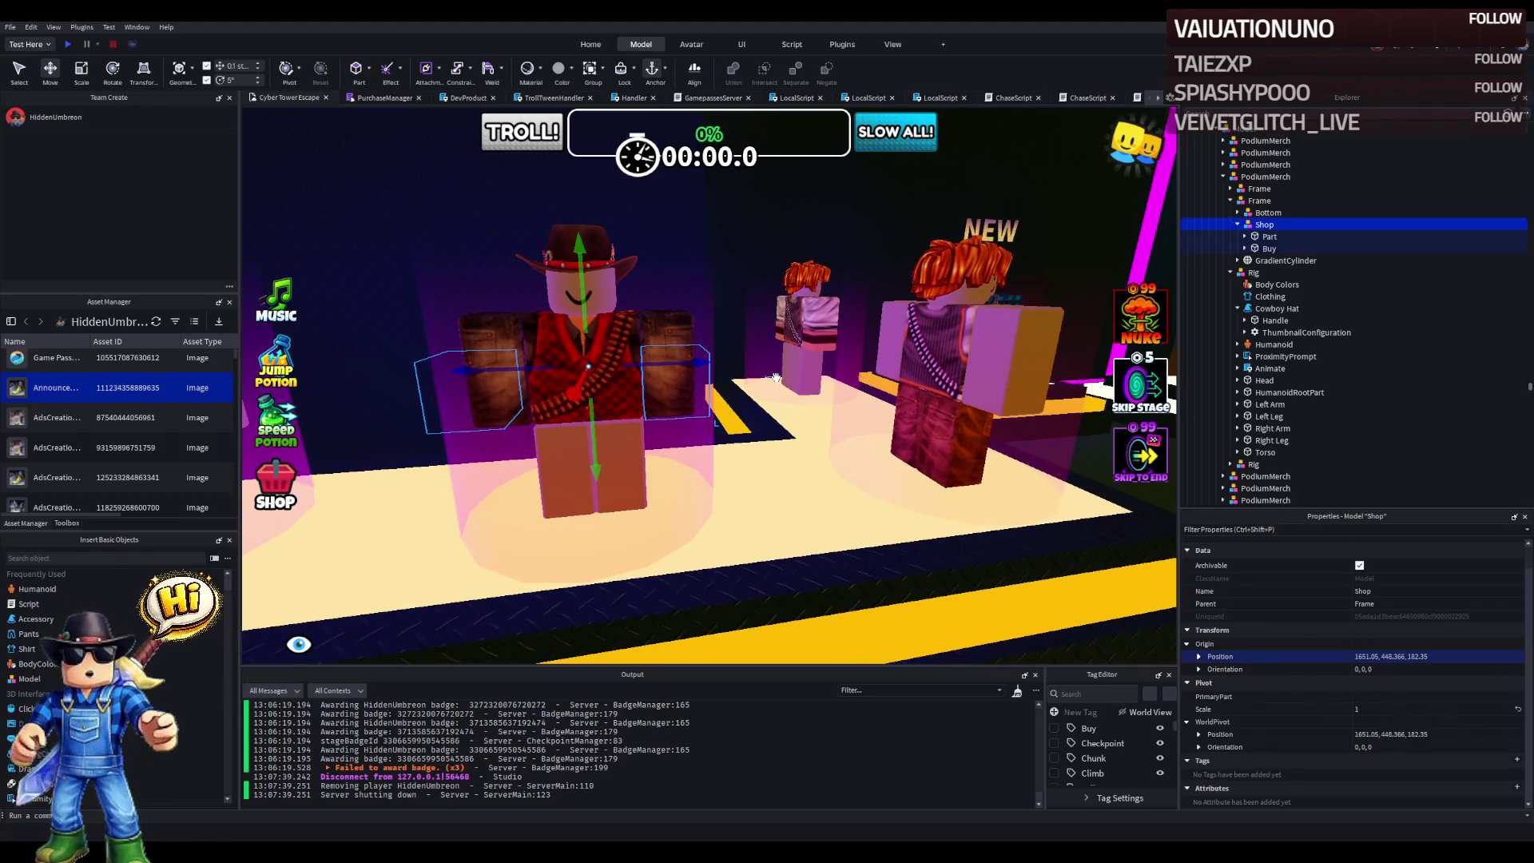
key(a)
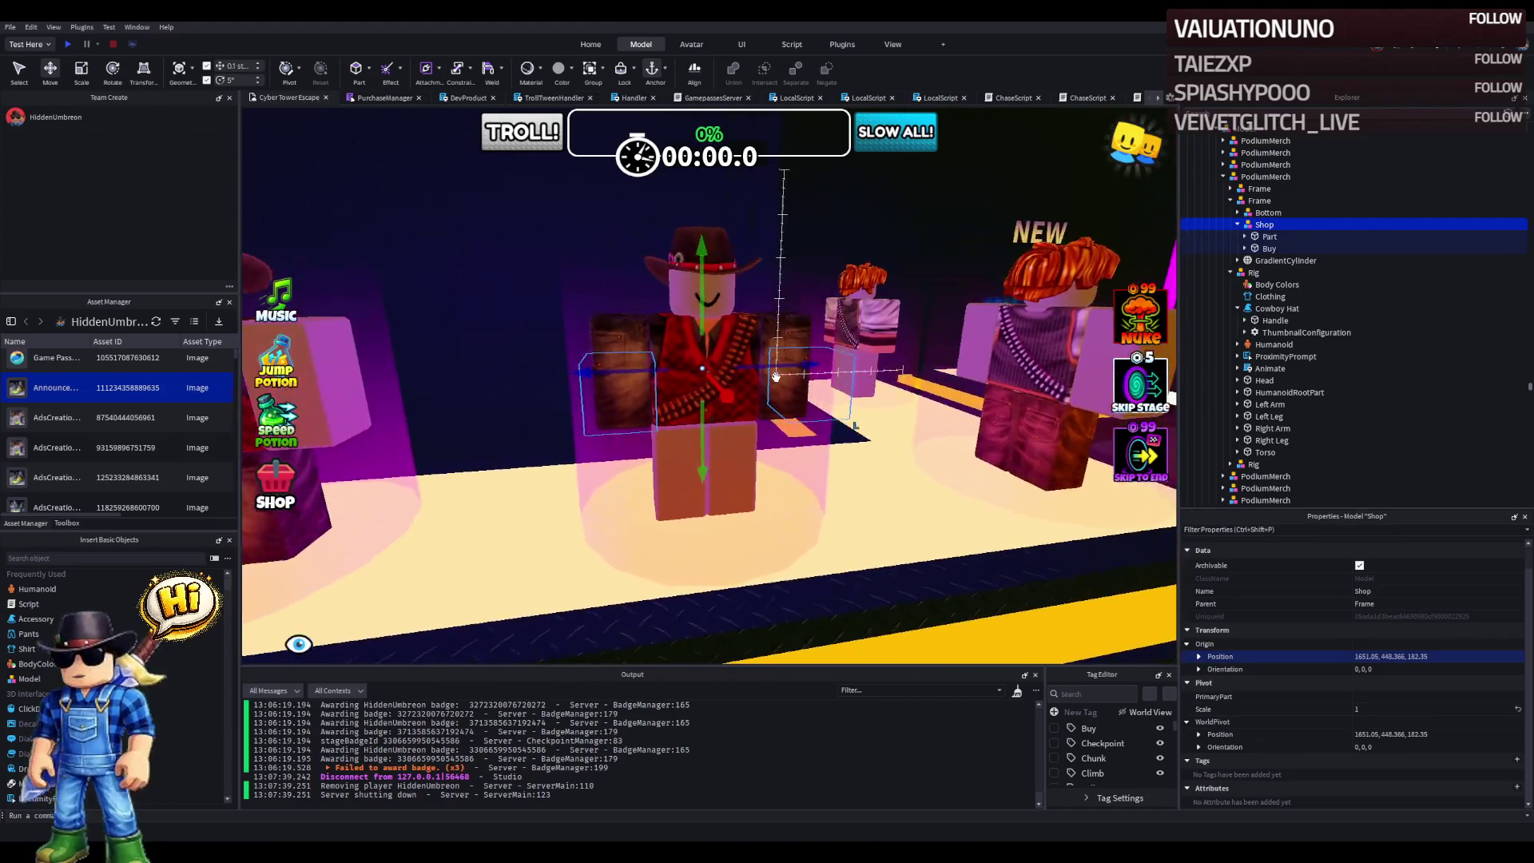
key(d)
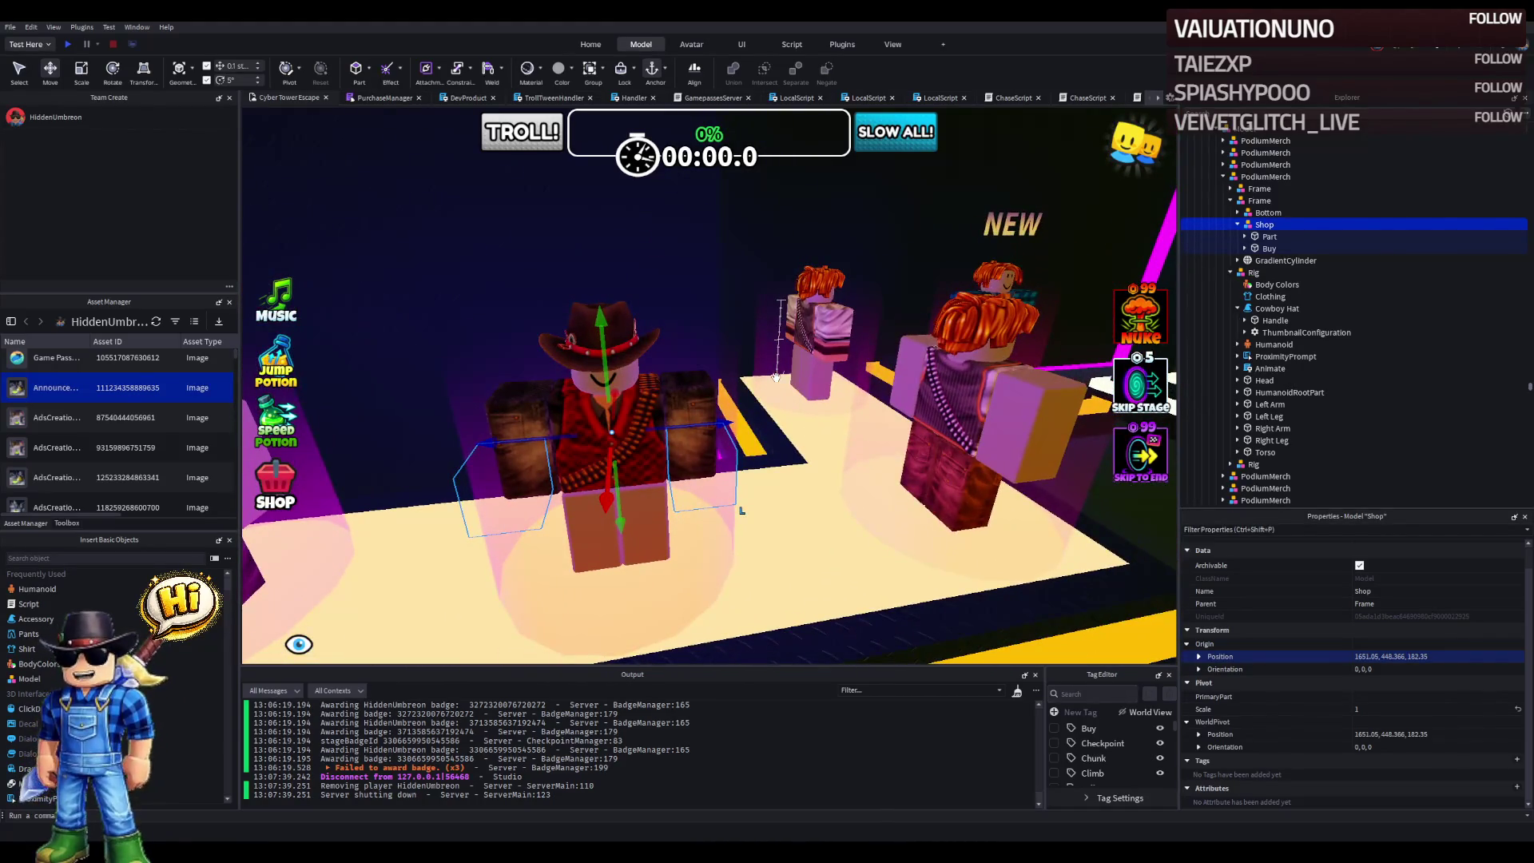
key(q)
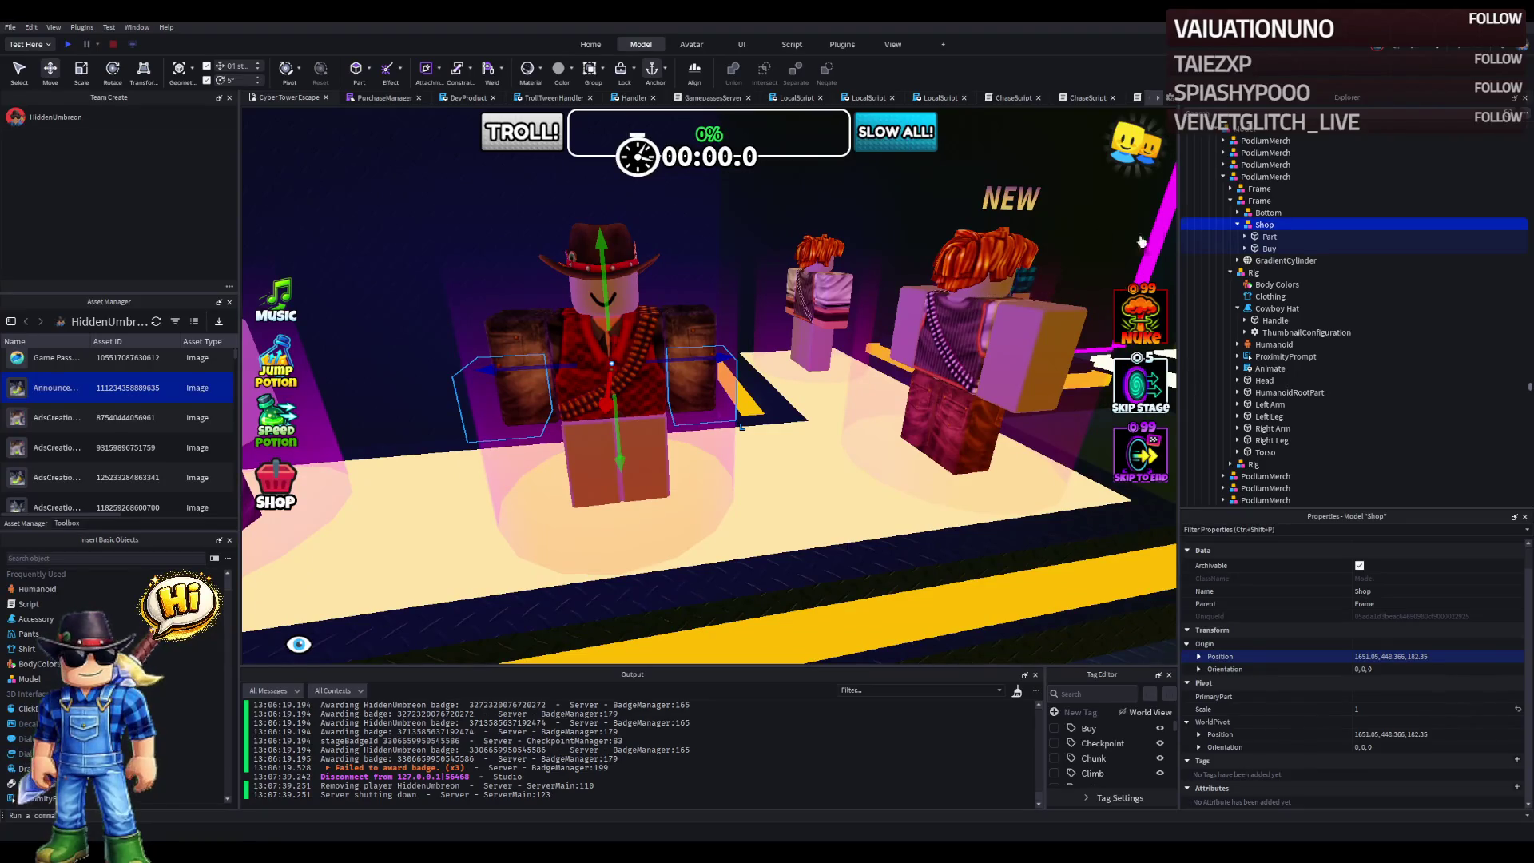
key(a)
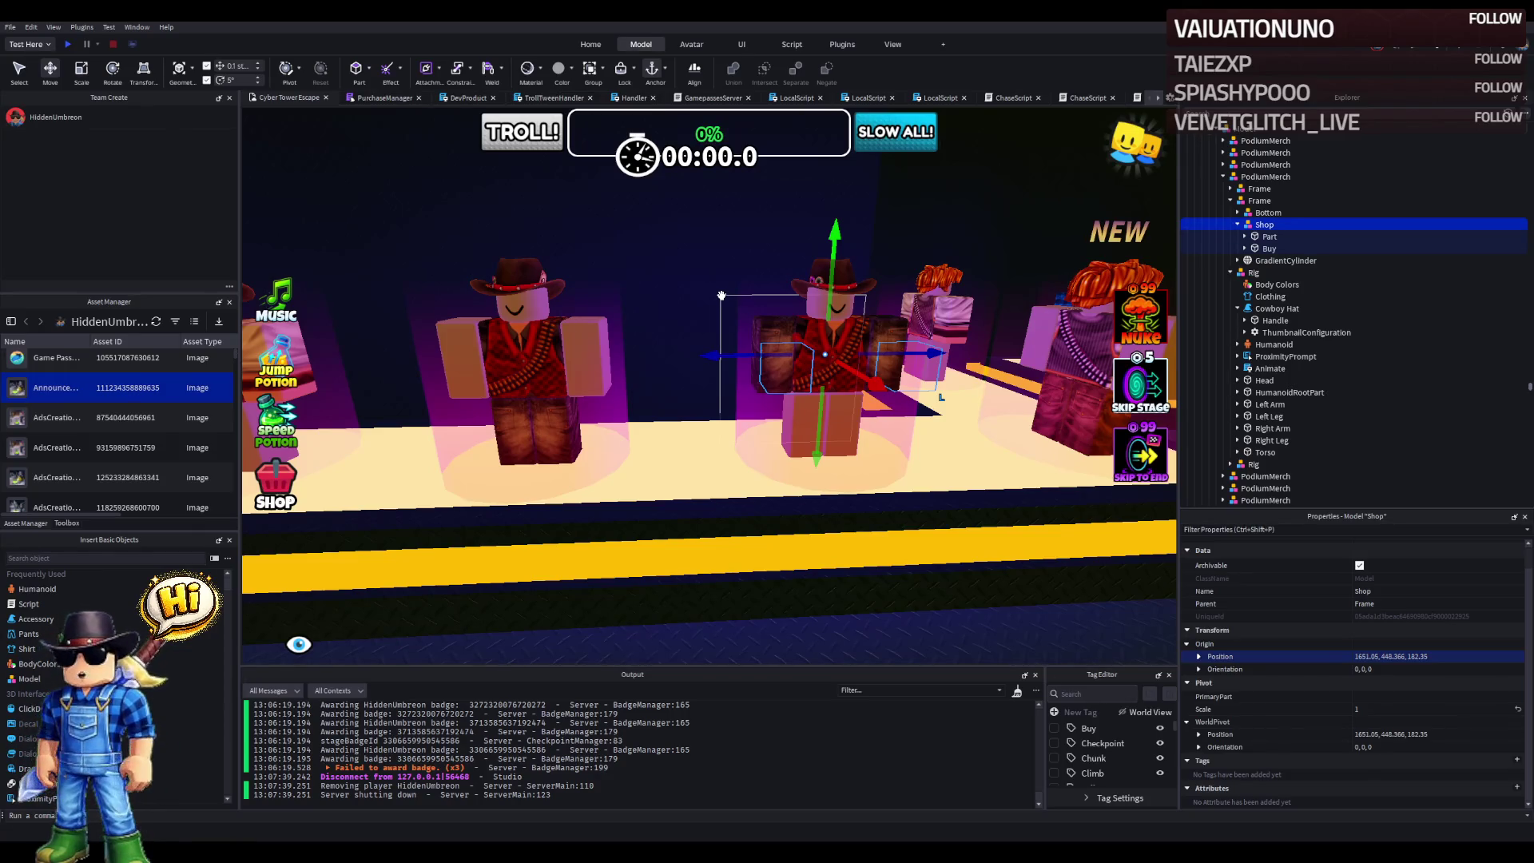
- Duplicate the Shop model and drag the copy to 1651.05, 448.366, 198.15 beside the next podium
key(d)
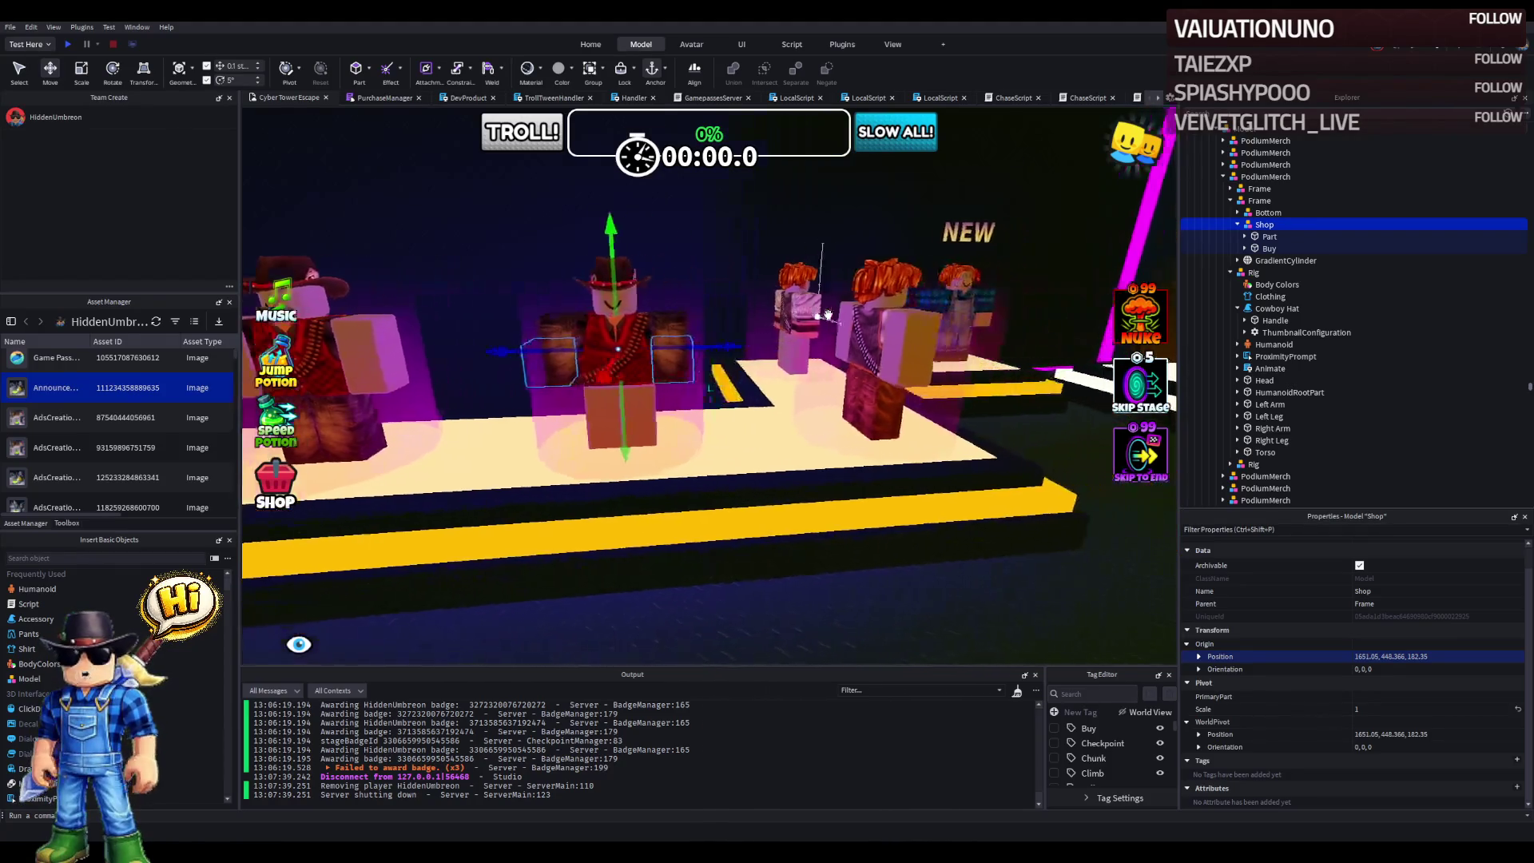
key(f)
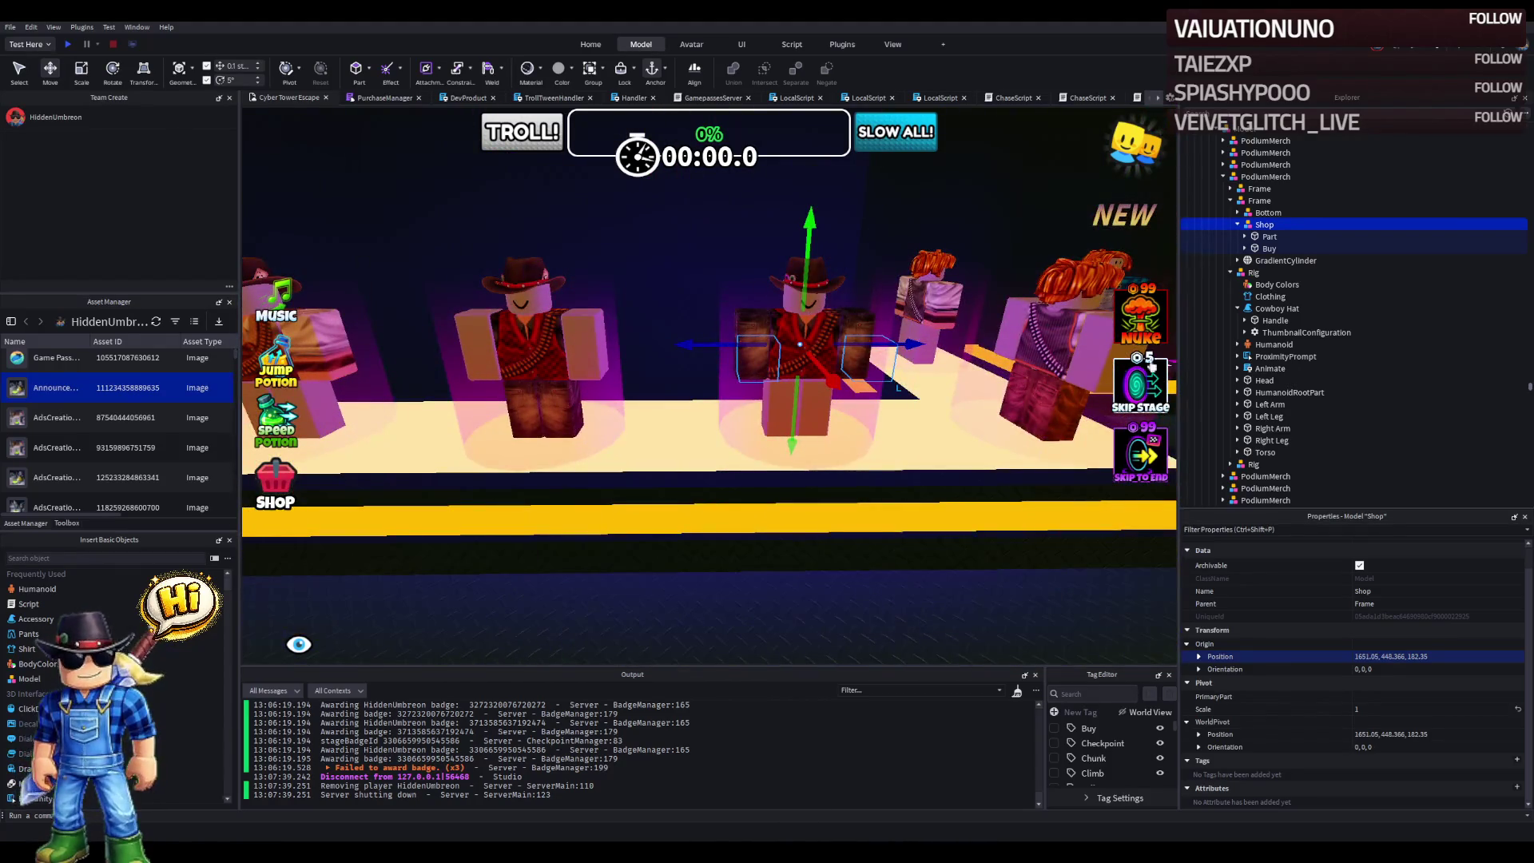
click(1259, 201)
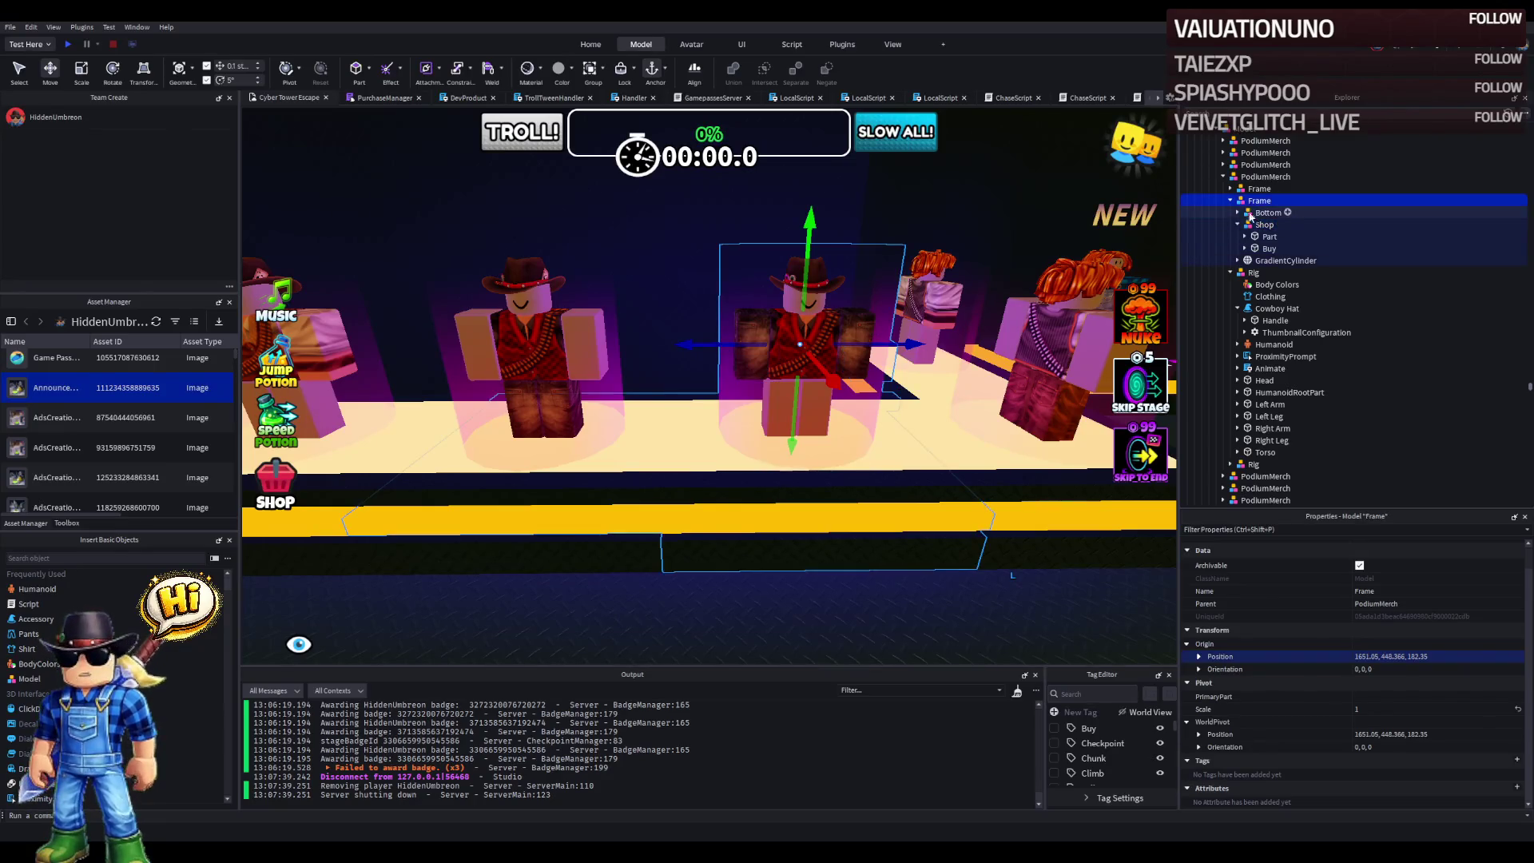
click(1261, 226)
click(1237, 225)
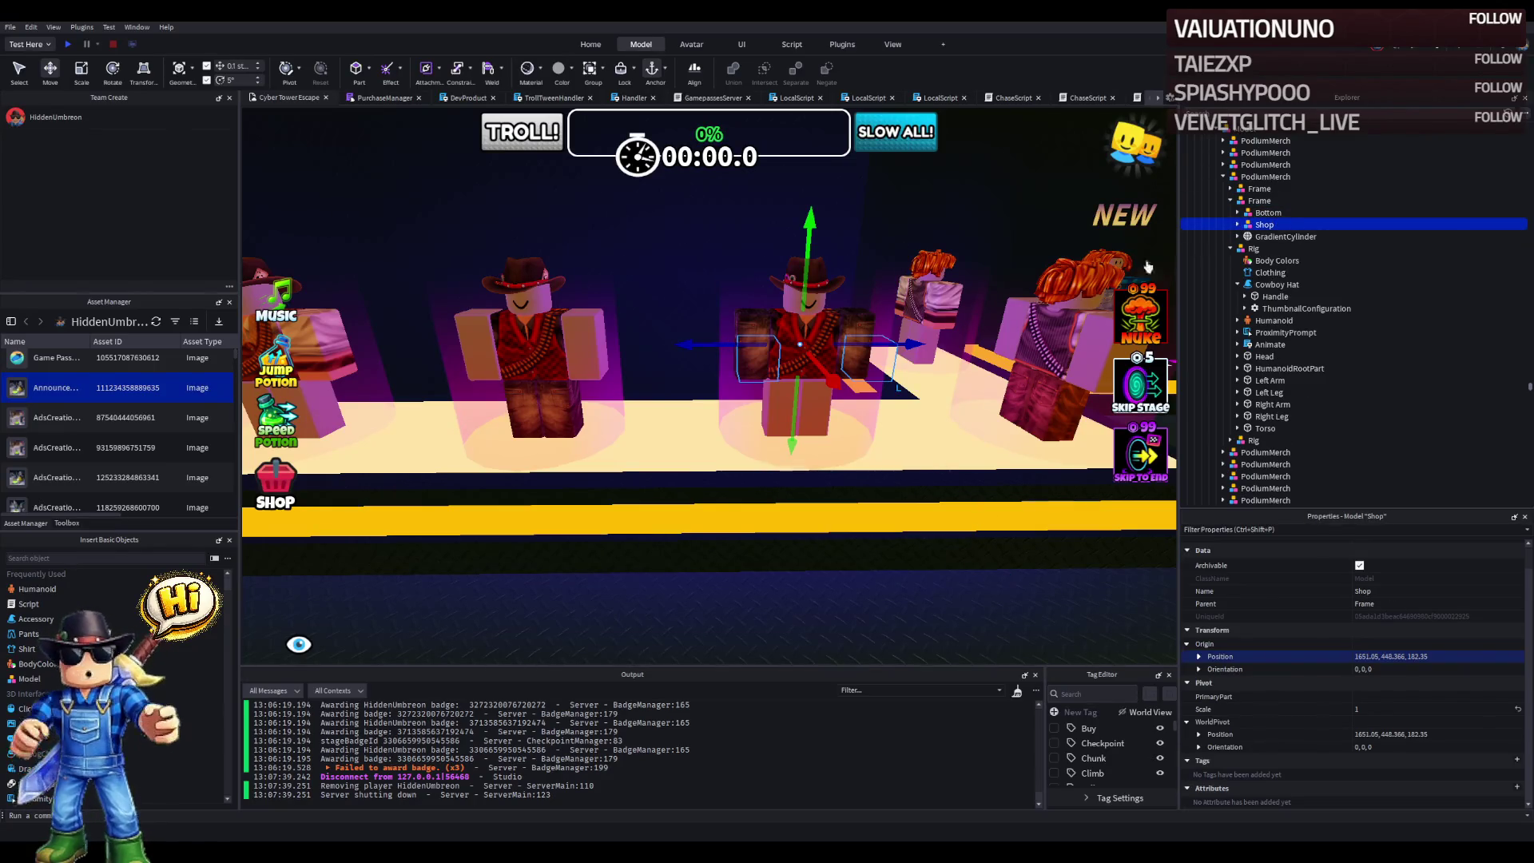
key(f)
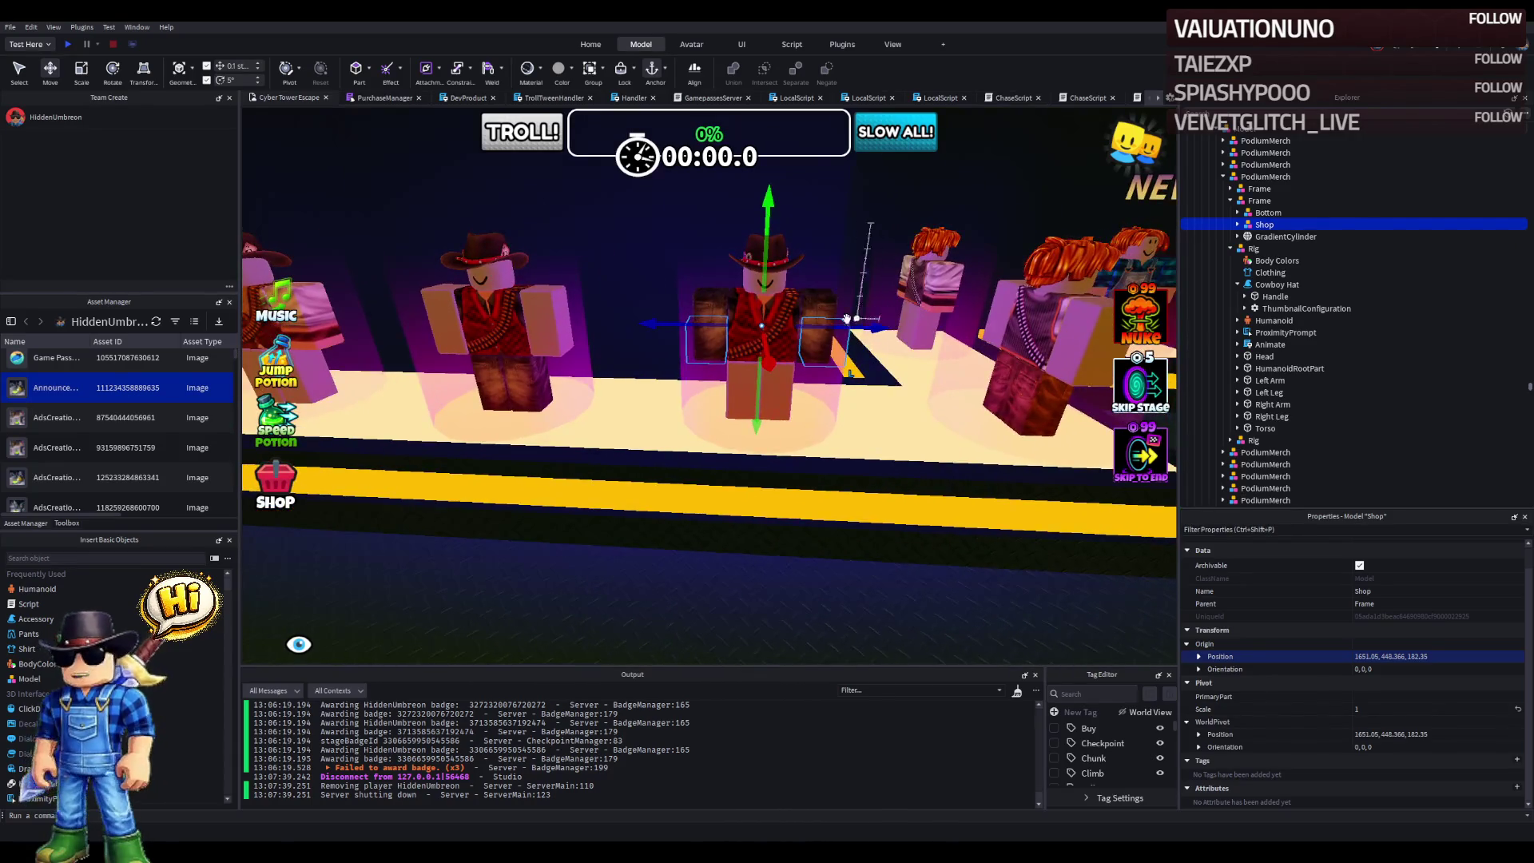
key(ctrl+d)
mouse_move(844, 327)
mouse_down()
mouse_move(873, 328)
mouse_move(812, 327)
mouse_up()
scroll(873, 328, up, 2)
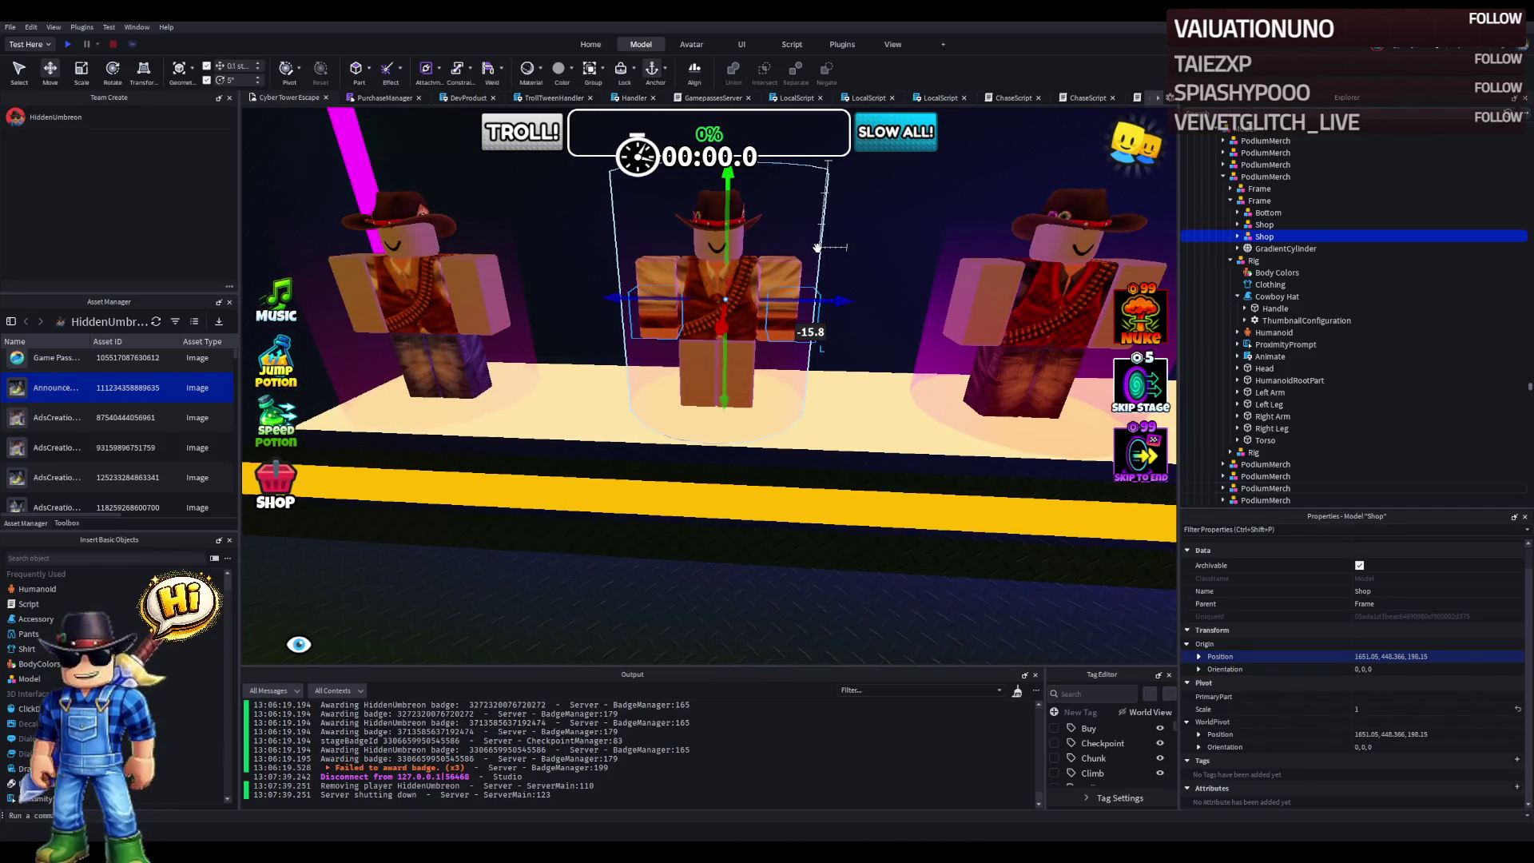
- Compare the Frame and cylinder positions, then change the Shop copy's Origin Position Z to 198.35
click(1278, 225)
click(1257, 200)
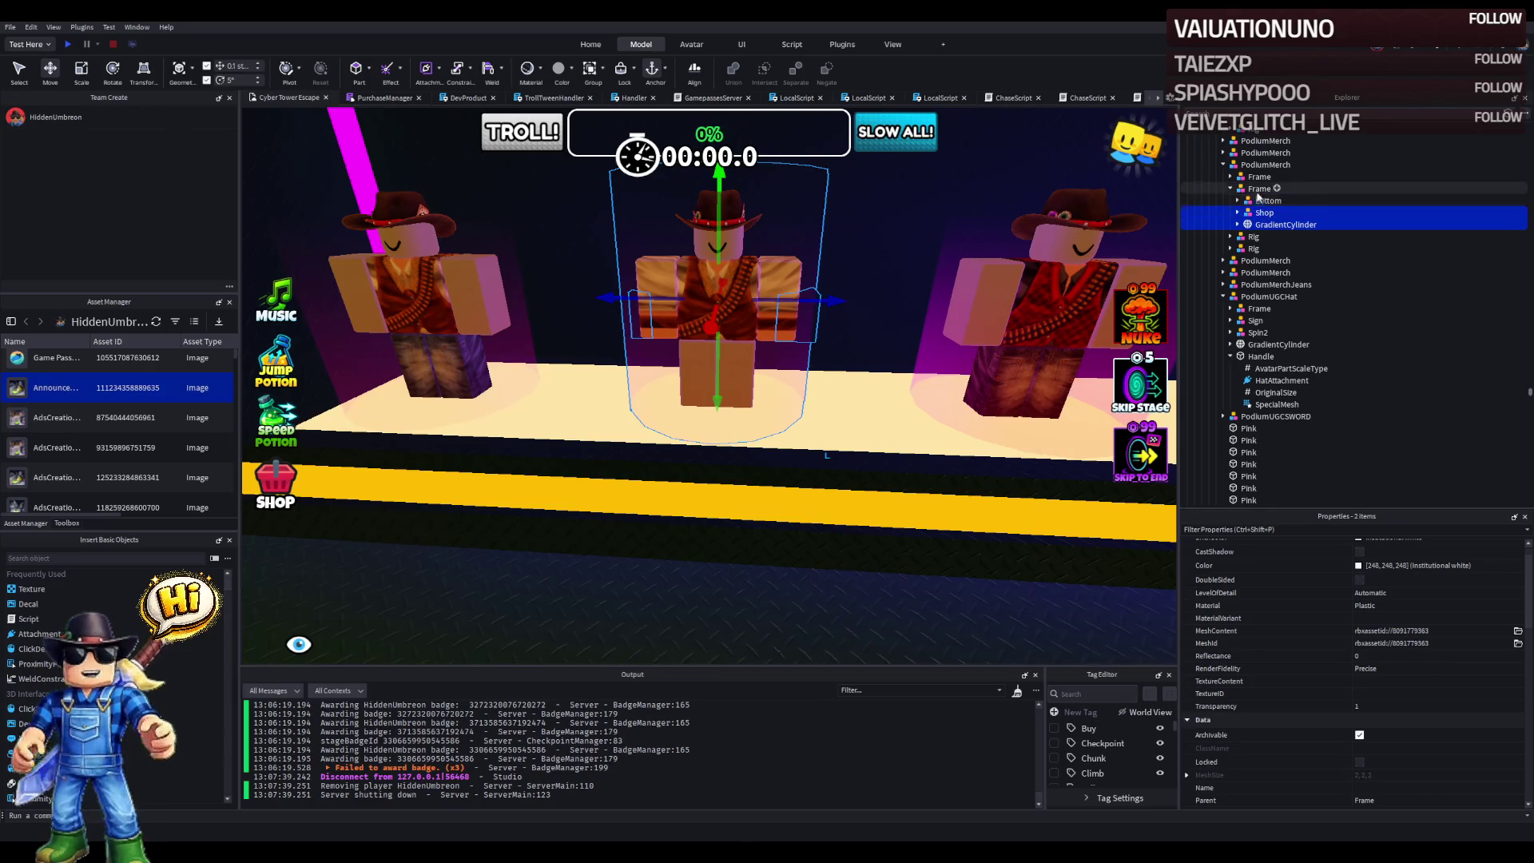
click(1464, 668)
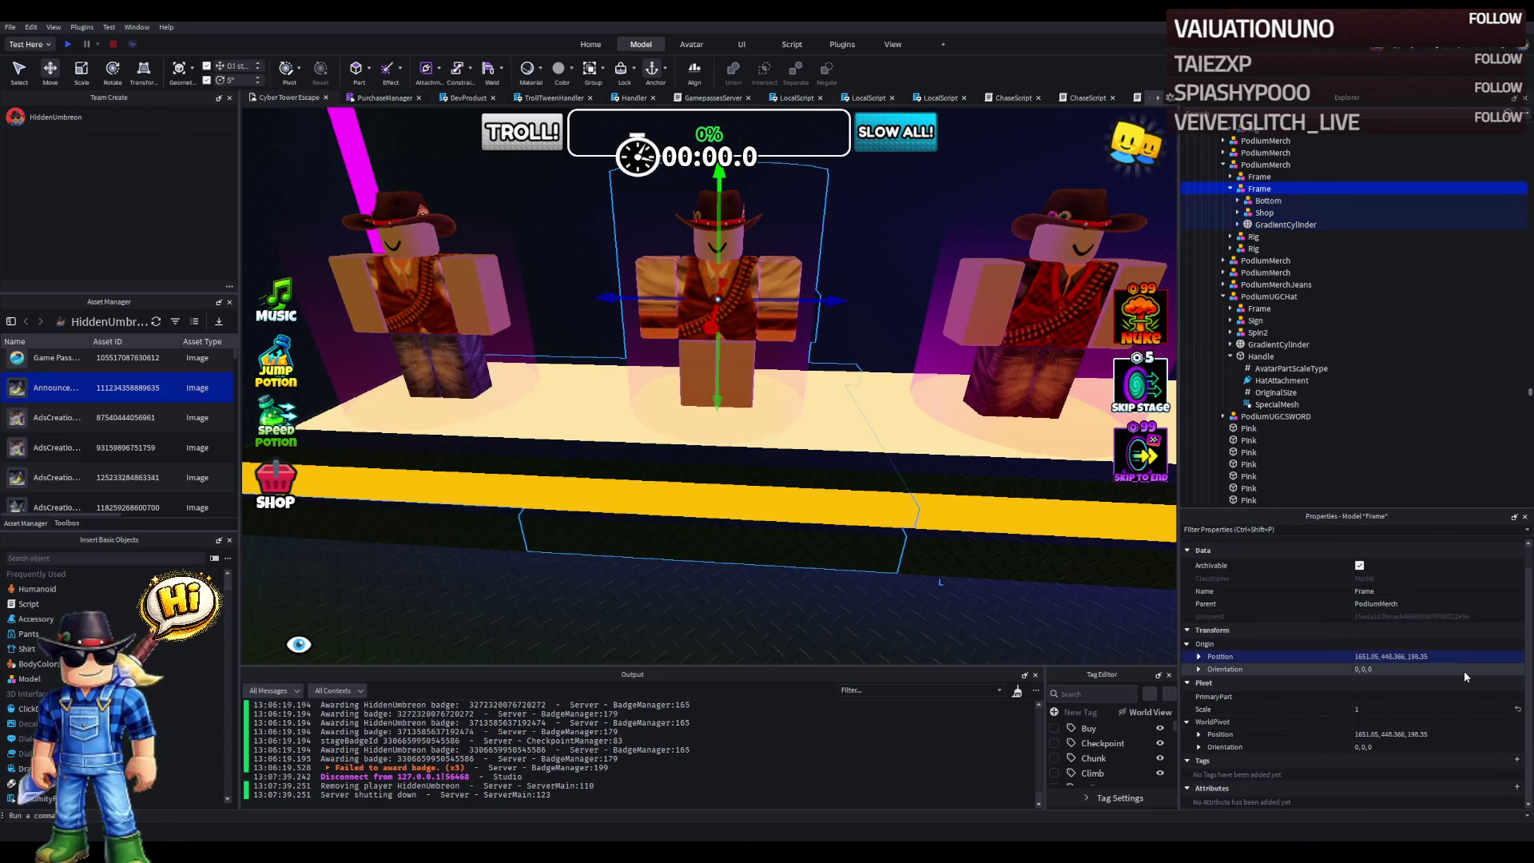
click(1282, 224)
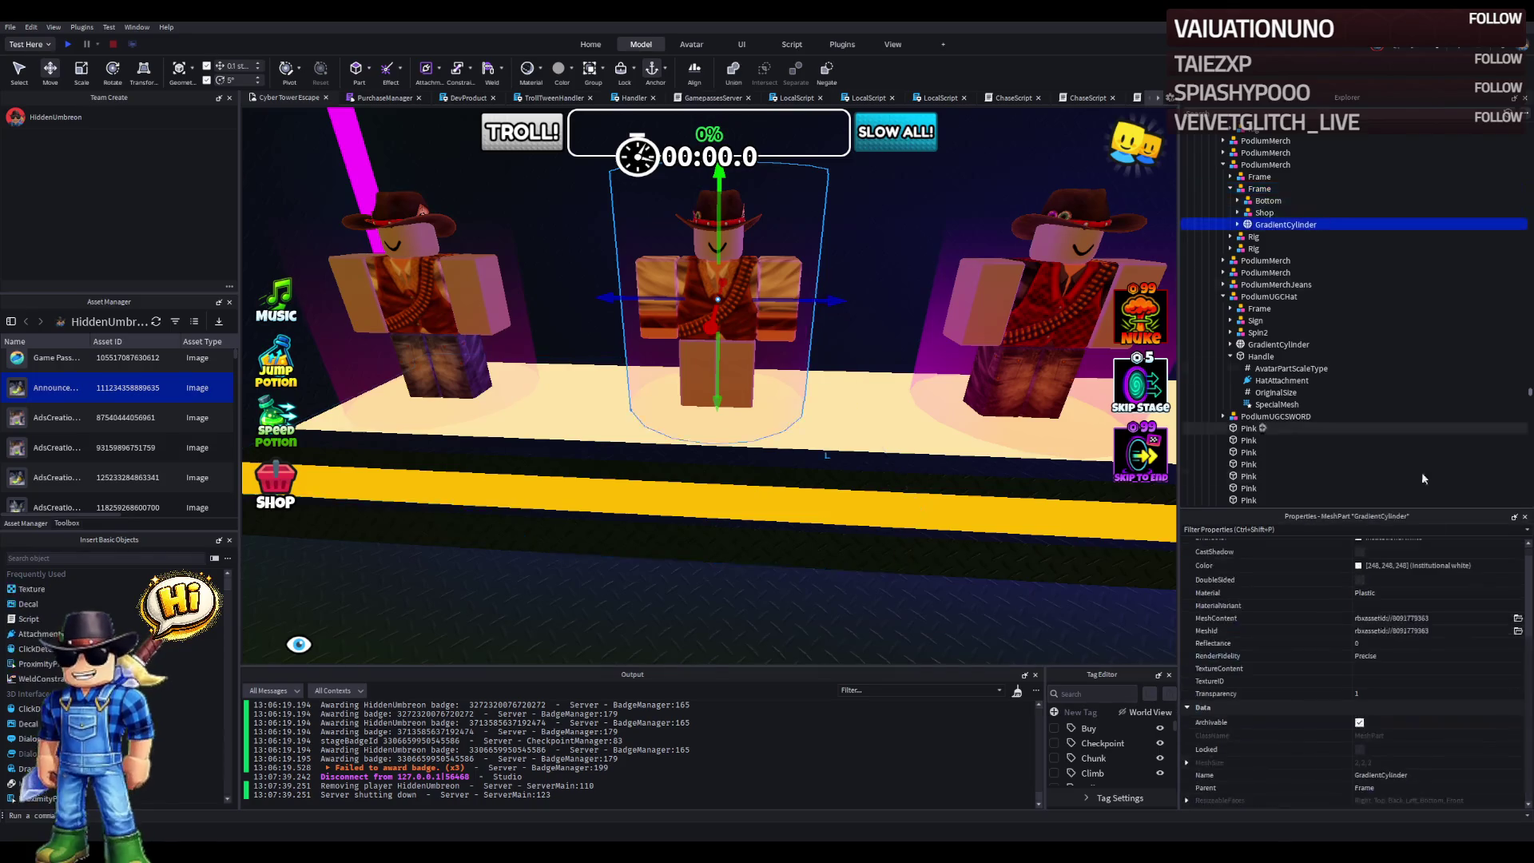
scroll(1455, 623, down, 4)
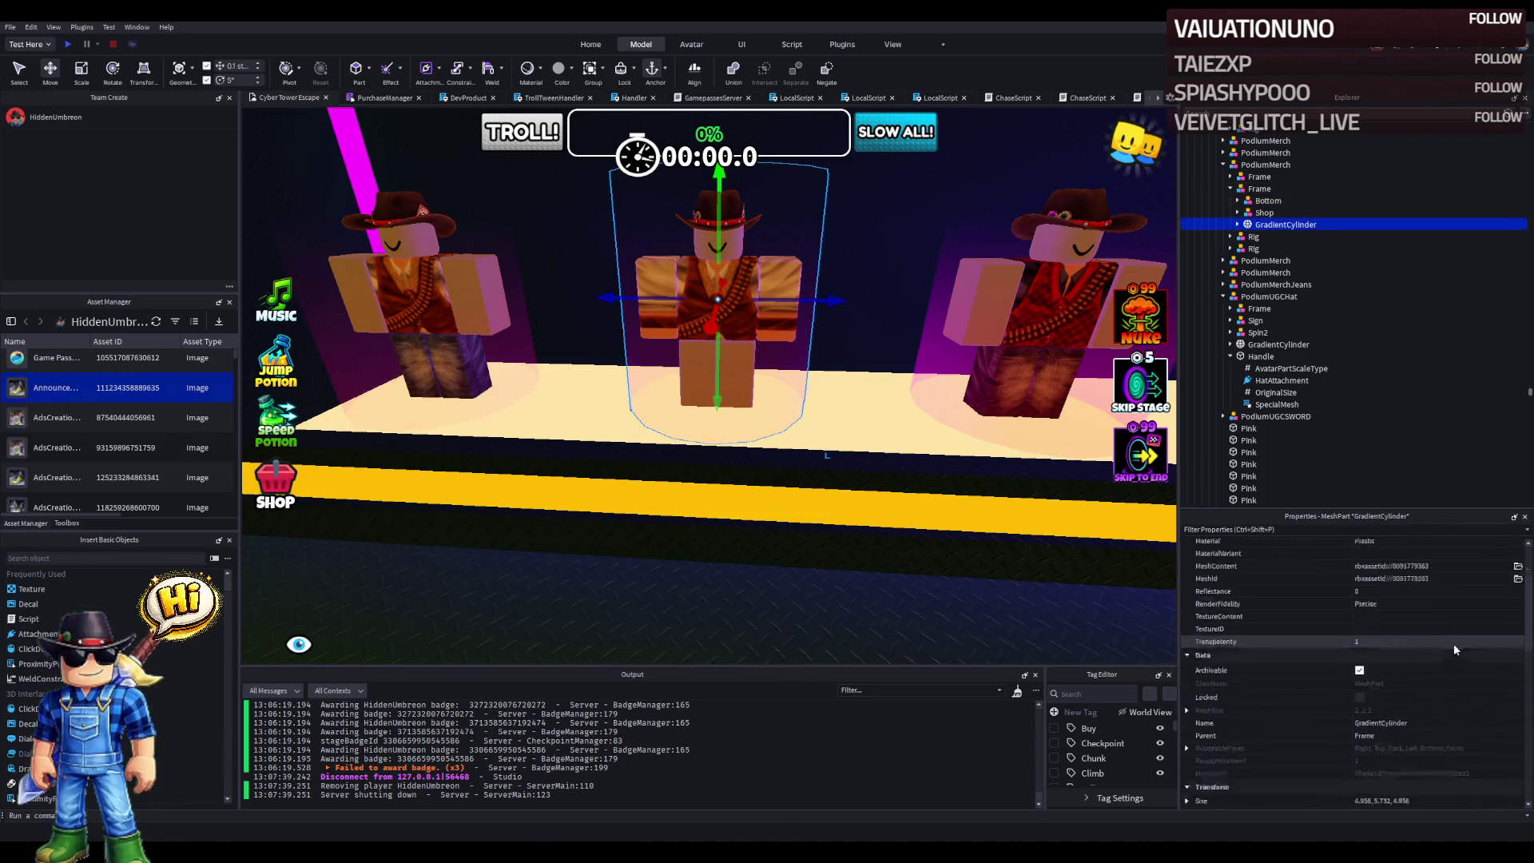
click(1465, 746)
click(1263, 213)
click(1444, 657)
key(BackSpace)
key(BackSpace)
text(35)
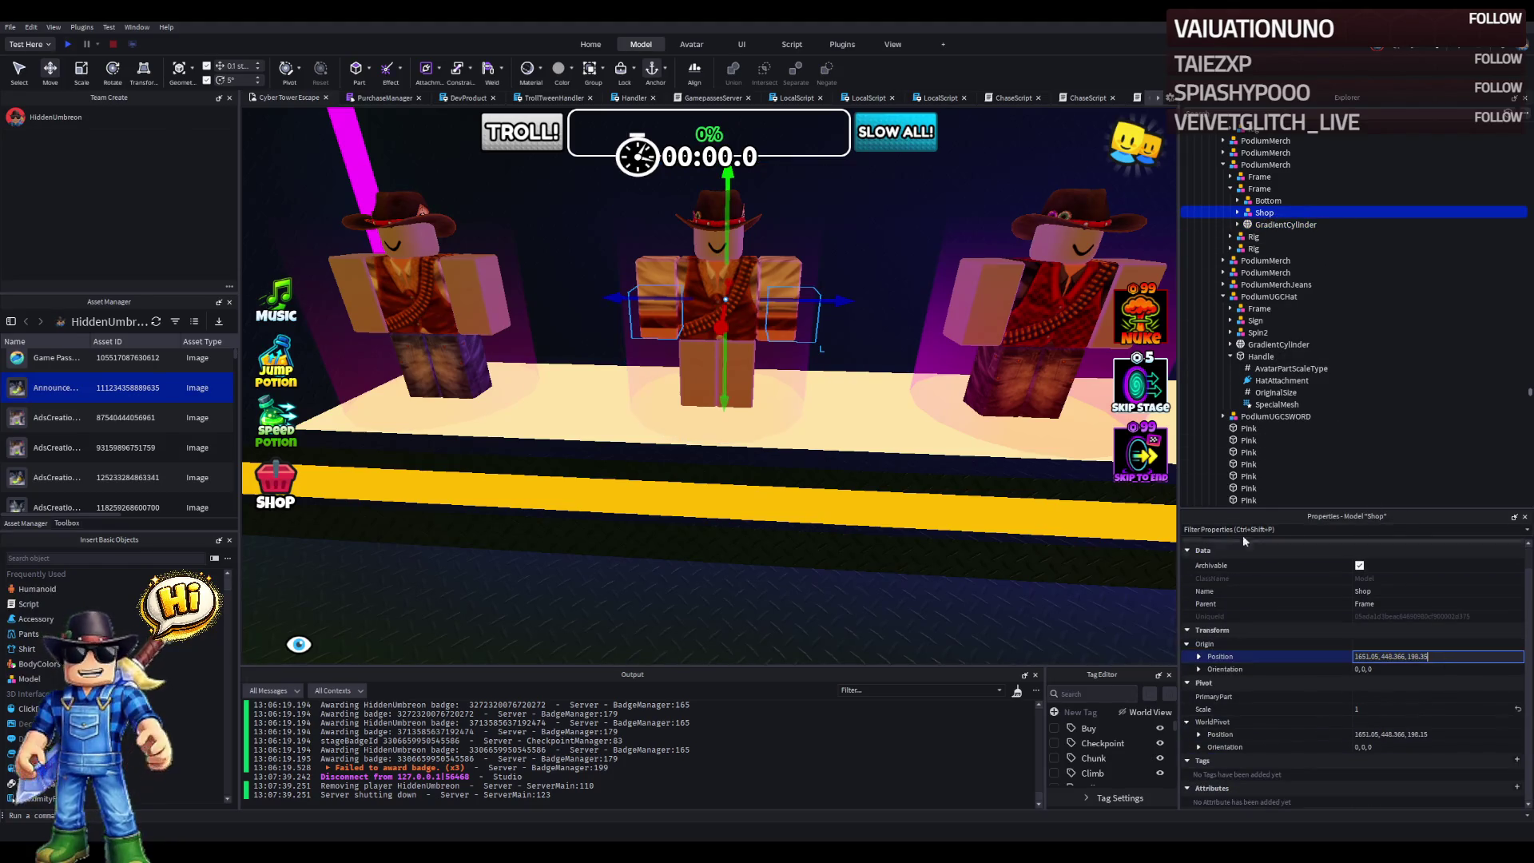
key(Return)
key(f)
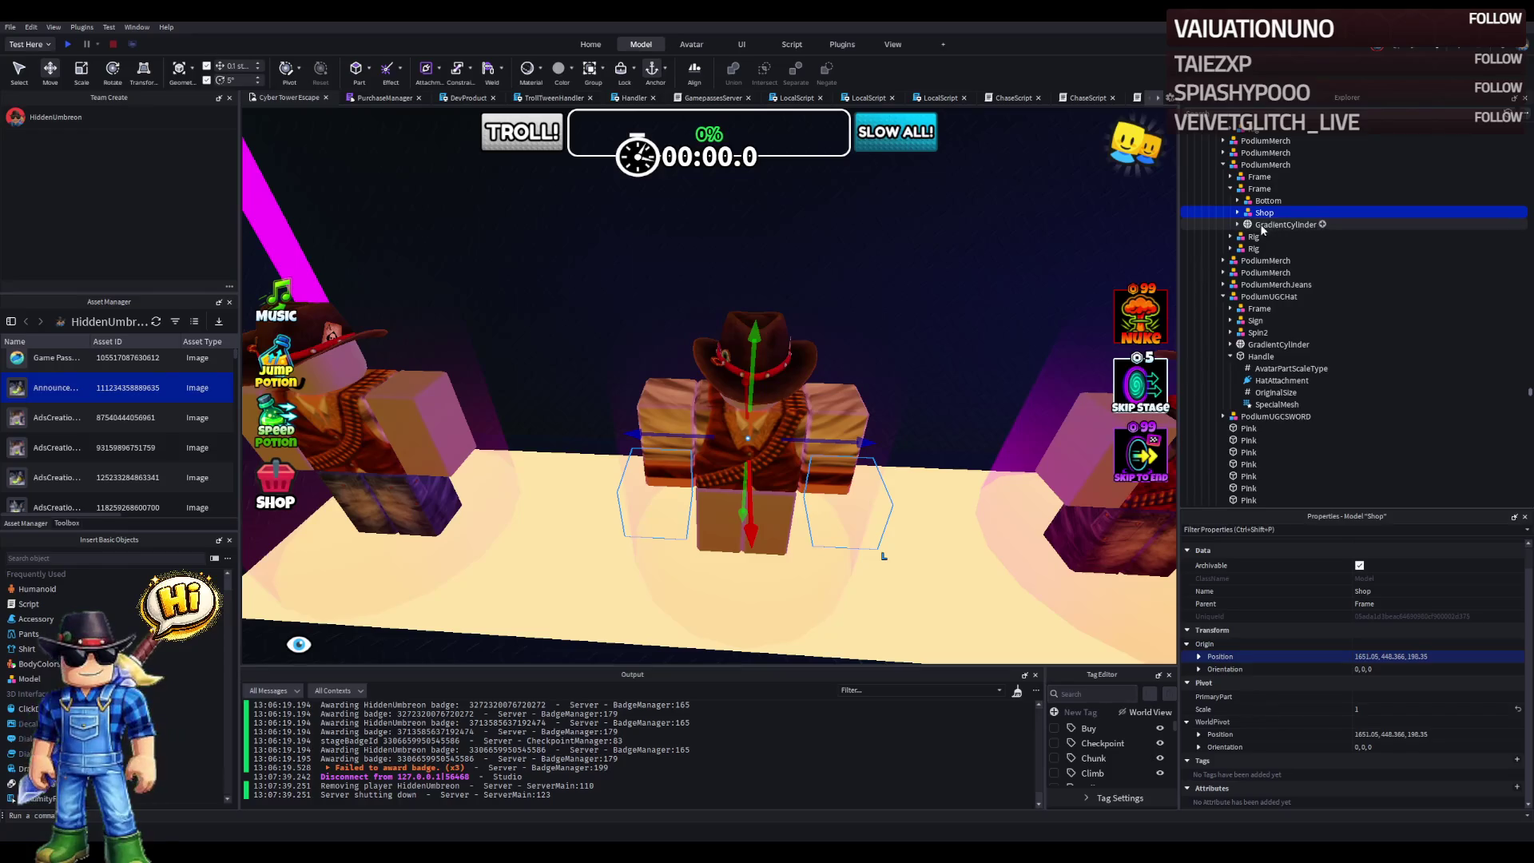
- Move the cowboy podium's second Rig into the podium's Frame
double_click(1260, 213)
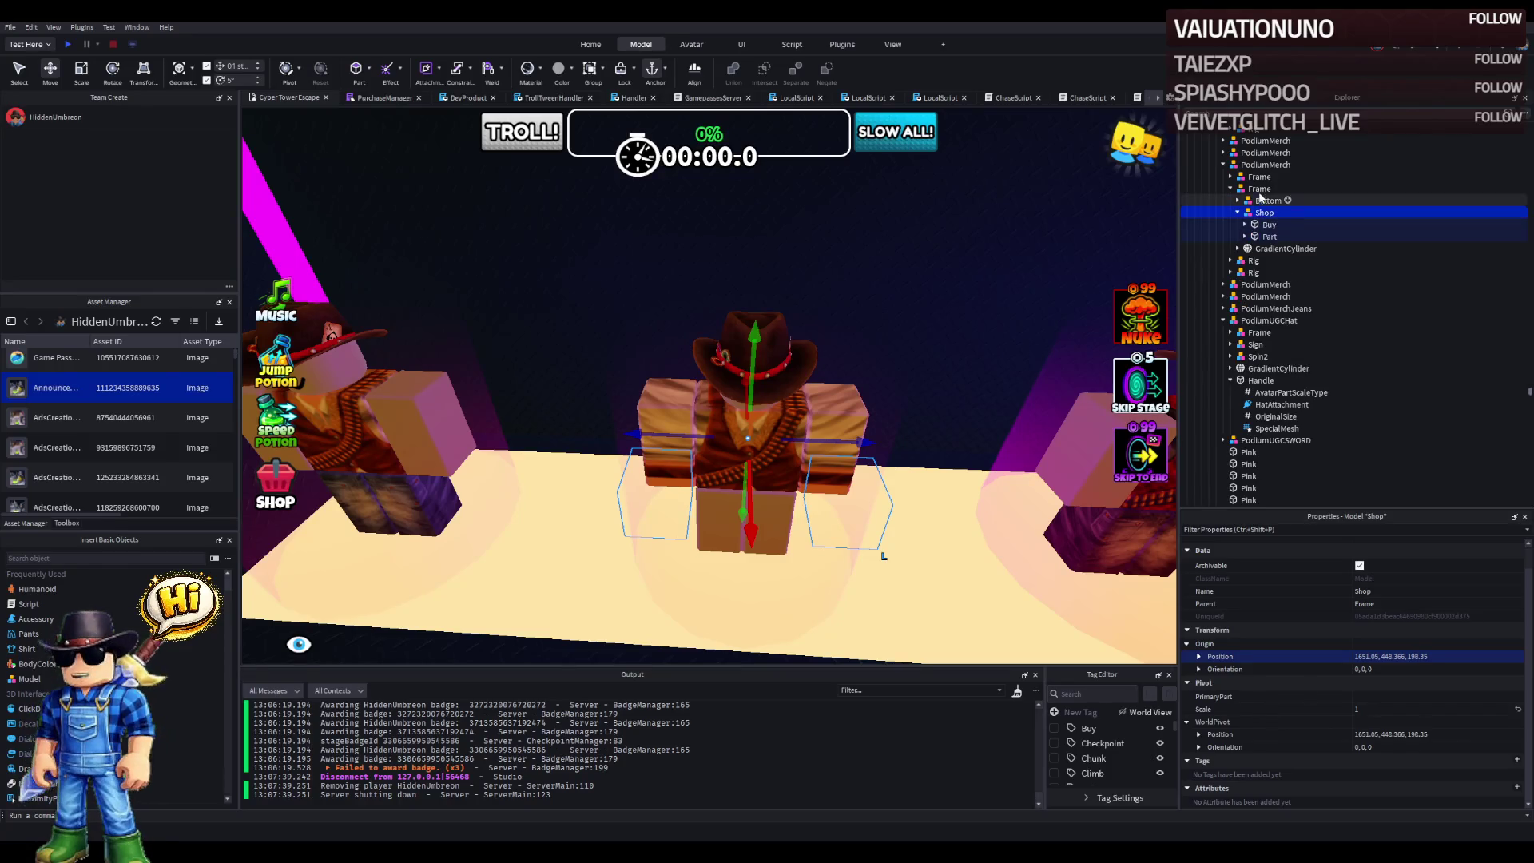
click(1253, 272)
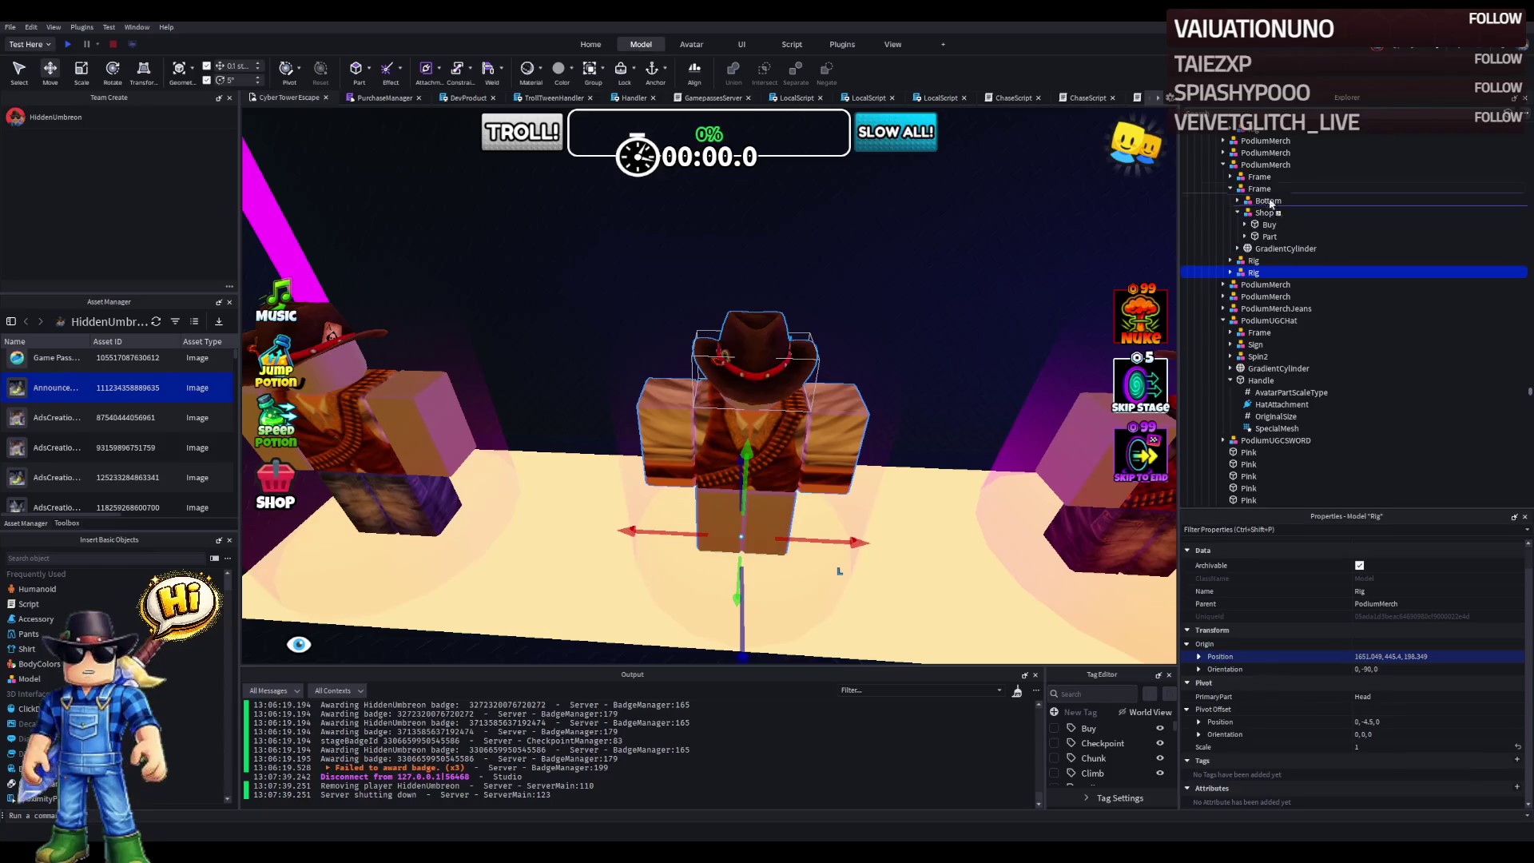
click(1253, 261)
click(831, 423)
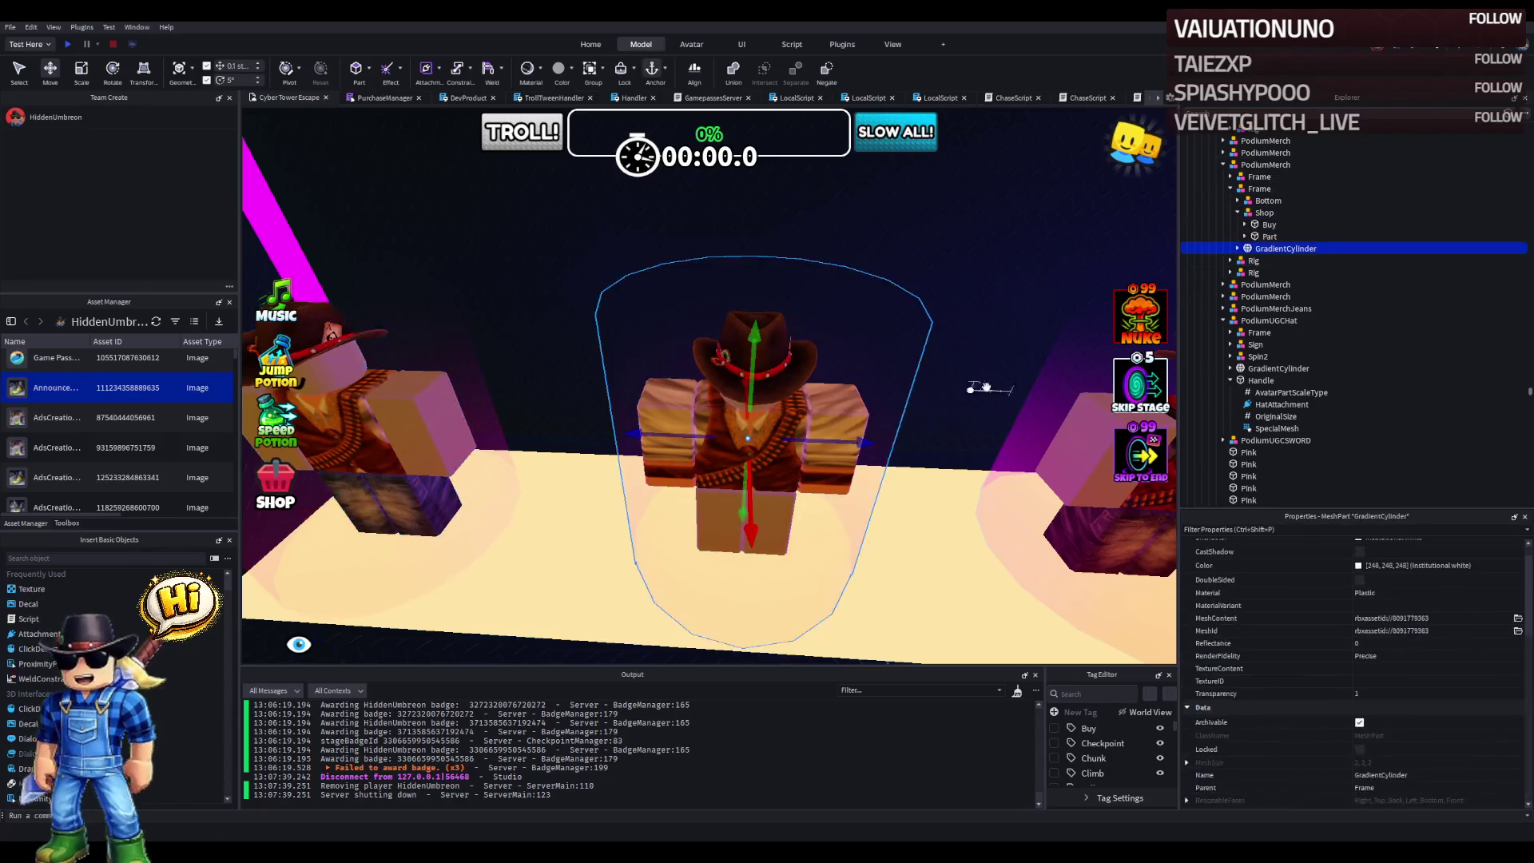
click(1253, 272)
drag(1265, 217, 1262, 199)
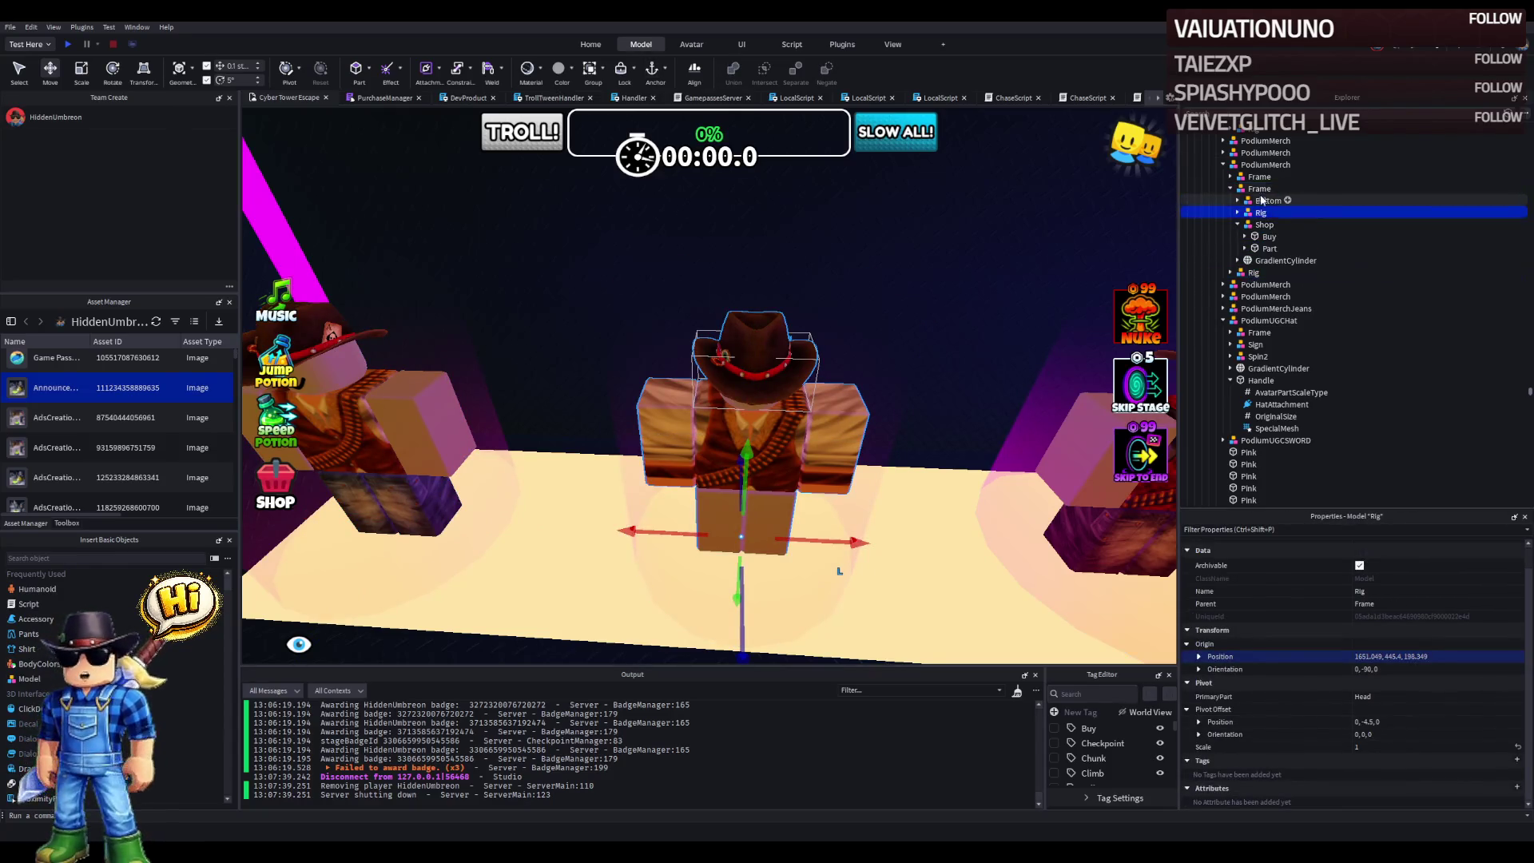
click(1269, 248)
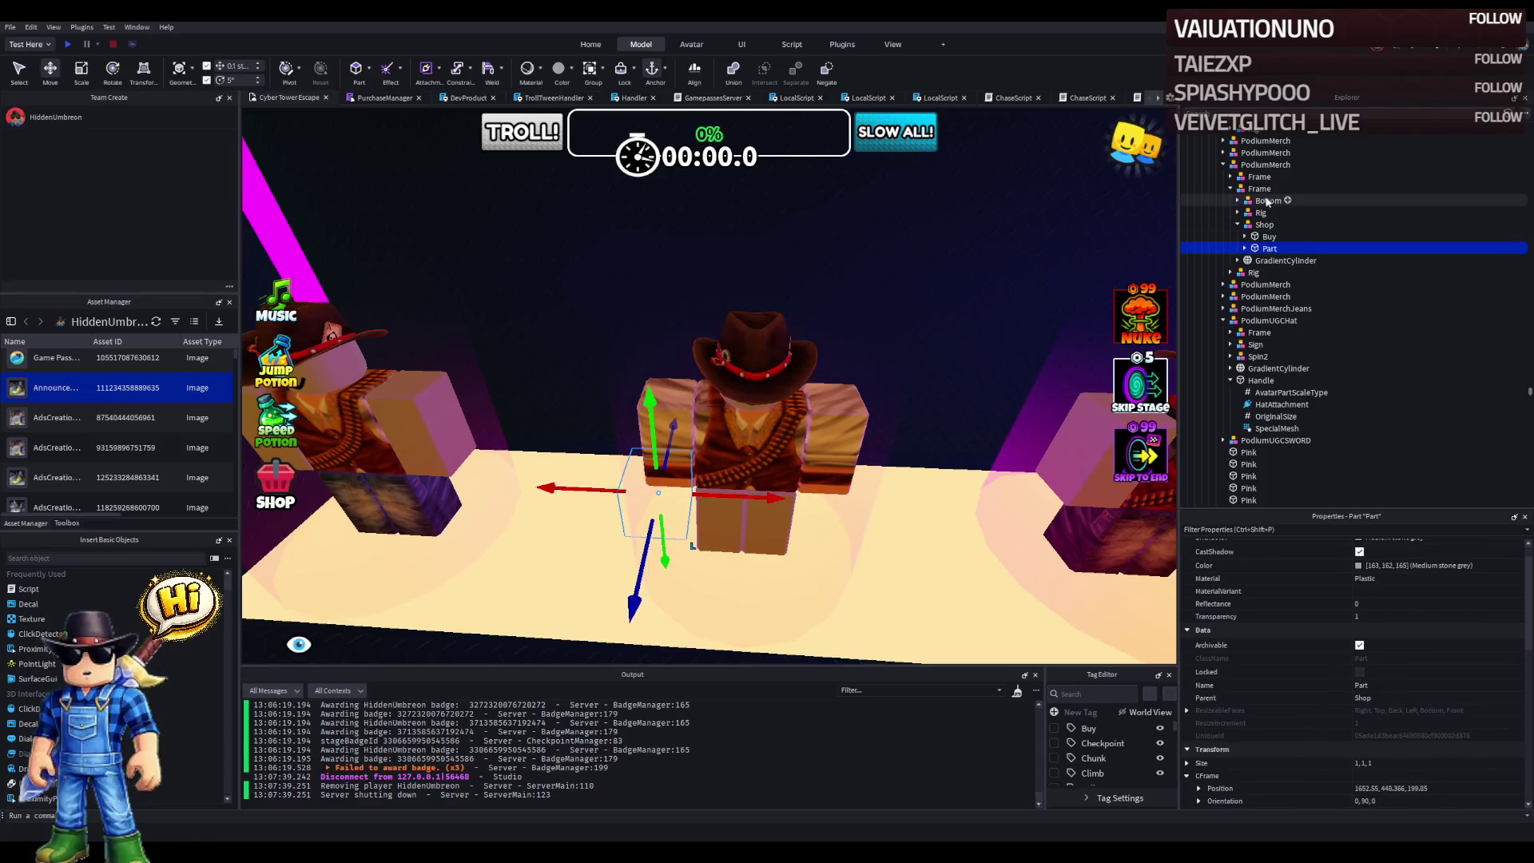
double_click(1261, 213)
click(1275, 285)
click(1292, 273)
click(1330, 273)
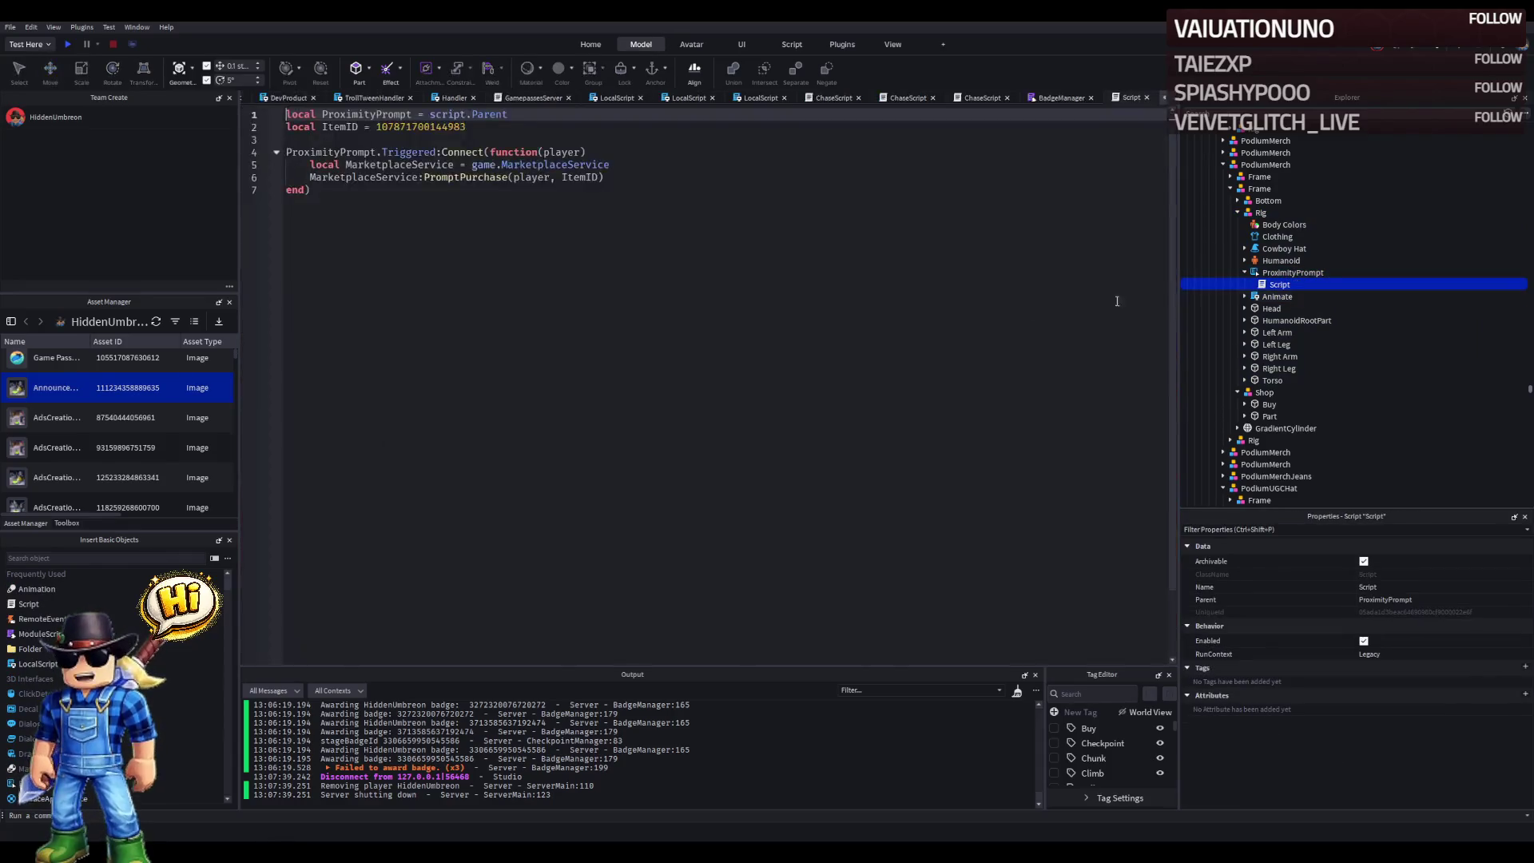
- Back in the Cyber Tower Escape view, inspect the Rig's shirt template and ProximityPrompt
scroll(863, 100, up, 2)
click(864, 98)
click(265, 98)
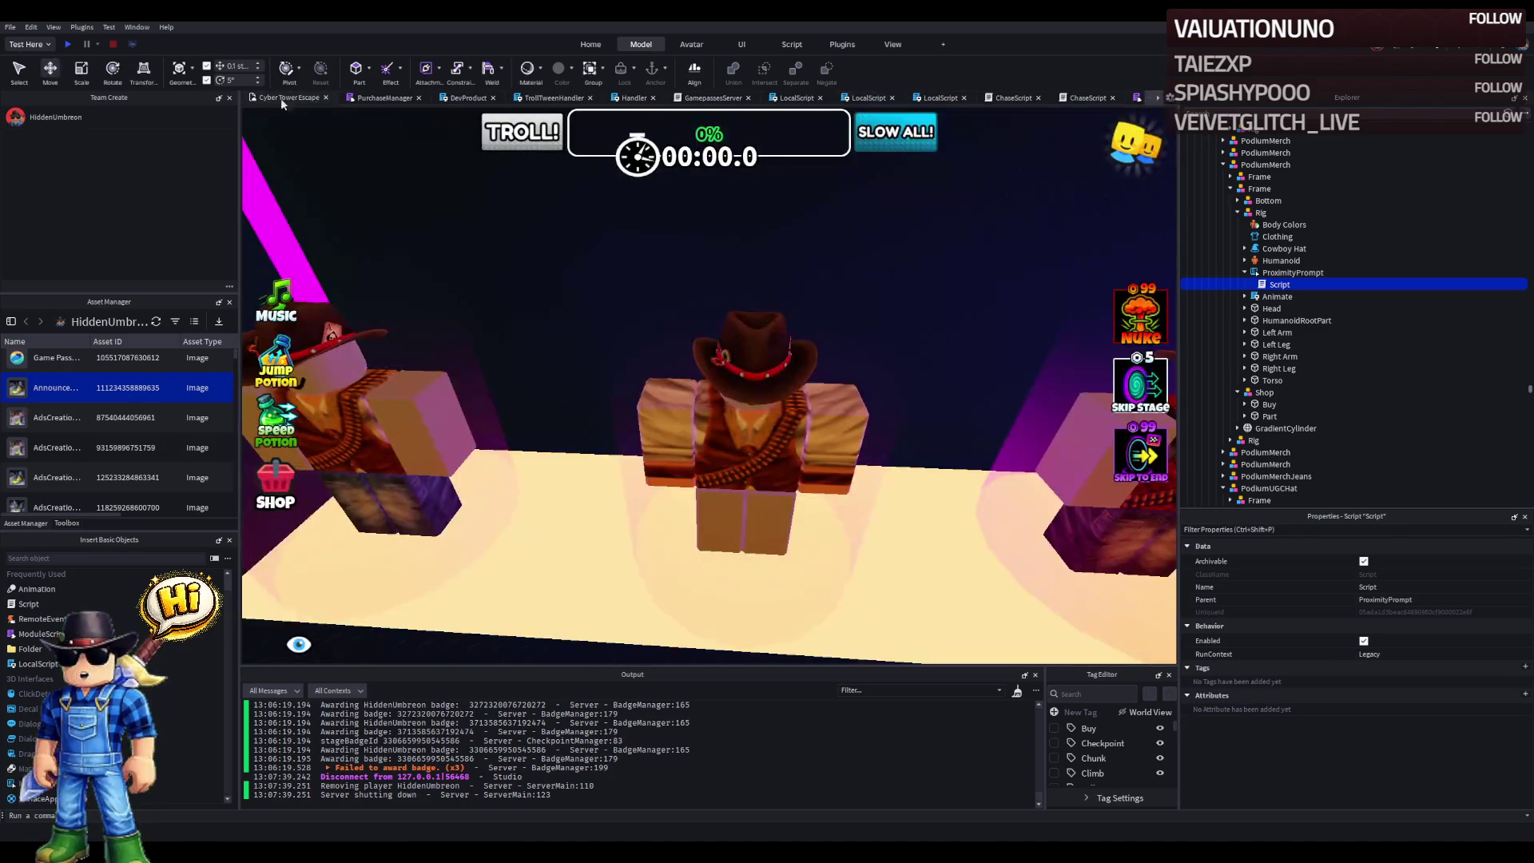
click(1277, 236)
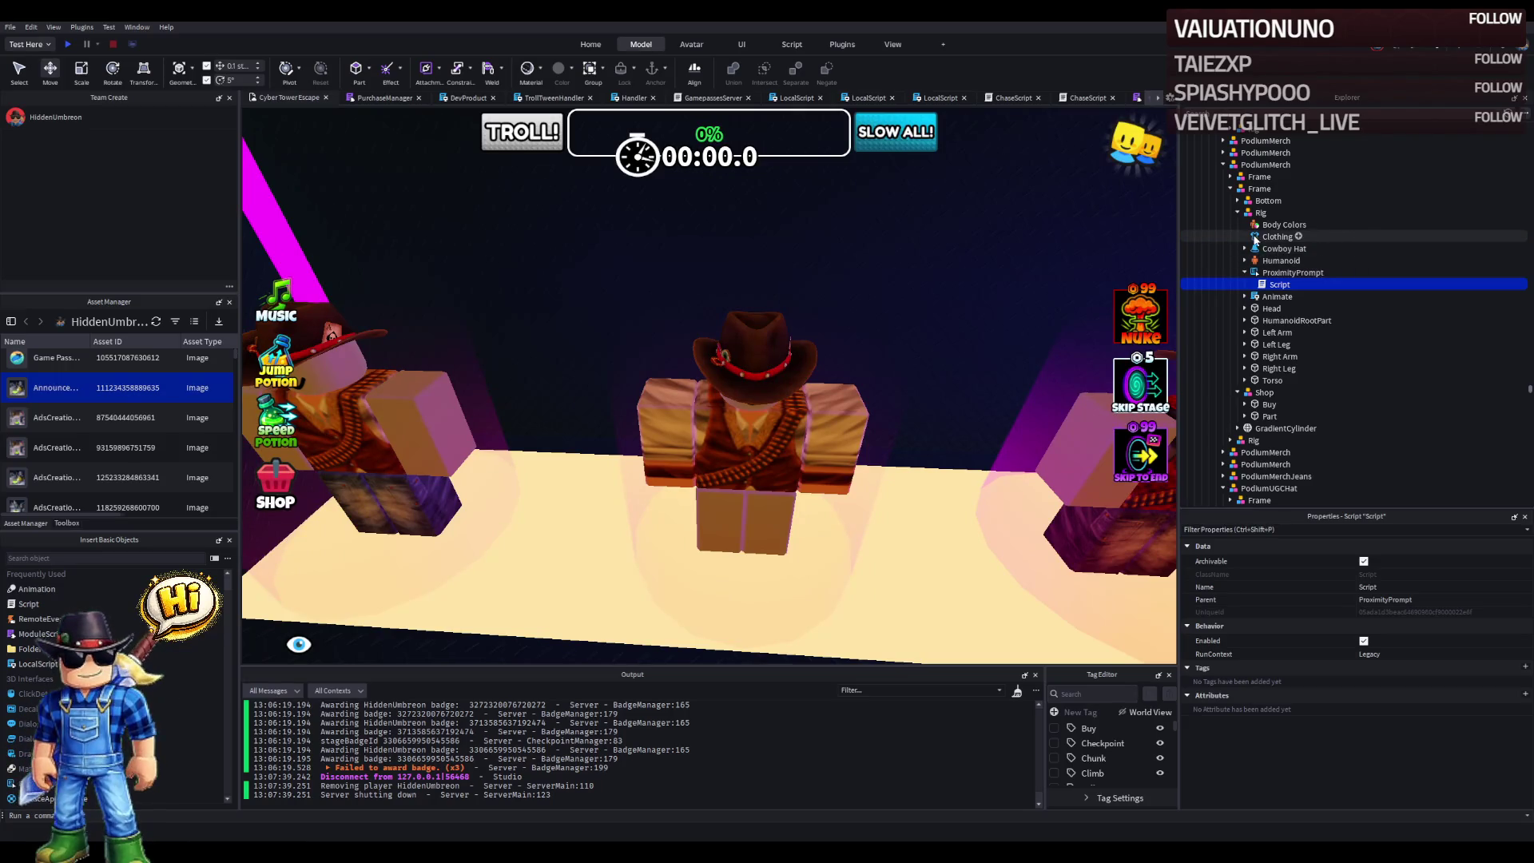
click(1479, 573)
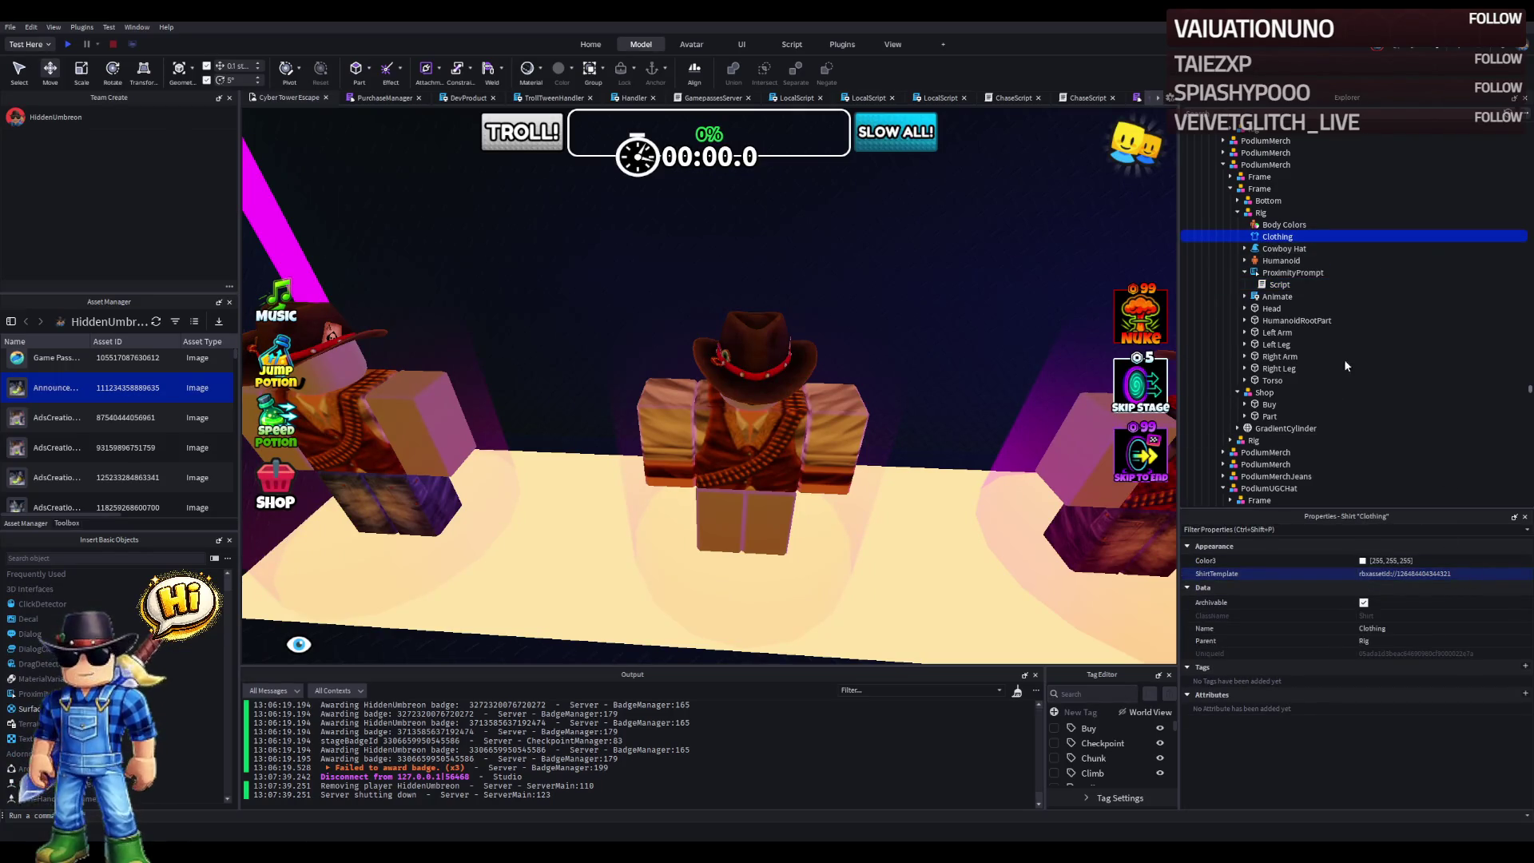
click(1274, 274)
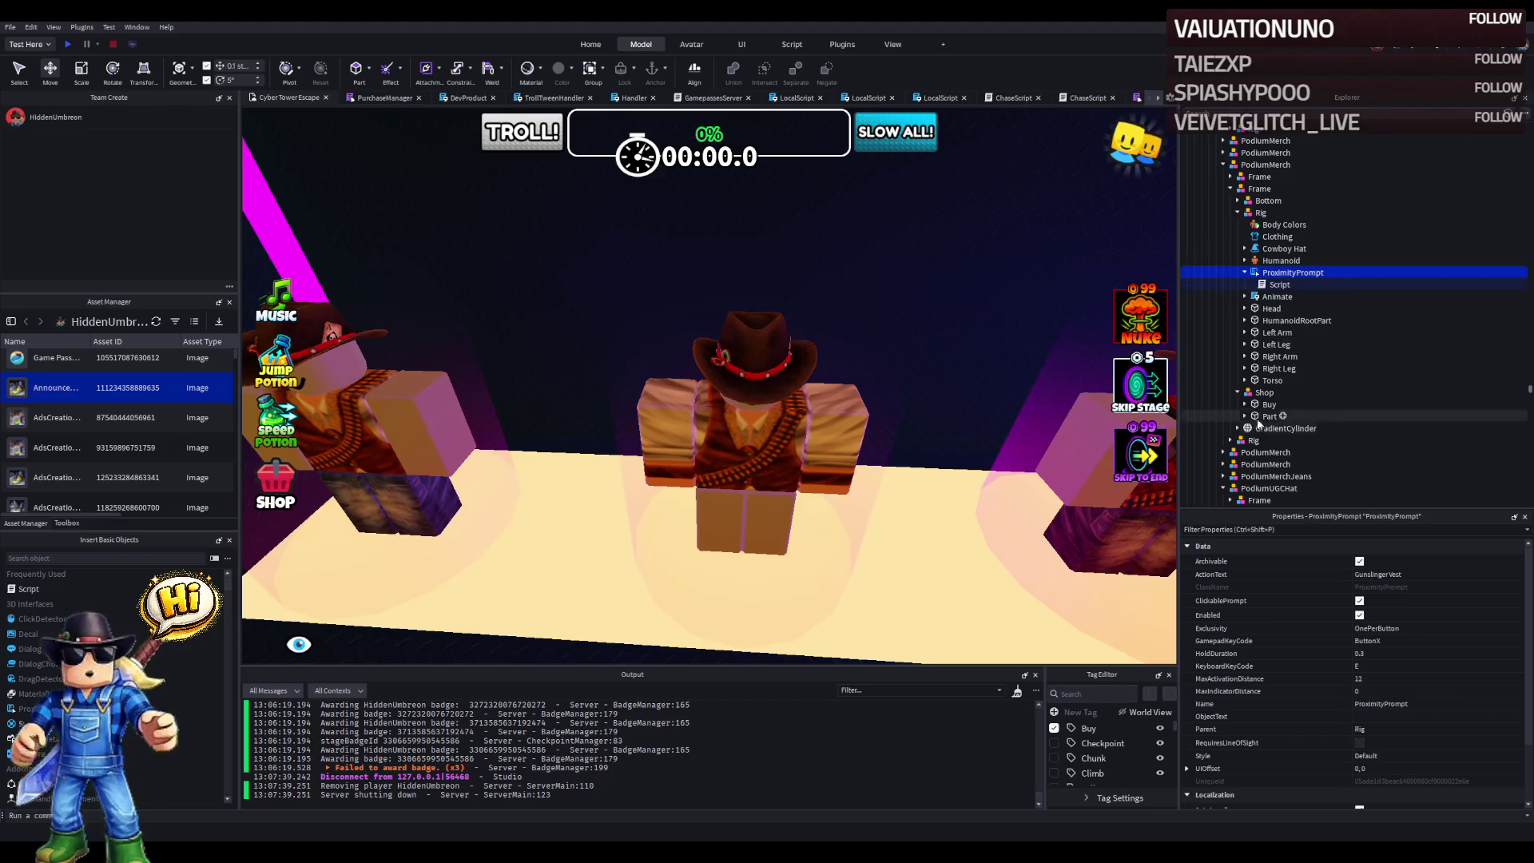
- Rename the Shop's Part to Tryon and open its TestClothing script
double_click(1268, 417)
click(1268, 417)
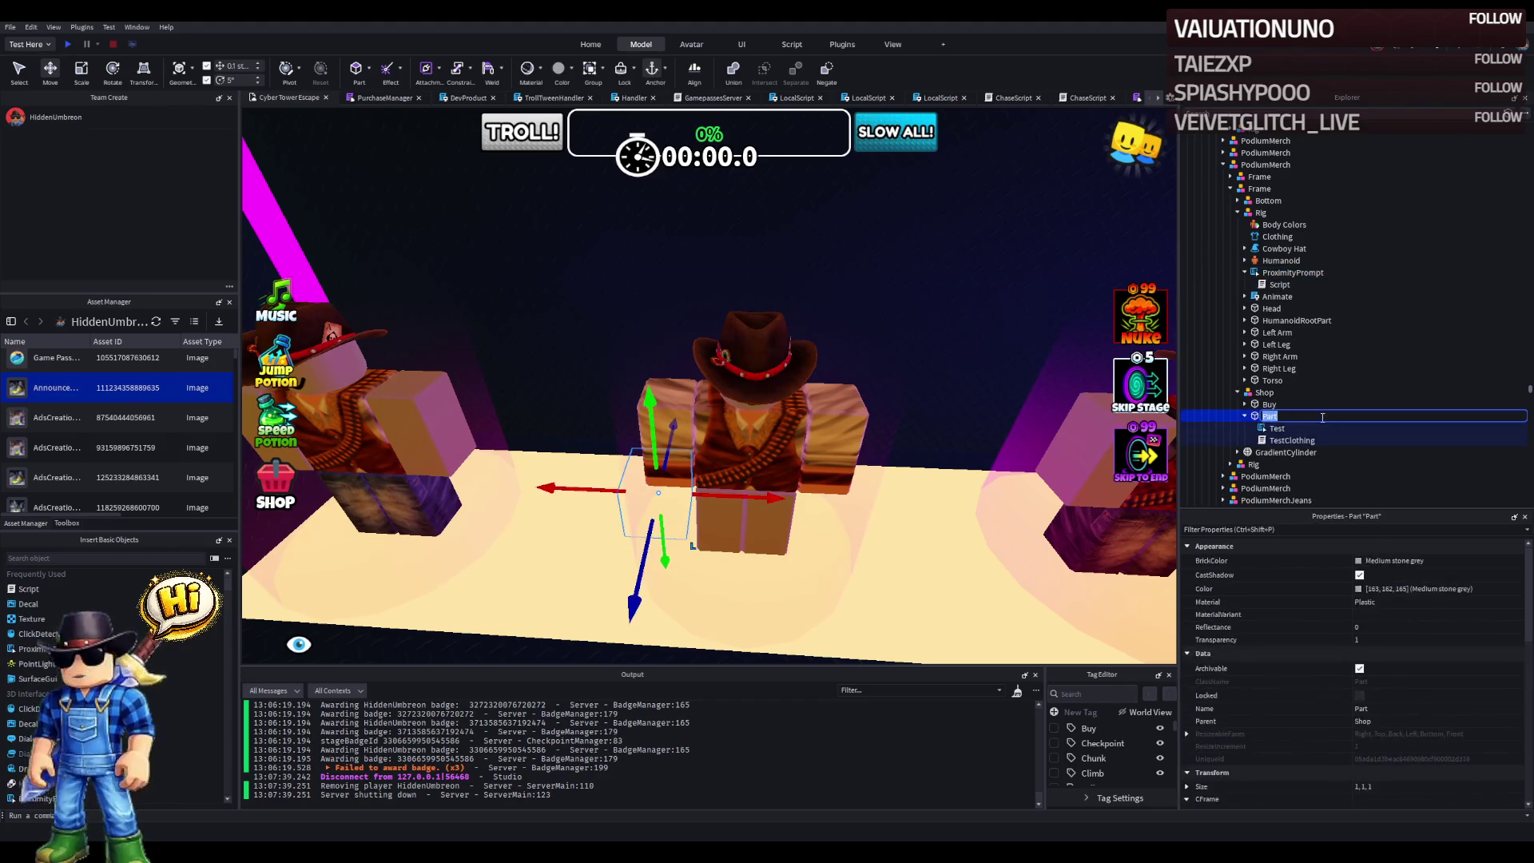
text(Try)
key(Return)
double_click(1291, 440)
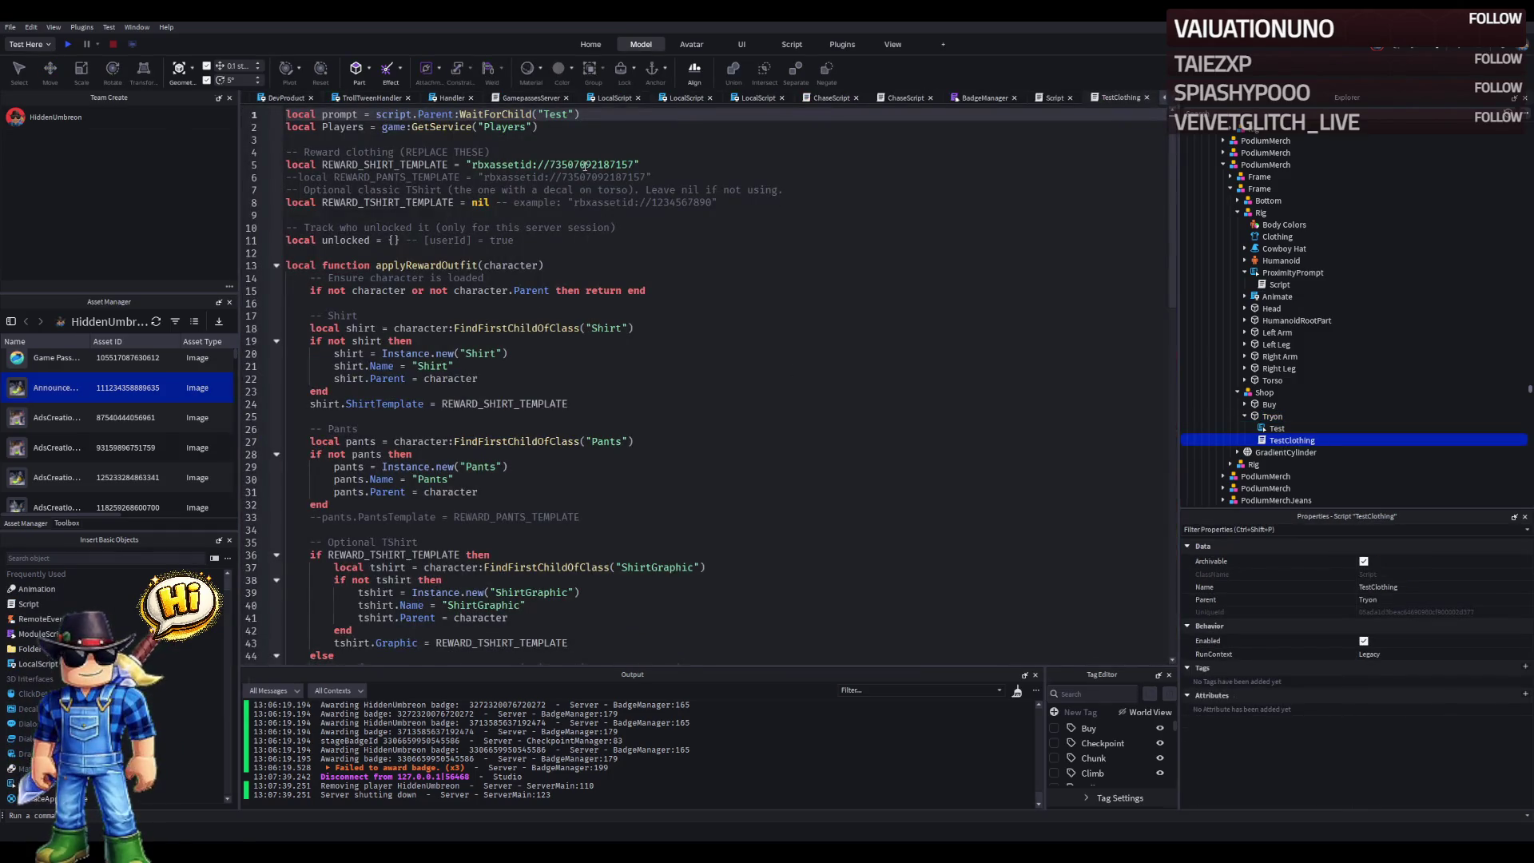
- Paste the new shirt ID on line 5, delete the doubled rbxassetid:// prefix, and save to Roblox
double_click(584, 166)
key(ctrl+v)
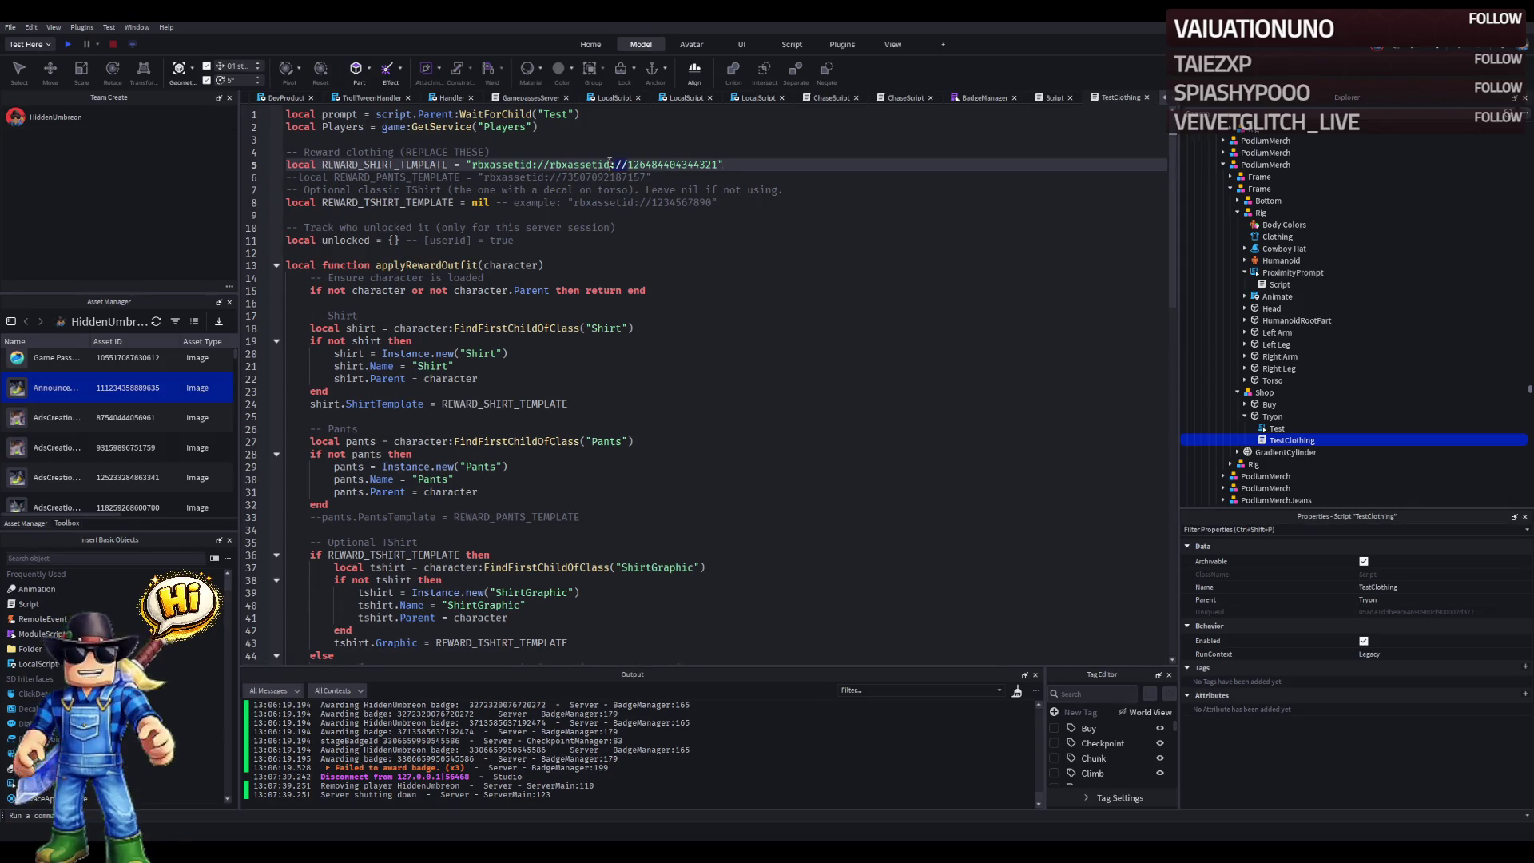
double_click(563, 164)
key(Delete)
key(Delete)
key(Delete)
click(681, 202)
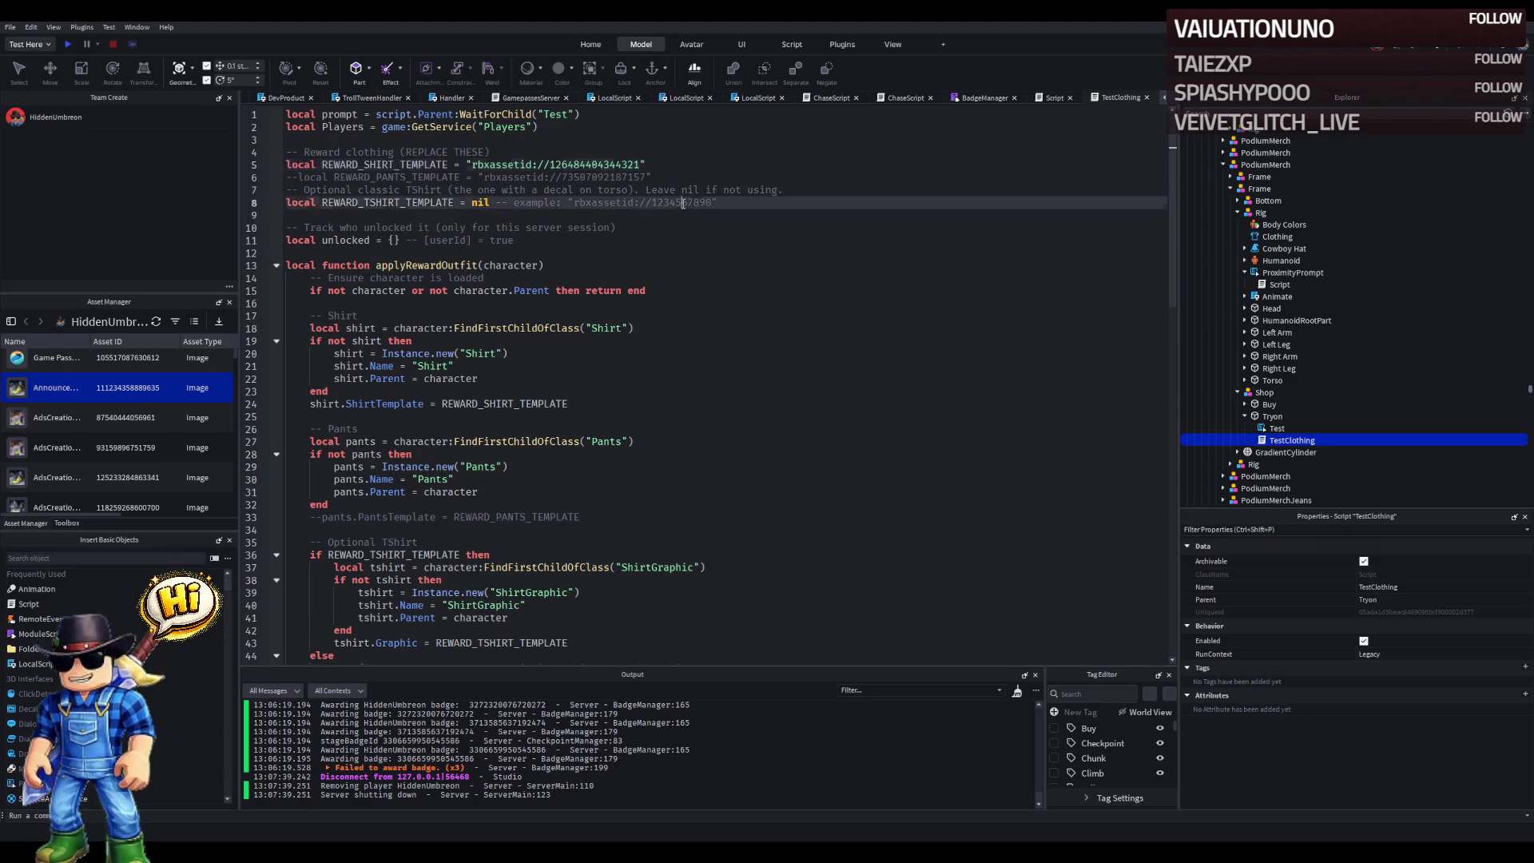
click(637, 256)
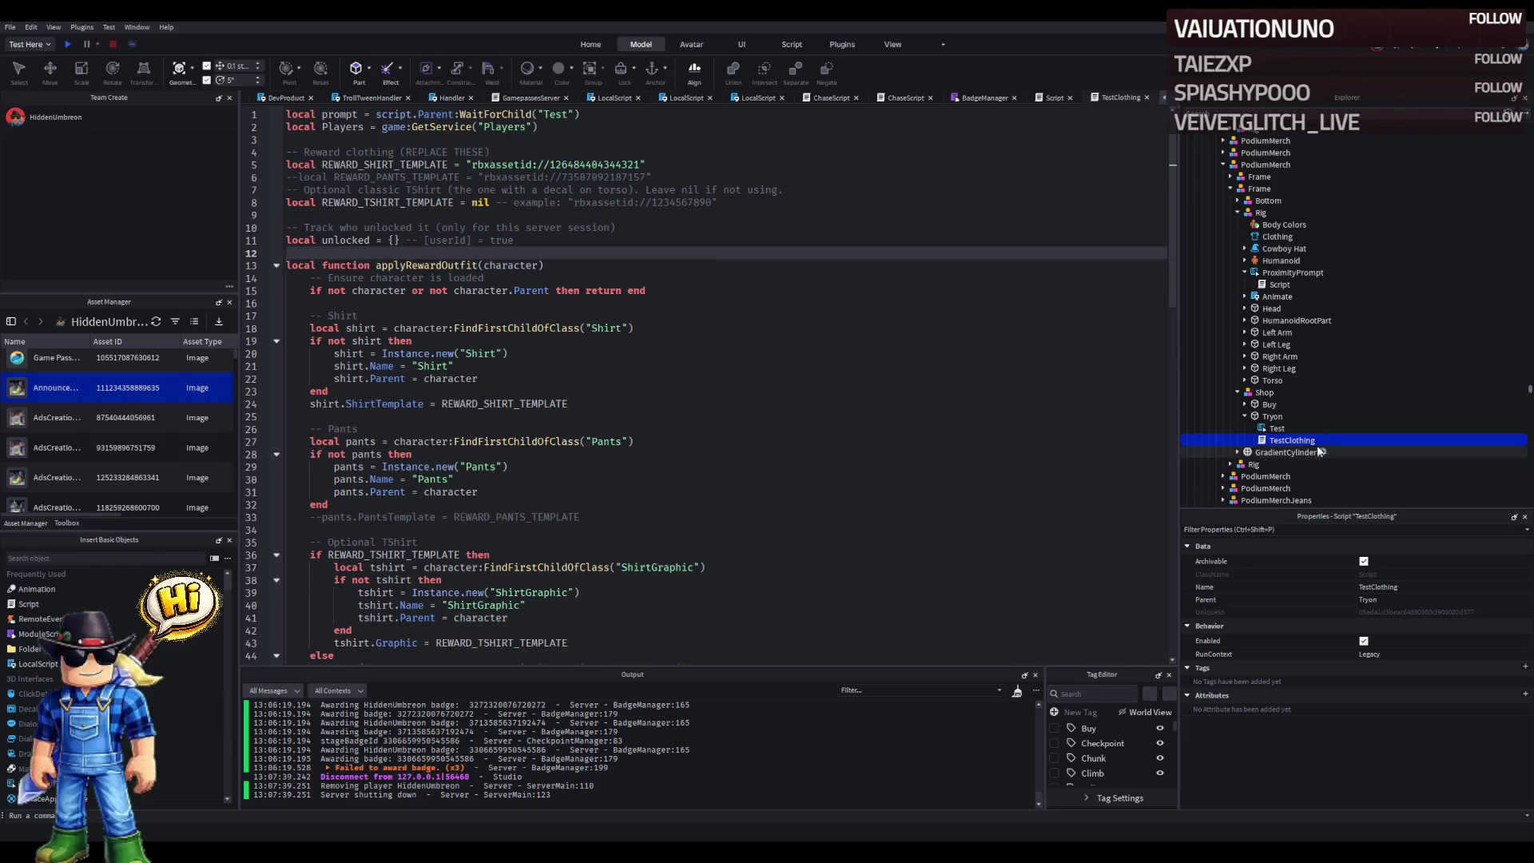
key(ctrl+s)
scroll(279, 97, up, 10)
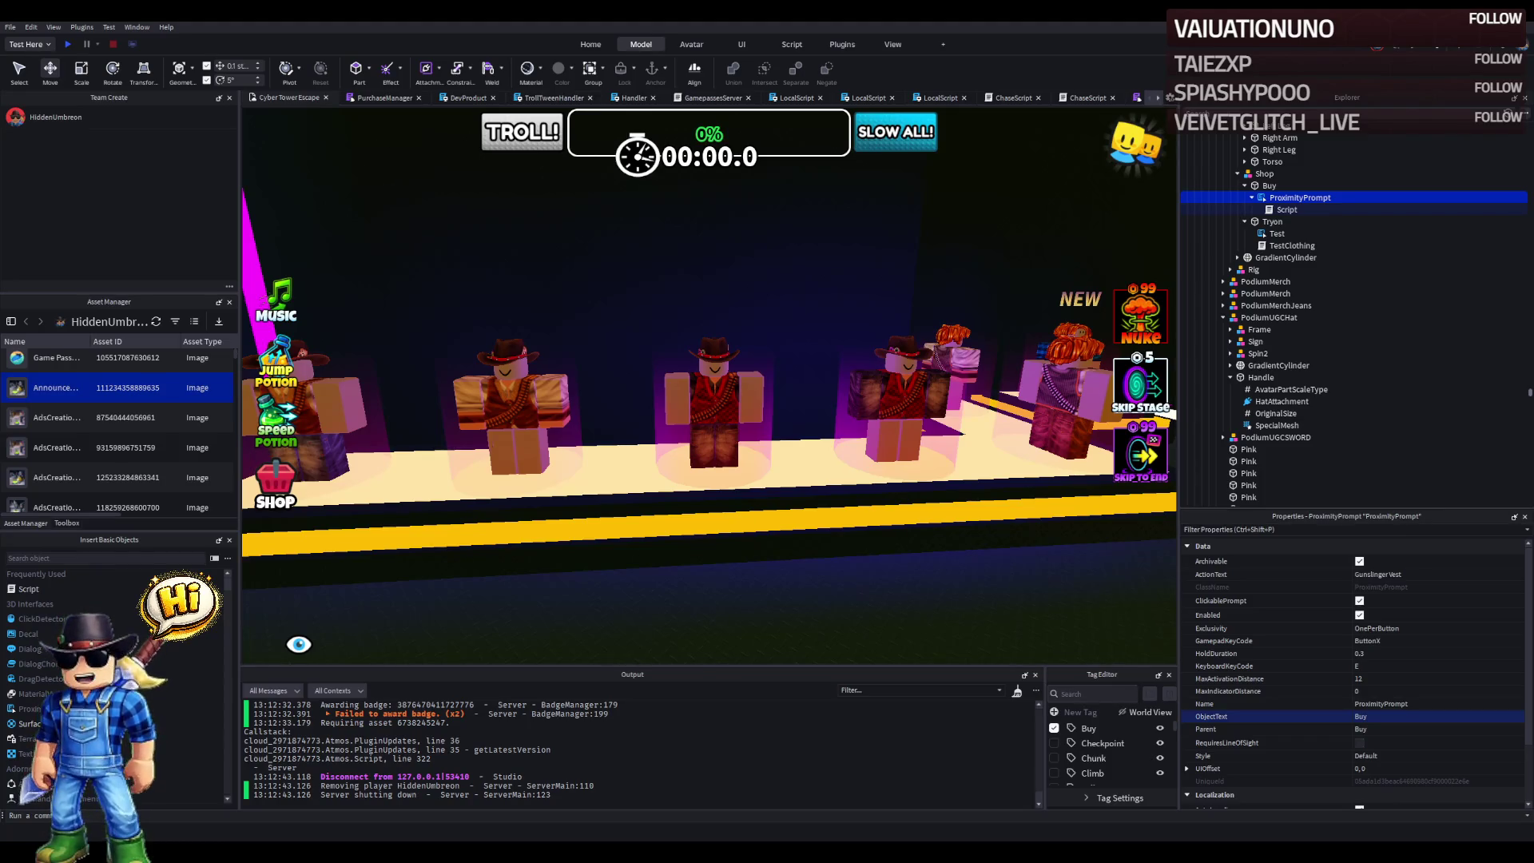
key(a)
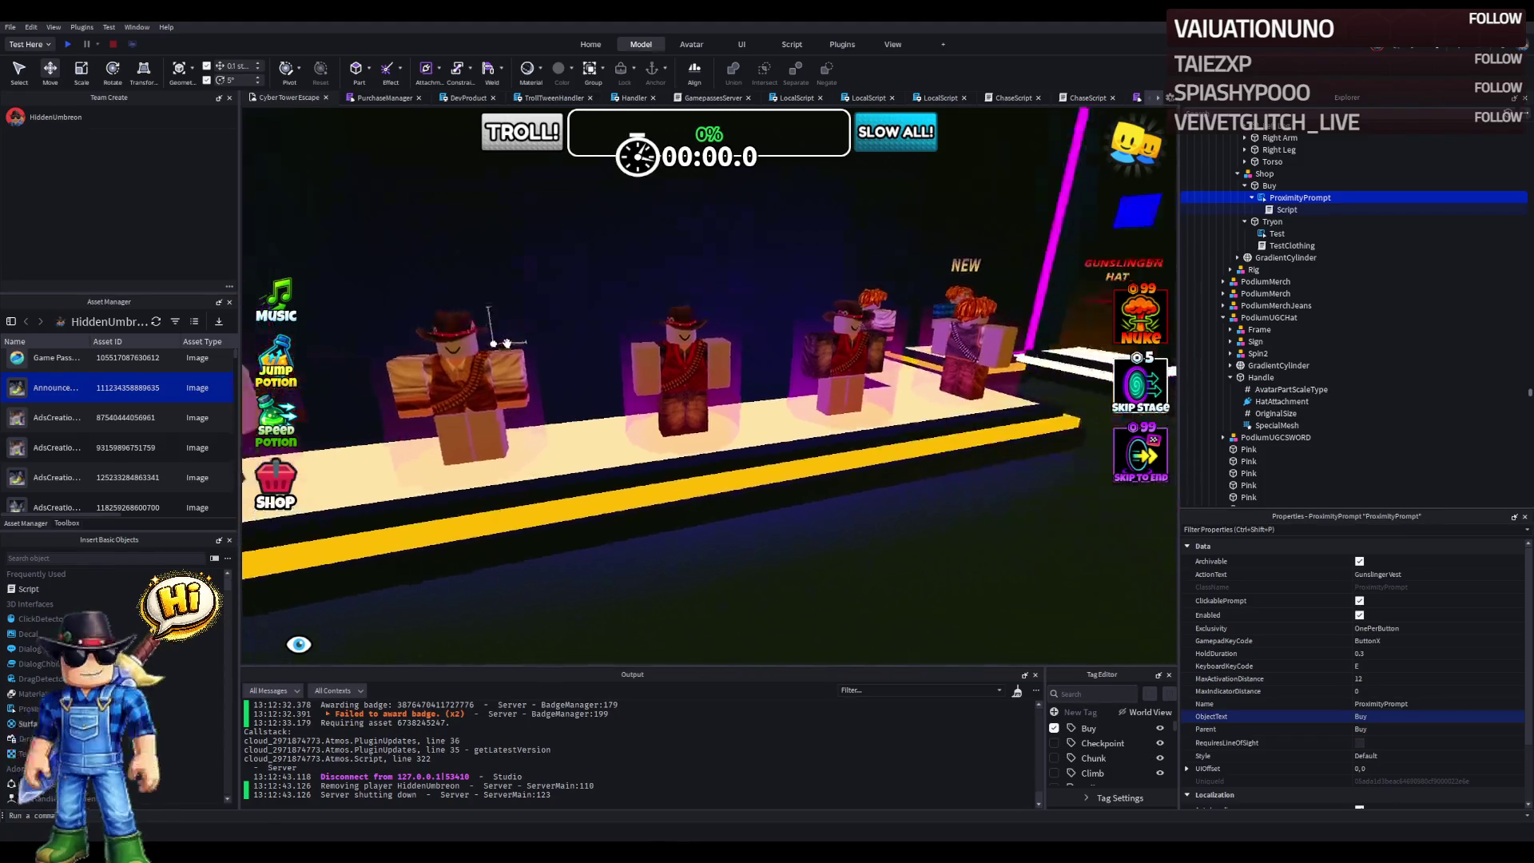
key(w)
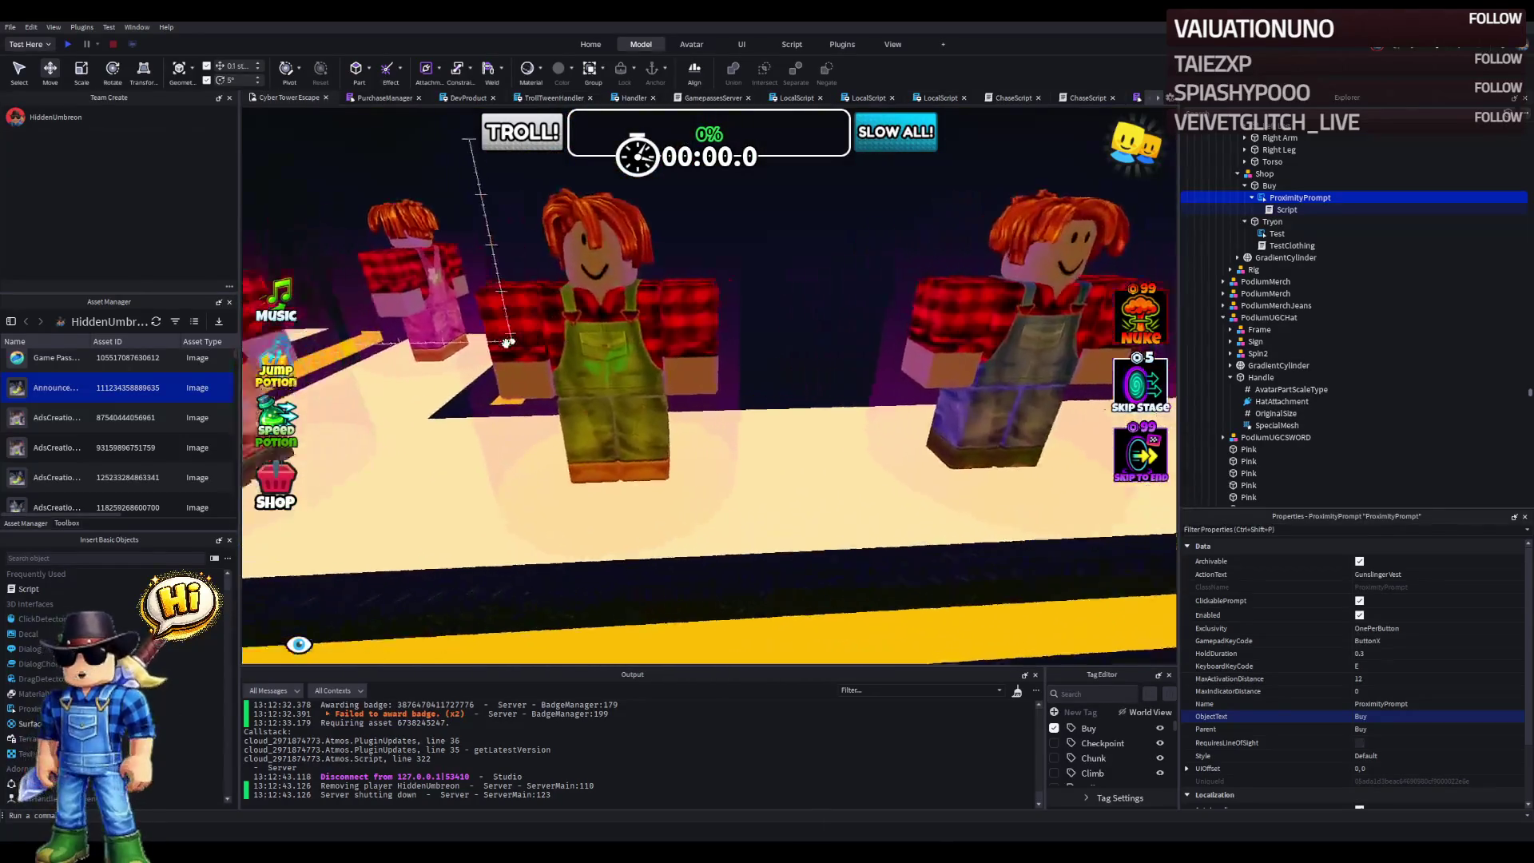
key(s)
key(d)
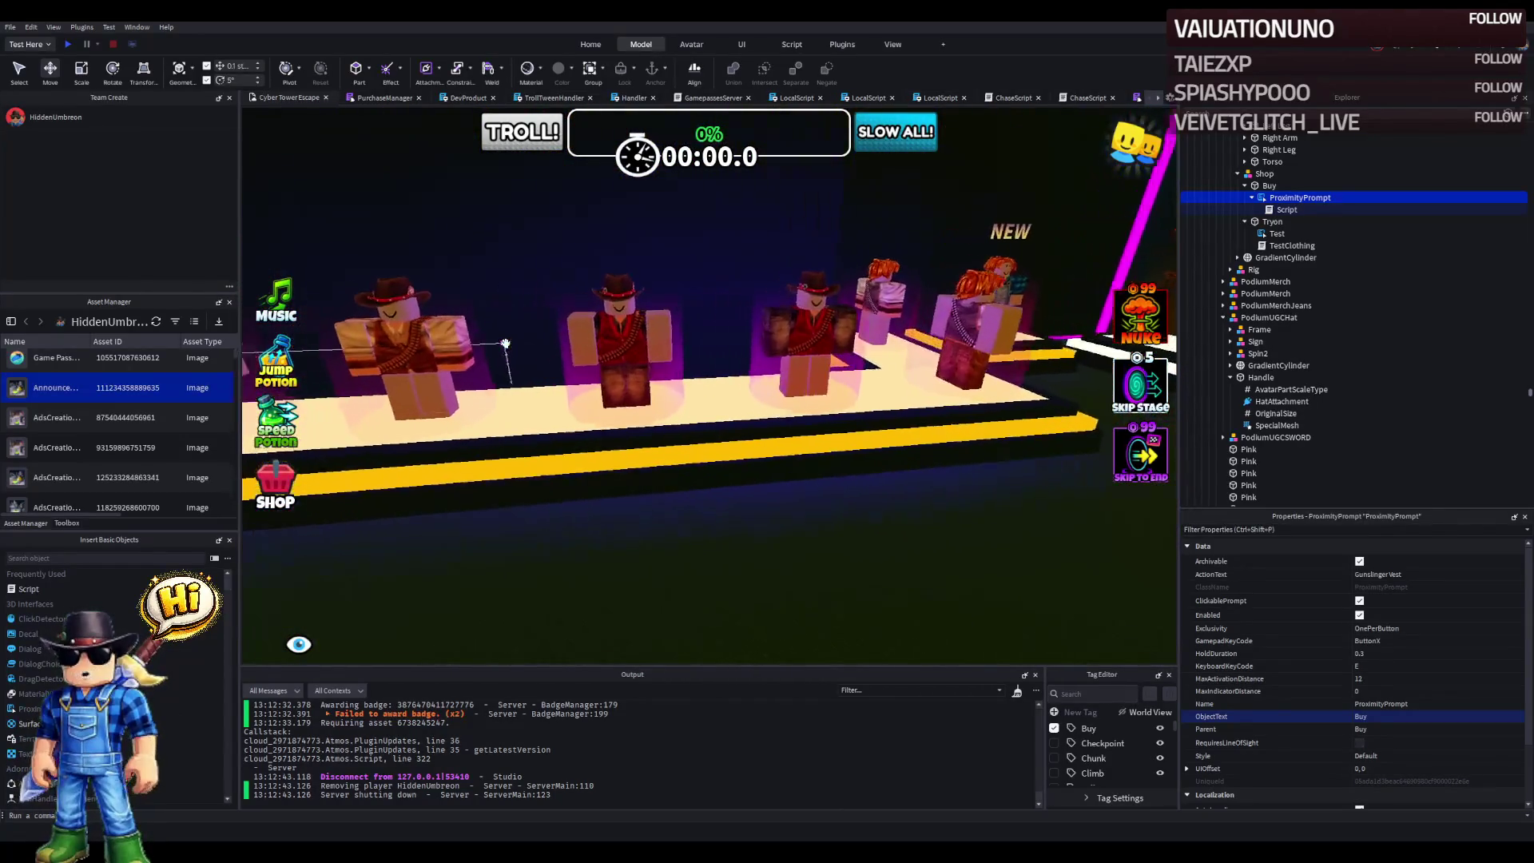
key(d)
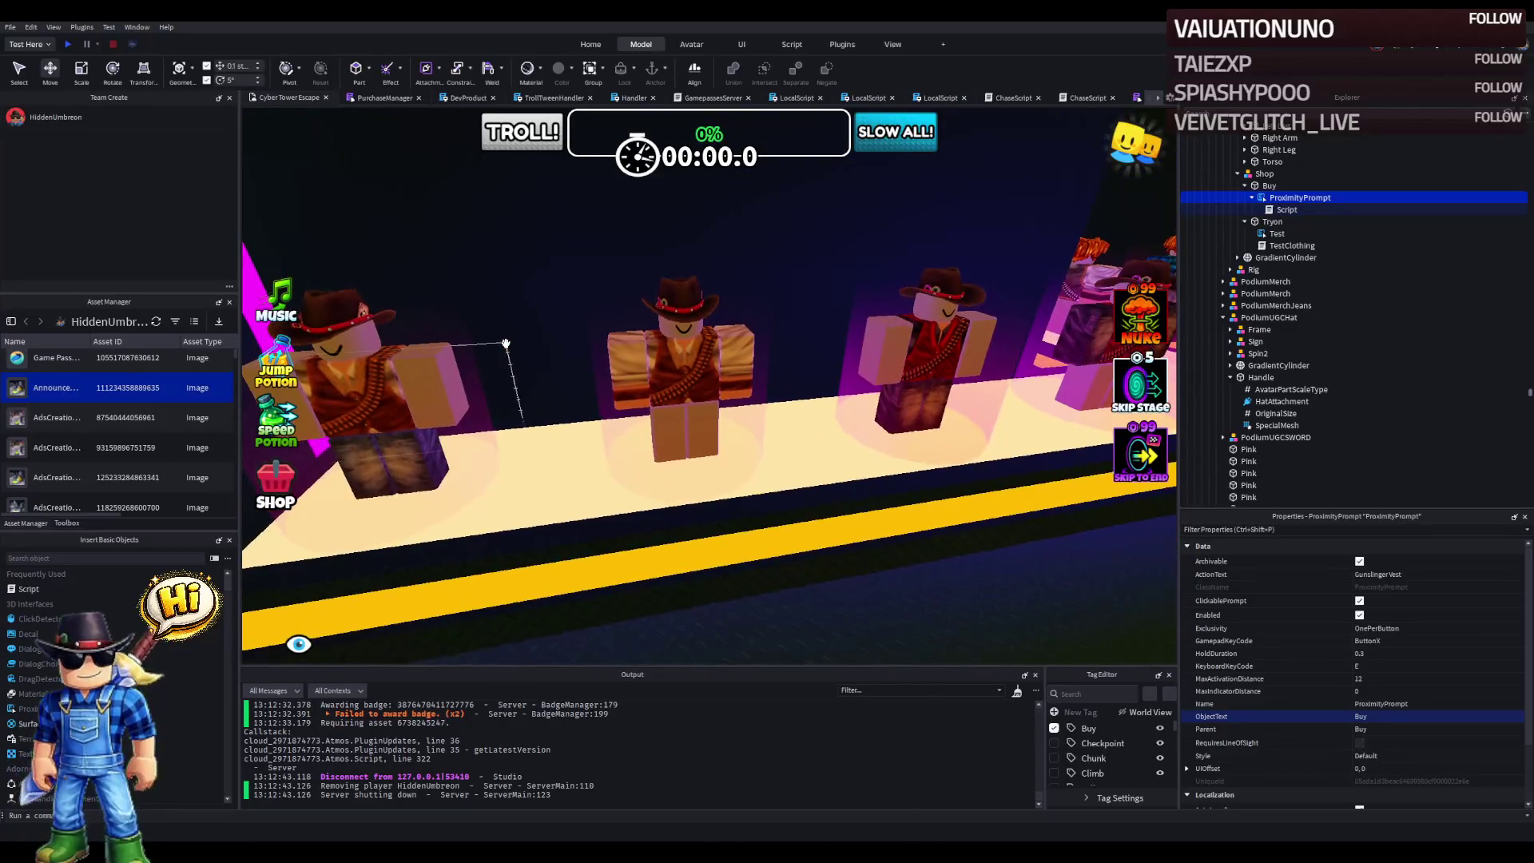
key(d)
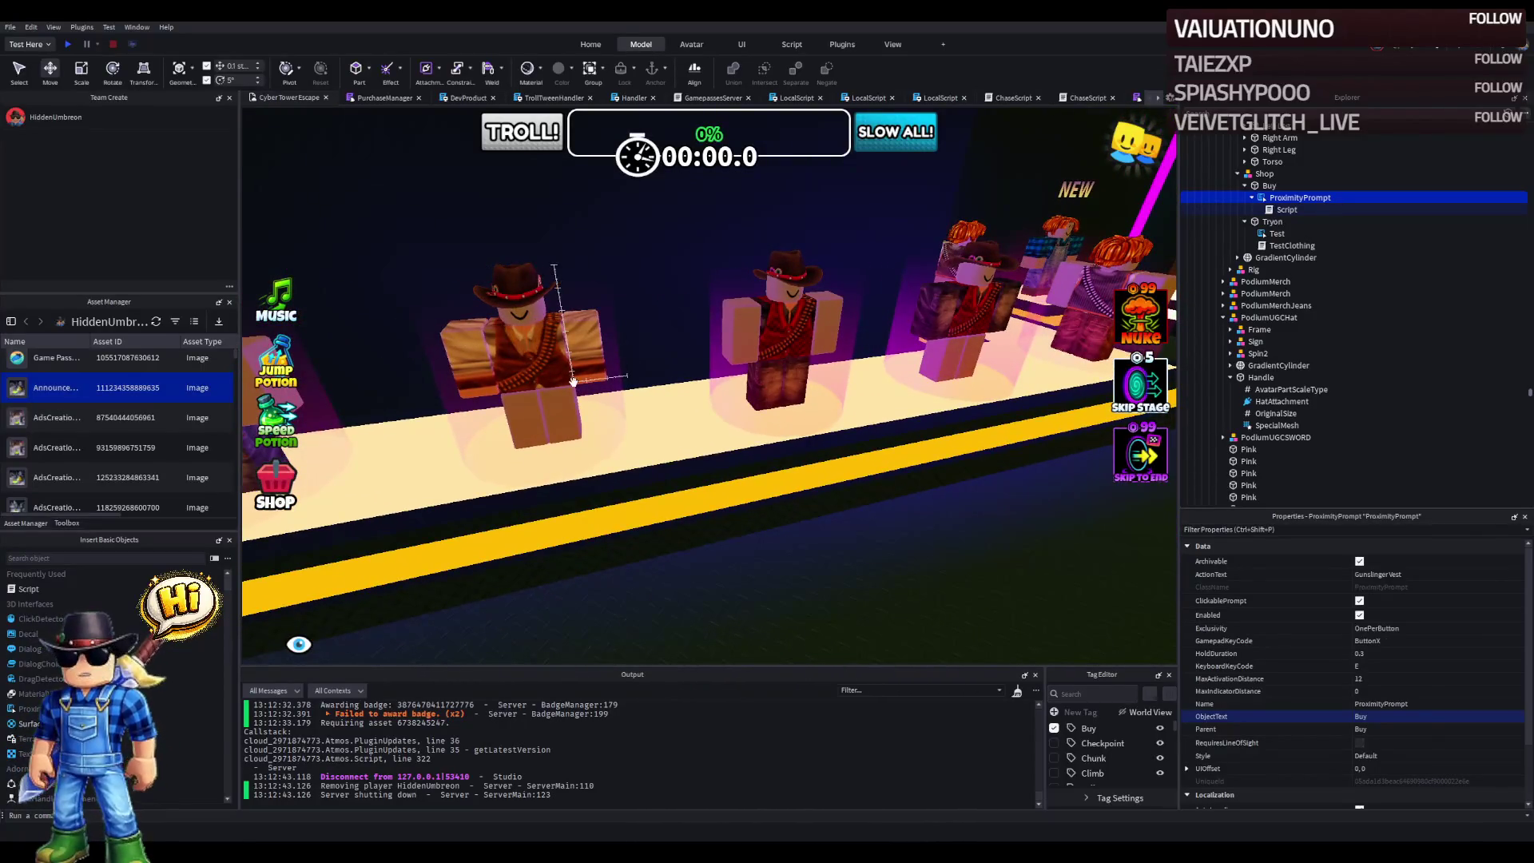
key(Left)
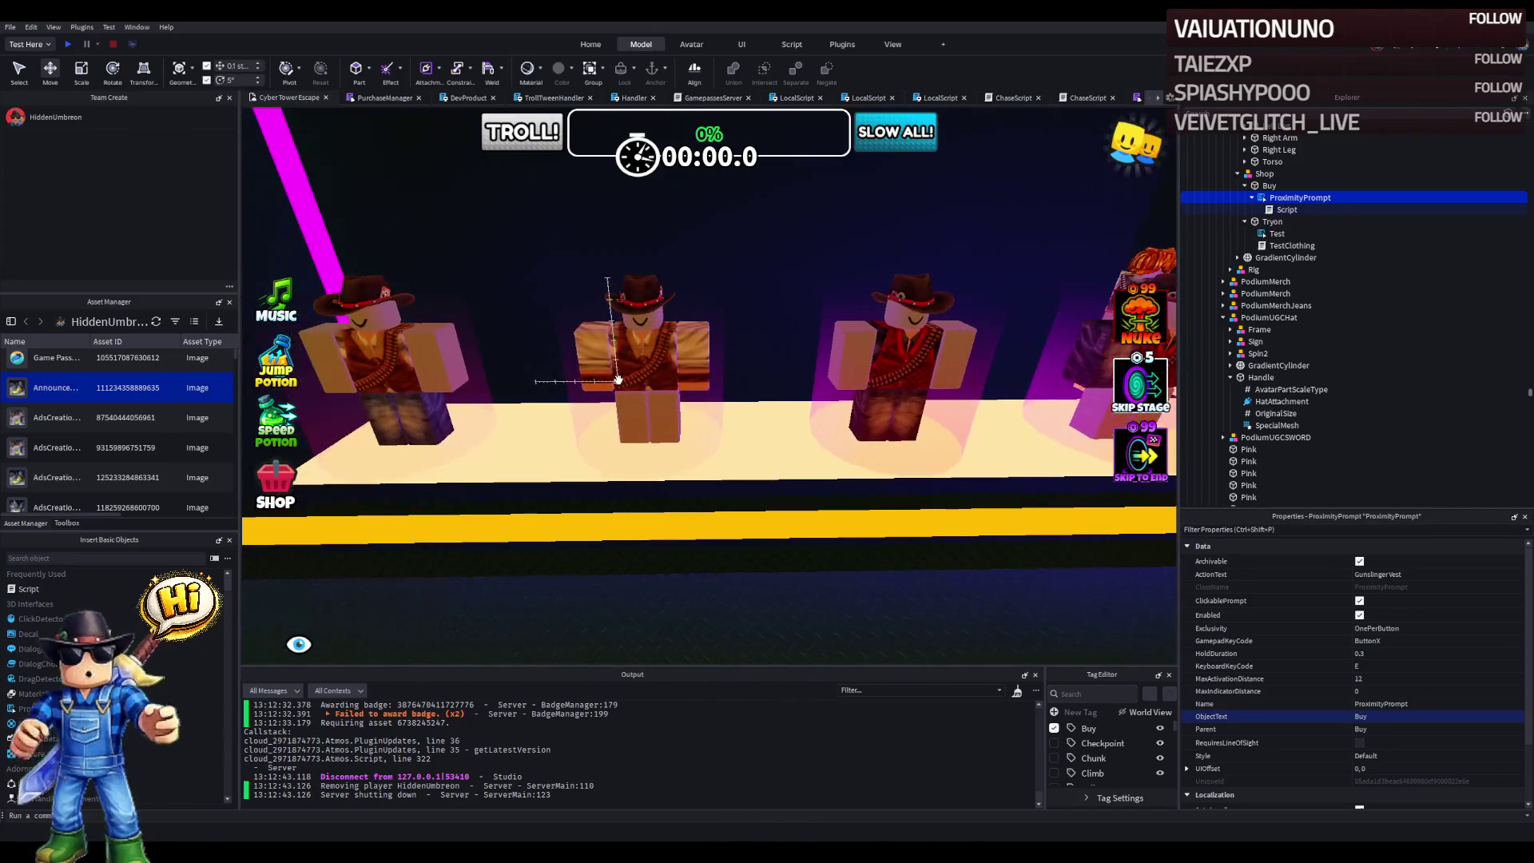
key(Right)
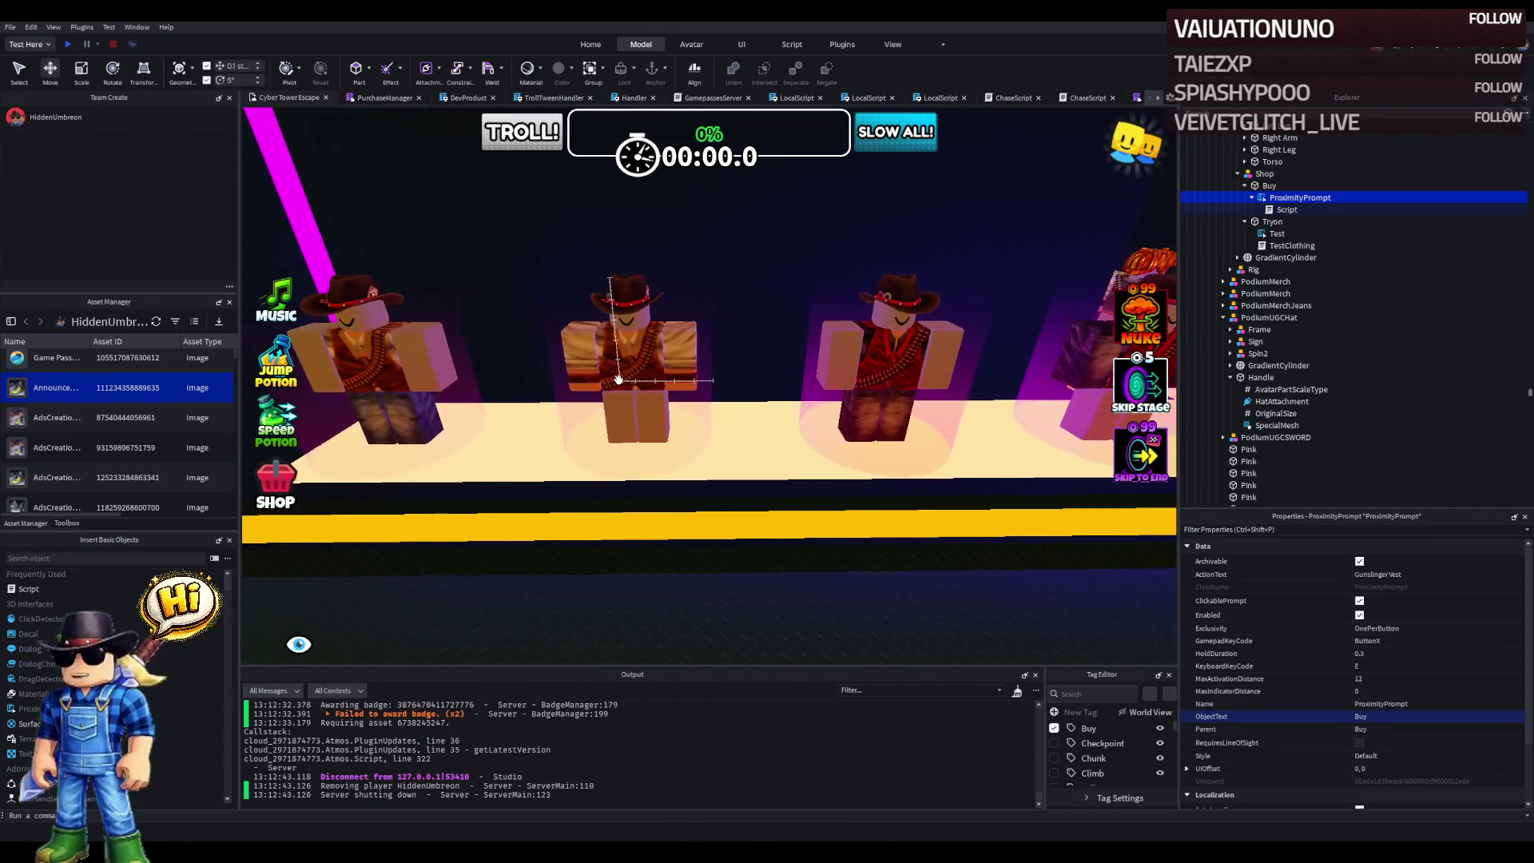
key(Left)
key(w)
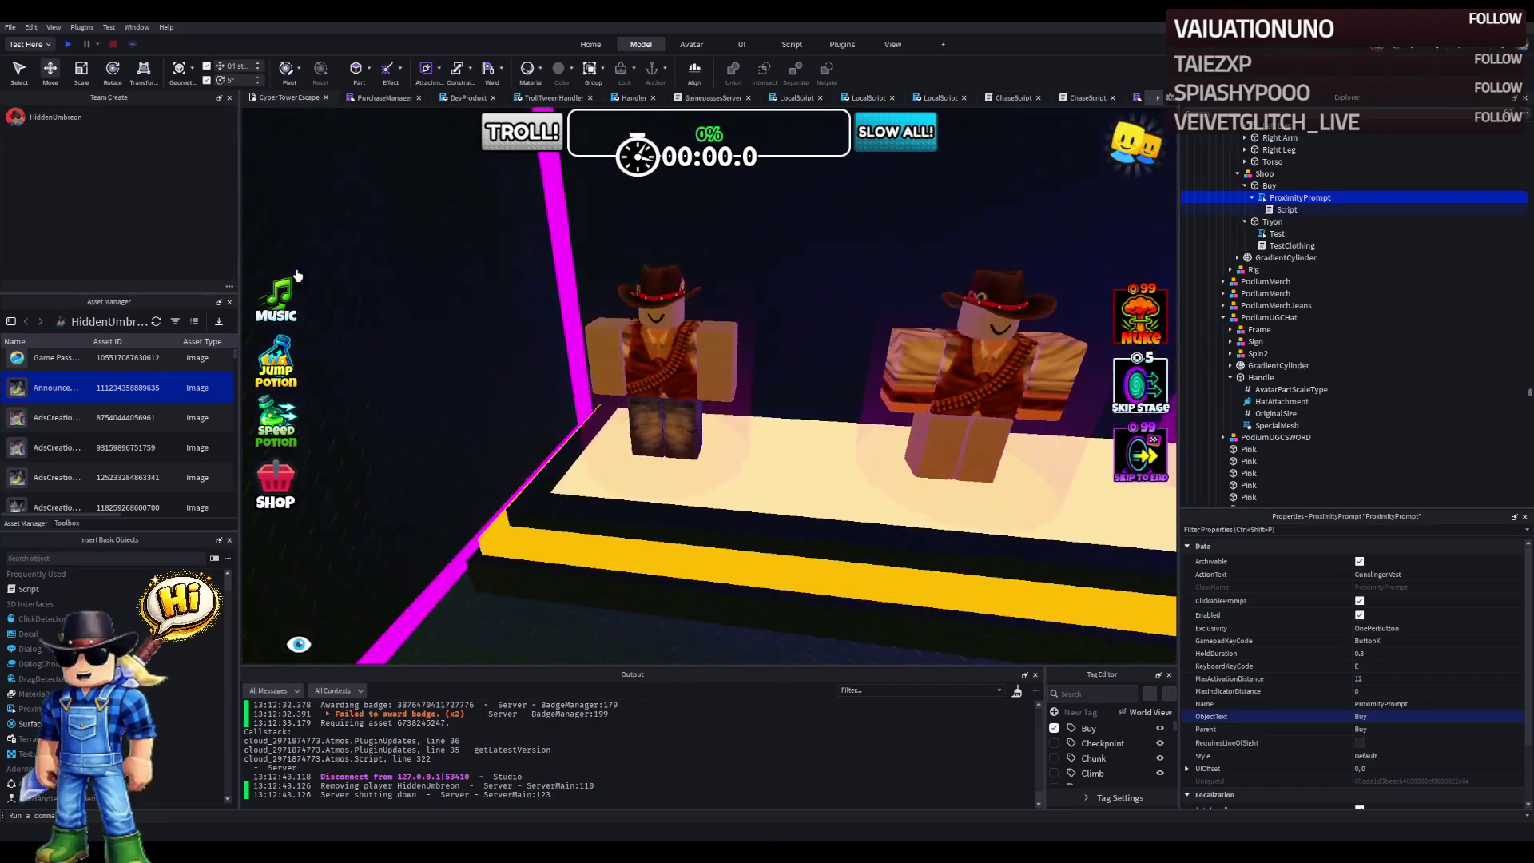
- Playtest the game, try on the mannequin's outfit, look around, then stop the test
click(67, 44)
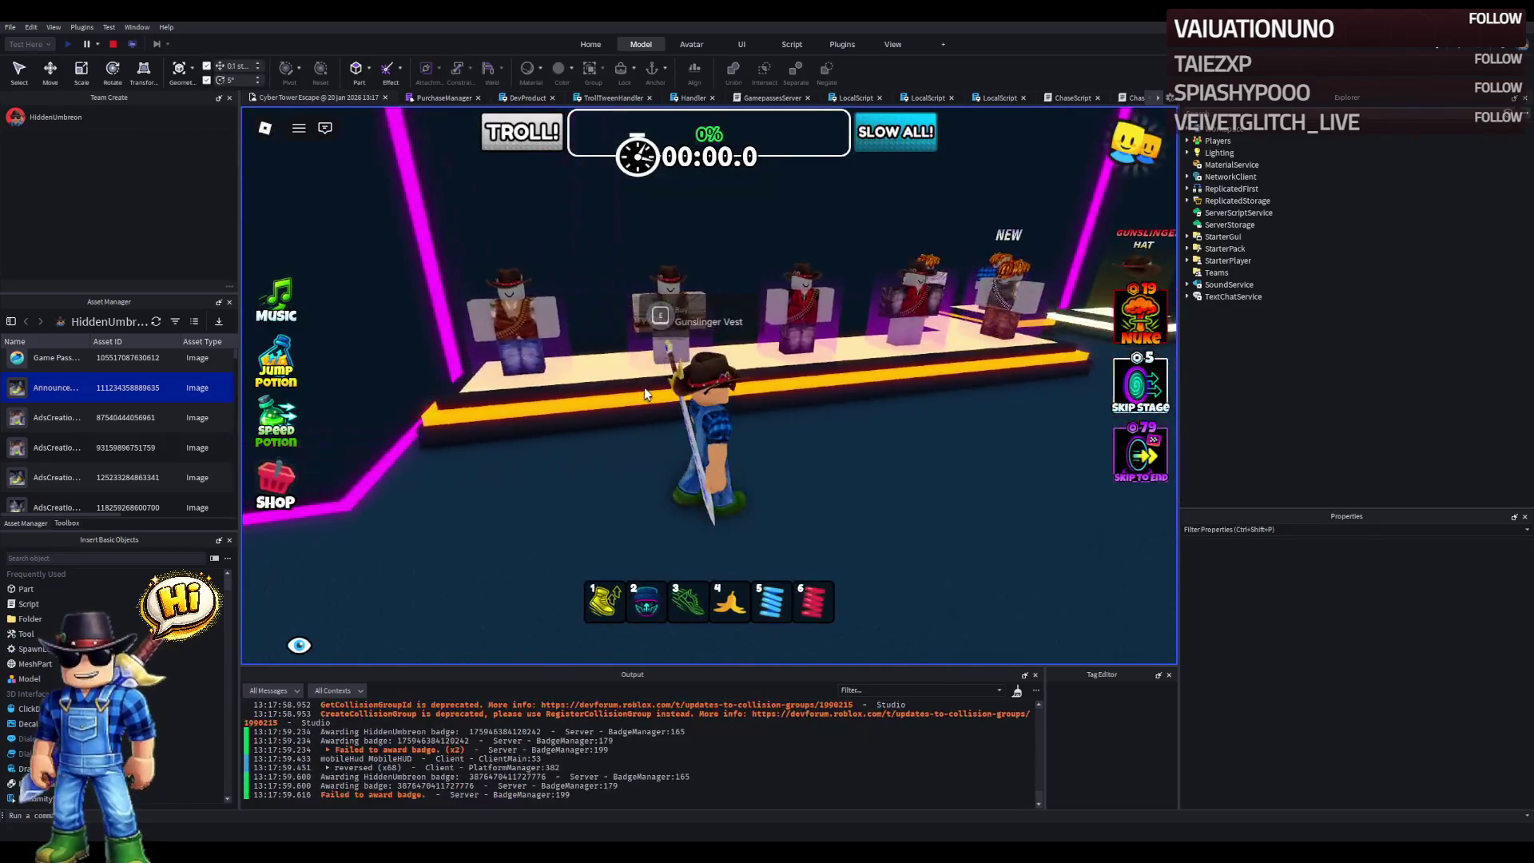
key(e)
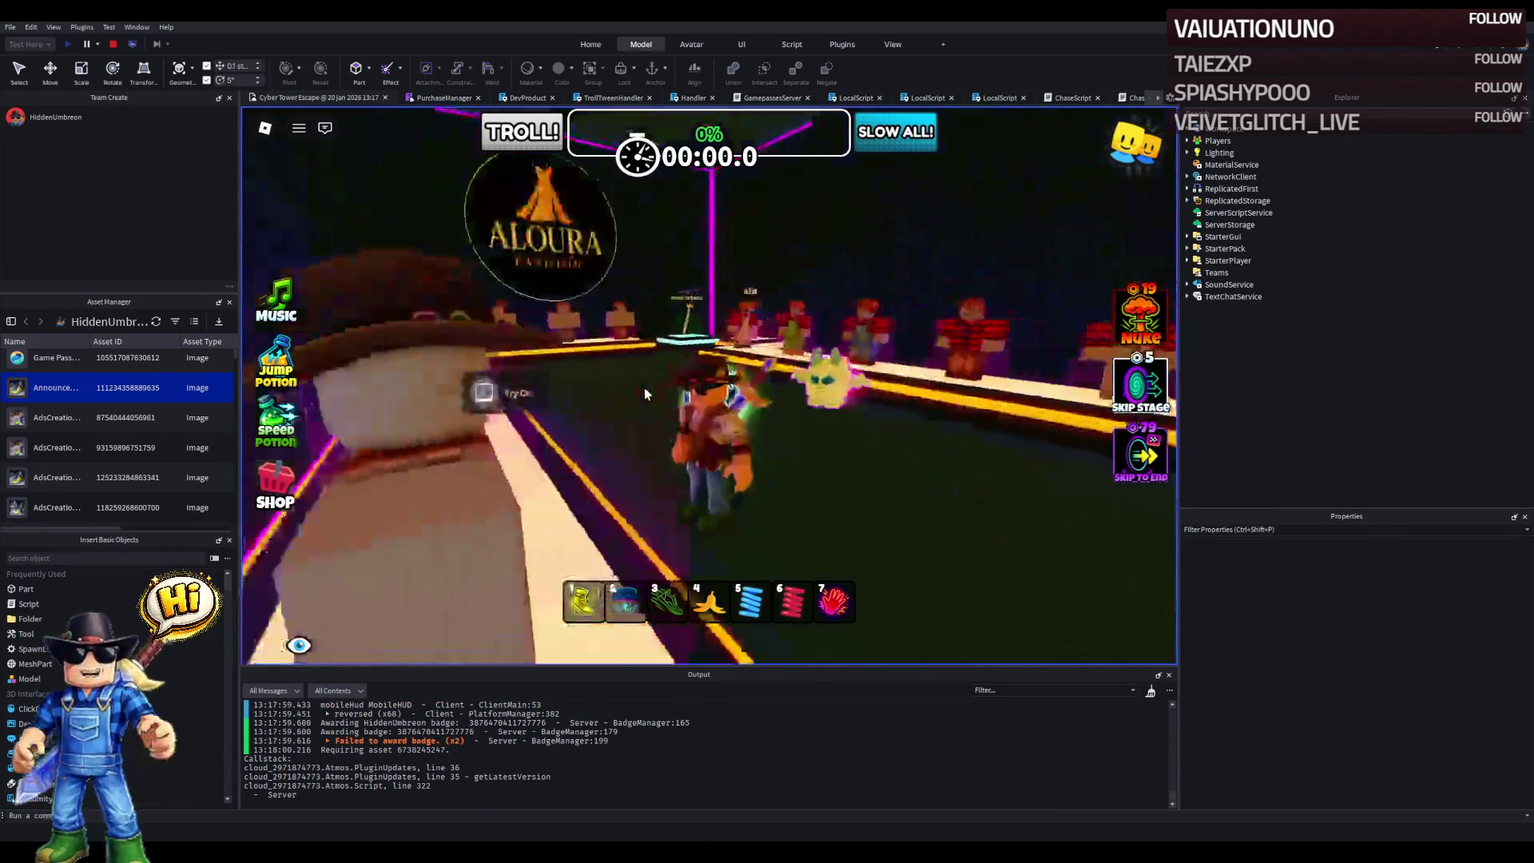
key(Left)
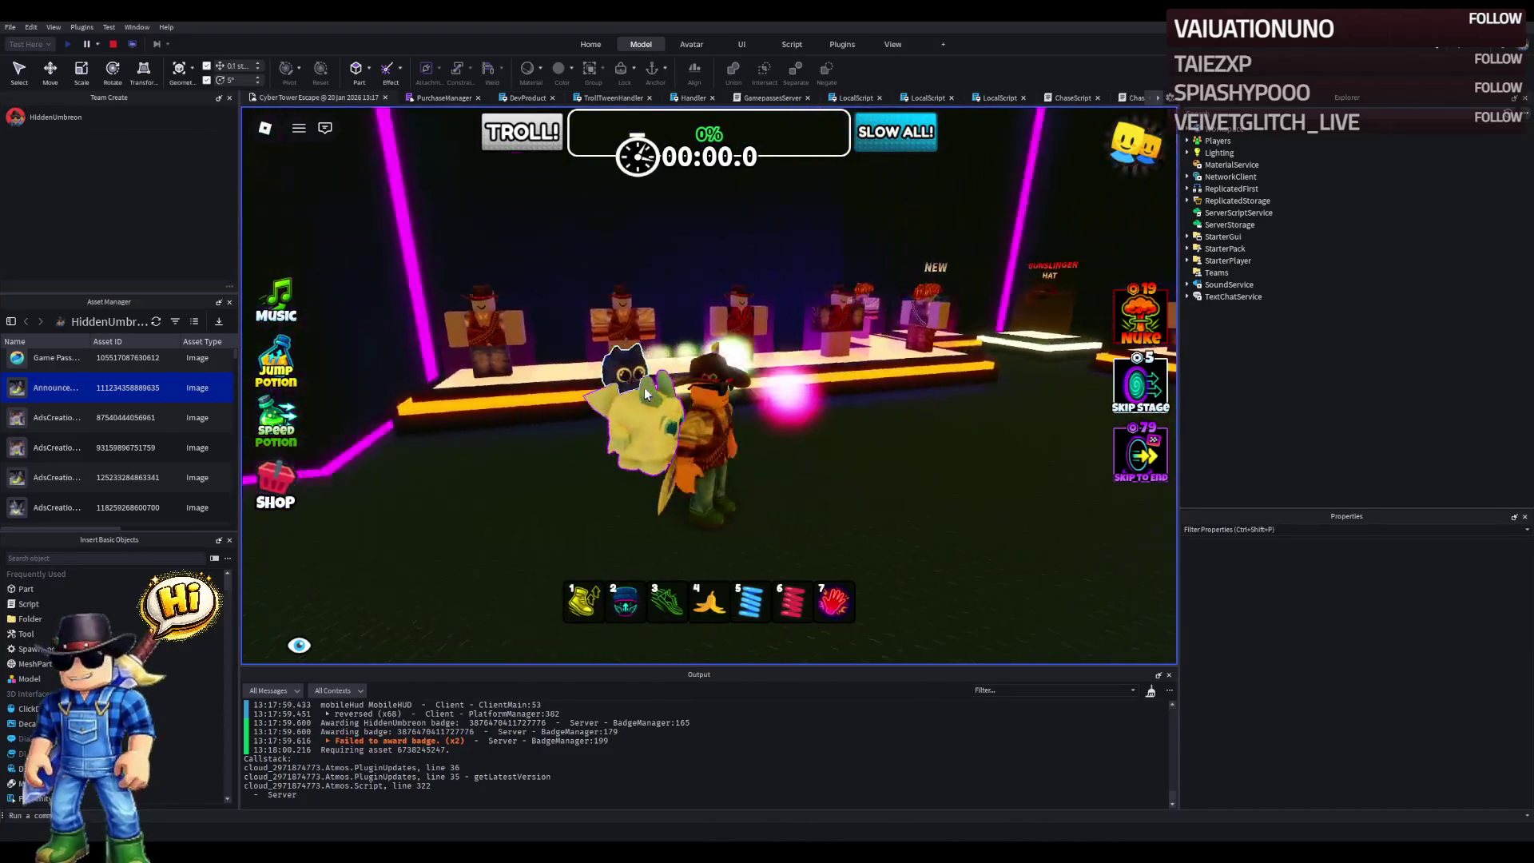
key(Right)
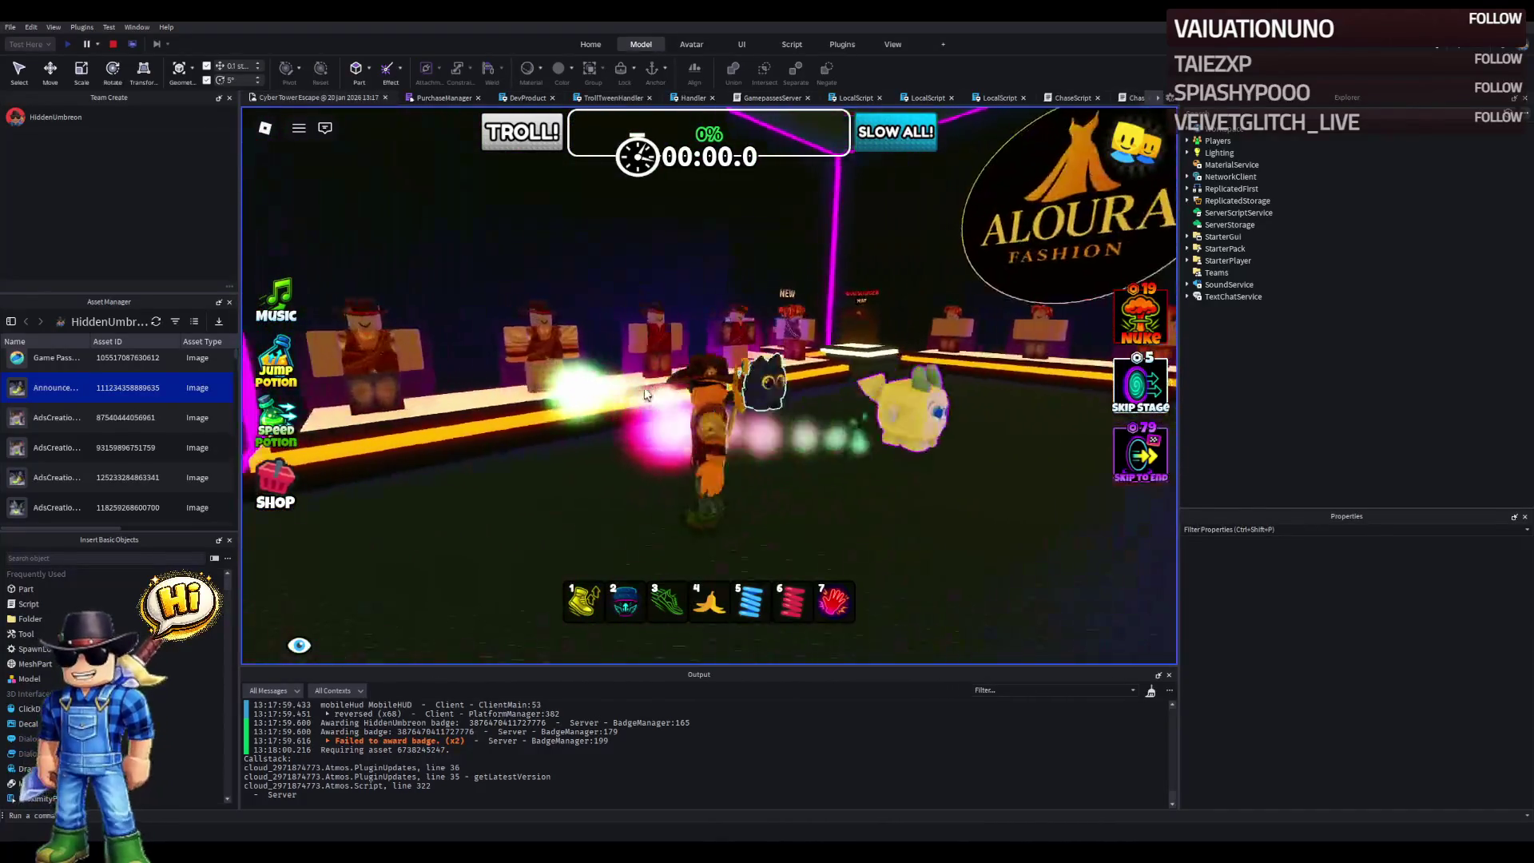
key(shift+F5)
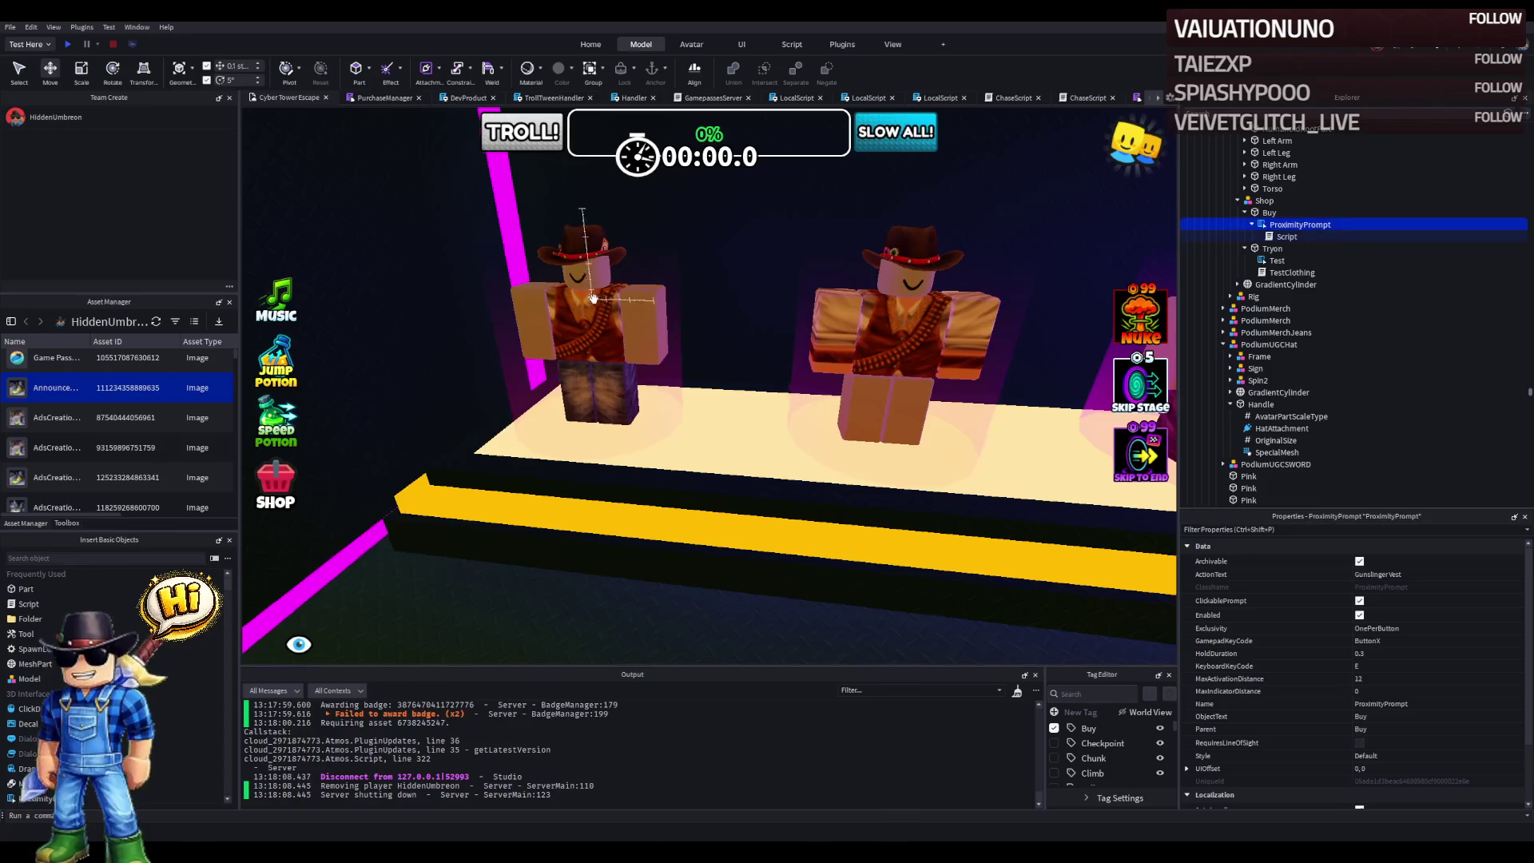
- Duplicate the Shop model, rotate the copy 90 degrees, and move it into the second podium's Frame
key(f)
click(745, 345)
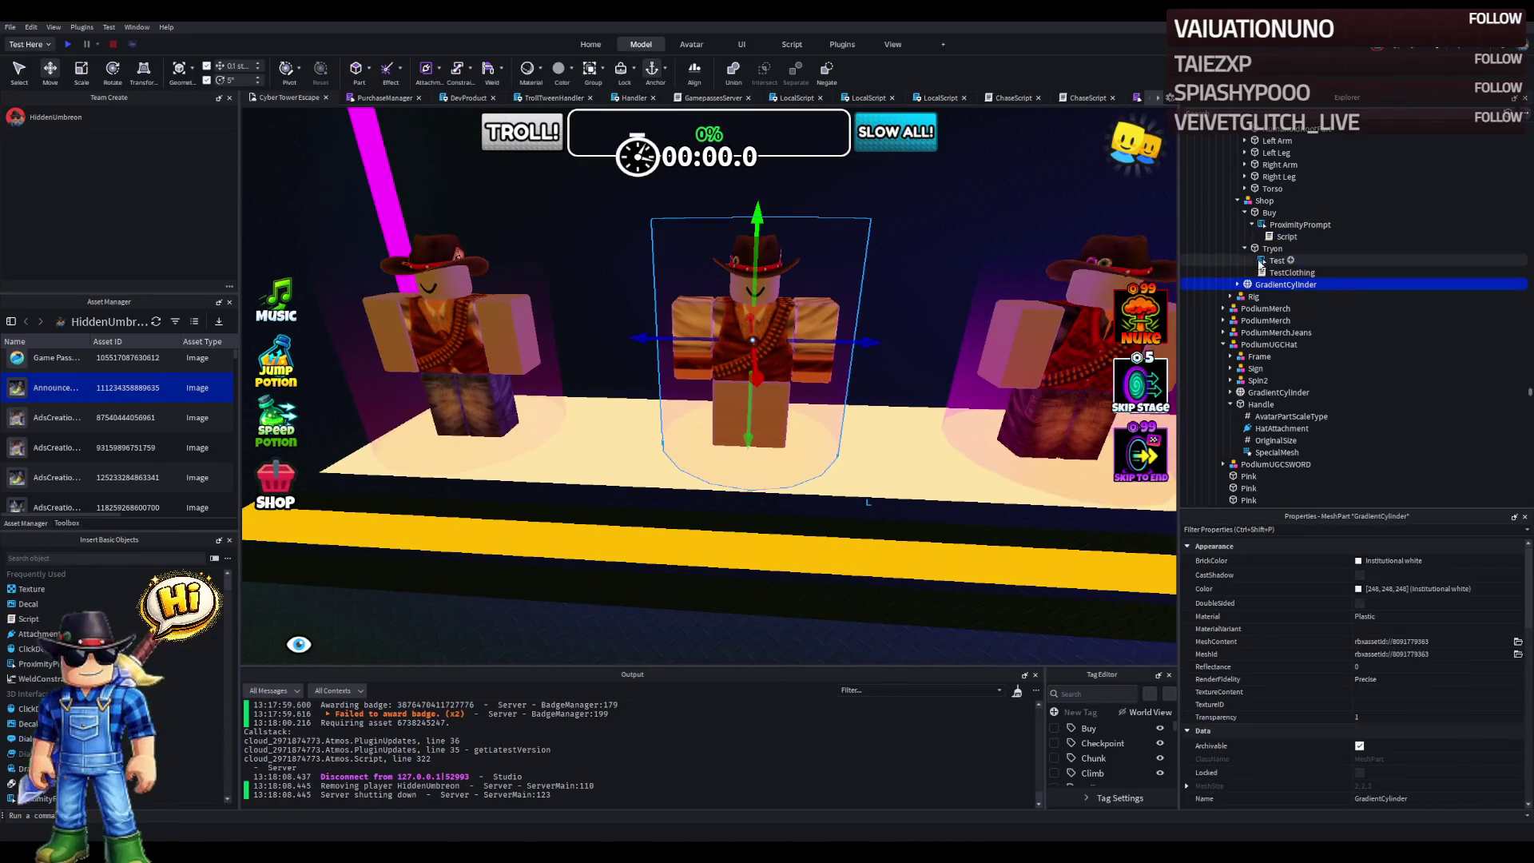
click(1264, 200)
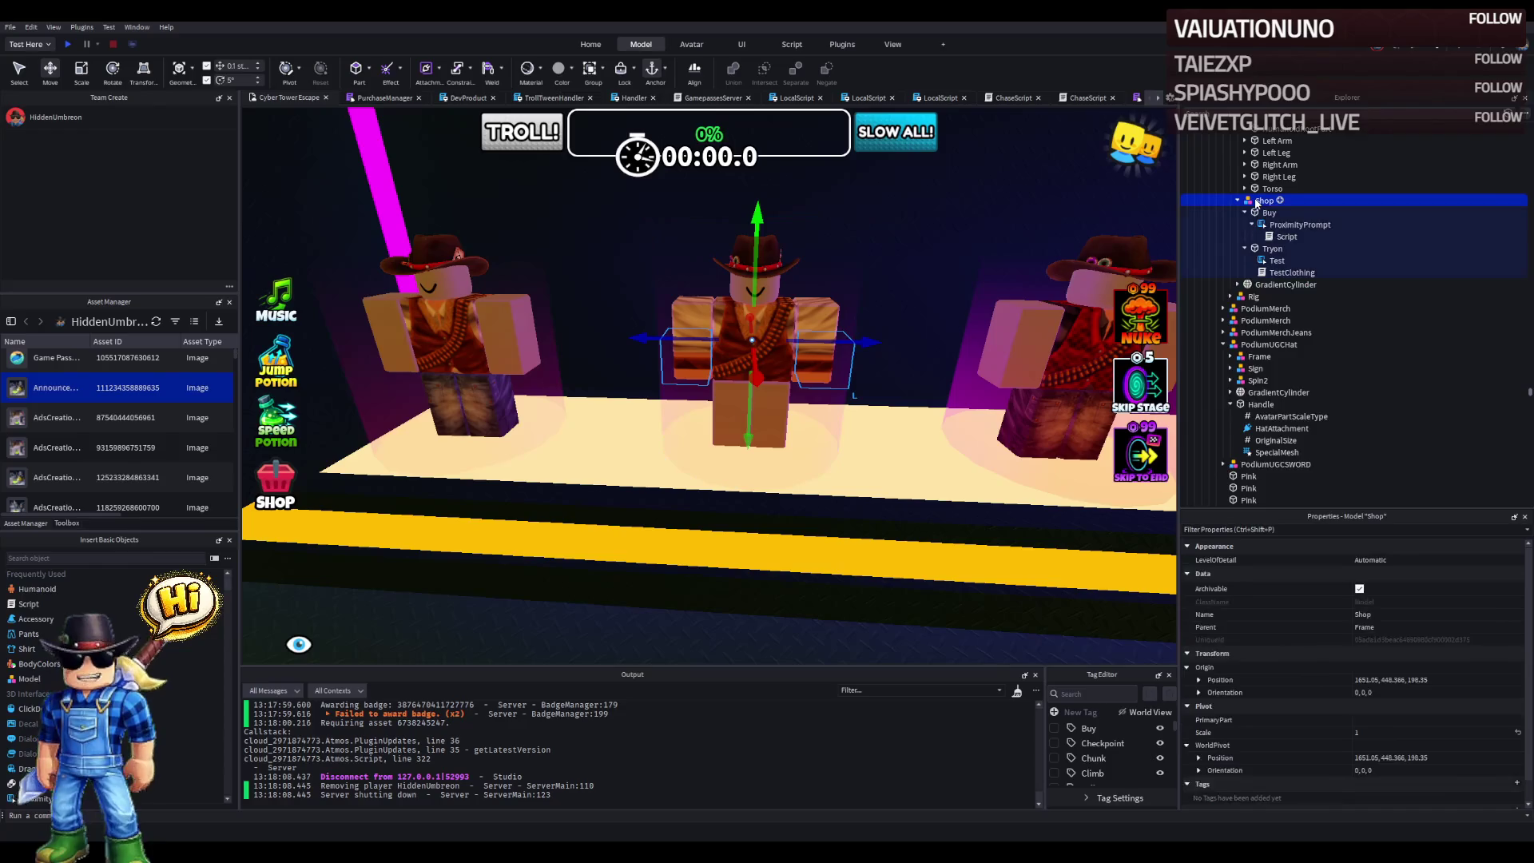
click(1237, 201)
key(f)
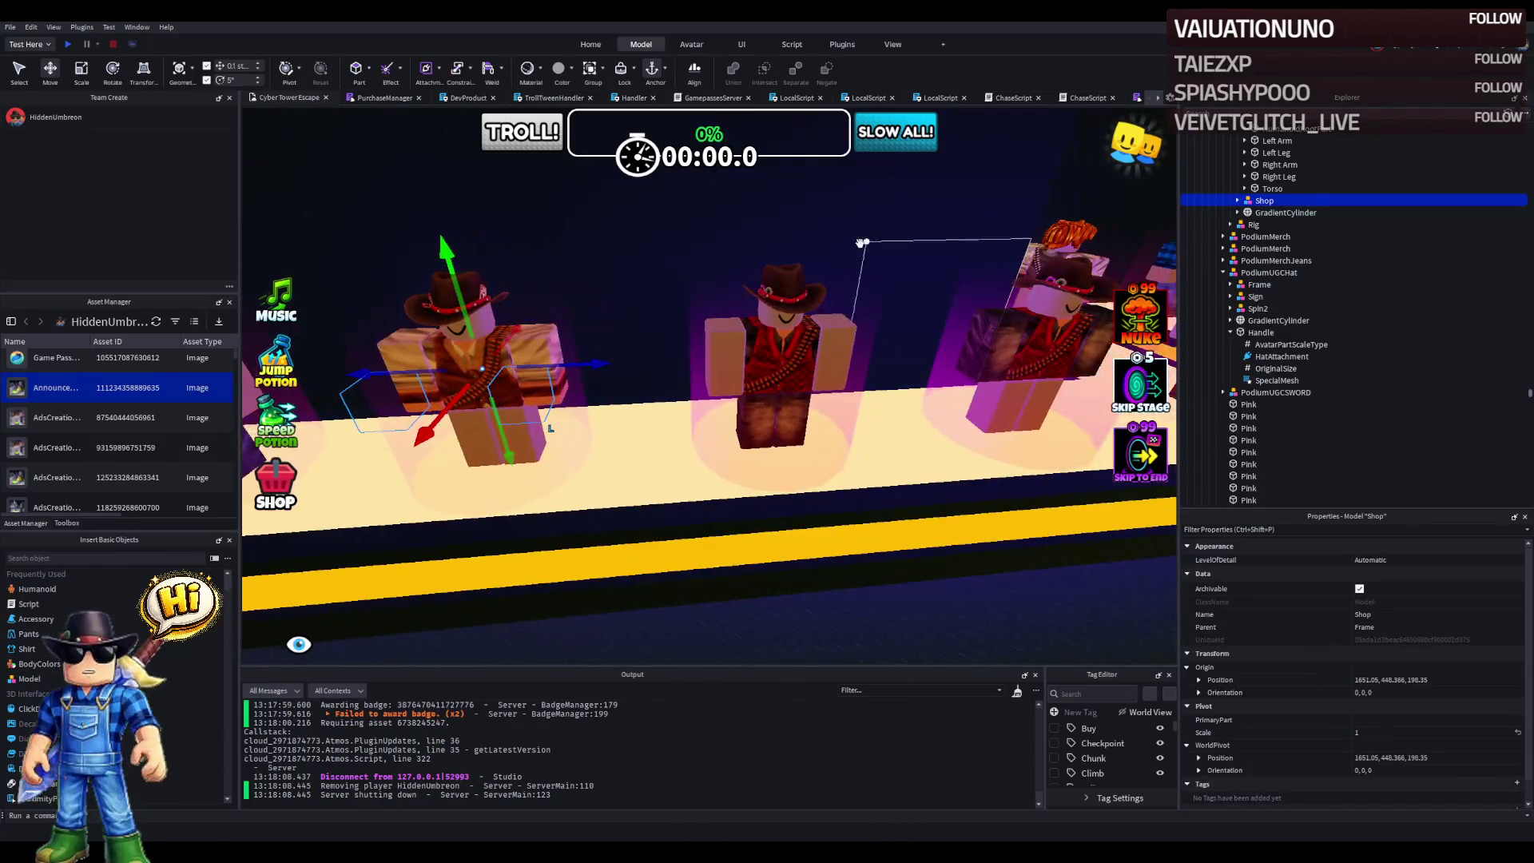
key(ctrl+d)
mouse_move(431, 343)
mouse_down()
mouse_move(739, 321)
mouse_move(729, 392)
mouse_move(668, 376)
mouse_move(819, 361)
mouse_move(807, 368)
mouse_move(790, 342)
mouse_up()
key(ctrl+r)
ctrl+click(790, 342)
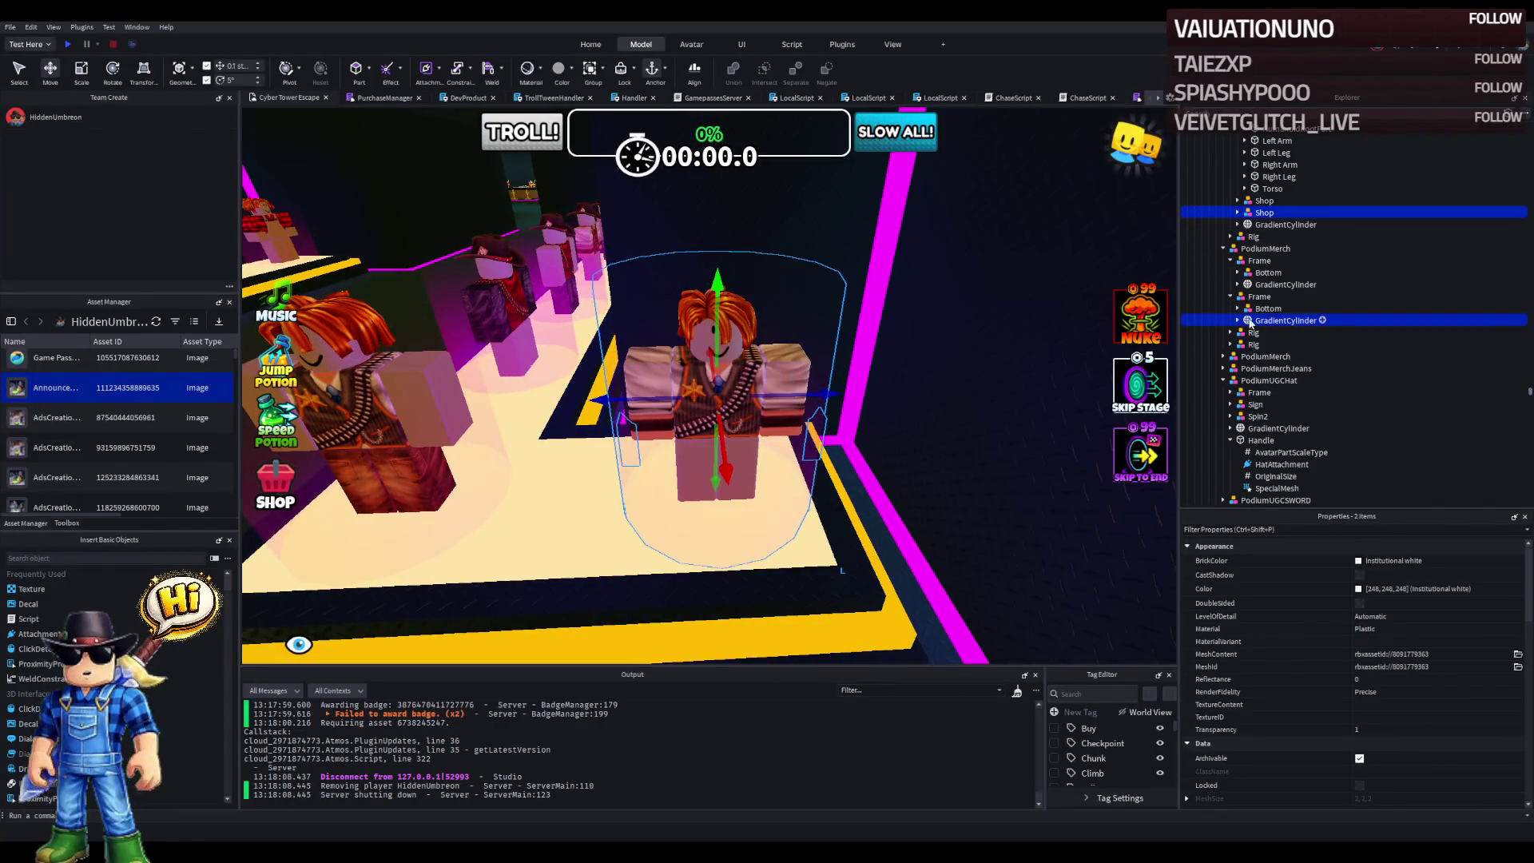
mouse_move(1251, 304)
mouse_down()
mouse_move(1253, 345)
mouse_move(1260, 302)
mouse_up()
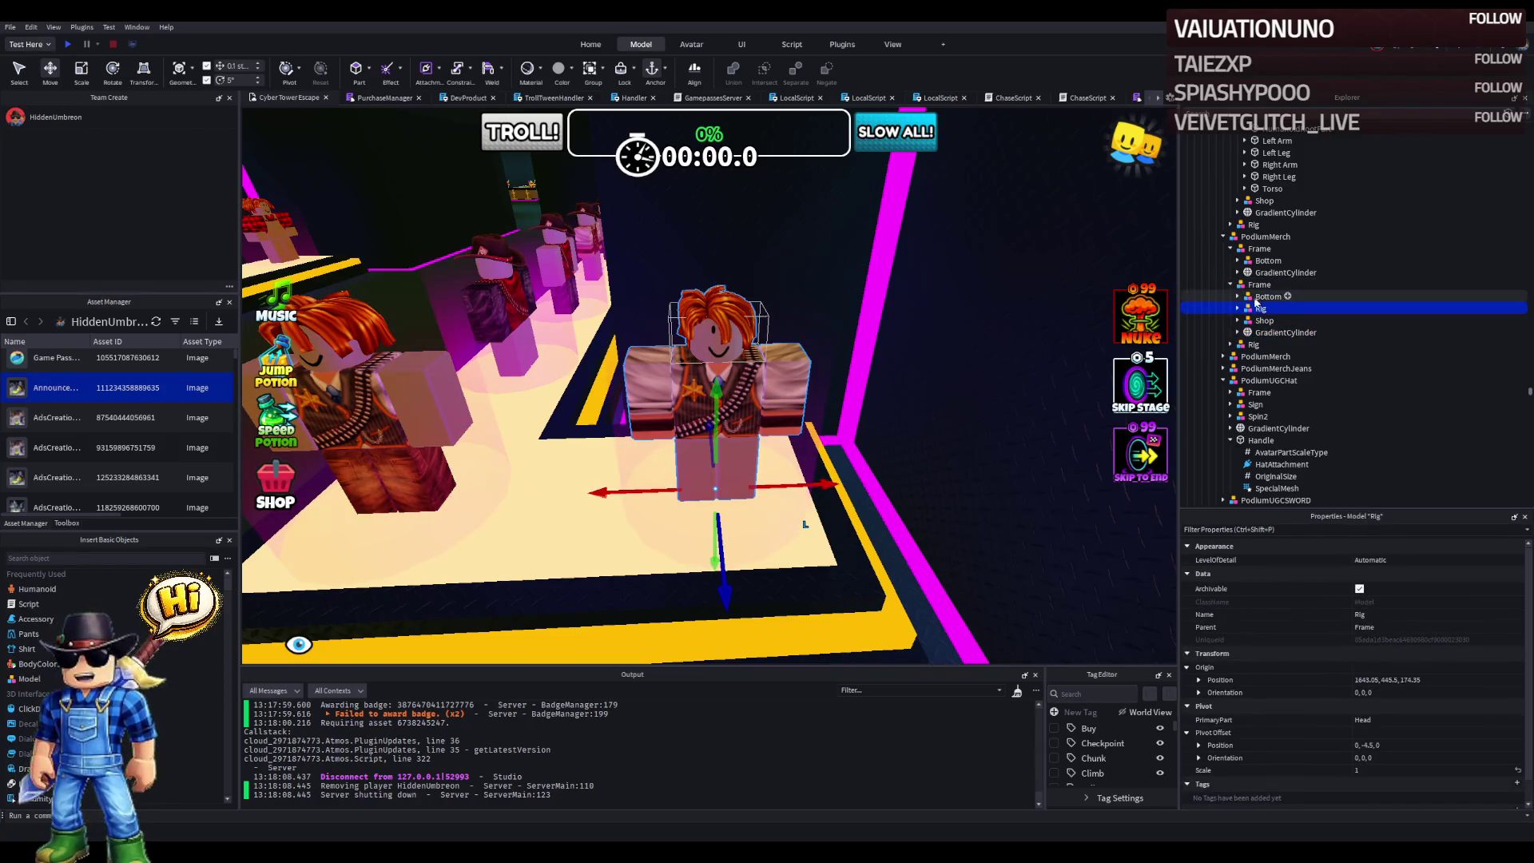
- Set the Shop copy's Origin Position to the cylinder's 1643.05, 448.366, 174.35
click(1282, 332)
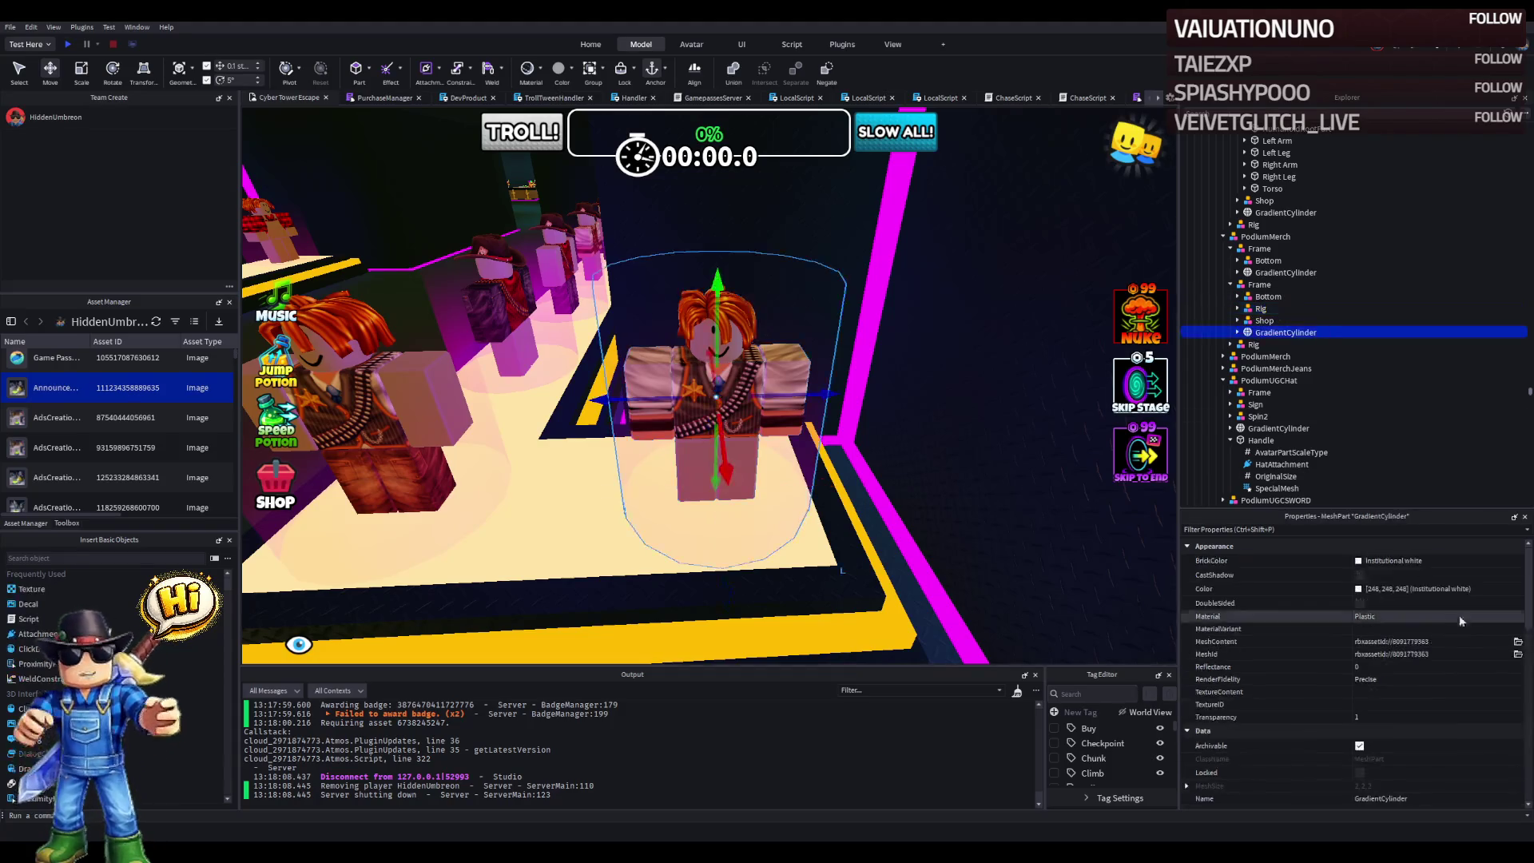
scroll(1436, 786, down, 3)
scroll(1437, 766, down, 2)
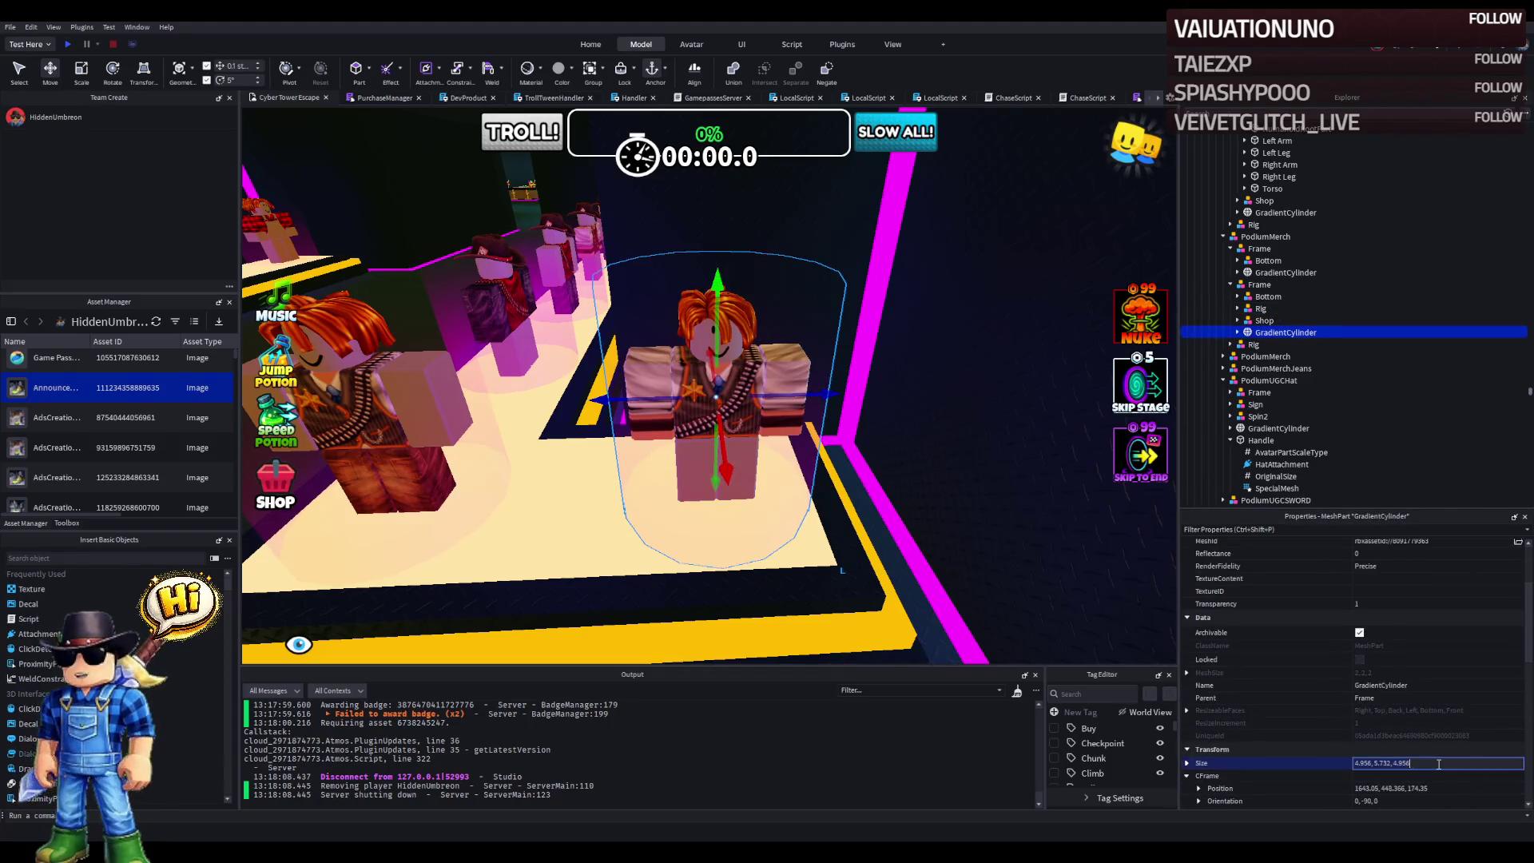
click(1447, 788)
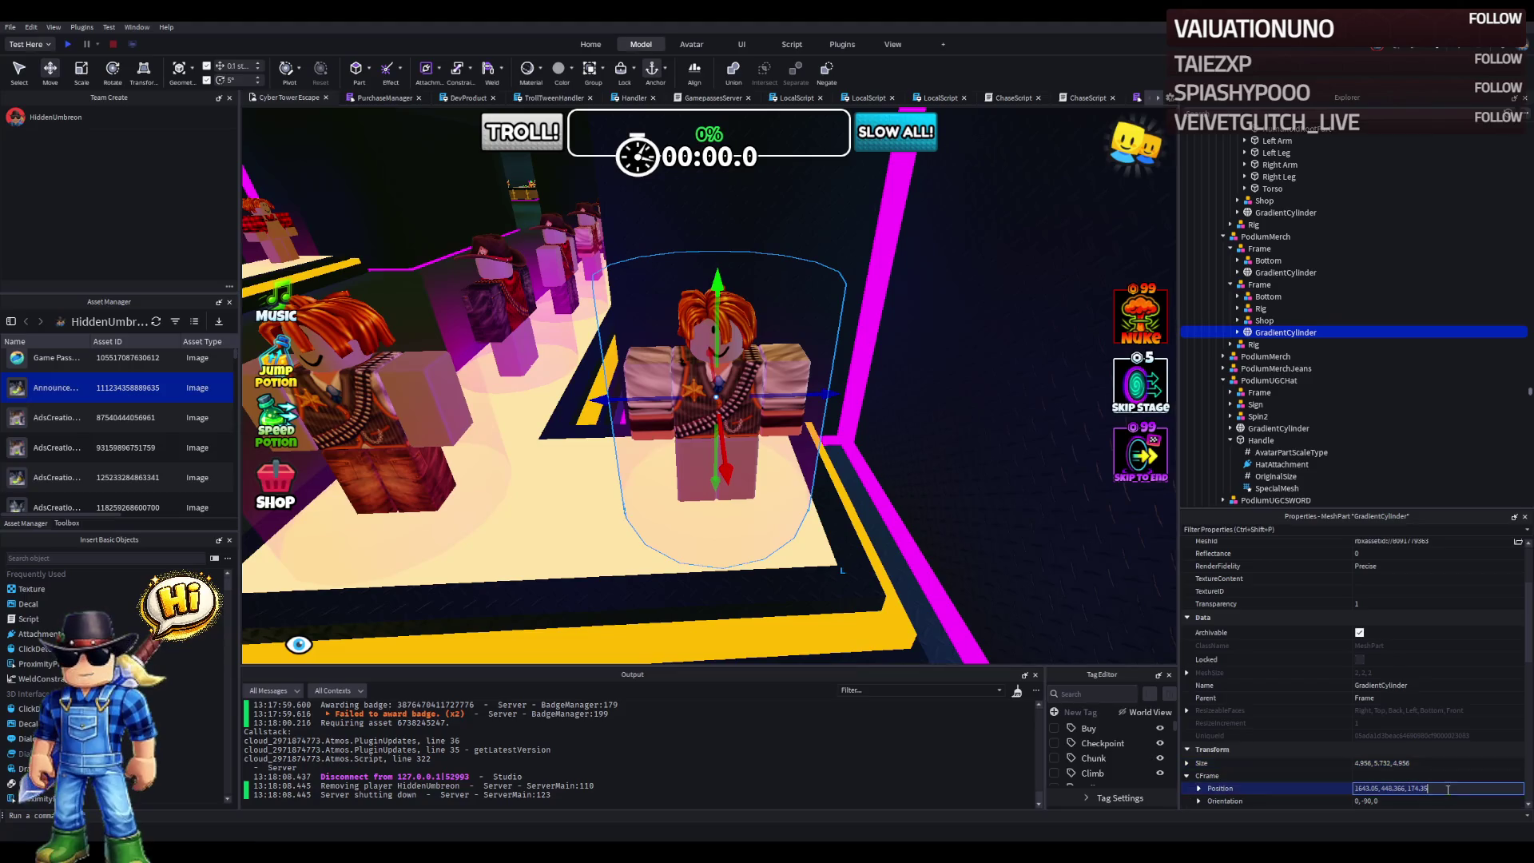
click(1264, 320)
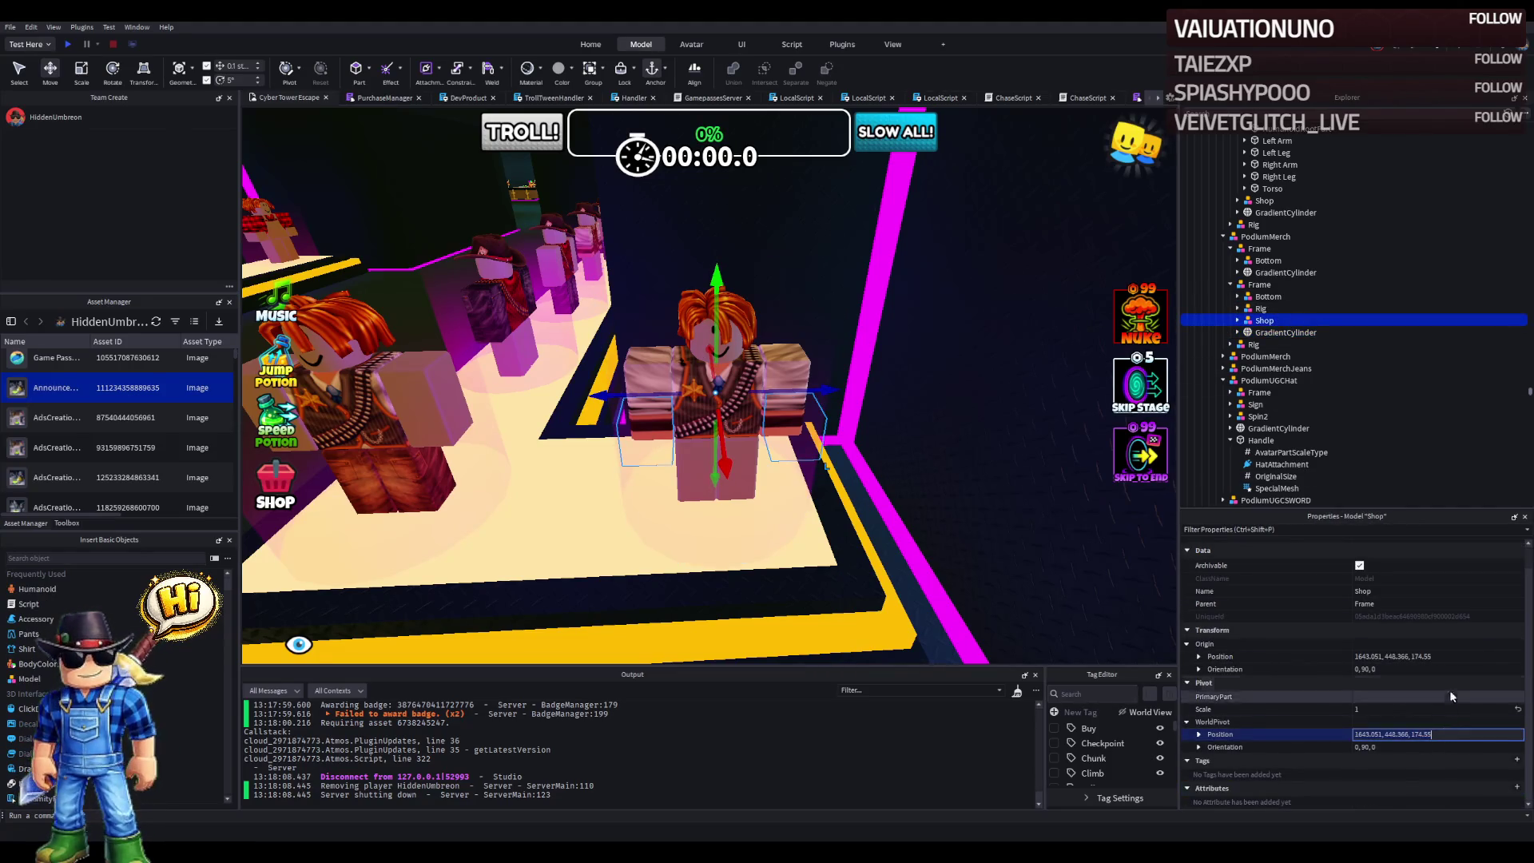
click(1454, 656)
key(Return)
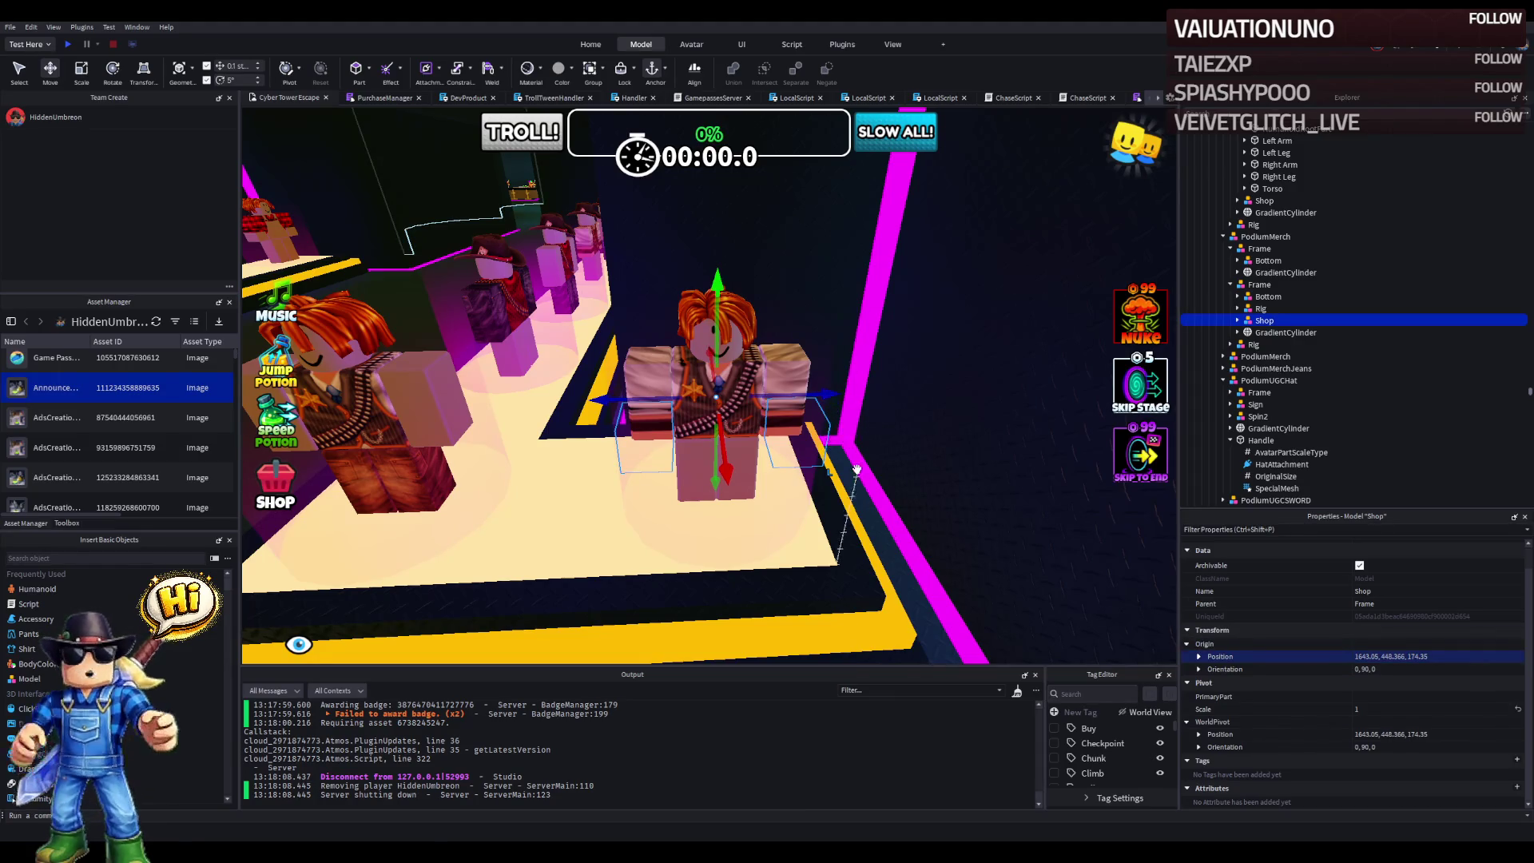
- Check the Rig's shirt template, then open the copy's Tryon TestClothing script at the line 5 shirt ID
scroll(753, 345, up, 5)
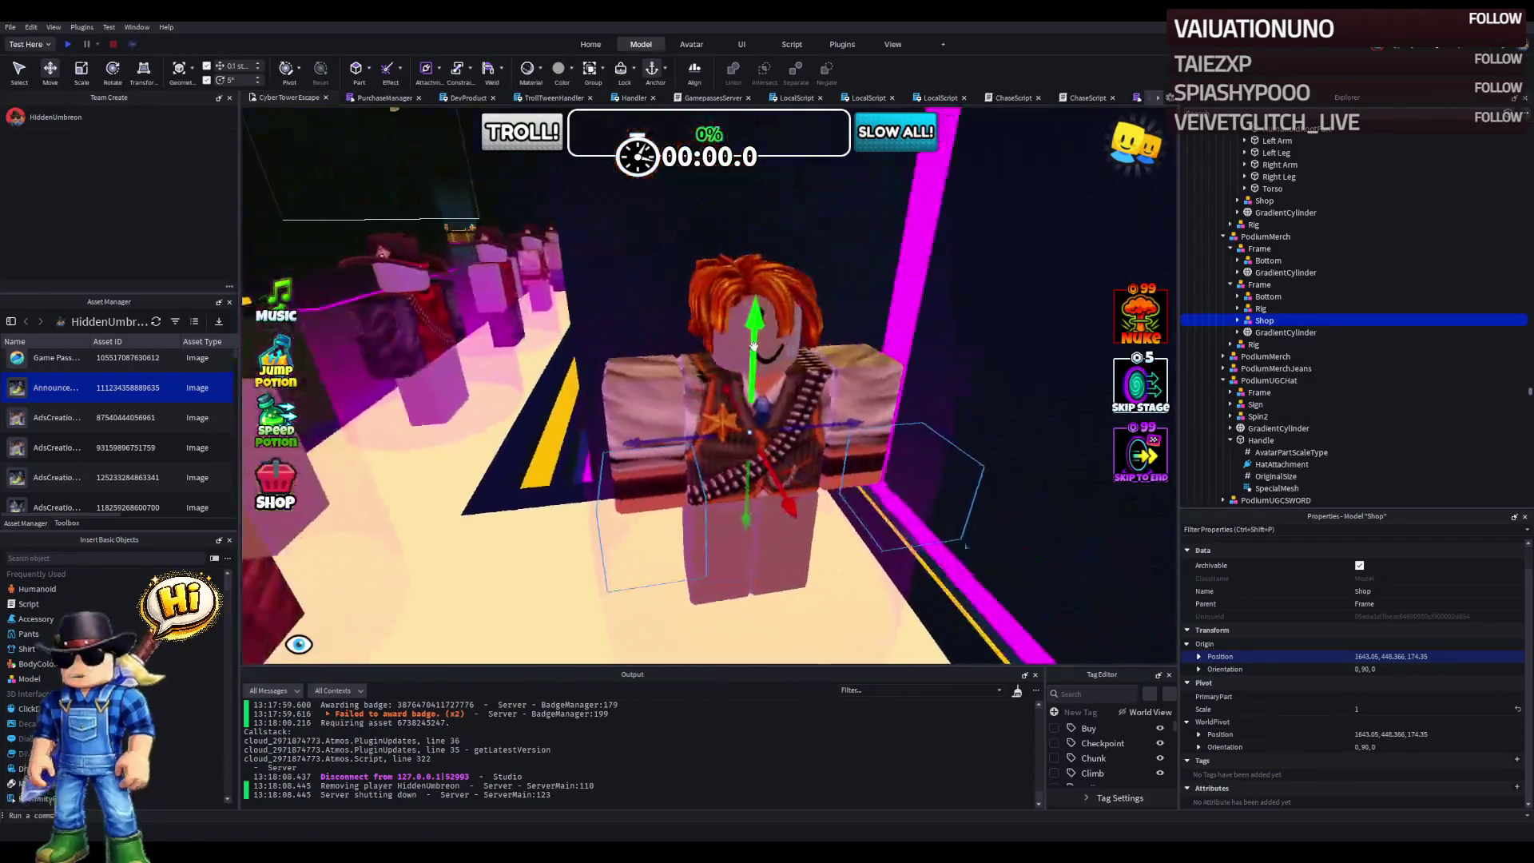
click(1237, 308)
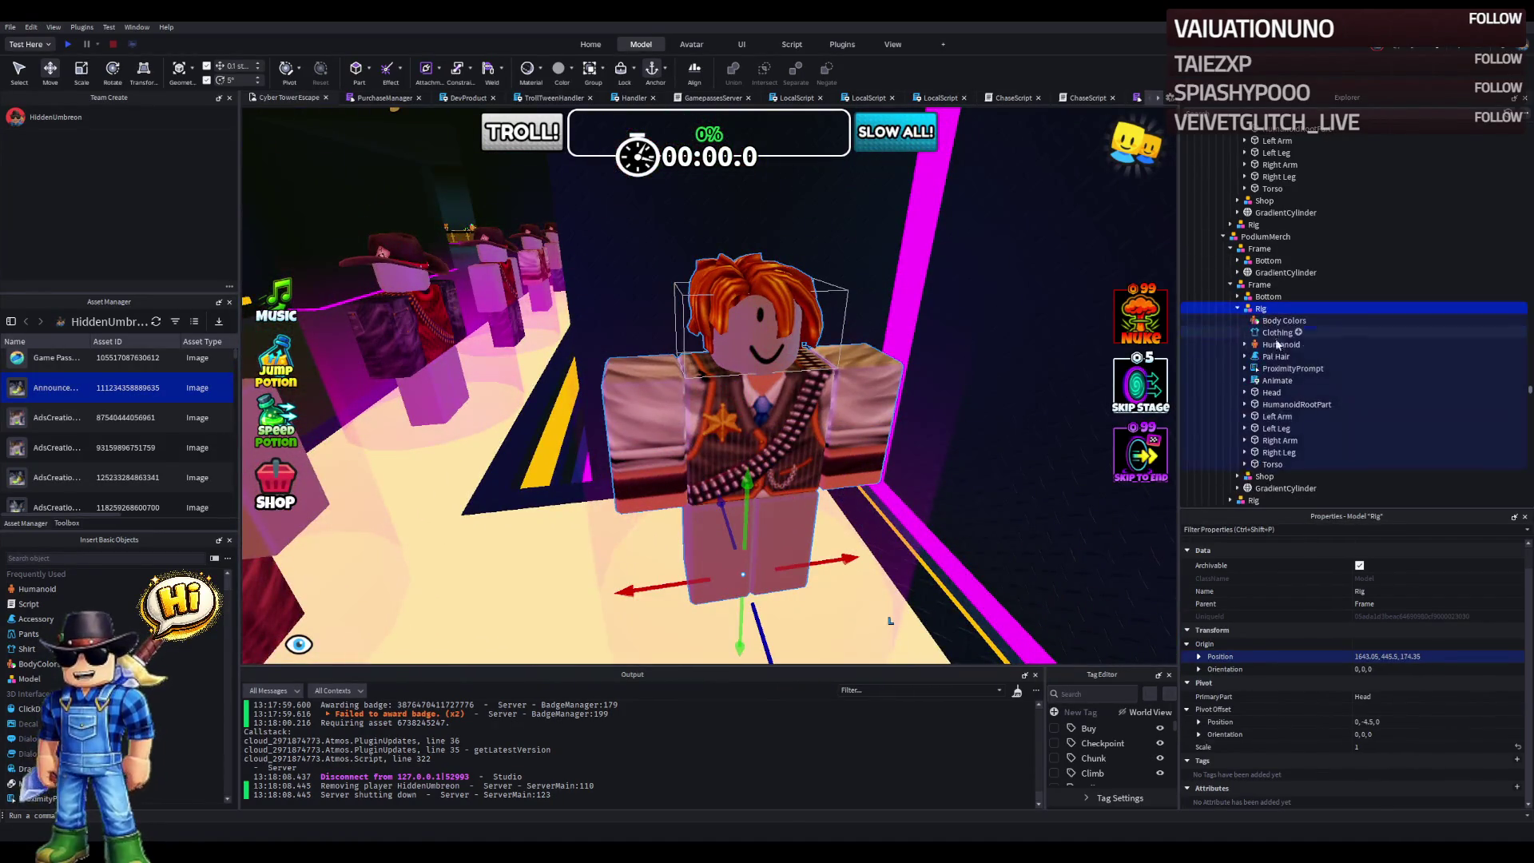
click(1277, 333)
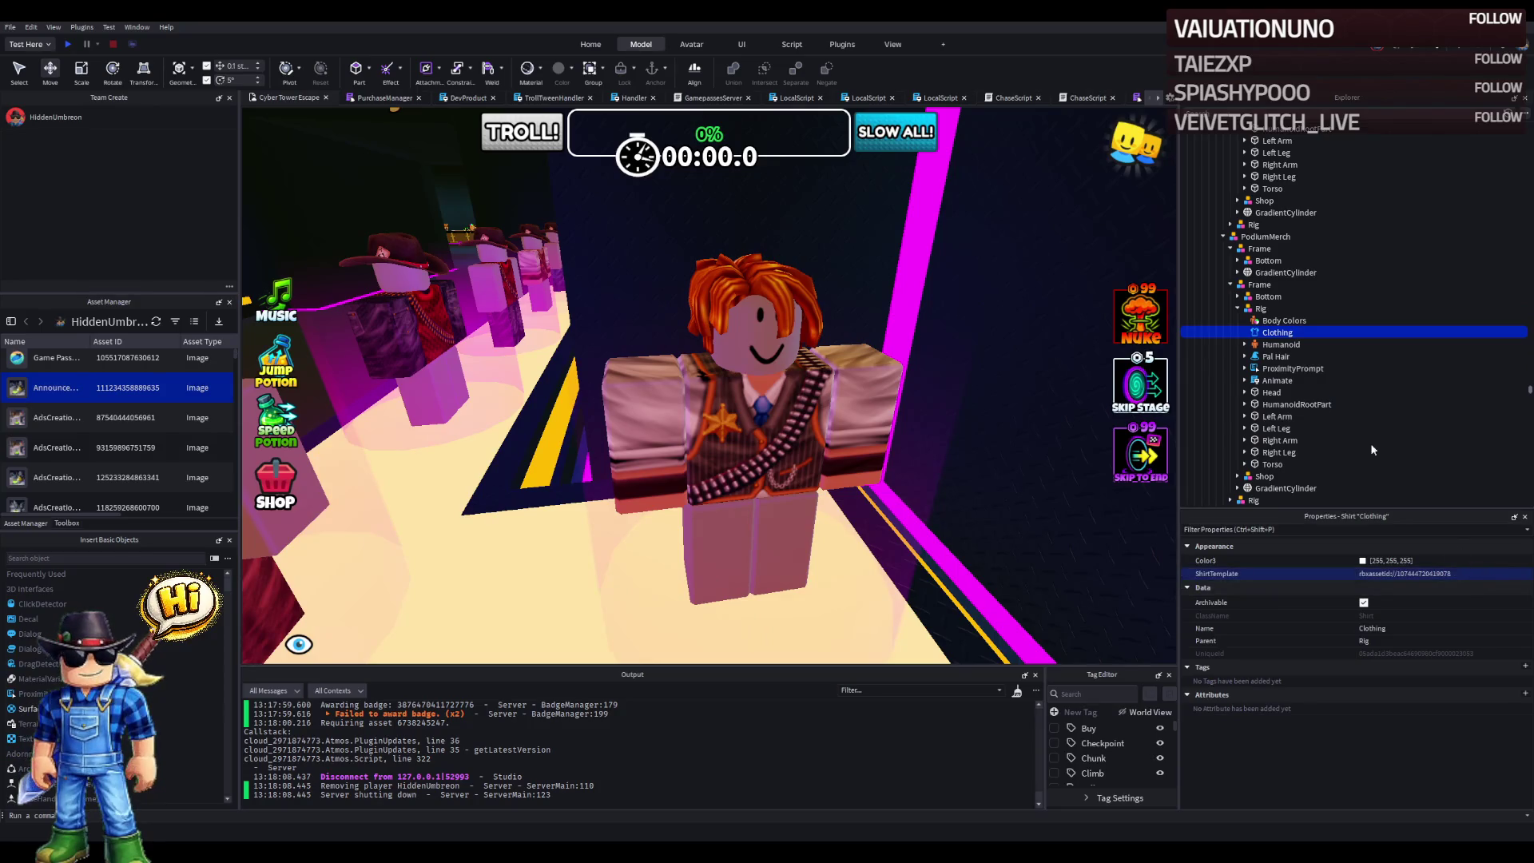
click(1238, 477)
scroll(1240, 479, down, 2)
click(1244, 433)
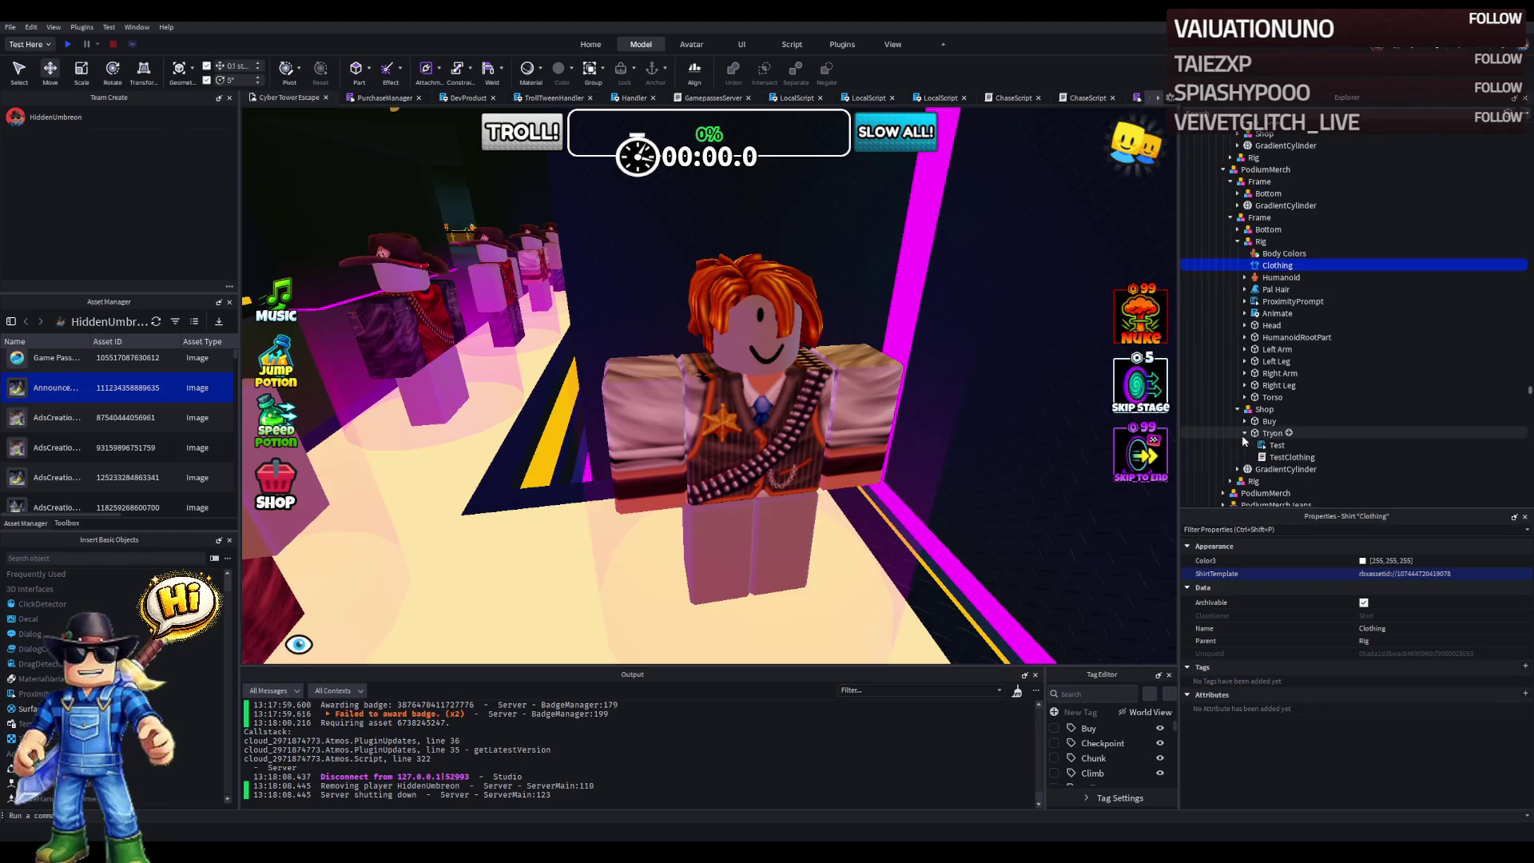
double_click(1292, 457)
double_click(575, 164)
key(ctrl+v)
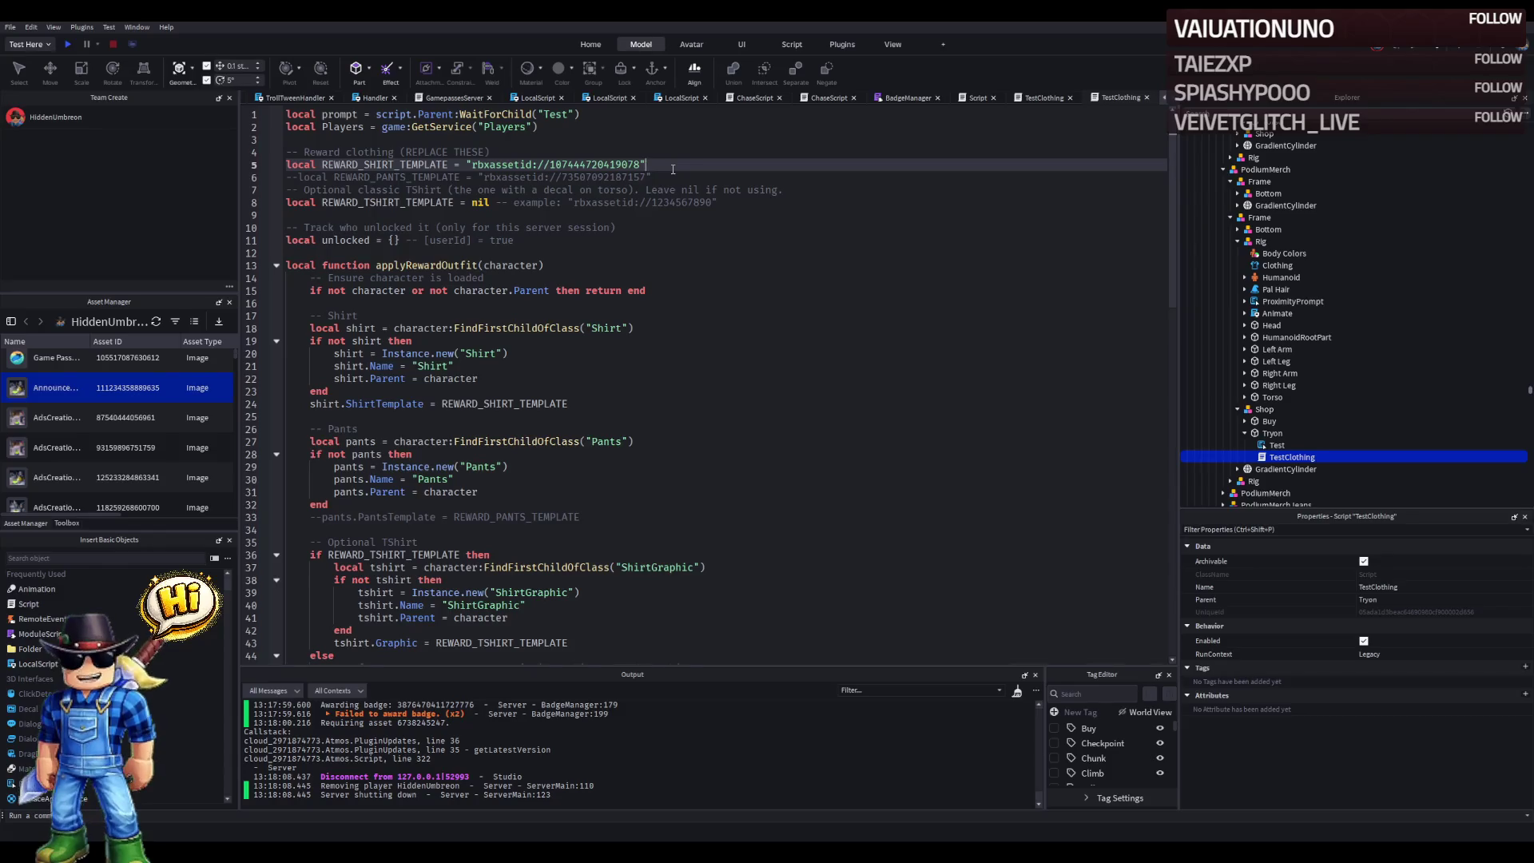
key(ctrl+s)
click(271, 98)
click(267, 96)
click(263, 97)
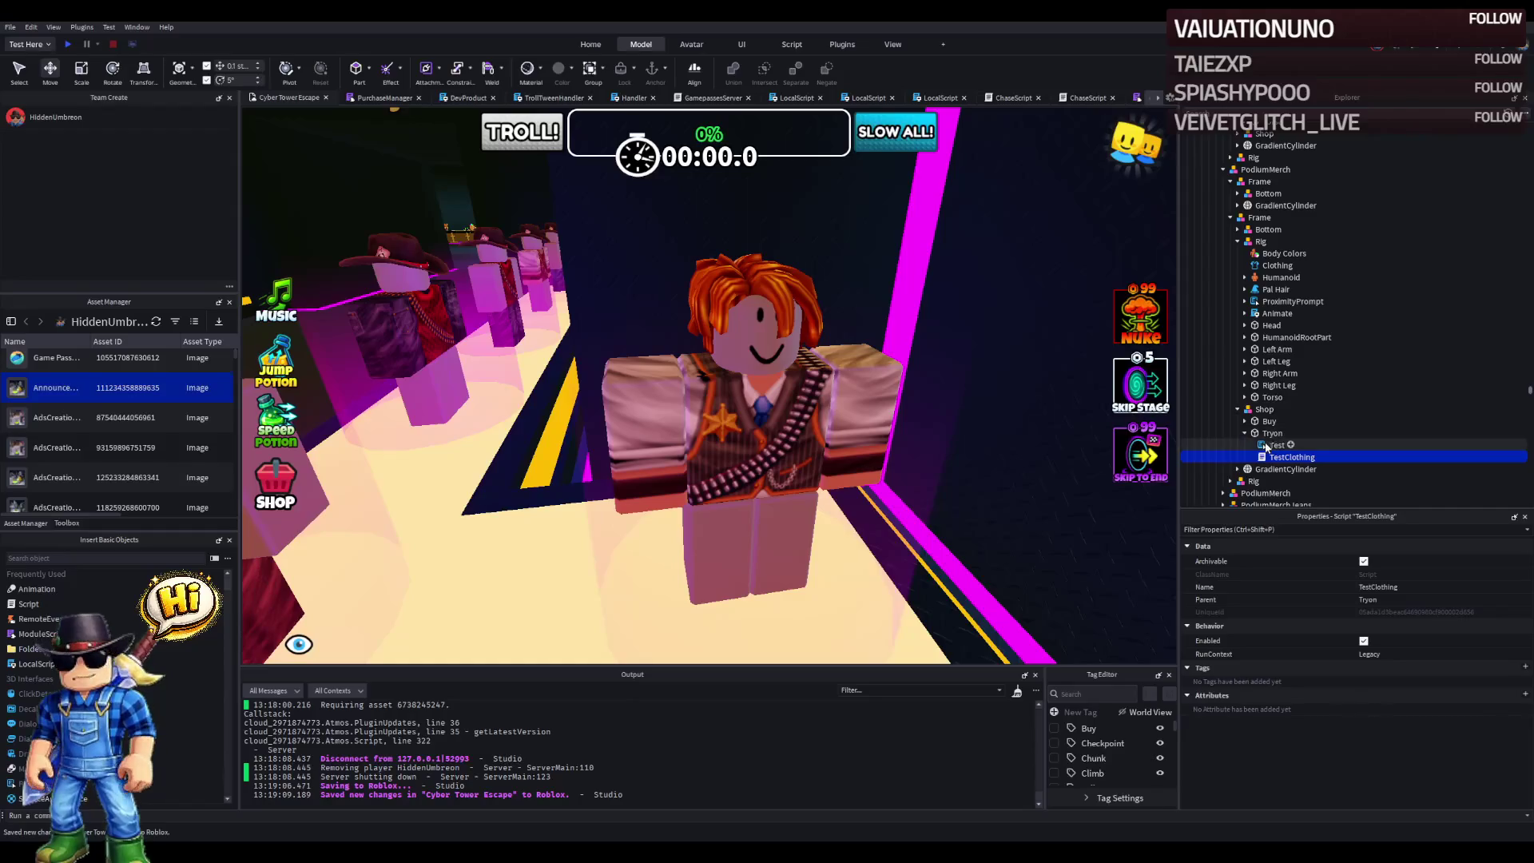
- Move the Rig's ProximityPrompt into Buy, delete the duplicate, edit its ObjectText, and playtest
click(1244, 421)
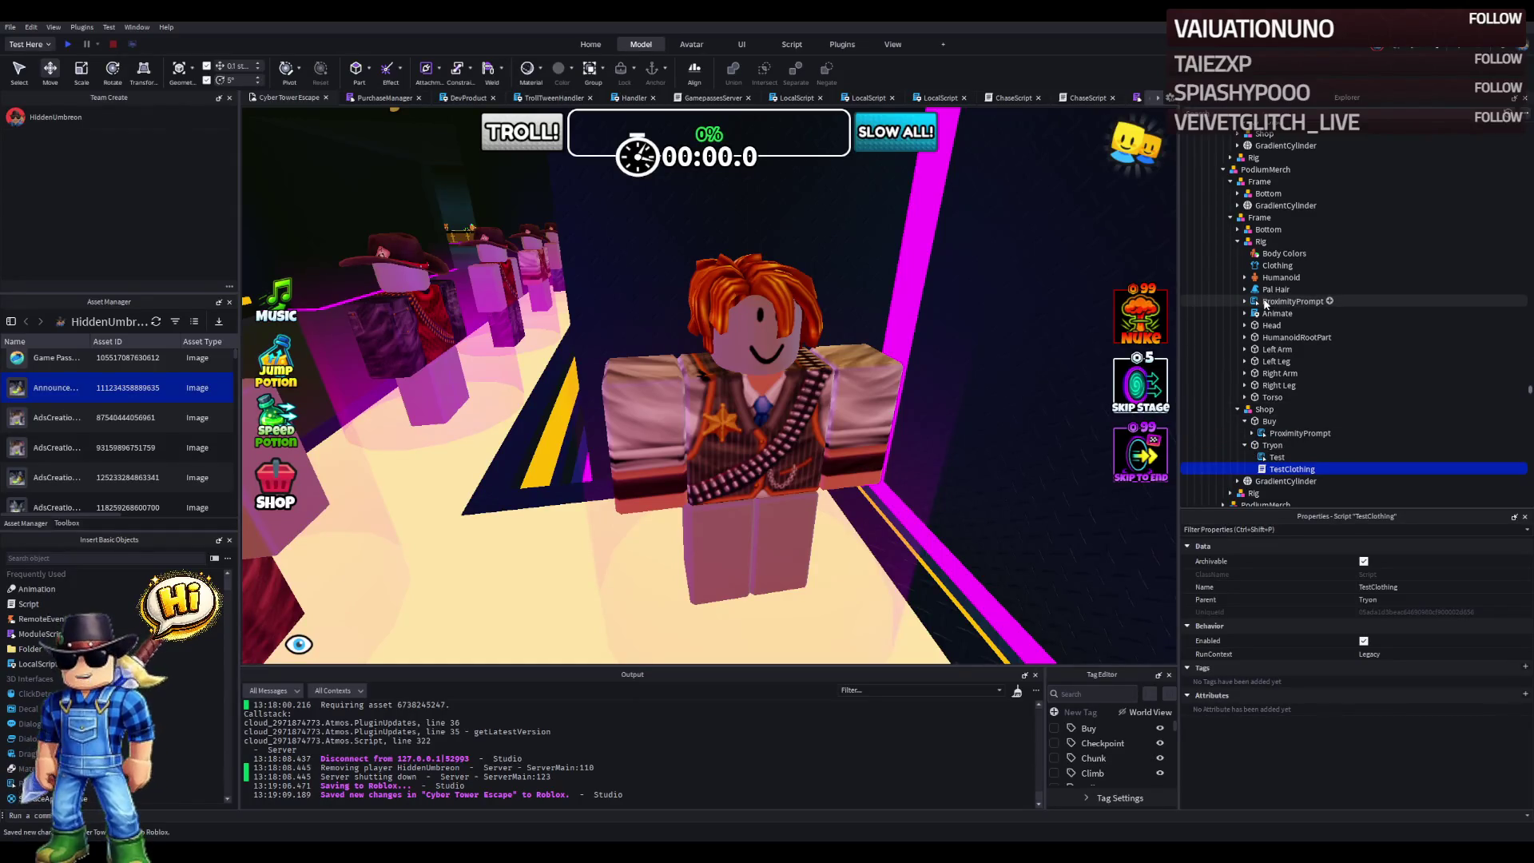
click(1265, 302)
drag(1276, 419, 1265, 425)
key(Delete)
click(1291, 420)
click(1388, 714)
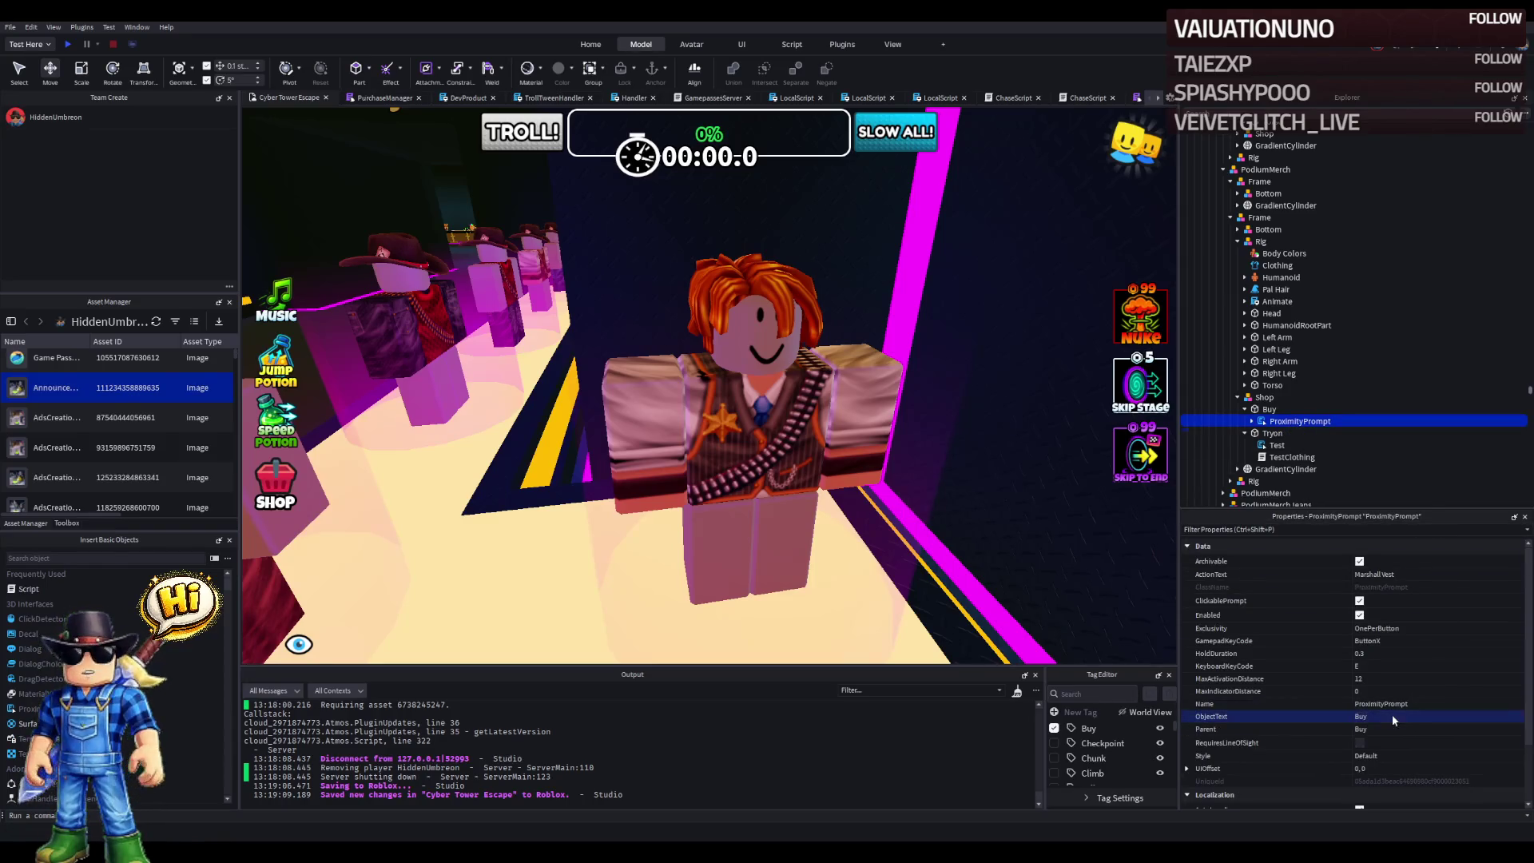
key(s)
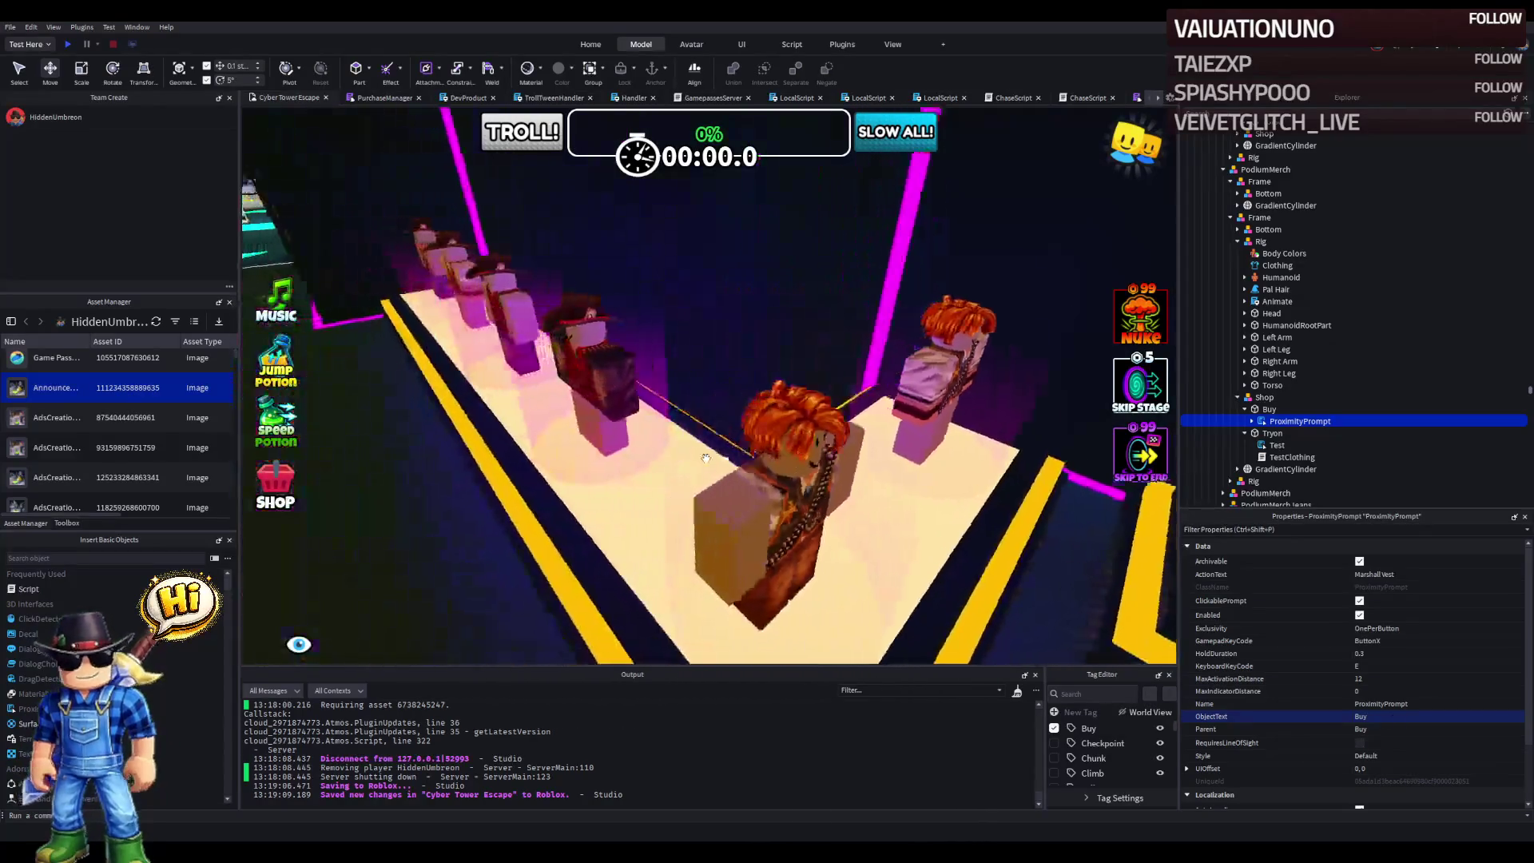
key(s)
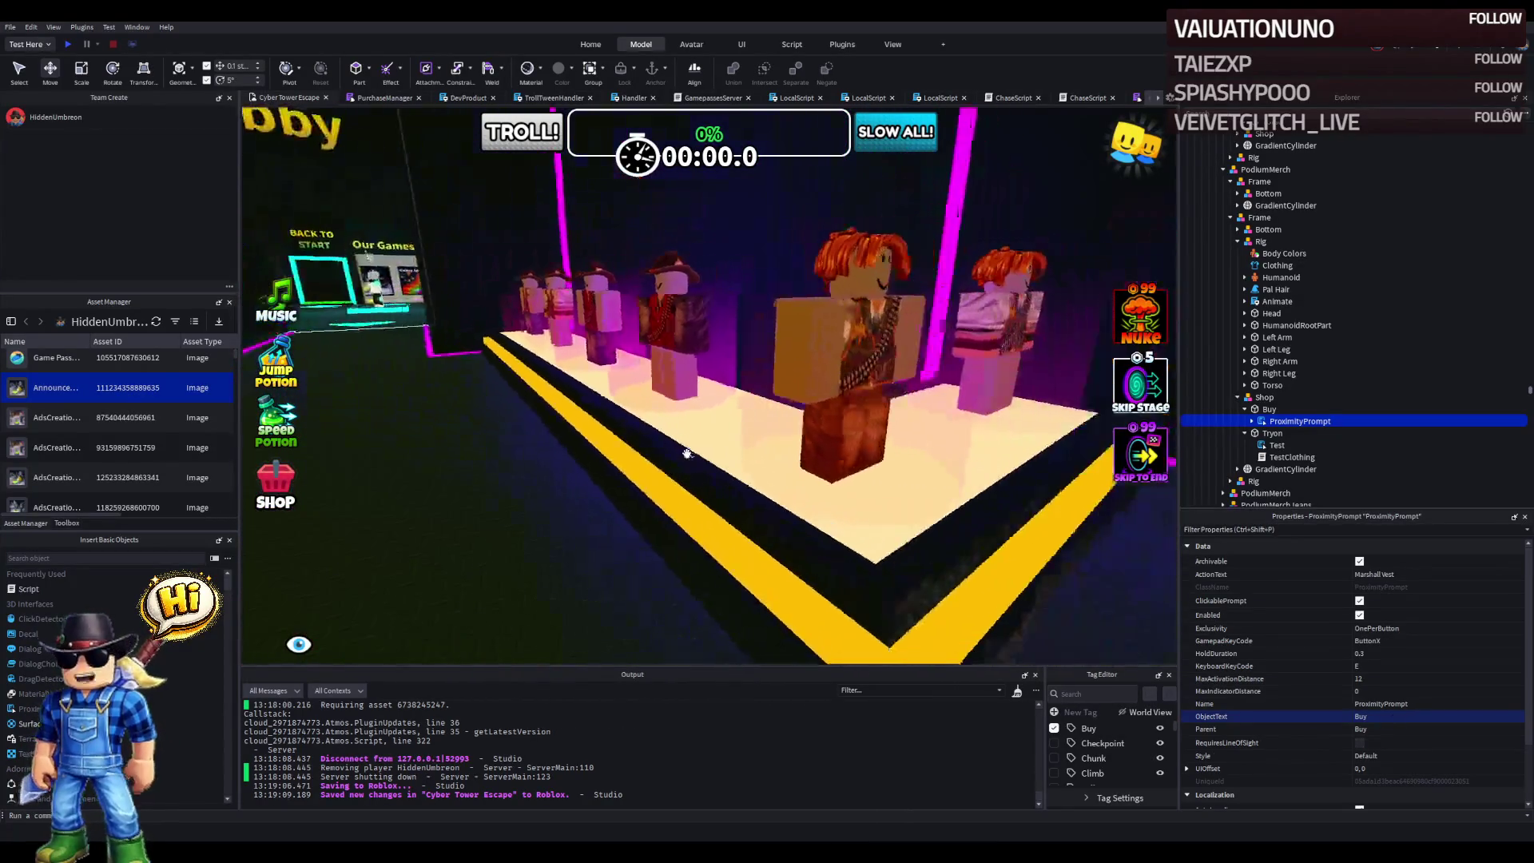
click(71, 44)
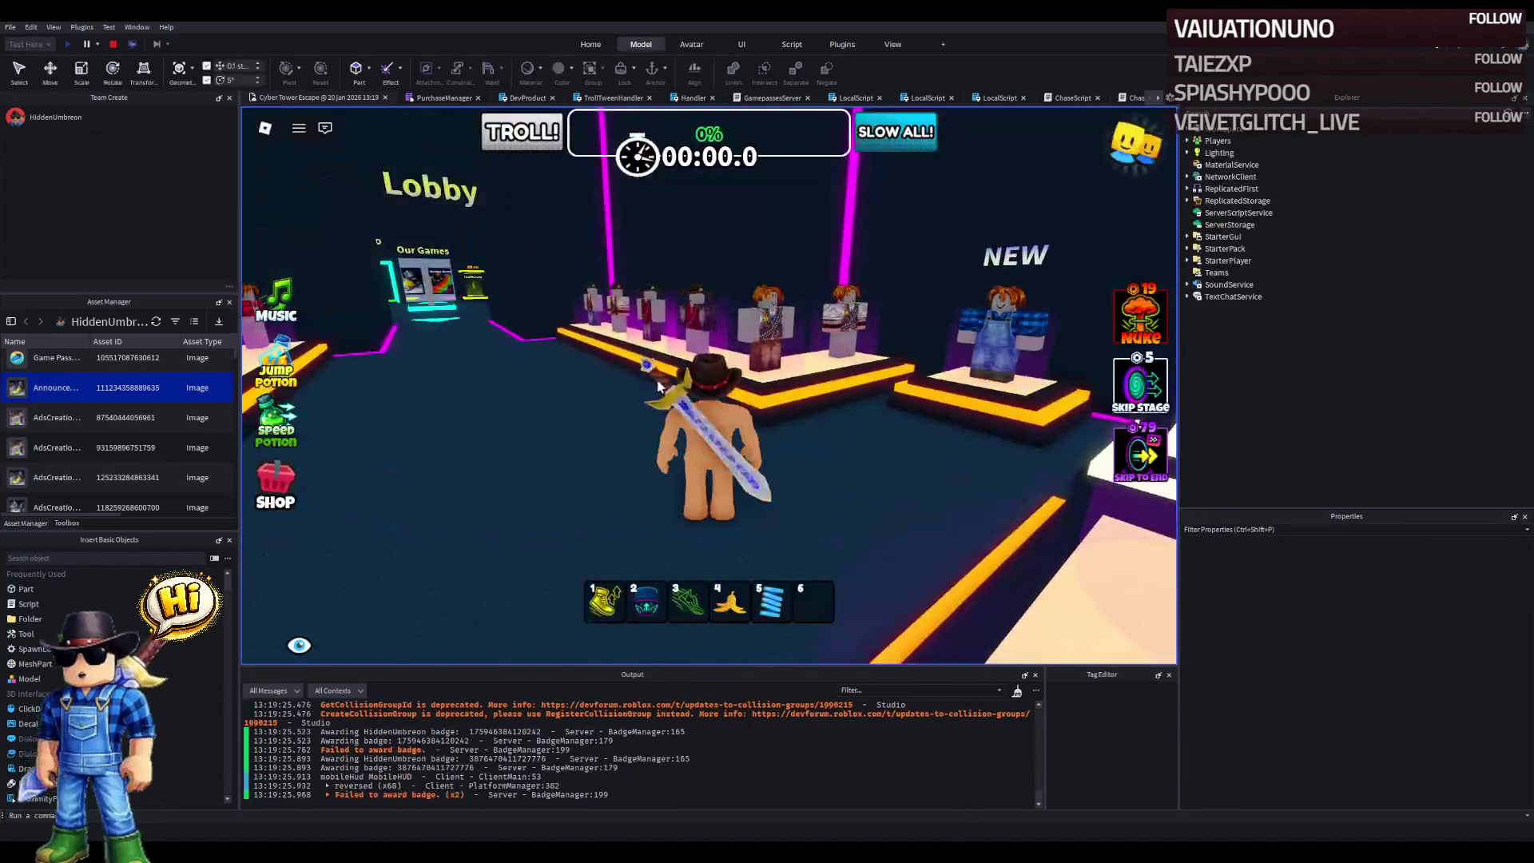
- Walk along the rig podiums, trigger a rig's Buy prompt, and dismiss the already-owned error
key(w)
key(s)
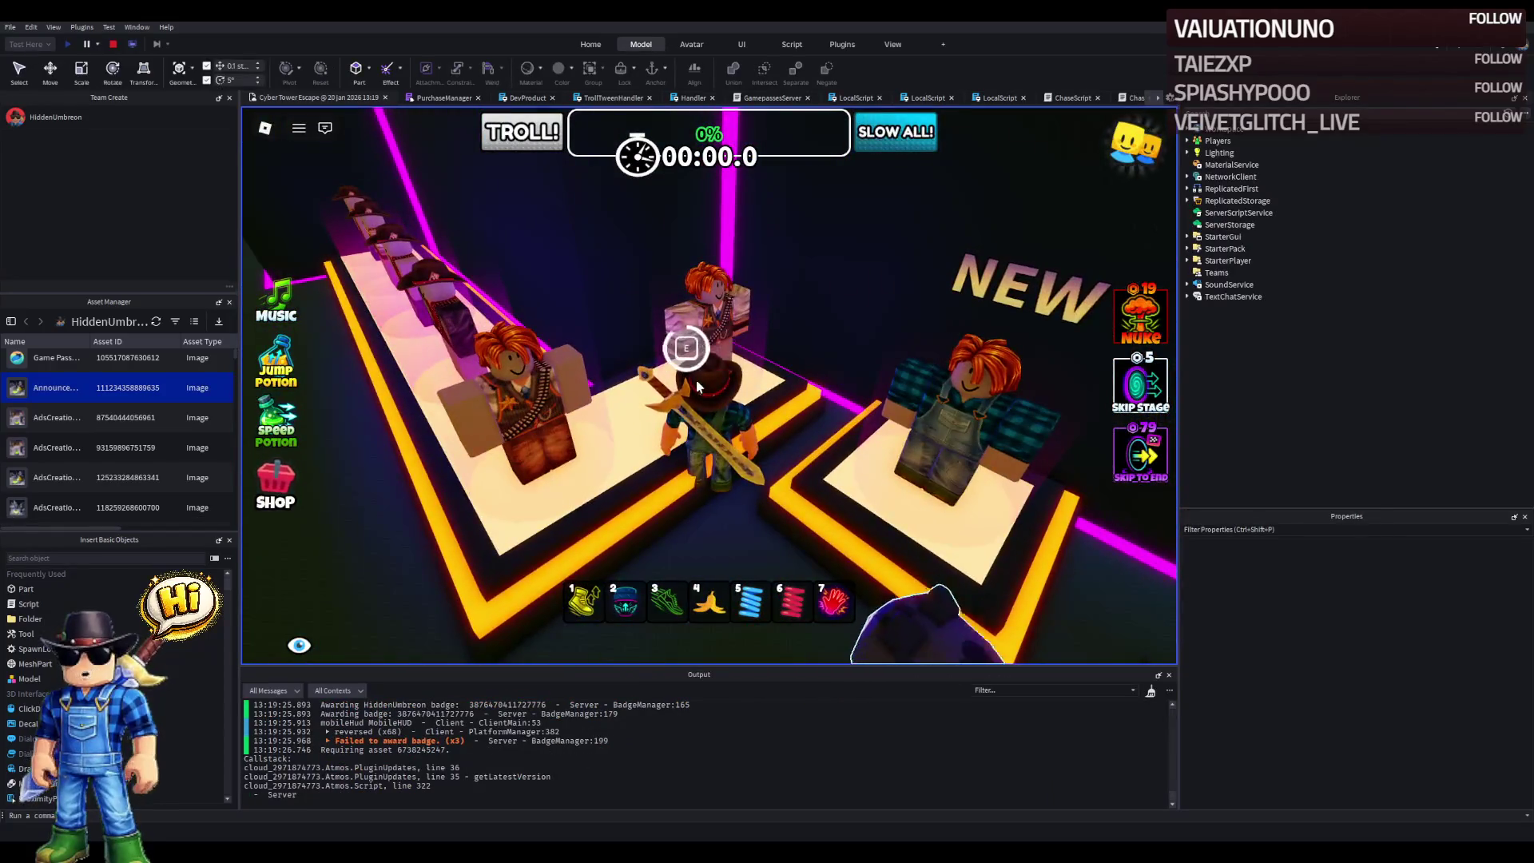
key(s)
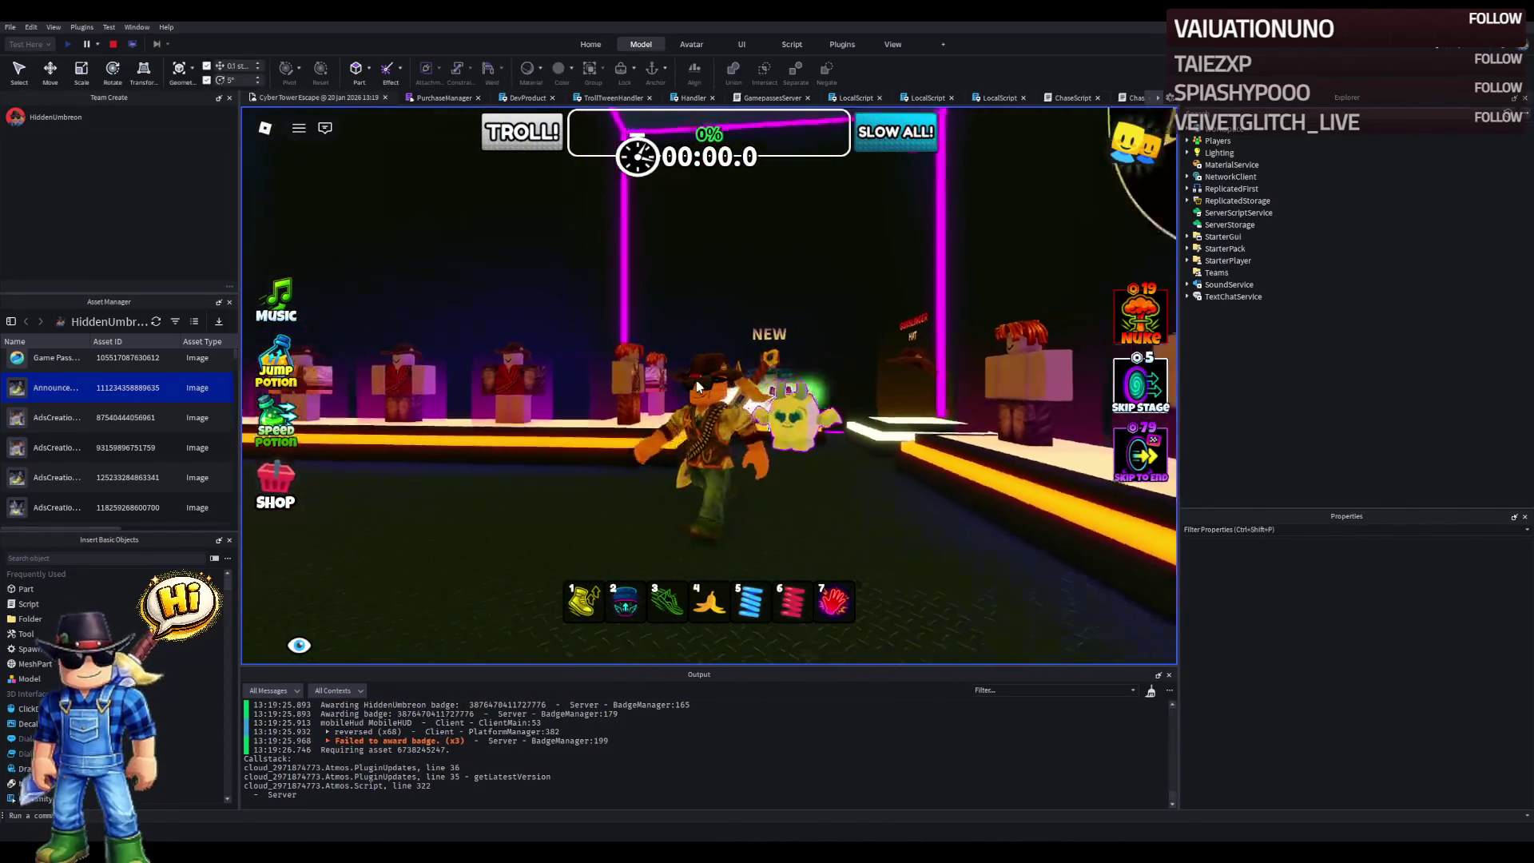
key(w)
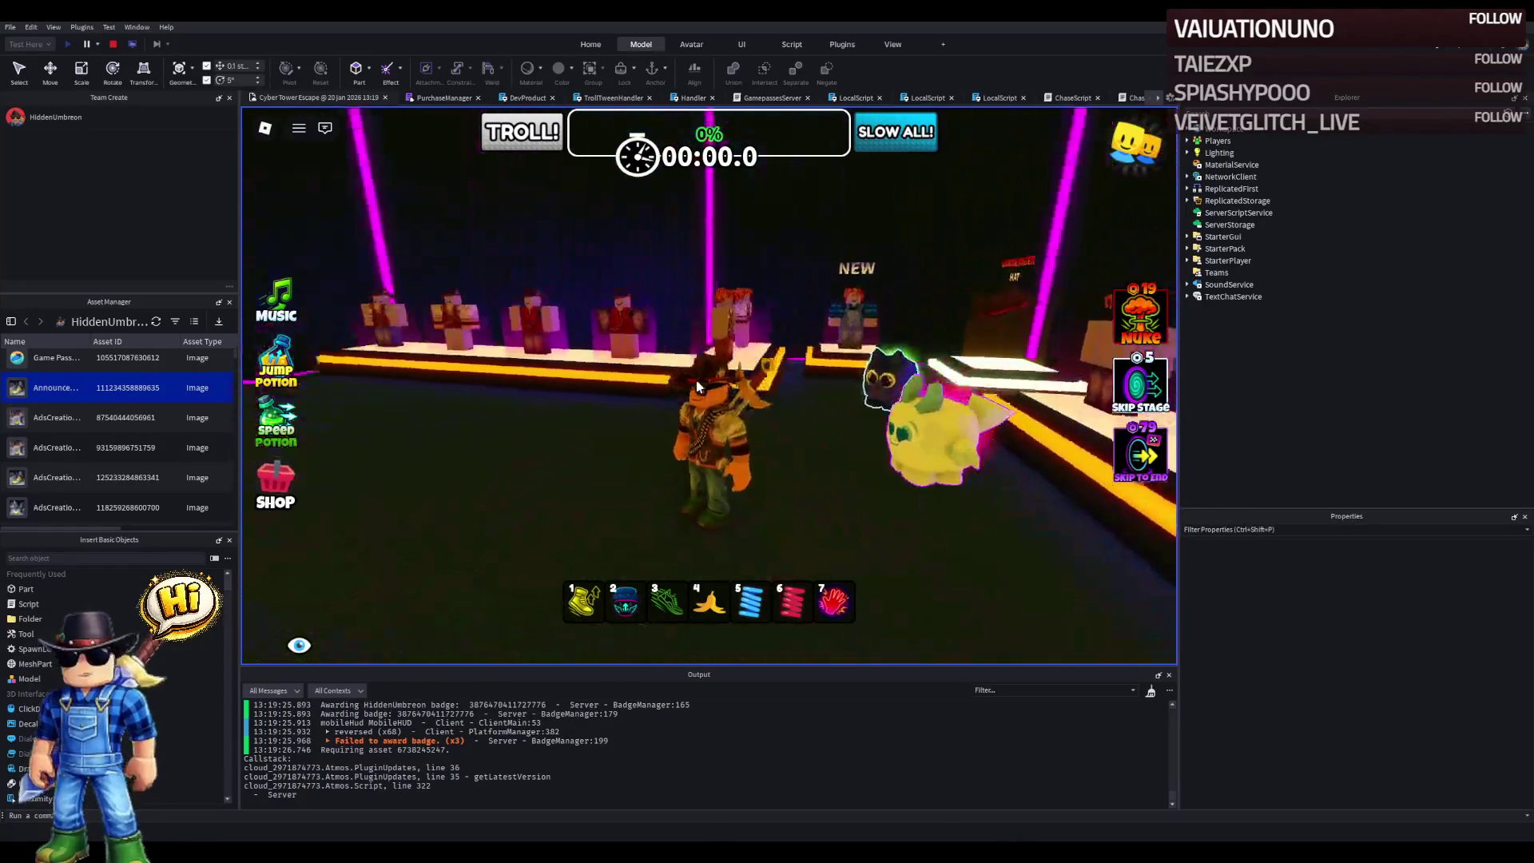
key(s)
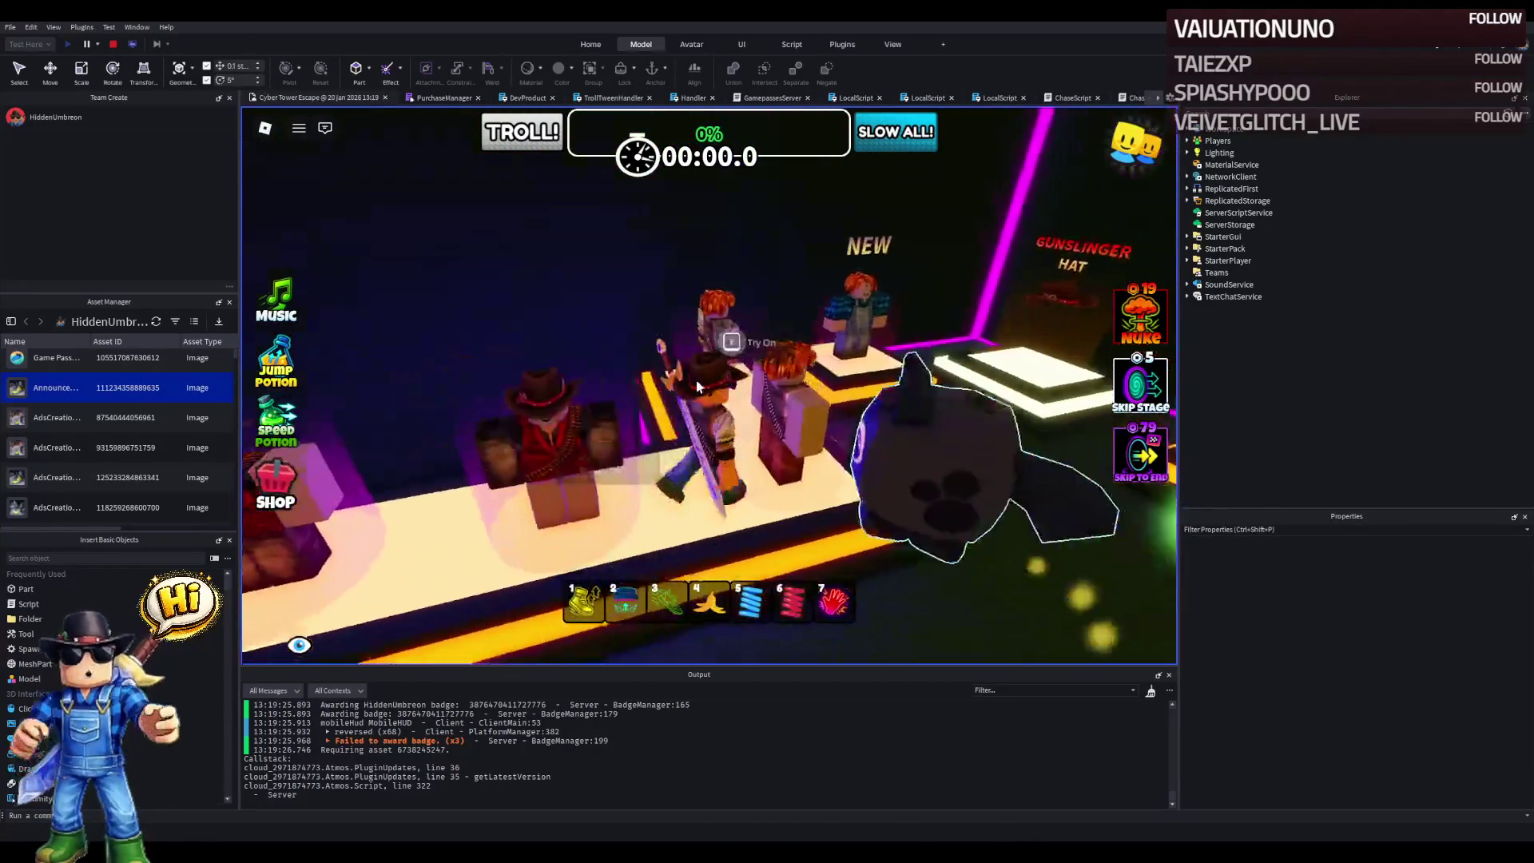
key(a)
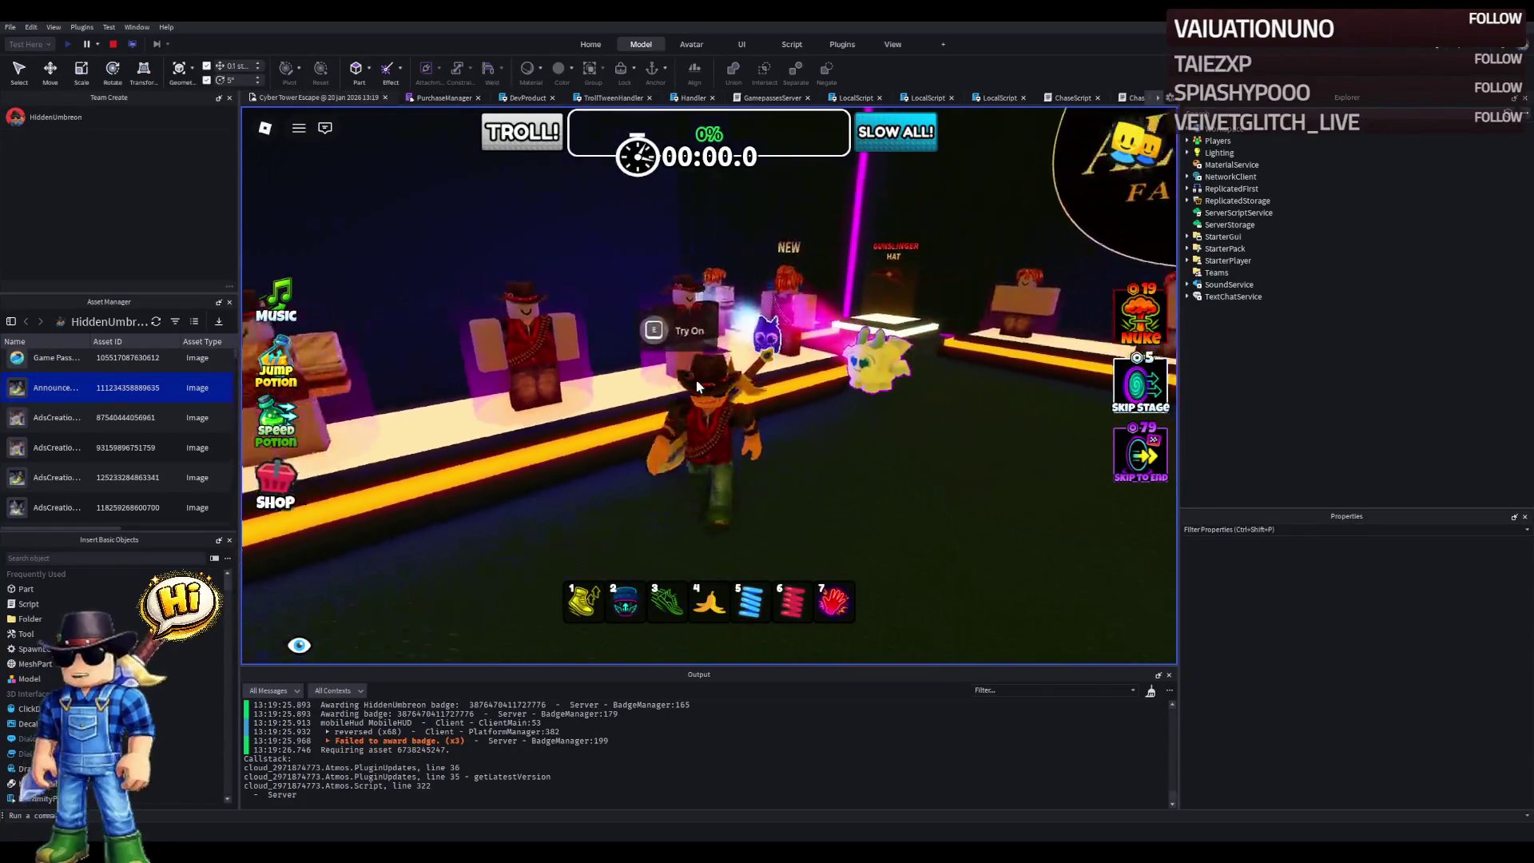
key(e)
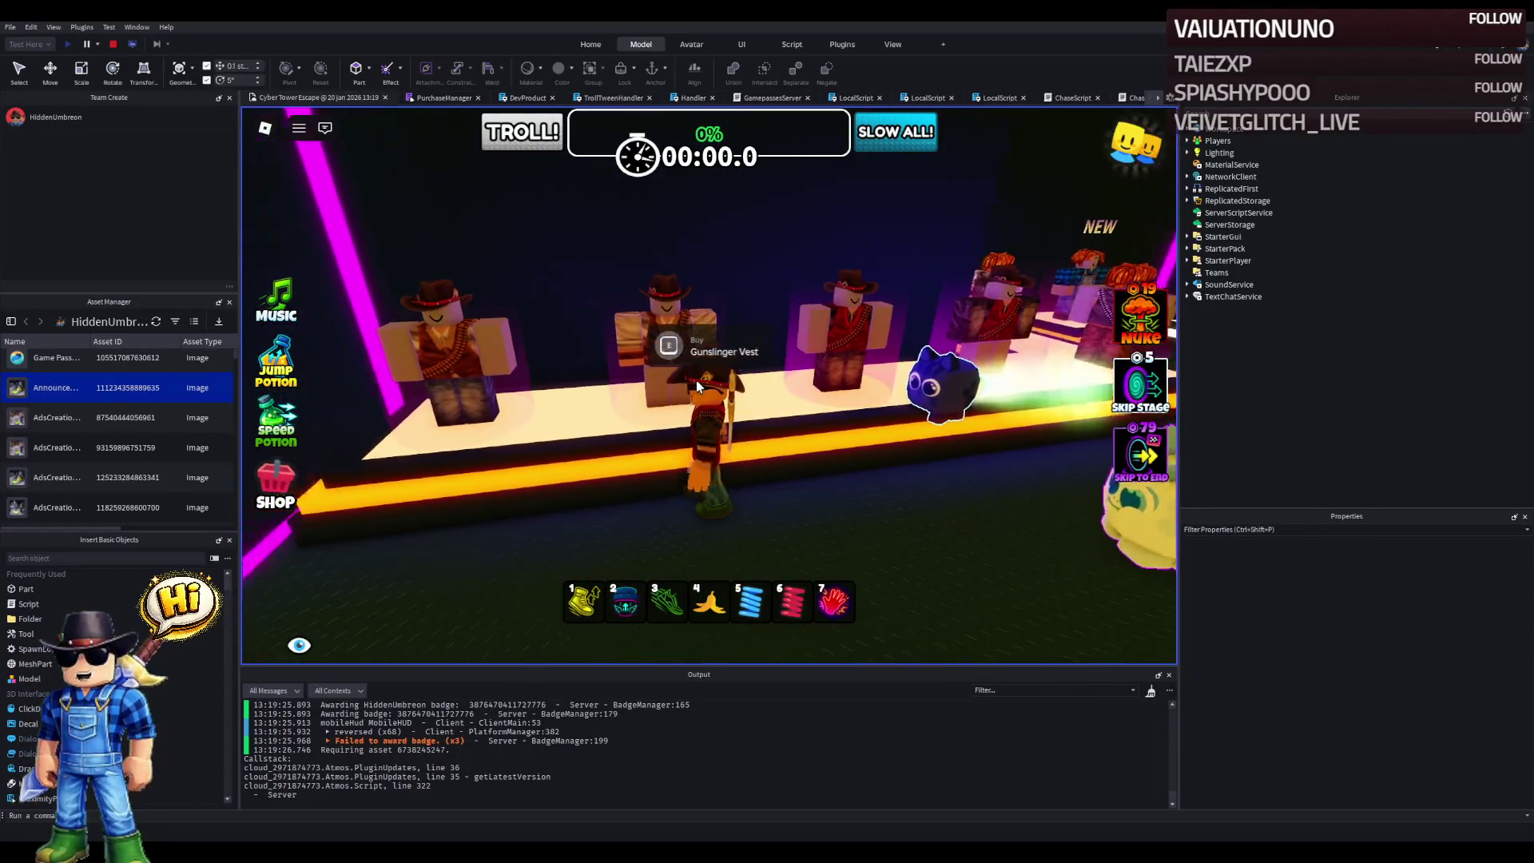
click(823, 347)
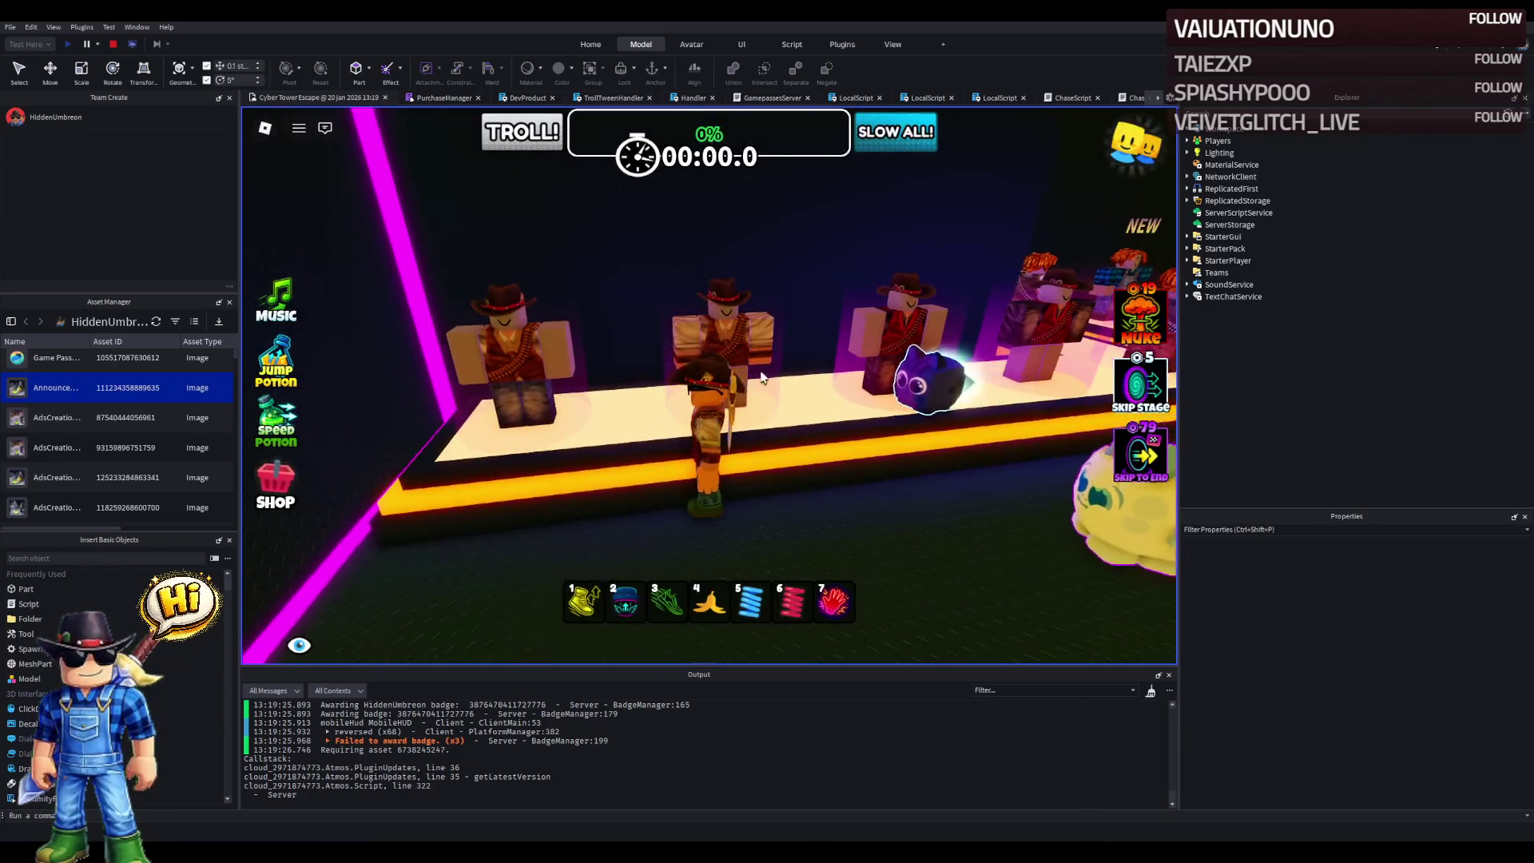
- Walk through the corridor into the Our Games room and equip the Cyber Outfit
key(a)
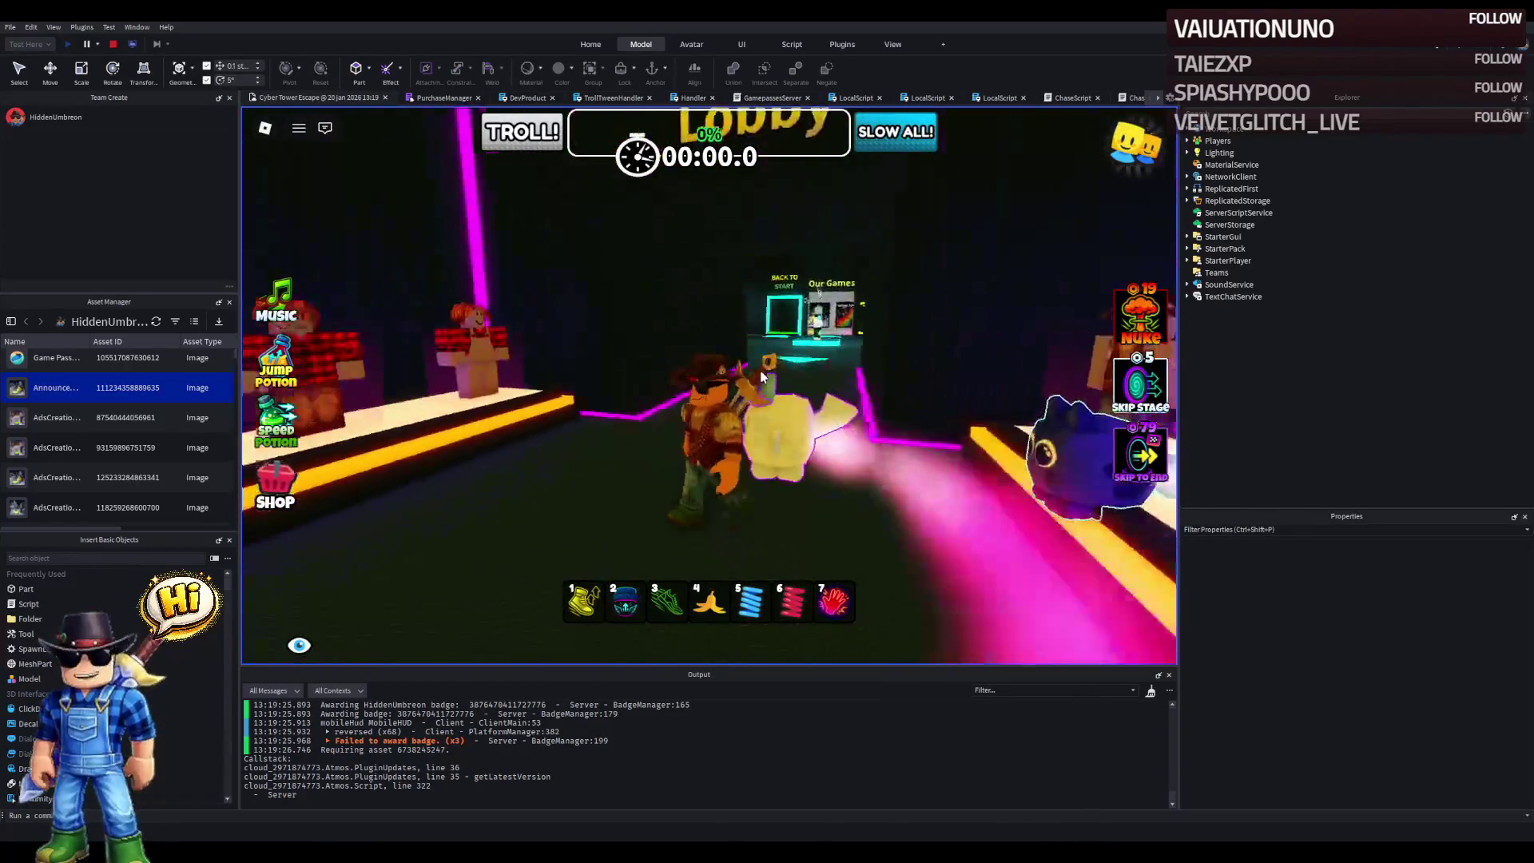
key(w)
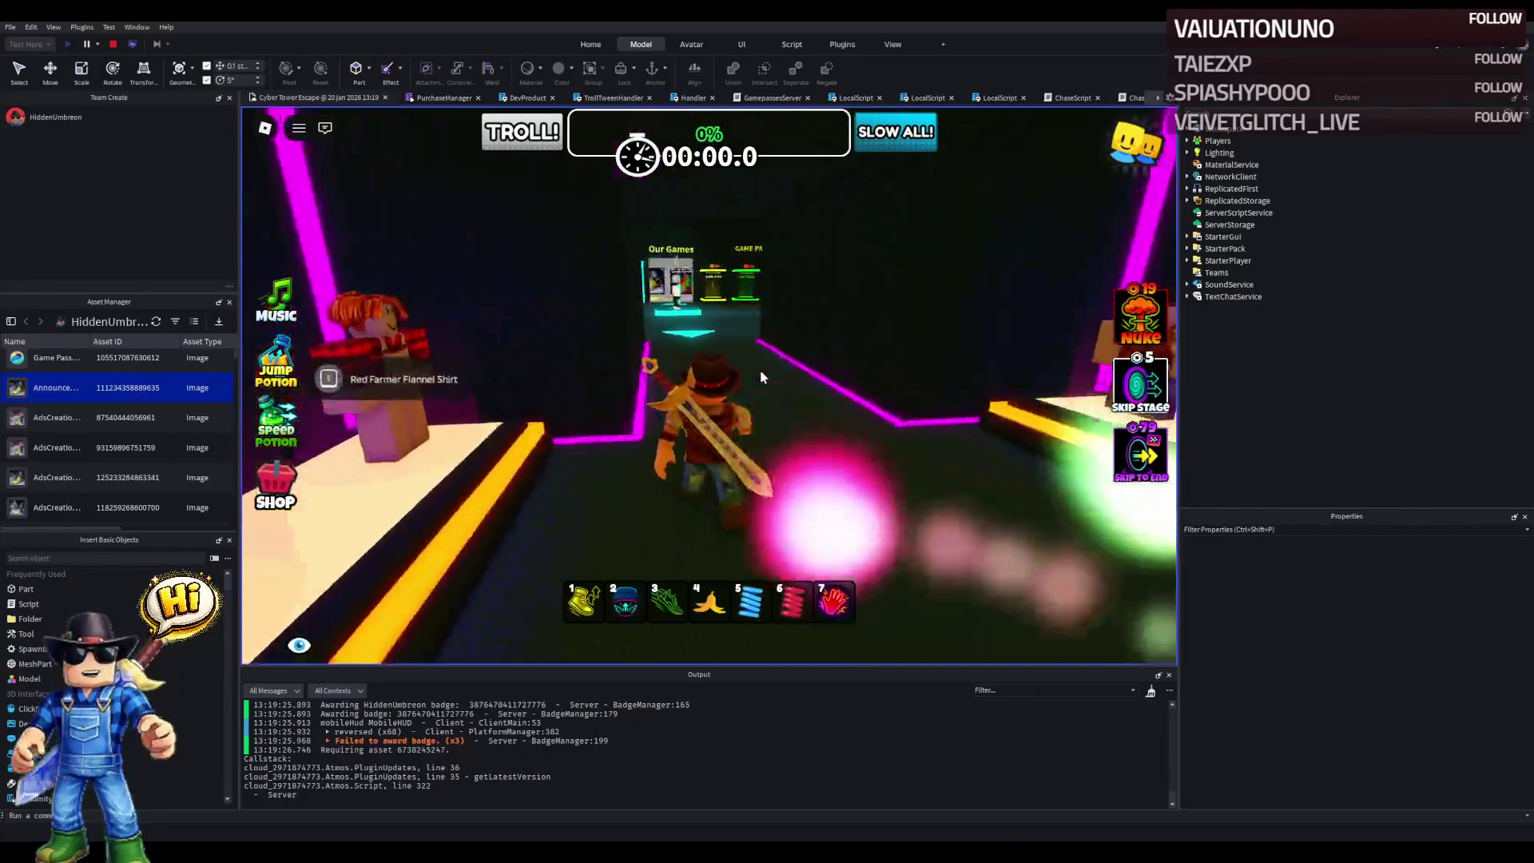
key(w)
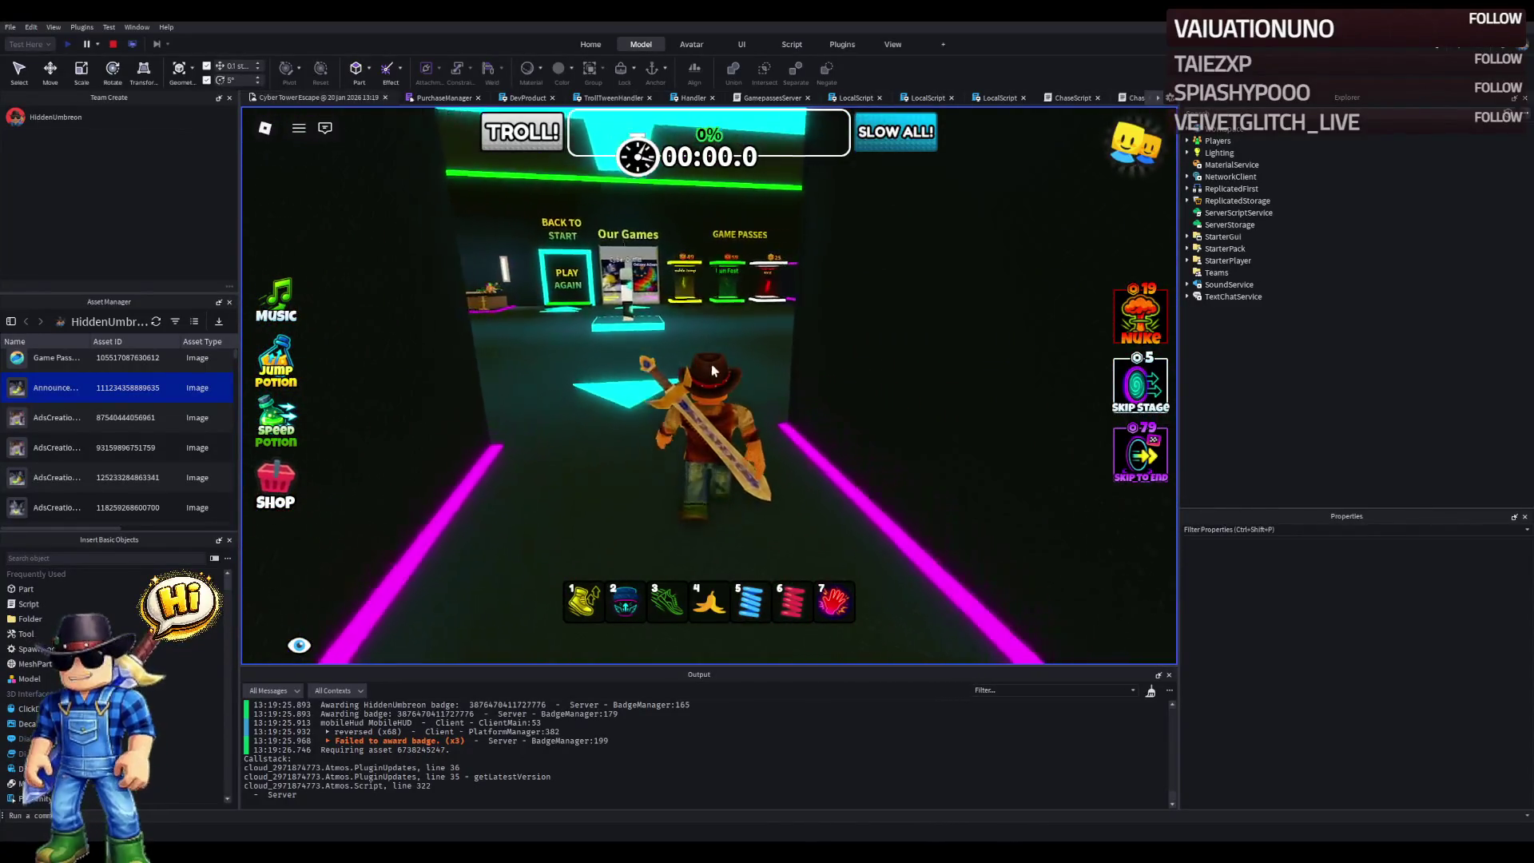
key(w)
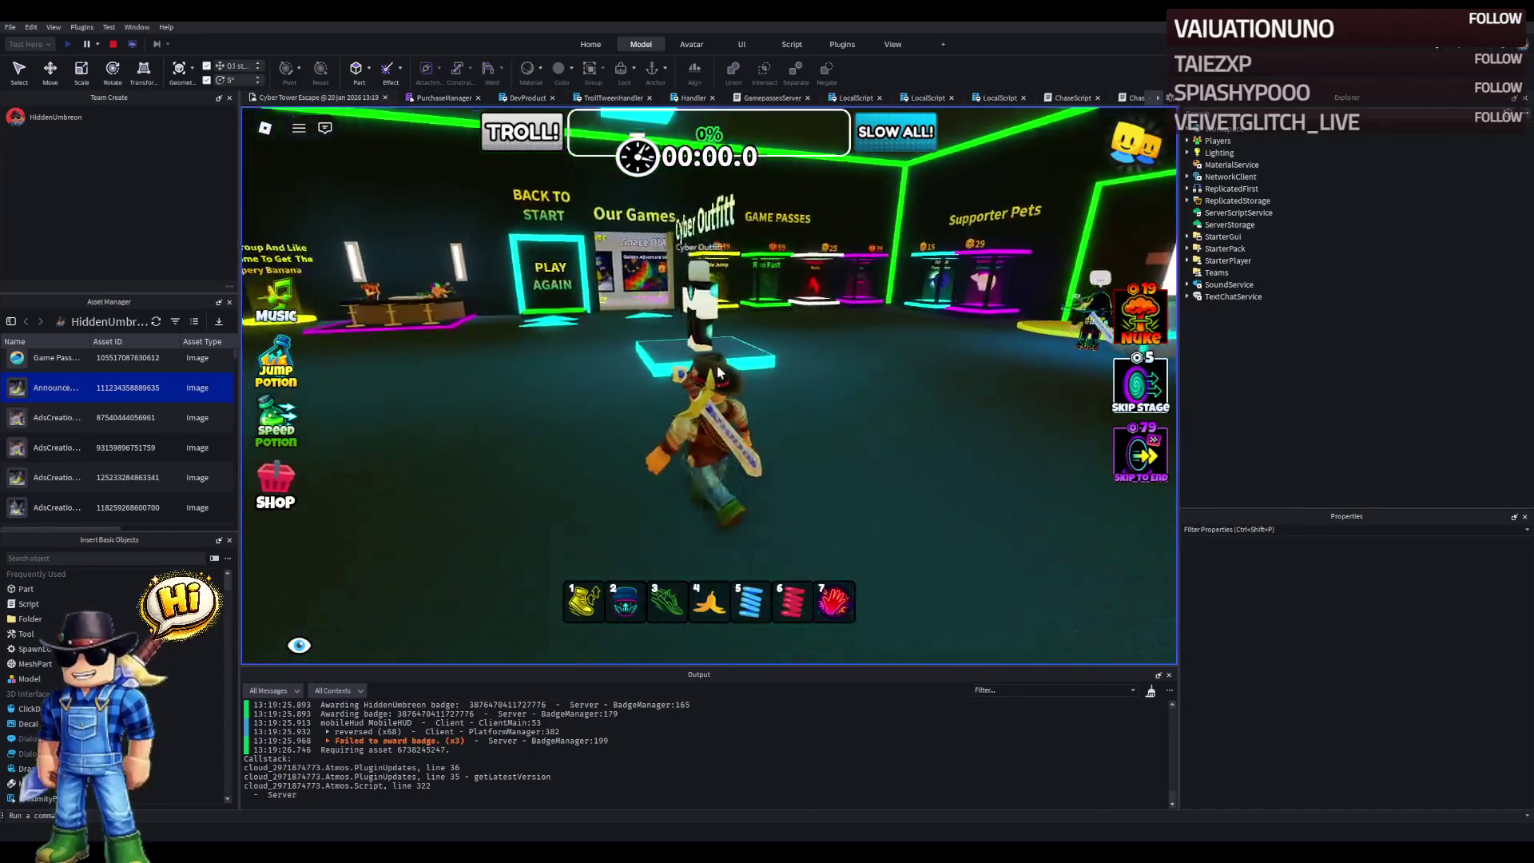
key(e)
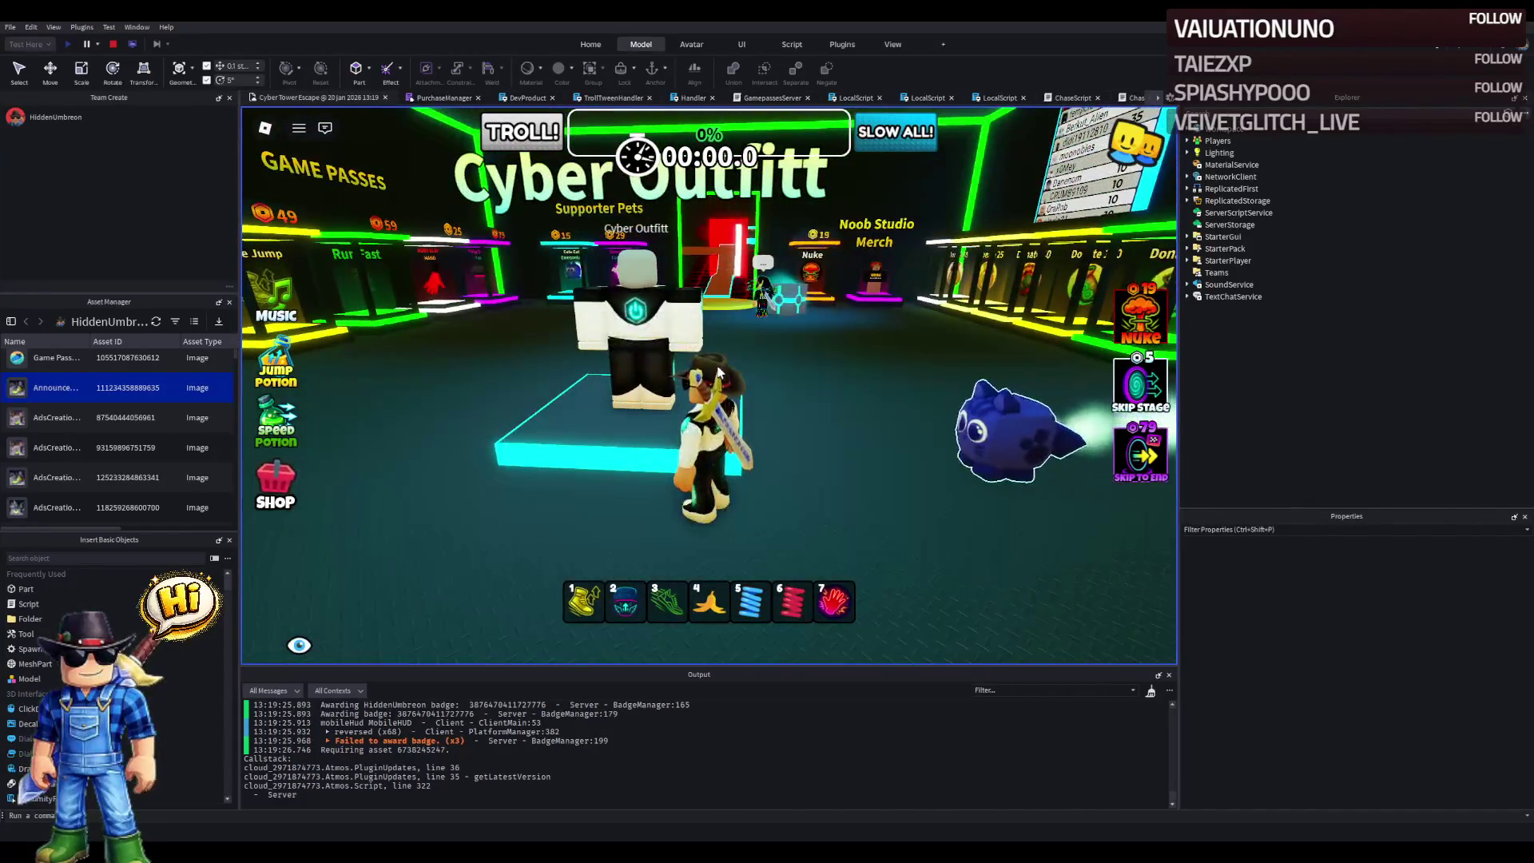
- Roam the lobby toward Game Passes and Avatar Clothing, equipping then putting away the third tool
key(s)
key(w)
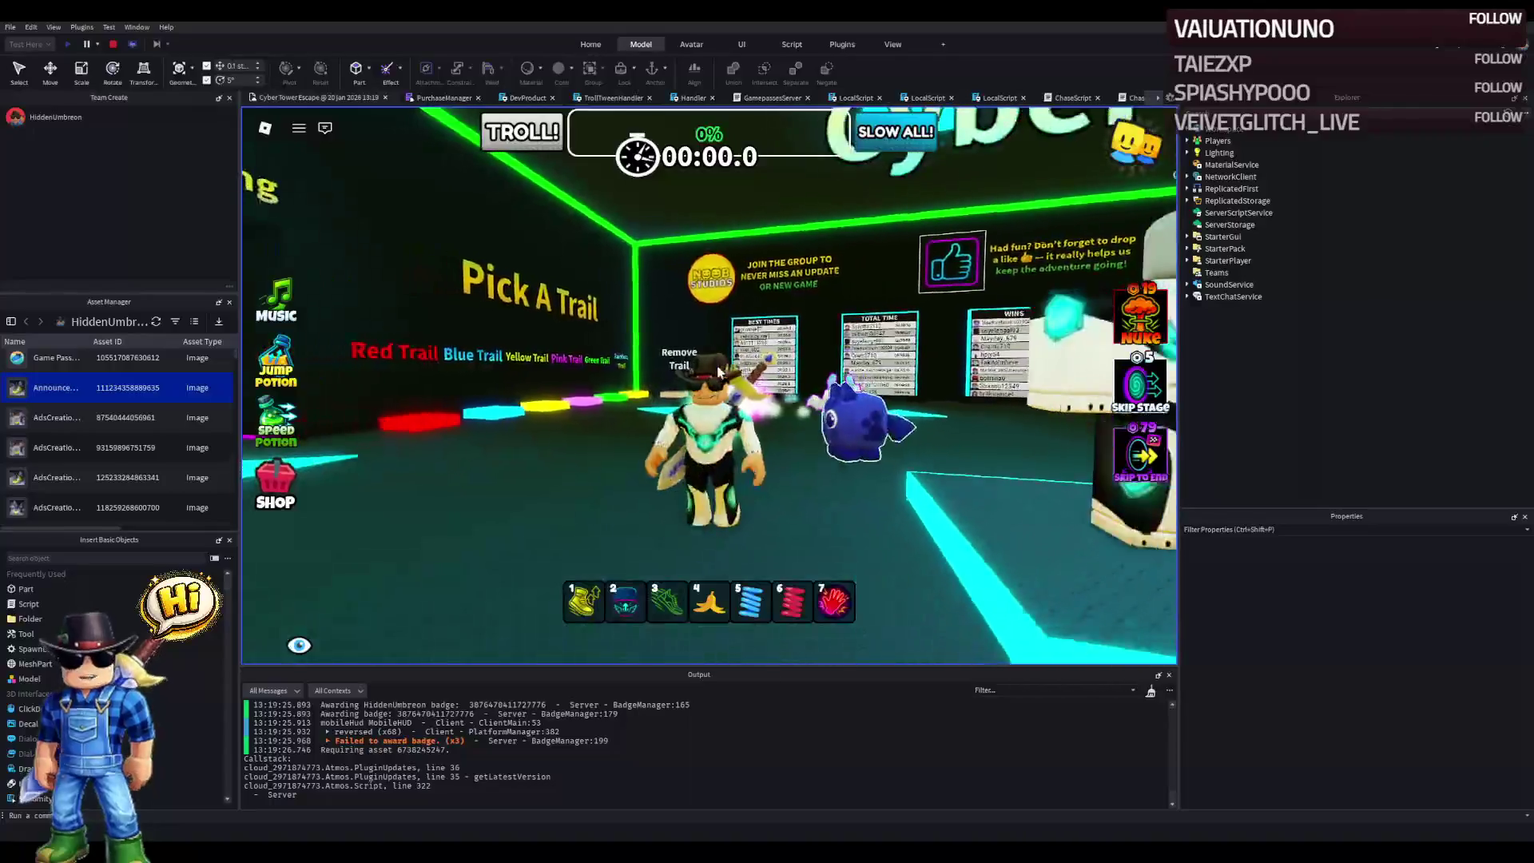
key(d)
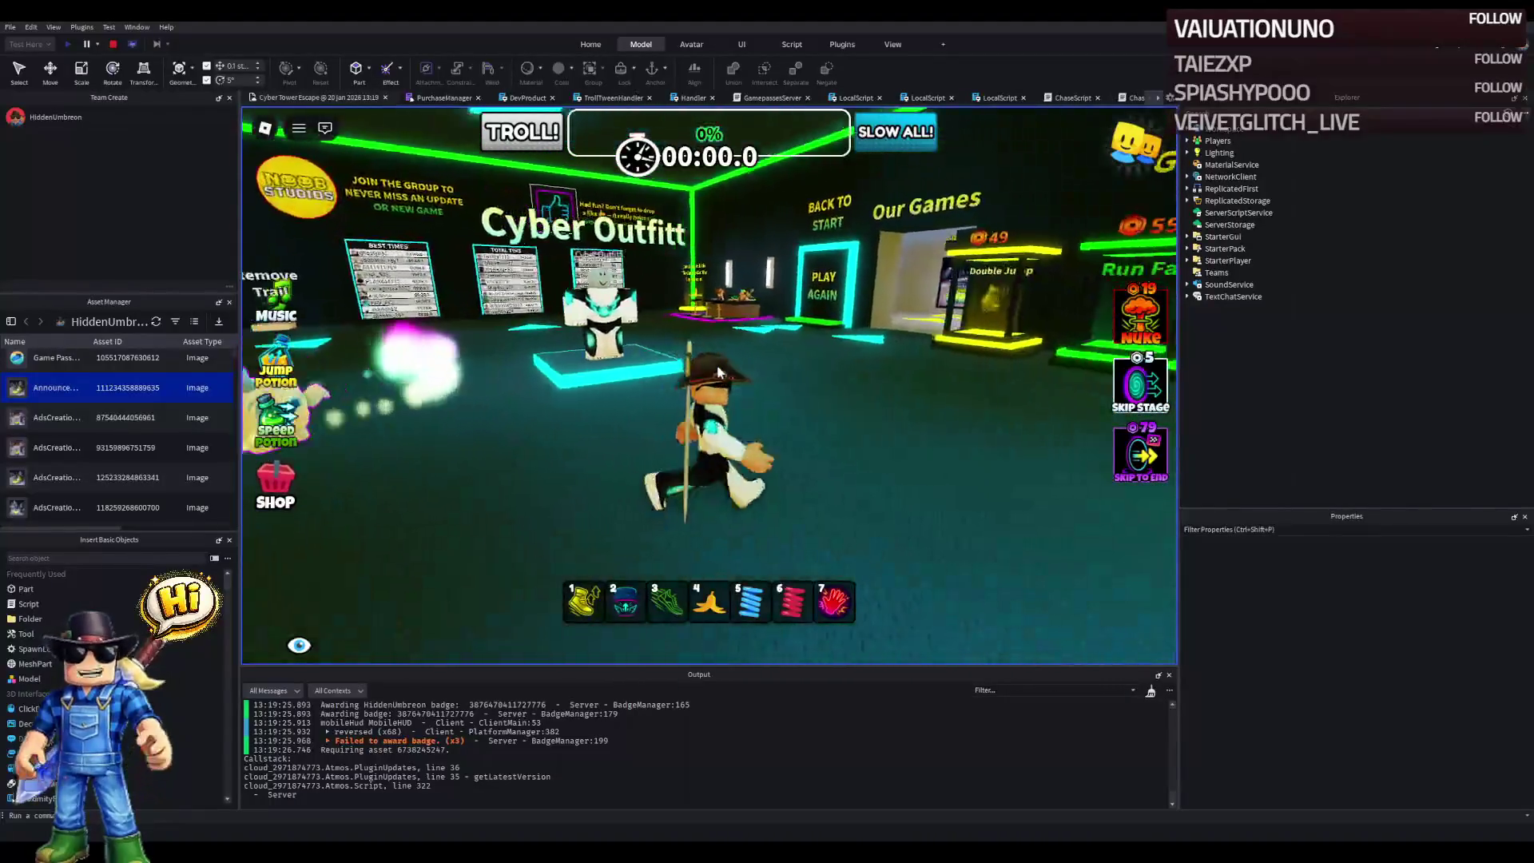
key(a)
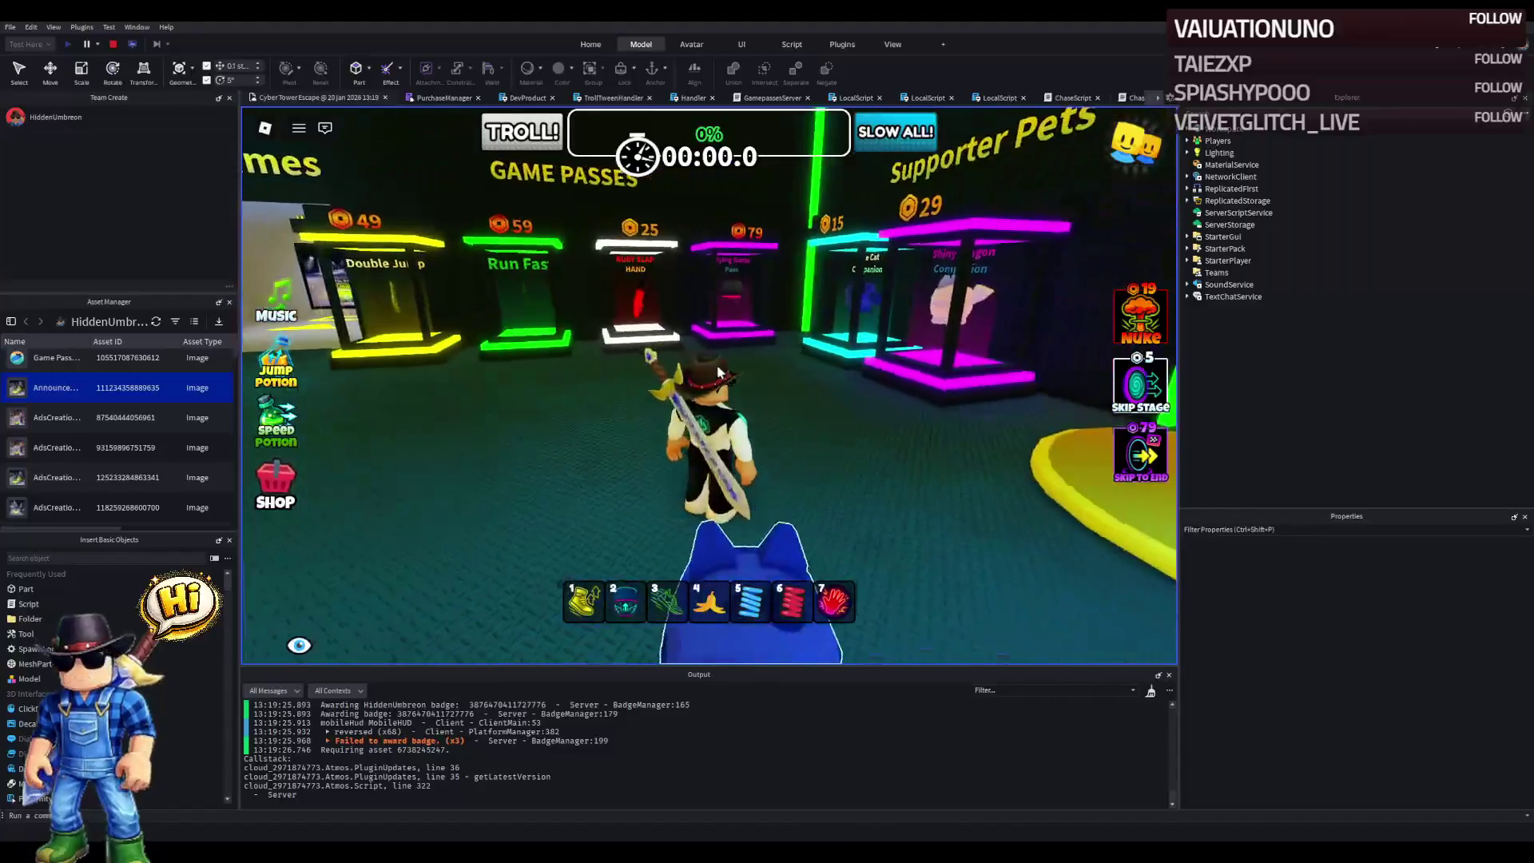
key(3)
key(a)
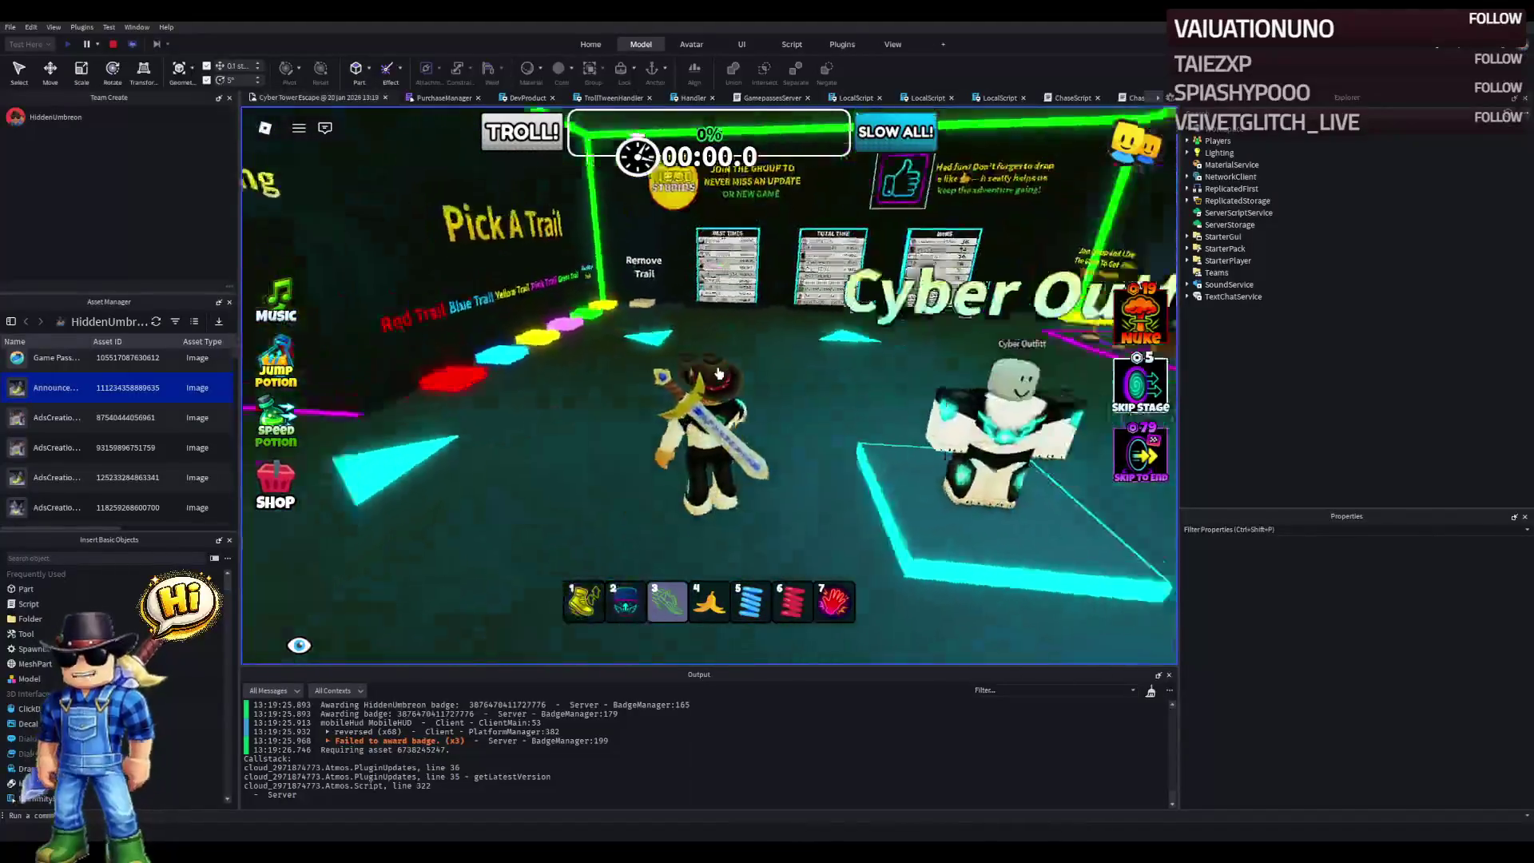
key(a)
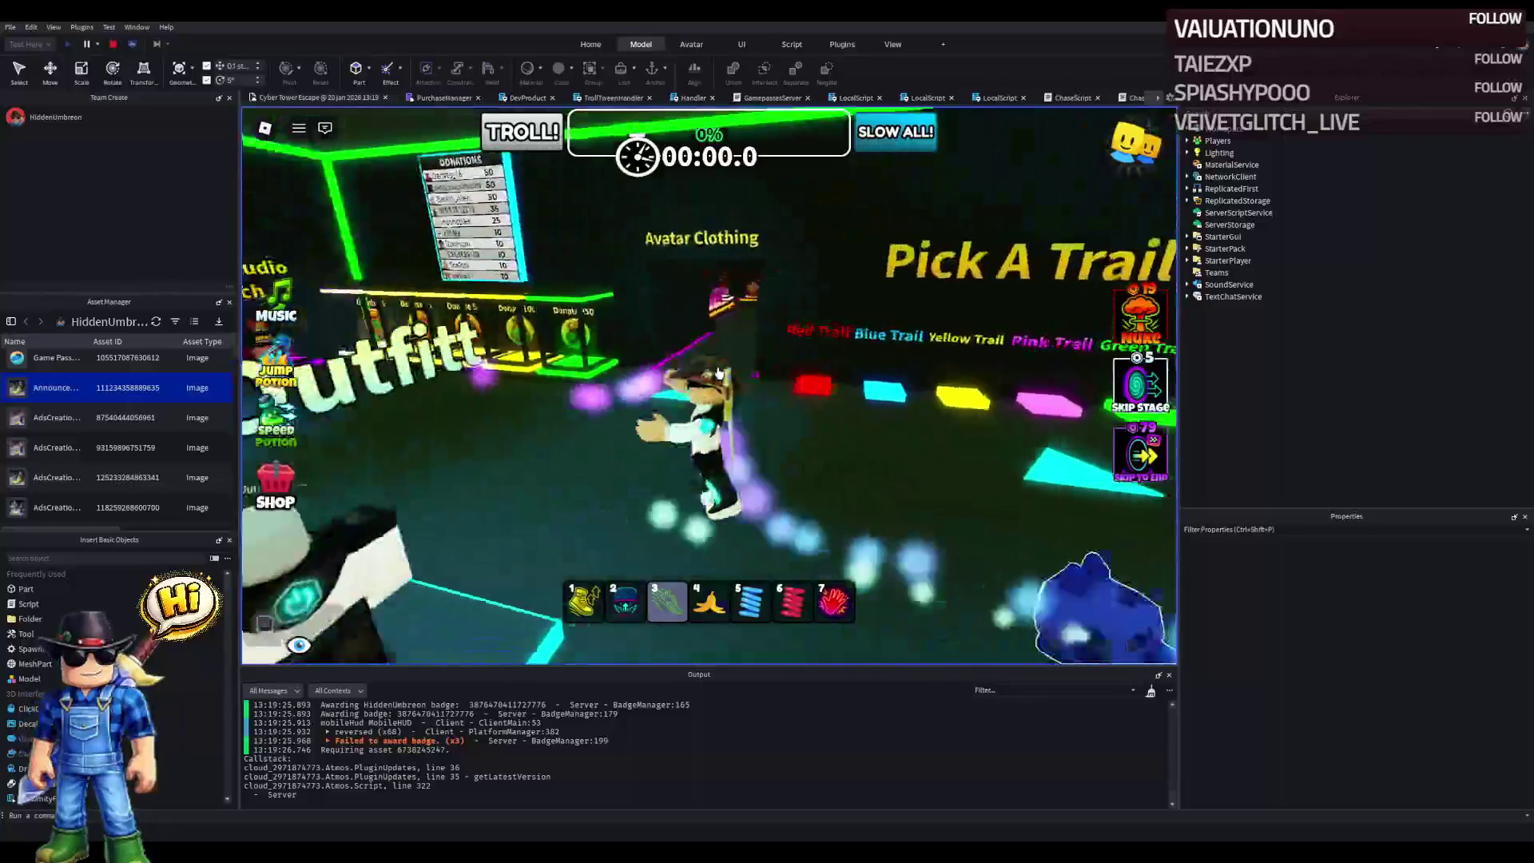
key(3)
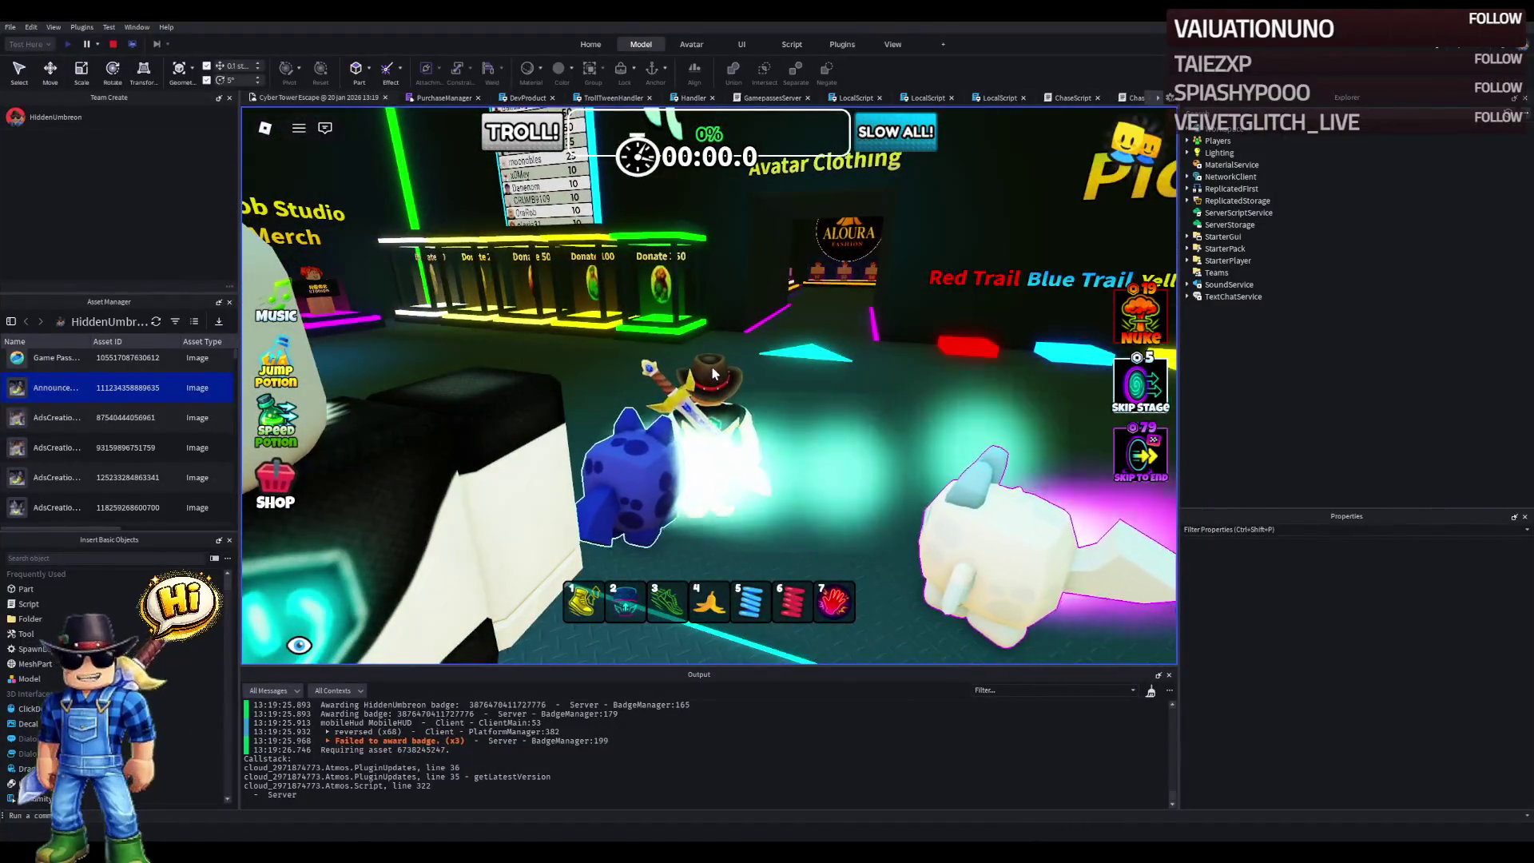
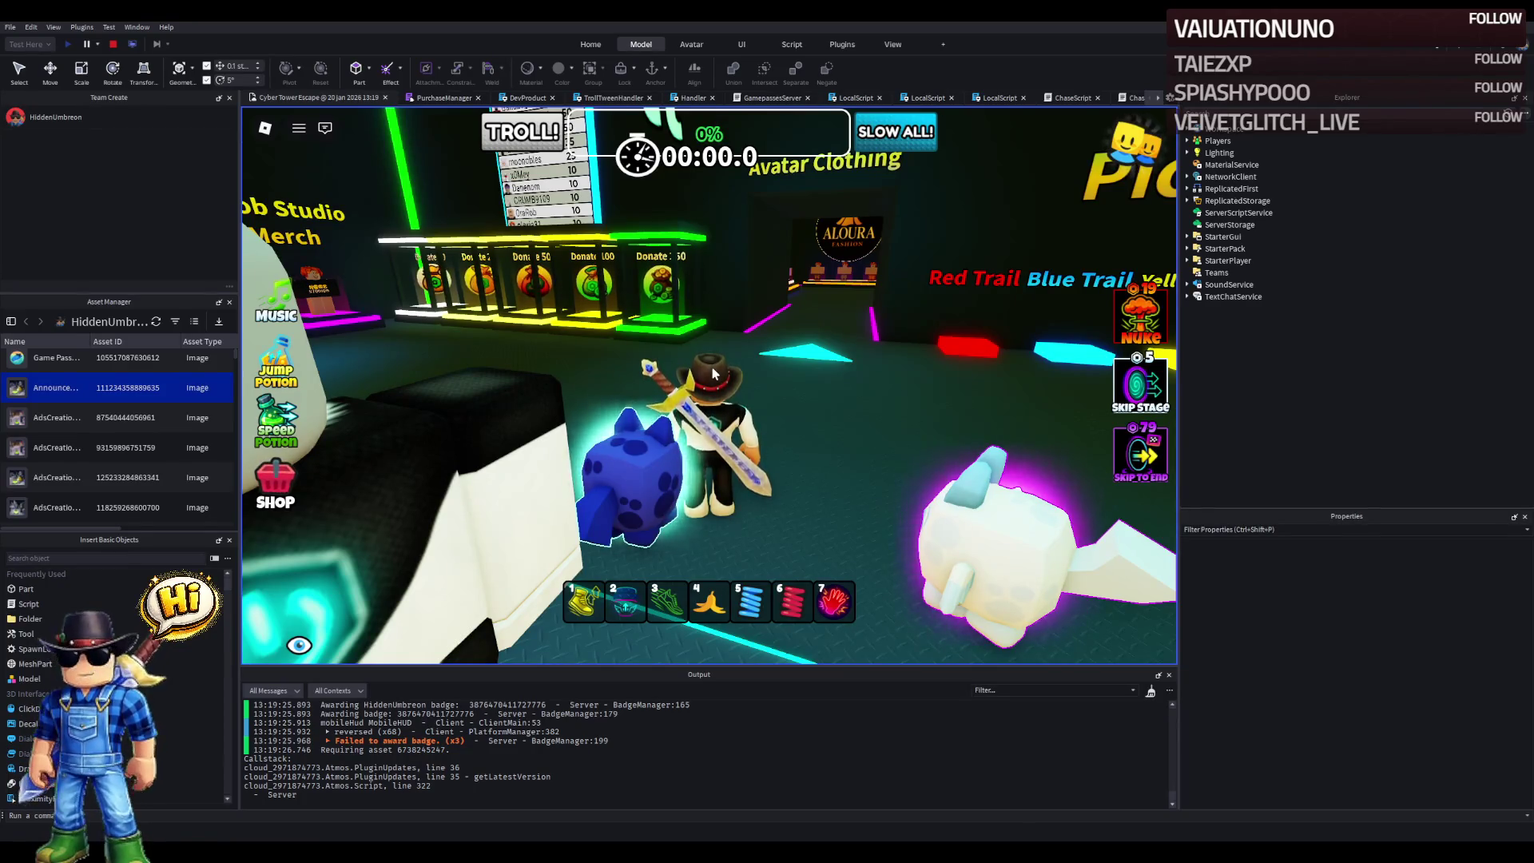
- Stop the playtest, fly to the NEW stand and select the whole Shop model
click(112, 44)
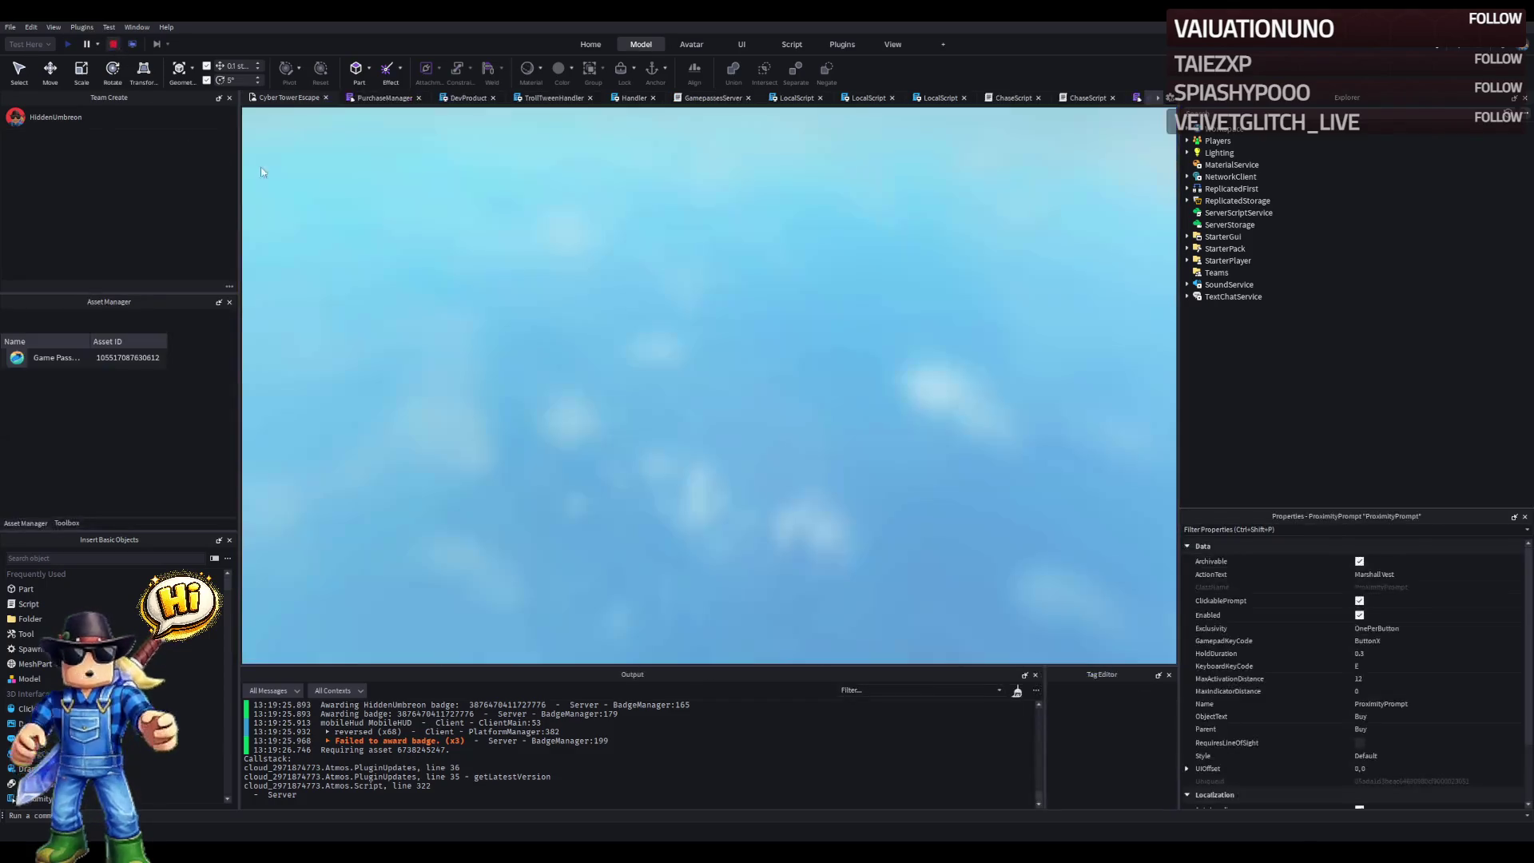
scroll(559, 374, up, 5)
key(d)
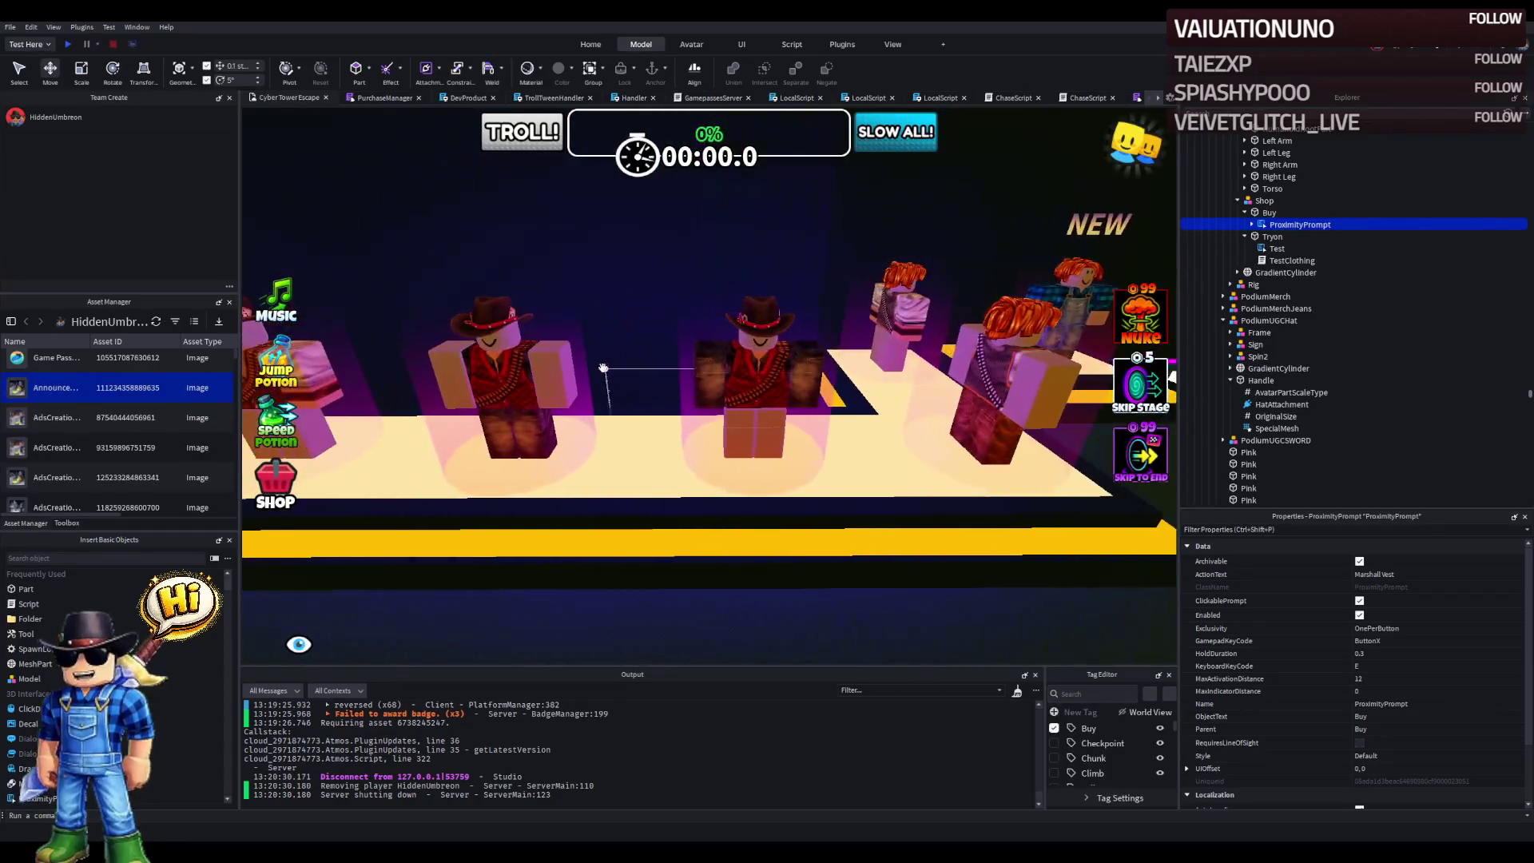
key(d)
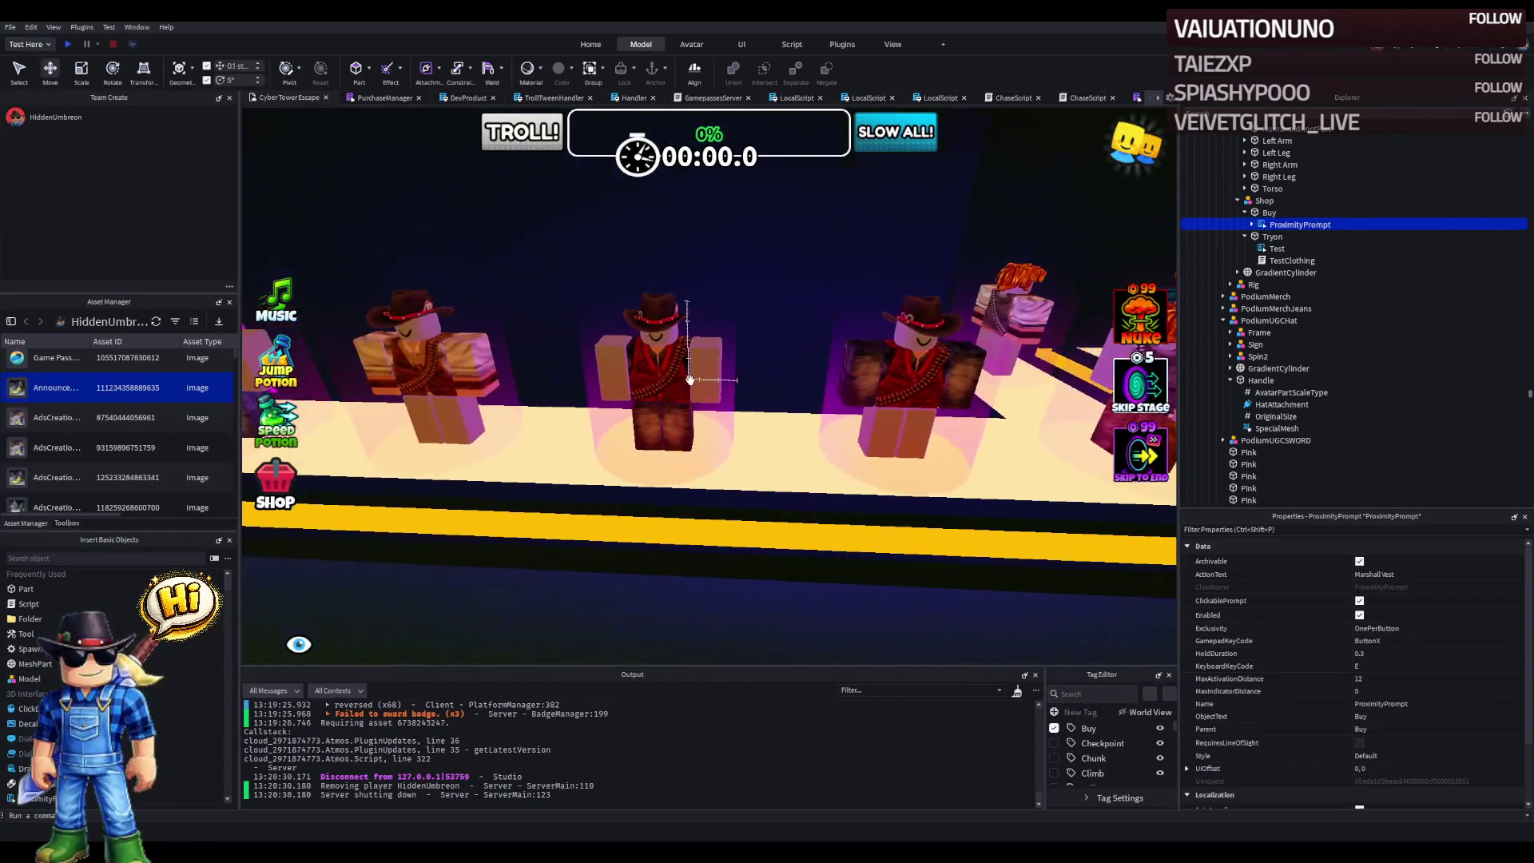
key(d)
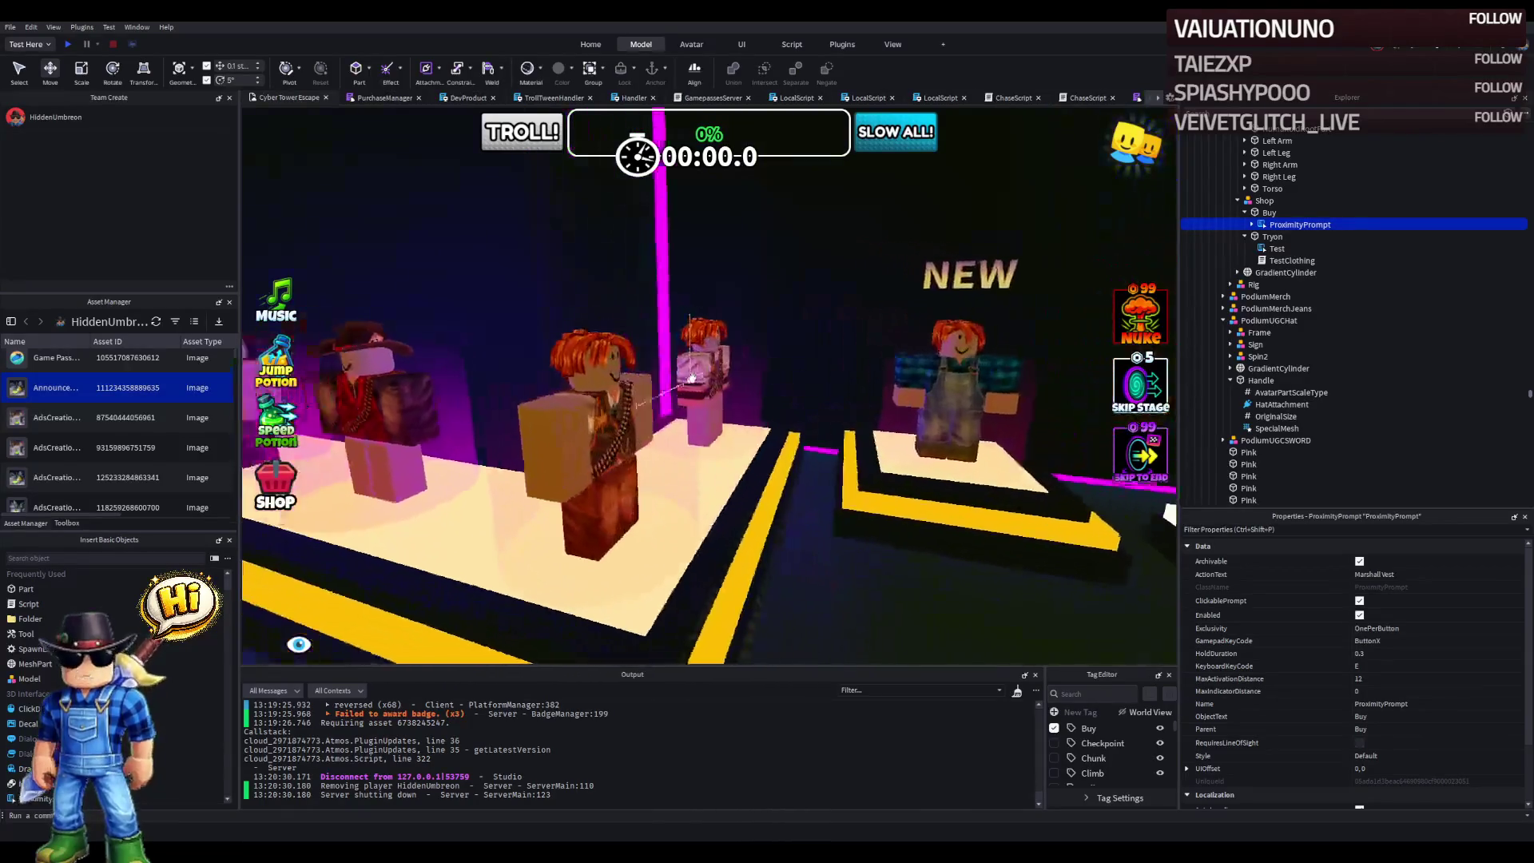
key(a)
click(1286, 272)
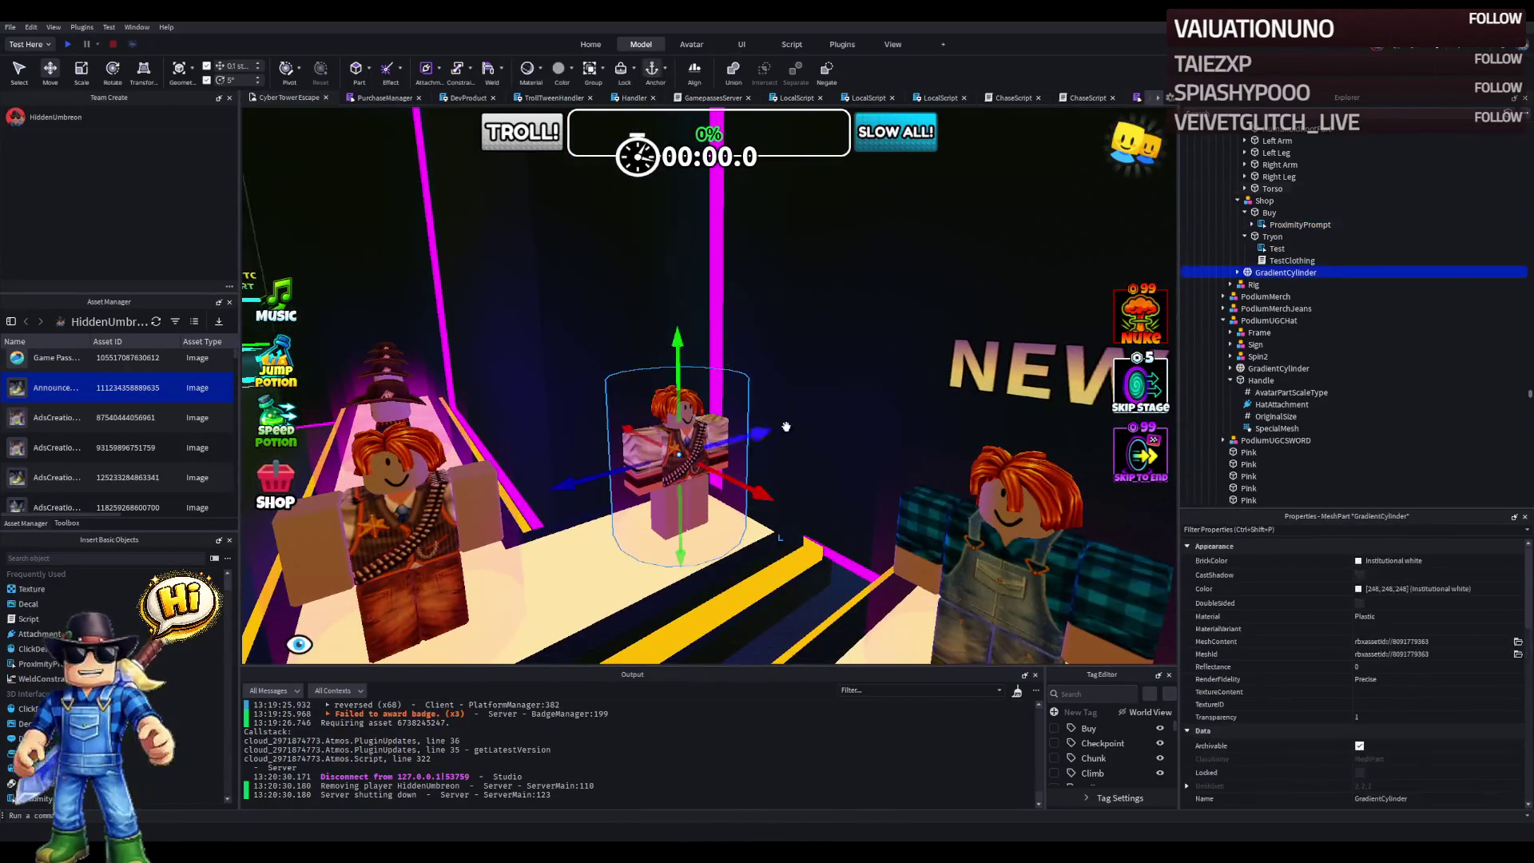
click(1255, 213)
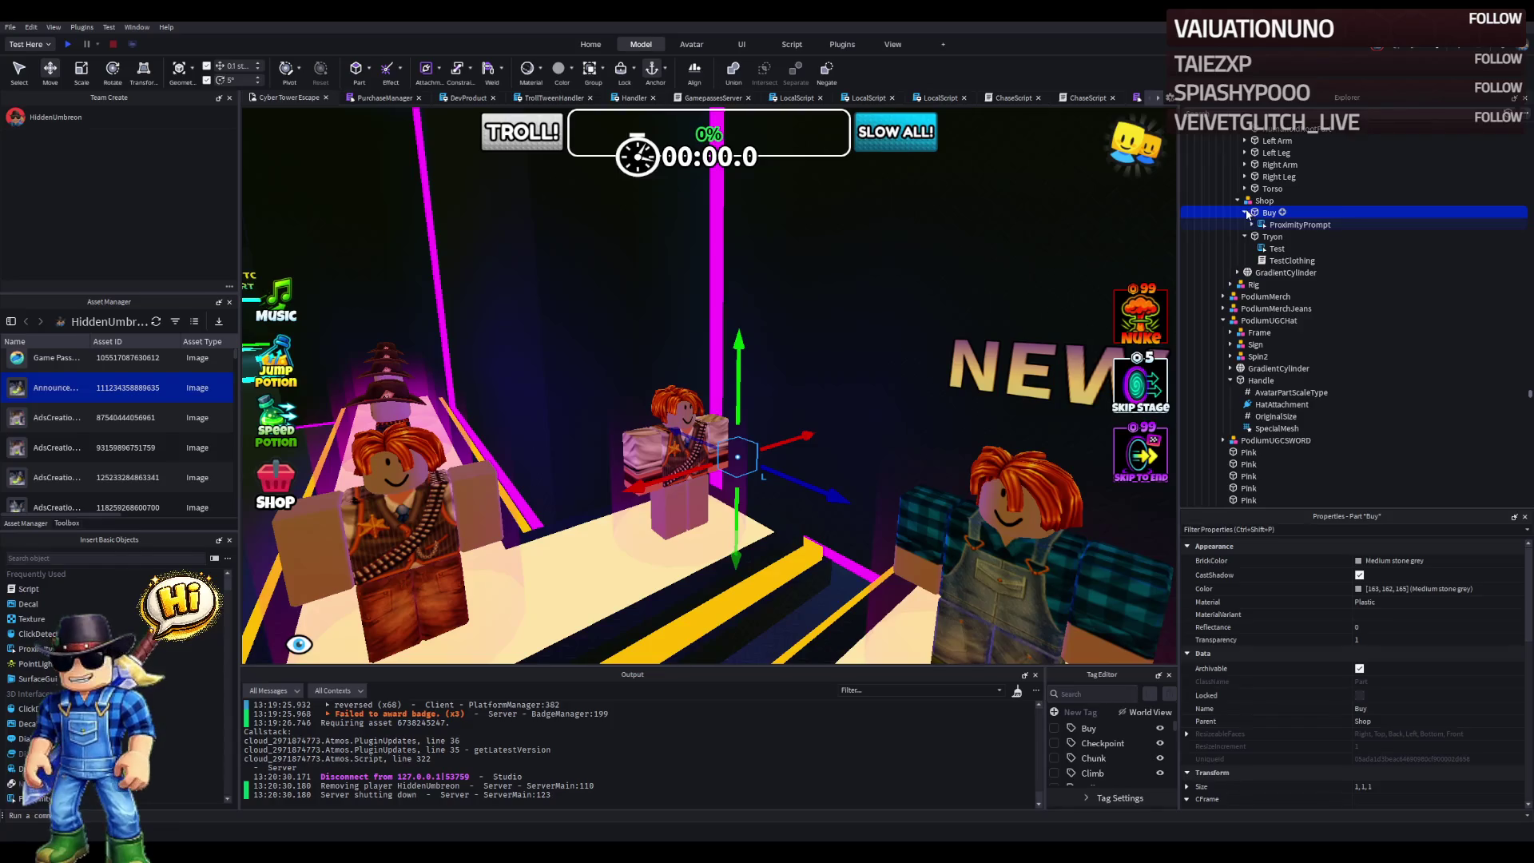
click(1244, 237)
click(1264, 201)
- Duplicate the Shop model, slide the copy to the next stand and rotate it 90°
key(d)
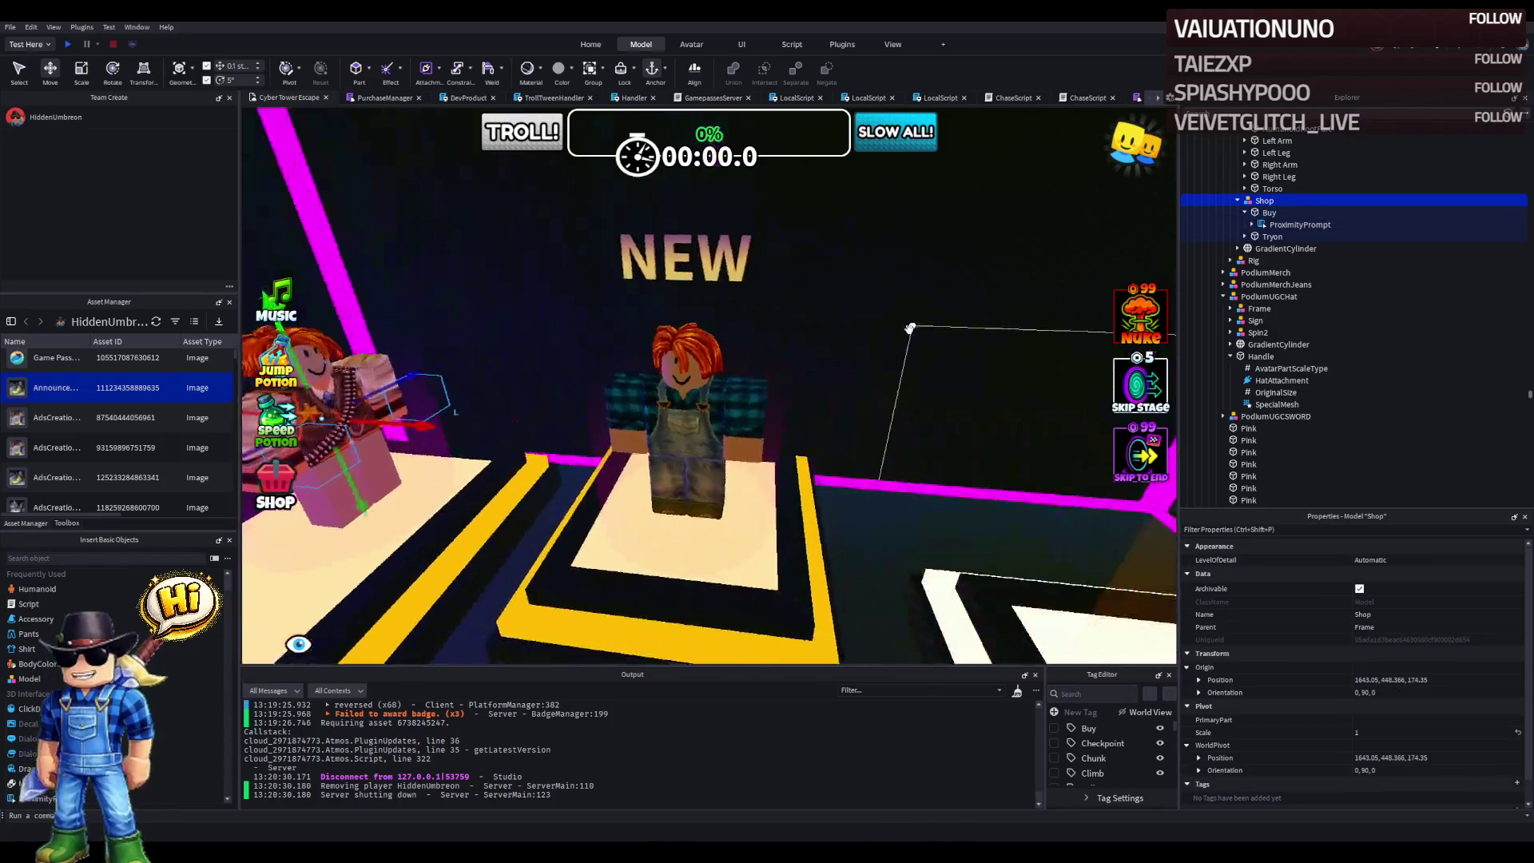
key(s)
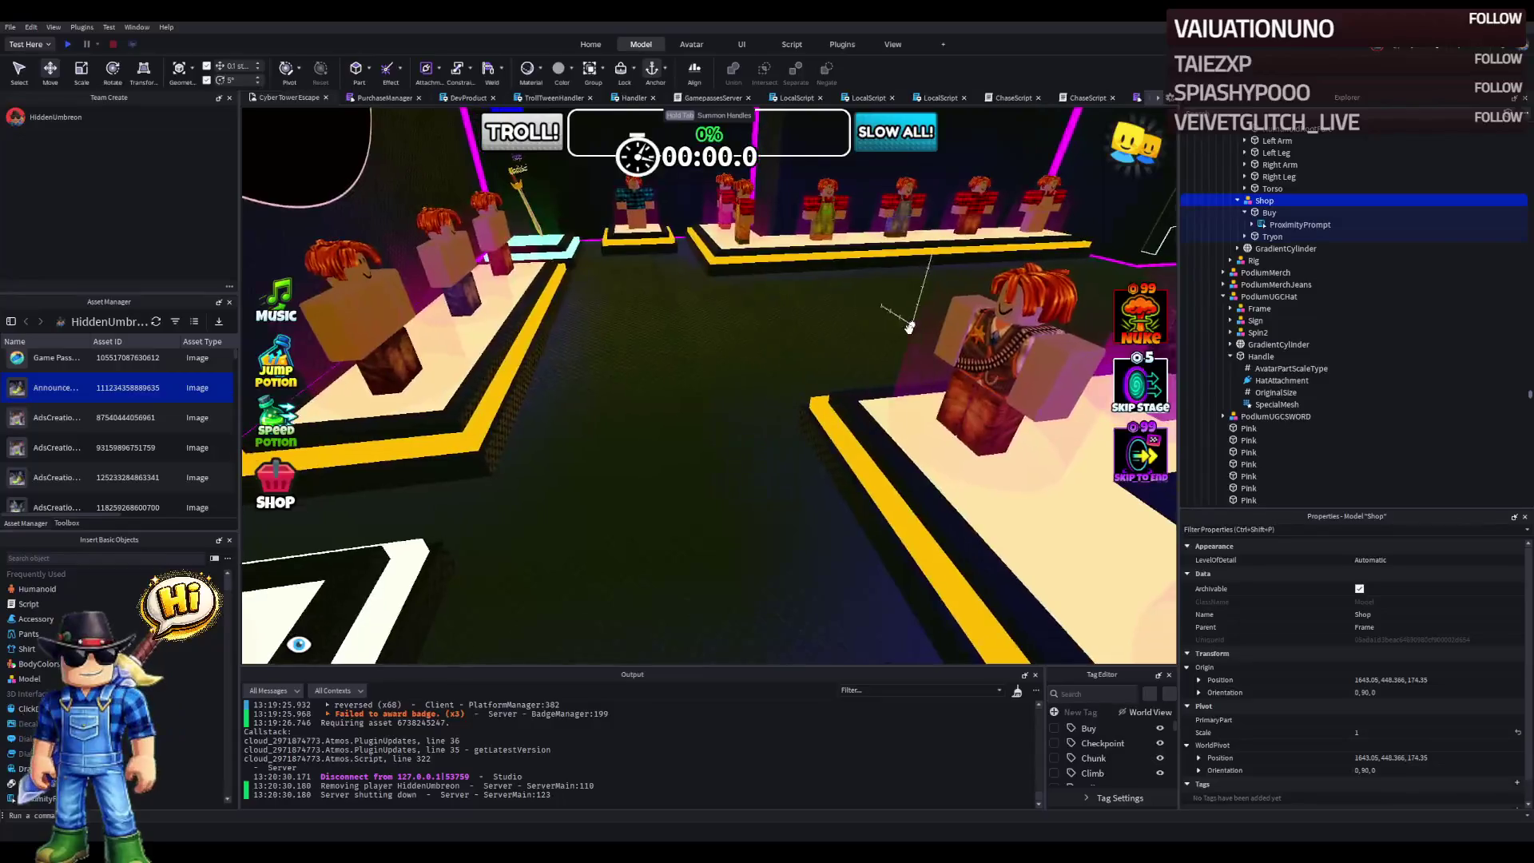
key(f)
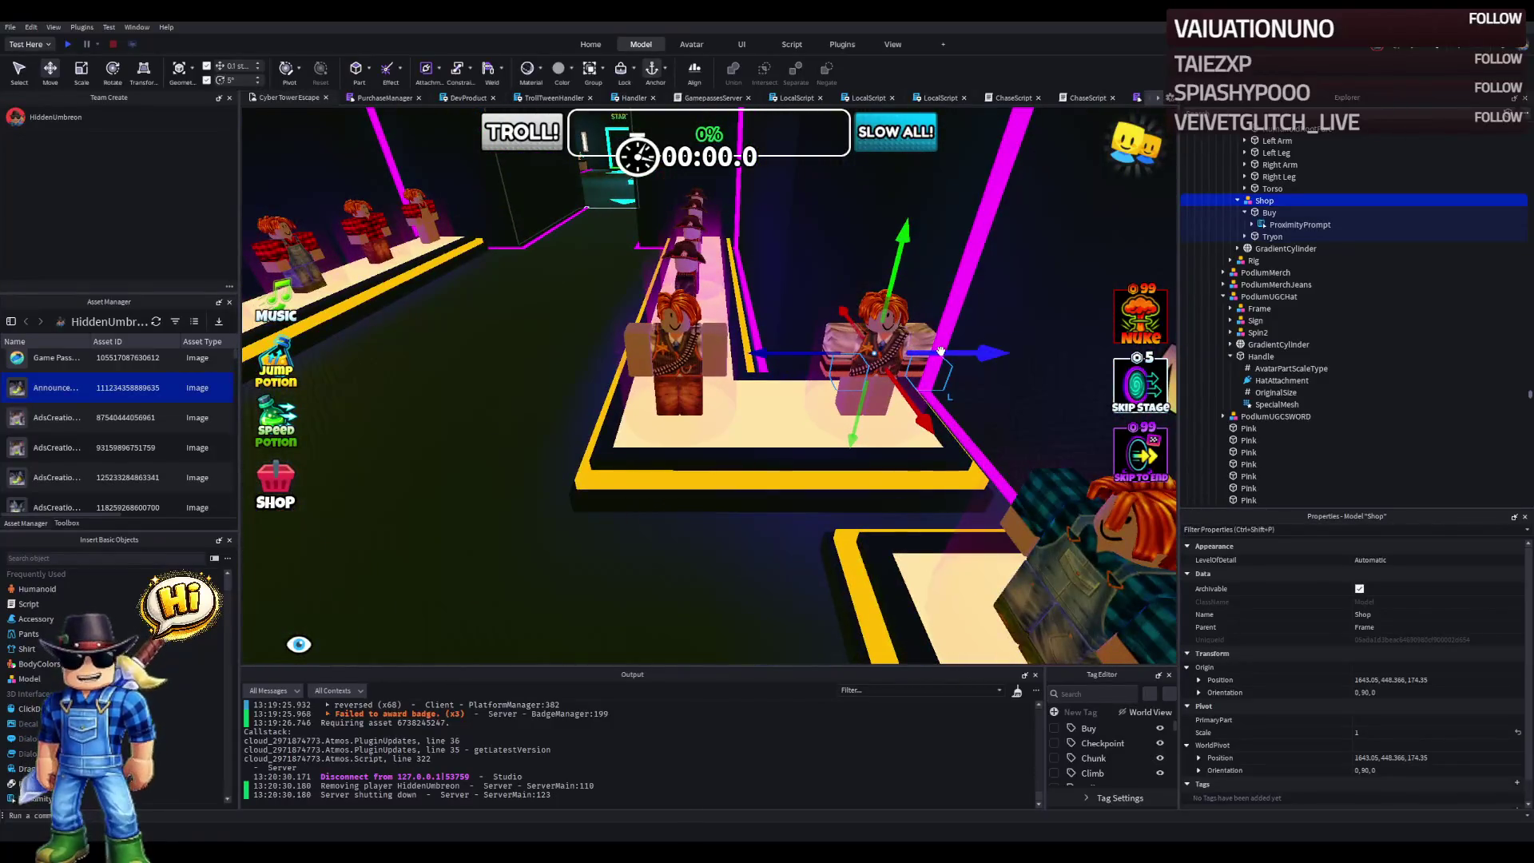
key(ctrl+d)
mouse_move(944, 354)
mouse_down()
mouse_move(763, 355)
mouse_move(777, 351)
mouse_up()
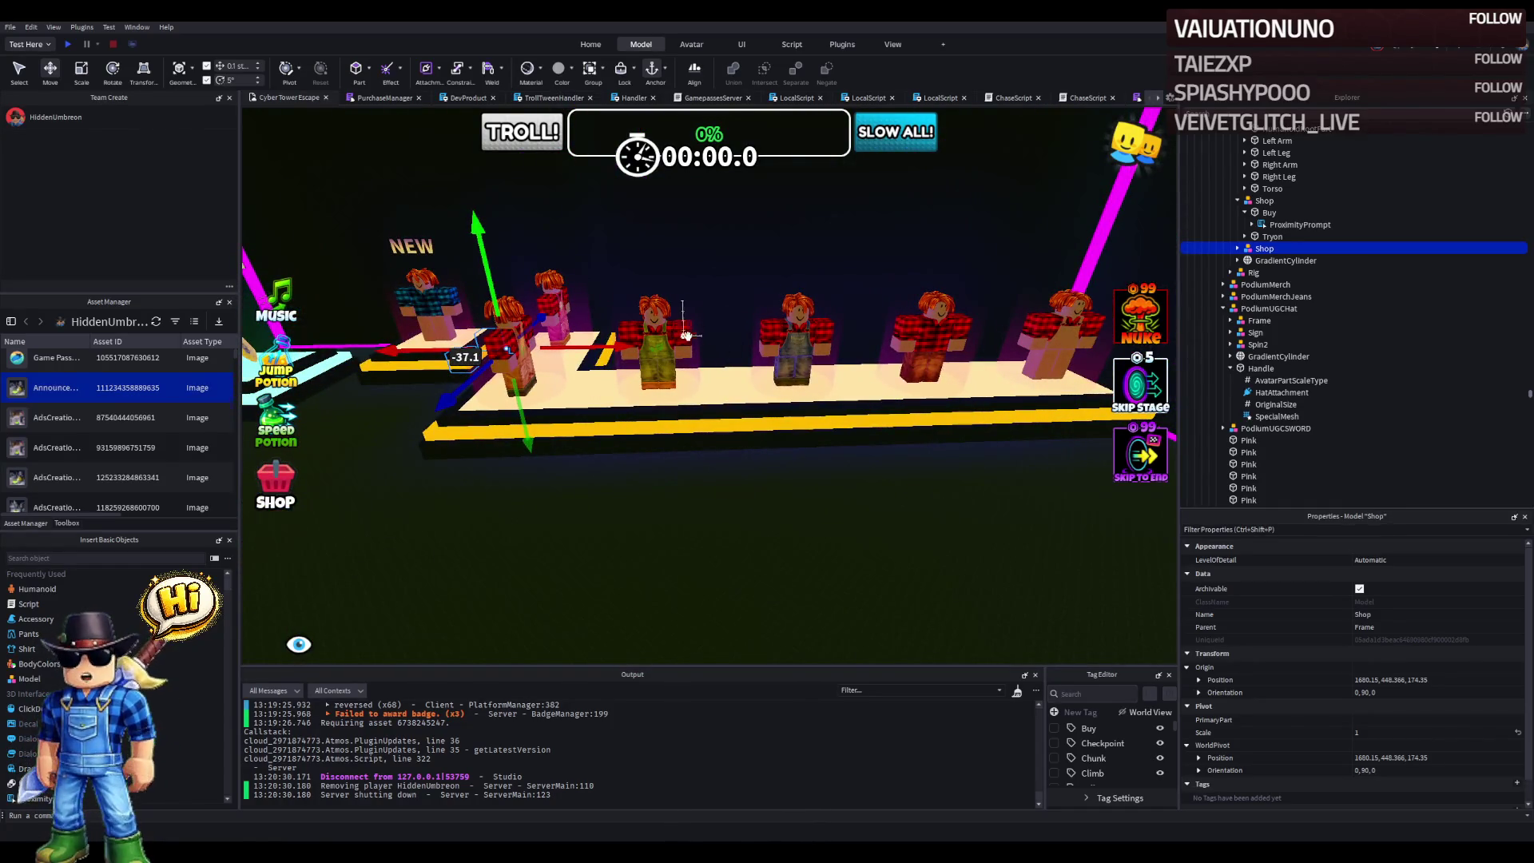
key(ctrl+r)
- Move the Shop copy onto the plaid mannequin's podium and into that podium's Frame
drag(564, 339, 723, 361)
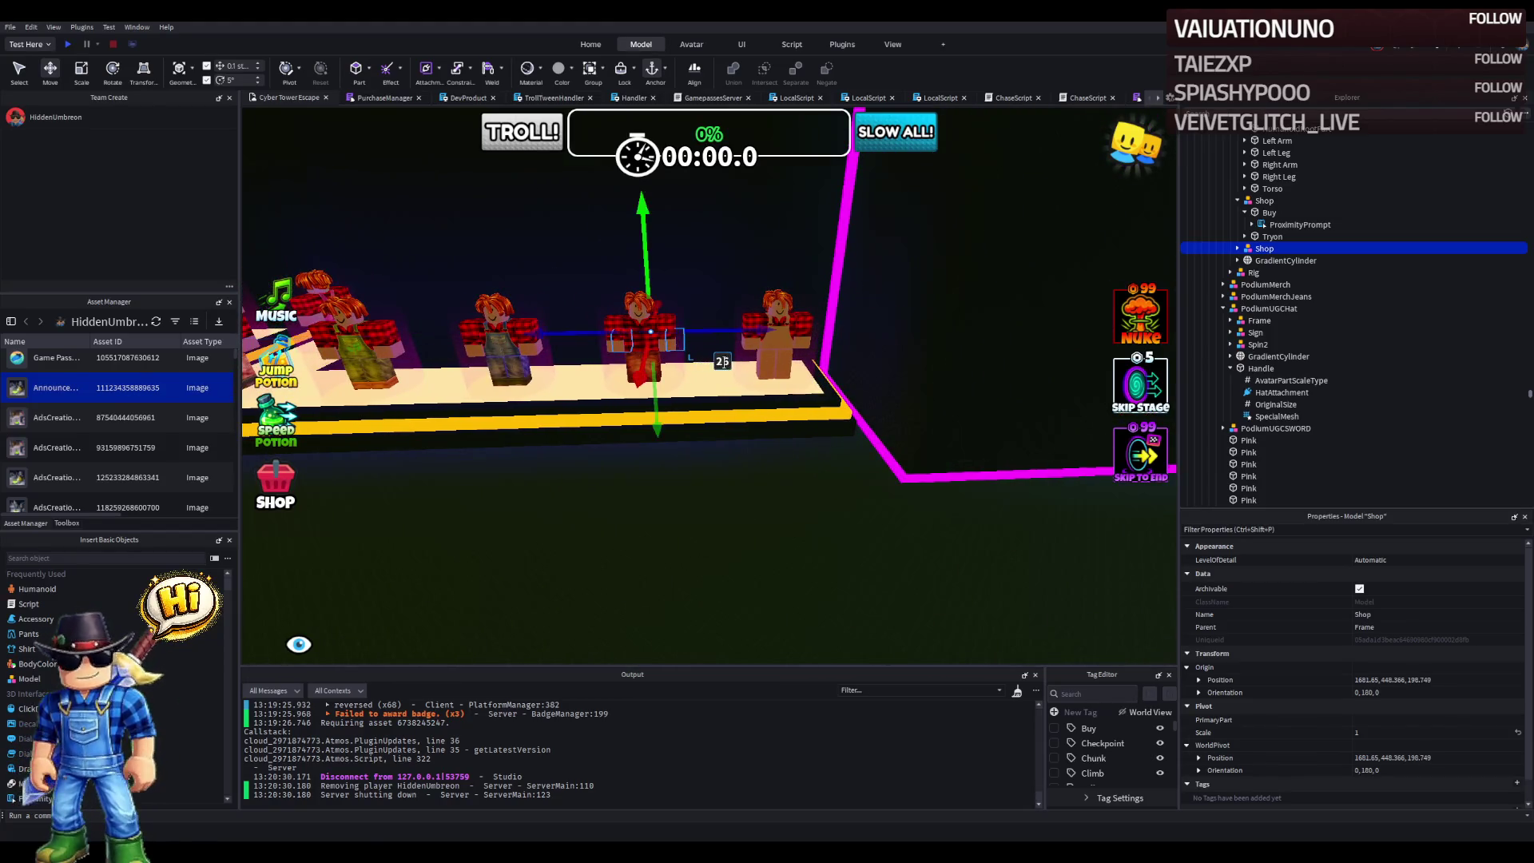
scroll(723, 361, up, 5)
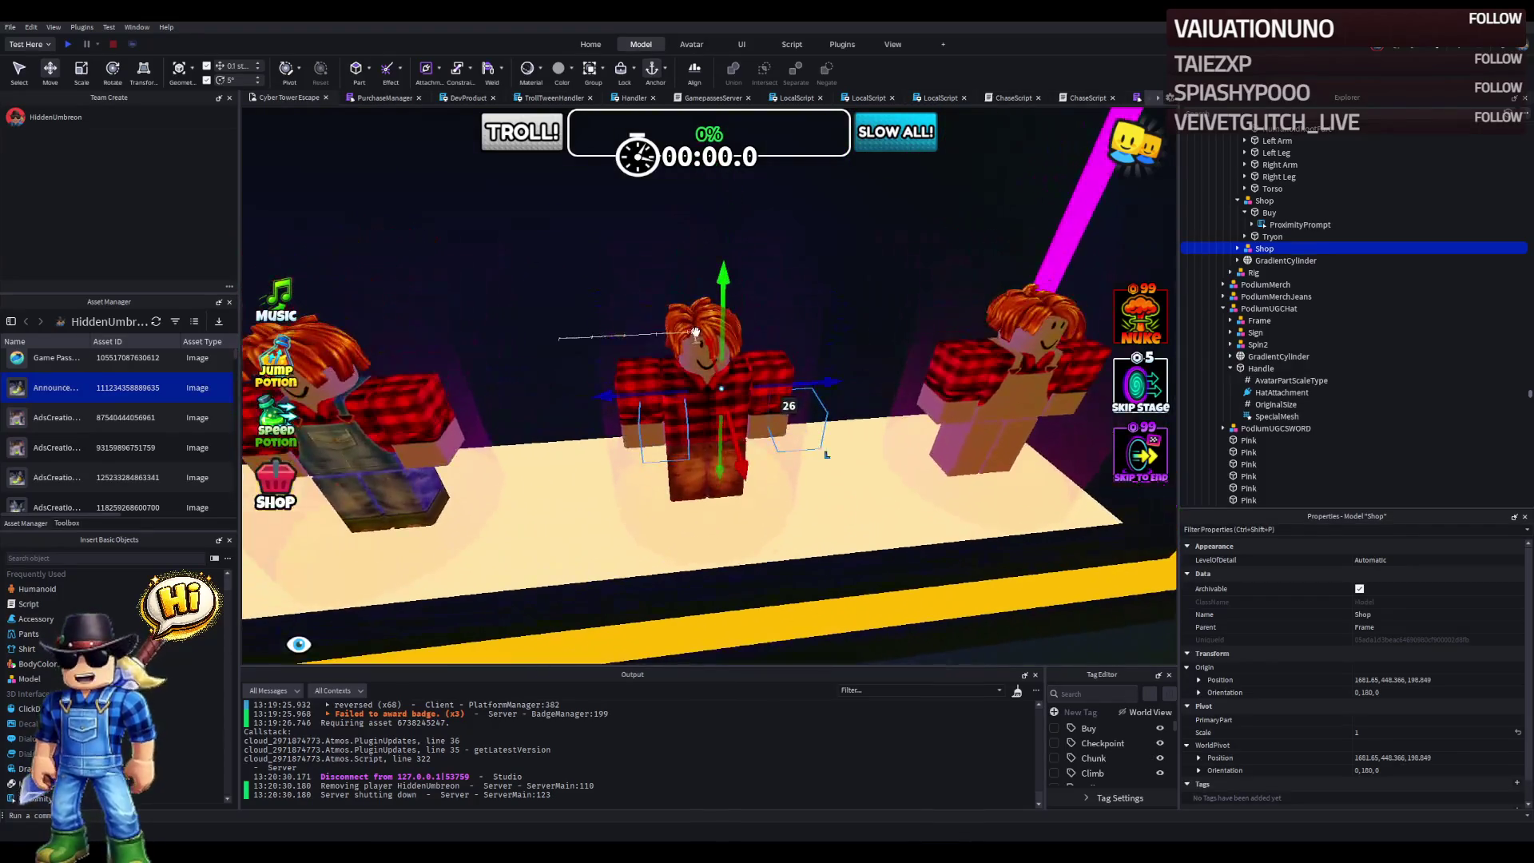
click(663, 348)
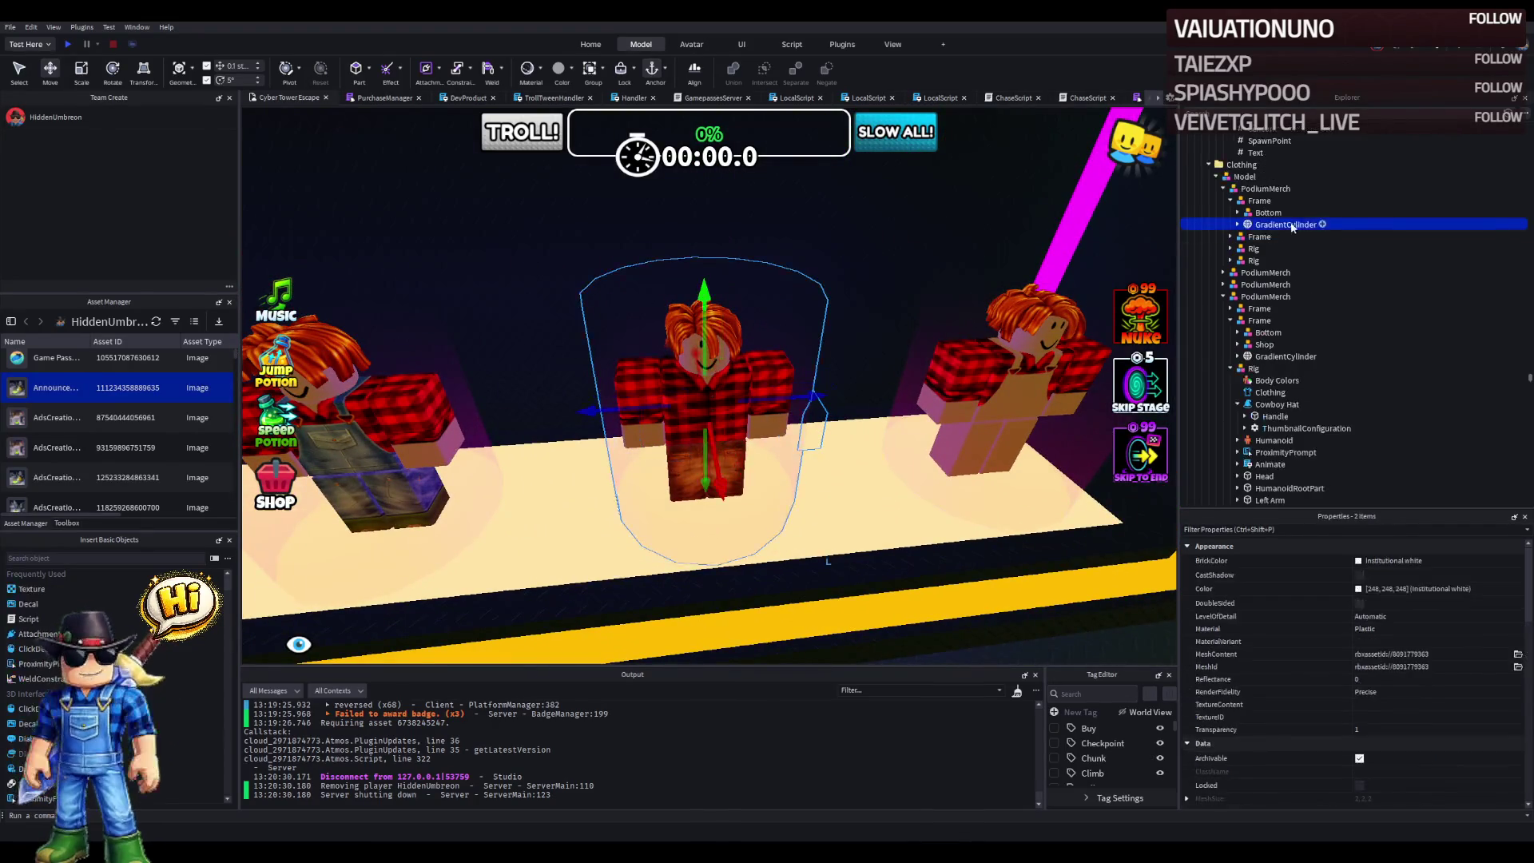
drag(1262, 210, 1275, 225)
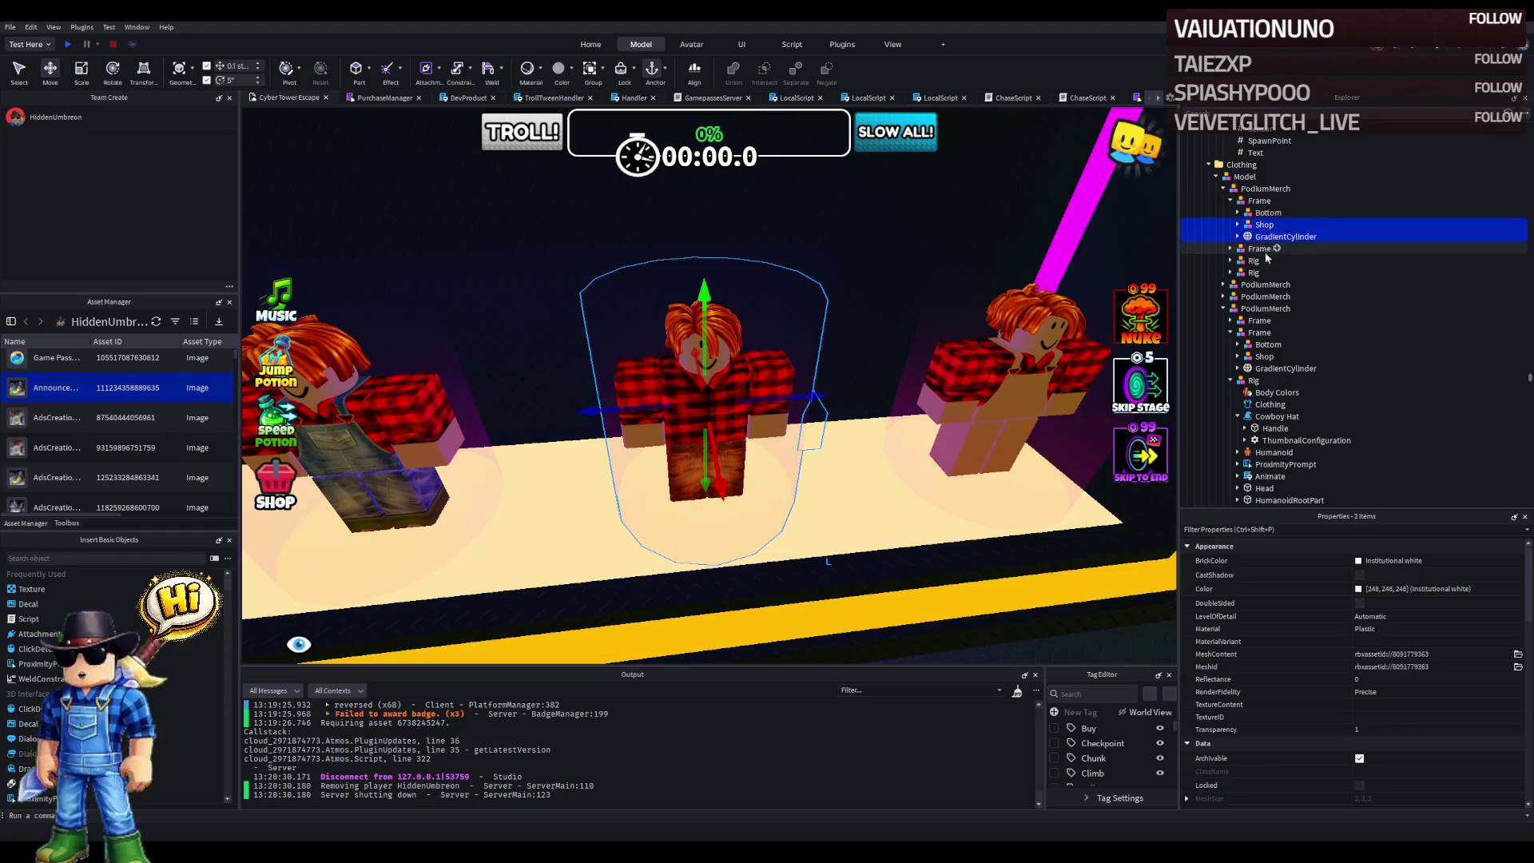
- Set the Shop's Origin Position to 1601.05, 448.366, 198.35 using the cylinder's position
click(1278, 237)
click(1237, 236)
click(1237, 236)
click(1243, 226)
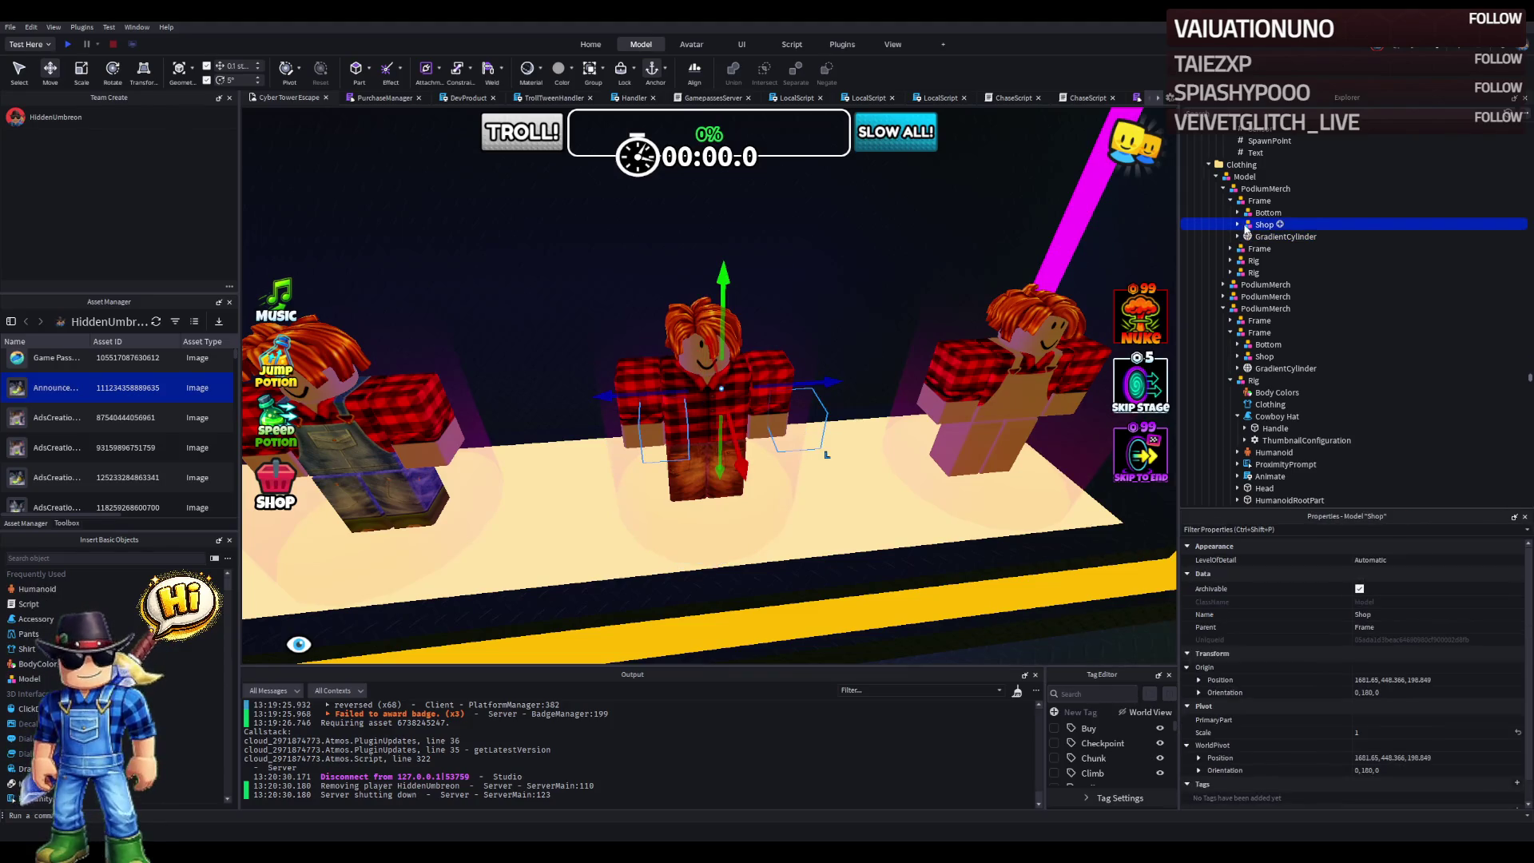
click(1278, 237)
scroll(1473, 725, down, 1)
click(1390, 789)
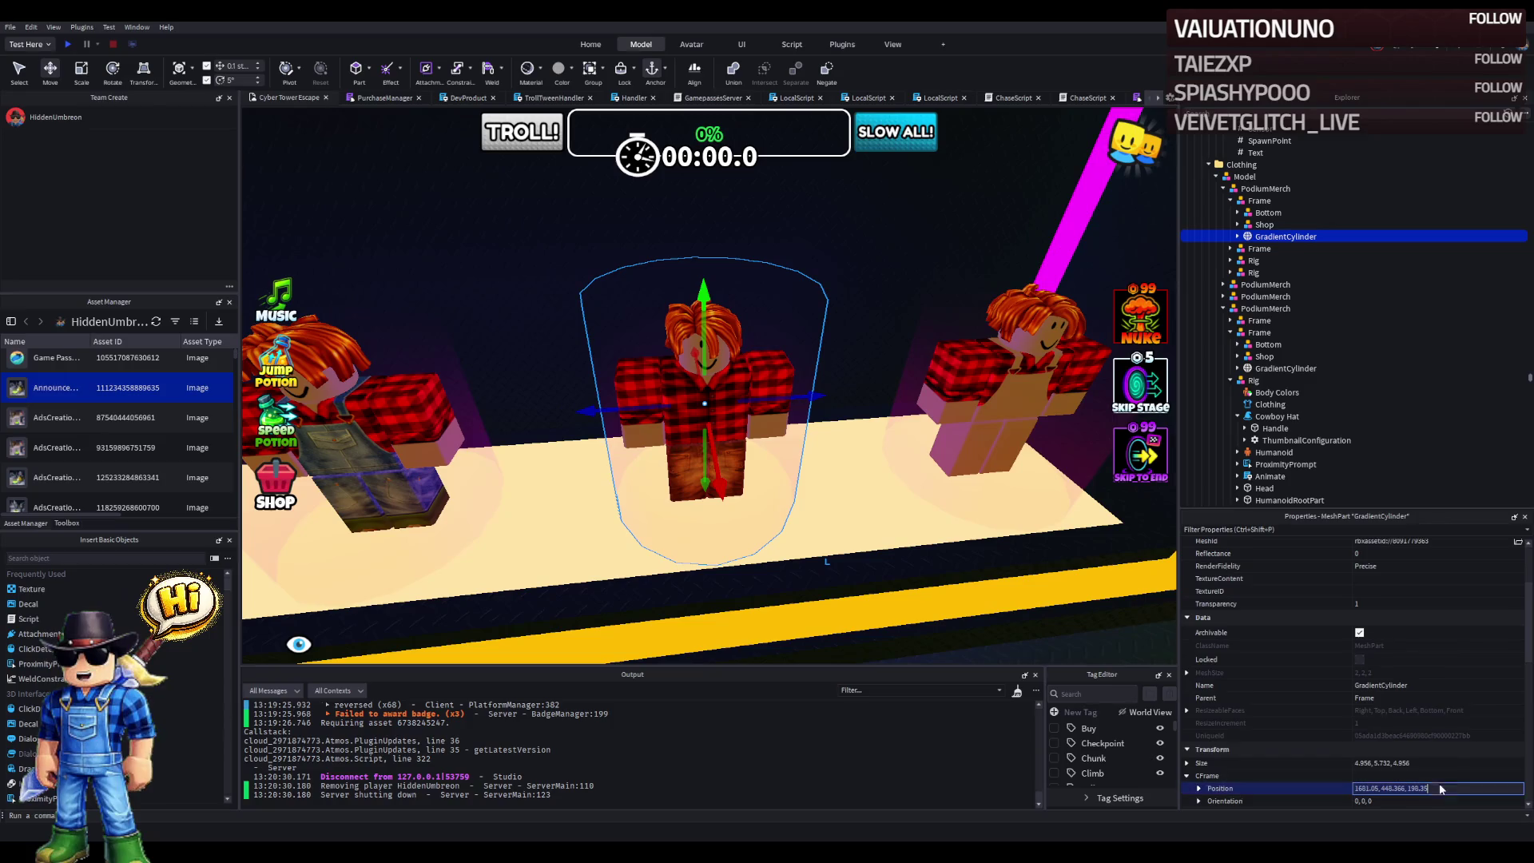
click(1255, 225)
click(1448, 657)
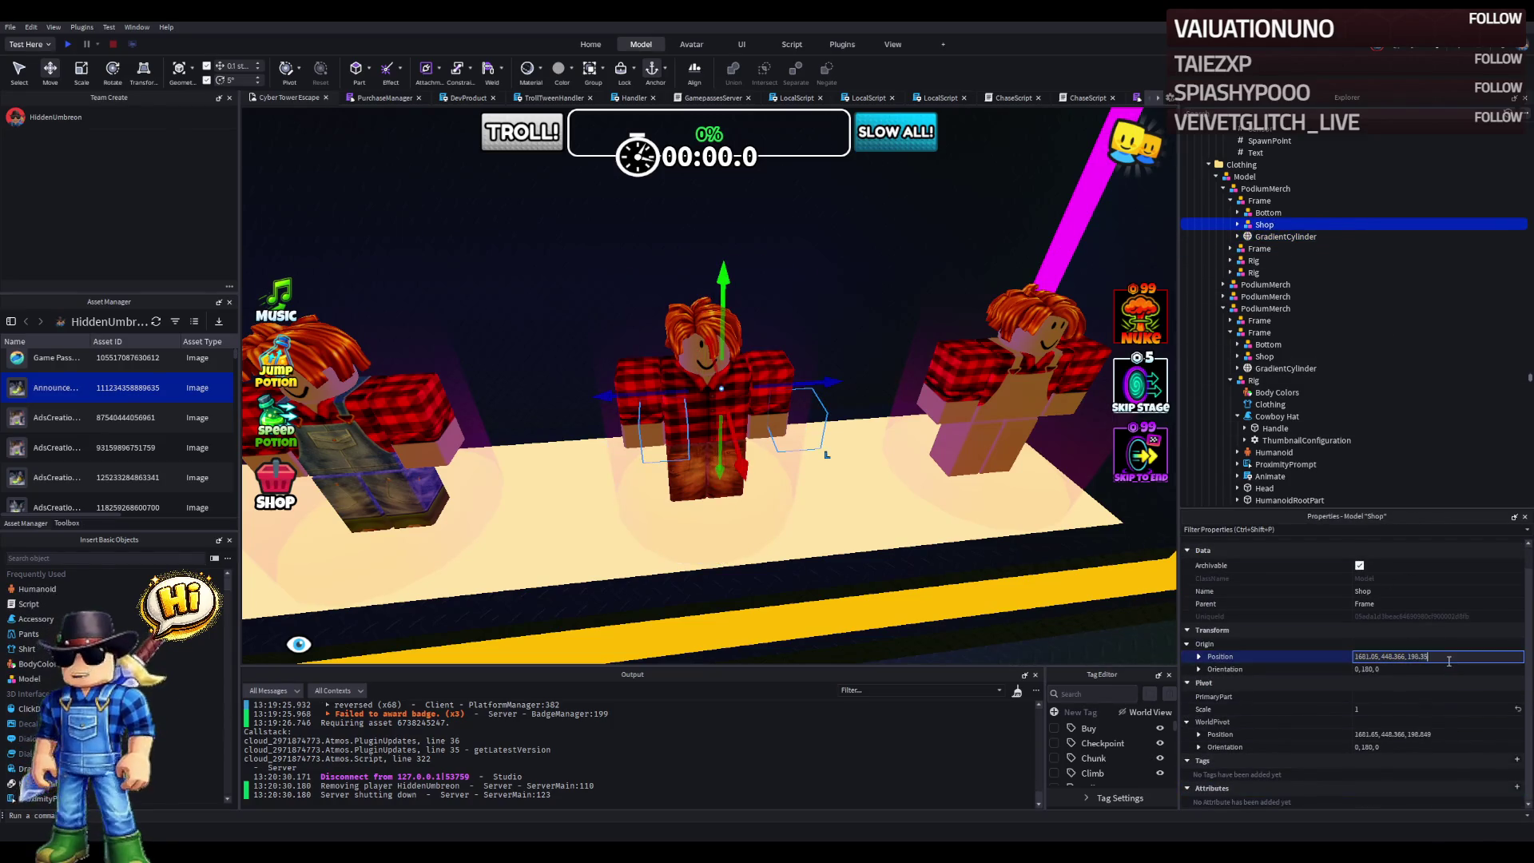
key(Return)
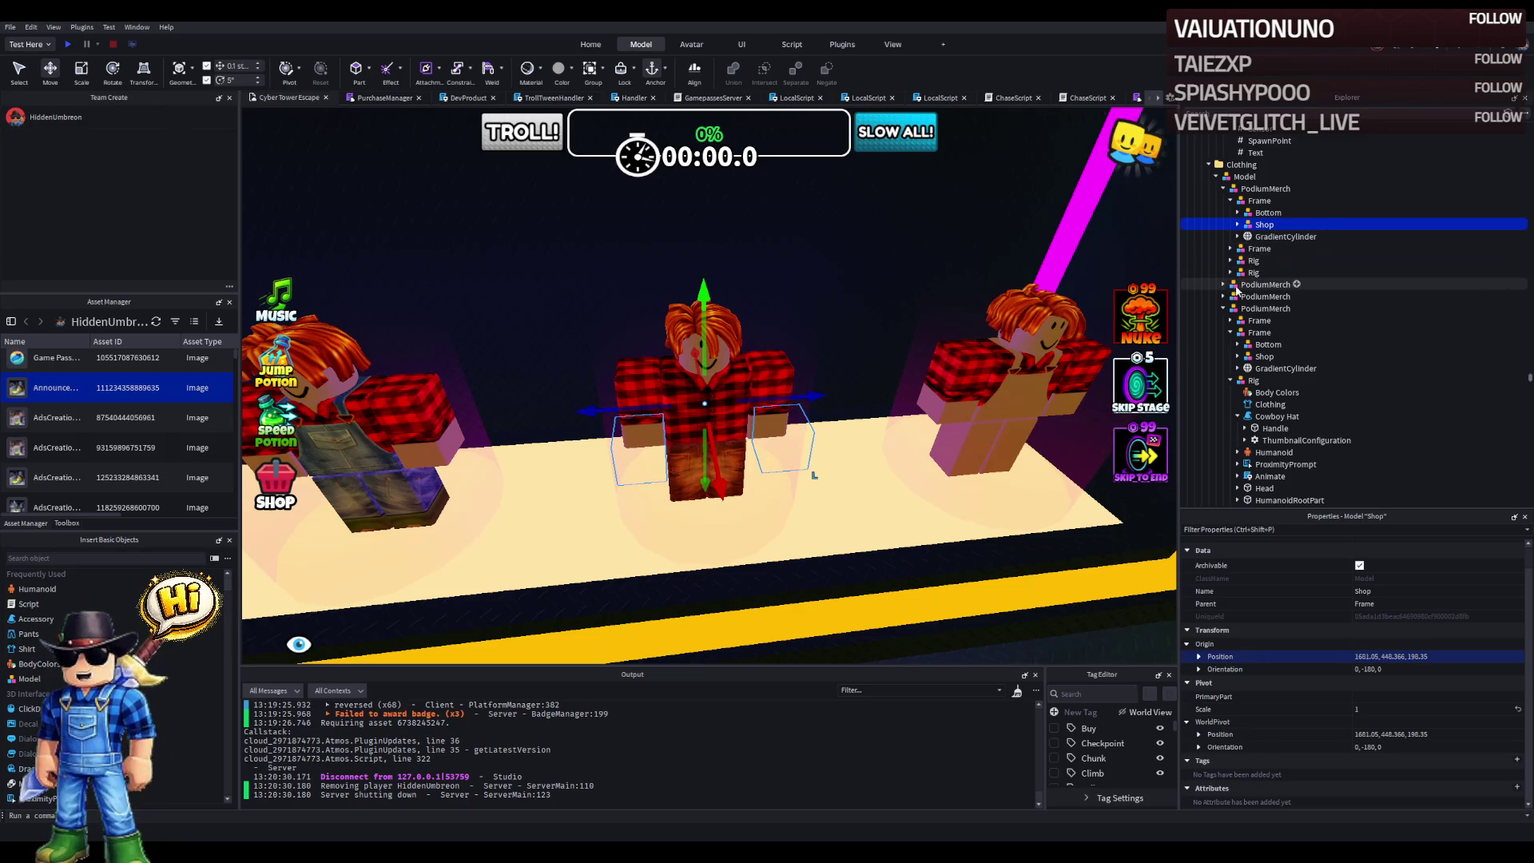
- Move the loose Rig into the podium Frame and check its shirt Clothing
click(1242, 274)
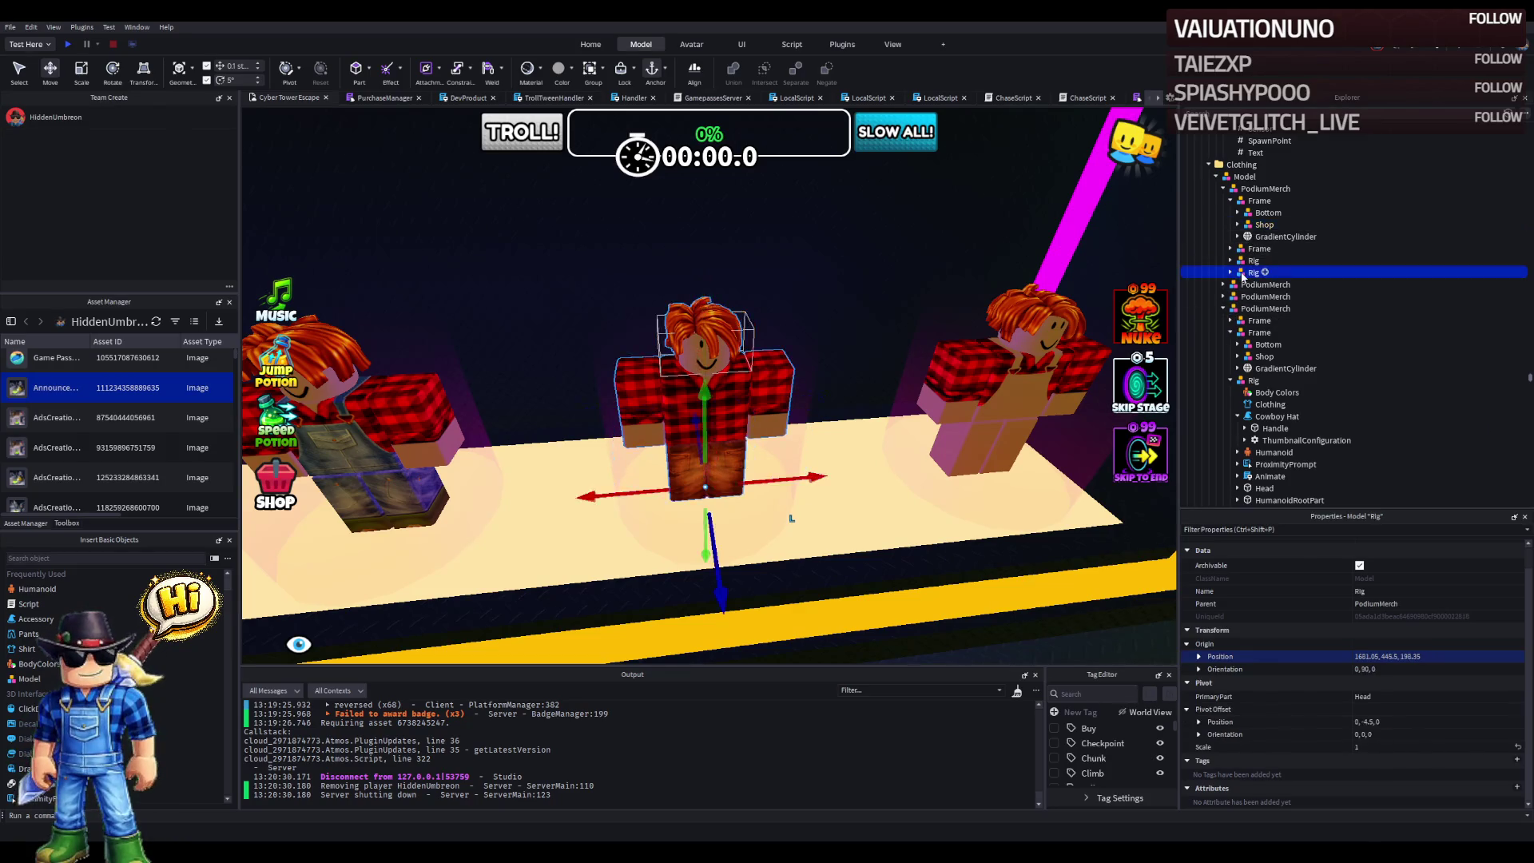
drag(1268, 210, 1266, 203)
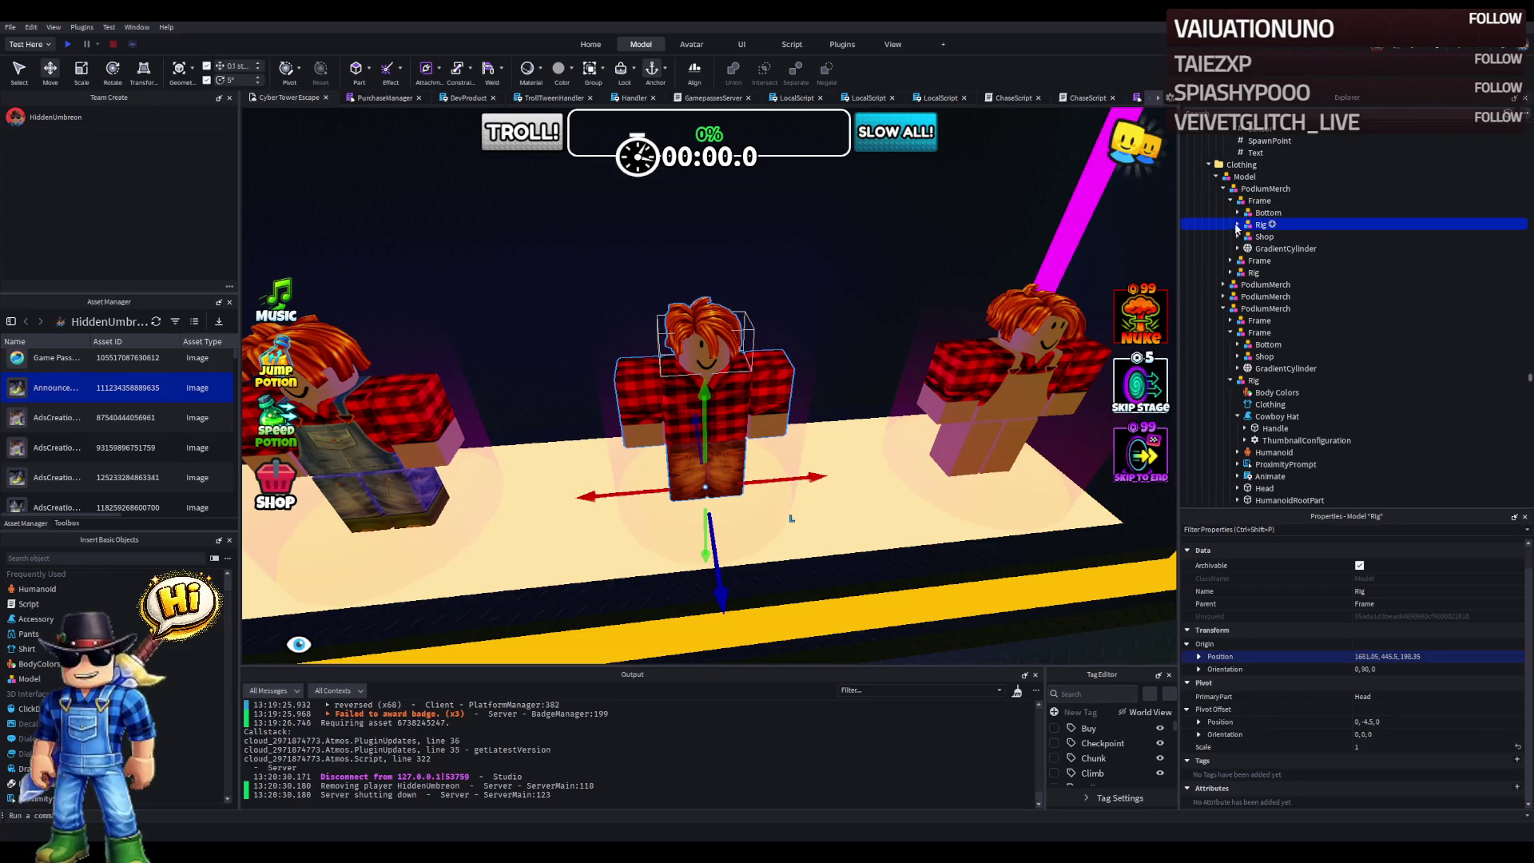
click(1238, 225)
click(1277, 248)
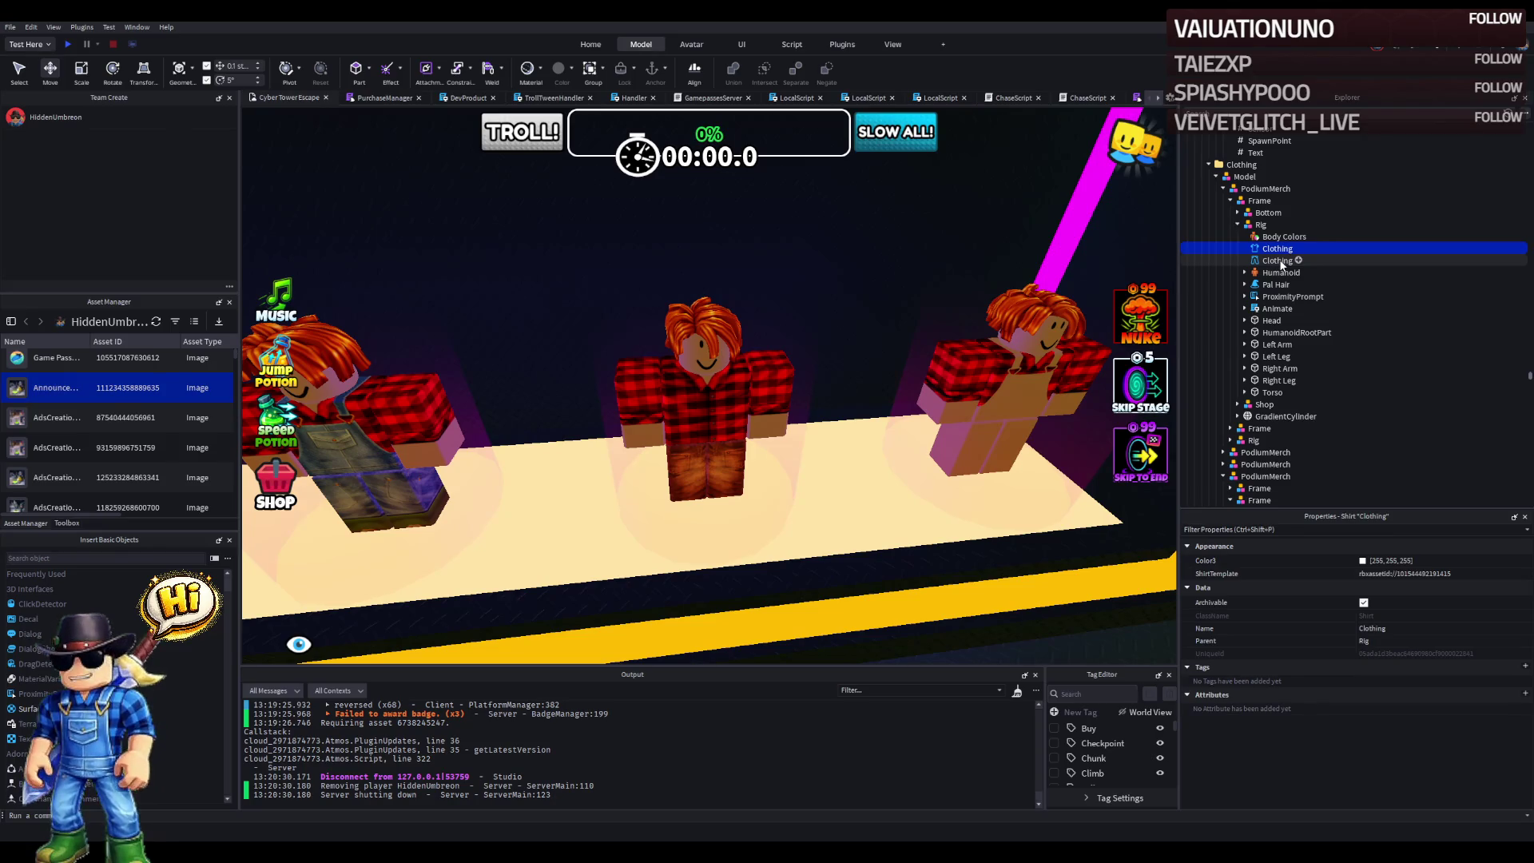
- Reorder the rig's pants Clothing above the shirt and check its ProximityPrompt
click(1280, 265)
drag(1281, 266, 1278, 254)
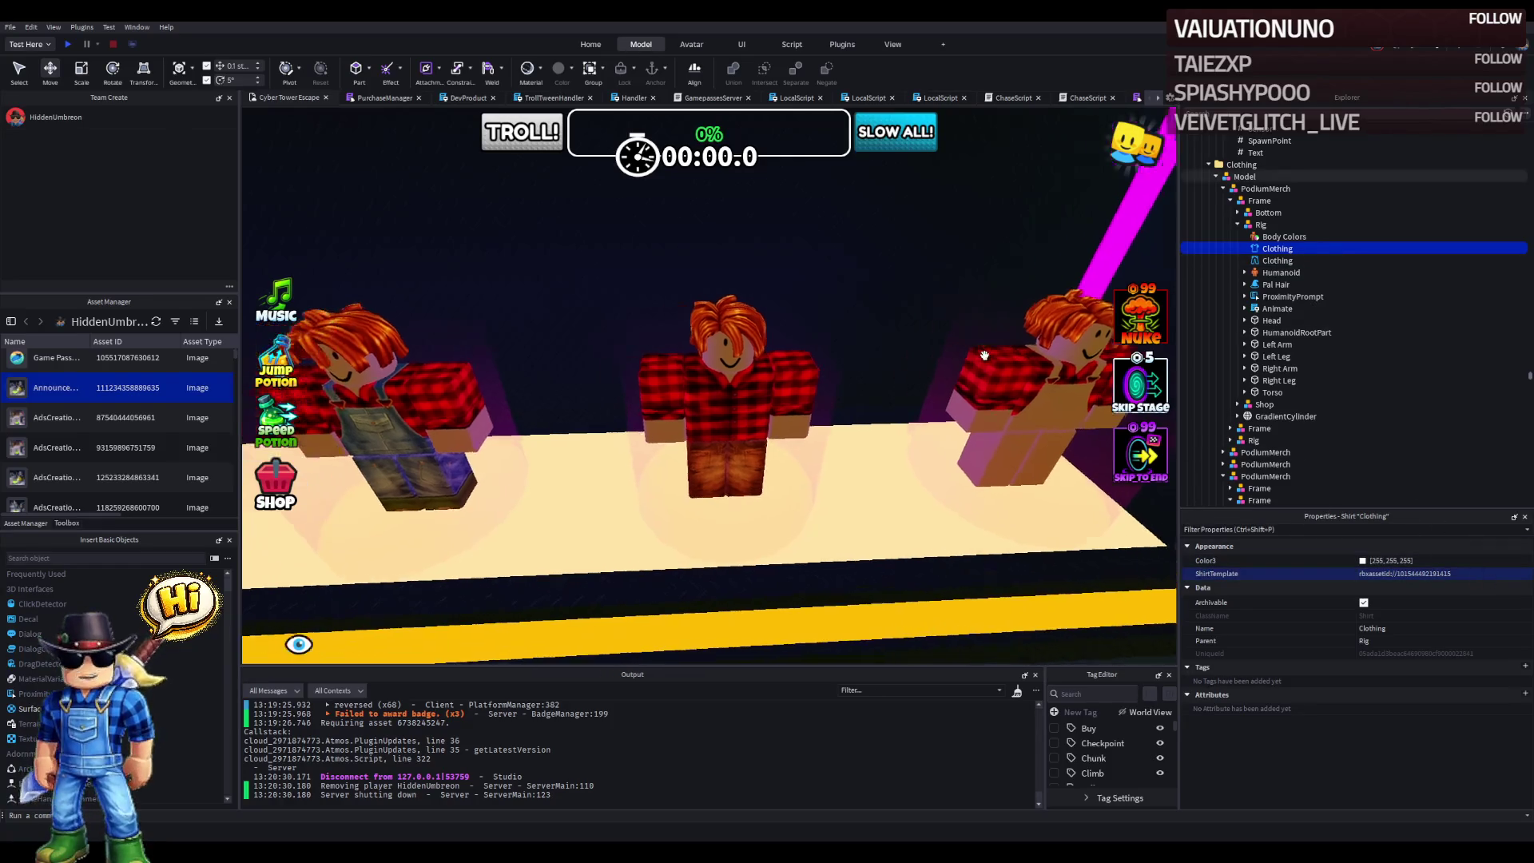
click(1246, 296)
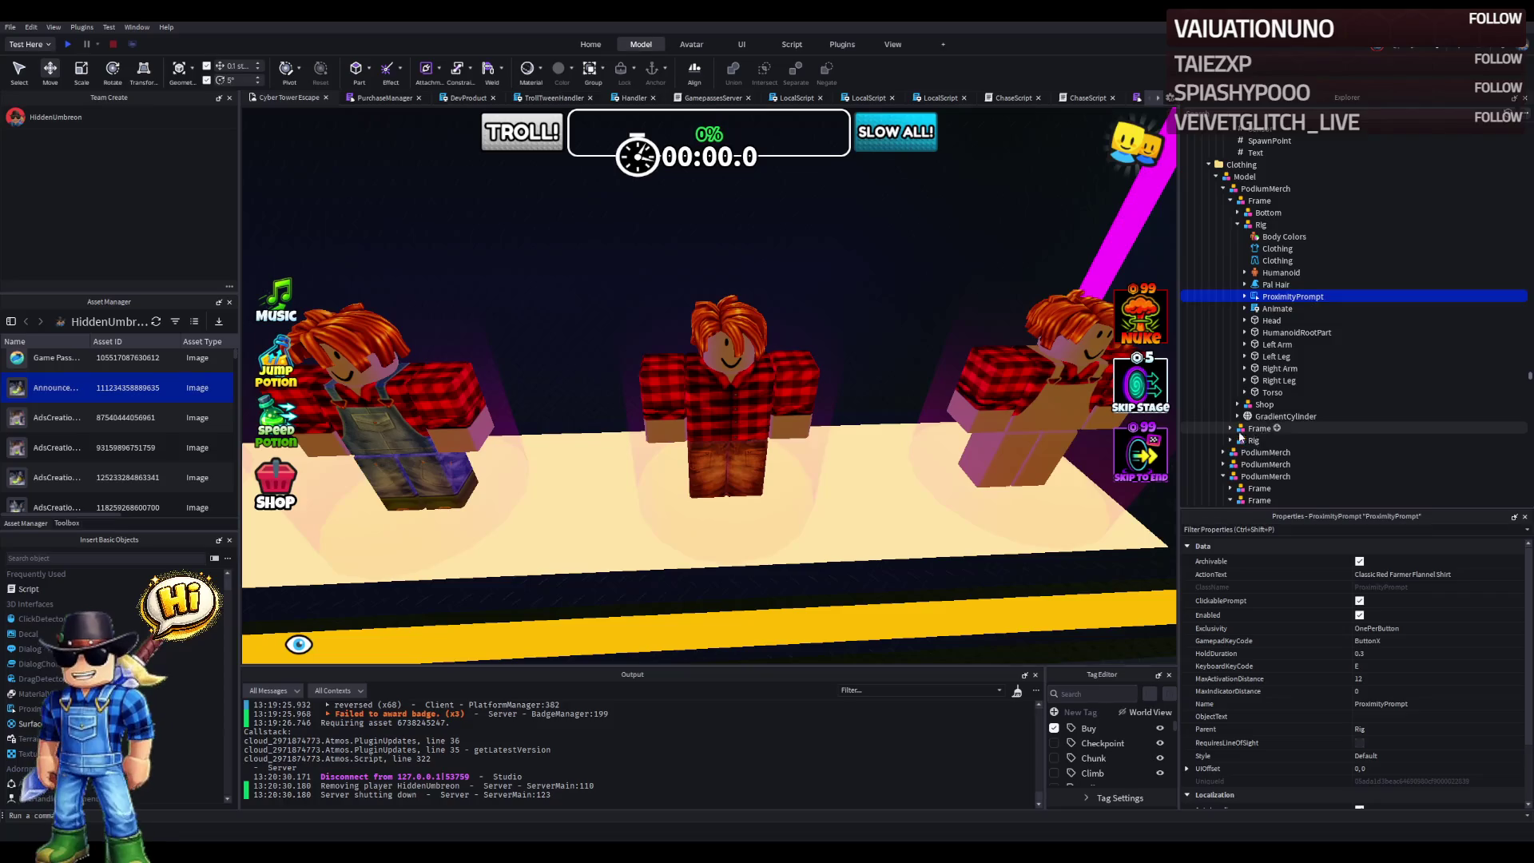
scroll(1234, 407, down, 3)
click(1222, 368)
click(1222, 369)
scroll(1234, 364, up, 2)
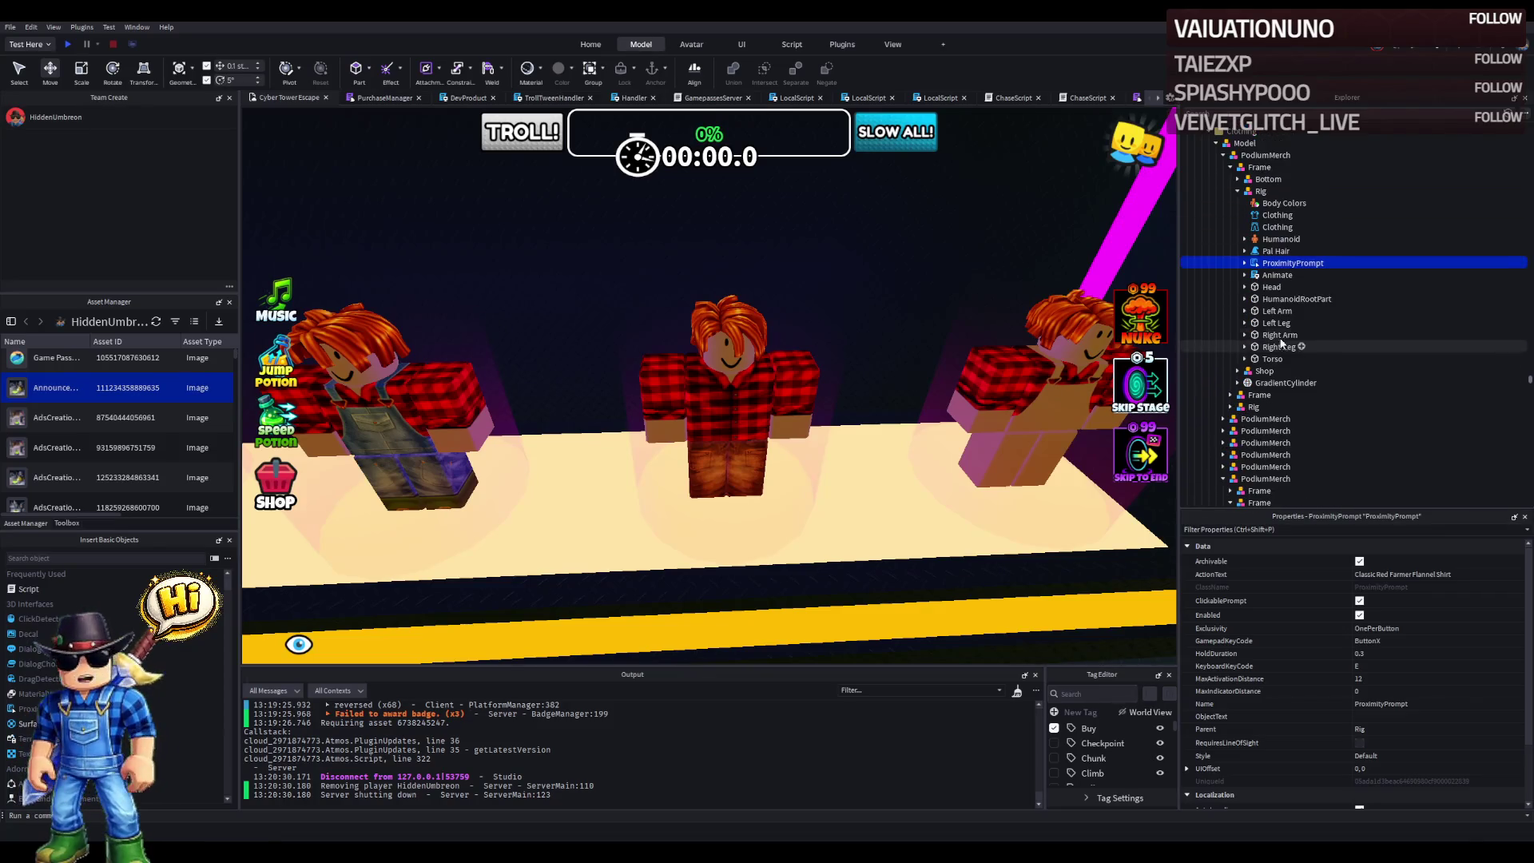
click(1237, 370)
click(1245, 395)
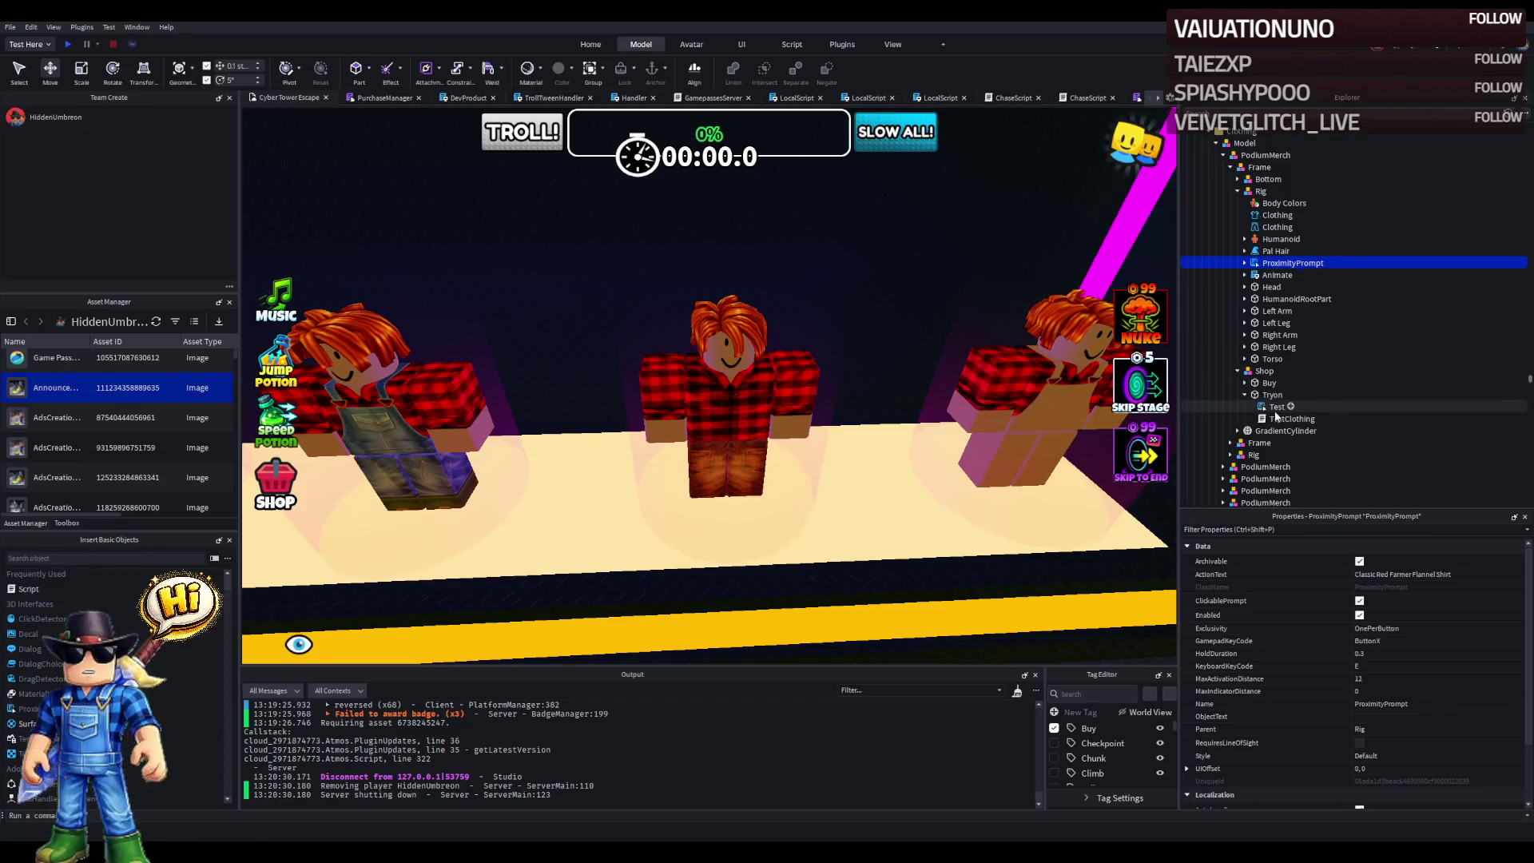
double_click(1278, 418)
double_click(590, 165)
key(ctrl+v)
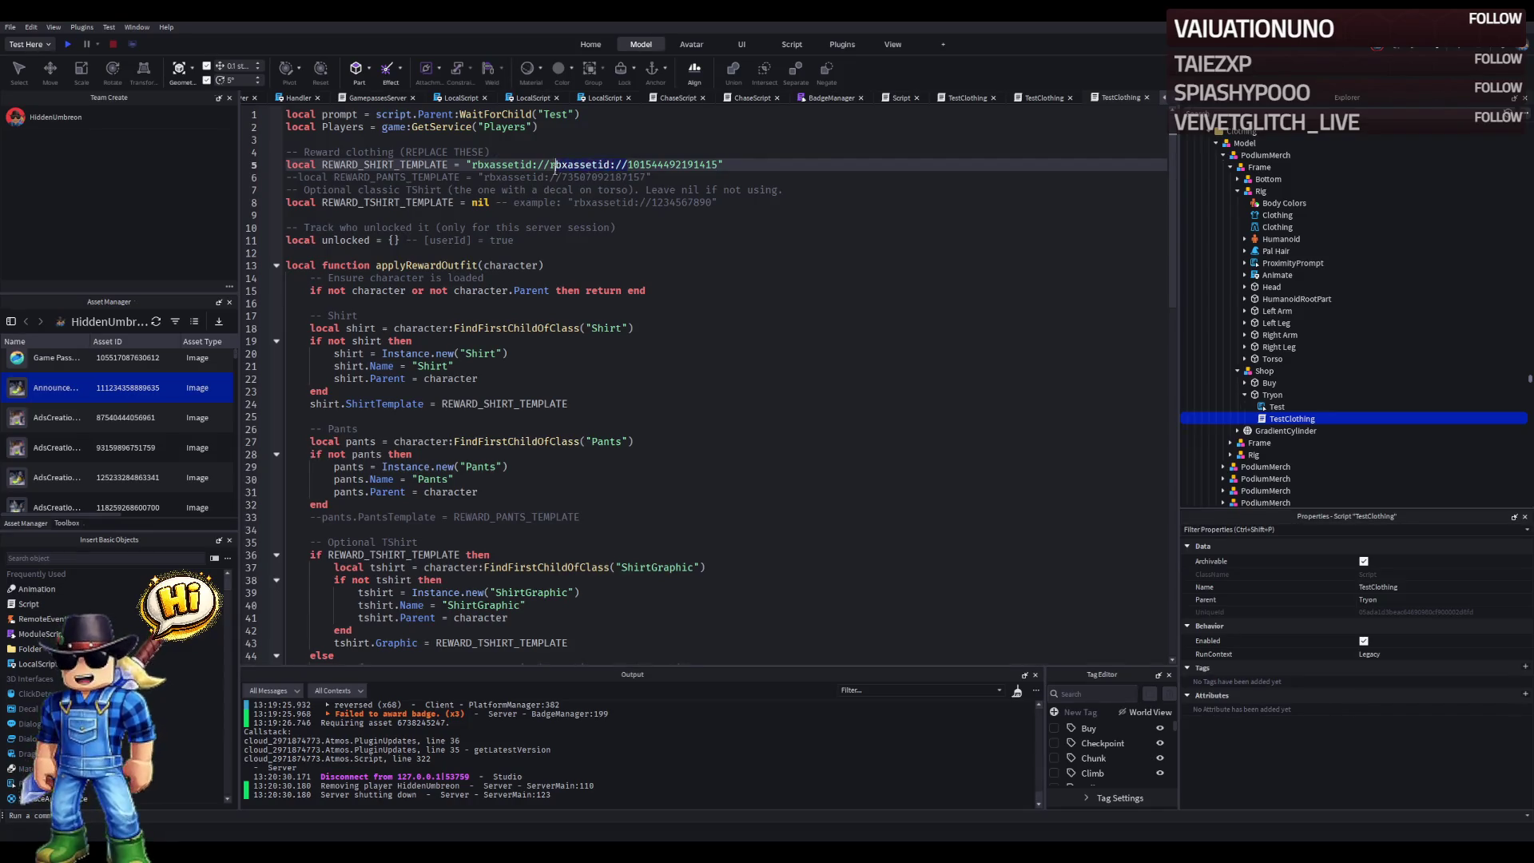
- Save the place, close the TestClothing, BadgeManager and ChaseScript tabs, and return to the 3D stage
key(ctrl+s)
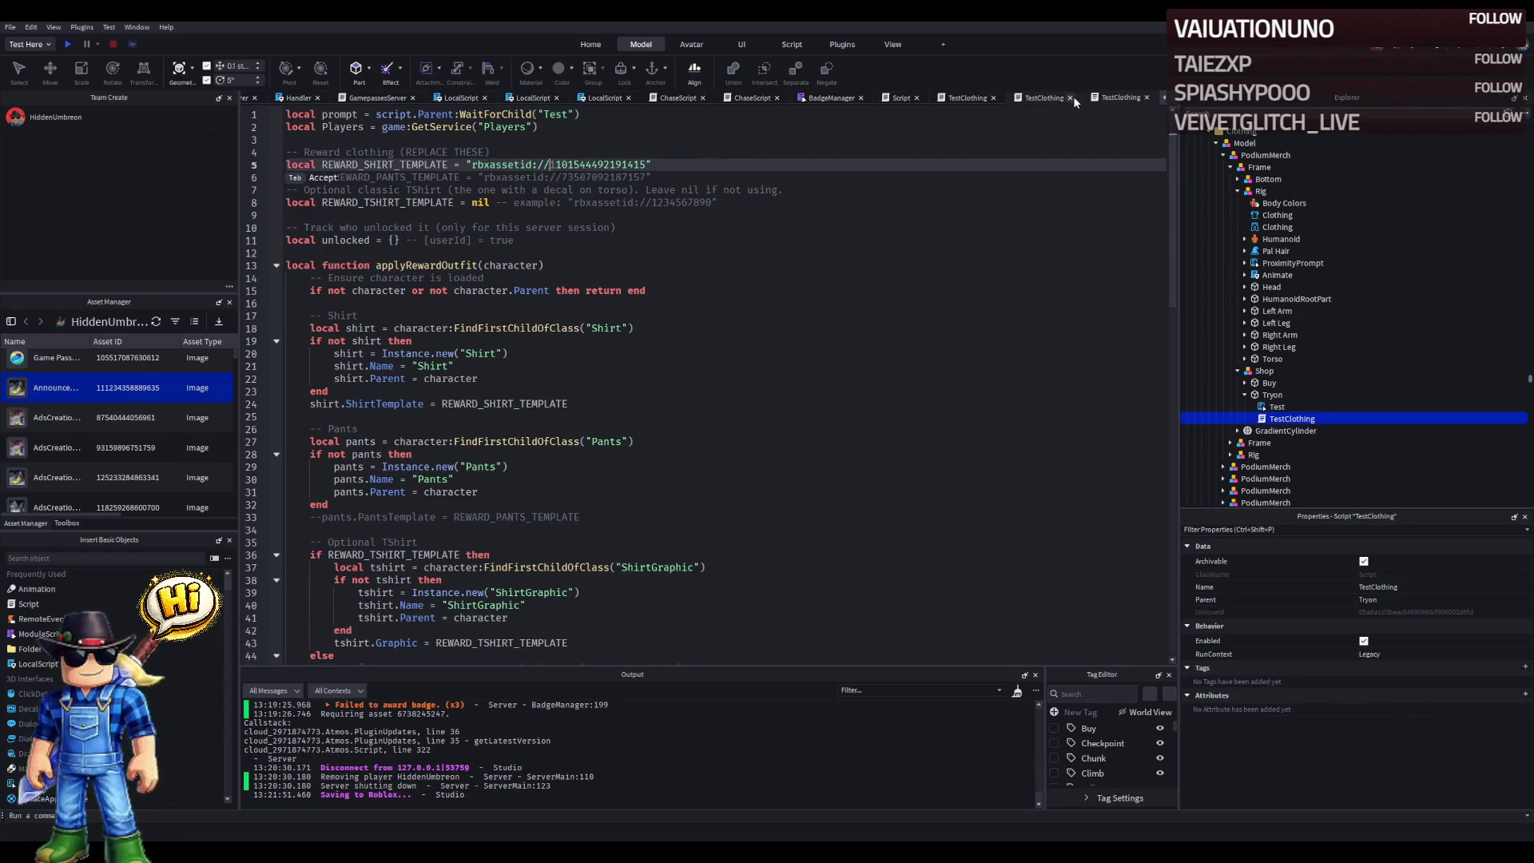
click(1071, 98)
click(1139, 96)
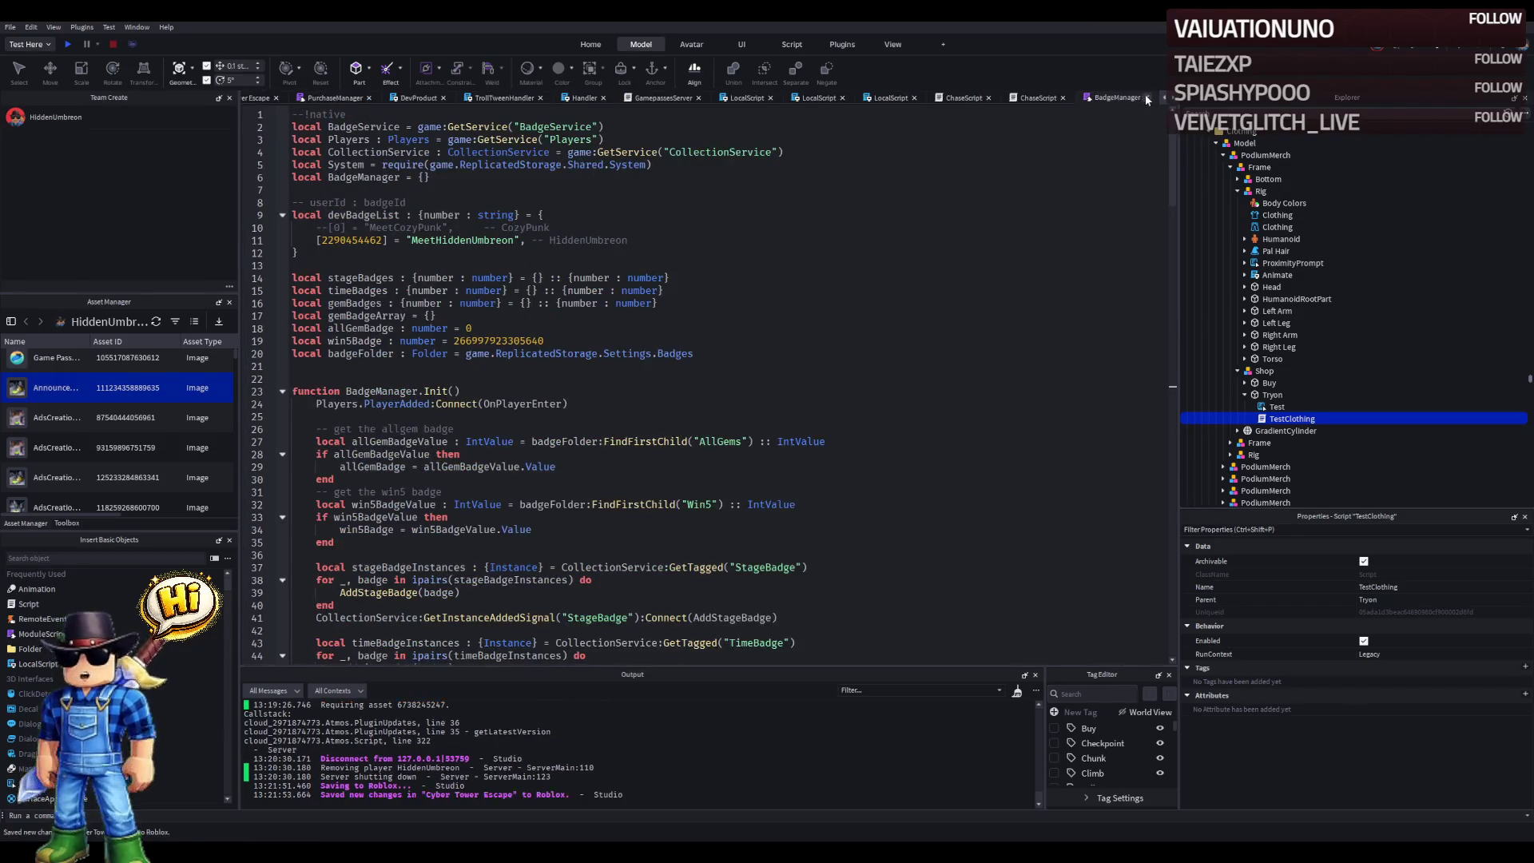
click(1143, 96)
click(1146, 97)
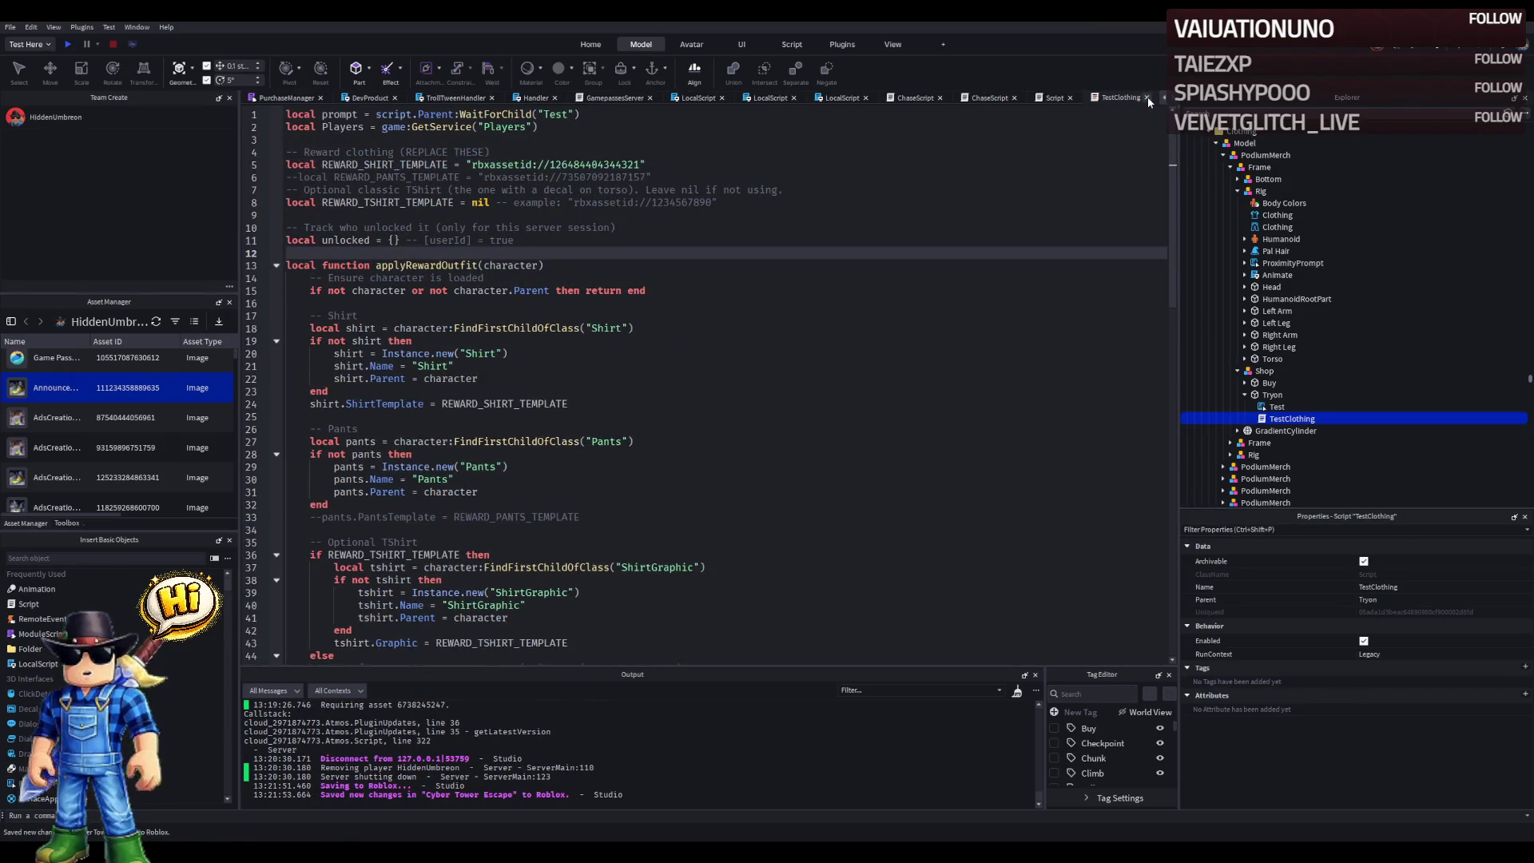
click(1147, 97)
key(ctrl+s)
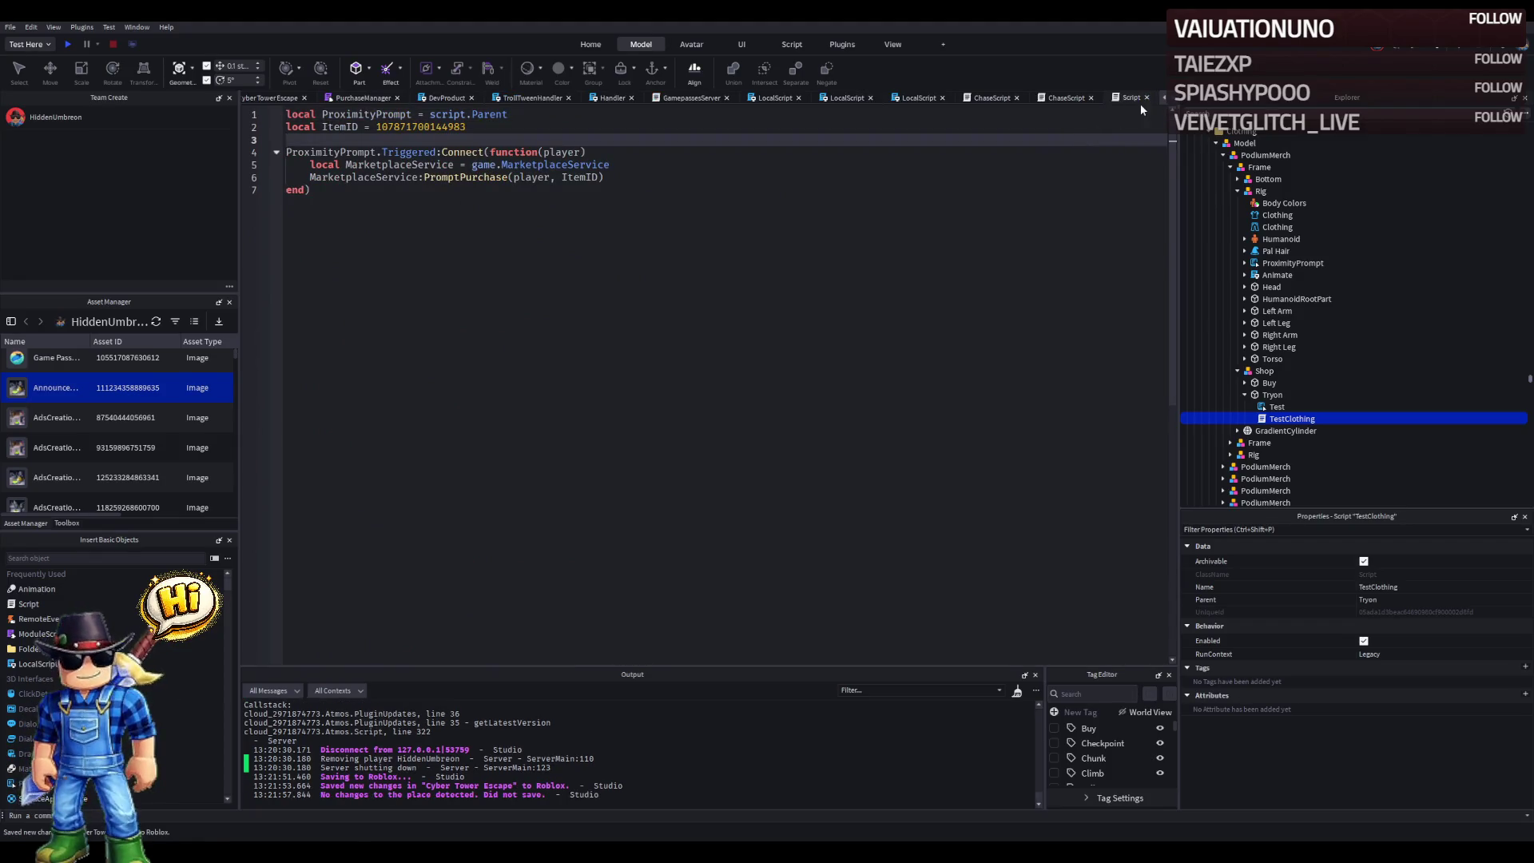
click(1146, 97)
key(ctrl+s)
key(ctrl+s)
click(1112, 98)
click(1039, 97)
click(278, 97)
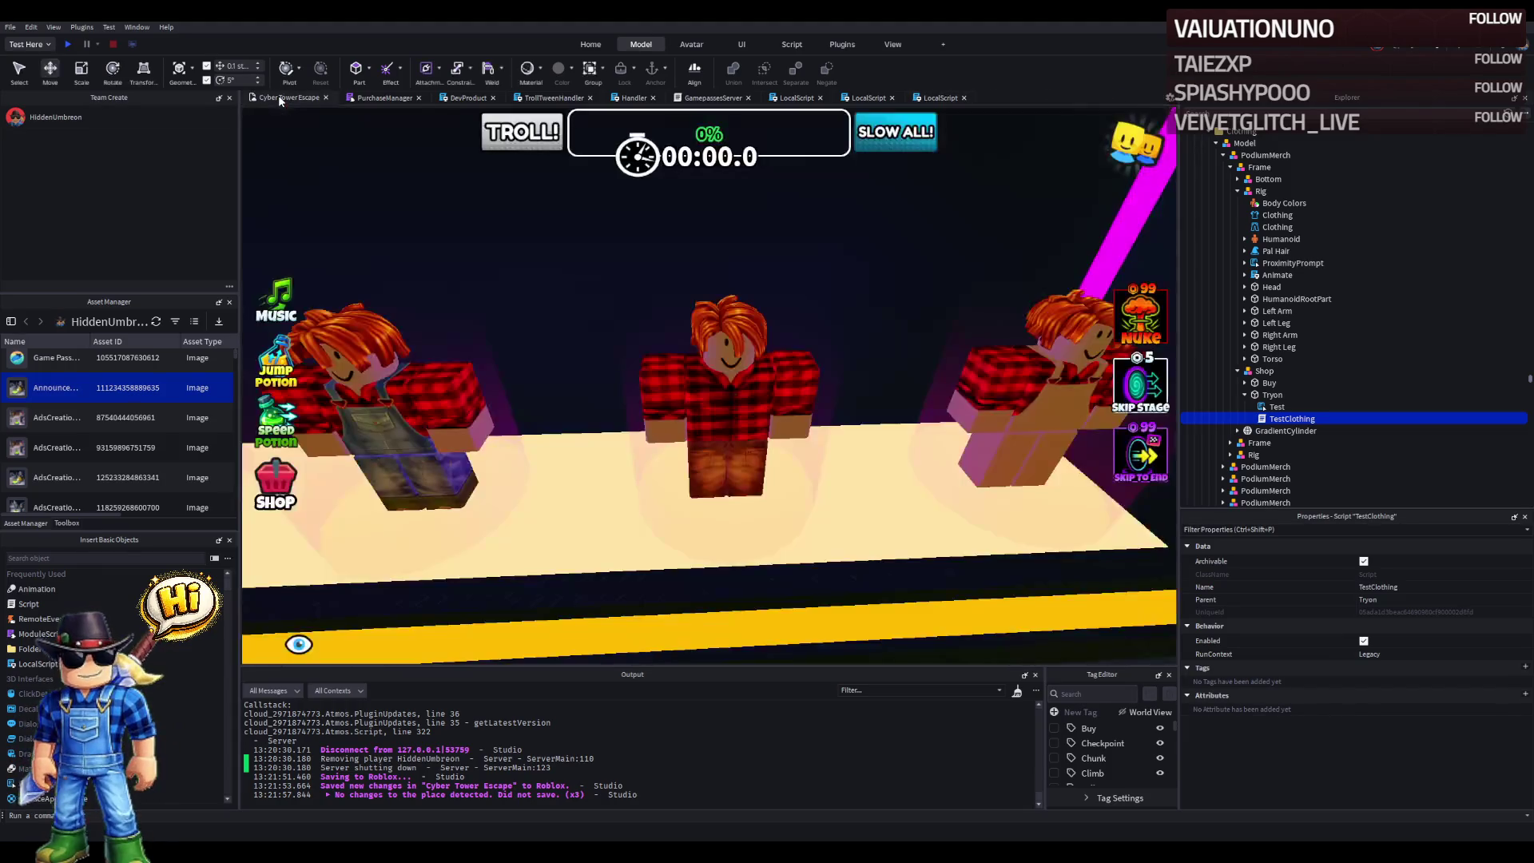
- Check the Buy ProximityPrompt's text for the Classic Red Farmer Flannel Shirt
click(767, 352)
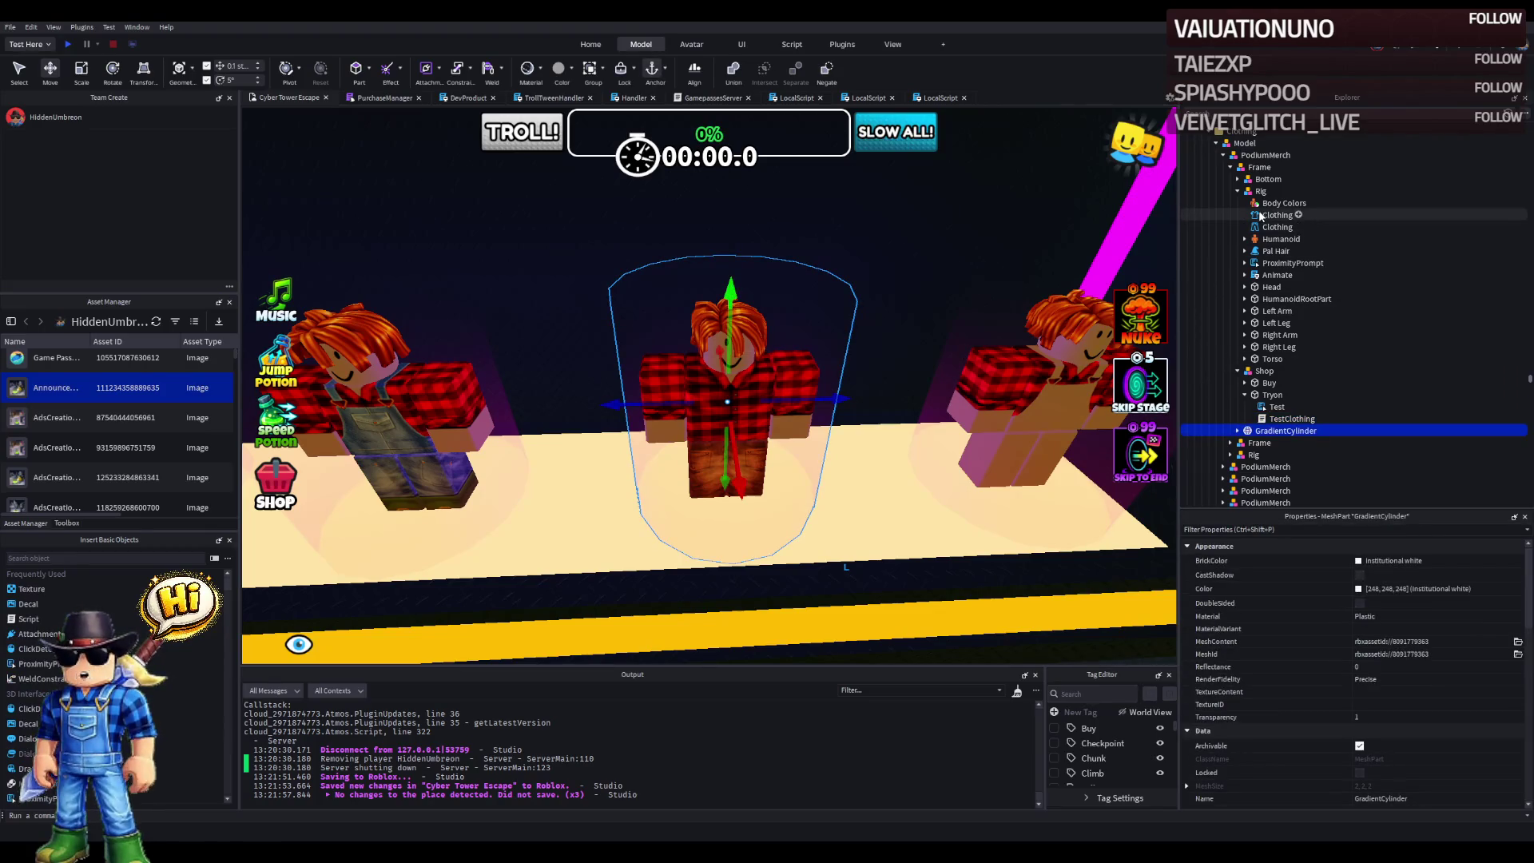
click(1243, 384)
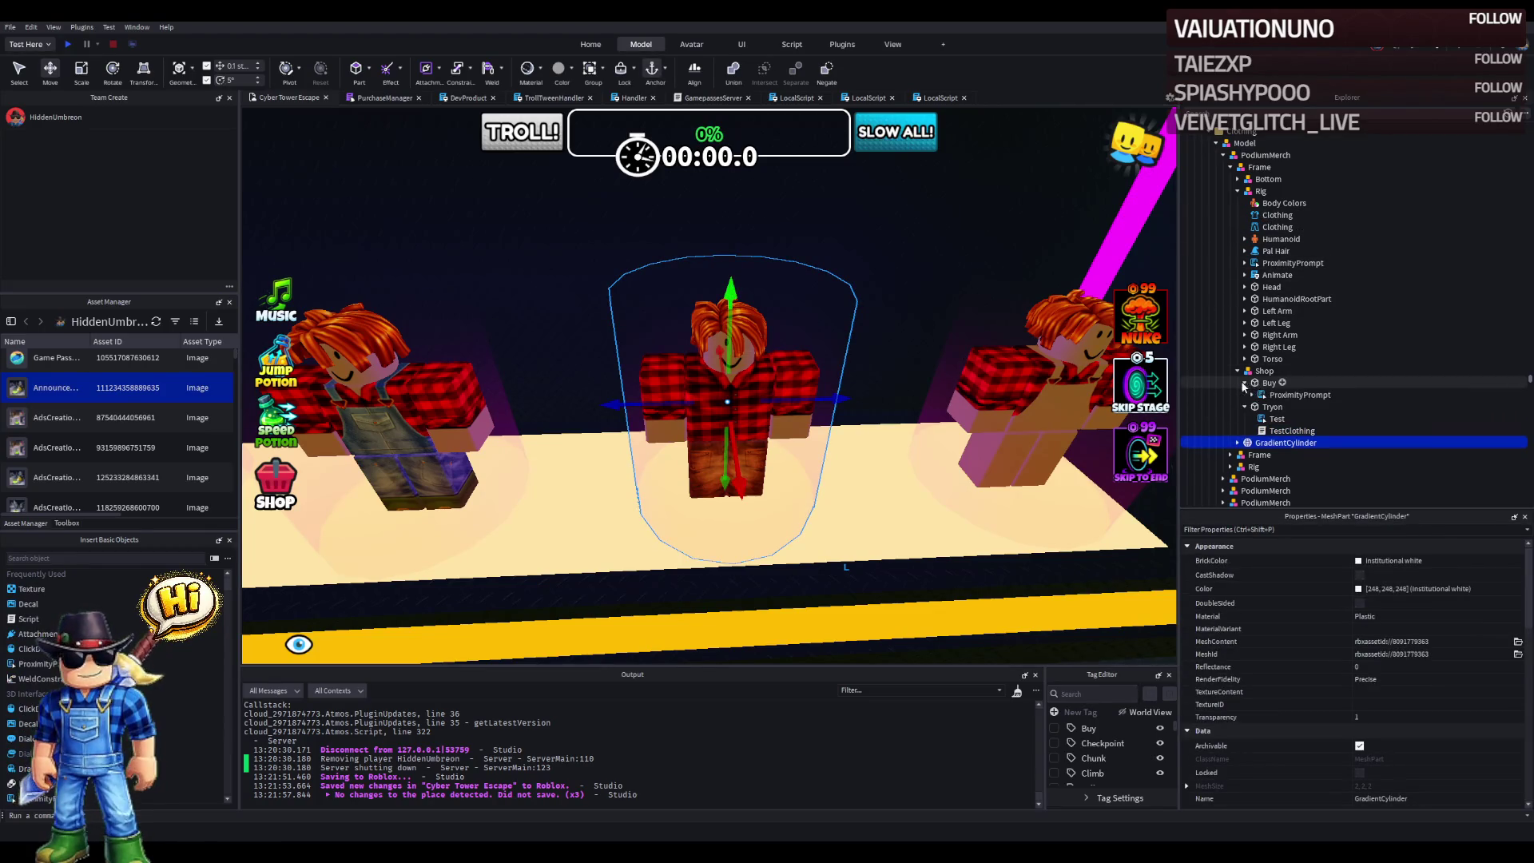
click(1286, 263)
click(1282, 385)
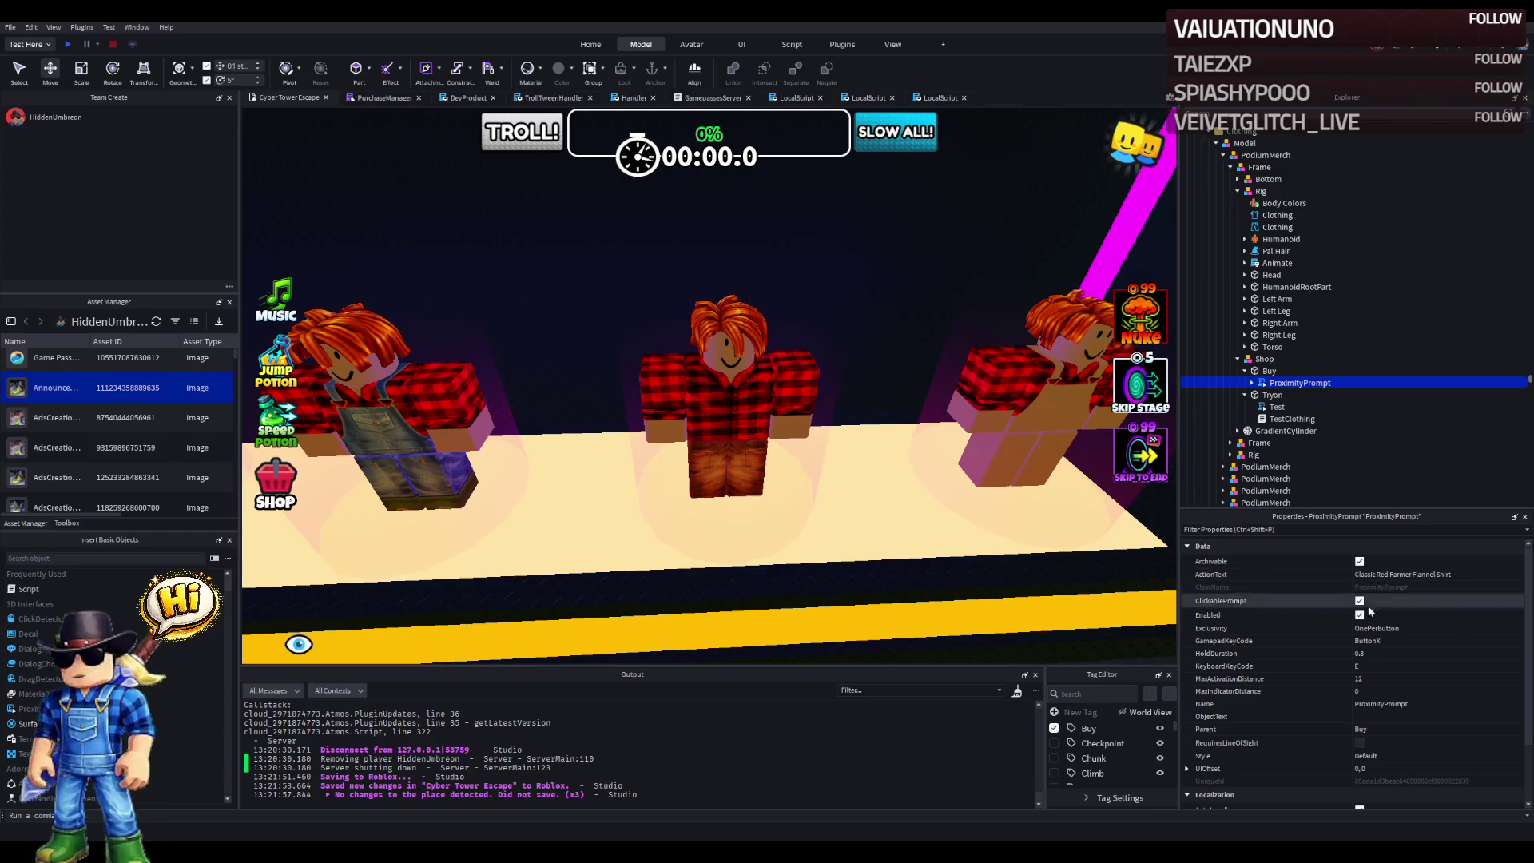
click(1376, 717)
text(Buy)
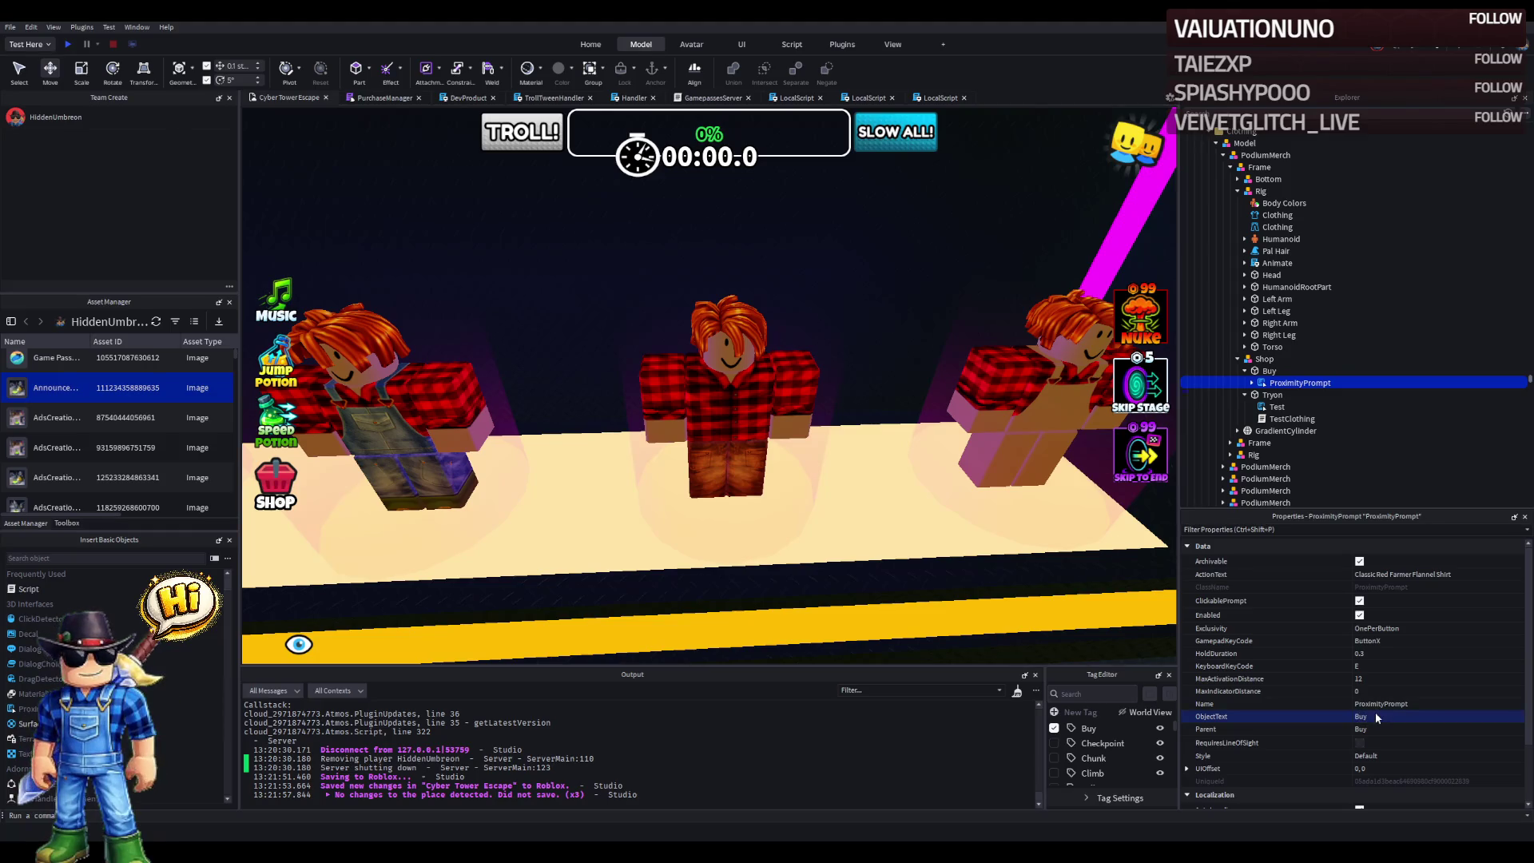
- Orbit the view toward the mannequins and start a playtest
drag(1024, 618, 891, 508)
drag(779, 416, 476, 103)
click(78, 40)
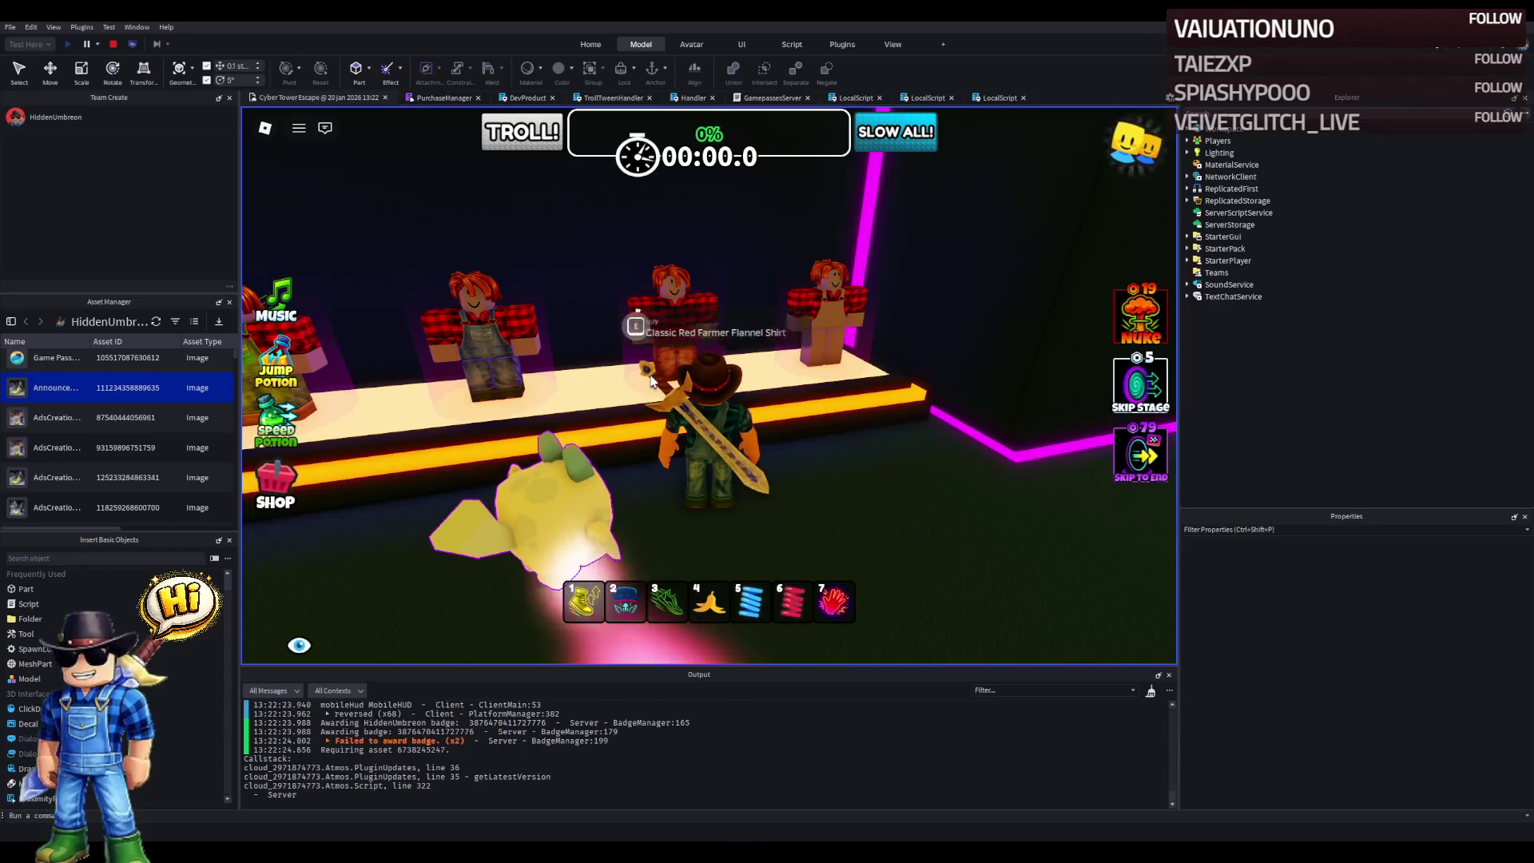
- Trigger the flannel shirt Buy prompt, walk between the Buy and Try On prompts, then stop
click(818, 354)
key(a)
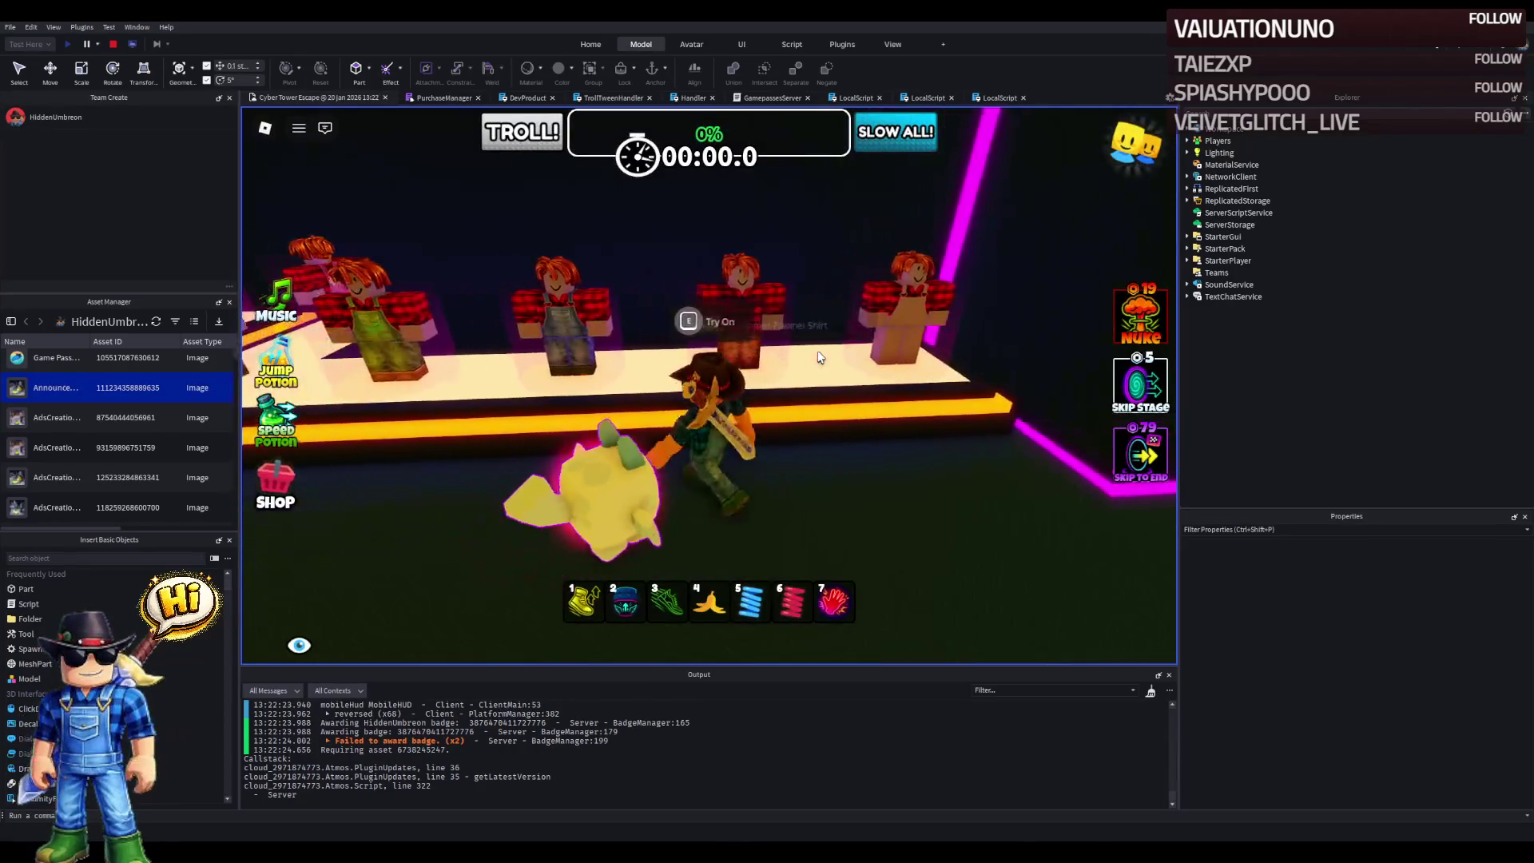
key(d)
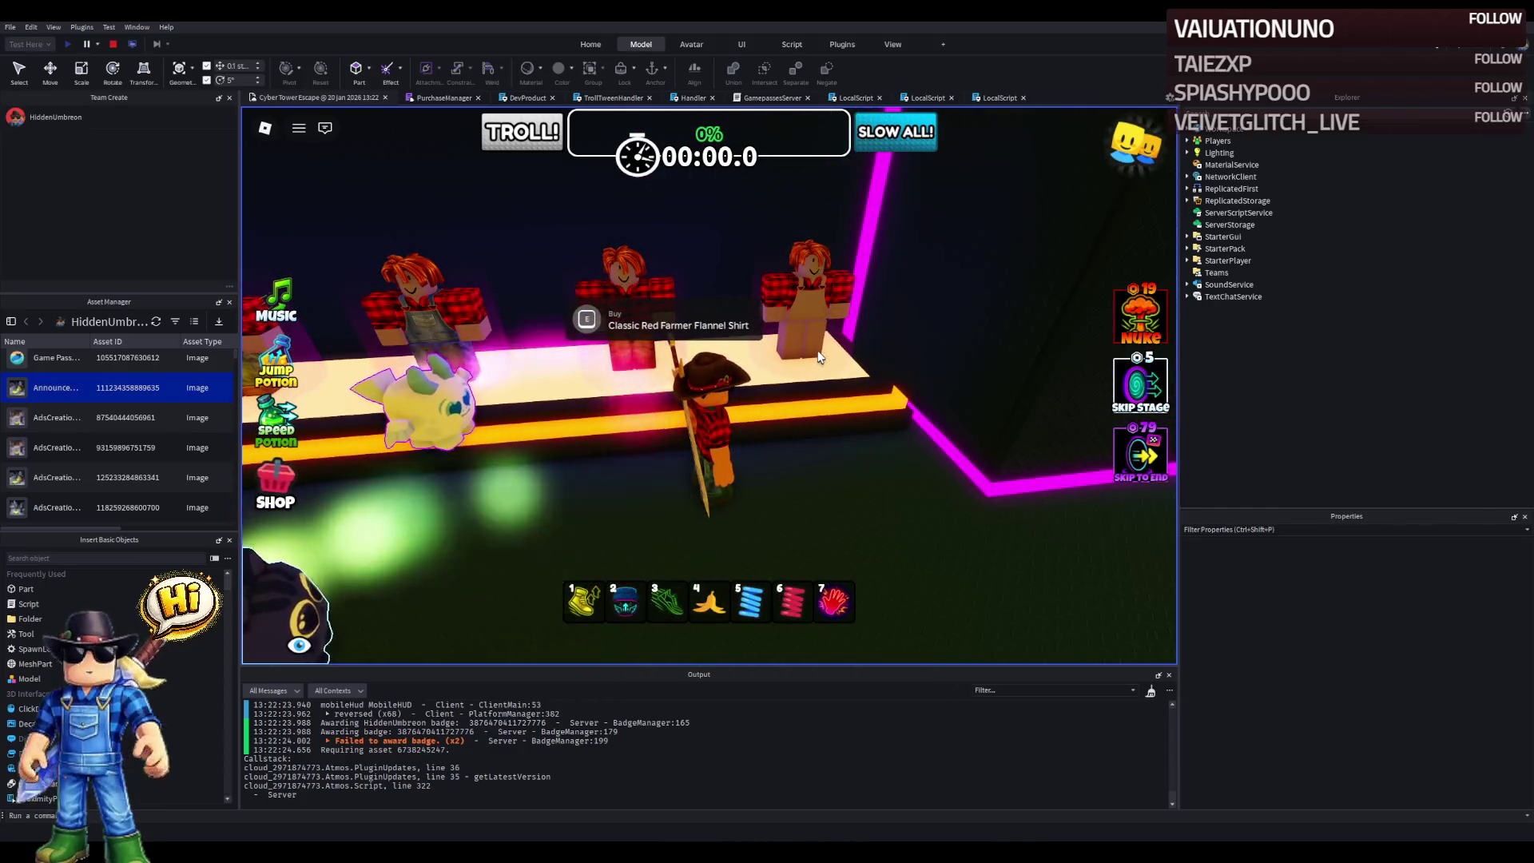
key(a)
key(d)
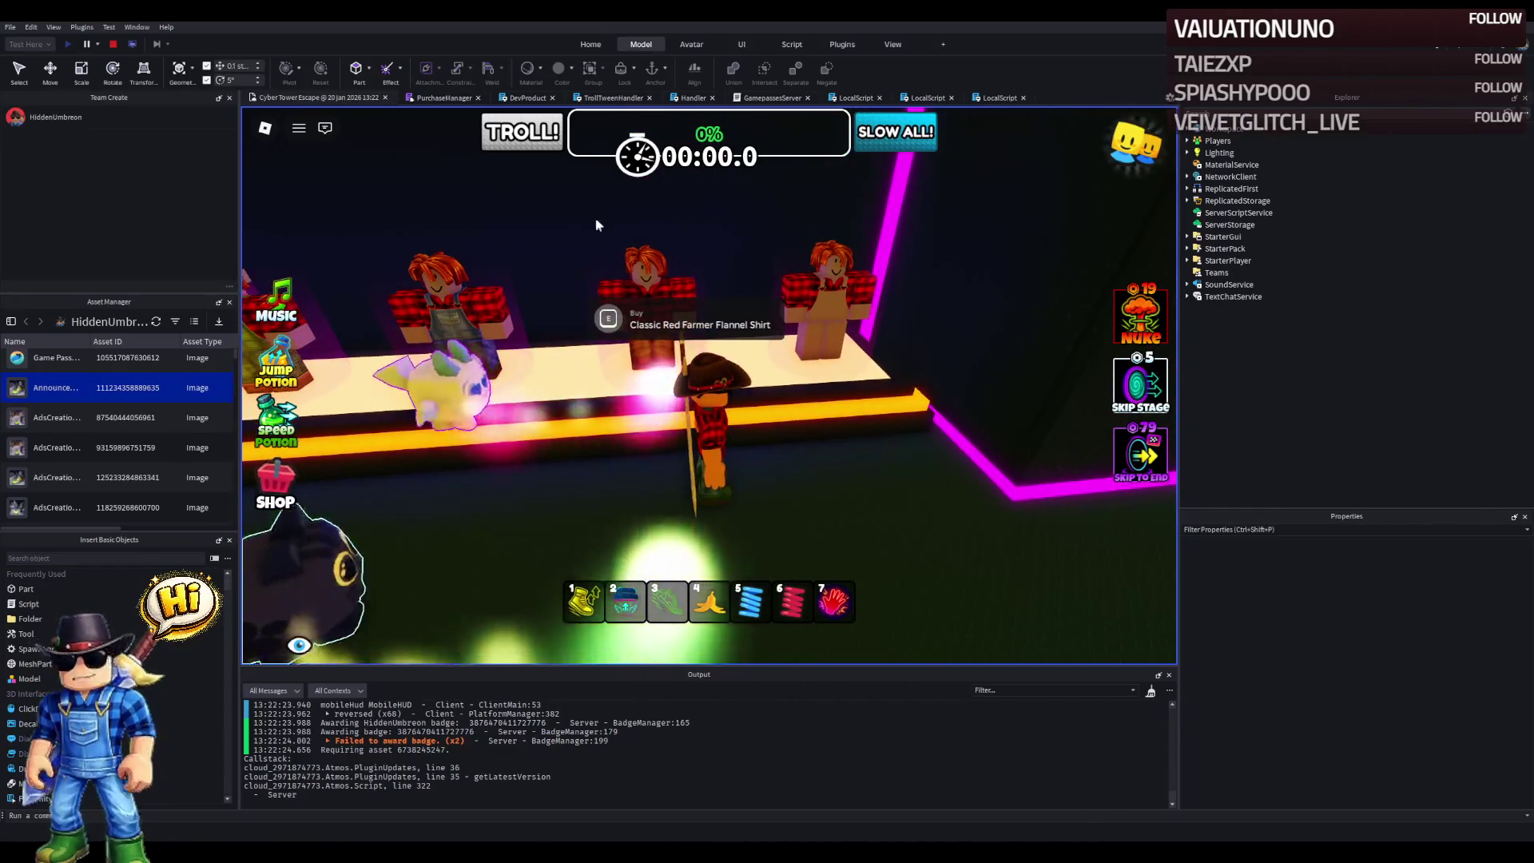
click(113, 44)
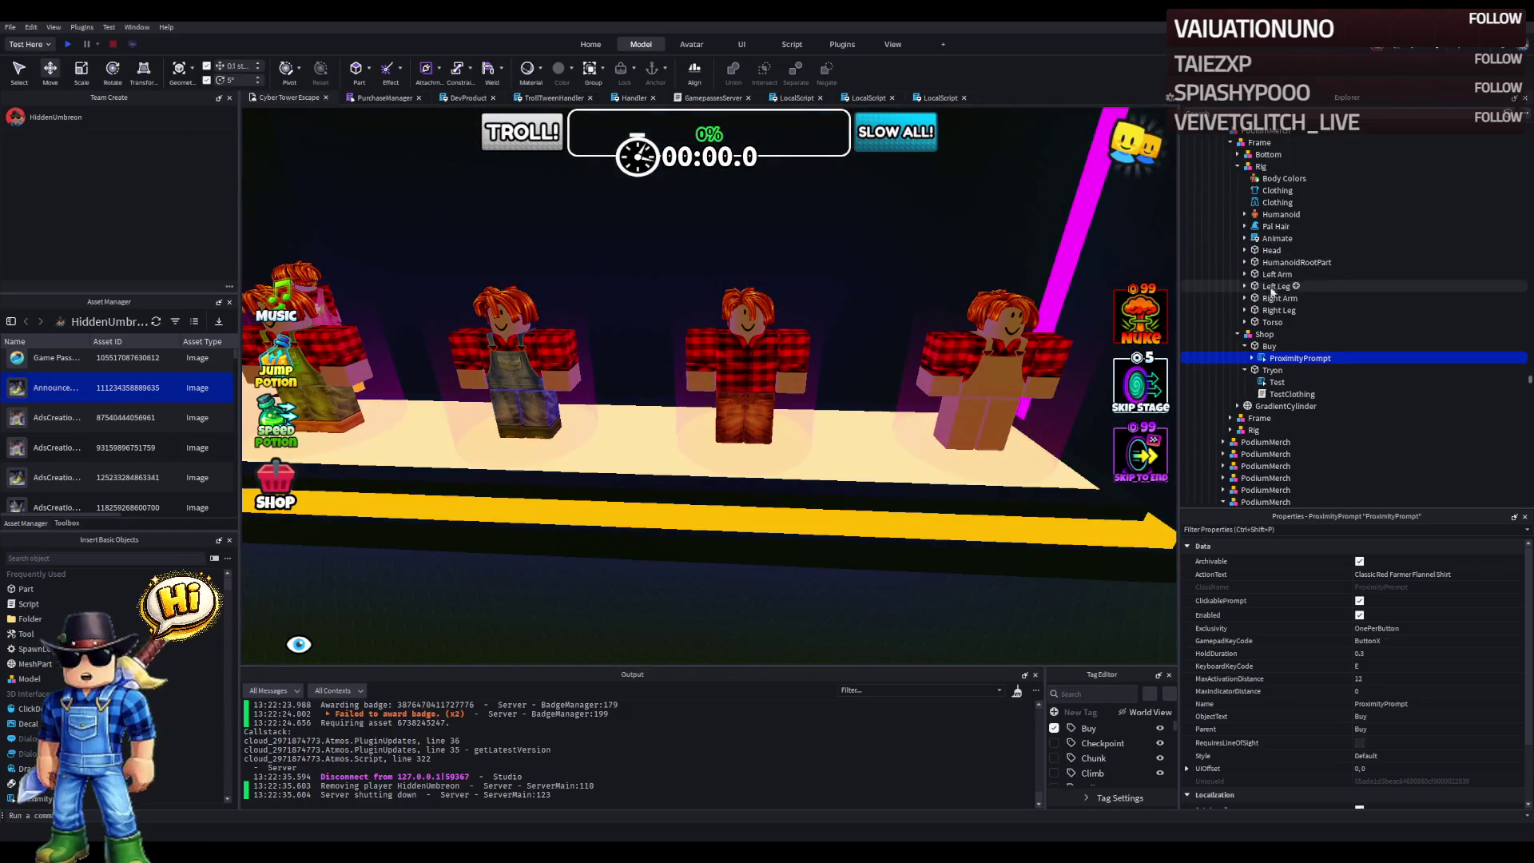
- Check the middle mannequin's Buy ProximityPrompt, rotate the view, and start another playtest
click(1270, 346)
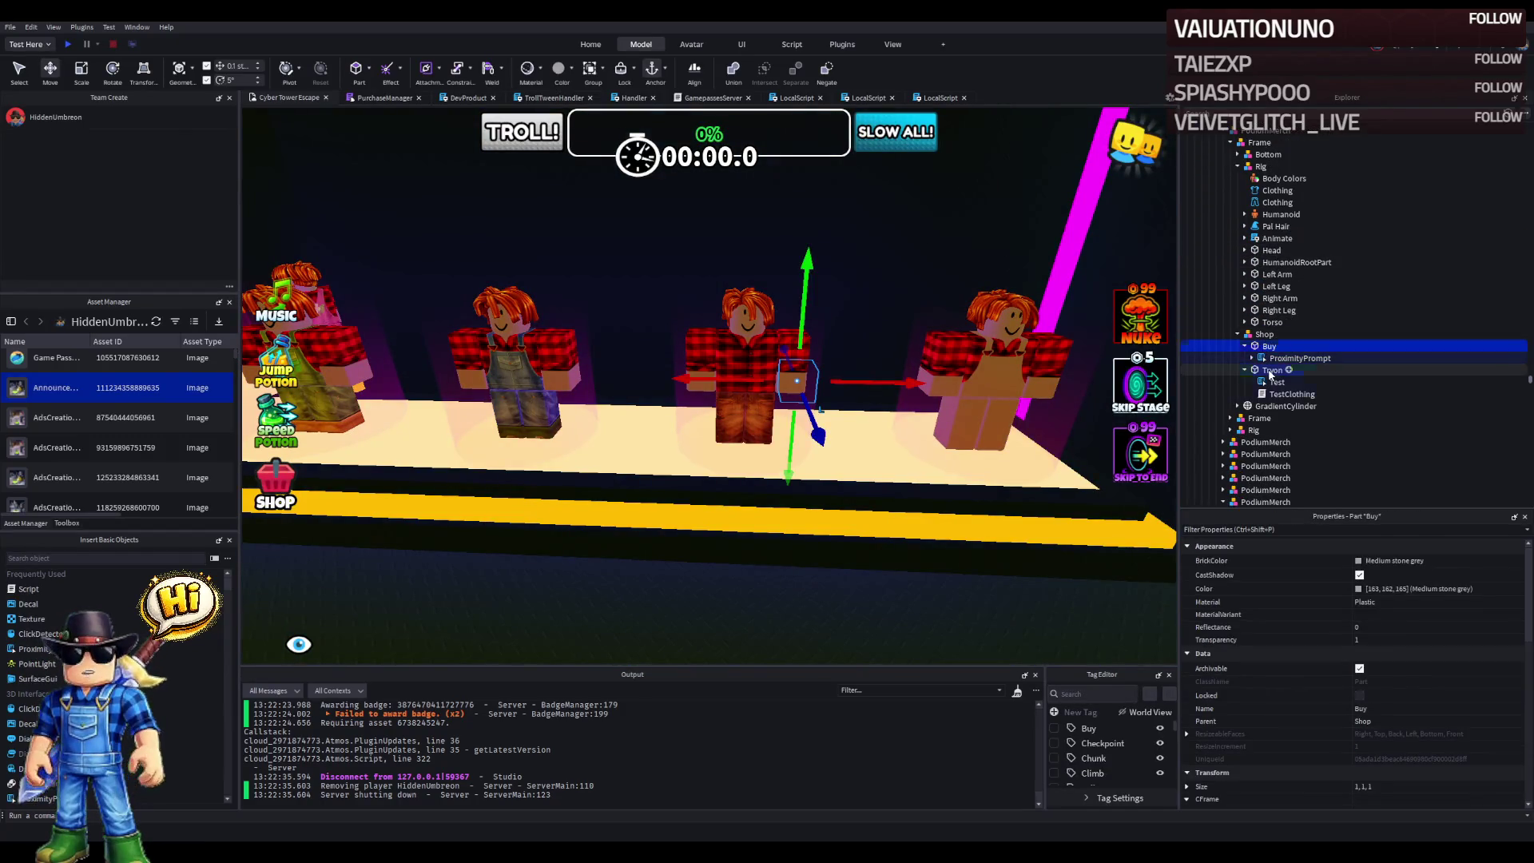
click(1268, 370)
click(1269, 349)
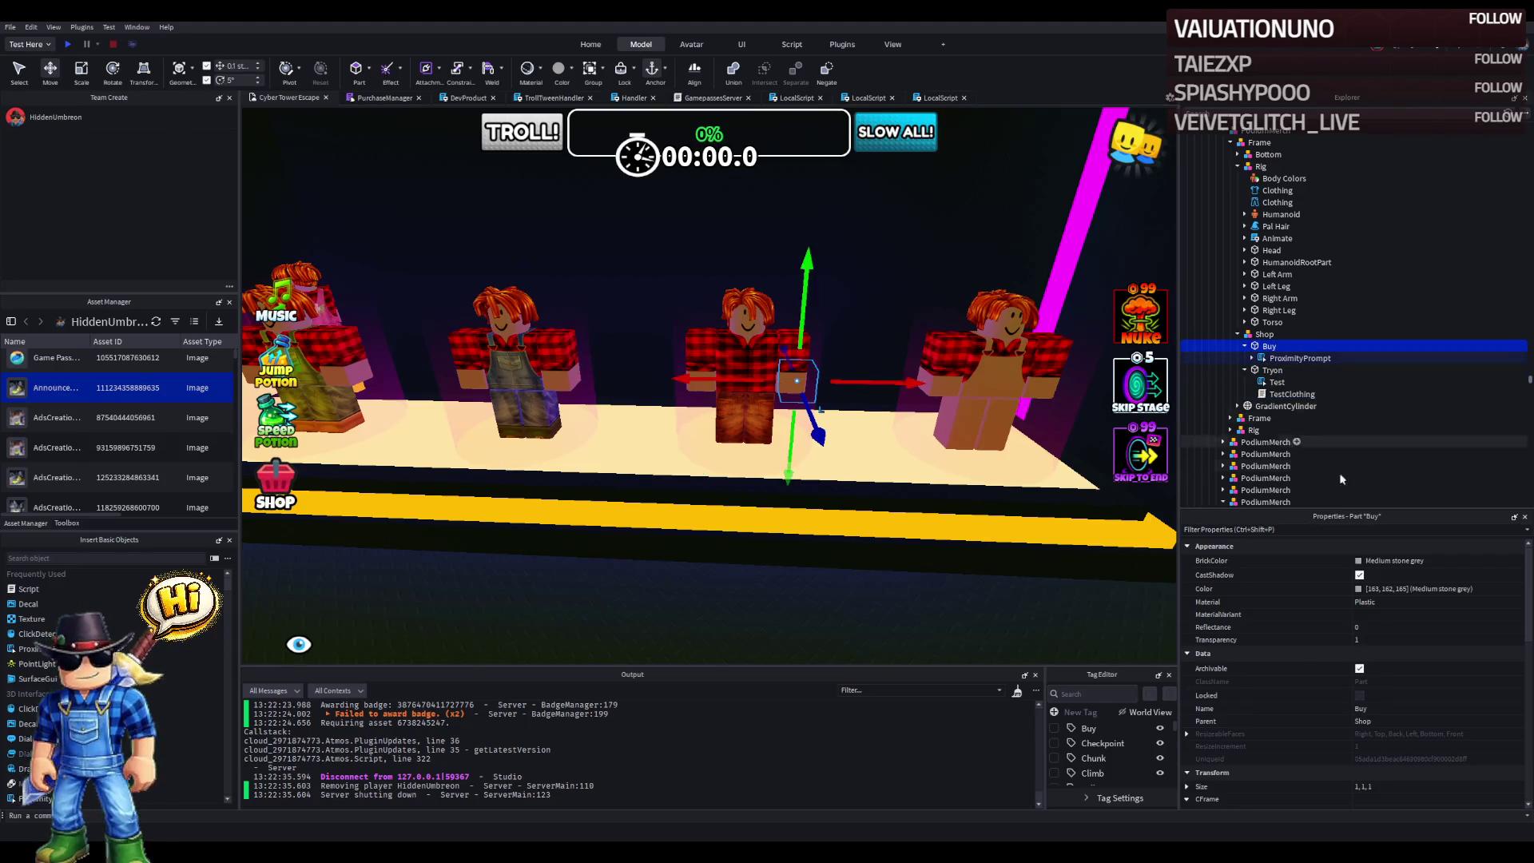
click(1284, 360)
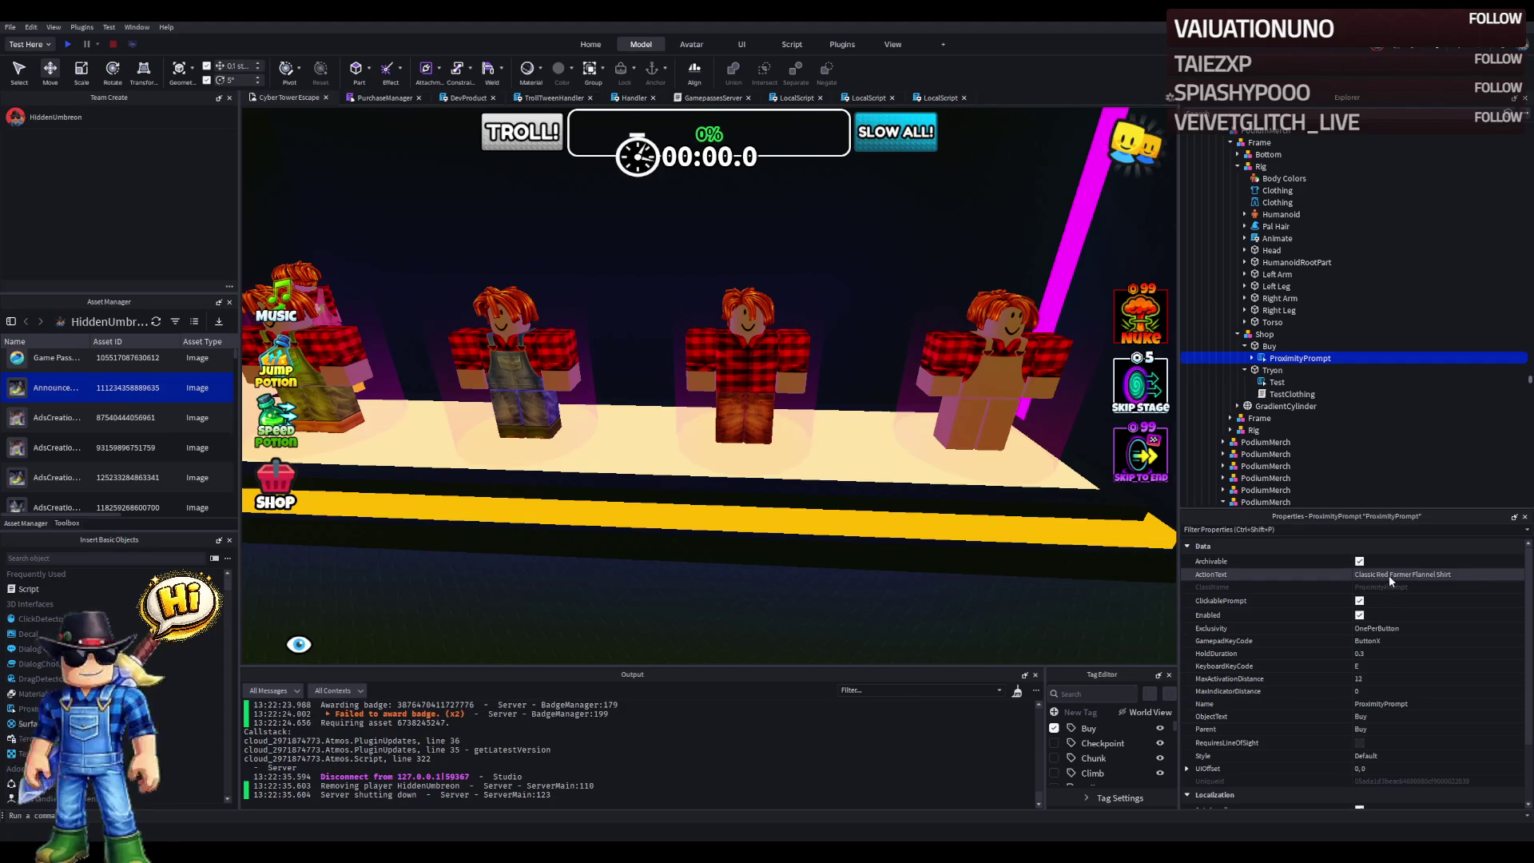
right_click(762, 380)
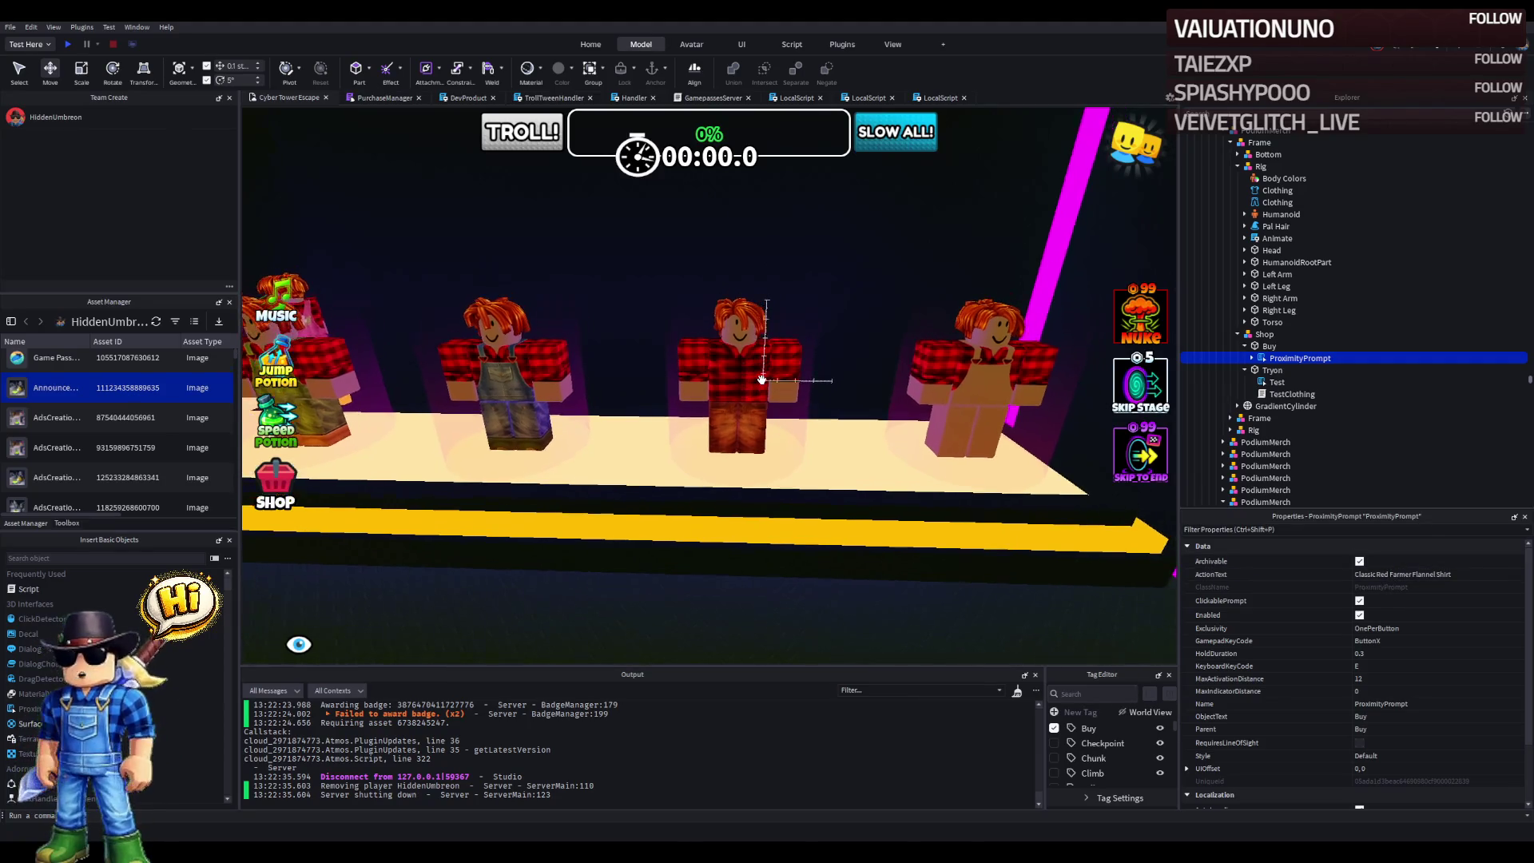
click(68, 46)
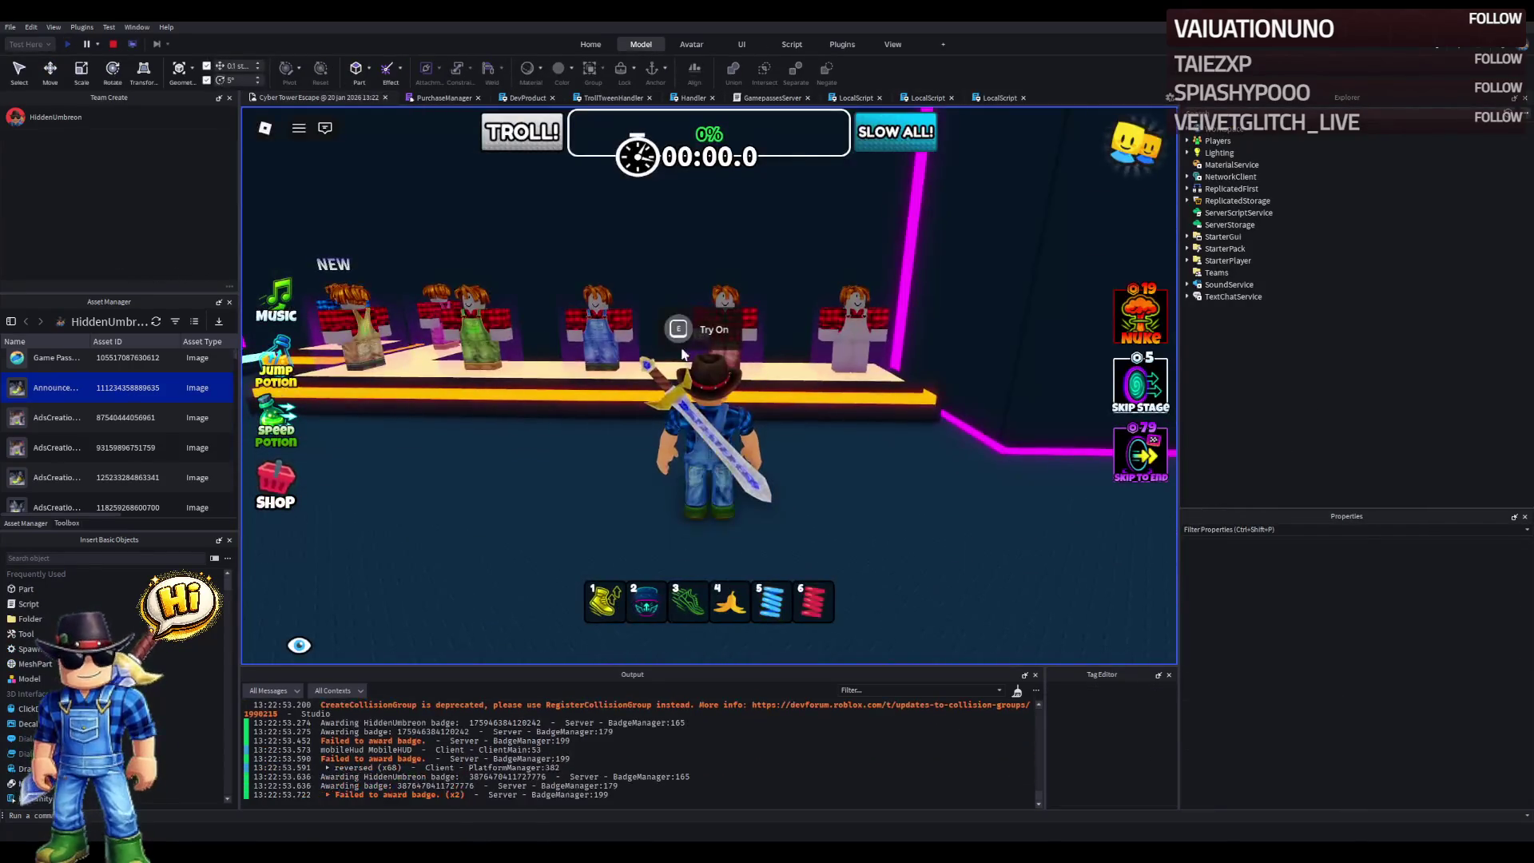
- Walk the avatar past the Buy and Try On prompts, then stop the playtest
key(w)
key(s)
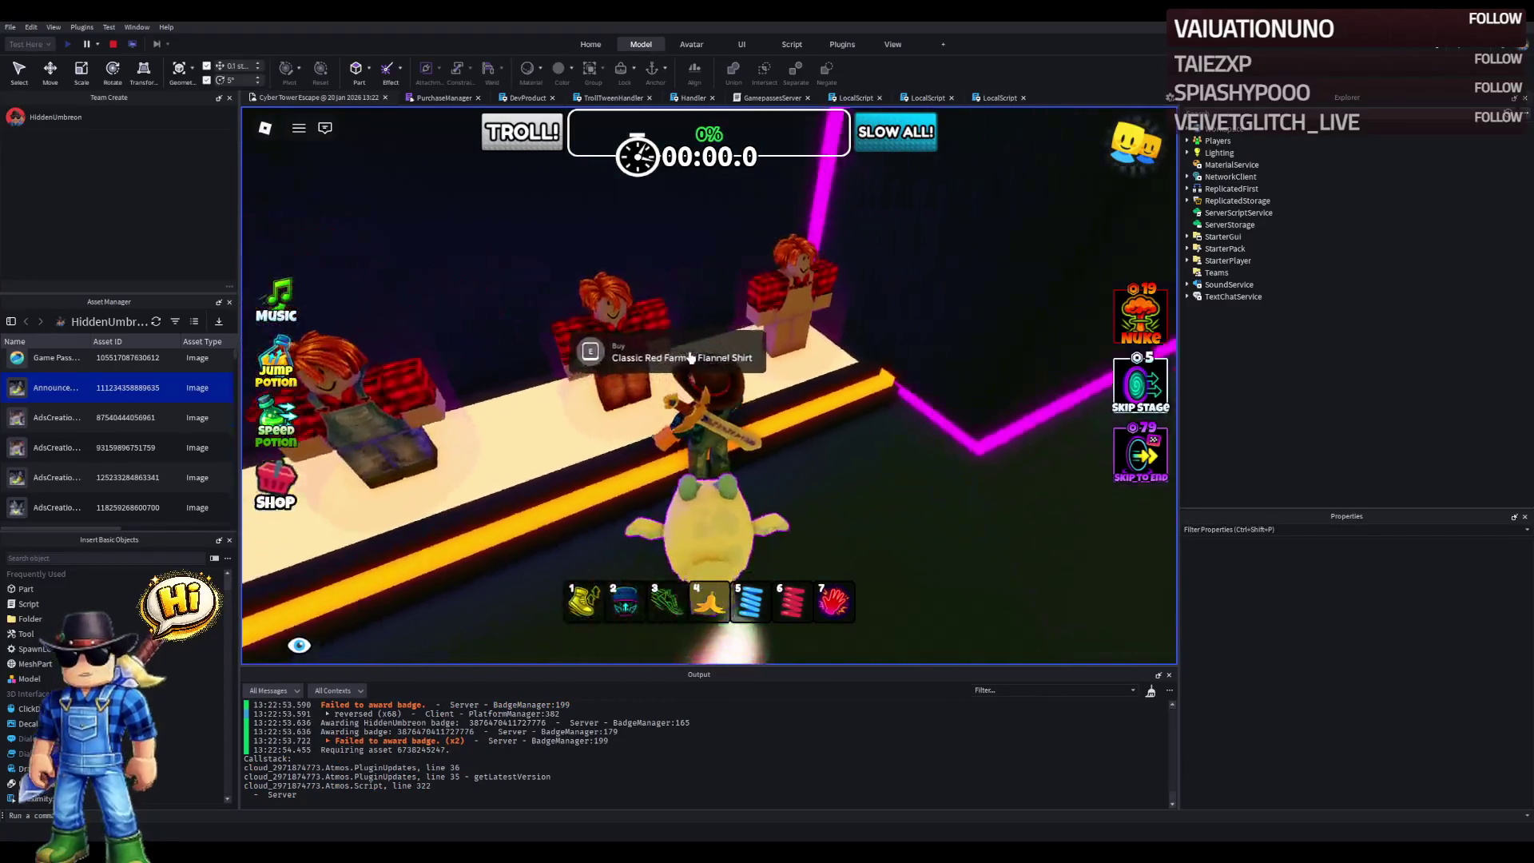
key(a)
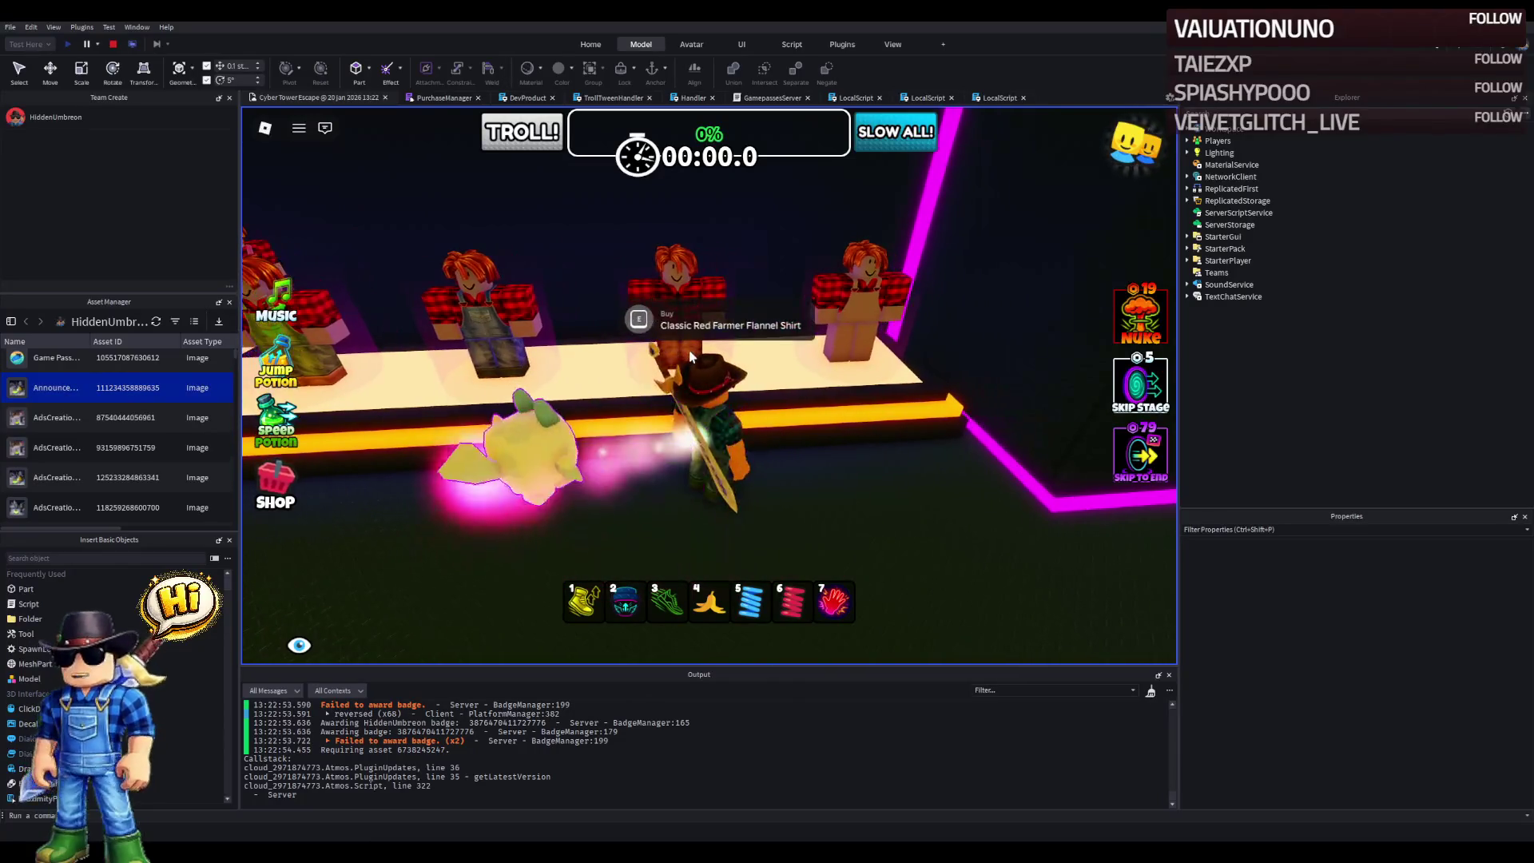
key(d)
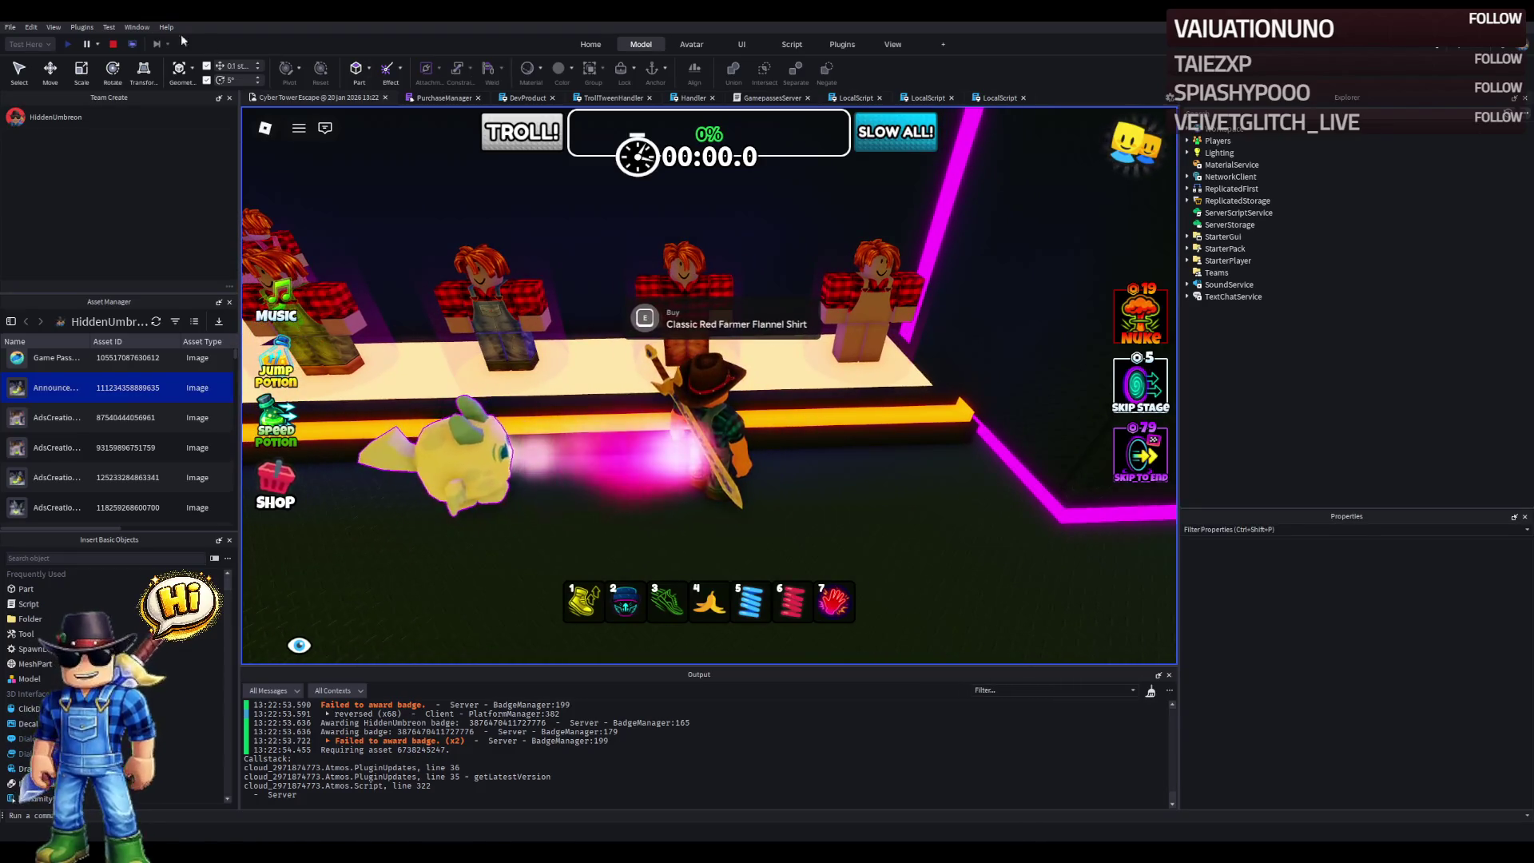
click(113, 45)
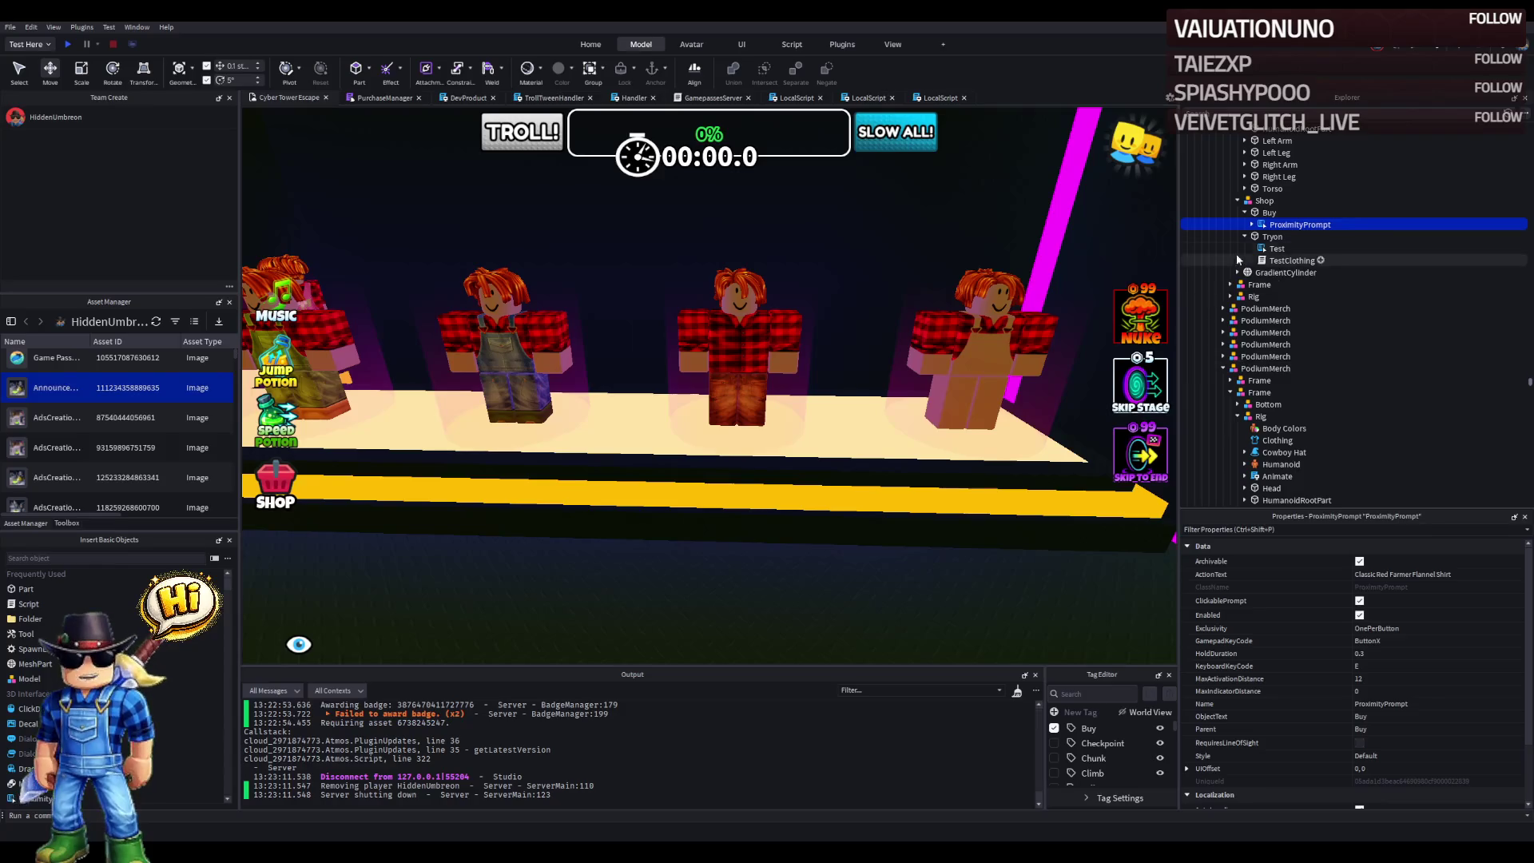
- Move the view around the stage and select the whole Shop model
click(1259, 215)
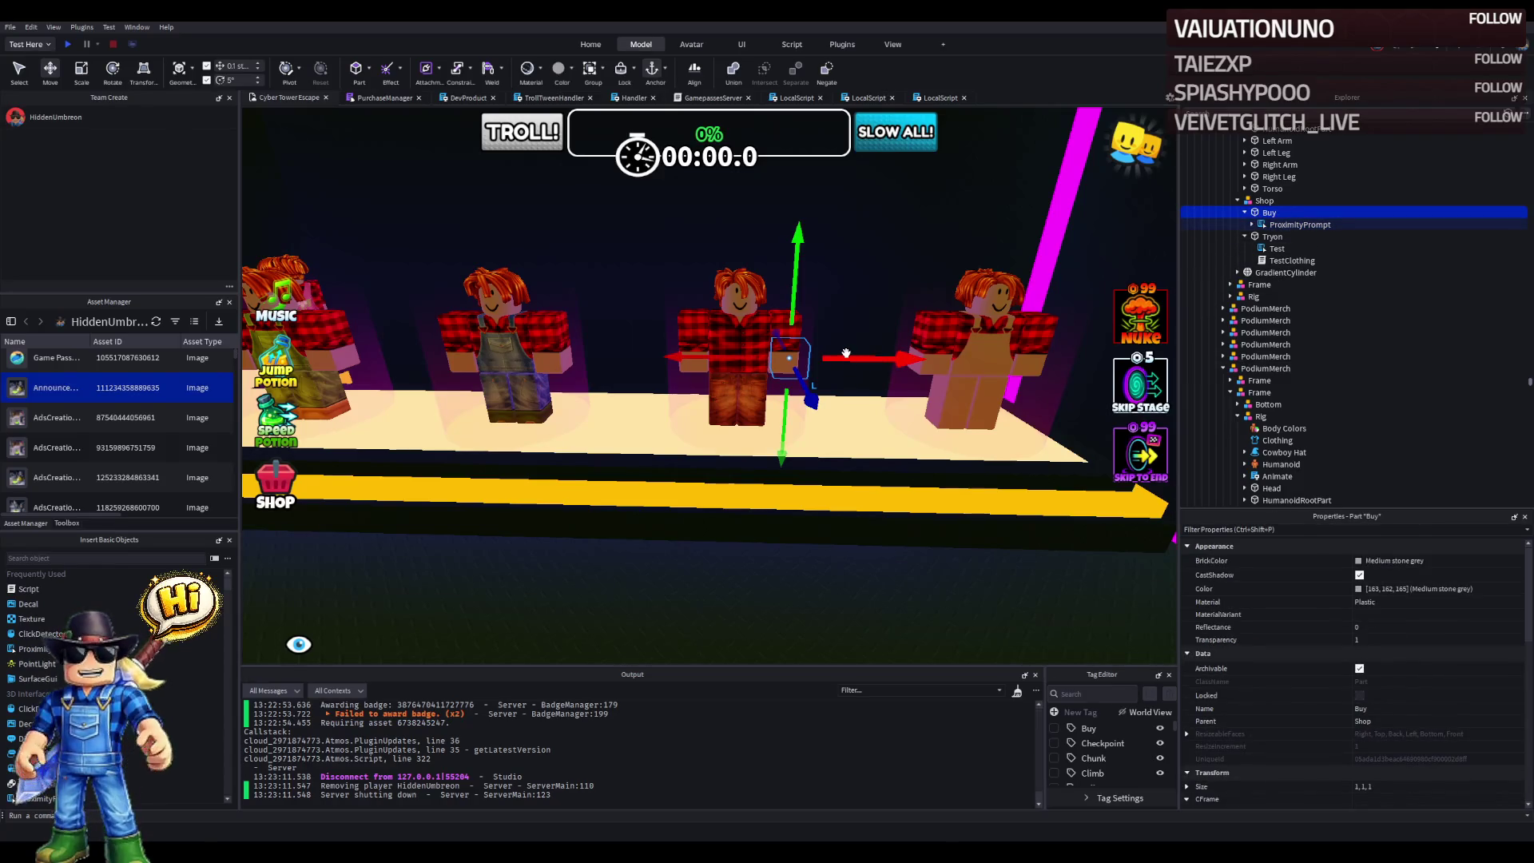
key(a)
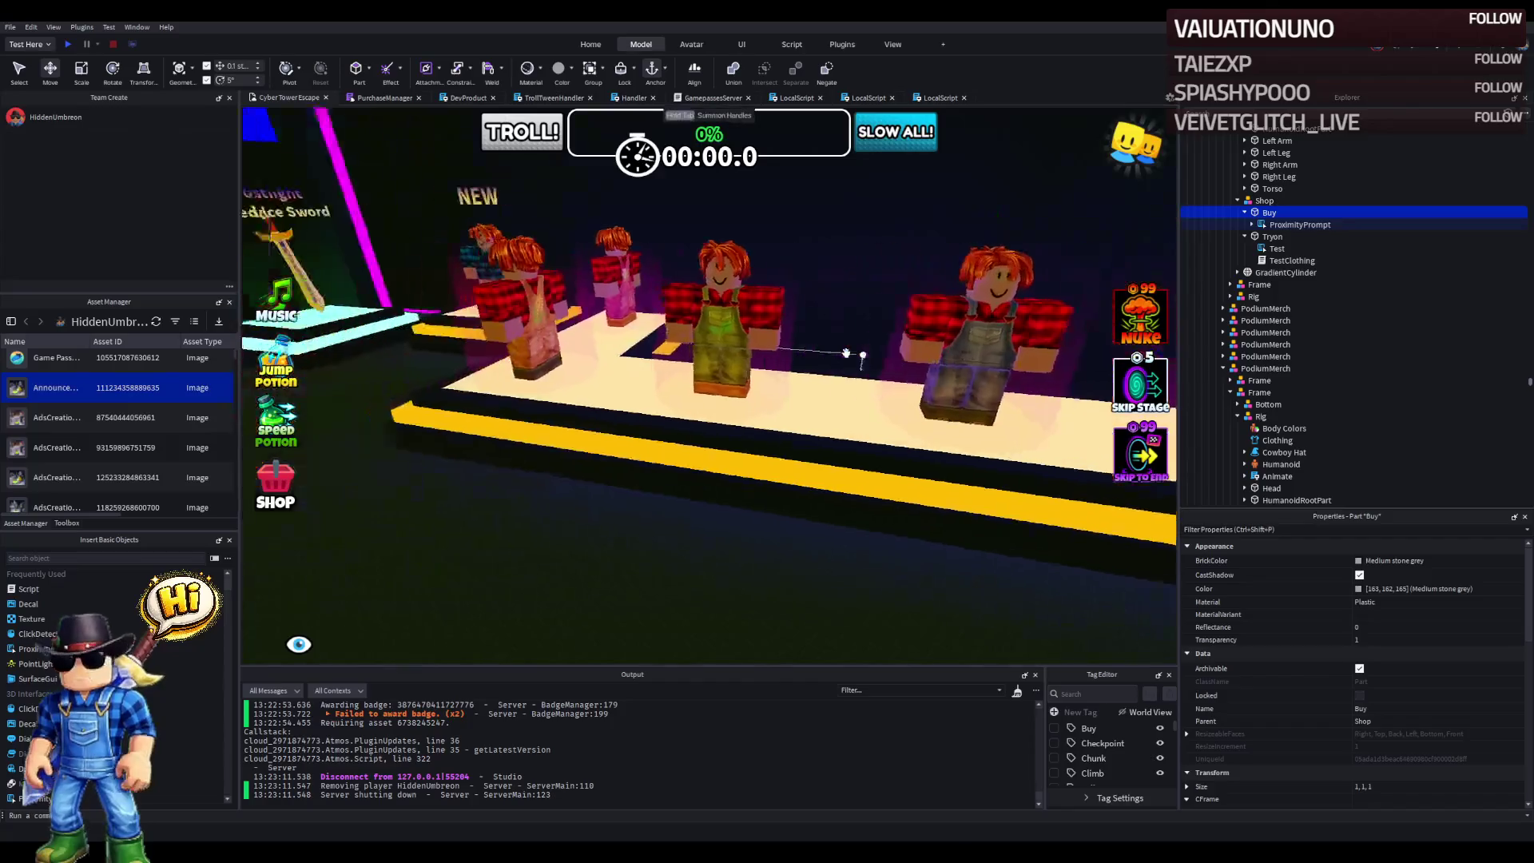
key(w)
key(f)
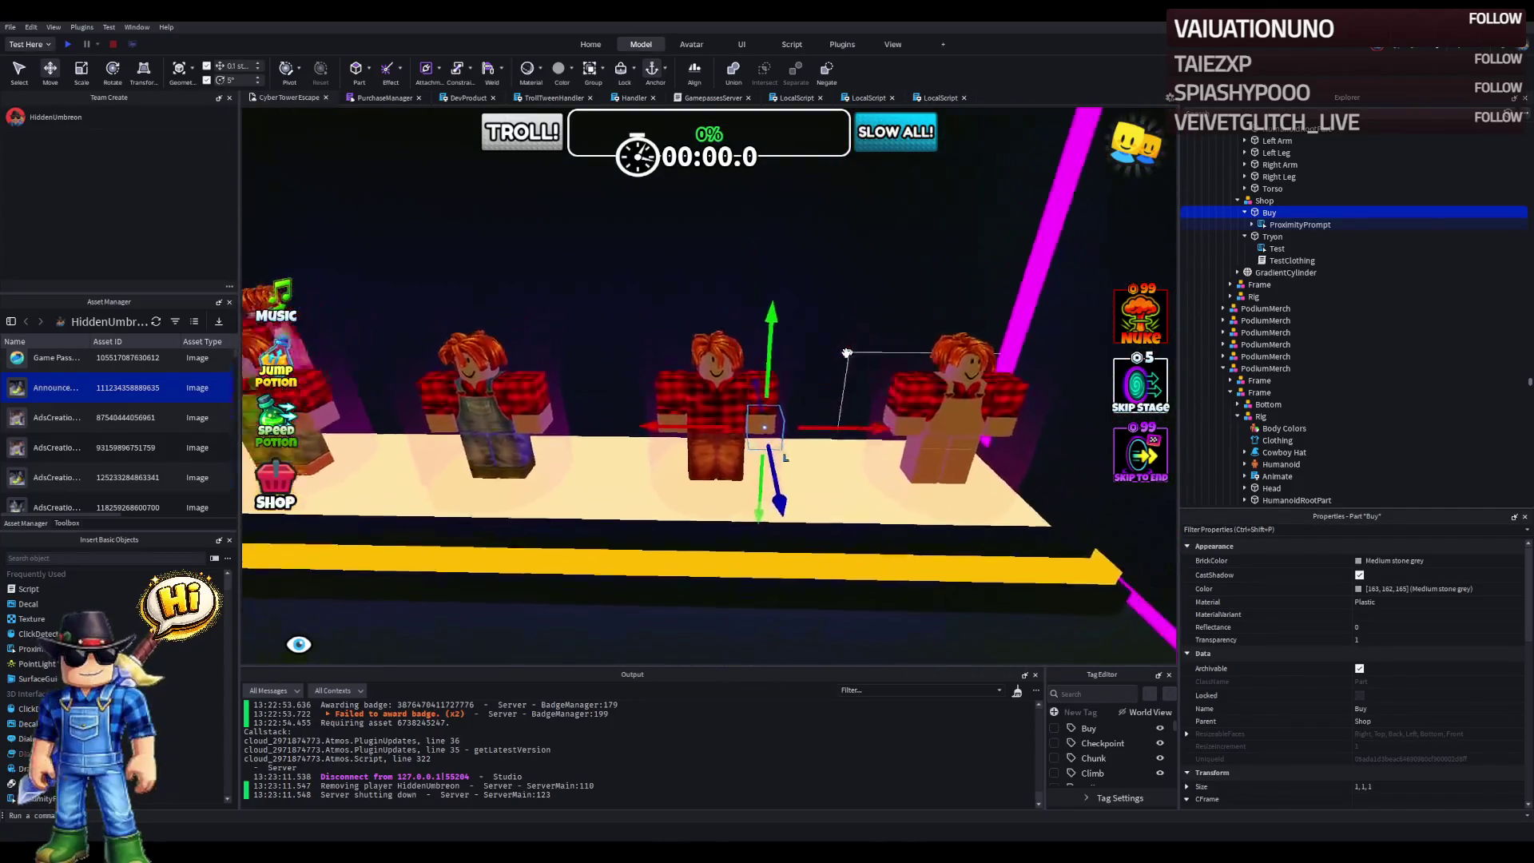
key(a)
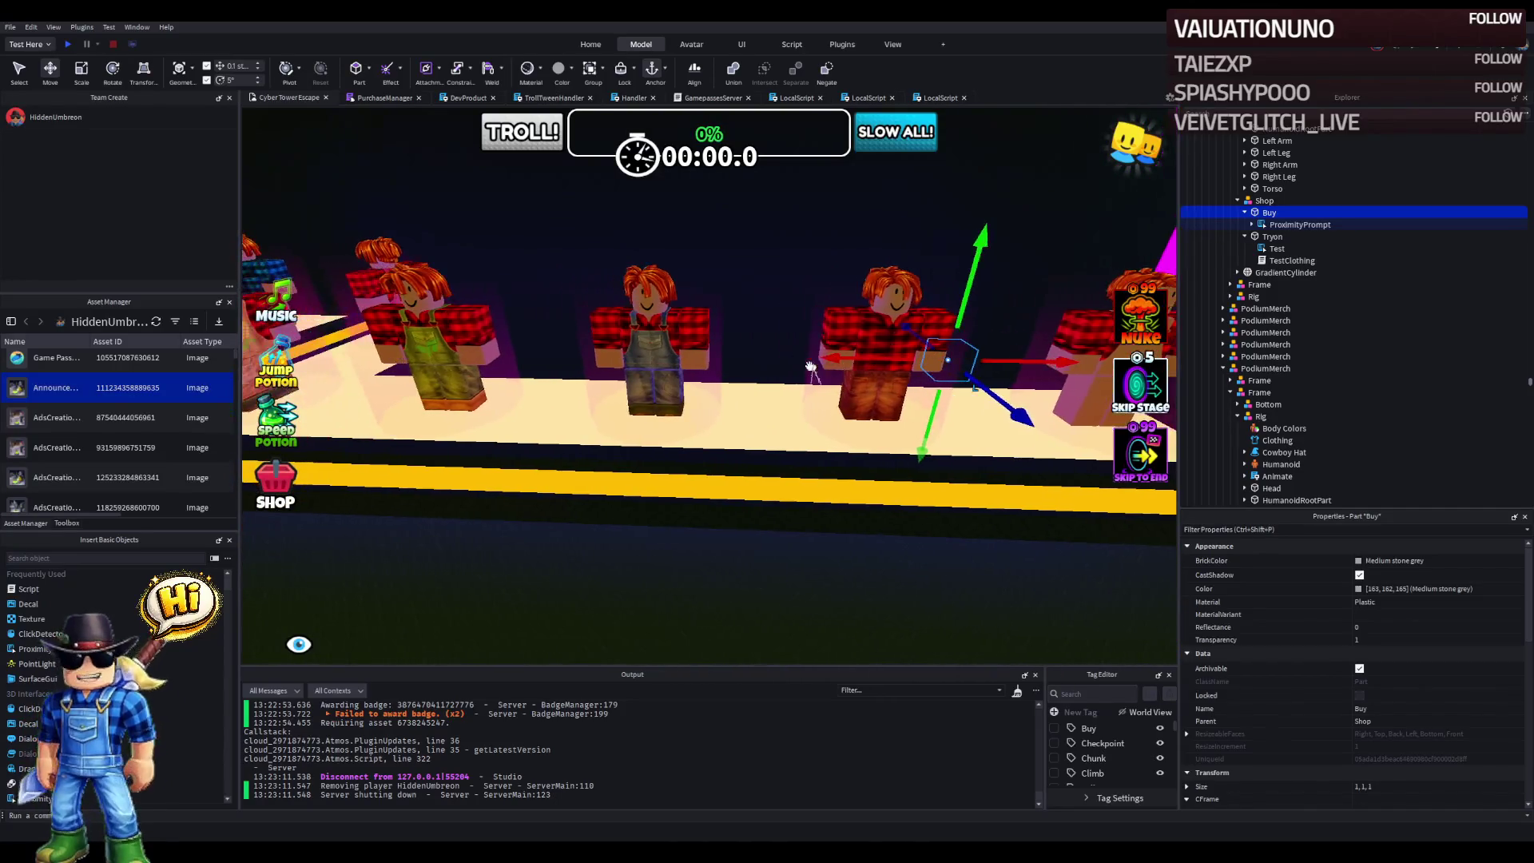
key(d)
key(d)
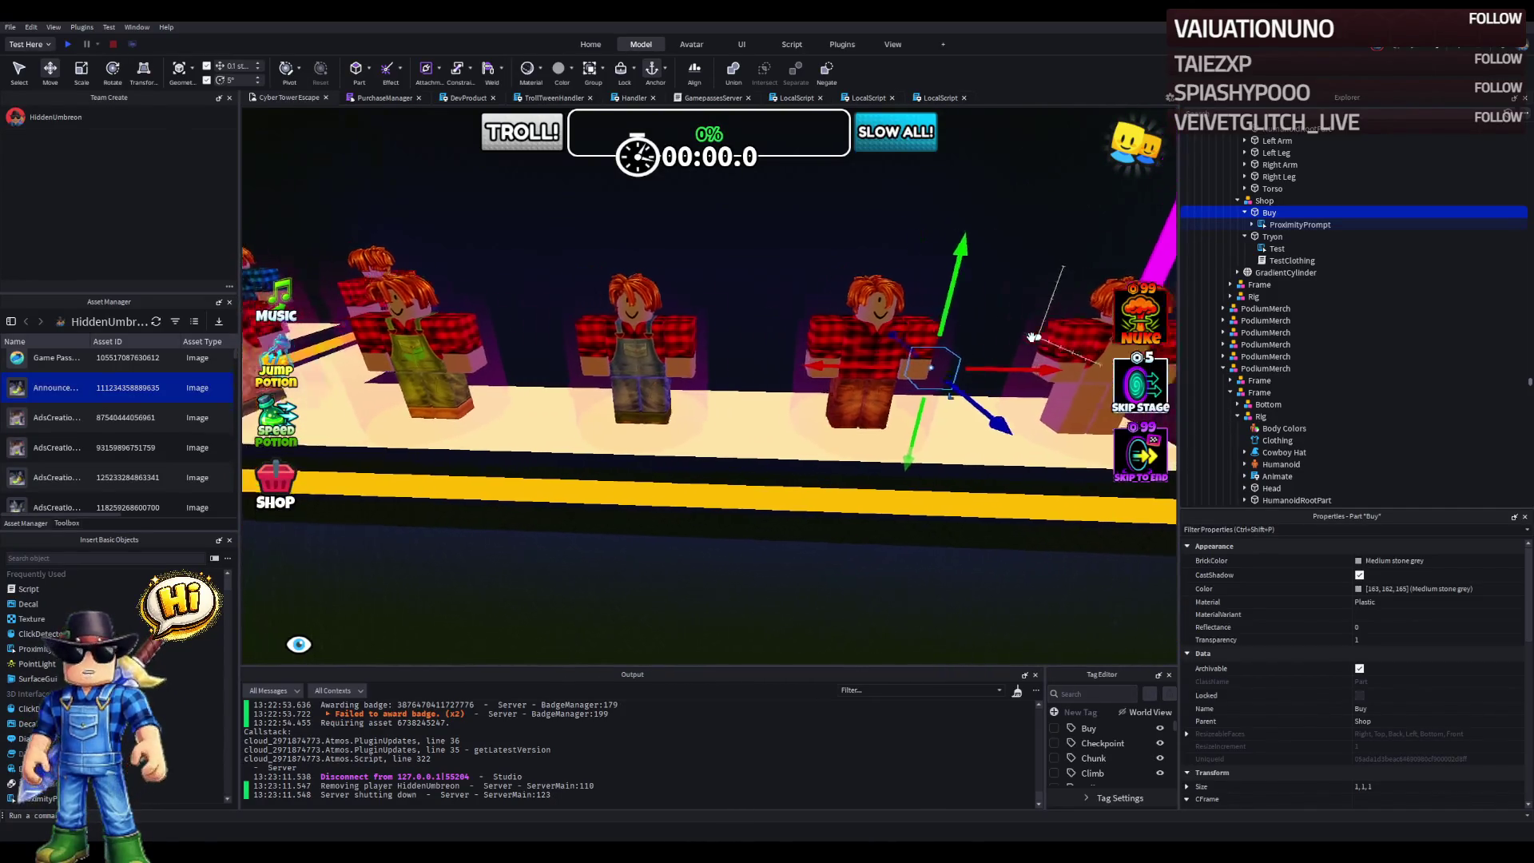
key(w)
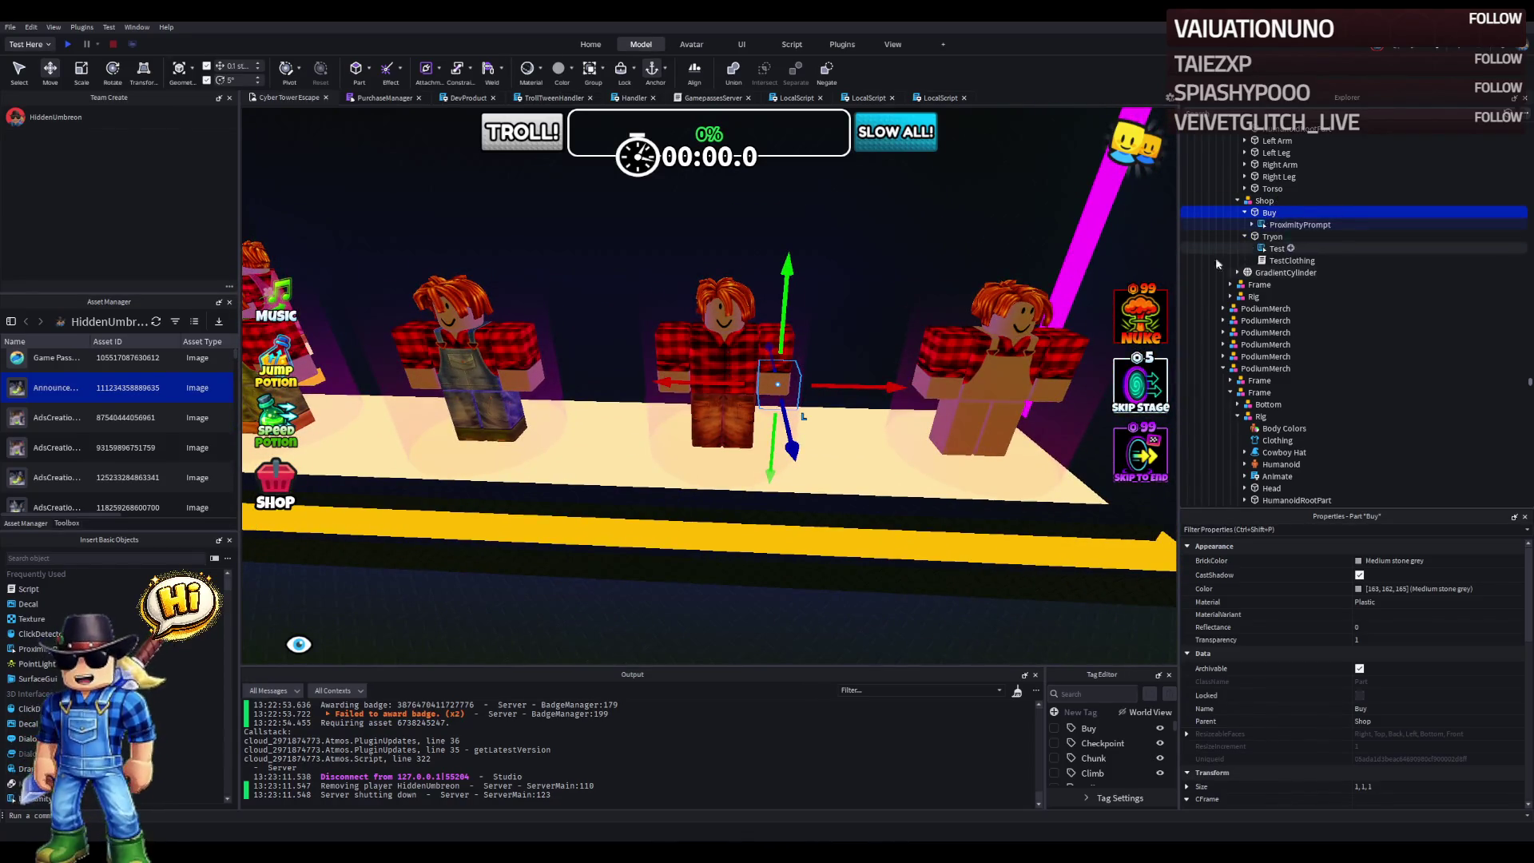
click(1244, 211)
click(1243, 224)
click(1262, 201)
- Duplicate the Shop onto the right mannequin and place it inside that podium's Frame
key(s)
key(d)
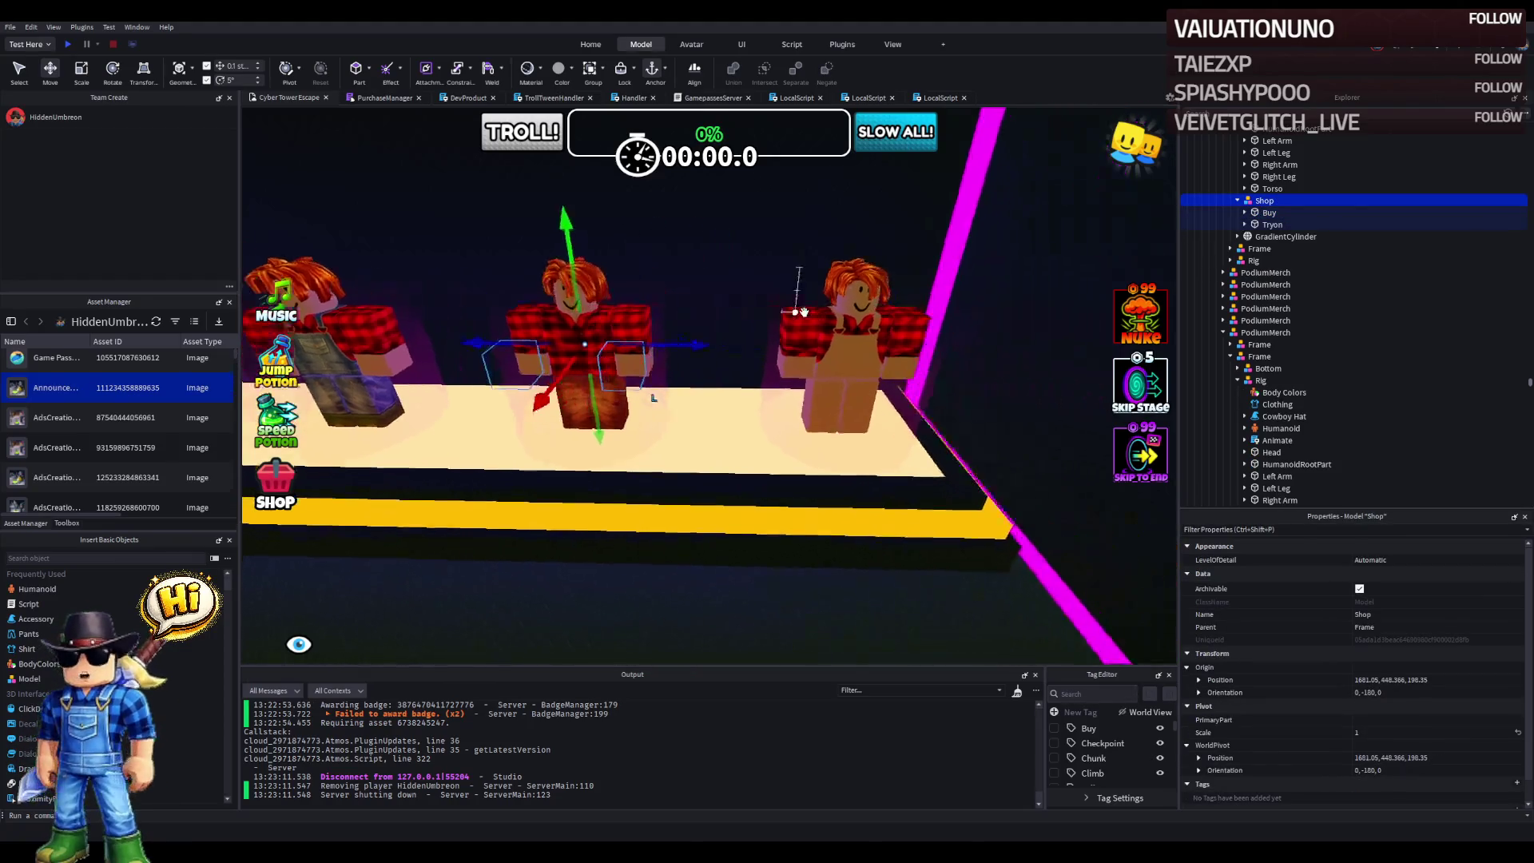
key(ctrl+d)
drag(628, 340, 883, 339)
click(1230, 260)
ctrl+click(1285, 285)
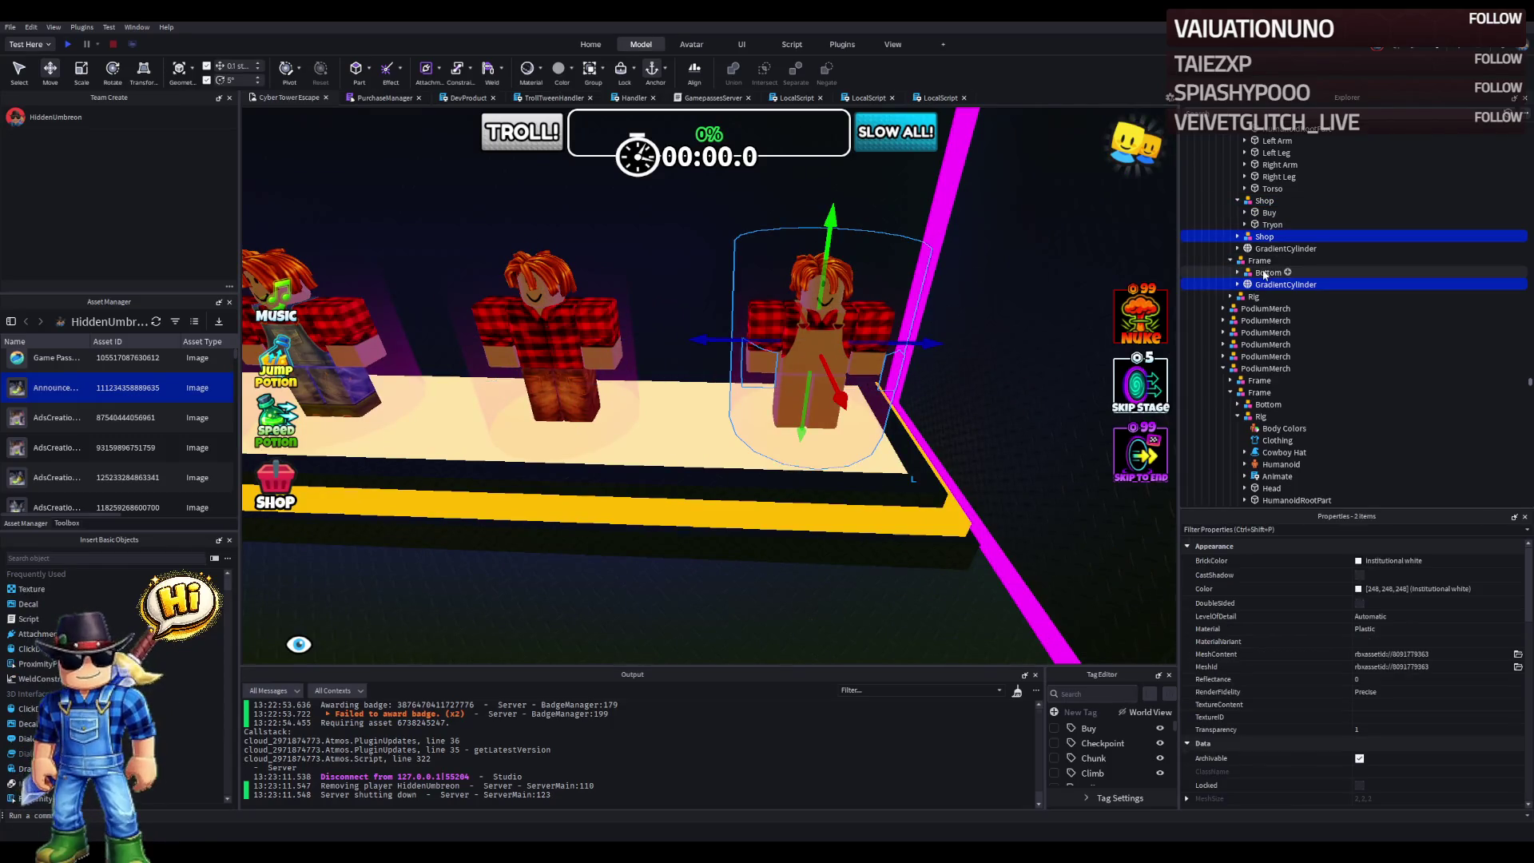
drag(1264, 265, 1263, 263)
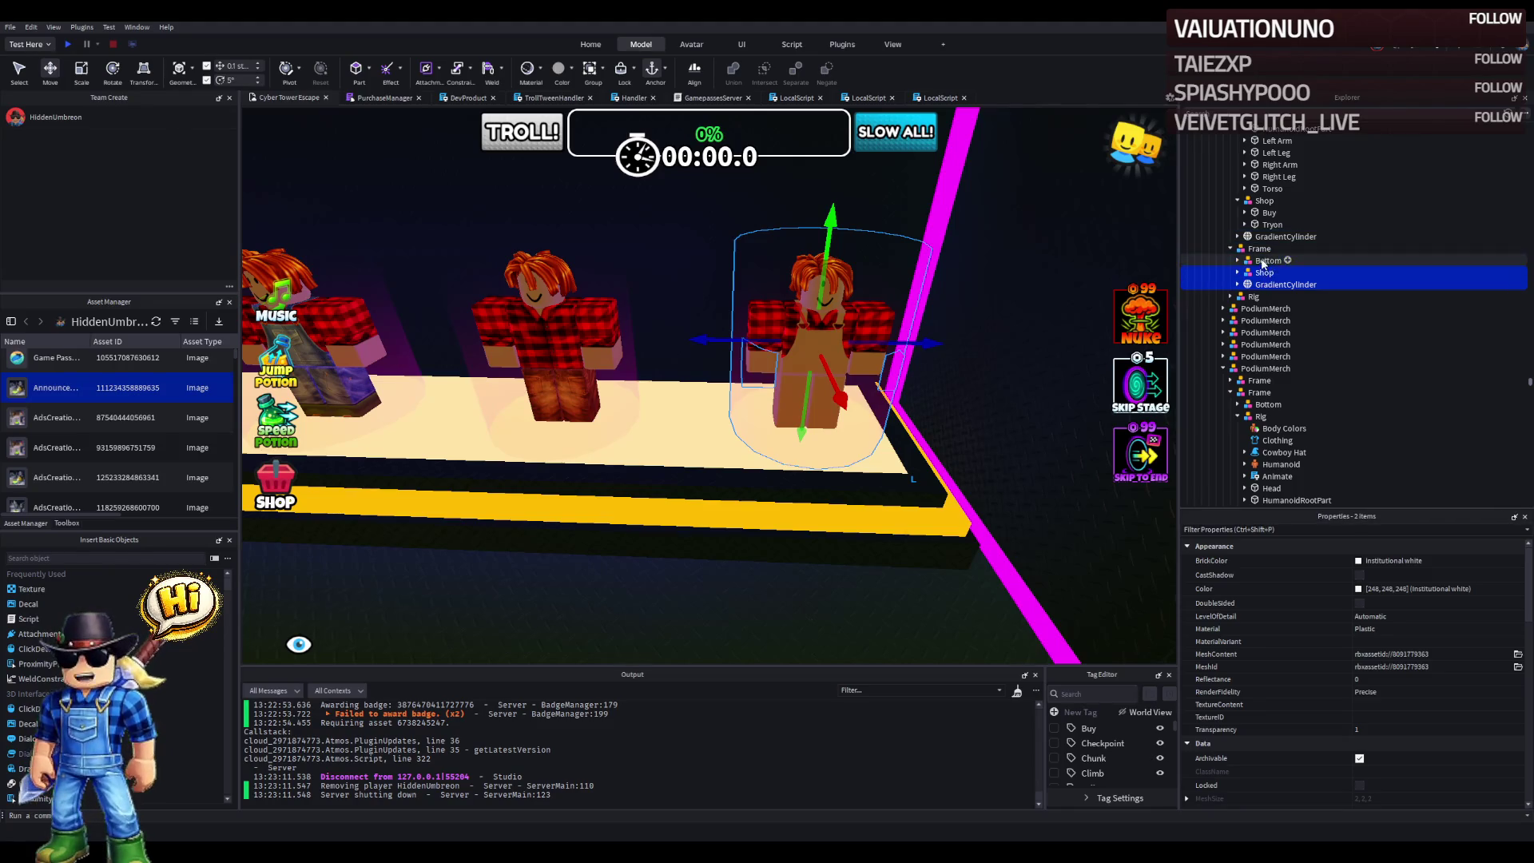
- Check the new Shop's origin position of 1601.05, 448.366, 206.35
click(1271, 285)
scroll(1444, 765, down, 3)
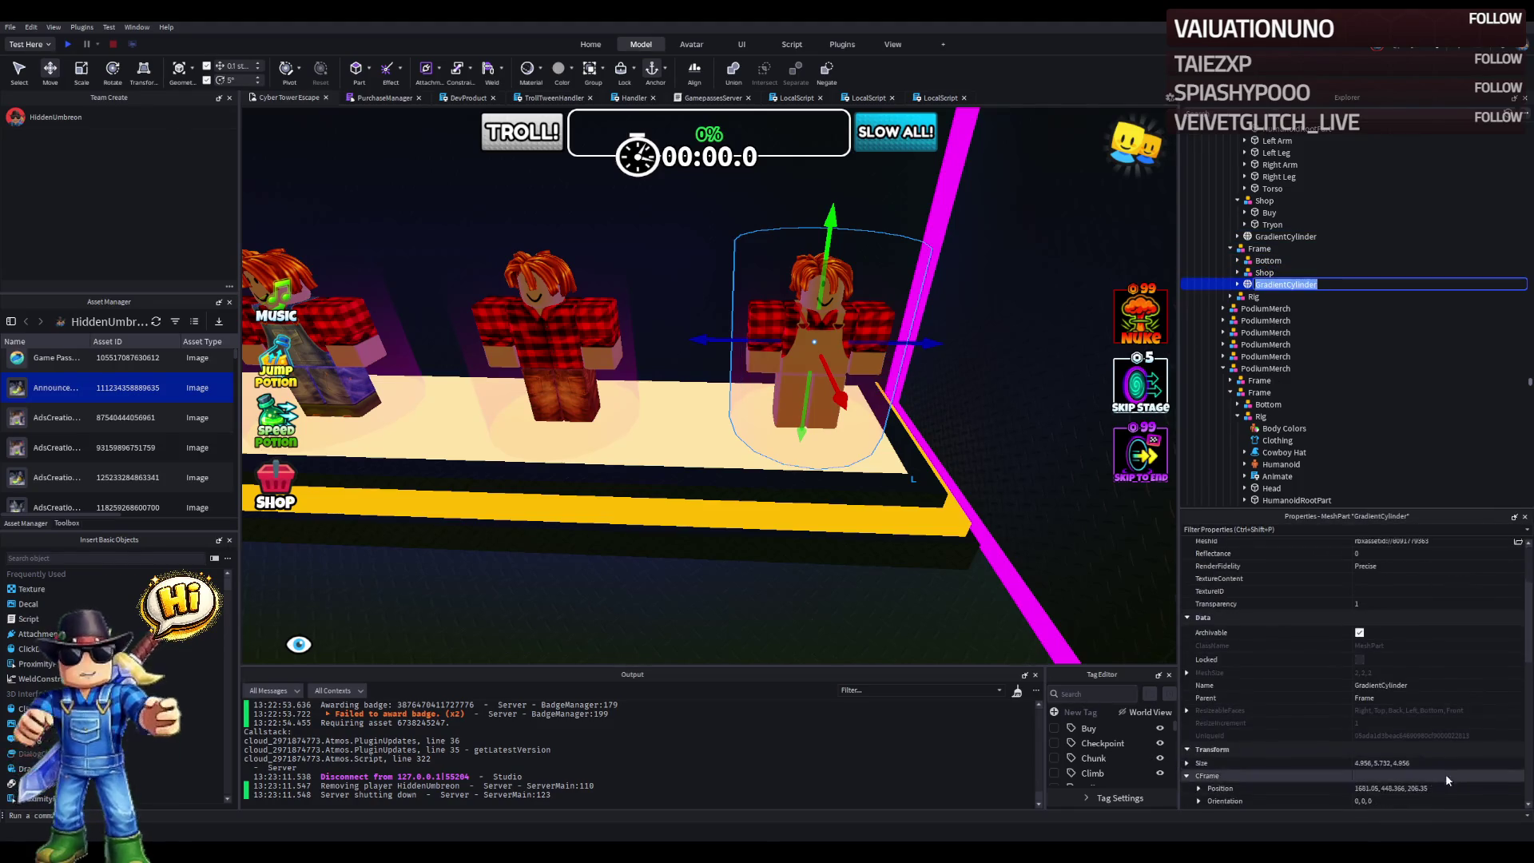
click(1318, 272)
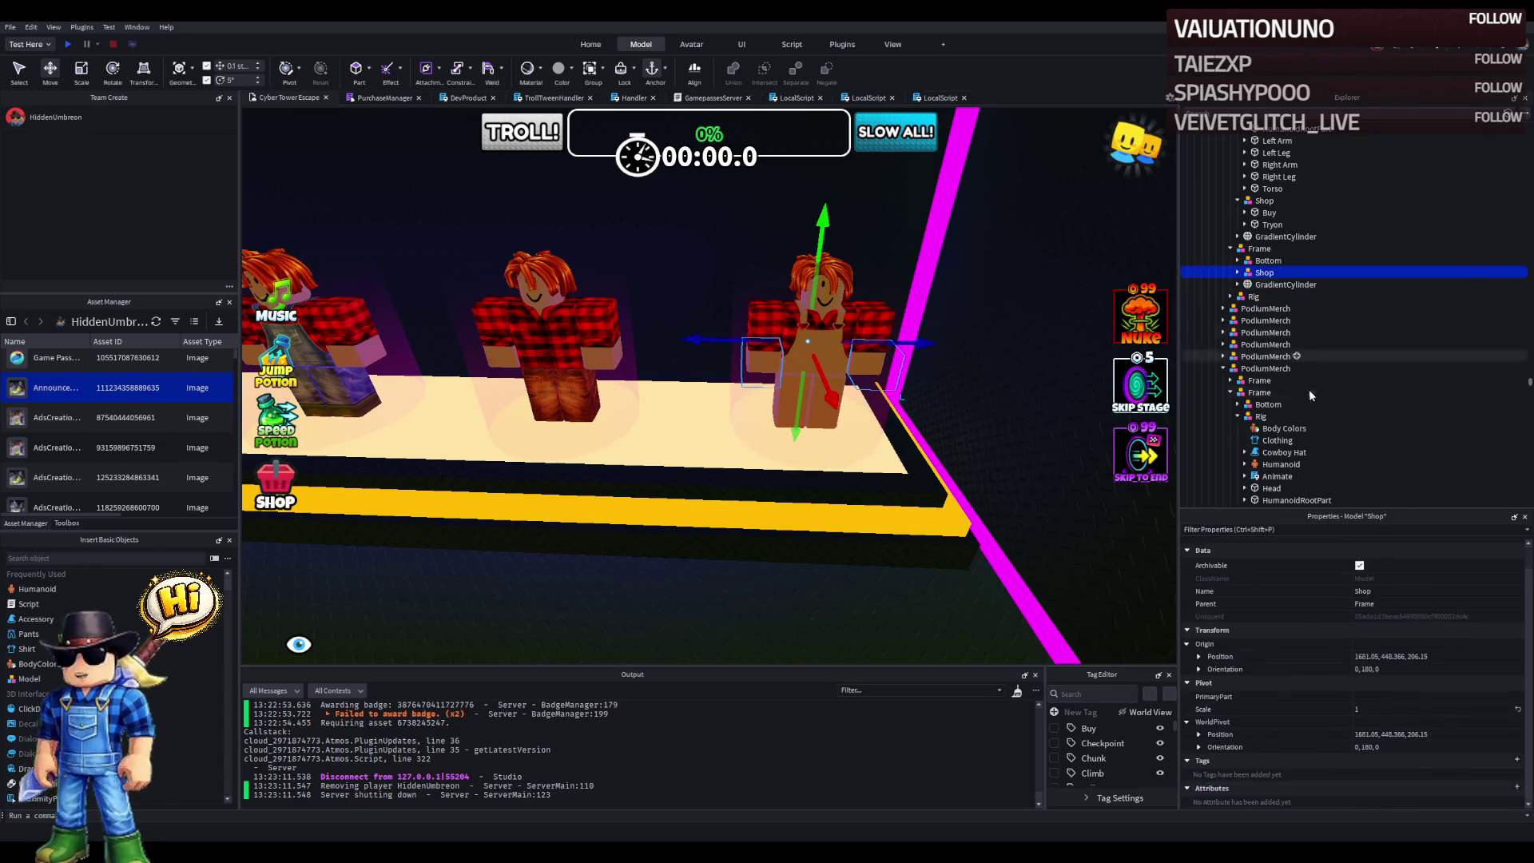
click(1449, 658)
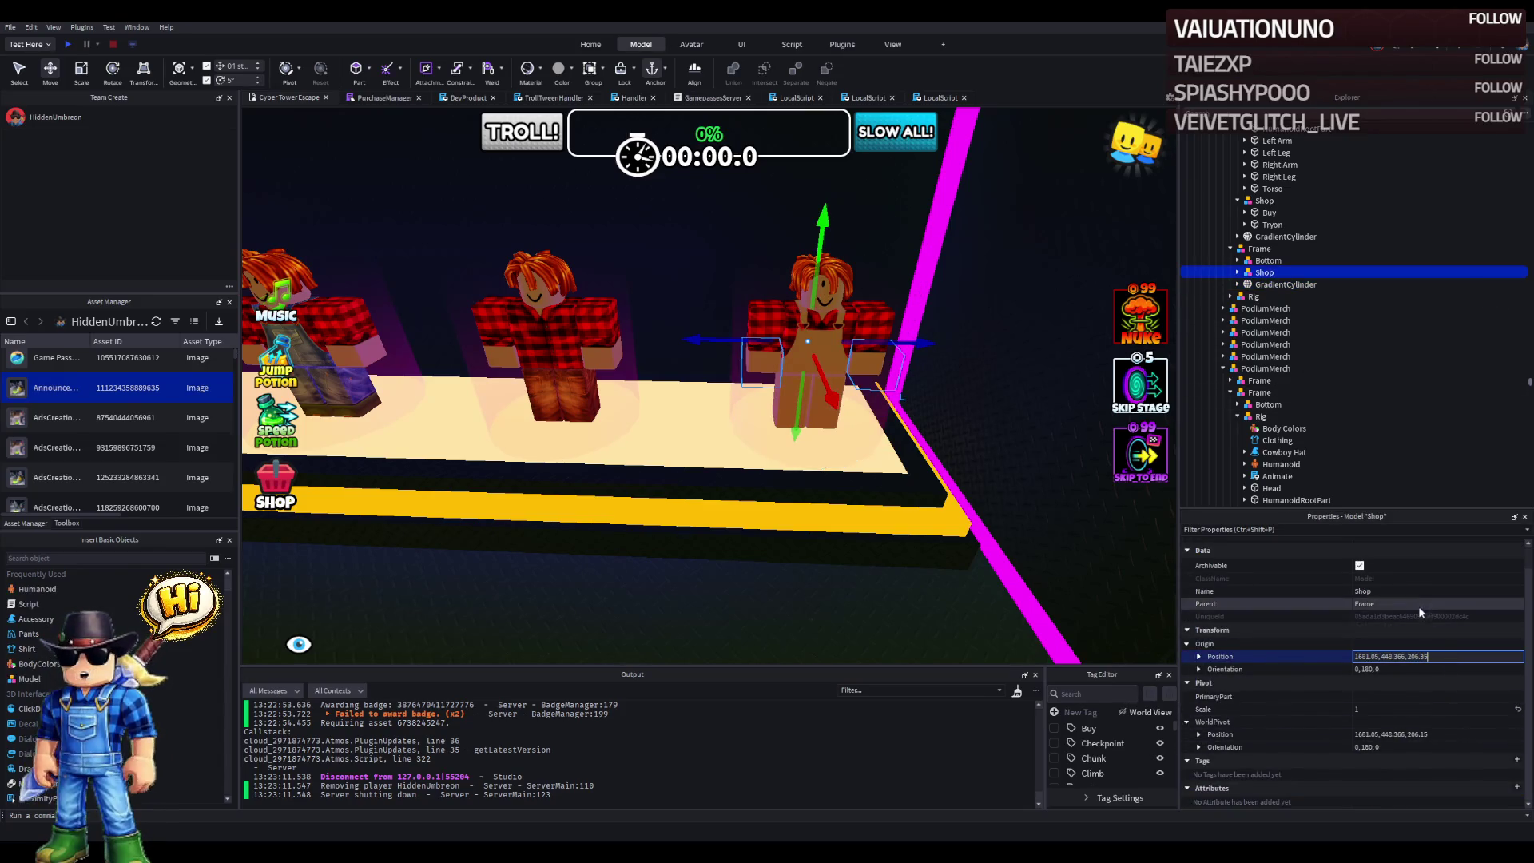
scroll(1222, 255, up, 3)
scroll(1270, 211, up, 3)
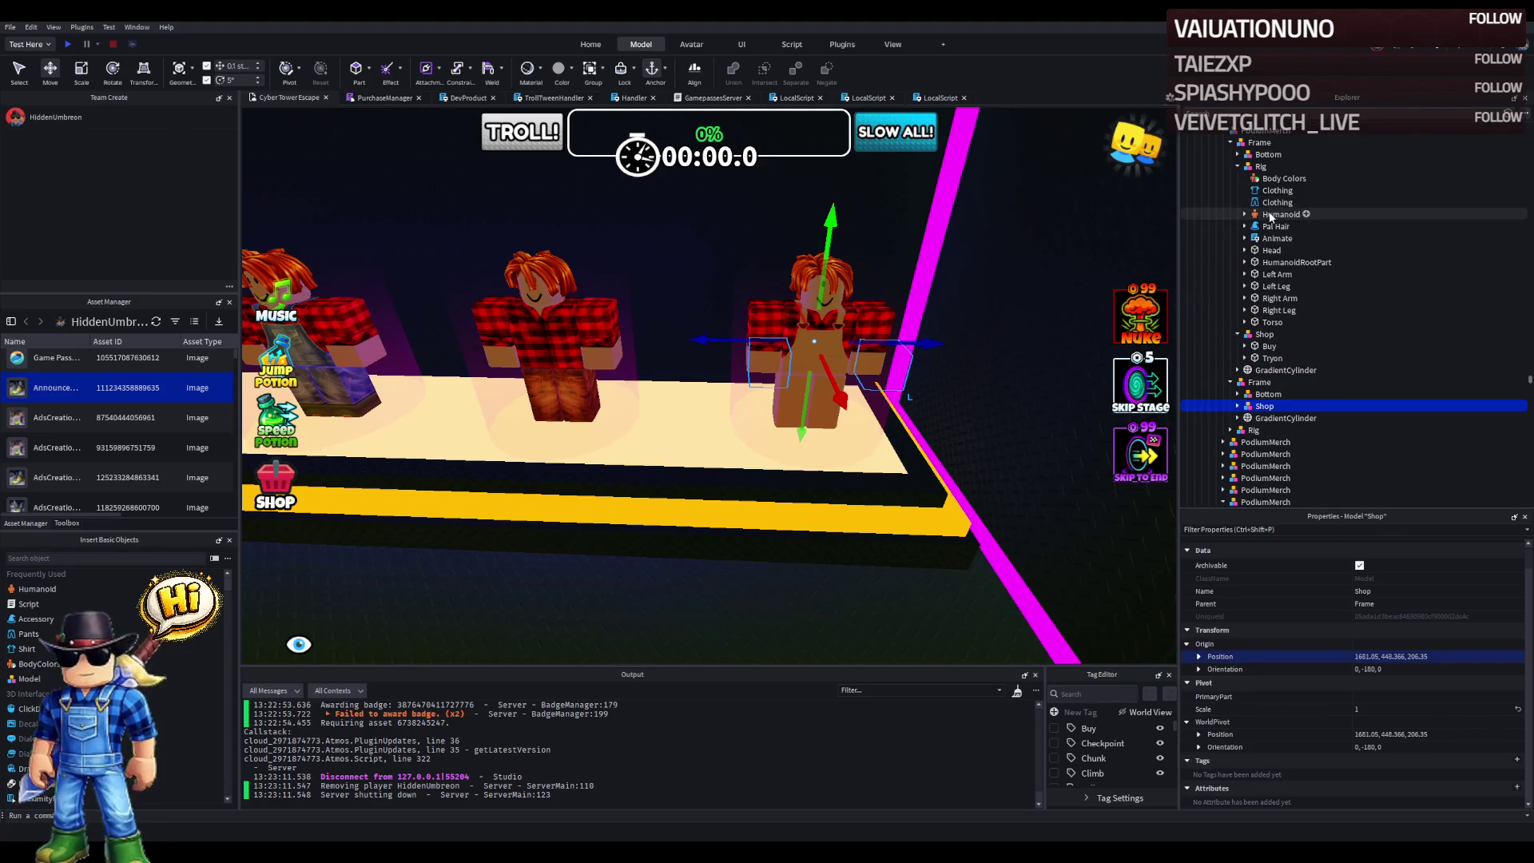
- Expand the right mannequin's Rig and select its ProximityPrompt
click(1295, 262)
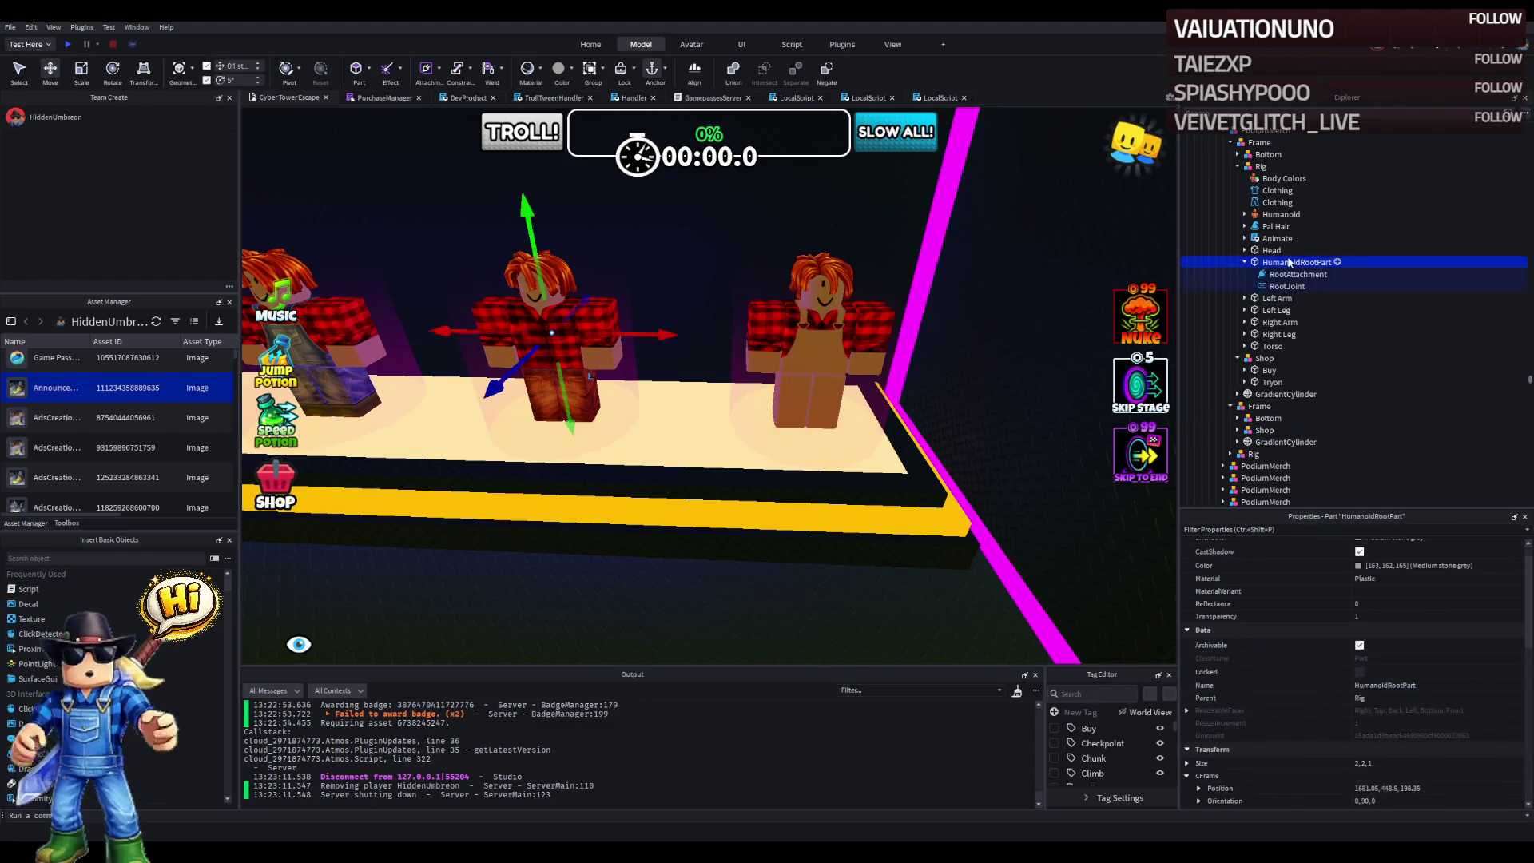
click(818, 323)
click(1238, 166)
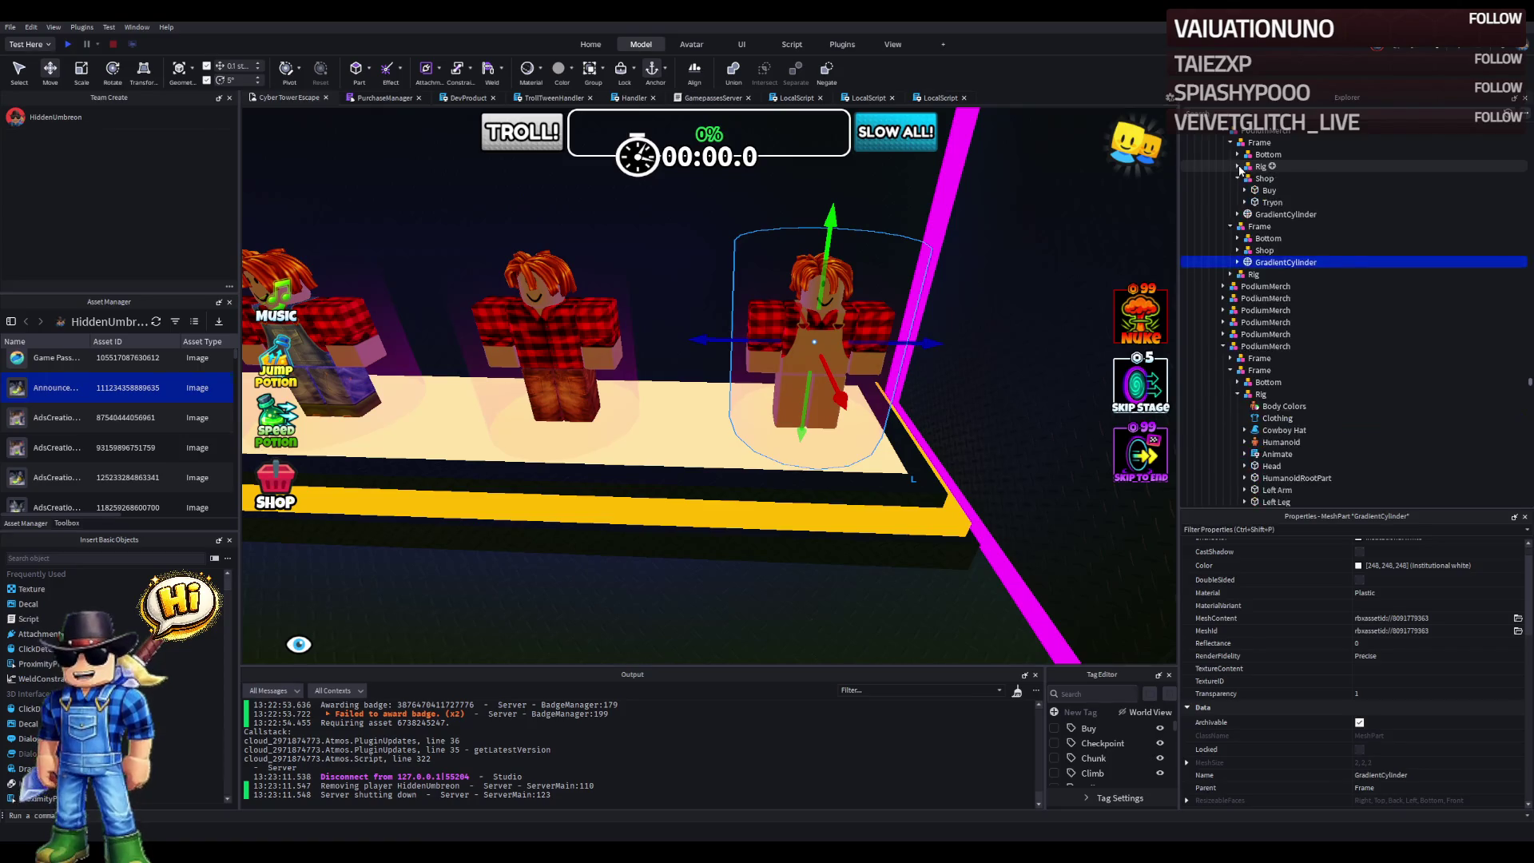
click(1261, 250)
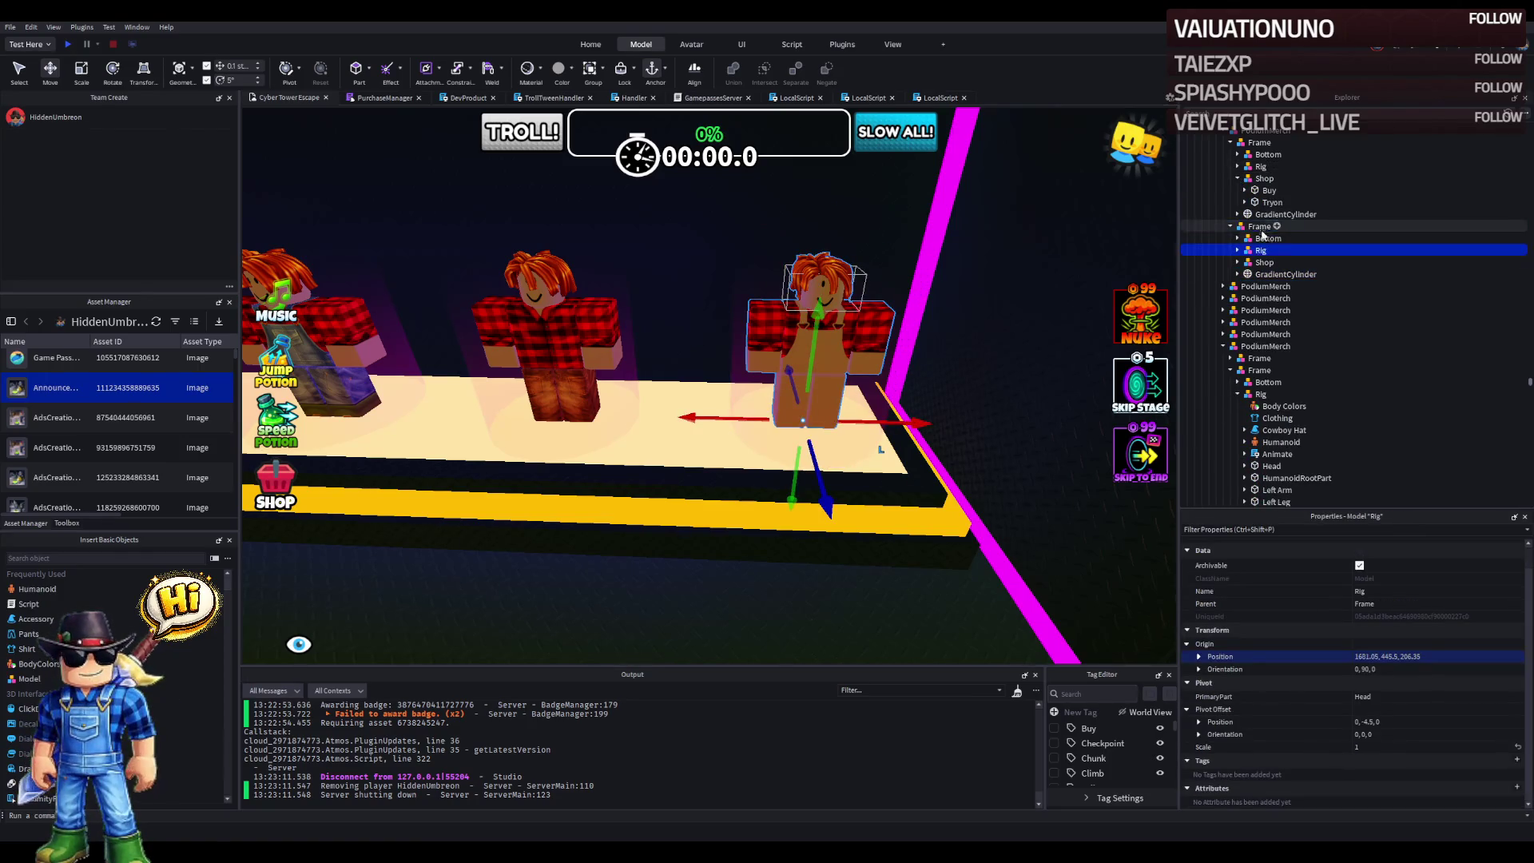
double_click(1261, 250)
click(1271, 311)
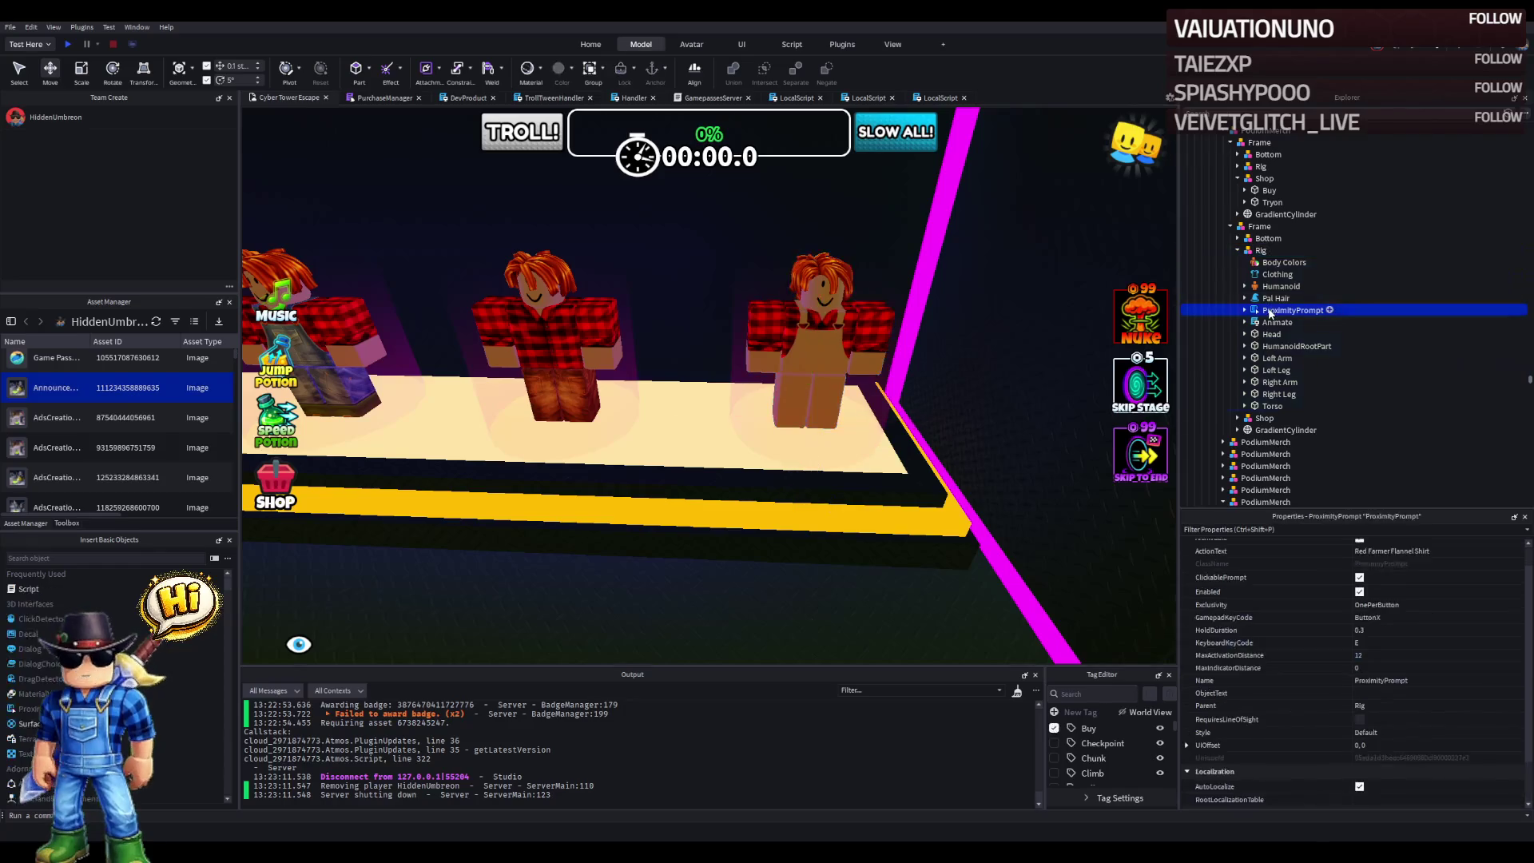
- Keep the Red Farmer Flannel Shirt text and move the prompt into the Shop's Buy part
click(1453, 553)
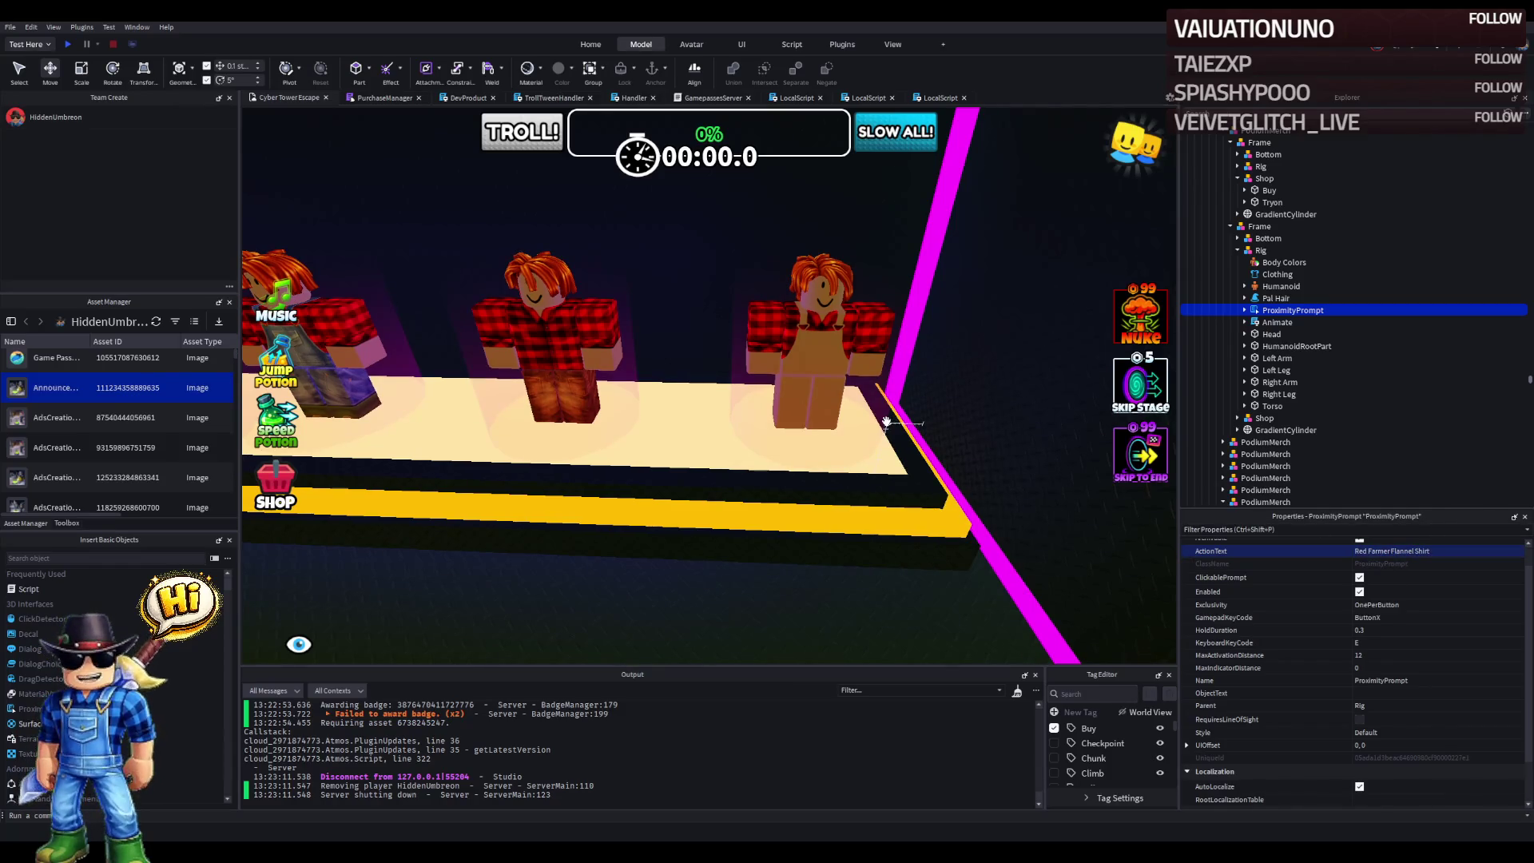
key(d)
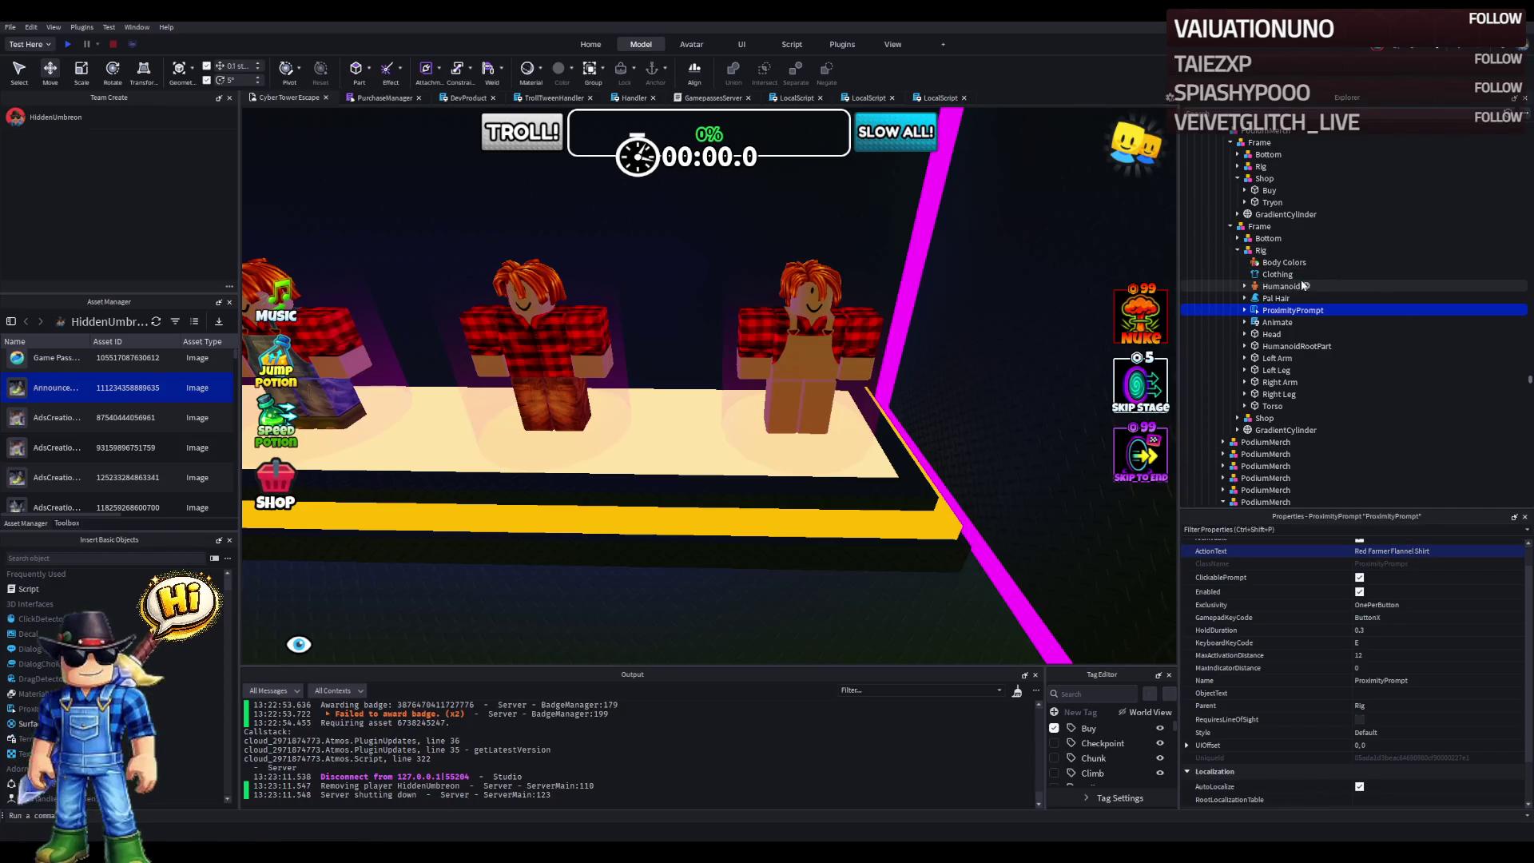
click(1238, 418)
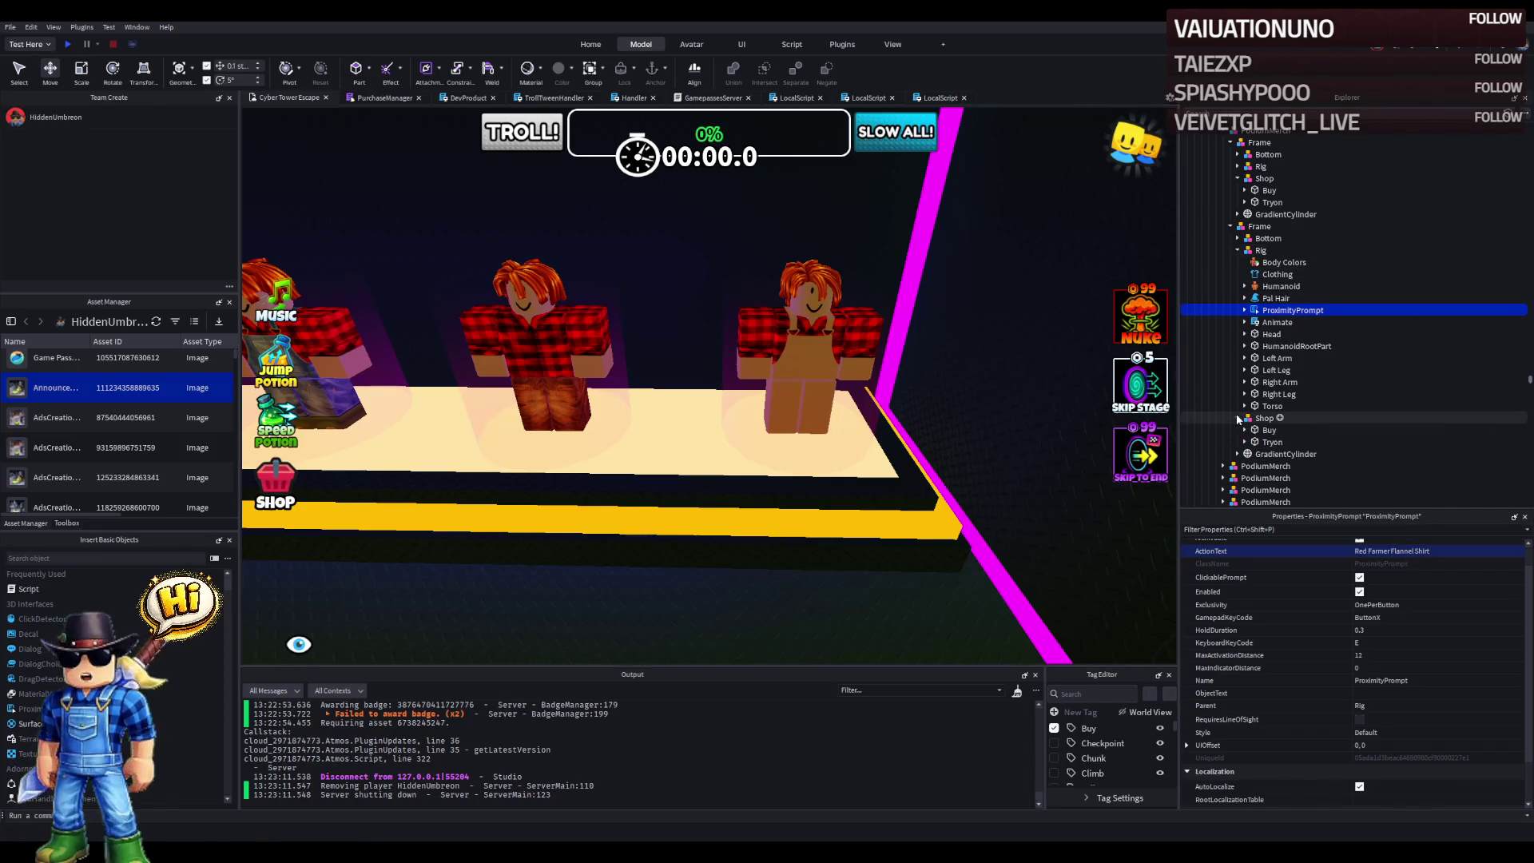
drag(1277, 434, 1278, 435)
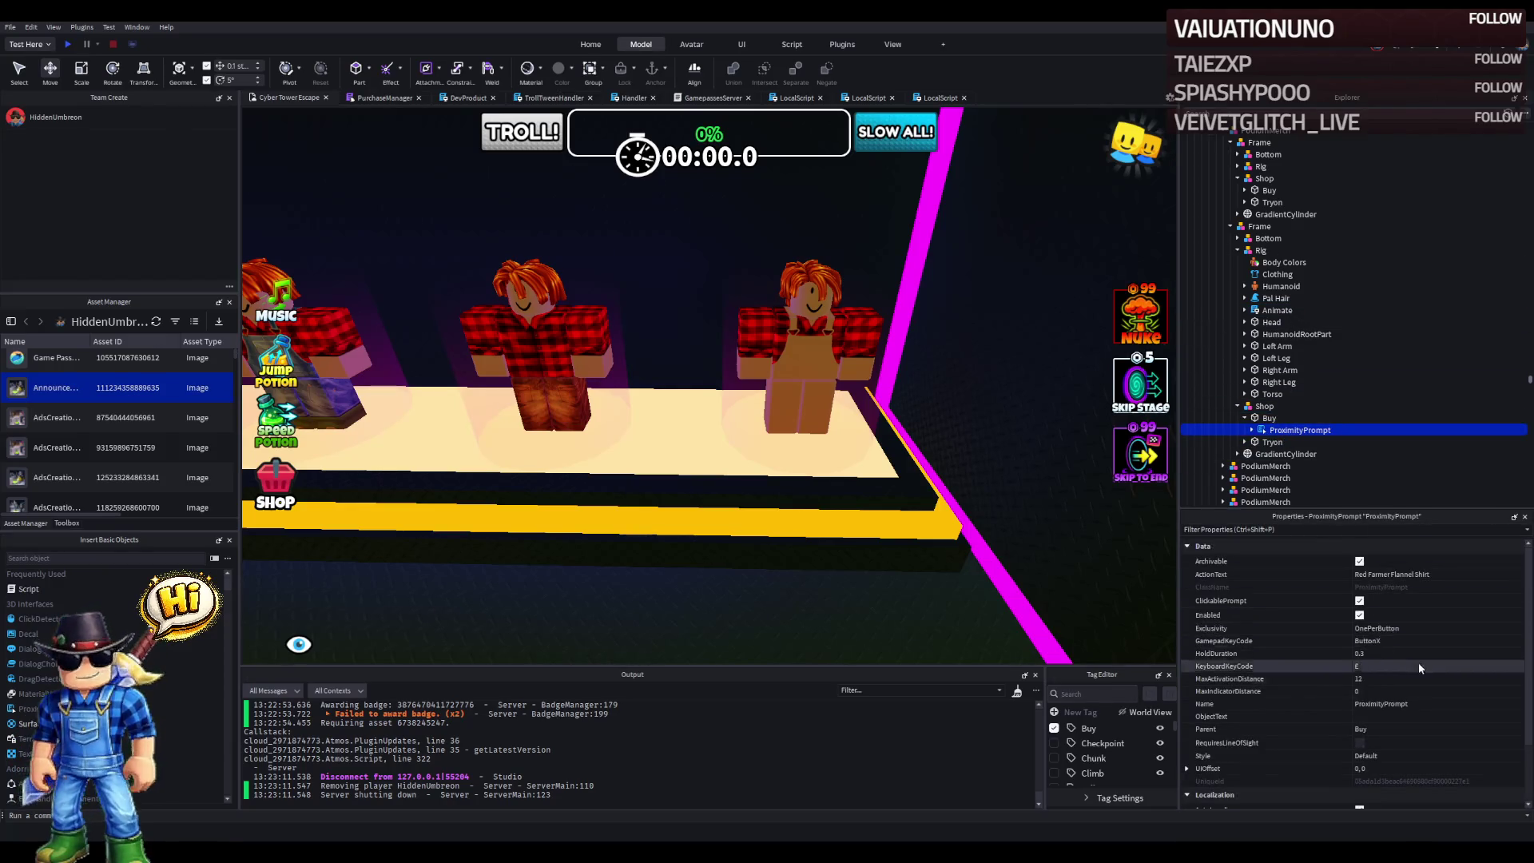
- Expand Tryon and inspect the right mannequin's shirt Clothing
scroll(1406, 693, up, 3)
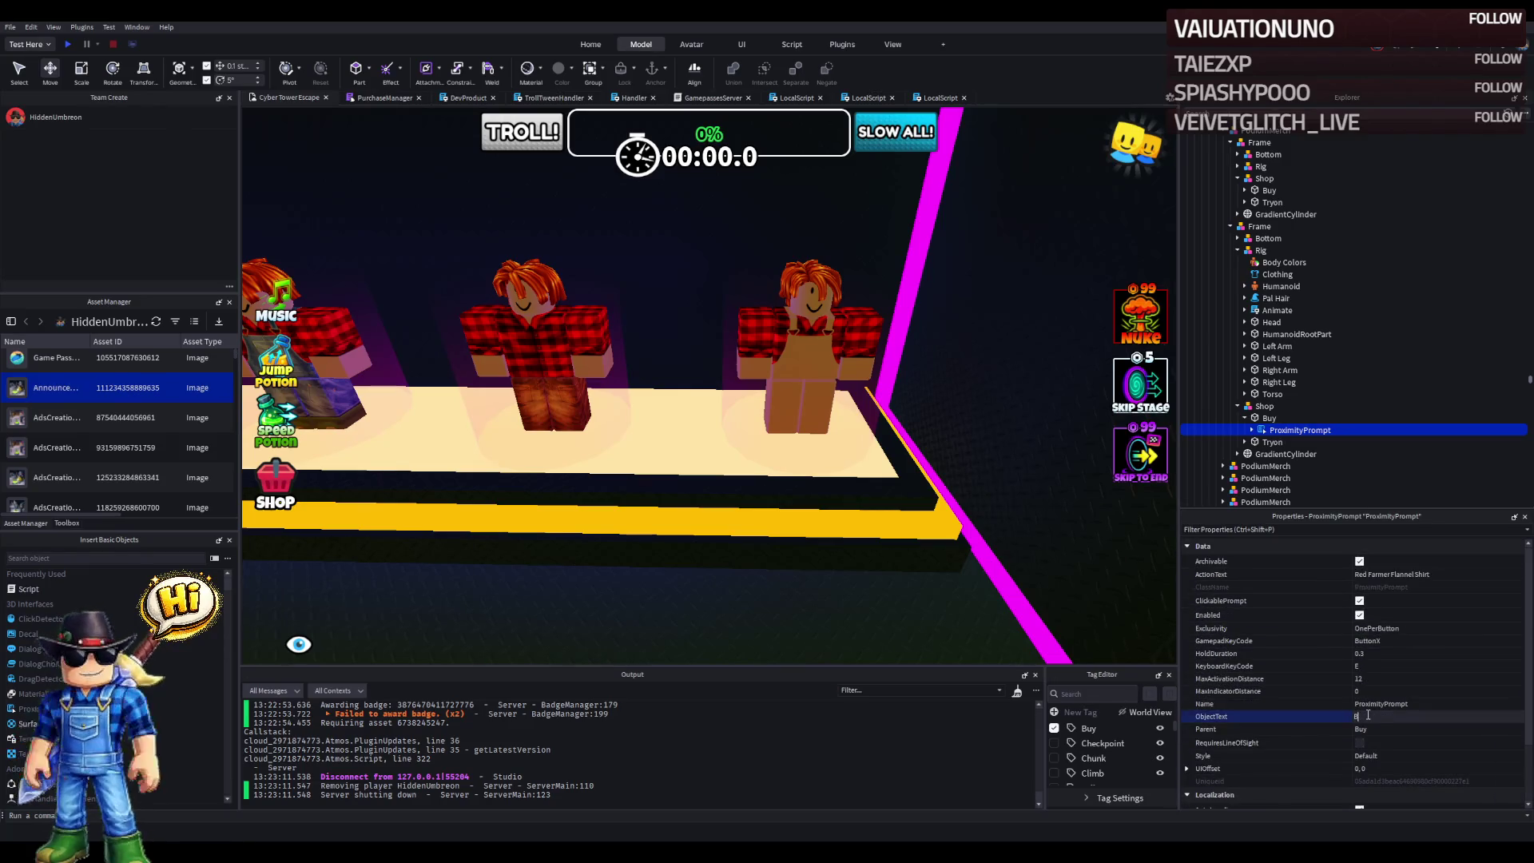
double_click(1253, 442)
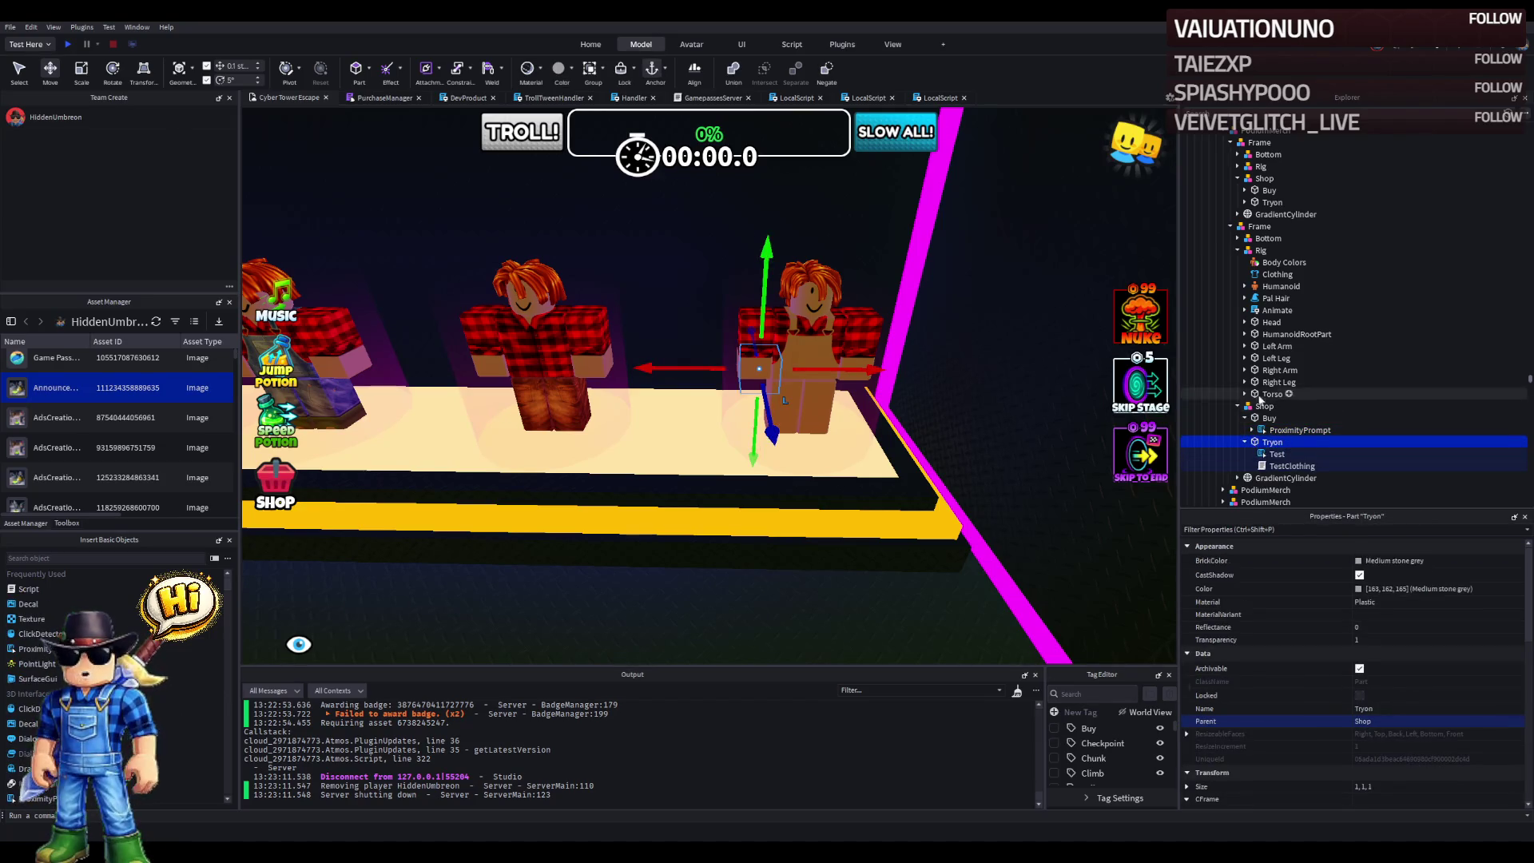
click(1275, 274)
click(1272, 441)
double_click(1292, 466)
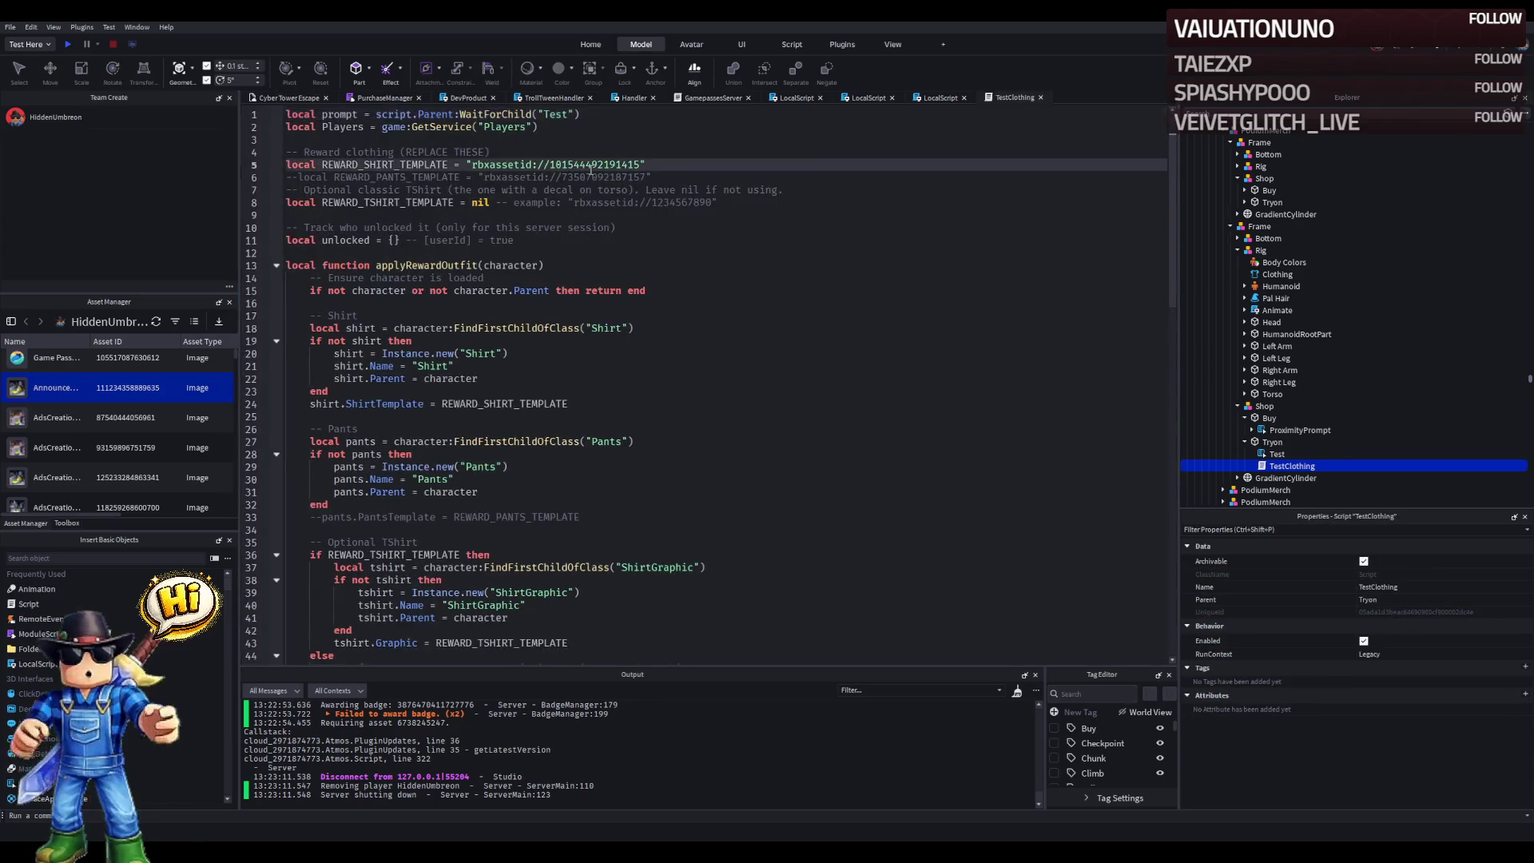
key(ctrl+v)
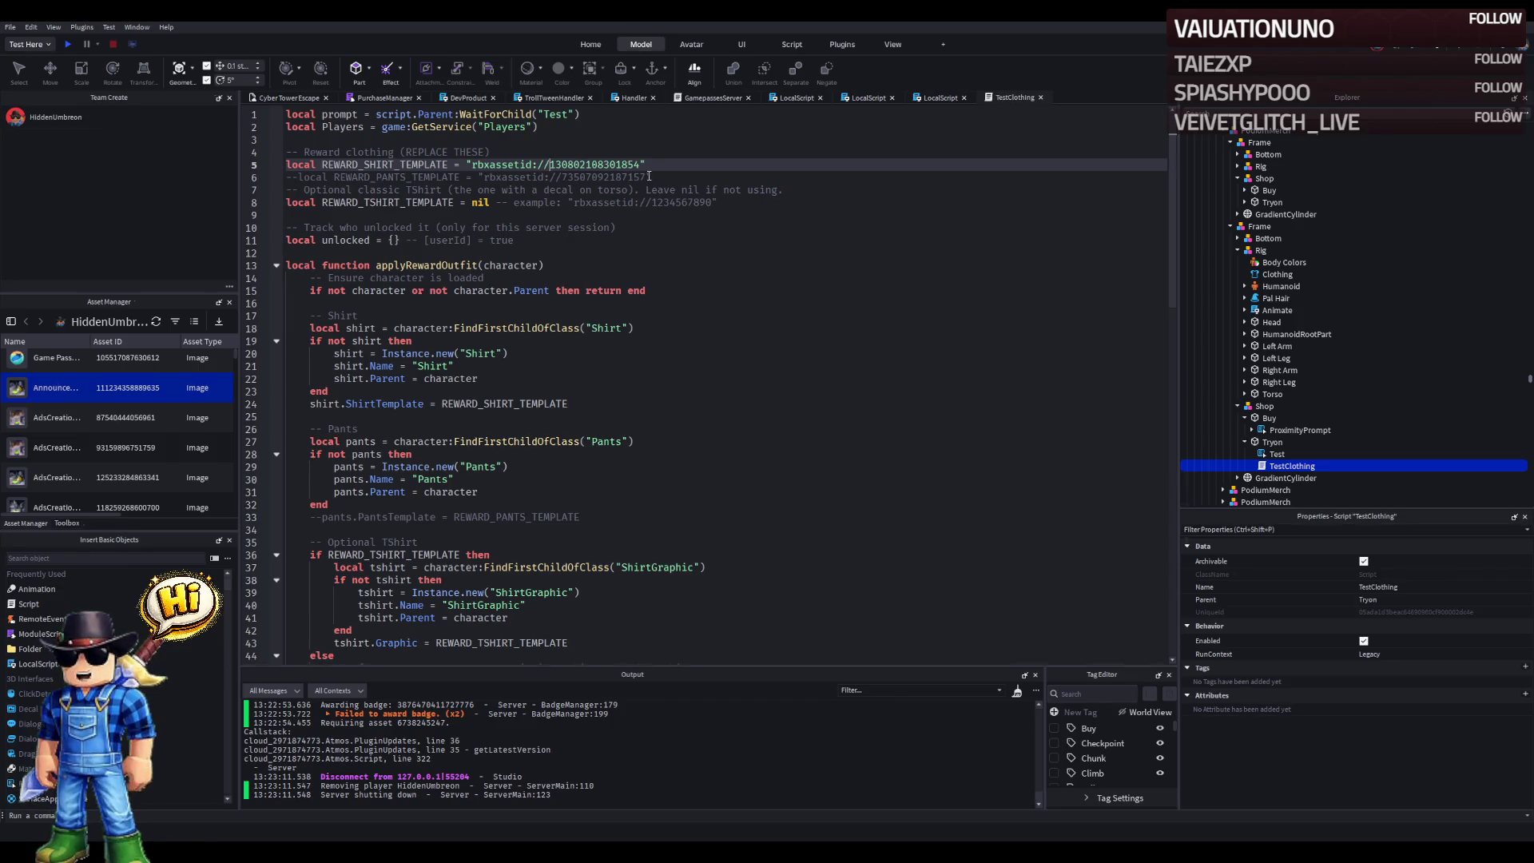
- Save the place to Roblox and start a playtest from the 3D view
key(ctrl+s)
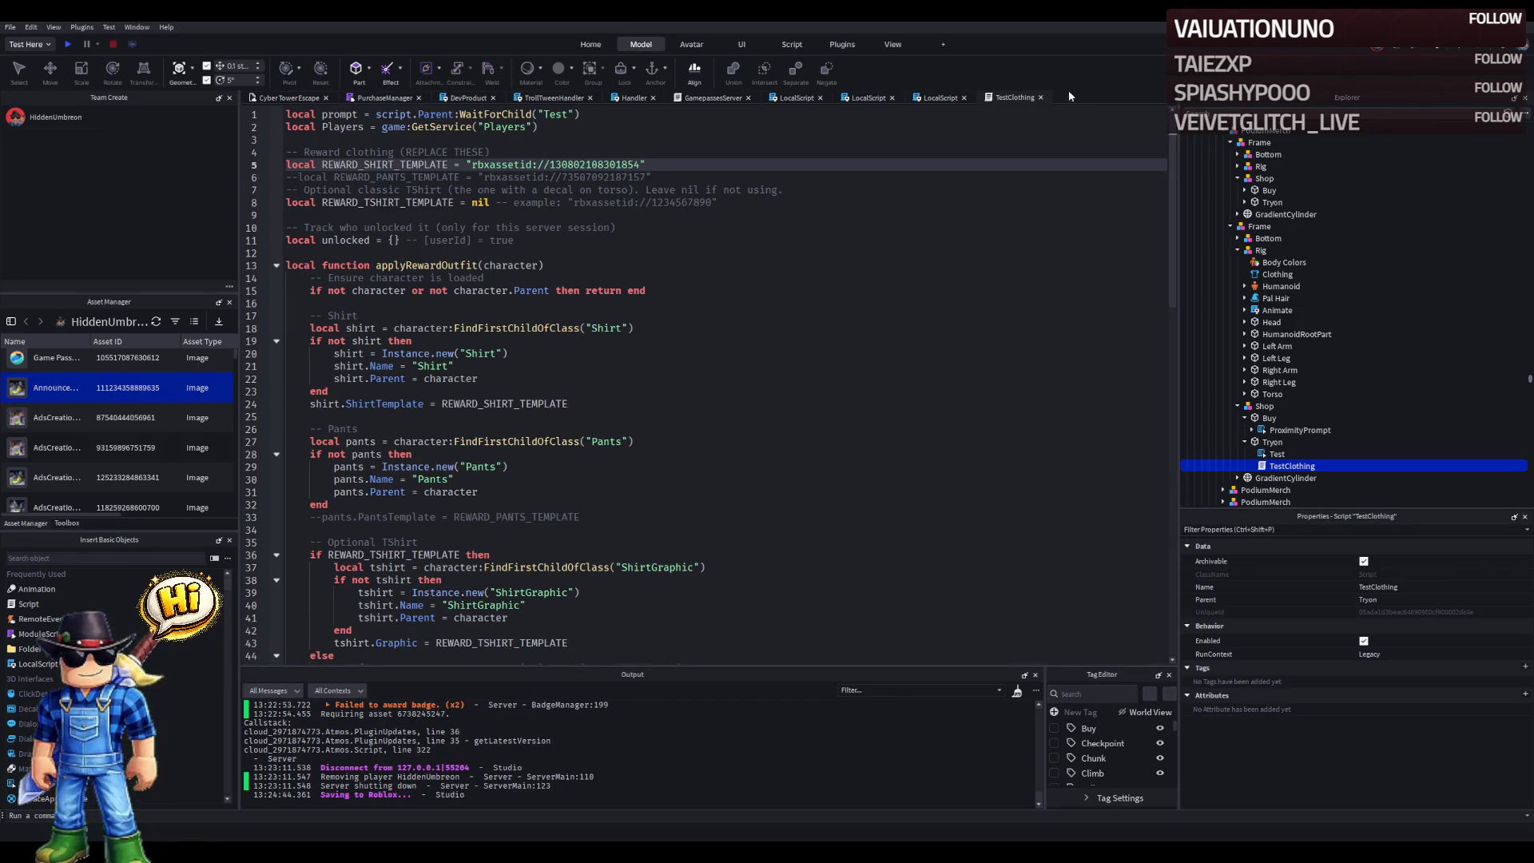
click(285, 98)
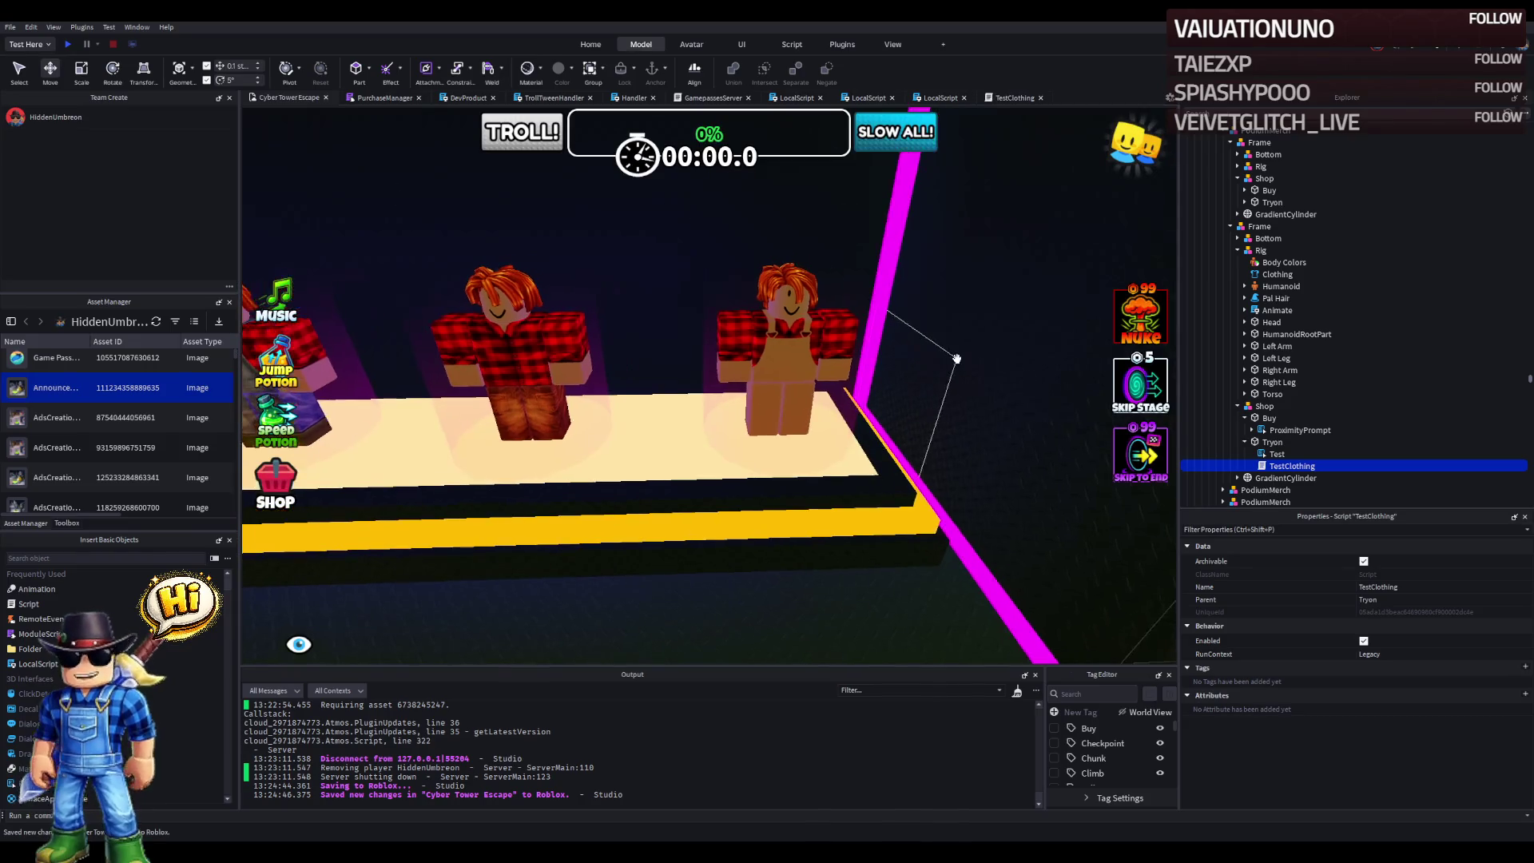
key(F5)
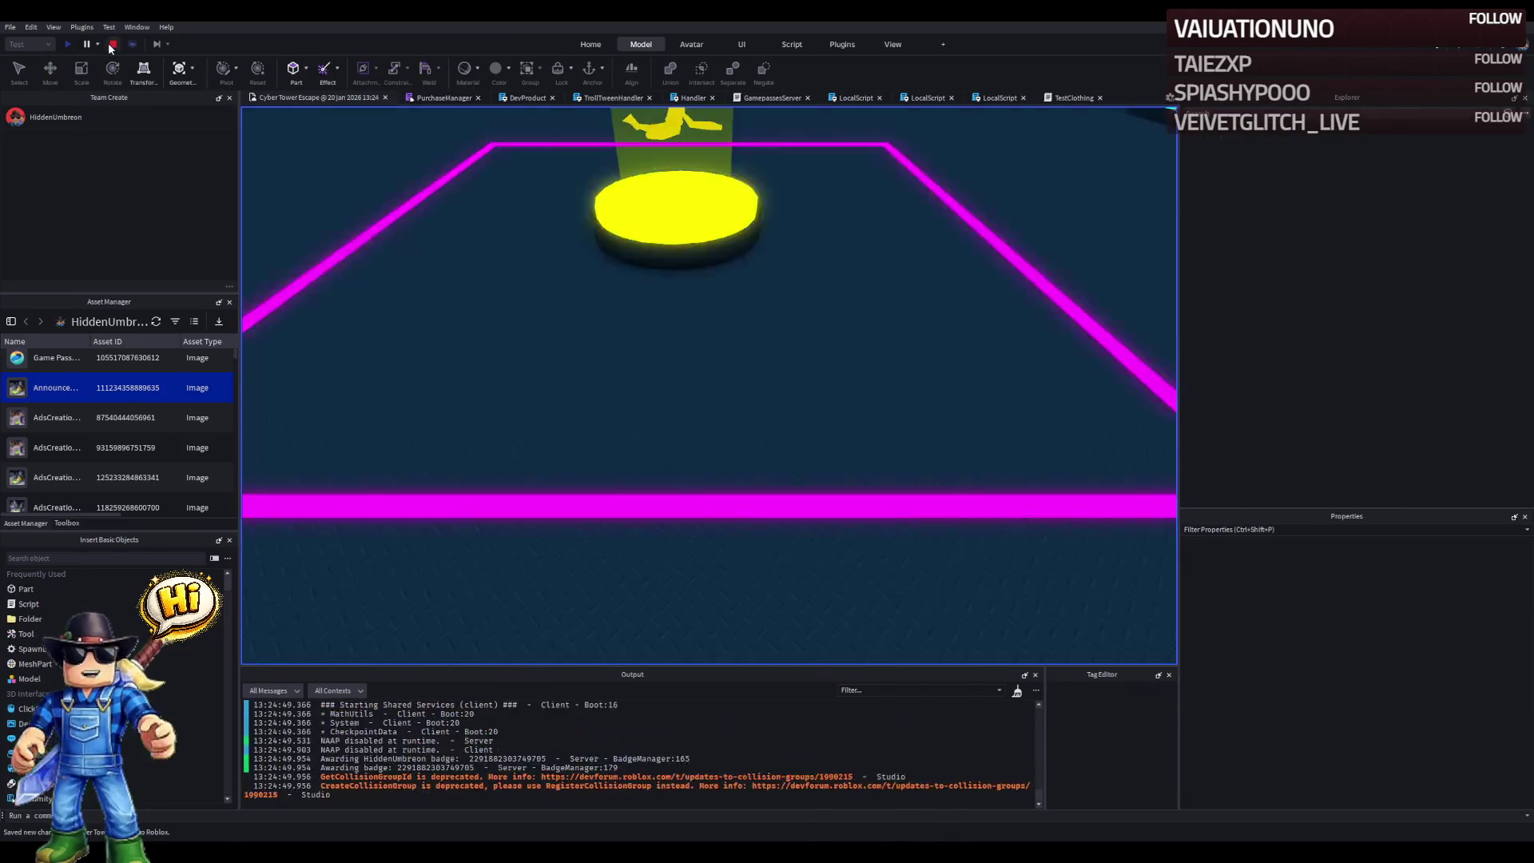
click(110, 44)
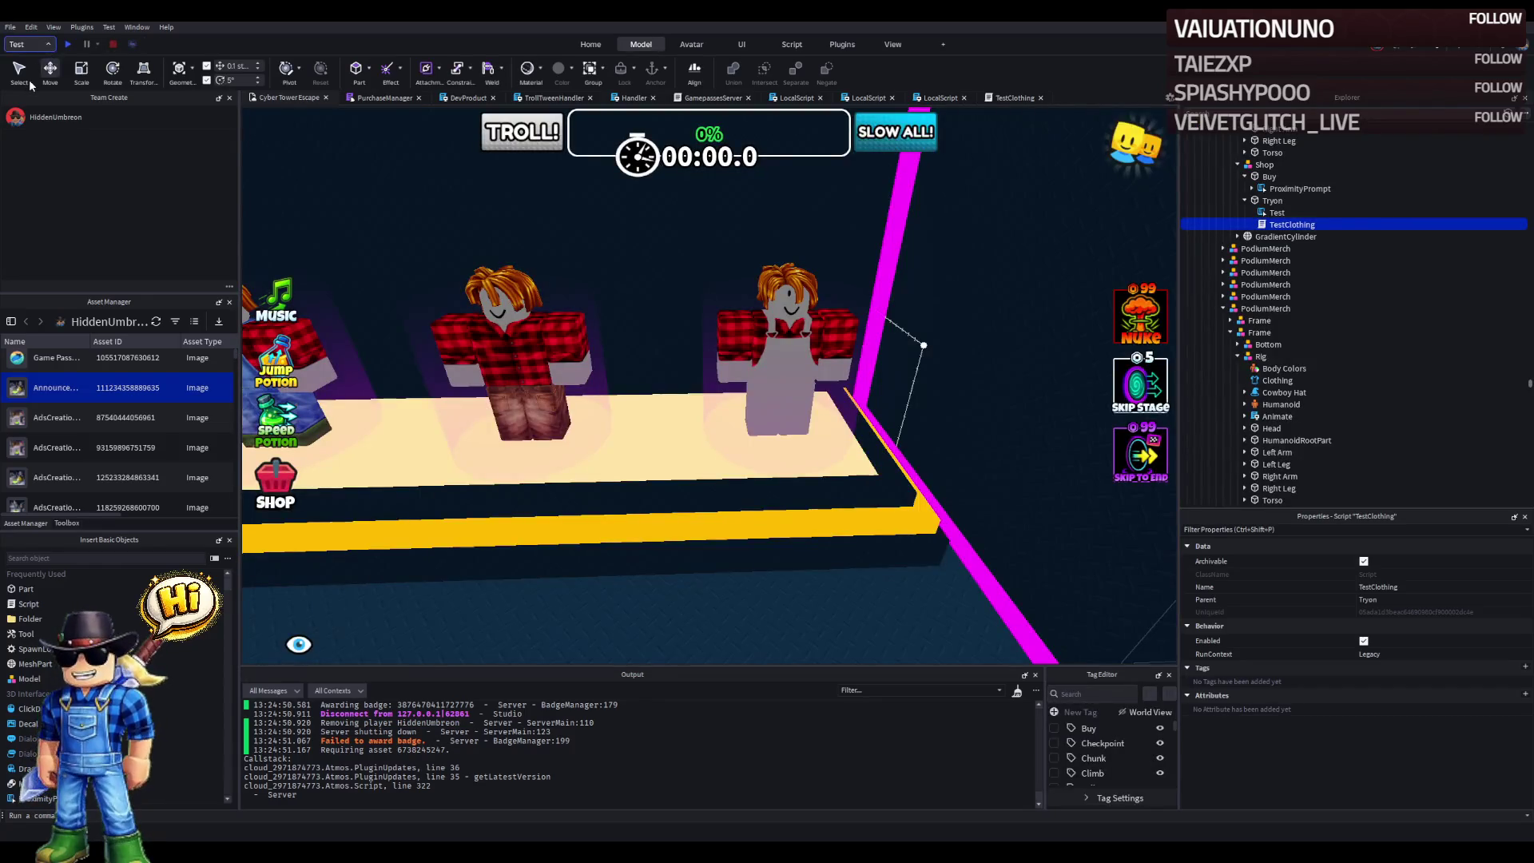
click(67, 45)
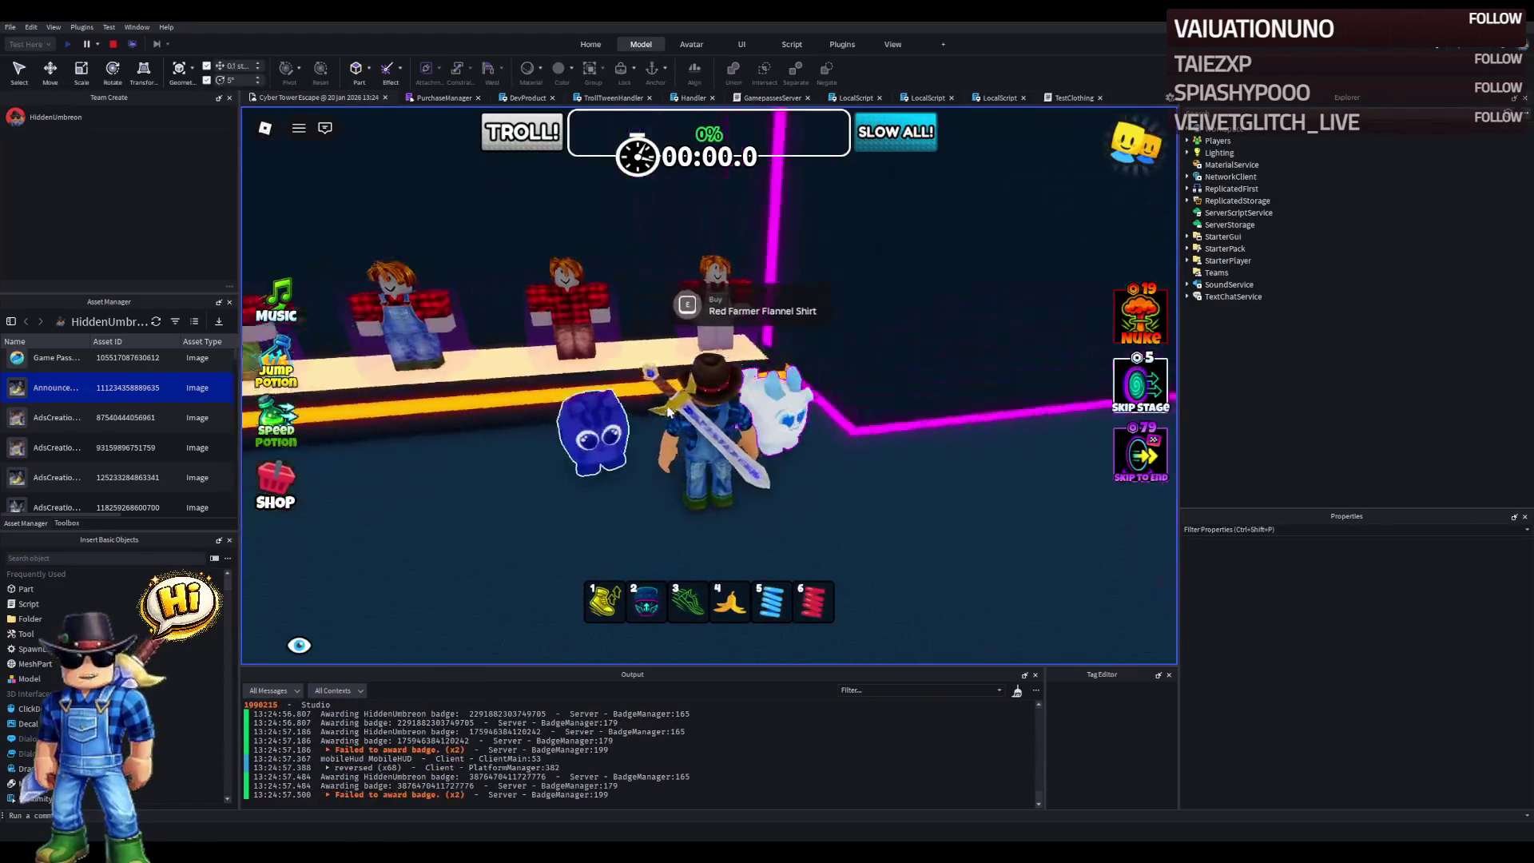
key(s)
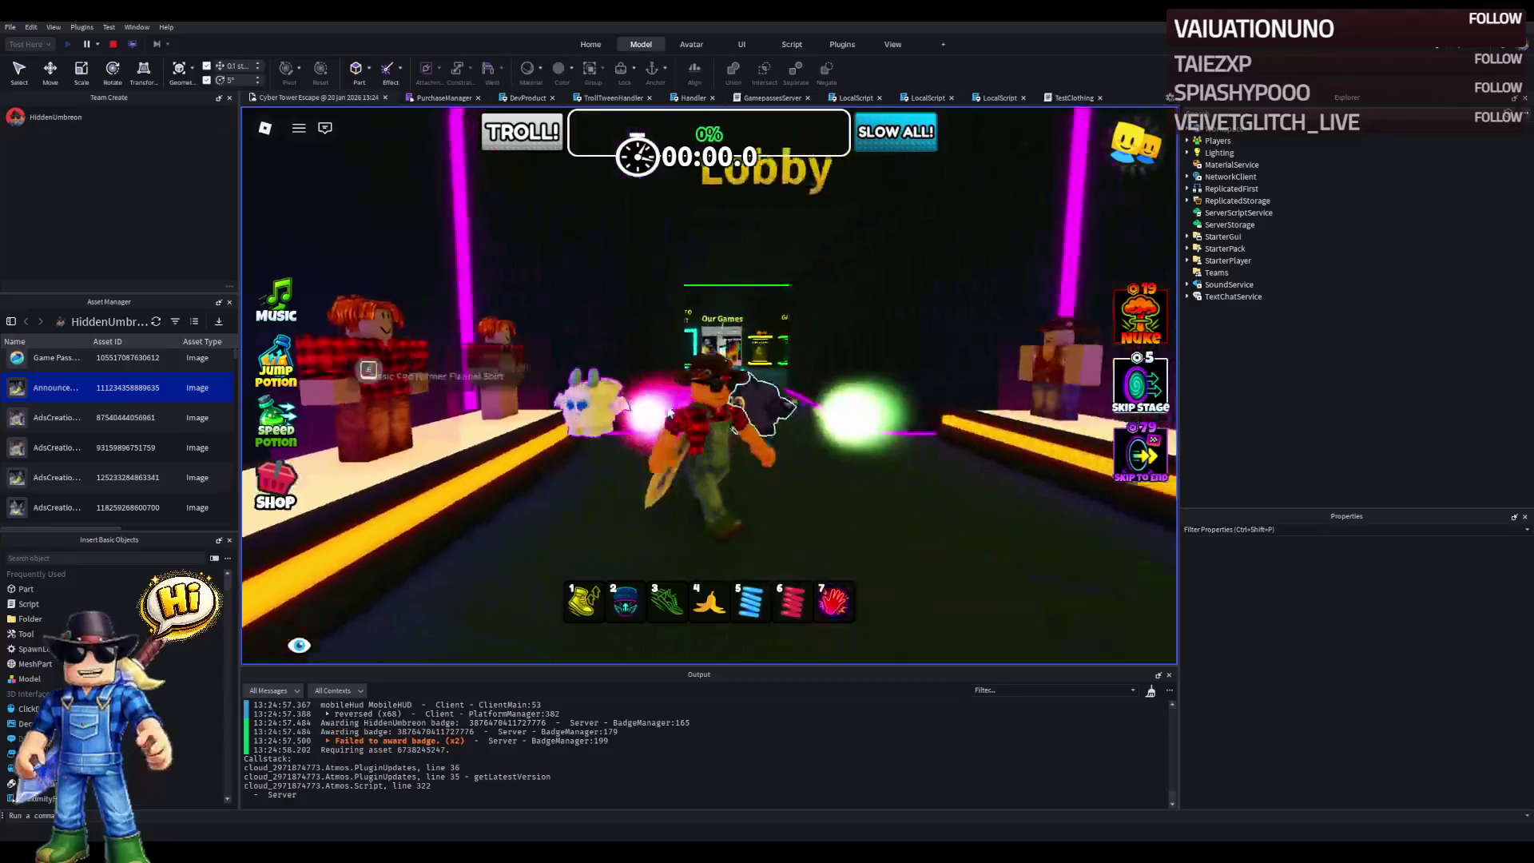
key(a)
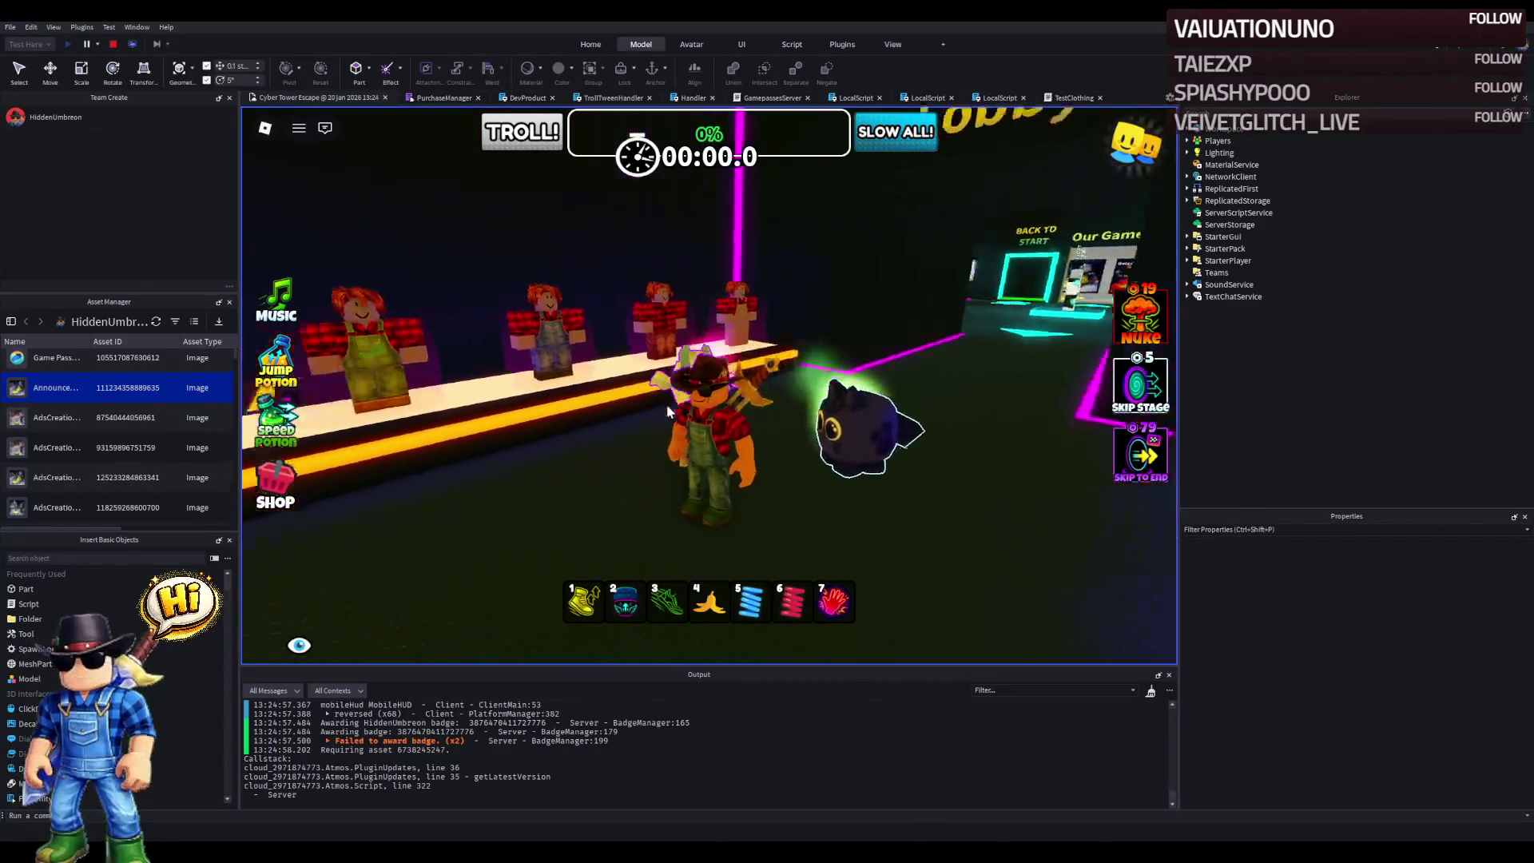
key(w)
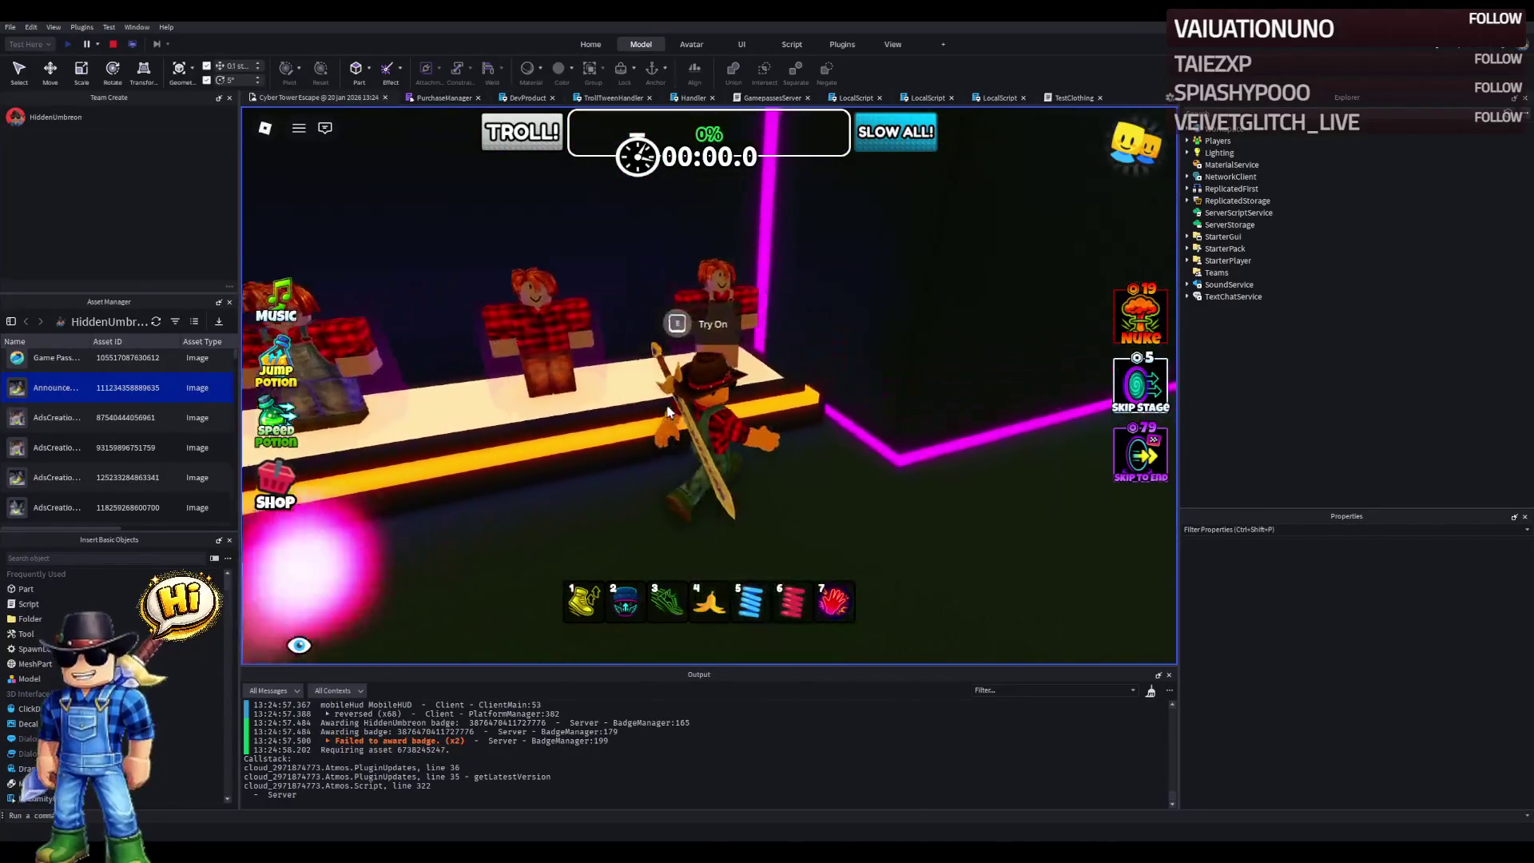
key(e)
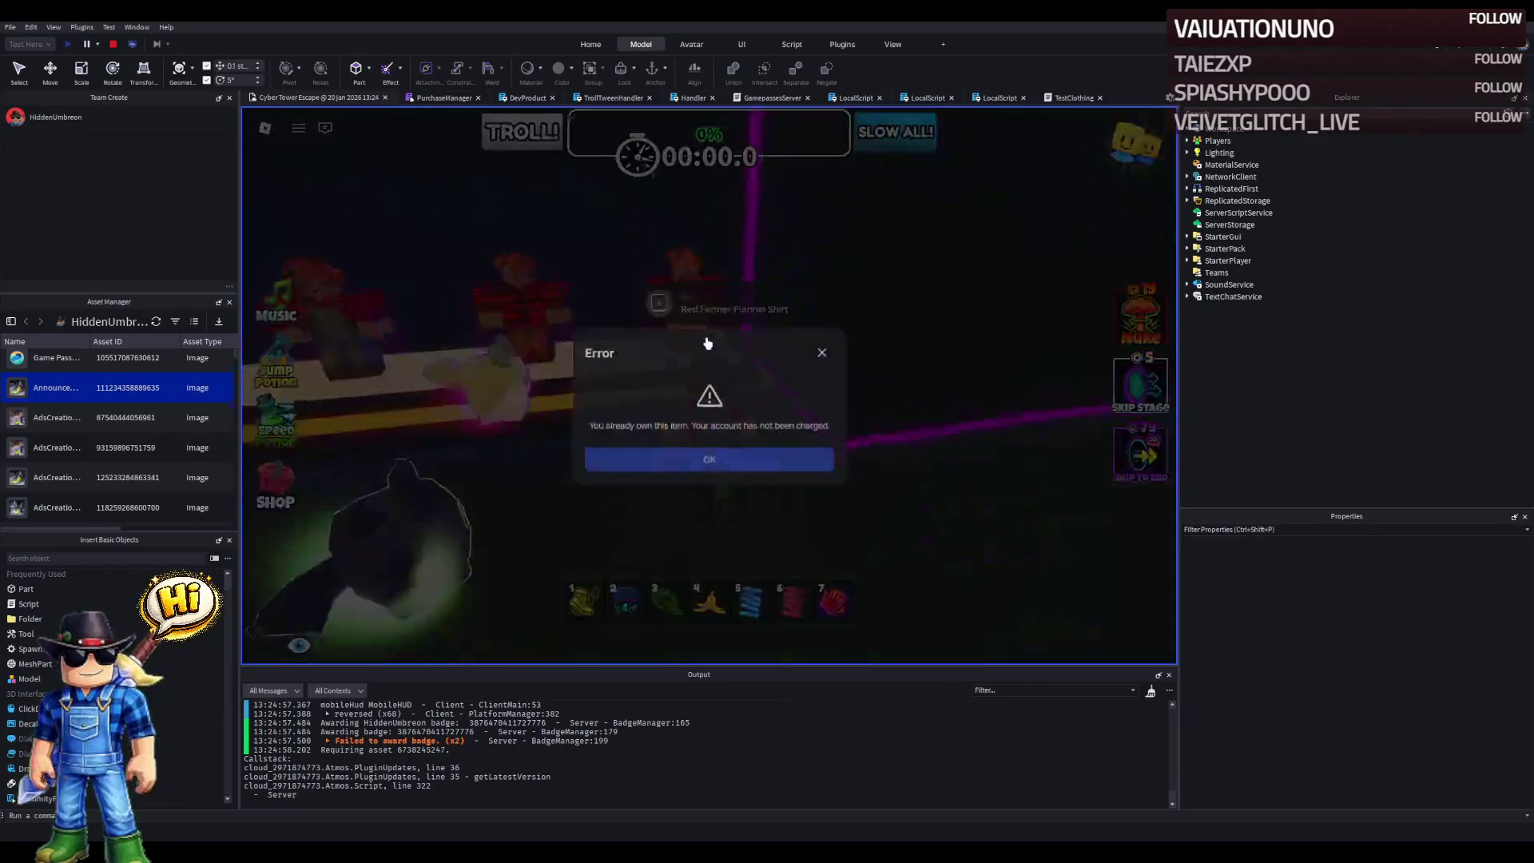
click(824, 353)
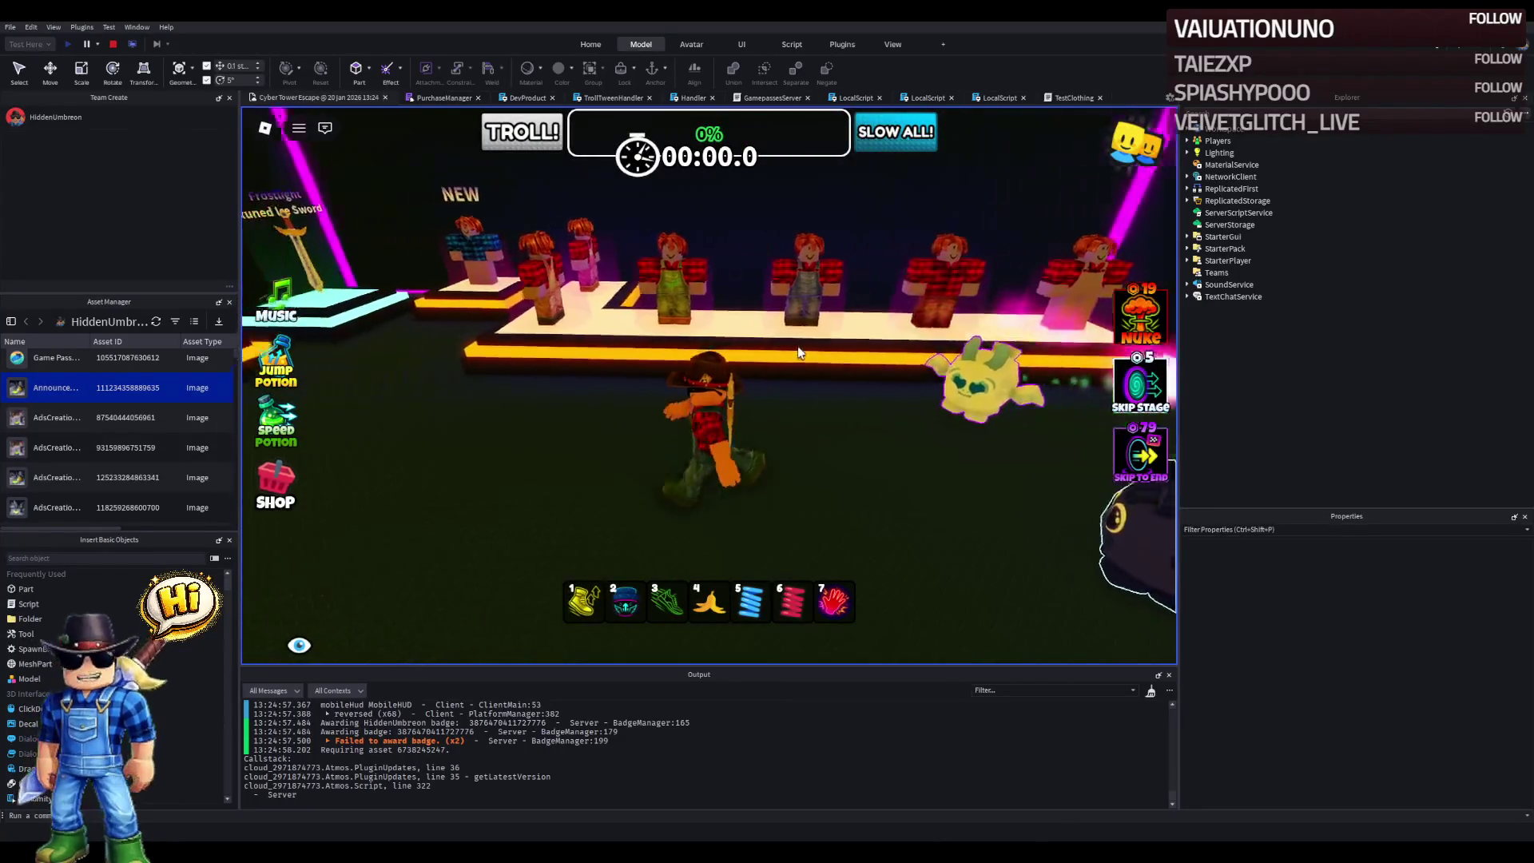
key(shift+F5)
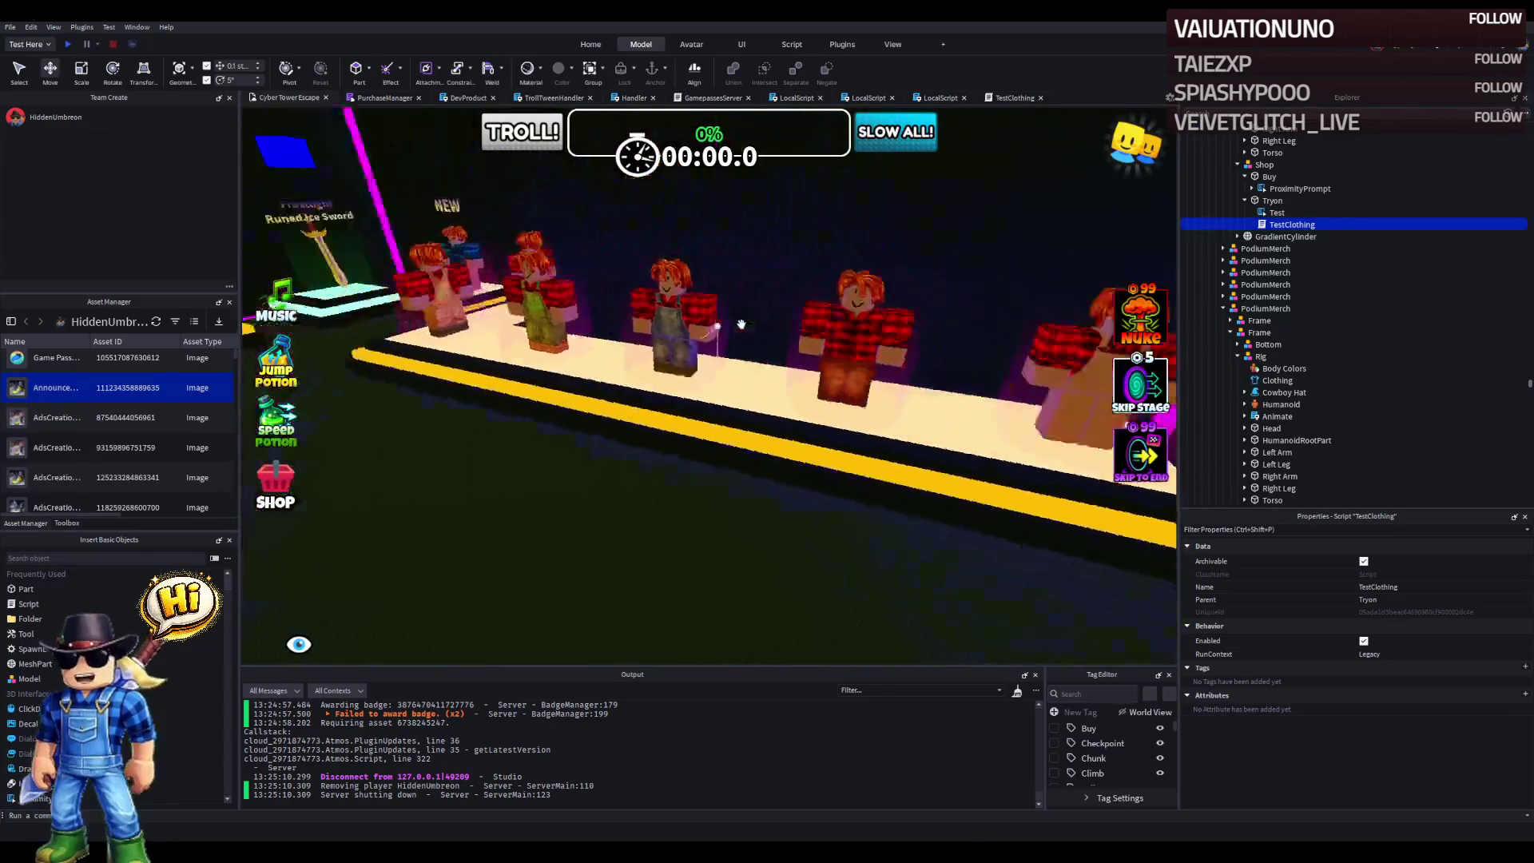
- Duplicate the Shop model and move the copy into the new mannequin's podium Frame
key(d)
click(727, 330)
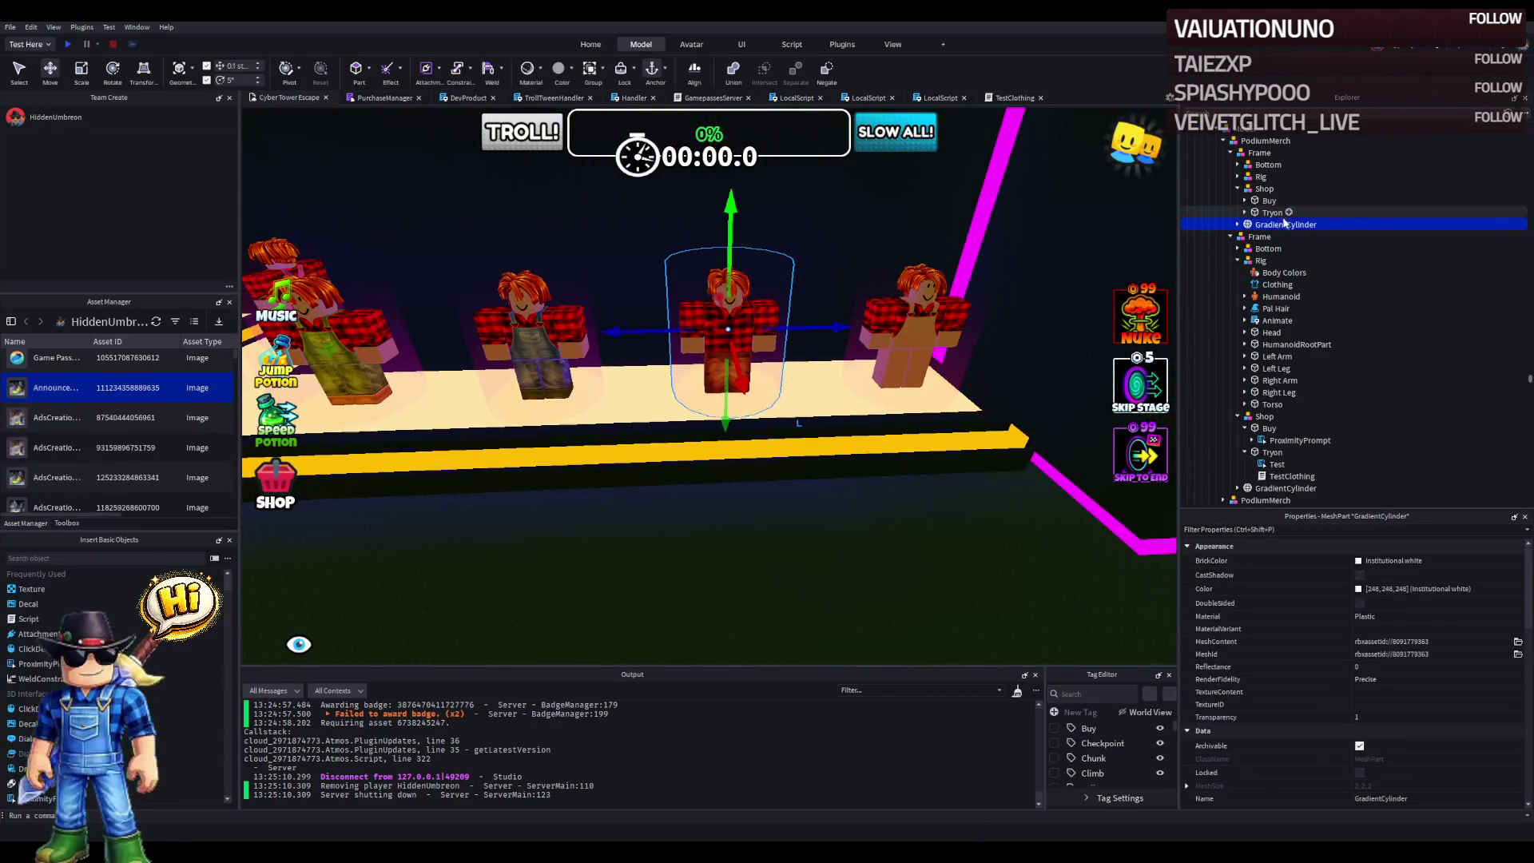
click(1264, 188)
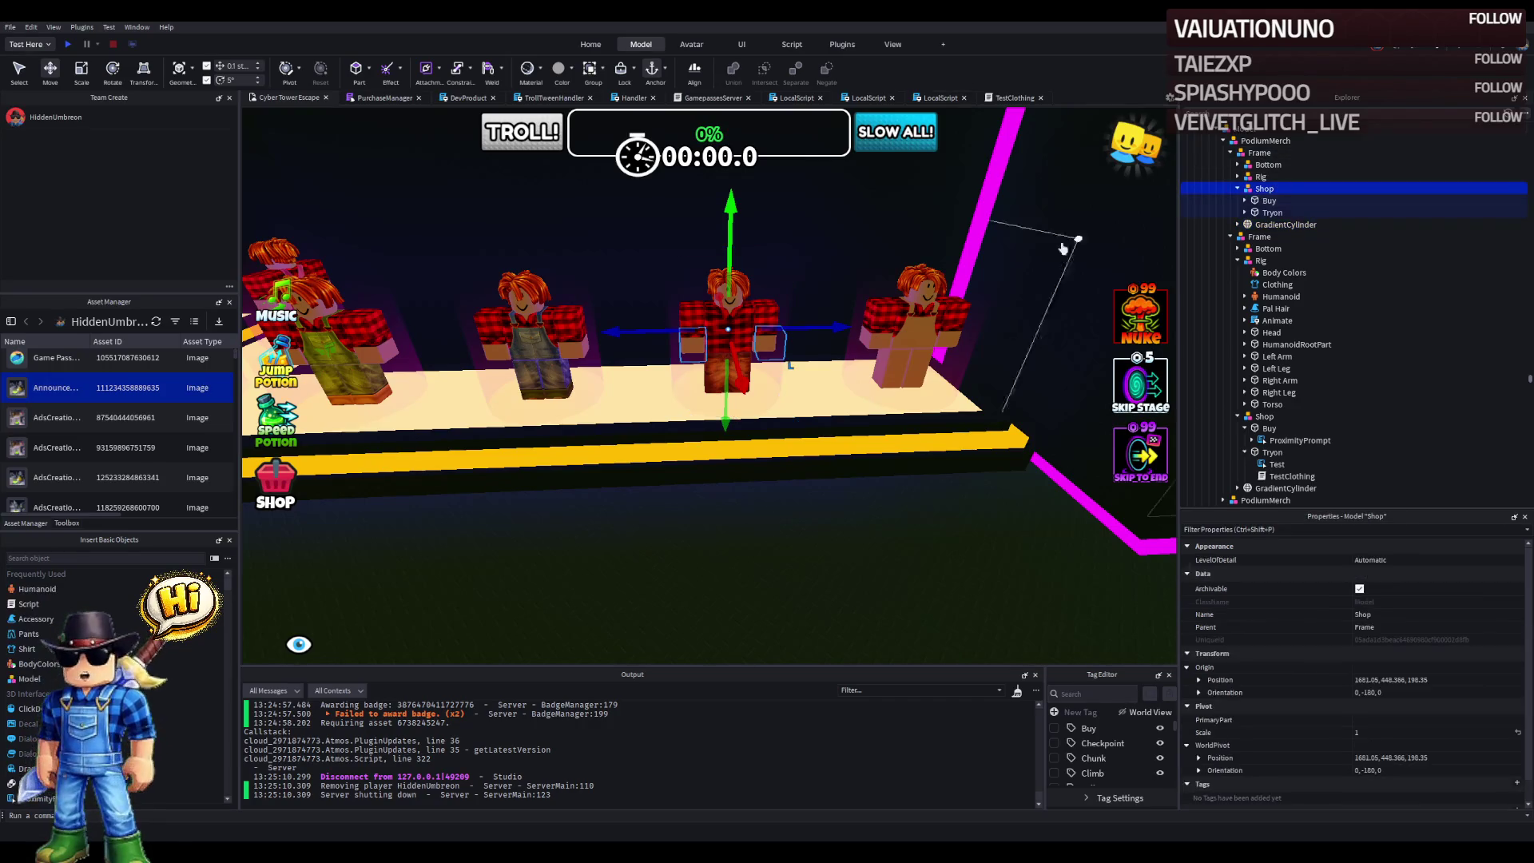
key(ctrl+d)
drag(814, 330, 740, 346)
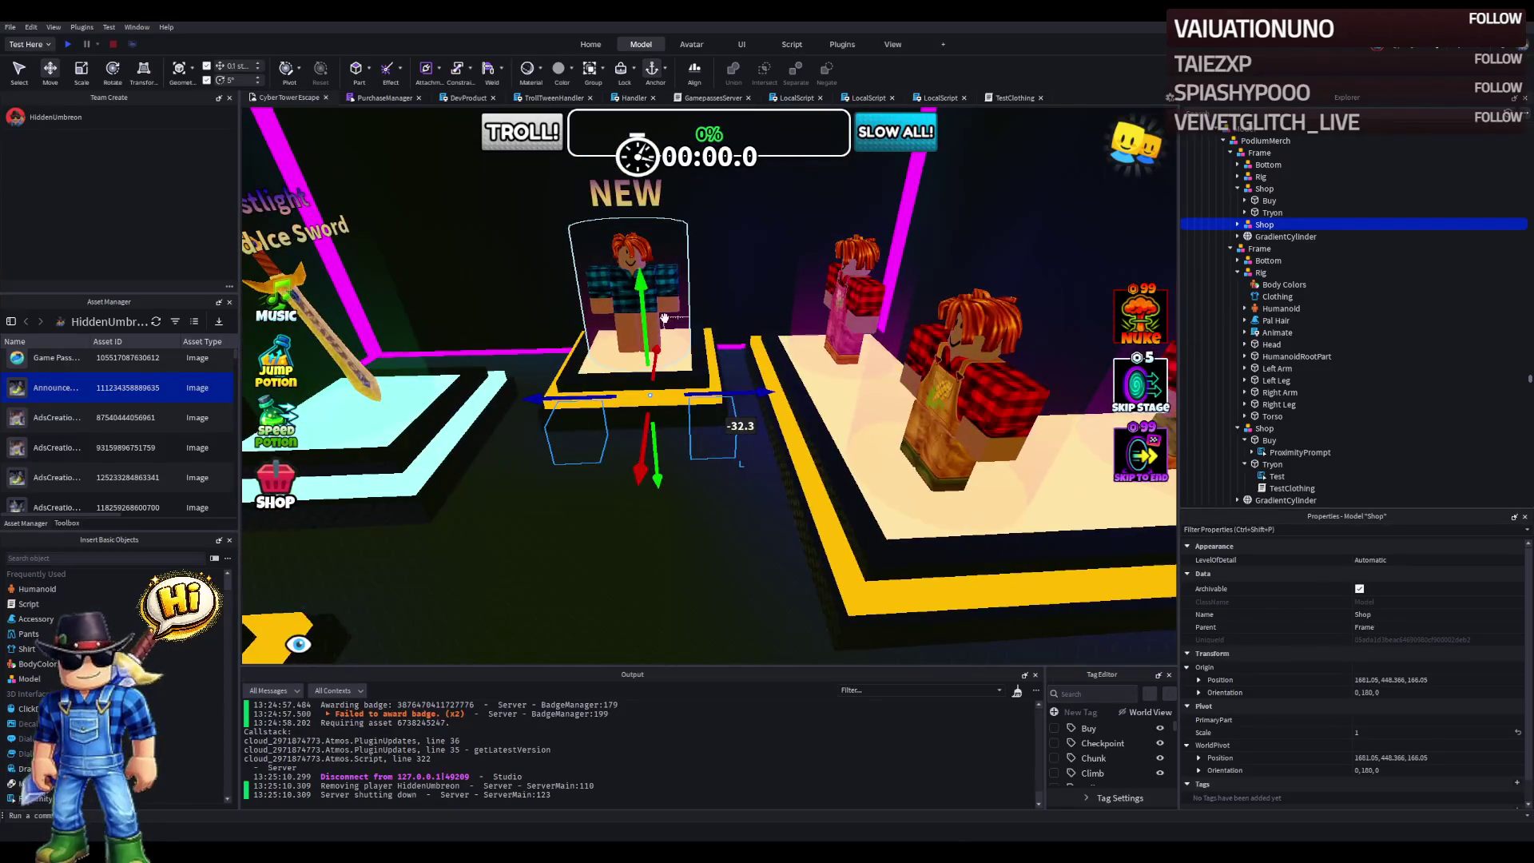
click(664, 318)
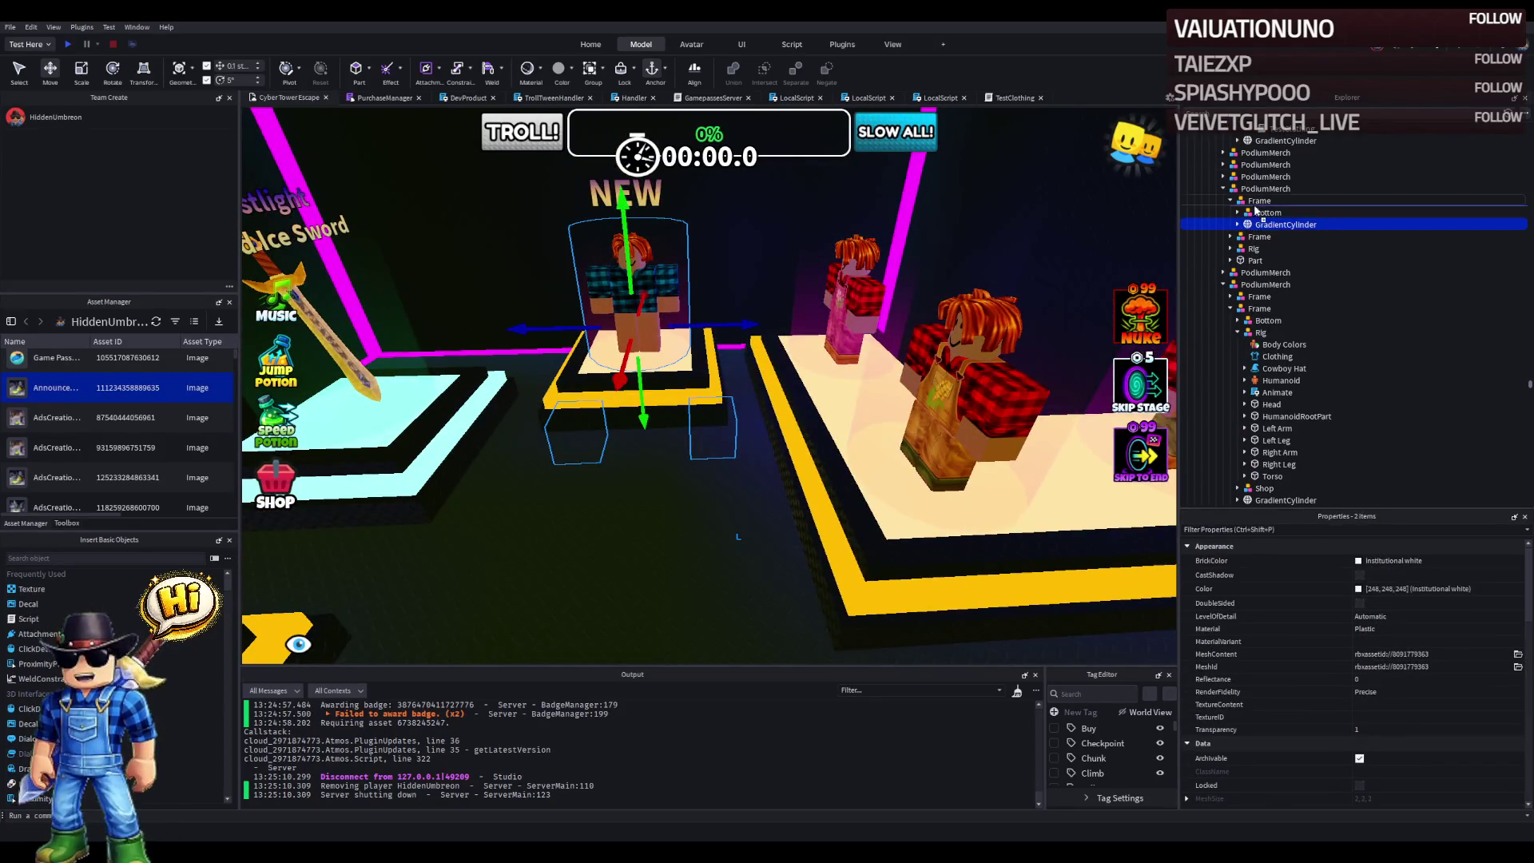
drag(1254, 206, 1254, 206)
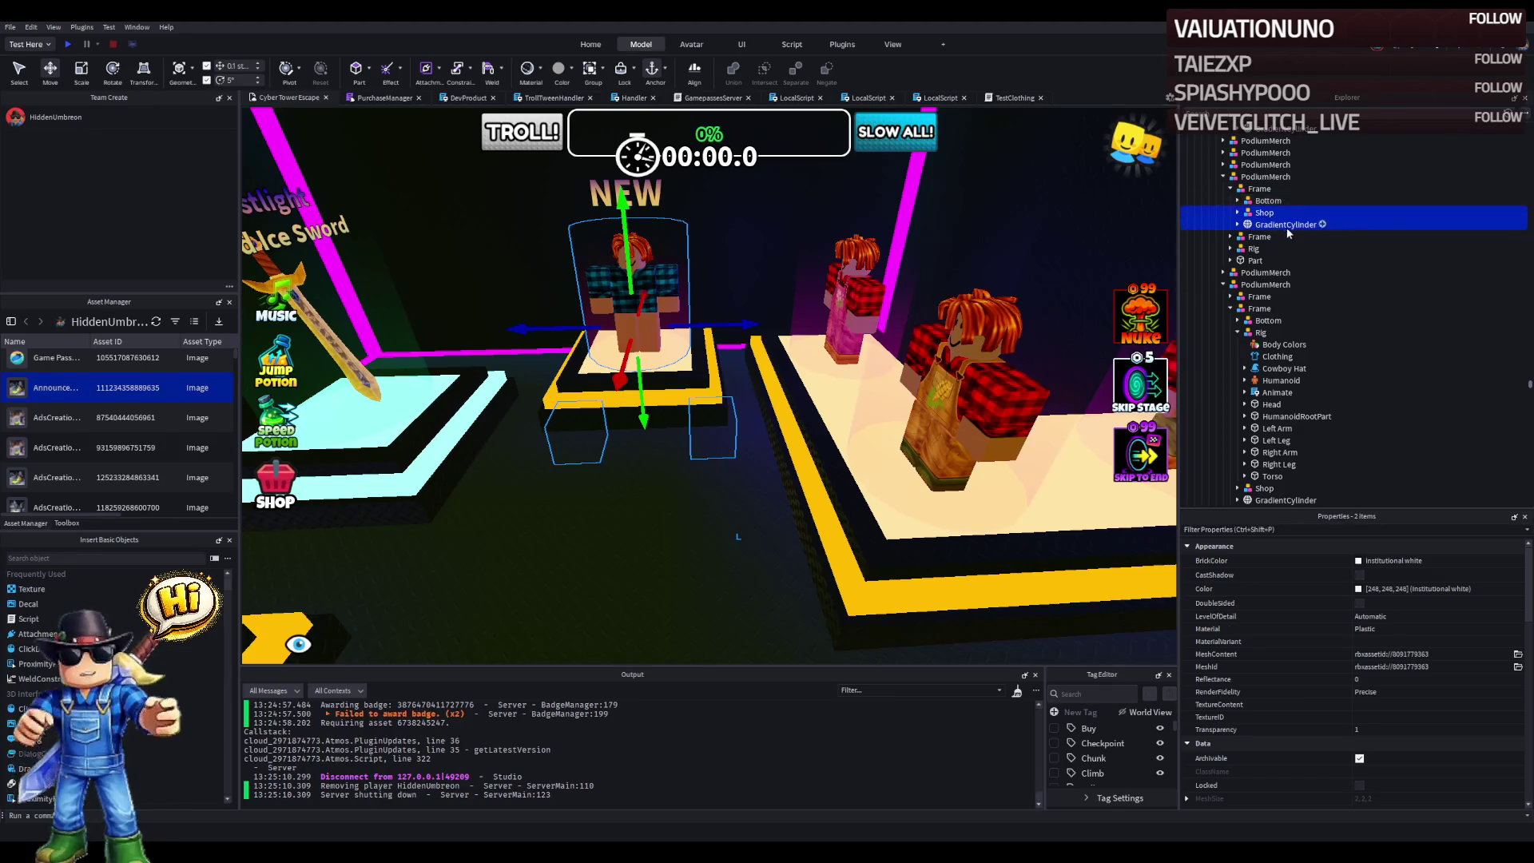
- Set the Shop's origin position to the podium gradient cylinder's copied position
click(1263, 223)
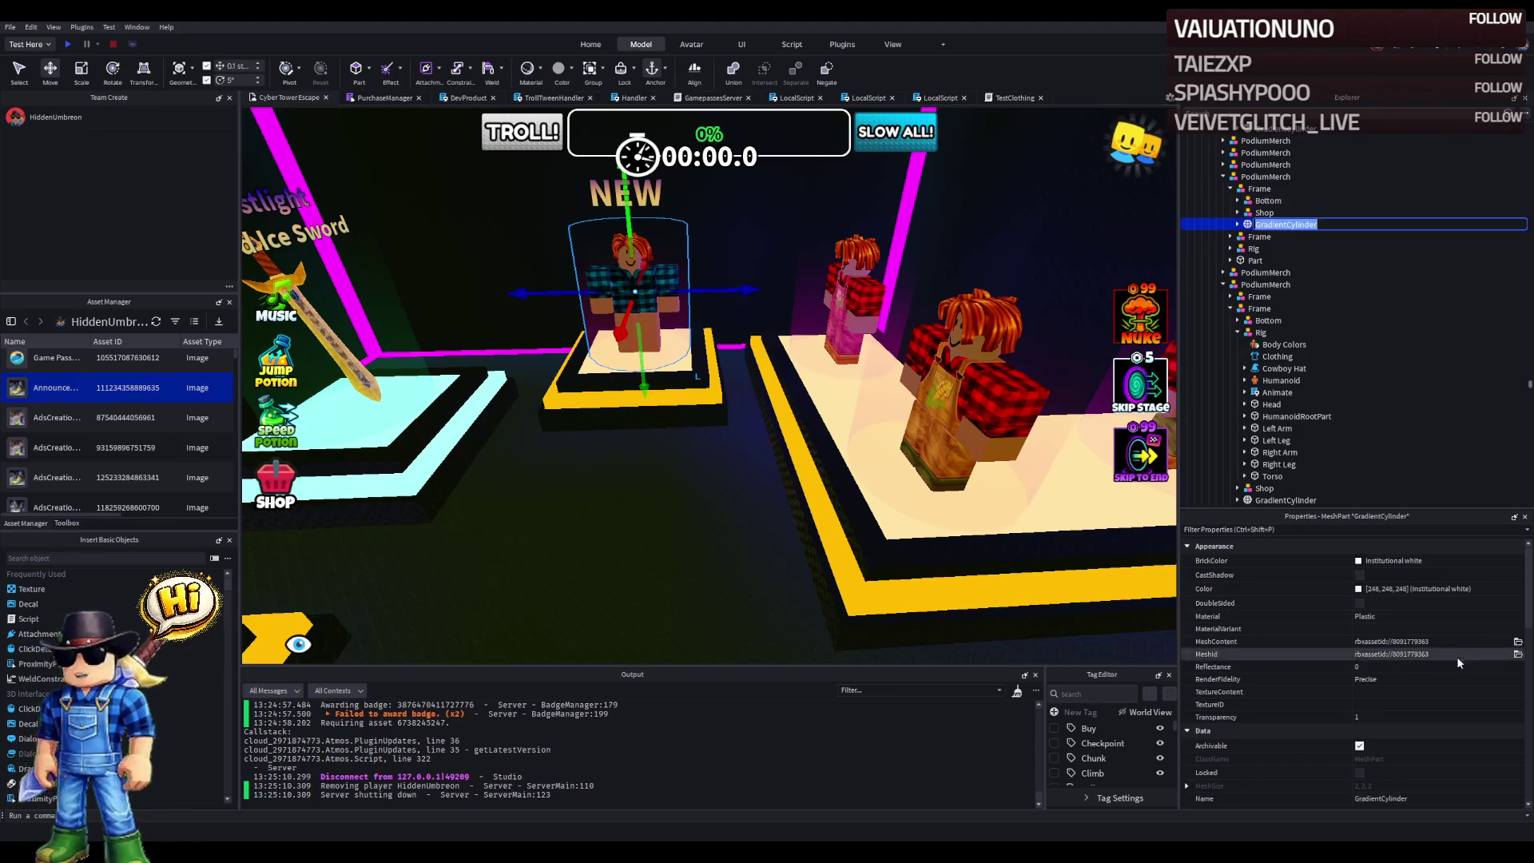
scroll(1434, 759, down, 2)
scroll(1431, 762, down, 1)
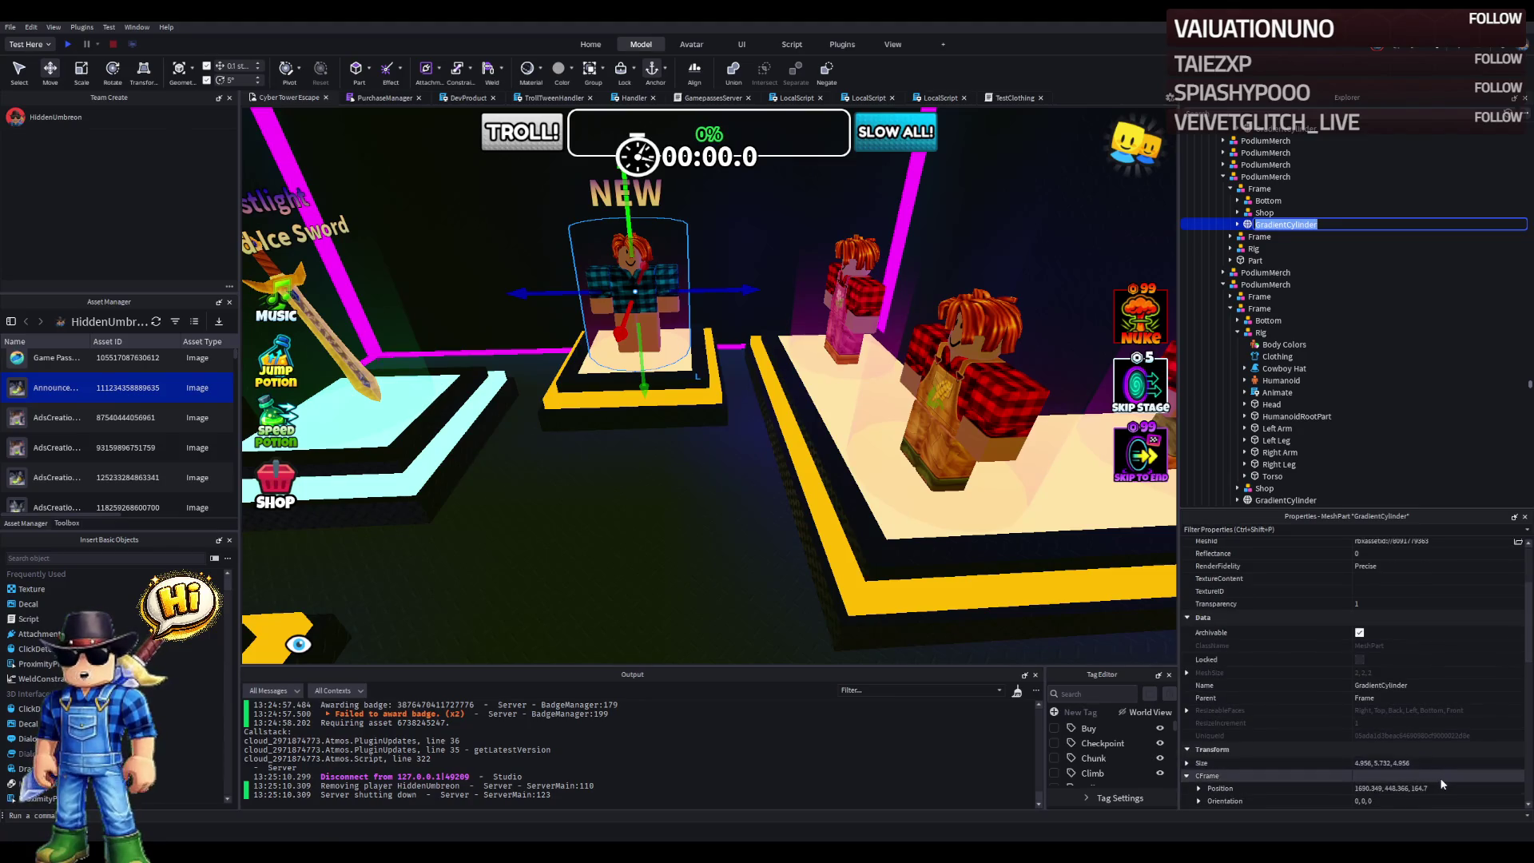
click(1439, 788)
click(1263, 212)
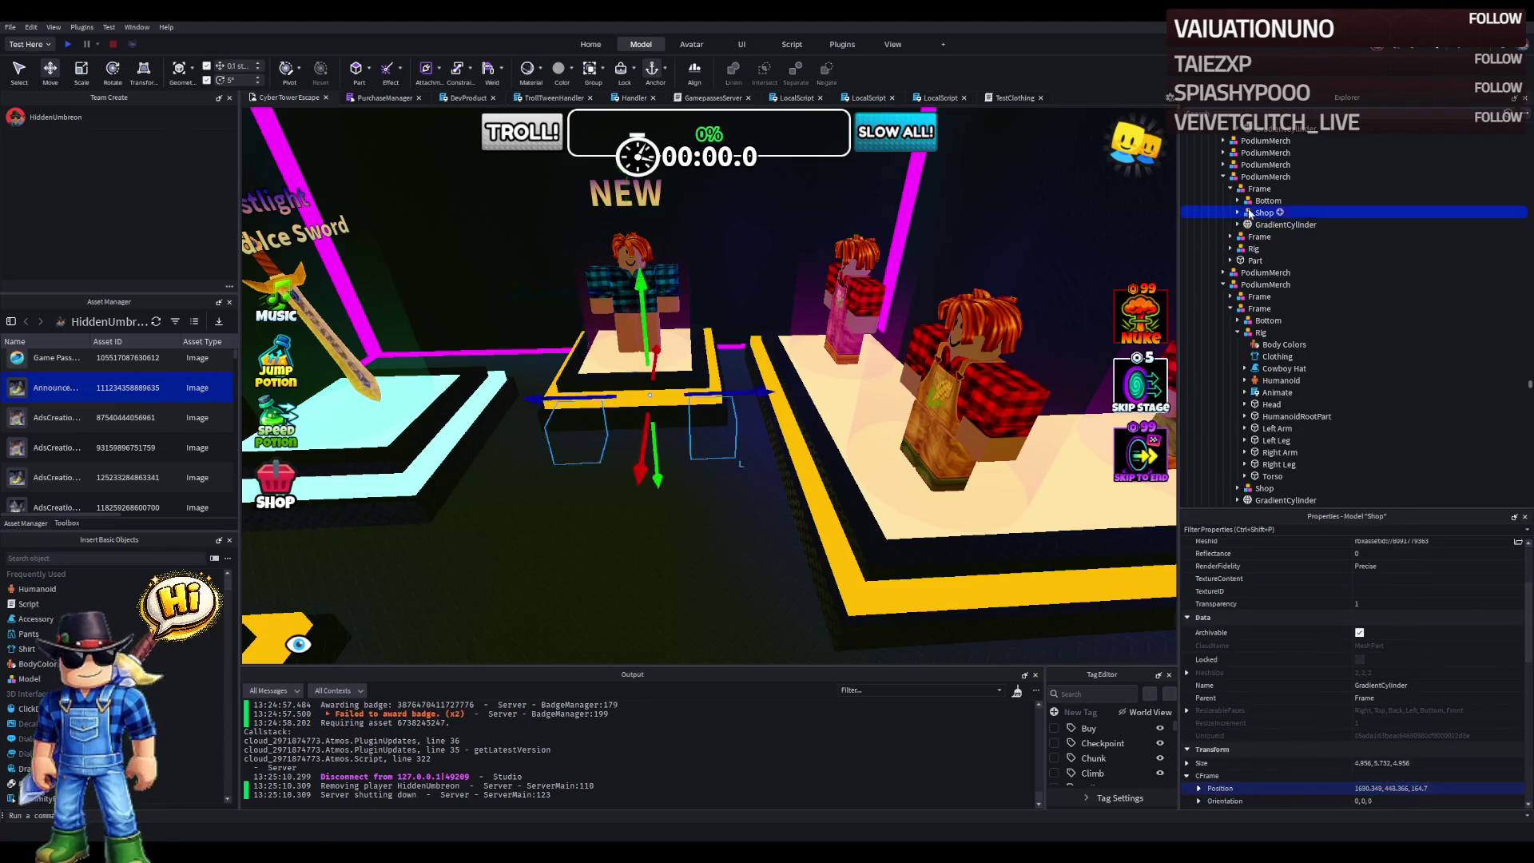
click(1417, 657)
text(1690.349, 448.366, 164.7)
key(Return)
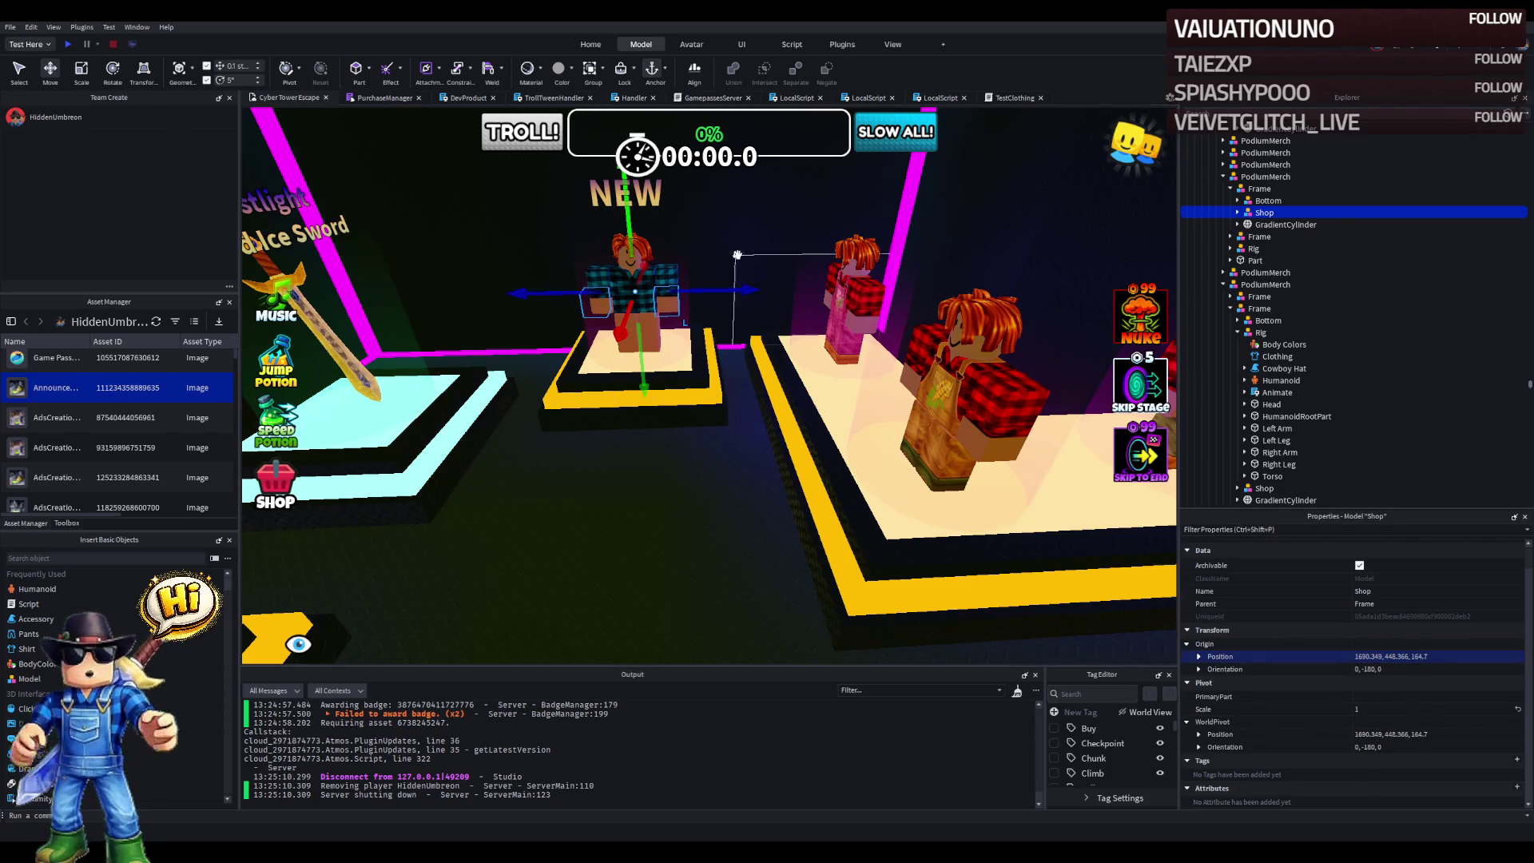
key(f)
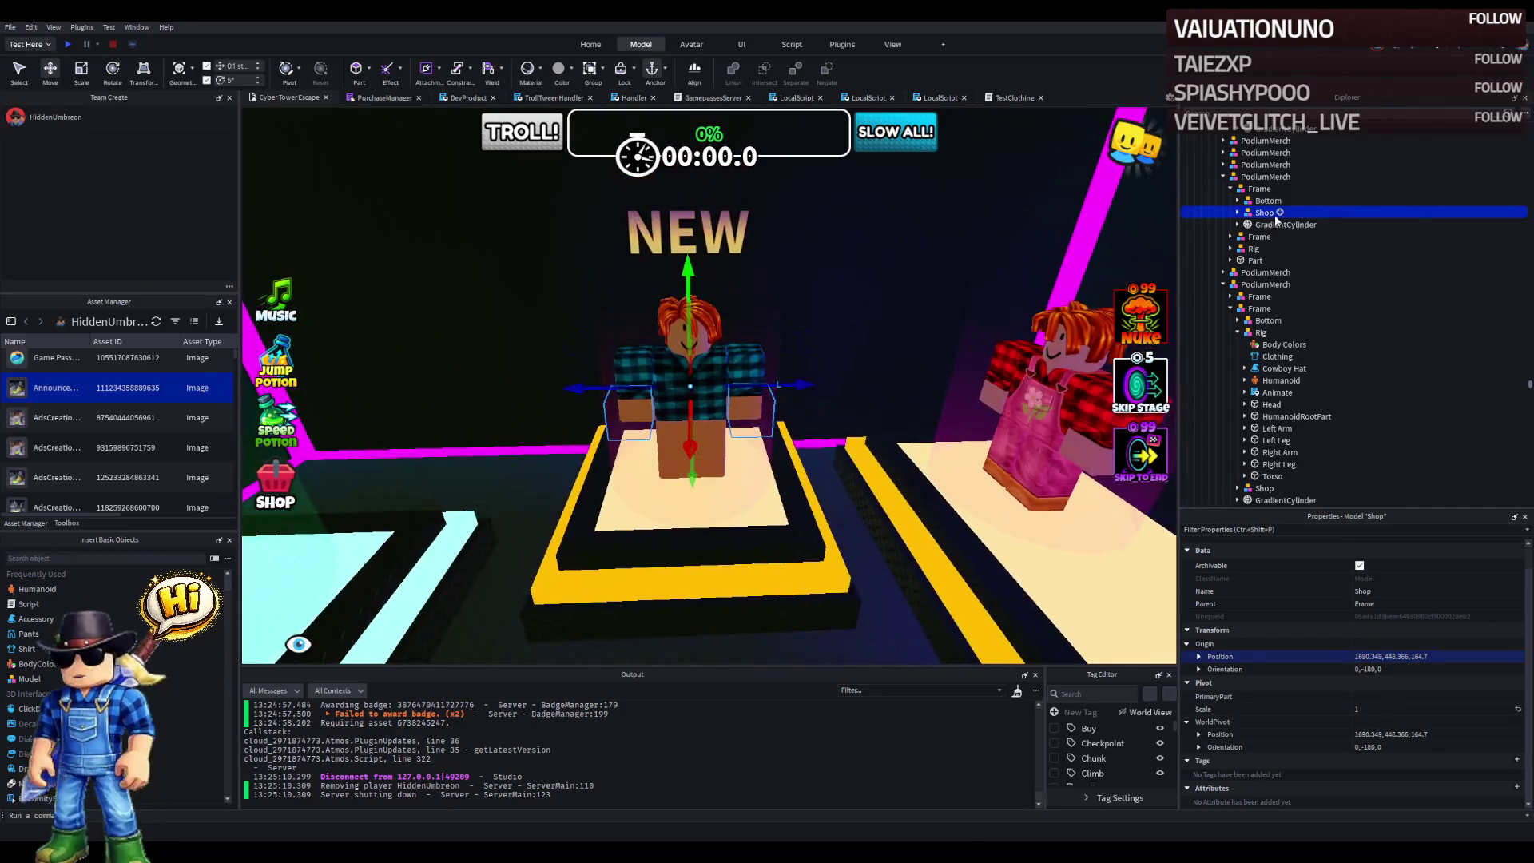
- Move the mannequin's rig into the podium Frame and check its shirt template id
scroll(1270, 240, up, 2)
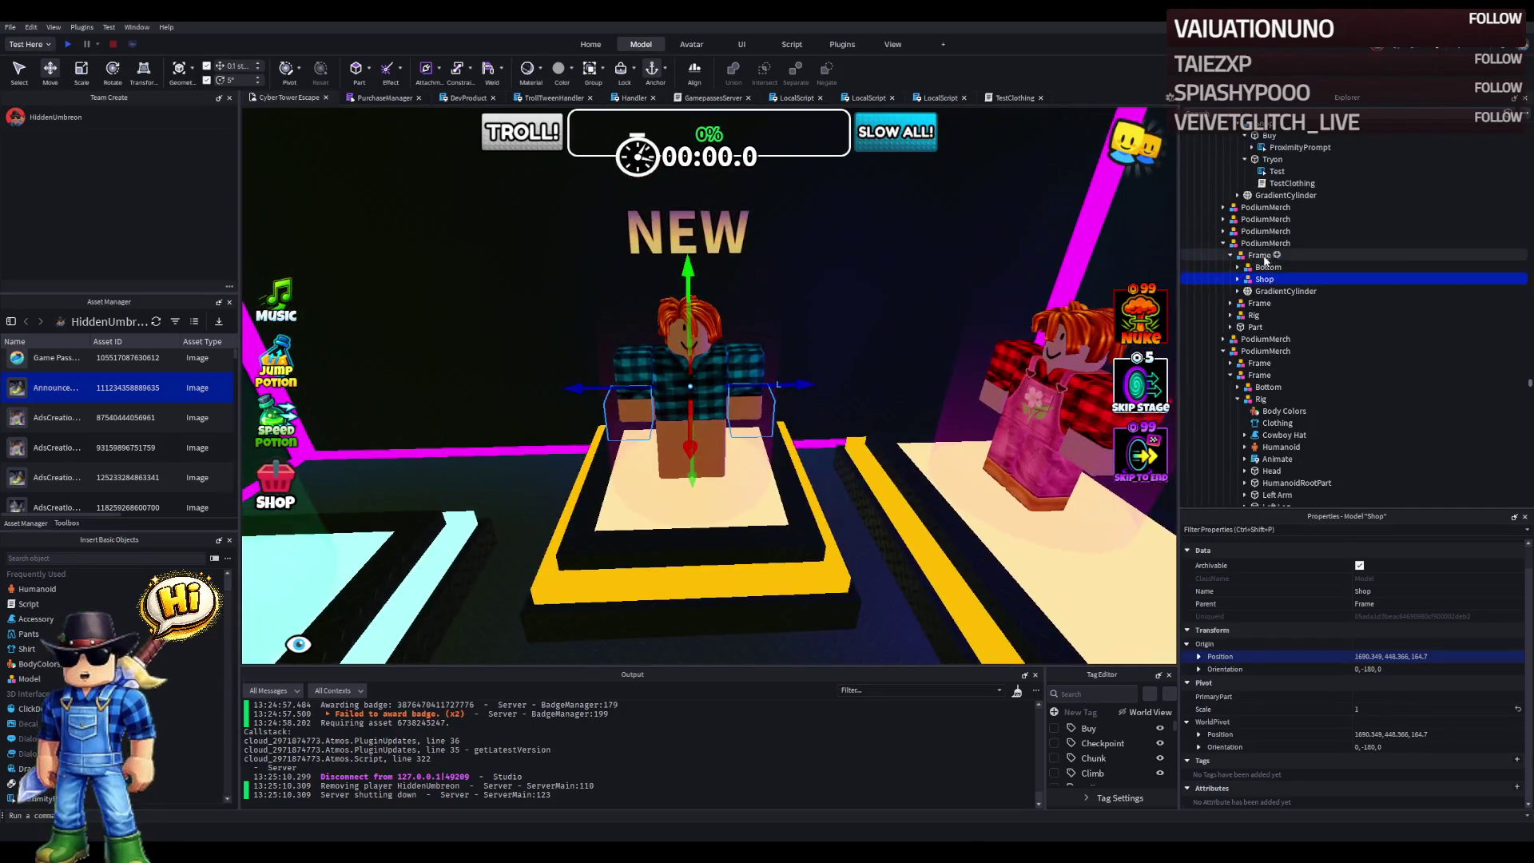
click(1255, 317)
drag(1256, 318, 1260, 256)
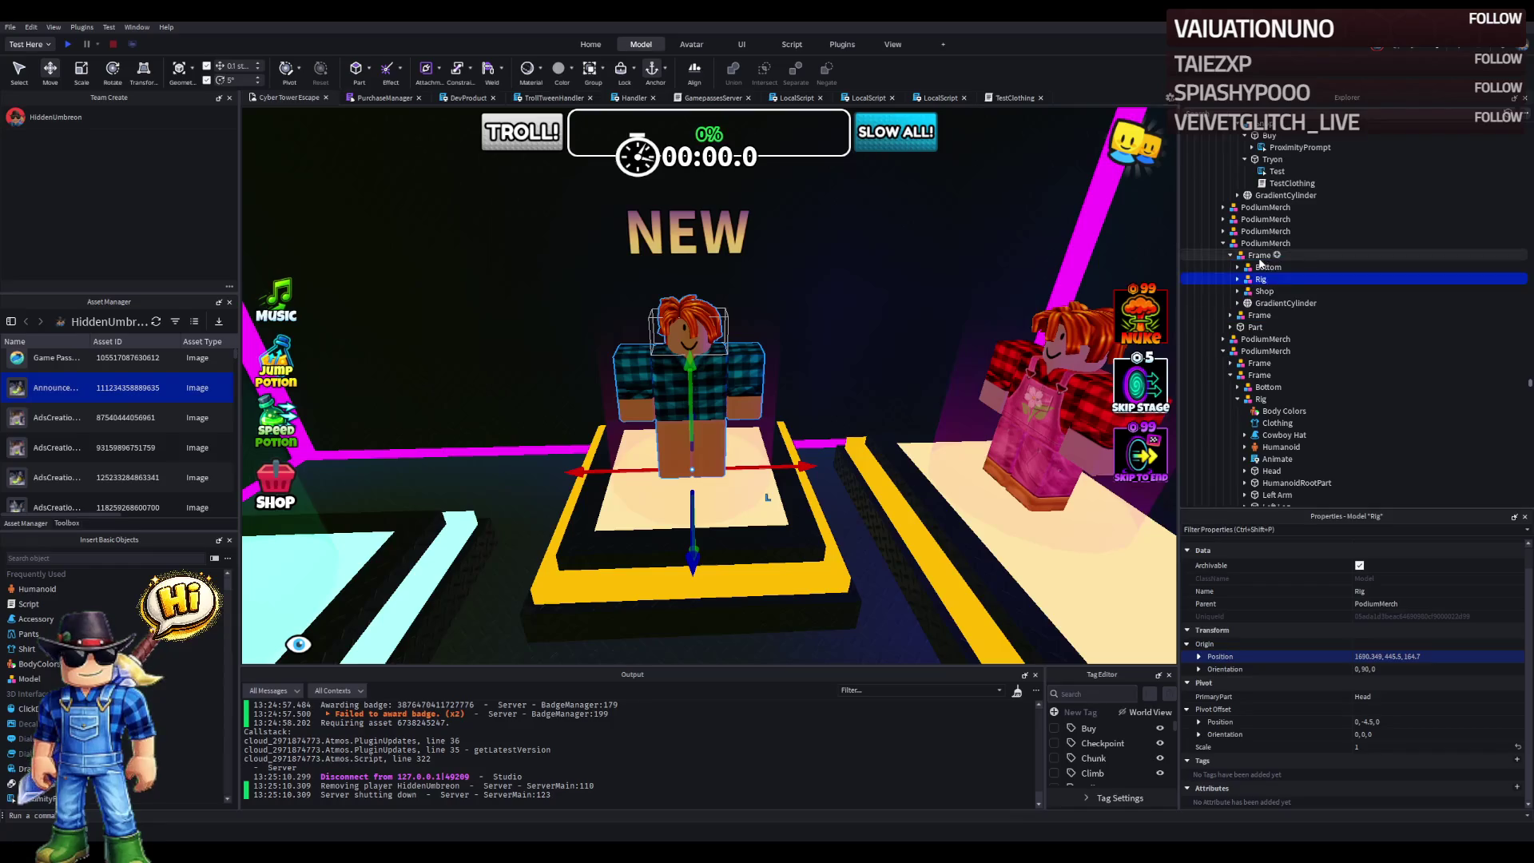
click(1238, 279)
click(1277, 303)
click(1465, 573)
- Move the rig's ProximityPrompt into Shop > Buy and delete the leftover duplicate prompt
click(1272, 341)
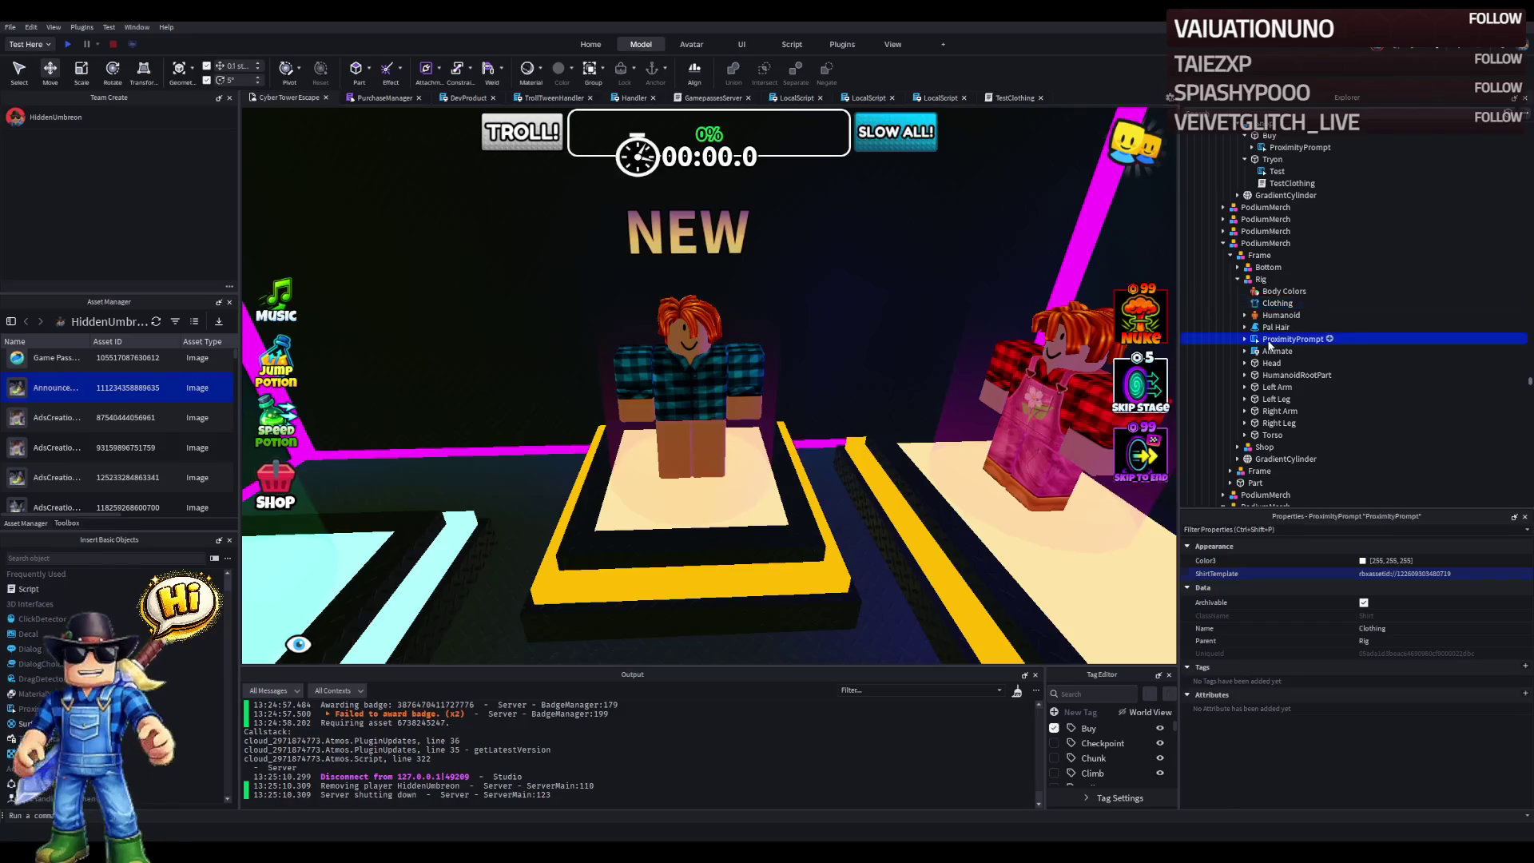
scroll(1382, 653, down, 2)
scroll(1382, 654, up, 2)
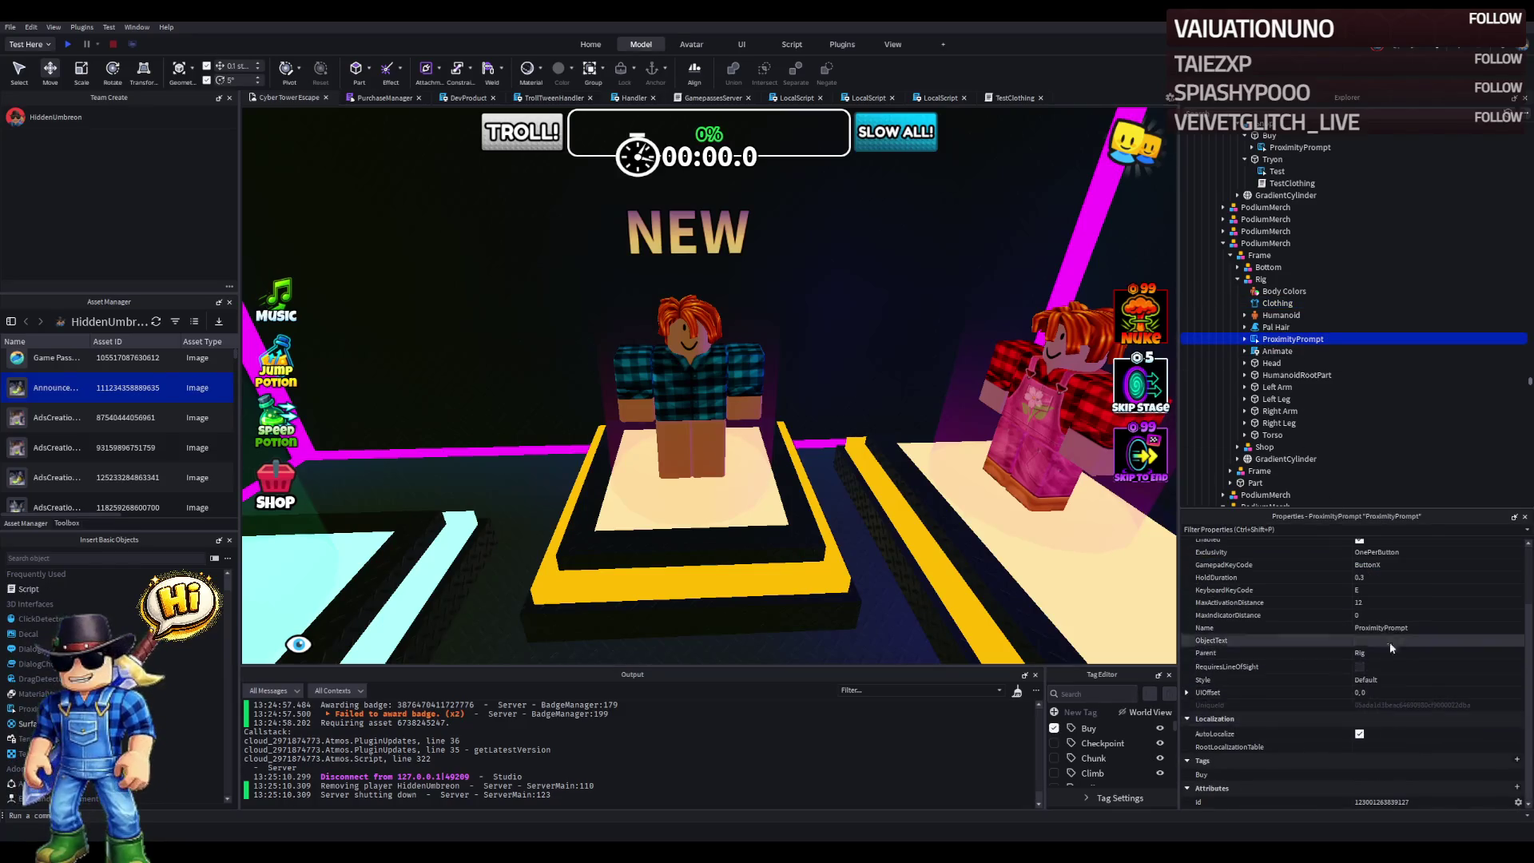
click(1366, 717)
text(Buy)
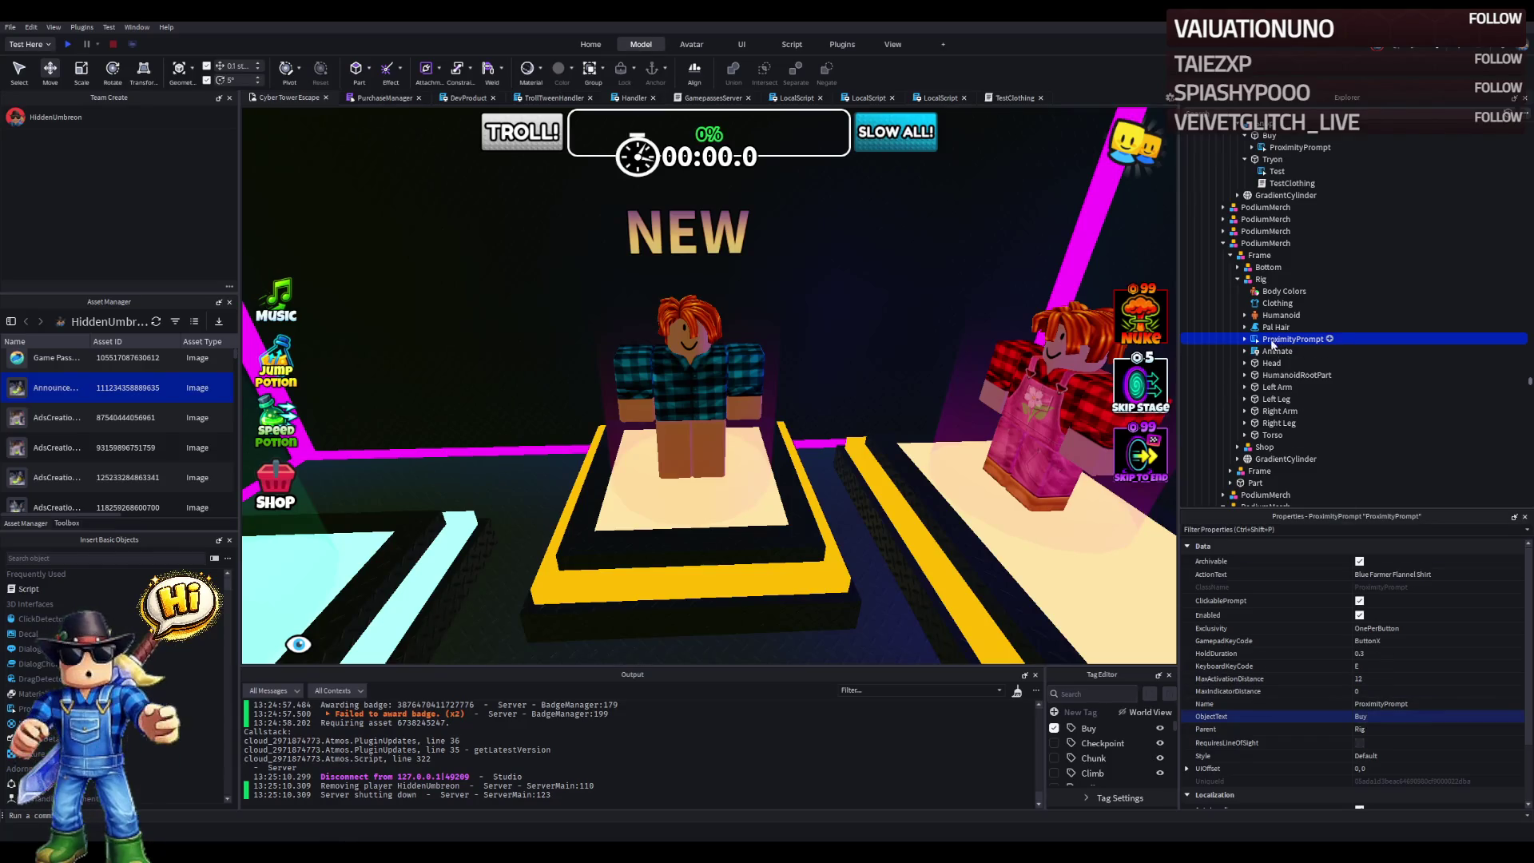
drag(1272, 345, 1270, 462)
key(Delete)
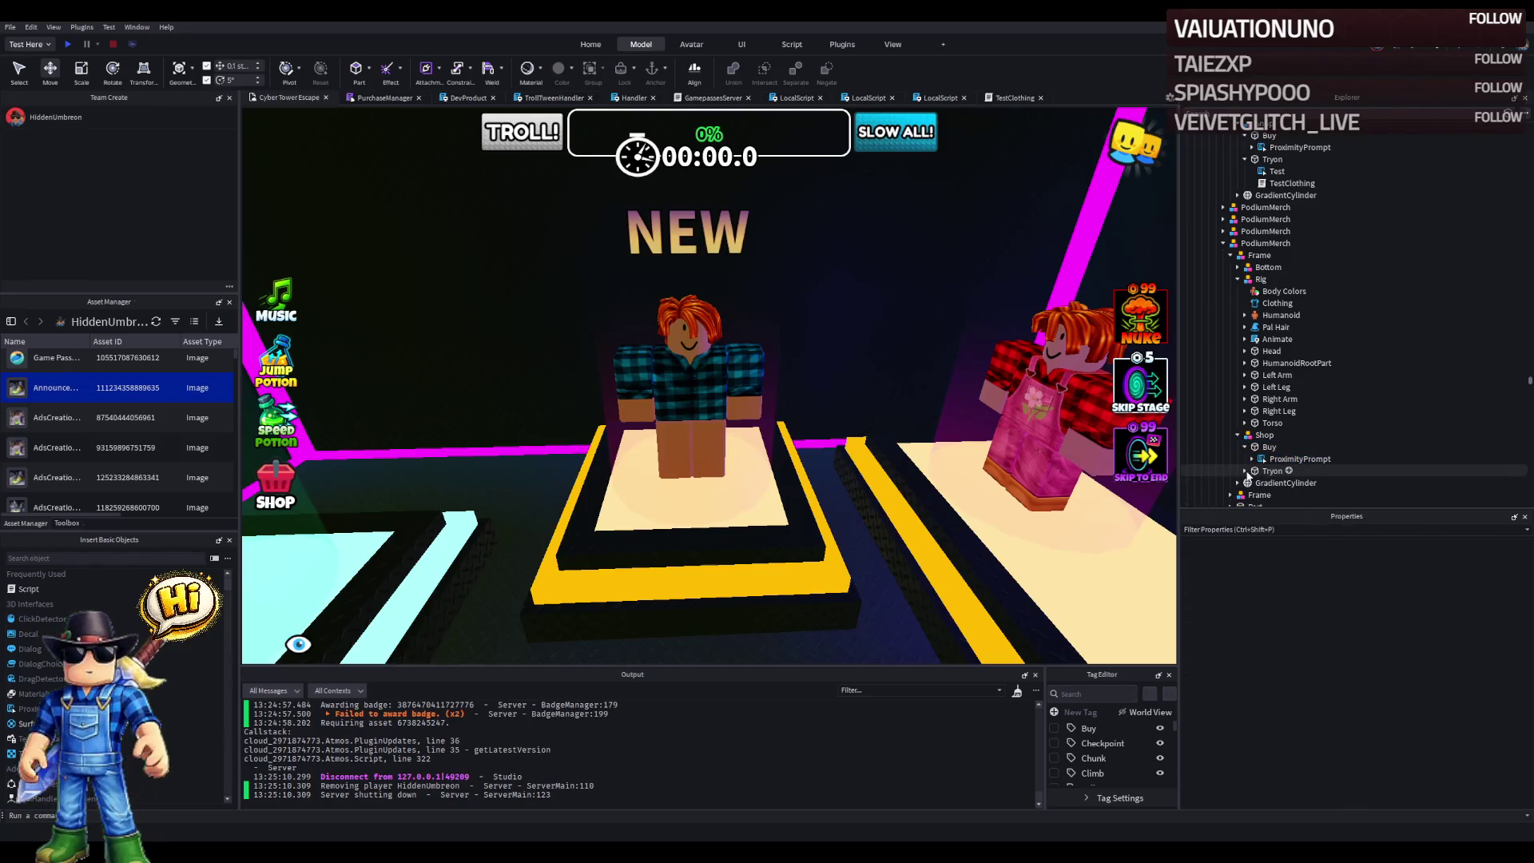
scroll(1269, 479, down, 1)
double_click(1290, 461)
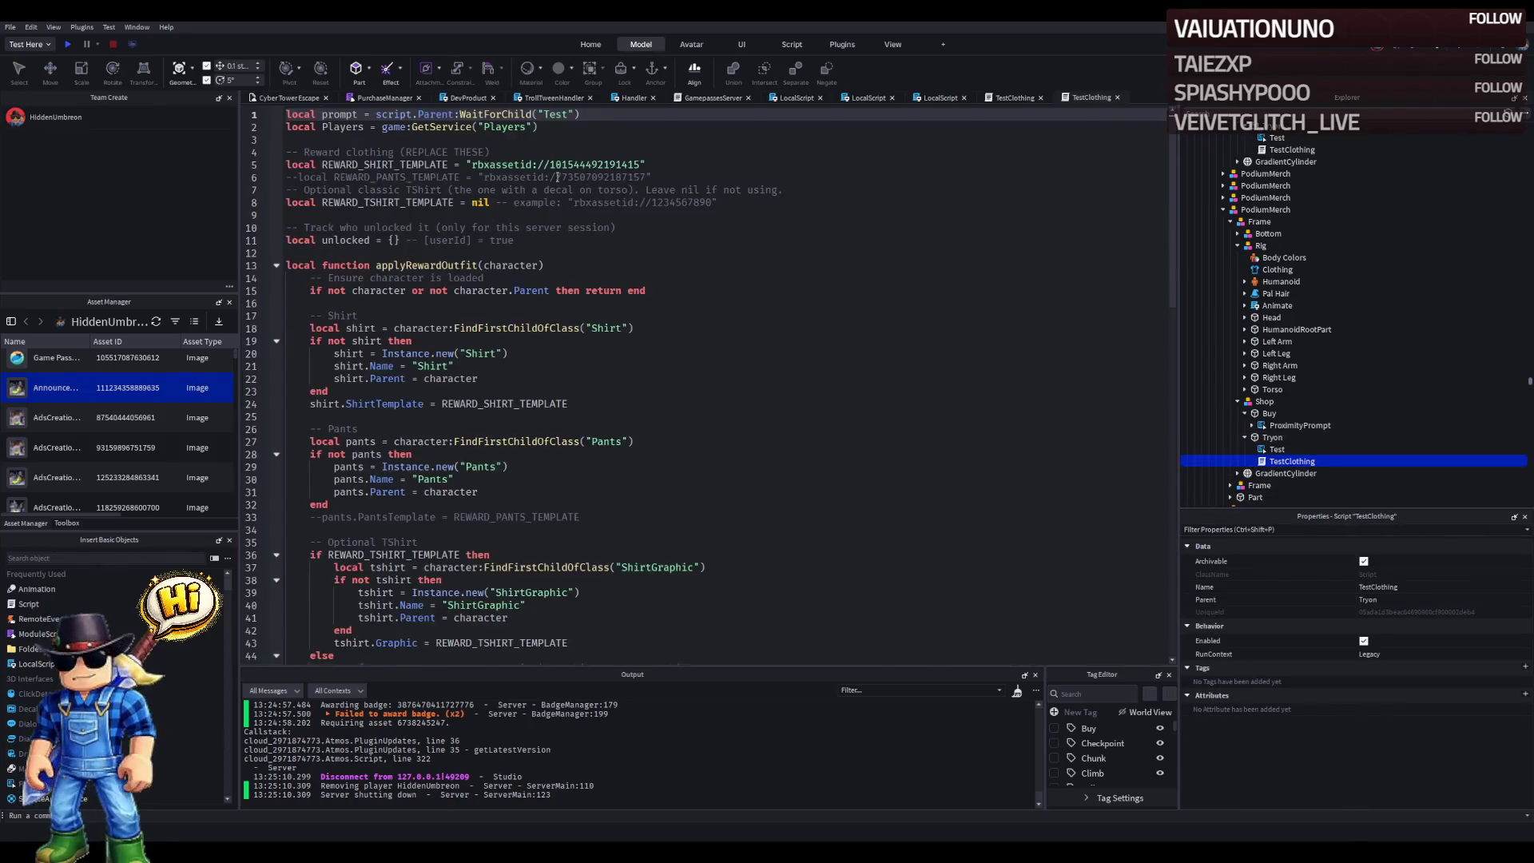
double_click(575, 164)
key(ctrl+v)
click(627, 165)
click(650, 192)
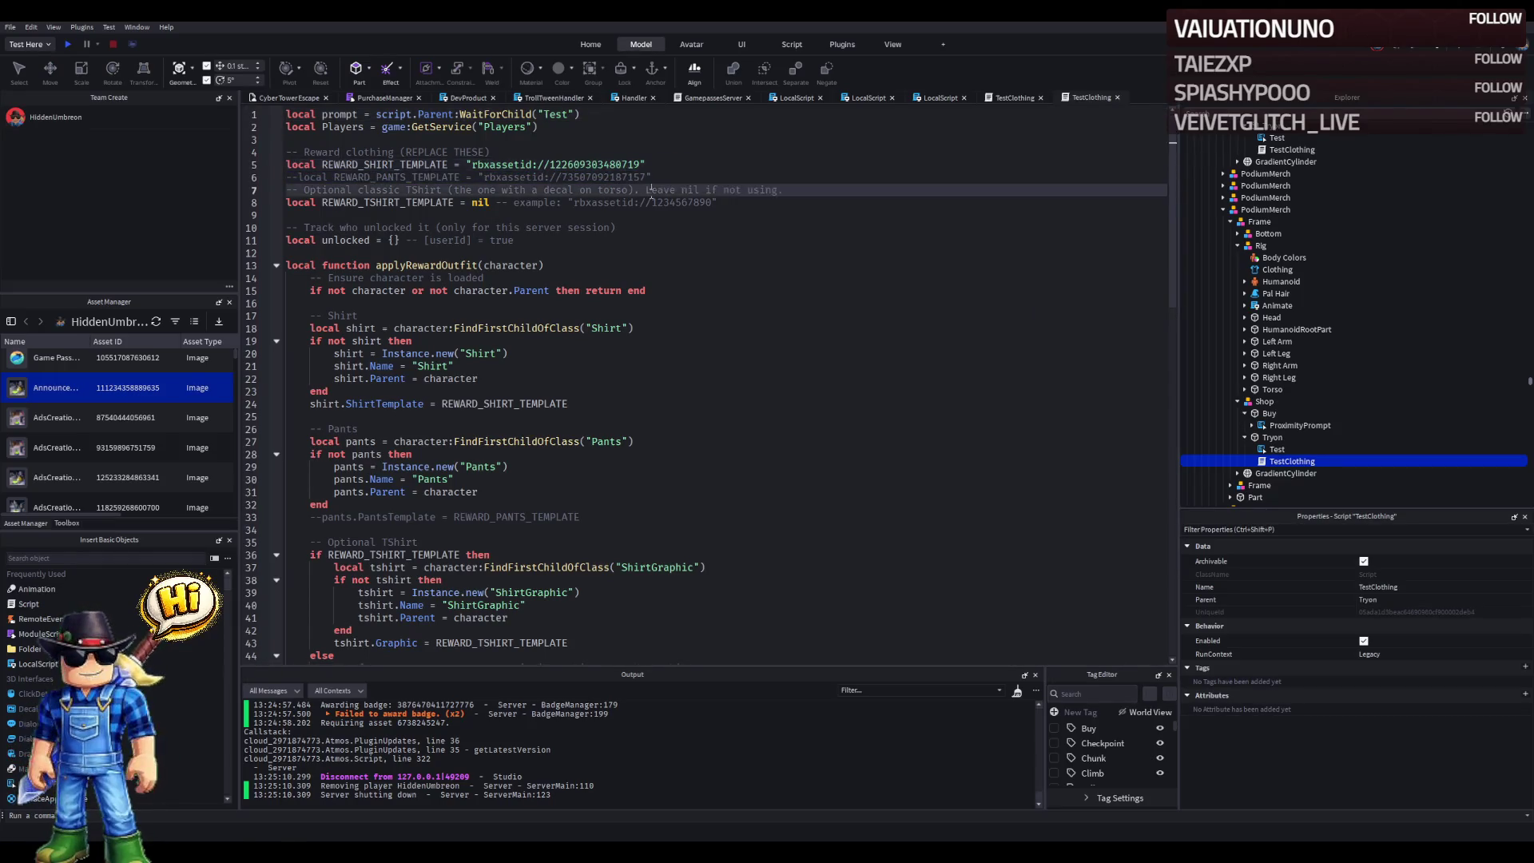
key(ctrl+s)
click(285, 99)
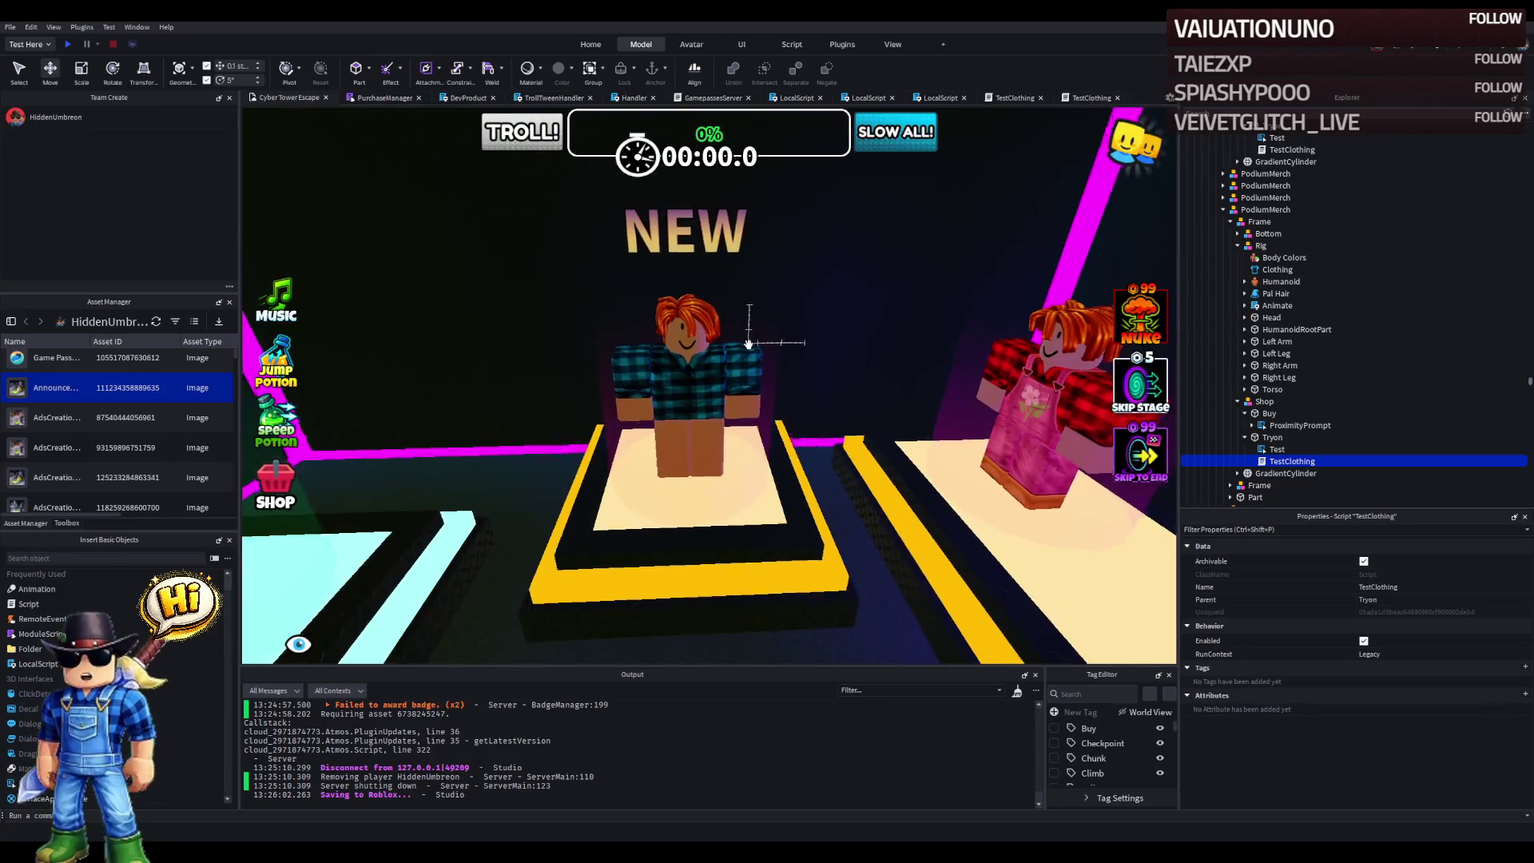
- Duplicate the flannel mannequin's Shop model and drag the copy toward the overalls podium
key(Left)
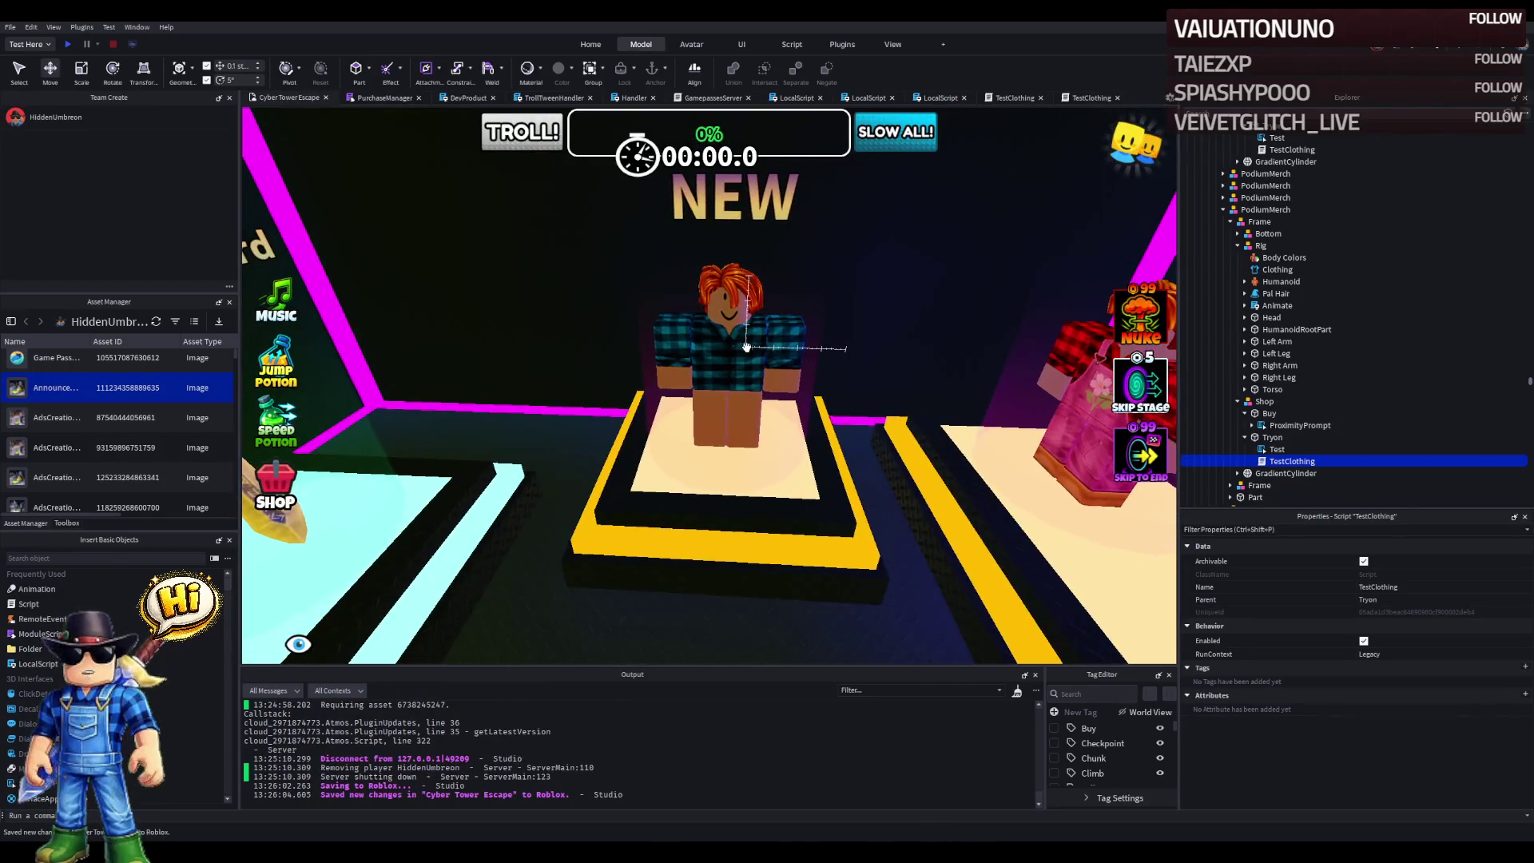
key(d)
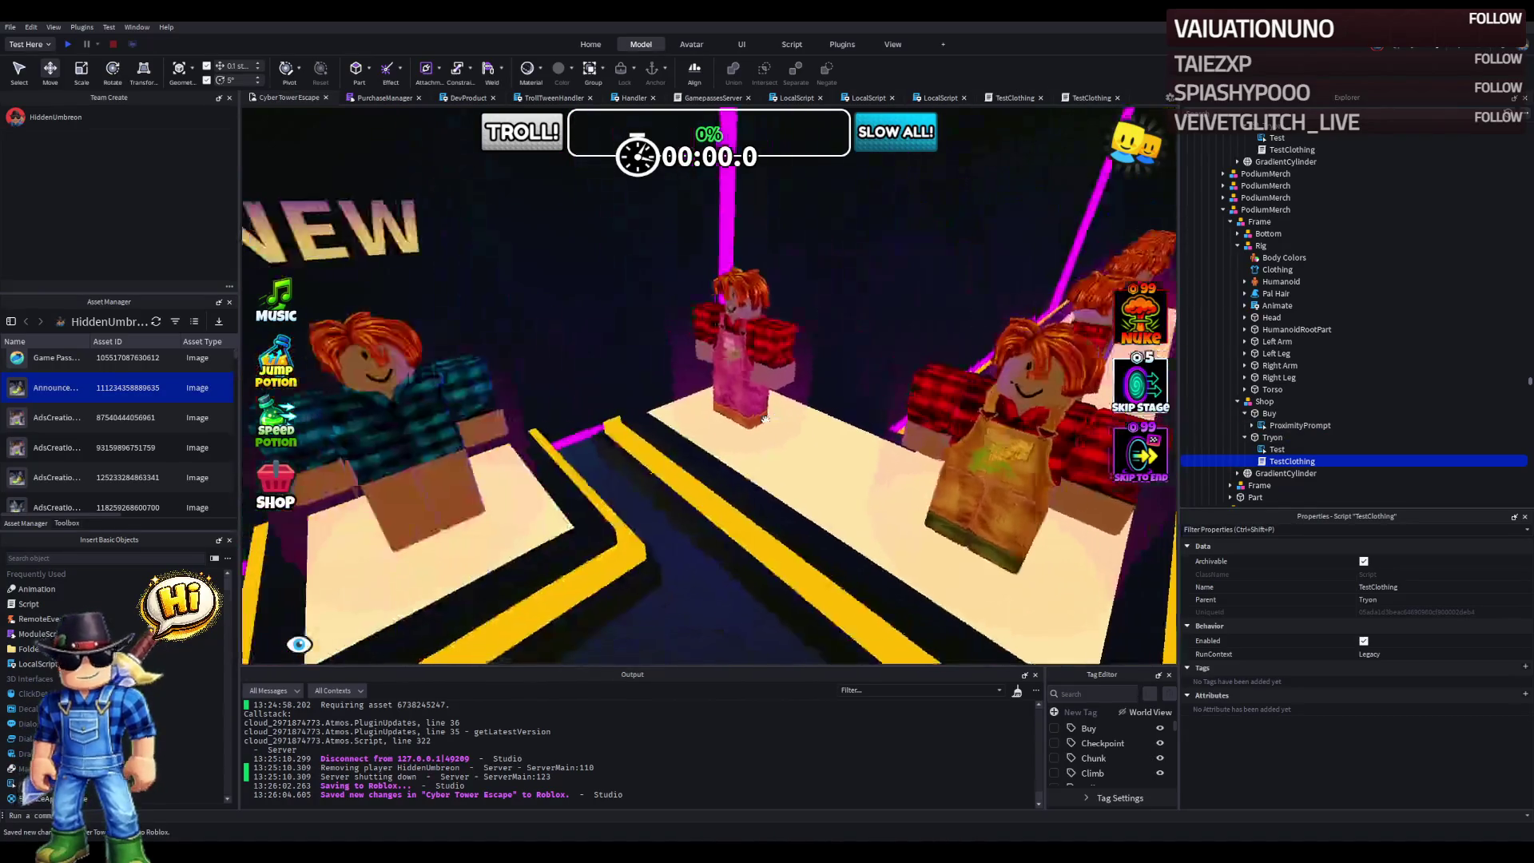
click(383, 384)
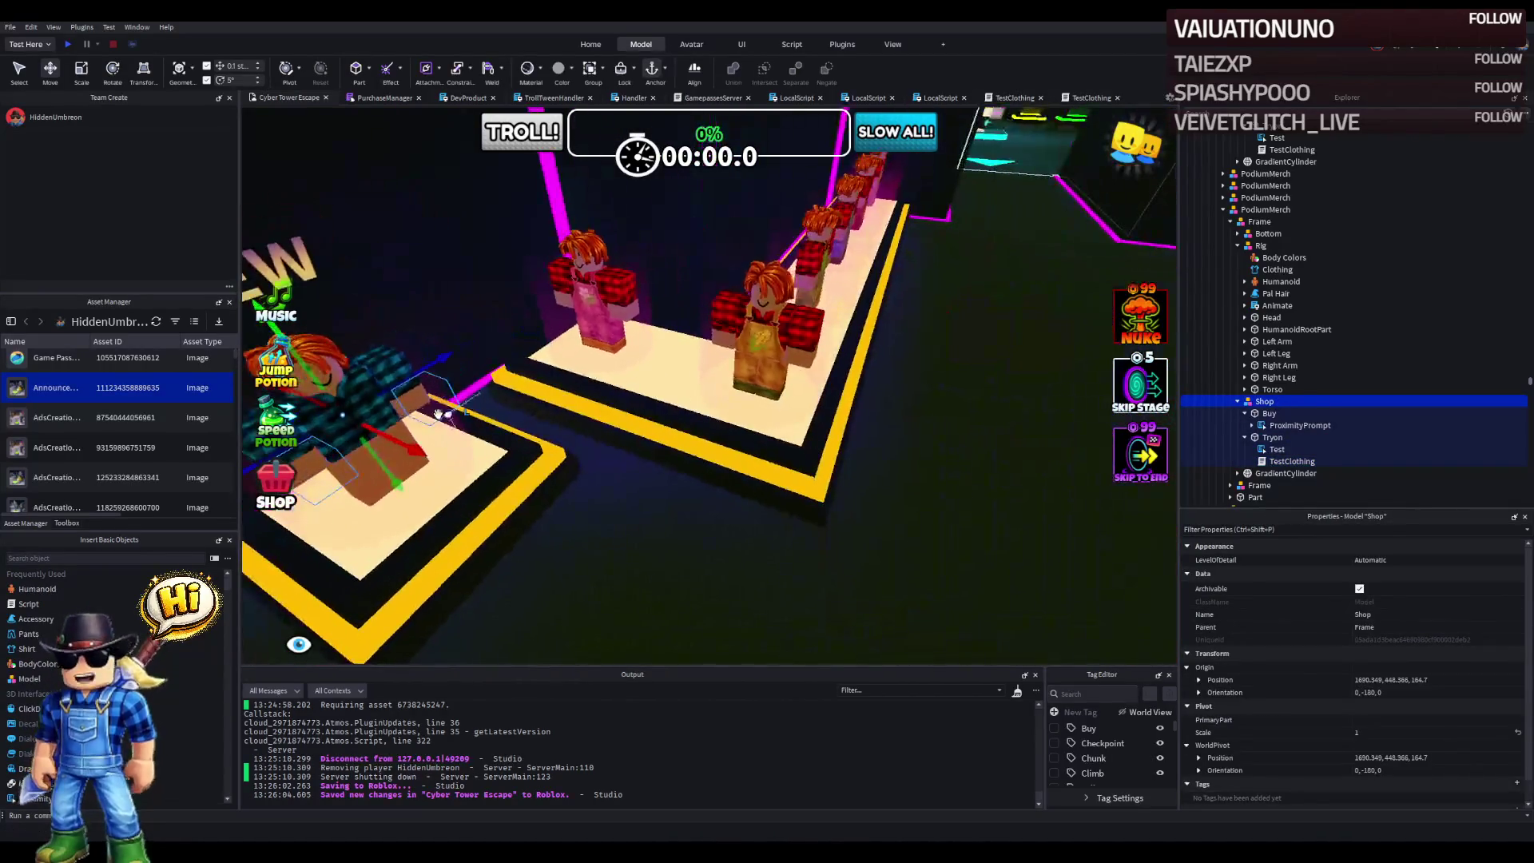
key(ctrl+d)
mouse_move(438, 414)
mouse_down()
mouse_move(436, 453)
mouse_move(484, 356)
mouse_up()
- Paste the next gradient cylinder's position into the copied Shop's origin position
scroll(1279, 319, down, 5)
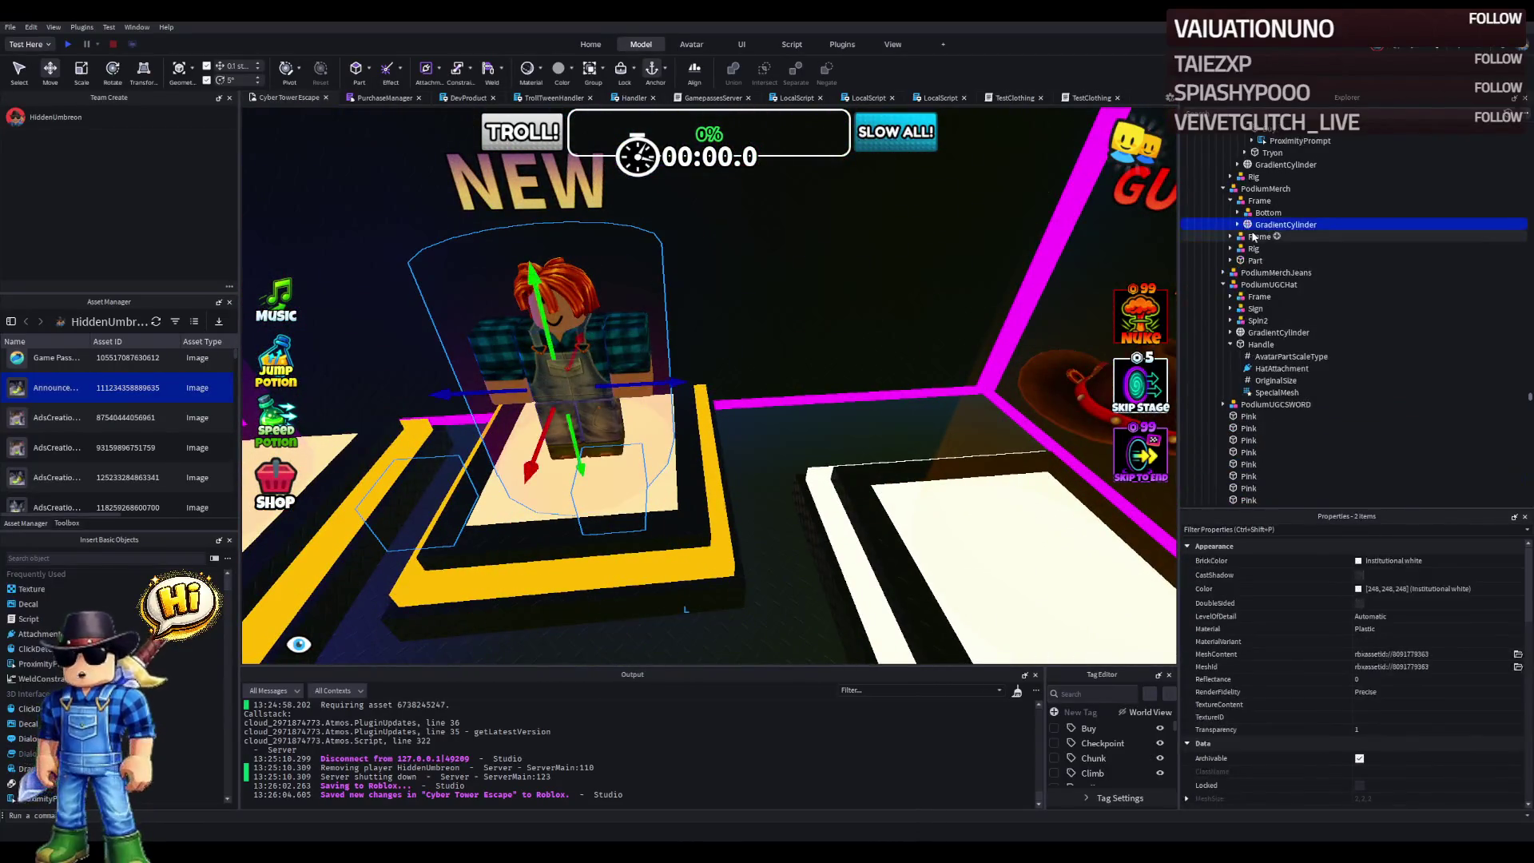
shift+click(1285, 224)
click(1286, 225)
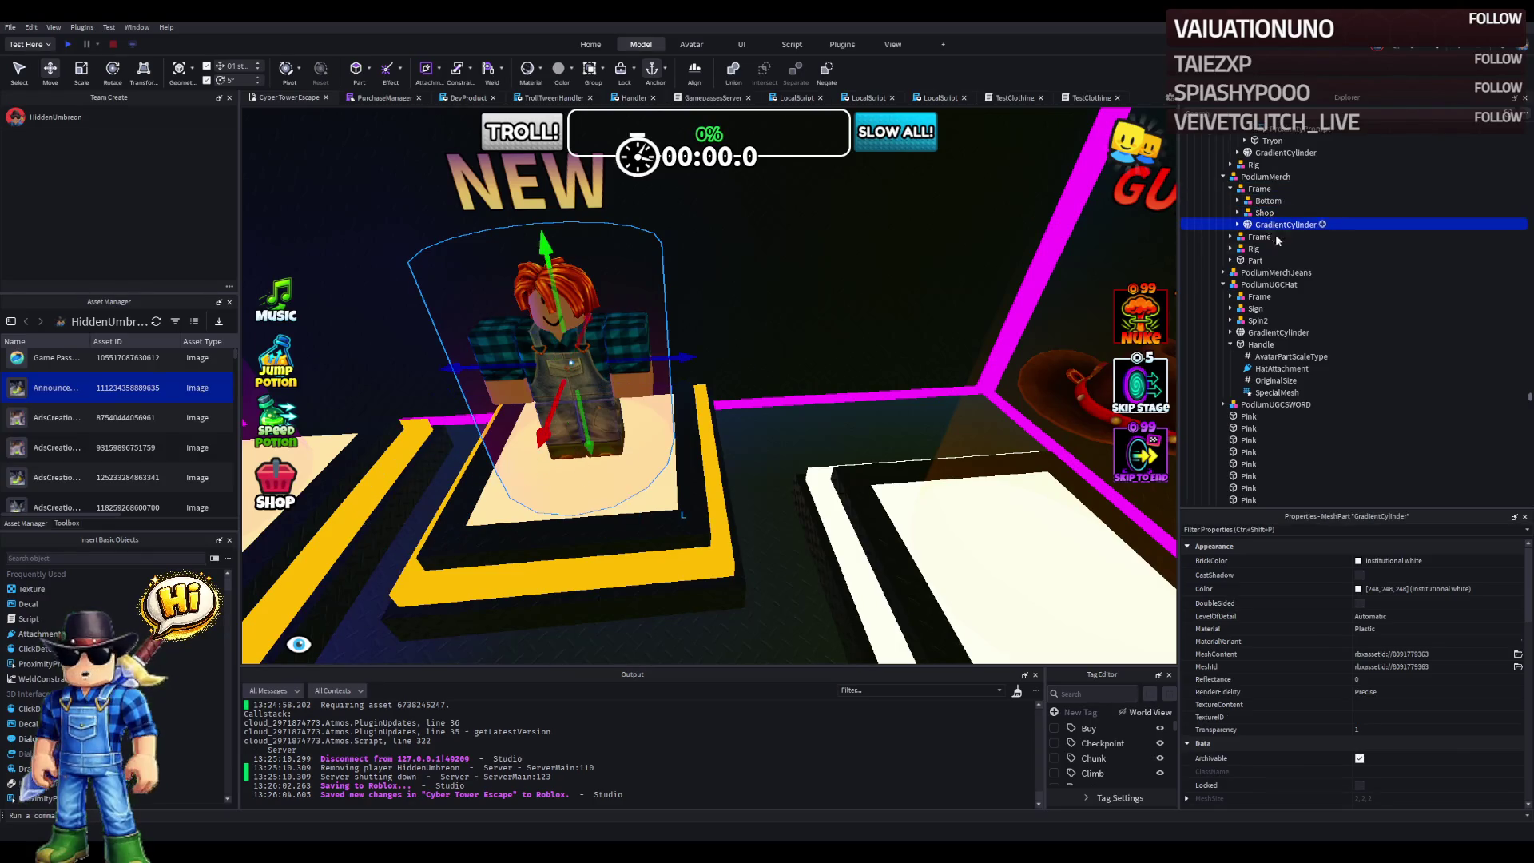
scroll(1422, 671, down, 4)
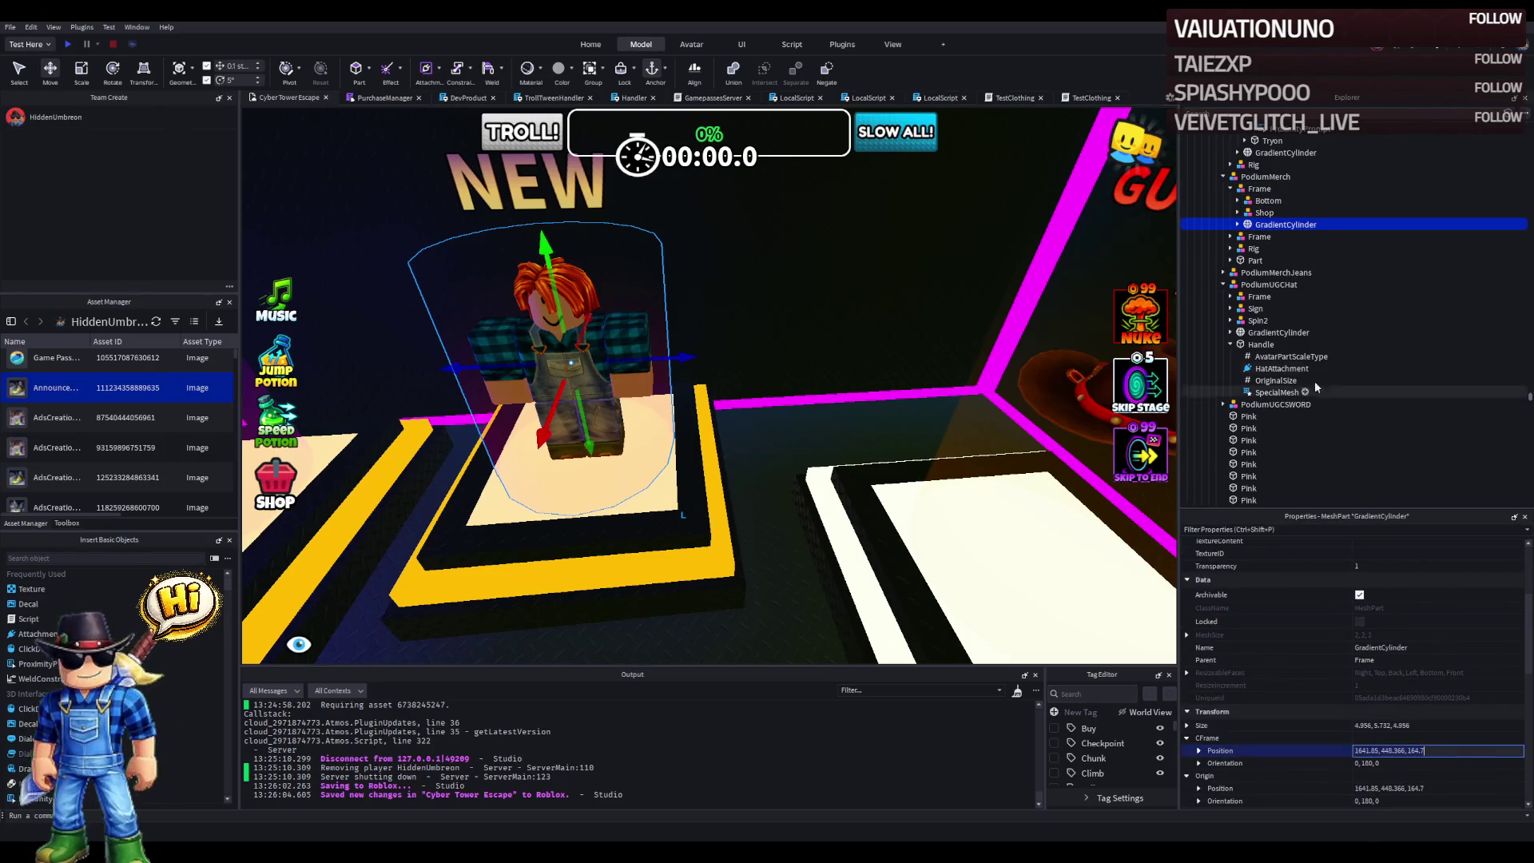
click(1265, 213)
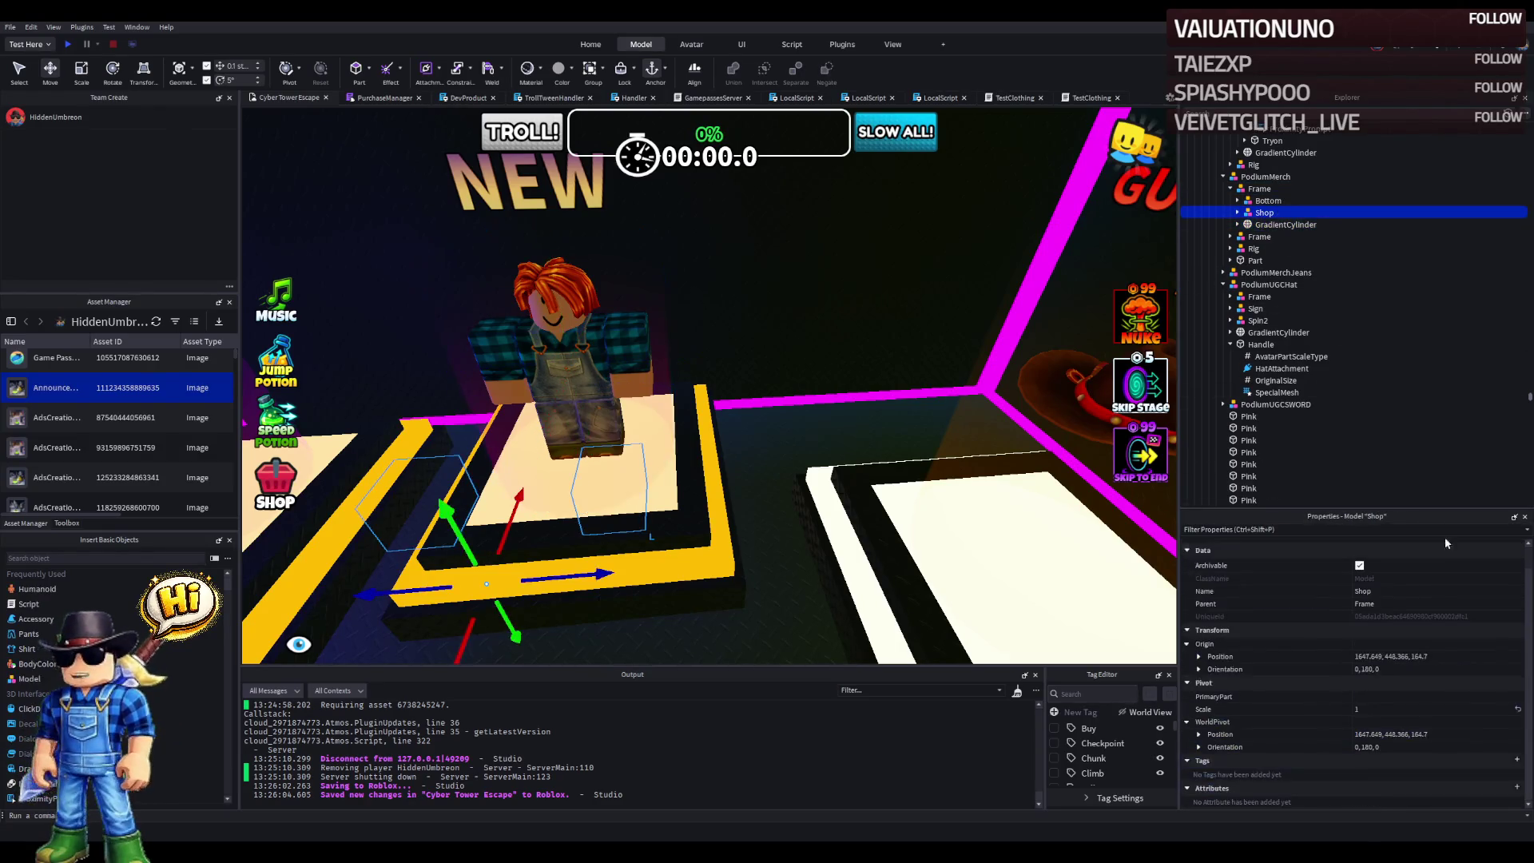
click(1473, 659)
text(1641.85, 448.366, 164.7)
key(Return)
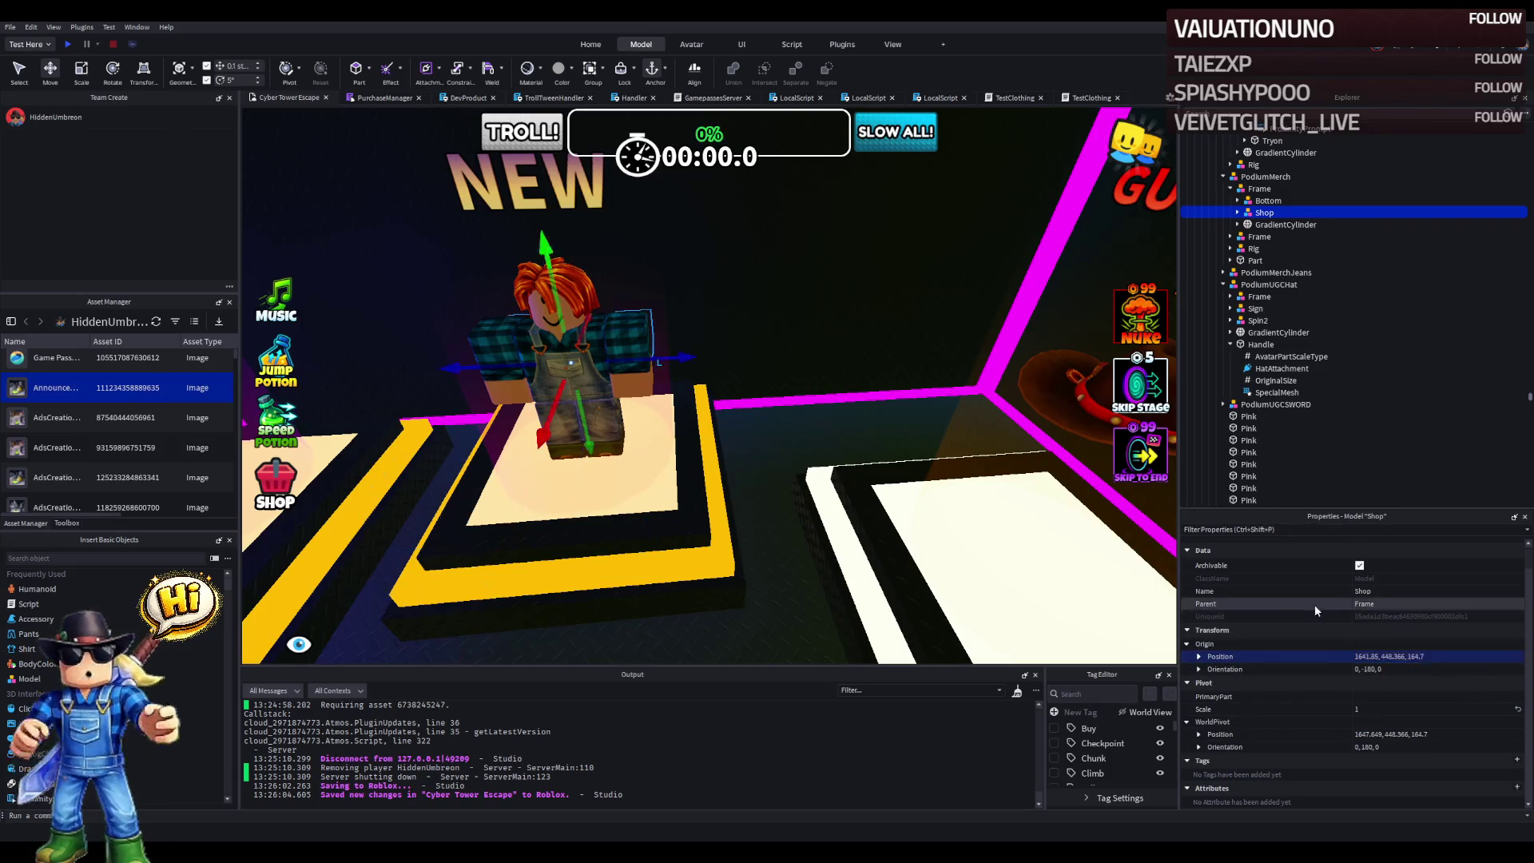
key(f)
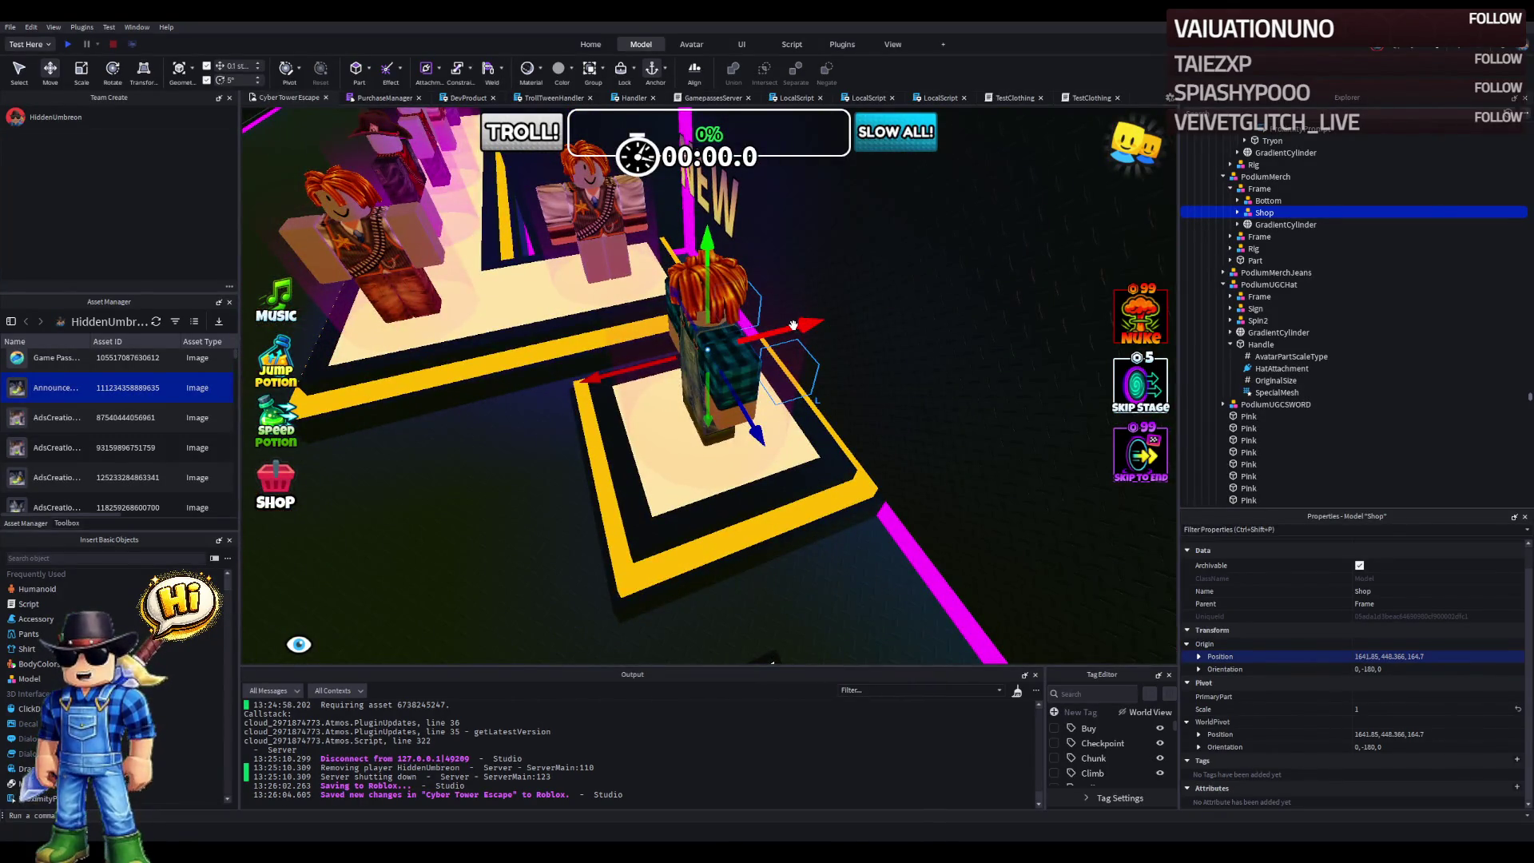
- Slide the Shop to about X 1644.6 and move the overalls rig into the Frame
drag(675, 329, 638, 336)
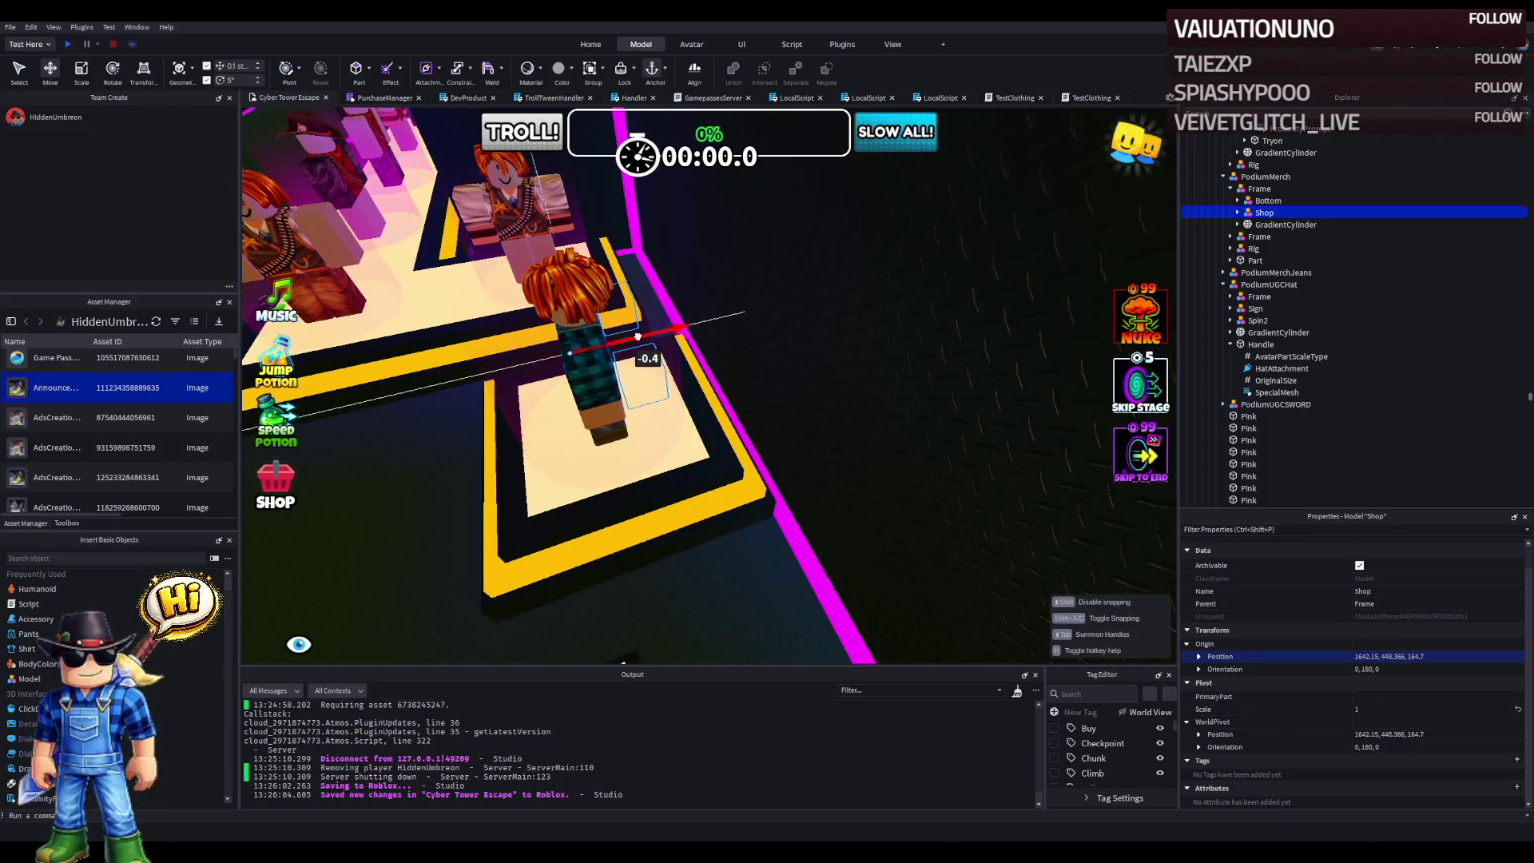
mouse_move(557, 367)
mouse_down()
mouse_move(659, 344)
mouse_move(647, 358)
mouse_up()
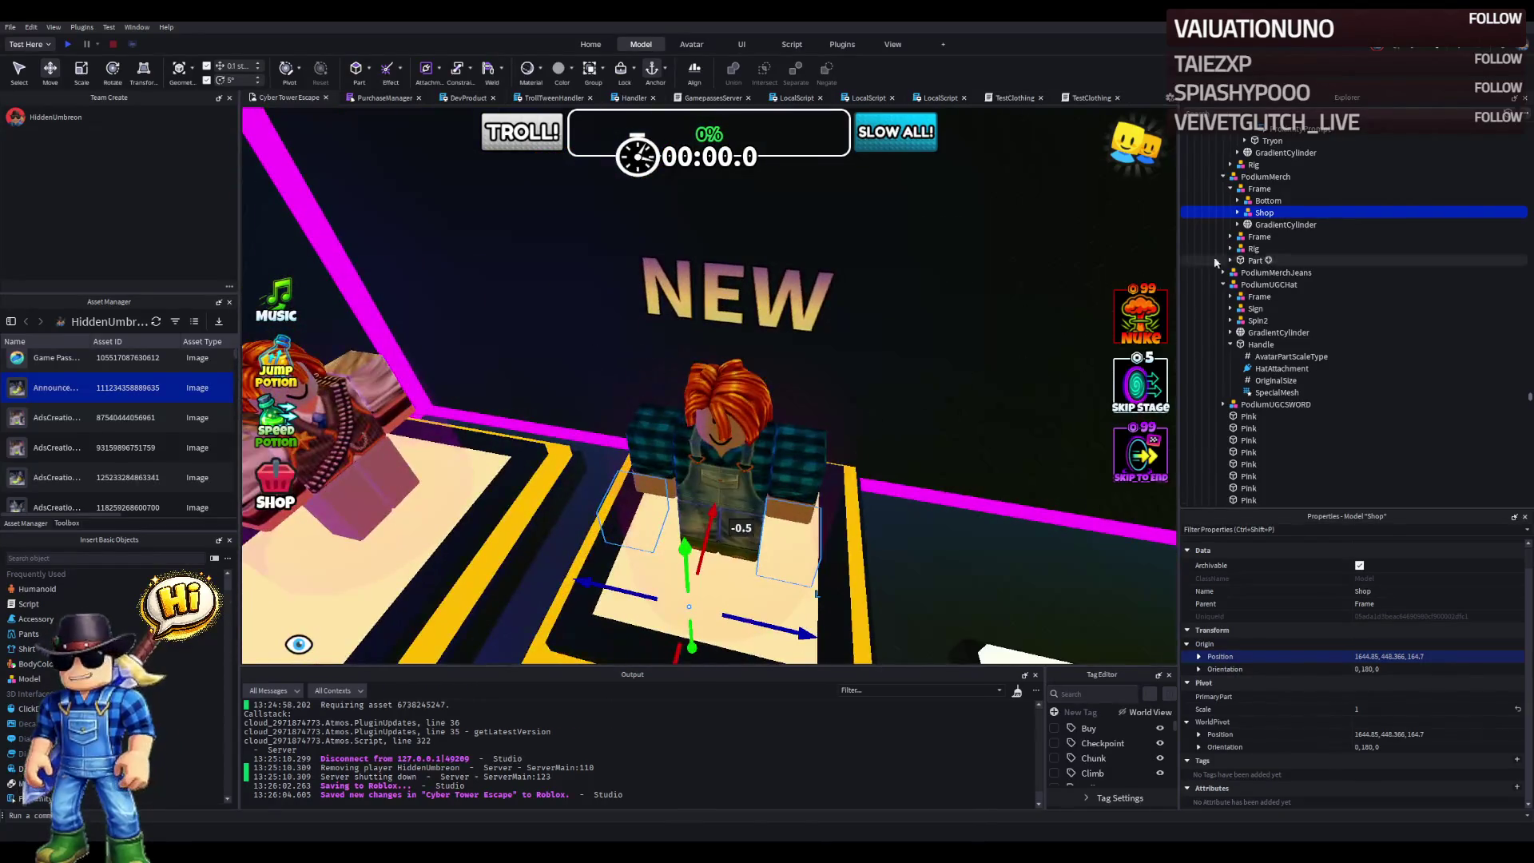
scroll(647, 358, up, 3)
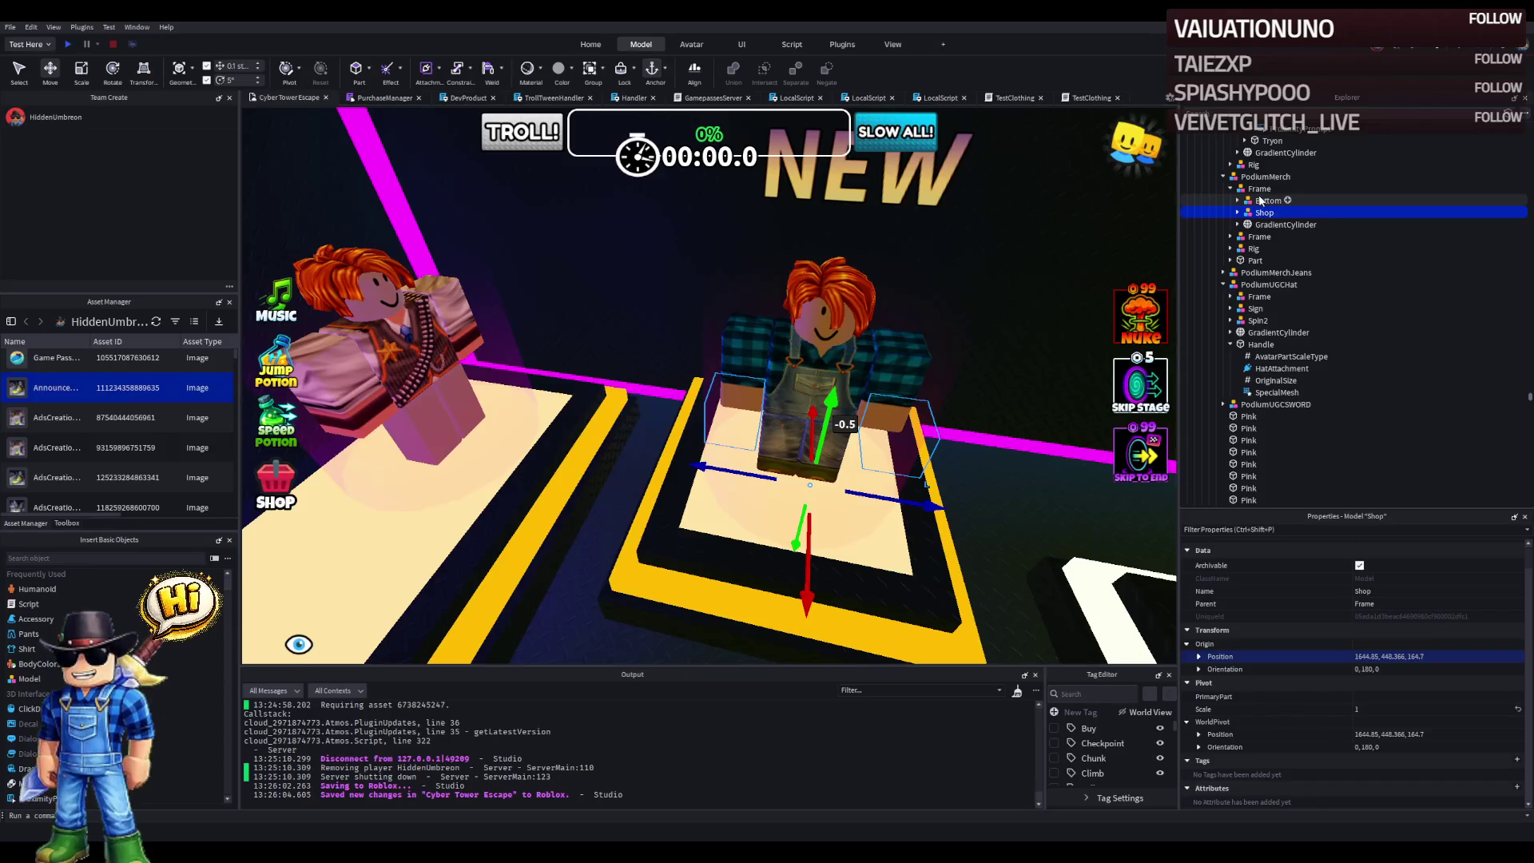
drag(1252, 250, 1261, 190)
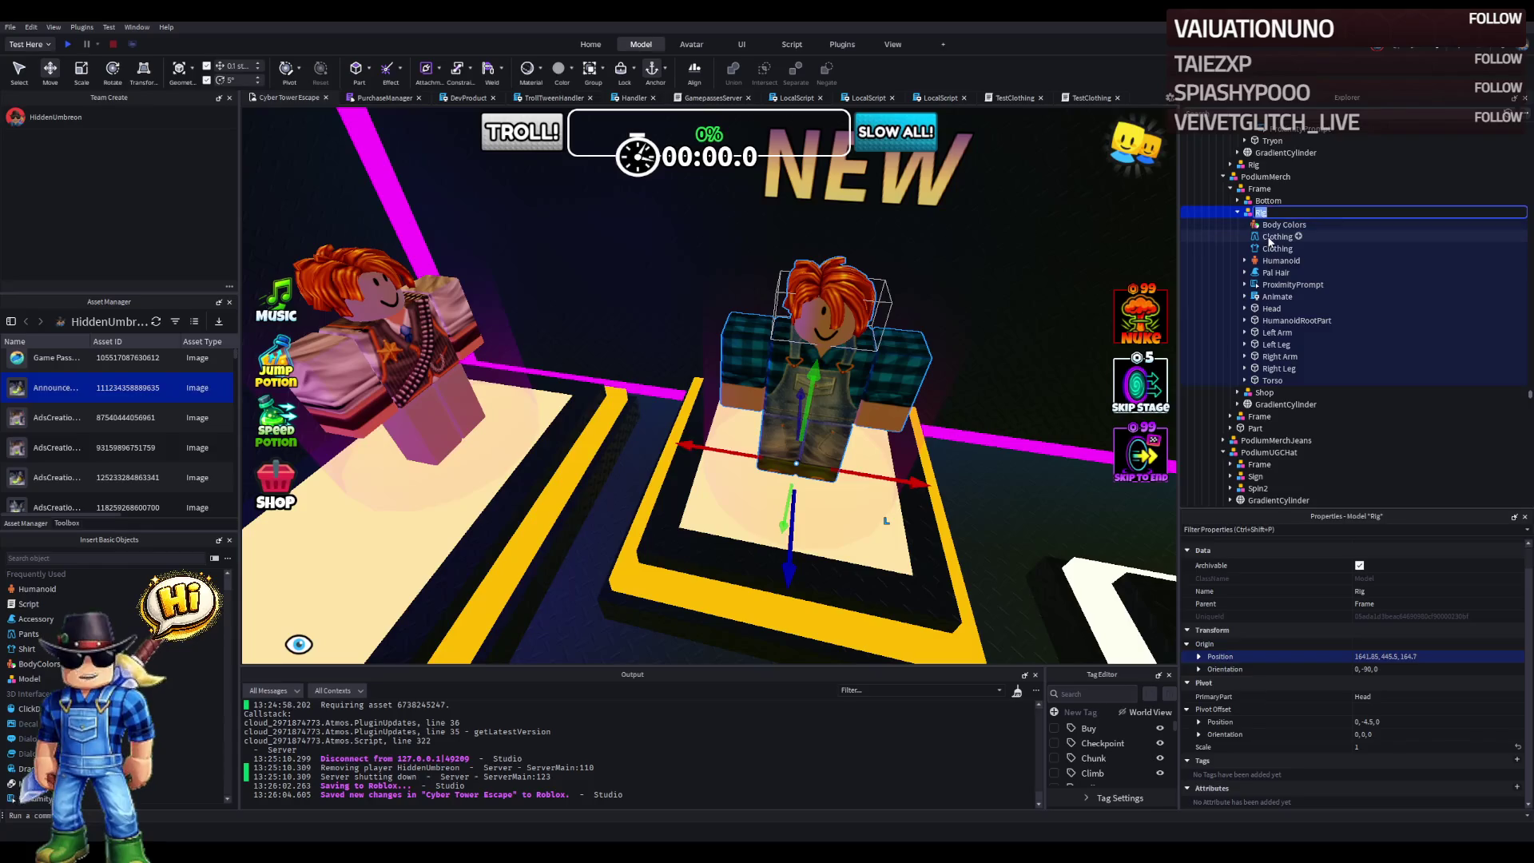
- Delete the rig's duplicate Clothing shirt, keeping the remaining shirt
click(1276, 249)
click(1463, 572)
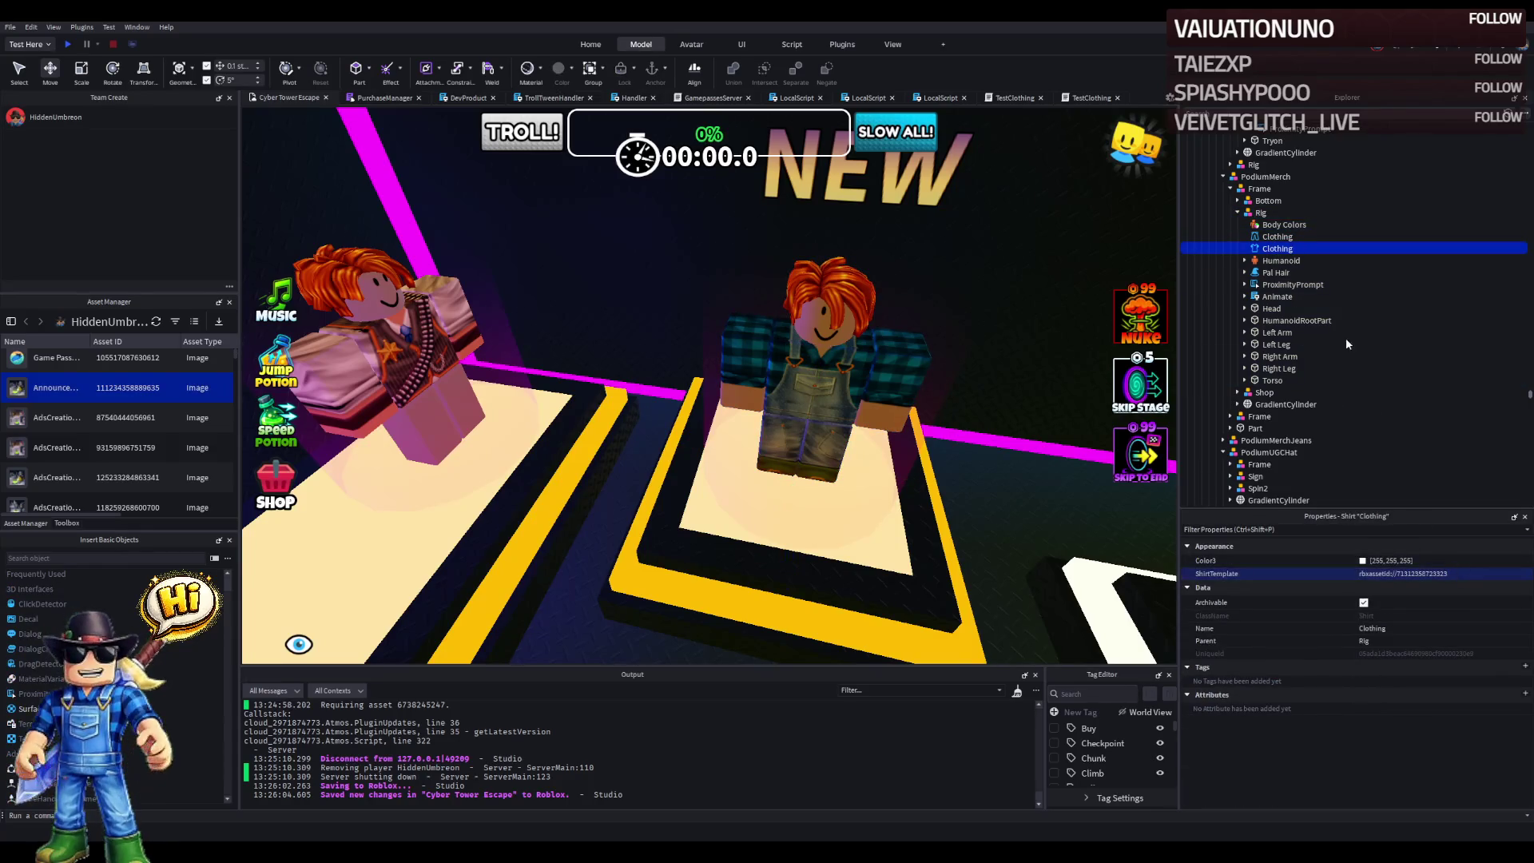
click(1270, 286)
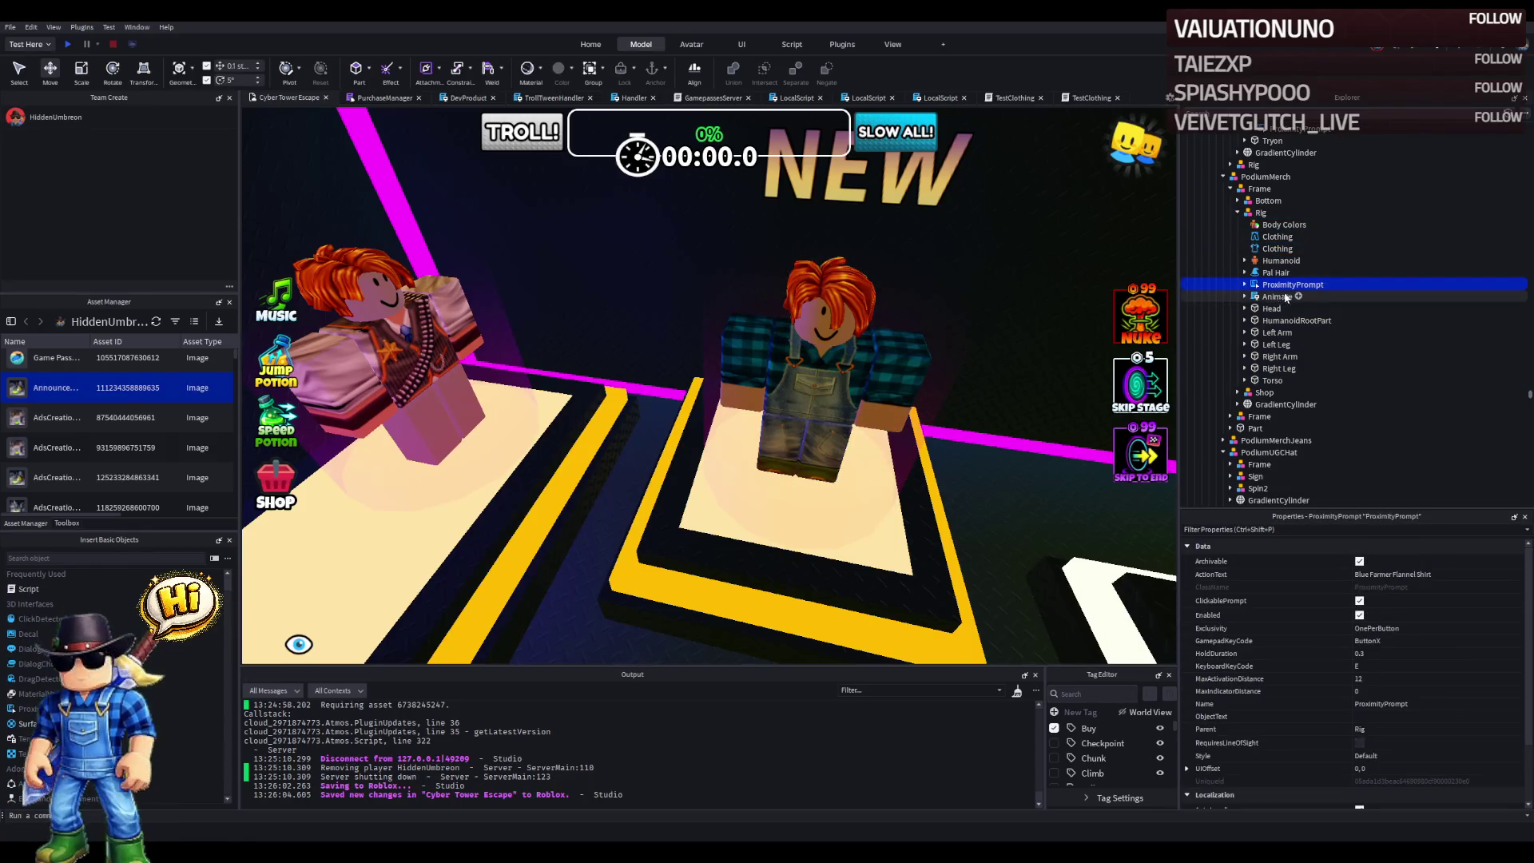
click(1277, 248)
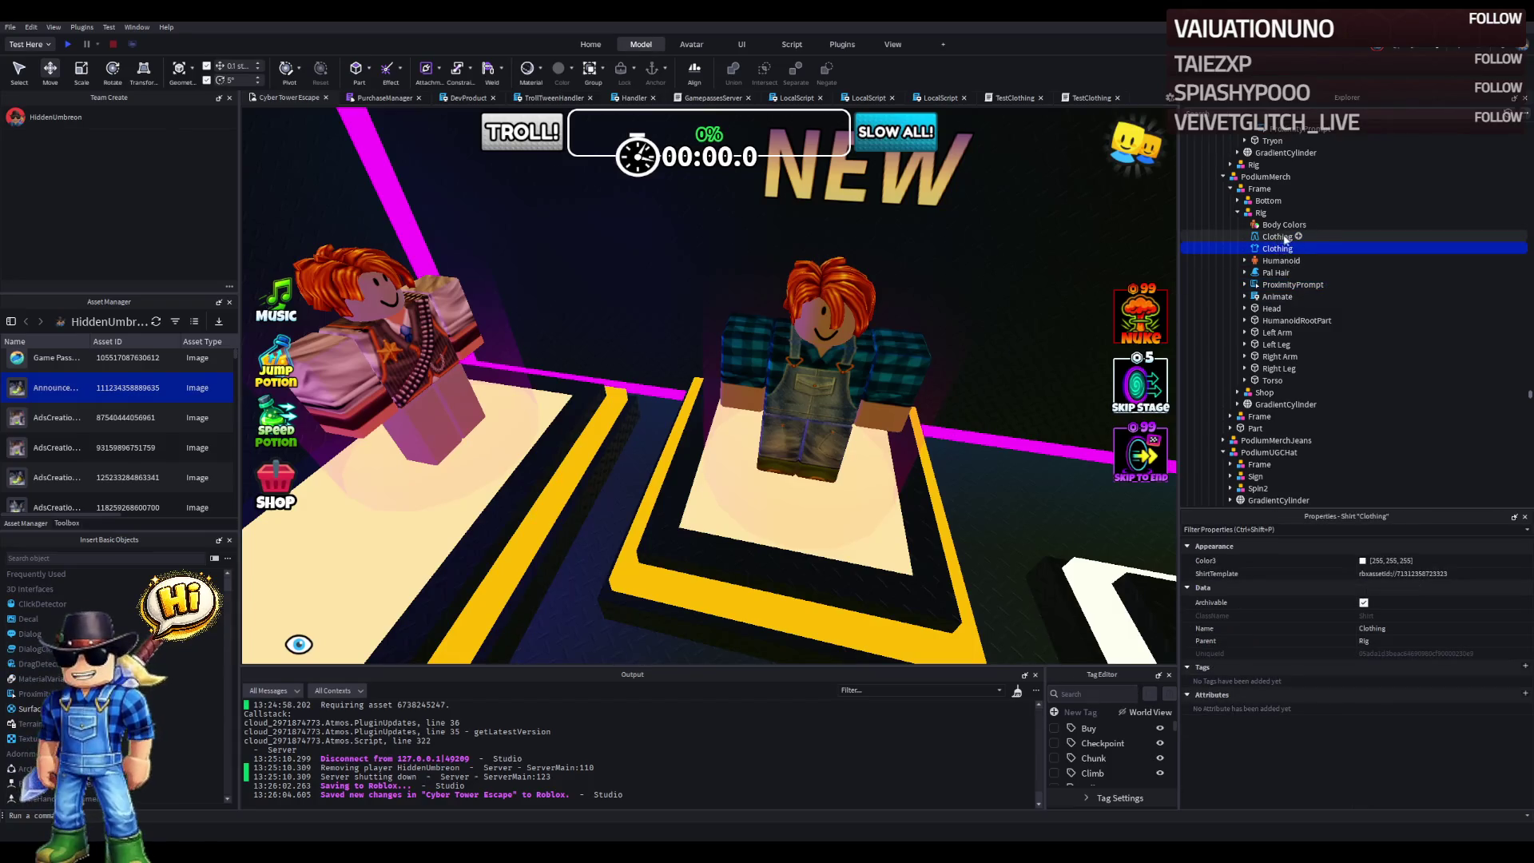
key(Delete)
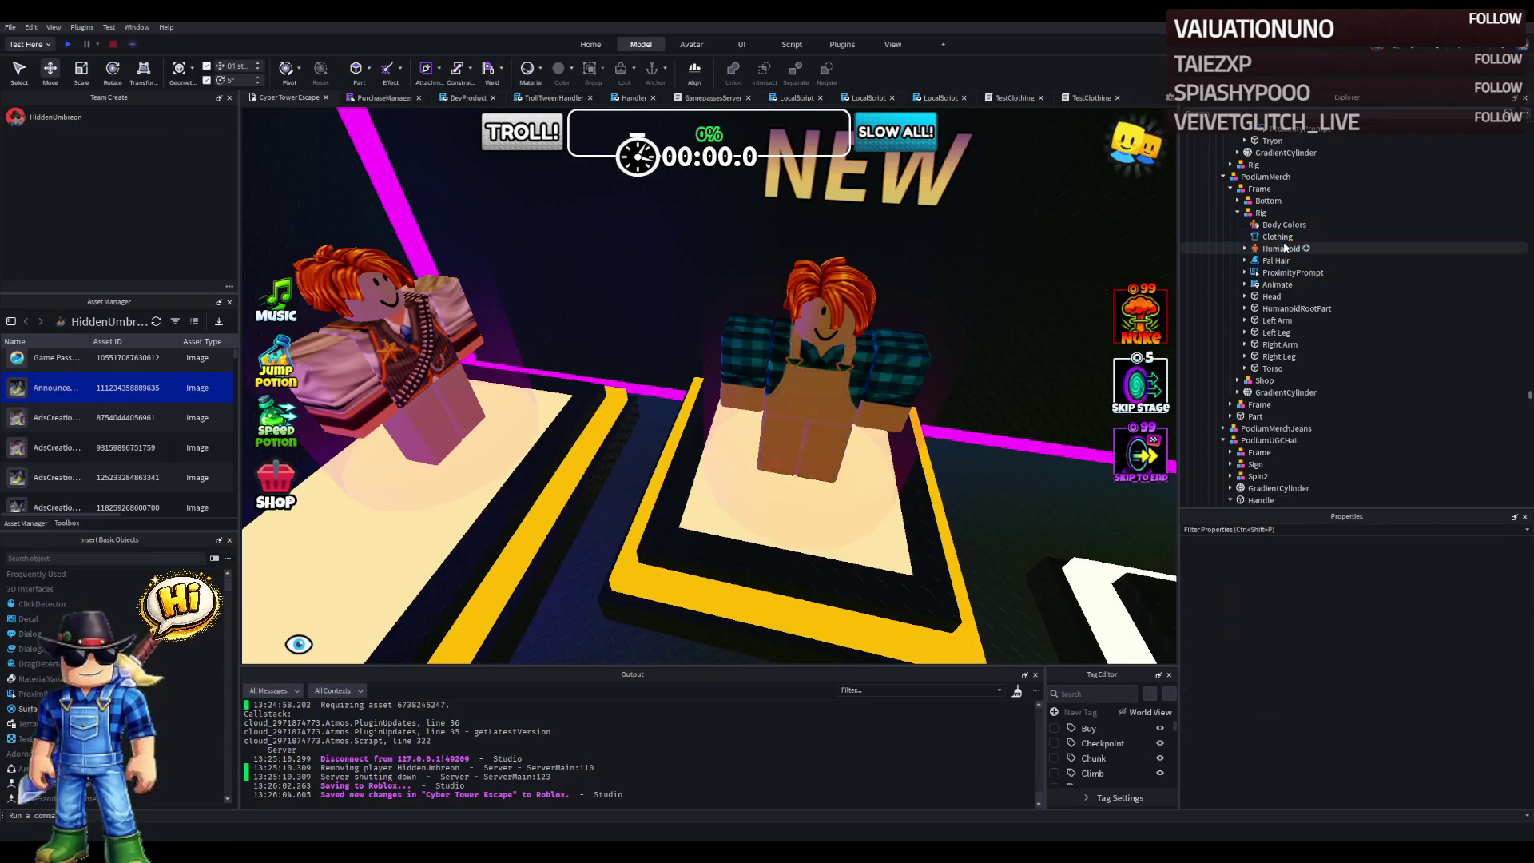
click(1278, 237)
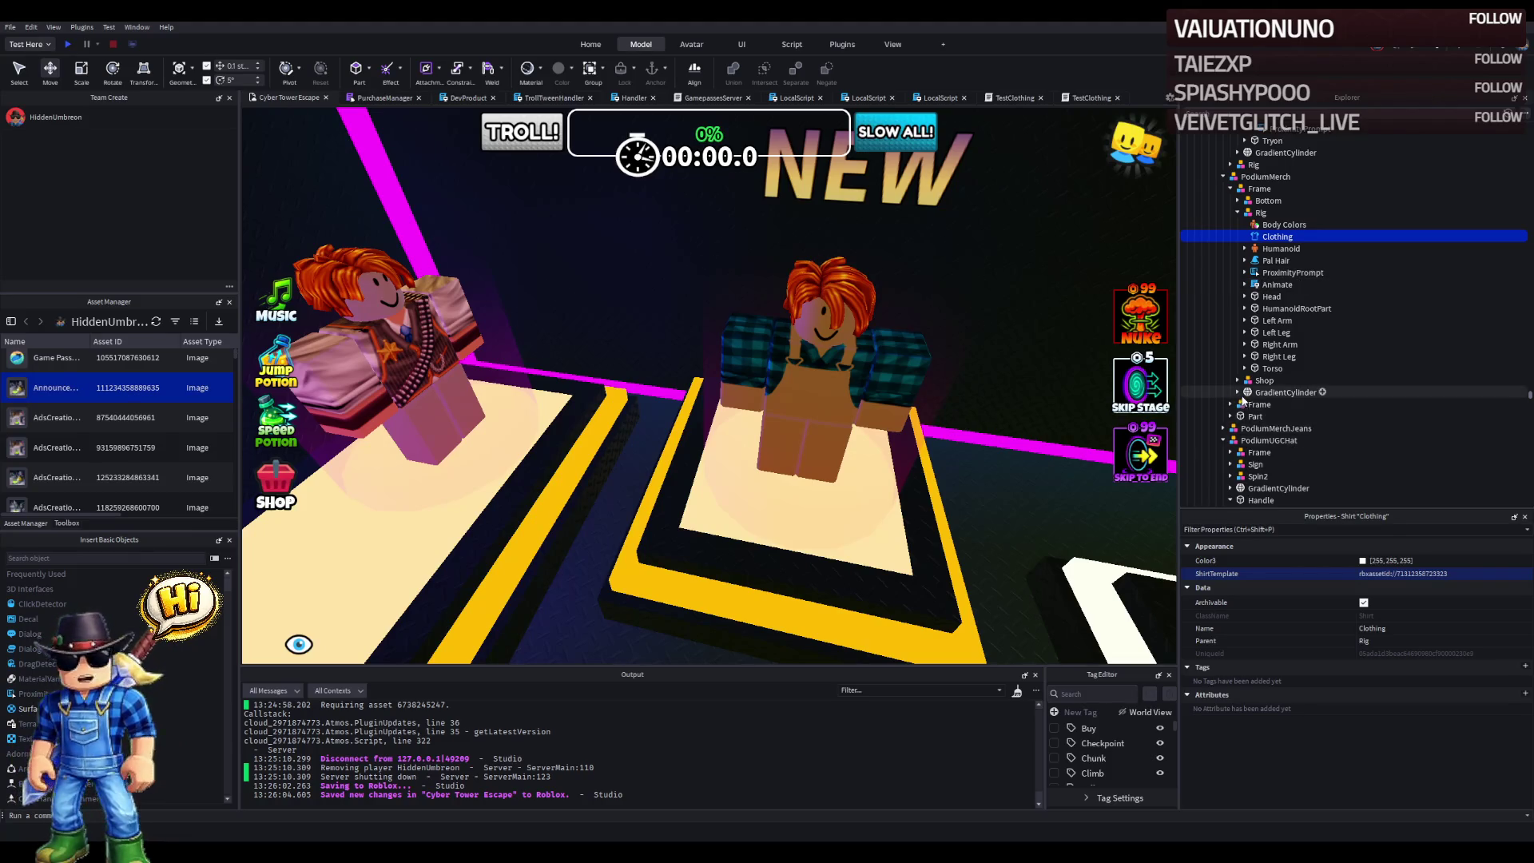
click(1237, 381)
click(1251, 405)
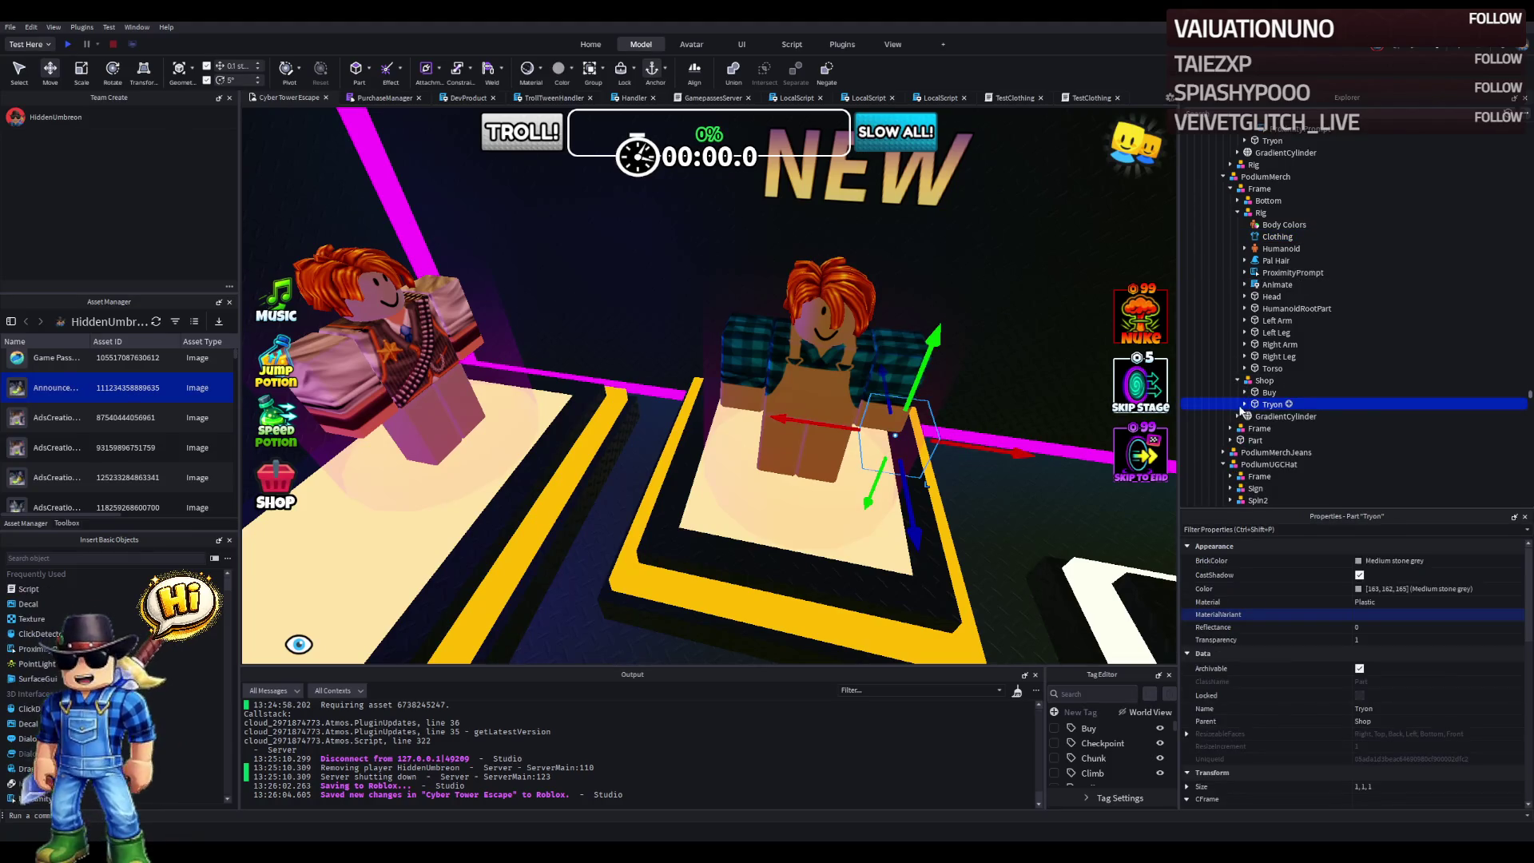
click(1243, 405)
double_click(1291, 428)
key(ctrl+v)
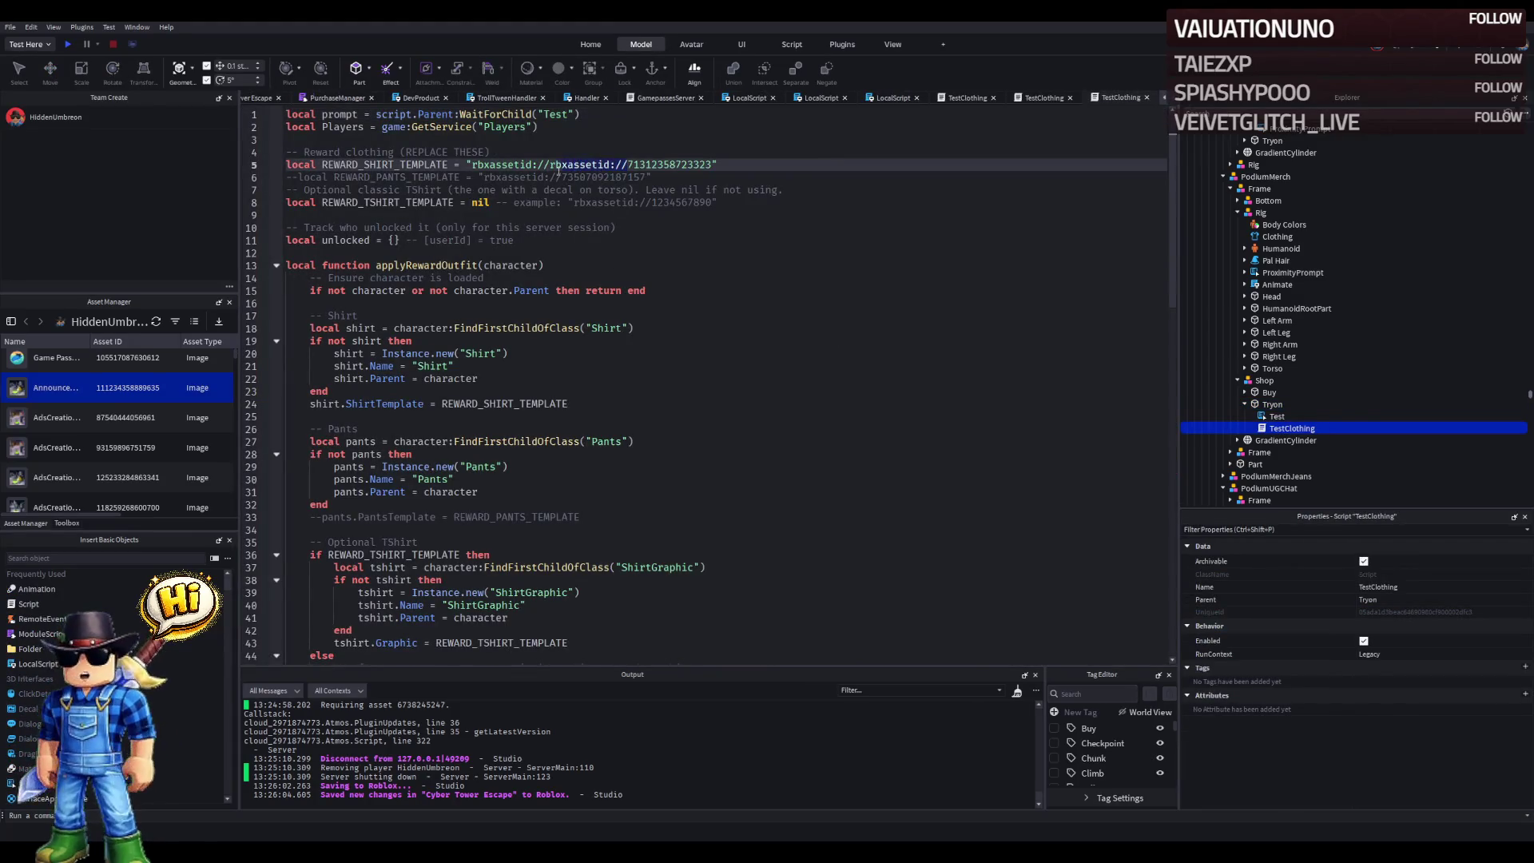
drag(550, 164, 631, 165)
key(BackSpace)
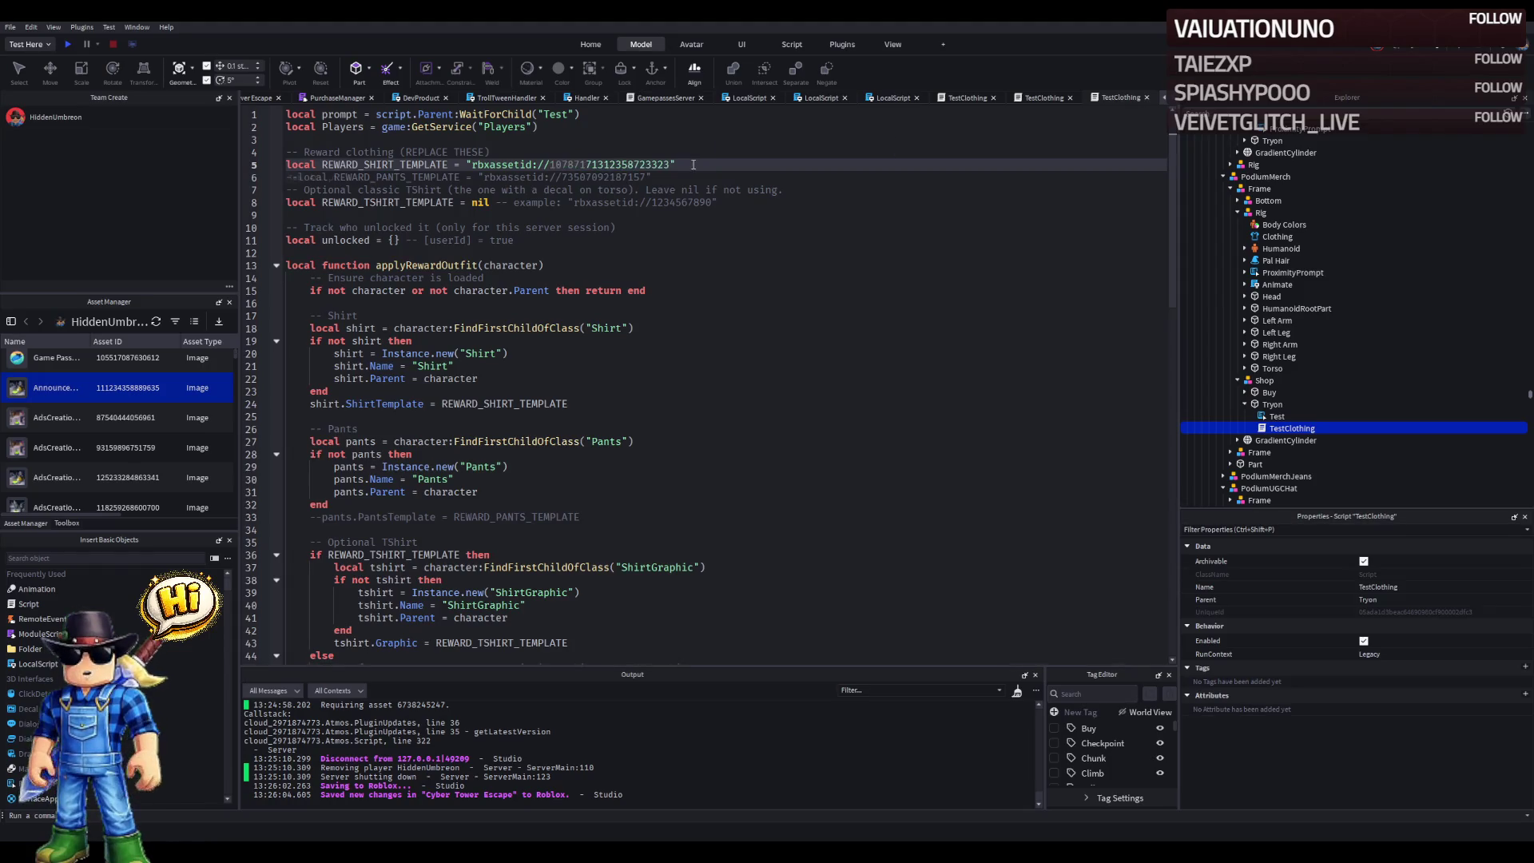
key(Down)
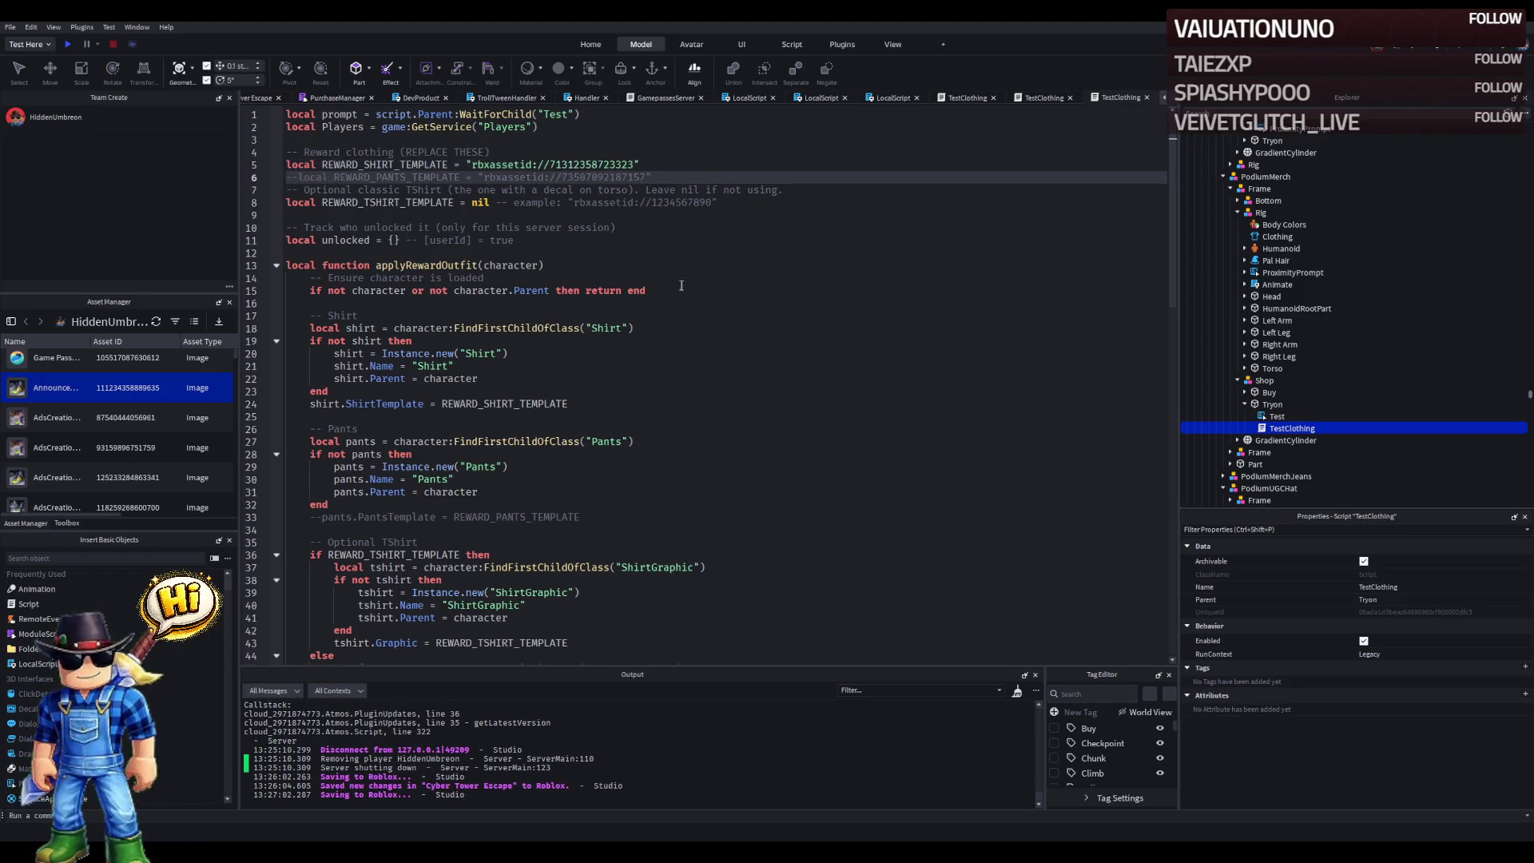
click(260, 94)
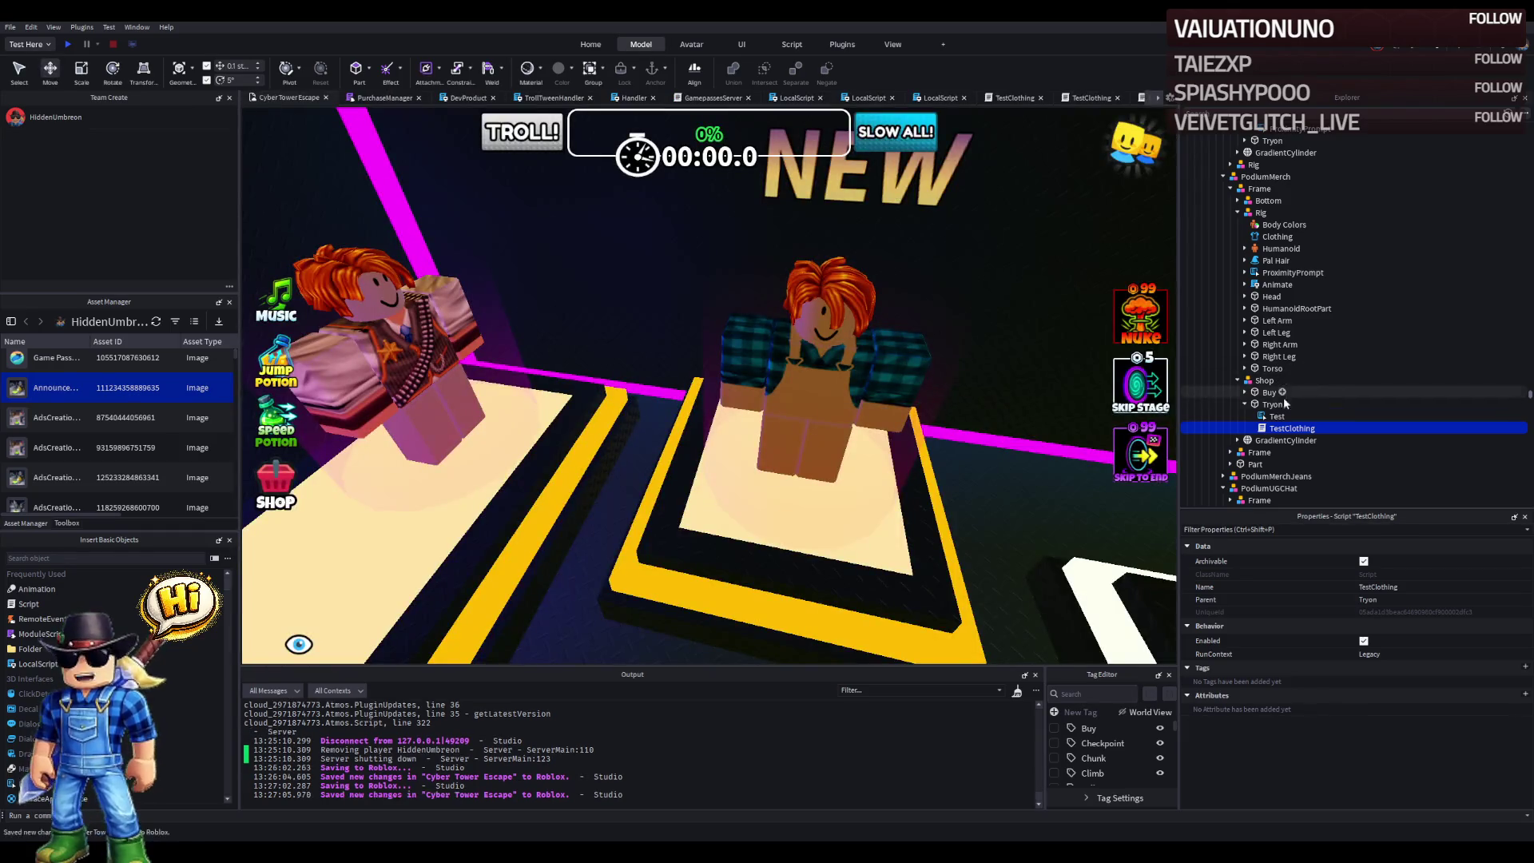
- Move the rig's ProximityPrompt into the Shop's Buy part and set its ObjectText to 'Buy'
click(1245, 392)
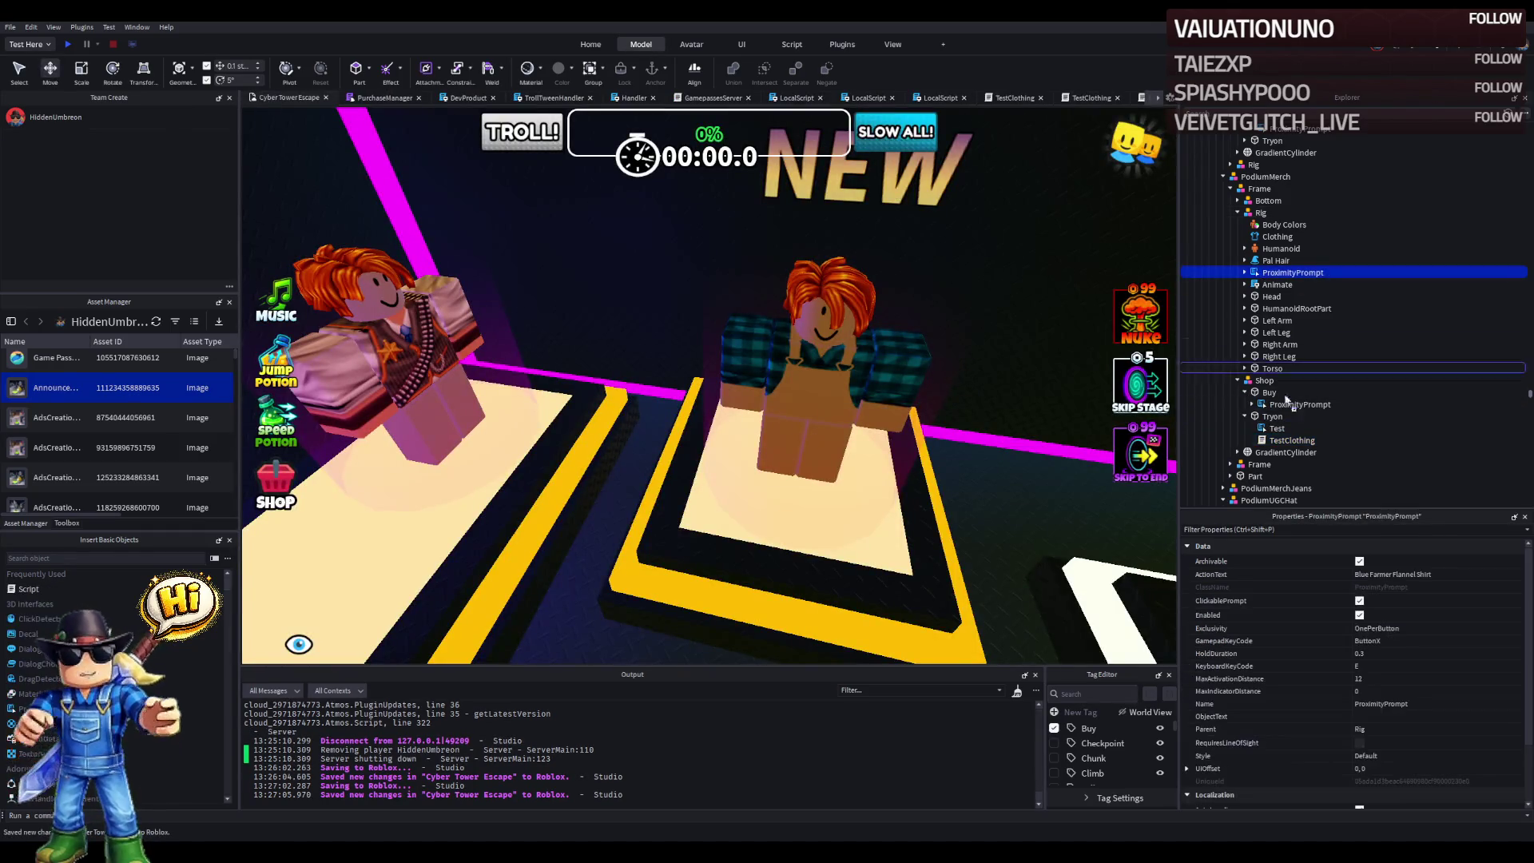
drag(1261, 400, 1263, 397)
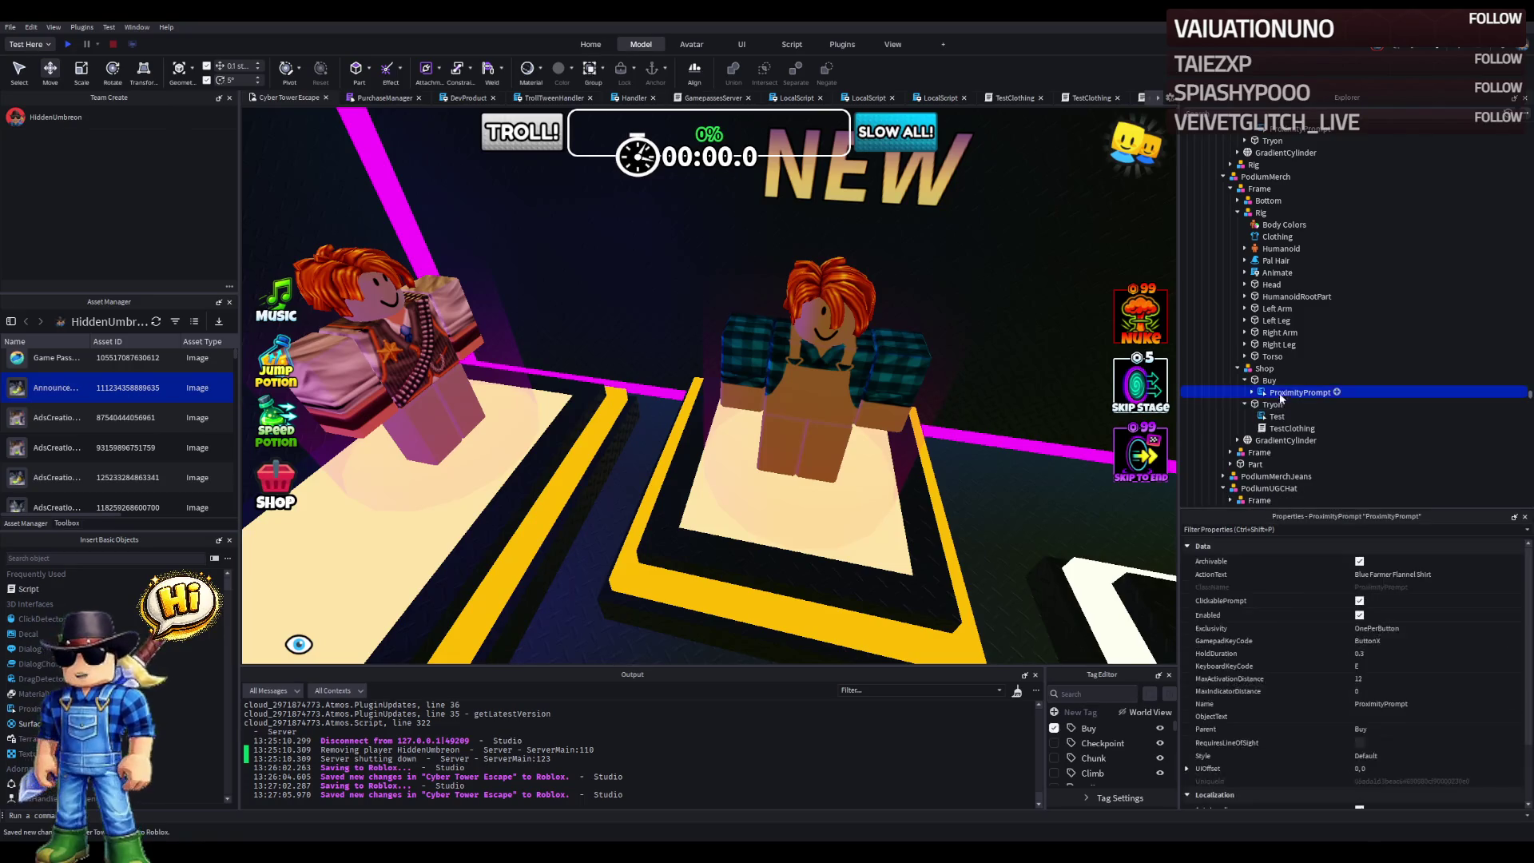
click(1368, 718)
text(Buy)
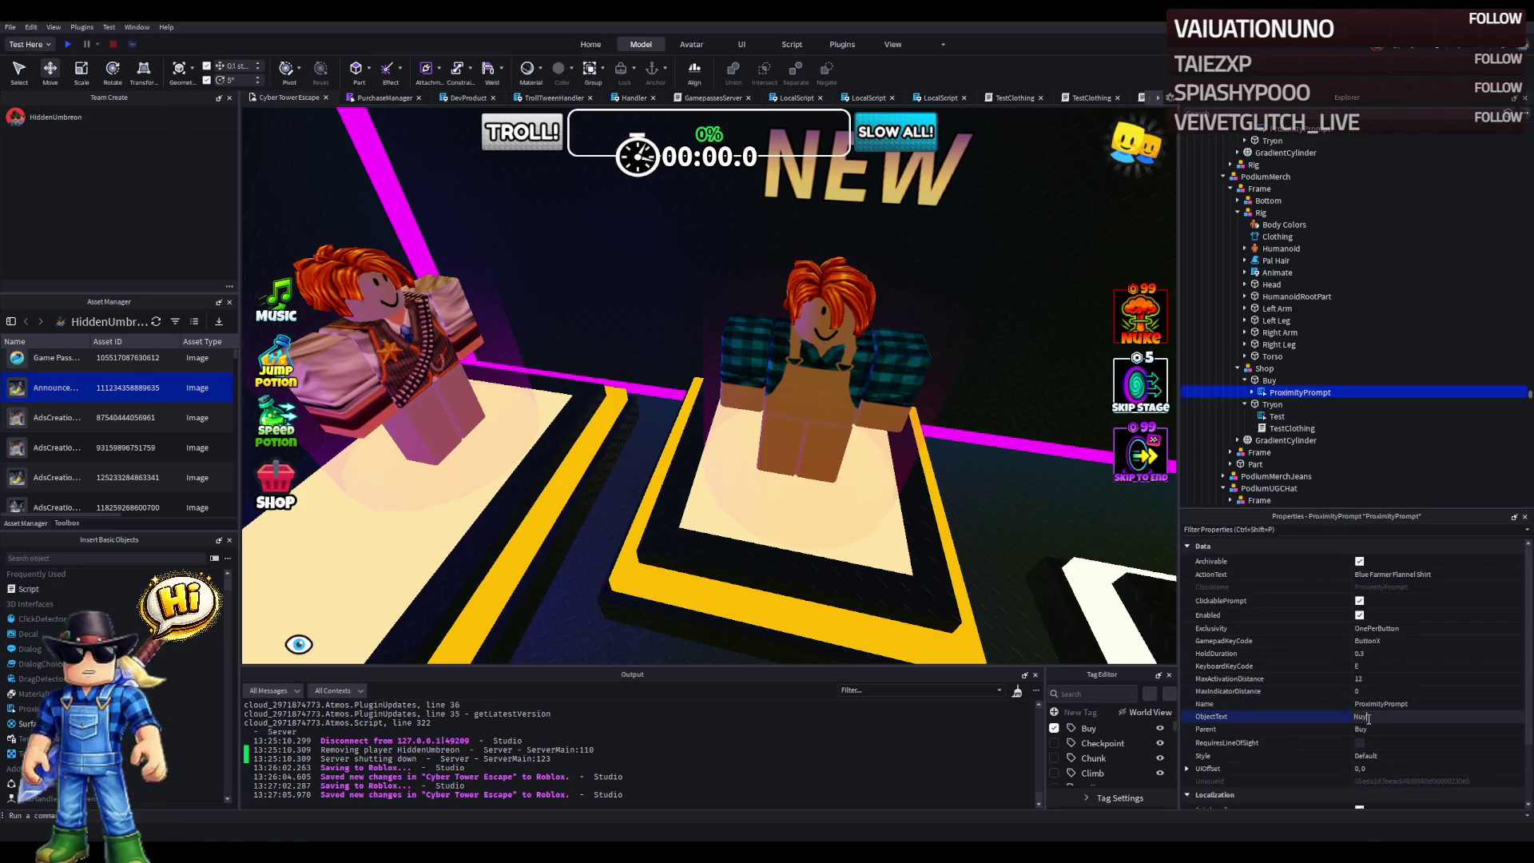
key(Return)
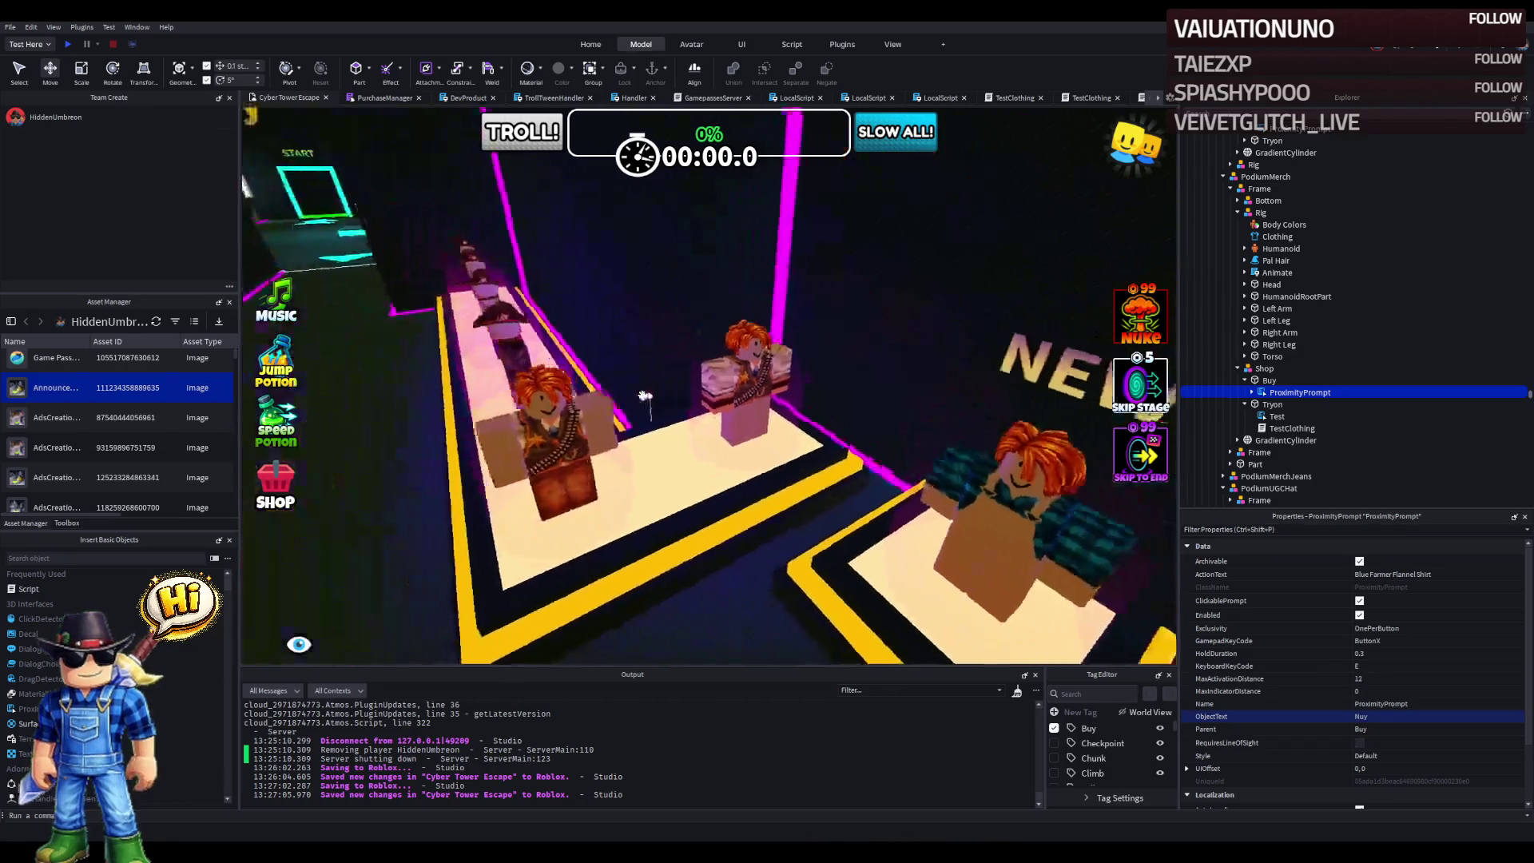
- Fly the camera along the podium row and select the next mannequin's Shop model
key(a)
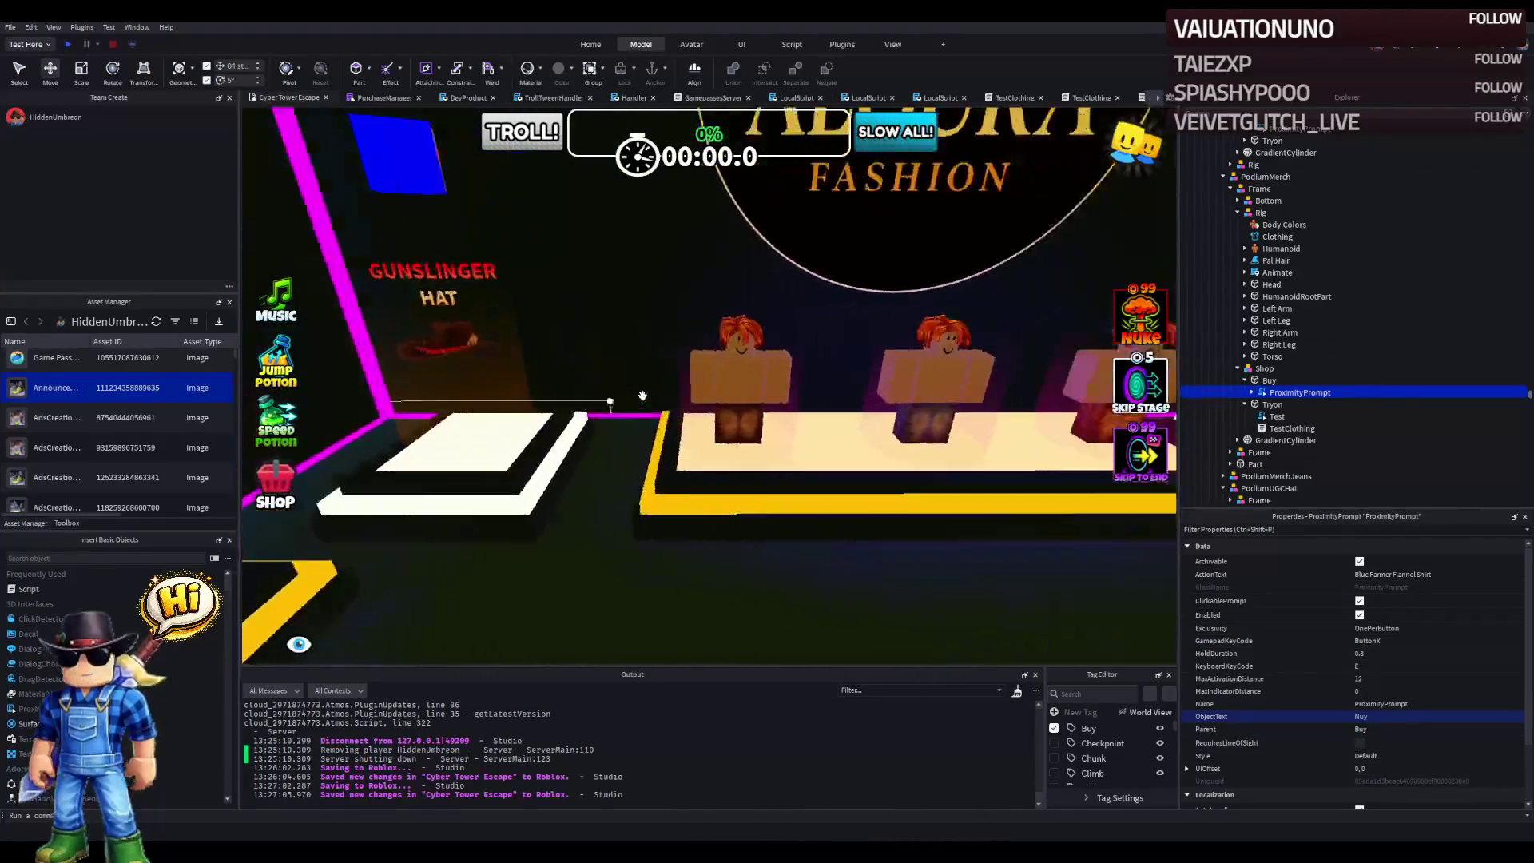
key(d)
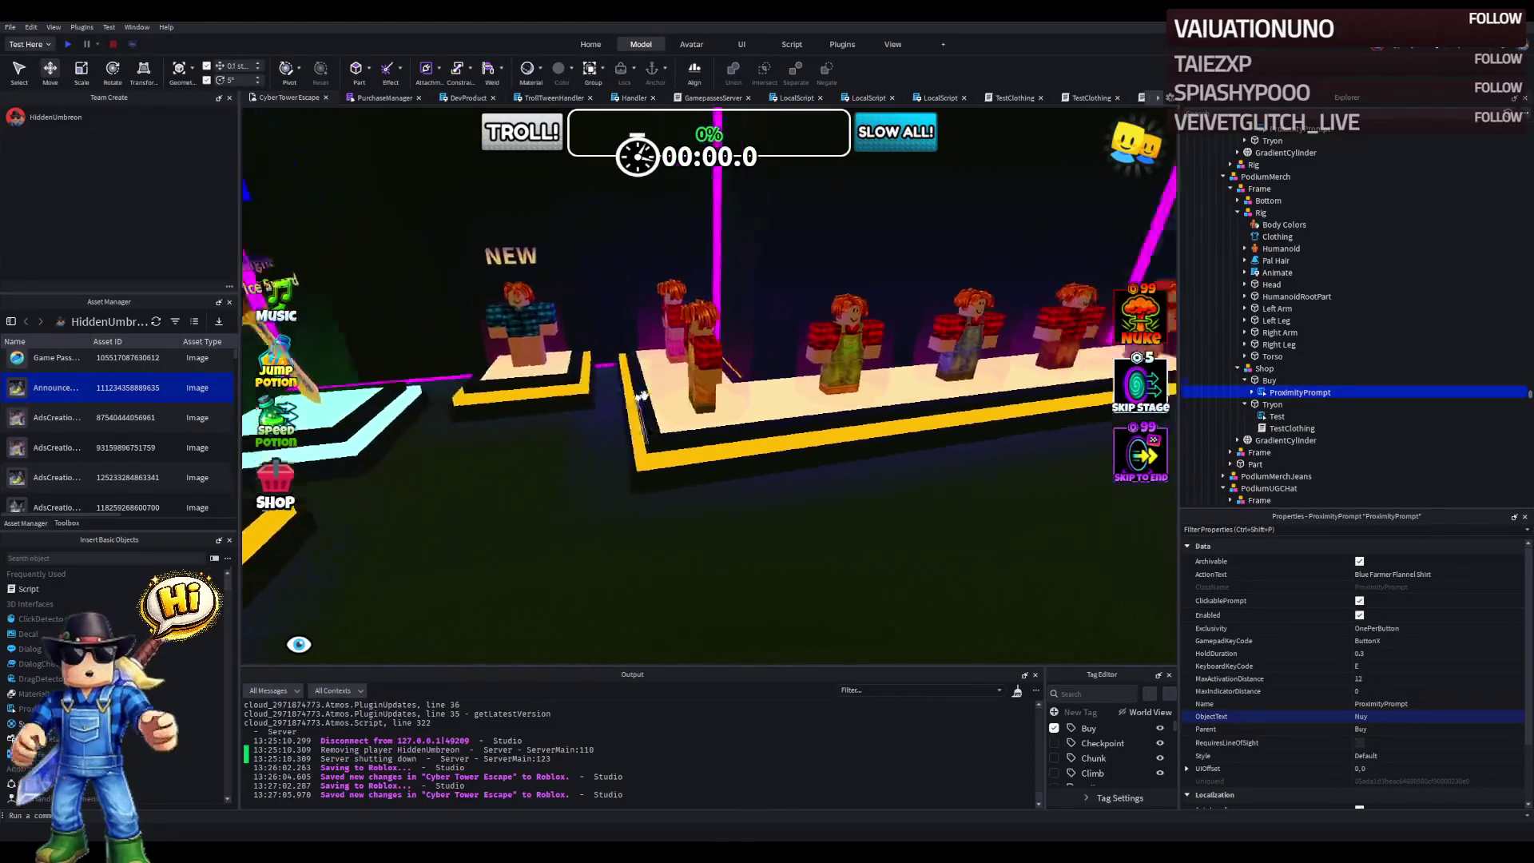
key(a)
key(d)
key(a)
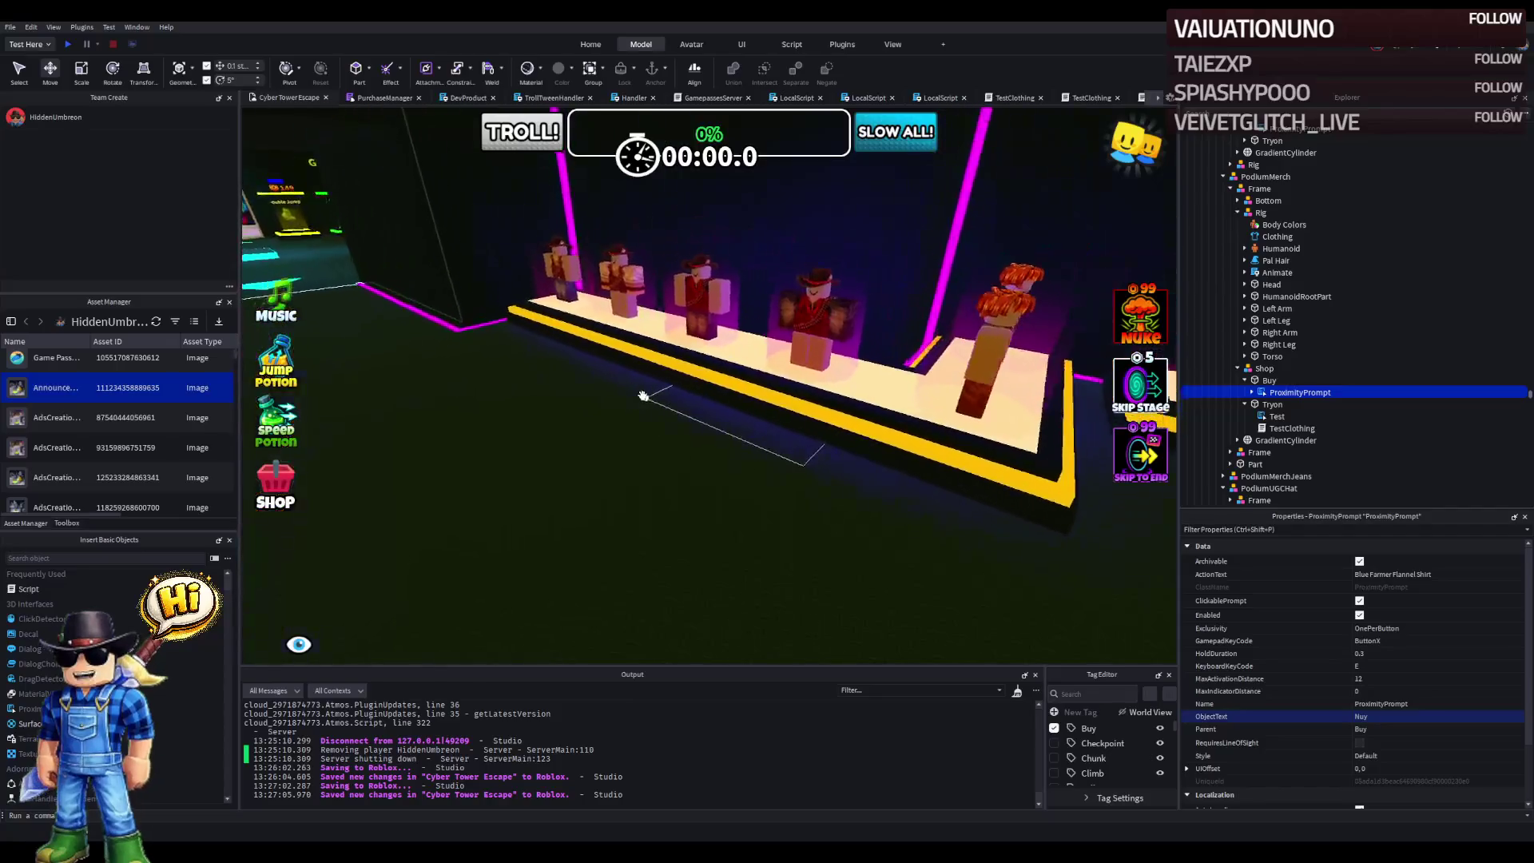
key(a)
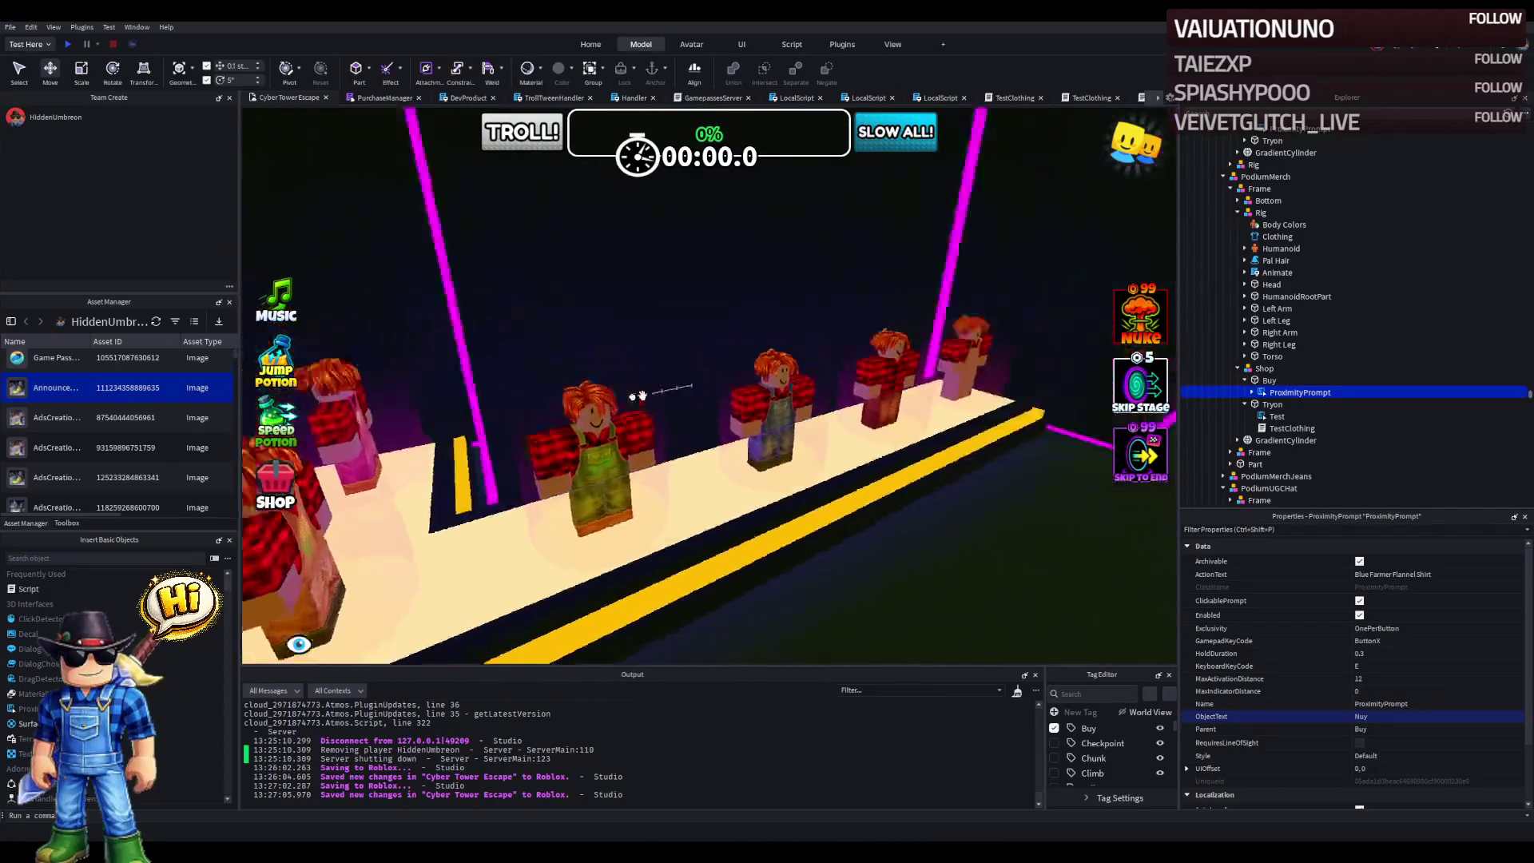
key(w)
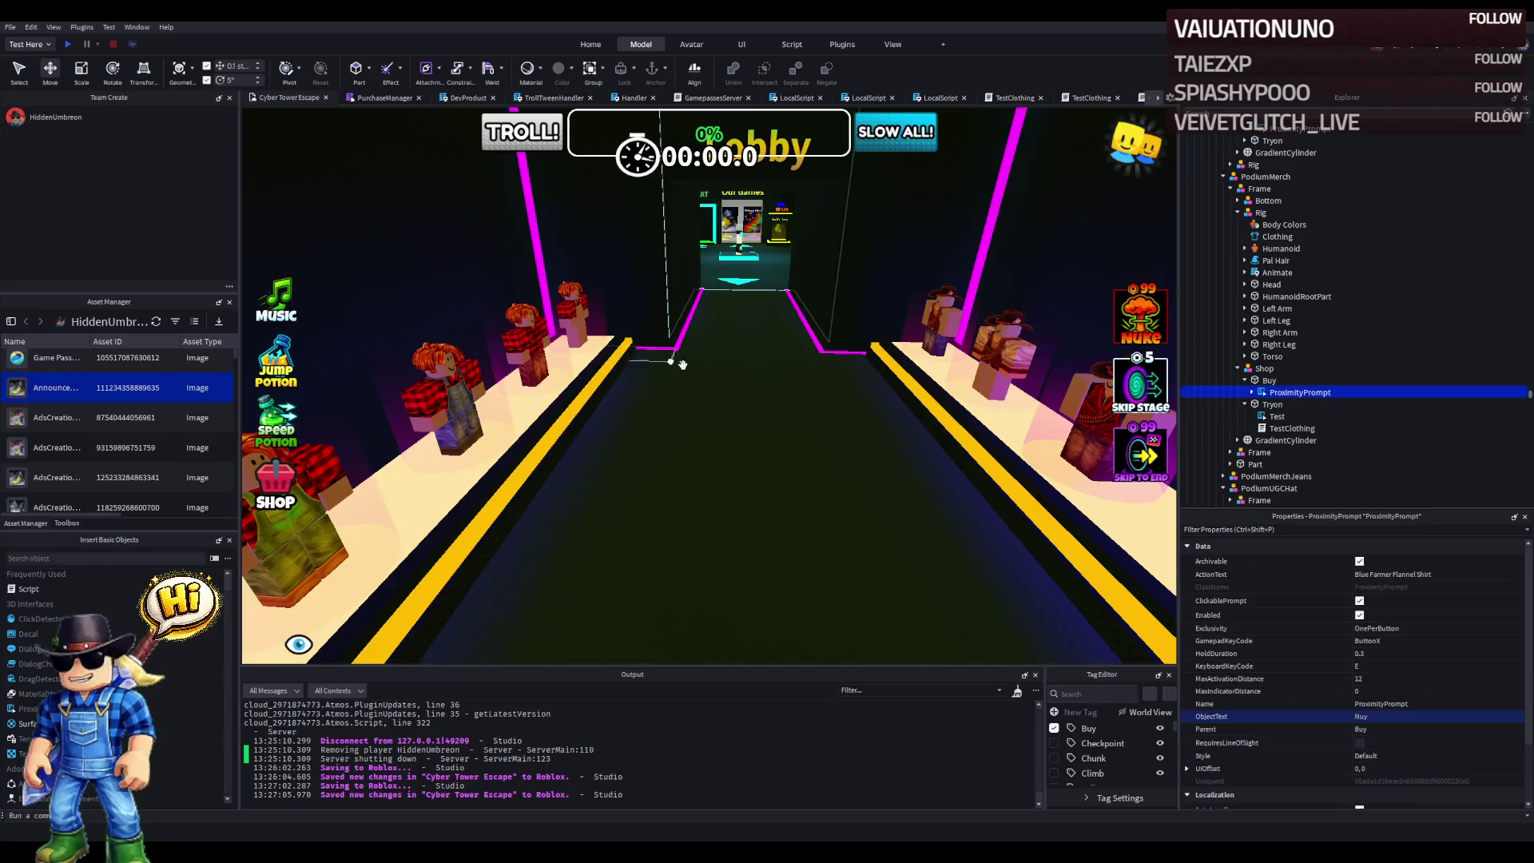
key(a)
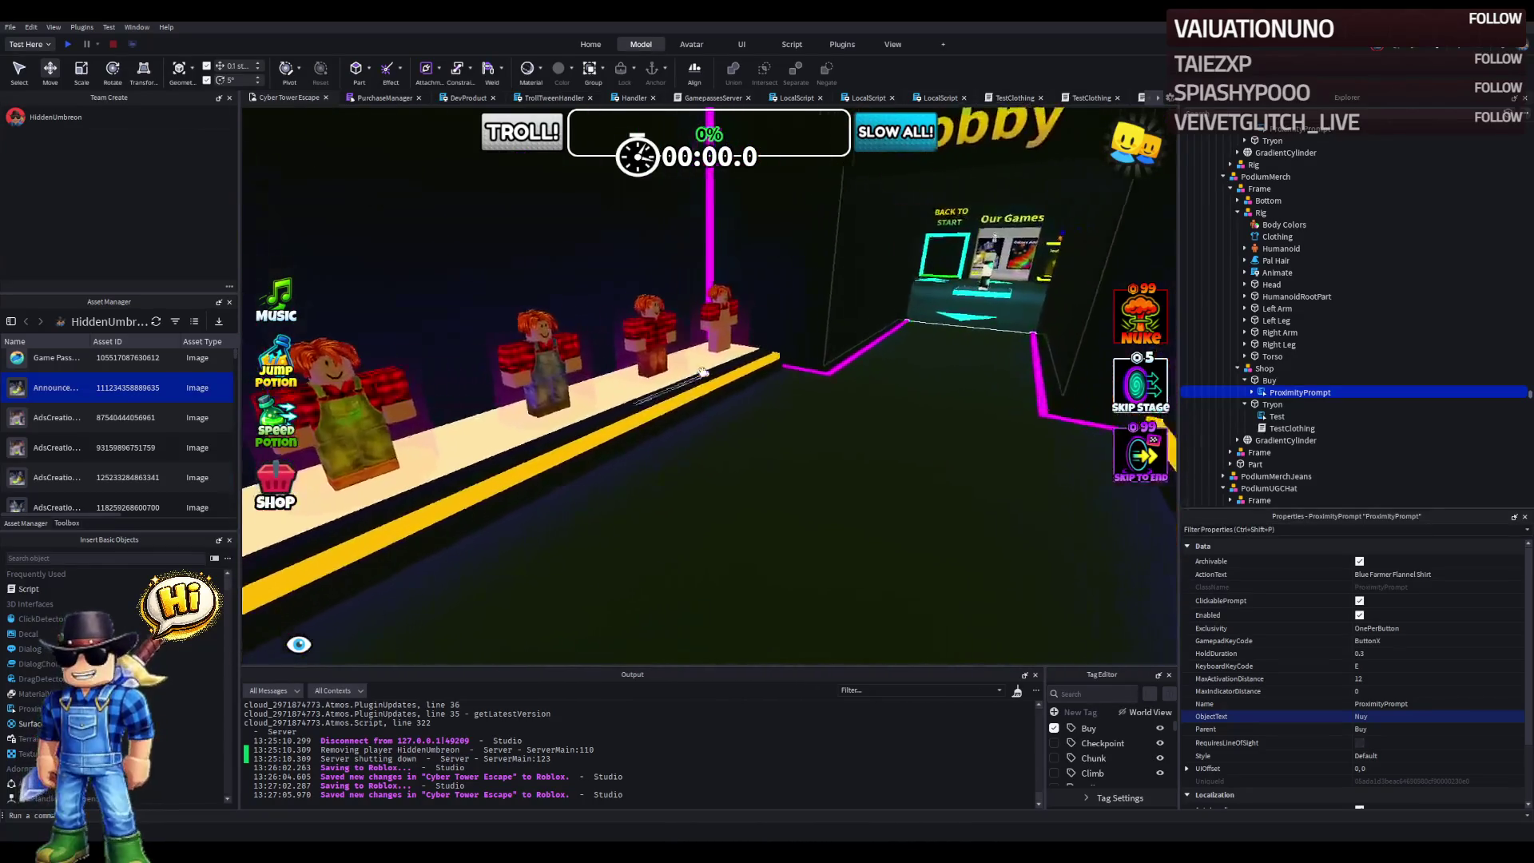
key(a)
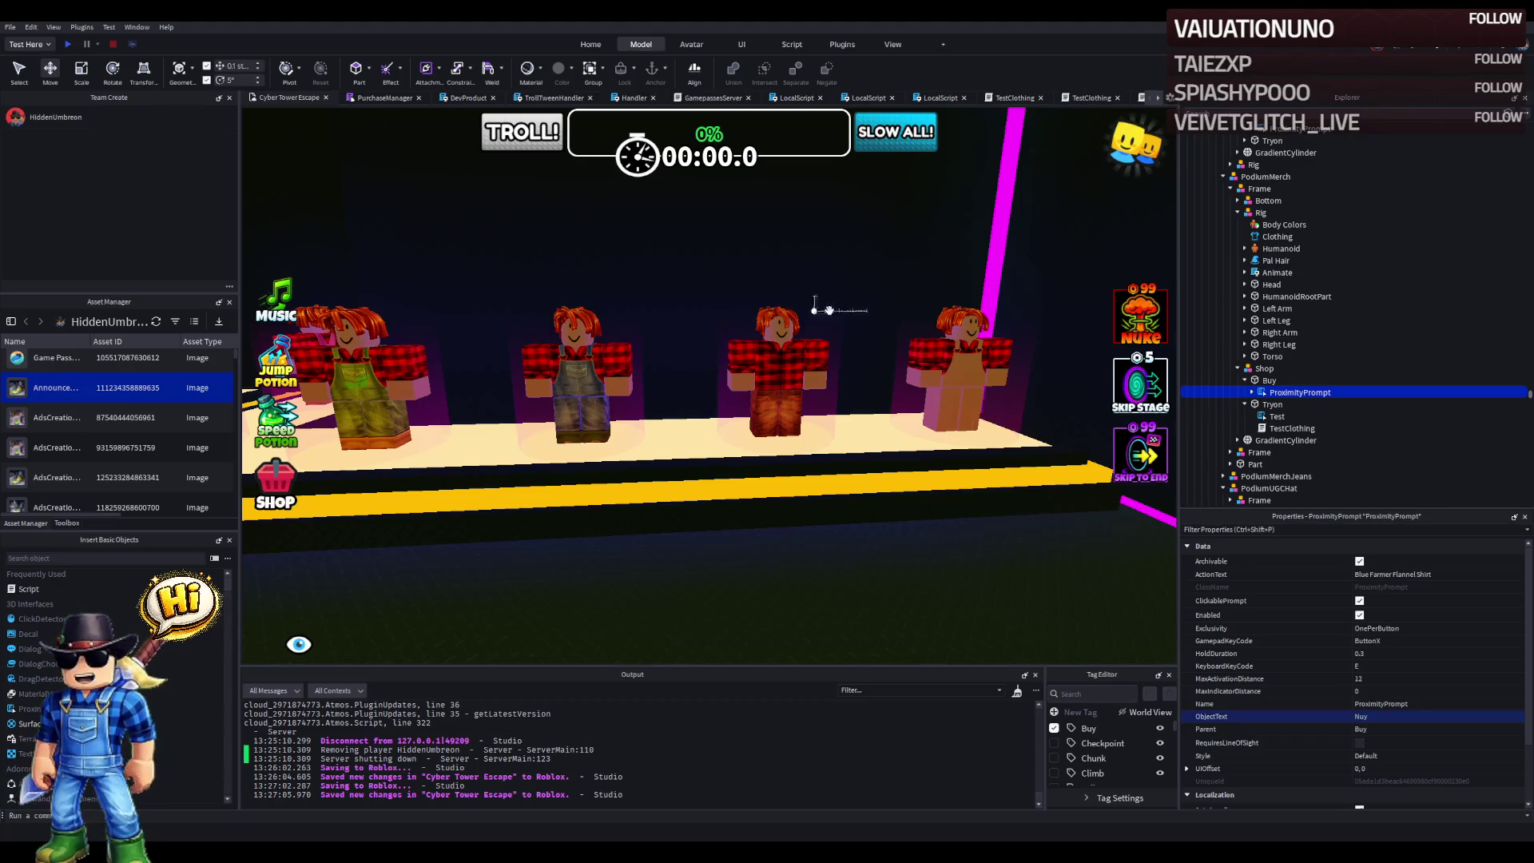
click(1188, 370)
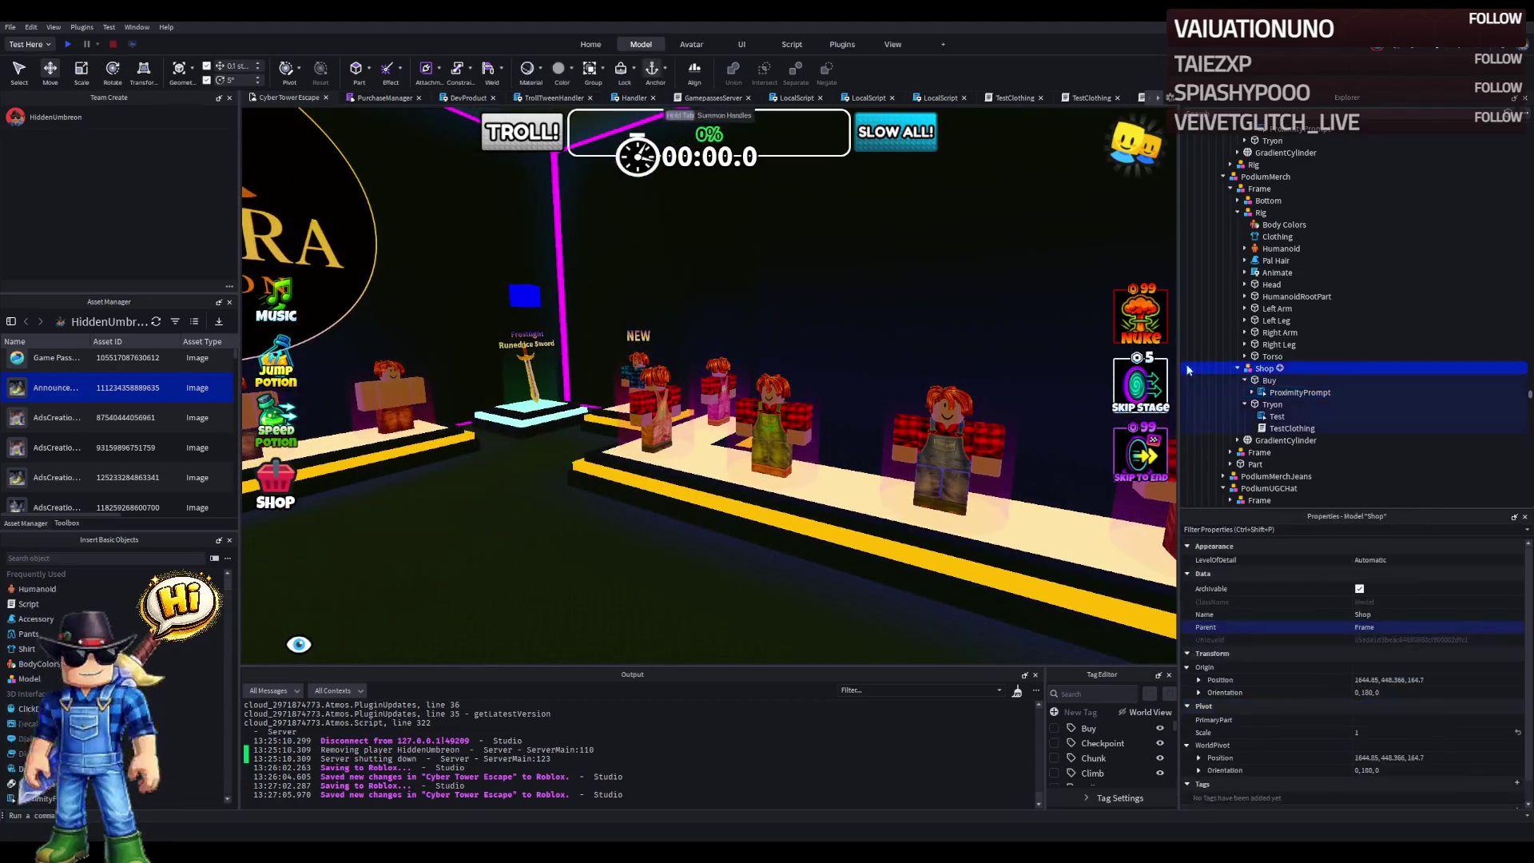
- Duplicate the Shop model and put the copy inside the middle podium's Frame
key(f)
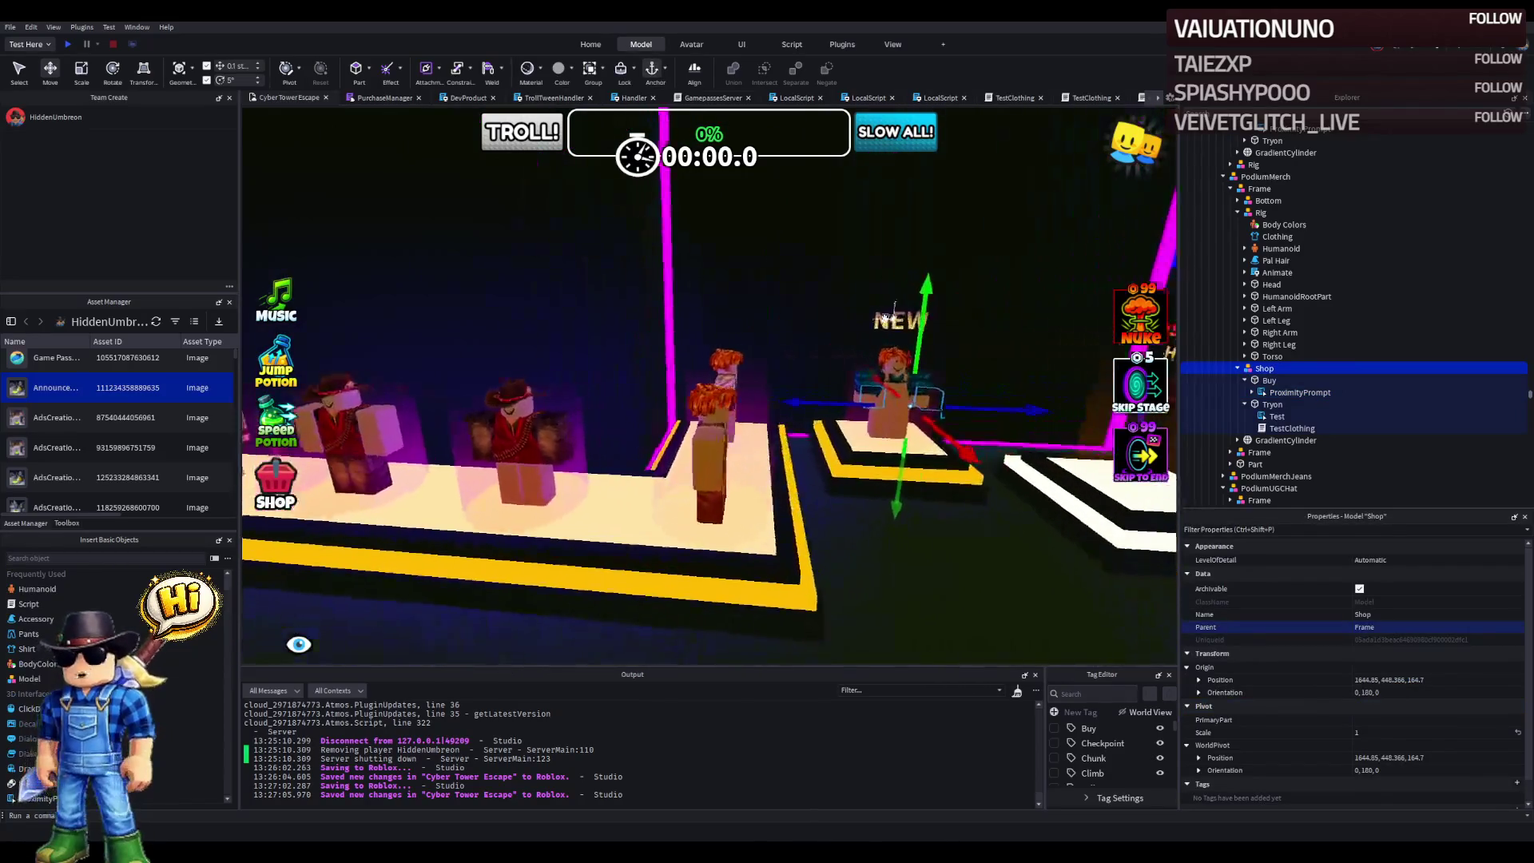
key(ctrl+d)
mouse_move(947, 393)
mouse_down()
mouse_move(831, 383)
mouse_move(768, 402)
mouse_up()
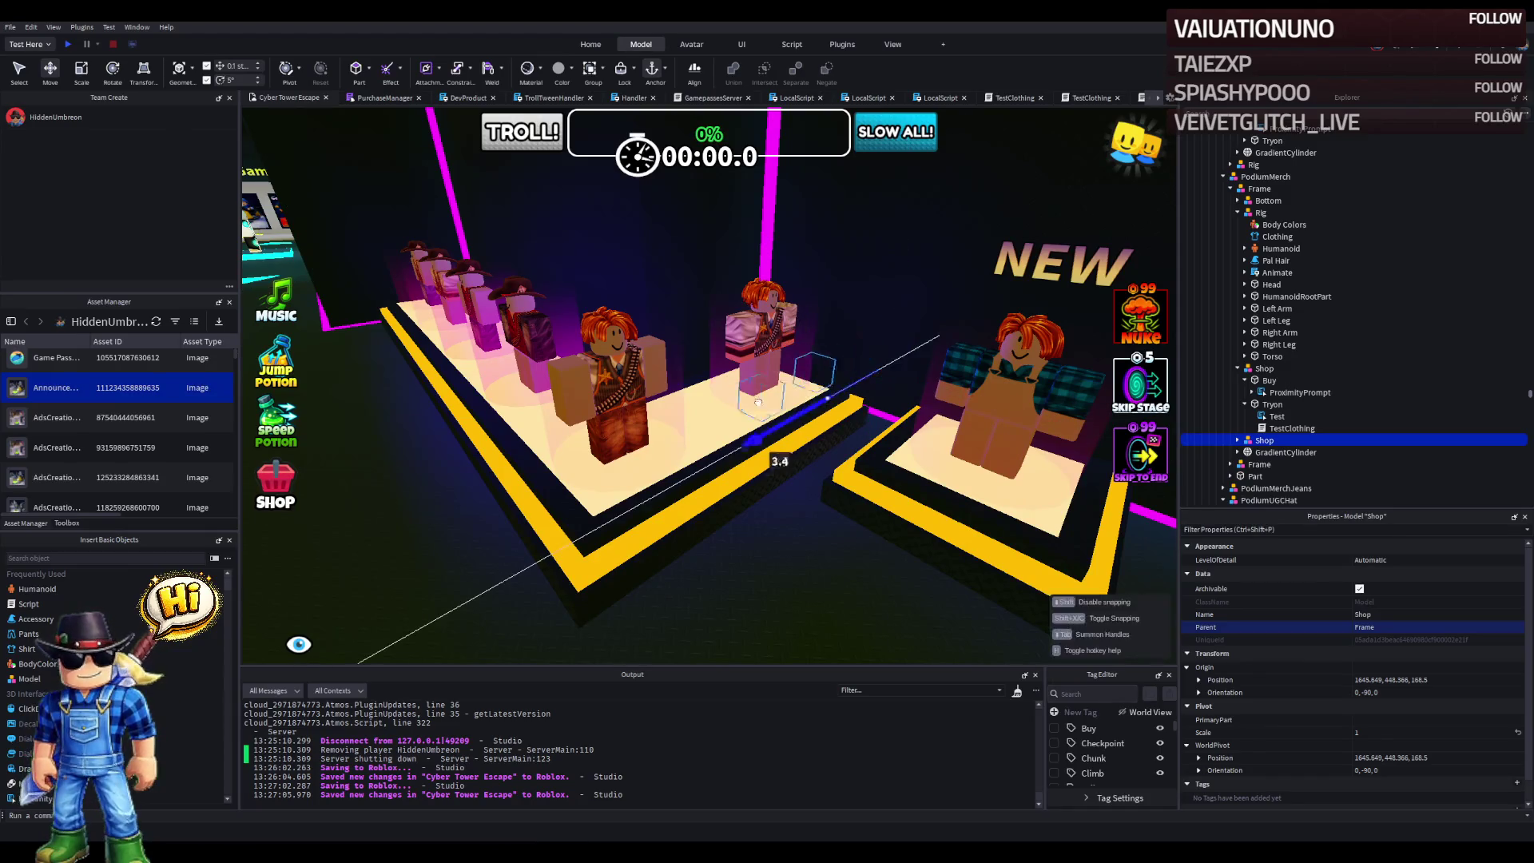
ctrl+click(631, 376)
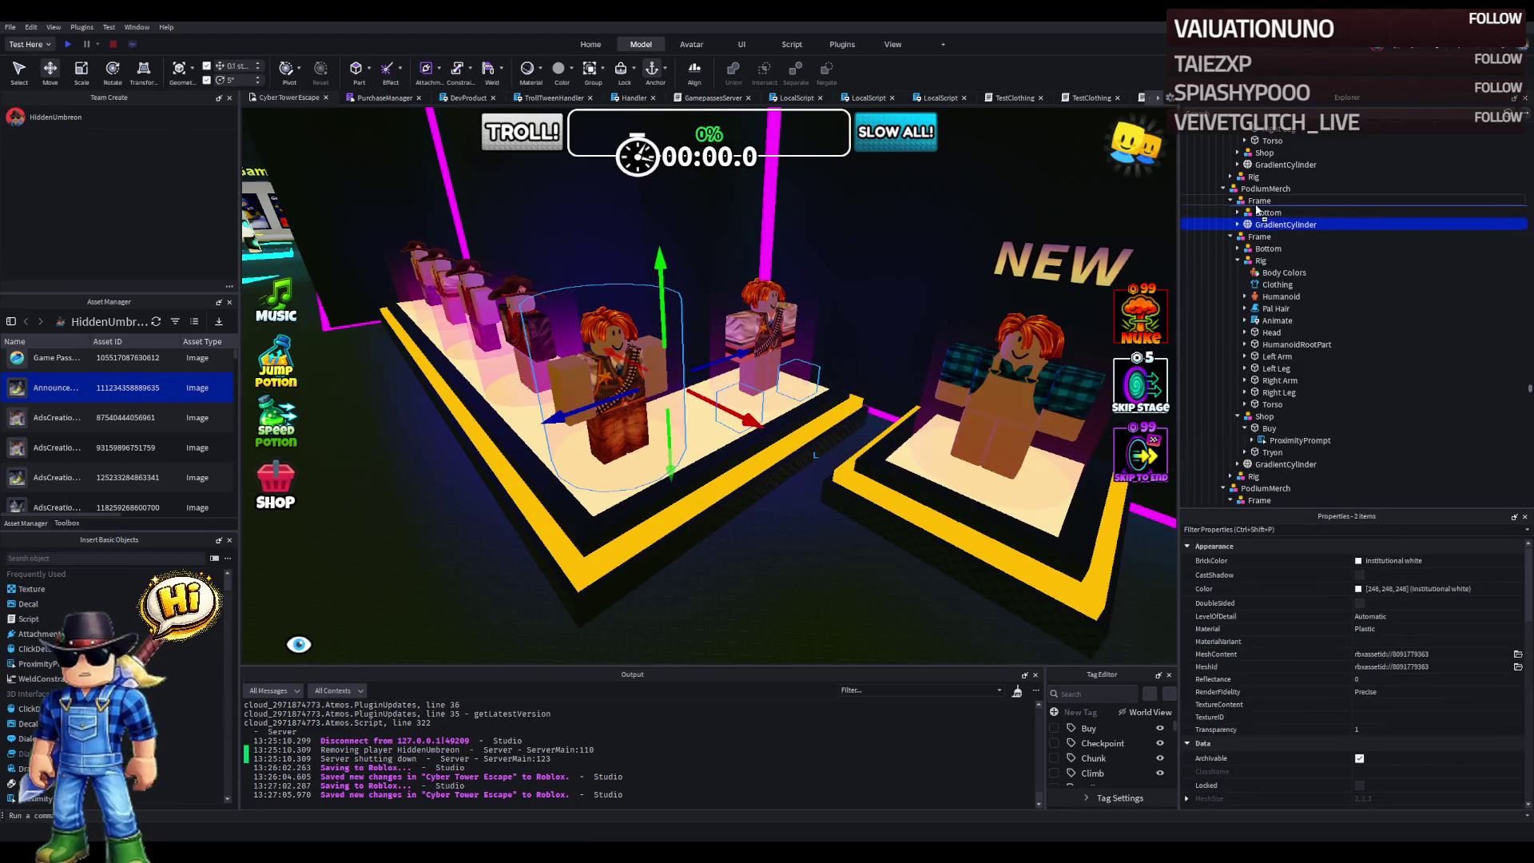
drag(1257, 210, 1257, 206)
- Paste the gradient cylinder's position into the Shop copy's origin, then nudge it 2.4 studs
click(1285, 237)
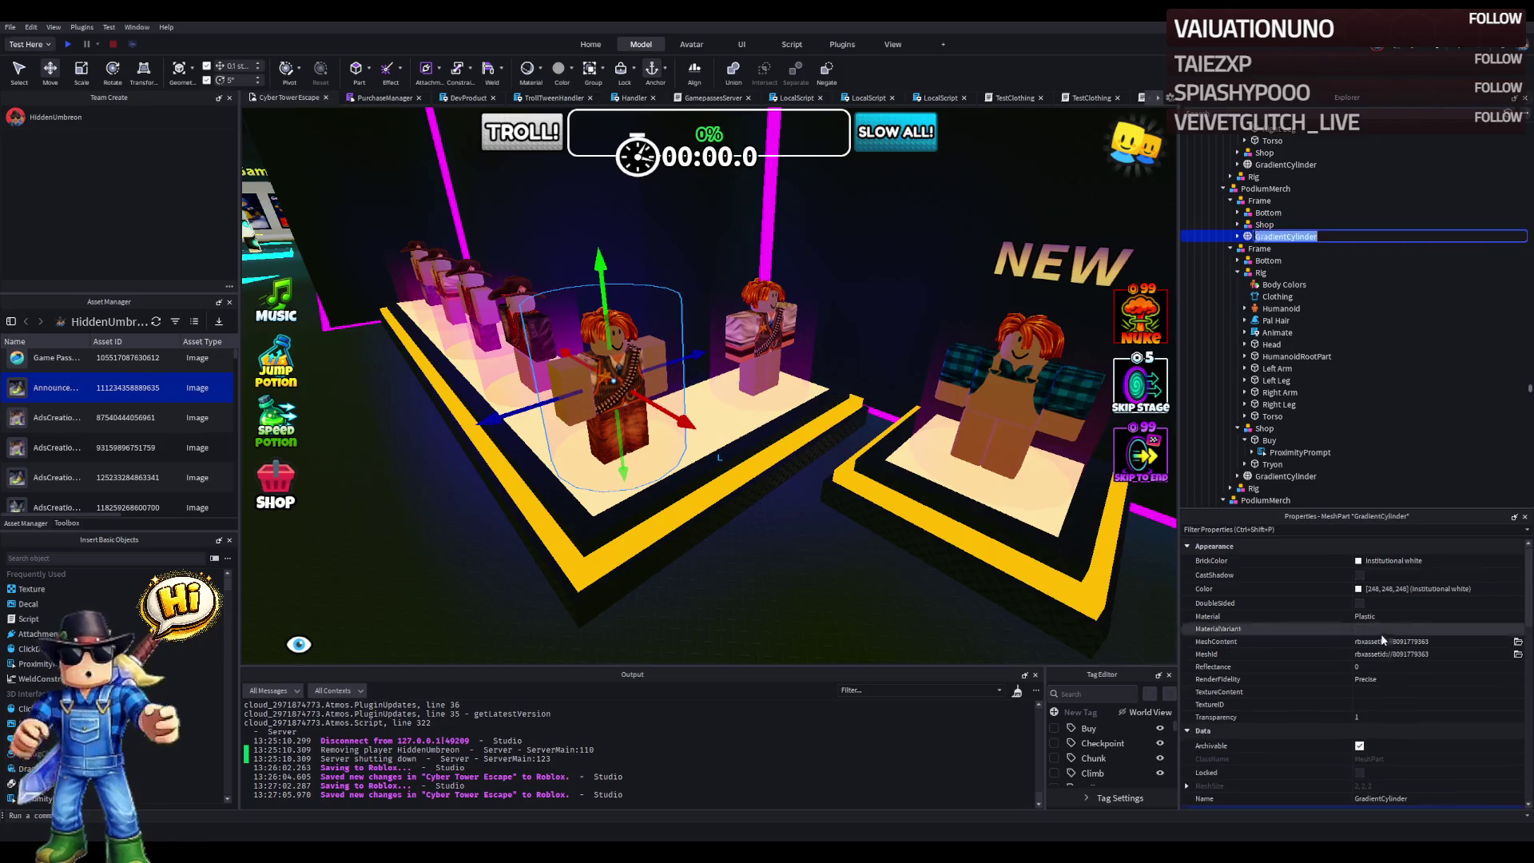
scroll(1440, 784, down, 3)
click(1437, 788)
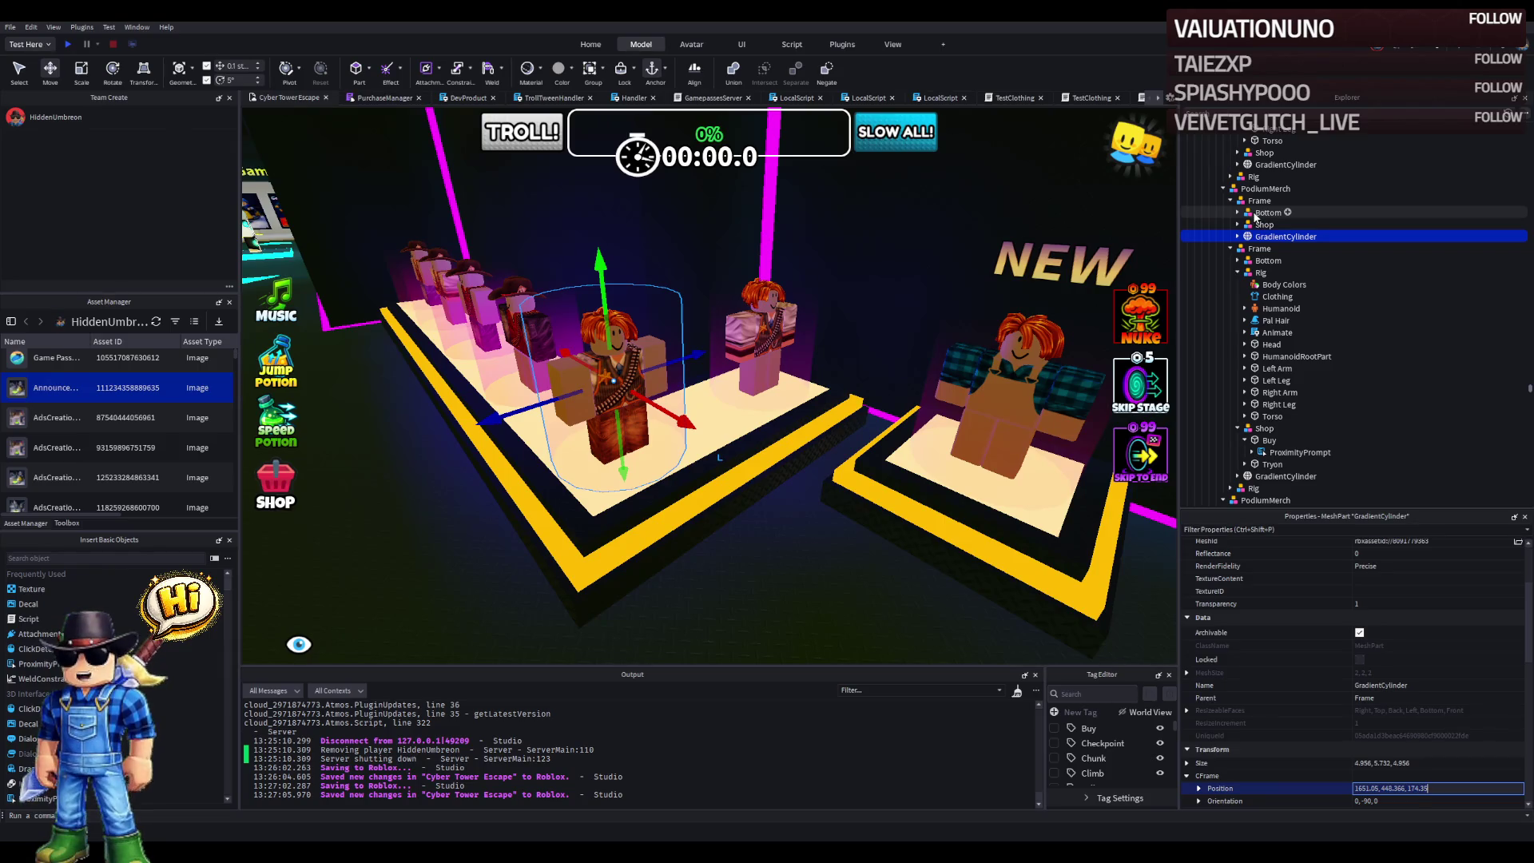
click(1264, 225)
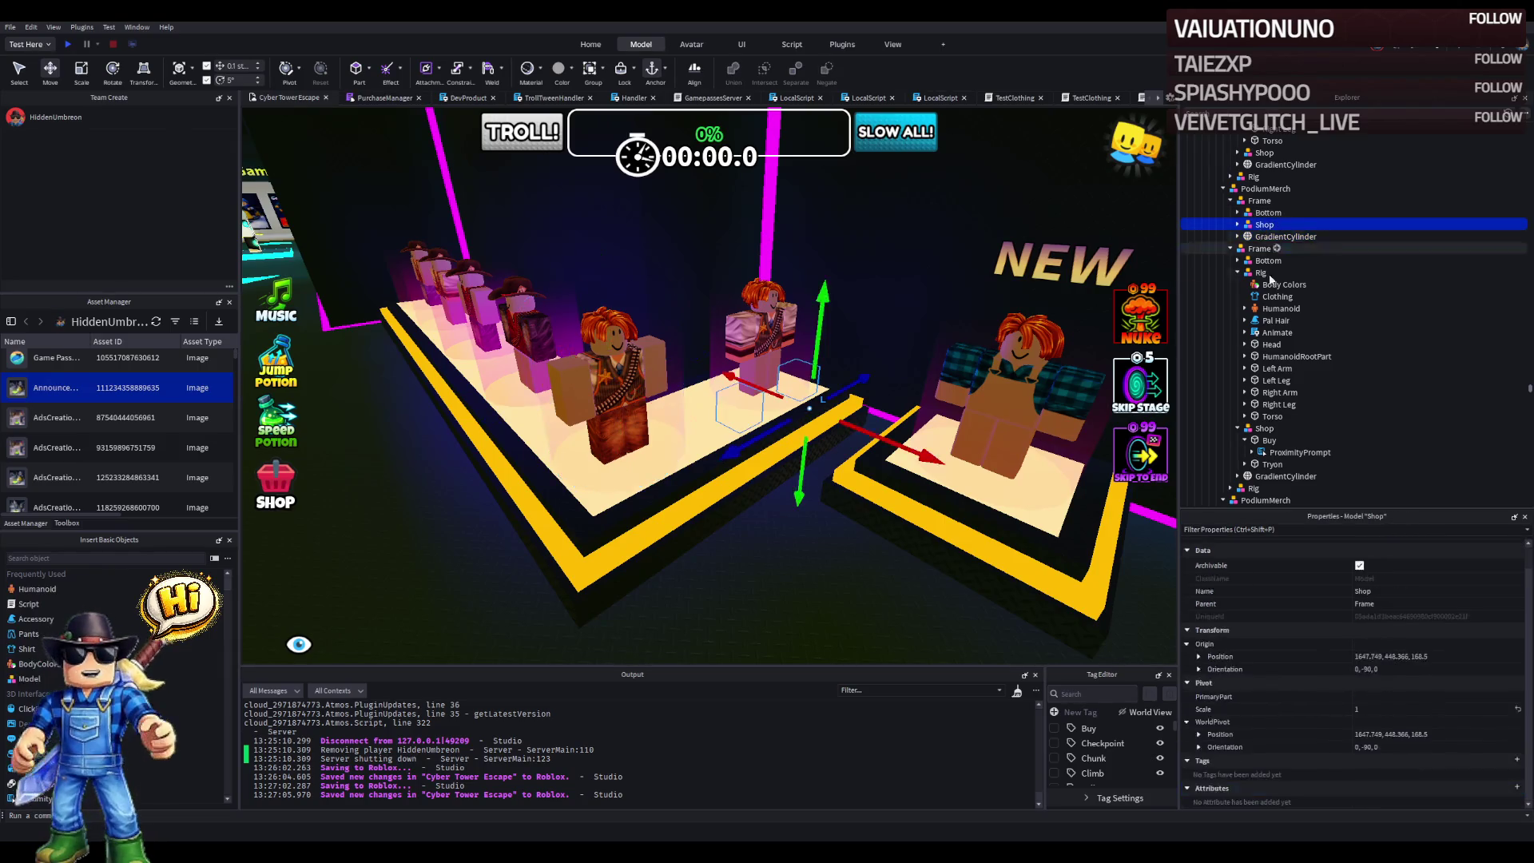
click(1452, 657)
text(1651.05, 448.366, 174.35)
key(Return)
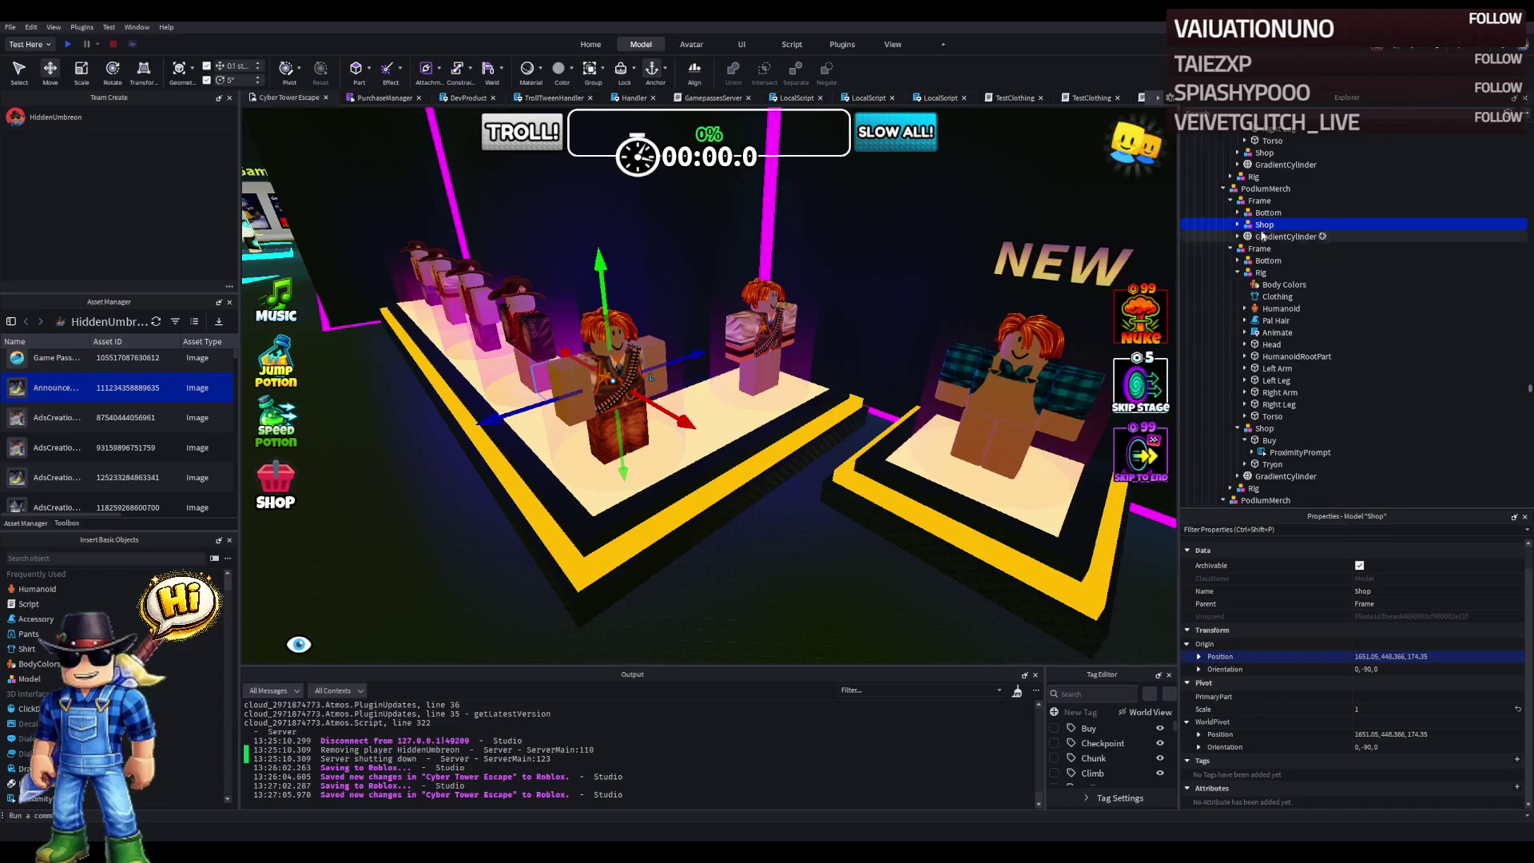
scroll(802, 319, up, 3)
key(f)
mouse_move(791, 339)
mouse_down()
mouse_move(827, 396)
mouse_move(886, 378)
mouse_move(855, 404)
mouse_move(884, 384)
mouse_move(863, 357)
mouse_move(878, 364)
mouse_up()
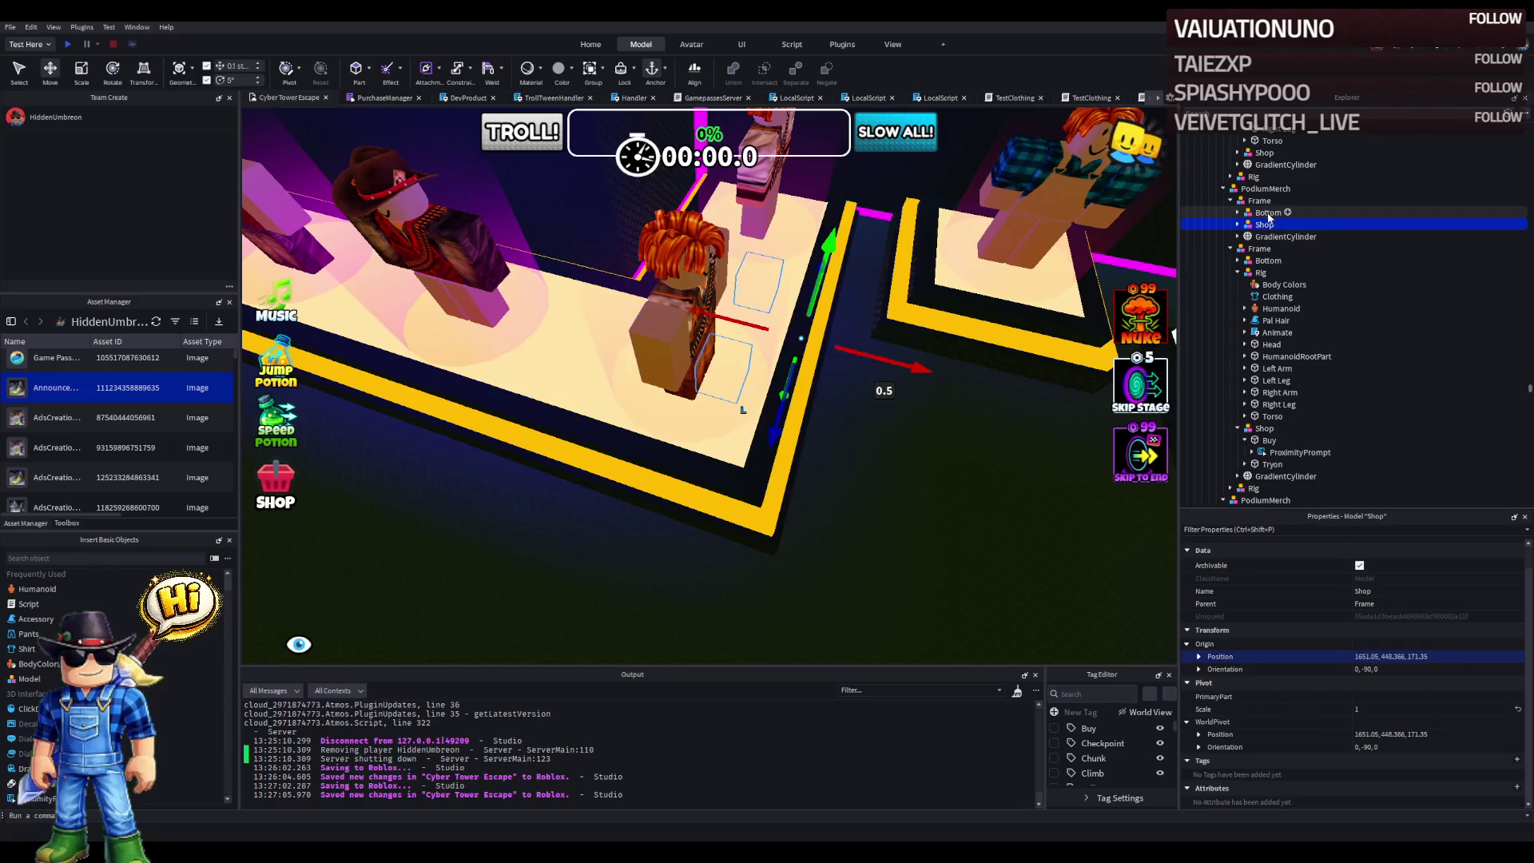
key(f)
- Move the middle podium's Rig into the top Frame and inspect its pants template
click(1261, 272)
click(1239, 273)
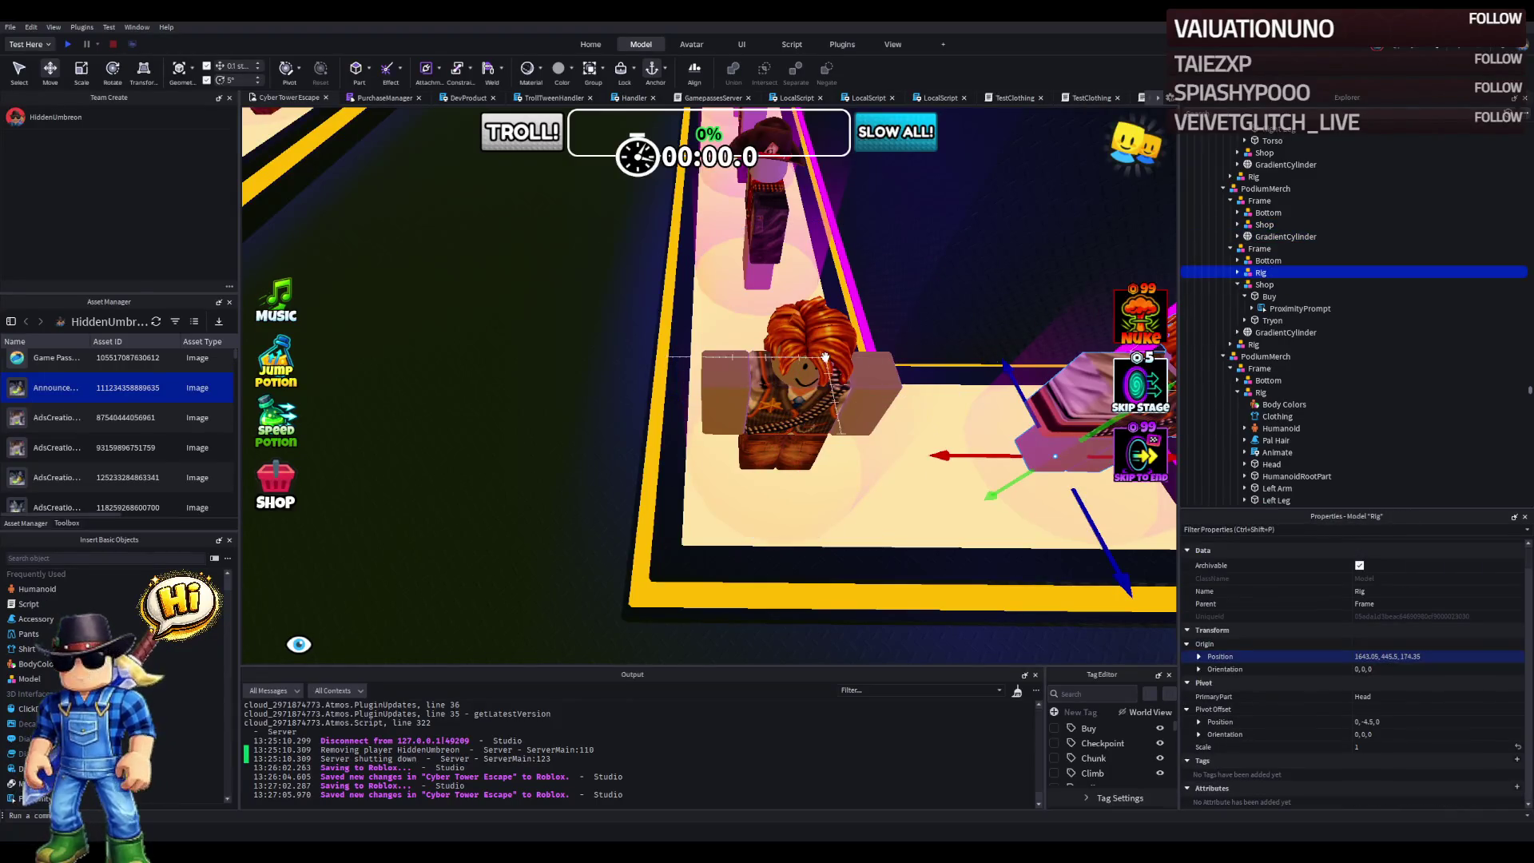
click(1237, 285)
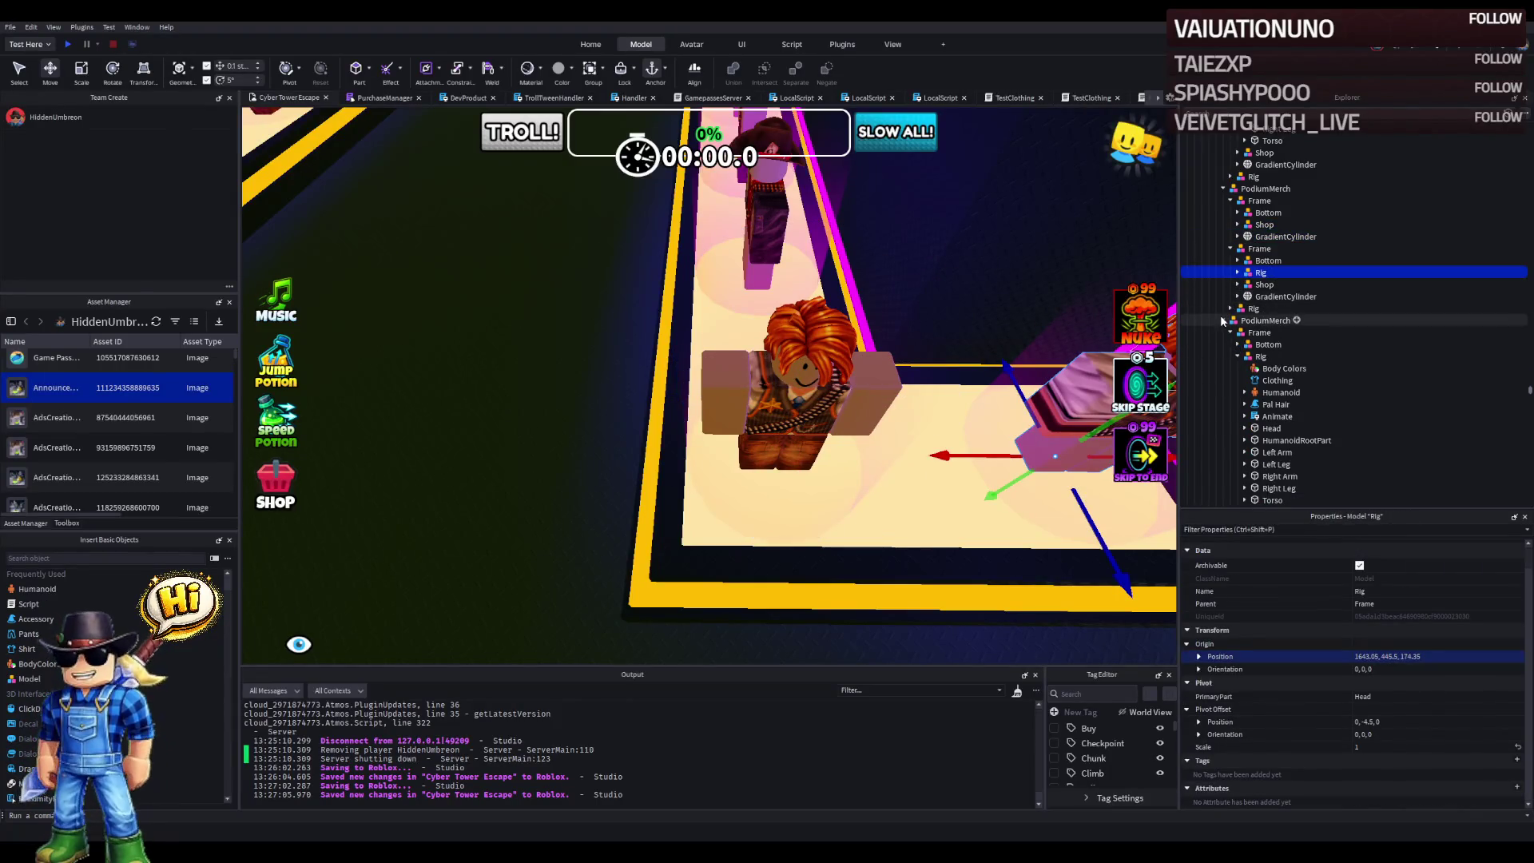
click(1223, 320)
click(1246, 308)
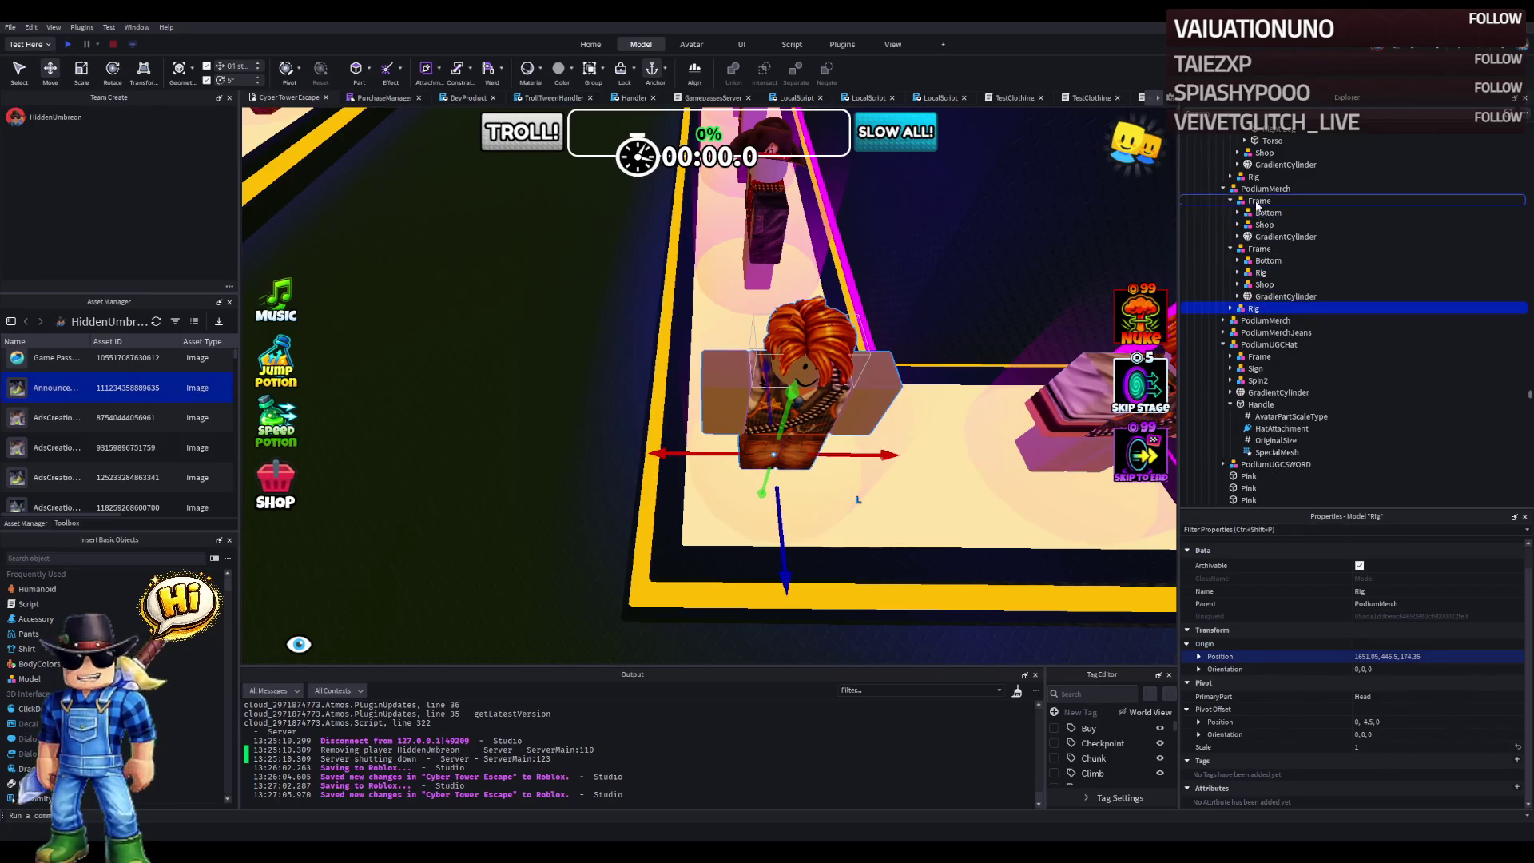
drag(1256, 206, 1258, 202)
click(1237, 224)
click(1277, 248)
click(1459, 574)
click(1275, 297)
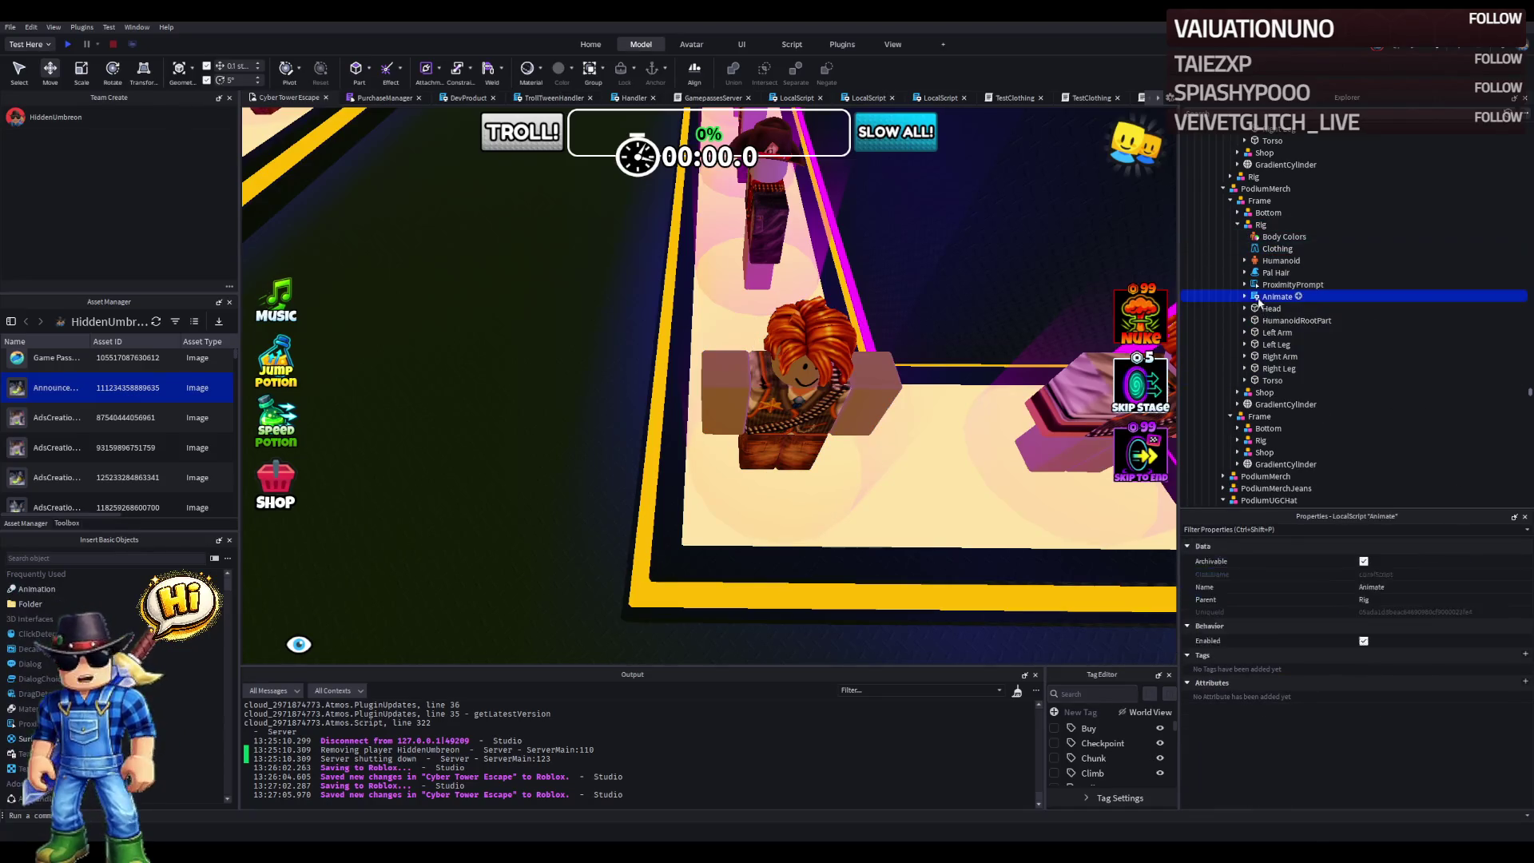
- Close the extra script tab and open TestClothing under Shop > Tryon
click(1040, 99)
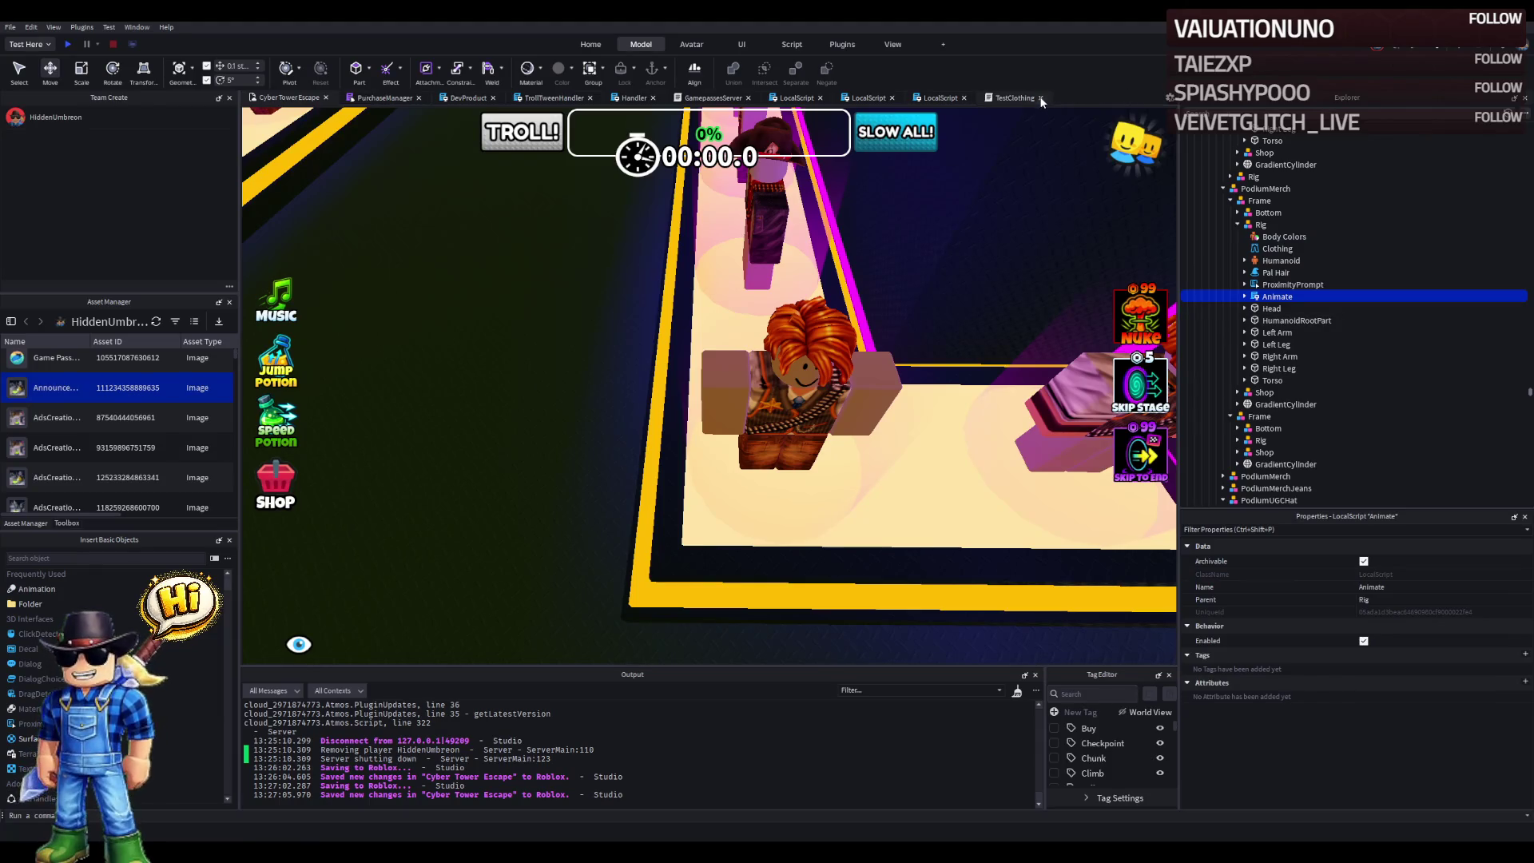
click(1237, 392)
click(1245, 417)
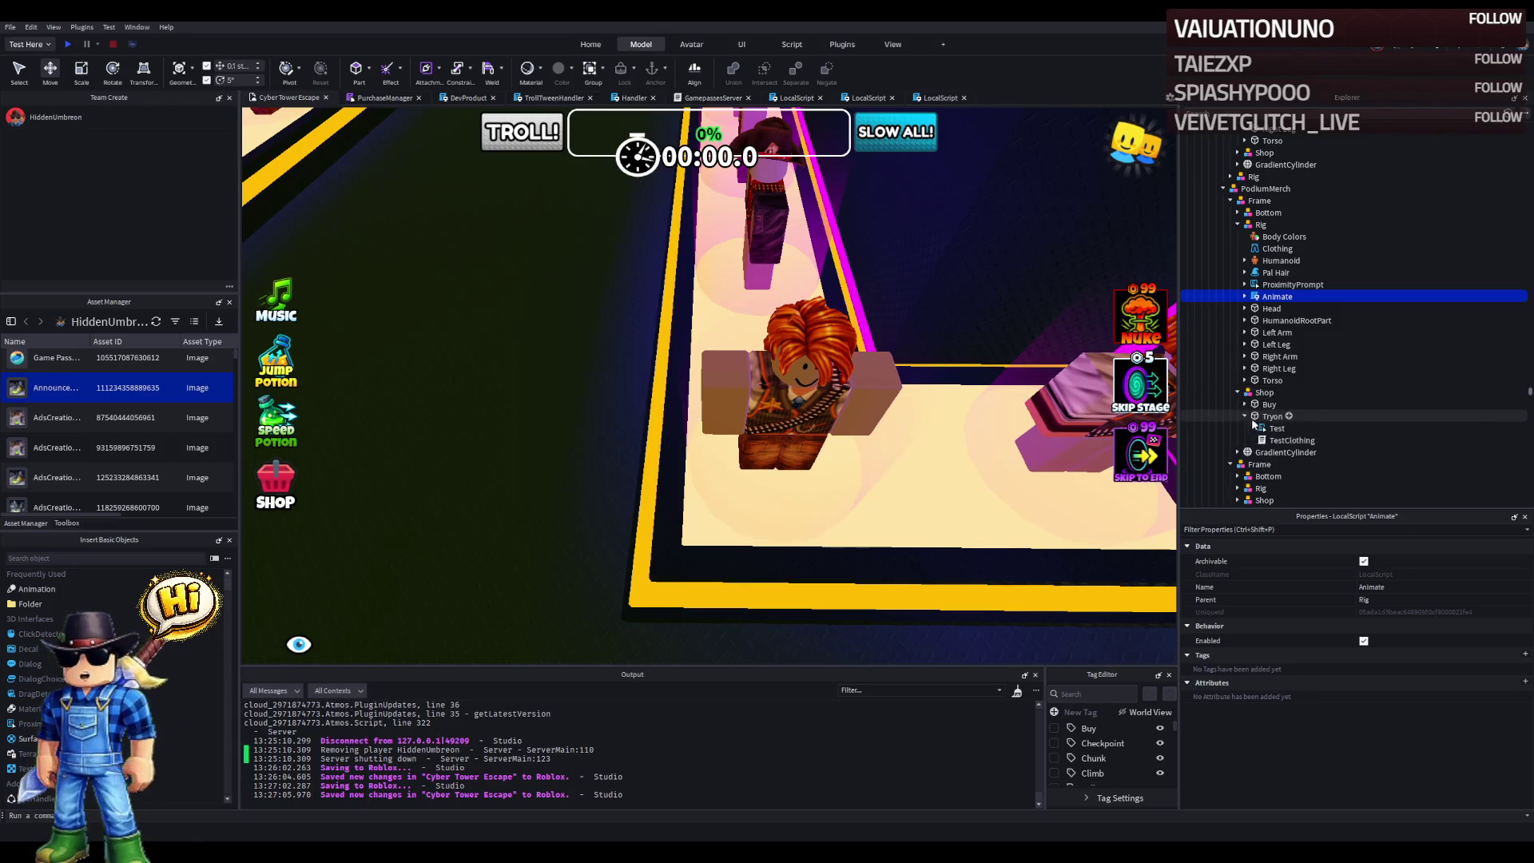
double_click(1292, 441)
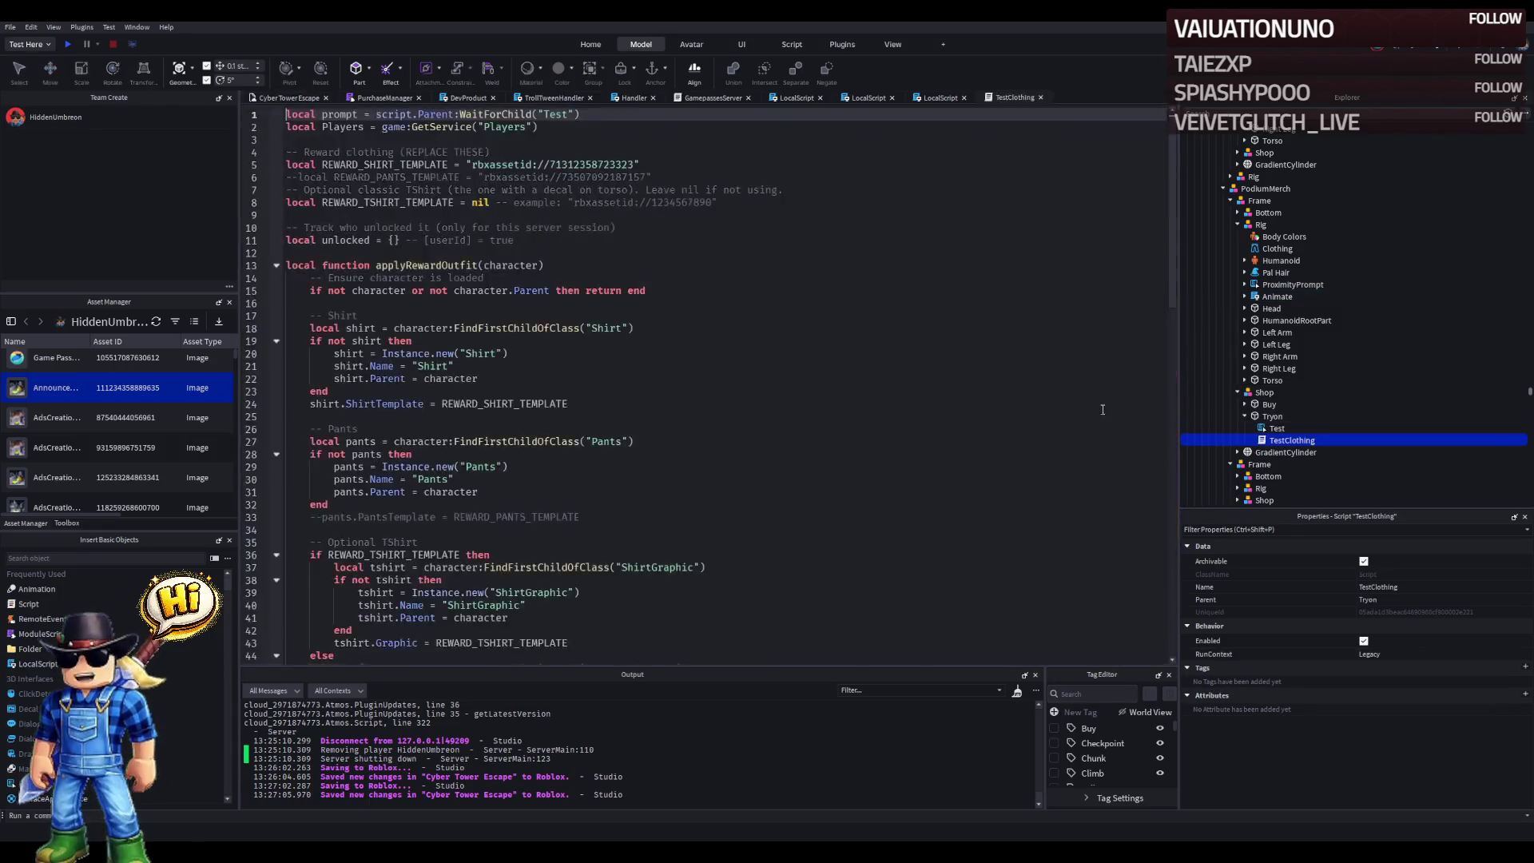
- Comment out the shirt template lines and uncomment the pants template lines in TestClothing
click(299, 178)
key(BackSpace)
key(BackSpace)
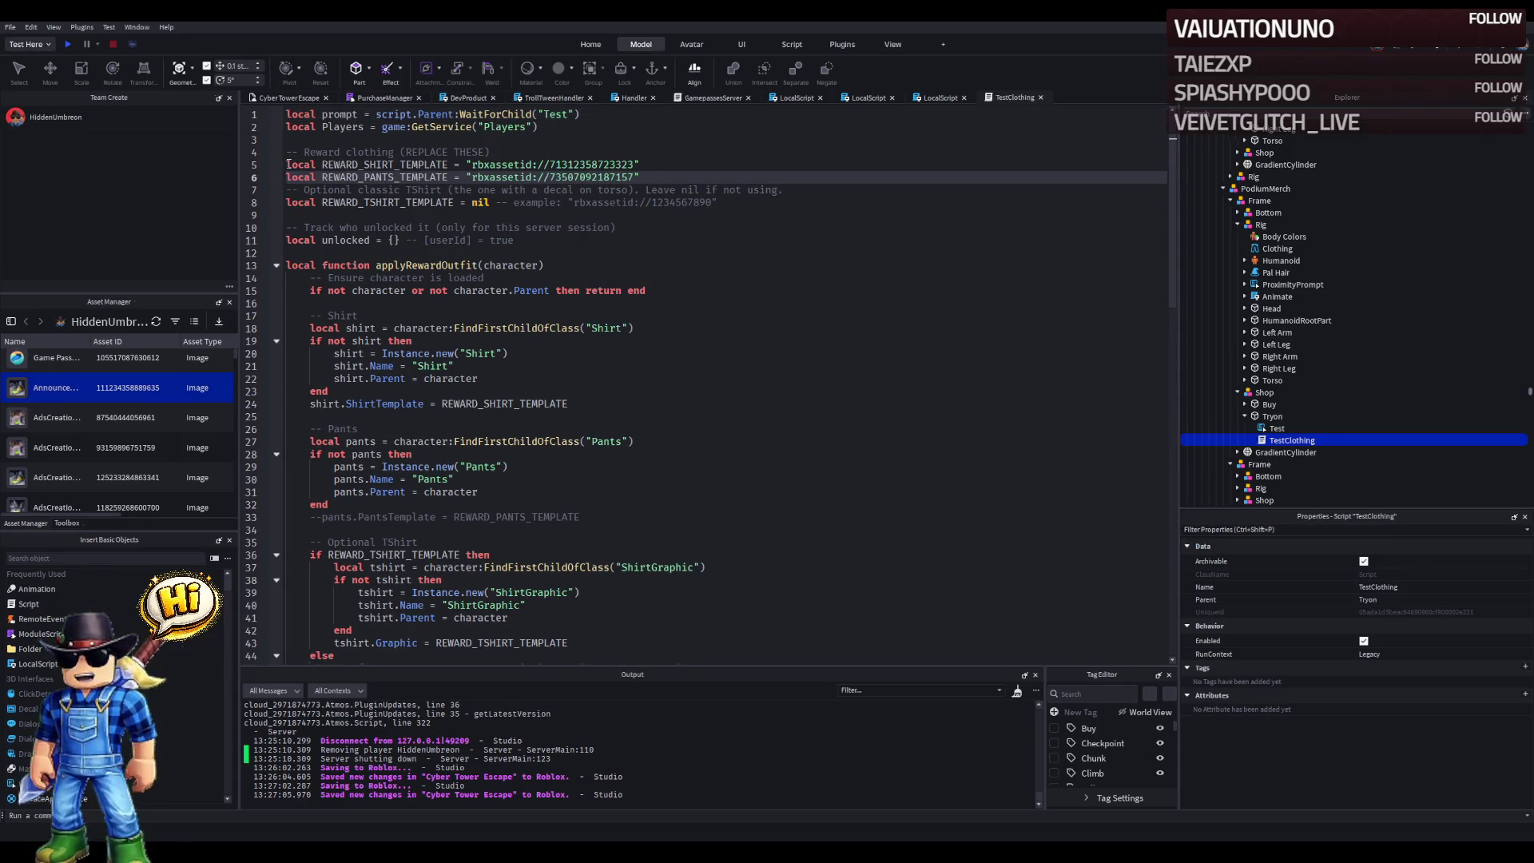
click(289, 165)
text(--)
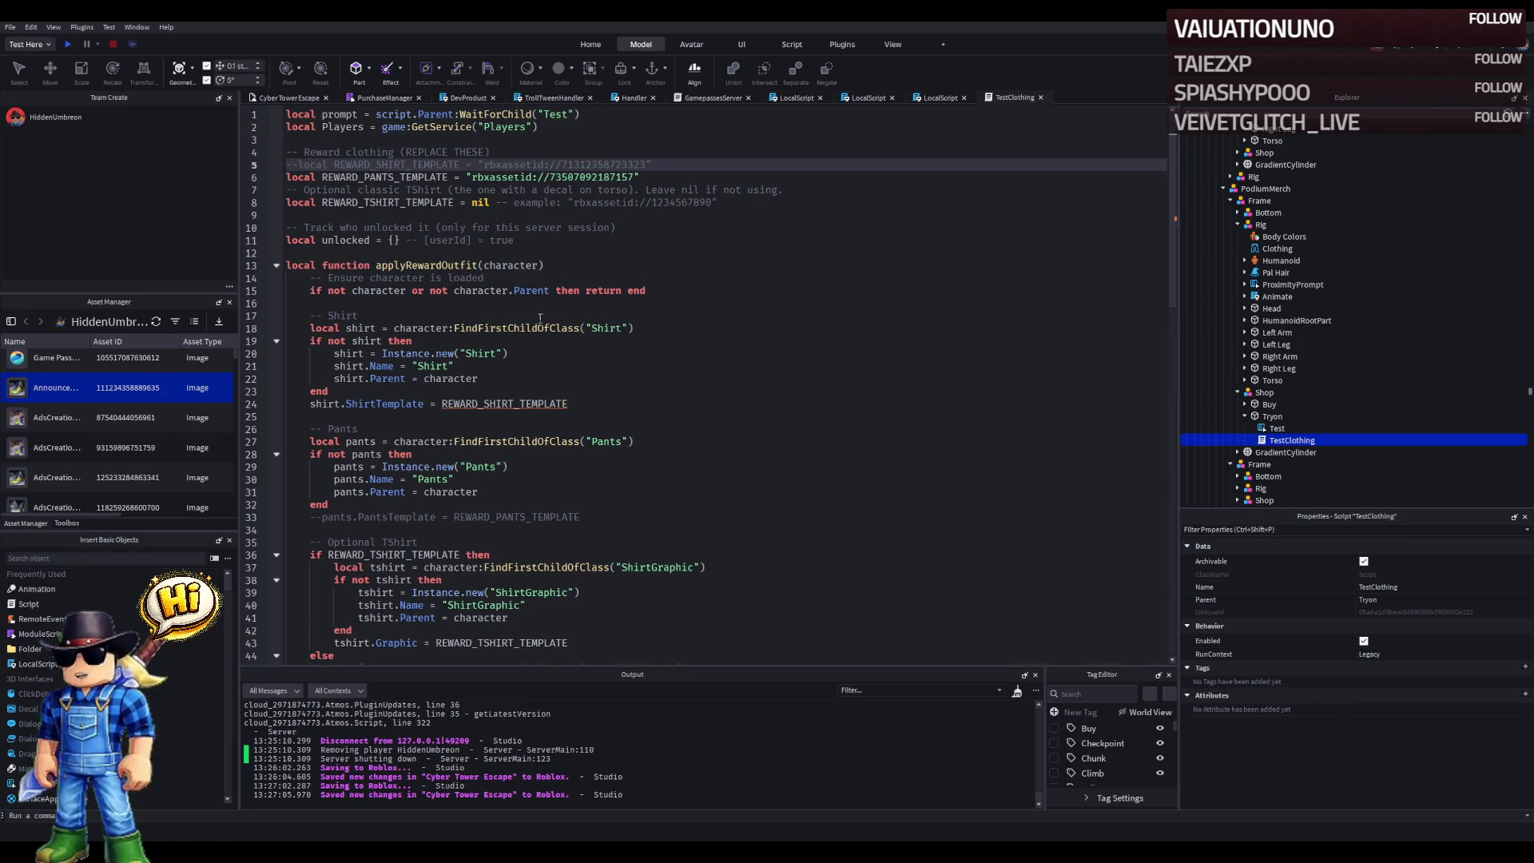
click(311, 404)
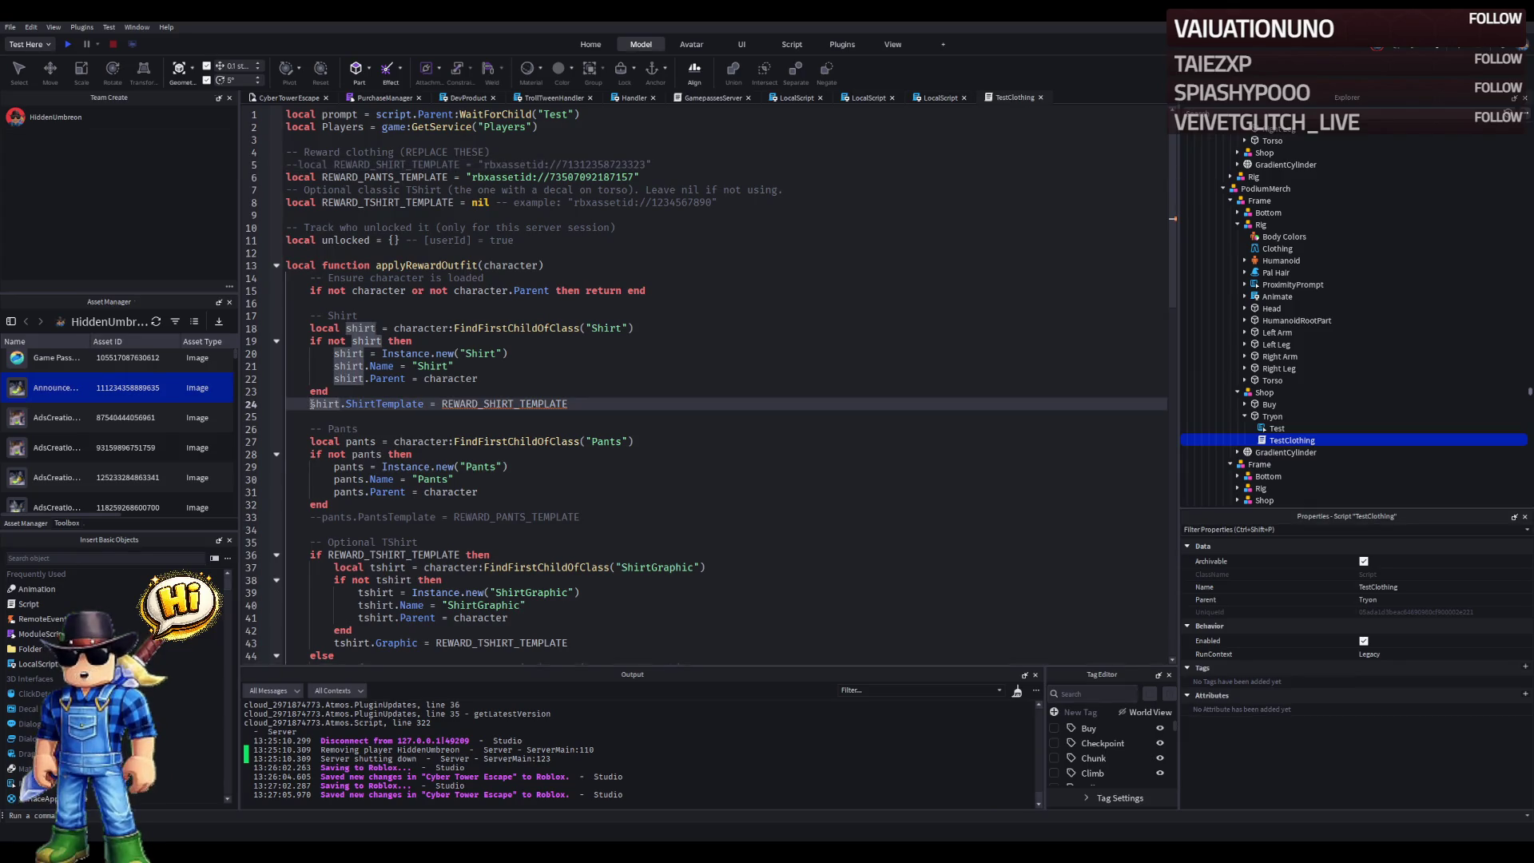
text(-)
click(322, 518)
key(BackSpace)
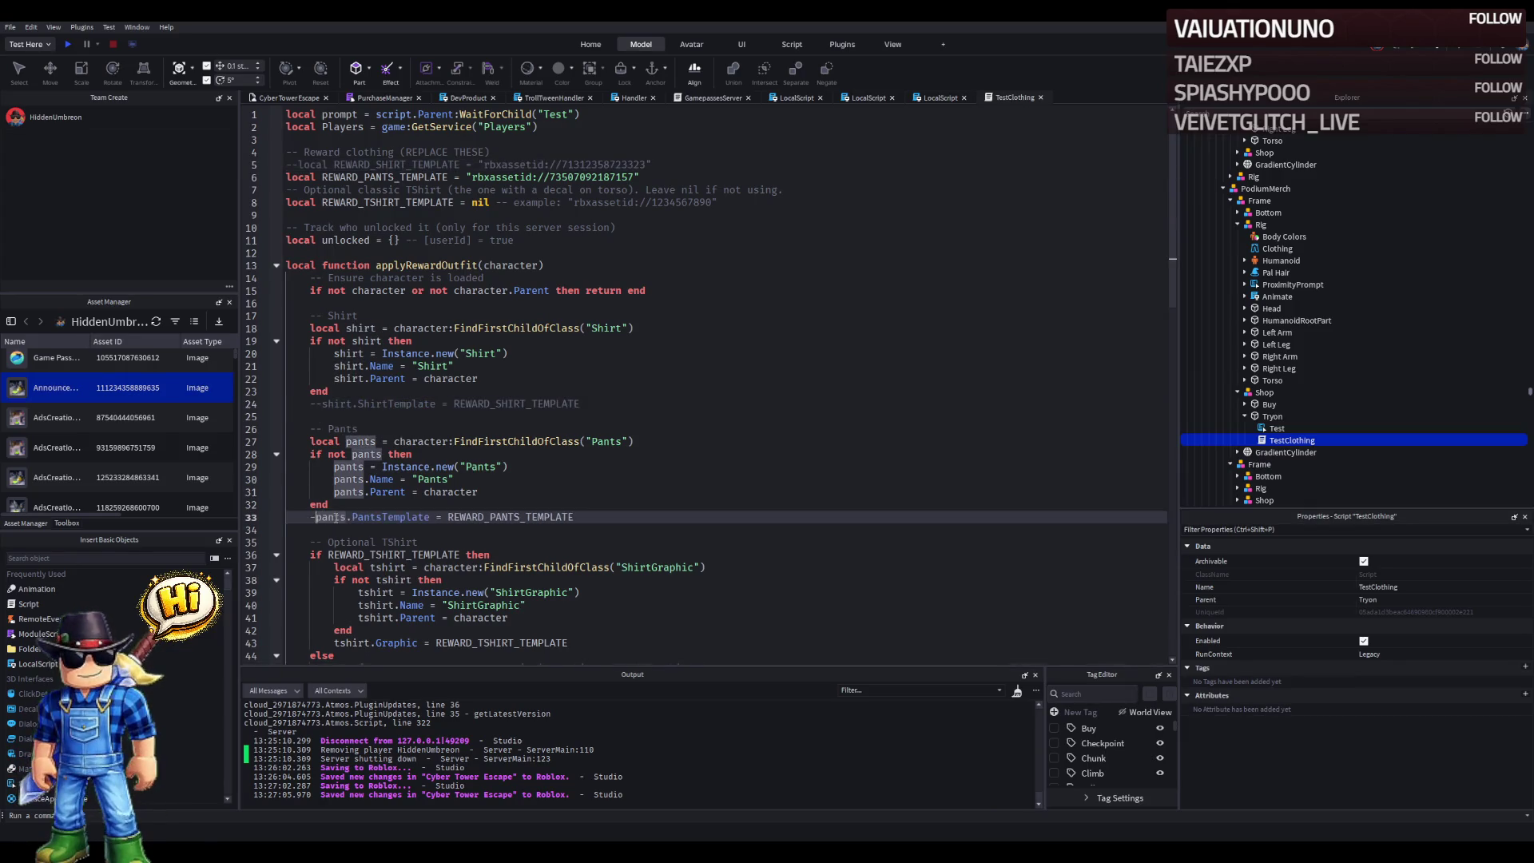
click(500, 442)
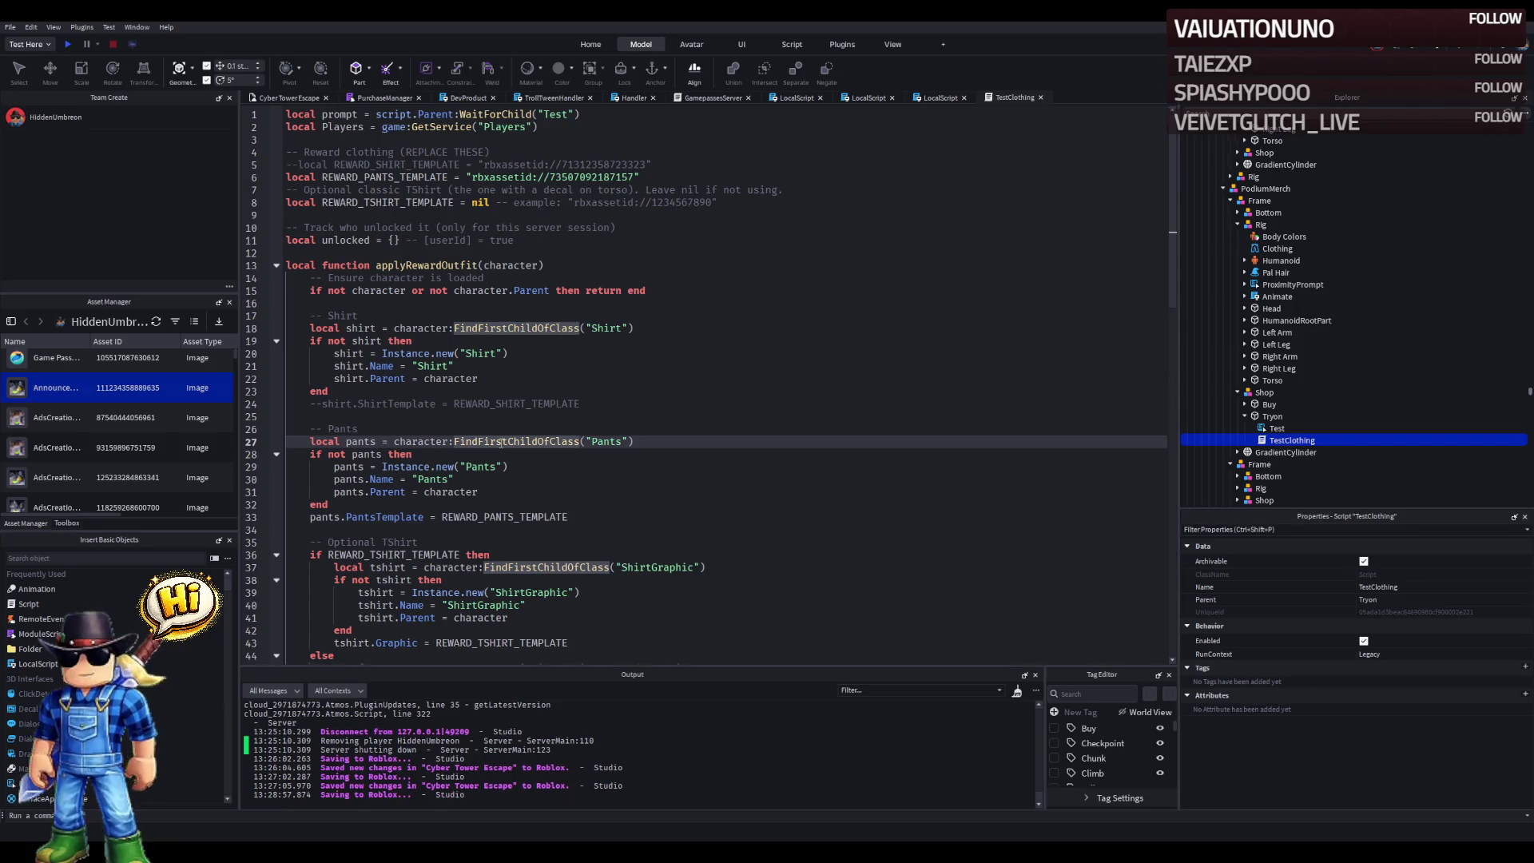
double_click(609, 178)
key(ctrl+v)
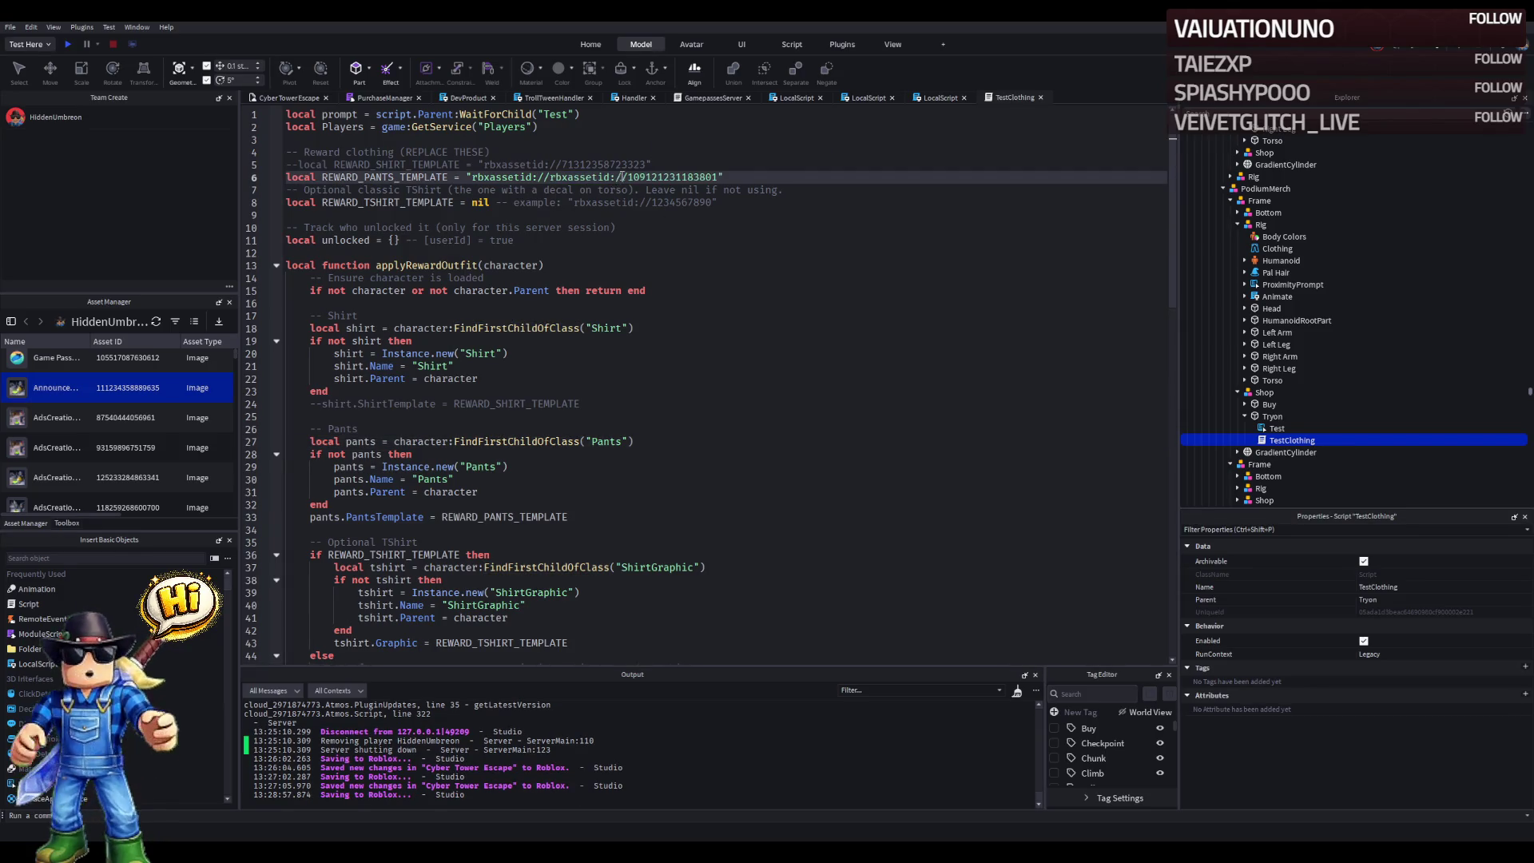
drag(627, 178, 550, 177)
key(BackSpace)
click(712, 190)
key(ctrl+s)
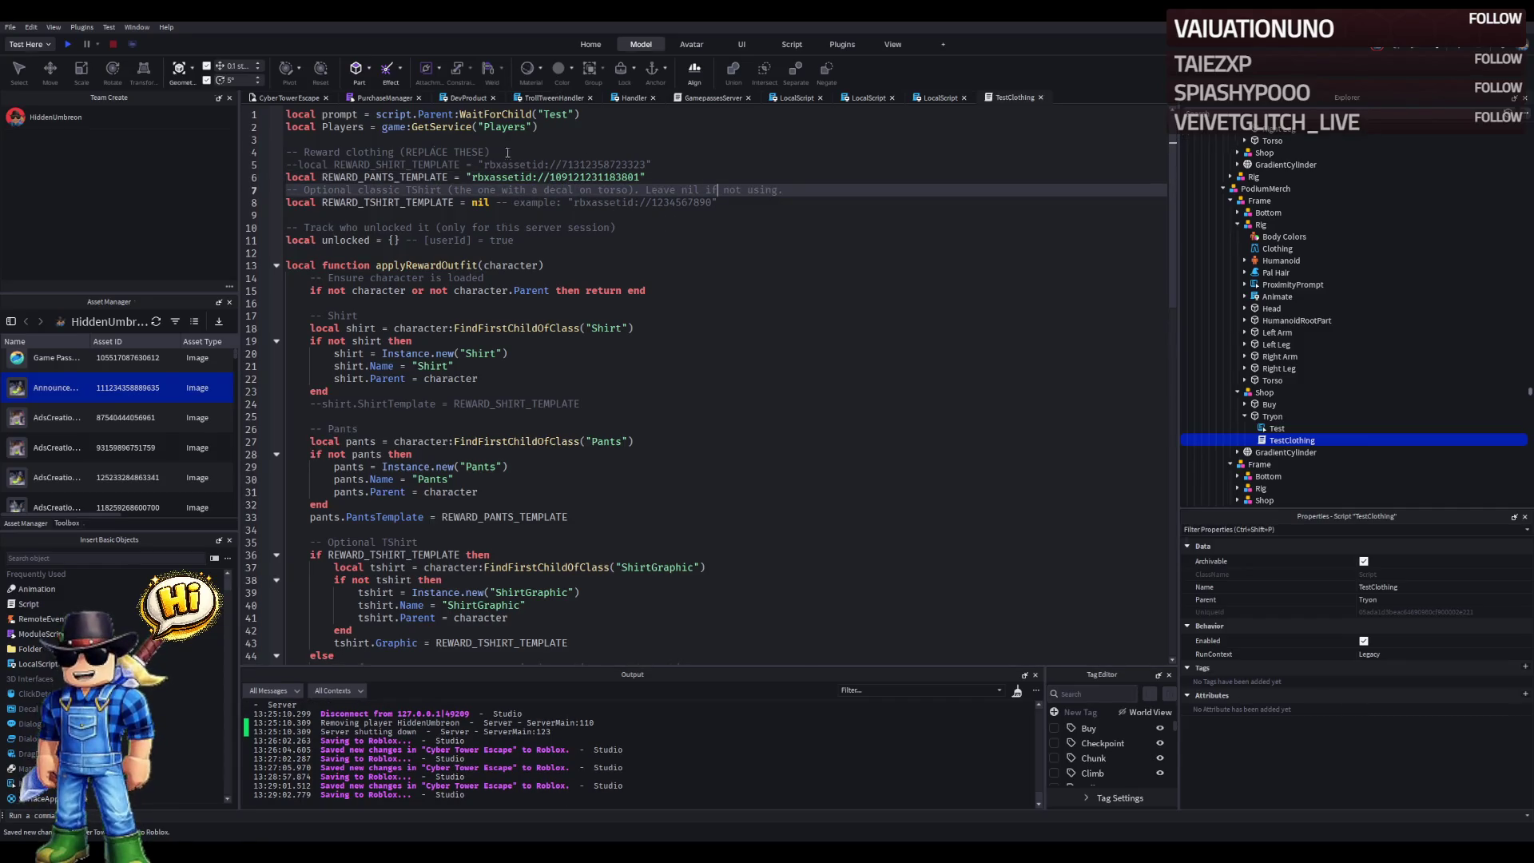
key(F5)
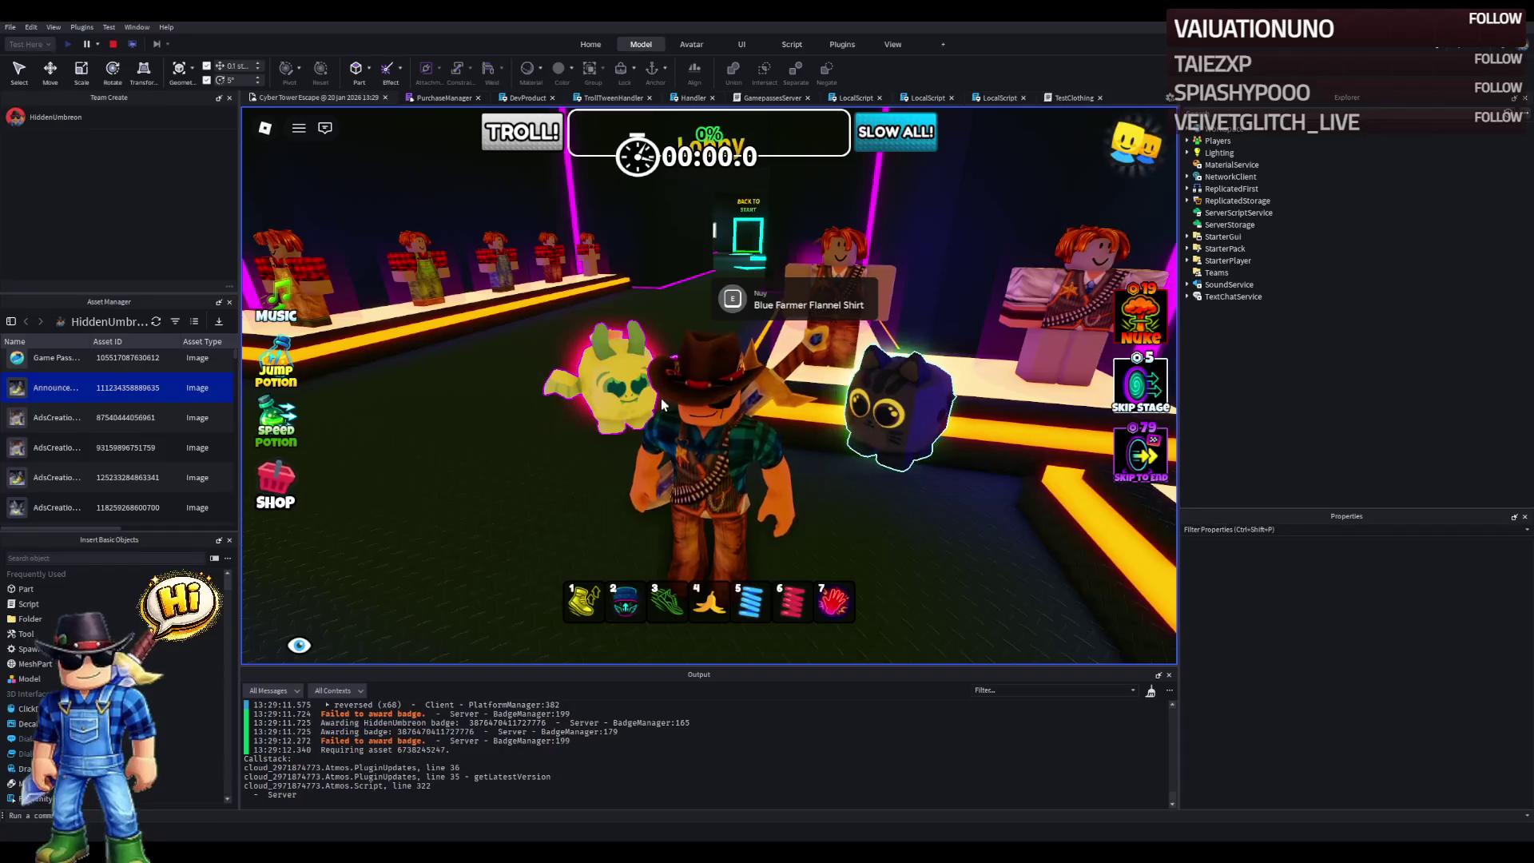
- Stop the playtest, focus on the Buy and Tryon parts, and reopen the TestClothing script
click(113, 46)
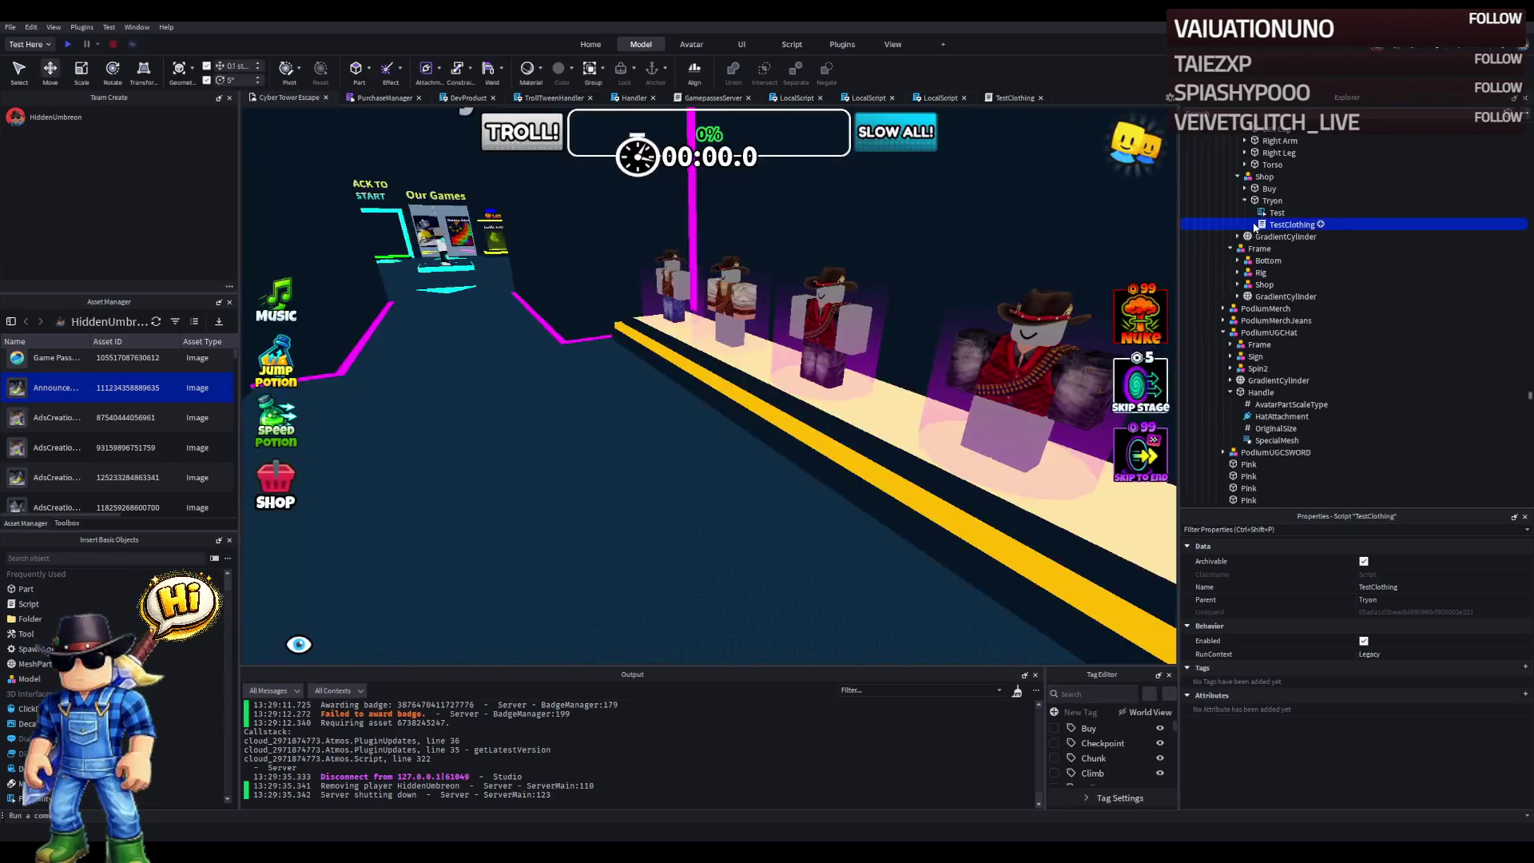
click(1249, 200)
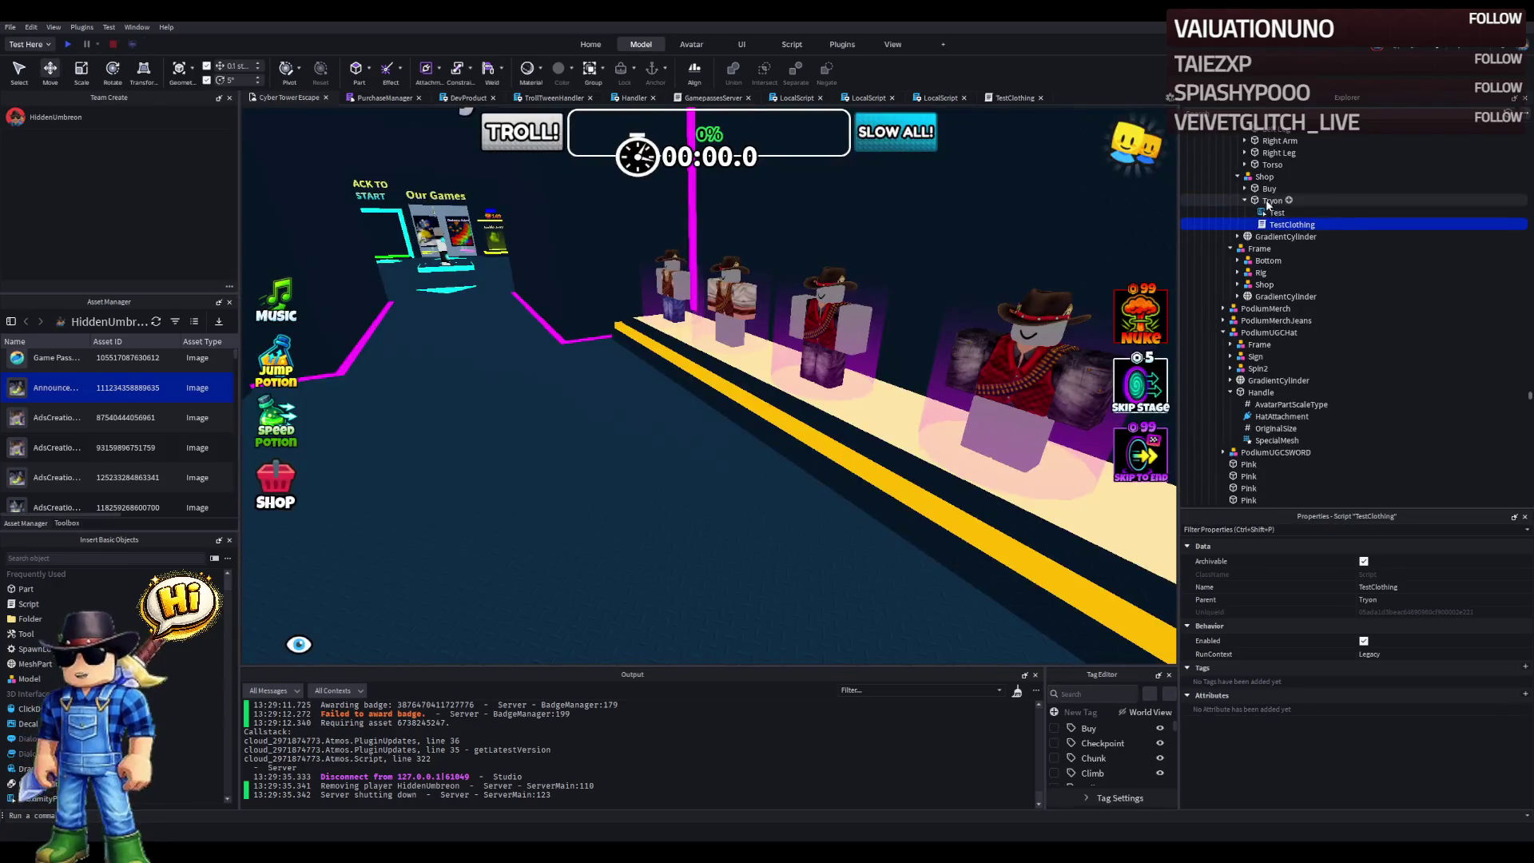
click(1245, 201)
ctrl+click(1268, 189)
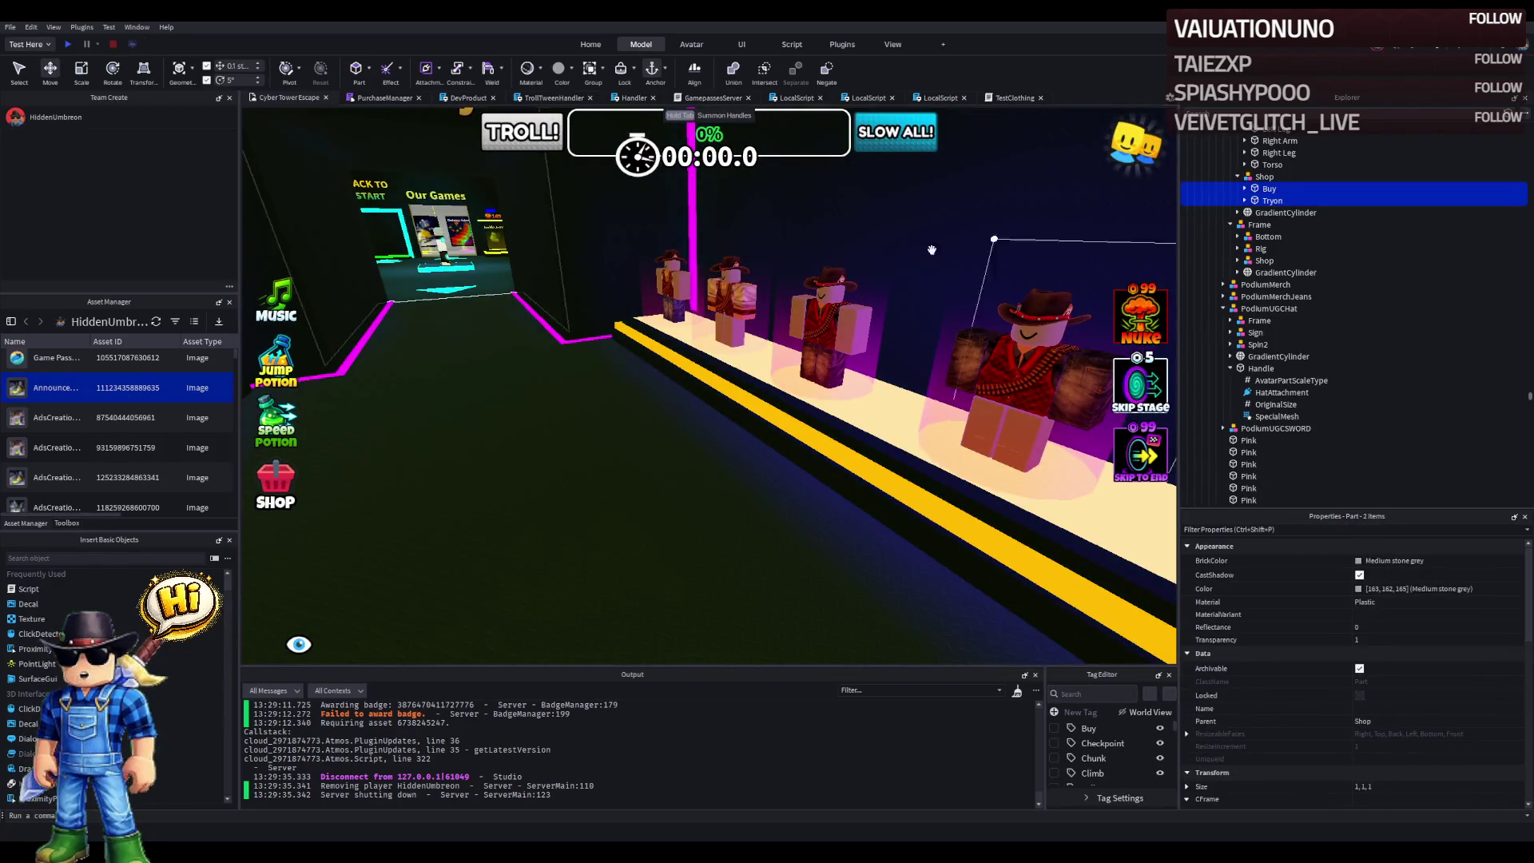
key(f)
drag(876, 261, 828, 289)
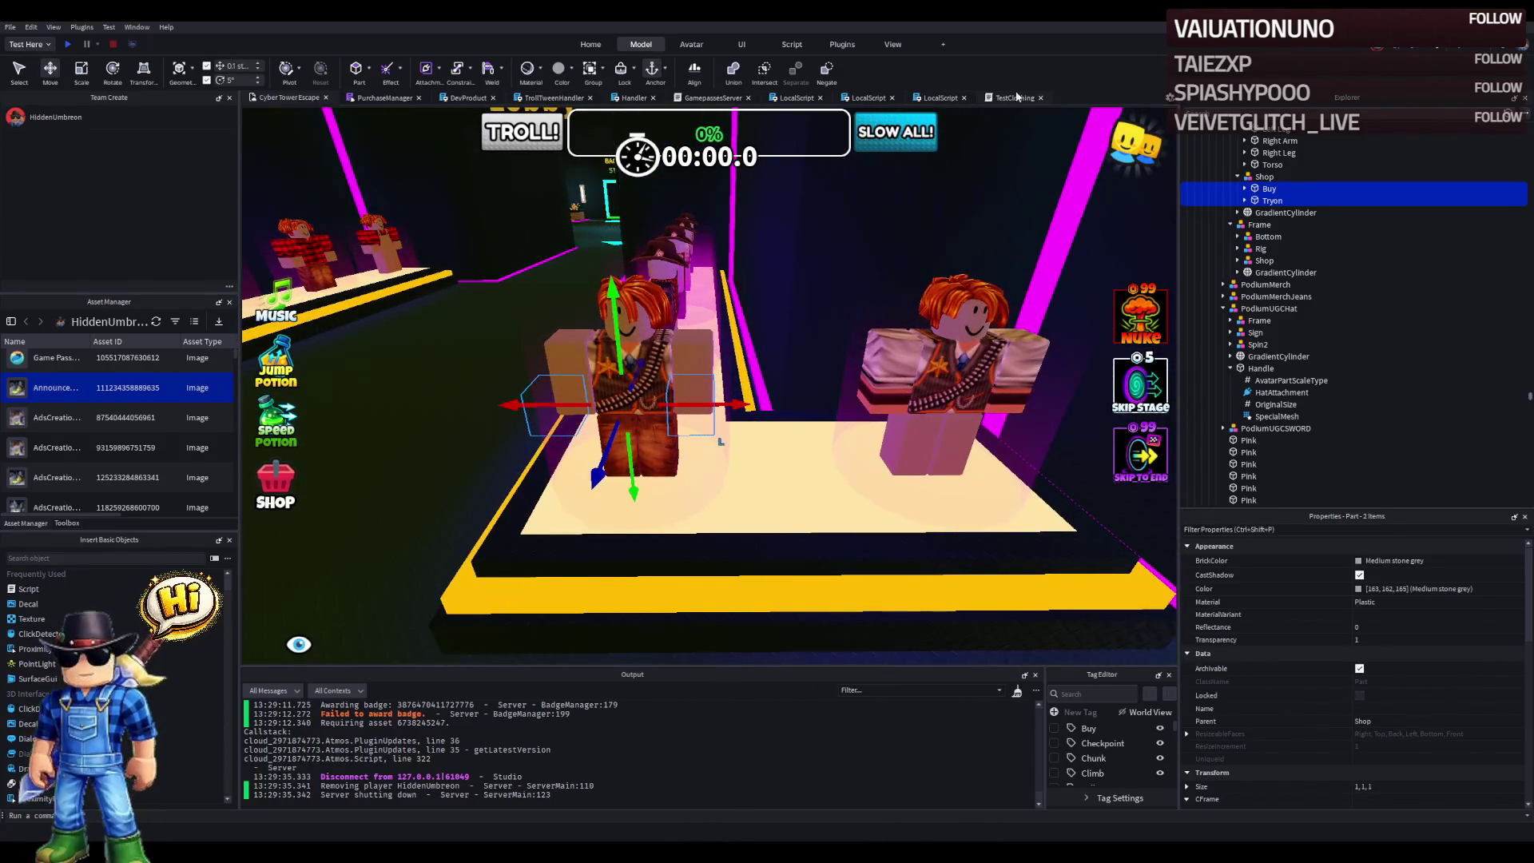
click(1015, 97)
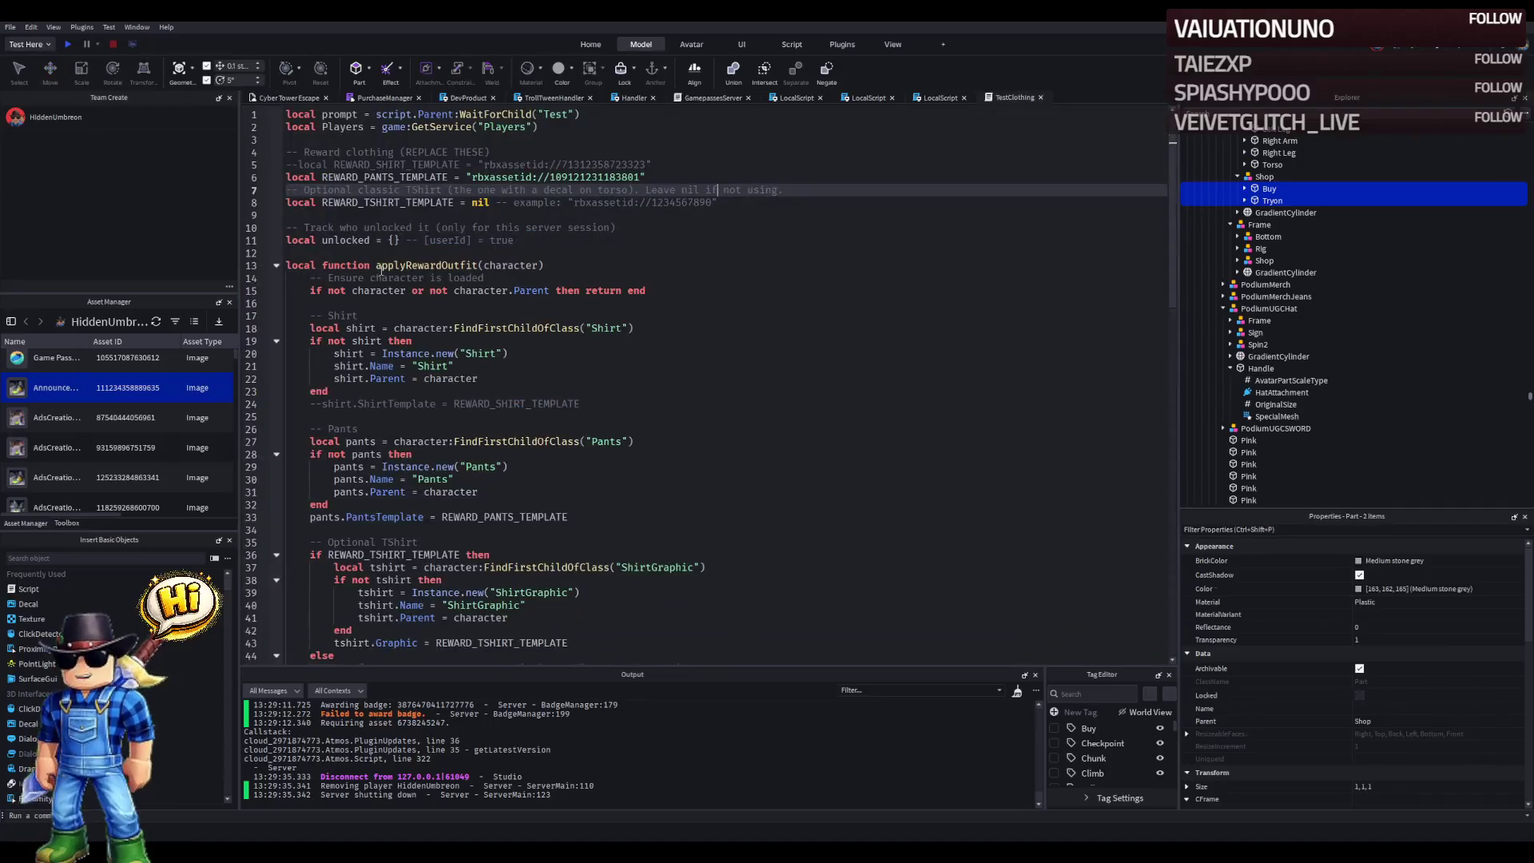
click(364, 204)
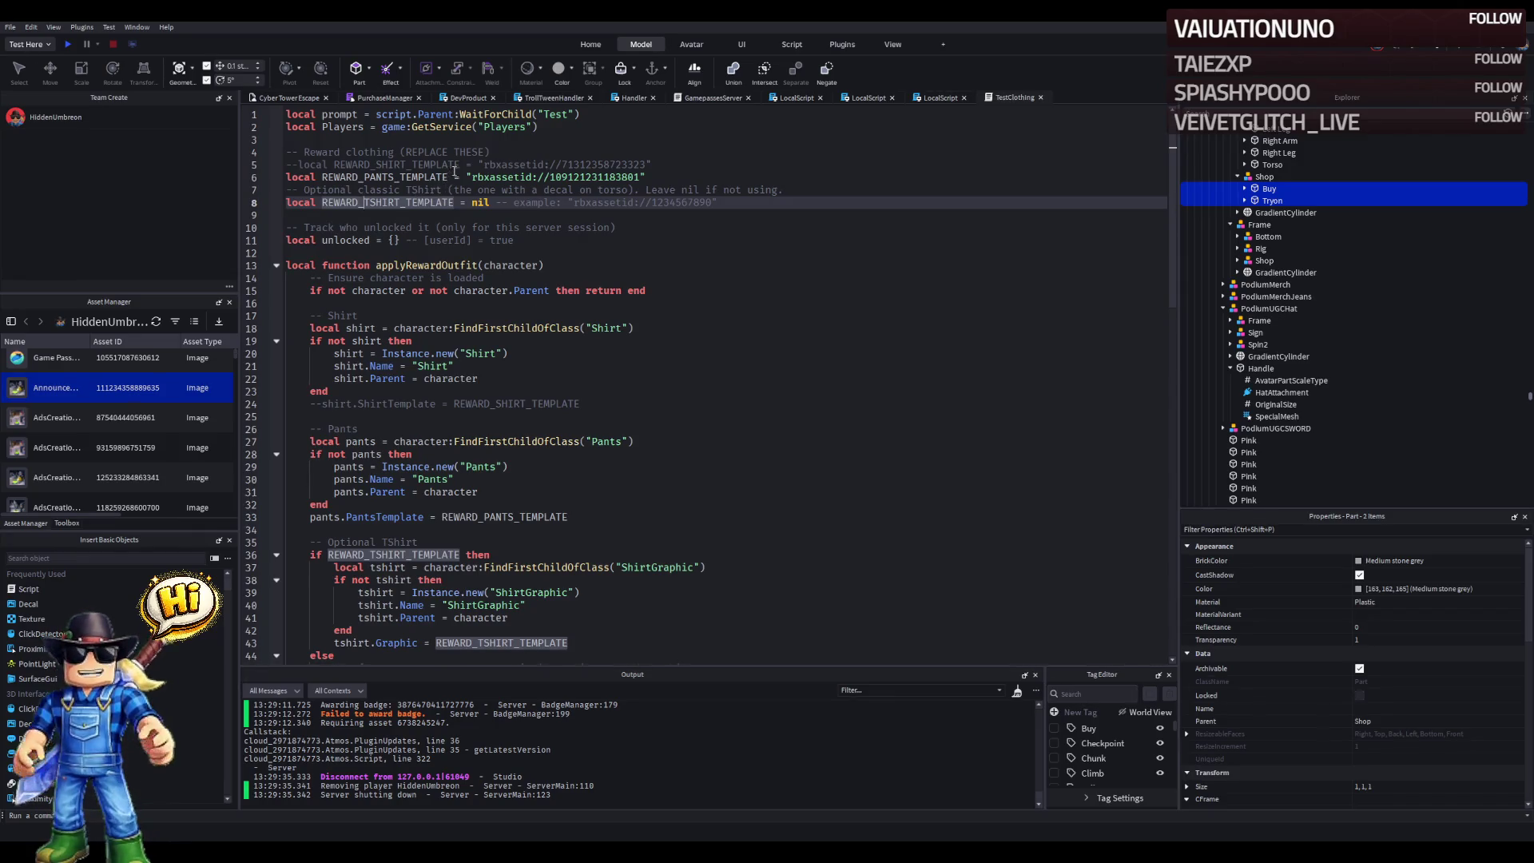
- Review the shirt template lines and applyRewardOutfit call in TestClothing, then return to the place view
click(456, 164)
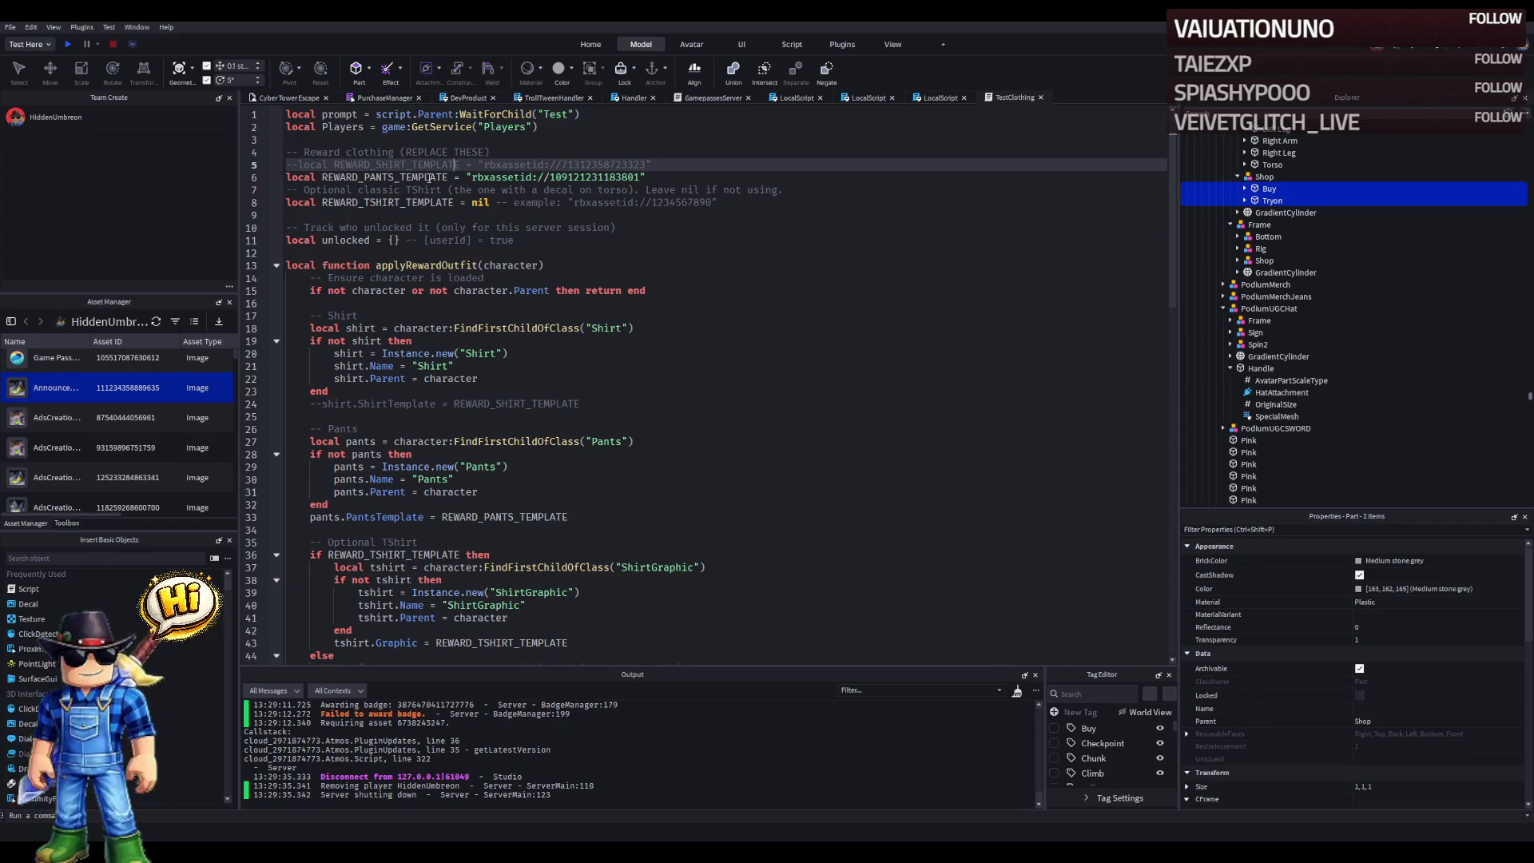
click(371, 191)
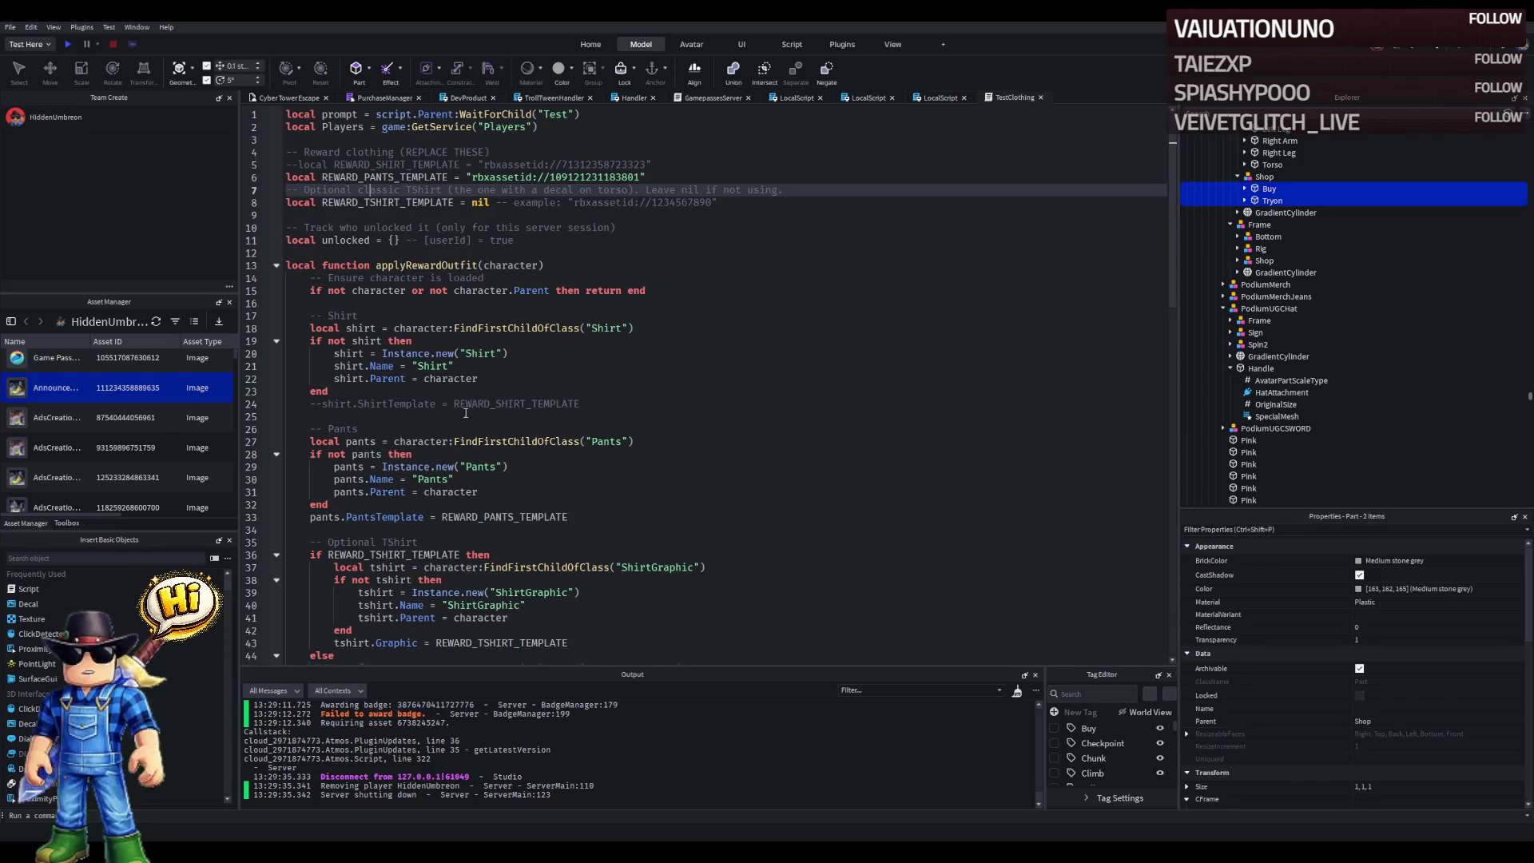
scroll(424, 407, down, 1)
scroll(439, 440, down, 14)
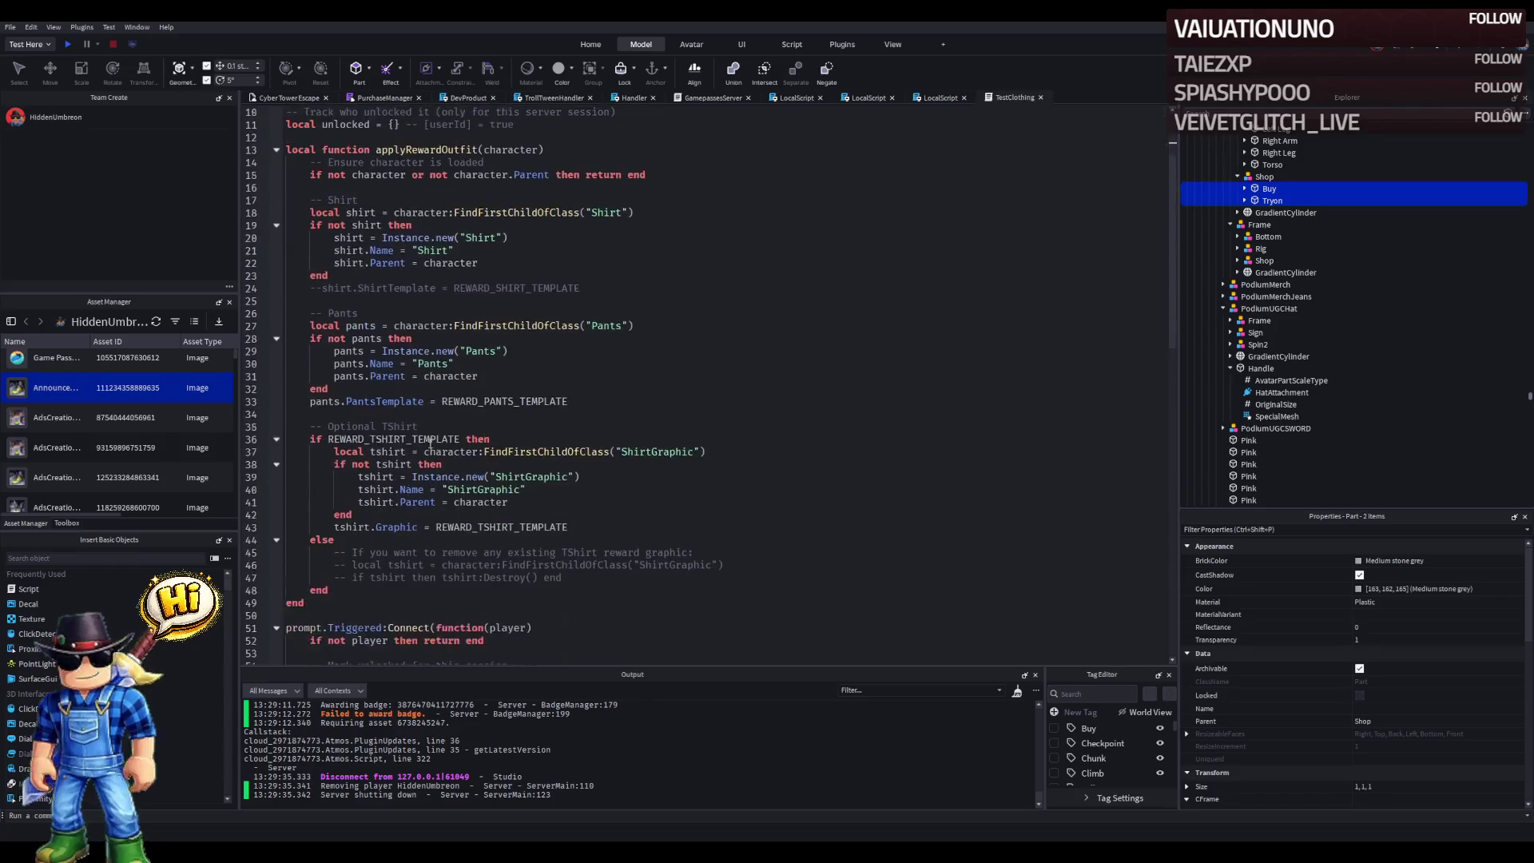
click(436, 416)
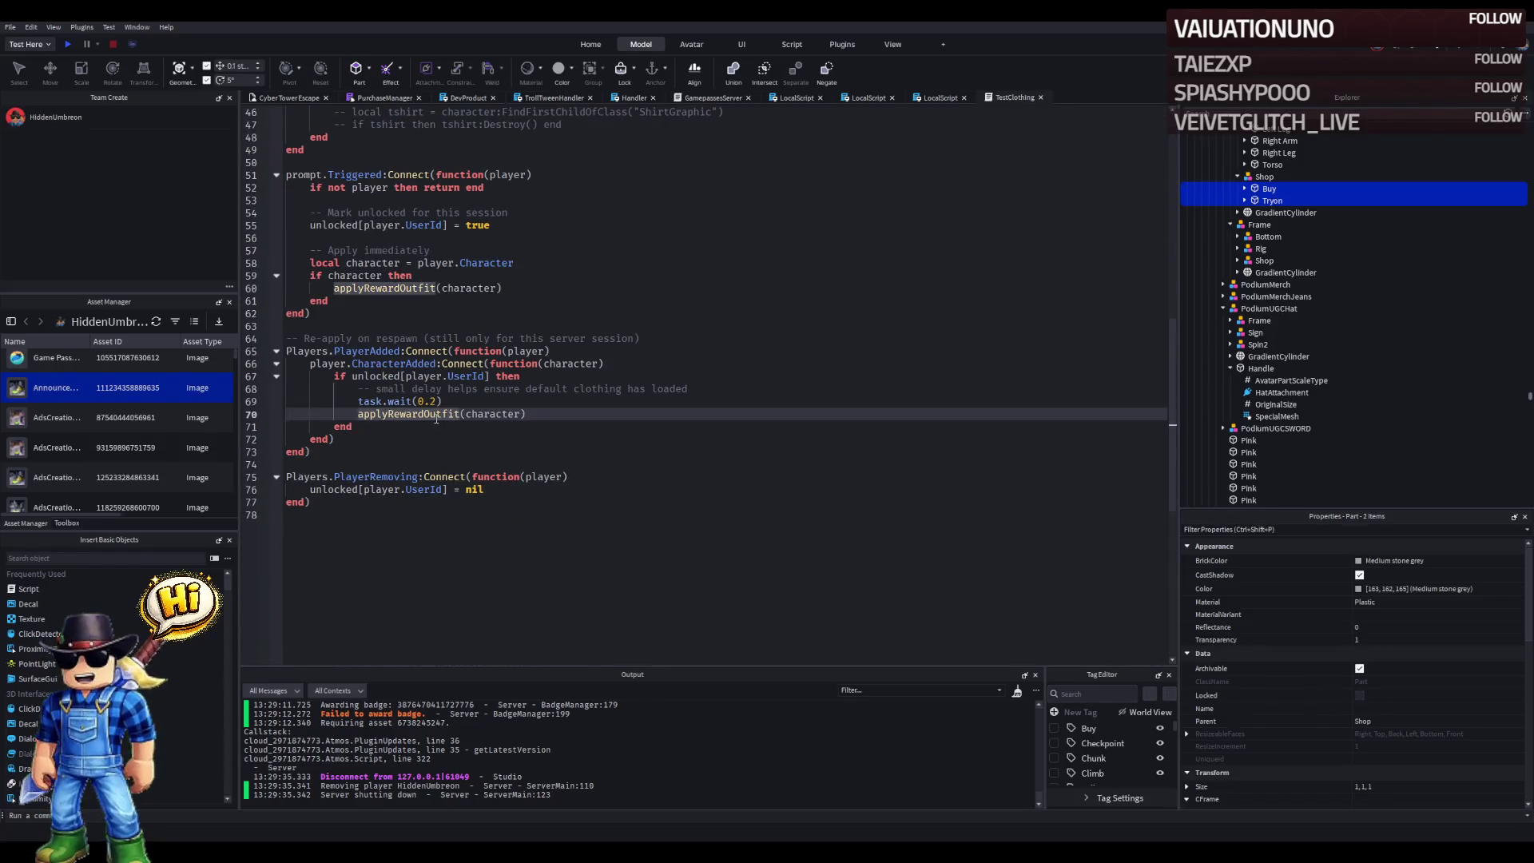
click(310, 99)
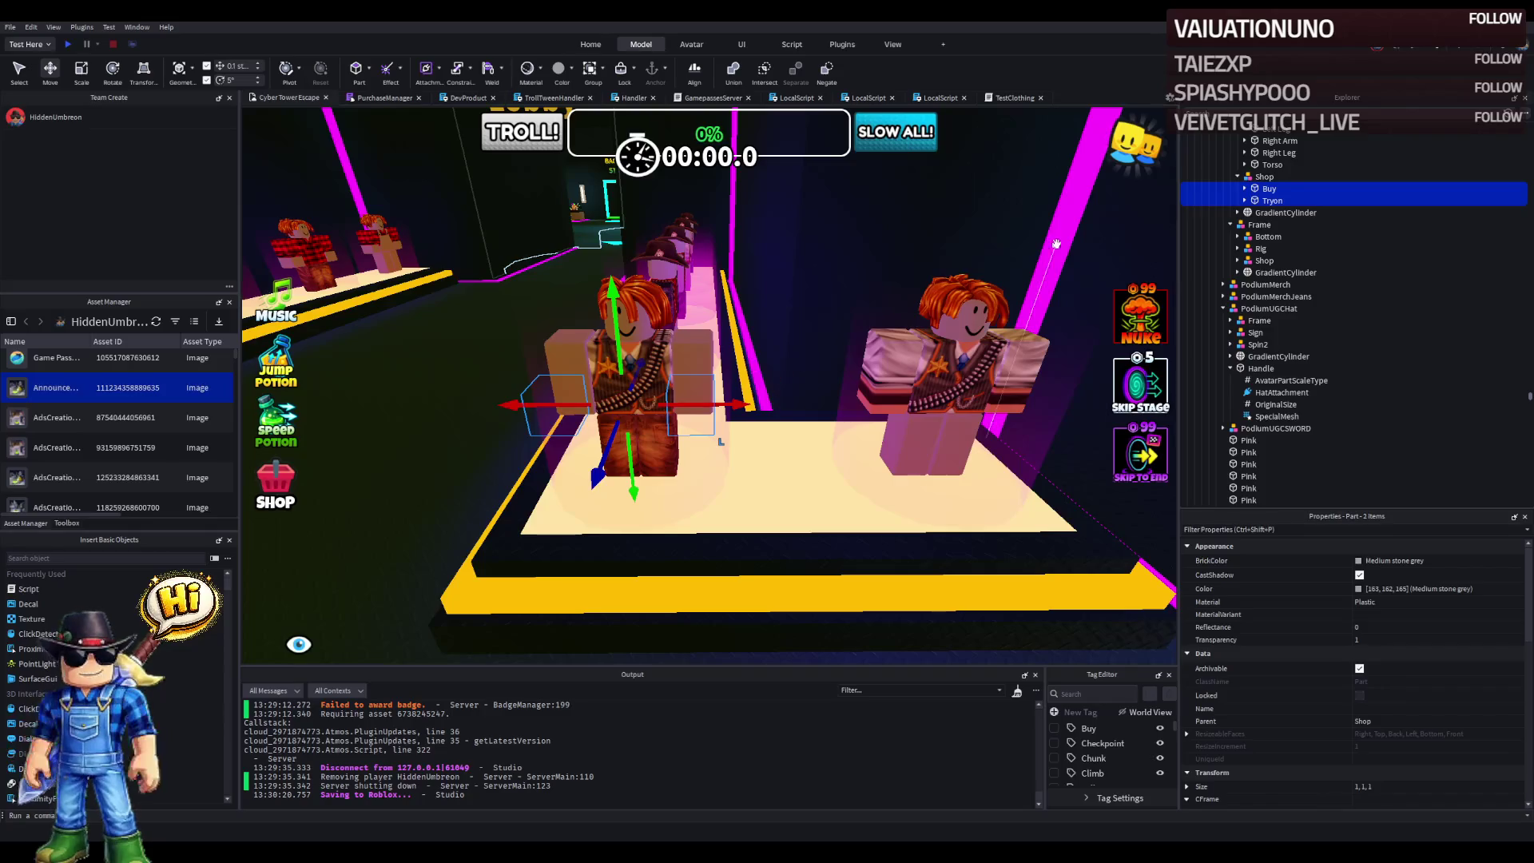
- Duplicate the Shop prompt model, rotate the copy, and move it 10.1 studs along Z
click(1264, 176)
key(f)
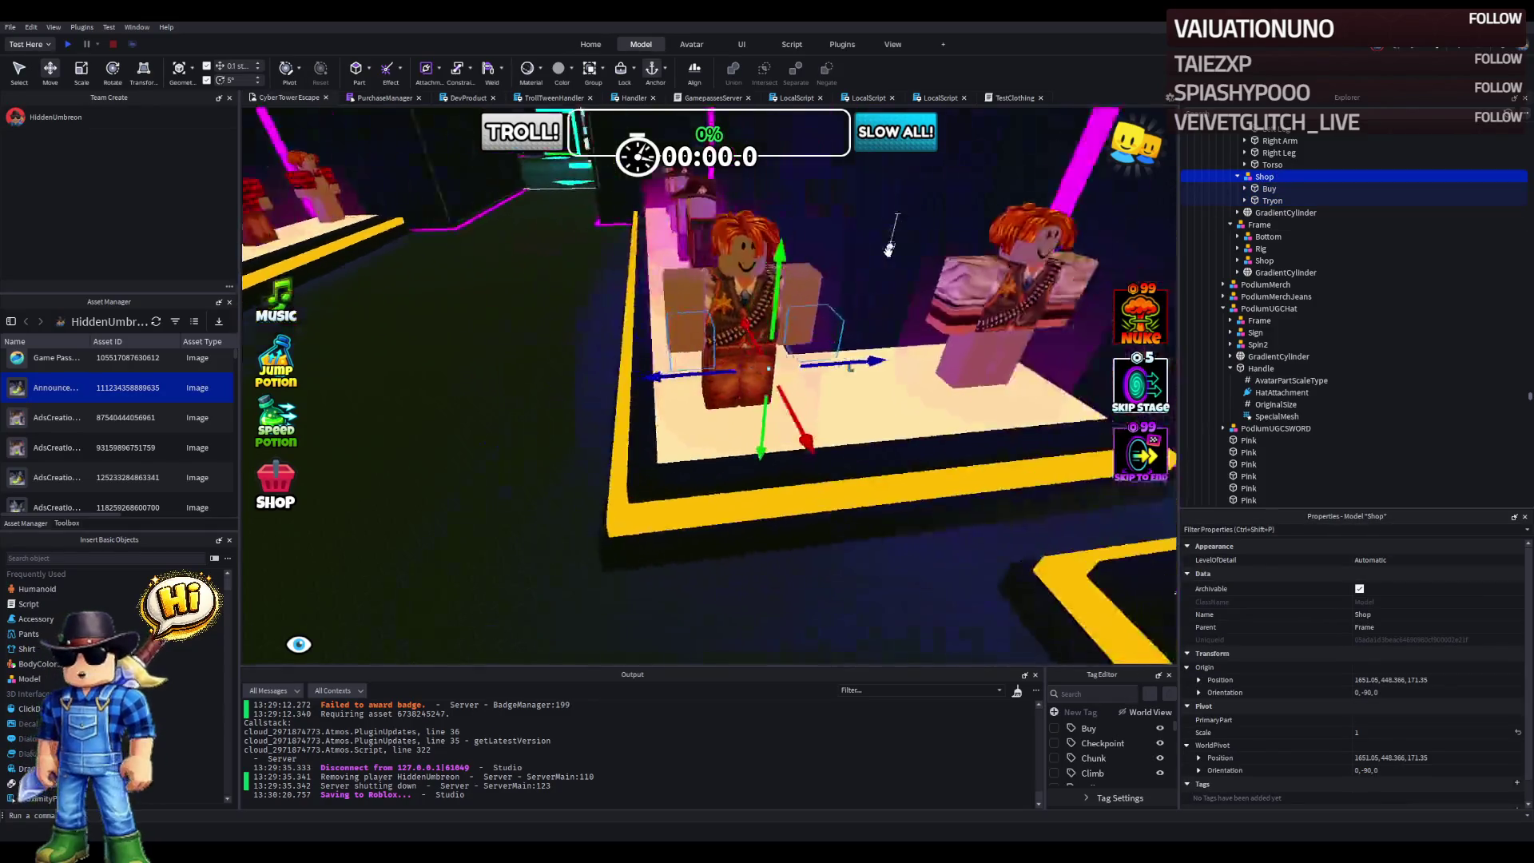
key(ctrl+d)
key(ctrl+2)
mouse_move(978, 531)
mouse_down()
mouse_move(892, 537)
mouse_move(882, 484)
mouse_move(912, 545)
mouse_move(901, 540)
mouse_up()
key(ctrl+2)
drag(846, 444, 703, 334)
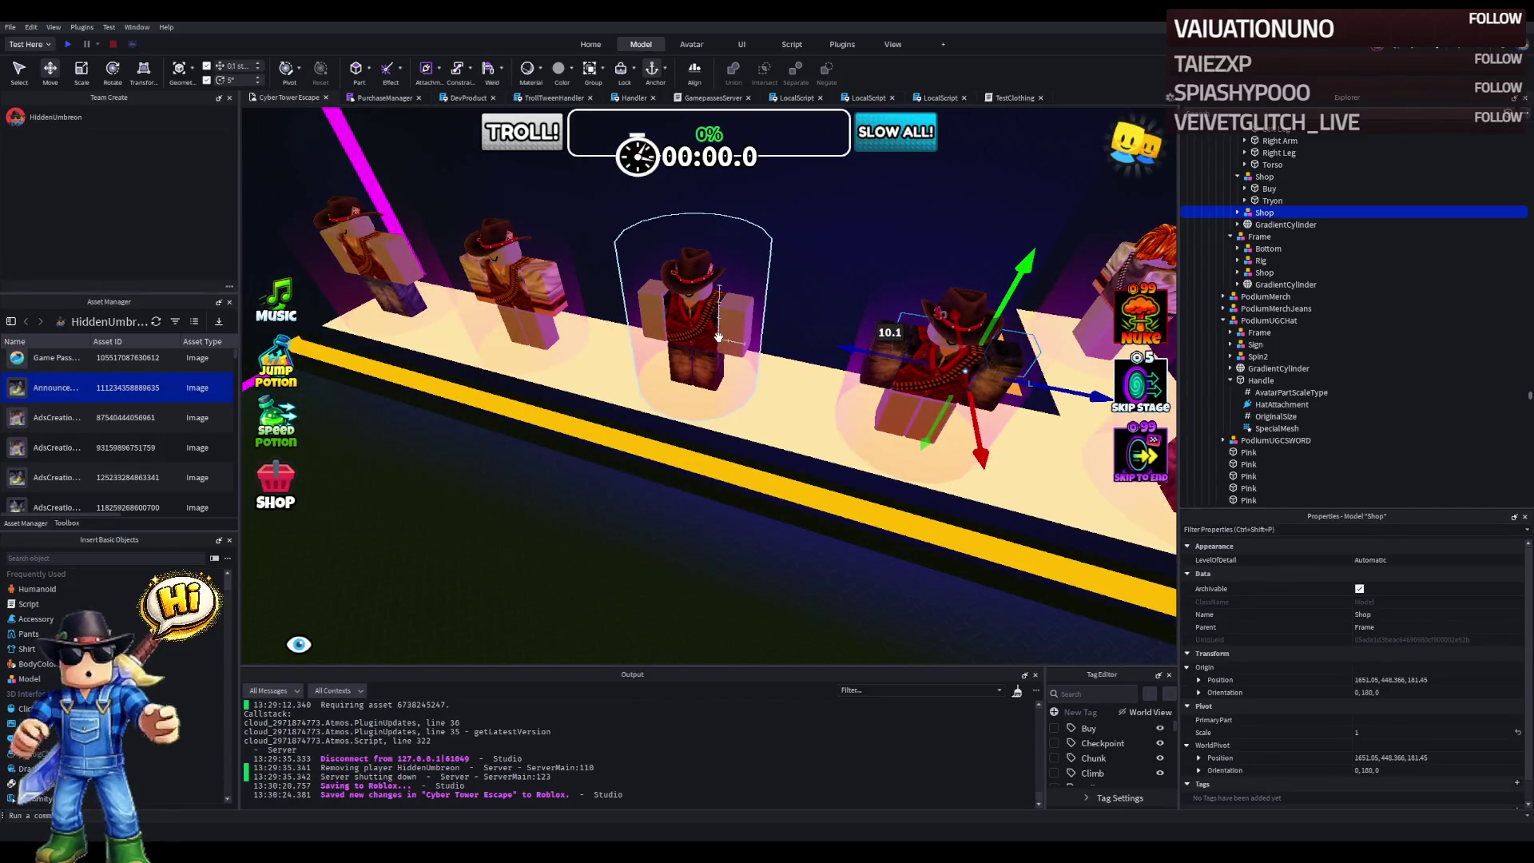
- Set the Shop copy's position to the middle podium's 1654.05, 448.366, 190.35
ctrl+click(717, 336)
click(1261, 237)
scroll(1457, 639, down, 3)
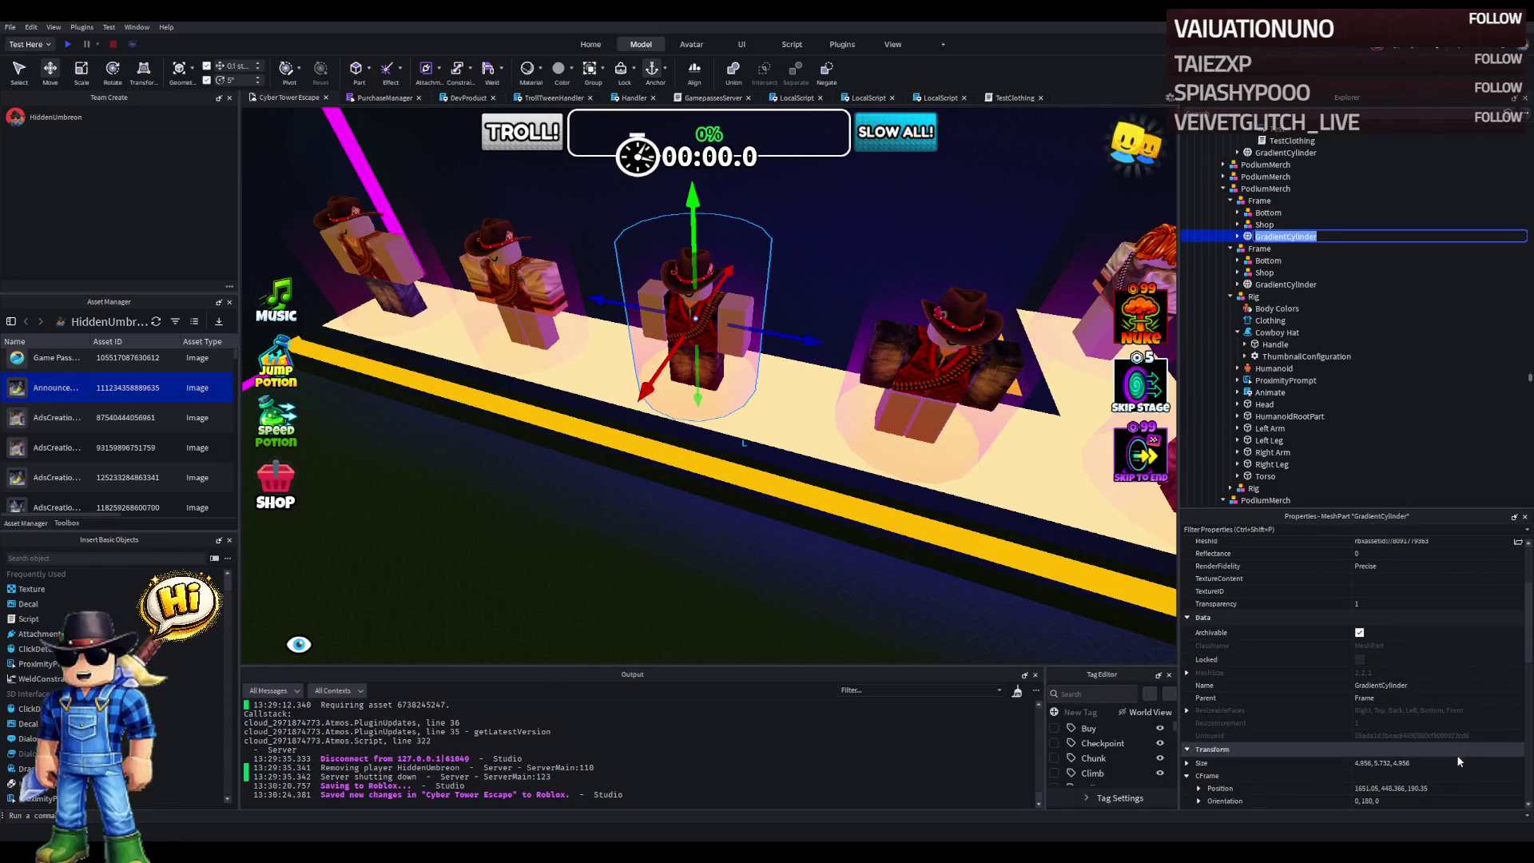
click(1330, 224)
click(1406, 656)
text(1651.05, 448.366, 190.35)
key(Return)
- Move the cowboy-hat mannequin's Rig into its podium Frame and check its Clothing item
mouse_move(685, 312)
mouse_down()
mouse_move(742, 364)
mouse_move(841, 364)
mouse_move(736, 292)
mouse_up()
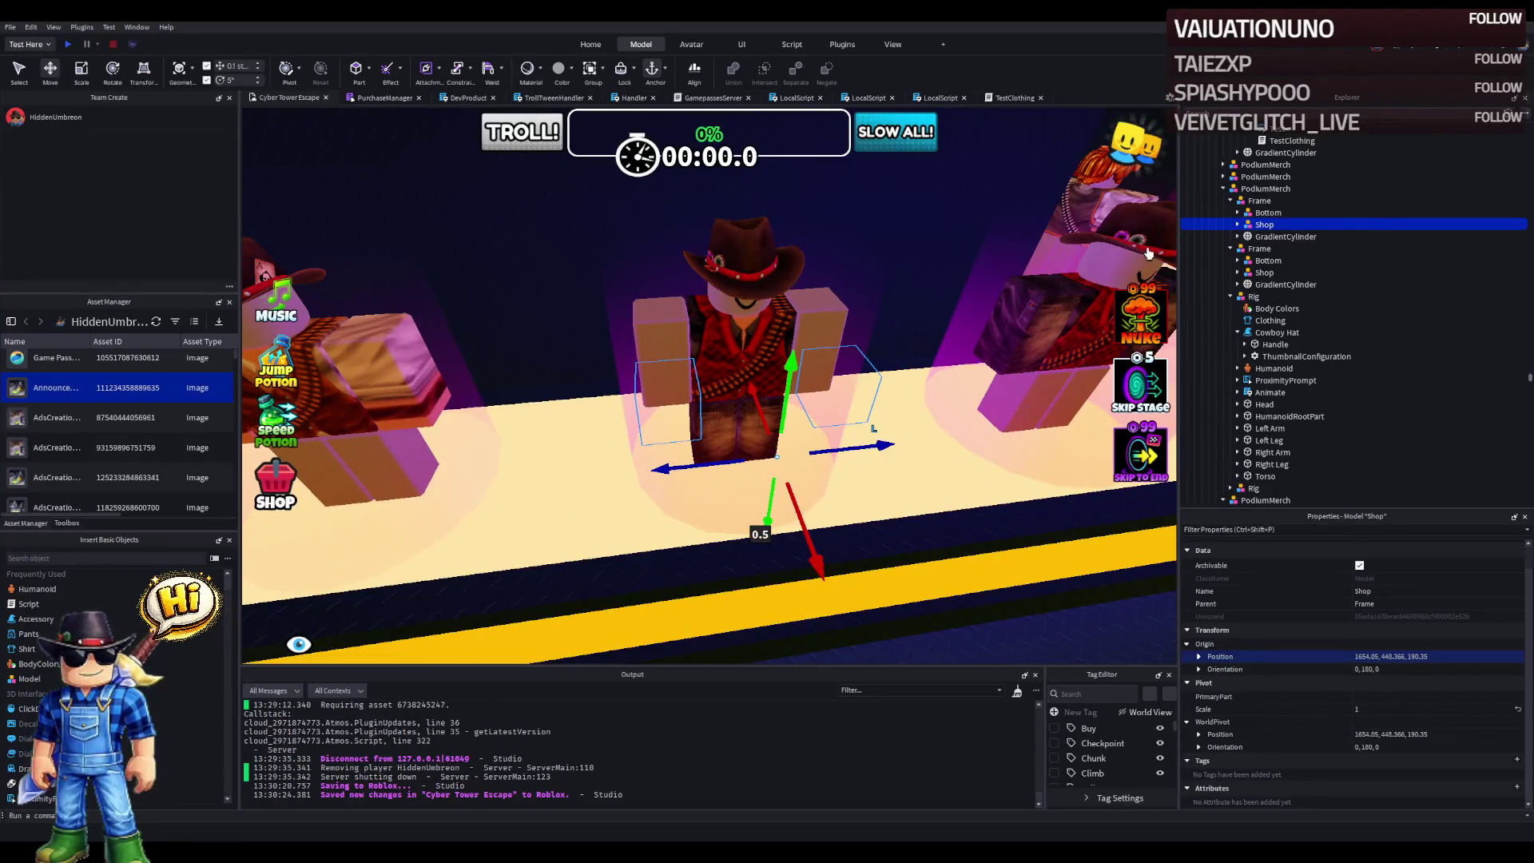
click(1230, 296)
click(1252, 298)
click(1254, 308)
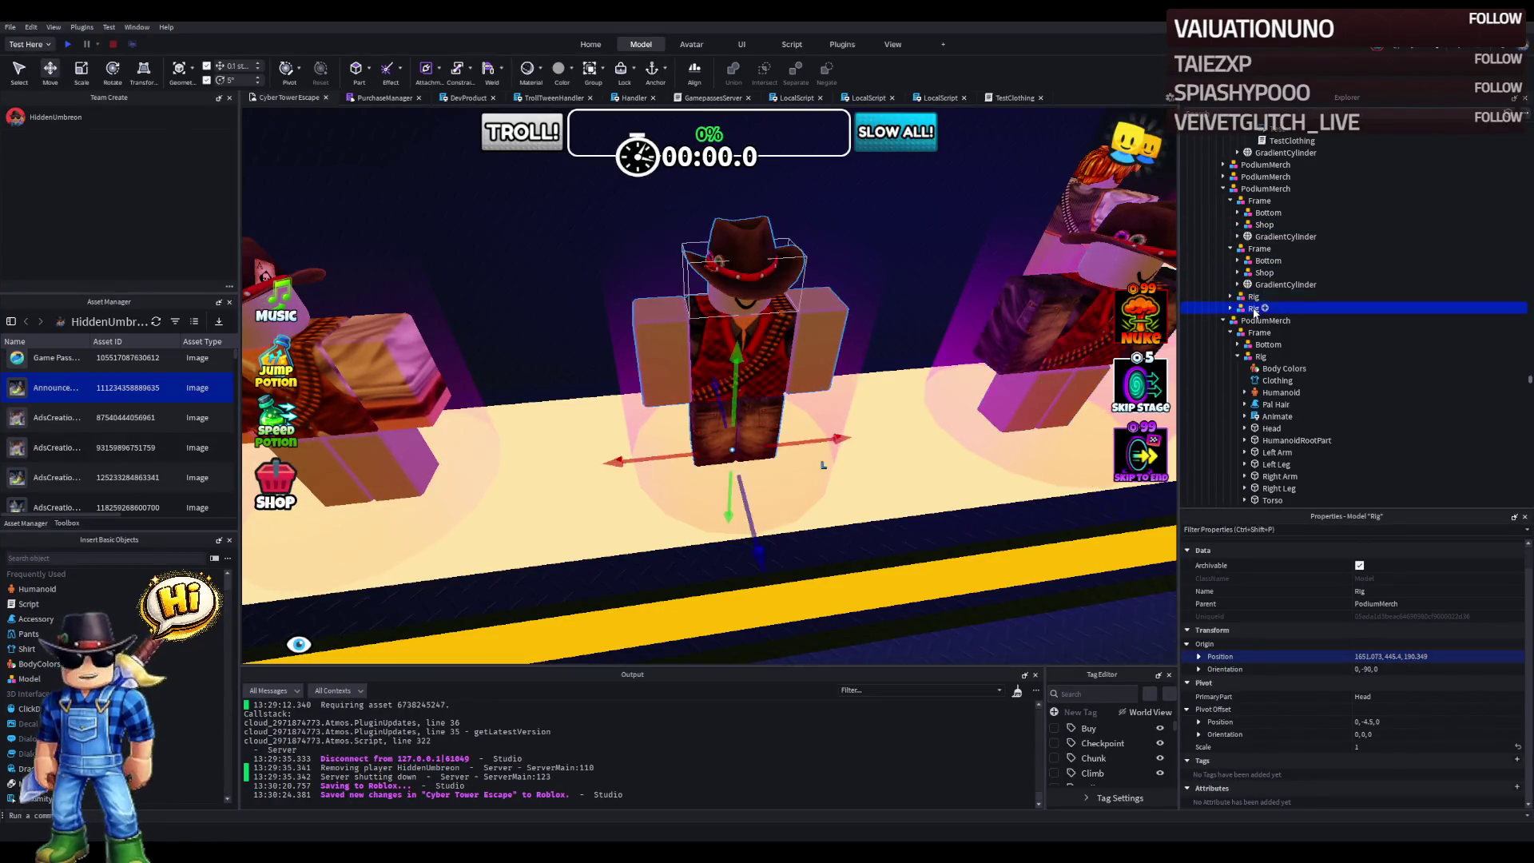
drag(1256, 313, 1275, 204)
click(1238, 224)
click(1266, 248)
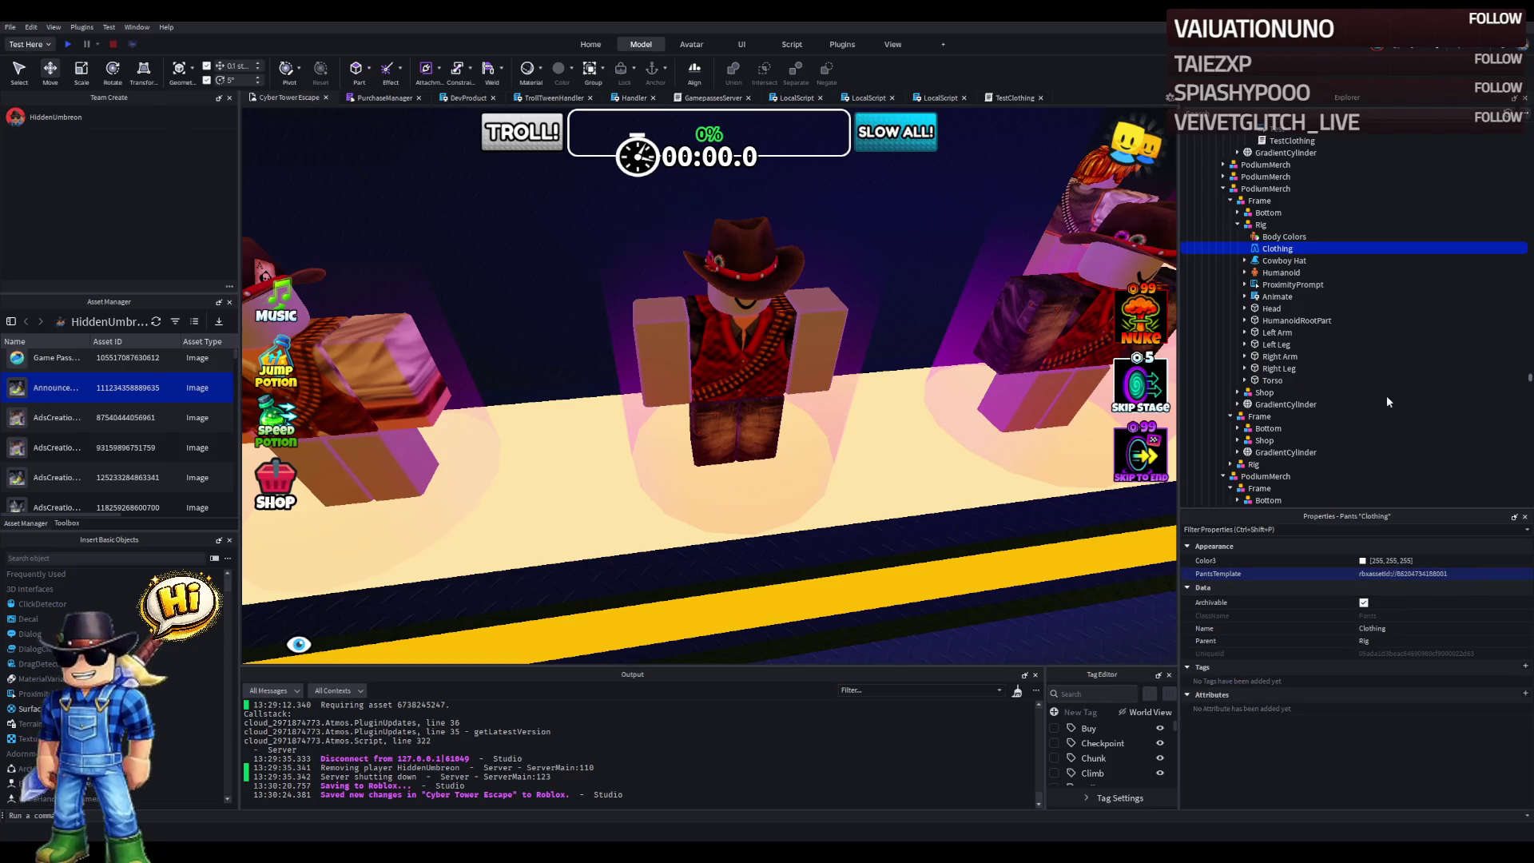
click(1273, 296)
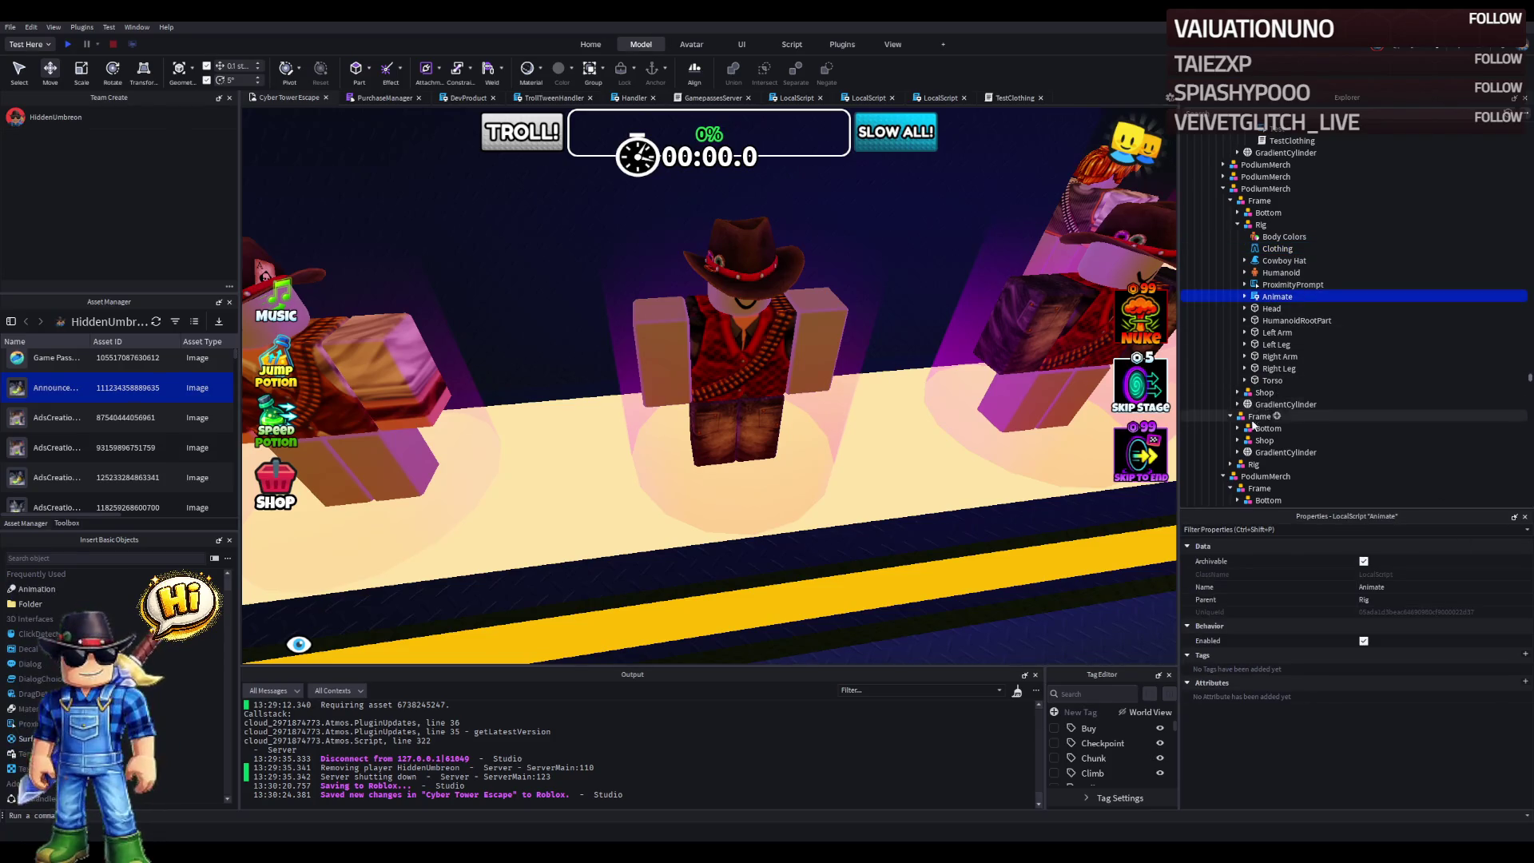
click(1250, 452)
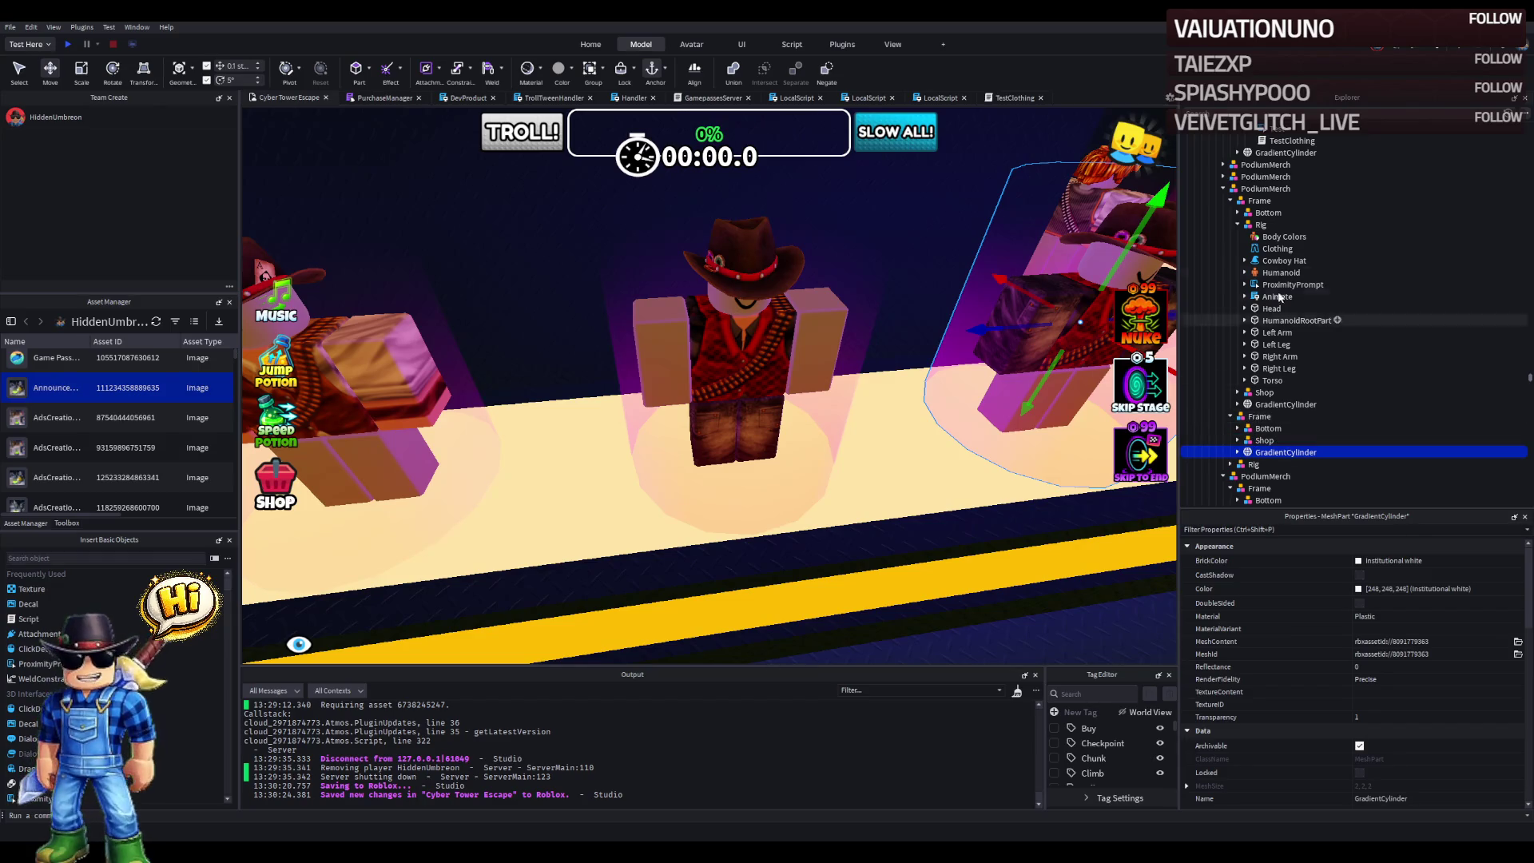
click(1238, 393)
click(1244, 416)
click(1266, 441)
double_click(1266, 441)
double_click(577, 178)
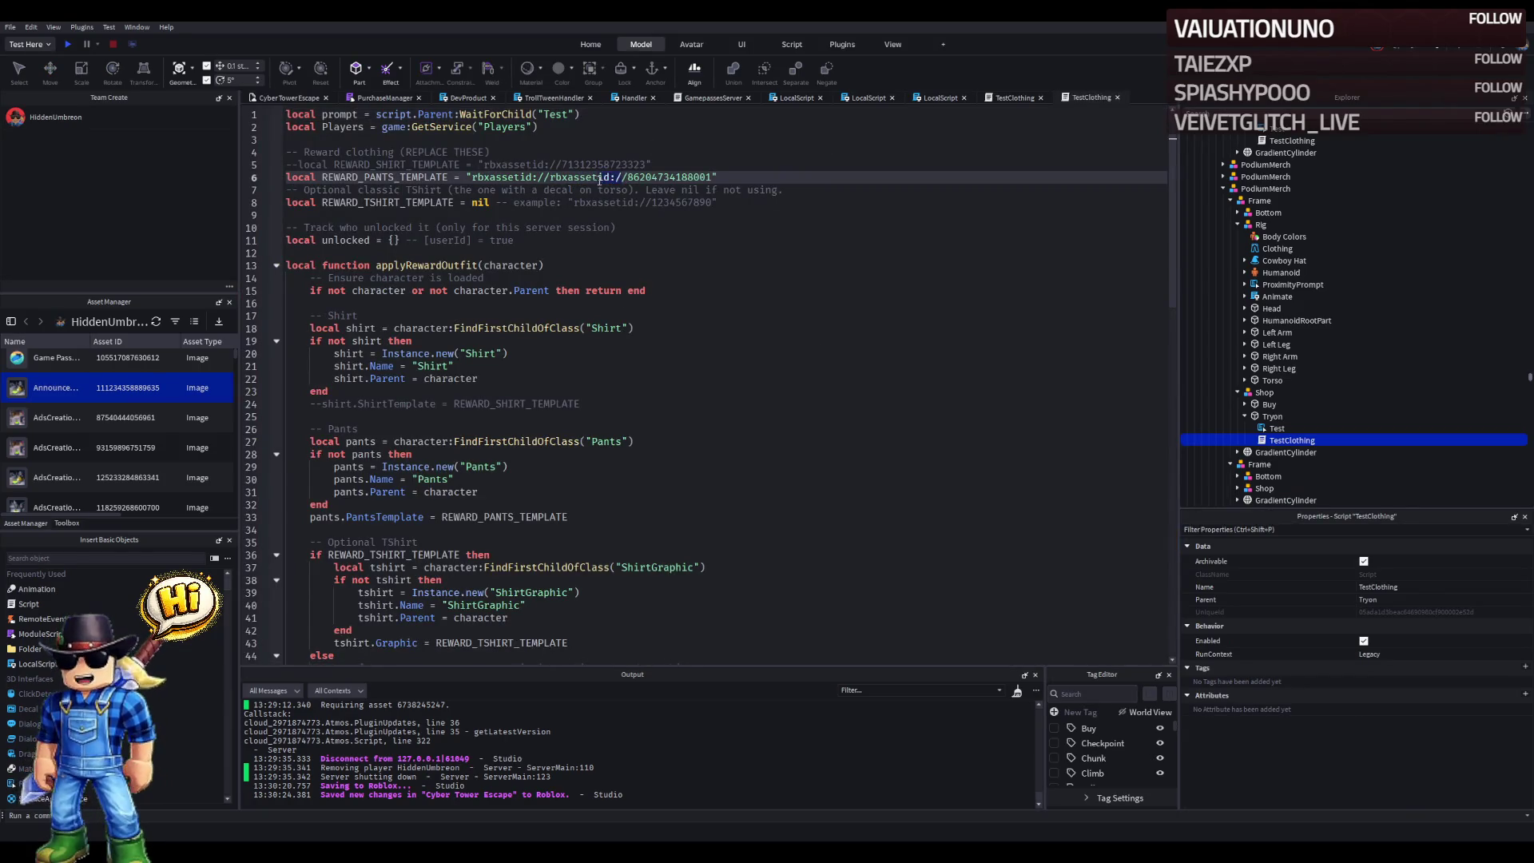
click(603, 190)
key(ctrl+s)
click(284, 100)
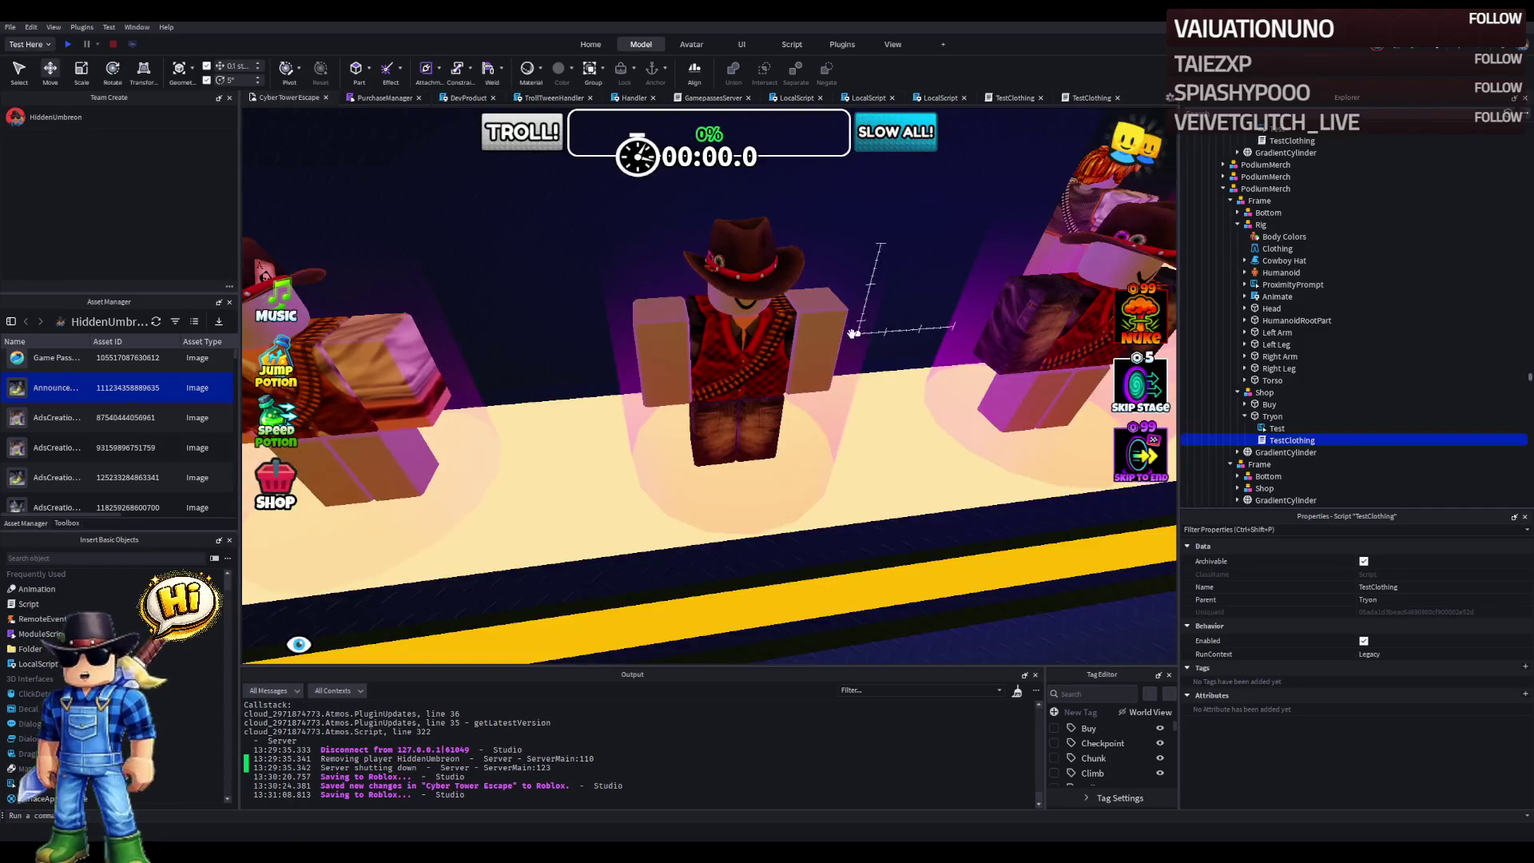
- Move the Gunslinger Rogue Pants prompt into Shop > Buy with ObjectText 'Buy'
key(d)
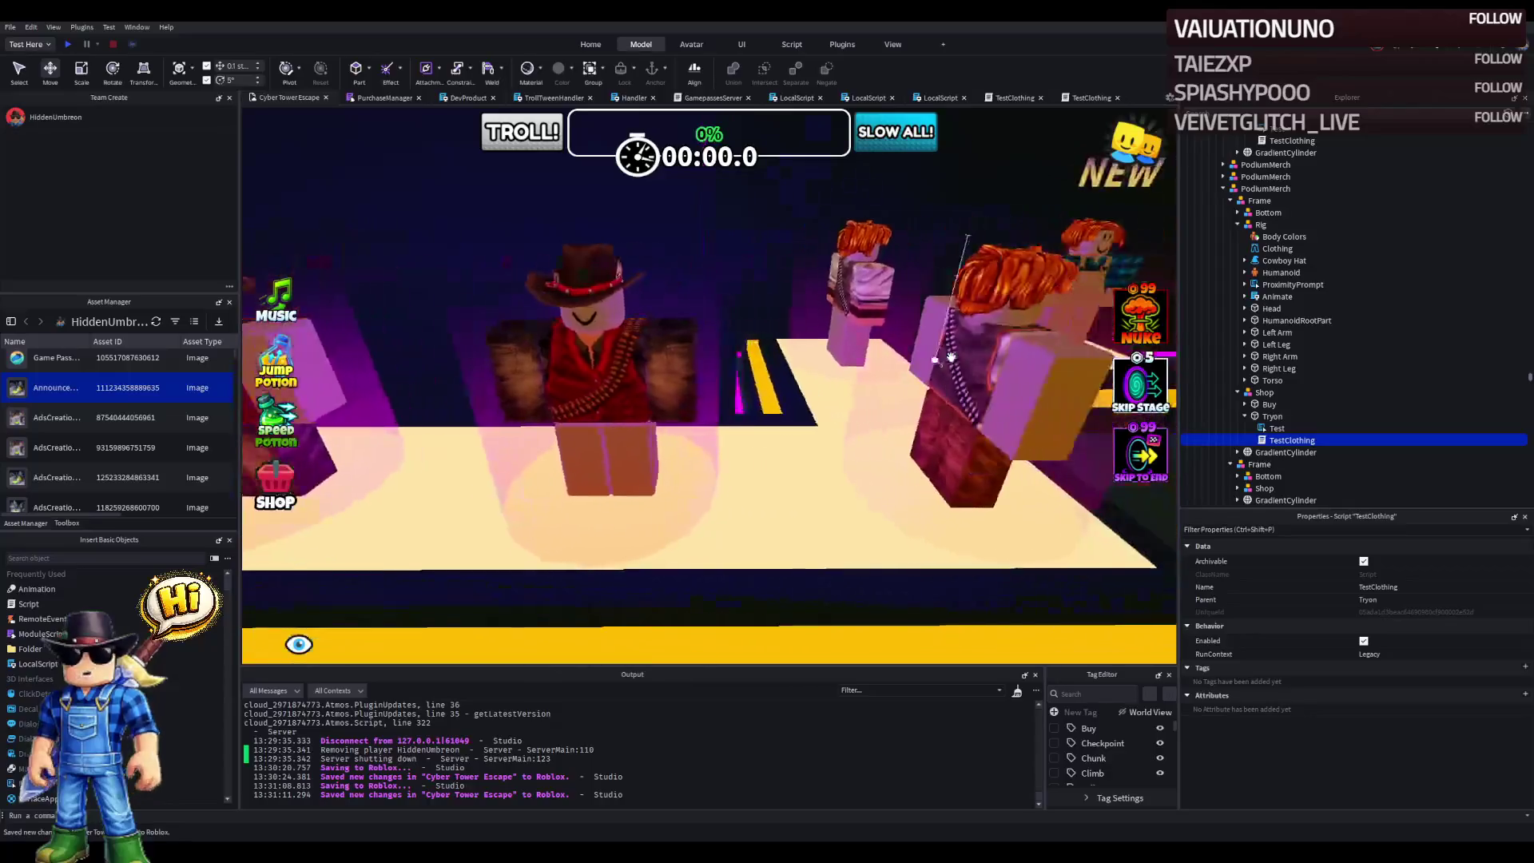
key(a)
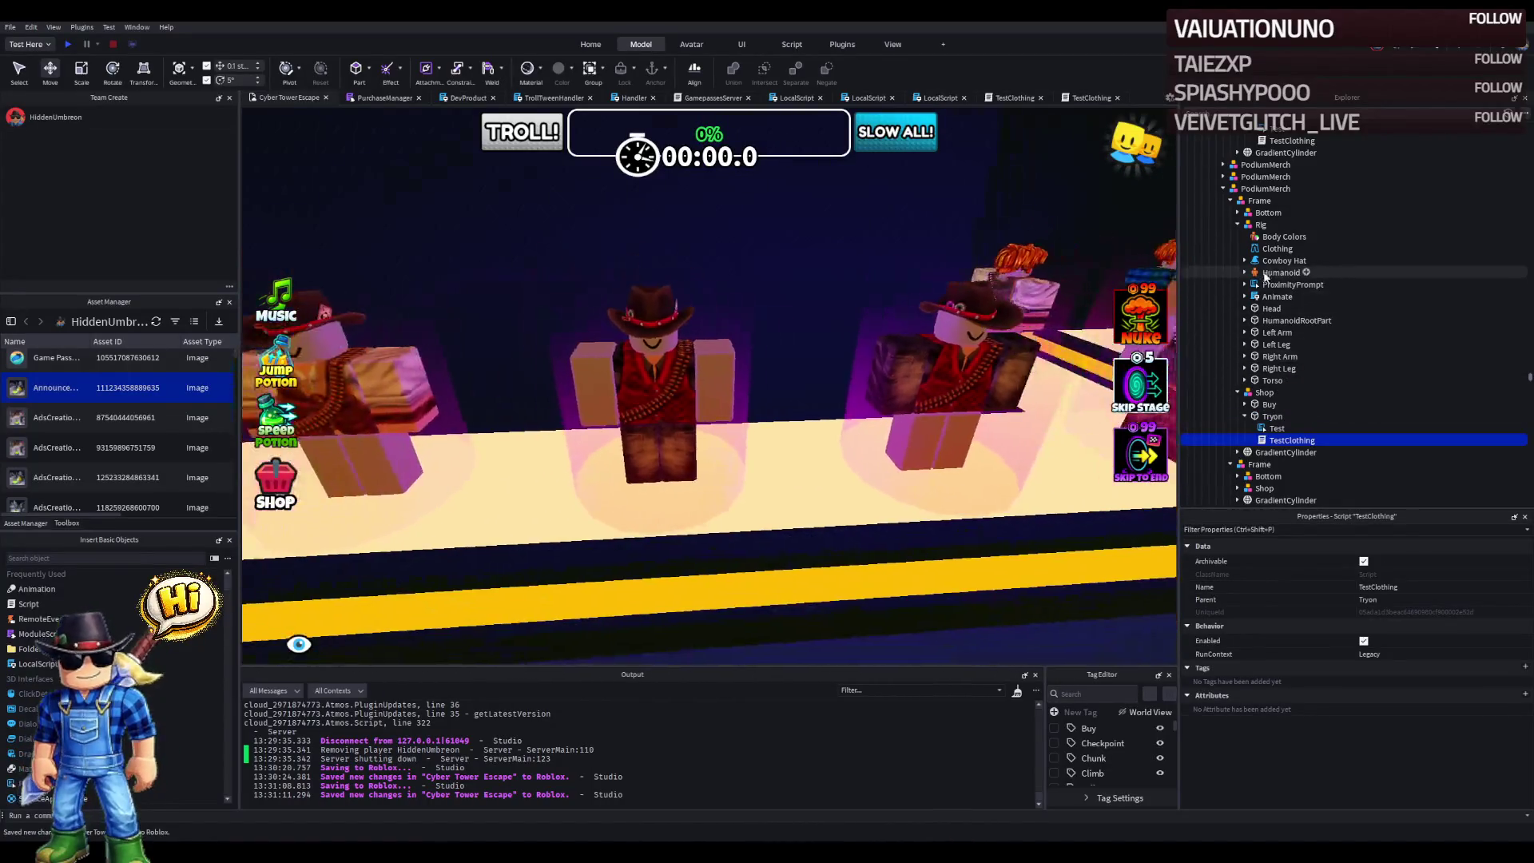
drag(1268, 286, 1276, 409)
click(1378, 716)
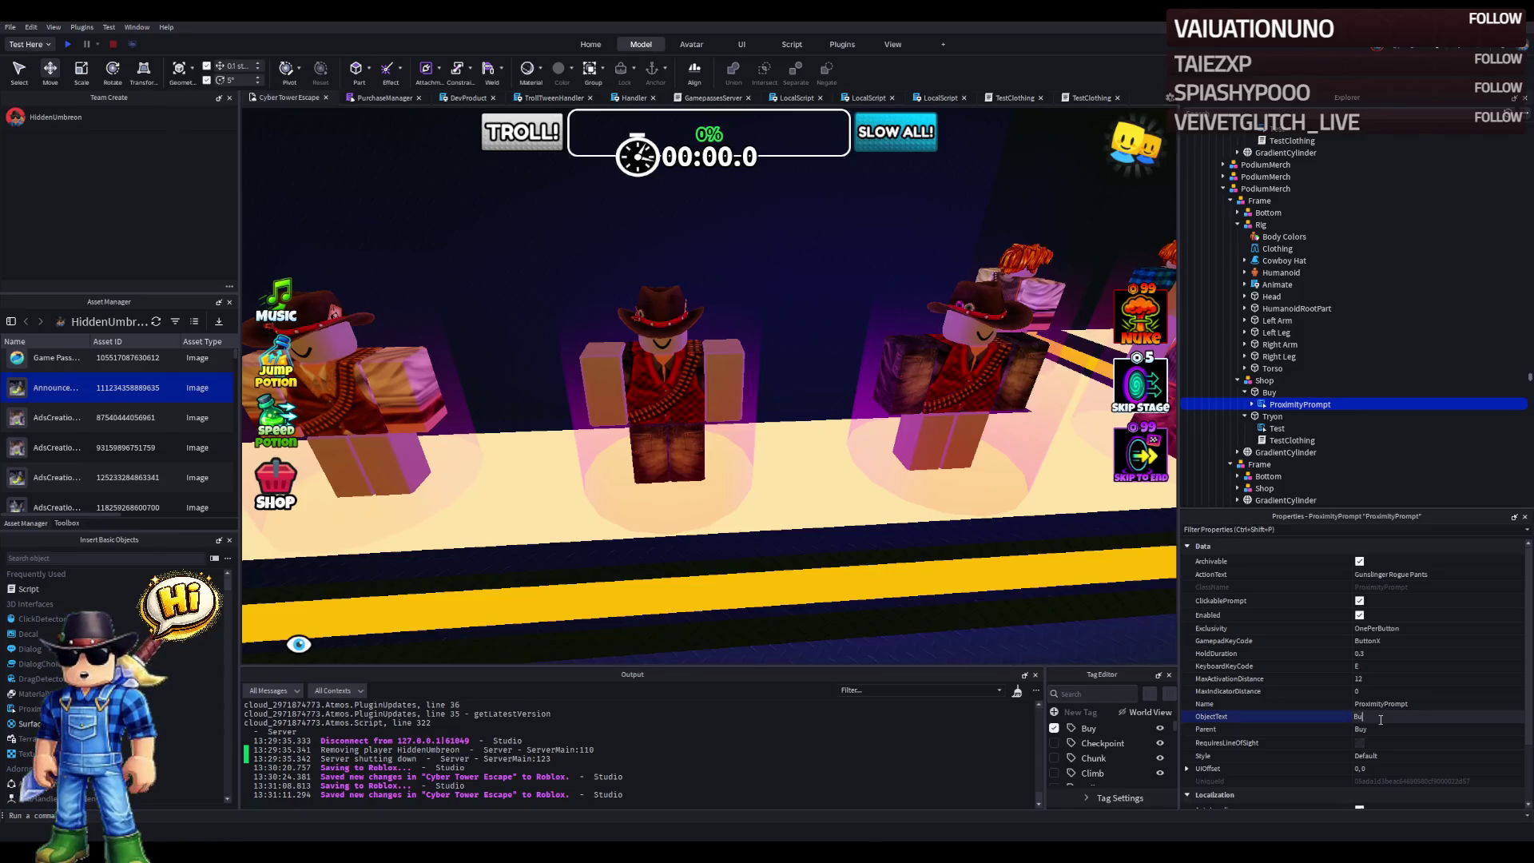
- Move the Marshall Pants prompt into the cowboy Shop's Buy part with ObjectText 'Buy', then playtest
drag(619, 329, 621, 328)
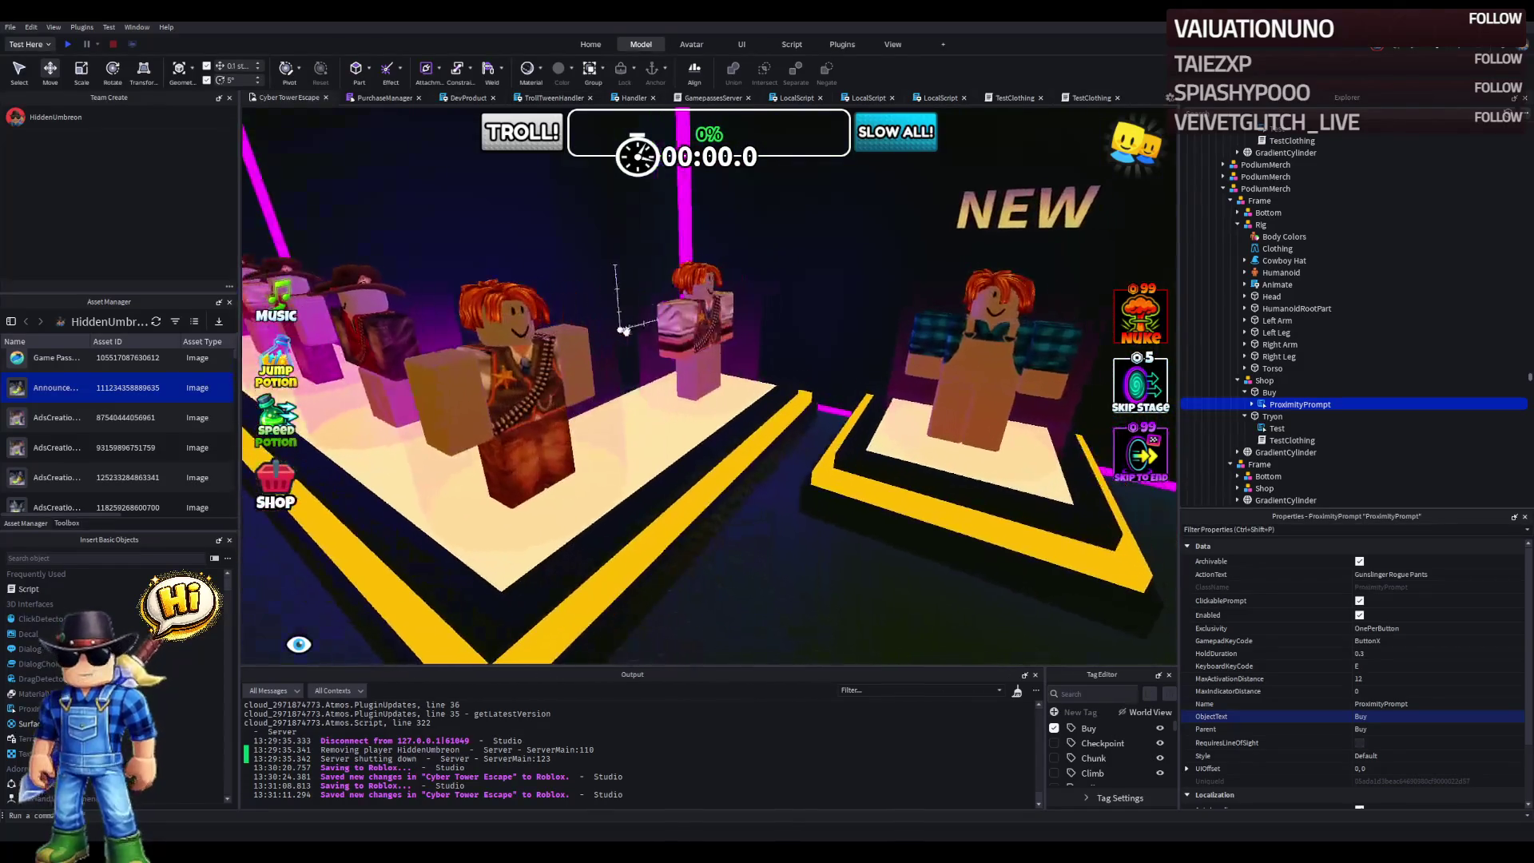
click(536, 389)
scroll(1262, 286, up, 2)
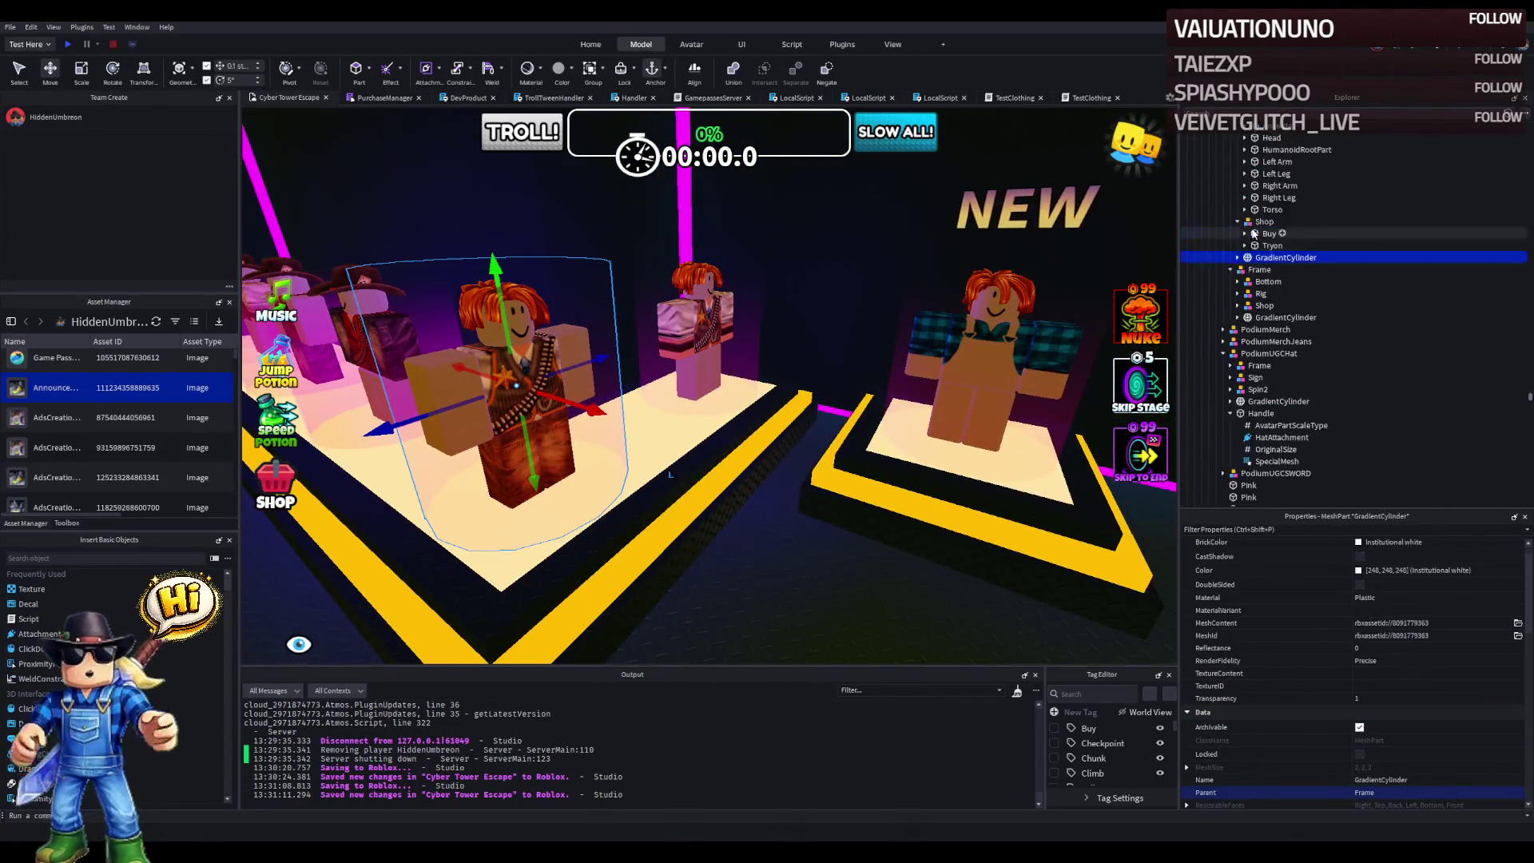
key(Up)
key(Up)
key(Up)
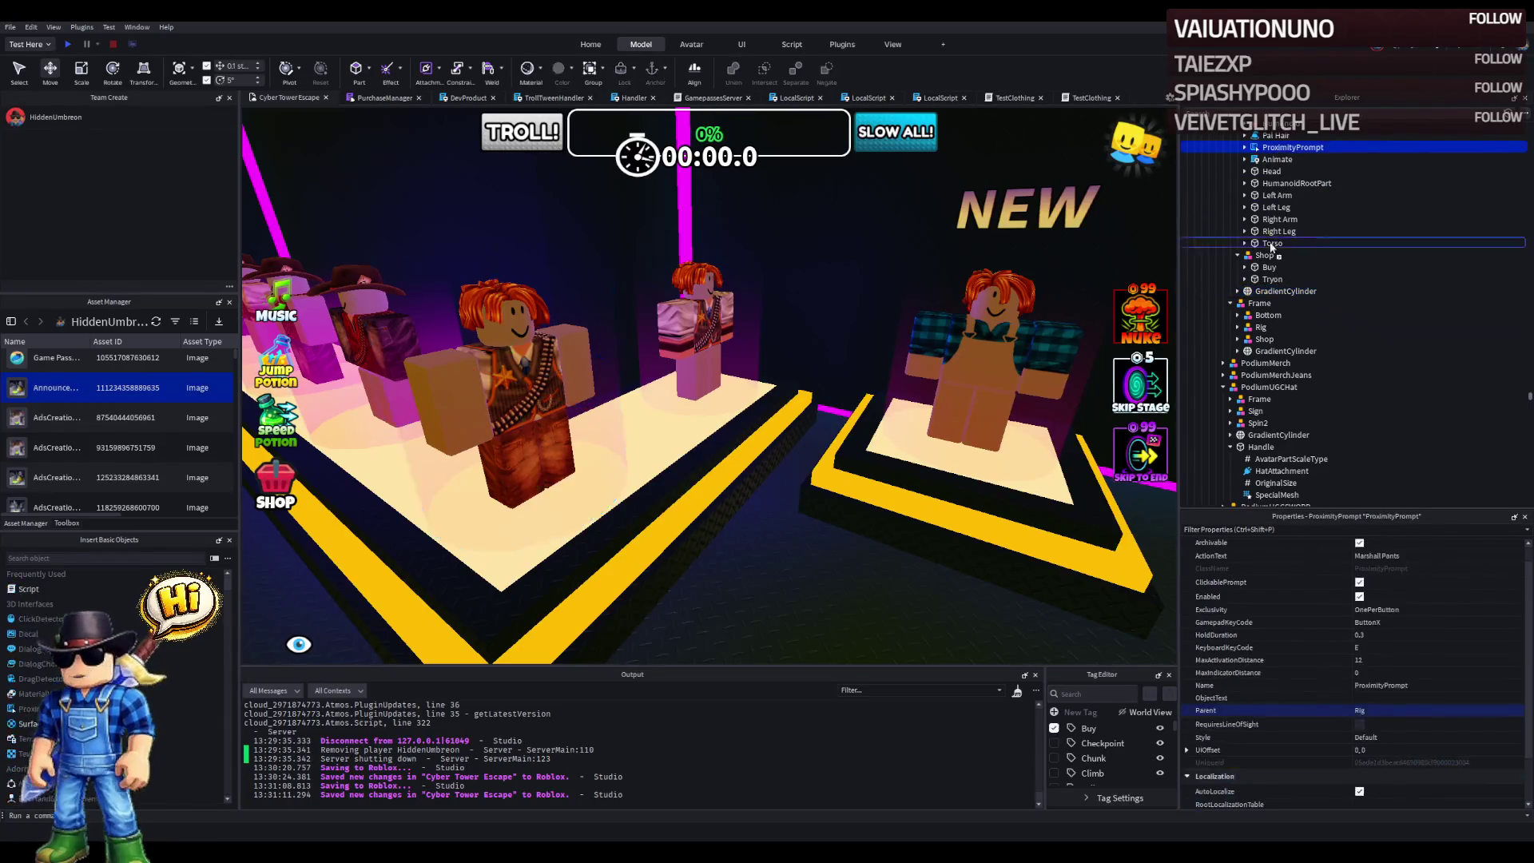
drag(1273, 275, 1272, 268)
scroll(1390, 639, down, 1)
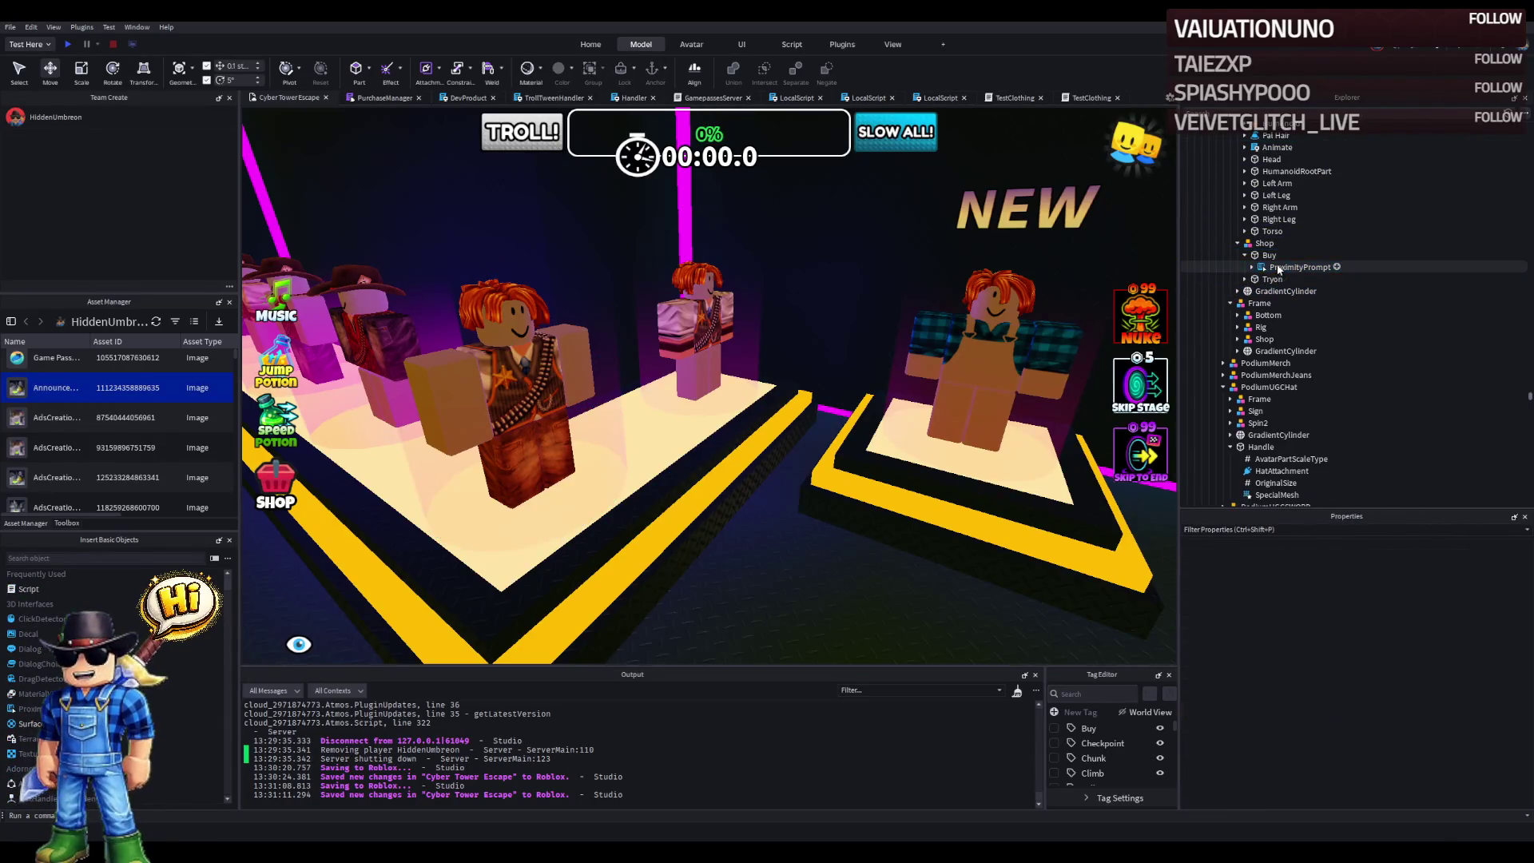
scroll(1398, 649, down, 3)
click(1372, 642)
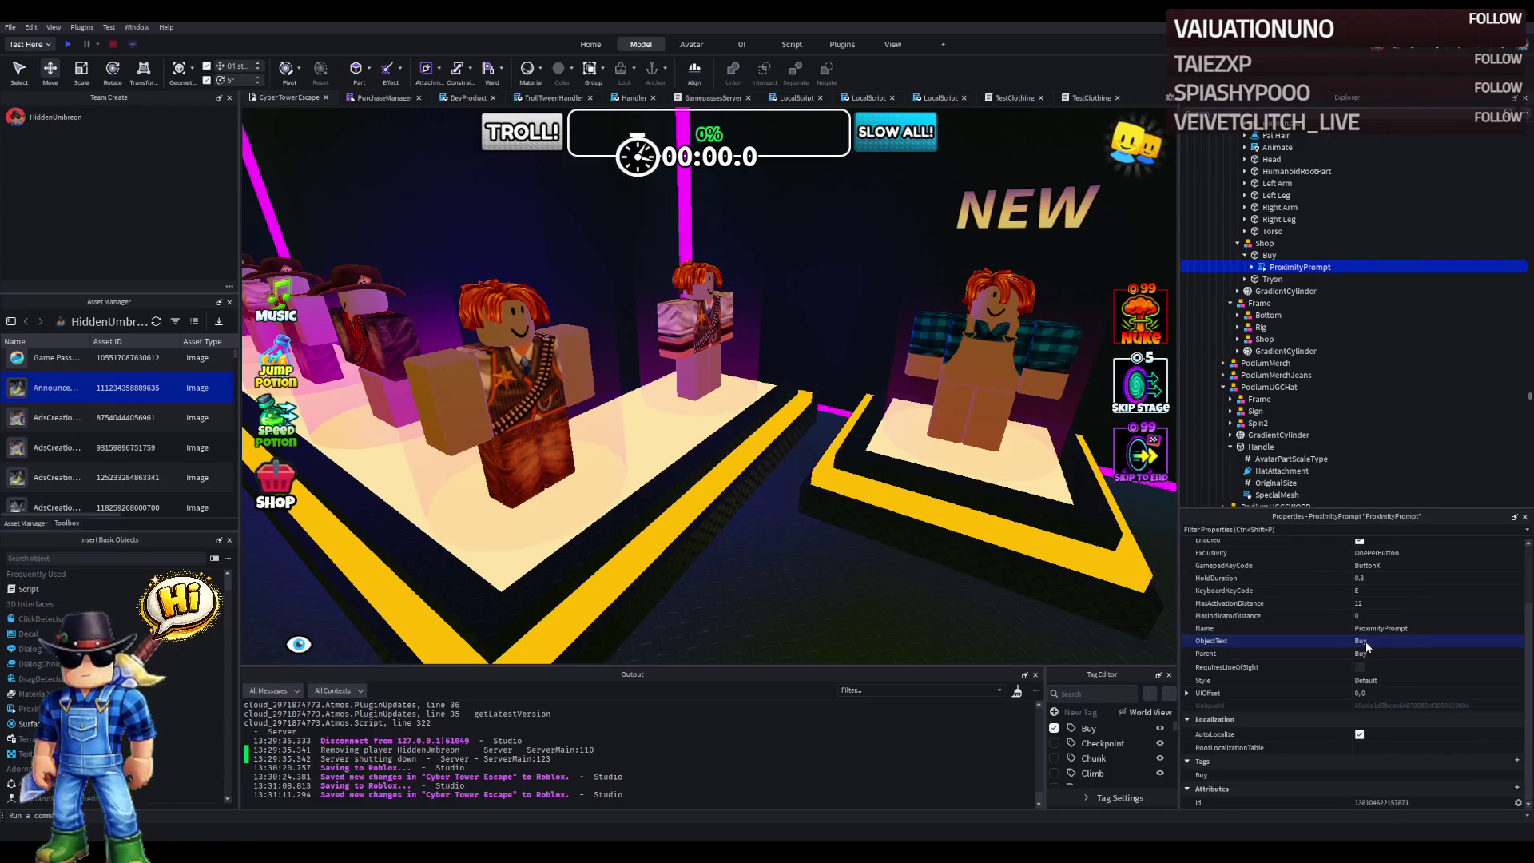
scroll(1366, 647, up, 3)
scroll(845, 408, up, 3)
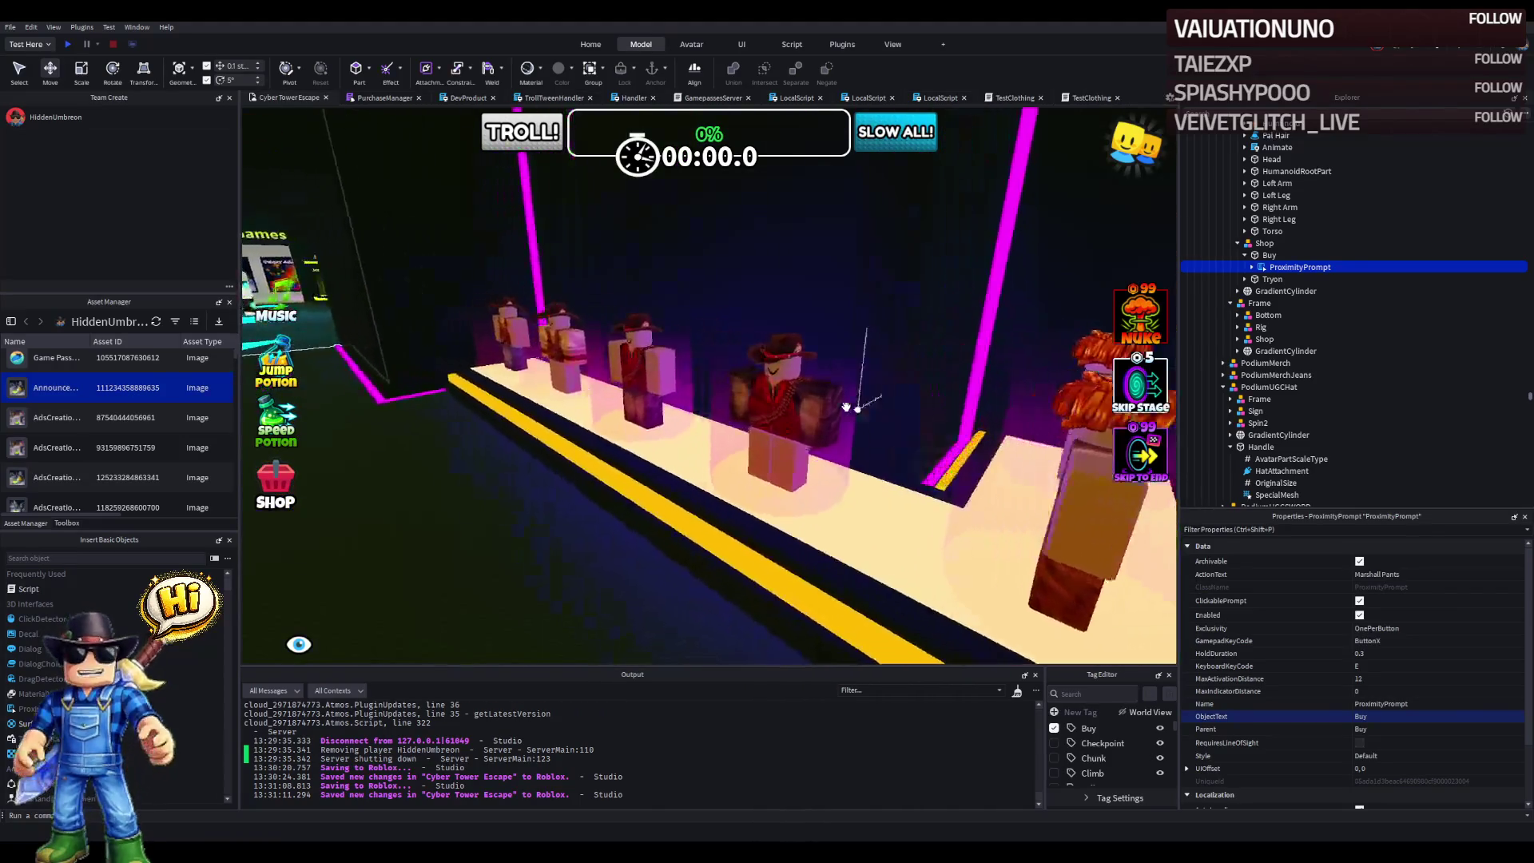
click(69, 44)
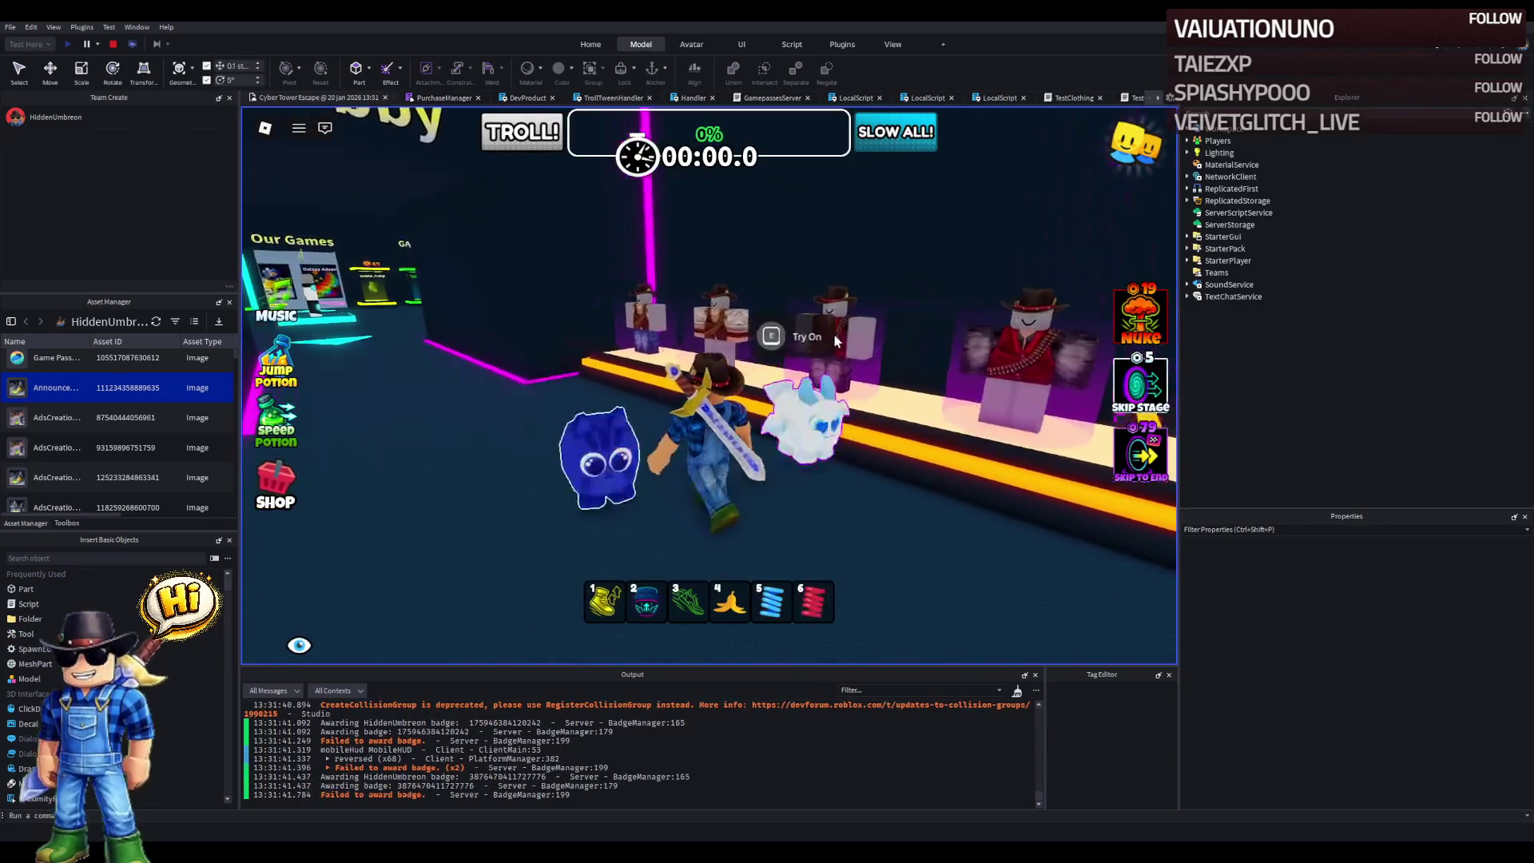
key(a)
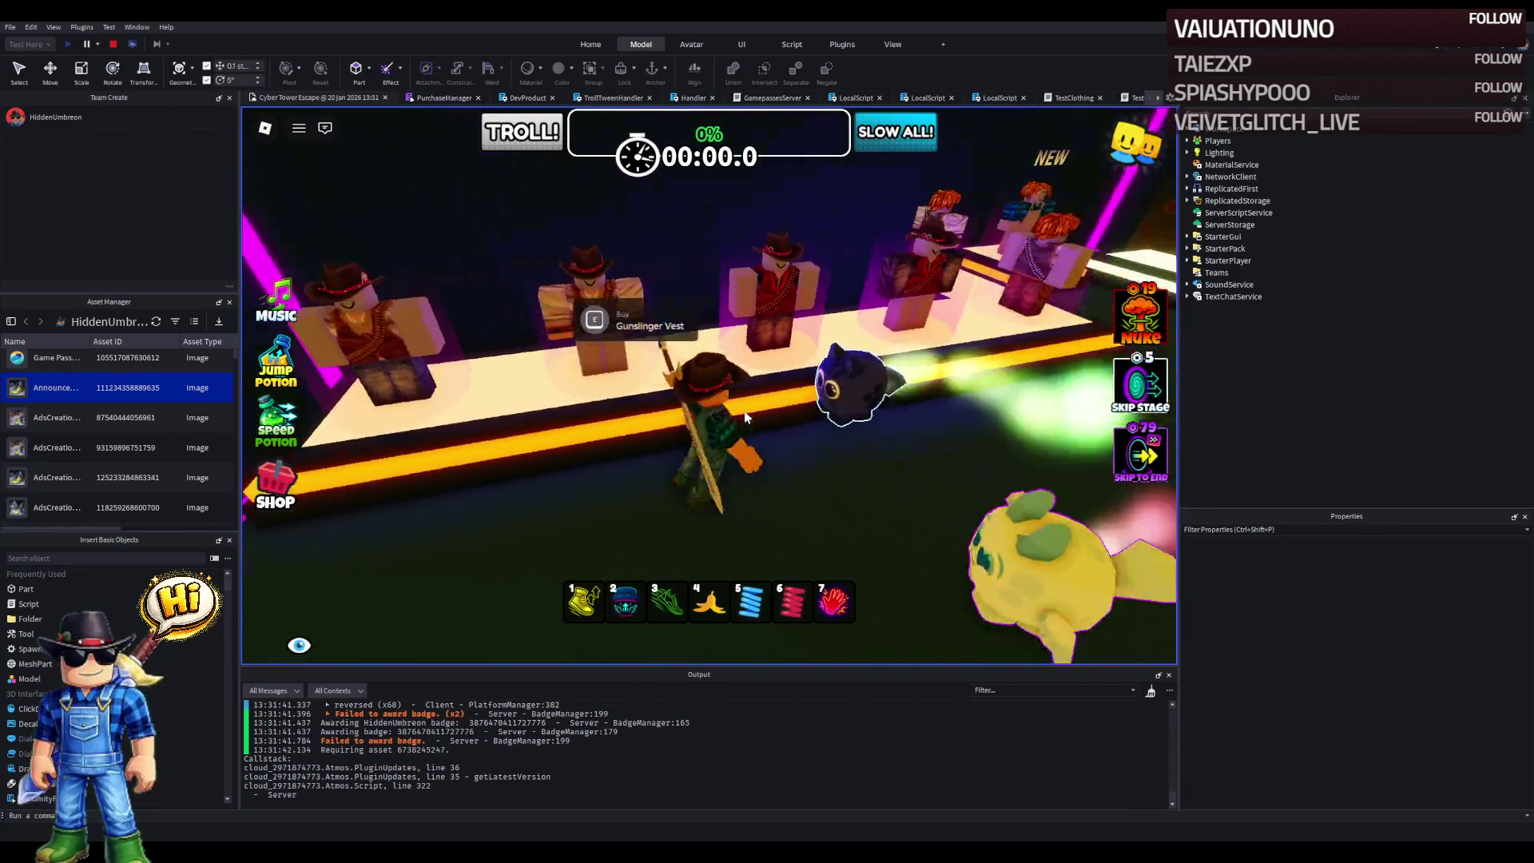
key(s)
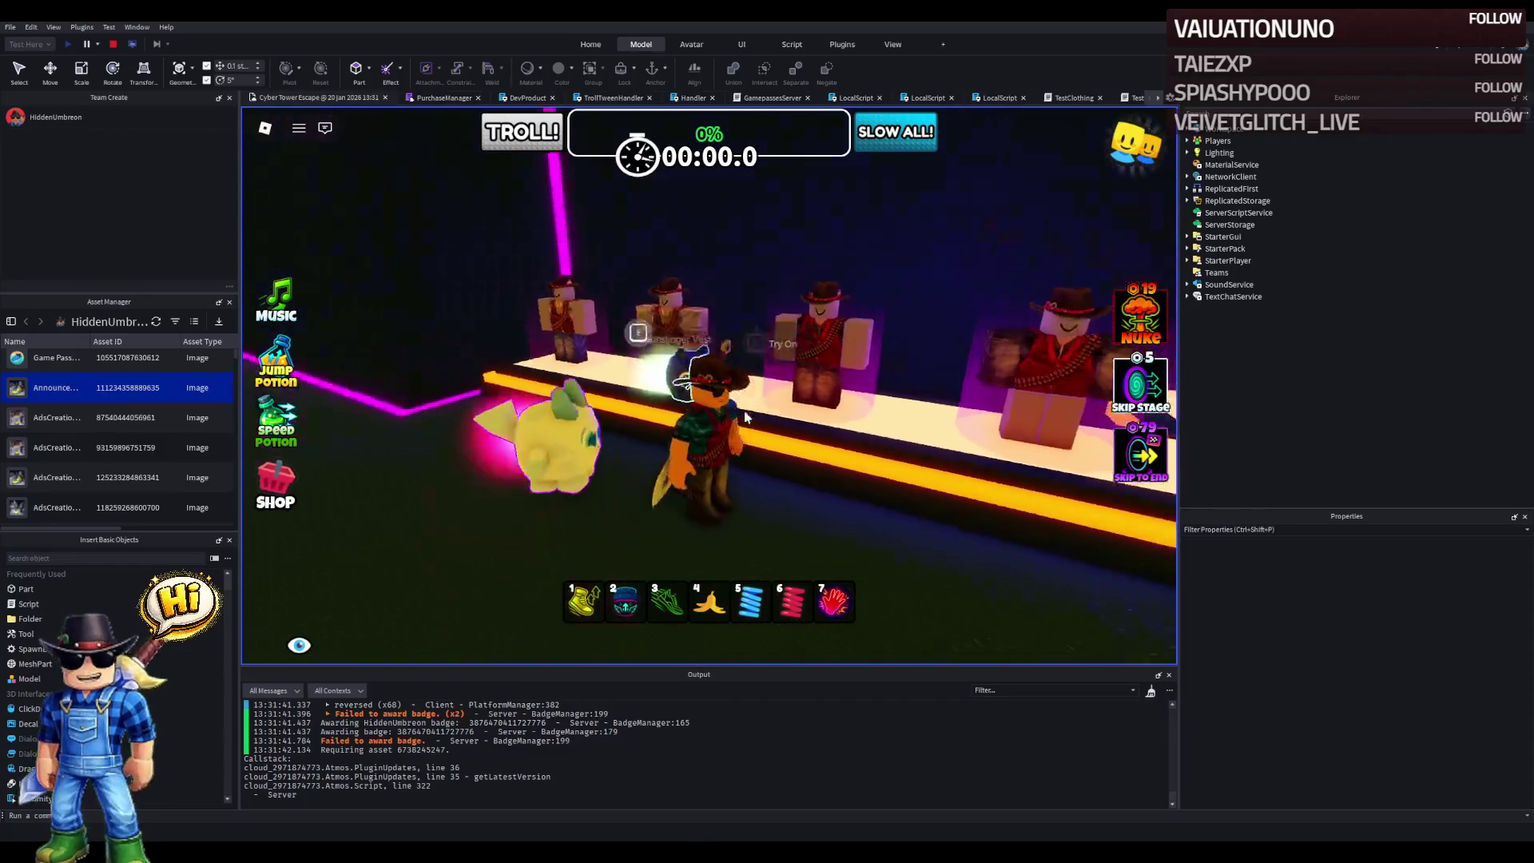
key(w)
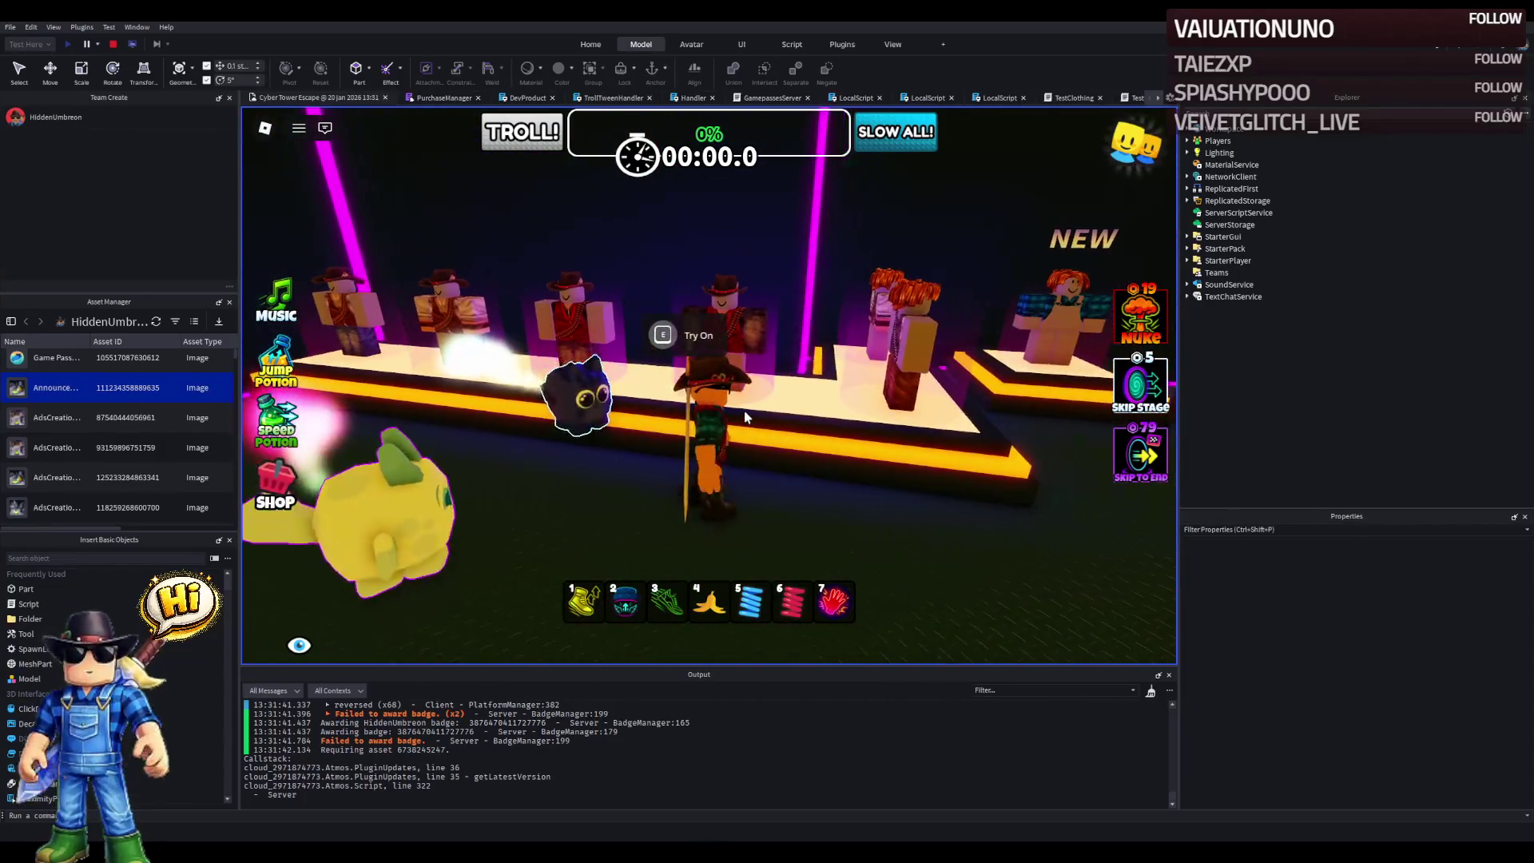
key(d)
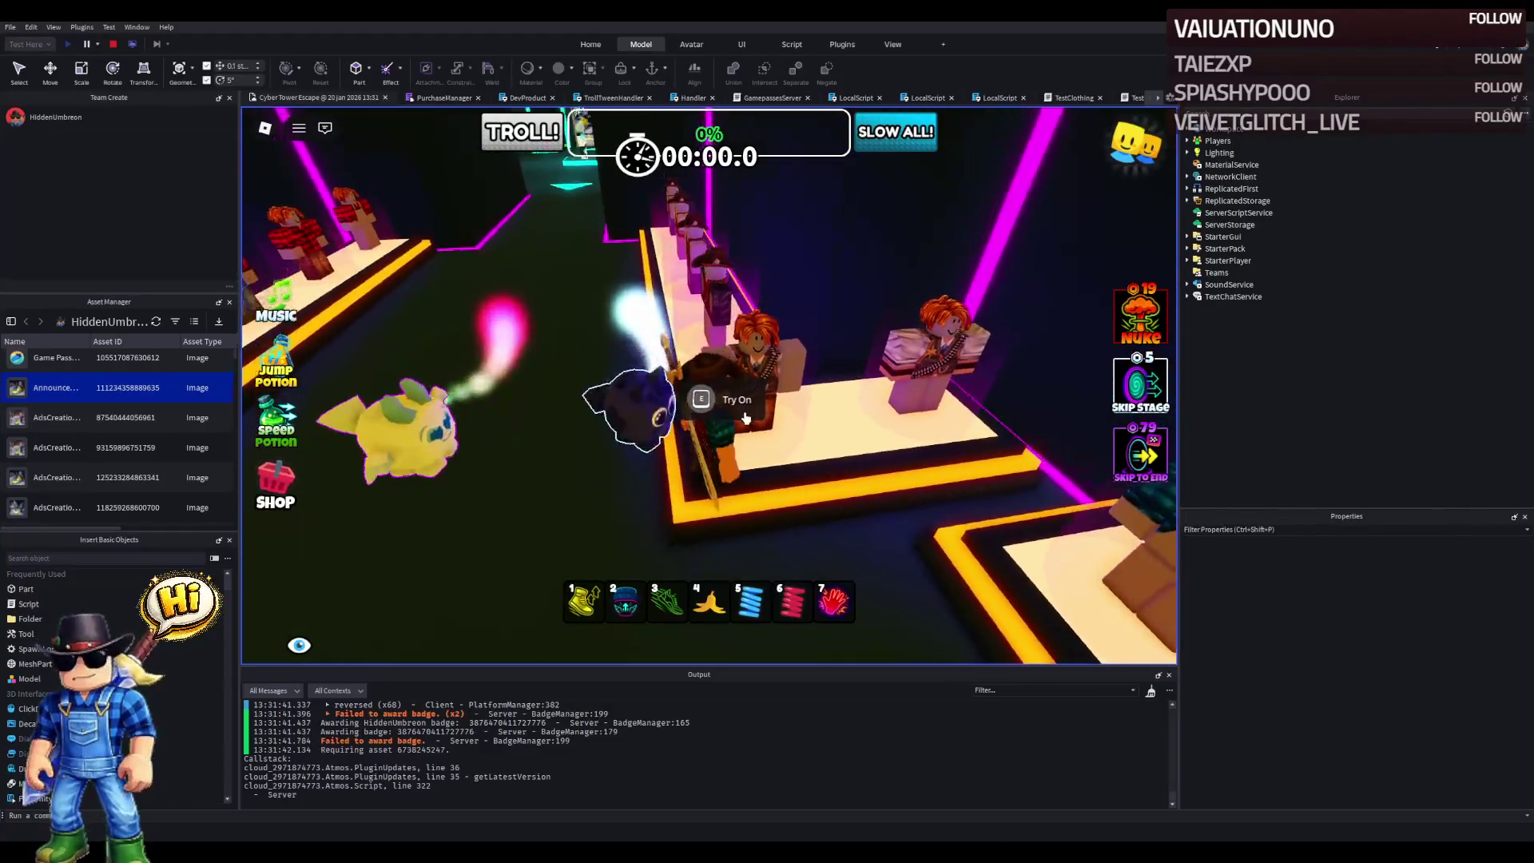
key(w)
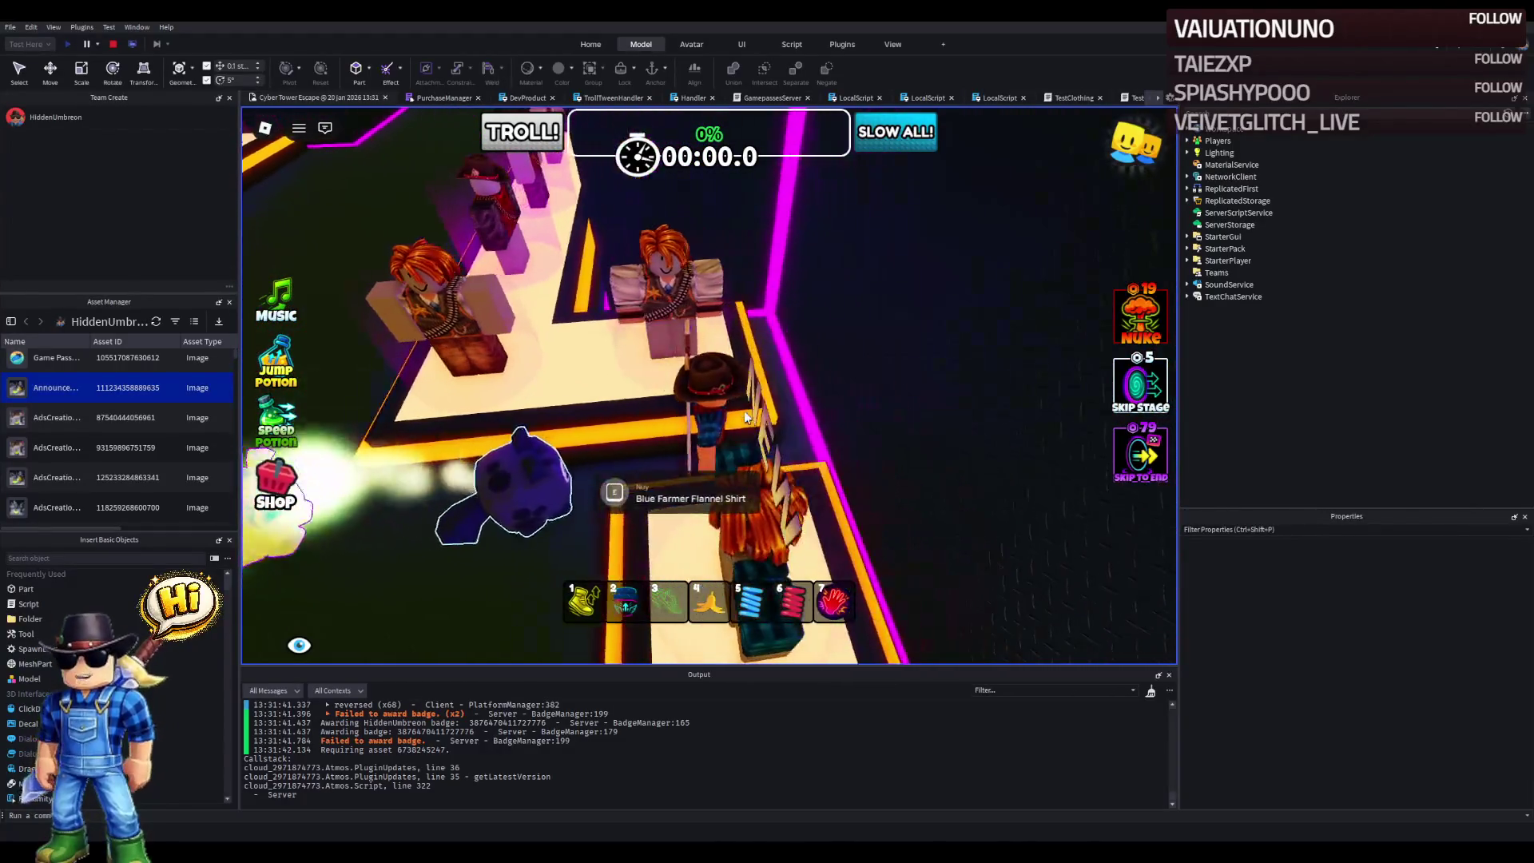
key(w)
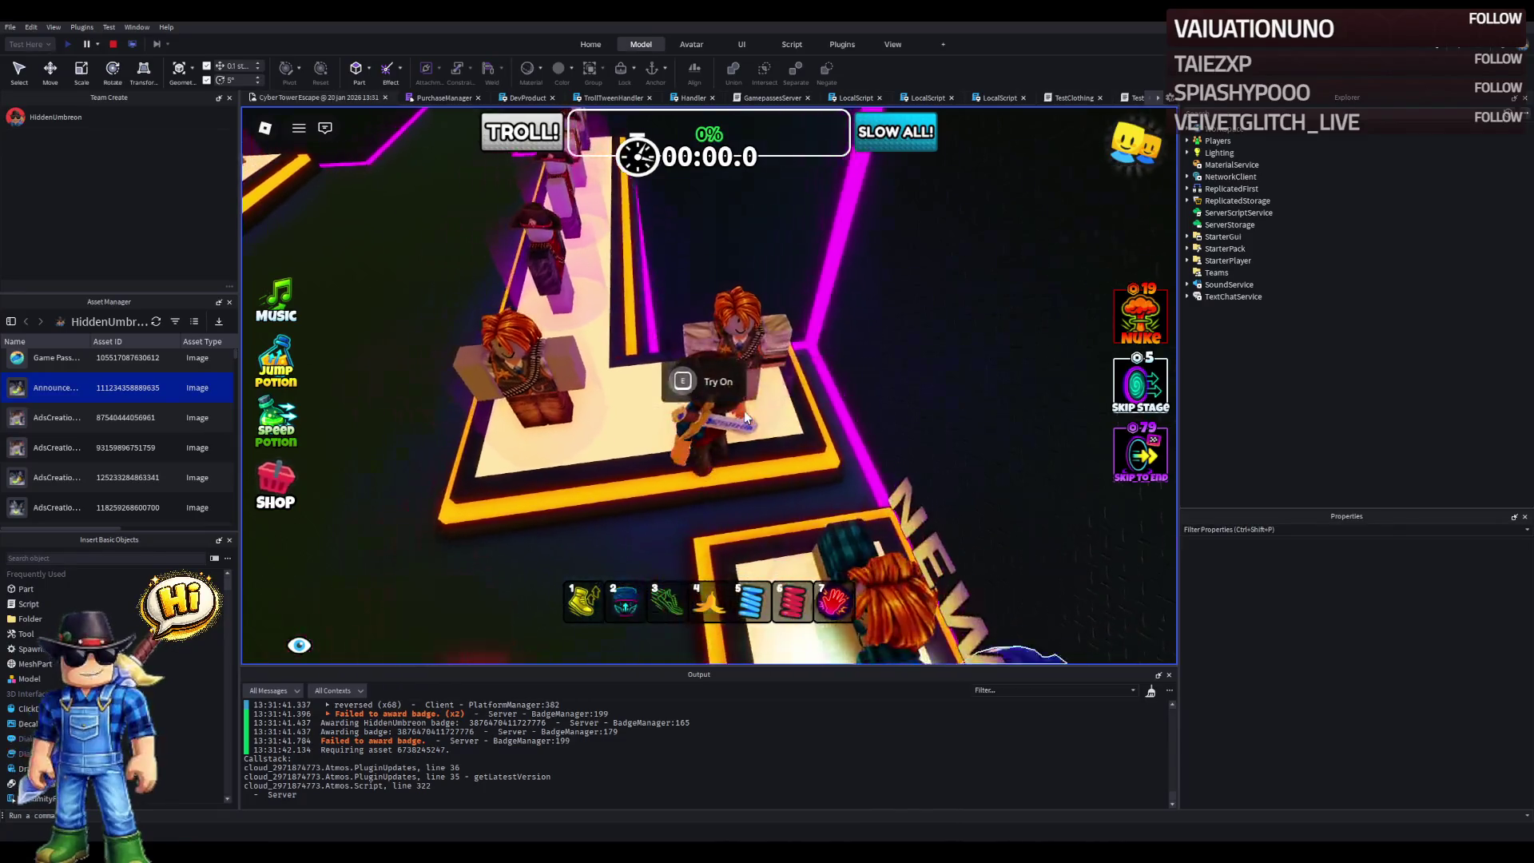
key(a)
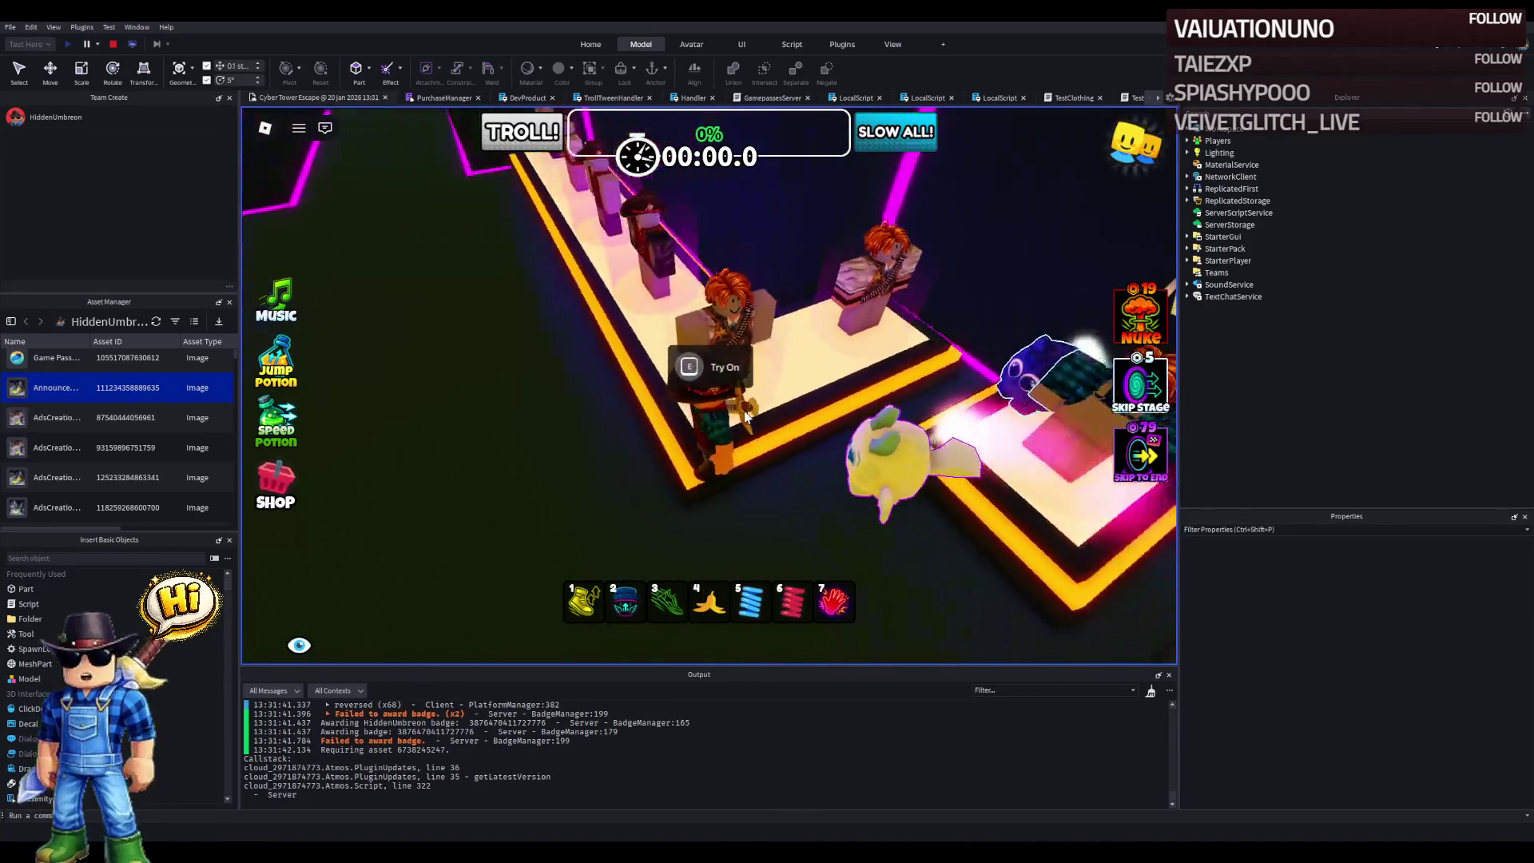
key(a)
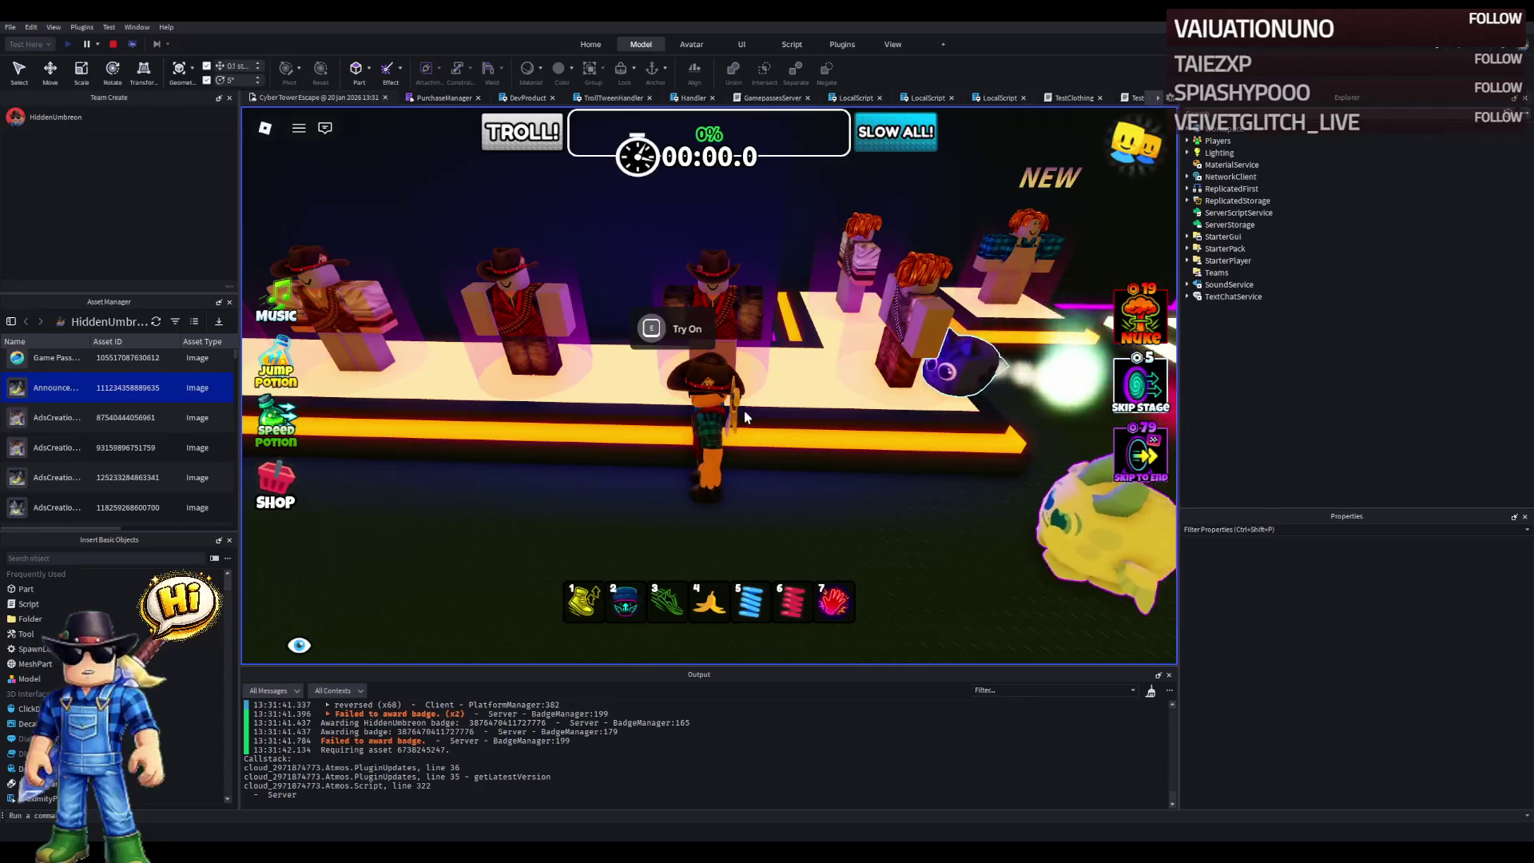
key(a)
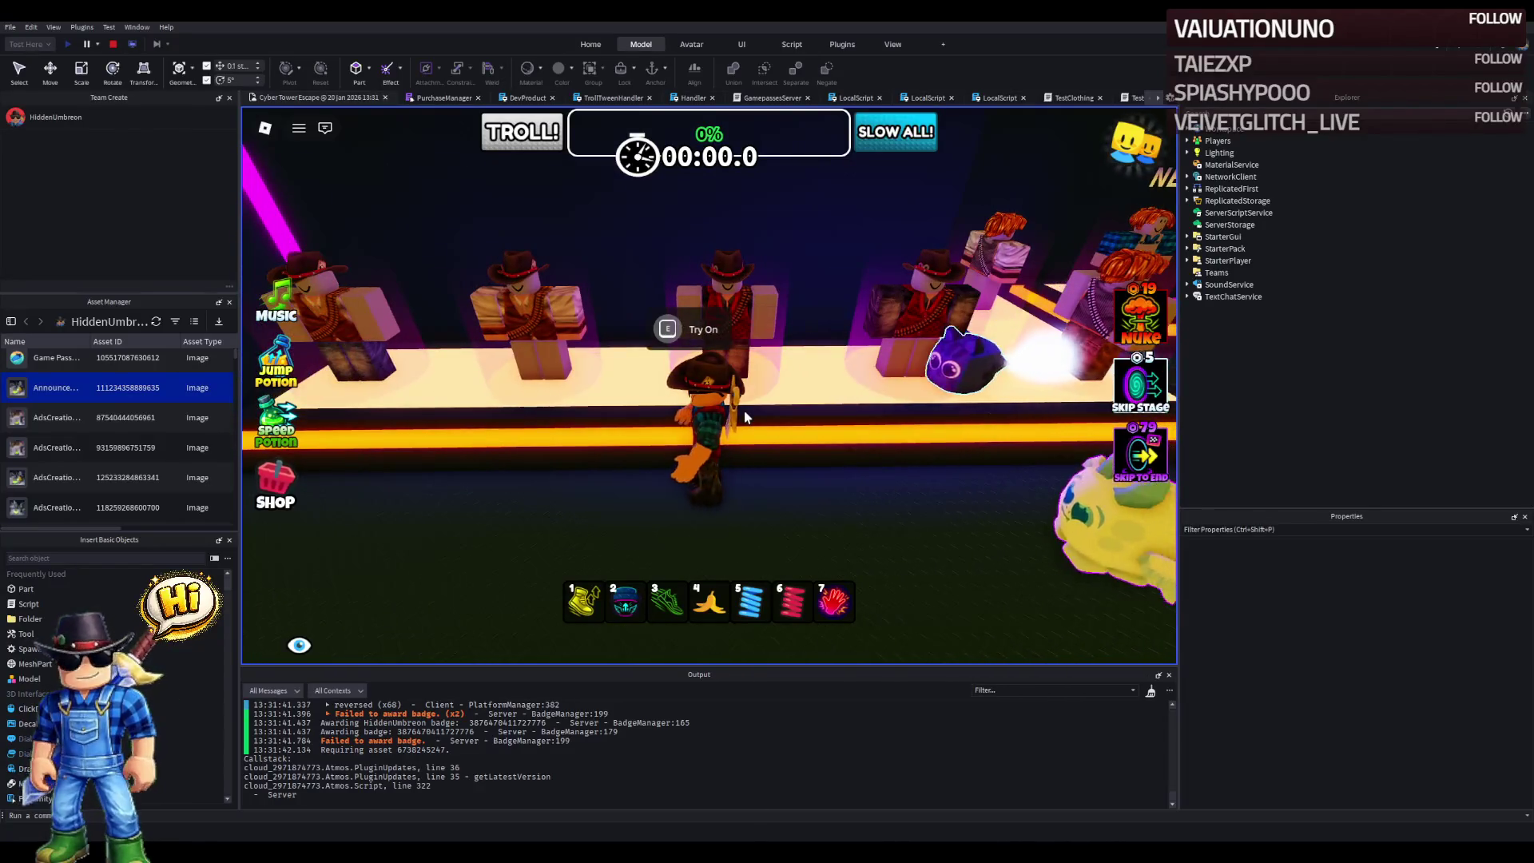
key(s)
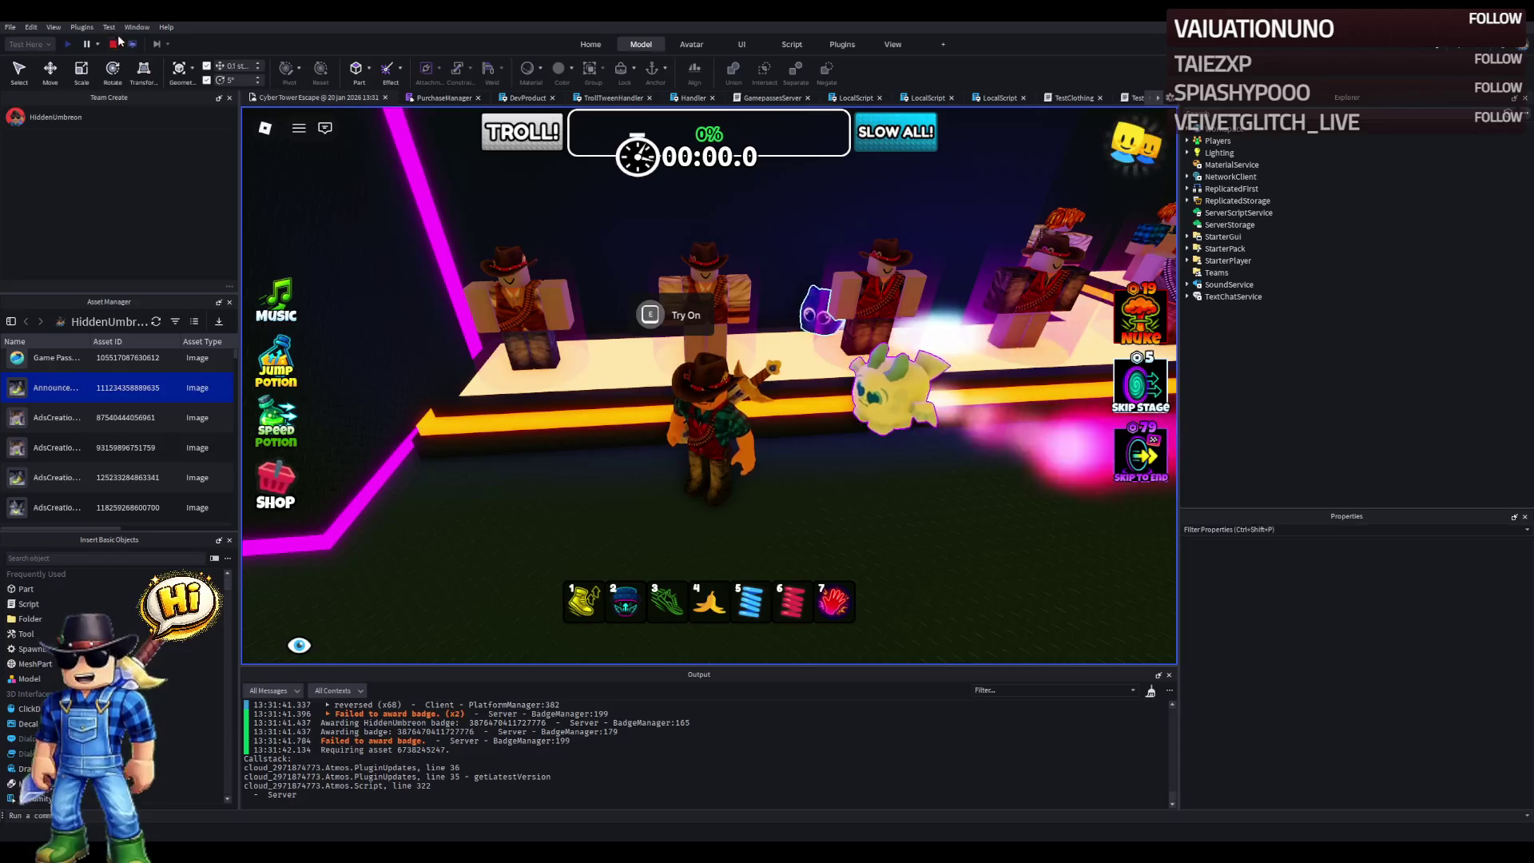
click(113, 44)
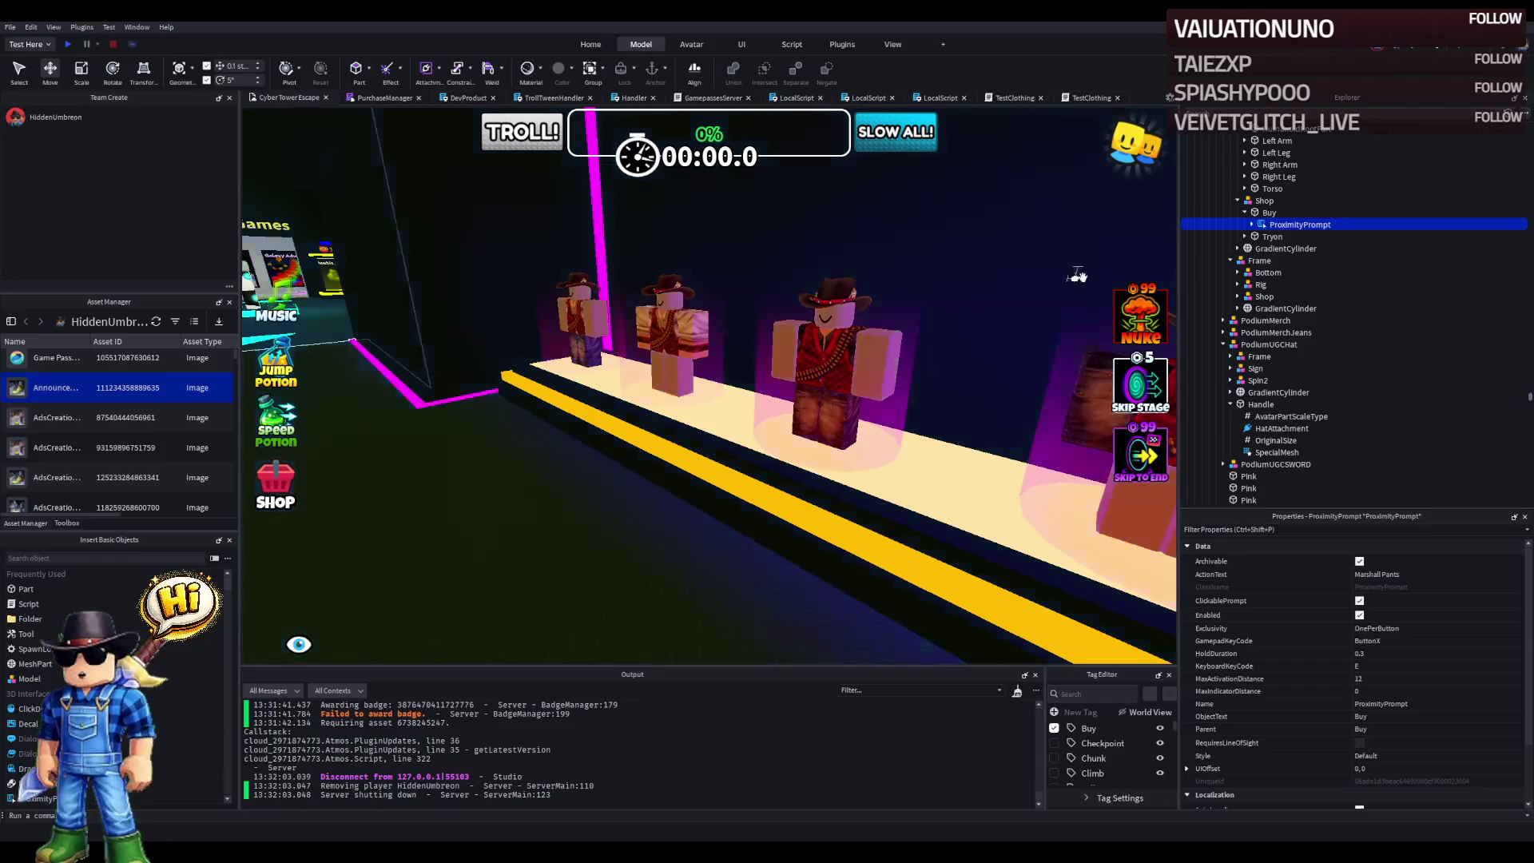
- Duplicate the Shop prompt model beside the left cowboy mannequin
click(1264, 201)
click(1238, 201)
key(f)
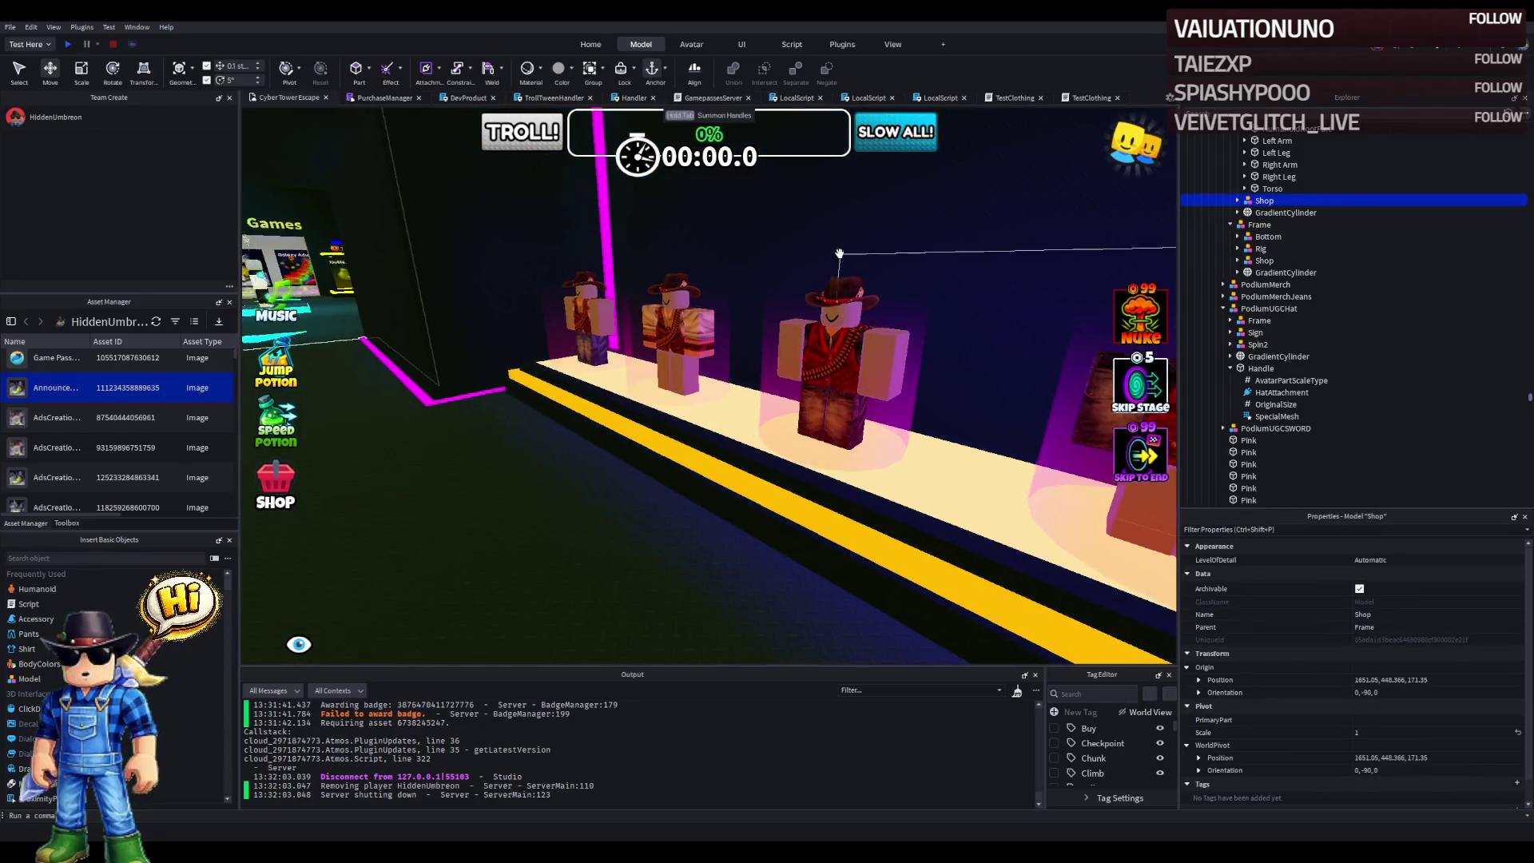
key(d)
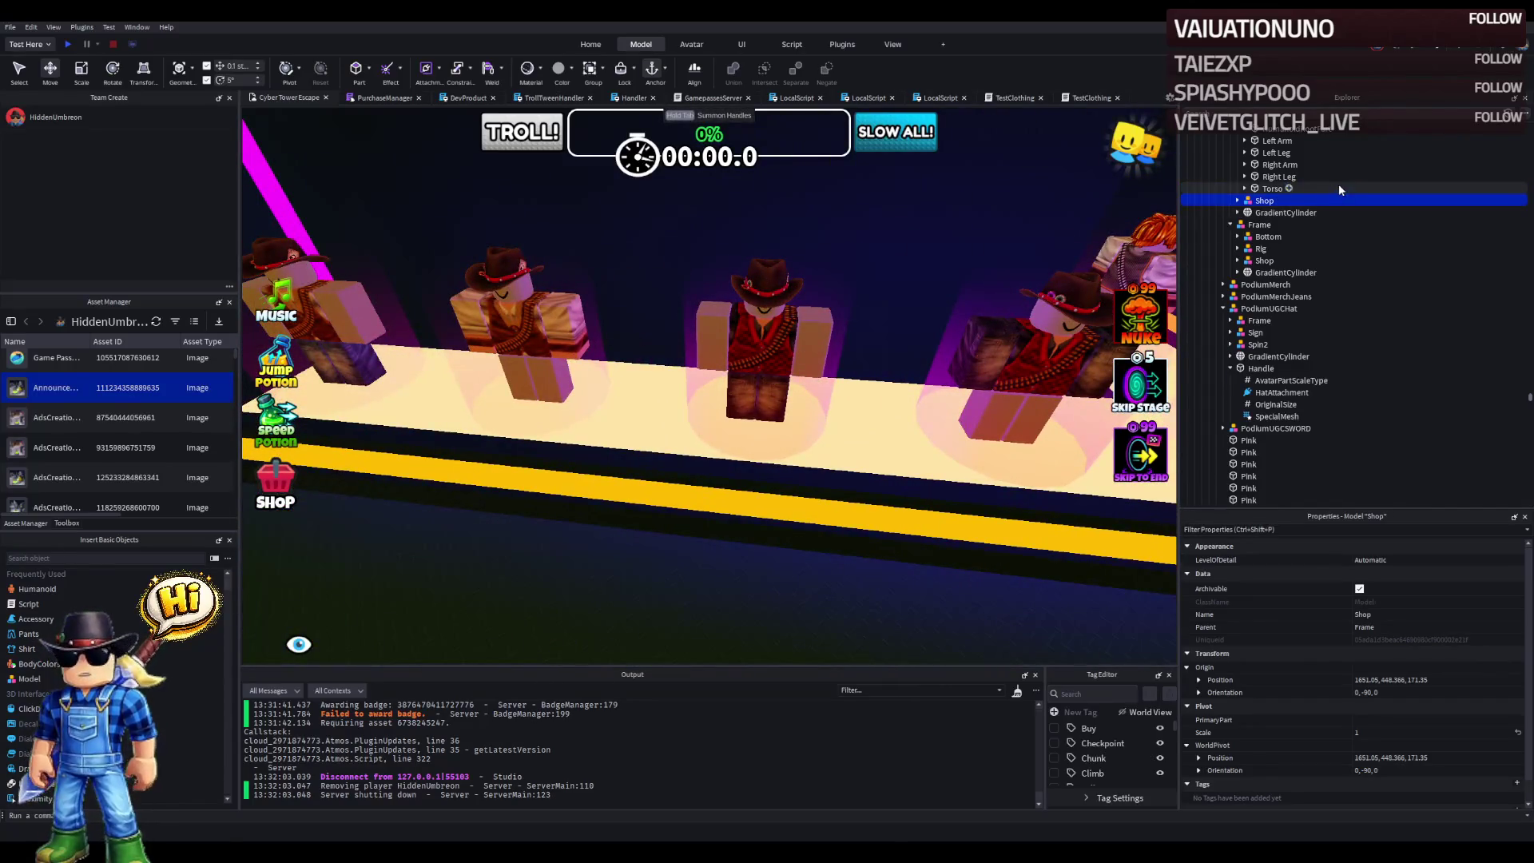
click(1277, 197)
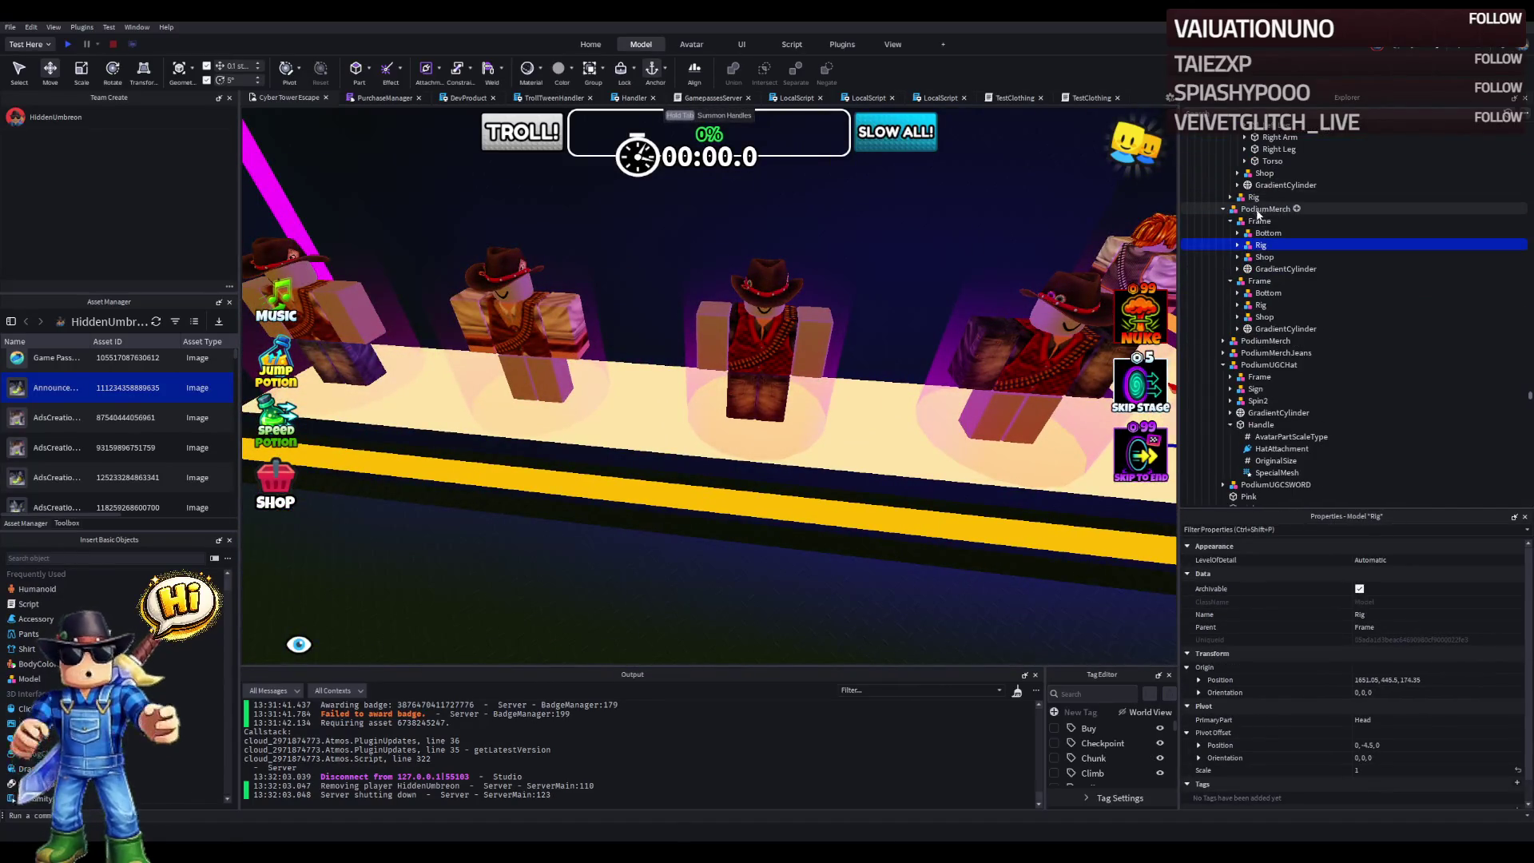
click(772, 329)
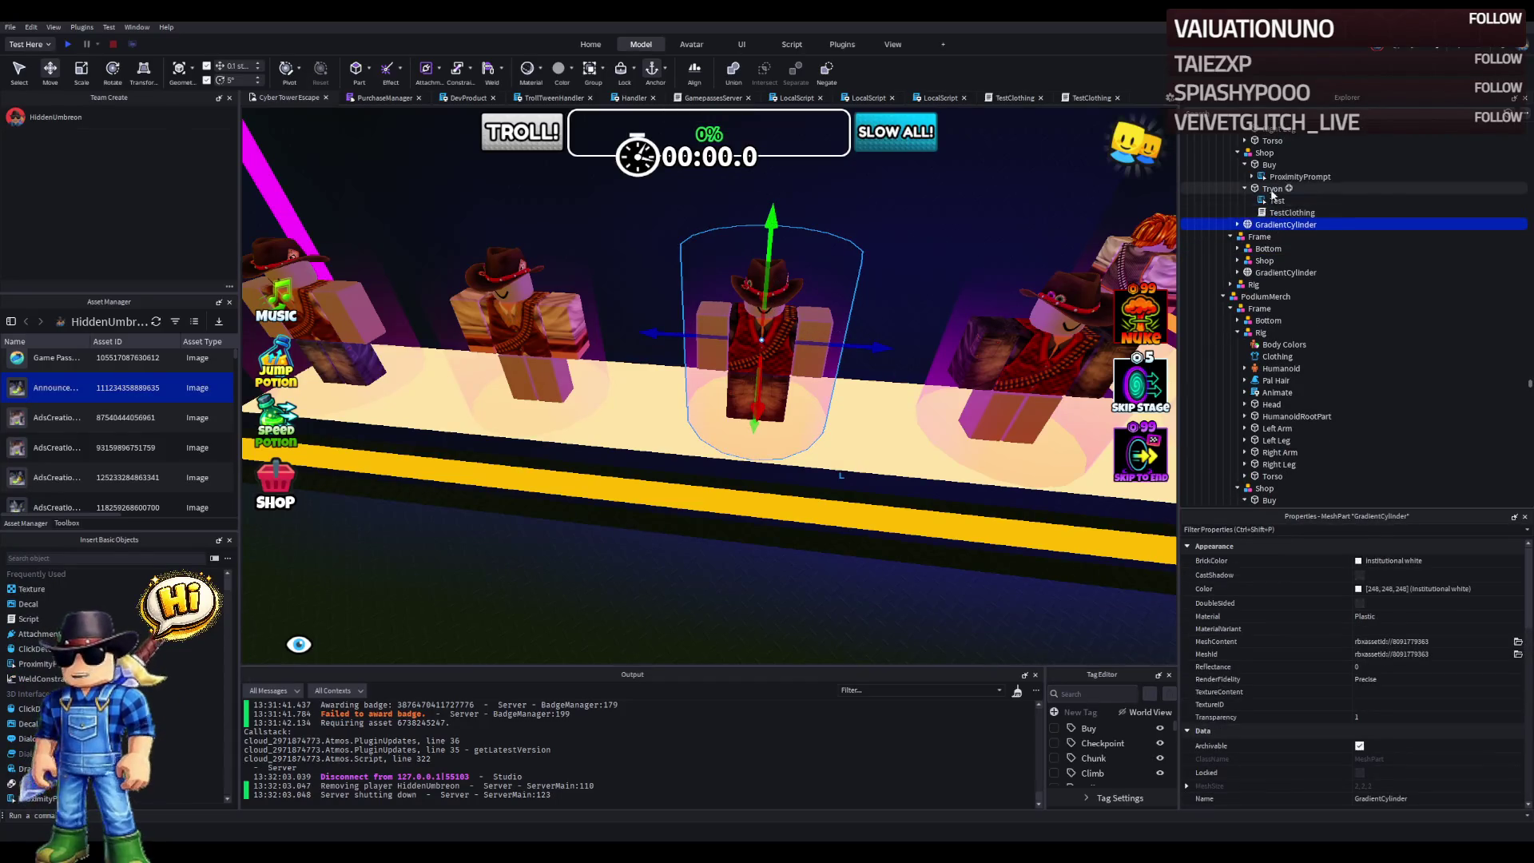
mouse_move(1137, 212)
mouse_down()
mouse_move(942, 247)
mouse_move(928, 281)
mouse_up()
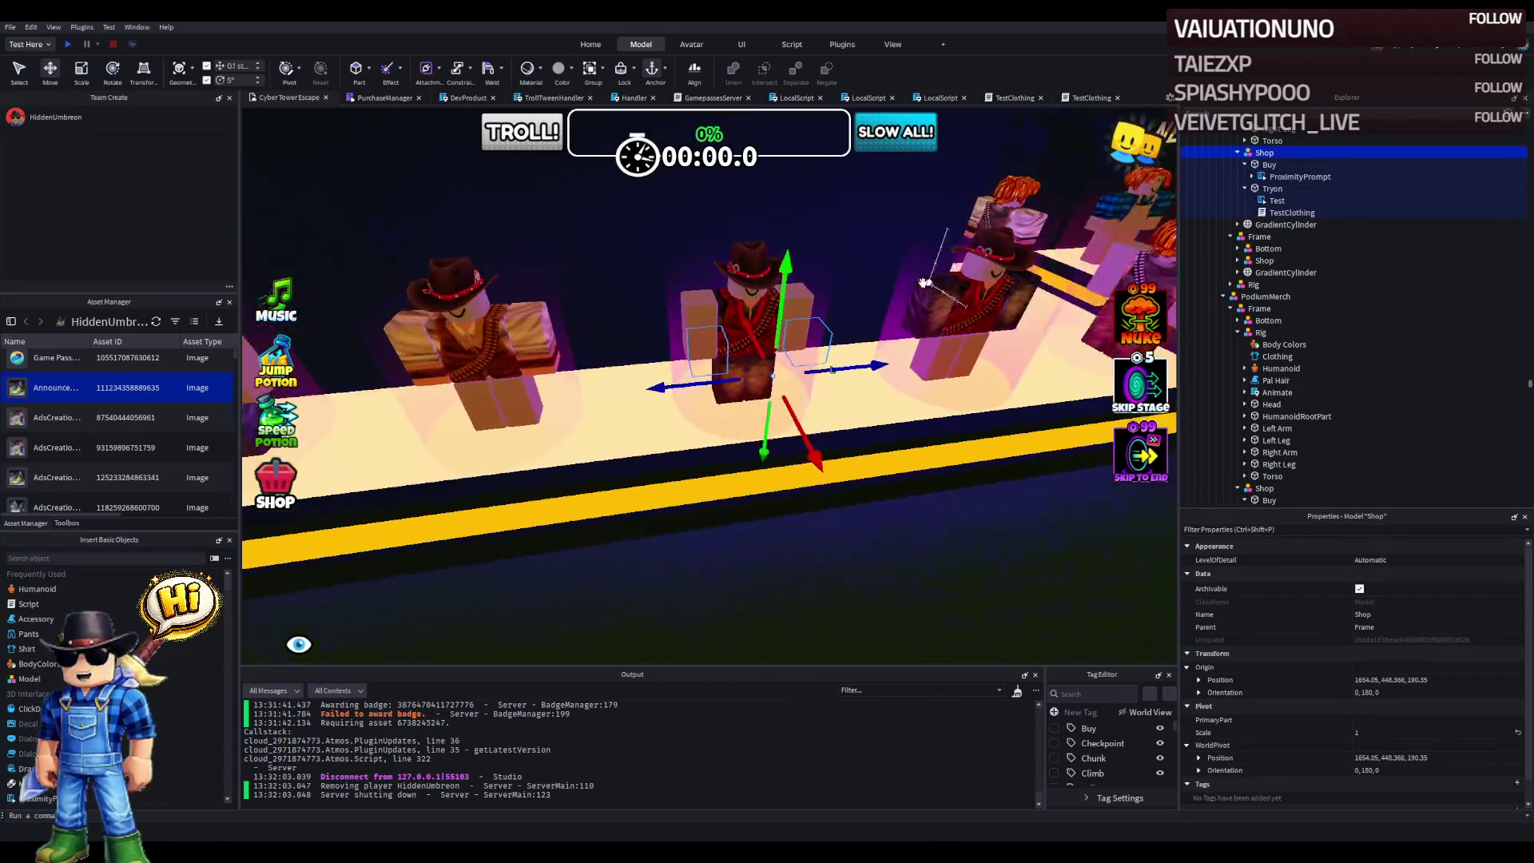
key(ctrl+d)
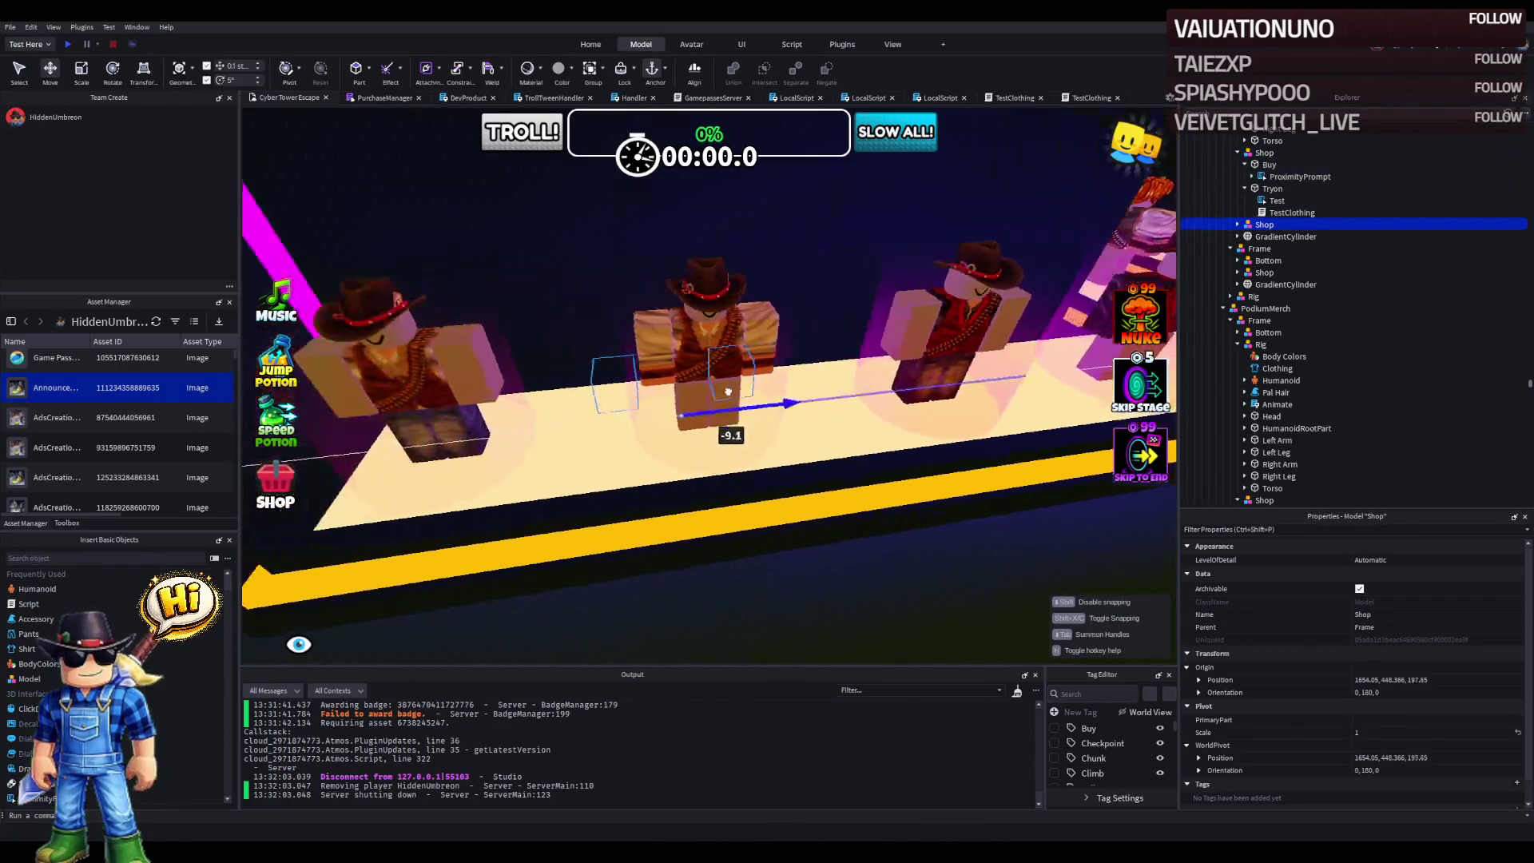
- Paste the left cylinder's position into the Shop copy and nudge it to 1654.05, 448.366, 206.35
click(1272, 224)
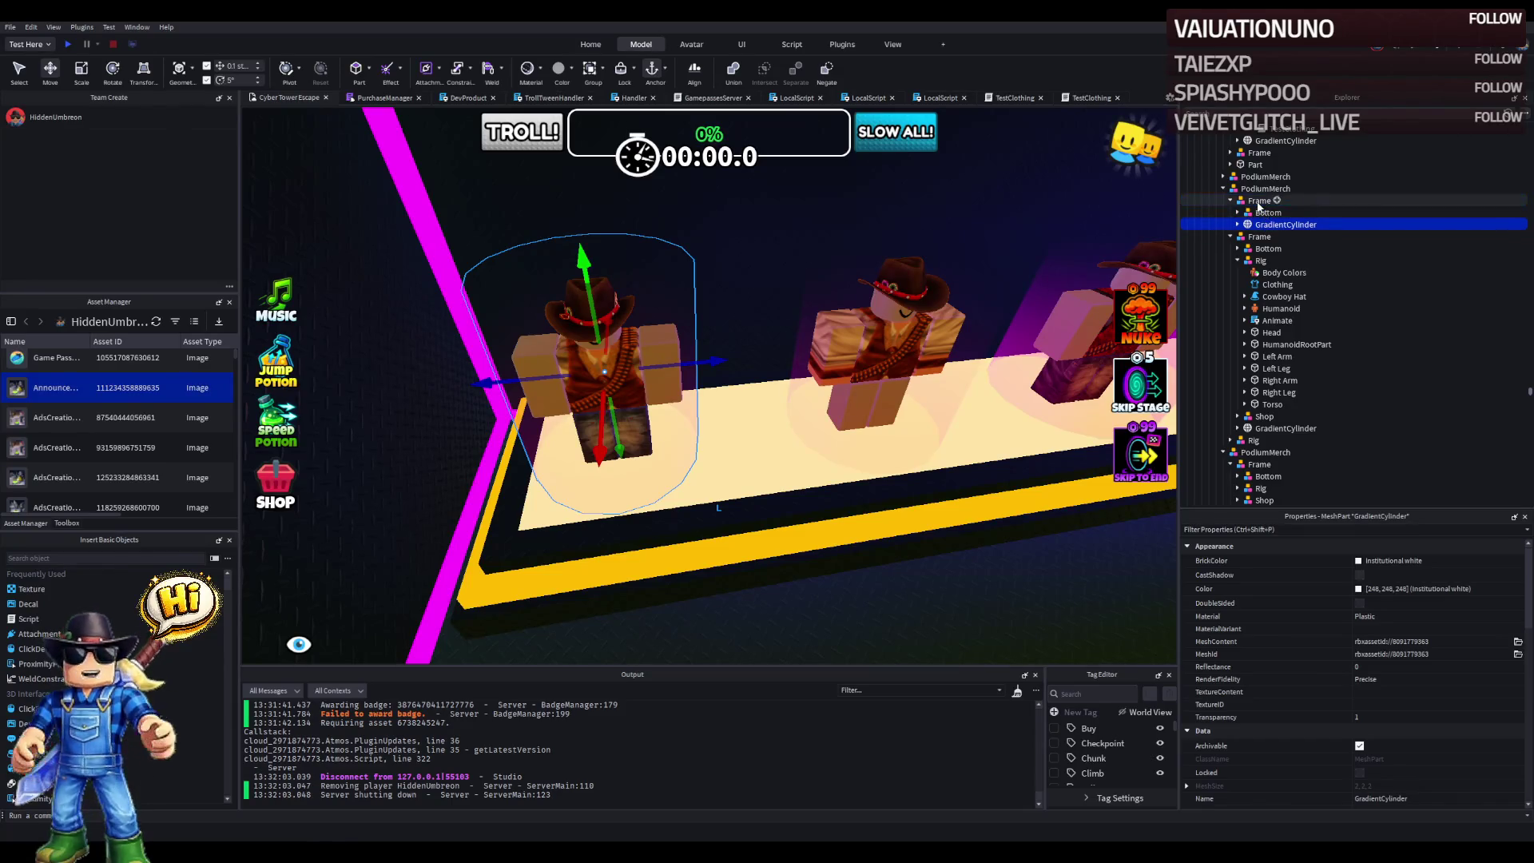
click(1002, 358)
key(f)
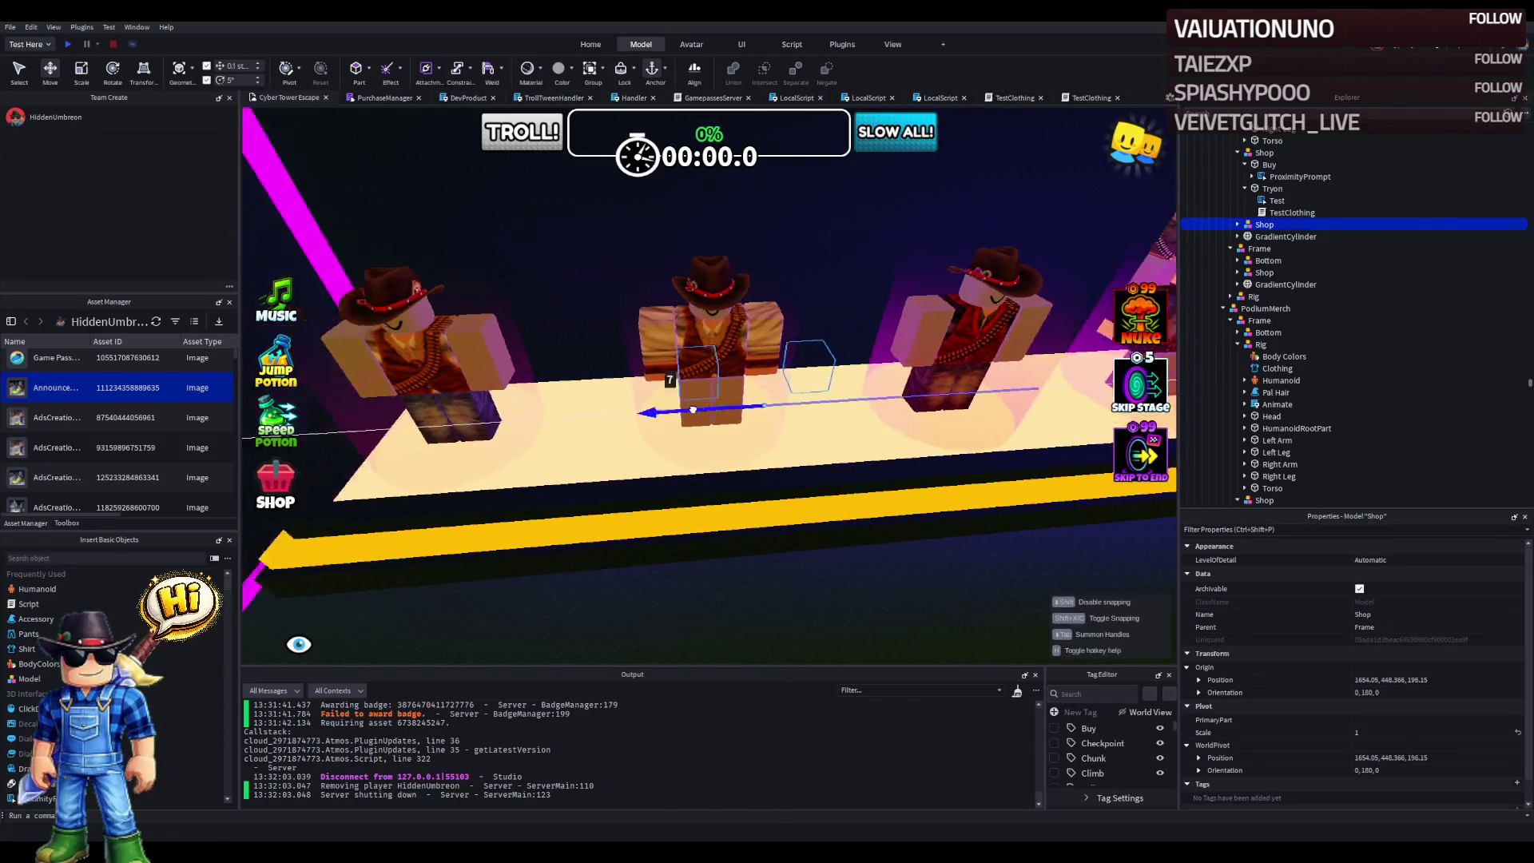
ctrl+click(575, 360)
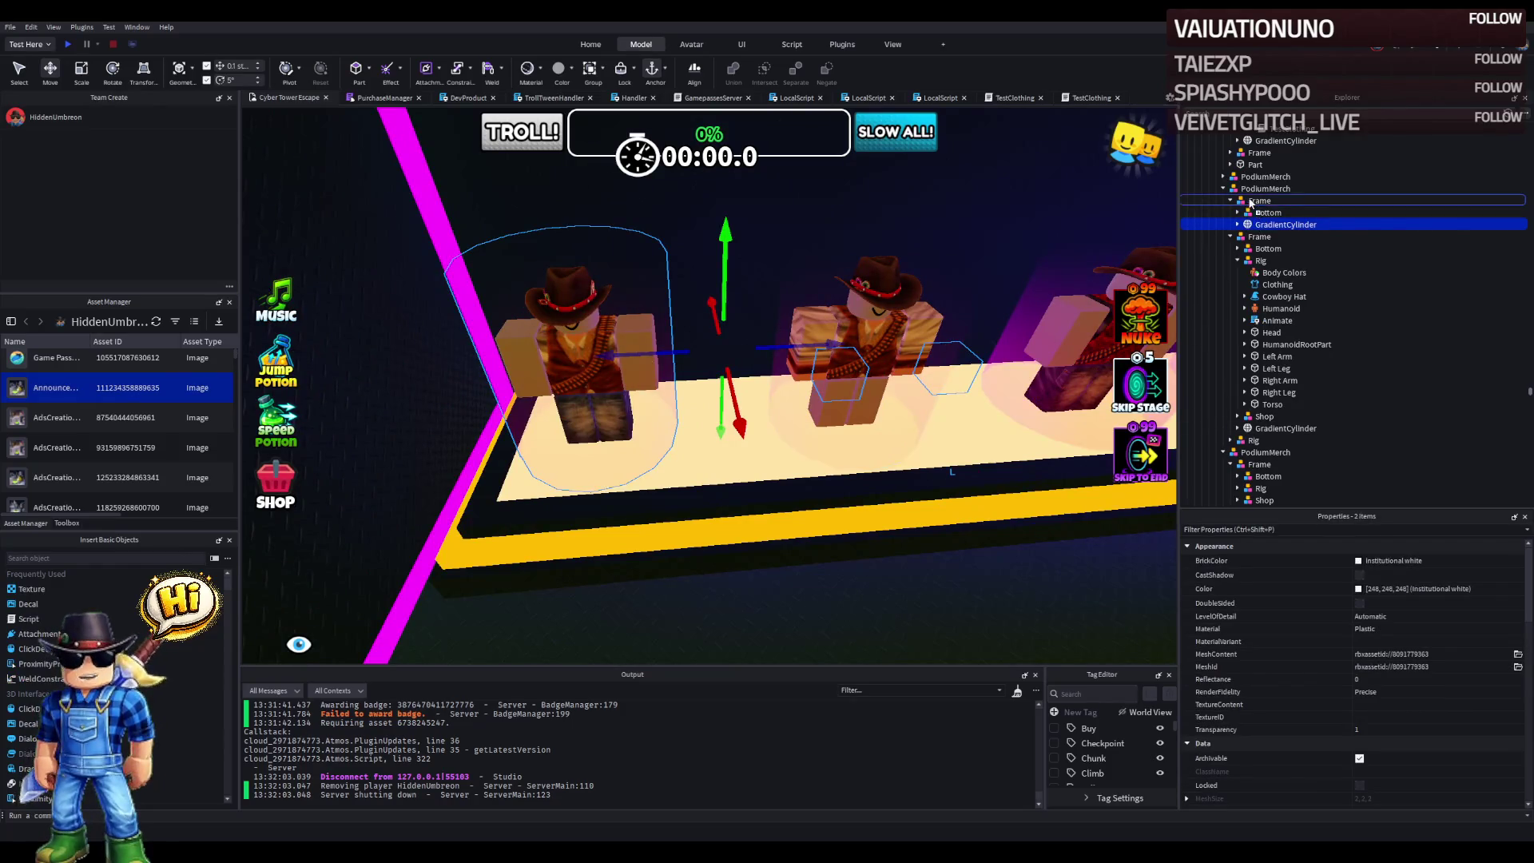
scroll(1460, 676, down, 3)
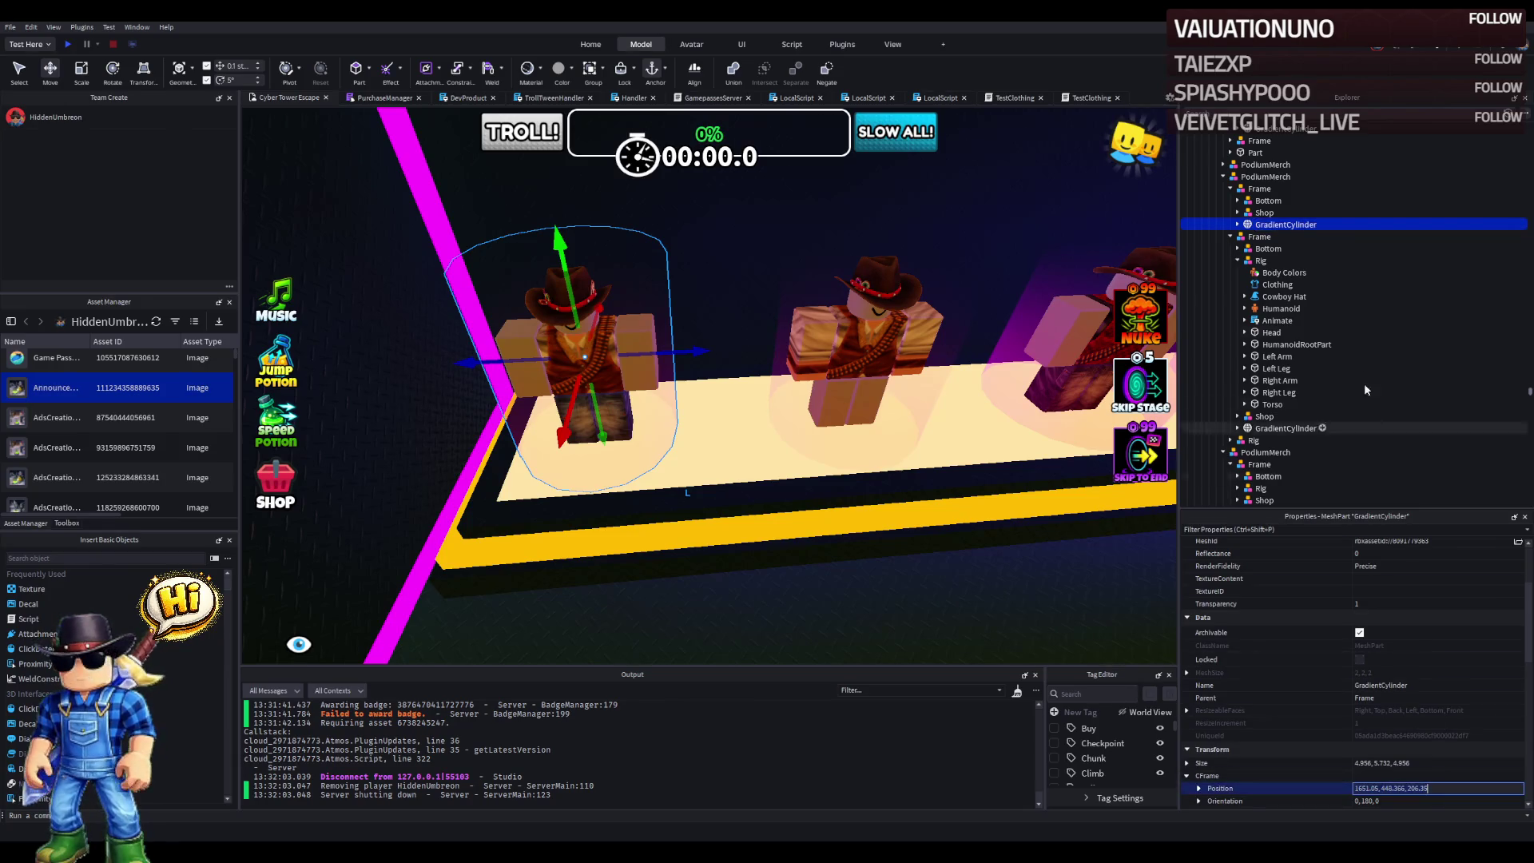
click(1374, 213)
click(1446, 657)
key(ctrl+v)
mouse_move(569, 408)
mouse_down()
mouse_move(727, 383)
mouse_move(719, 344)
mouse_move(949, 296)
mouse_up()
drag(949, 297, 905, 289)
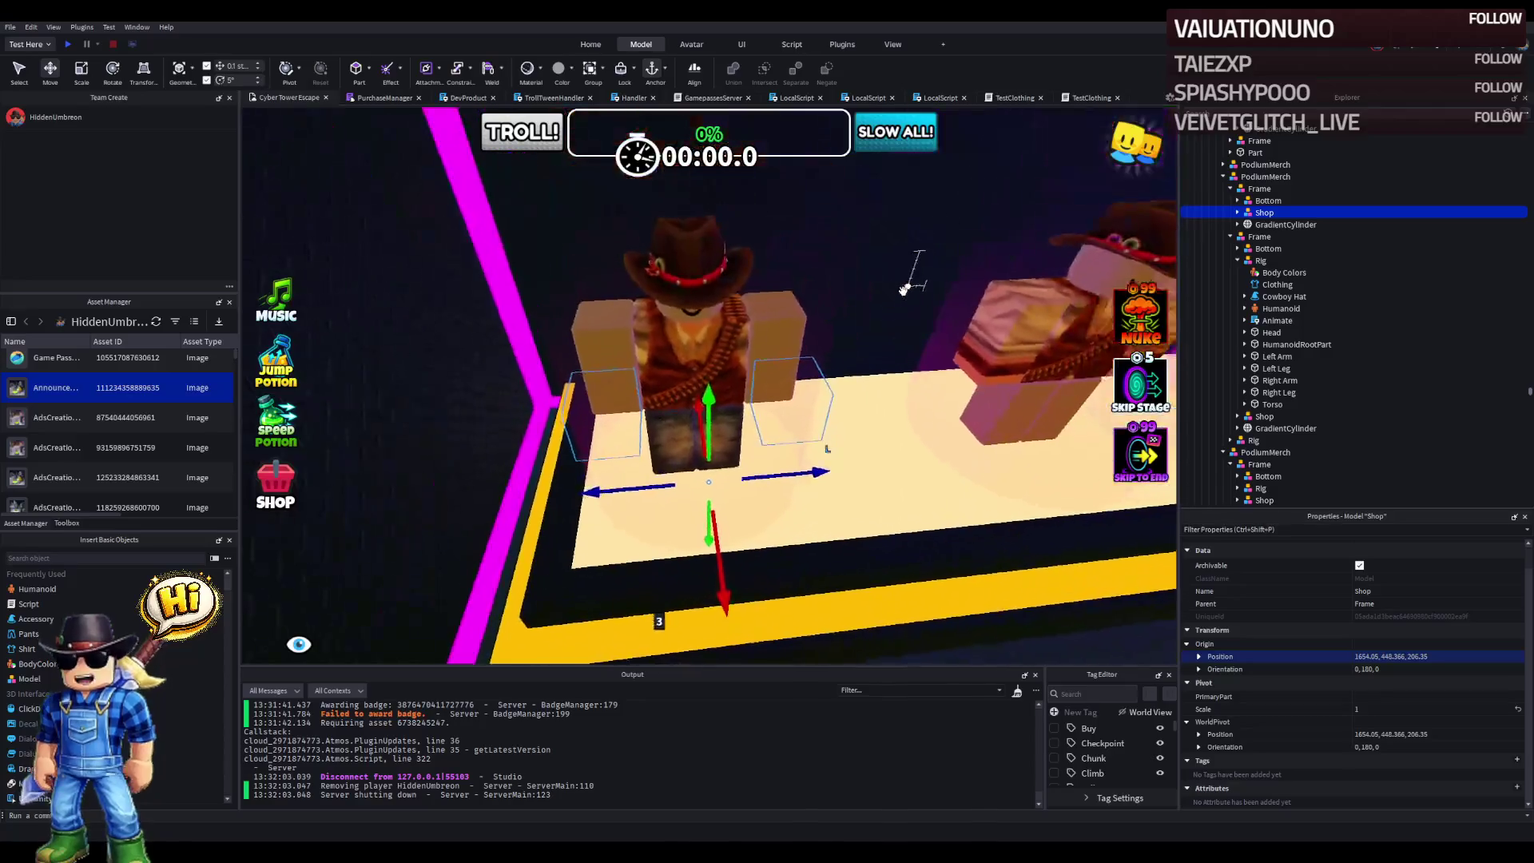
- Move the cowboy Rig inside its Frame and check its pants clothing asset
click(1238, 213)
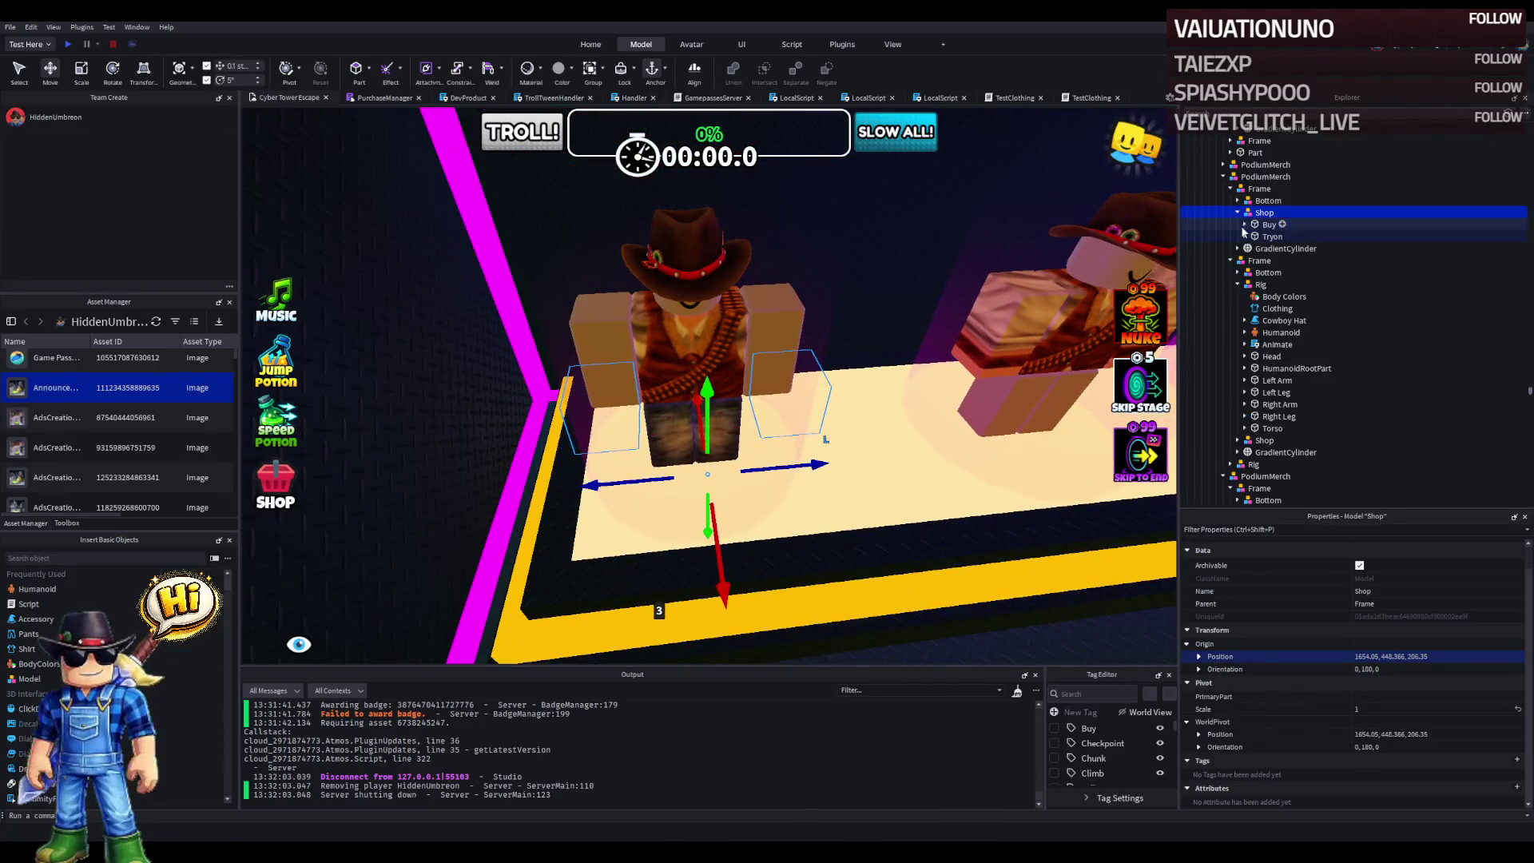
click(1244, 237)
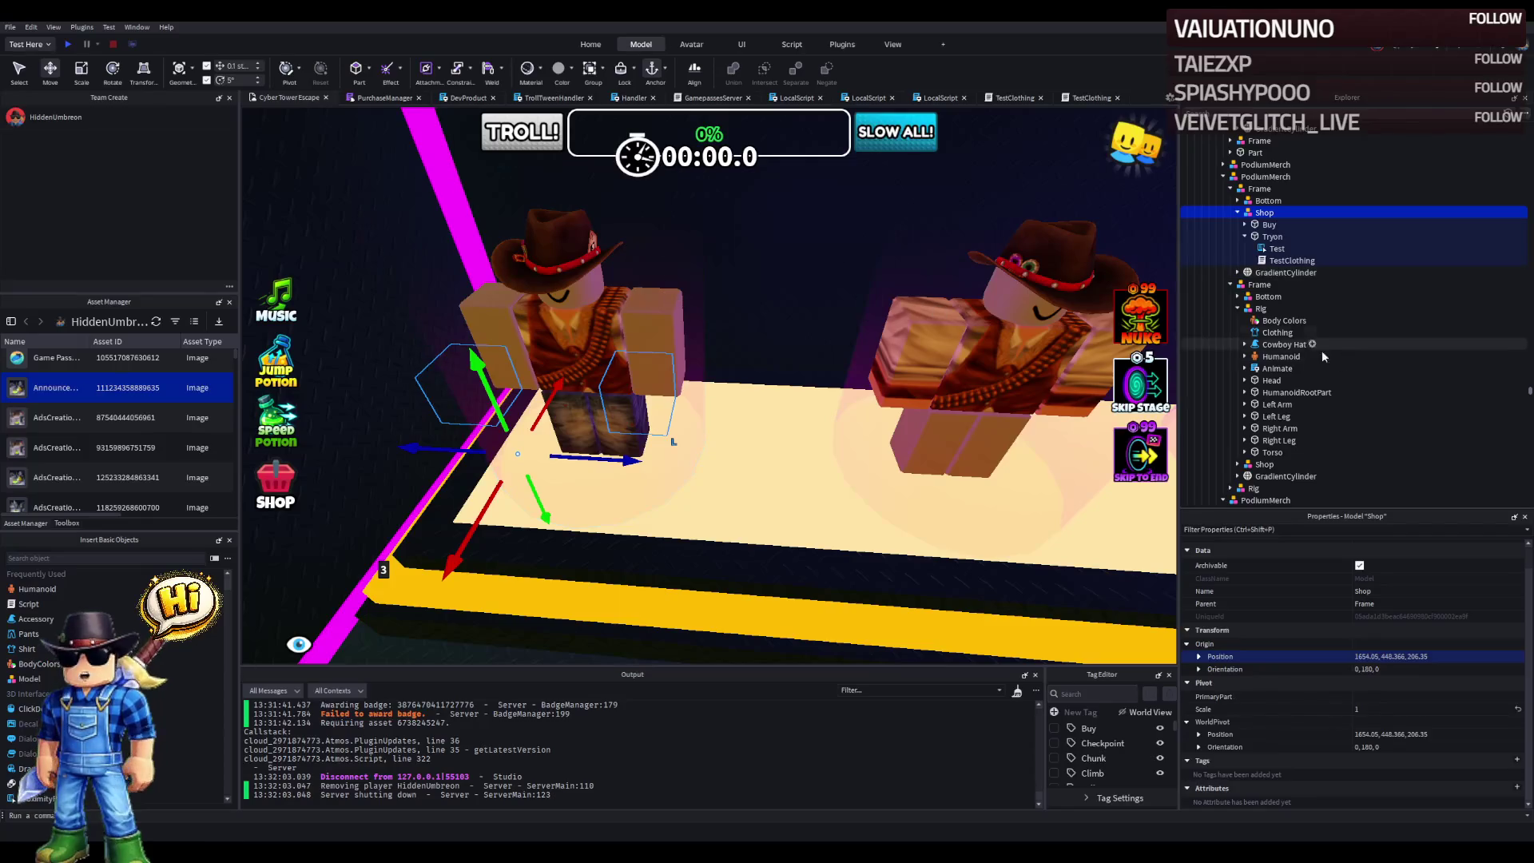
click(1237, 308)
click(1230, 285)
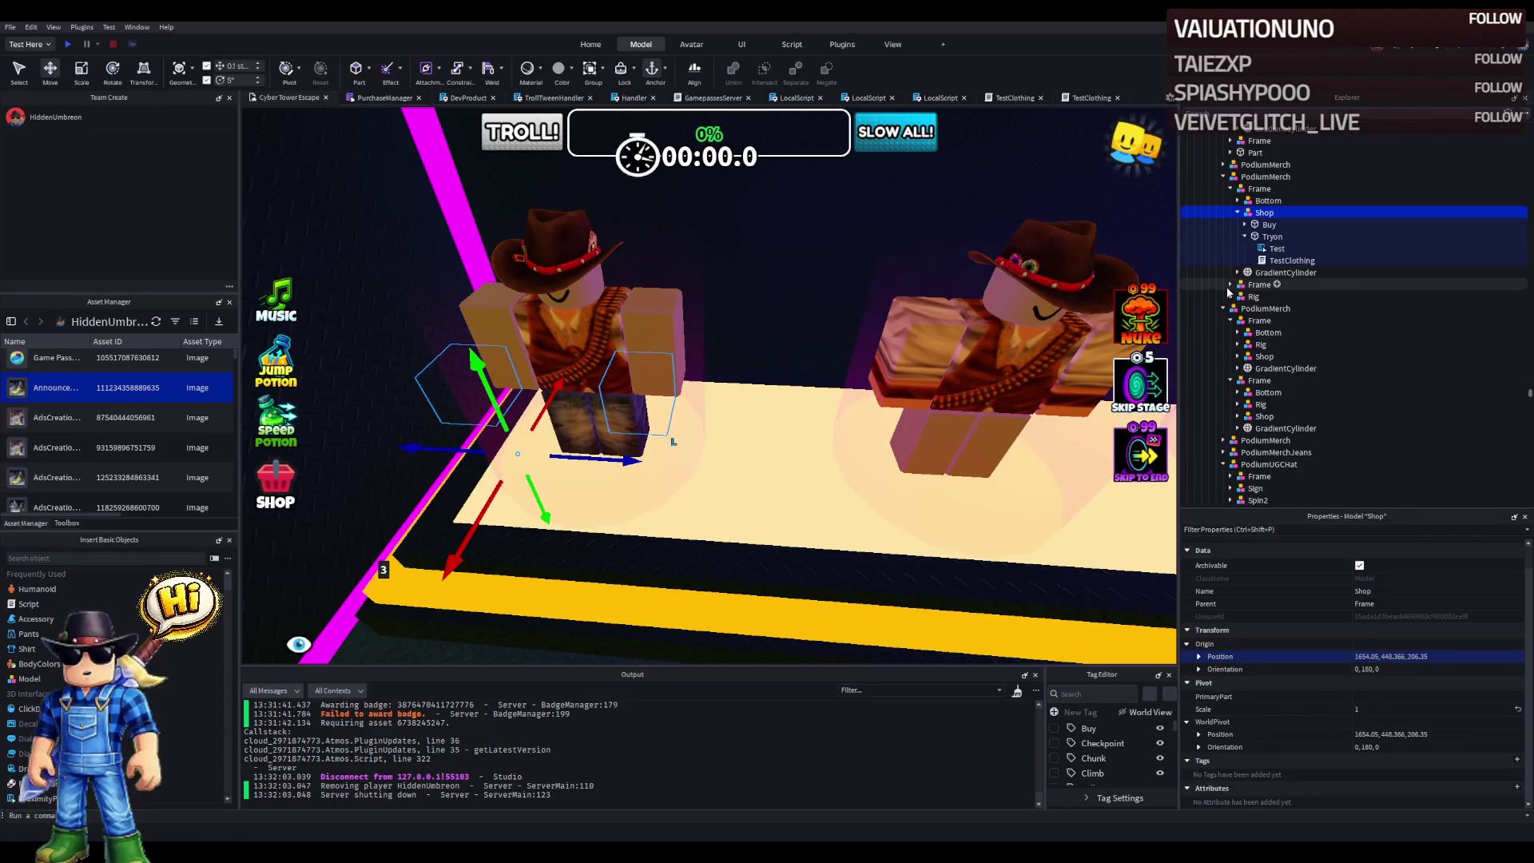
click(1253, 297)
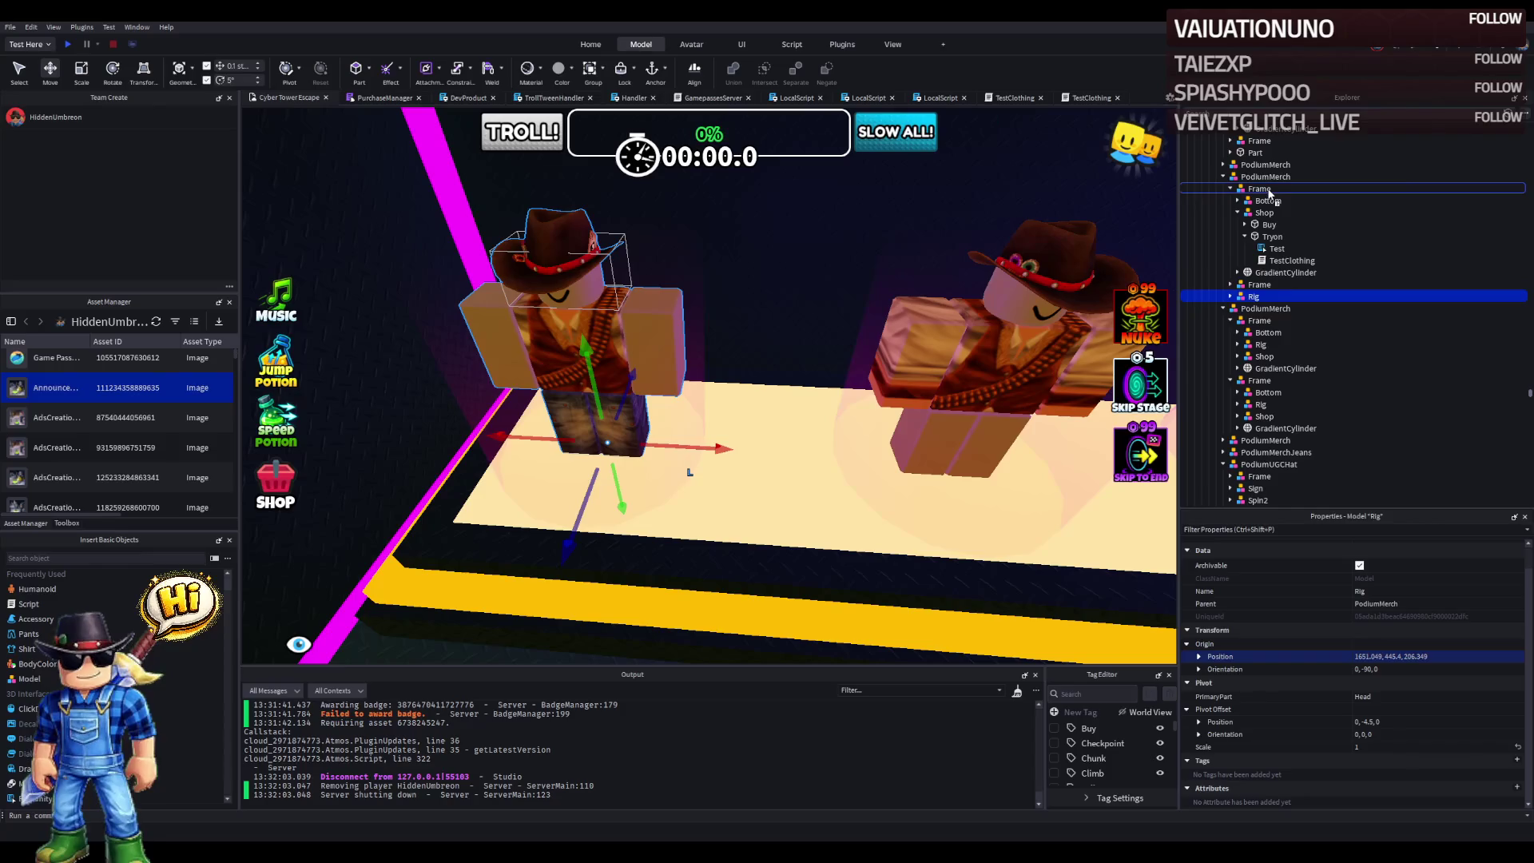
drag(1270, 193, 1268, 196)
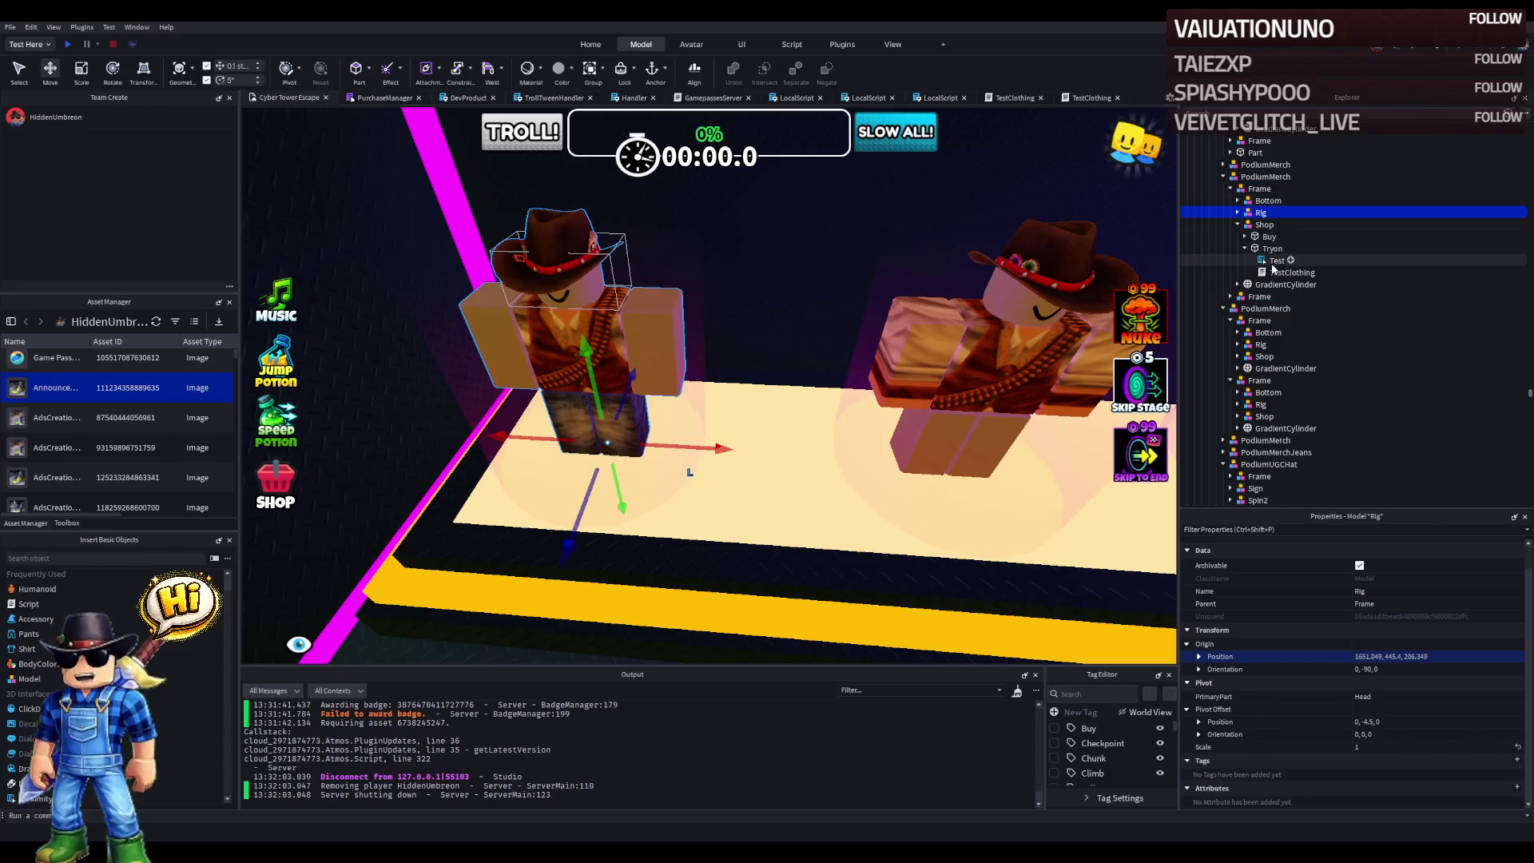
click(1238, 212)
click(1267, 238)
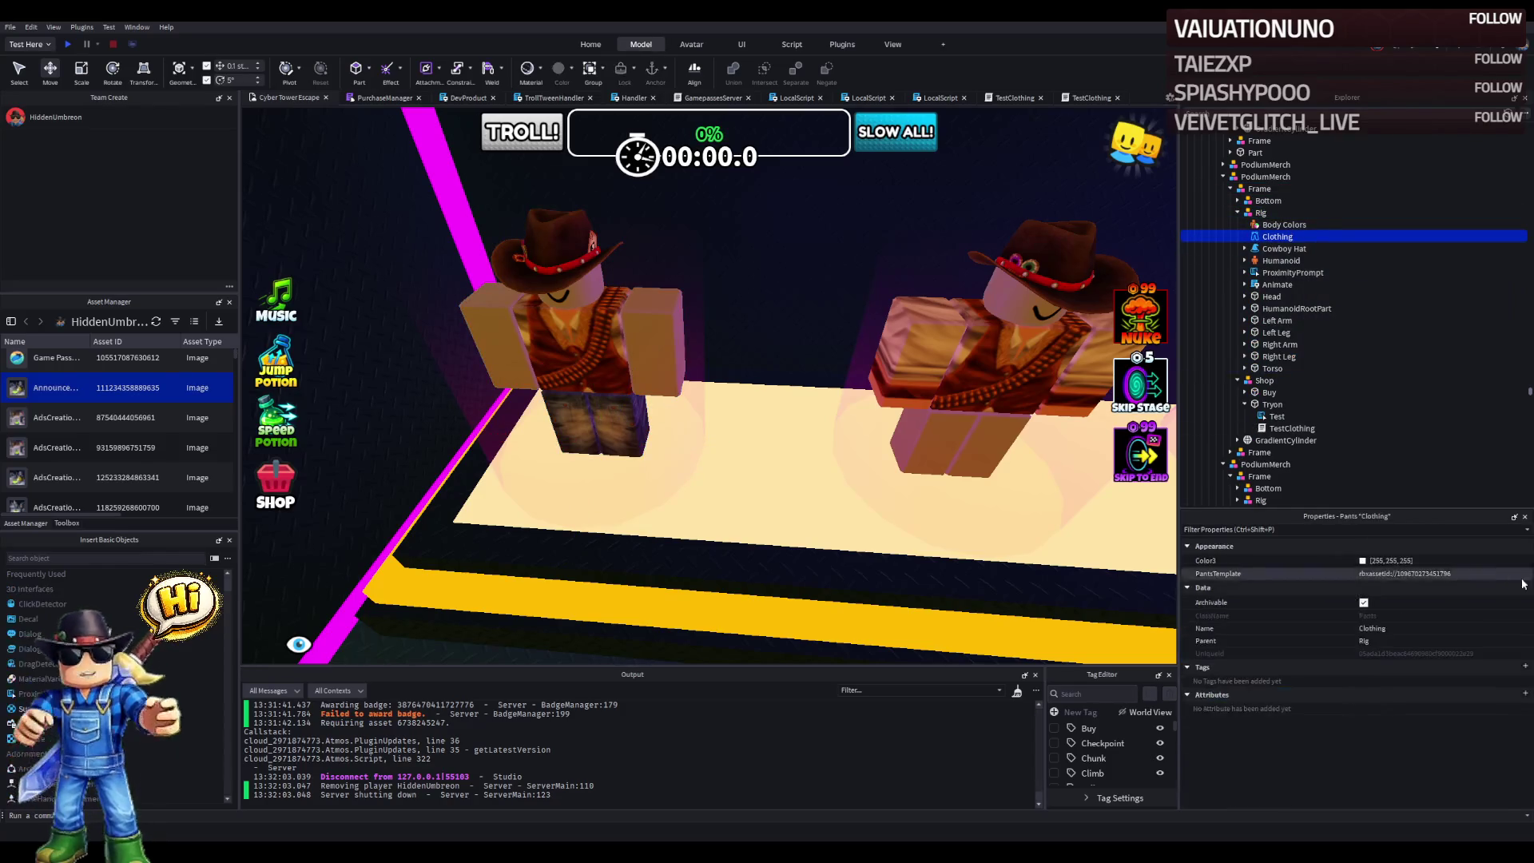
click(1273, 285)
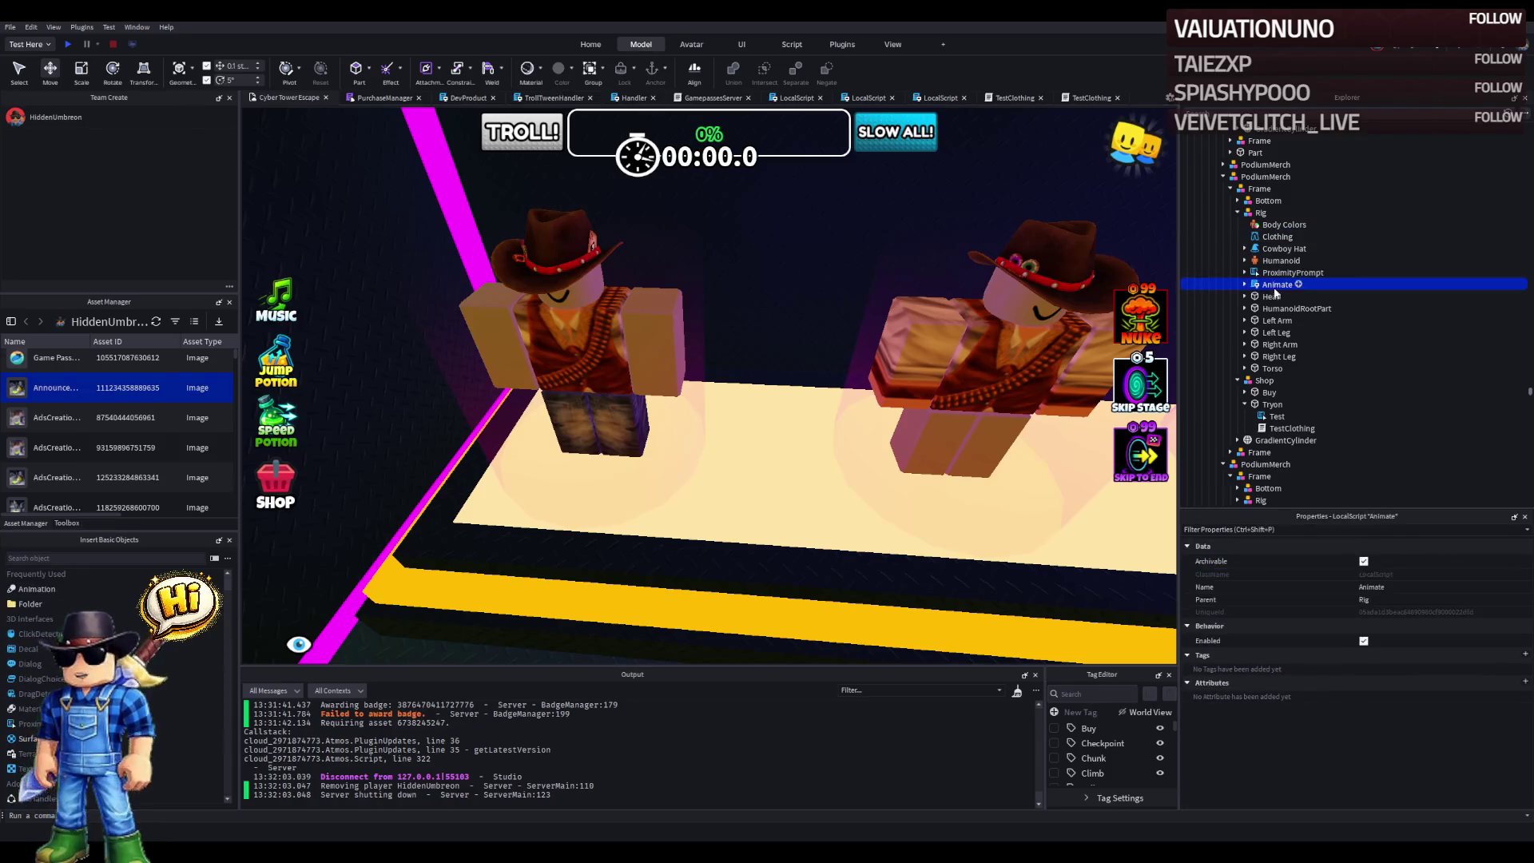
click(1282, 273)
double_click(1286, 430)
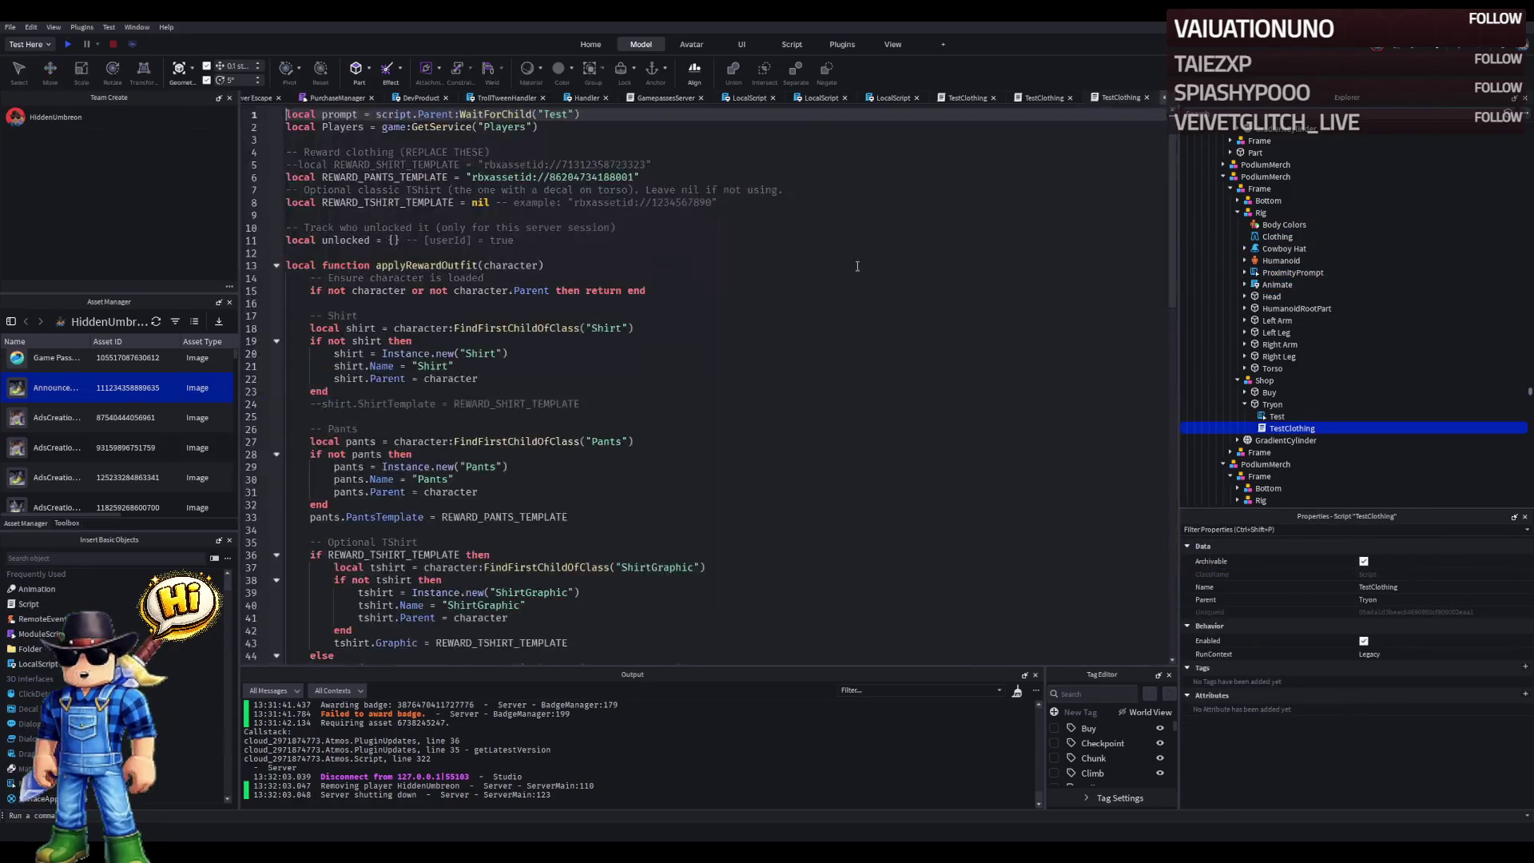
double_click(590, 176)
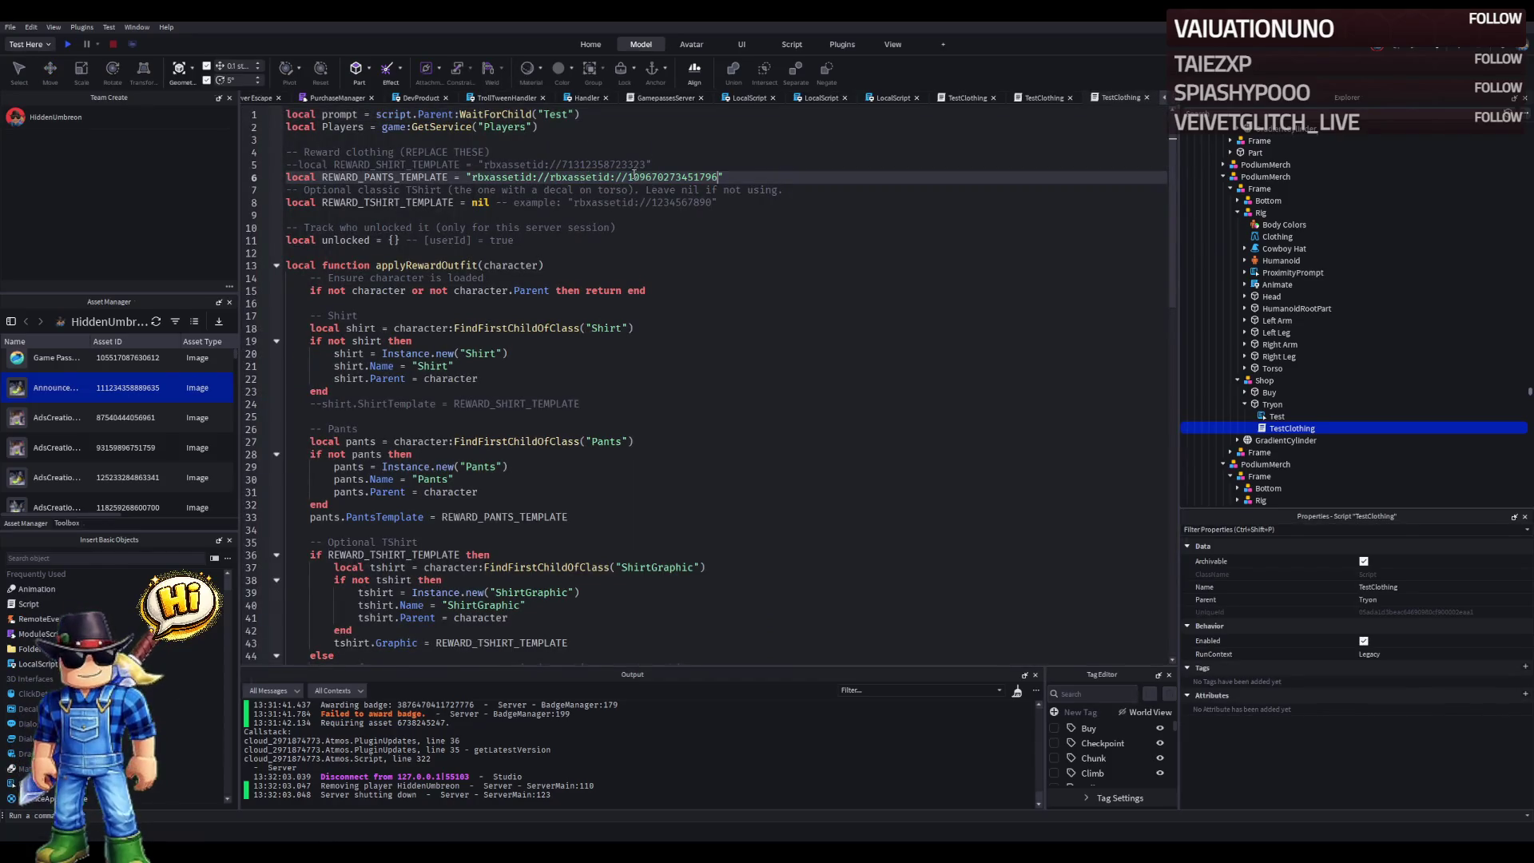
click(674, 165)
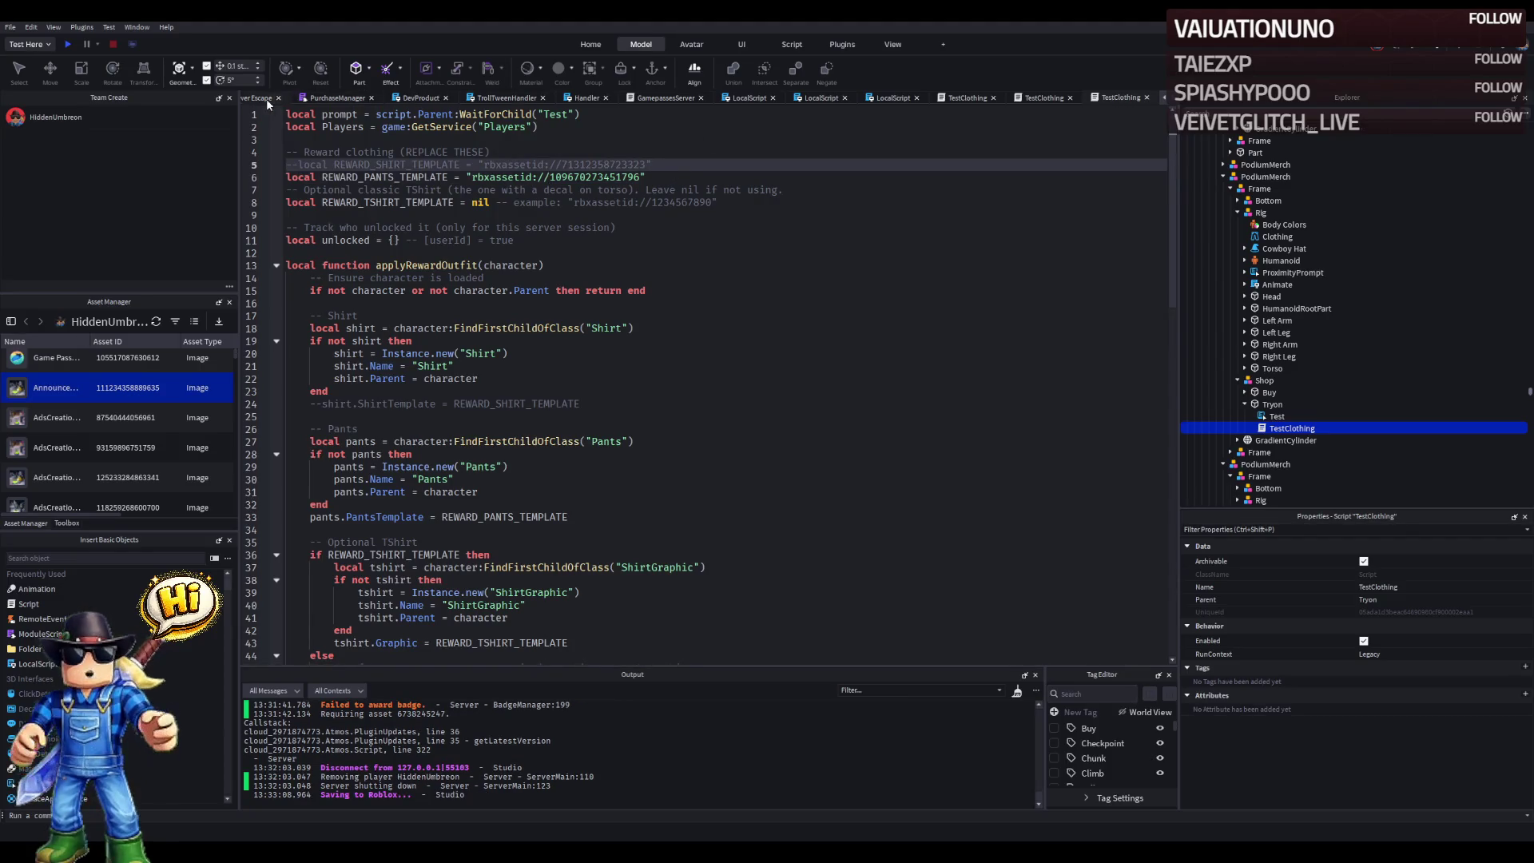
click(1146, 98)
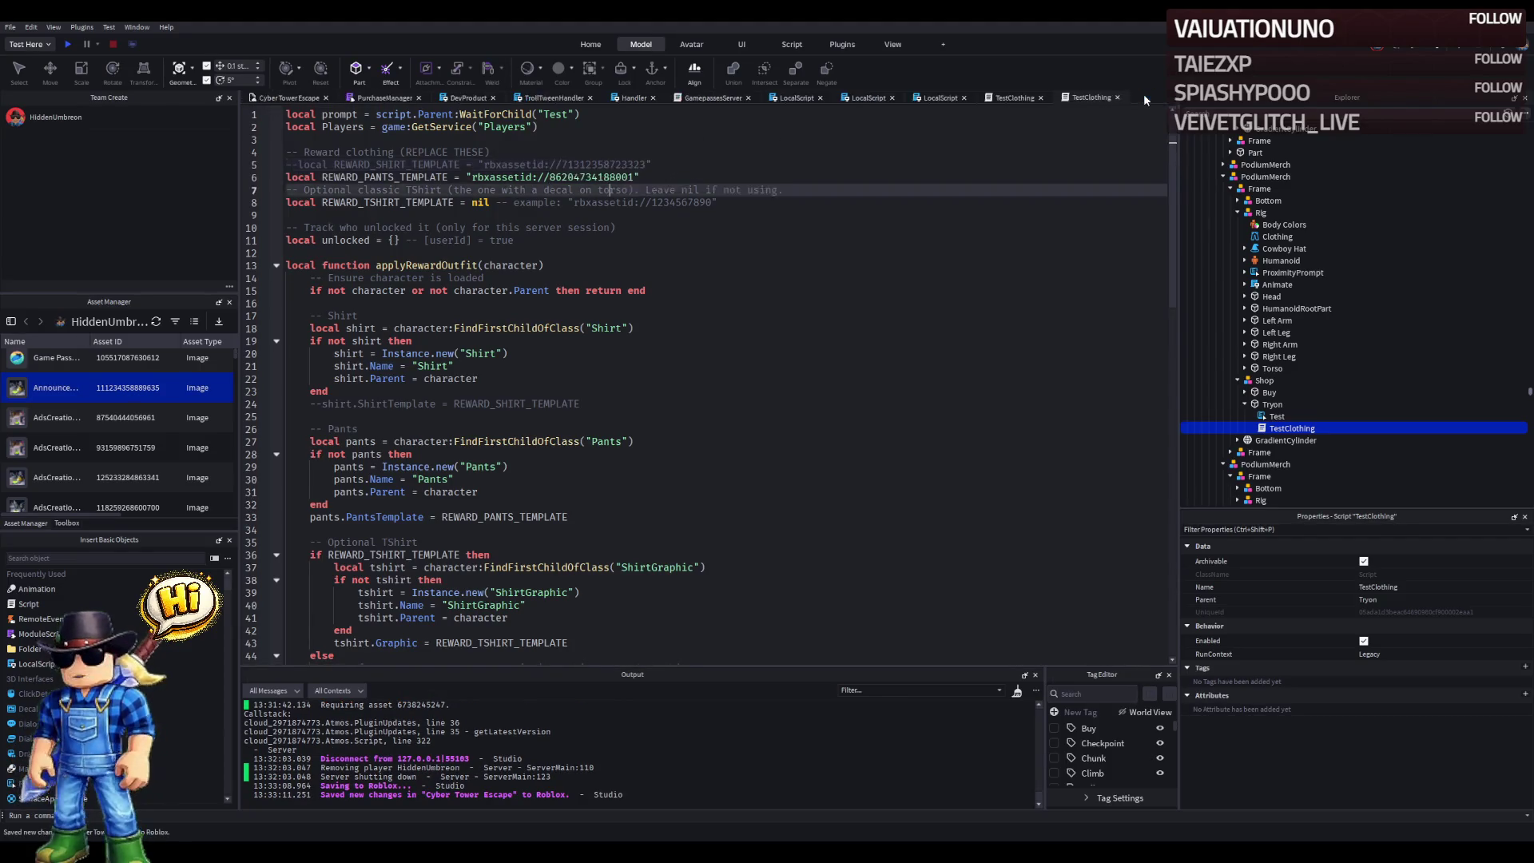
click(1117, 98)
click(1041, 97)
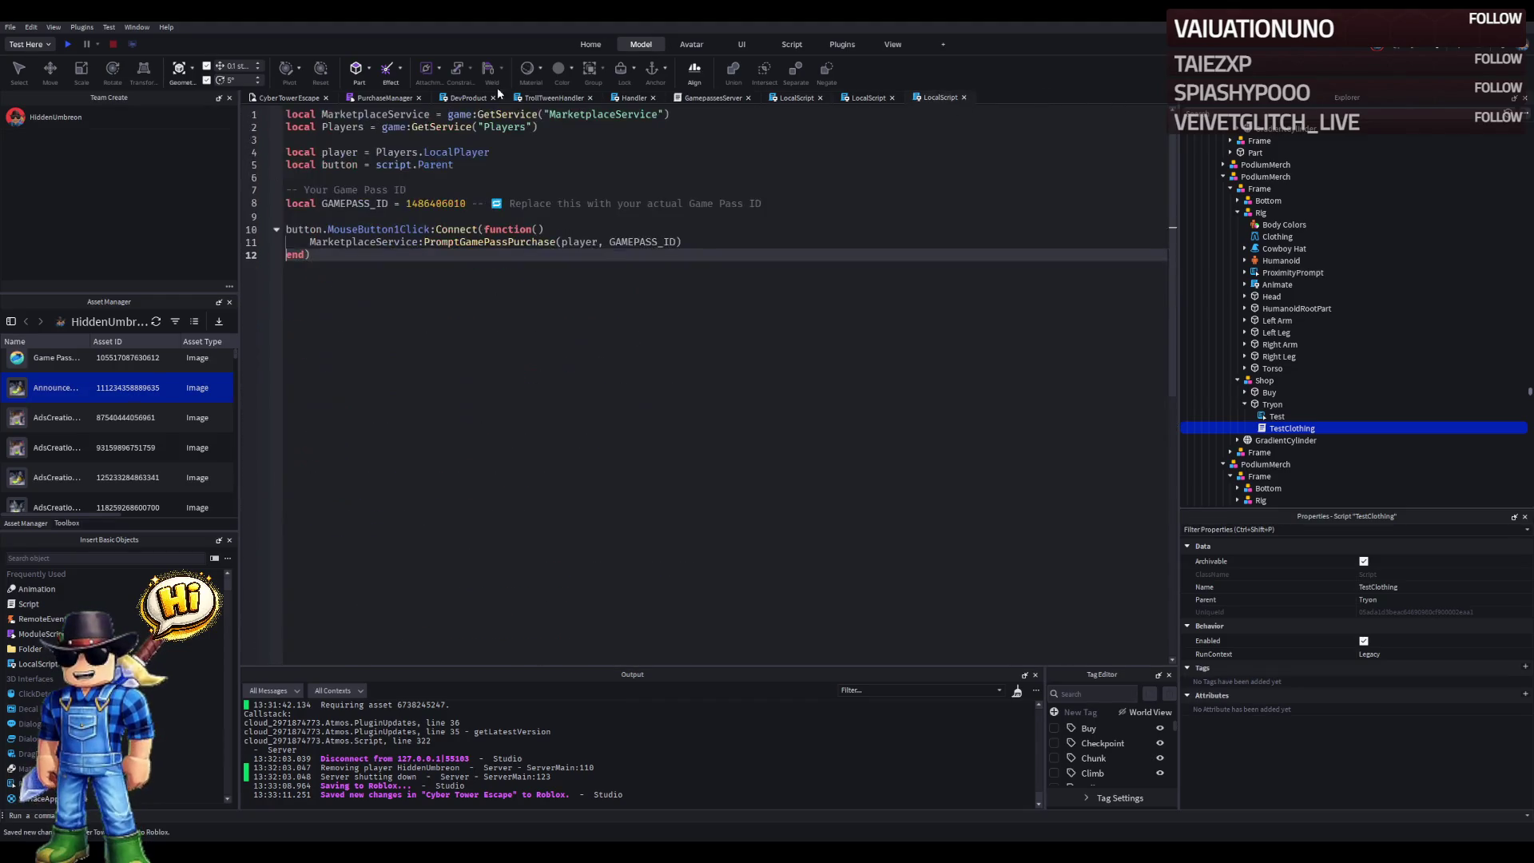
- Move the Gunslinger Pants prompt into the Shop's Buy part with ObjectText 'Buy'
click(1282, 272)
drag(1266, 393, 1269, 393)
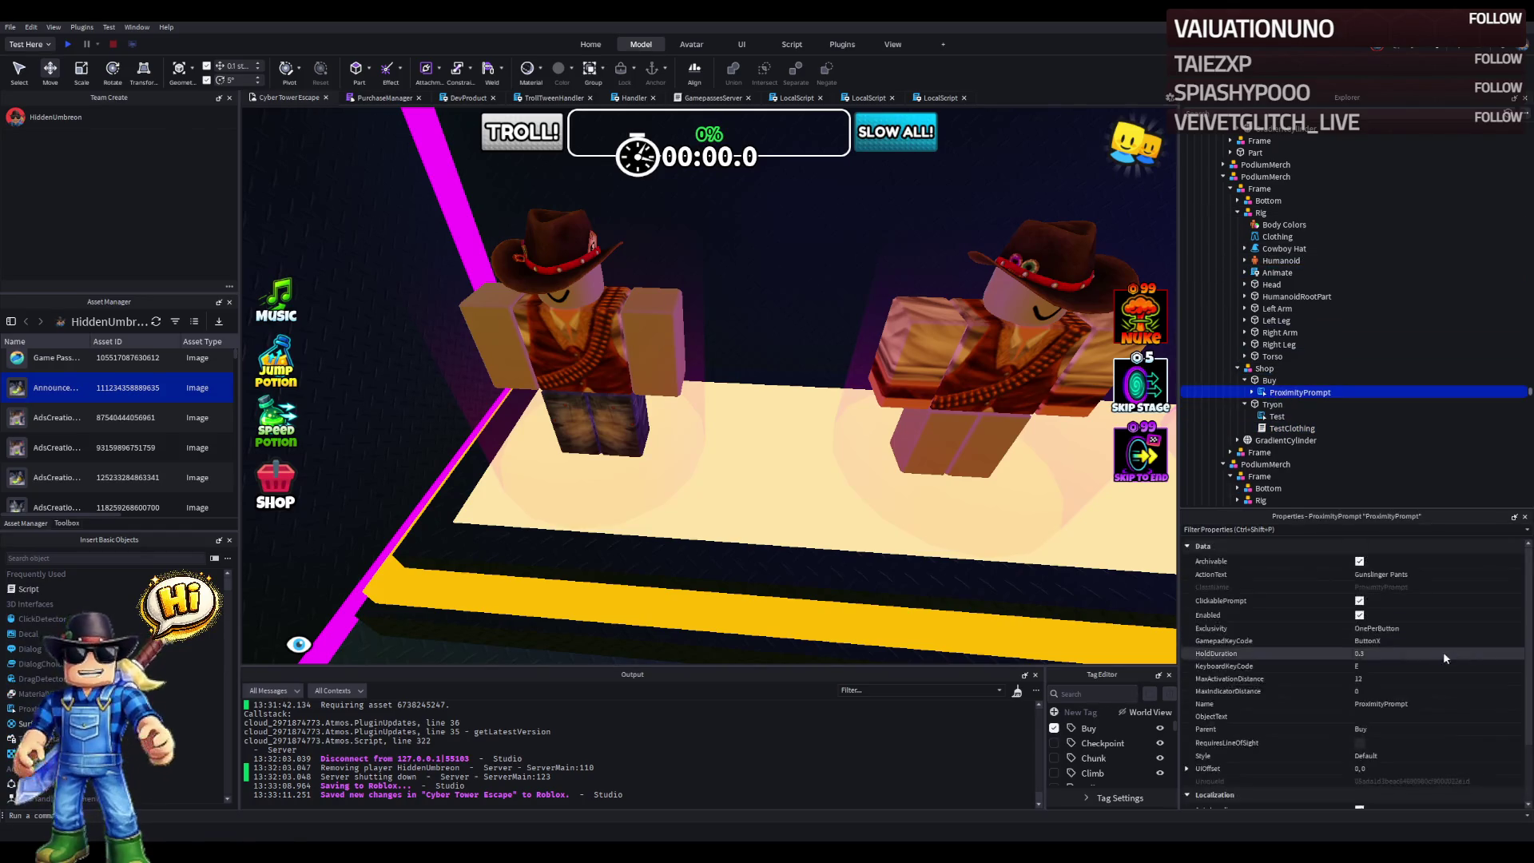
click(1383, 716)
text(Buy)
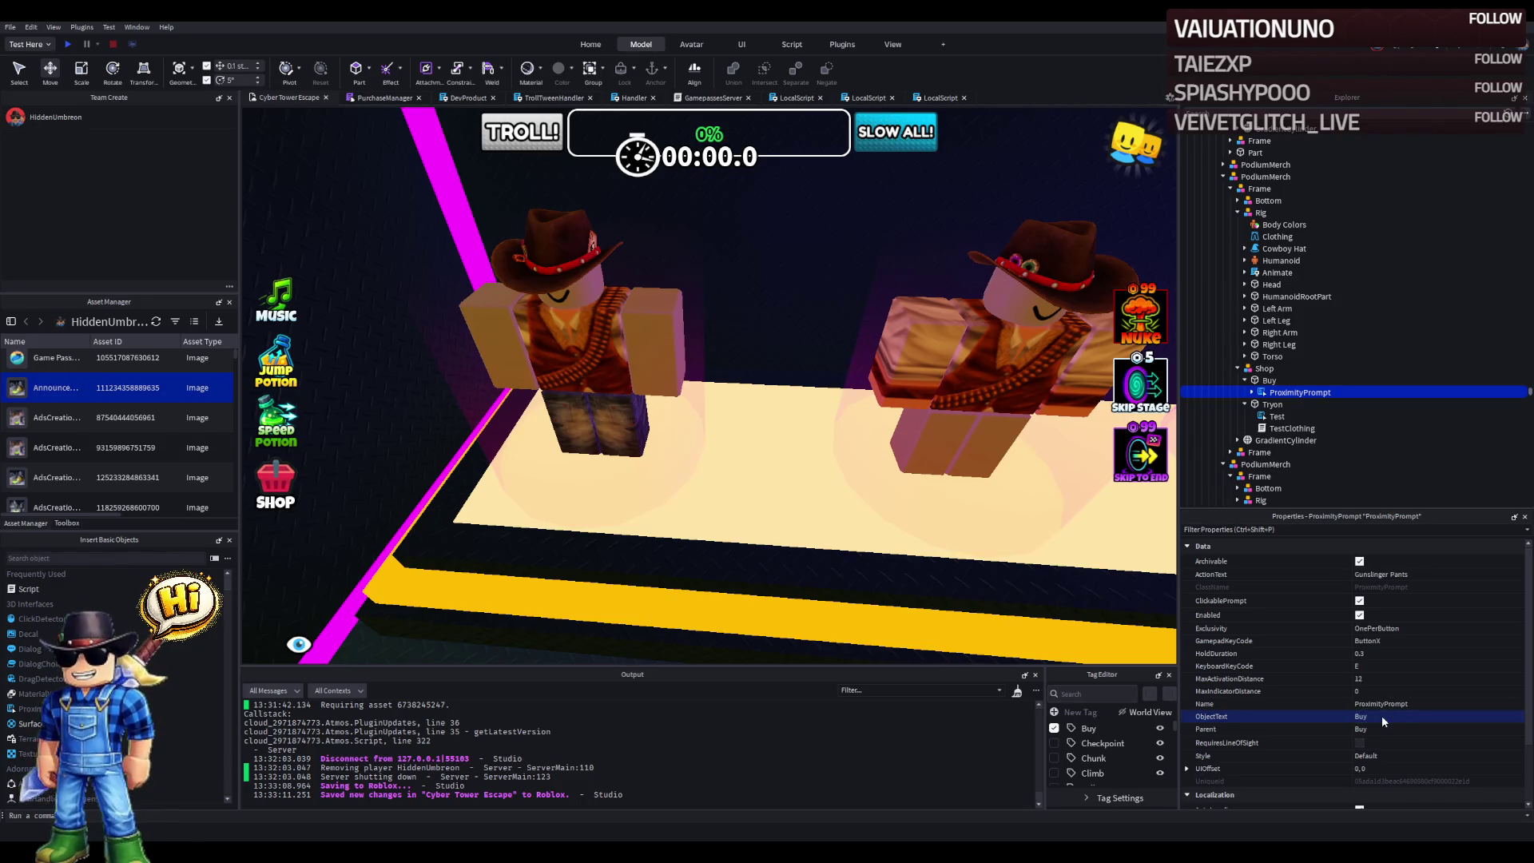
scroll(955, 379, down, 5)
- Fly the camera along the platform to the cowboy mannequins and select the Shop model
key(d)
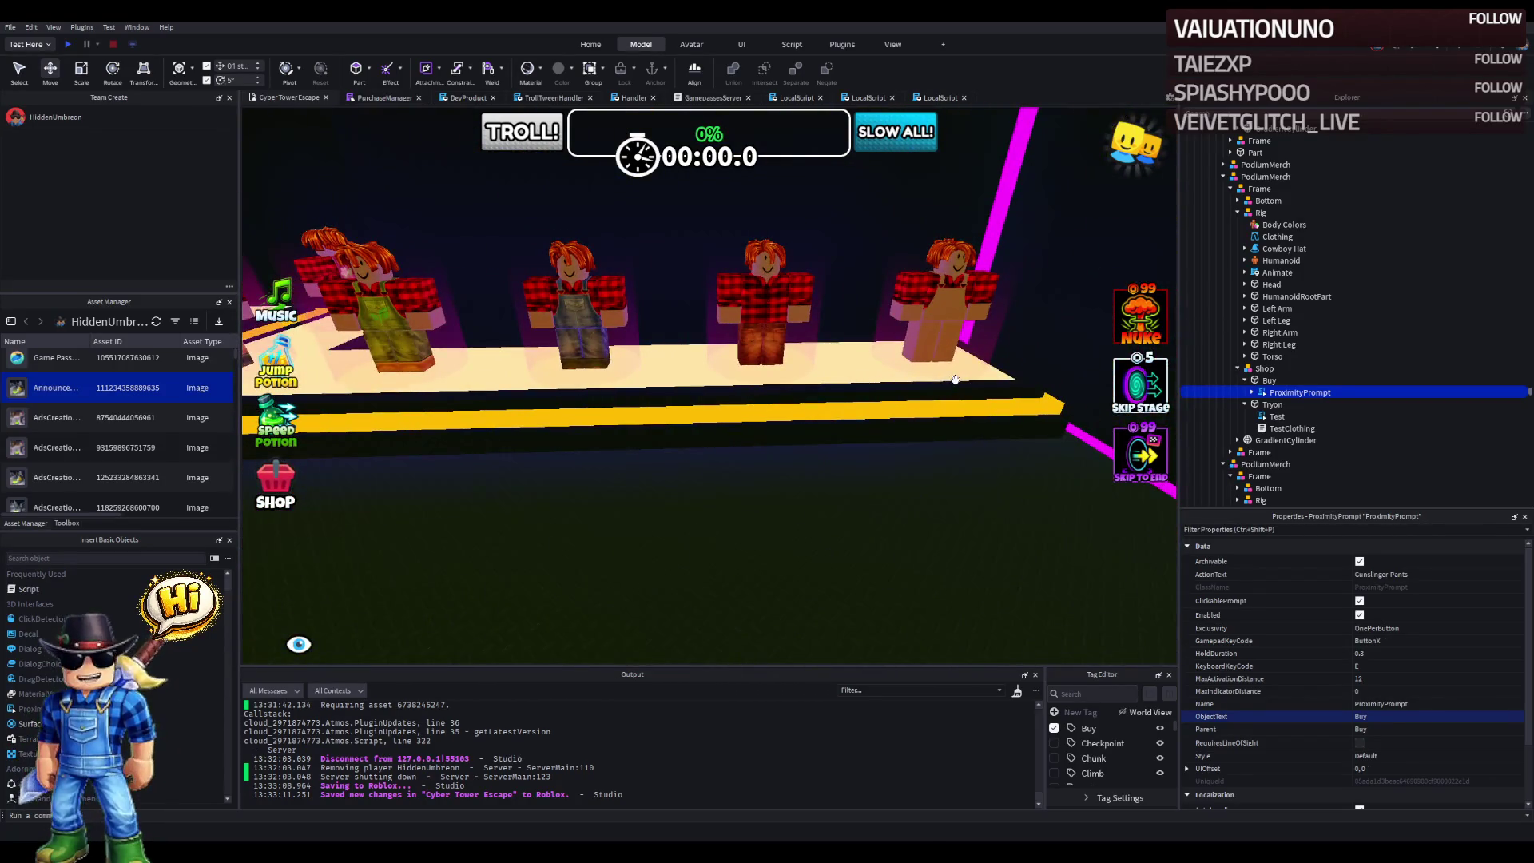
key(d)
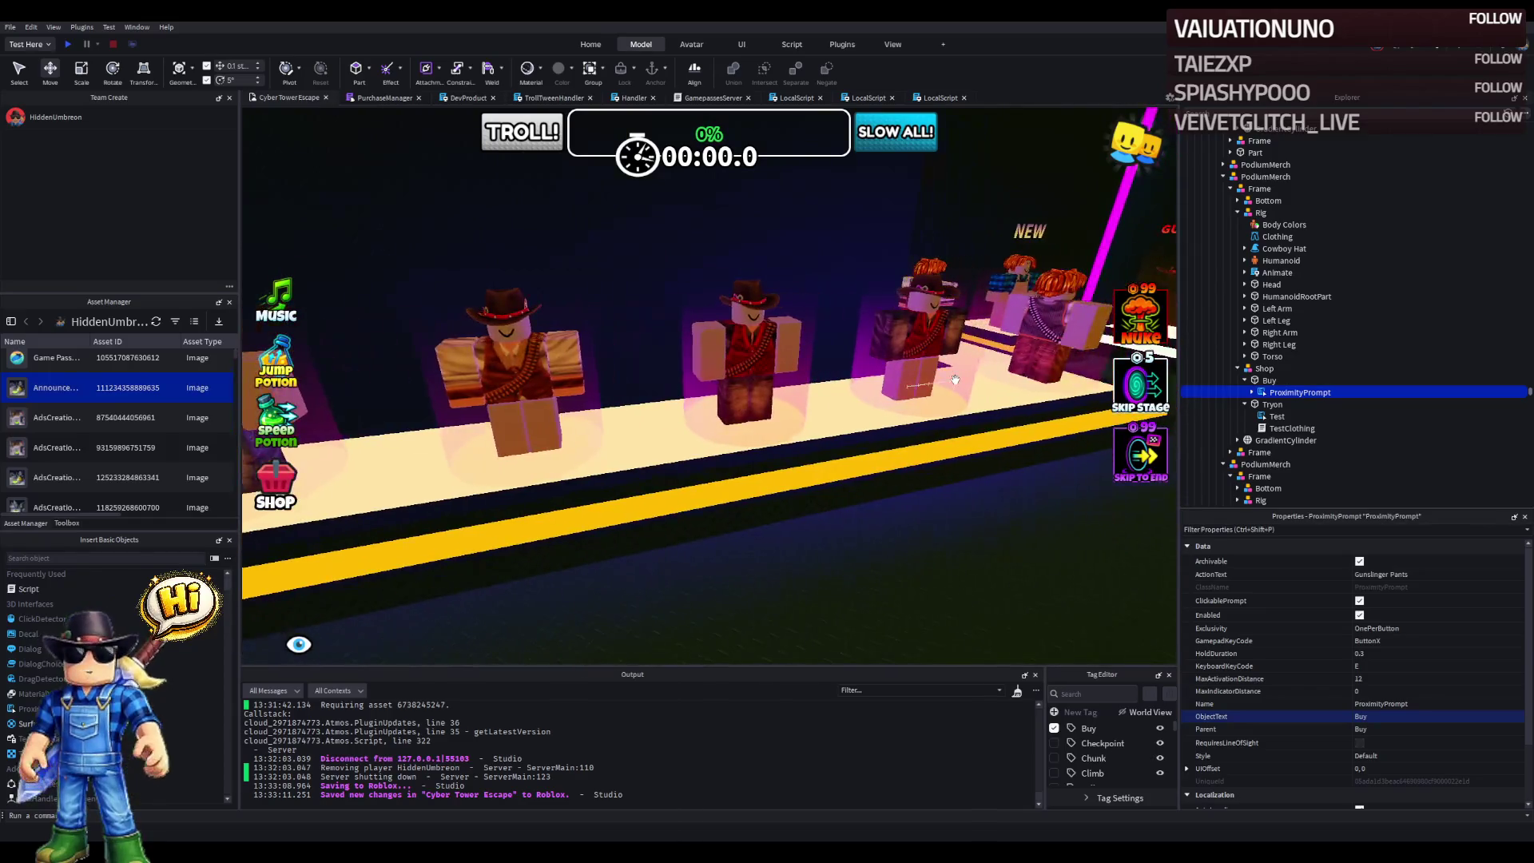
key(d)
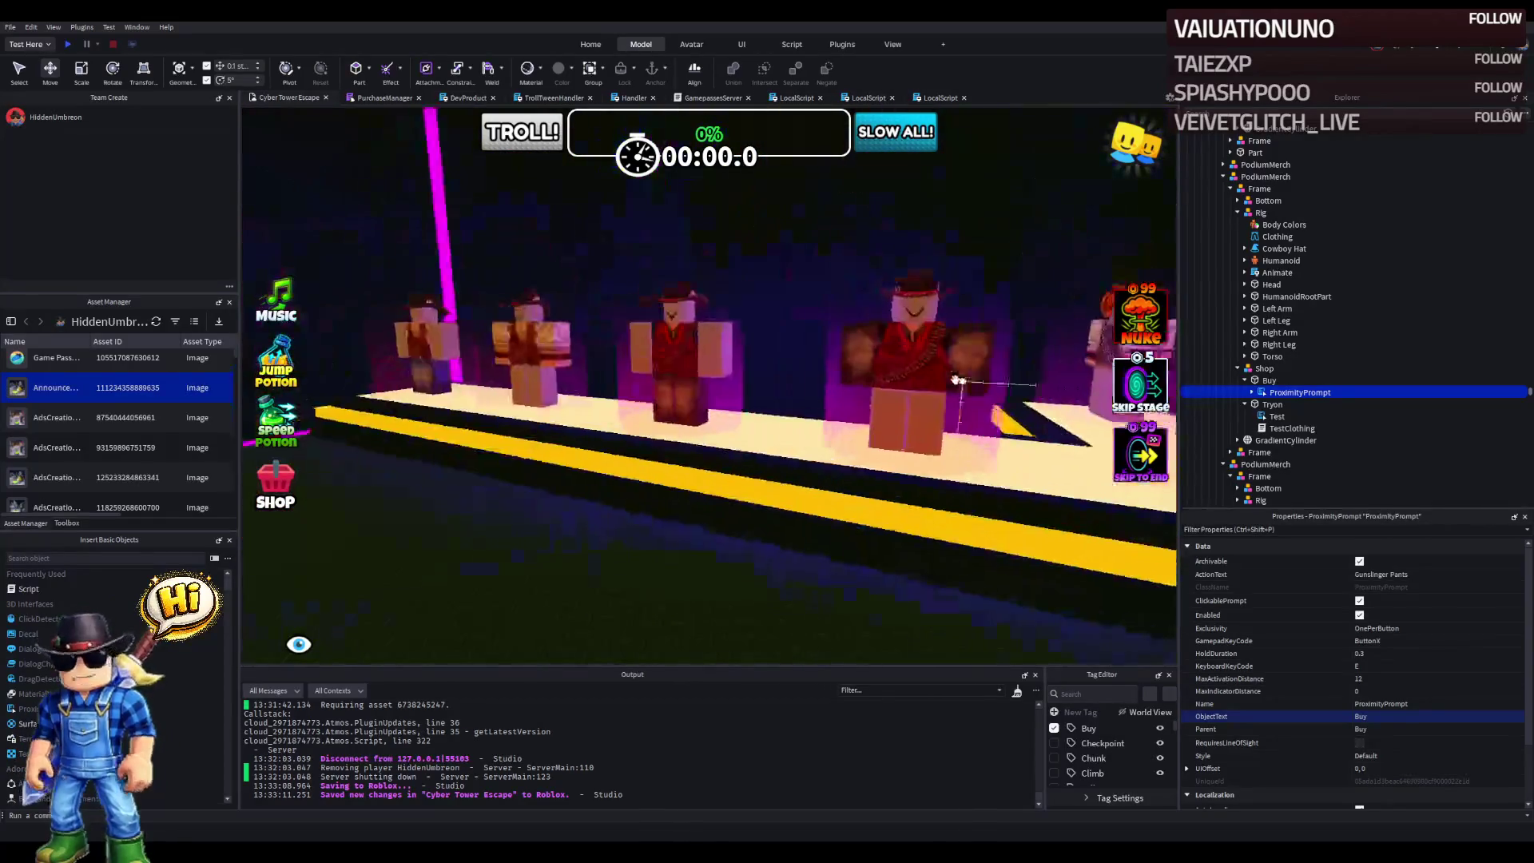
key(d)
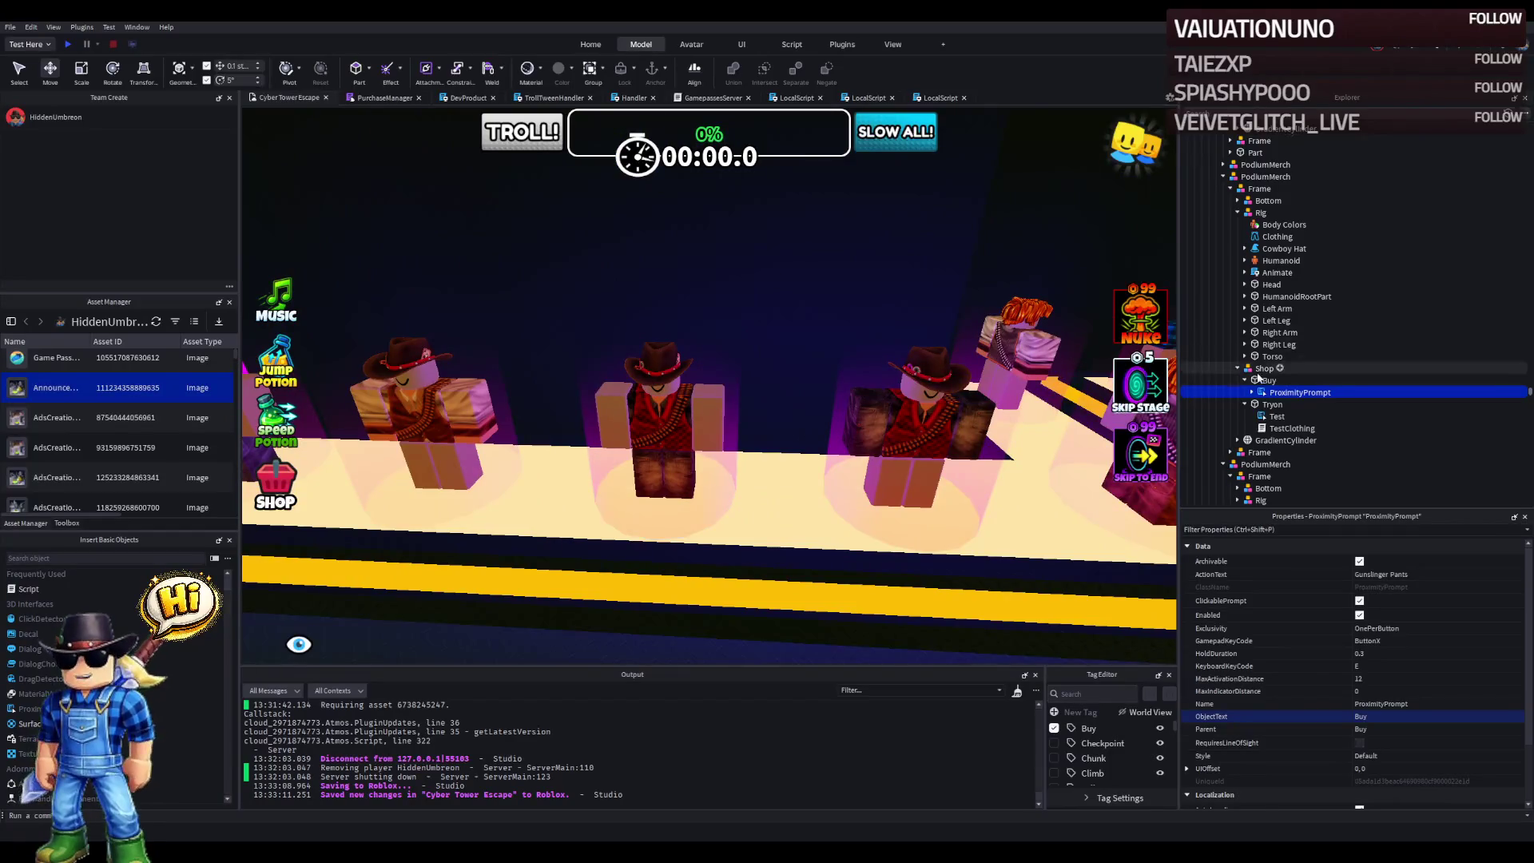
click(1262, 369)
- Duplicate the Shop model and slide the copy along X onto the next red-plaid mannequin's podium
key(f)
key(ctrl+d)
mouse_move(894, 298)
mouse_down()
mouse_move(1014, 342)
mouse_move(986, 343)
mouse_up()
key(f)
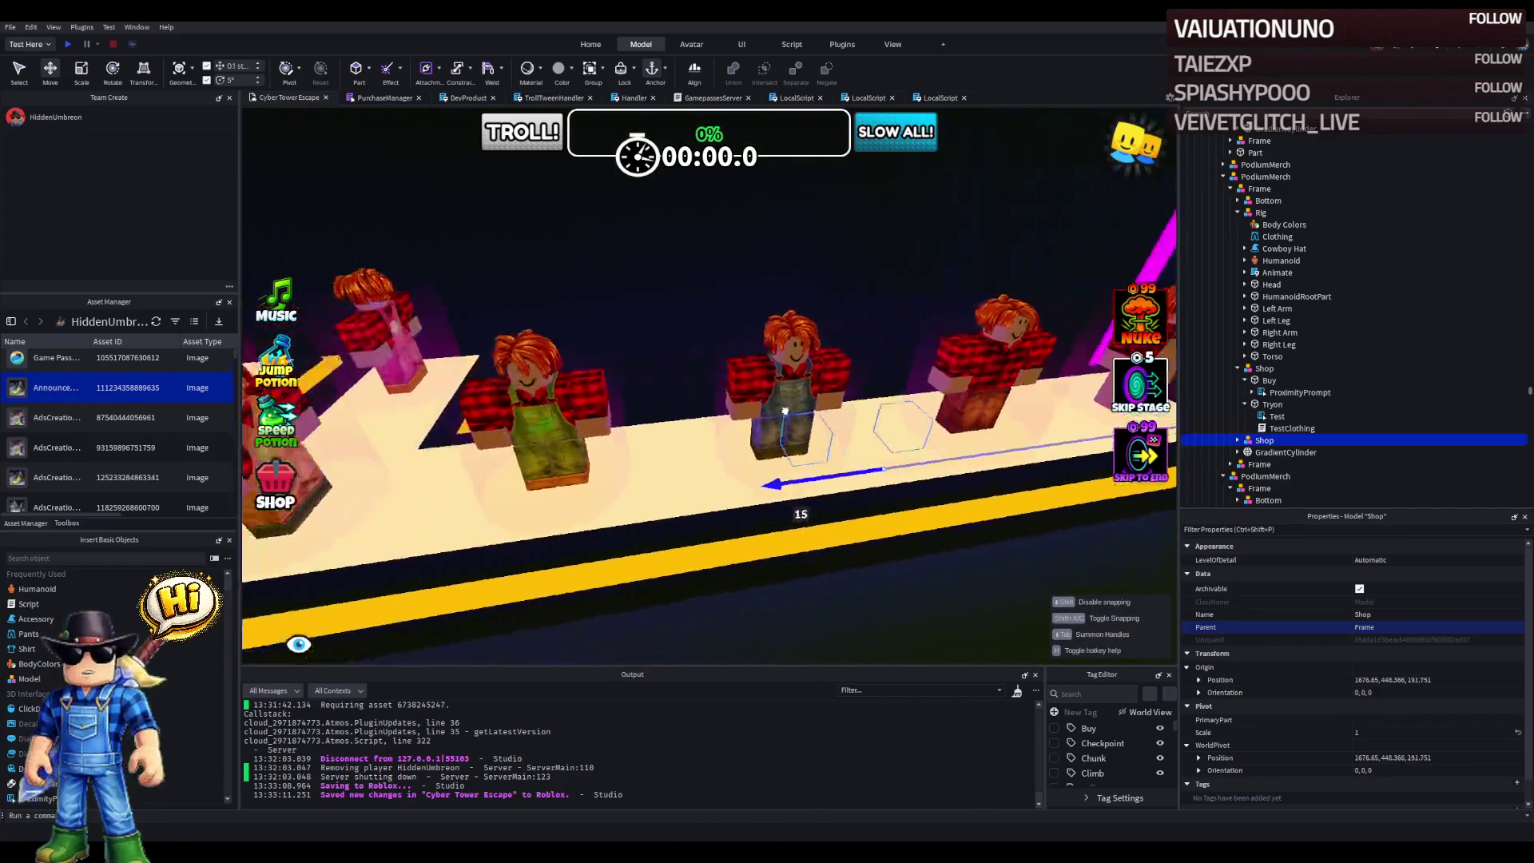
scroll(1318, 319, down, 5)
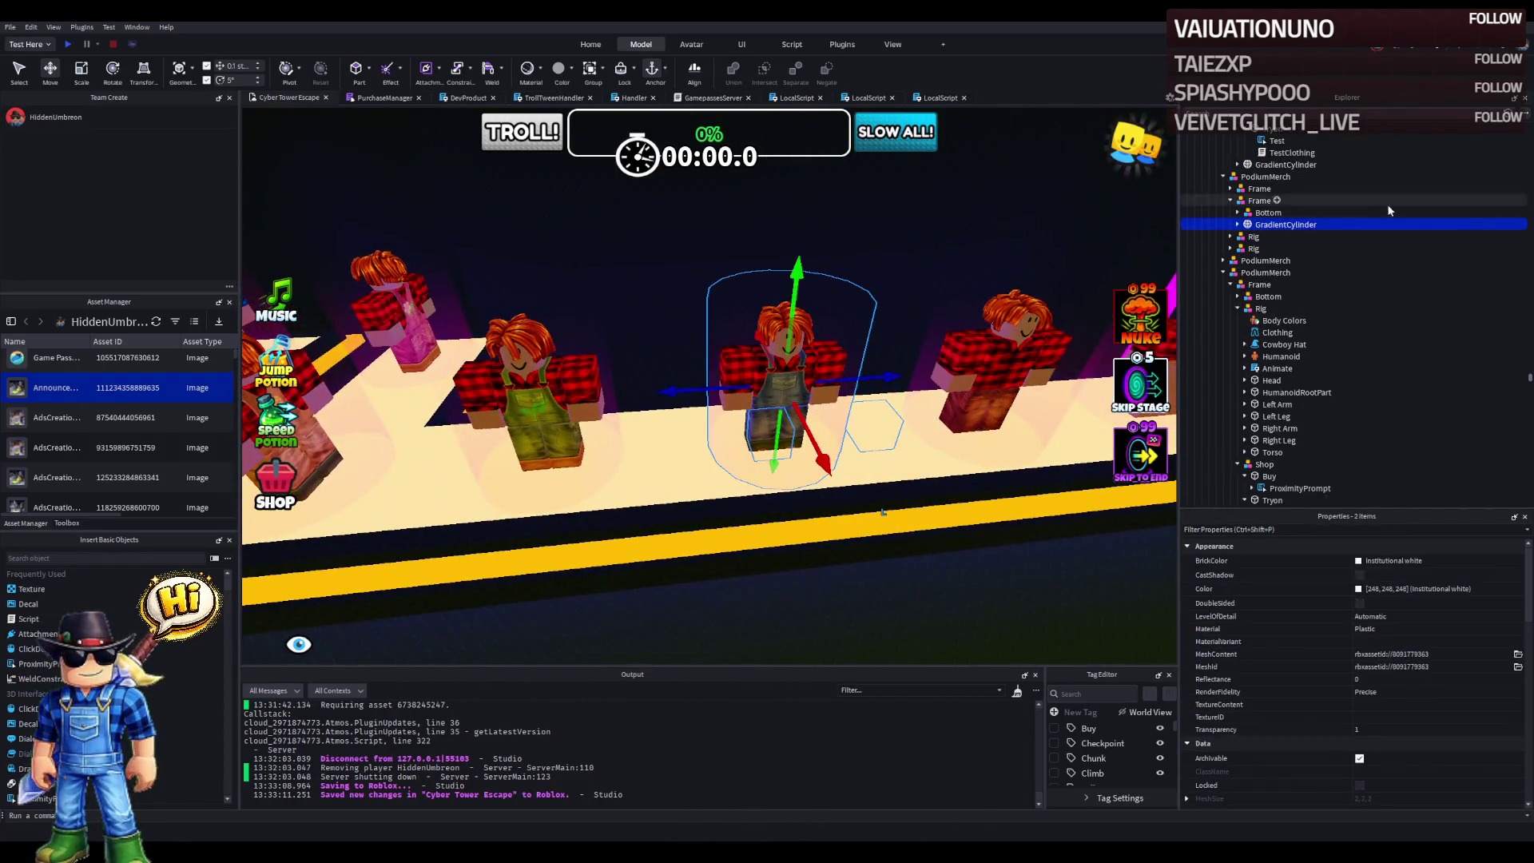
ctrl+click(1267, 224)
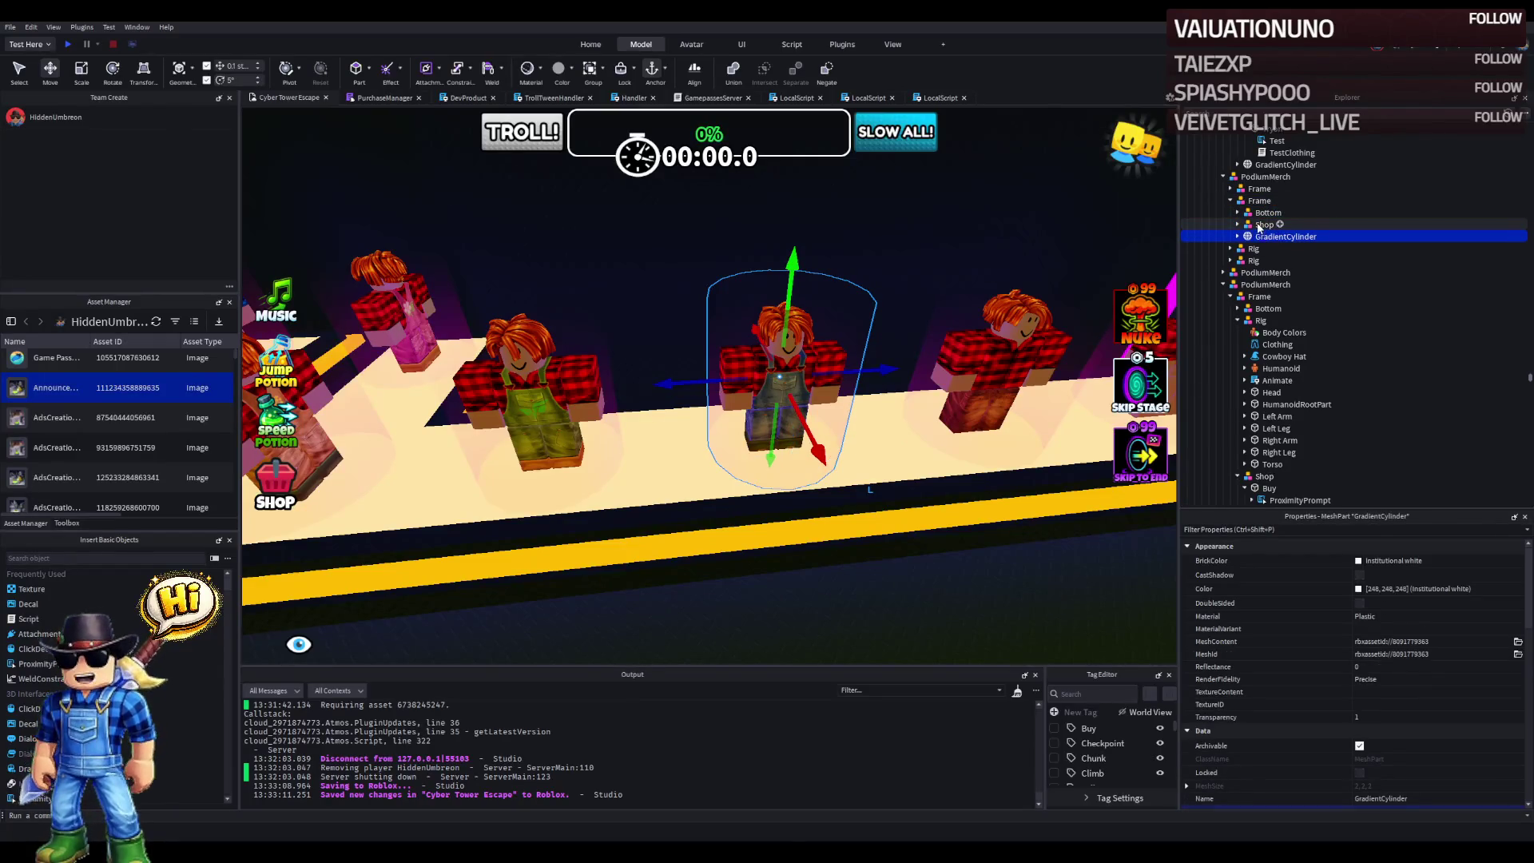
click(1259, 226)
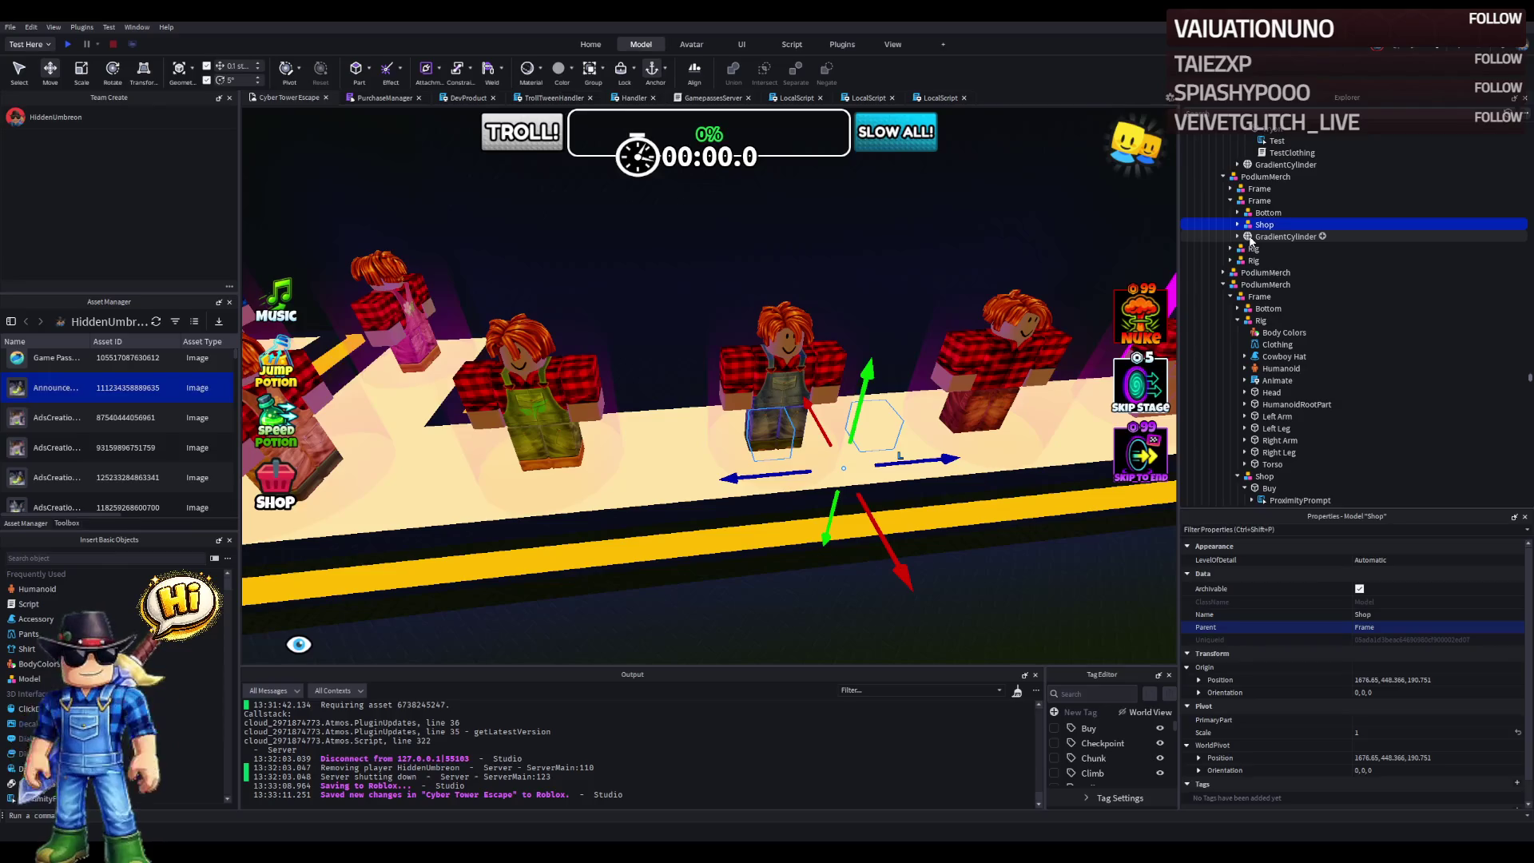
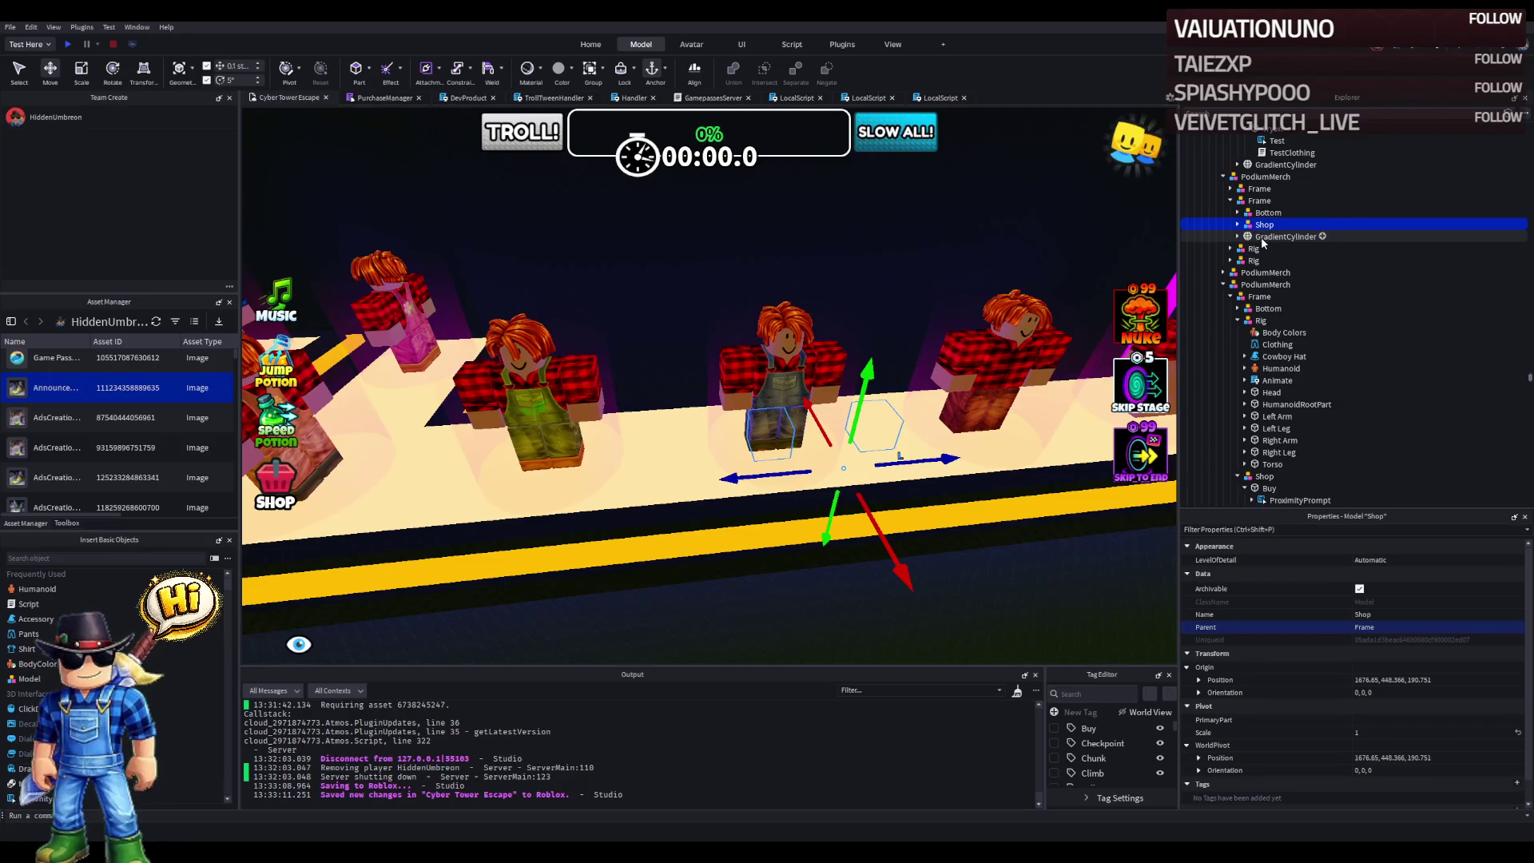
- Set the podium Shop model's origin to 1681.05, 448.366, 190.35 and slide it along X beside the overalls mannequin
click(1261, 238)
scroll(1488, 775, down, 3)
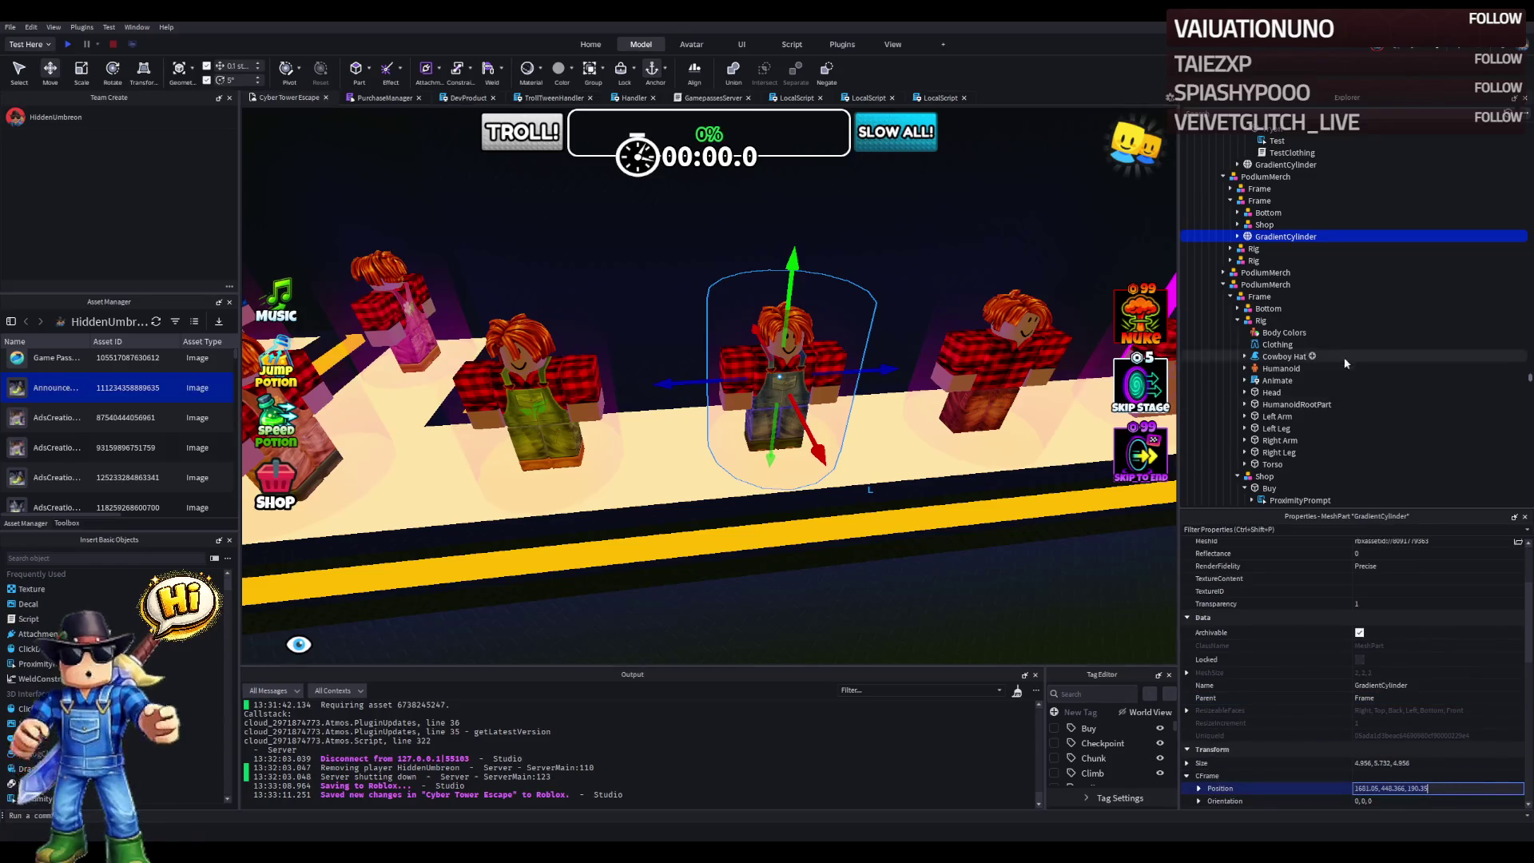
click(1263, 227)
click(1390, 655)
text(1681.05, 448.366, 190.35)
key(Return)
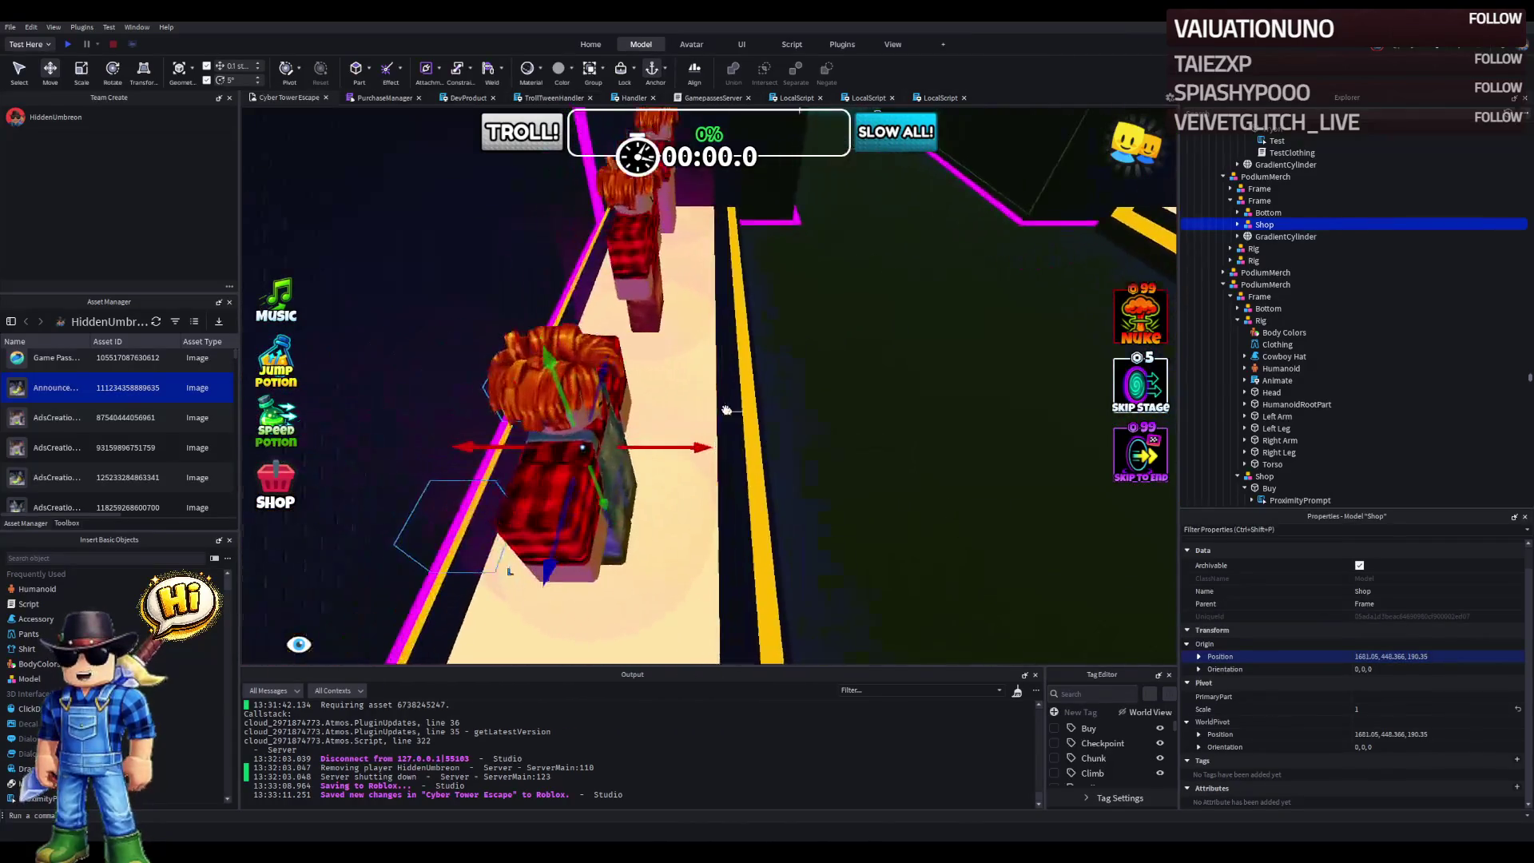
mouse_move(677, 447)
mouse_down()
mouse_move(830, 459)
mouse_move(864, 430)
mouse_up()
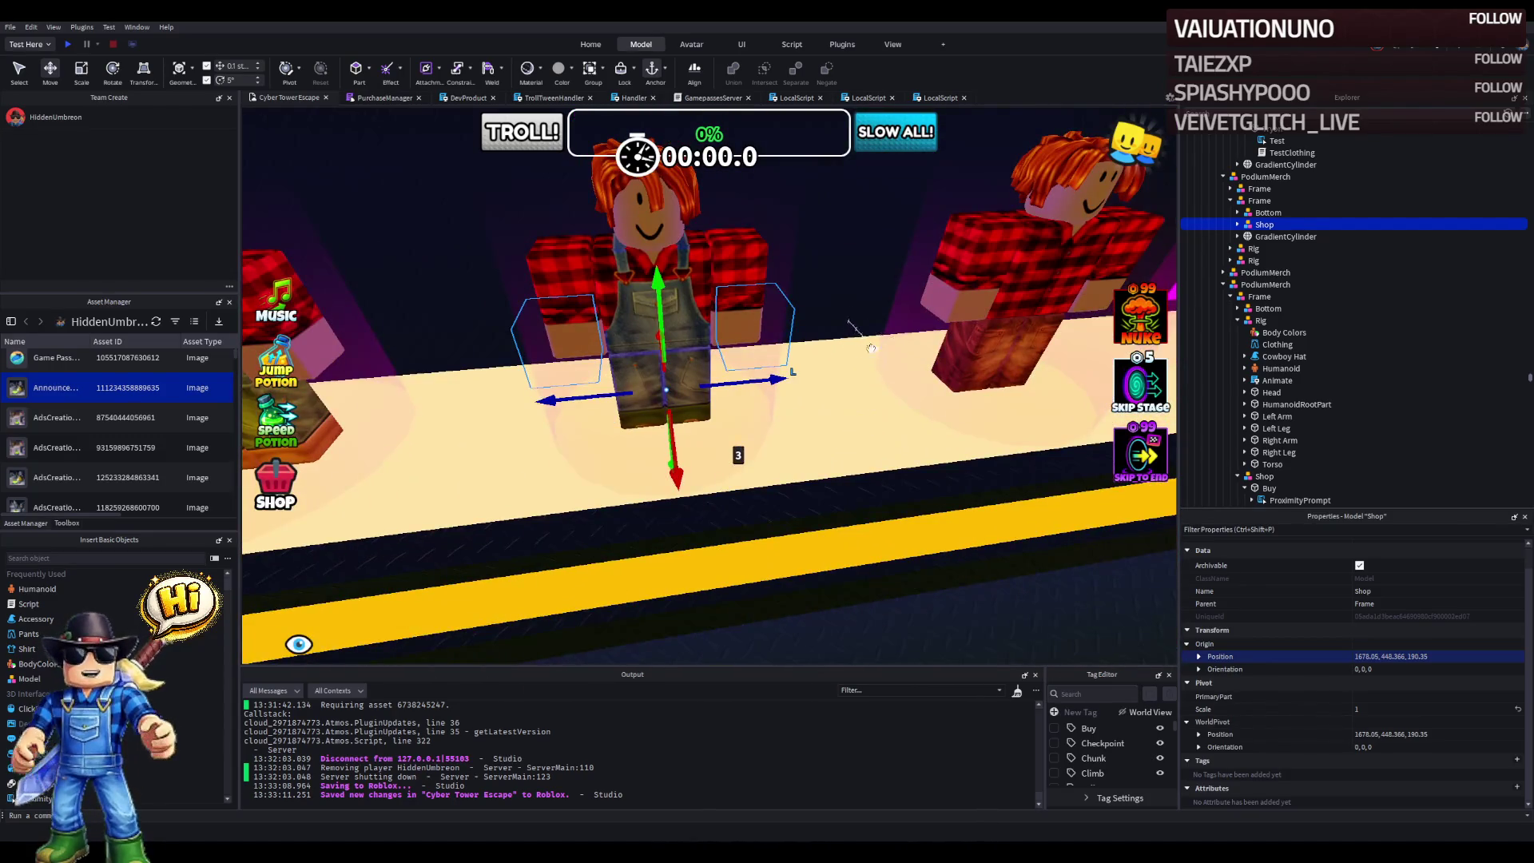
key(e)
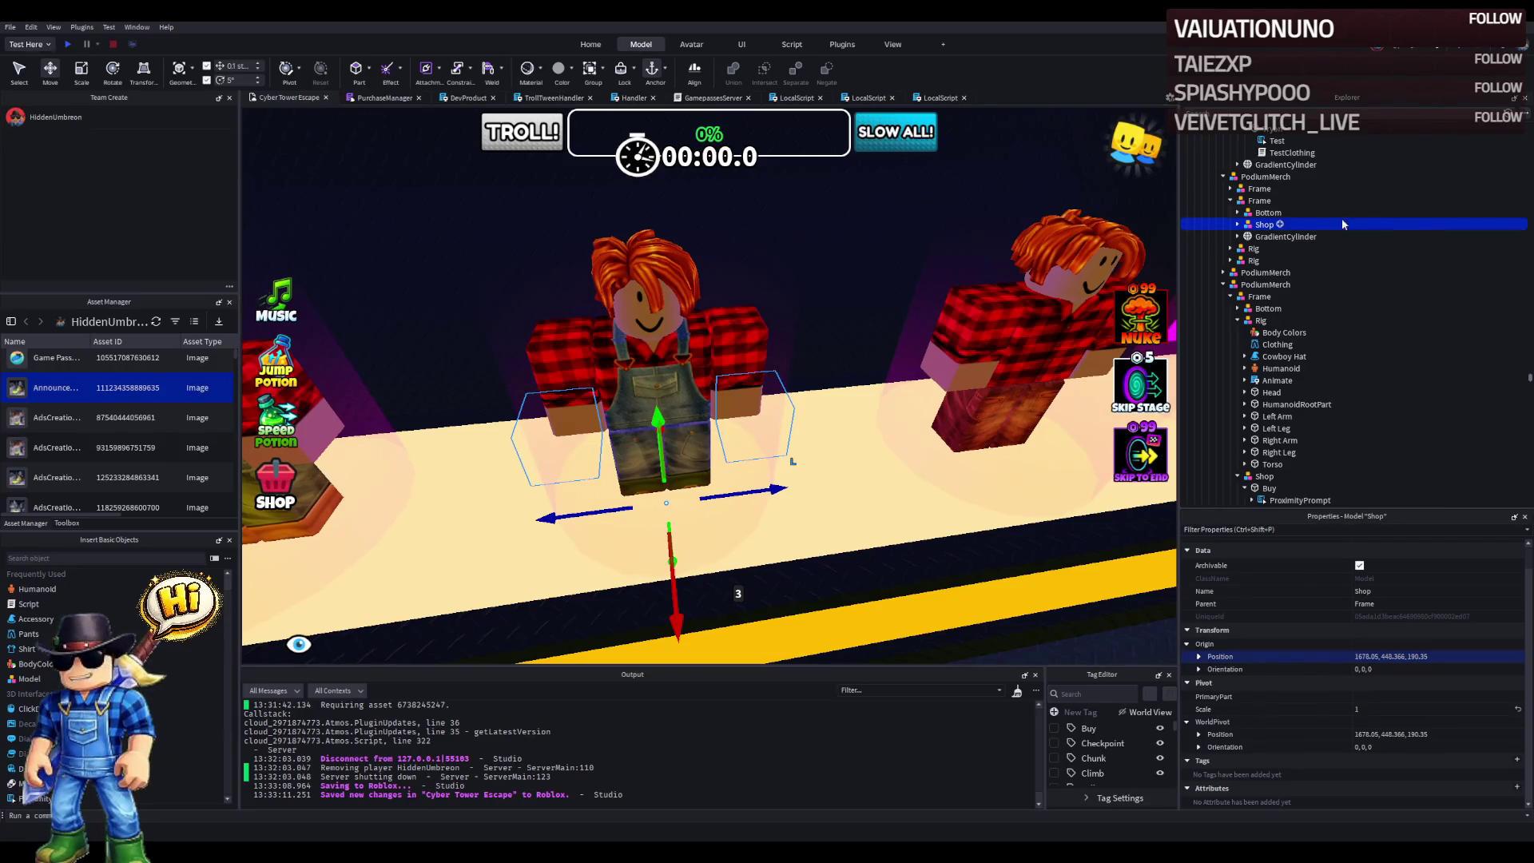
- Move the overalls mannequin's Rig into the podium's Frame
click(1223, 285)
click(1251, 261)
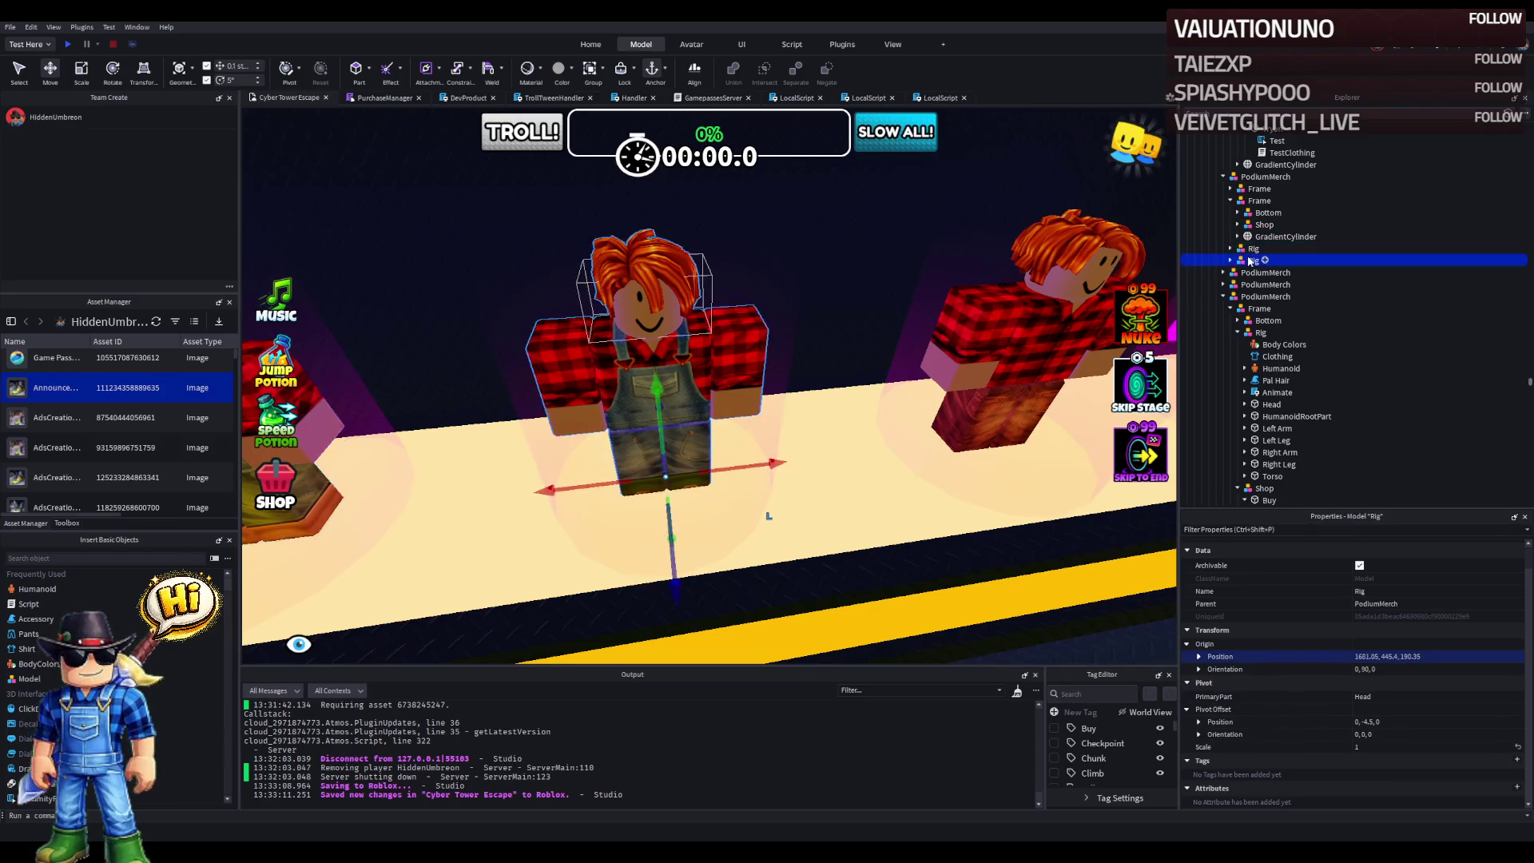
drag(1262, 206, 1260, 204)
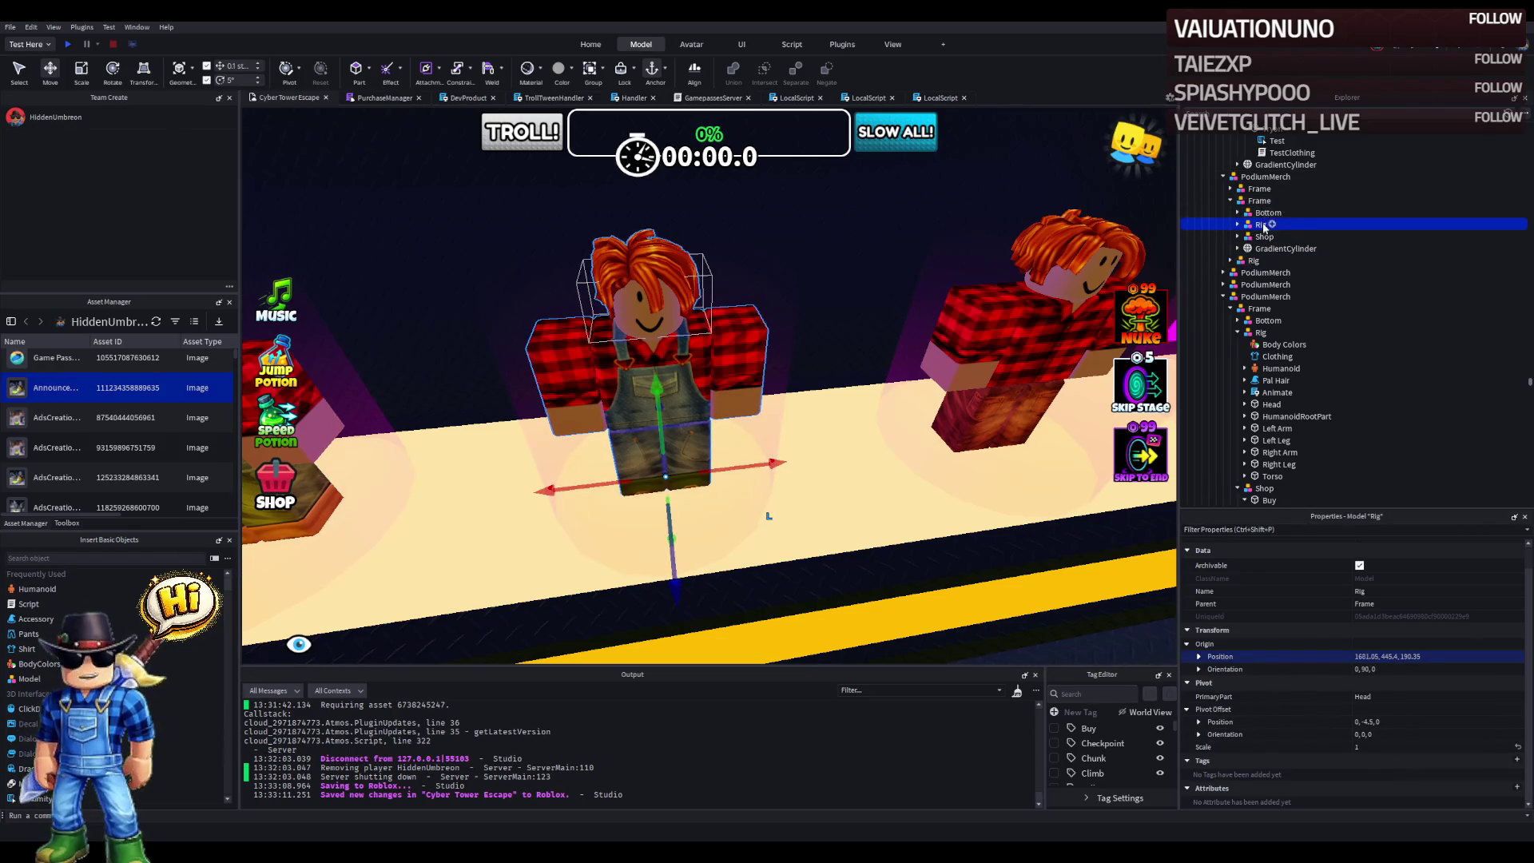
- Check the Rig's pants template and ProximityPrompt, and expand the Shop's Tryon contents
click(1236, 224)
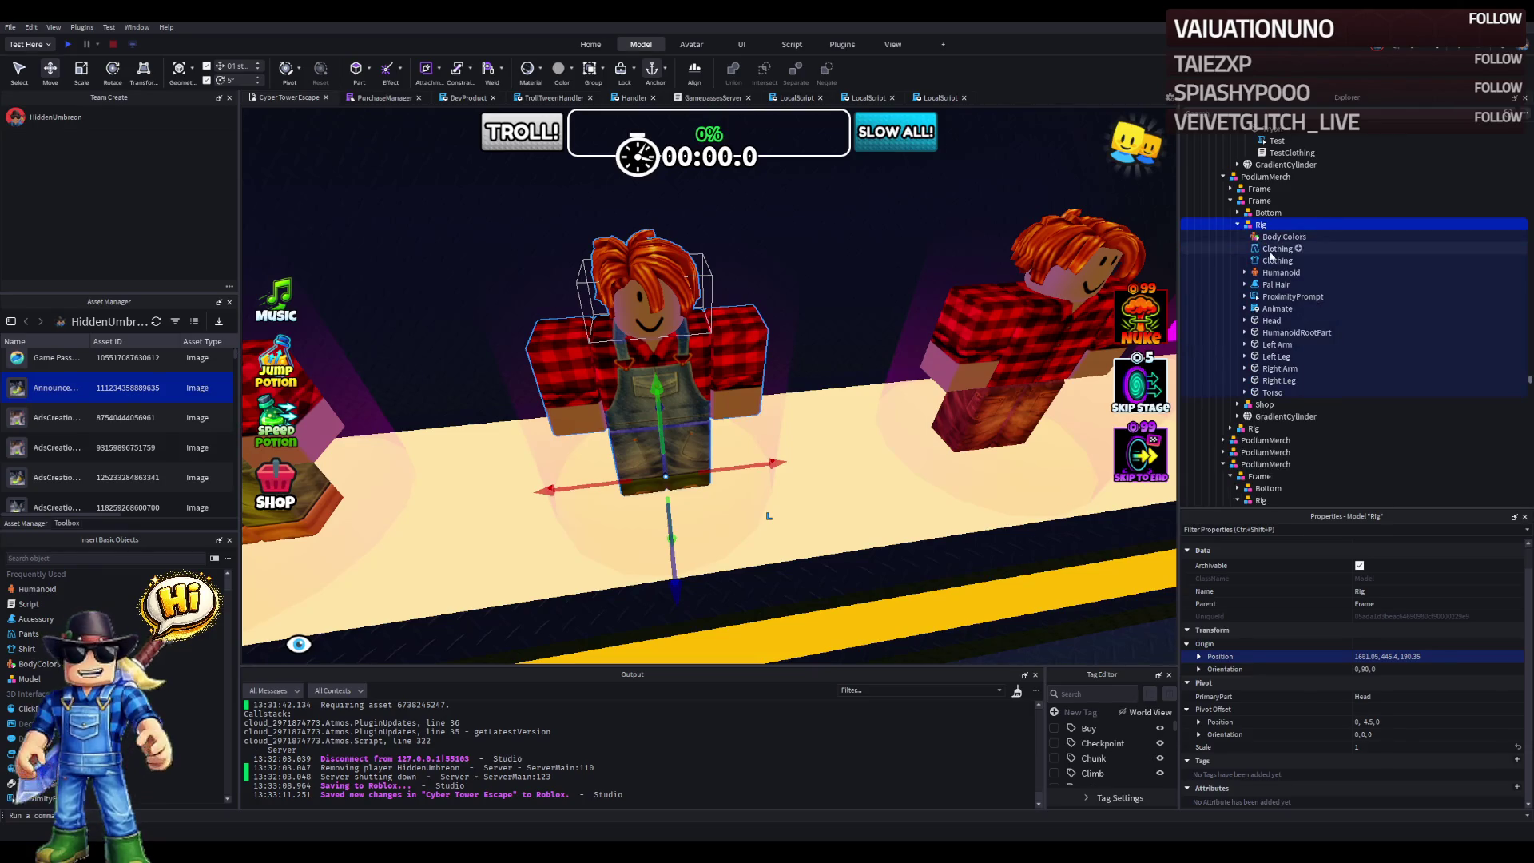
click(1276, 248)
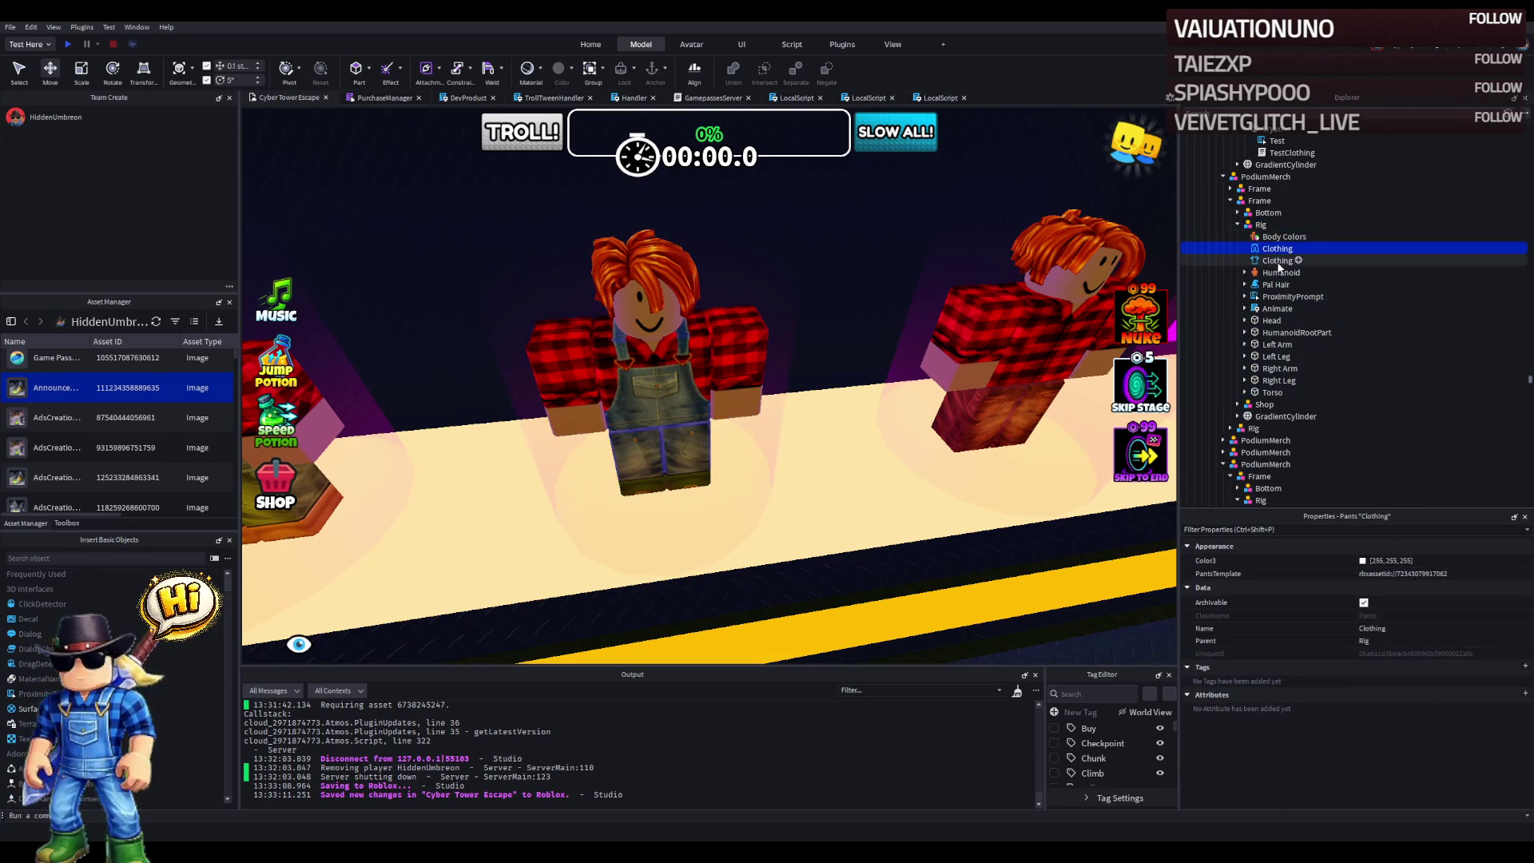
click(1478, 575)
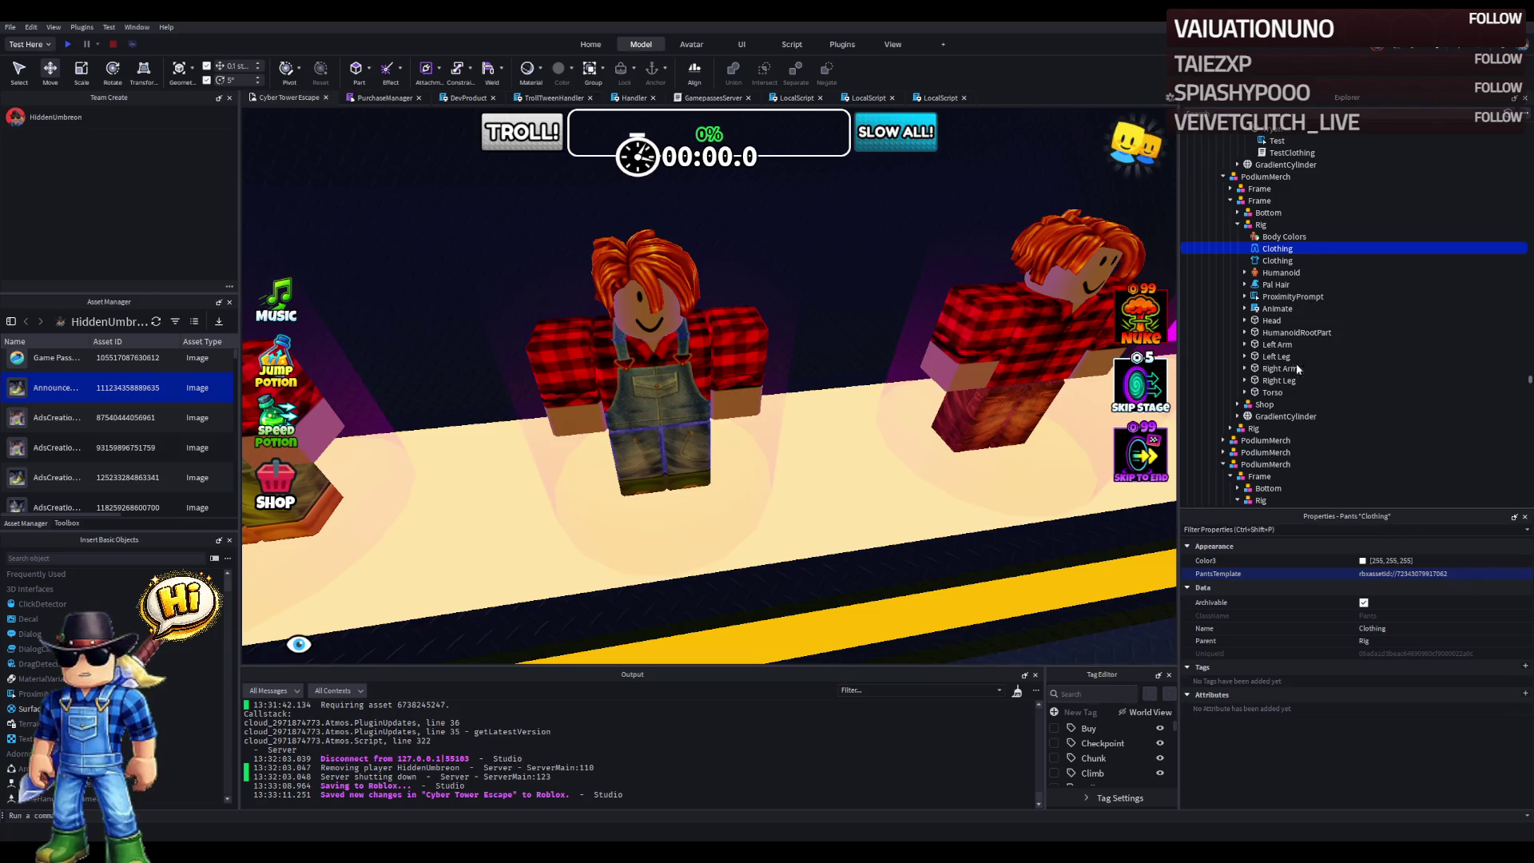
click(1276, 298)
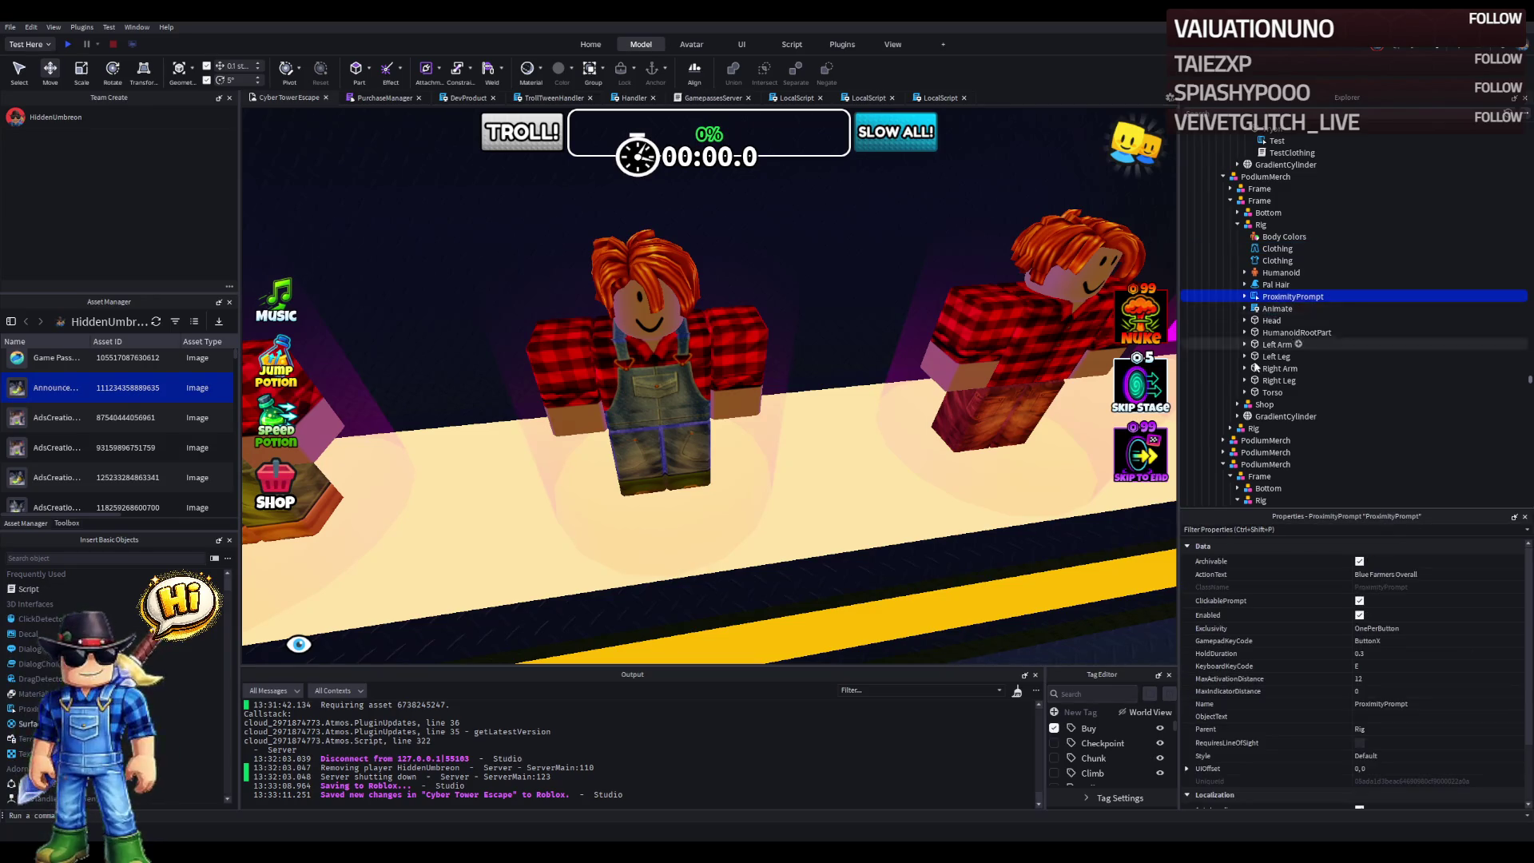
click(1238, 404)
click(1244, 428)
double_click(1292, 452)
double_click(589, 176)
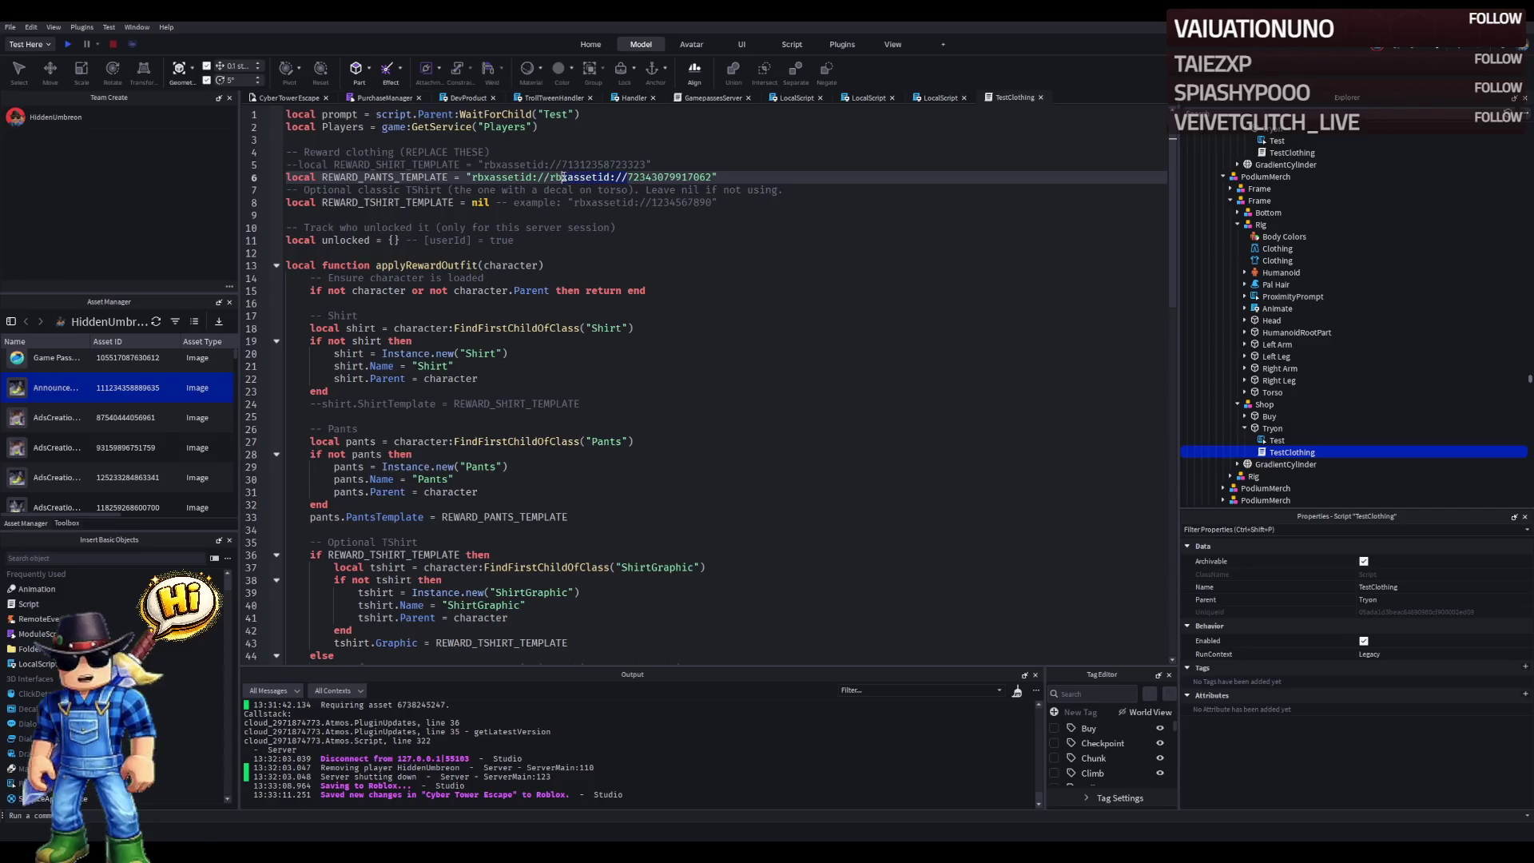
key(ctrl+s)
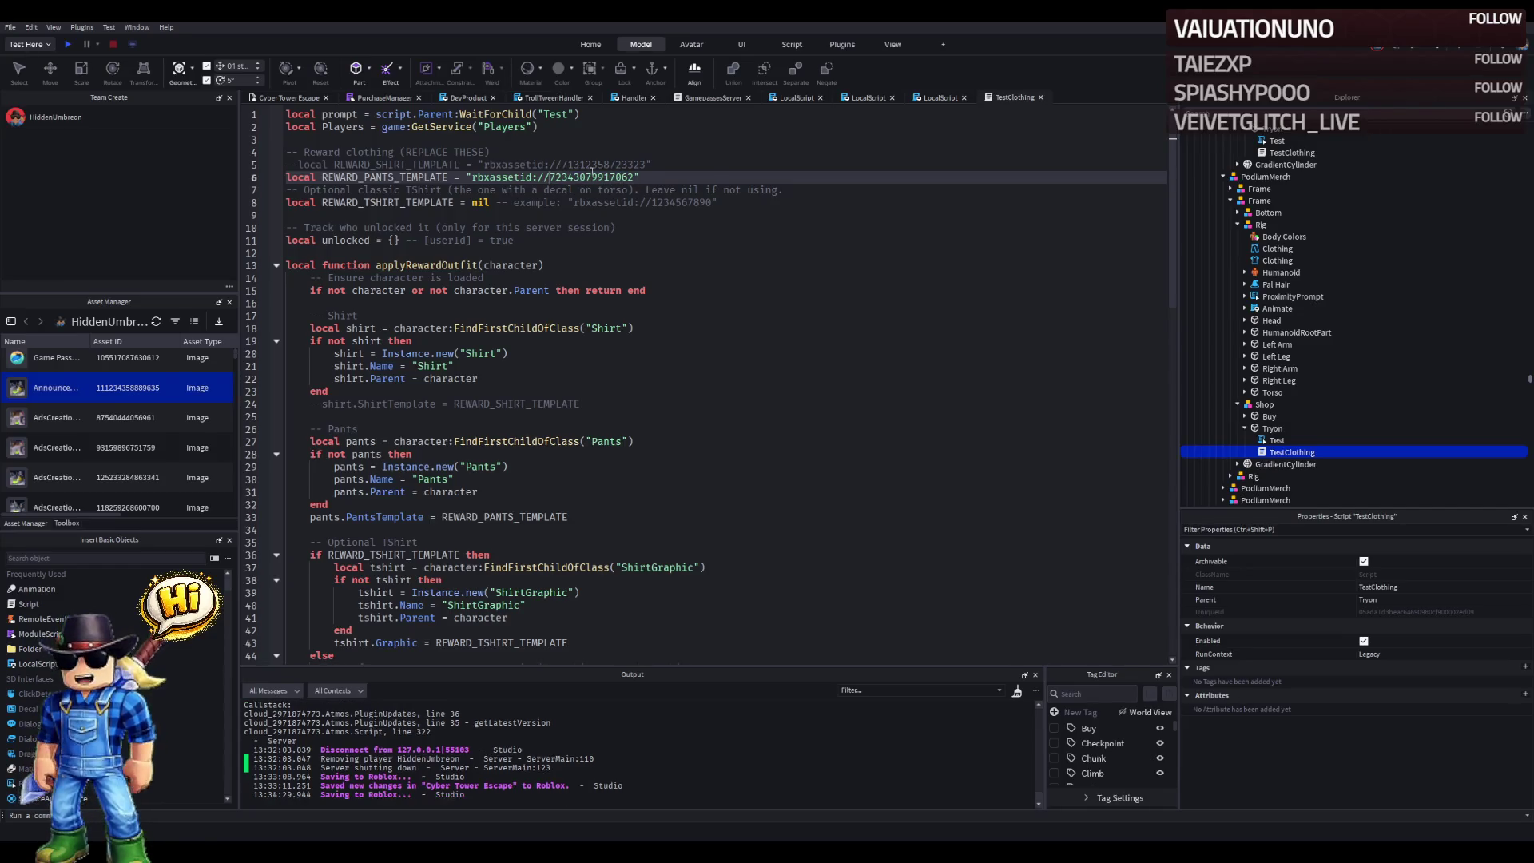
click(279, 97)
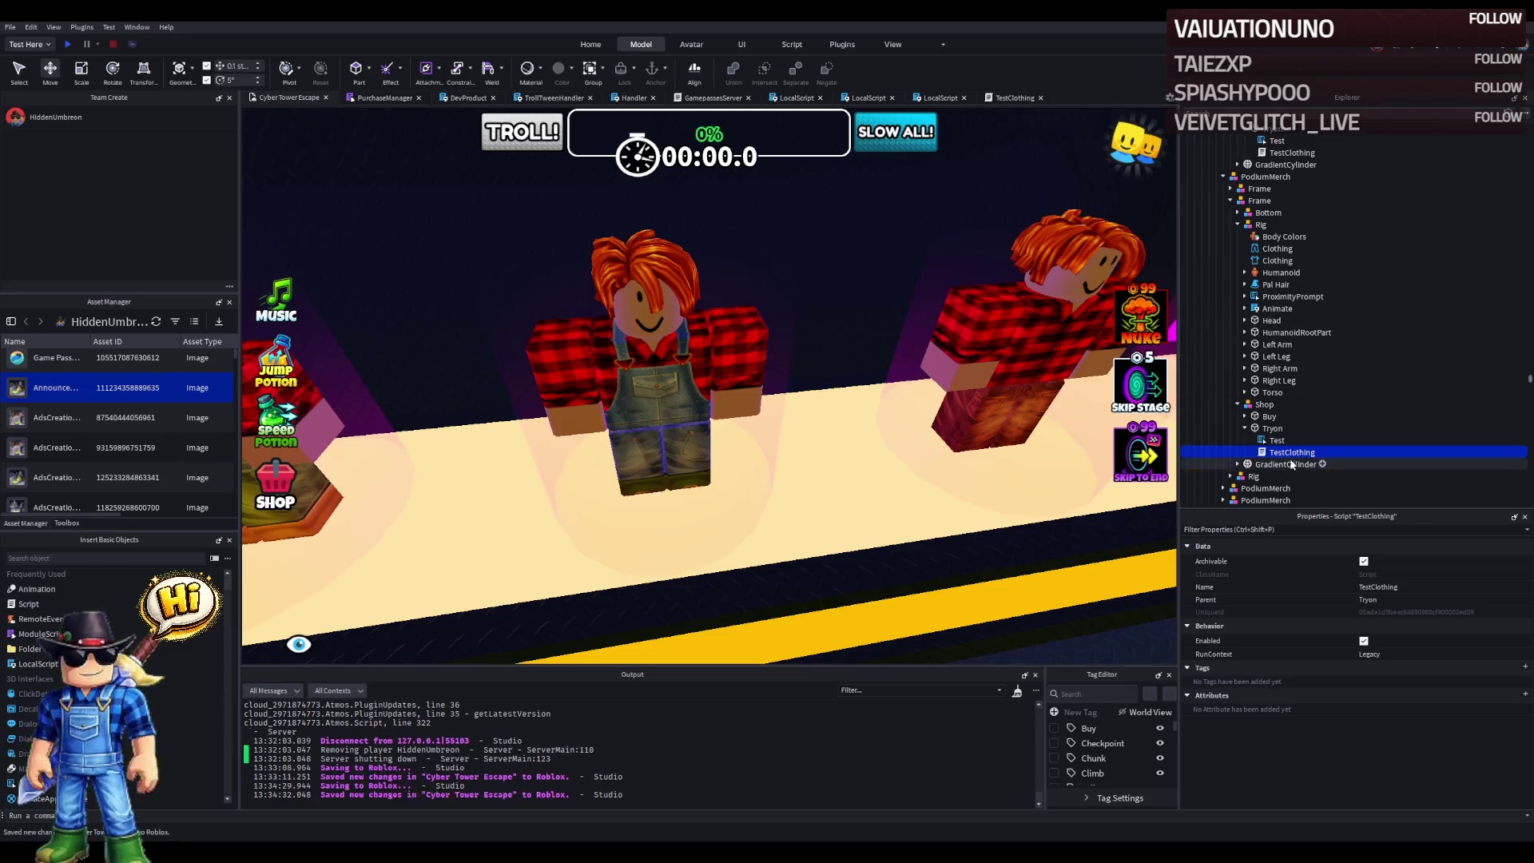
- Move the mannequin's ProximityPrompt under Shop's Buy and set its ObjectText to Buy
click(1244, 416)
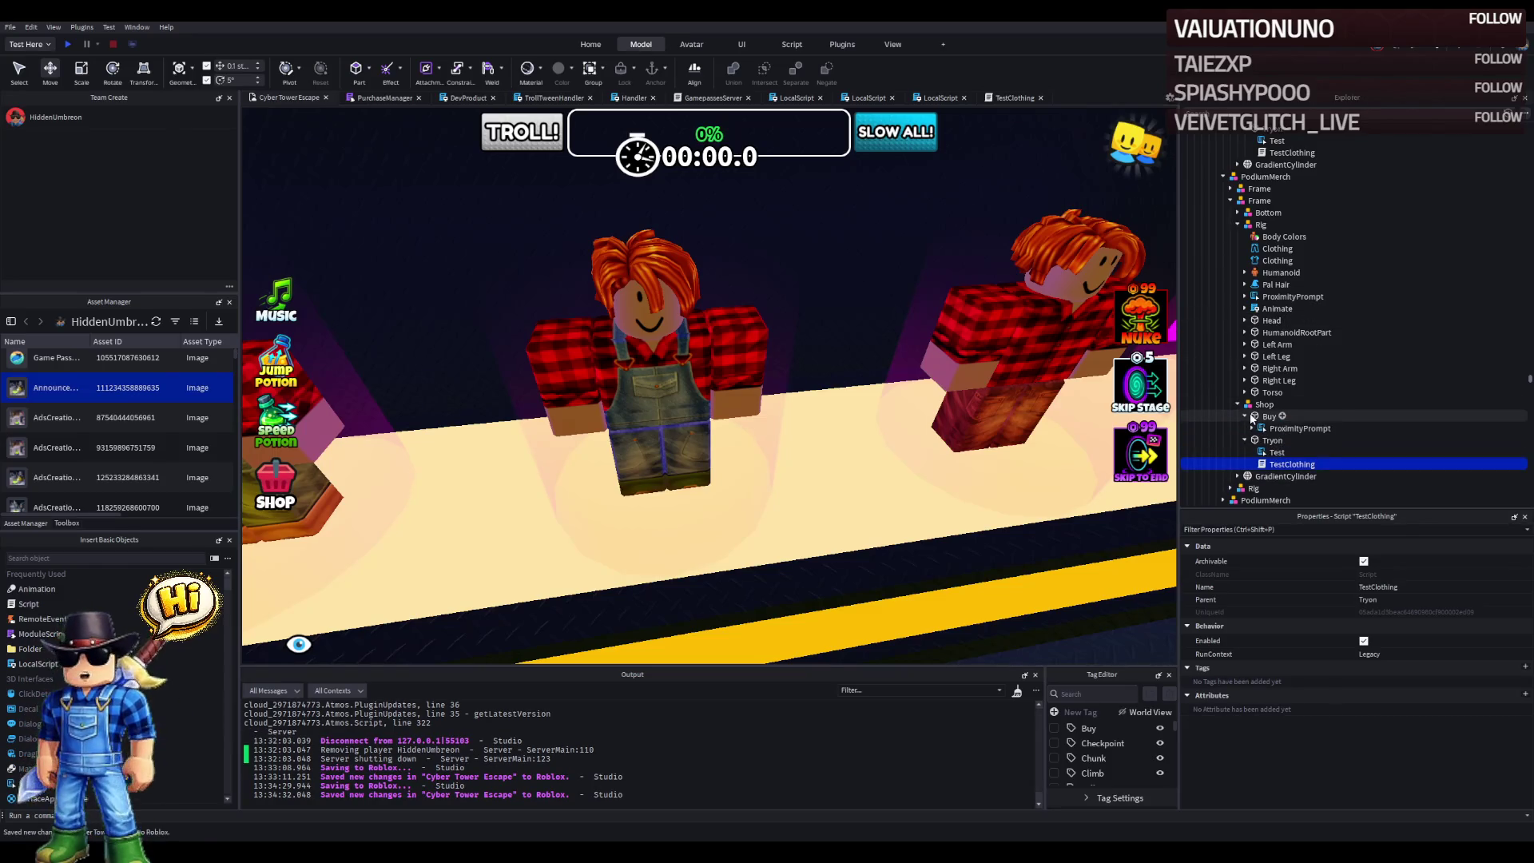
drag(1274, 296, 1266, 417)
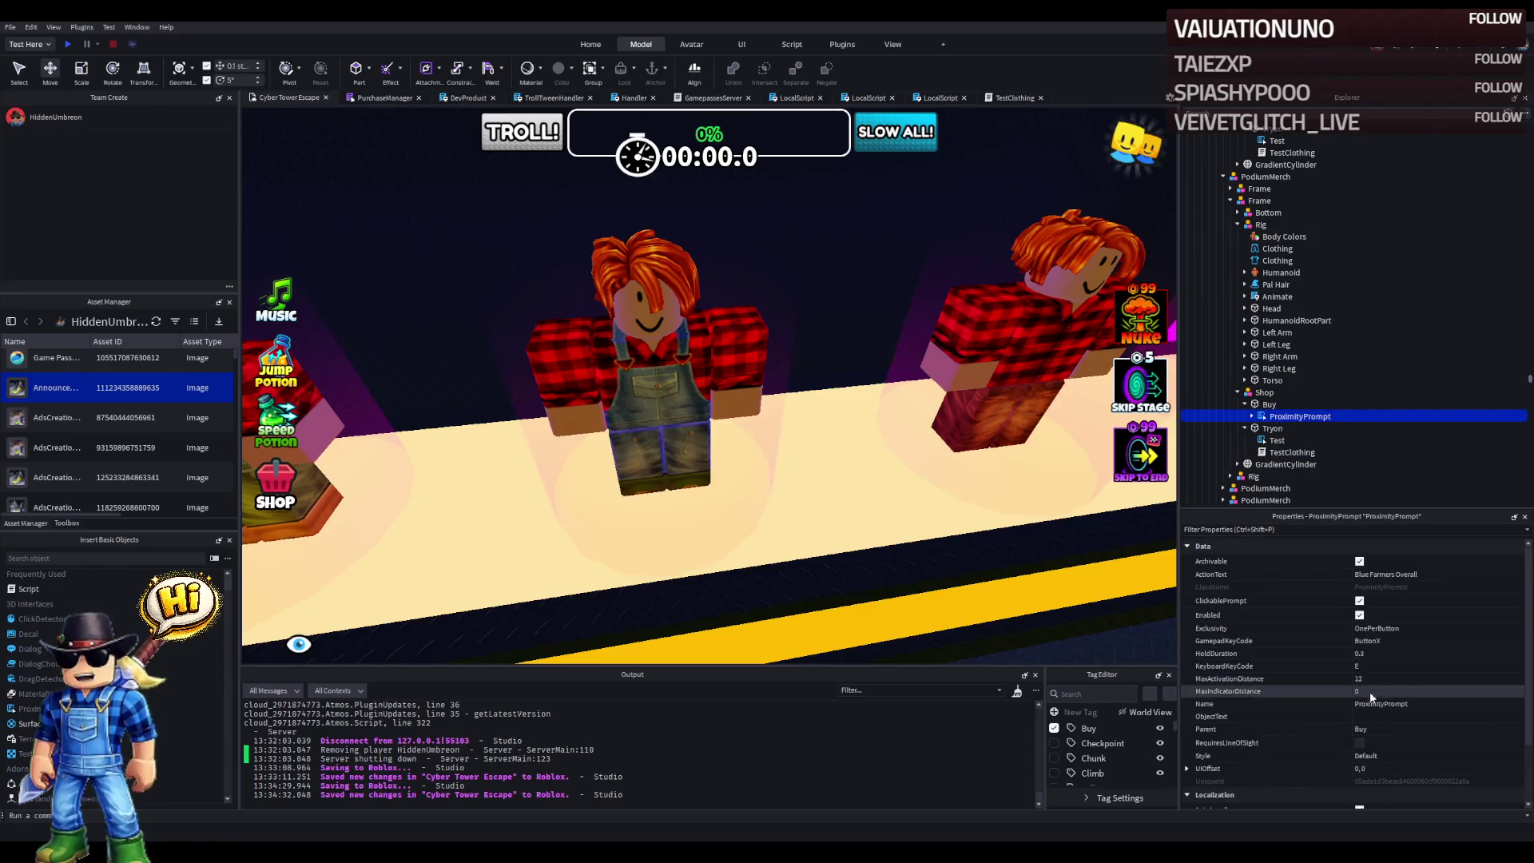
click(1371, 718)
text(Buy)
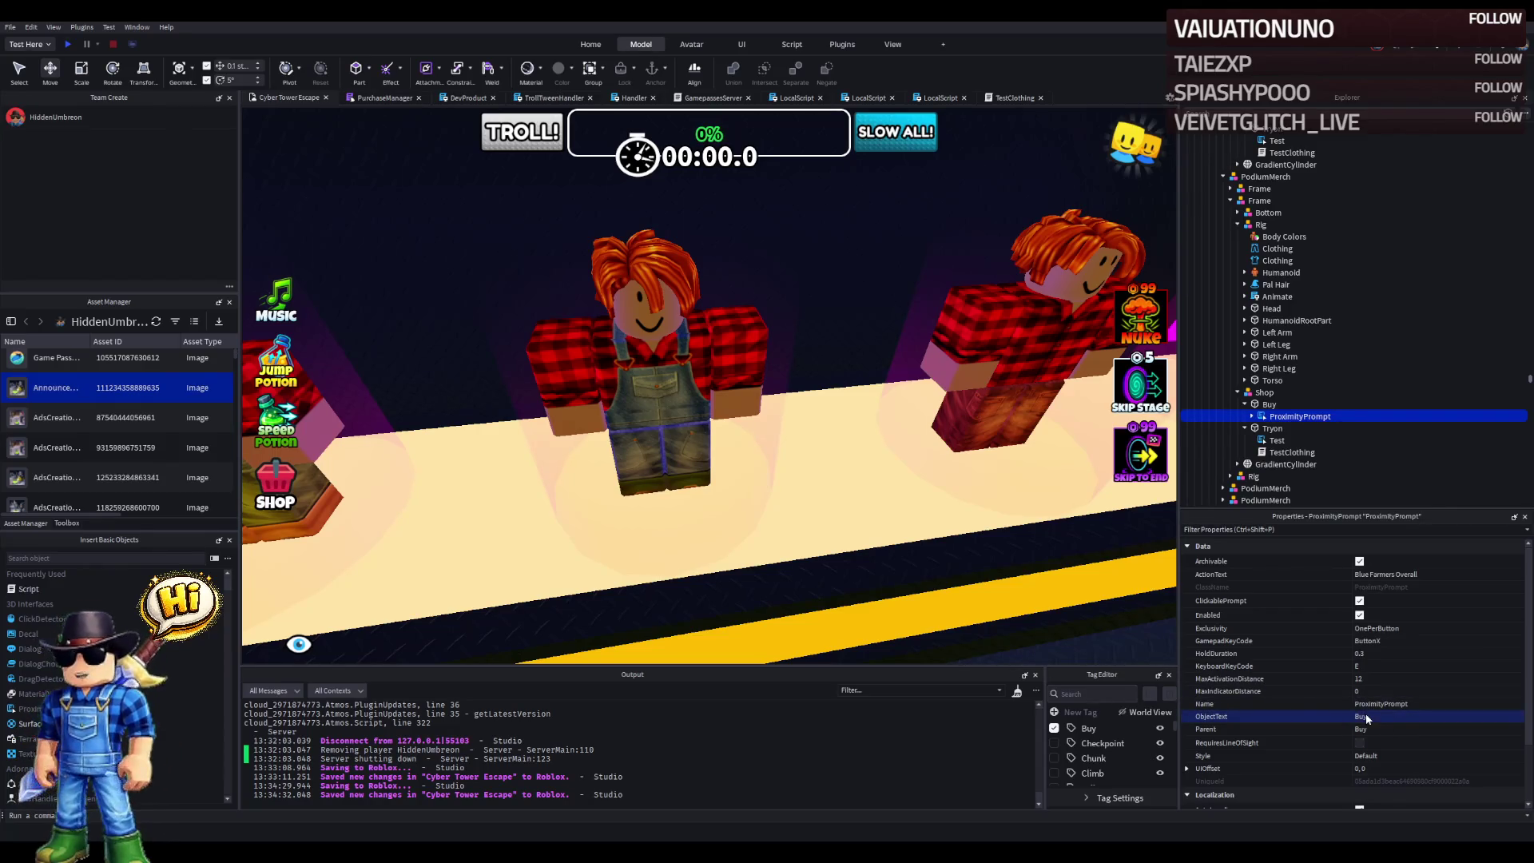
scroll(839, 416, down, 3)
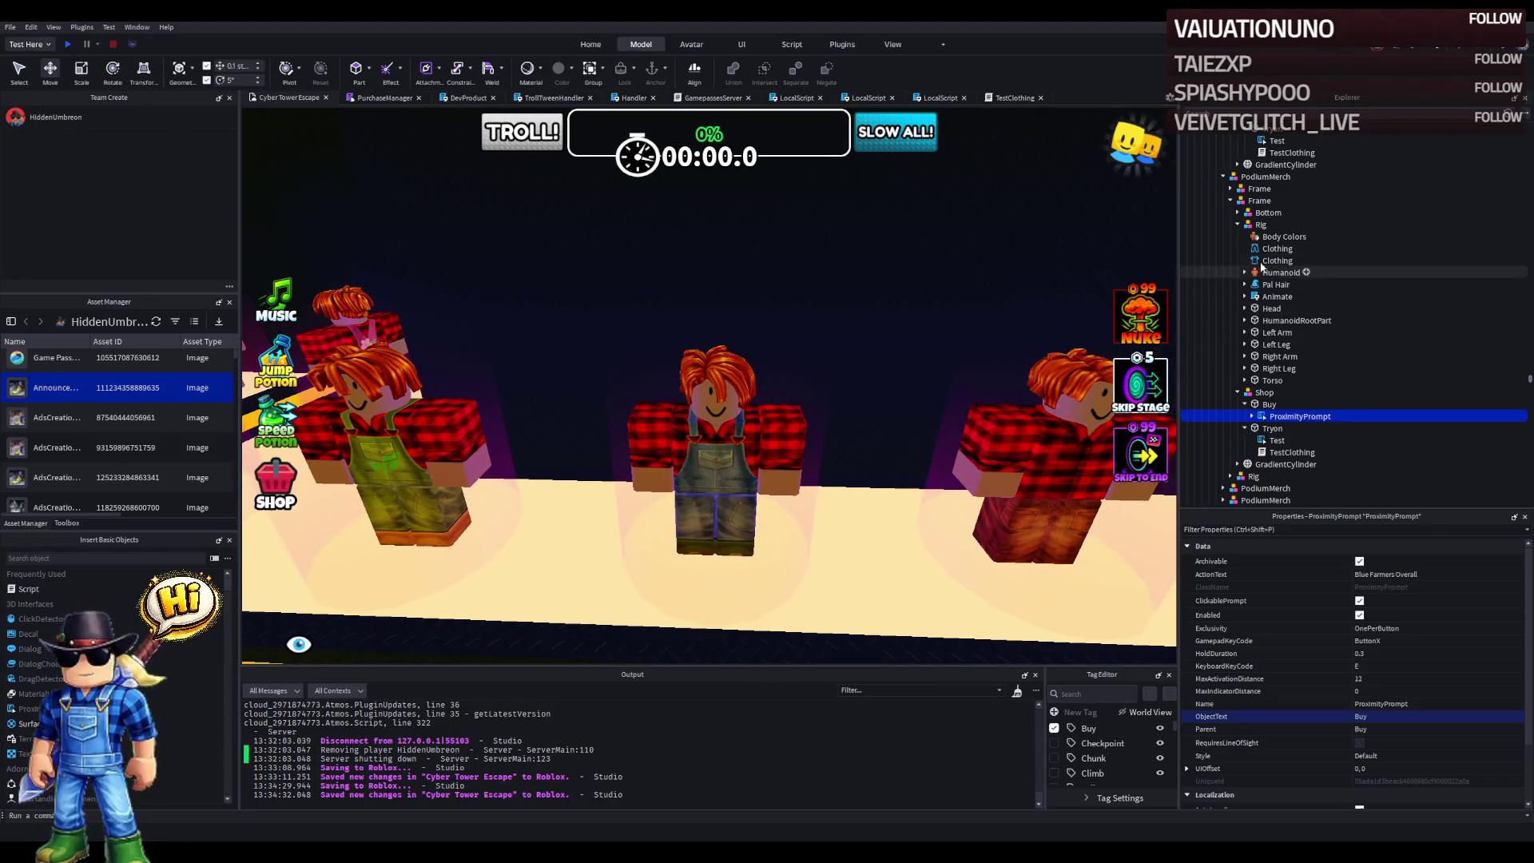
click(1237, 224)
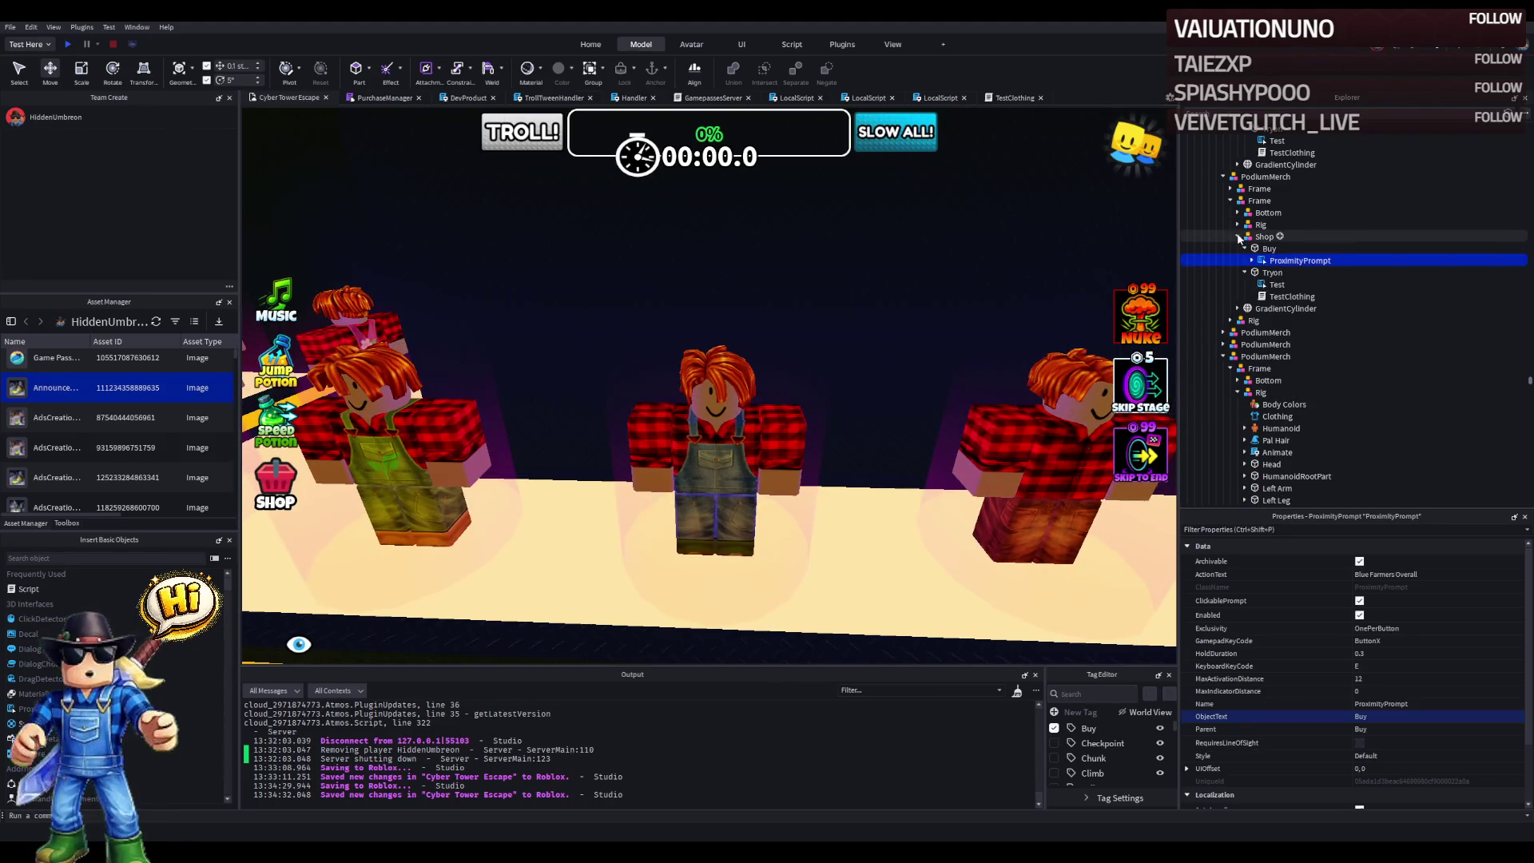
- Duplicate the Shop model and move the copy 8 studs onto the neighbouring mannequin
click(1238, 236)
click(1243, 212)
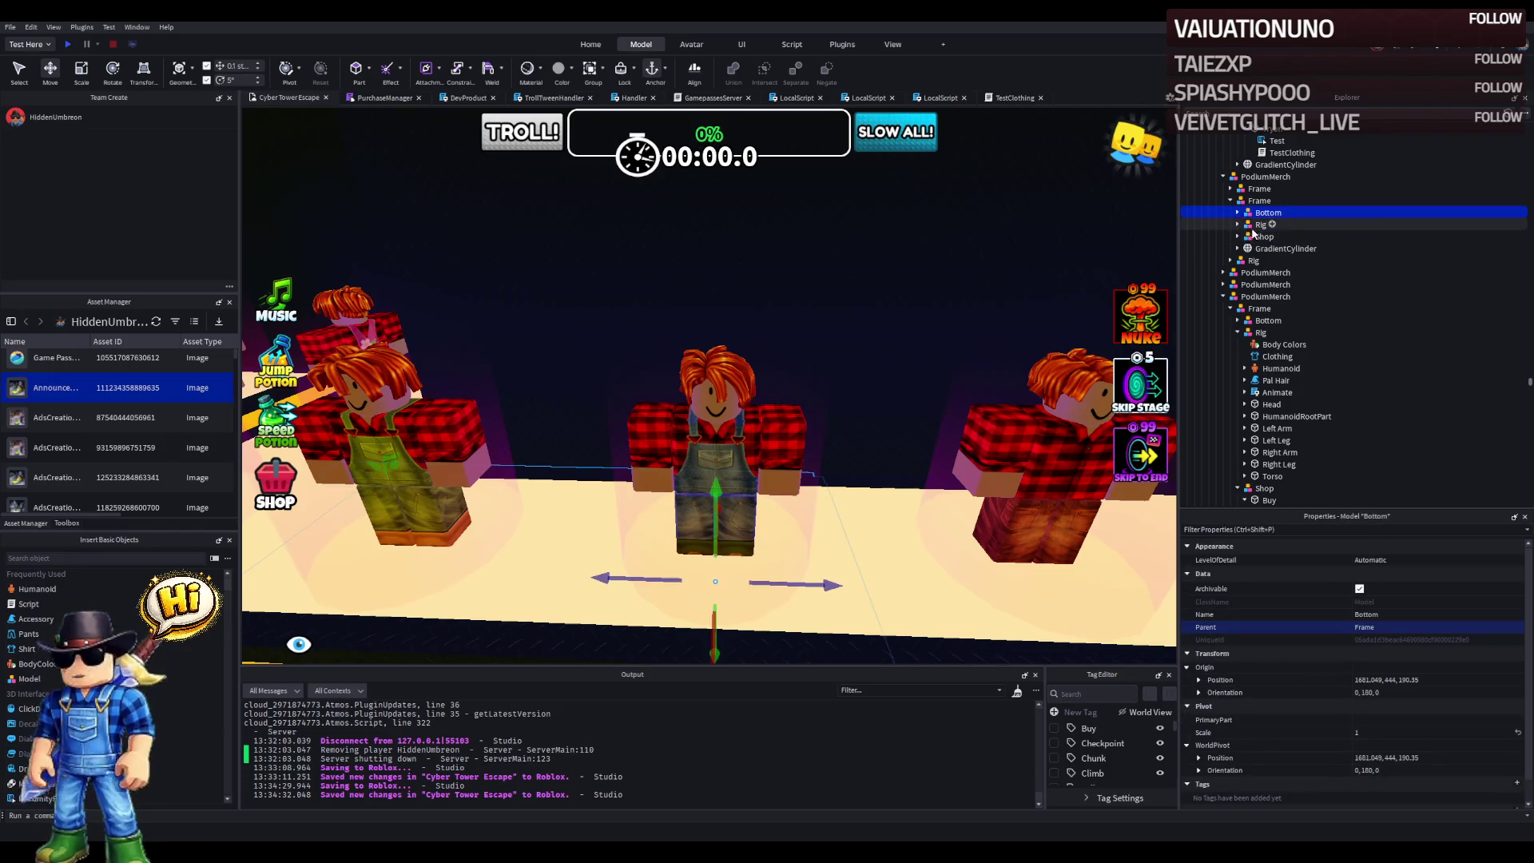
click(1264, 237)
key(f)
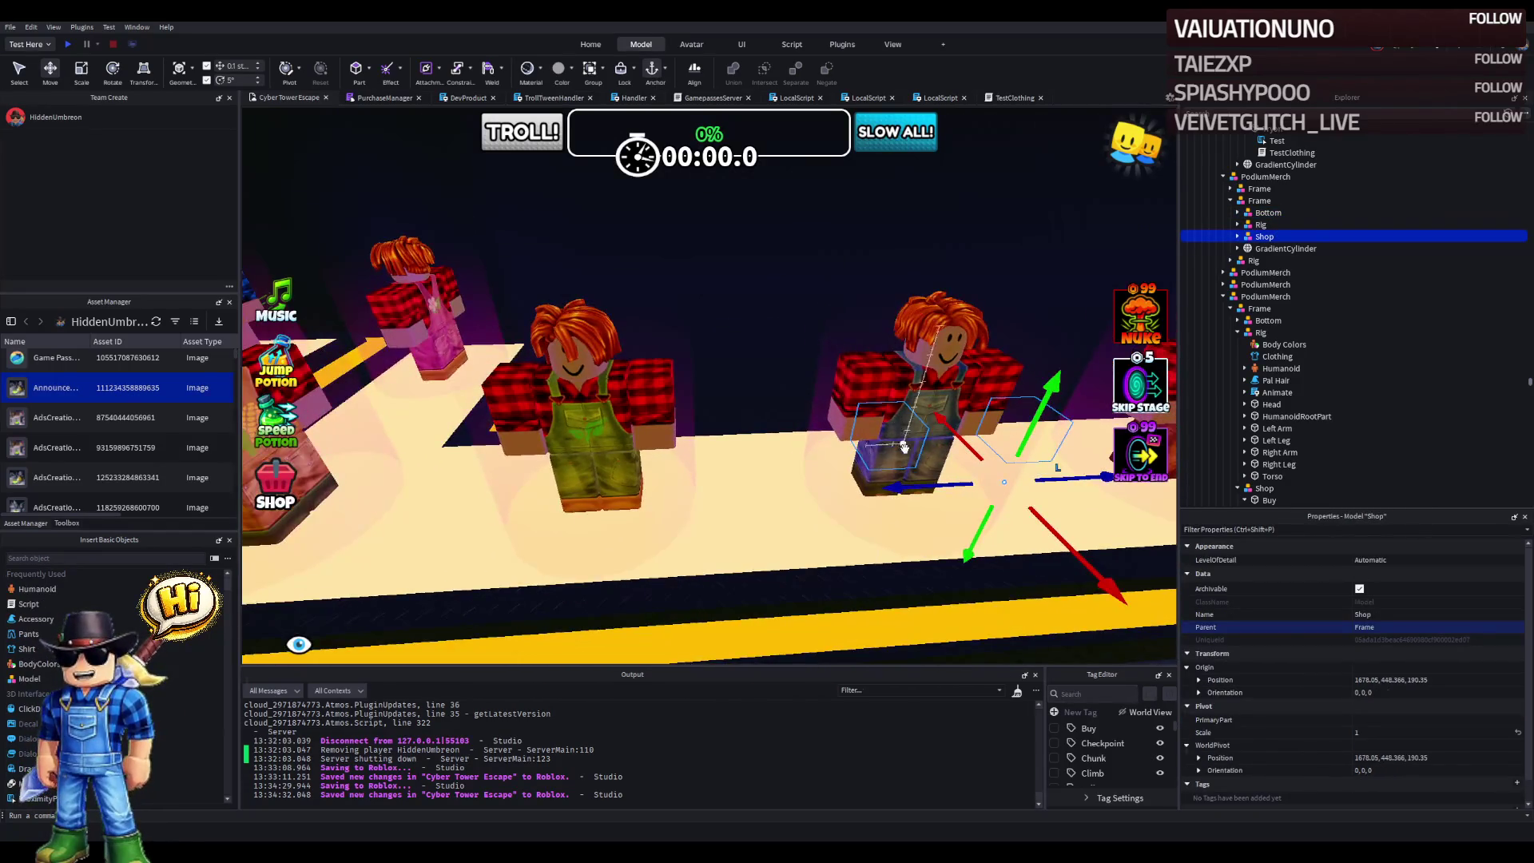
key(ctrl+d)
drag(886, 489, 543, 508)
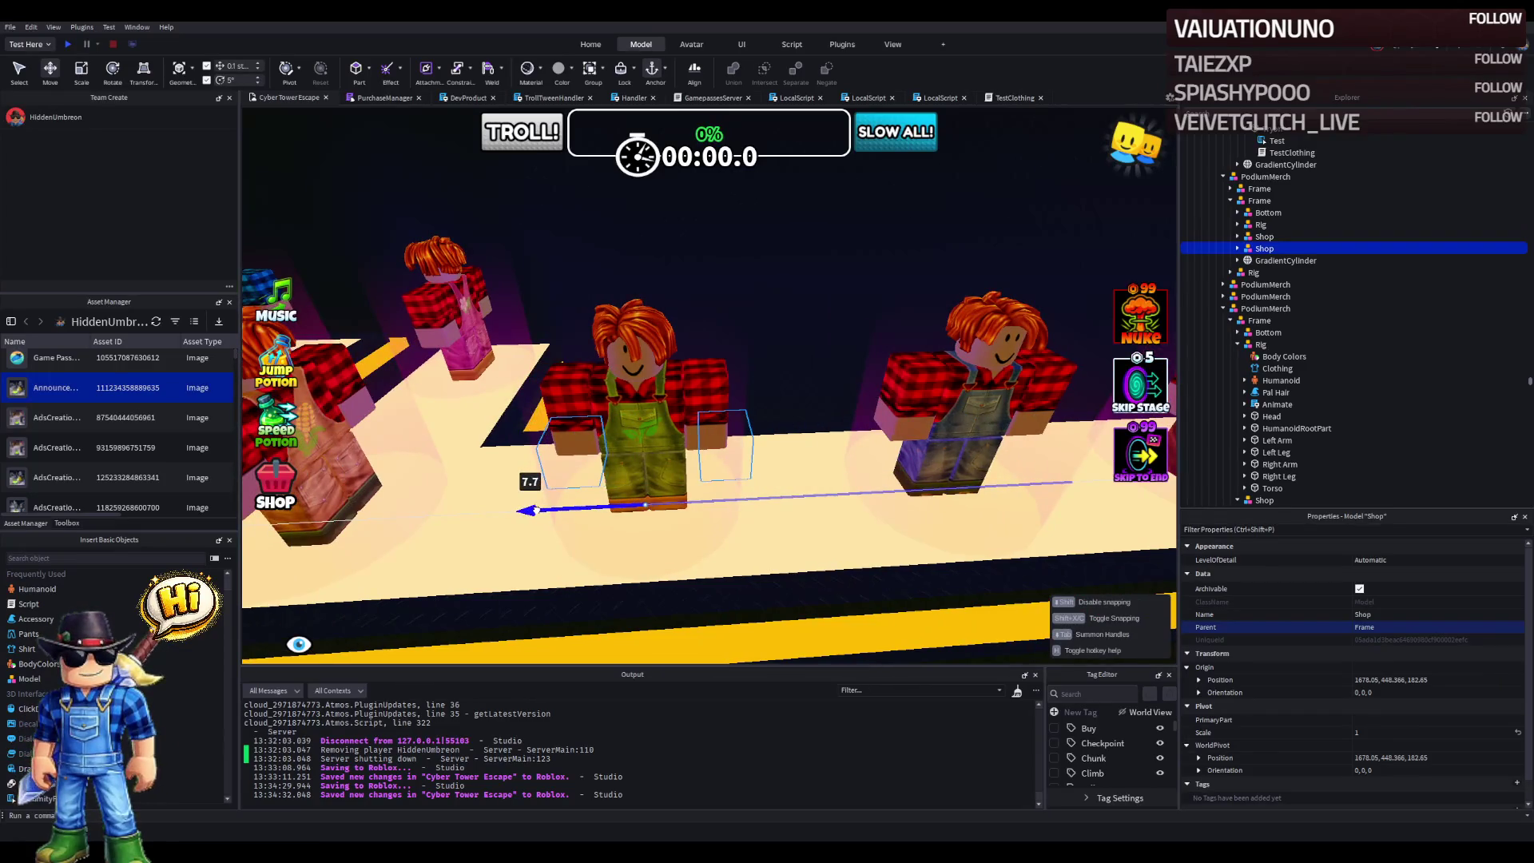
drag(519, 515, 519, 515)
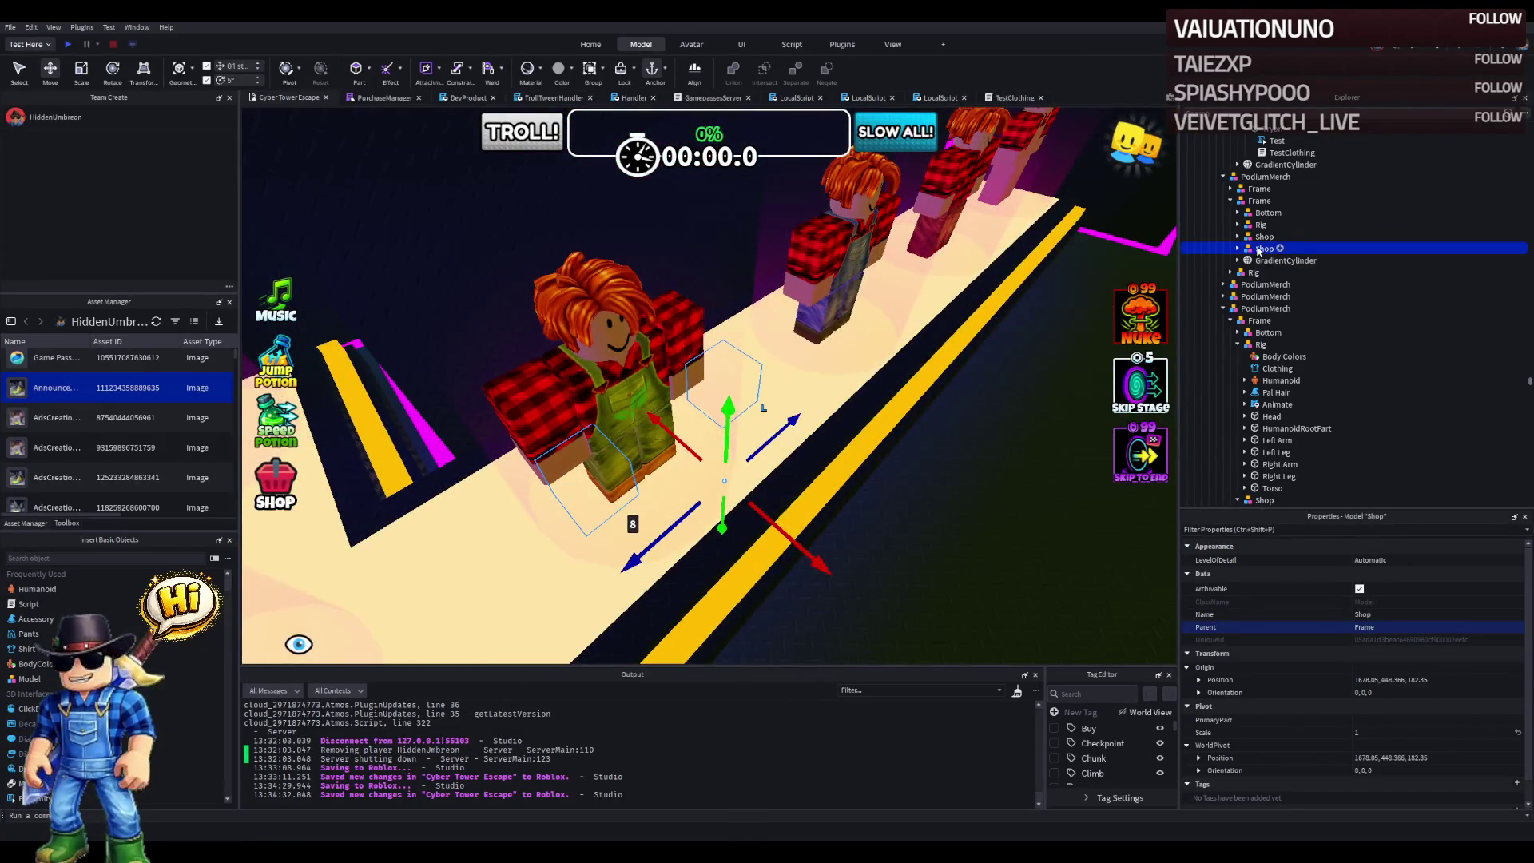
- Put the Shop copy and the neighbouring mannequin's Rig into the first Frame
drag(1251, 190, 1252, 189)
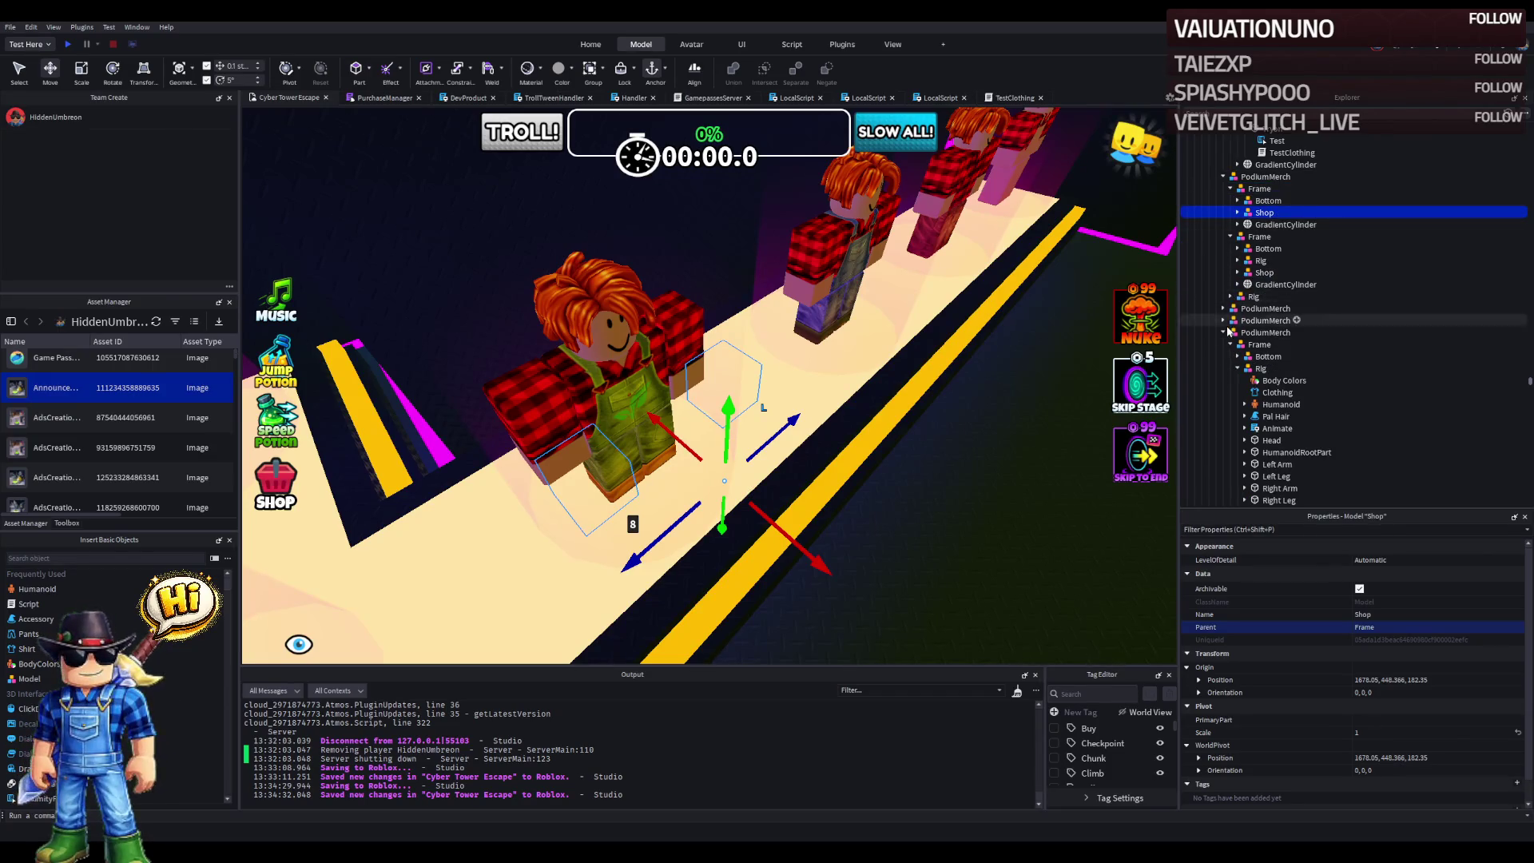
click(1253, 296)
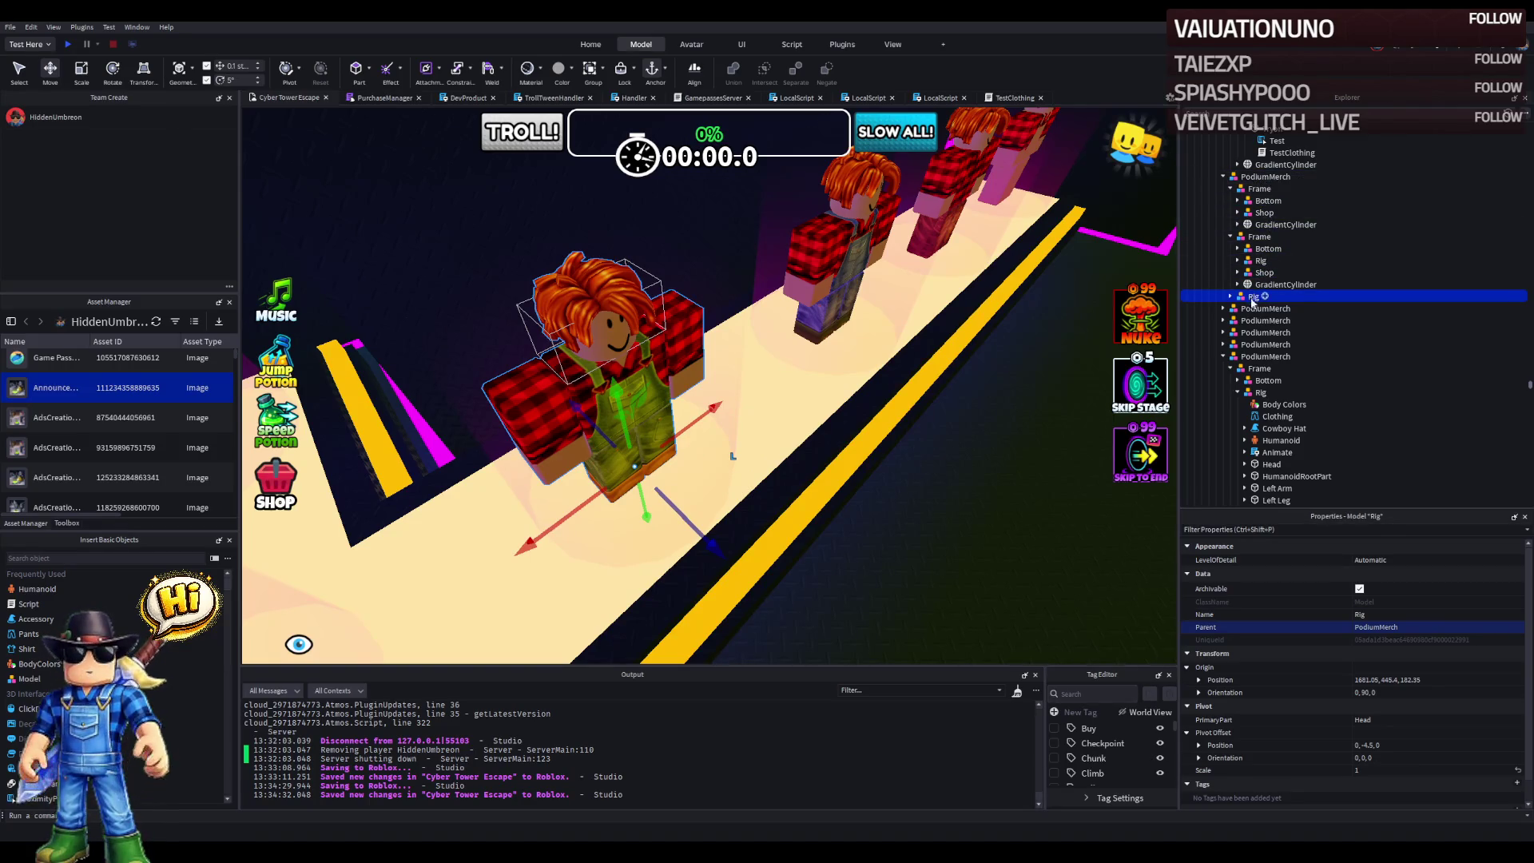
drag(1252, 190, 1253, 191)
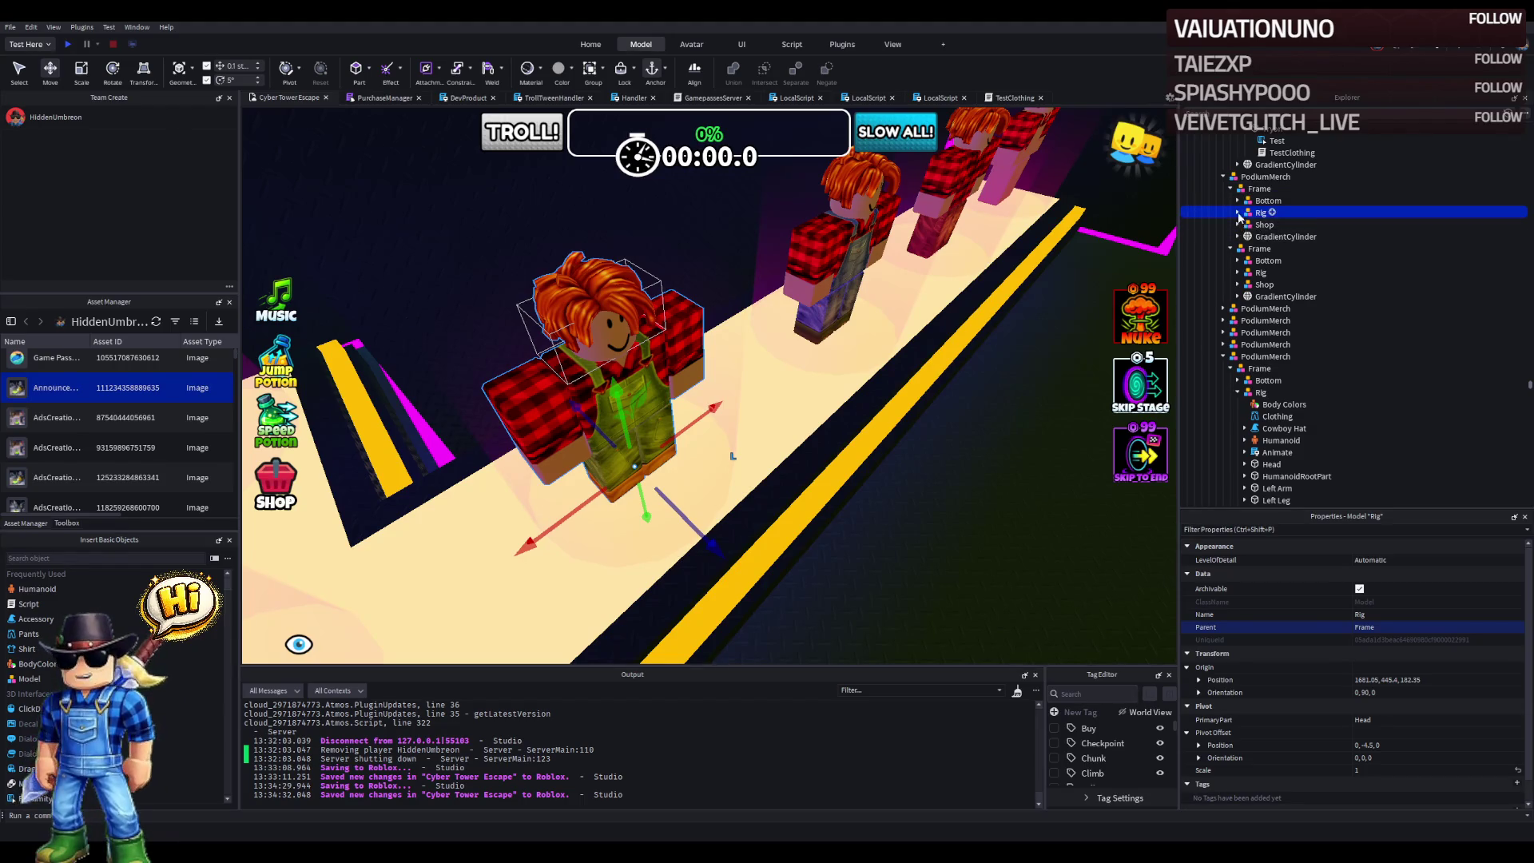
- Check the Rig's shirt and pants templates and expand the new Shop's Tryon part
click(1237, 213)
click(1277, 248)
click(1275, 237)
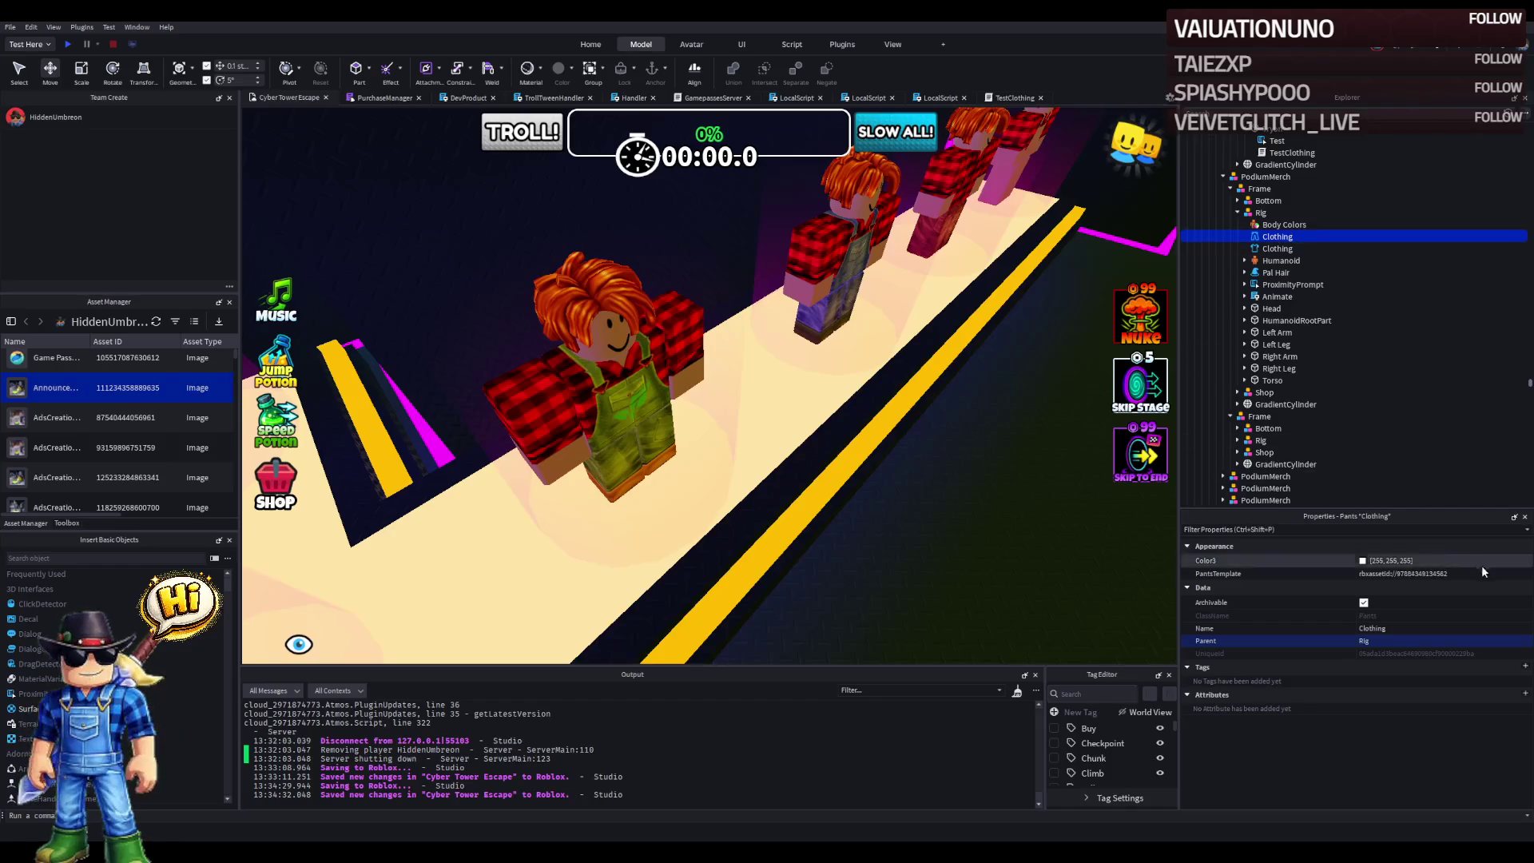
click(1274, 248)
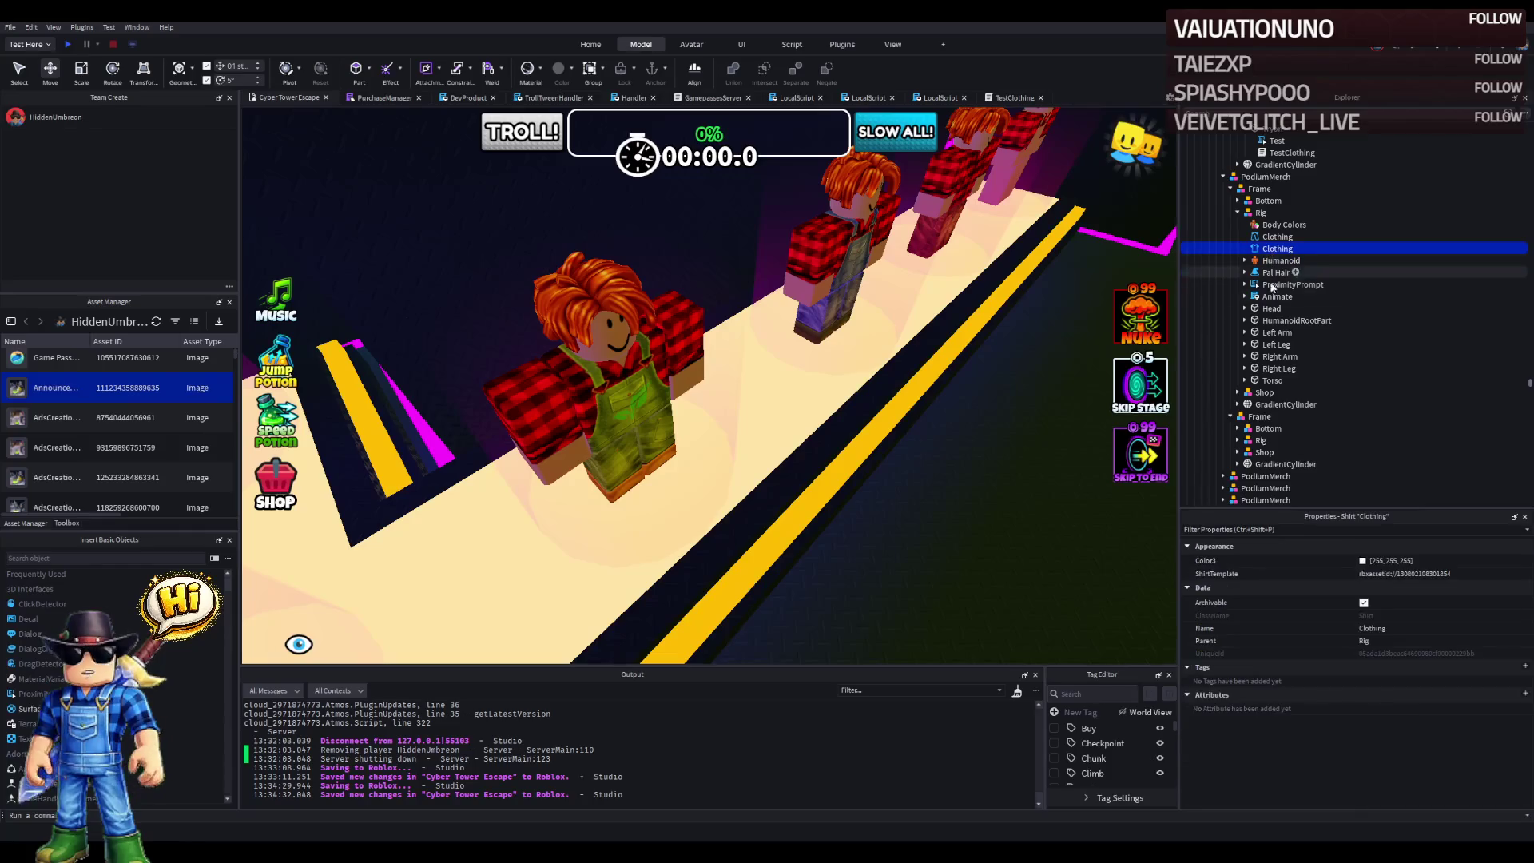
click(1237, 392)
click(1245, 417)
double_click(1290, 440)
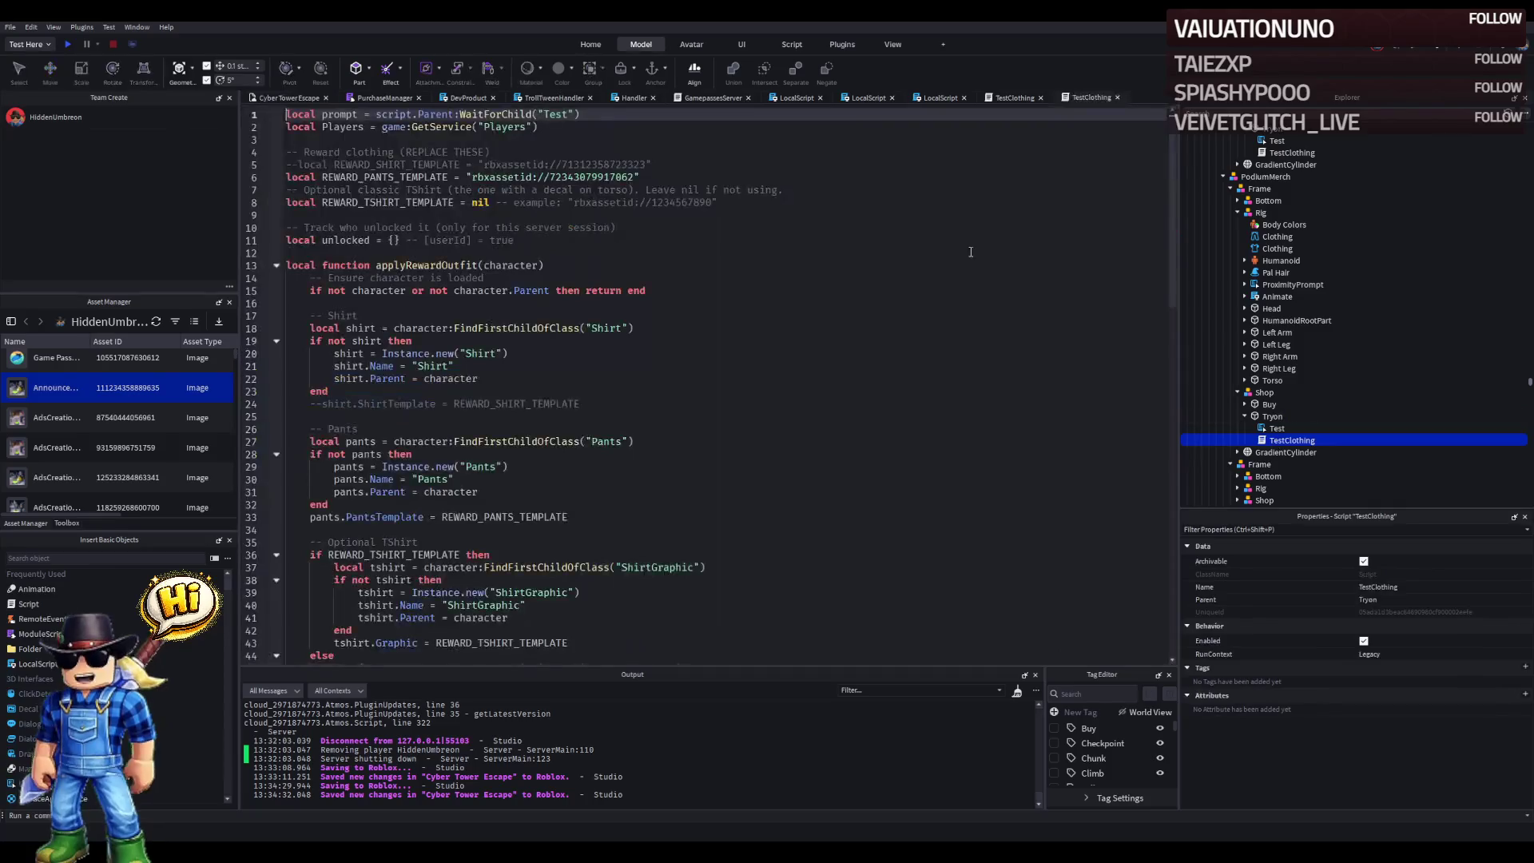
double_click(615, 176)
key(ctrl+v)
drag(622, 176, 565, 174)
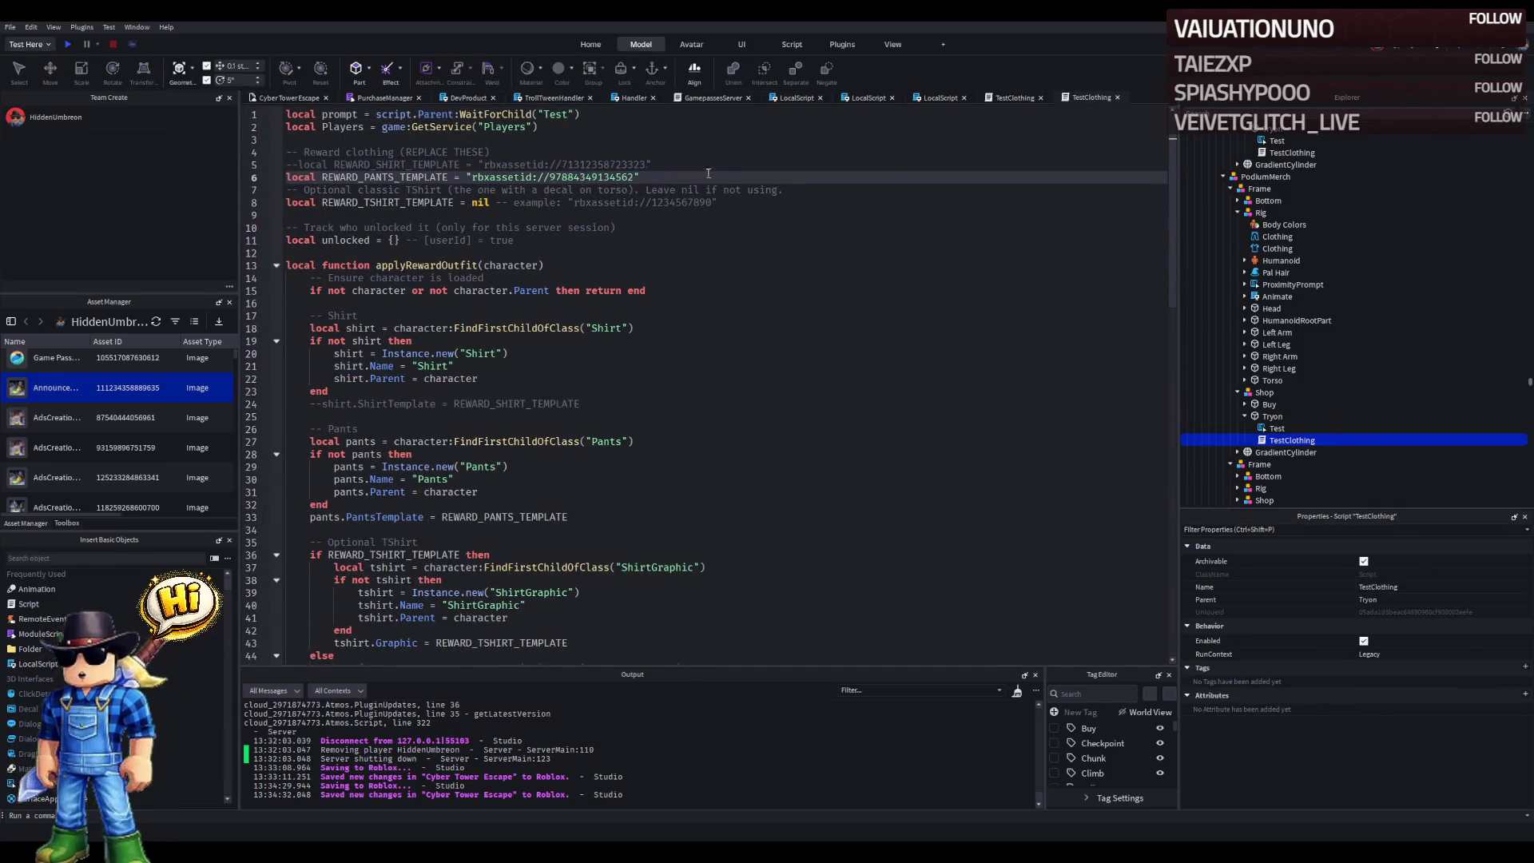
key(ctrl+s)
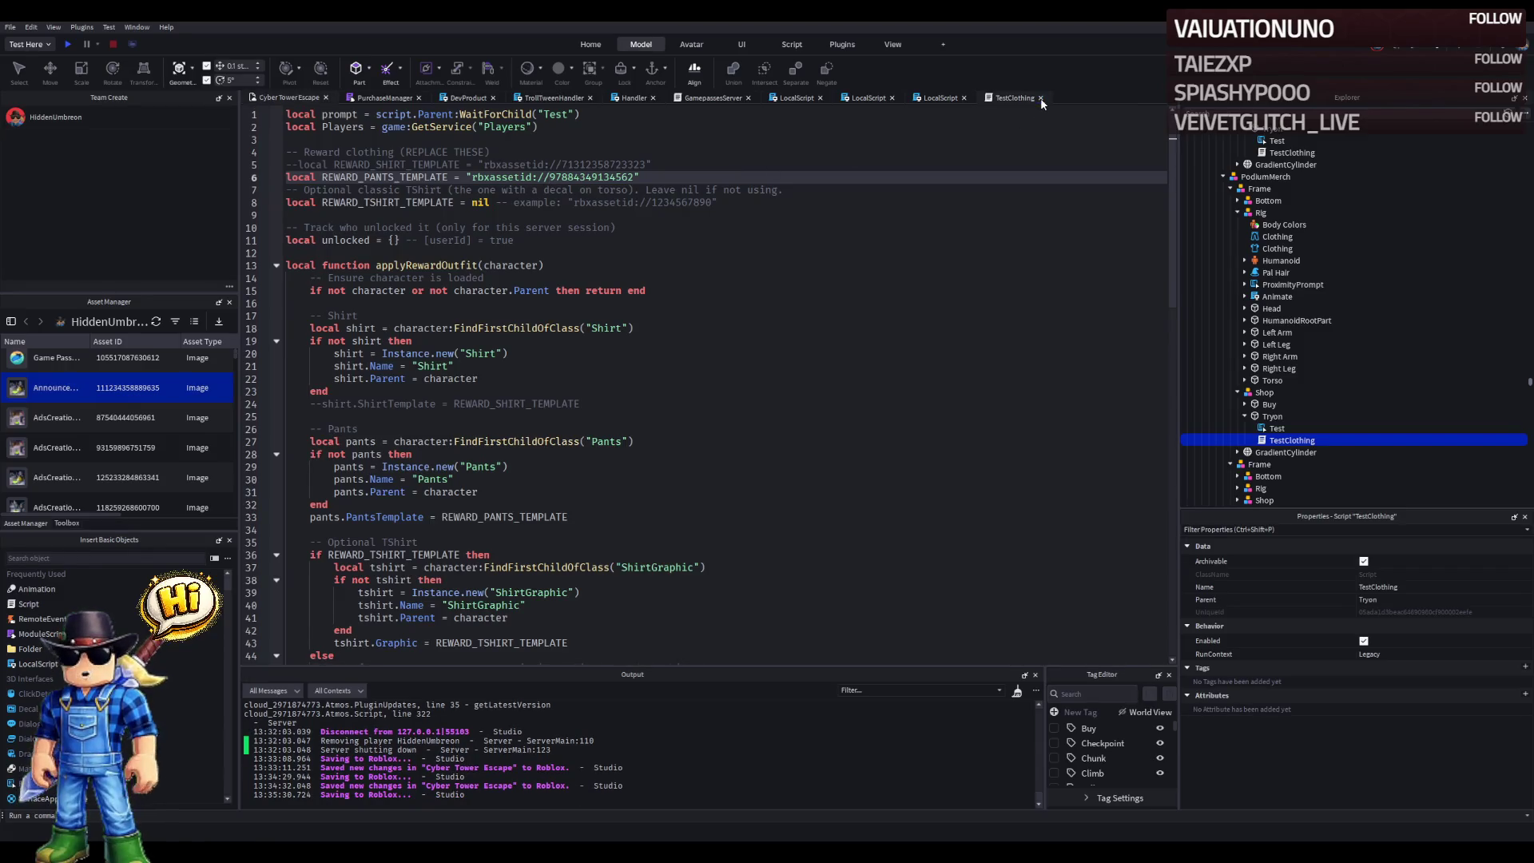
click(1040, 97)
- Move the Green Farmers Overall prompt into the Shop's Buy group with ObjectText Buy
click(276, 100)
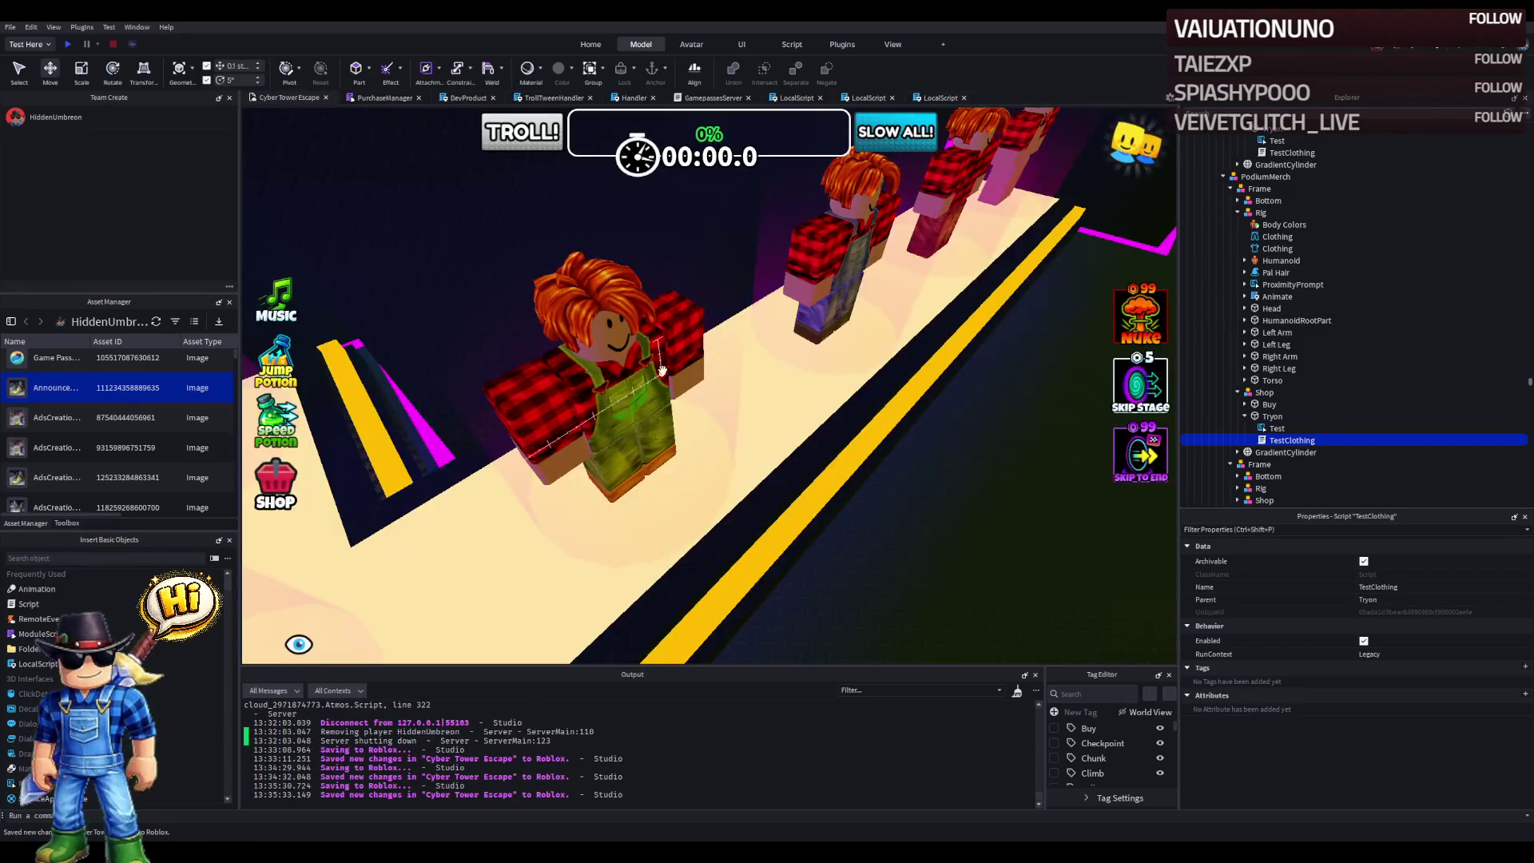
drag(1270, 284, 1276, 406)
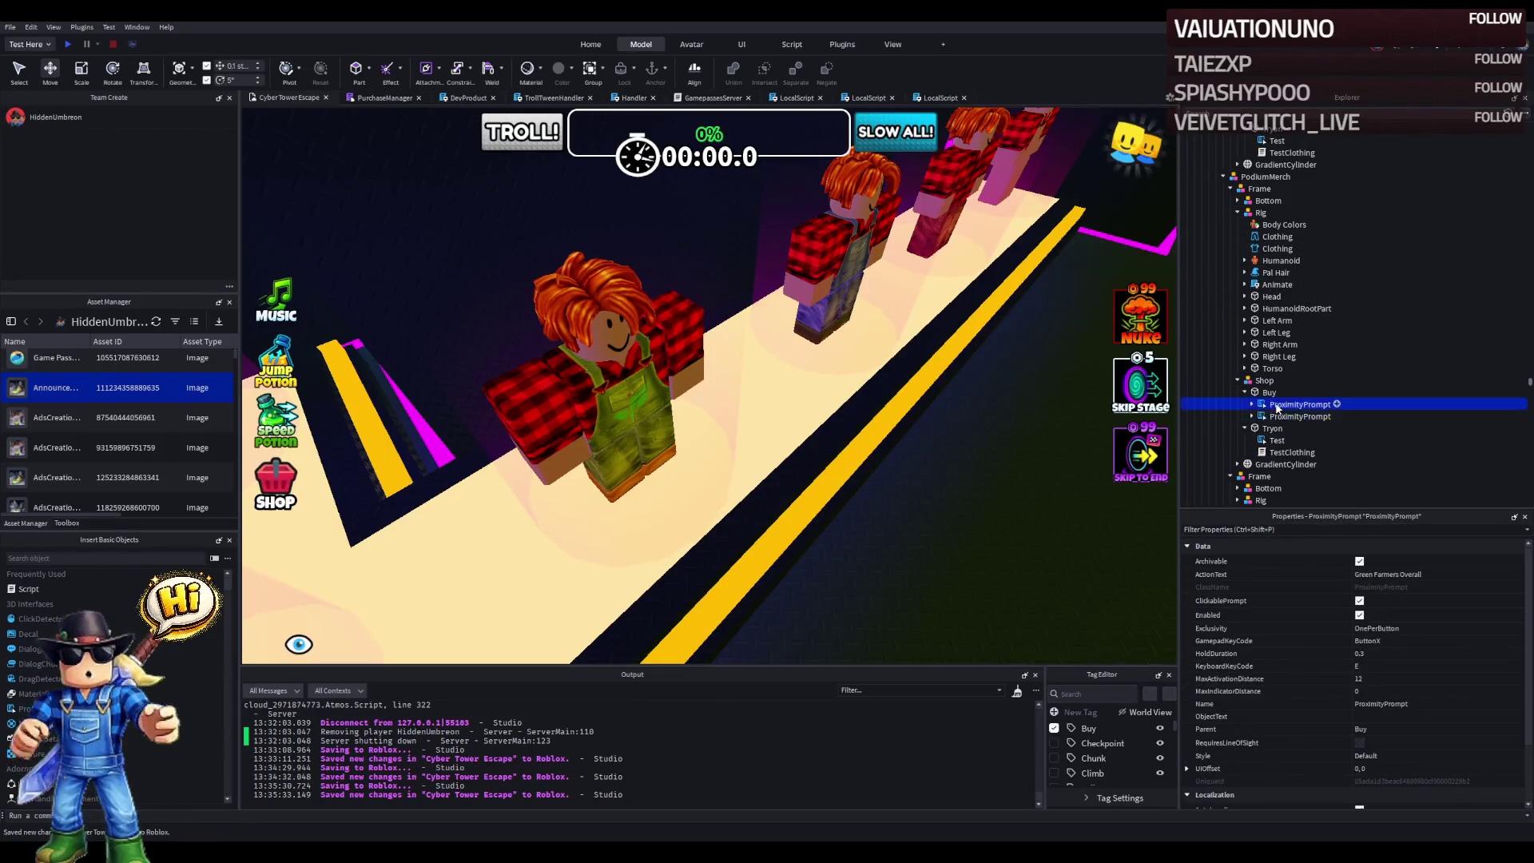
scroll(1398, 668, down, 2)
click(1367, 642)
text(Buy)
key(Return)
scroll(1399, 623, up, 2)
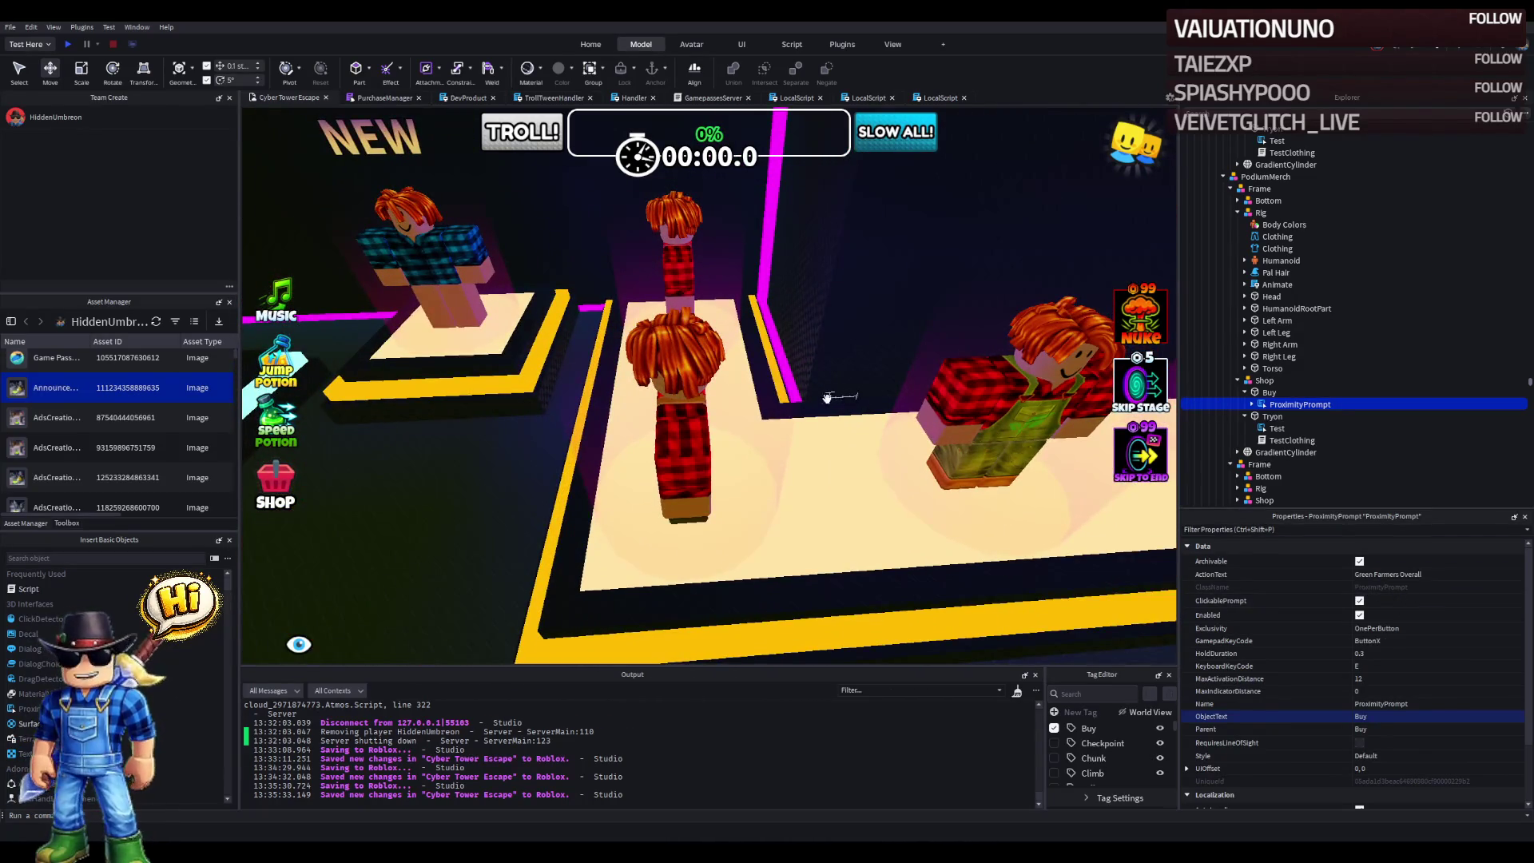
key(w)
key(d)
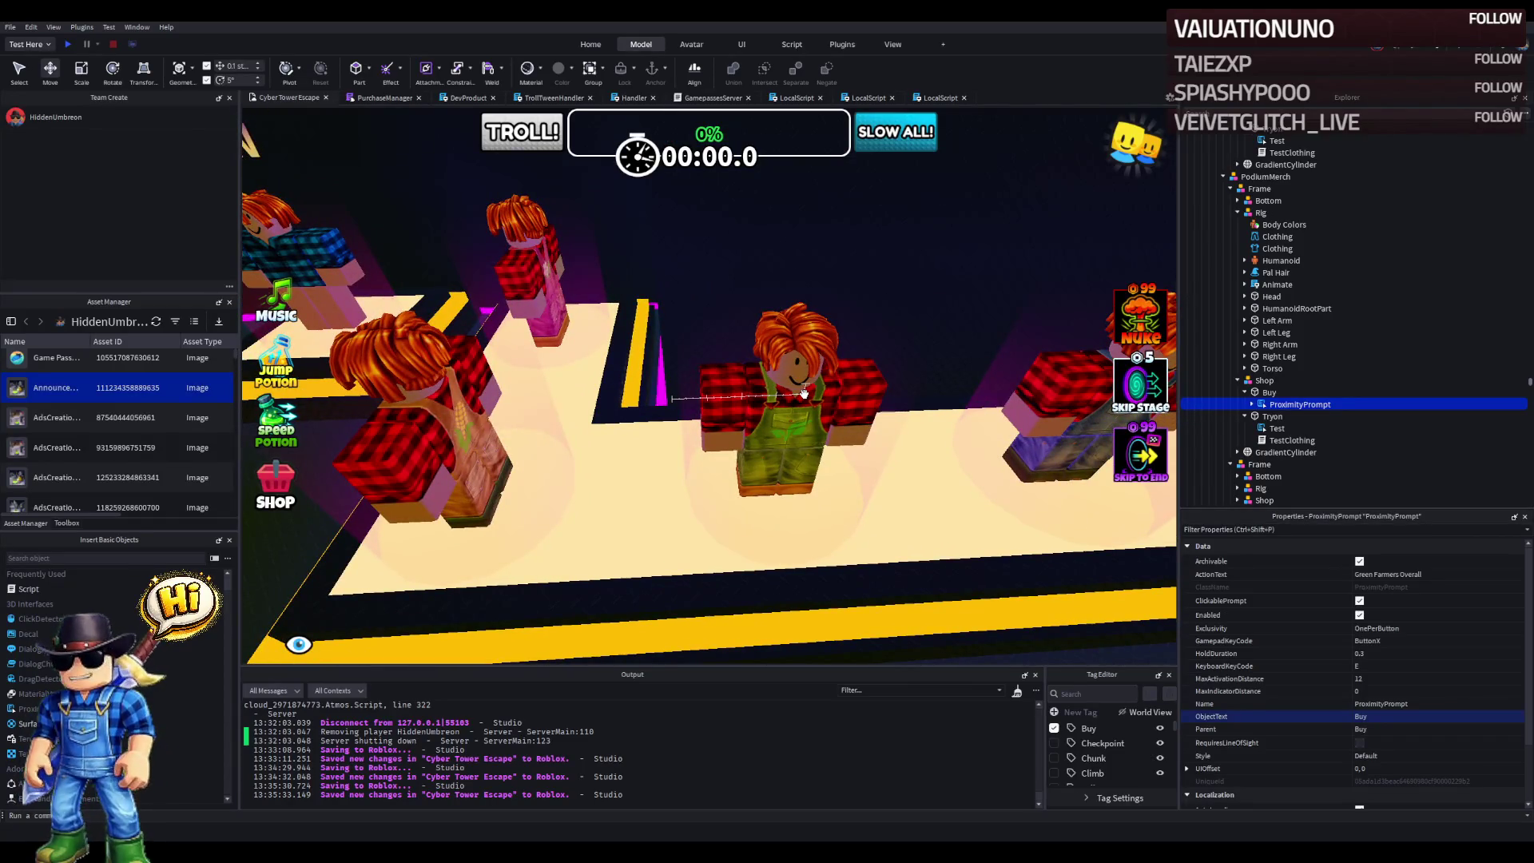
- Duplicate the Shop group, rotate the copy 90°, and slide it toward the next podium
click(1264, 381)
click(1237, 380)
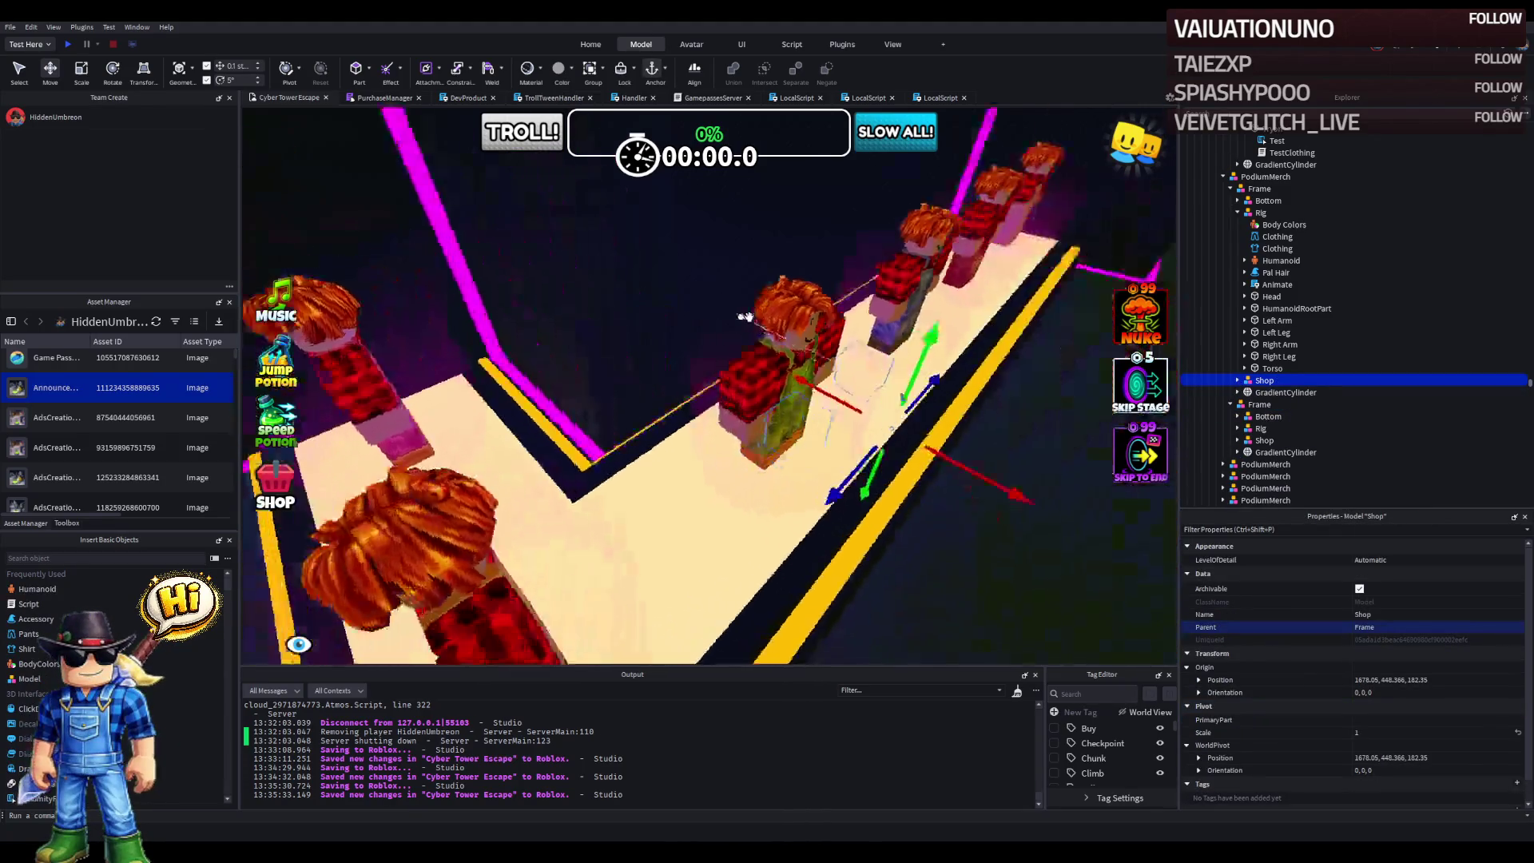
key(ctrl+d)
key(ctrl+2)
mouse_move(831, 405)
mouse_down()
mouse_move(706, 384)
mouse_move(709, 365)
mouse_up()
key(ctrl+2)
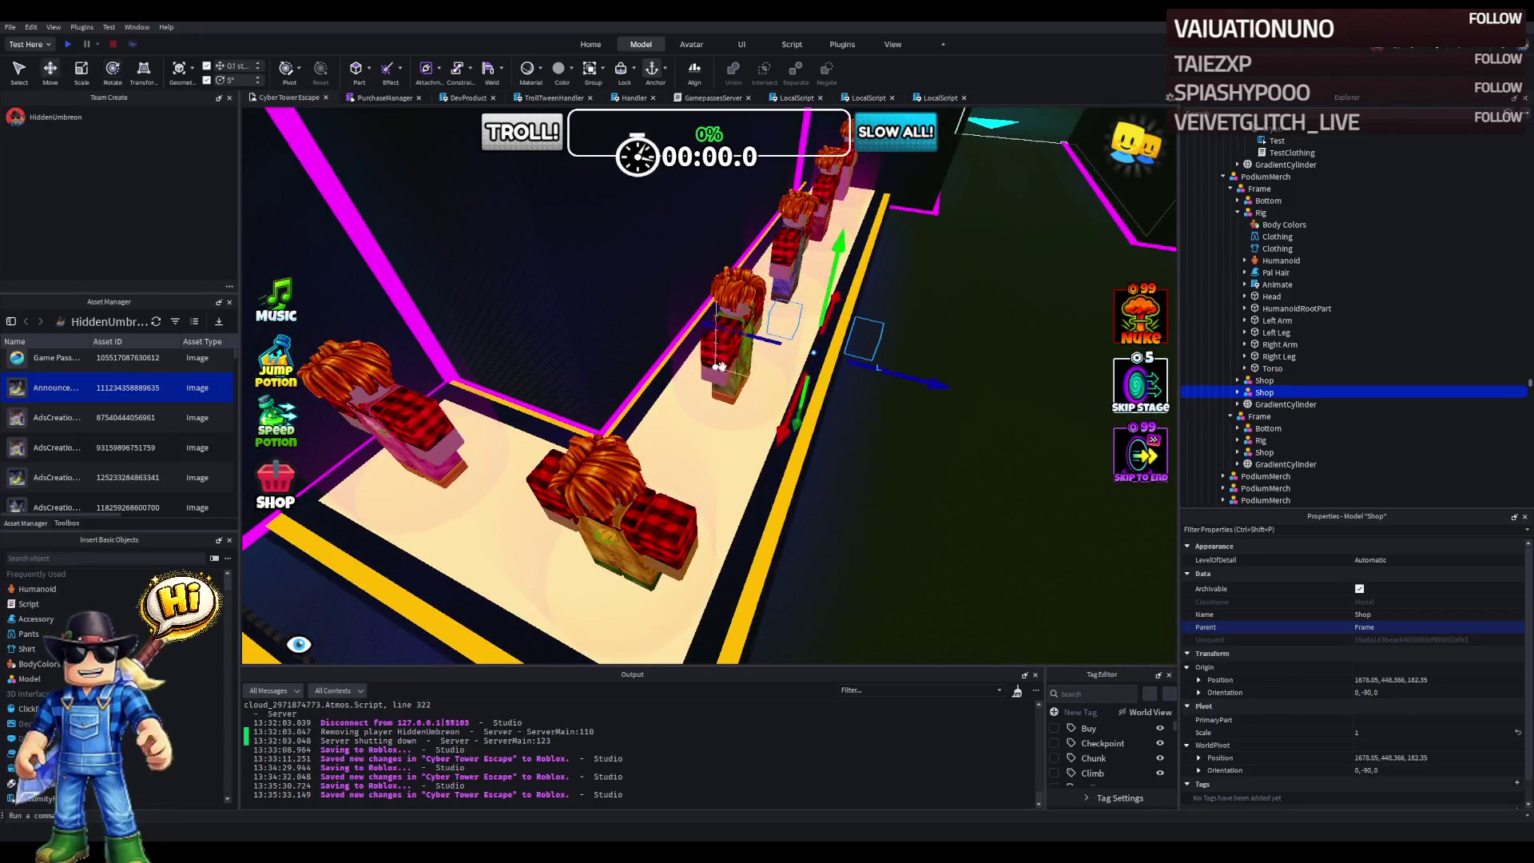
drag(796, 405, 631, 579)
- Place the Shop copy inside the next podium's Frame and check the GradientCylinder's position
click(609, 524)
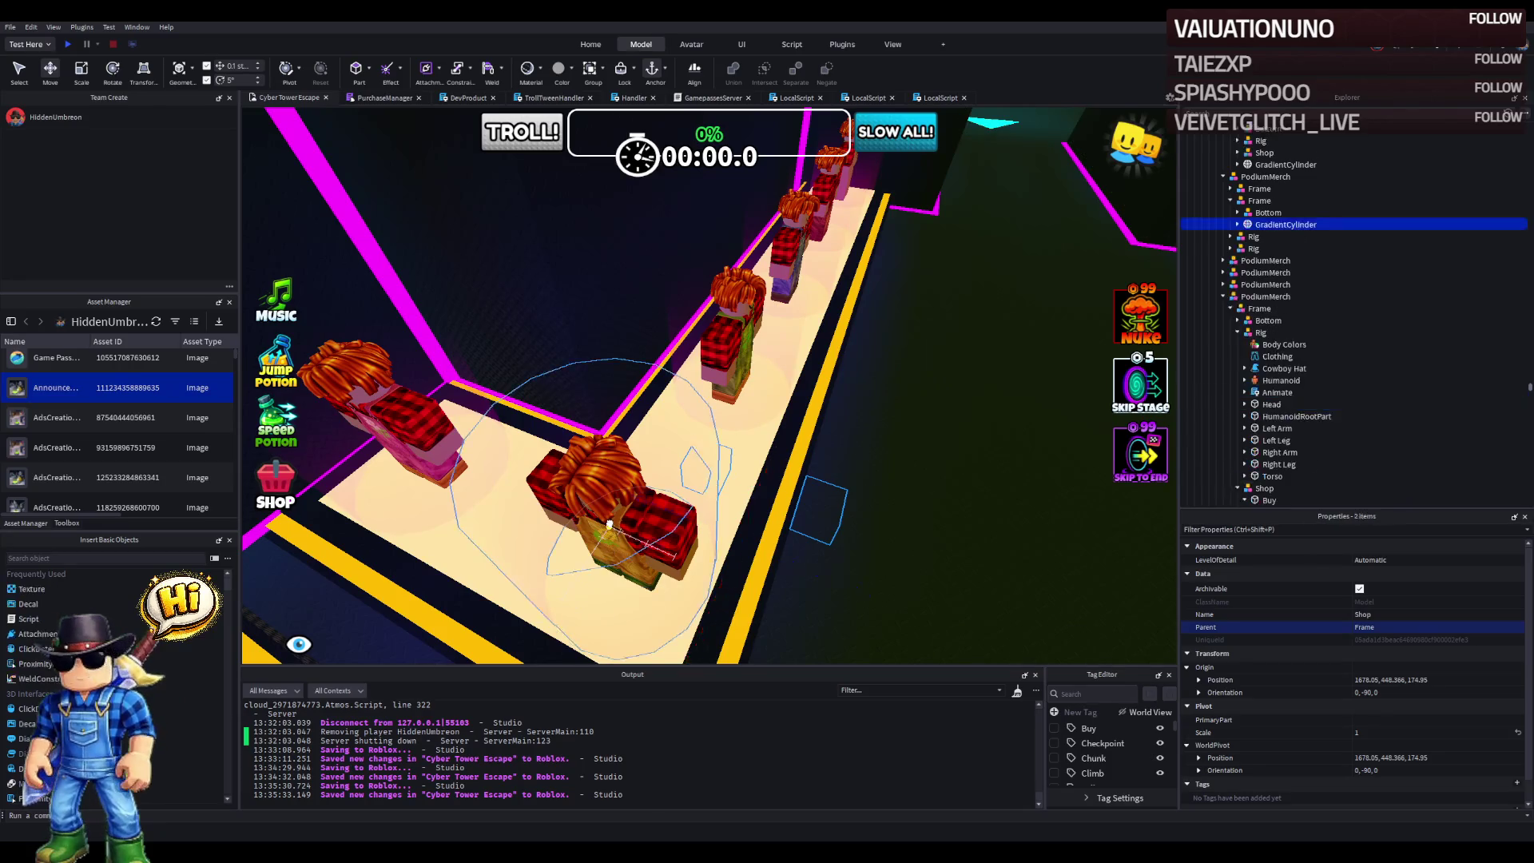
drag(1262, 209, 1262, 202)
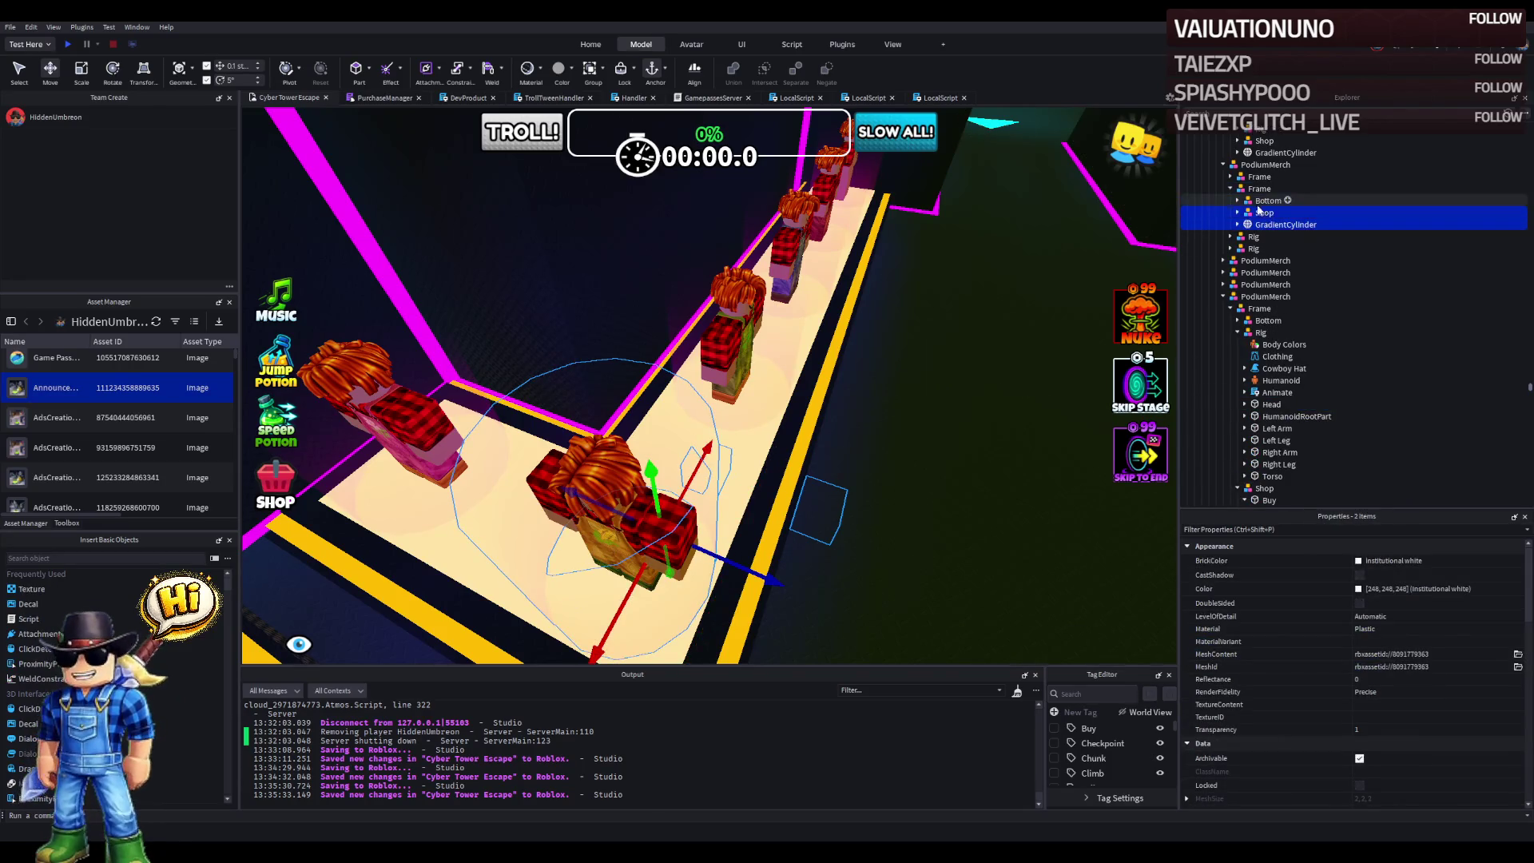
click(1286, 225)
scroll(1475, 803, down, 4)
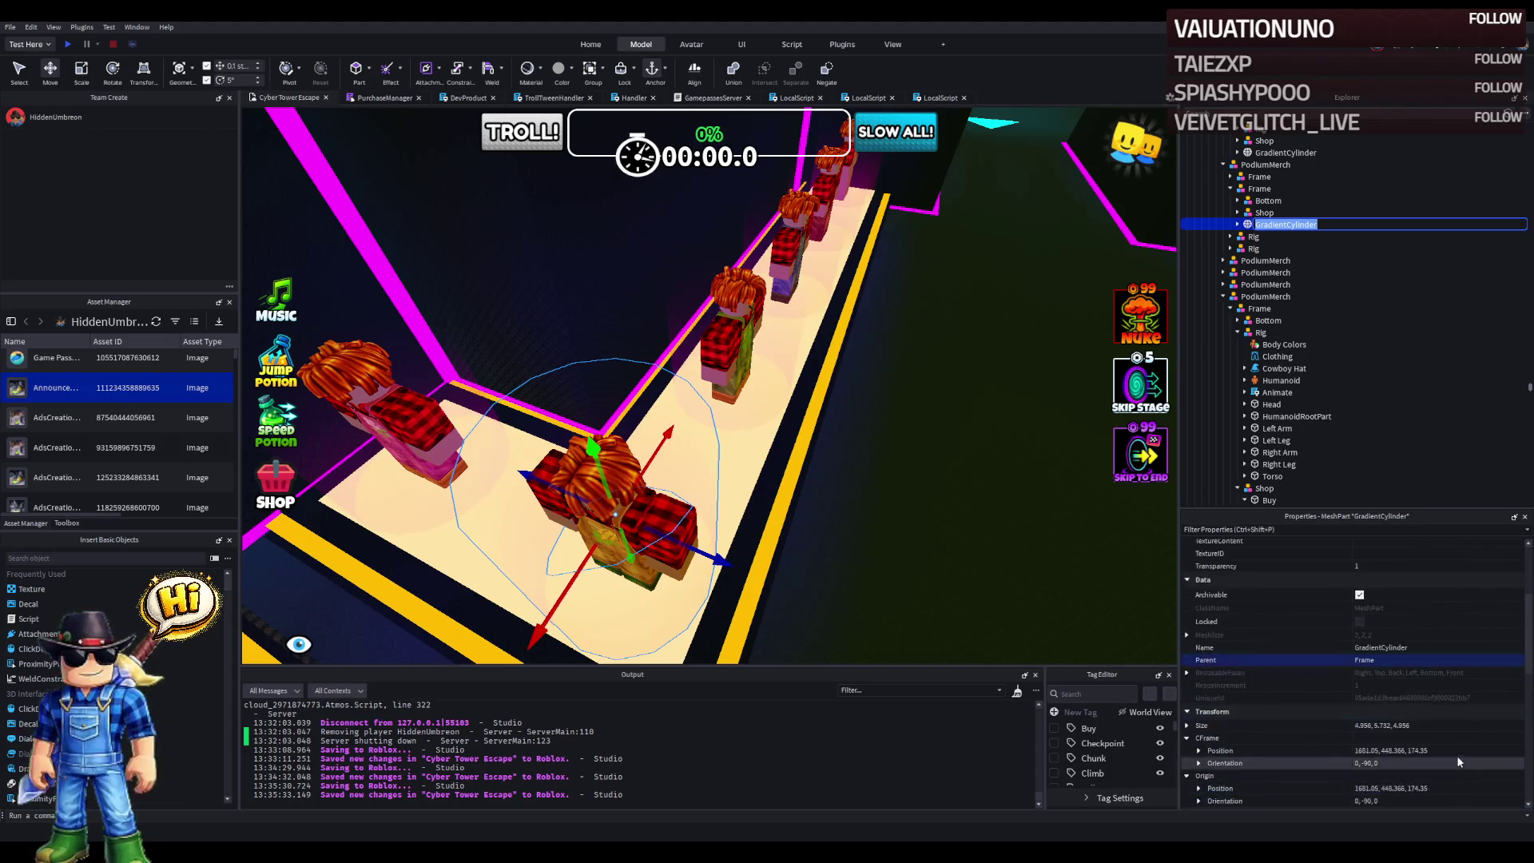
click(1457, 750)
- Set the Shop copy's origin position and nudge it 2.4 studs back
click(1263, 212)
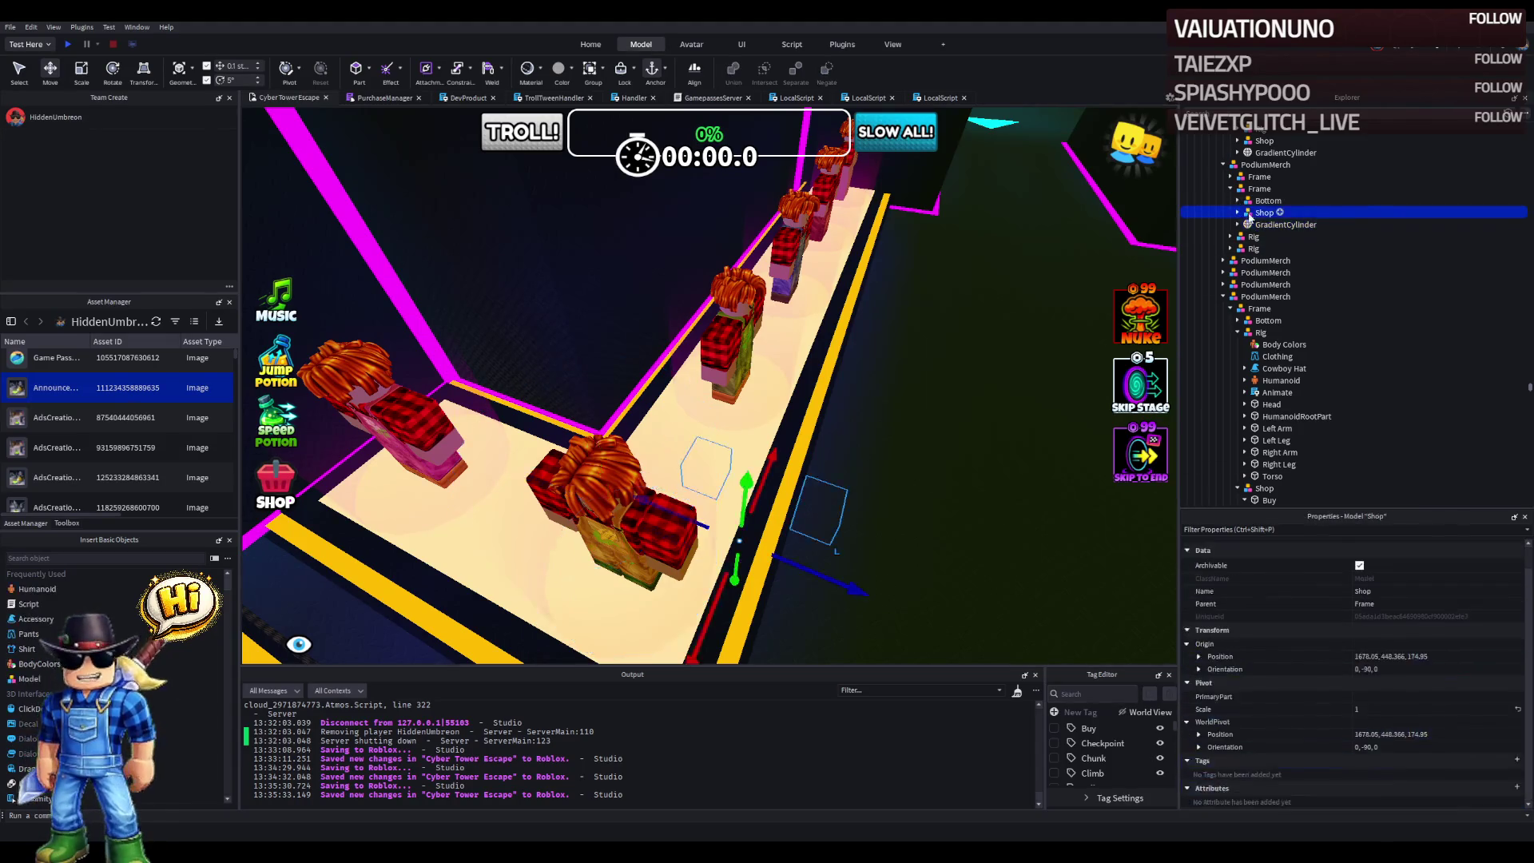
click(1430, 657)
key(Return)
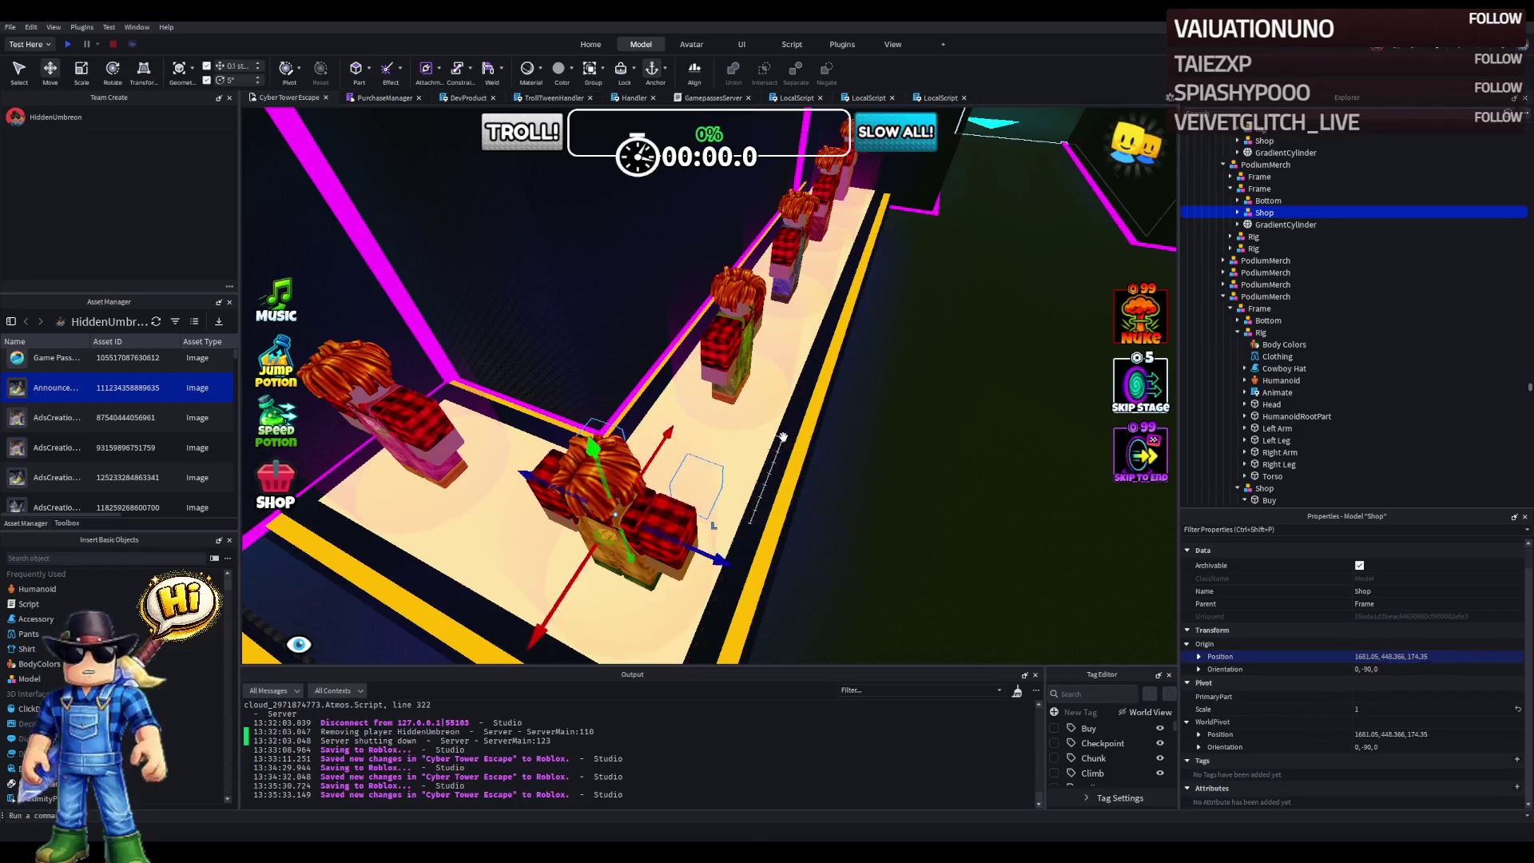
key(f)
drag(828, 377, 743, 405)
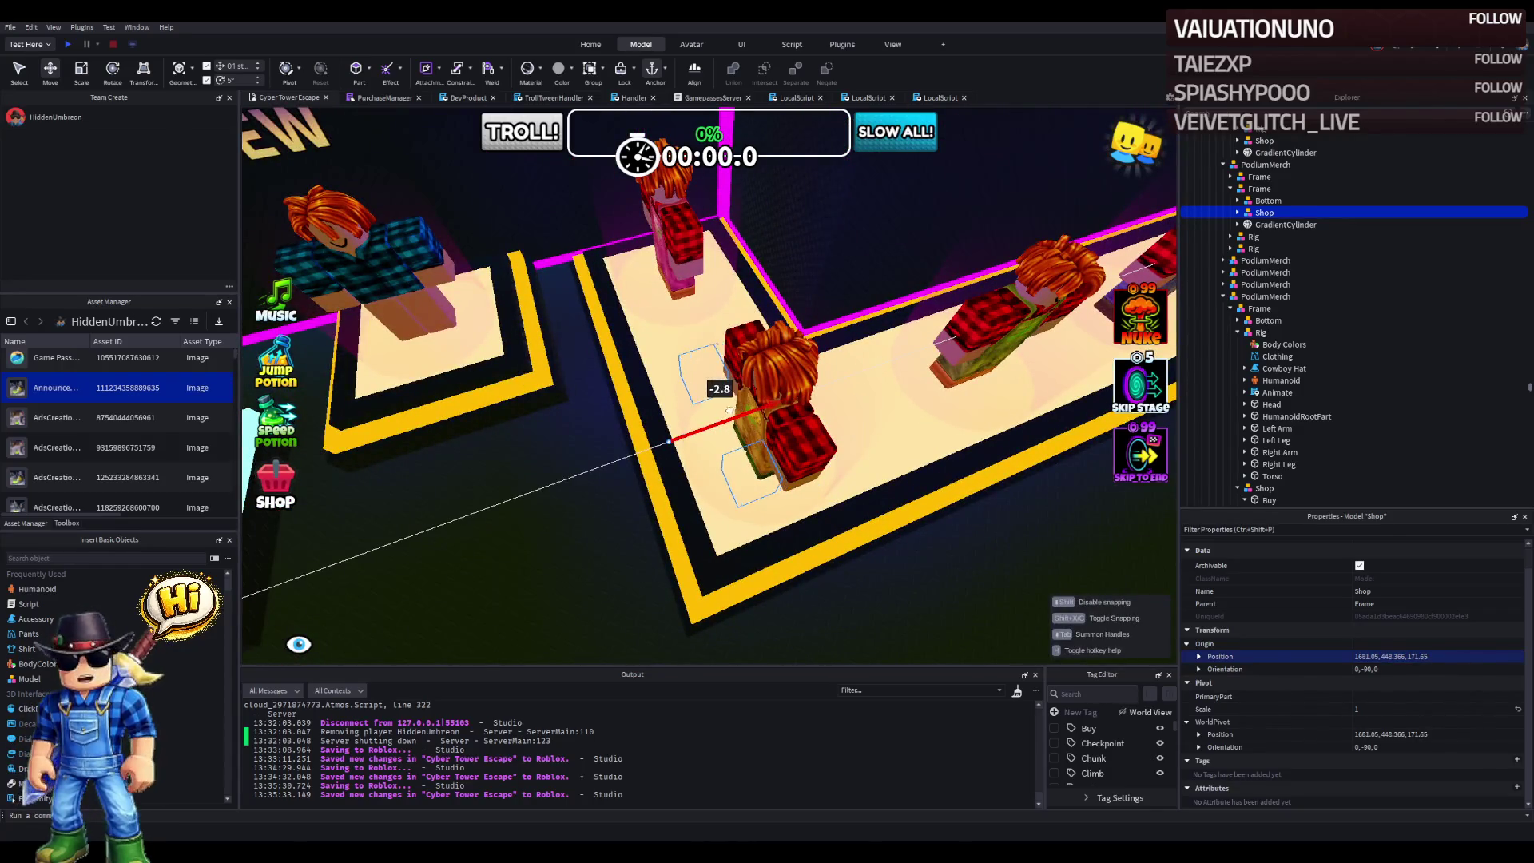
key(a)
key(a)
key(a)
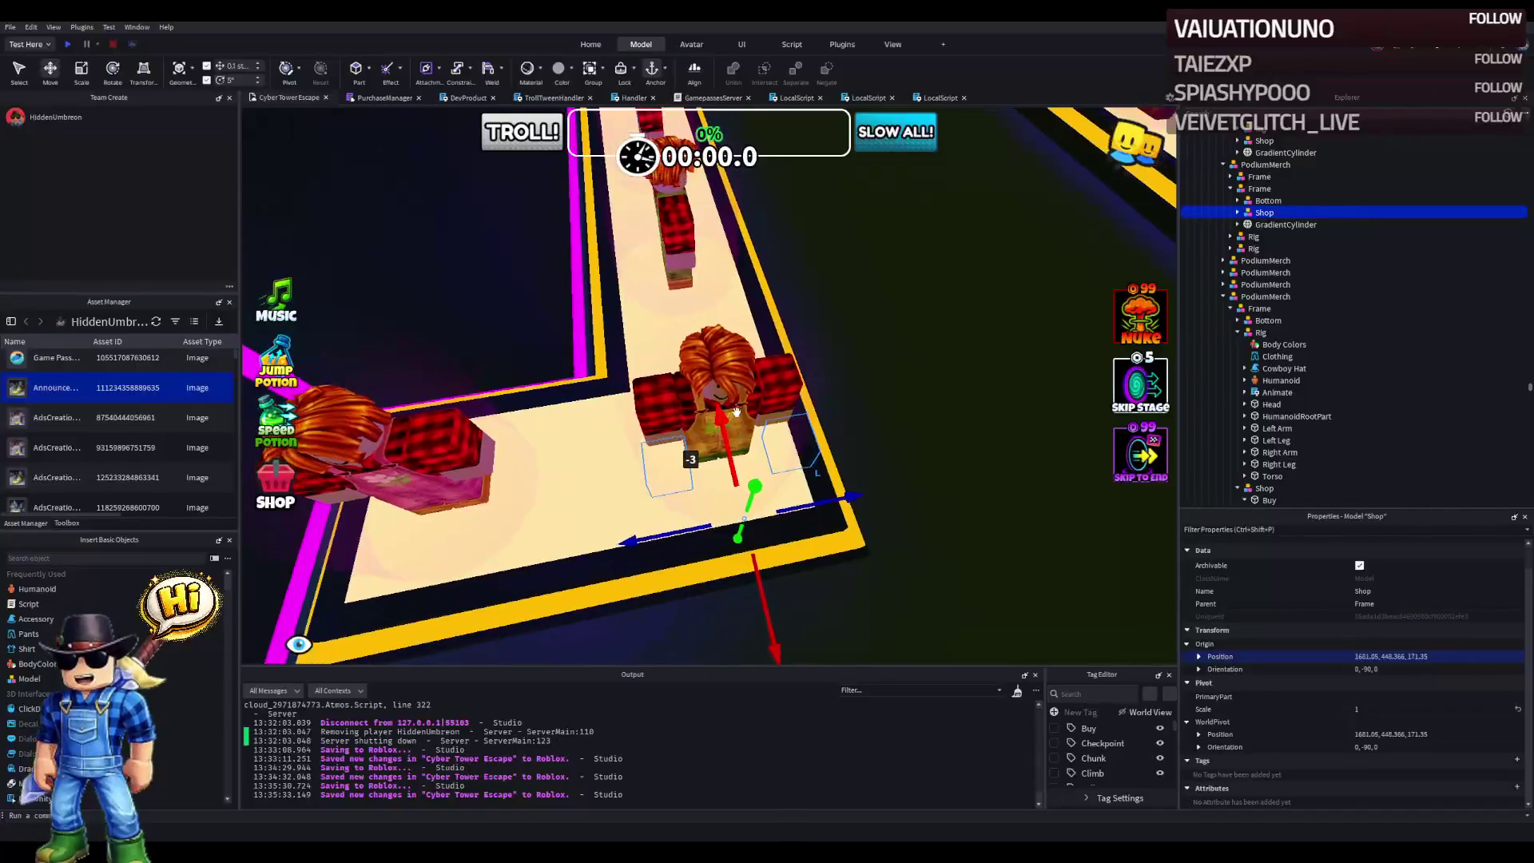
- Move the next mannequin's rig into the podium's Frame and copy its pants template ID
click(1253, 248)
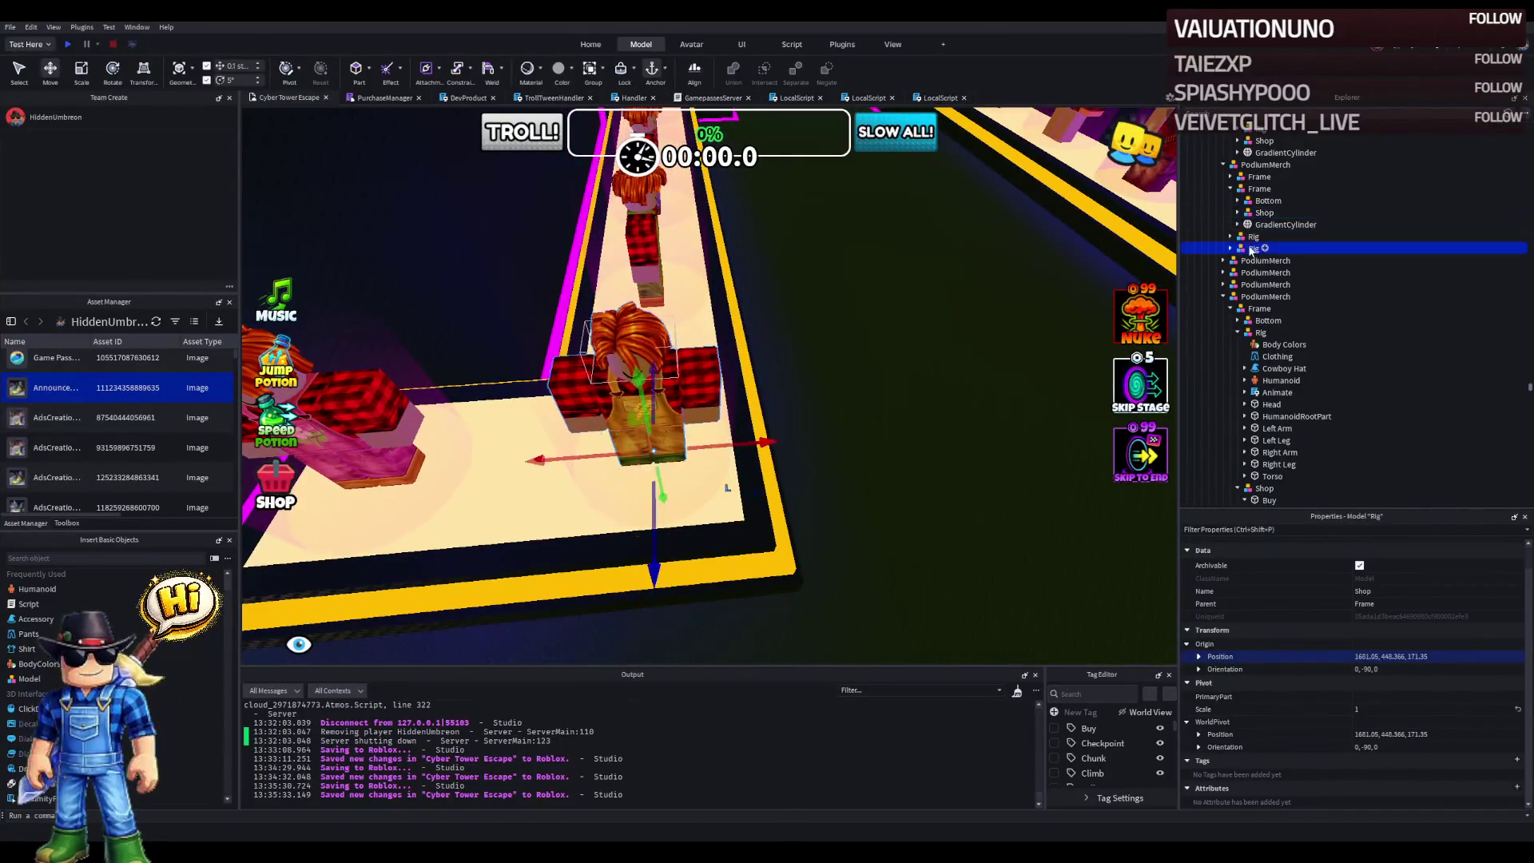
drag(1262, 209, 1263, 209)
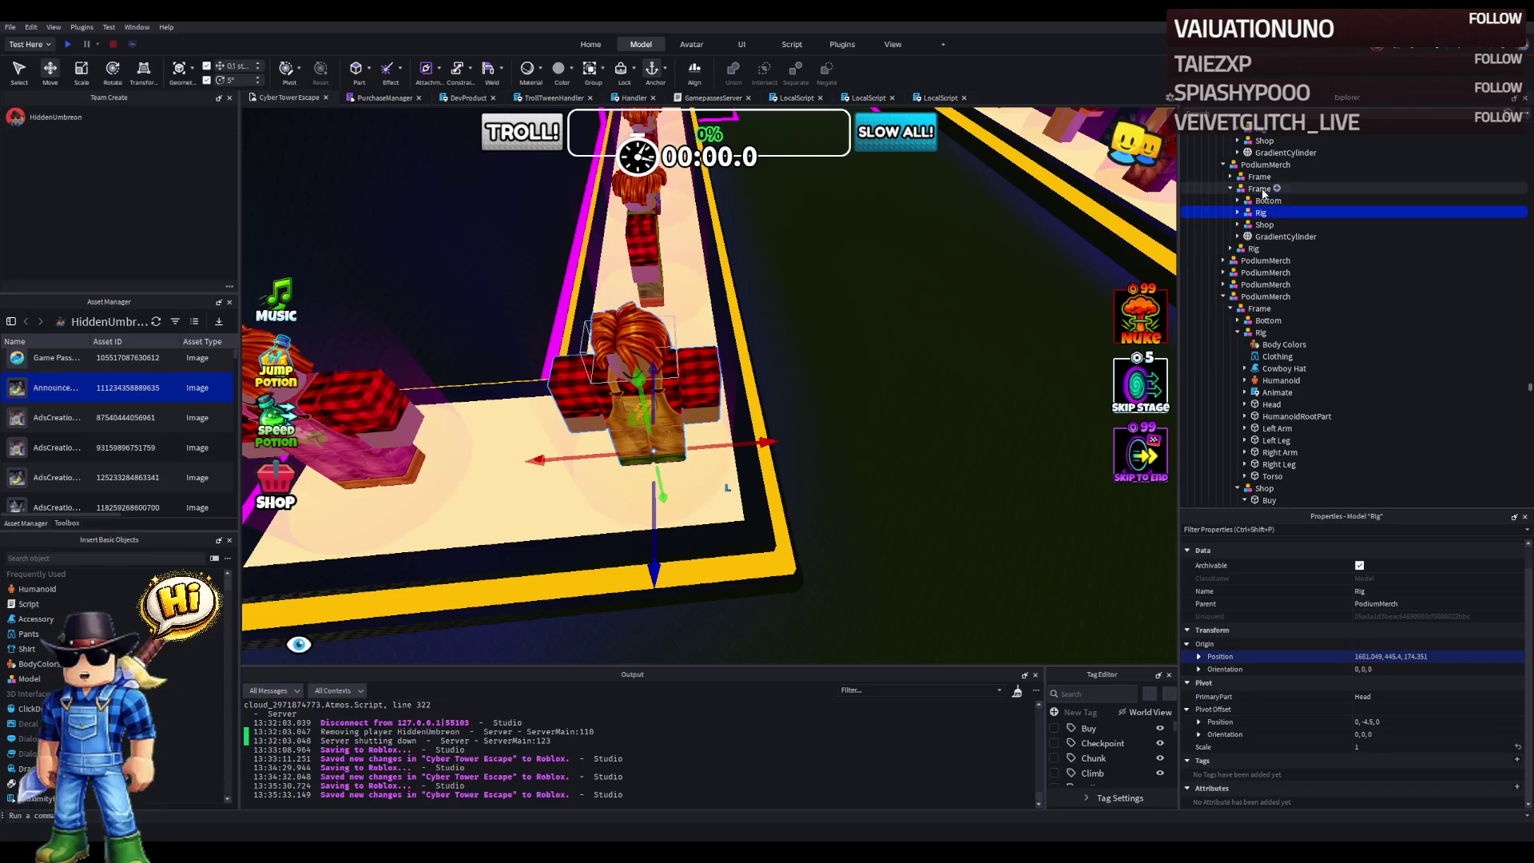
click(1237, 213)
click(1276, 236)
click(1450, 572)
click(1238, 392)
click(1245, 417)
double_click(1292, 440)
double_click(572, 176)
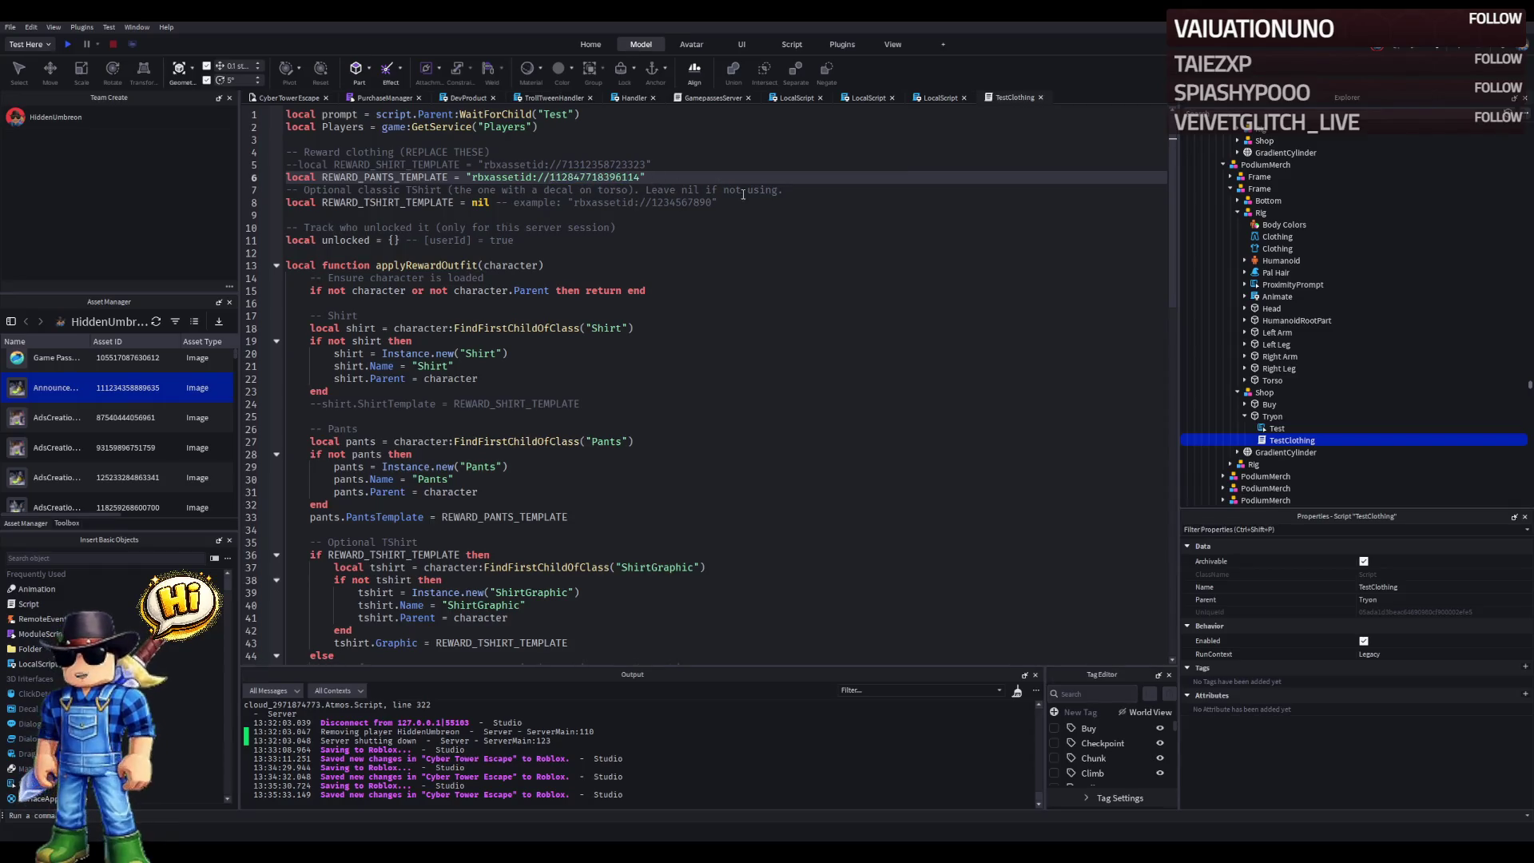
key(ctrl+s)
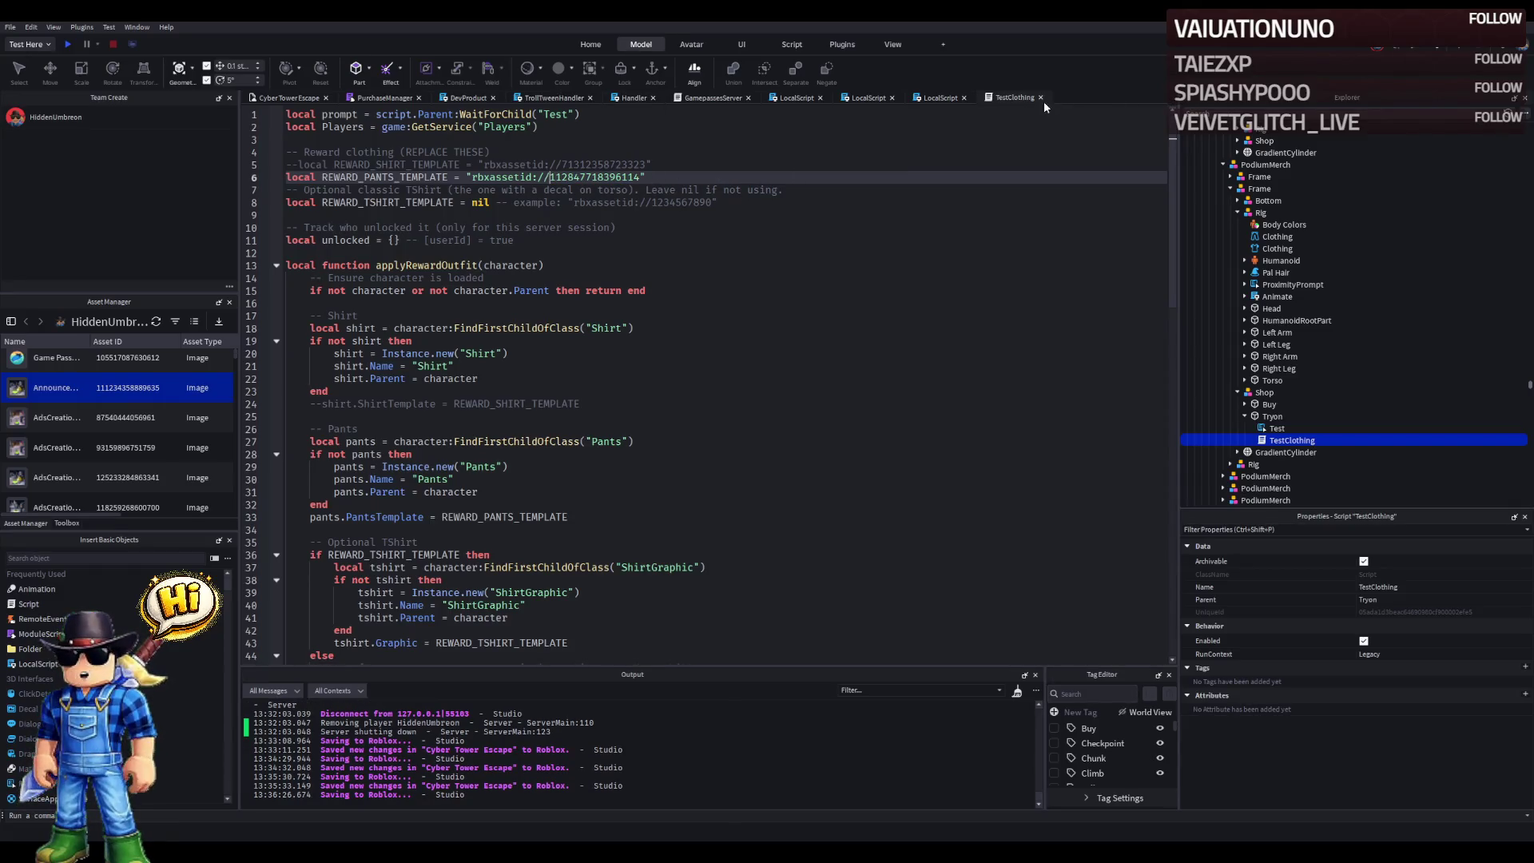
click(1040, 97)
click(291, 99)
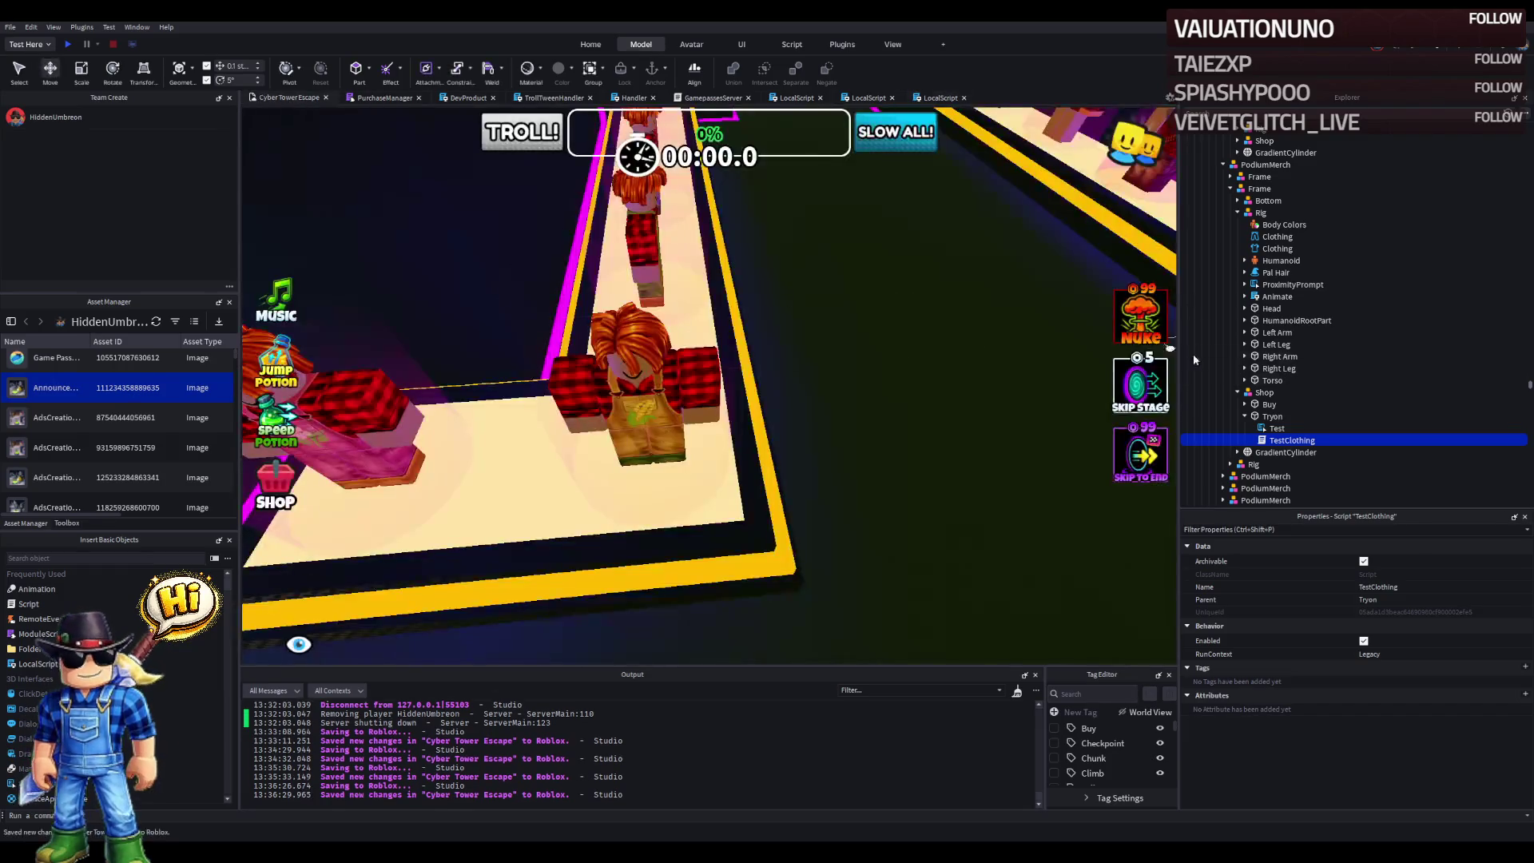
- Move the Yellow Farmers Overall prompt into the Buy group with ObjectText Buy
click(1275, 285)
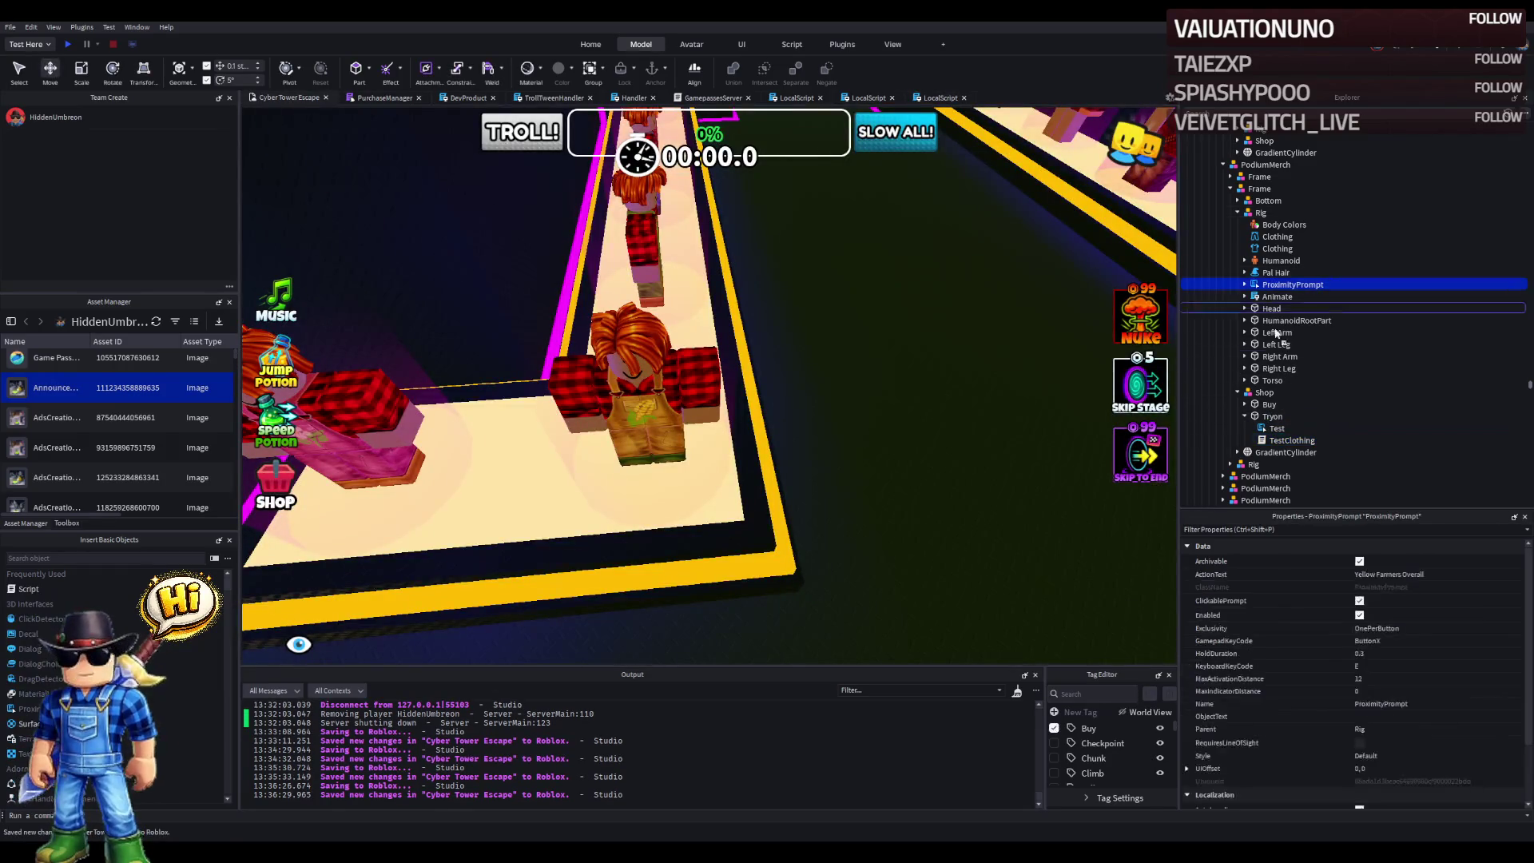
drag(1273, 413, 1271, 405)
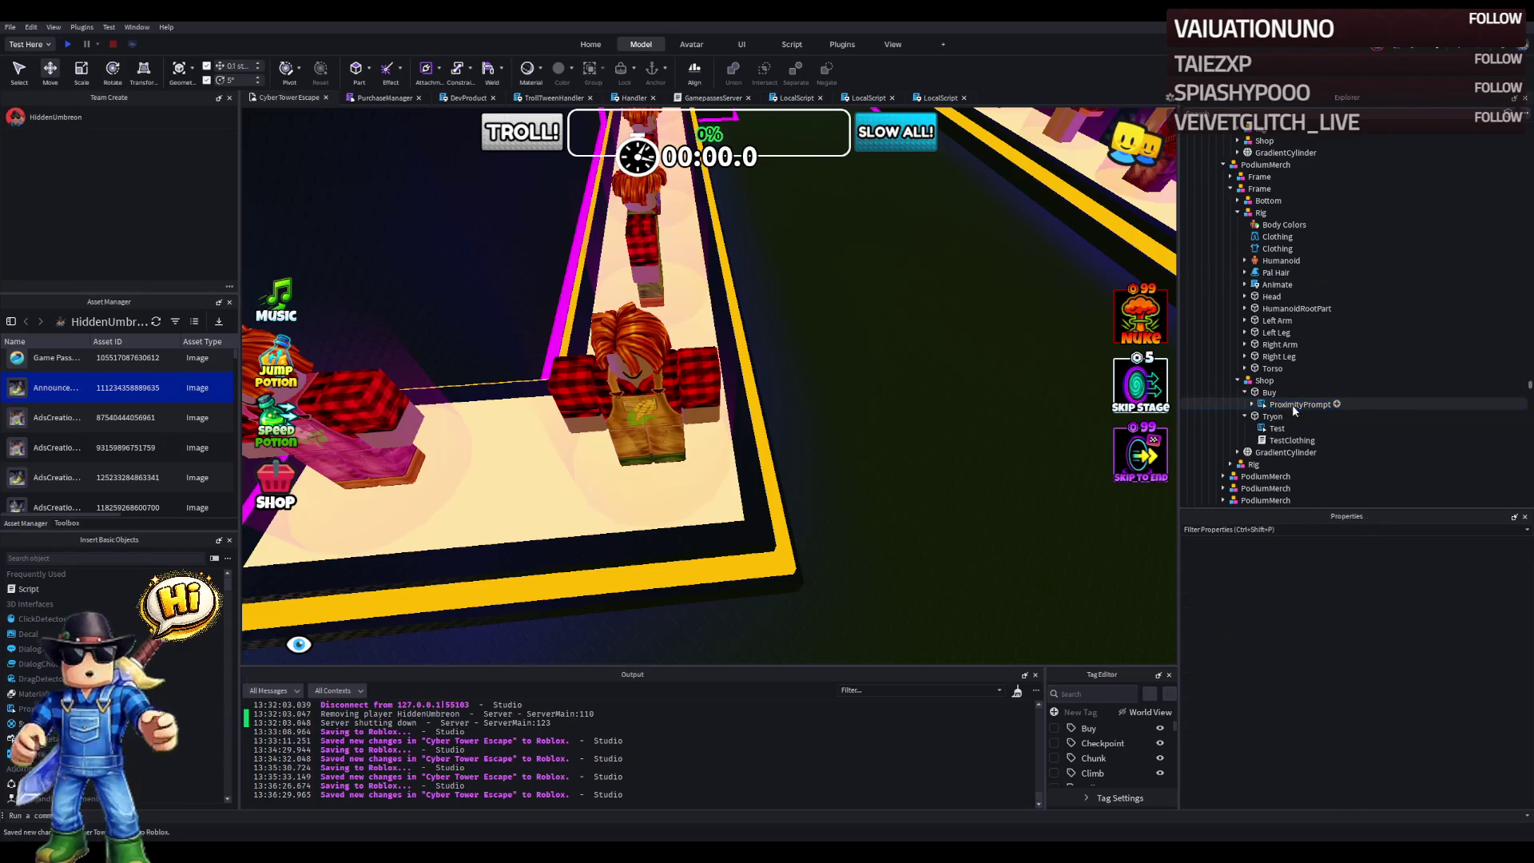
click(1378, 717)
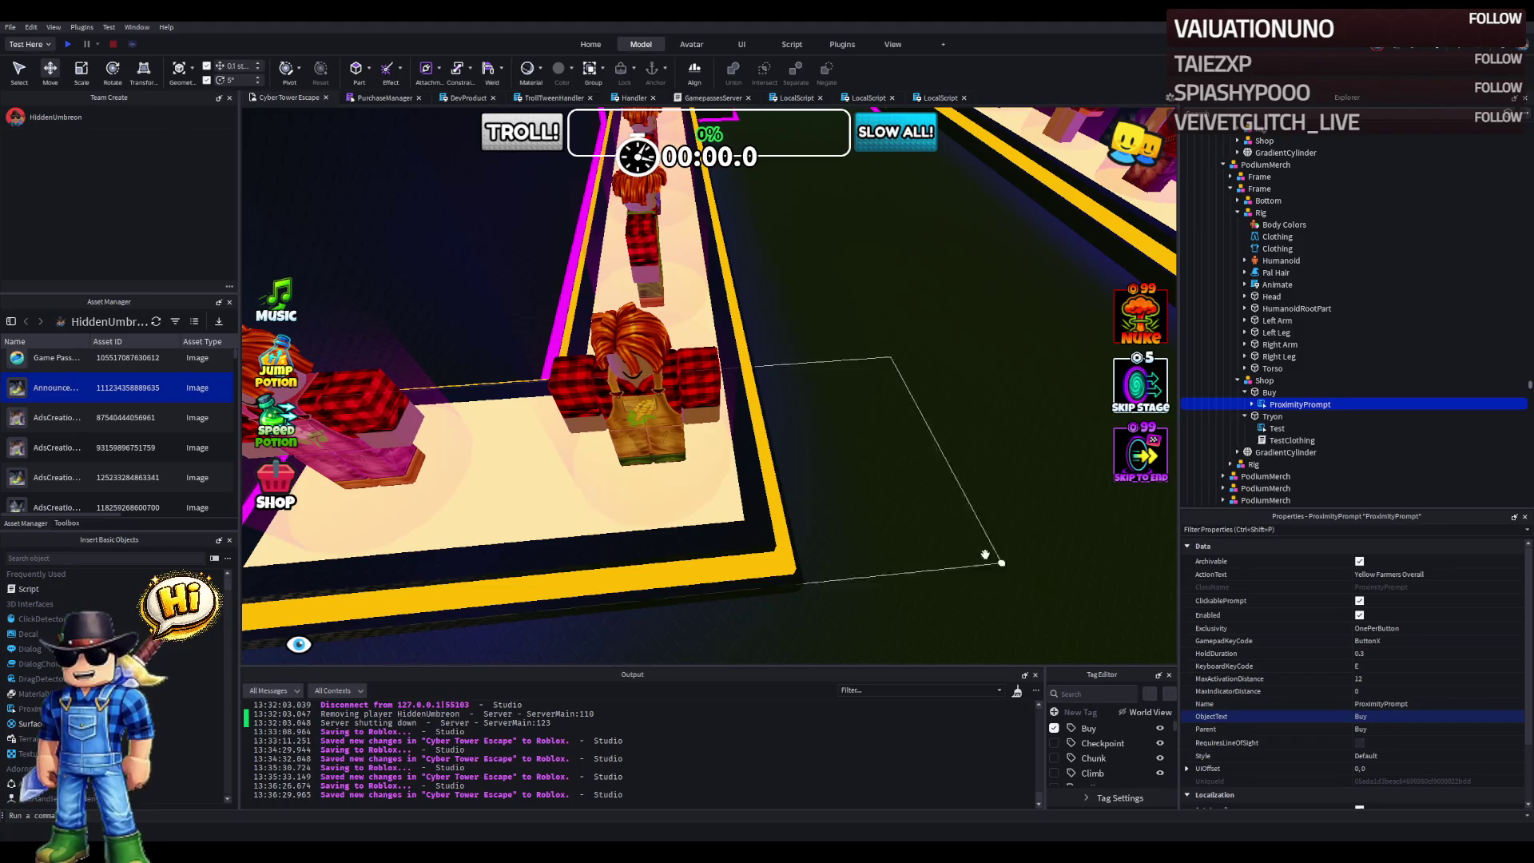
- Duplicate the Shop group and put the copy and the next mannequin's rig into that podium's Frame
click(1262, 381)
key(ctrl+d)
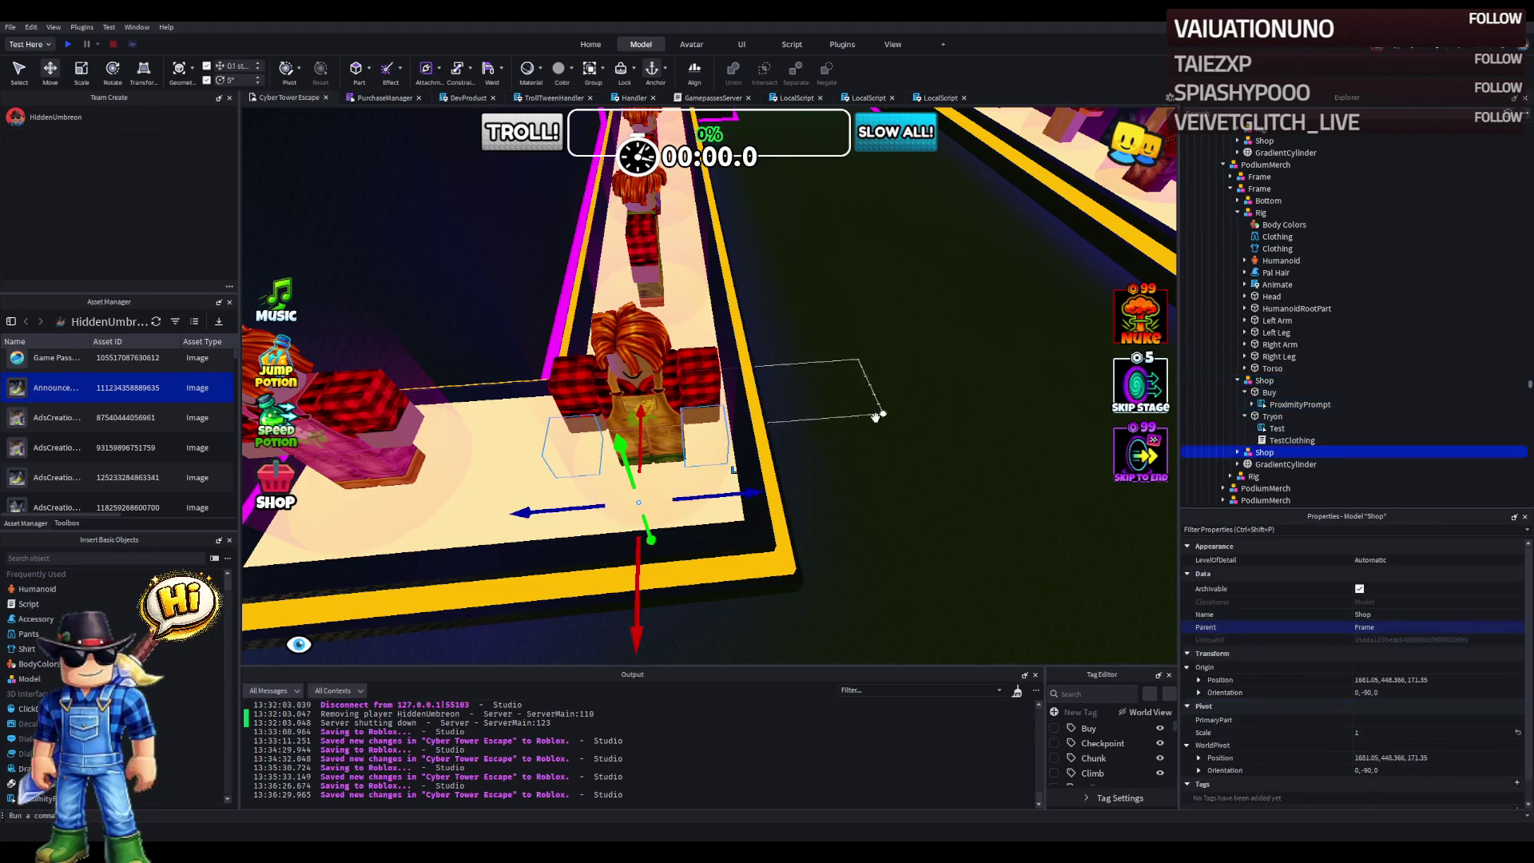
mouse_move(799, 435)
mouse_down()
mouse_move(835, 423)
mouse_move(816, 437)
mouse_up()
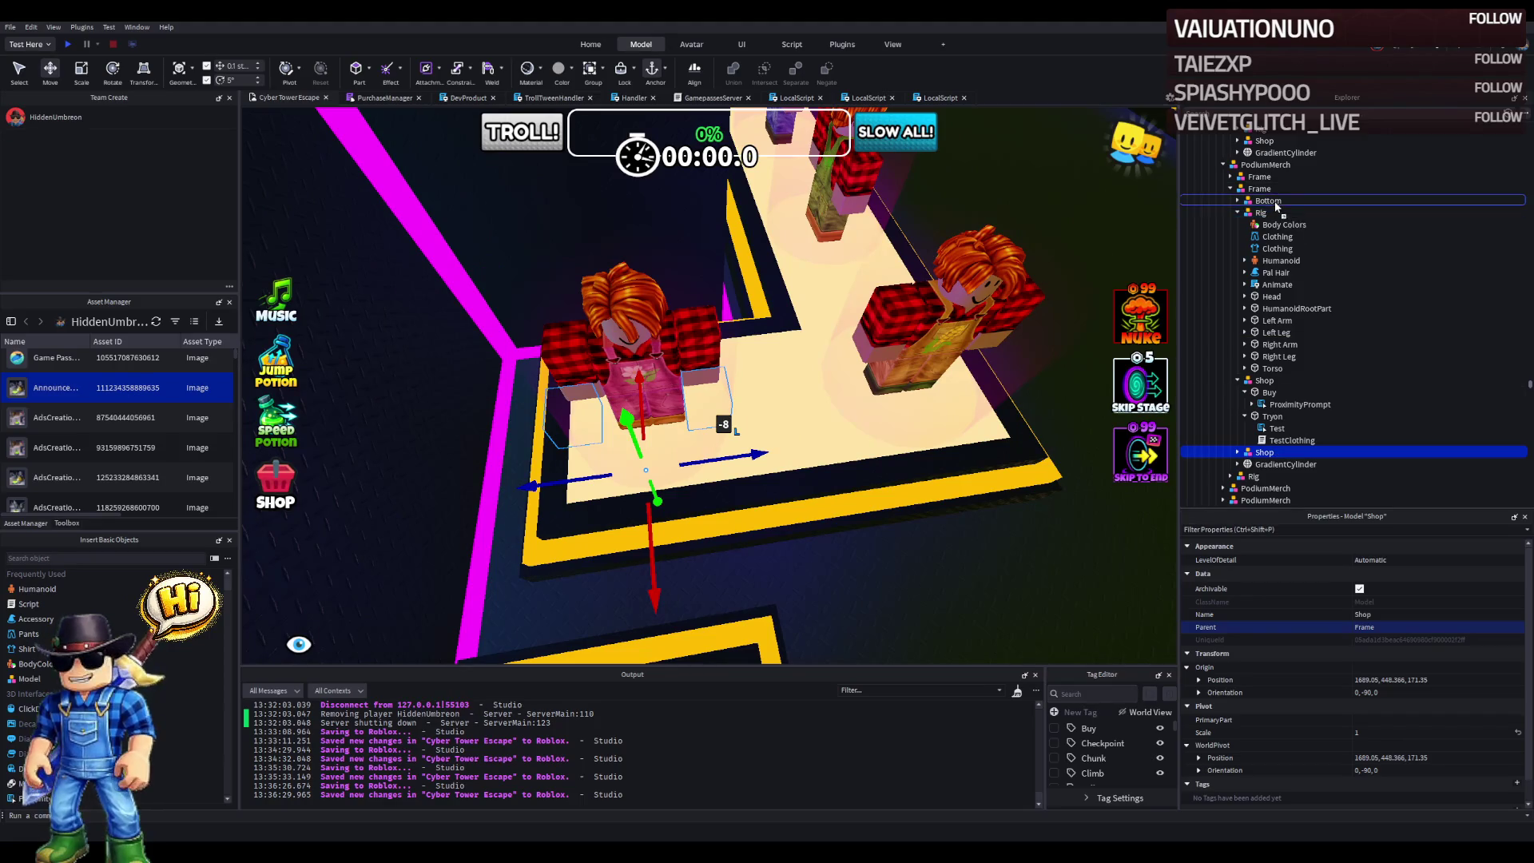
drag(1262, 185, 1260, 177)
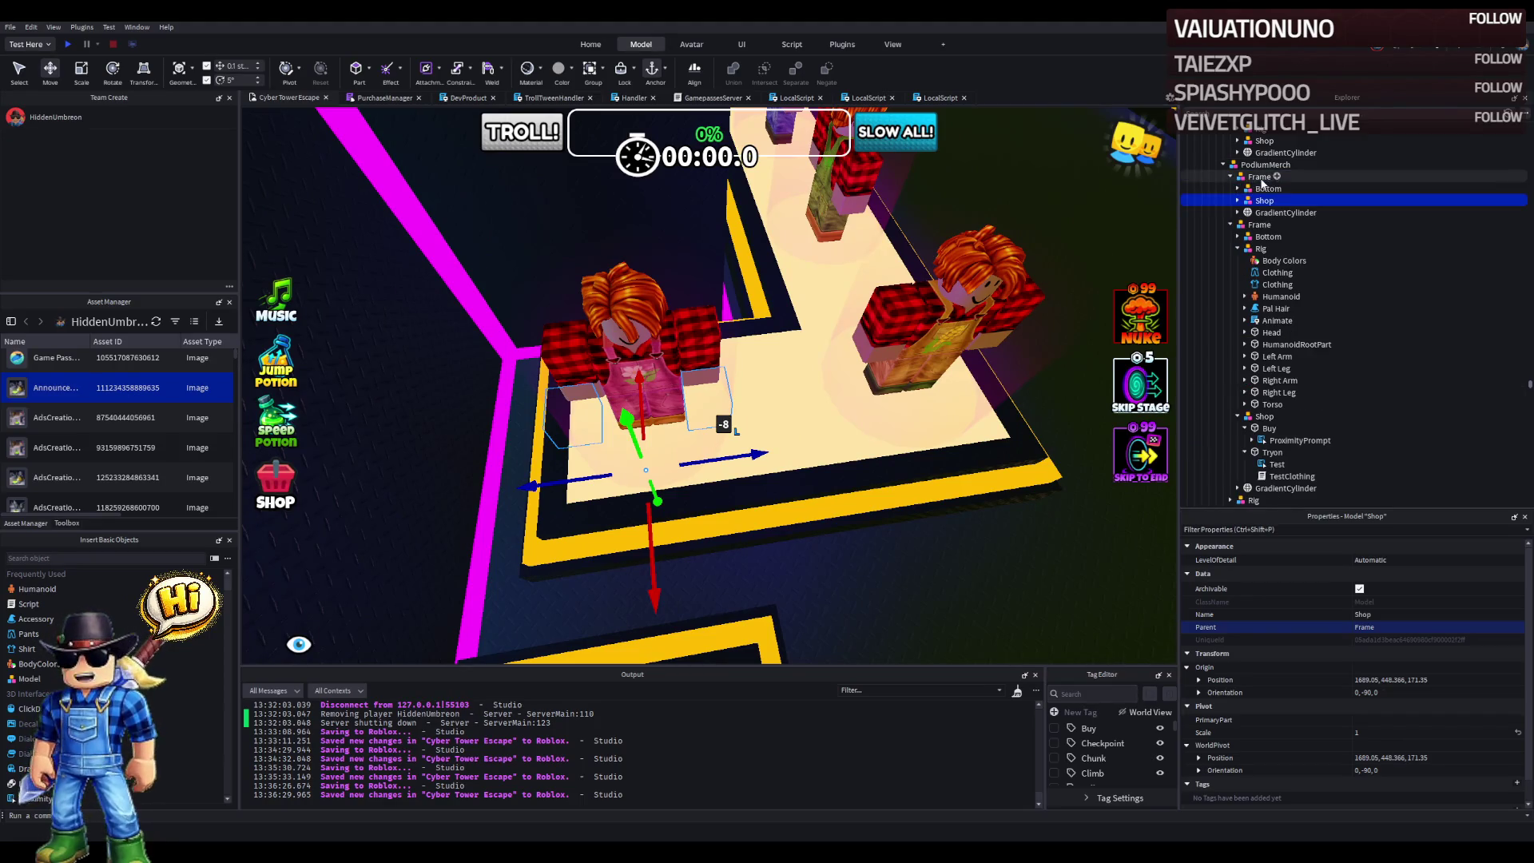
click(1232, 224)
drag(1251, 237, 1253, 179)
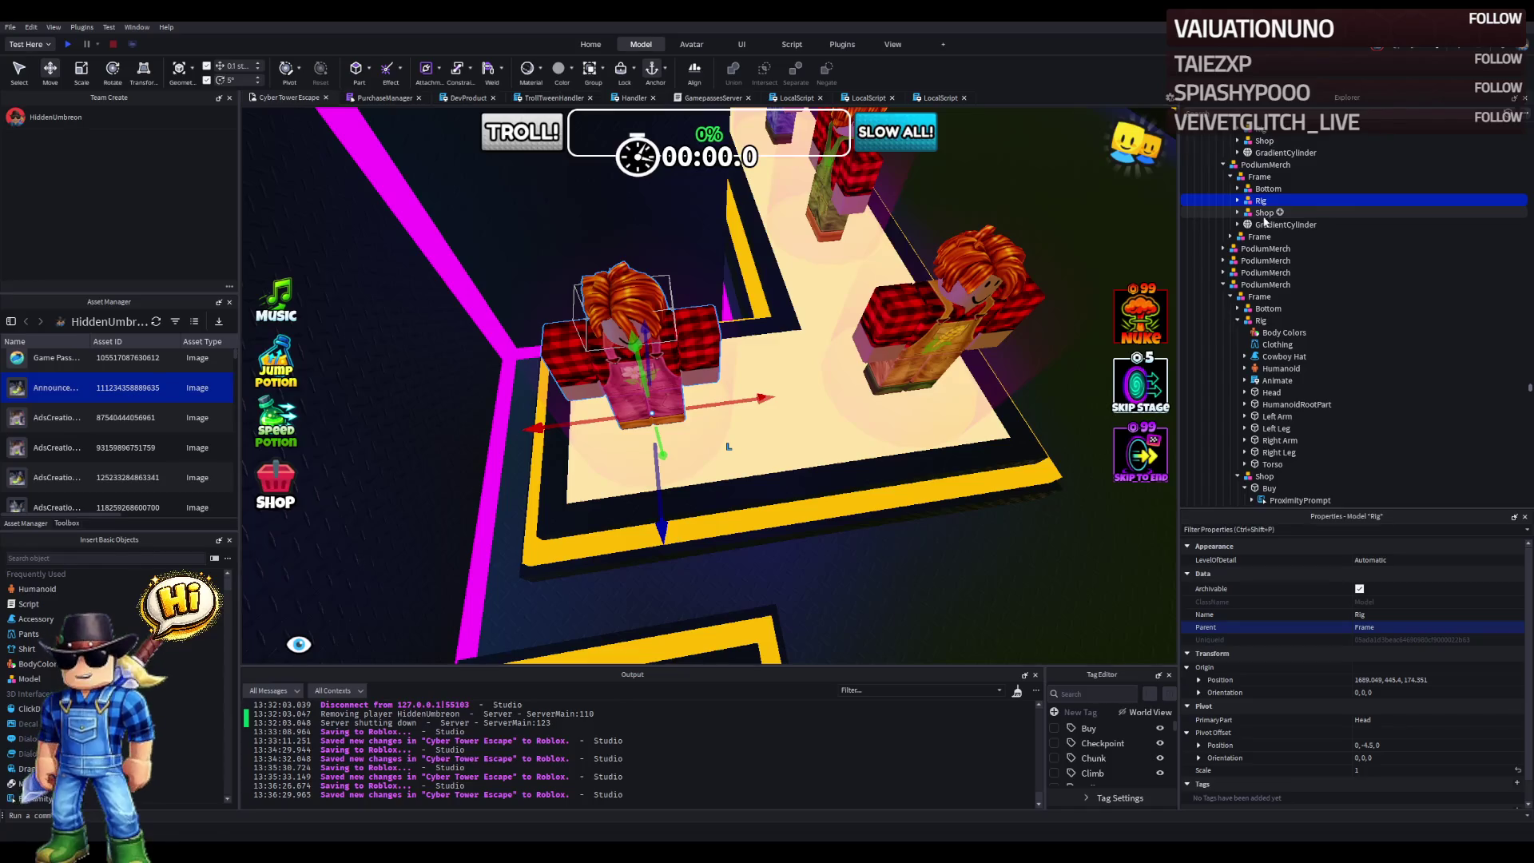
- Copy the mannequin's pants template asset ID from its clothing
click(1263, 213)
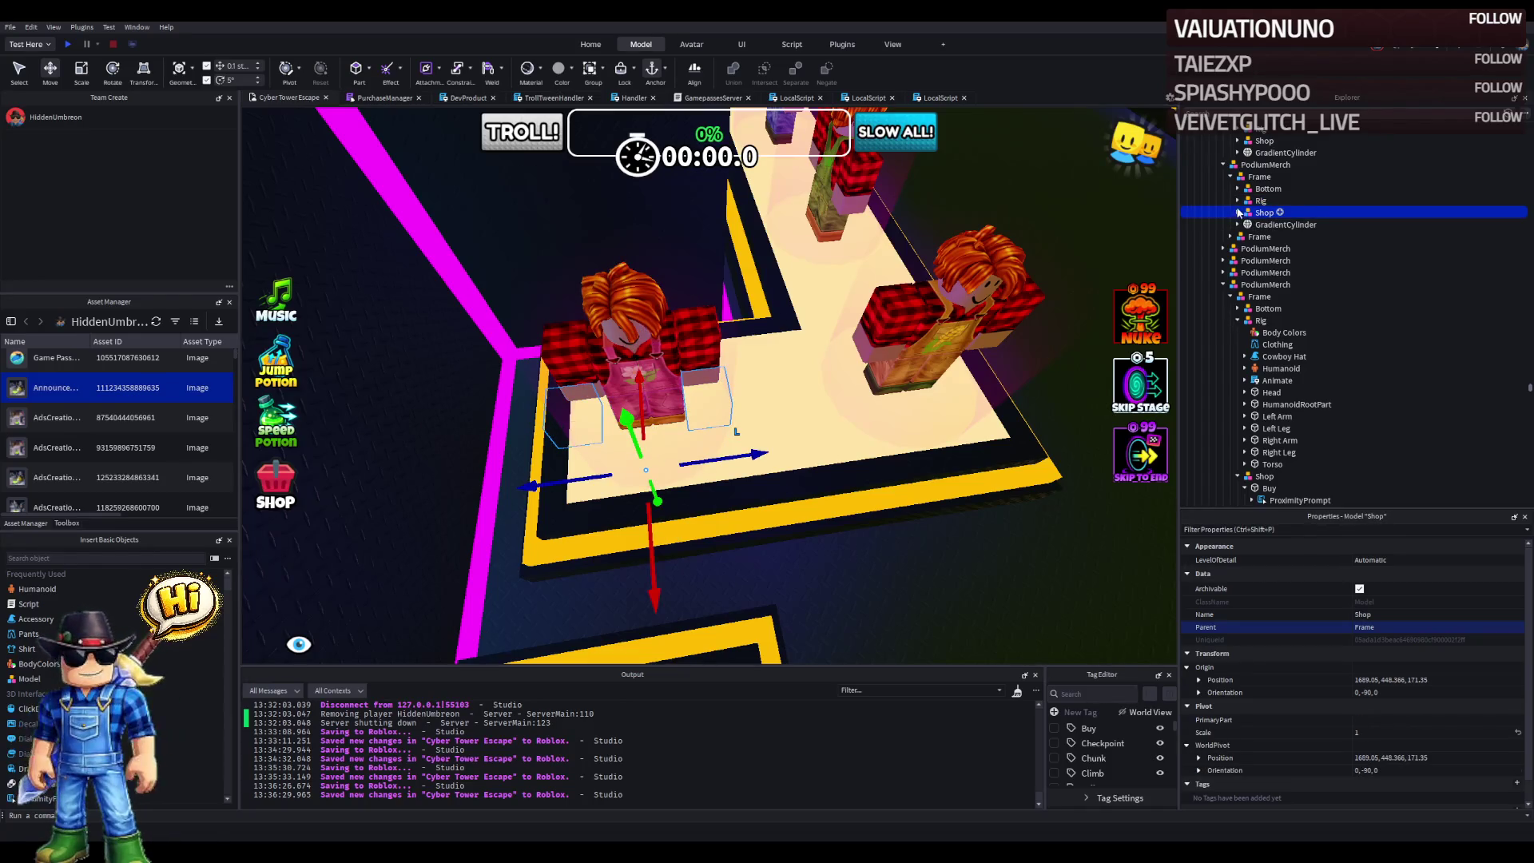
click(1238, 201)
click(1277, 236)
click(1277, 224)
click(1460, 575)
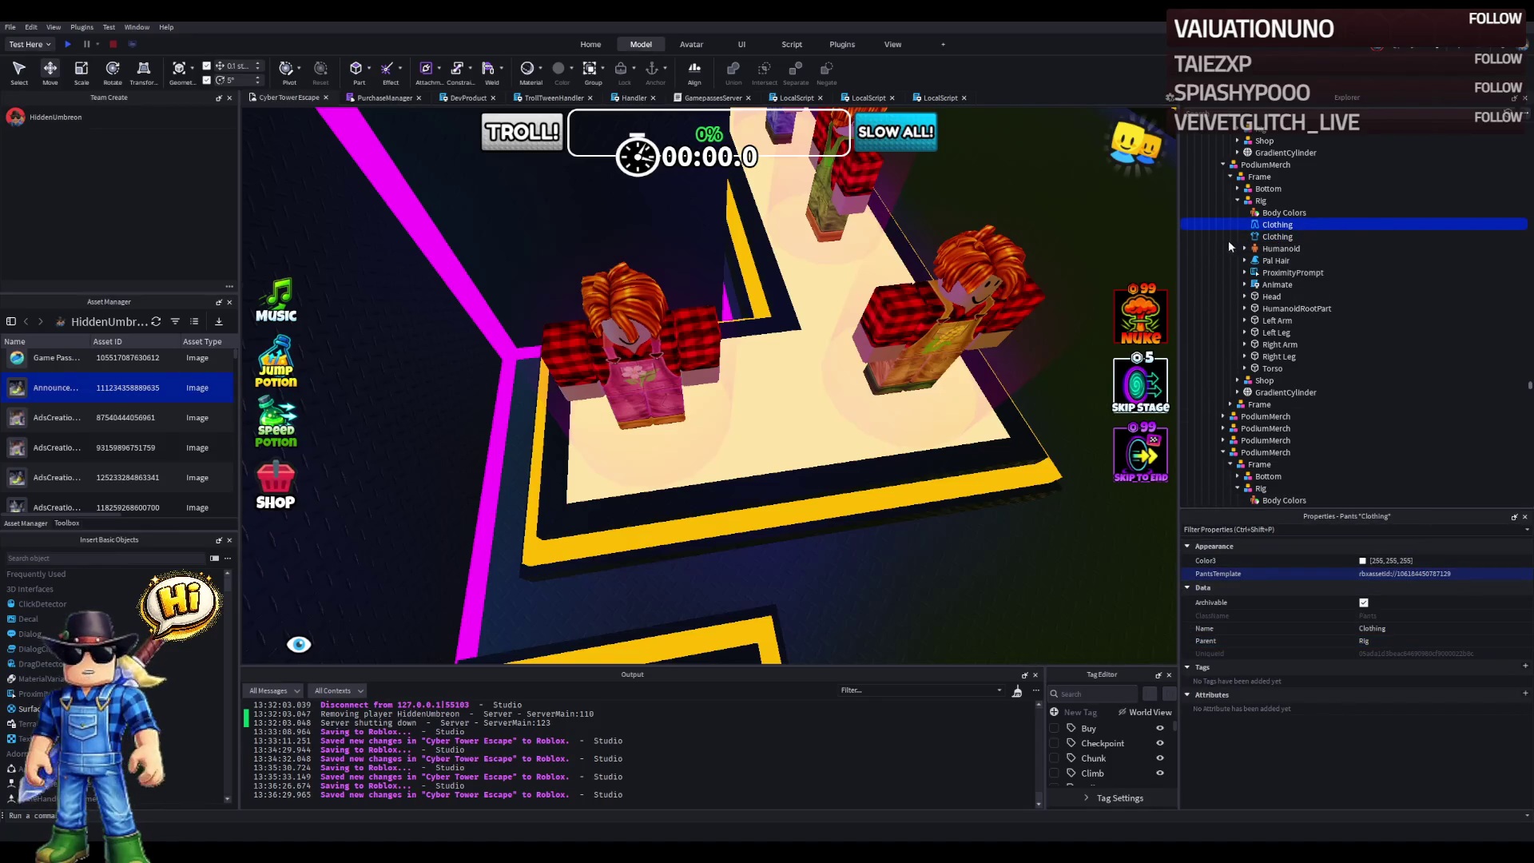
click(1271, 284)
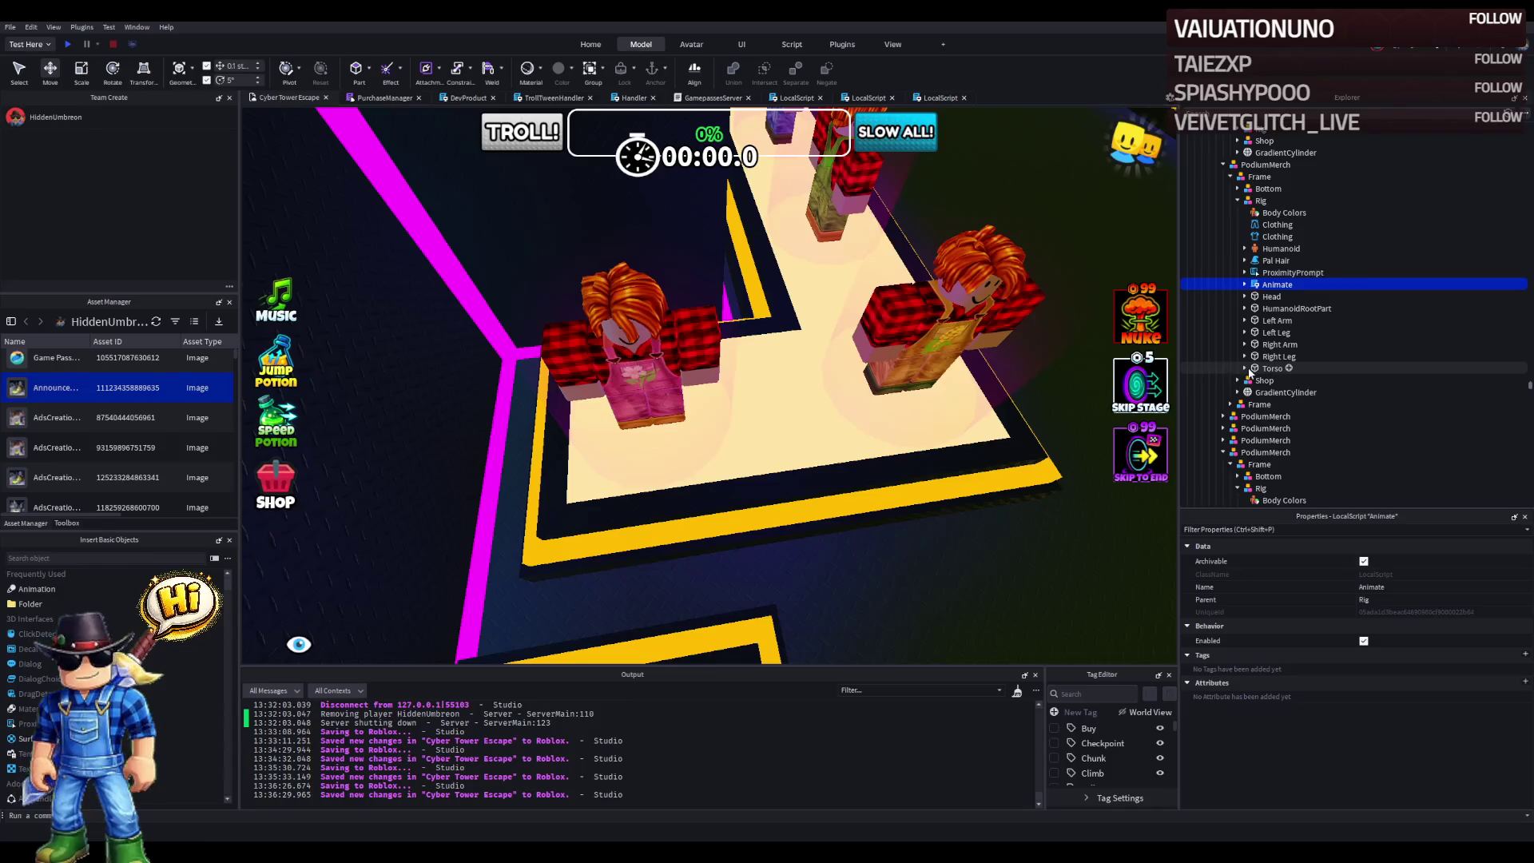
click(1237, 381)
click(1244, 404)
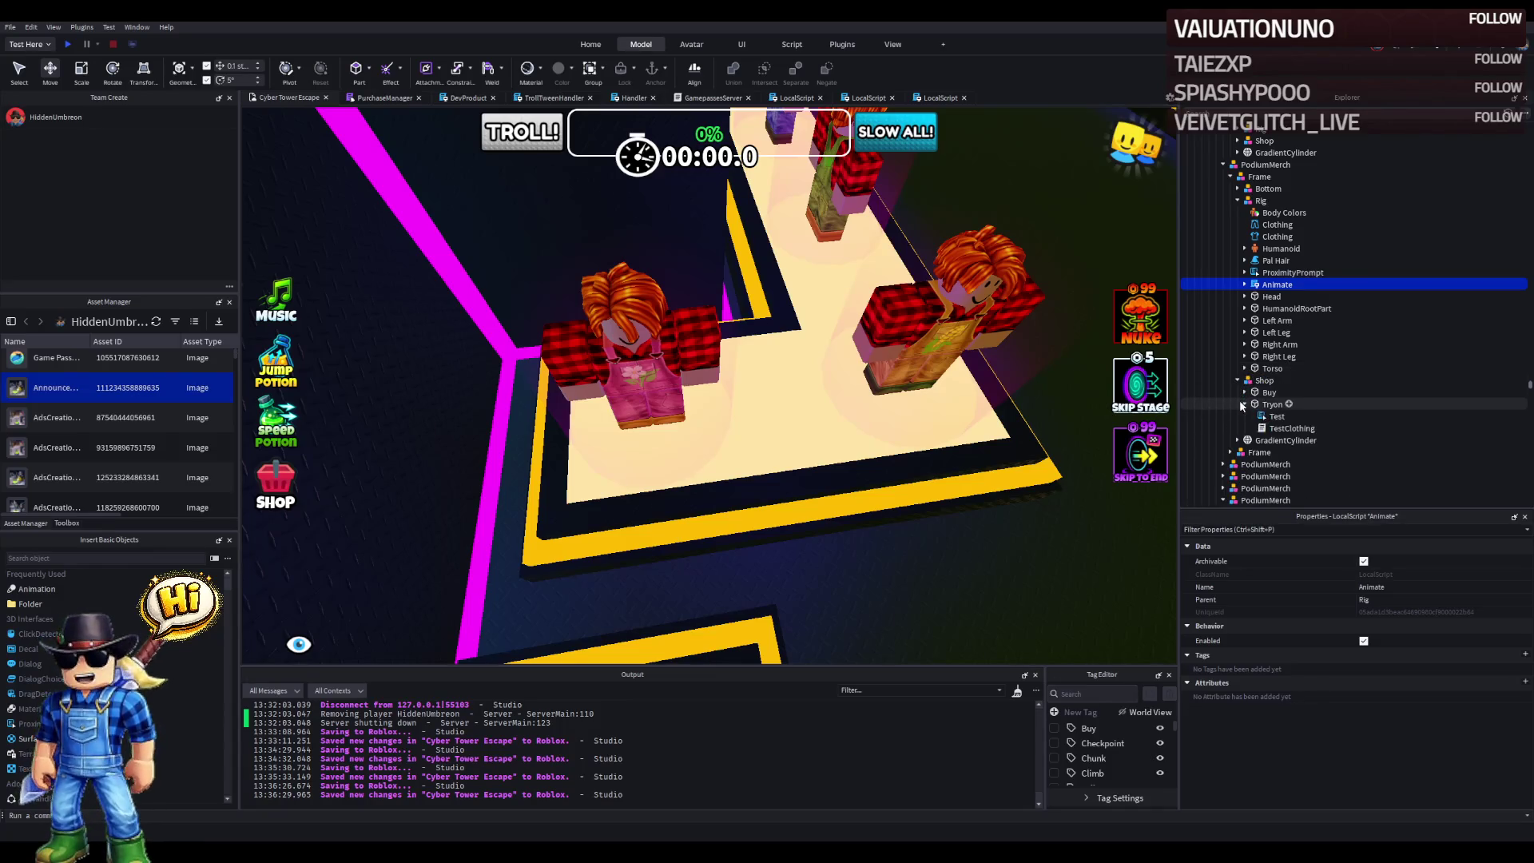
double_click(1291, 428)
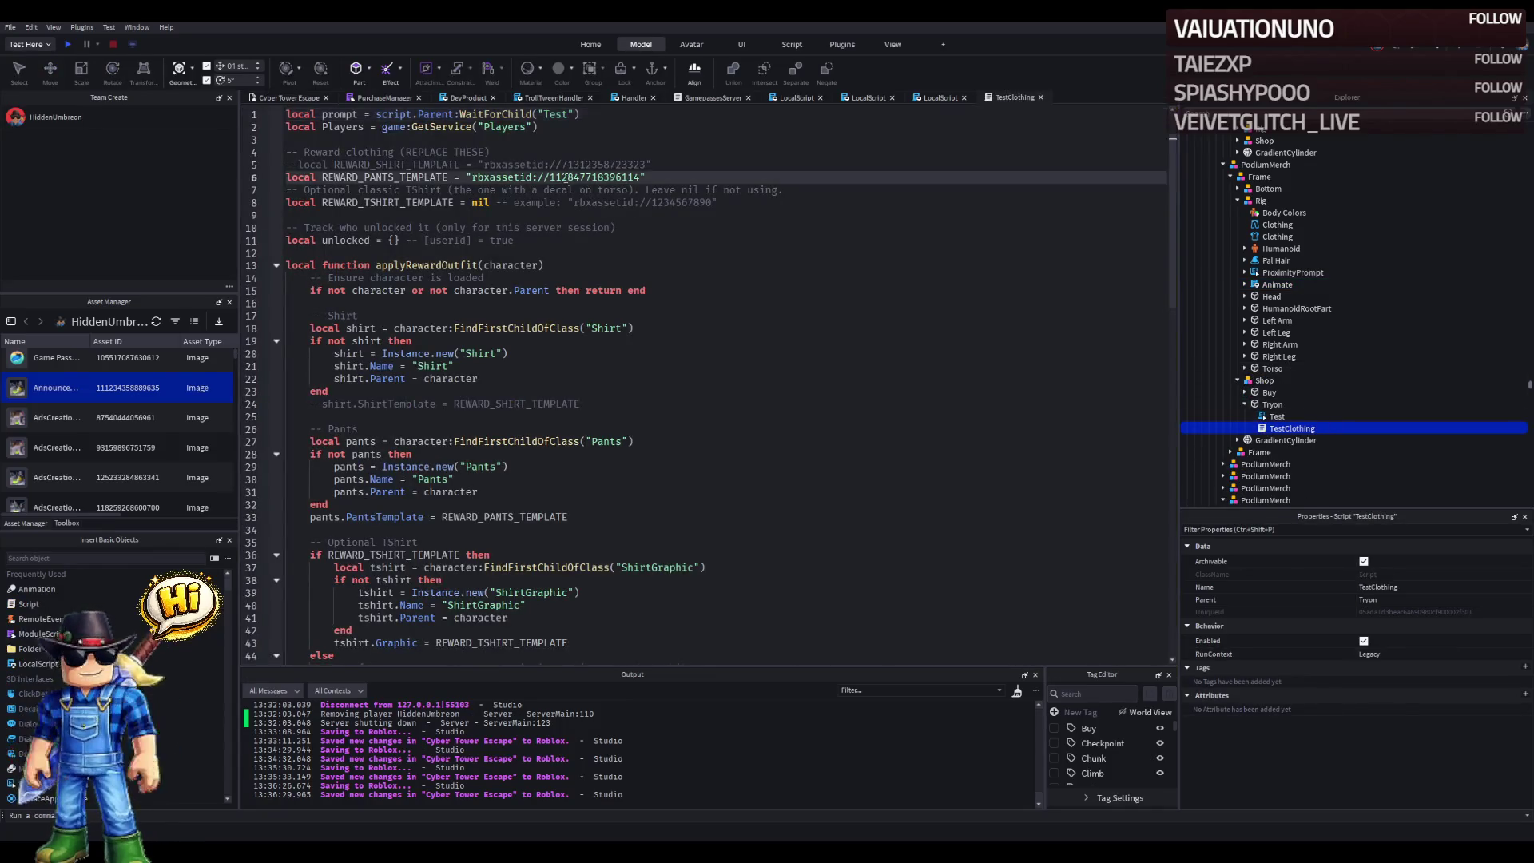
key(ctrl+v)
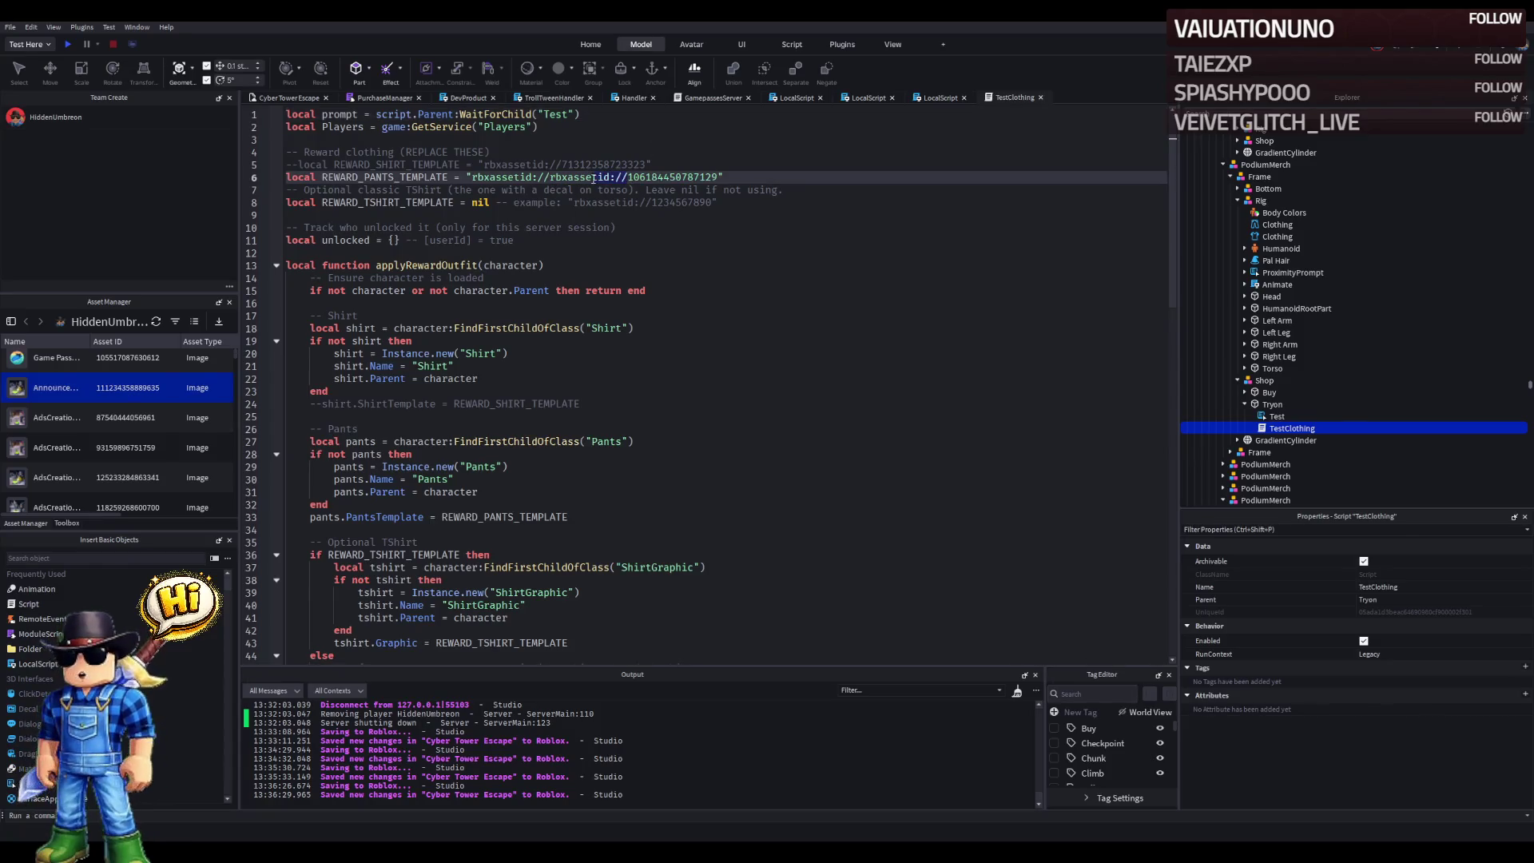
key(BackSpace)
key(ctrl+s)
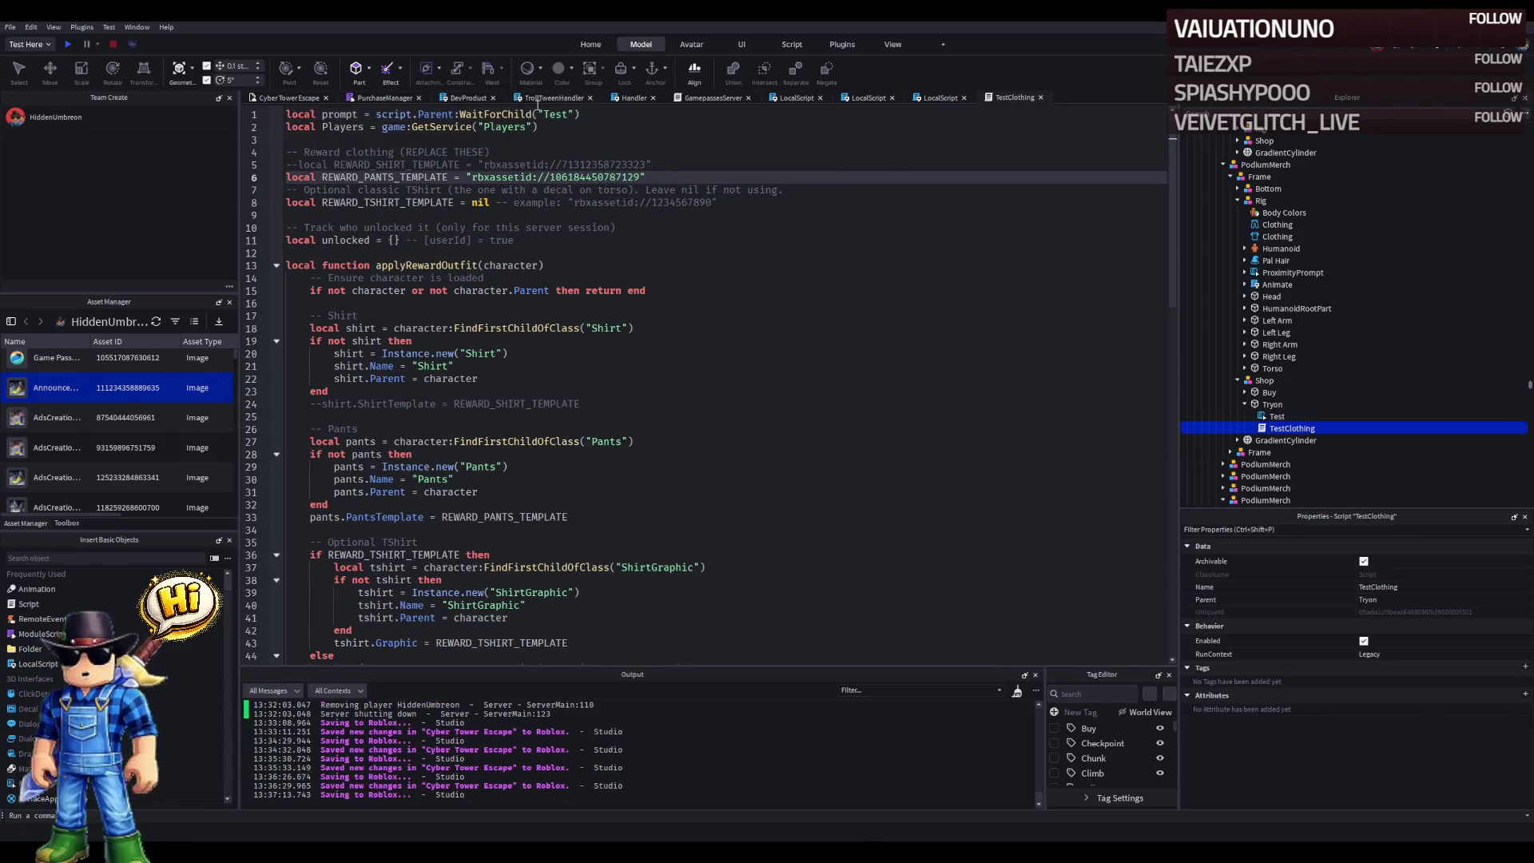
- Move the Pink Farmer Overalls proximity prompt into this Shop's Buy part
click(318, 104)
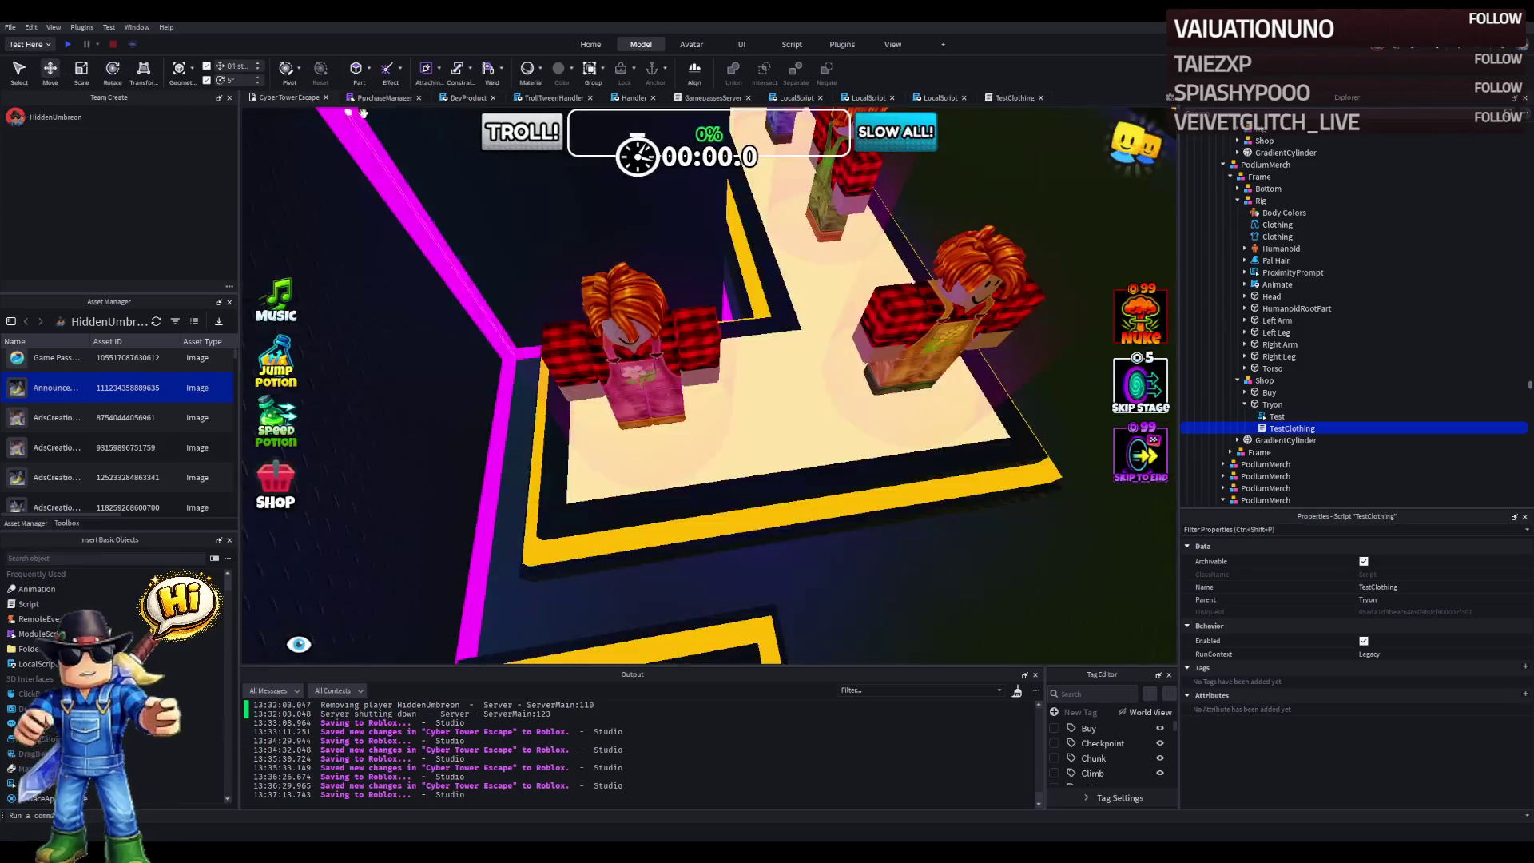
click(1270, 272)
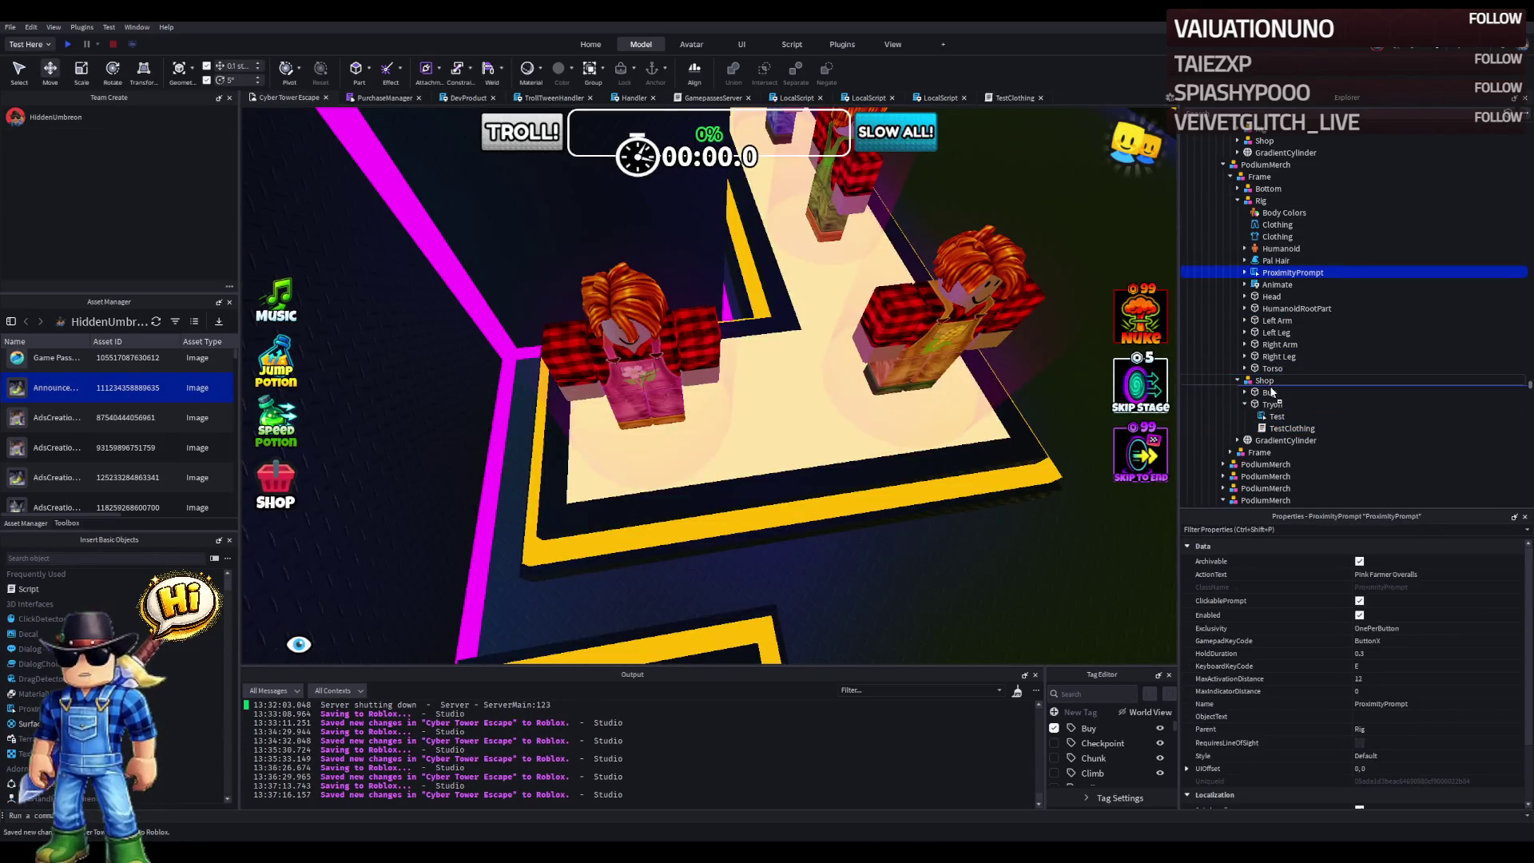
drag(1273, 394, 1273, 394)
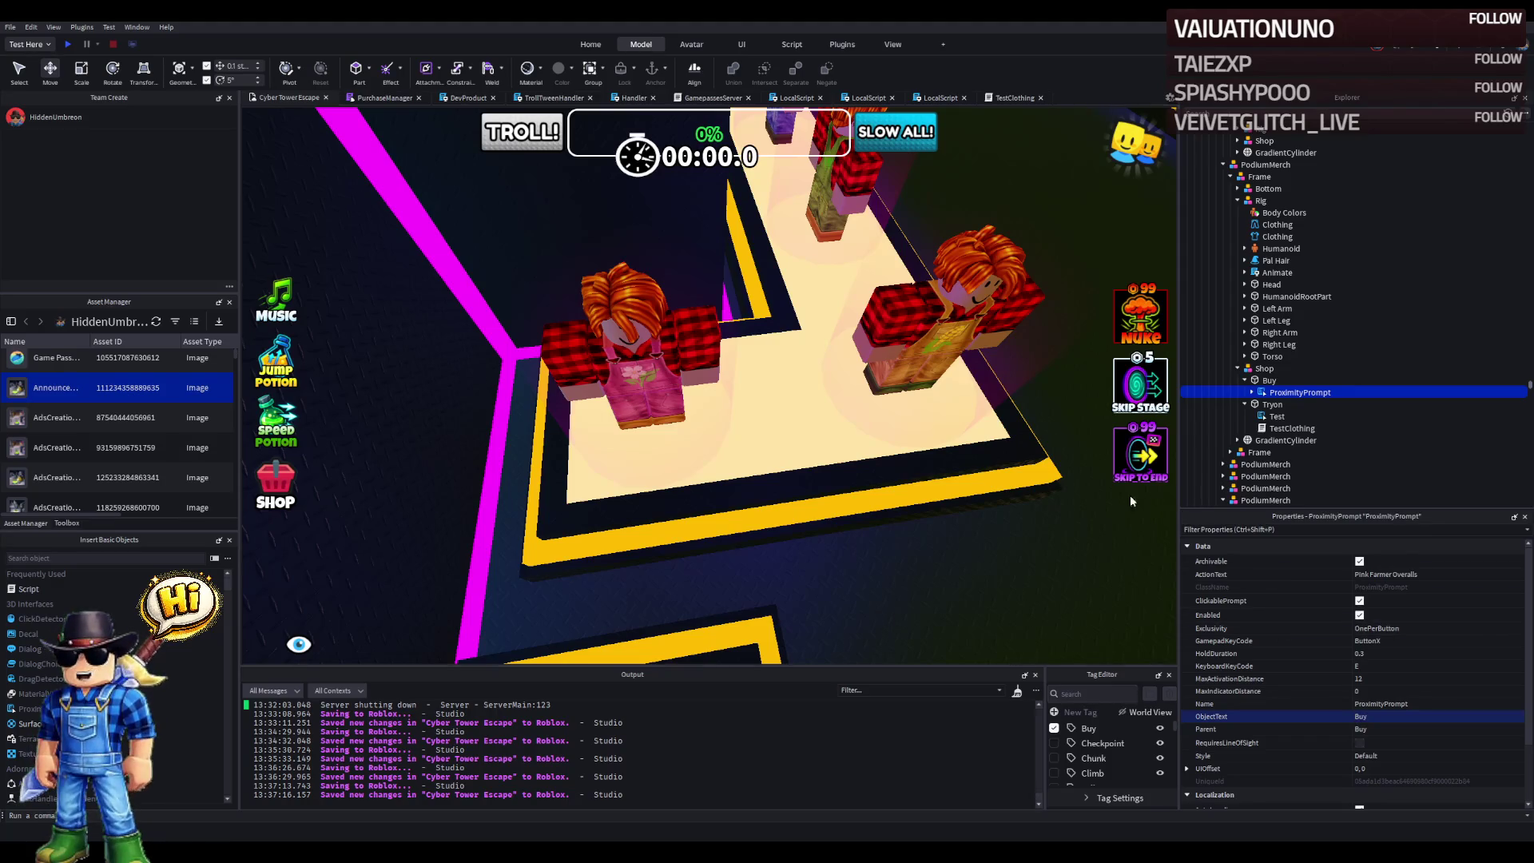
scroll(782, 383, down, 10)
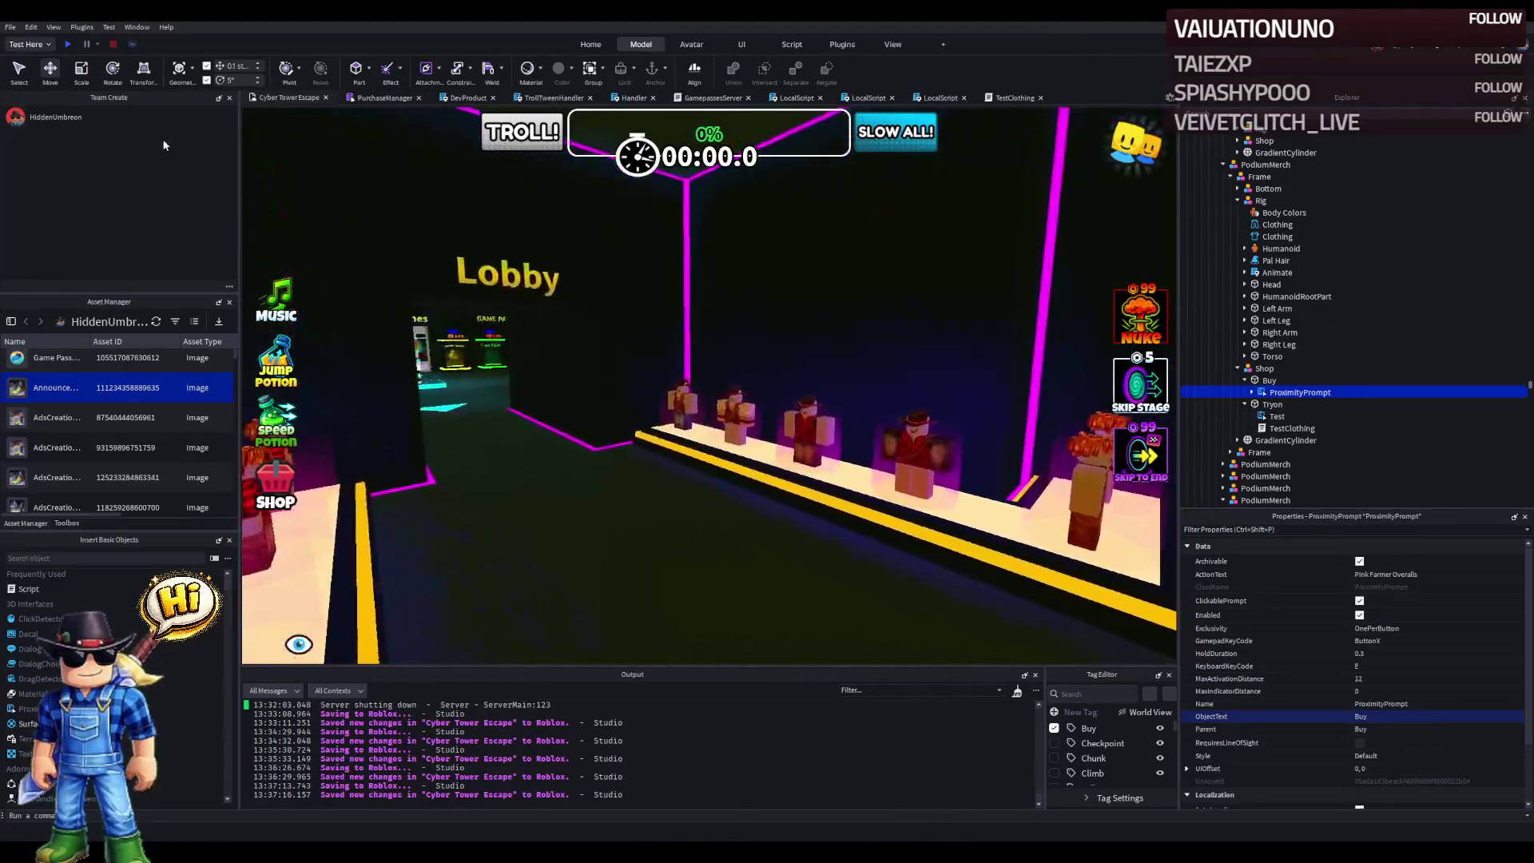
click(69, 43)
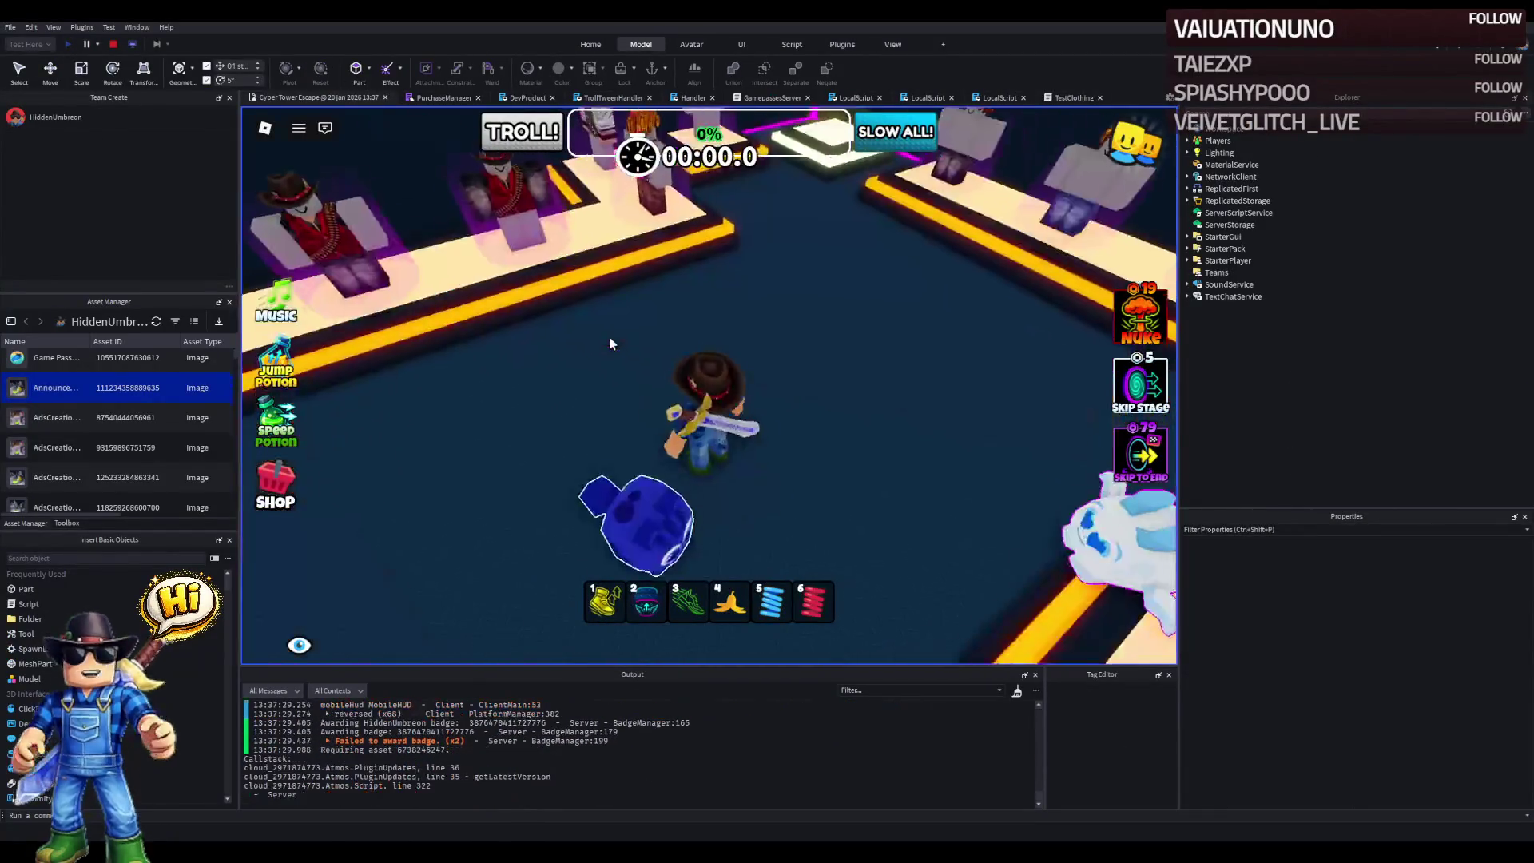
key(w)
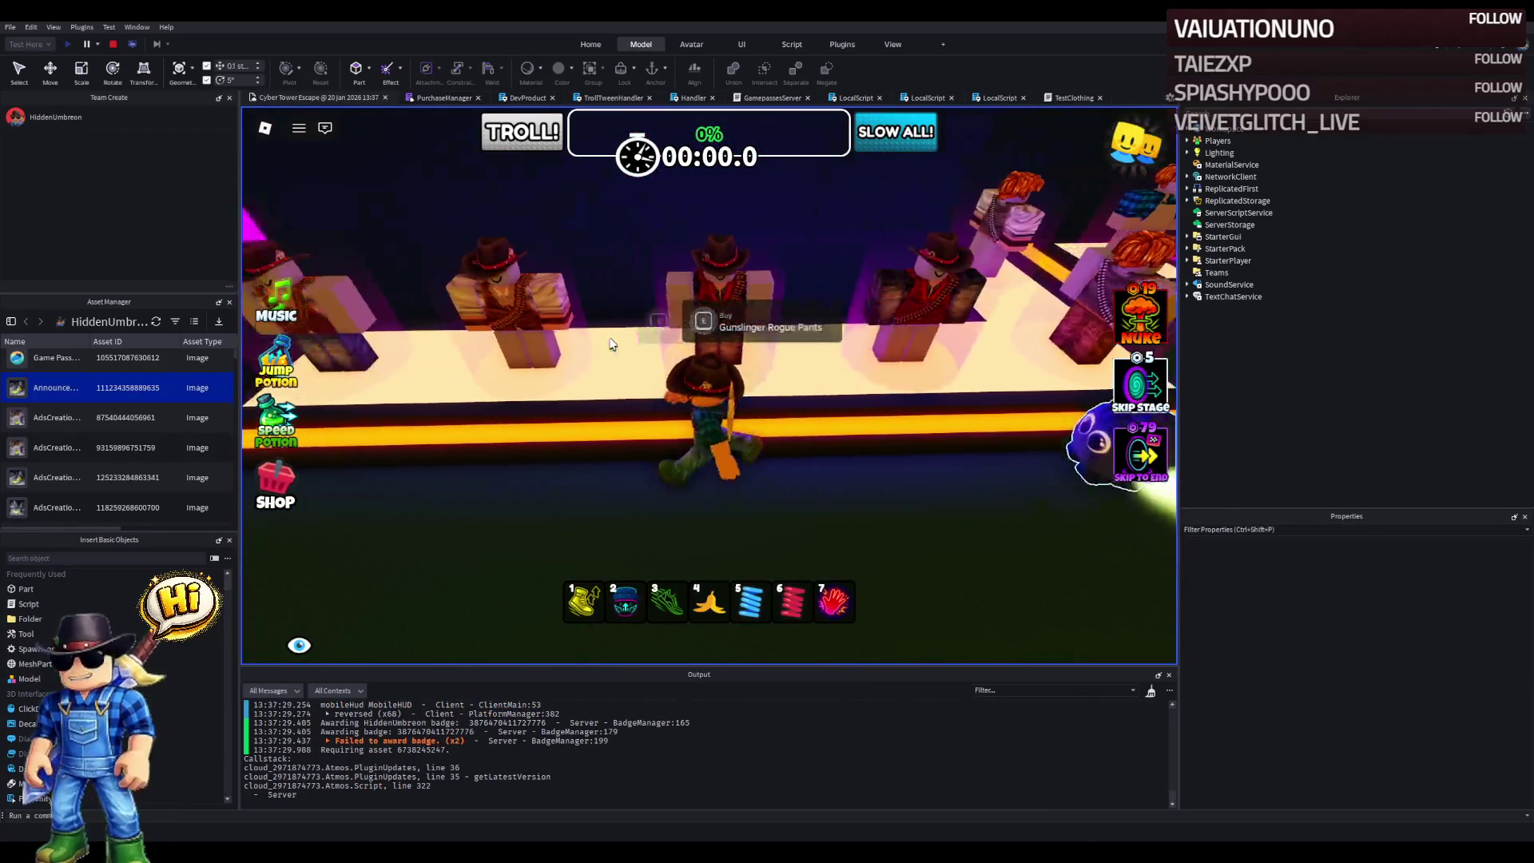
key(a)
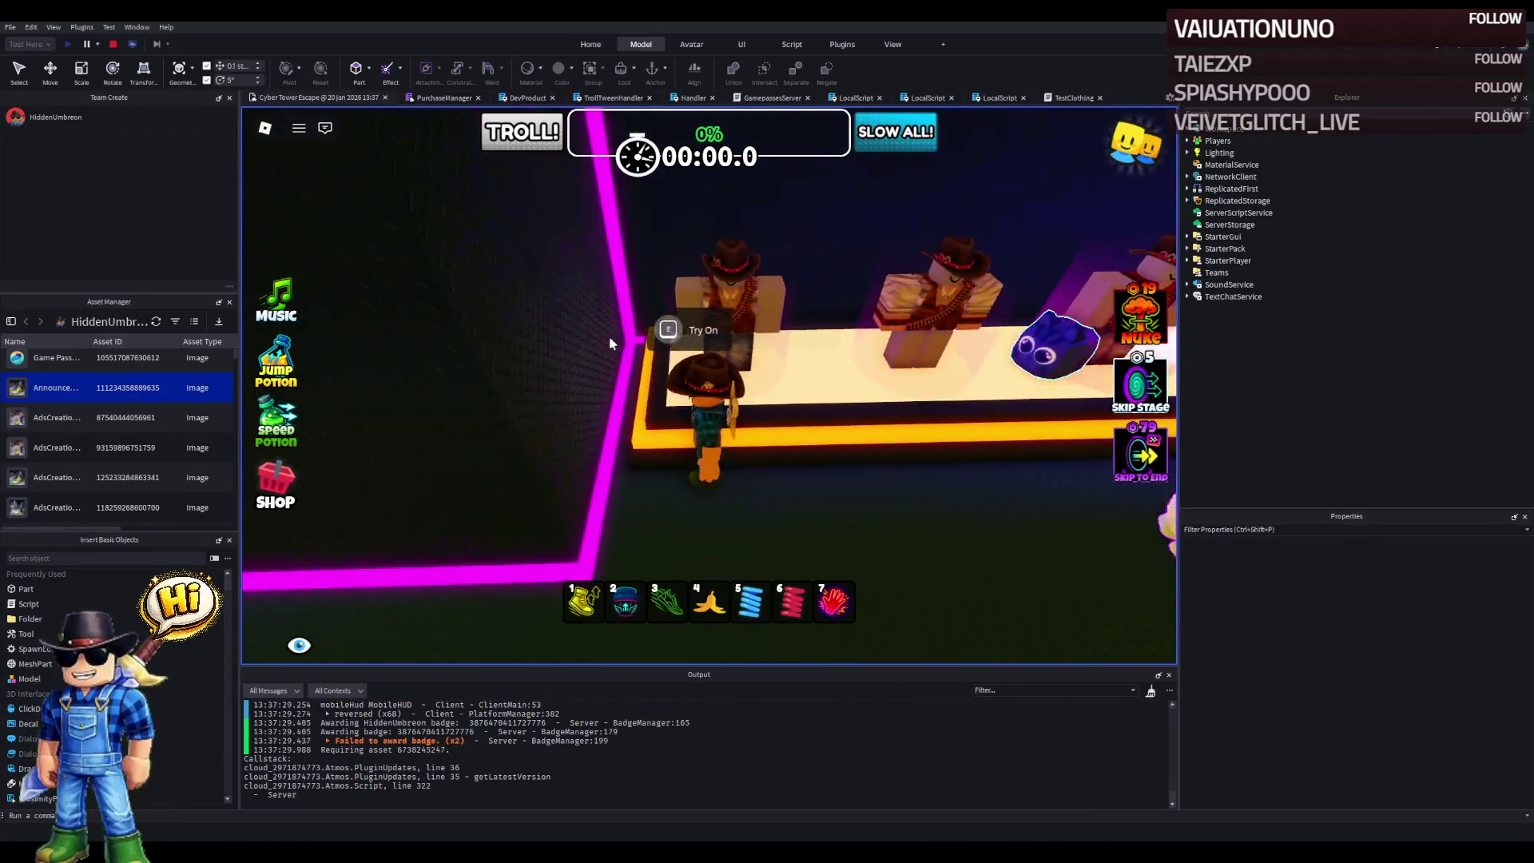
key(w)
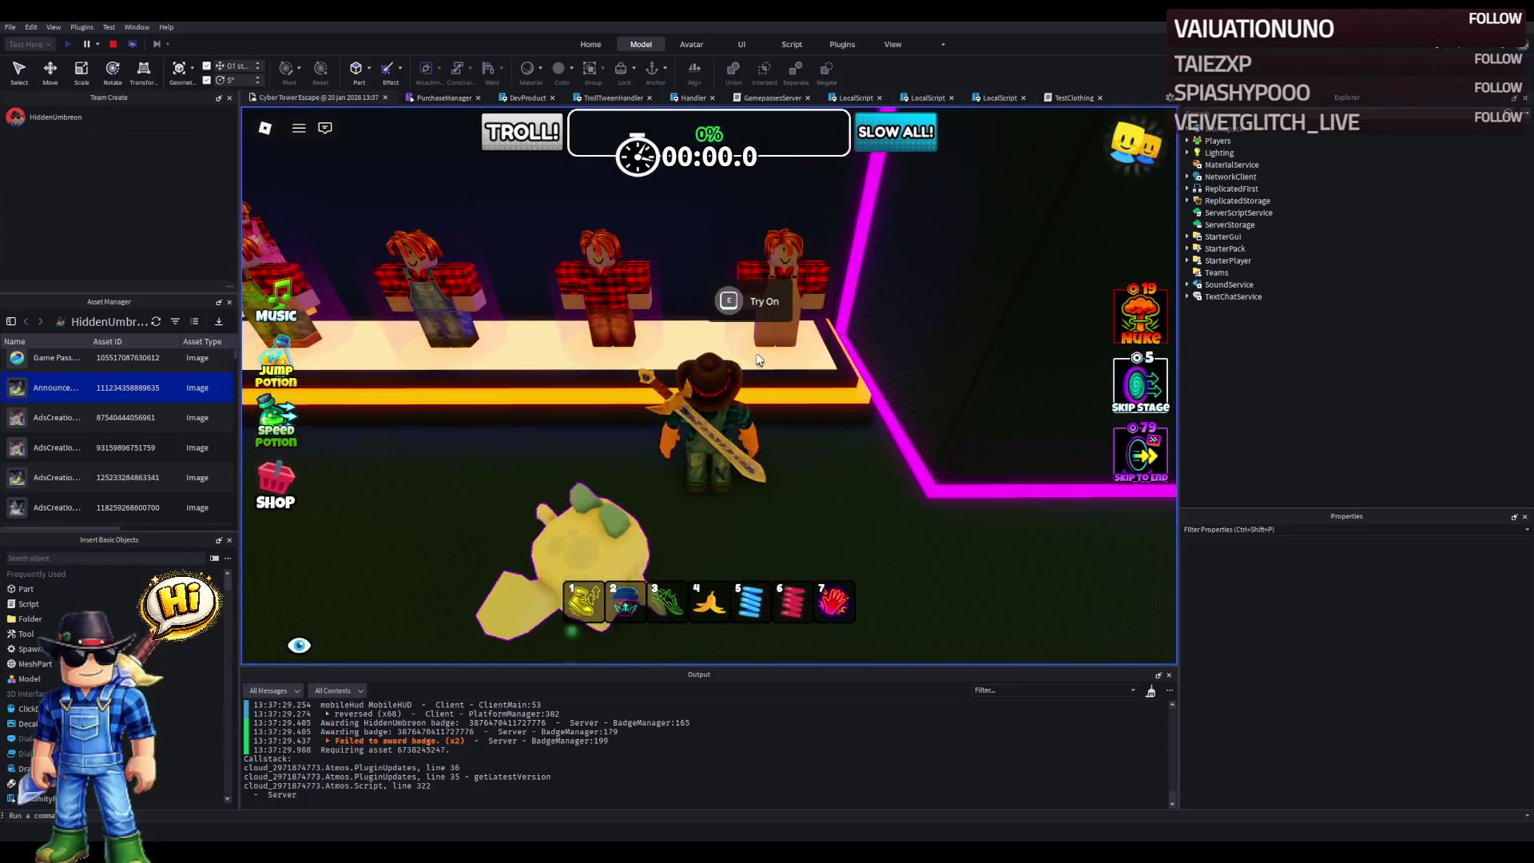
key(w)
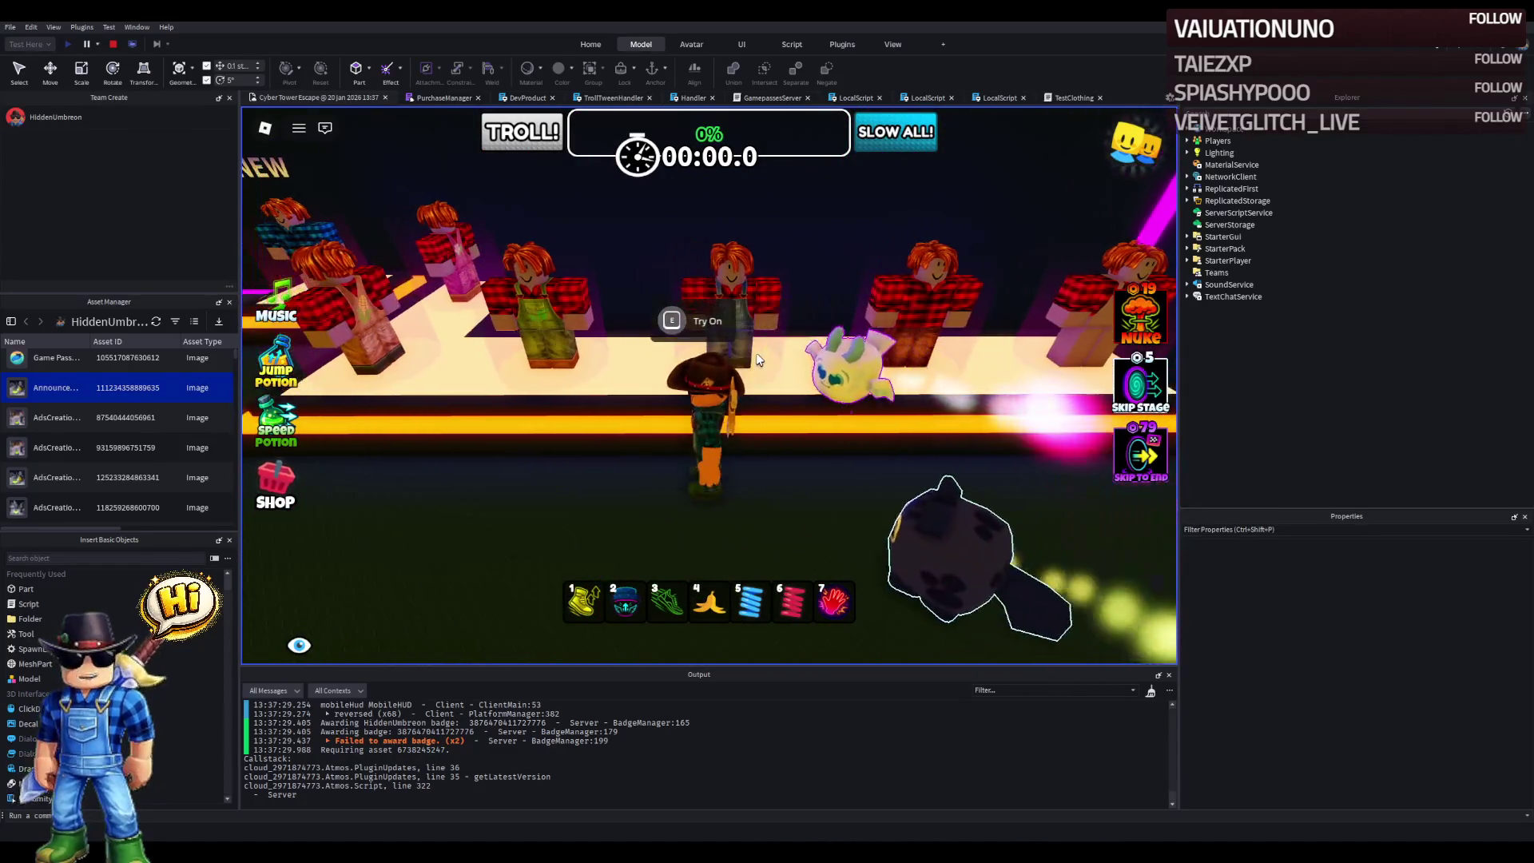
key(w)
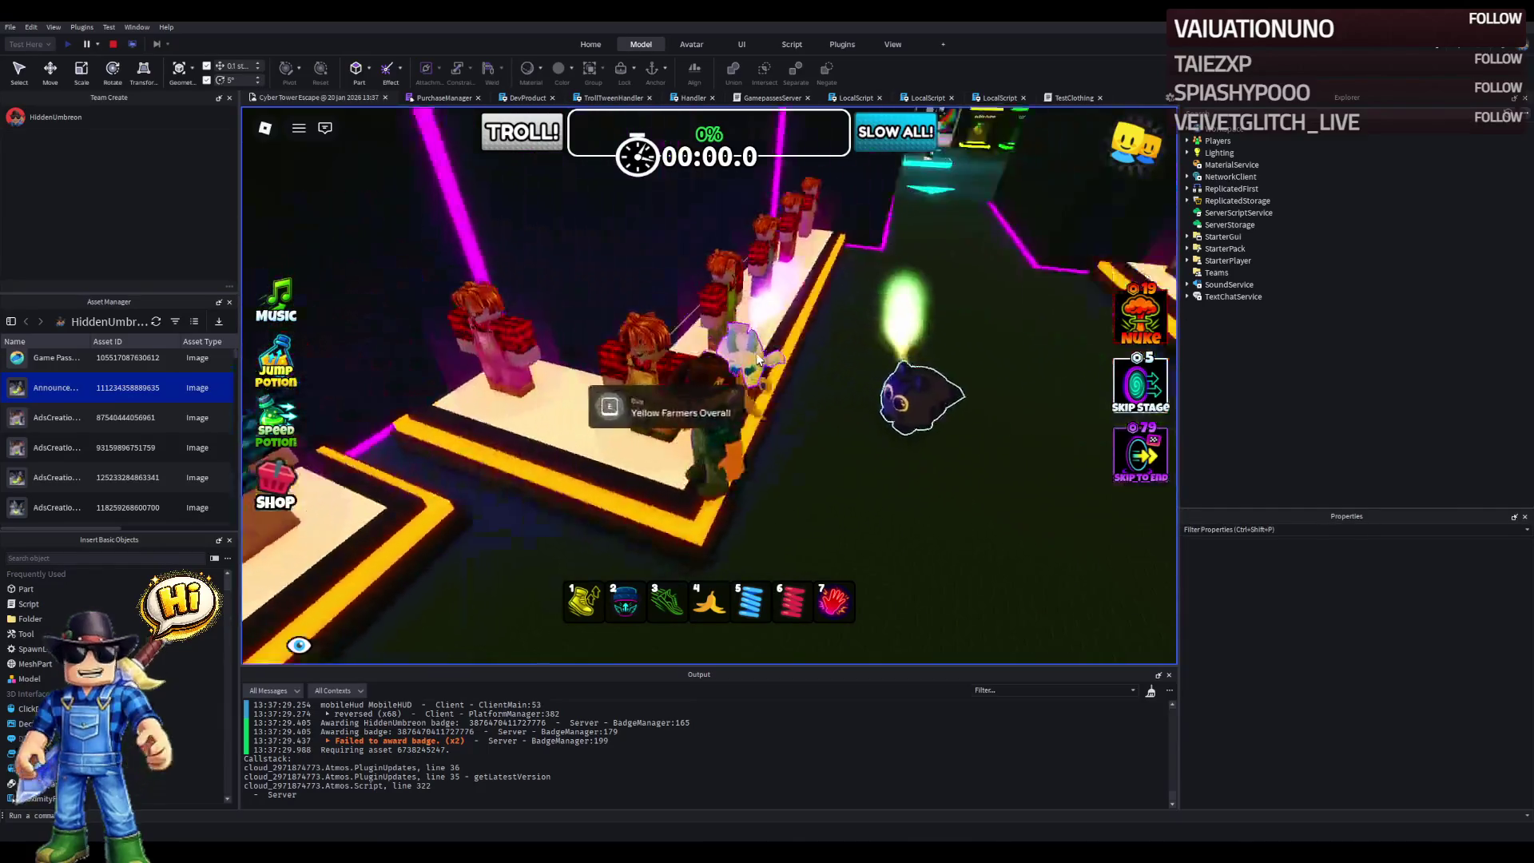
key(w)
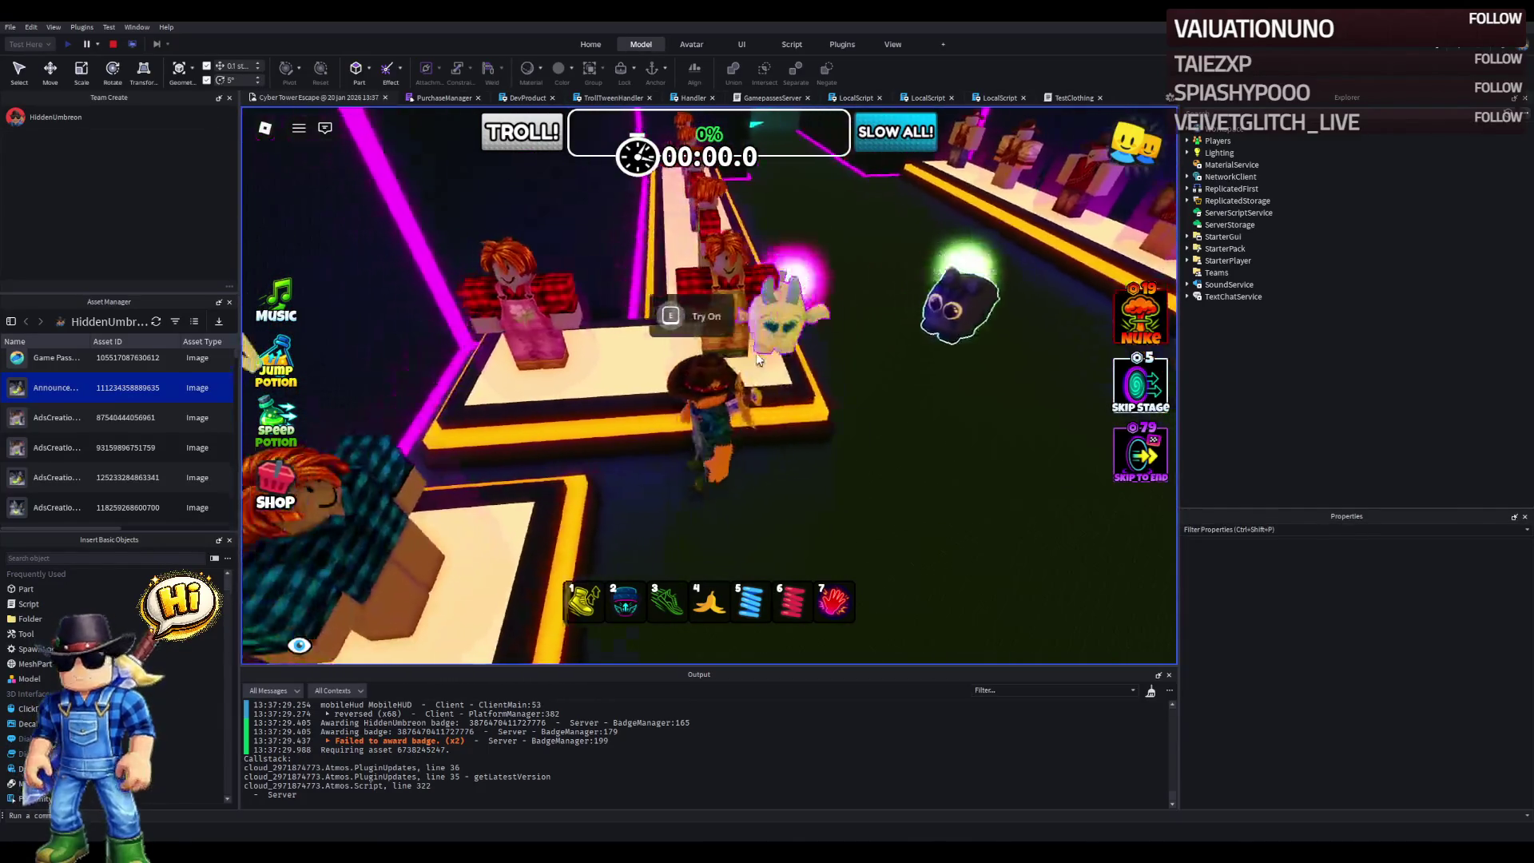
key(w)
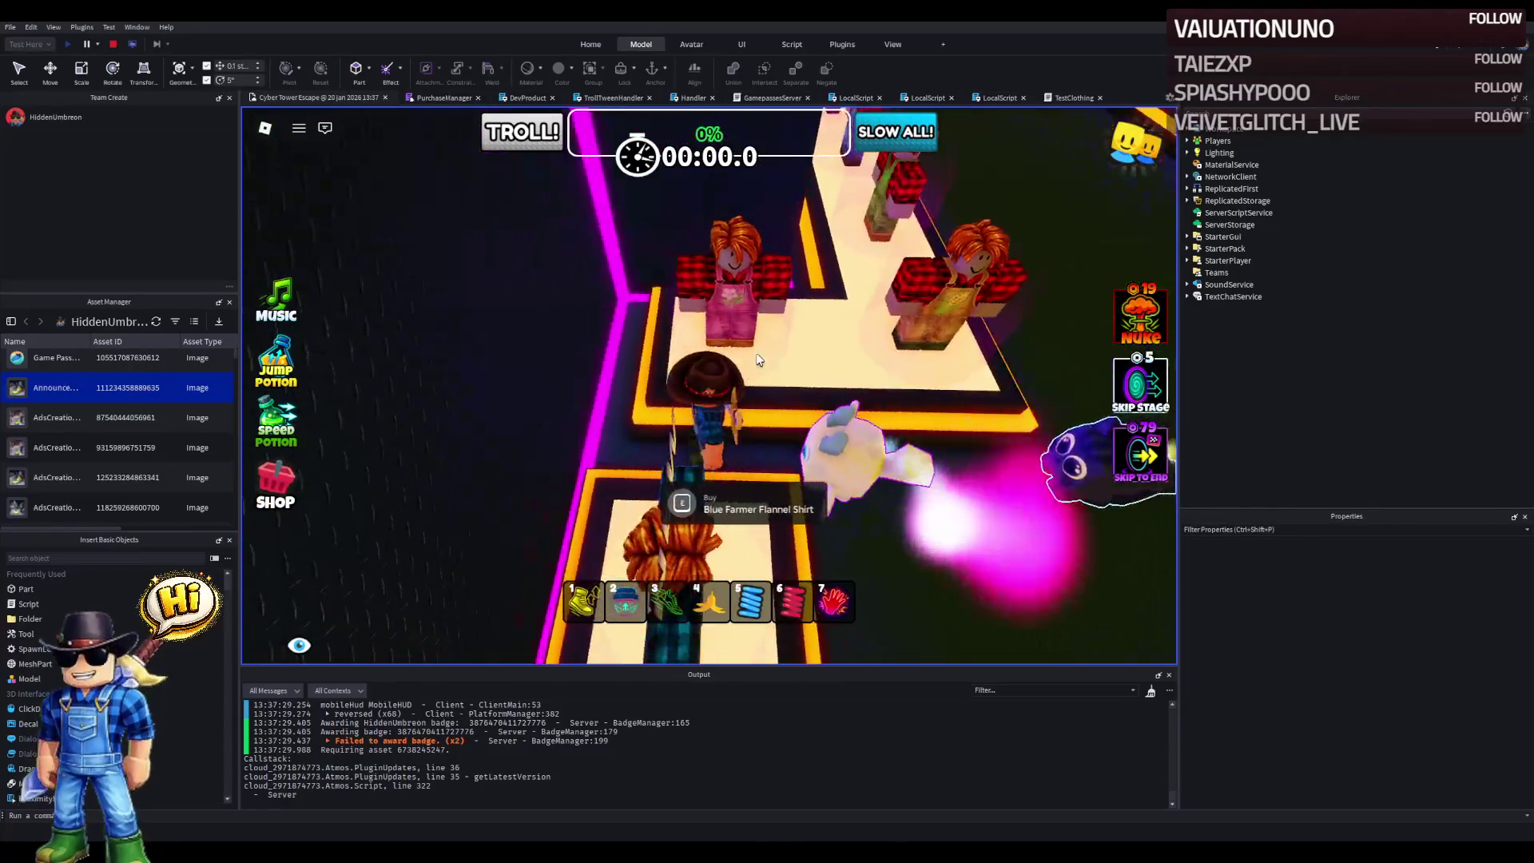
key(w)
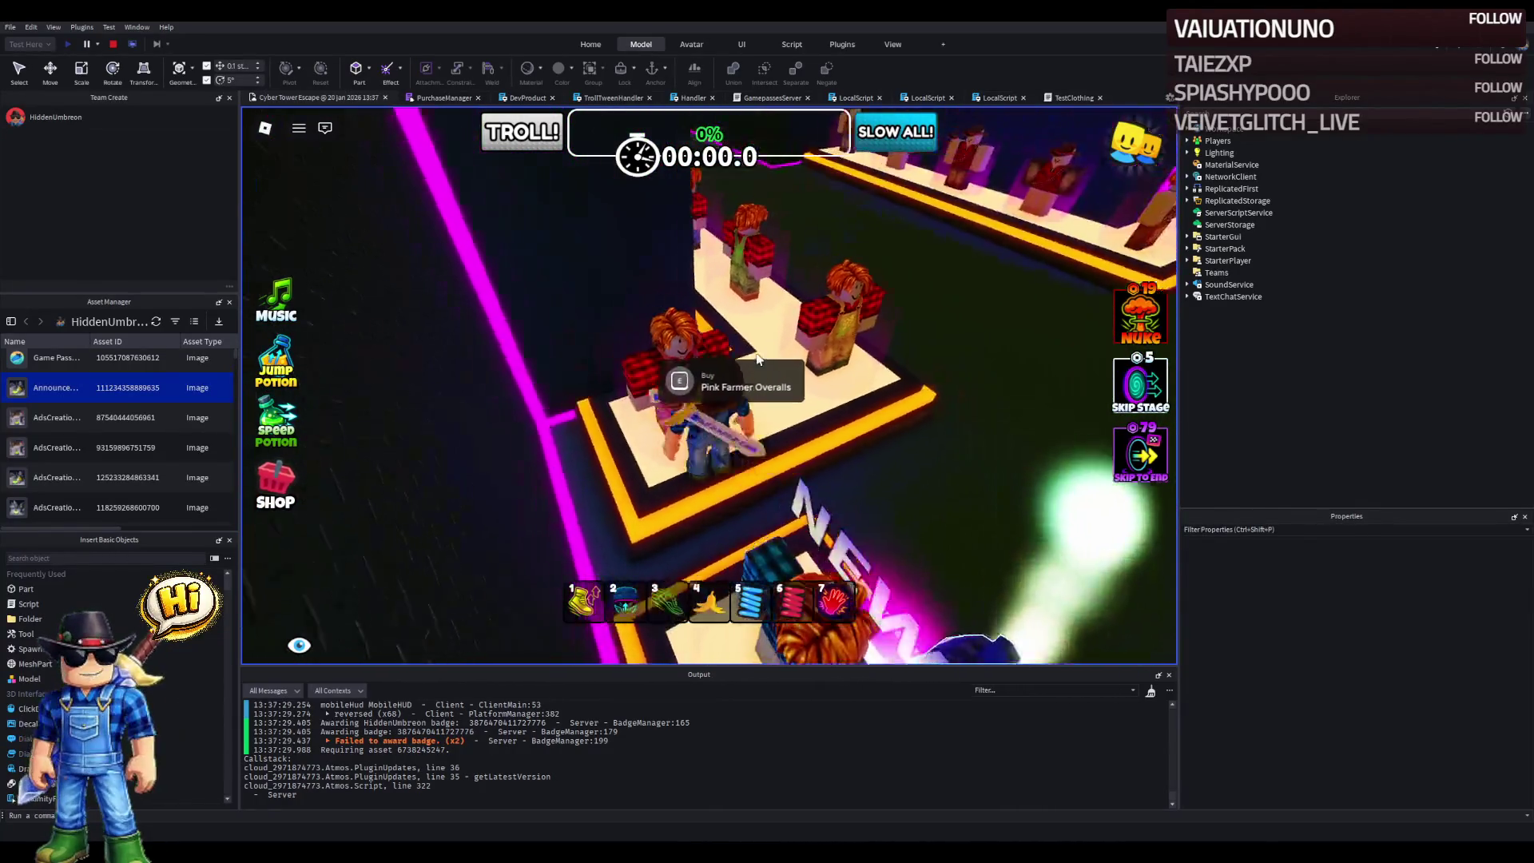
scroll(756, 352, up, 5)
scroll(756, 349, down, 5)
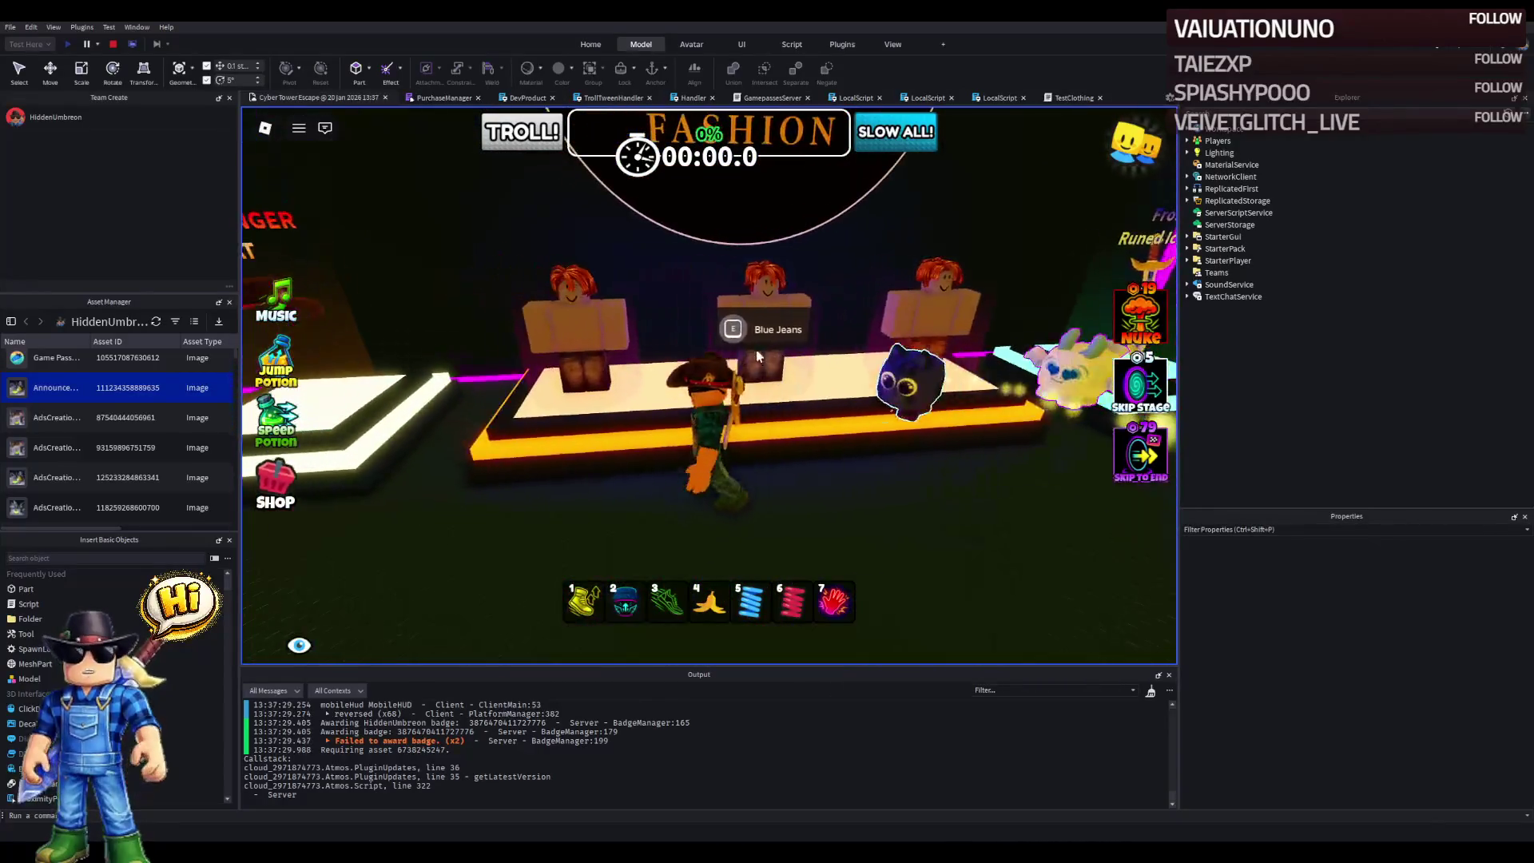
click(113, 44)
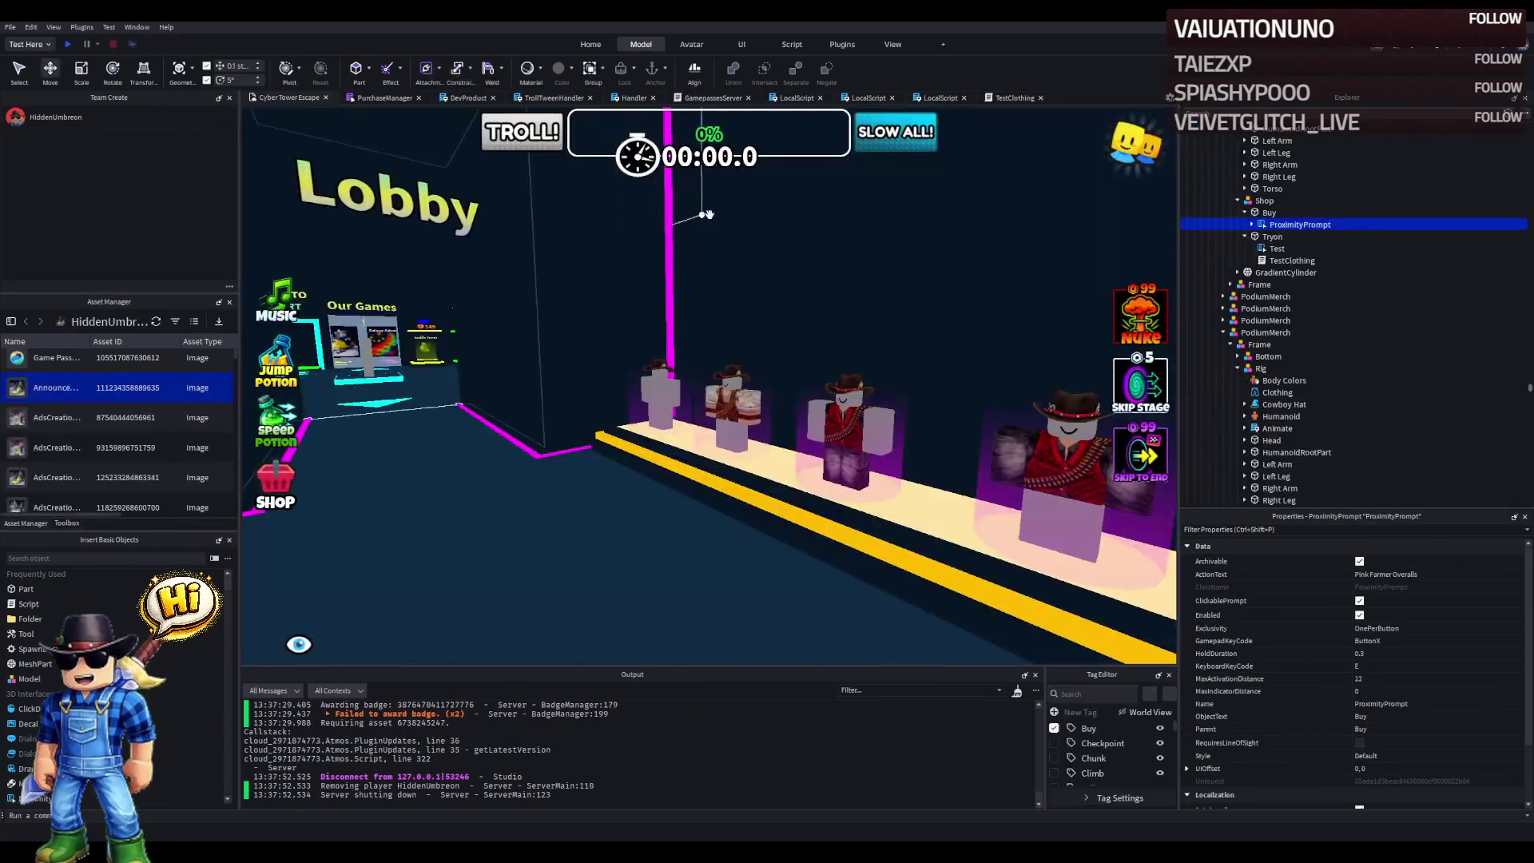
- Duplicate the Shop model and move the copy over to the jeans podium
key(w)
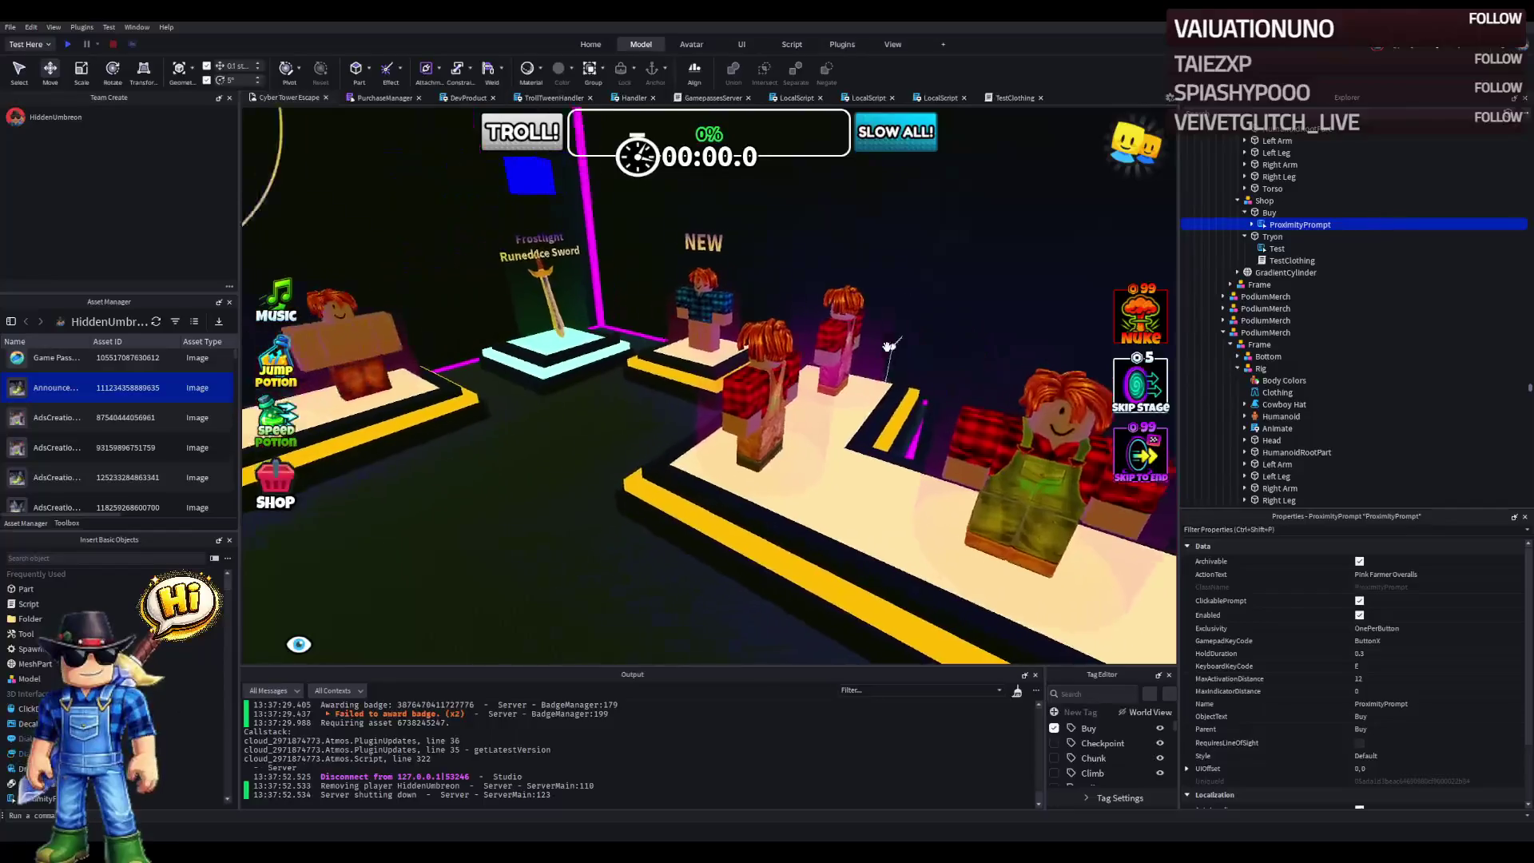
click(1251, 206)
click(1236, 200)
key(f)
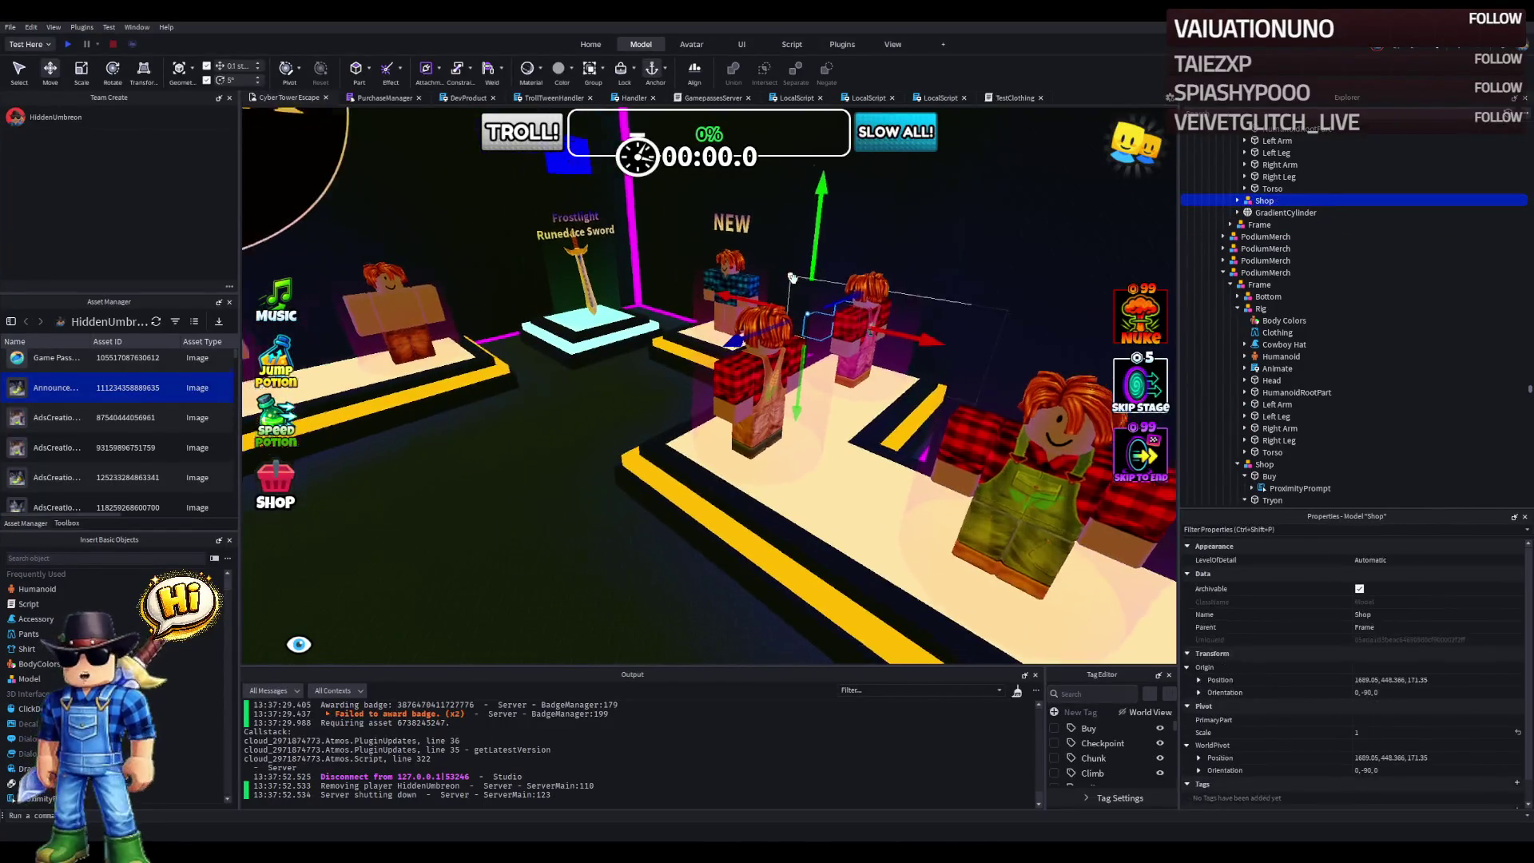
key(ctrl+d)
mouse_move(679, 309)
mouse_down()
mouse_move(639, 311)
mouse_move(627, 292)
mouse_up()
mouse_move(416, 345)
mouse_down()
mouse_move(687, 387)
mouse_move(701, 423)
mouse_up()
click(645, 389)
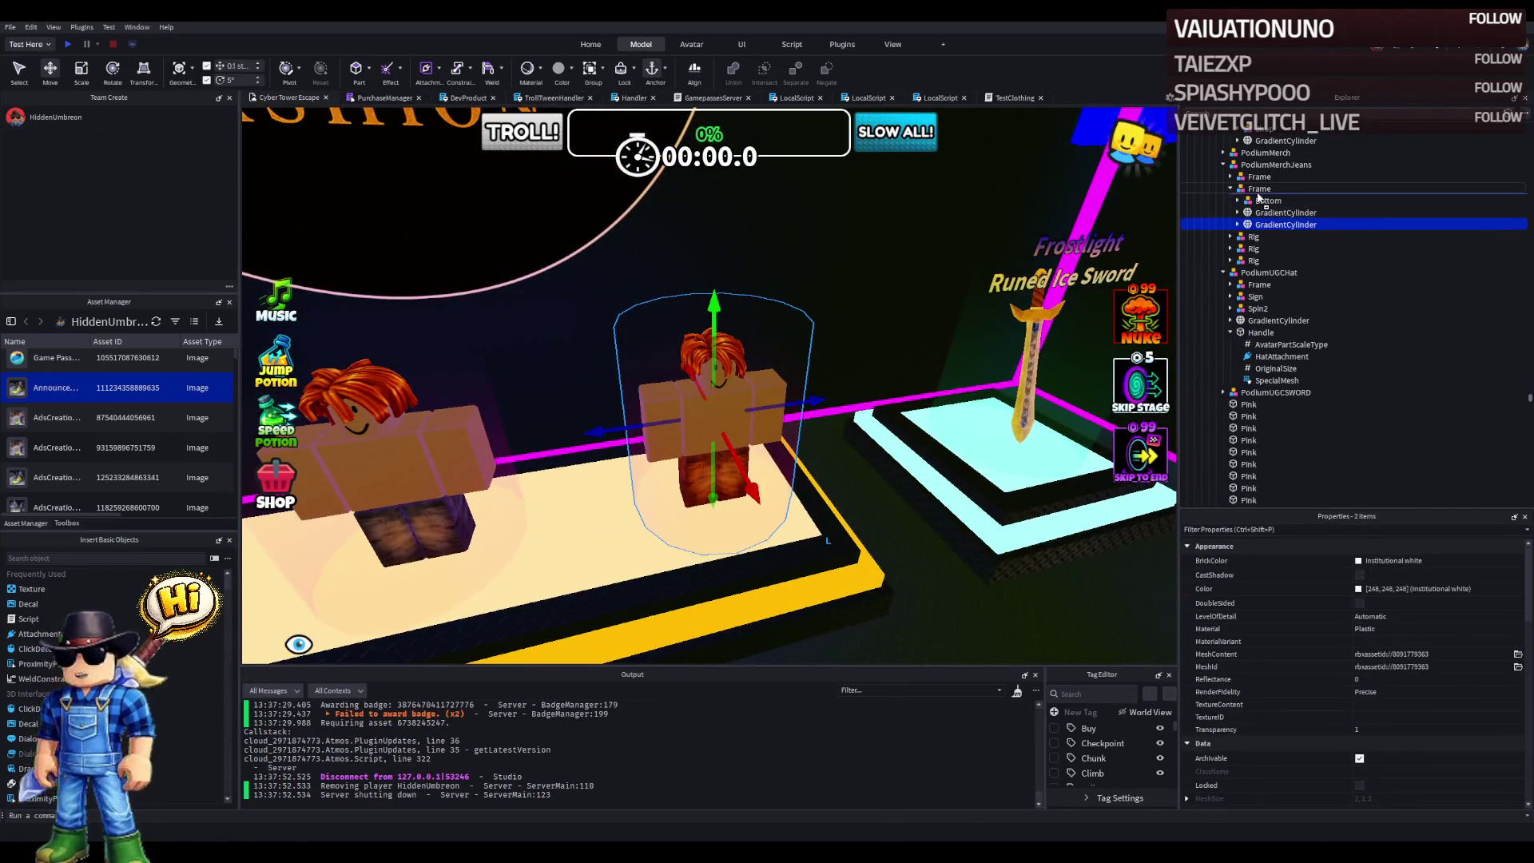
key(ctrl+z)
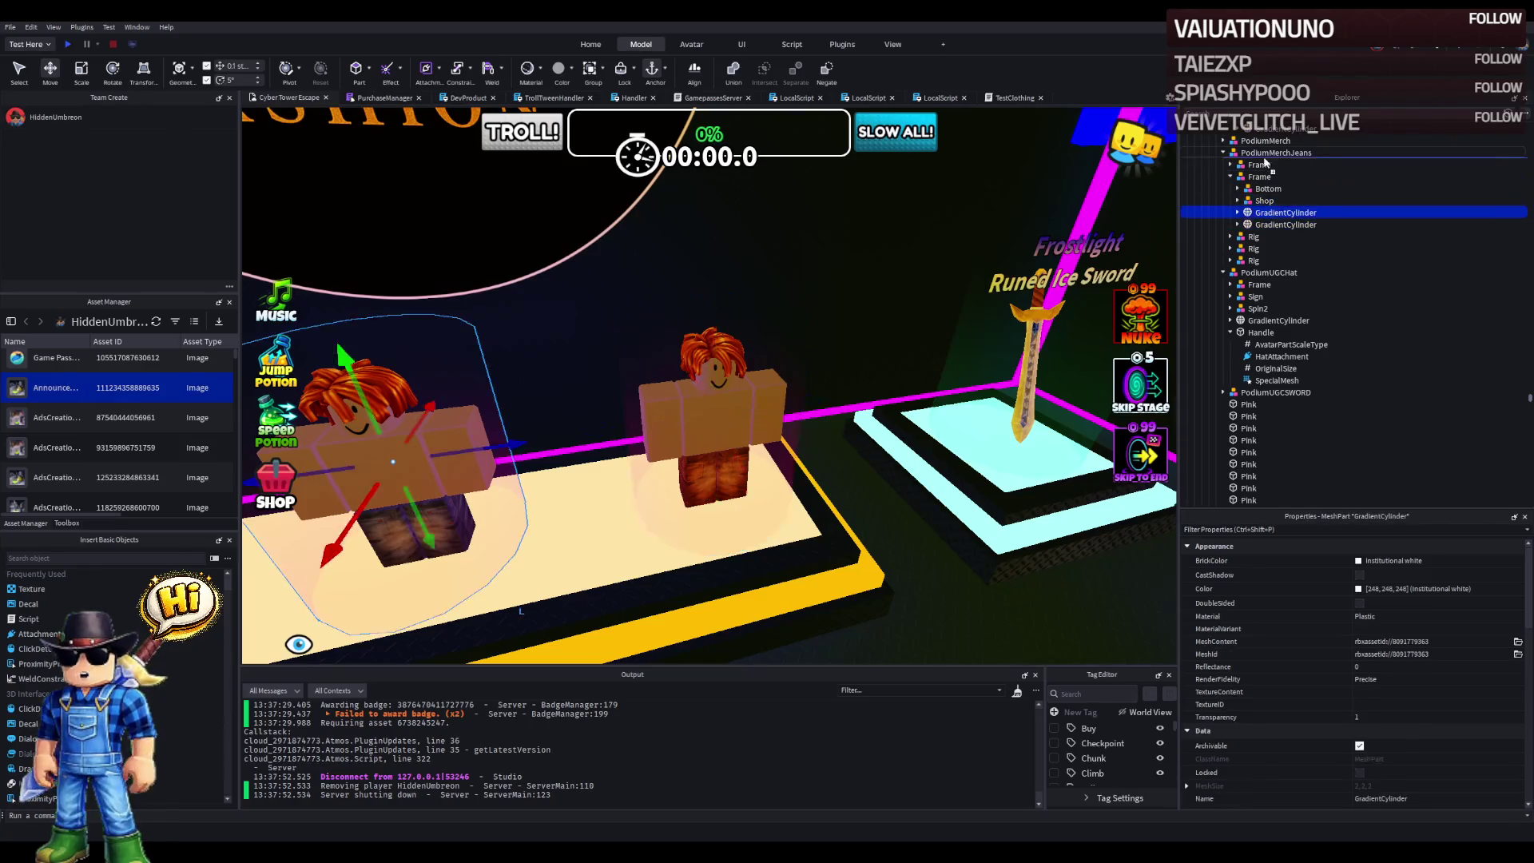
- Move the jeans podium's middle mannequin Rig into the second Frame
click(1260, 177)
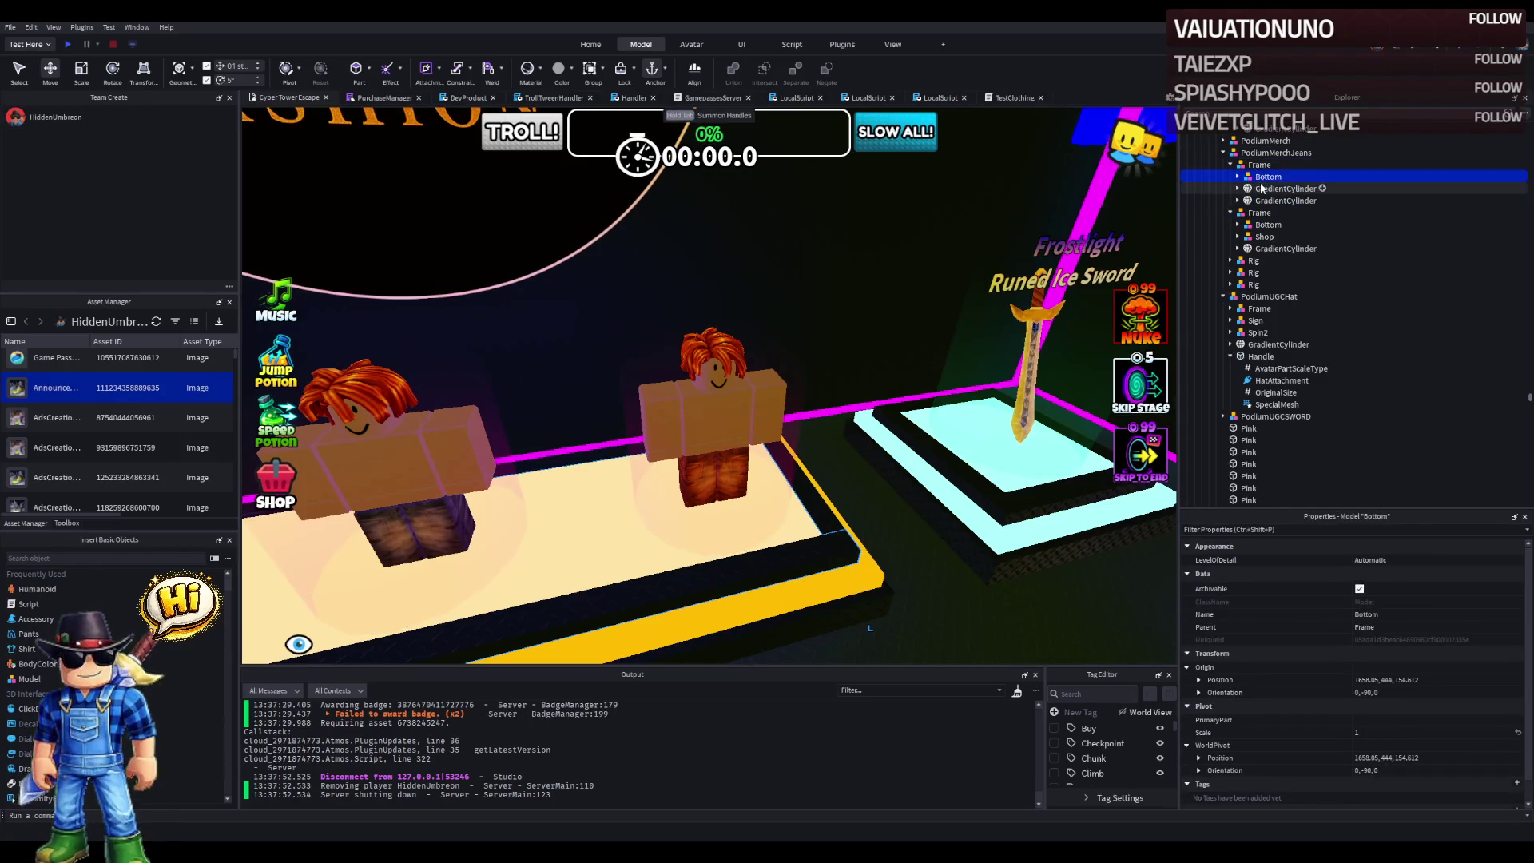
click(1250, 263)
click(1251, 272)
click(1252, 284)
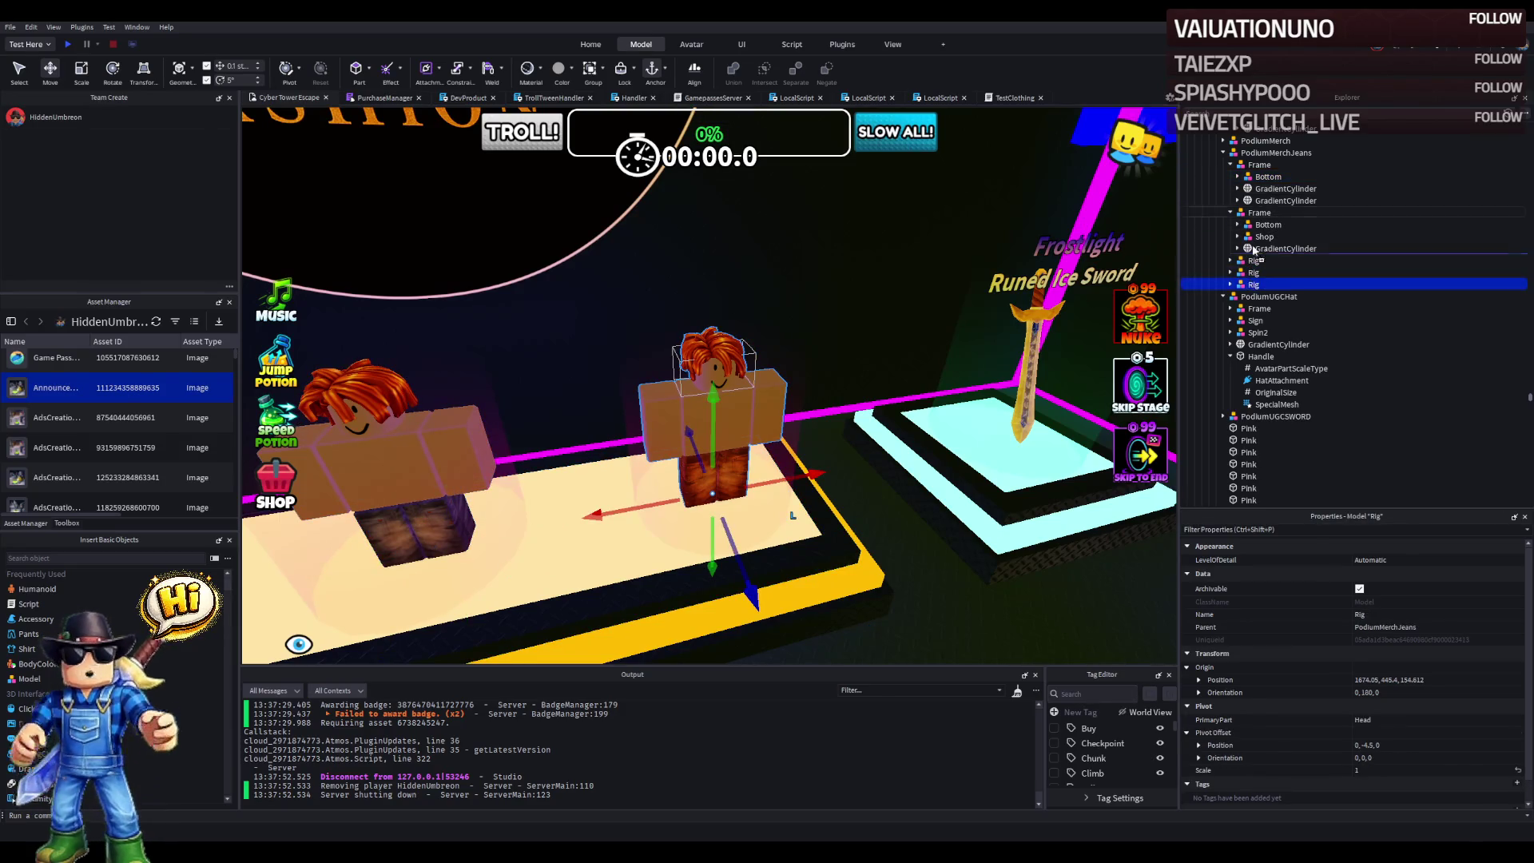
scroll(1291, 178, up, 1)
scroll(1304, 218, up, 1)
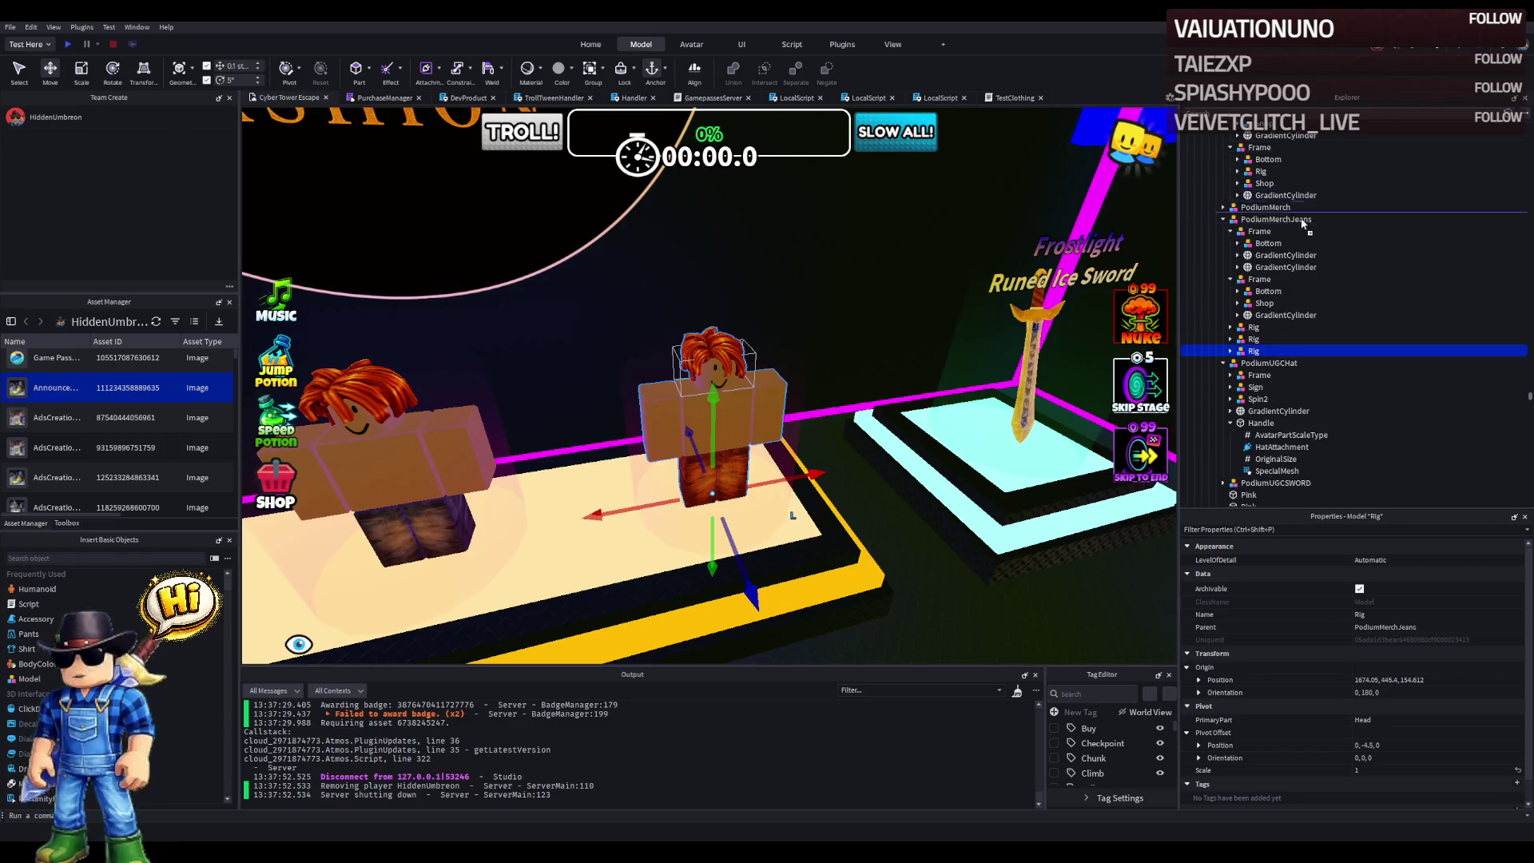
drag(1257, 285, 1259, 279)
- Set the Frame's Shop origin position to 1674.05, 448.366, 157.612, beside its cylinder
click(1259, 279)
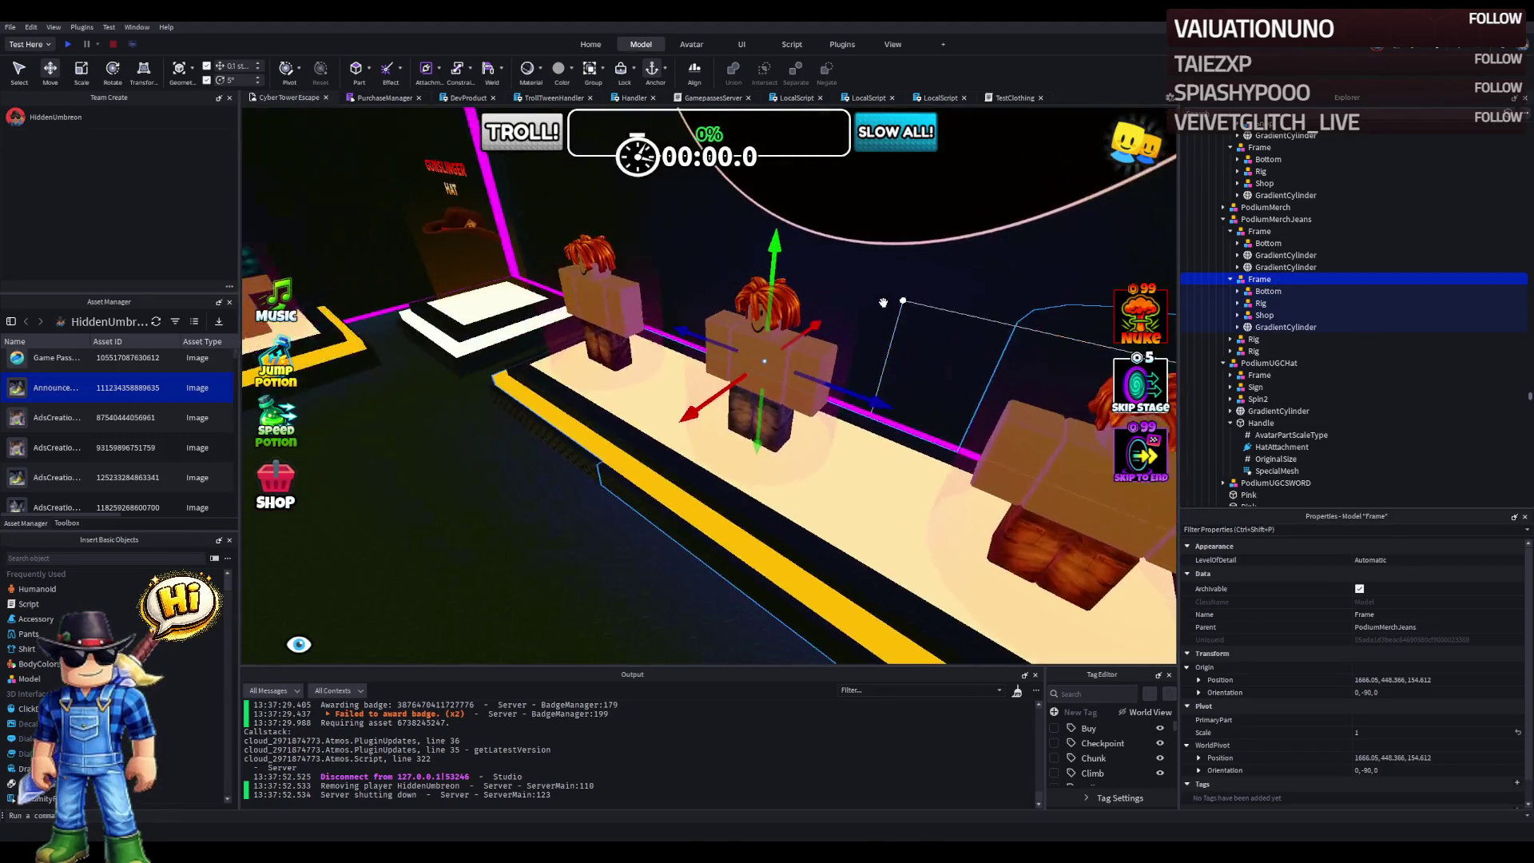
click(1263, 292)
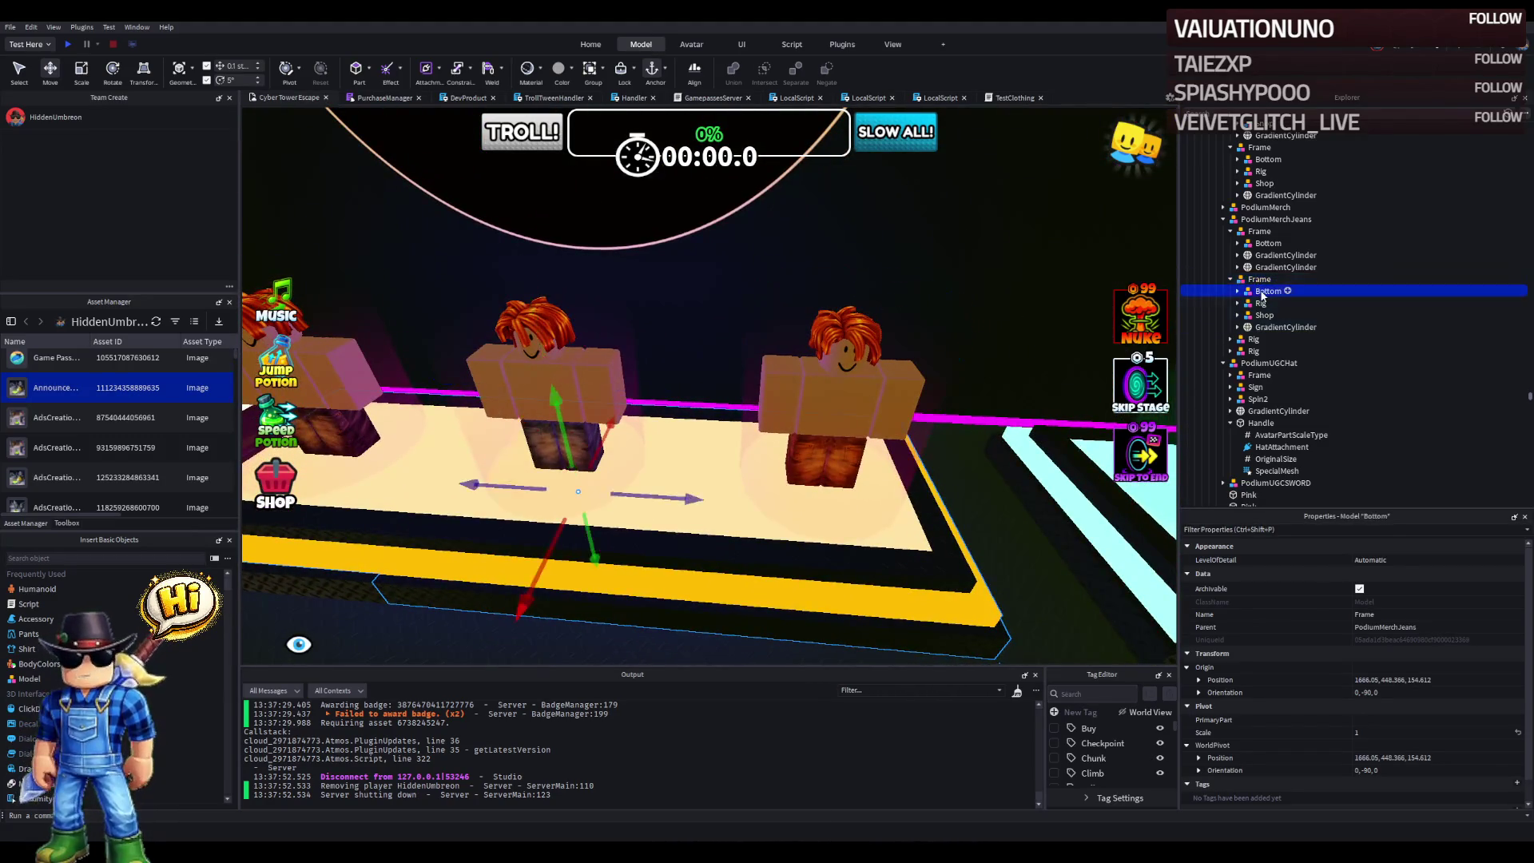
click(1268, 307)
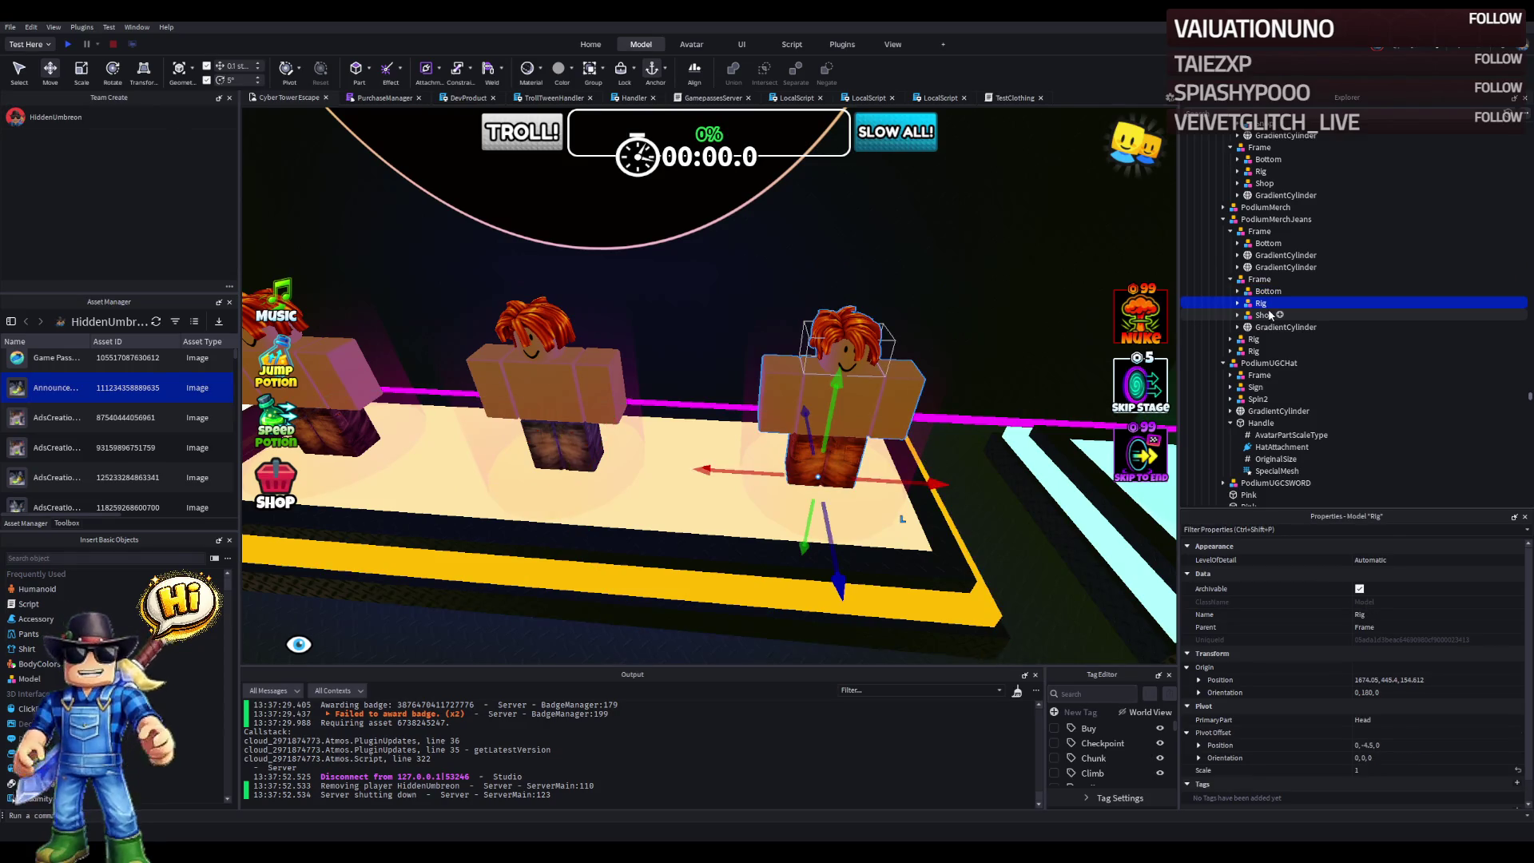
click(1270, 315)
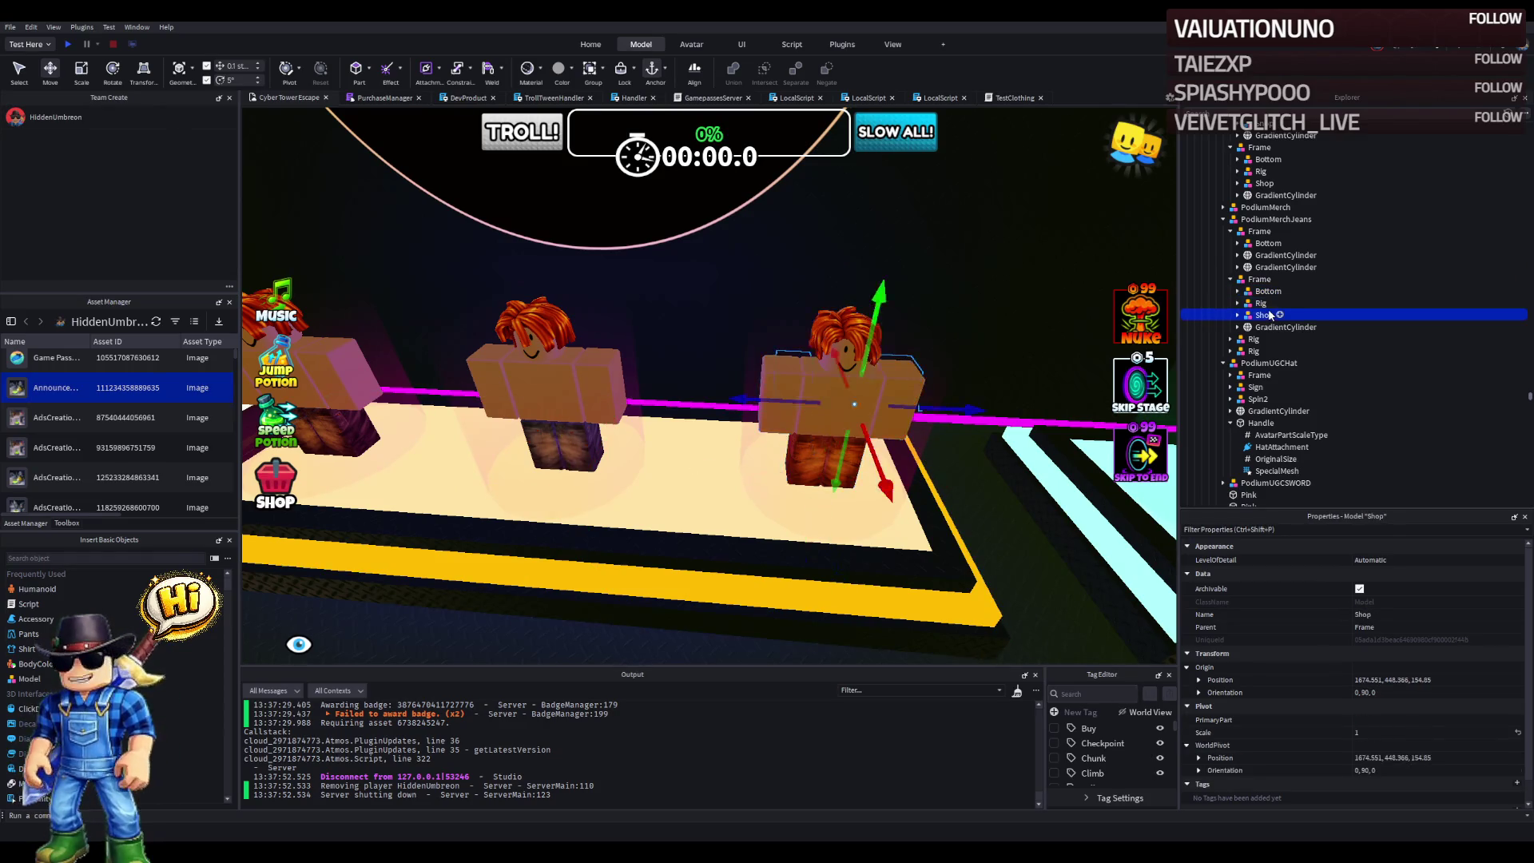
click(1282, 327)
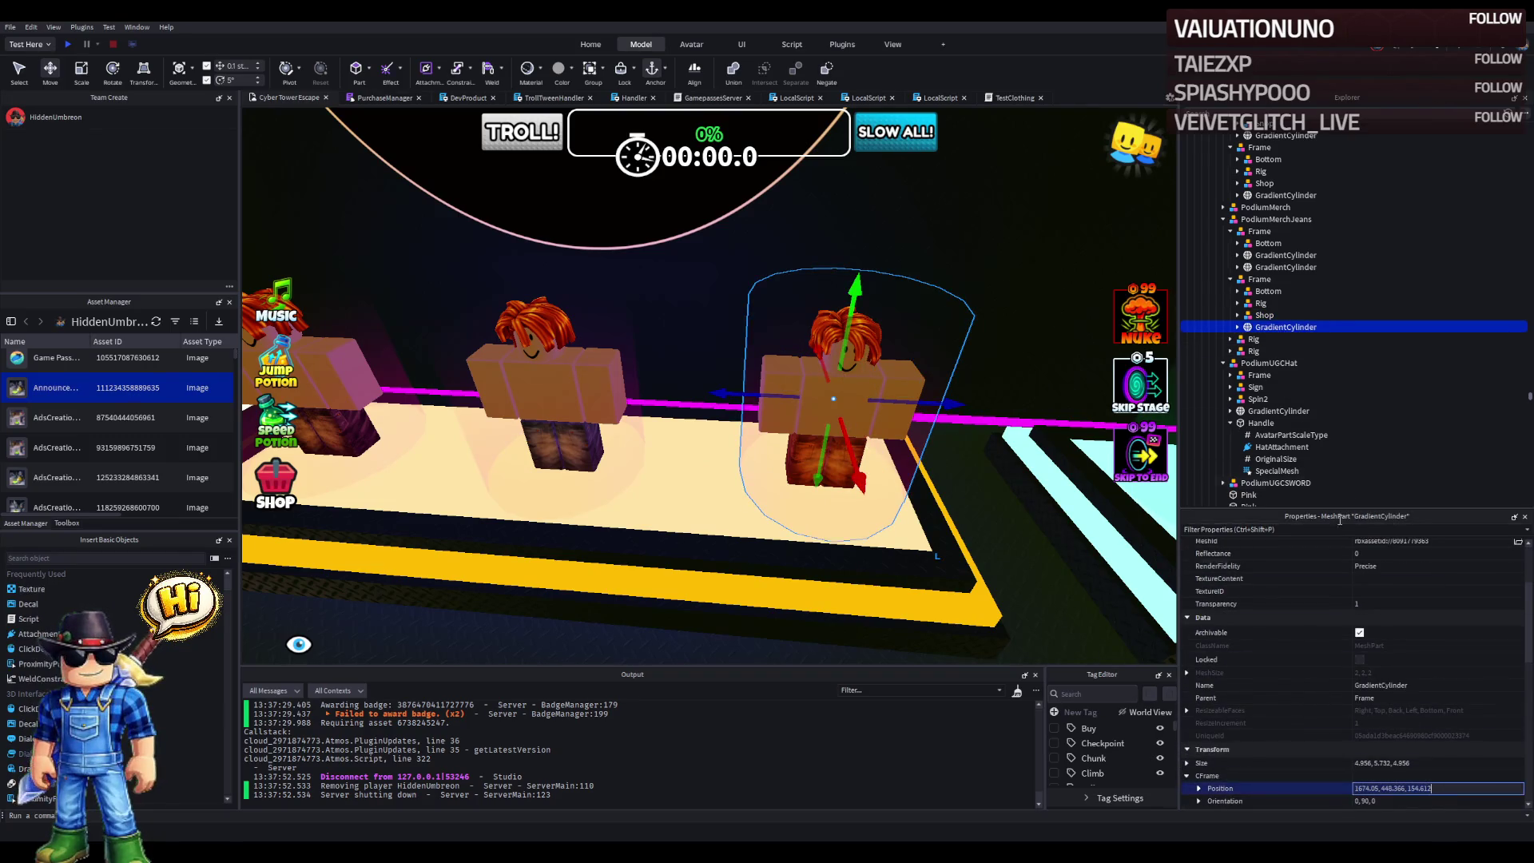
click(1358, 315)
click(1438, 656)
key(ctrl+v)
key(Return)
key(w)
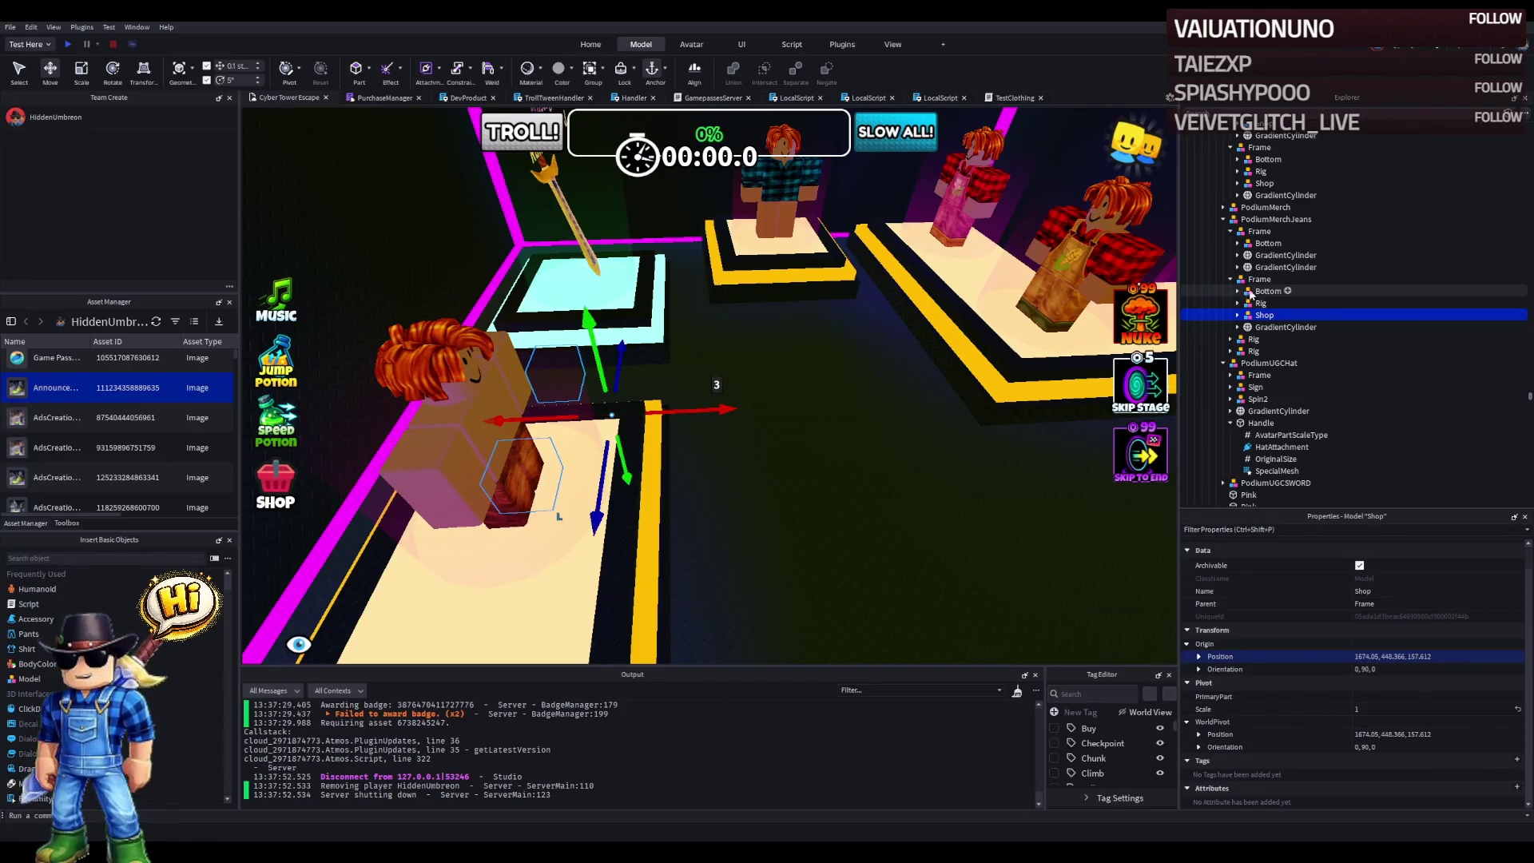
- Move the jeans rig's ProximityPrompt into Shop > Buy and set its ObjectText to Buy
click(1237, 302)
click(1276, 327)
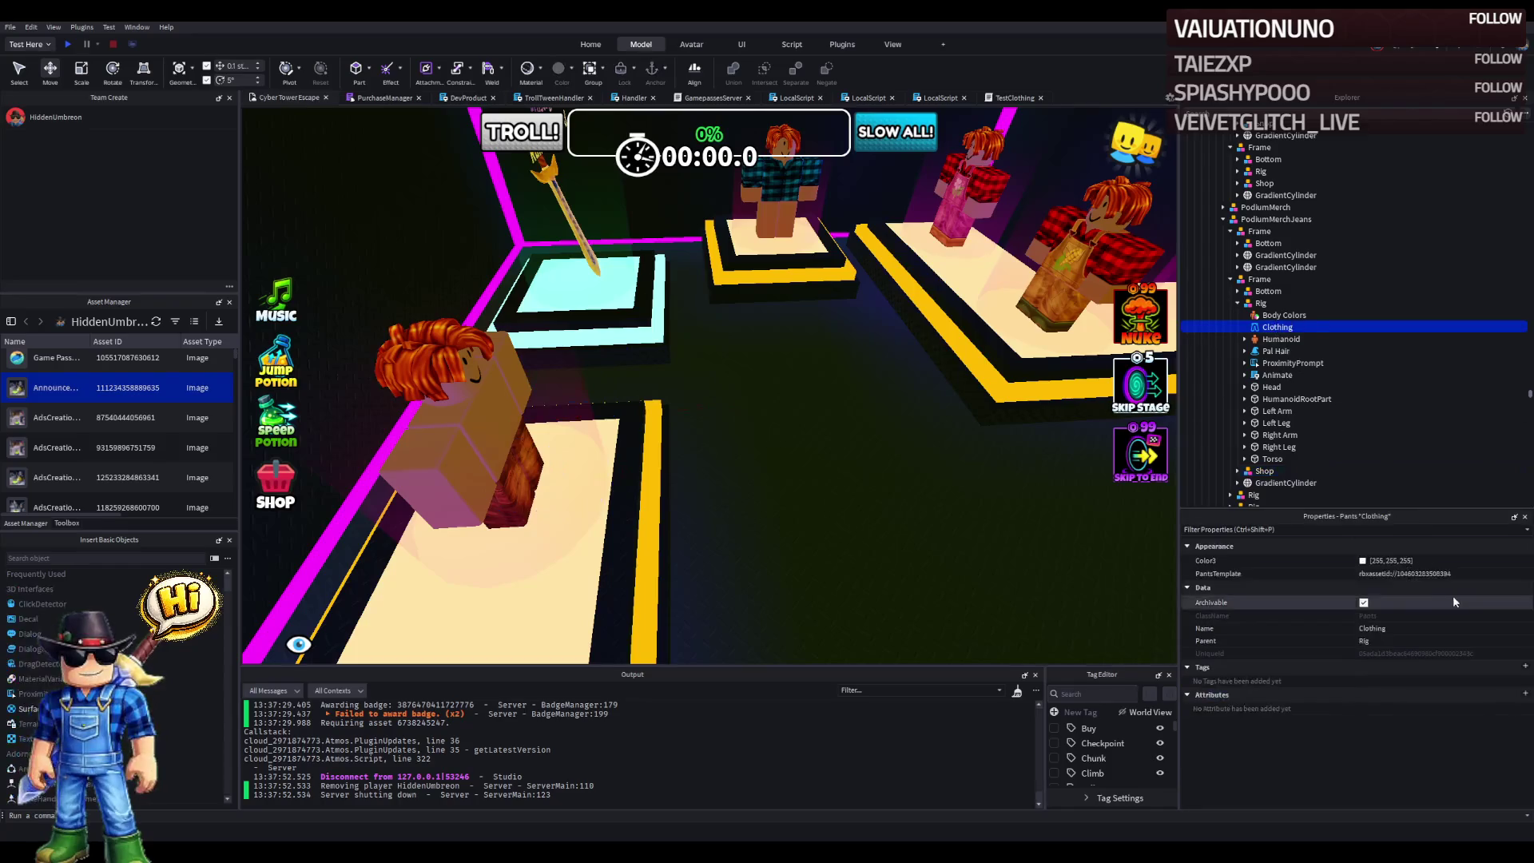
click(1276, 363)
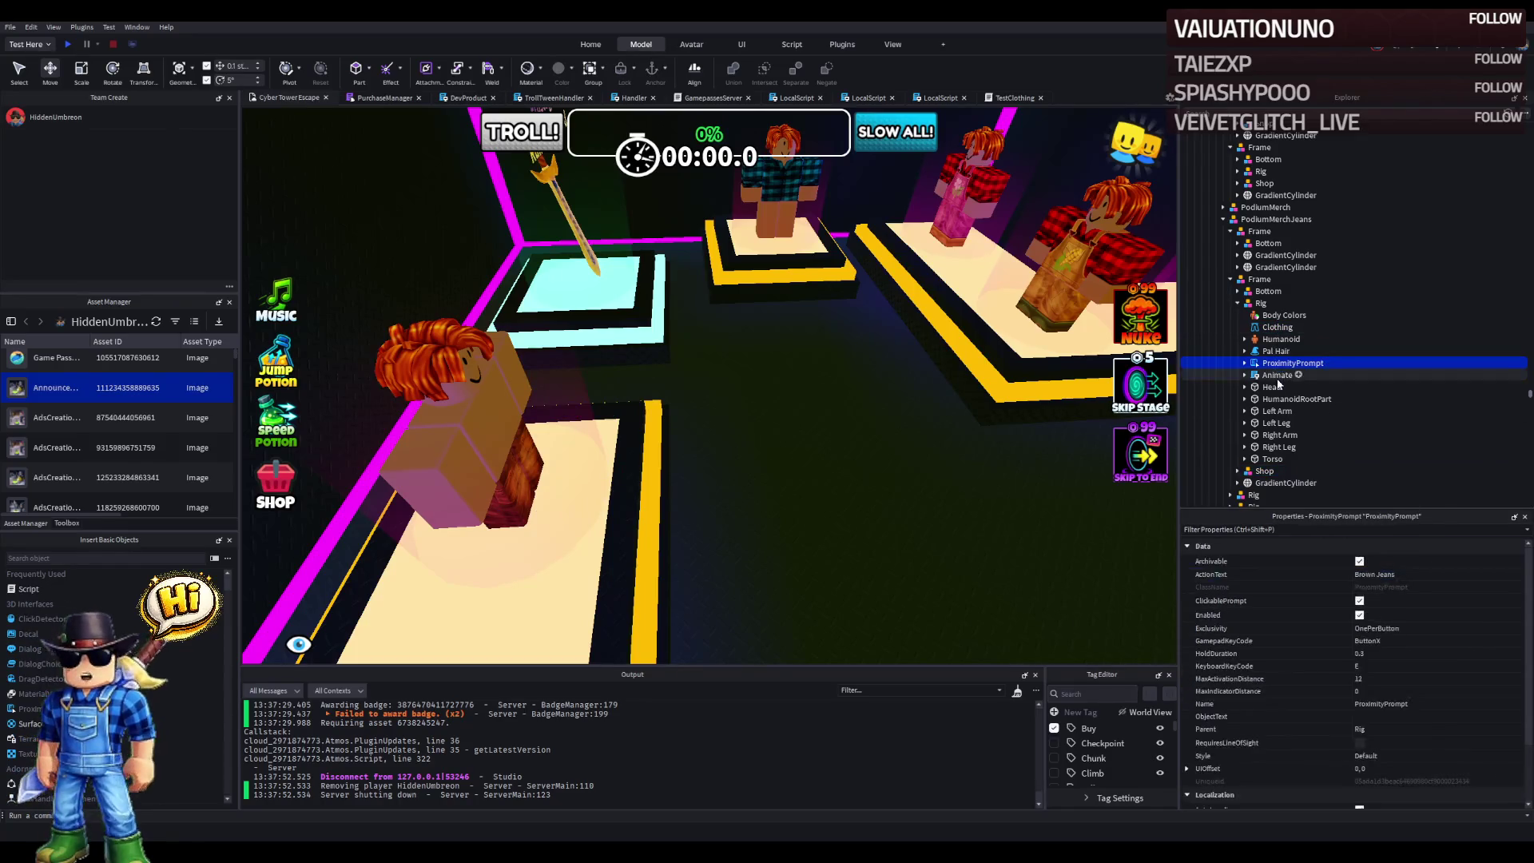
mouse_move(1288, 417)
mouse_down()
mouse_move(1293, 467)
mouse_move(1295, 445)
mouse_move(1269, 450)
mouse_up()
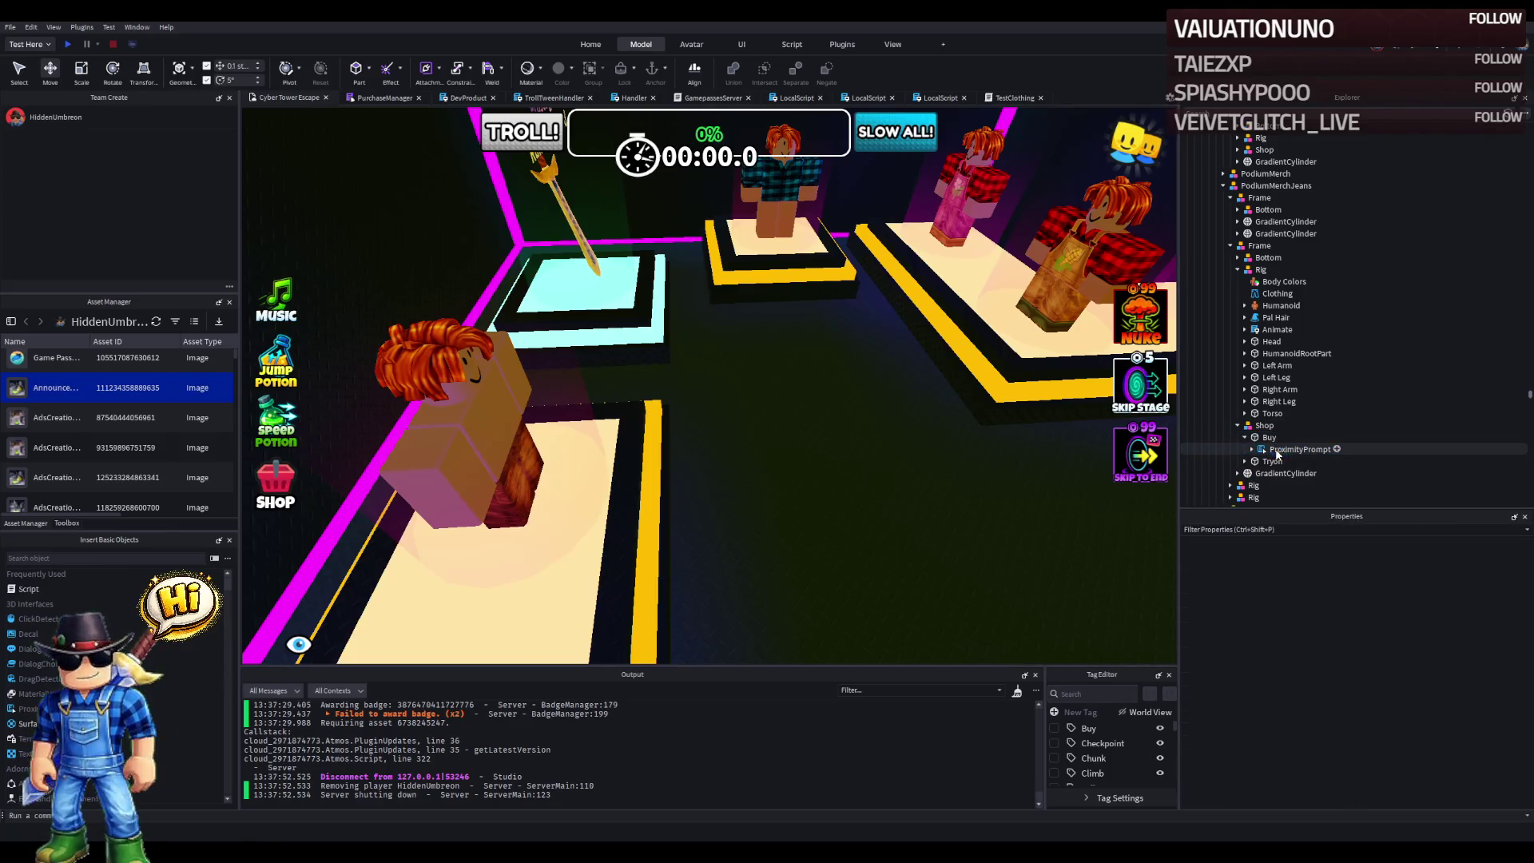
click(1375, 717)
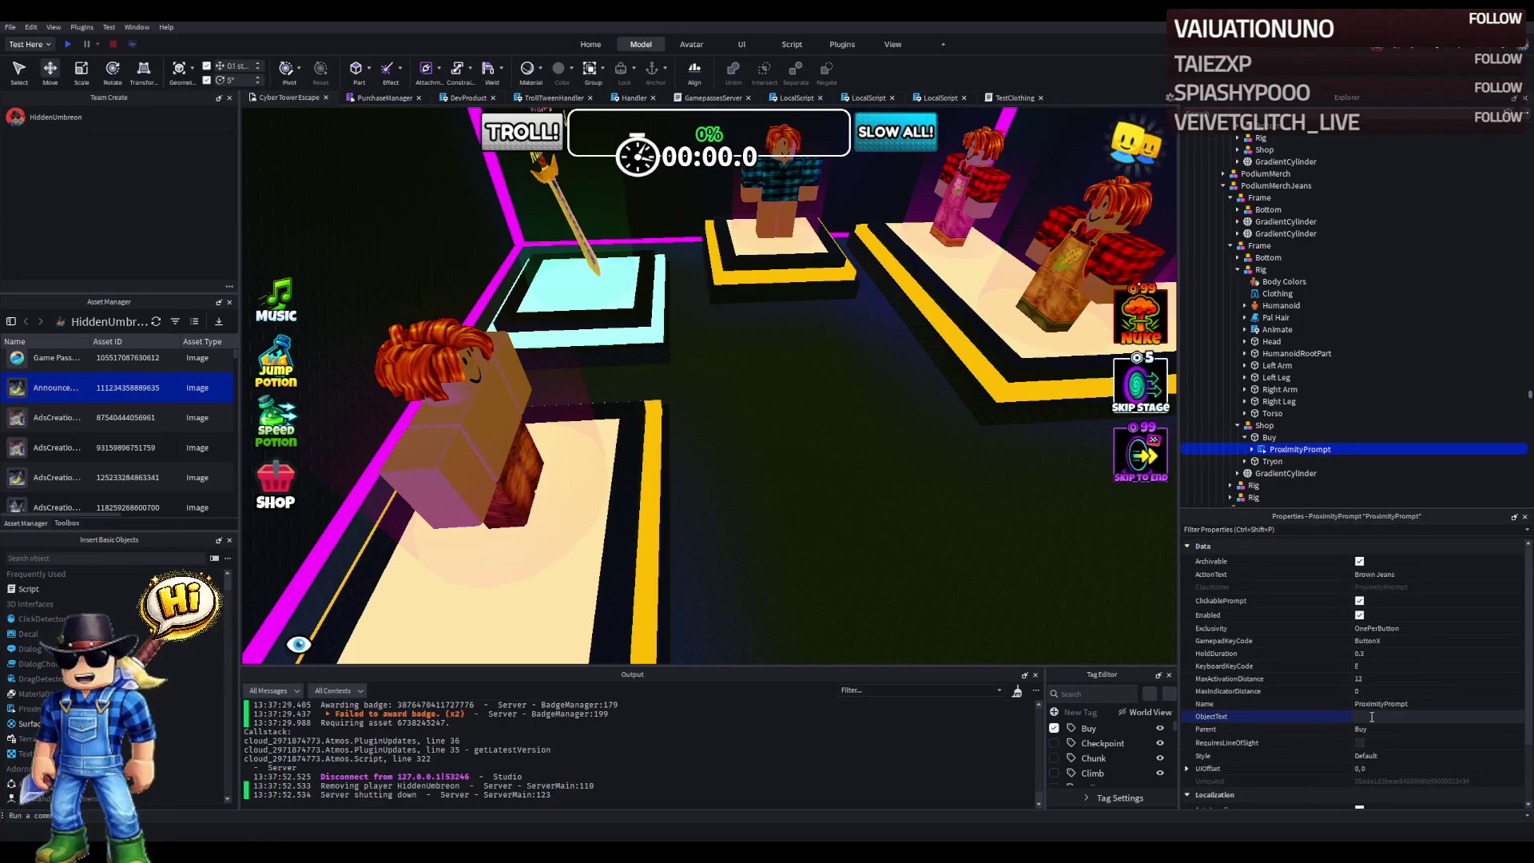
click(1243, 462)
double_click(1290, 485)
click(600, 178)
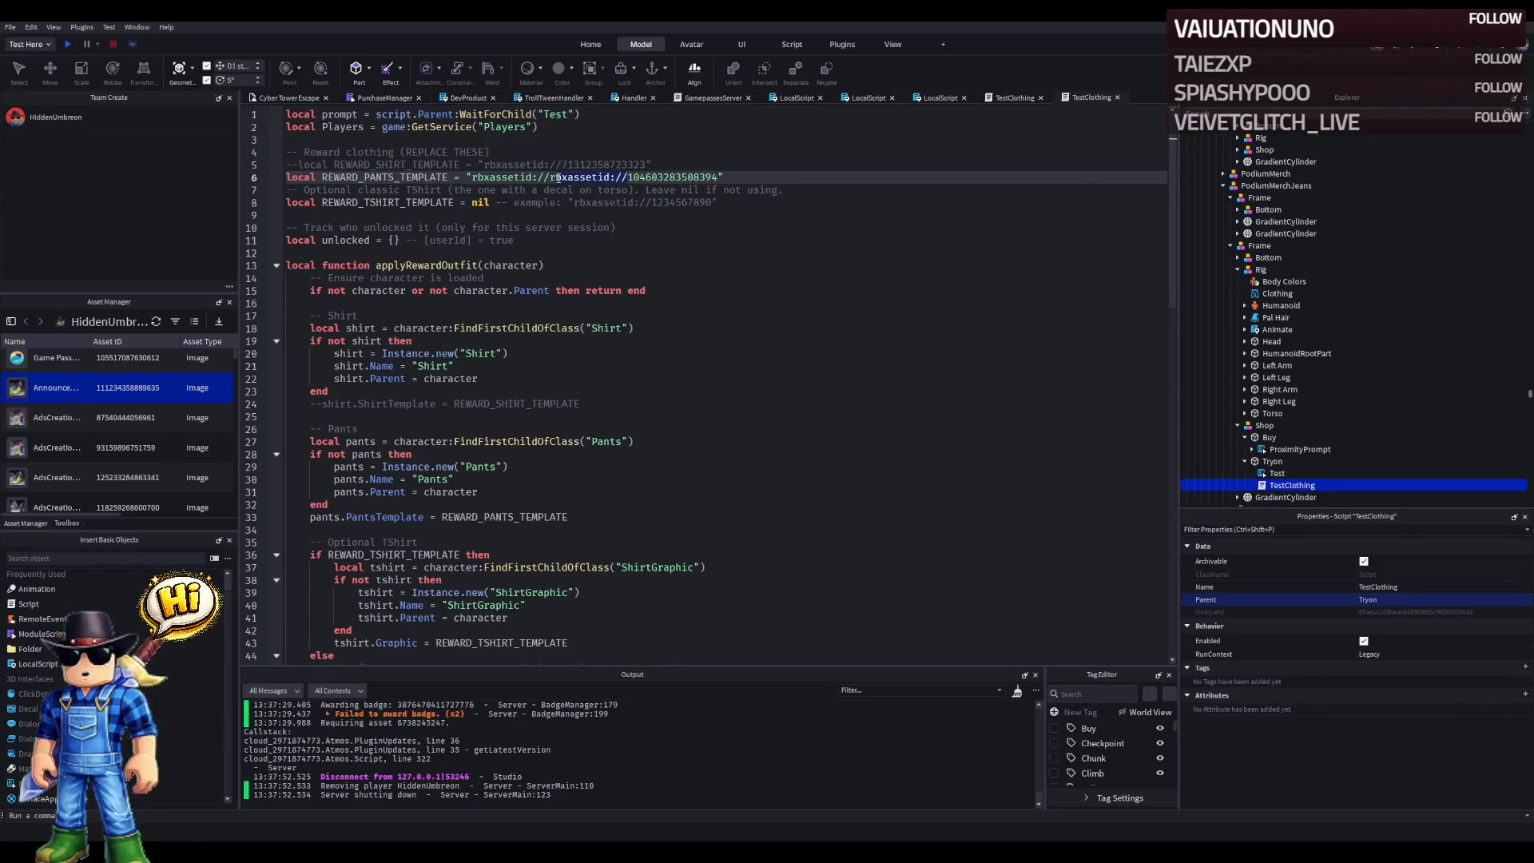
key(ctrl+s)
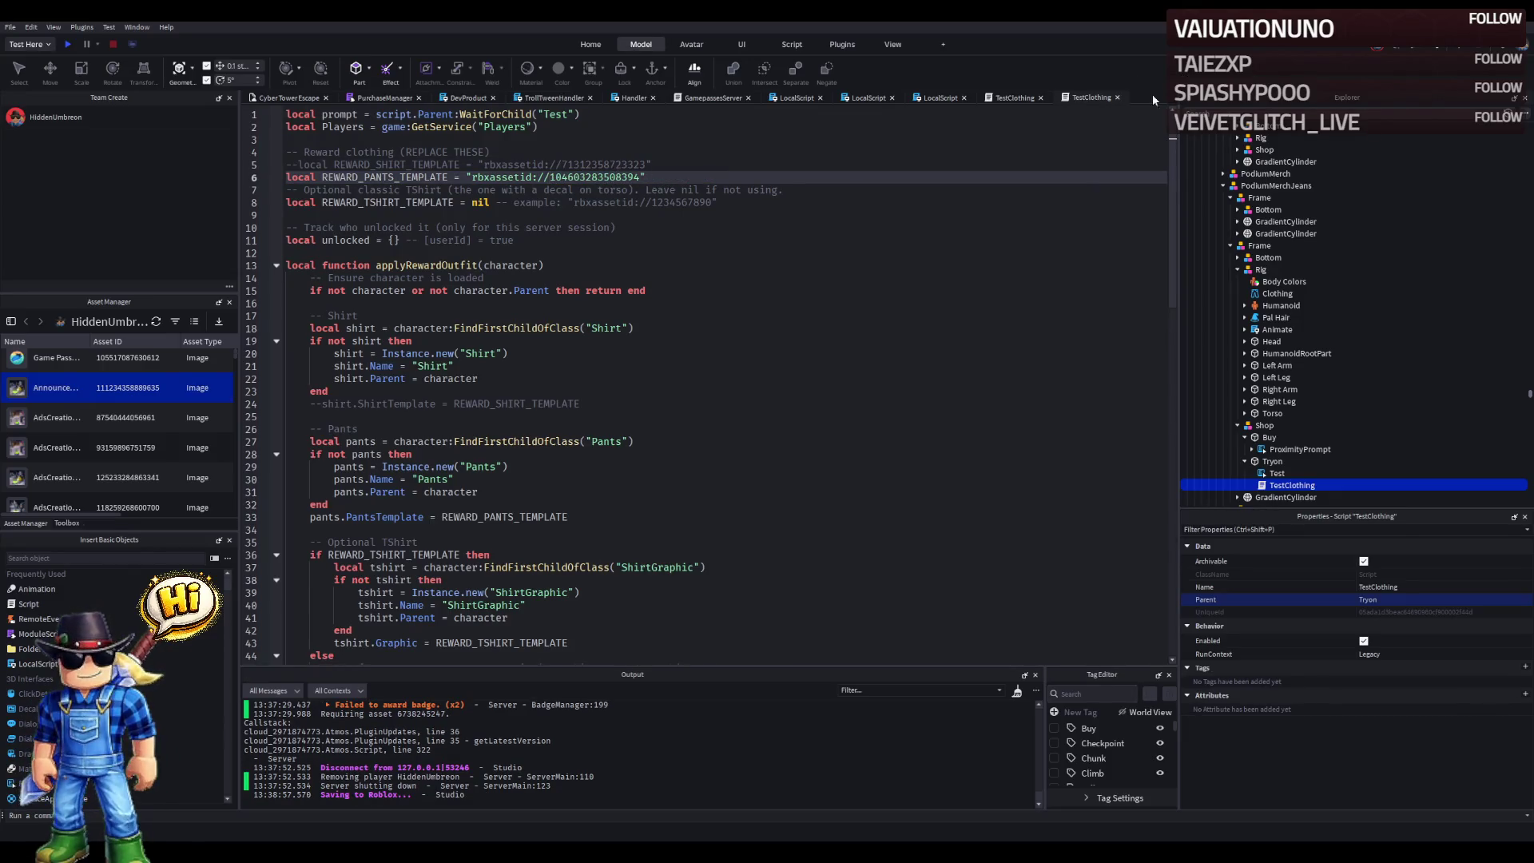
click(1041, 98)
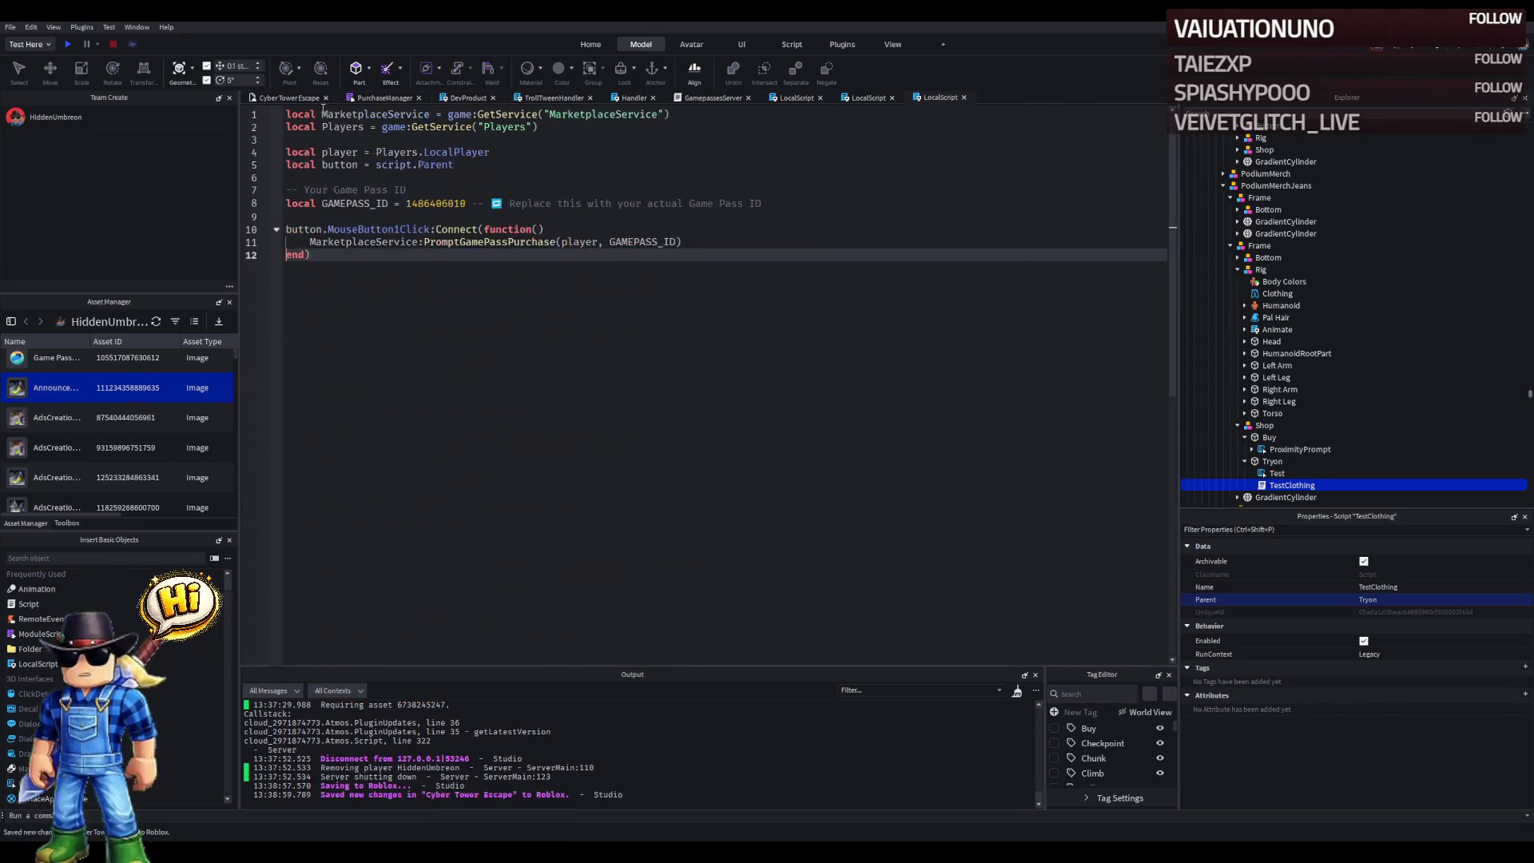
click(296, 97)
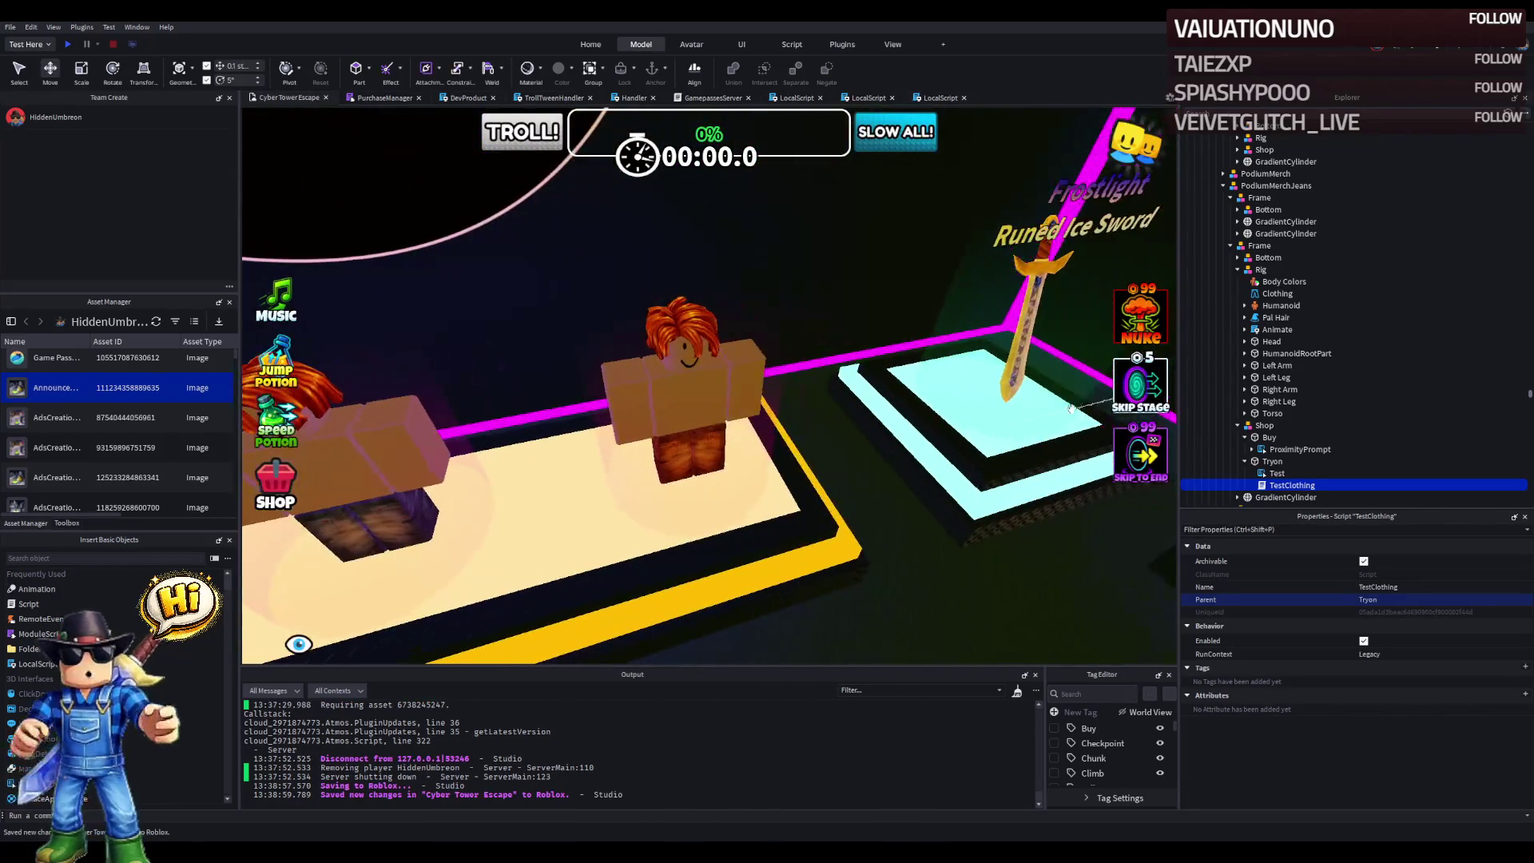
- Place the middle mannequin's Rig under the jeans podium Frame and move the GradientCylinder out
click(770, 384)
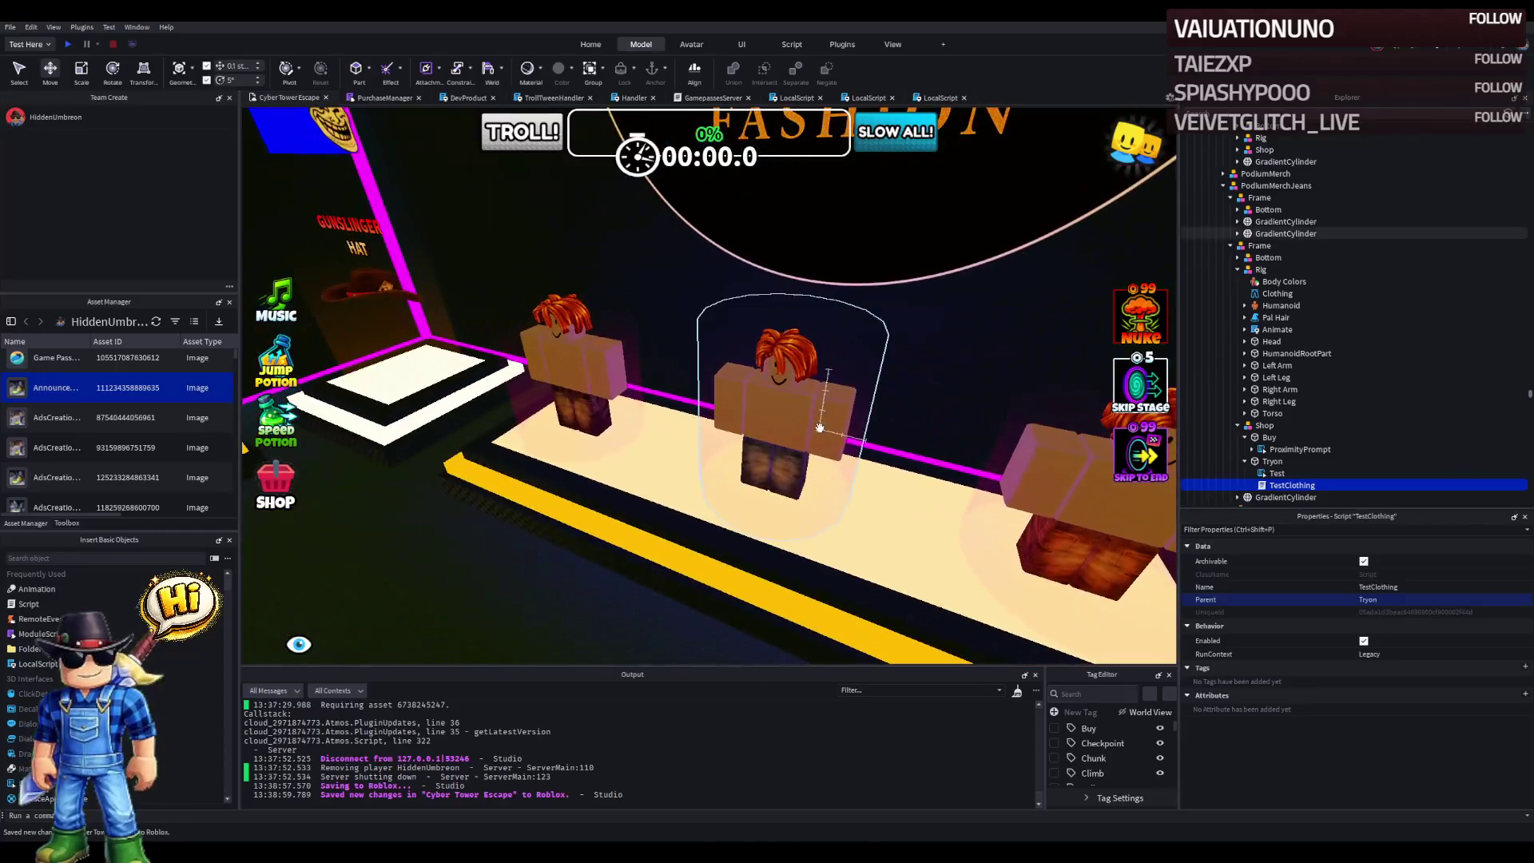
click(1230, 246)
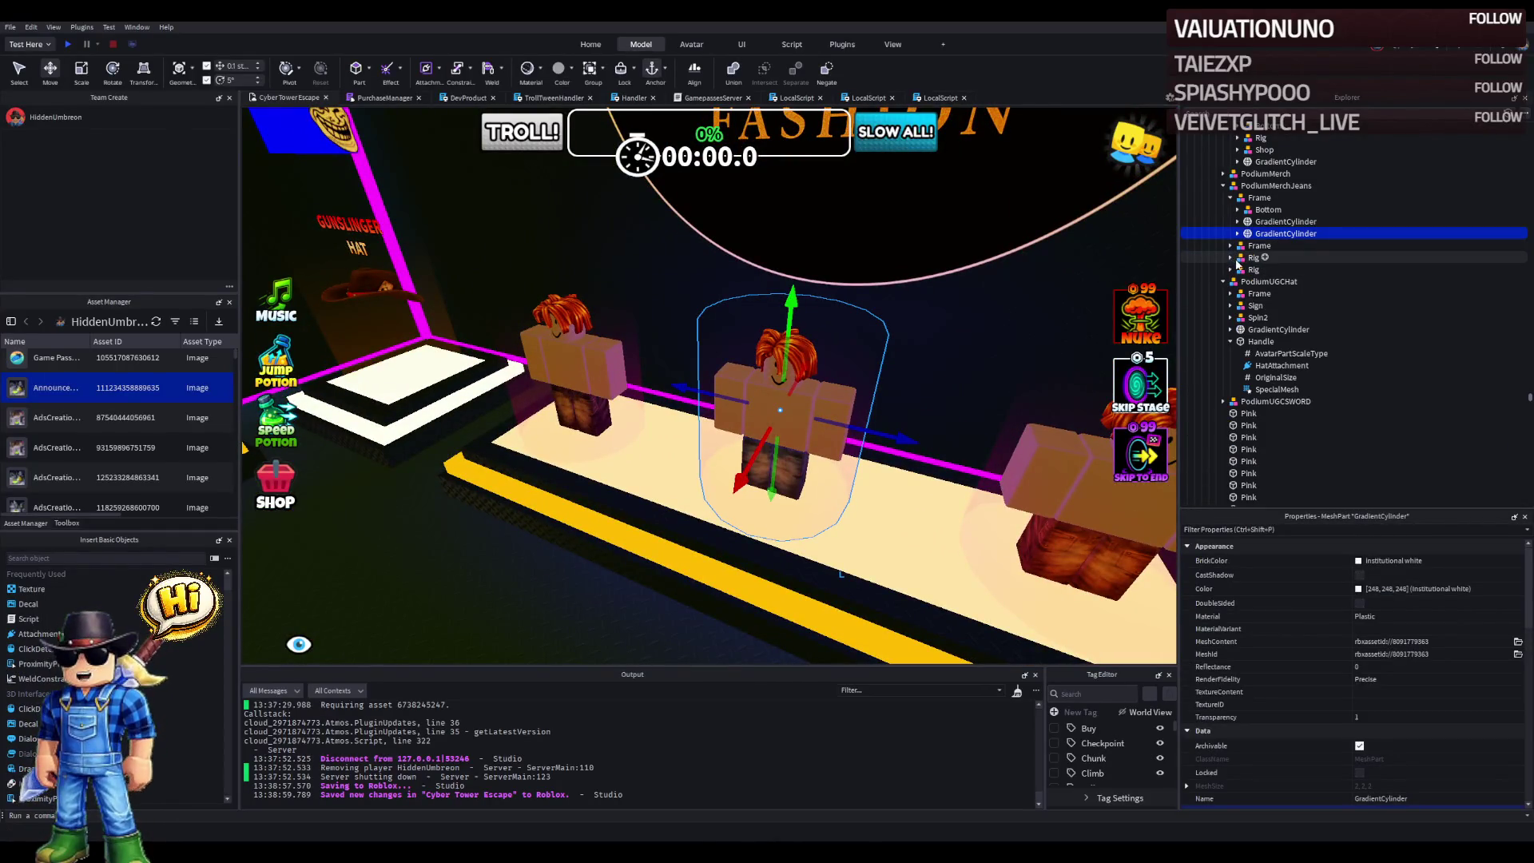
click(1239, 257)
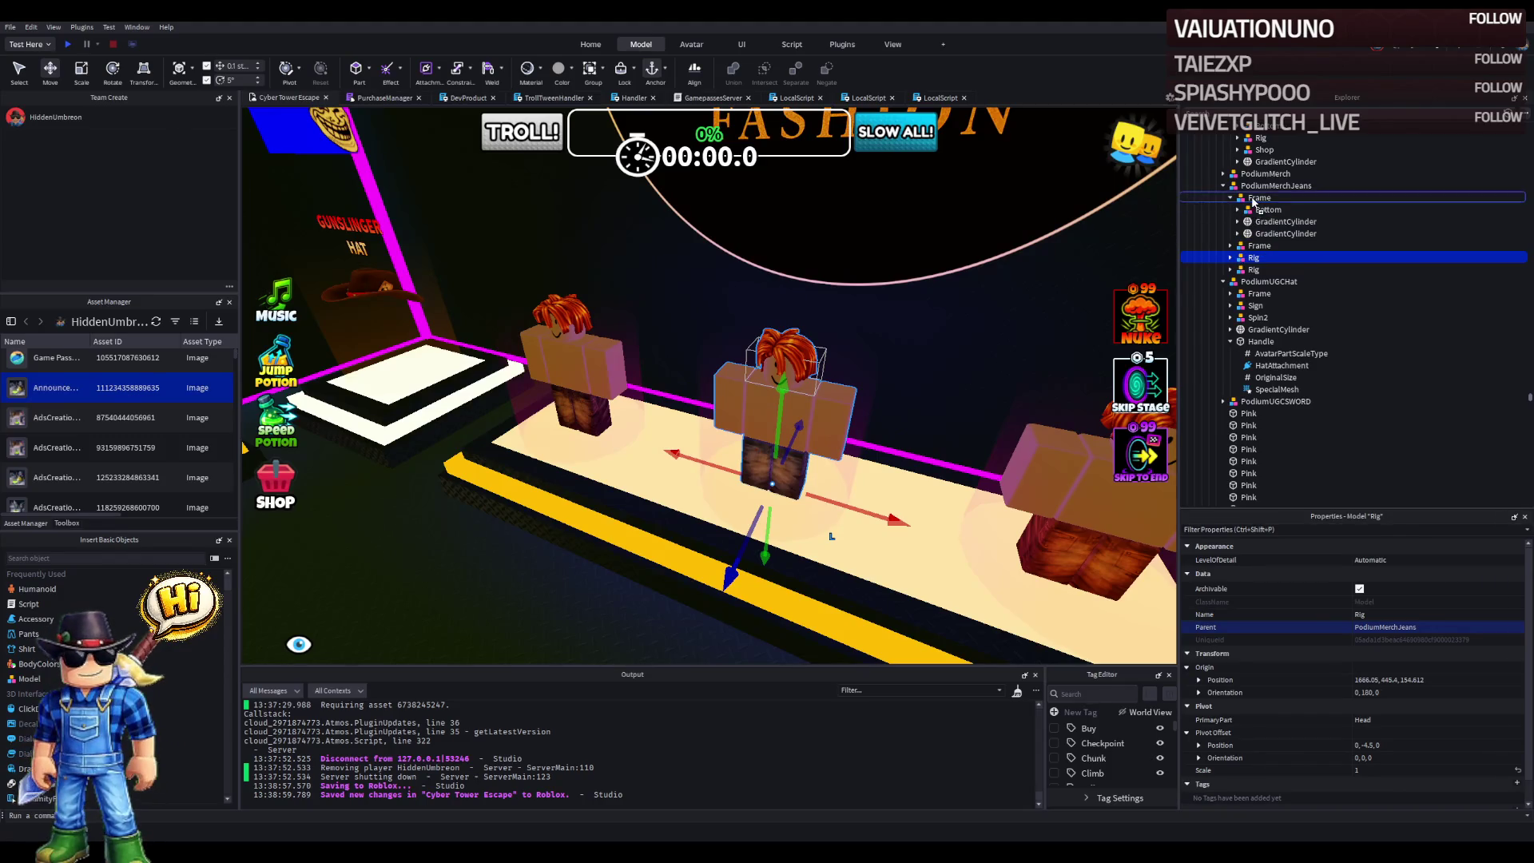
drag(1253, 203, 1252, 200)
click(1278, 234)
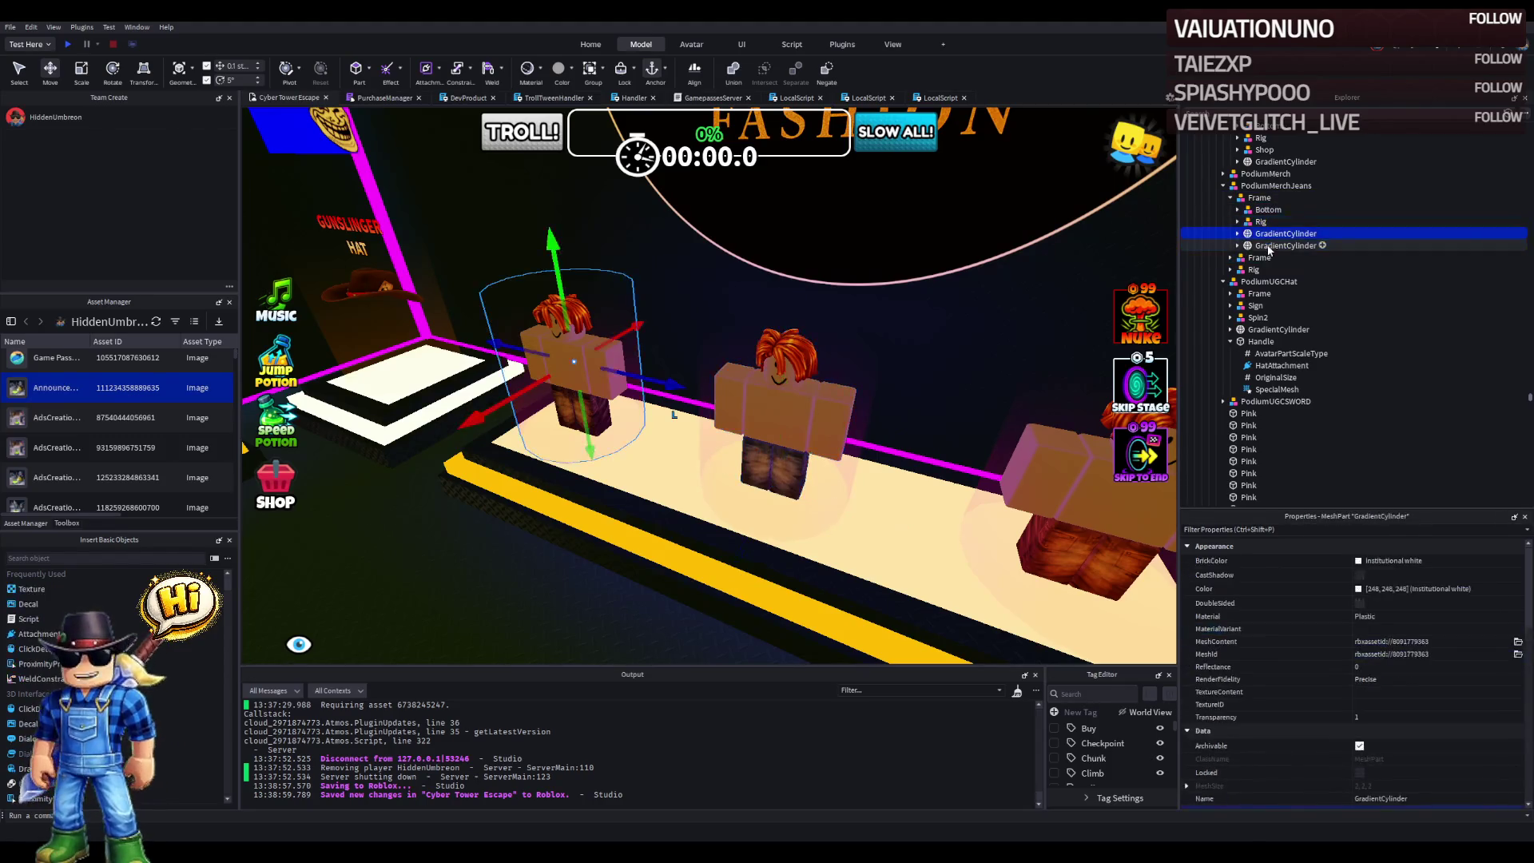
click(1282, 246)
click(1278, 234)
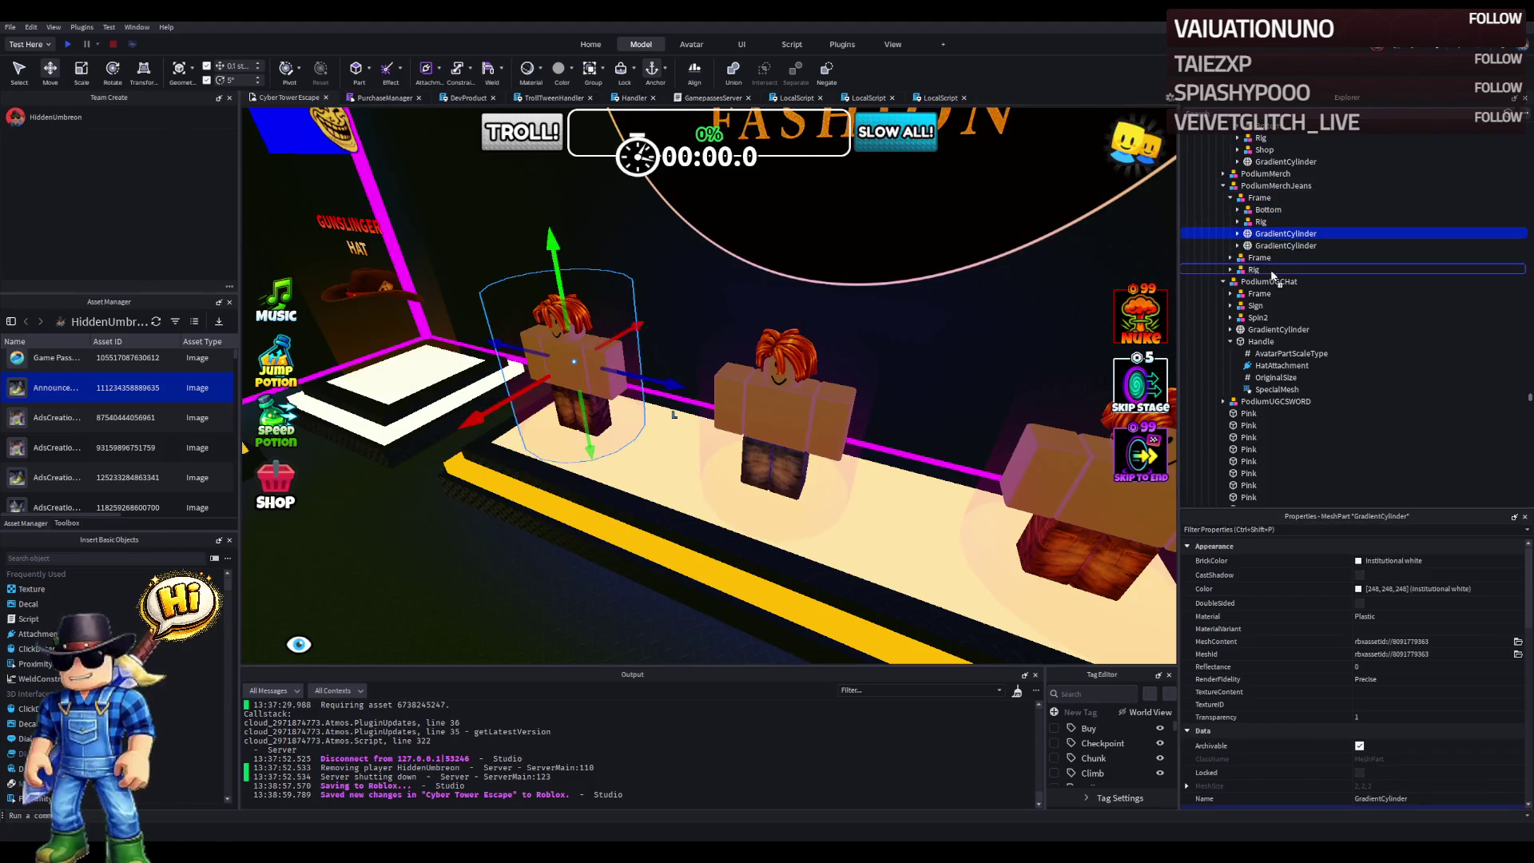
drag(1262, 194, 1262, 194)
click(1259, 222)
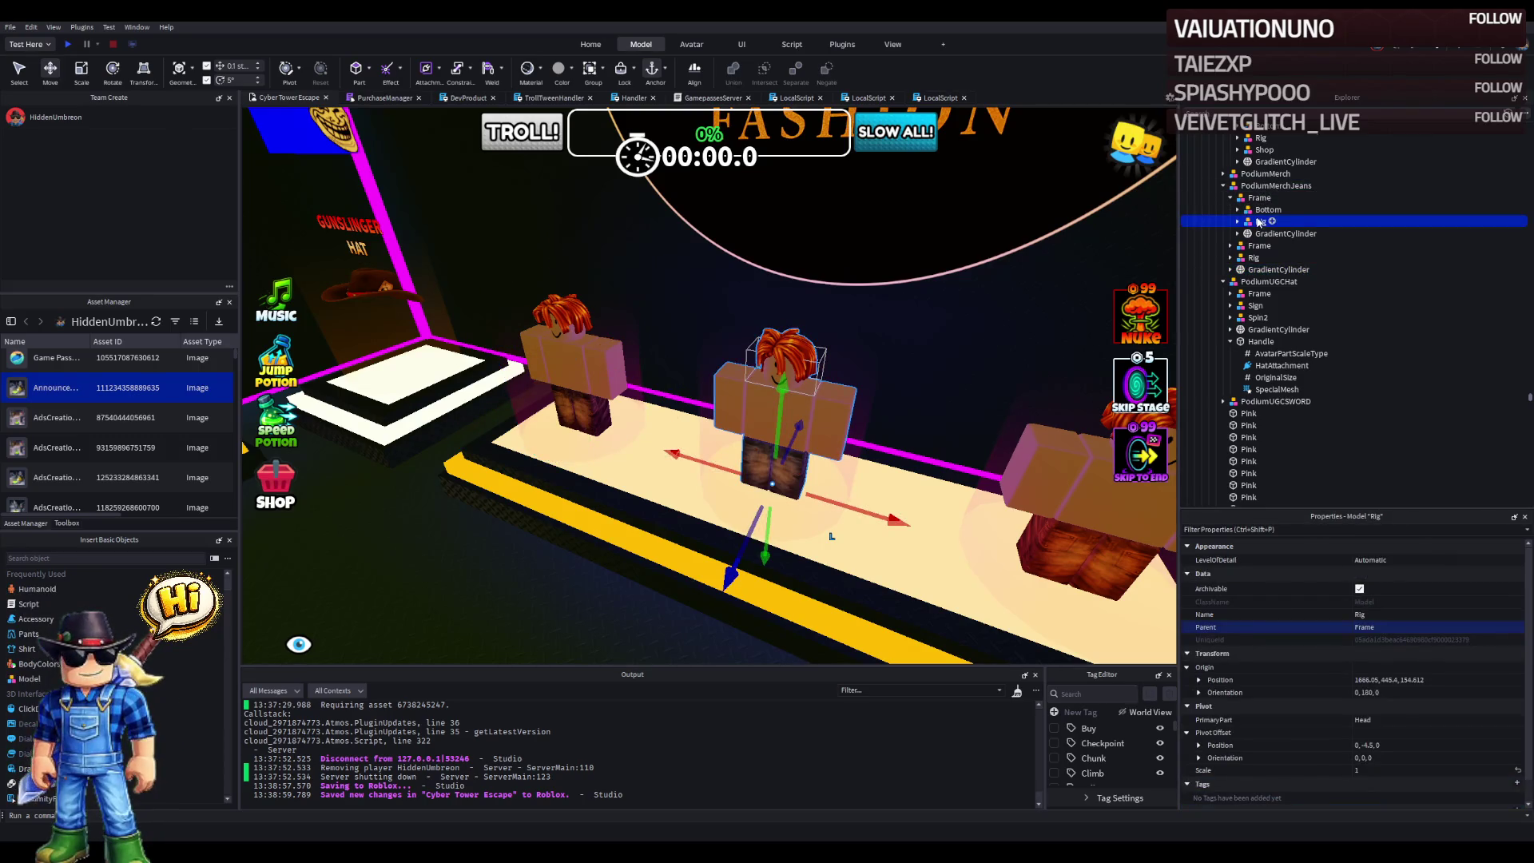
key(f)
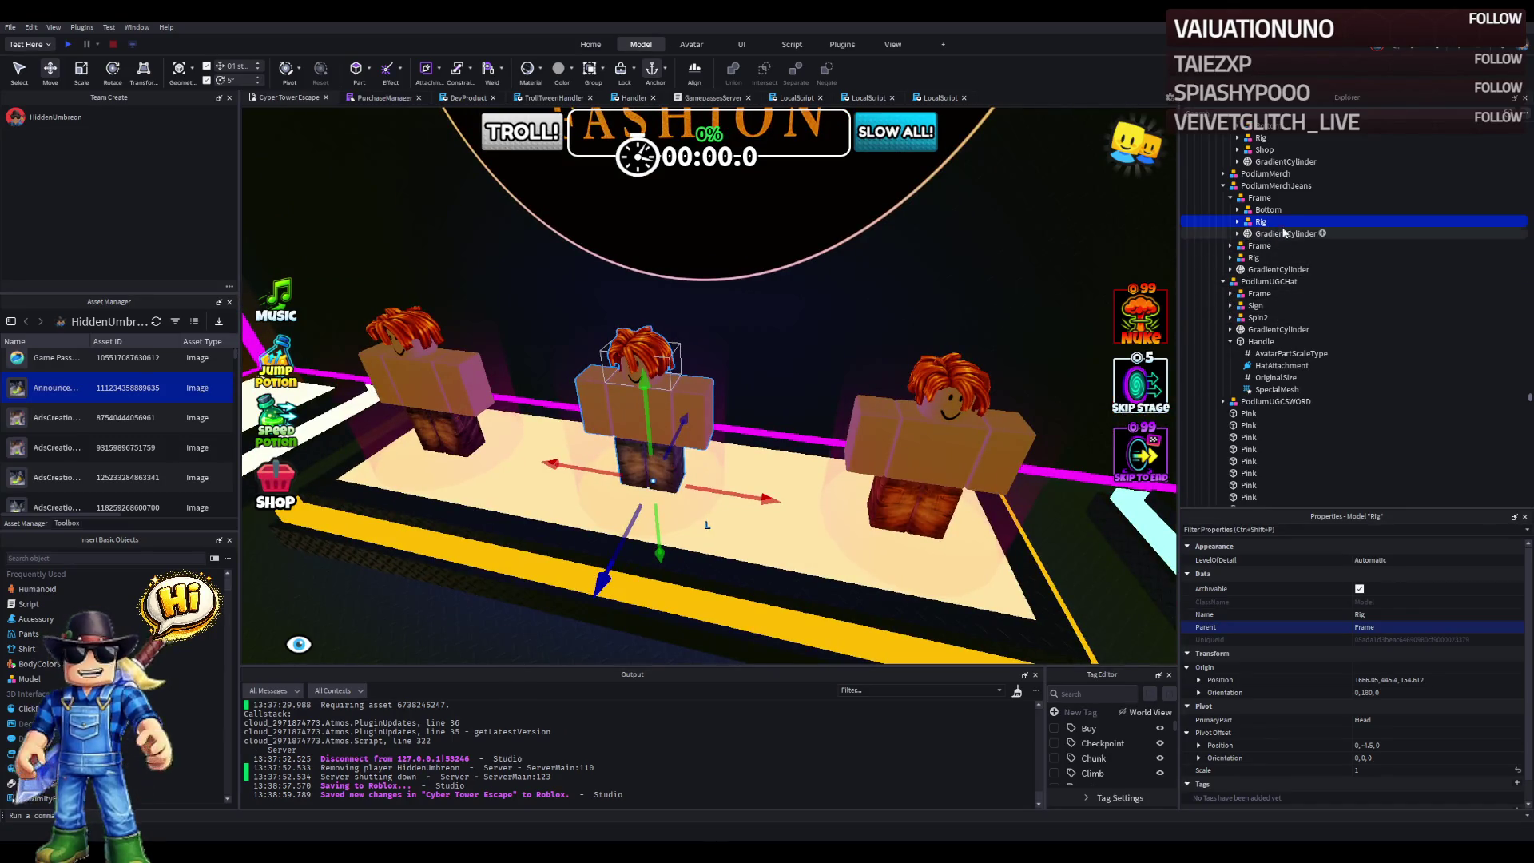
- Duplicate the Shop model into the Frame and align the copy with the middle mannequin
scroll(1260, 207, up, 2)
click(1260, 184)
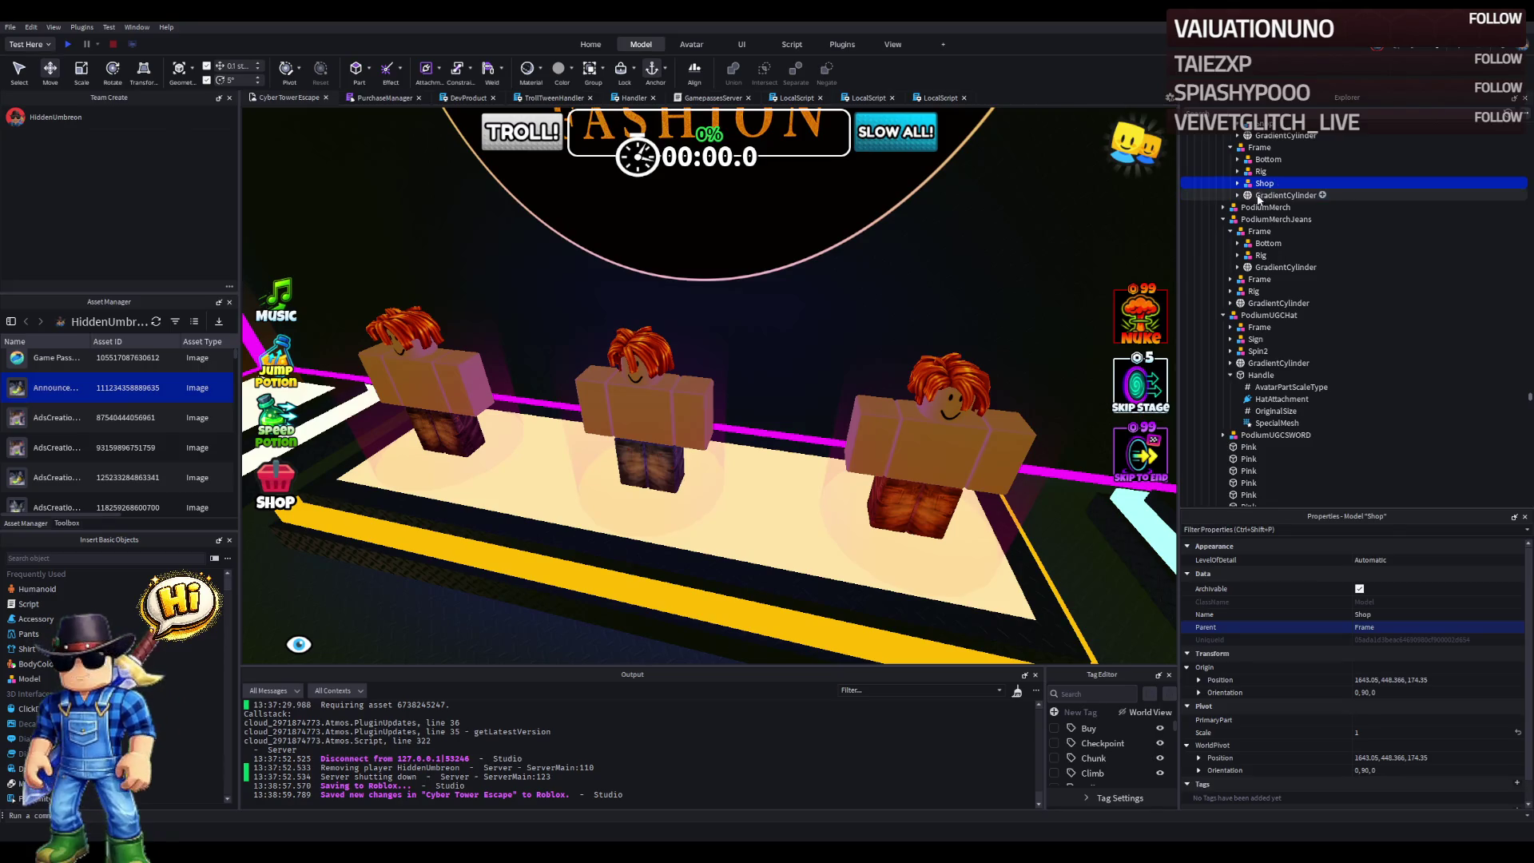
click(1231, 147)
click(1254, 184)
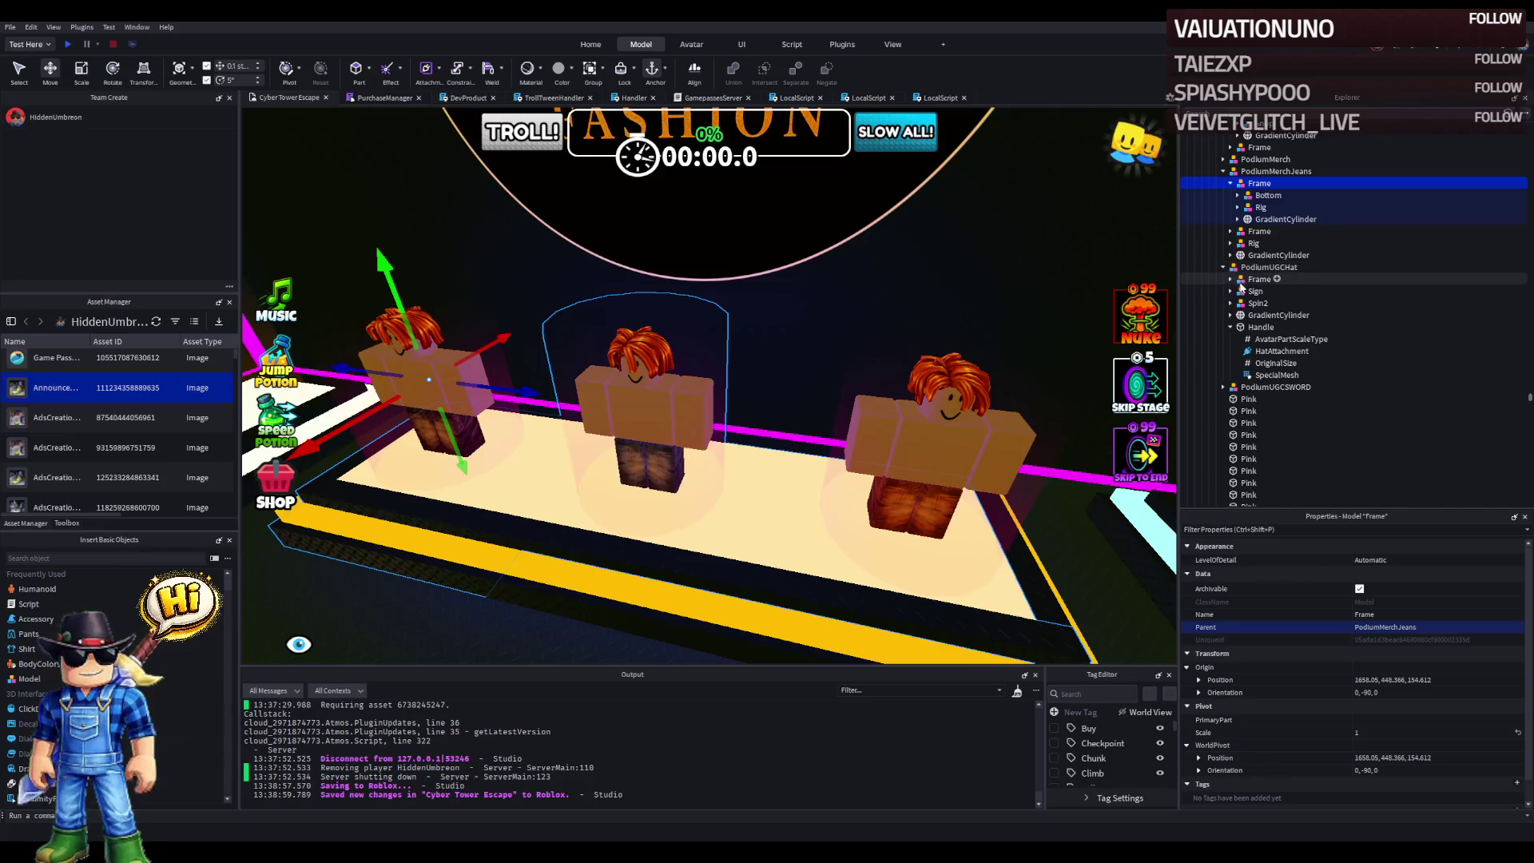
click(1230, 231)
click(1239, 254)
click(1238, 268)
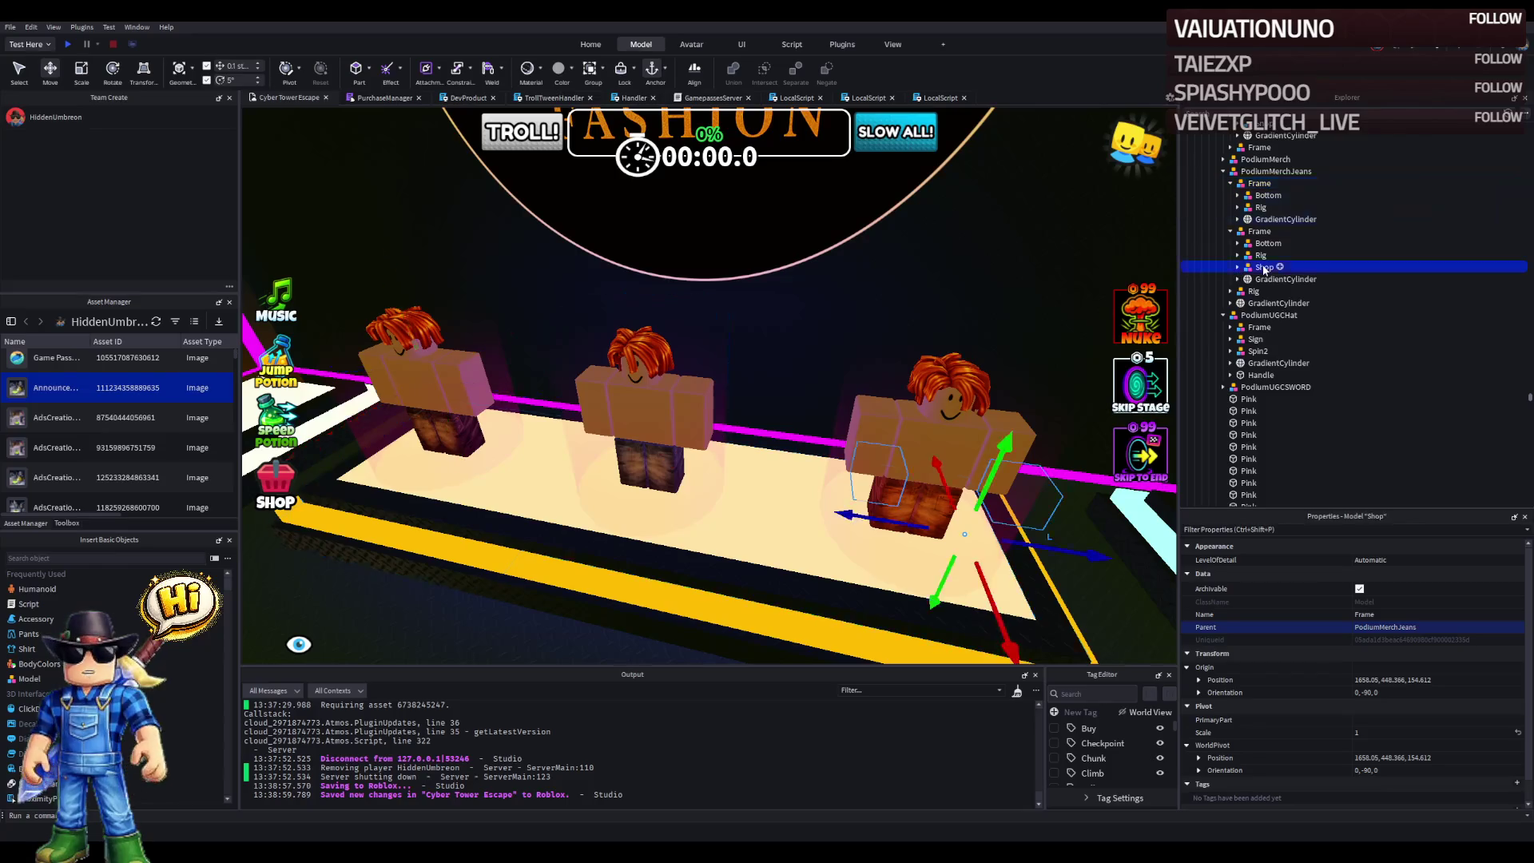
key(ctrl+d)
mouse_move(1260, 282)
mouse_down()
mouse_move(1282, 254)
mouse_move(1282, 212)
mouse_up()
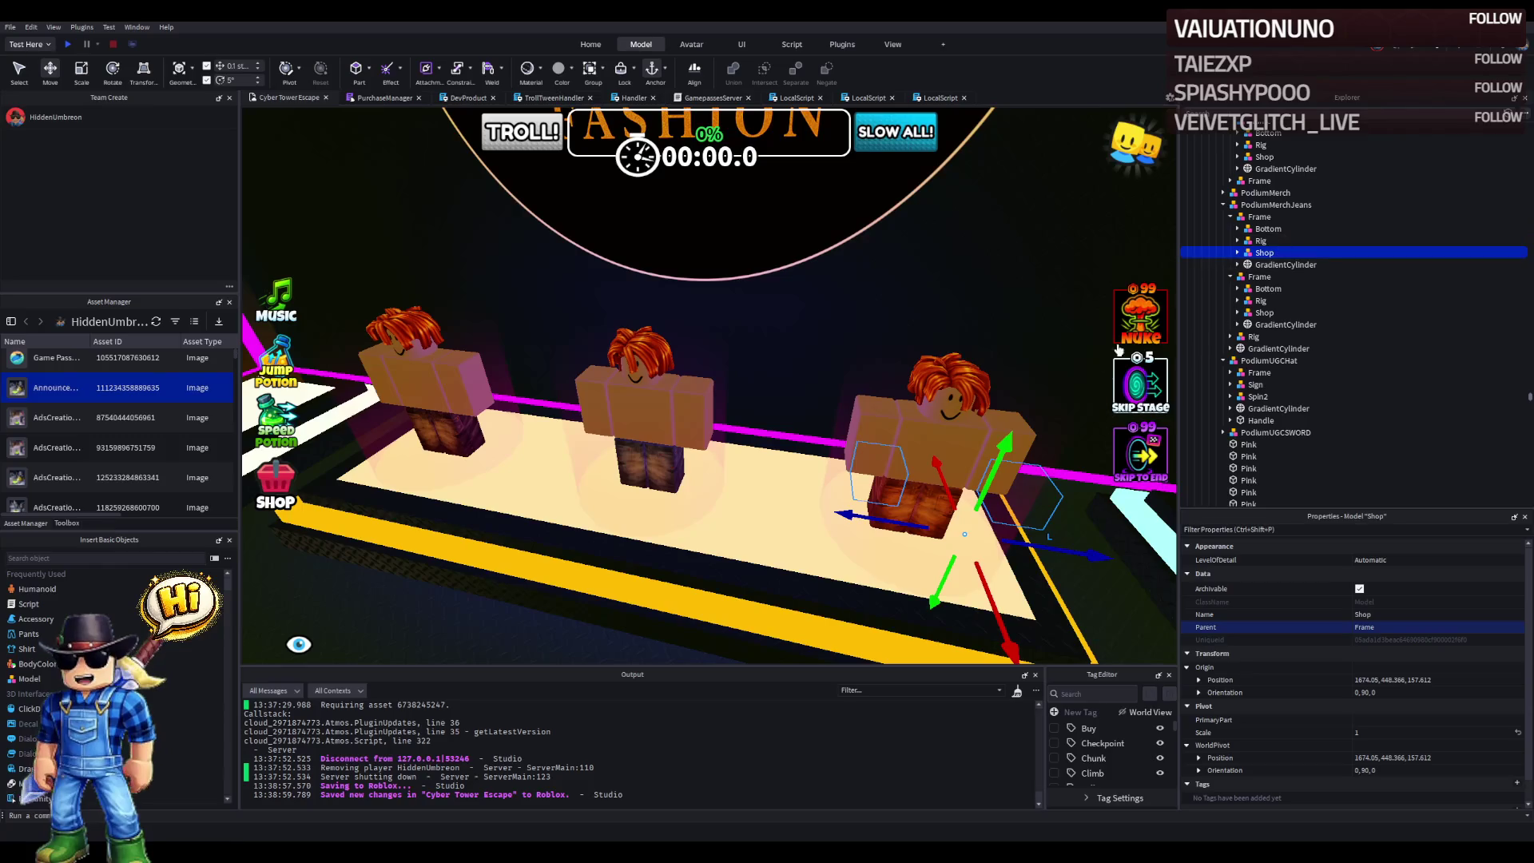
drag(819, 517, 689, 530)
drag(839, 480, 867, 472)
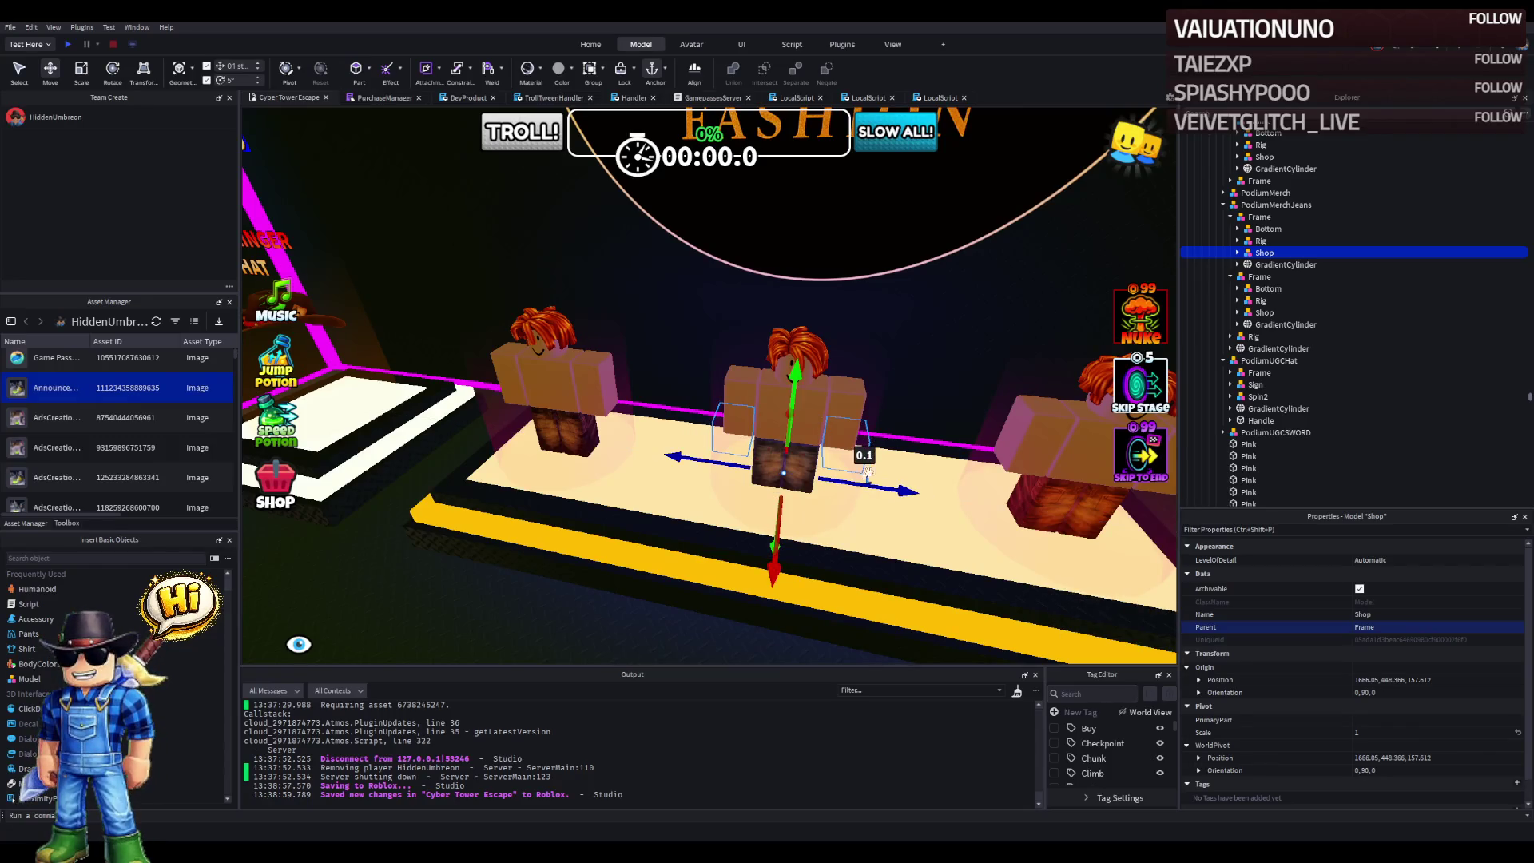
click(1257, 241)
click(1238, 241)
click(1277, 264)
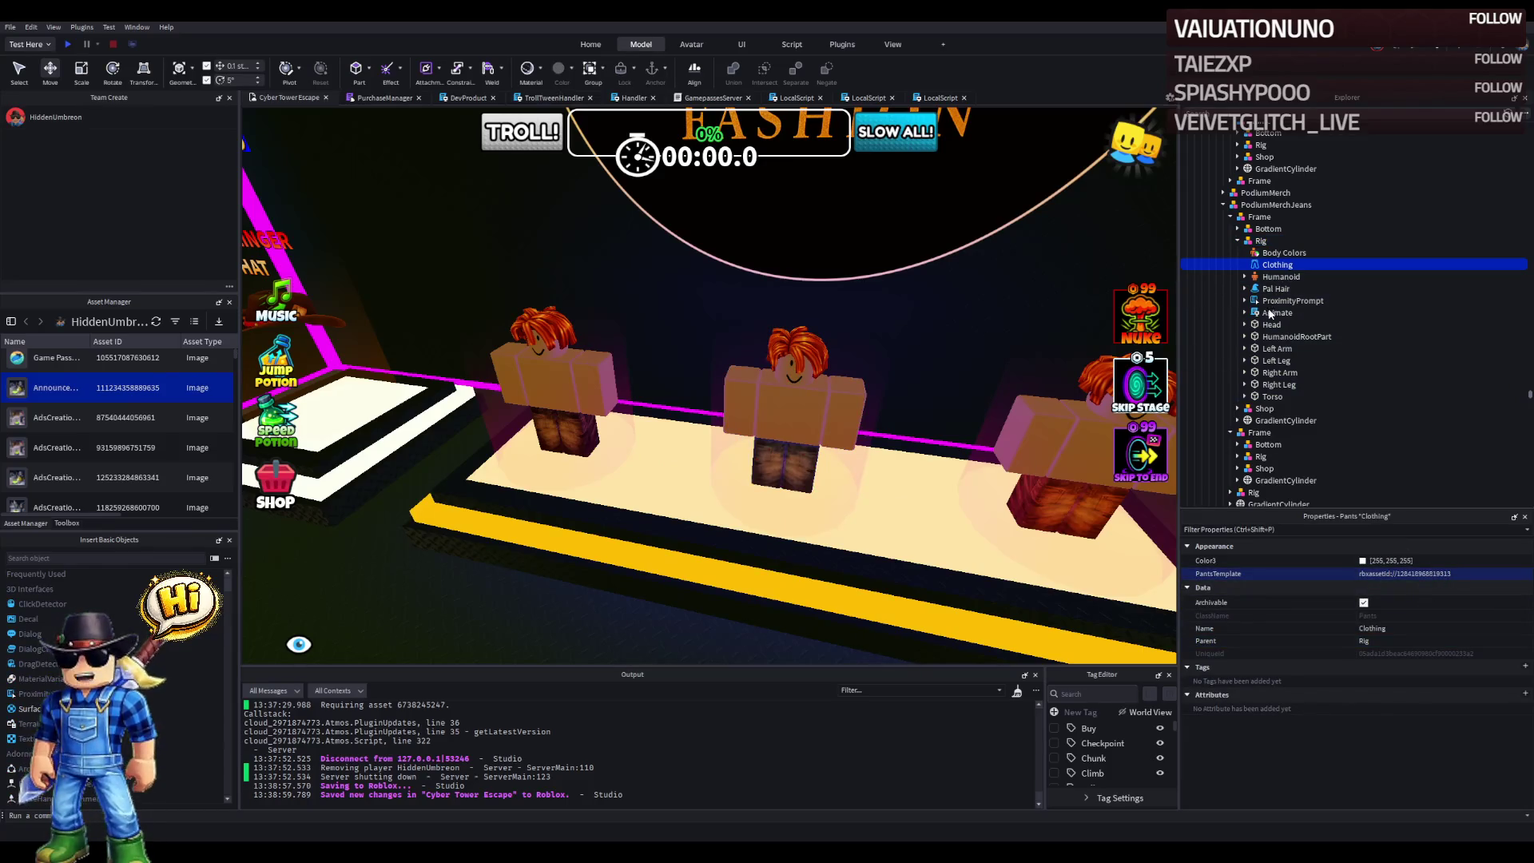
click(1238, 409)
click(1245, 420)
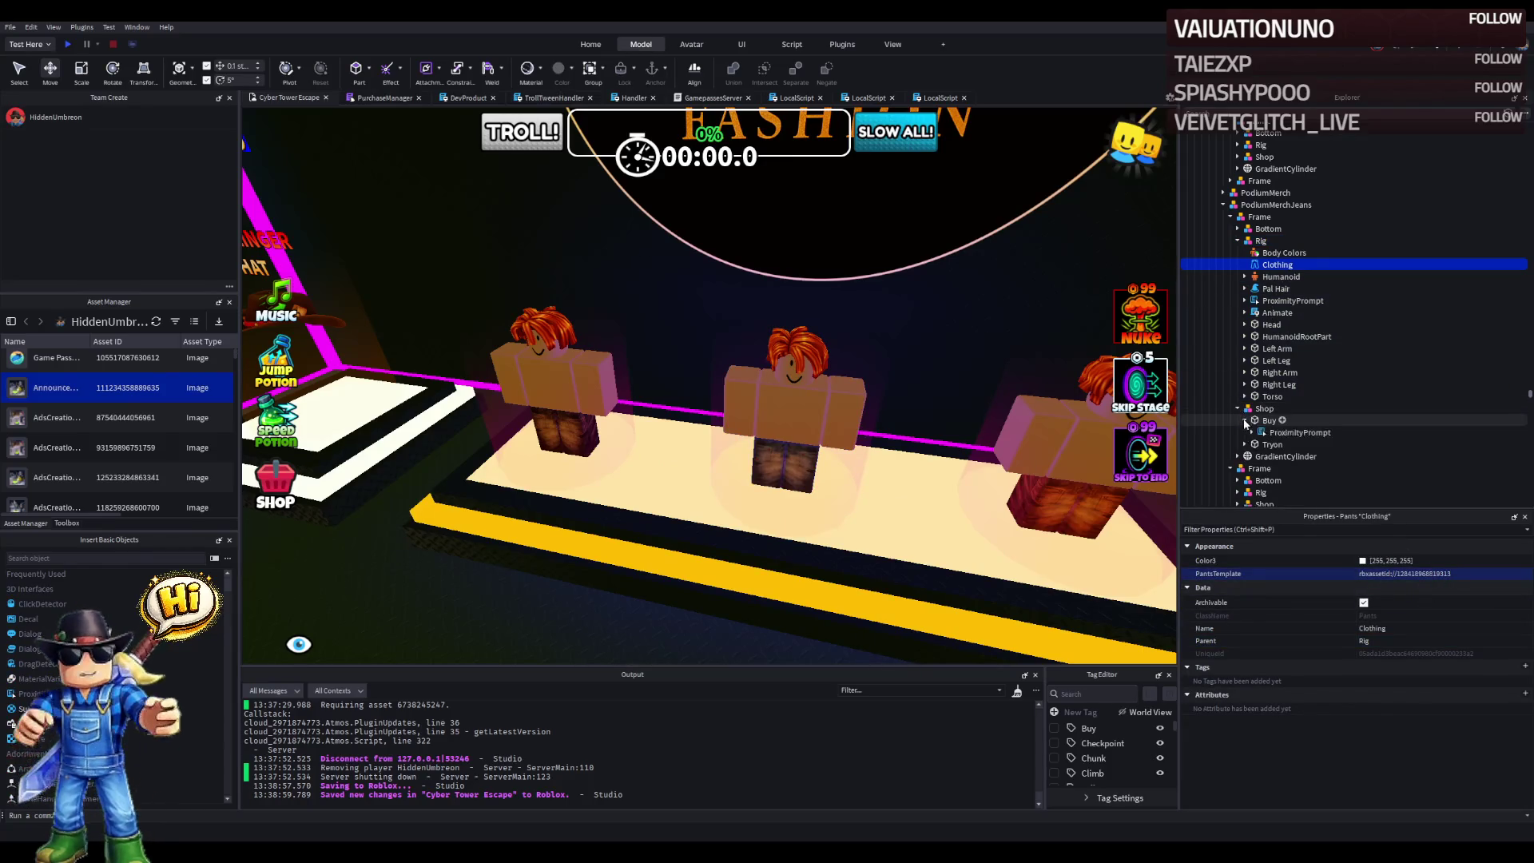
click(1243, 445)
double_click(1292, 468)
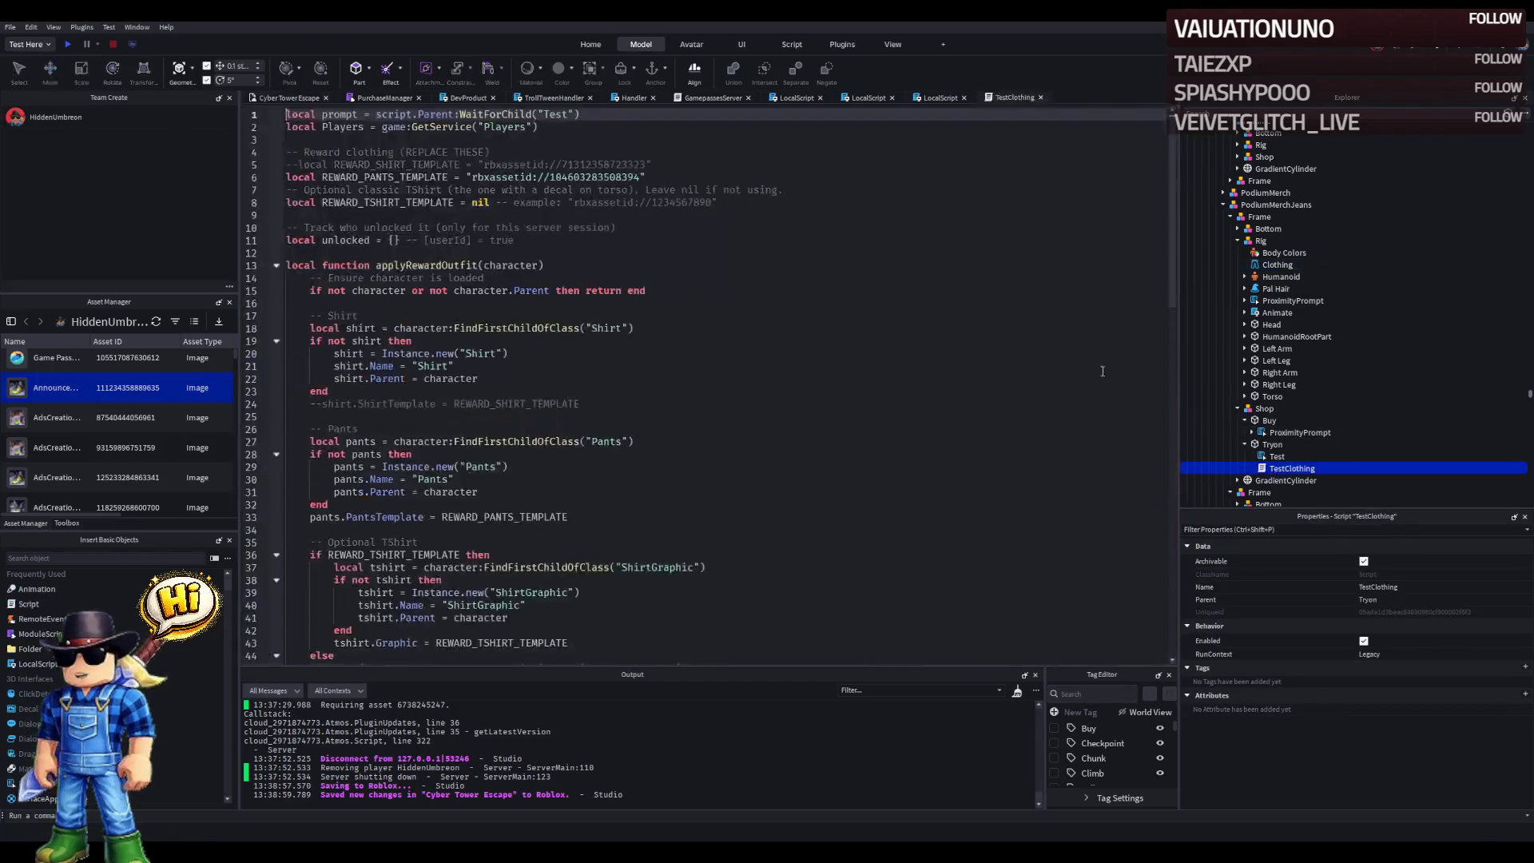
double_click(581, 177)
key(ctrl+v)
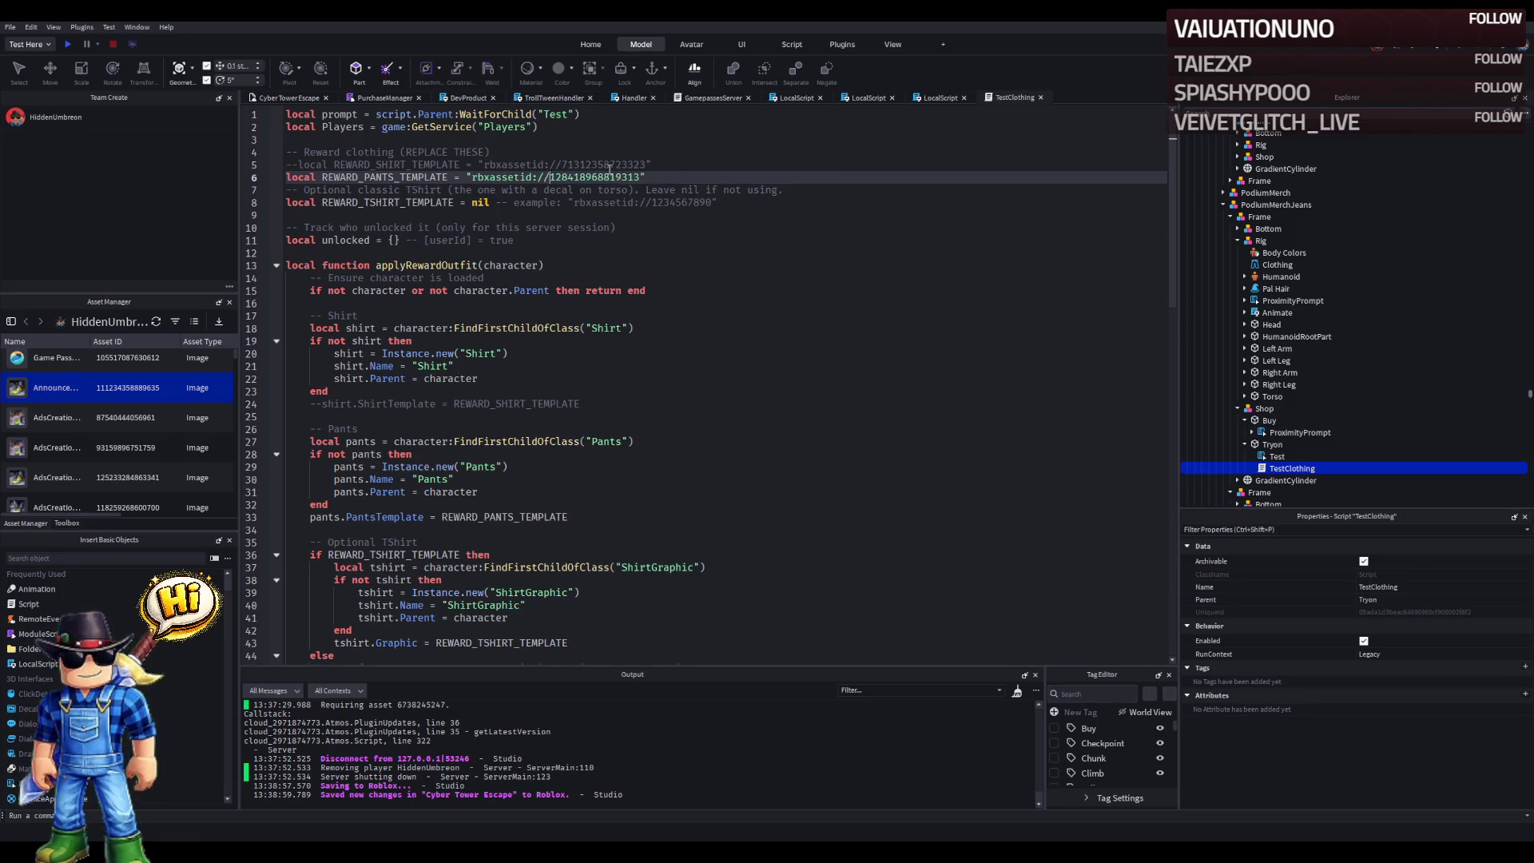
key(ctrl+s)
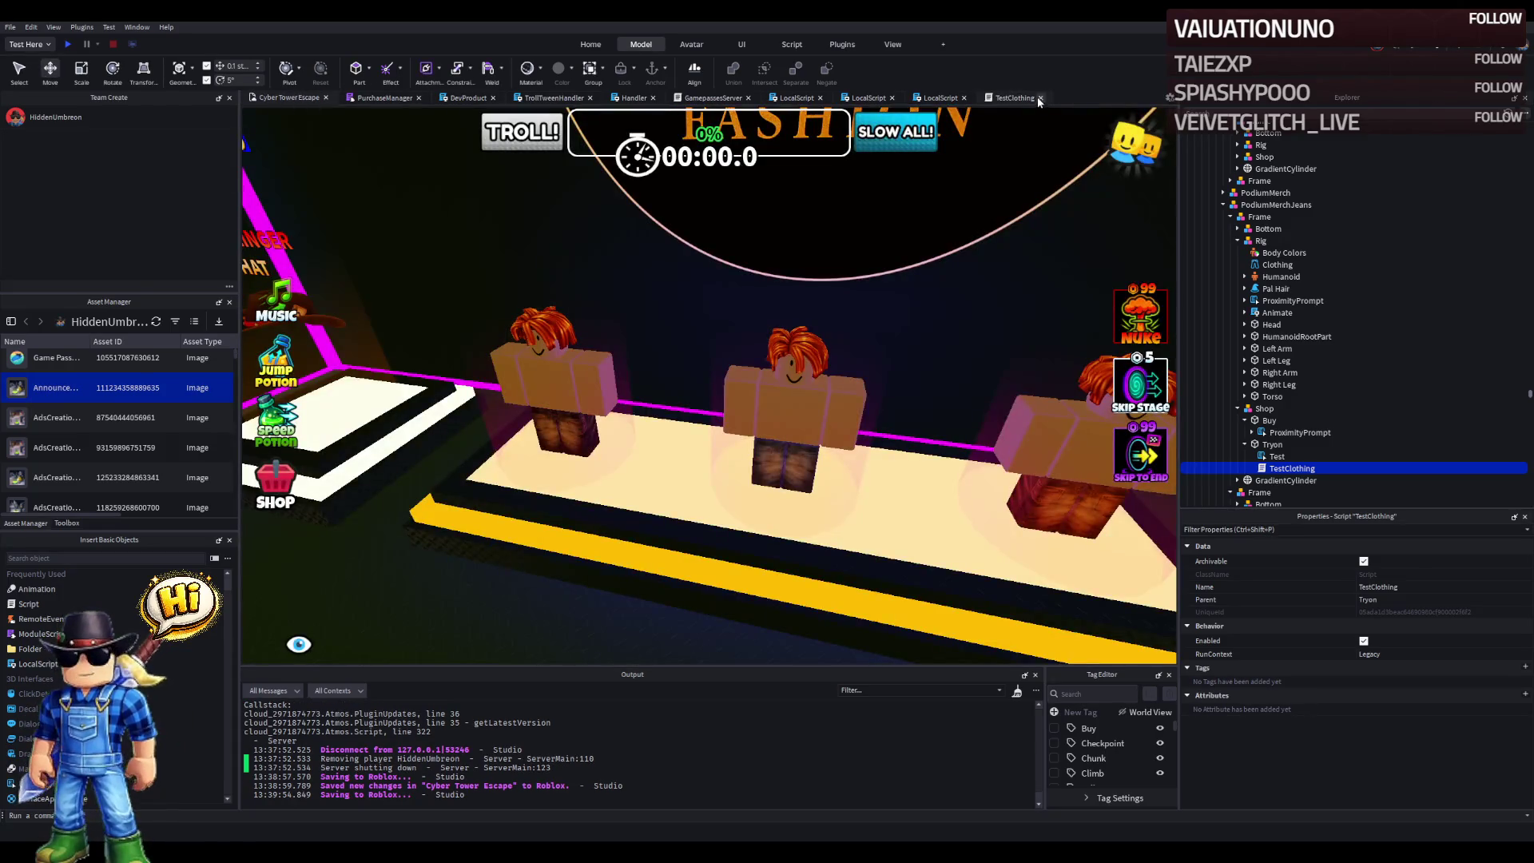
- Move the middle rig's ProximityPrompt into the copied Shop's Buy part
mouse_move(1293, 301)
mouse_down()
mouse_move(1287, 397)
mouse_move(1270, 420)
mouse_up()
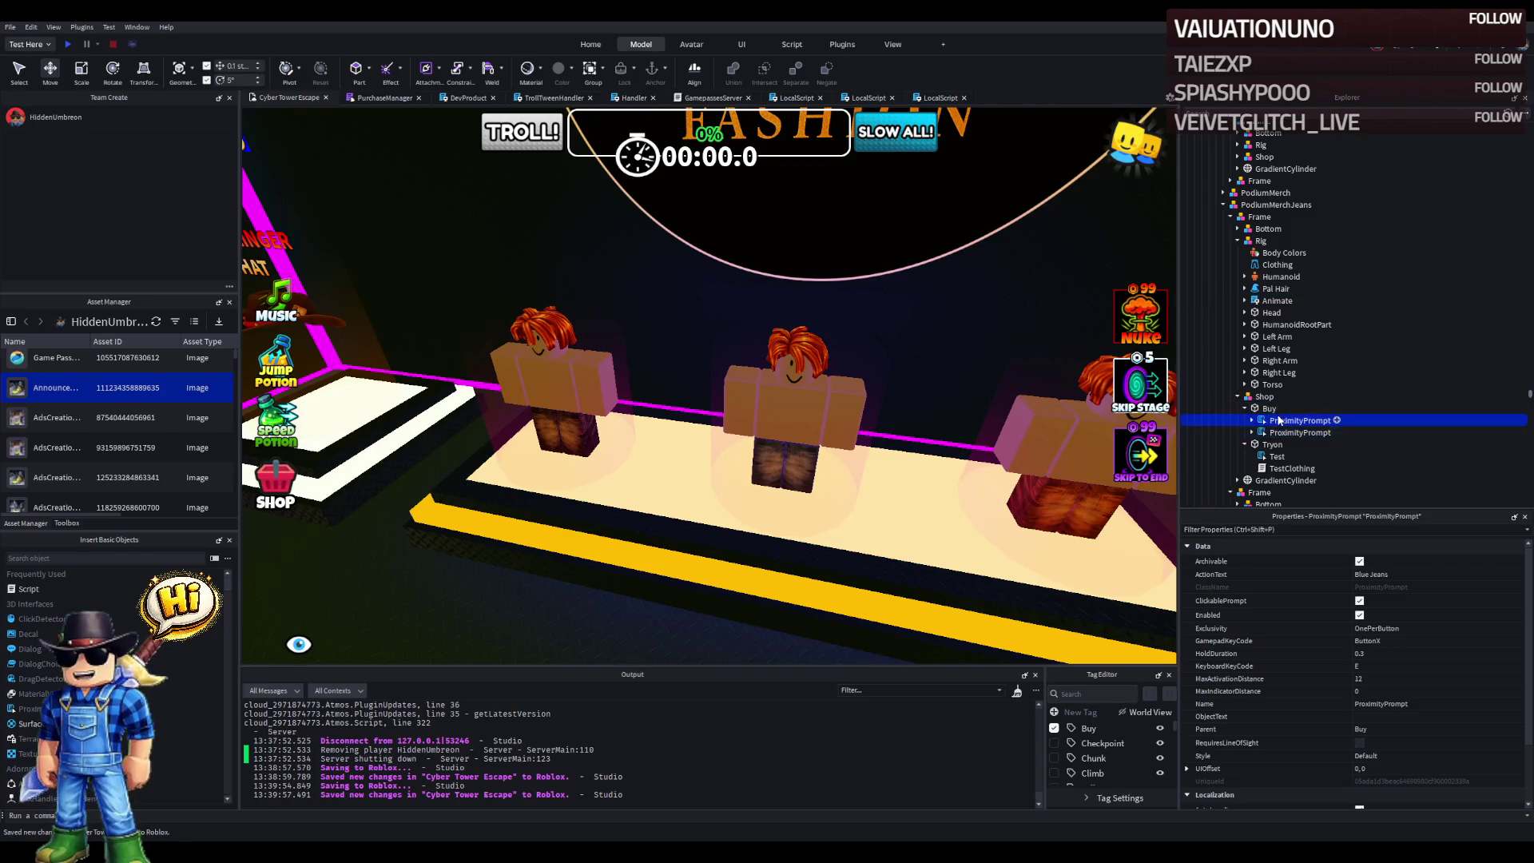
click(1269, 410)
click(1264, 397)
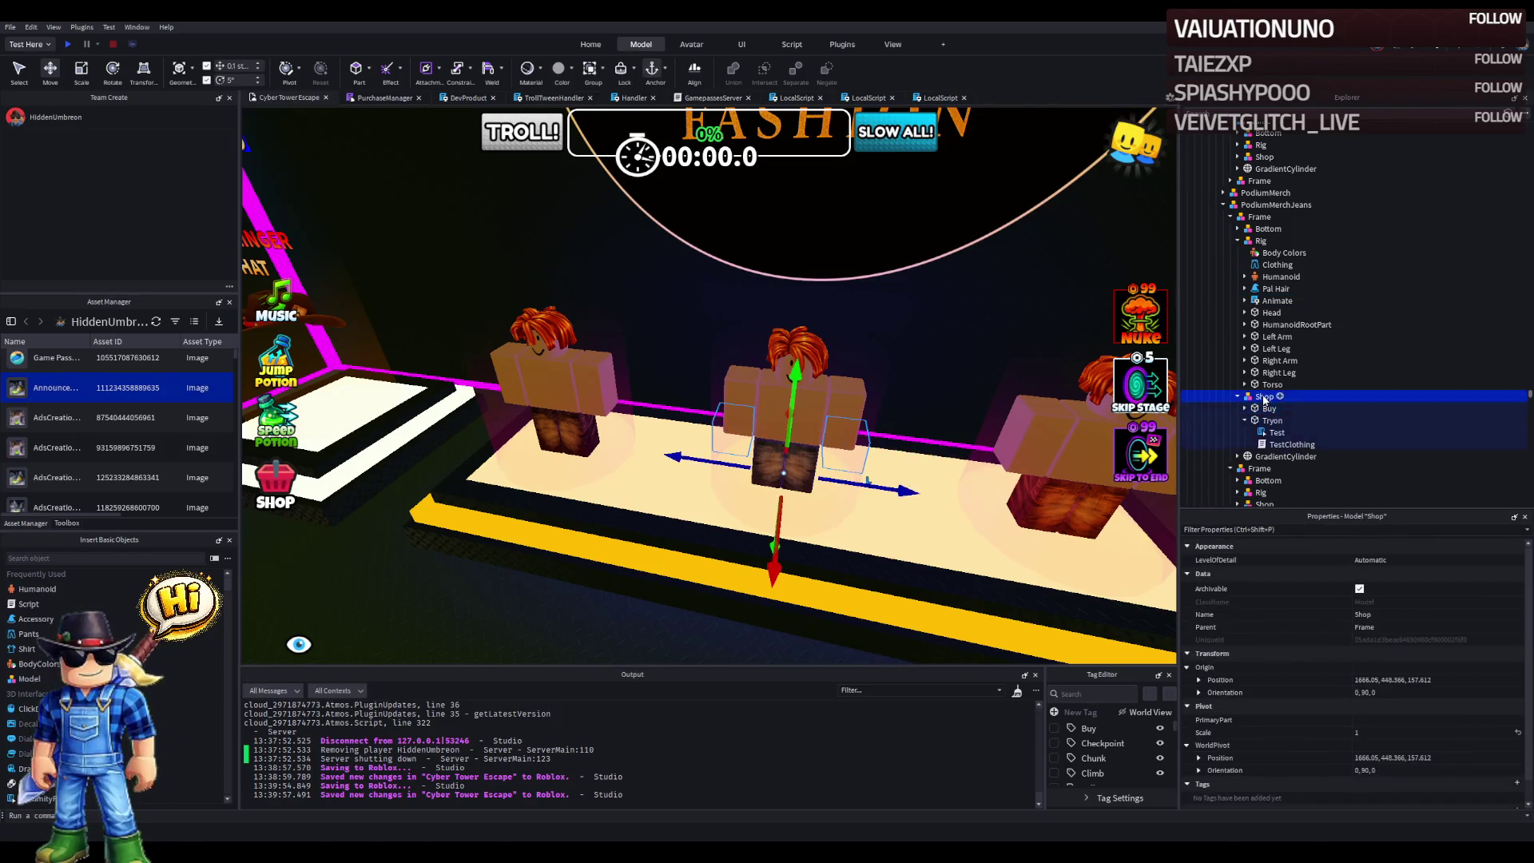
double_click(1261, 241)
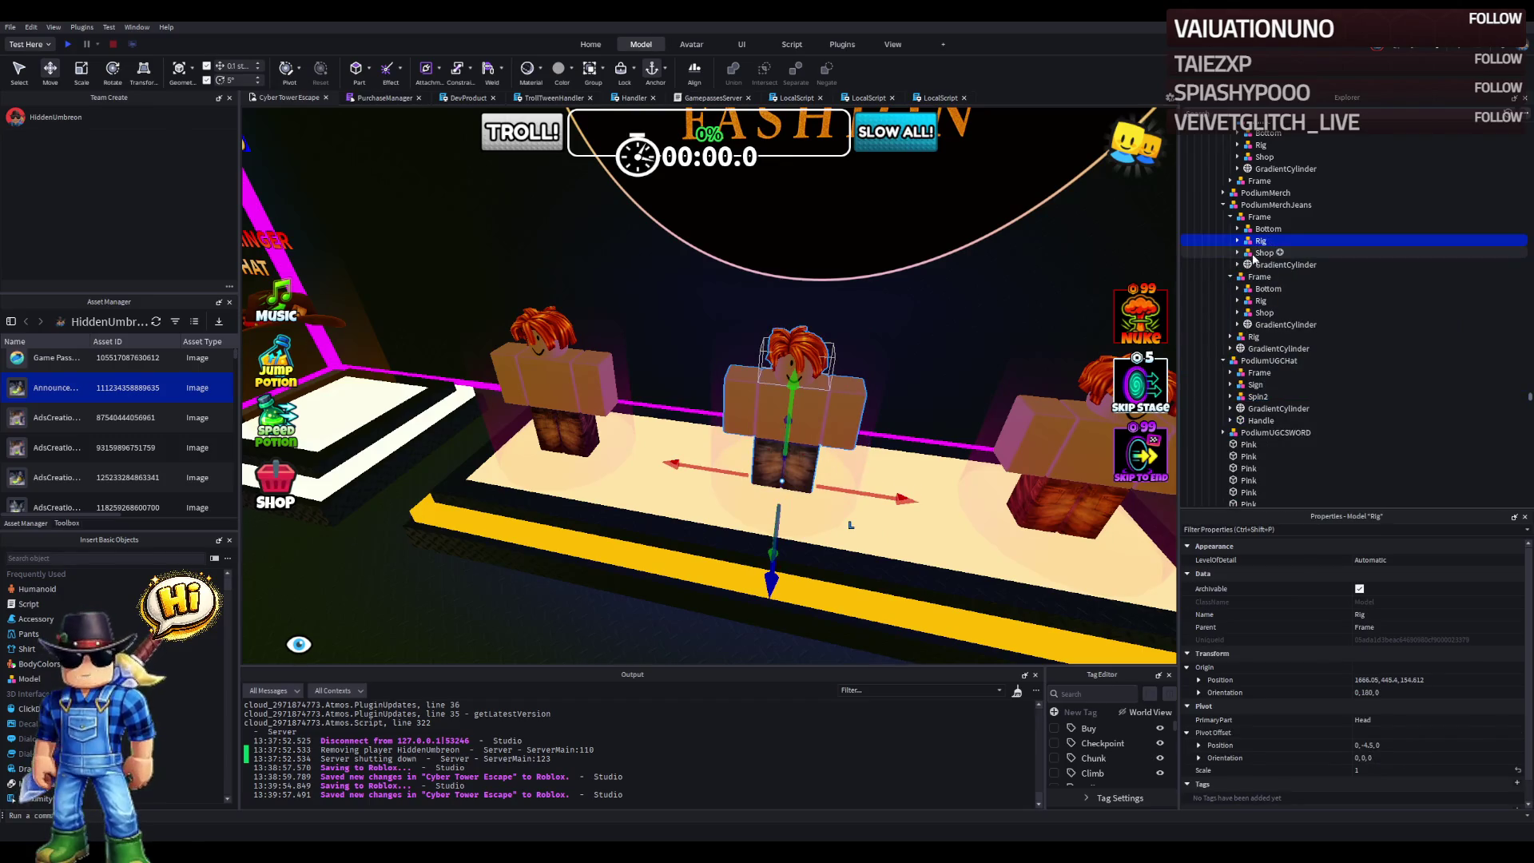
- Group the third podium's GradientCylinder into a new Frame model with Ctrl+G
click(554, 410)
key(f)
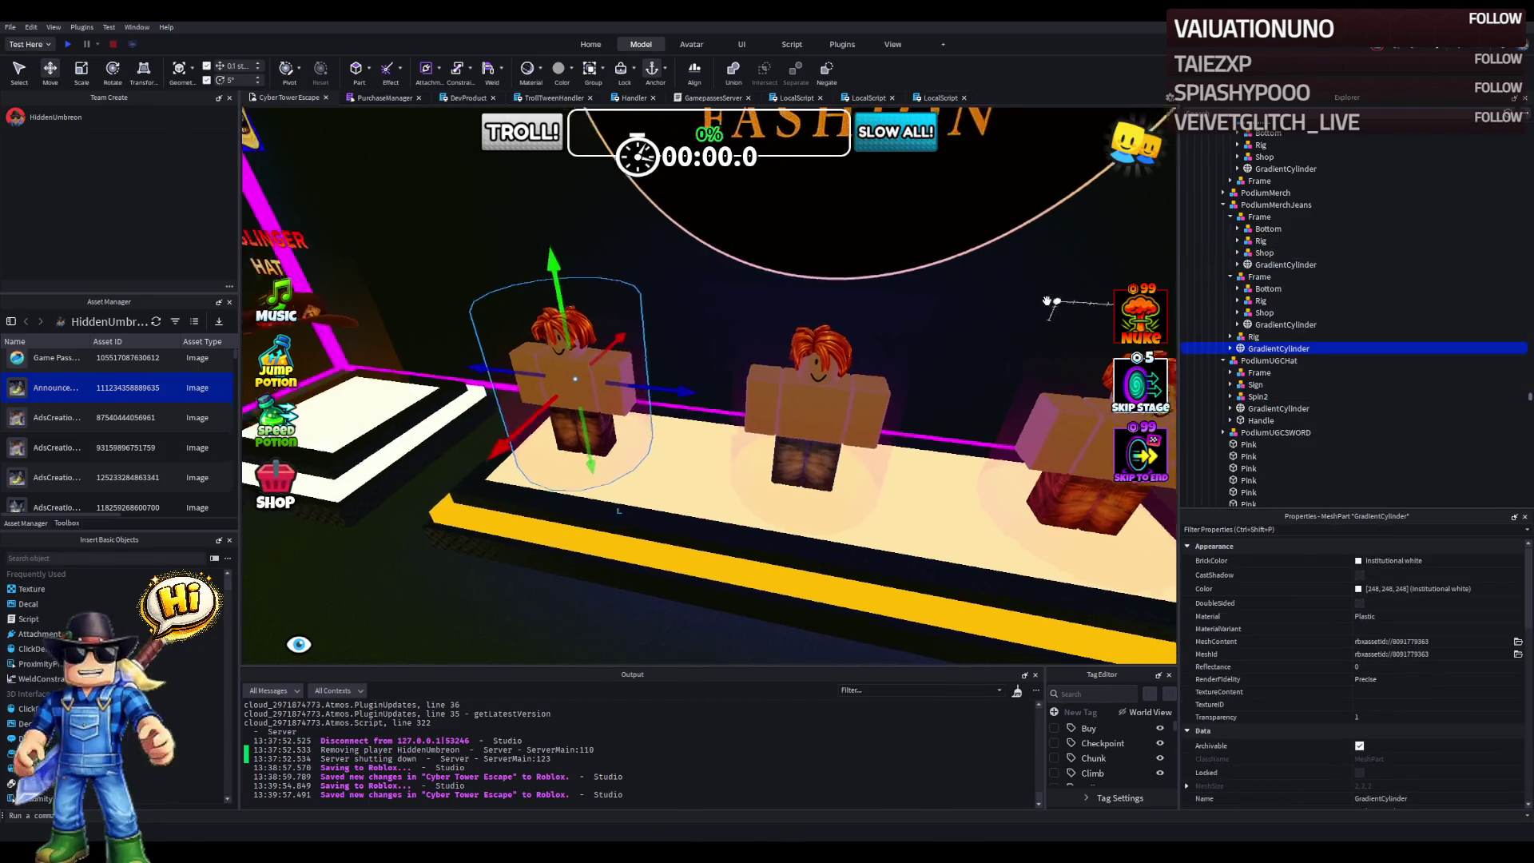
click(1251, 337)
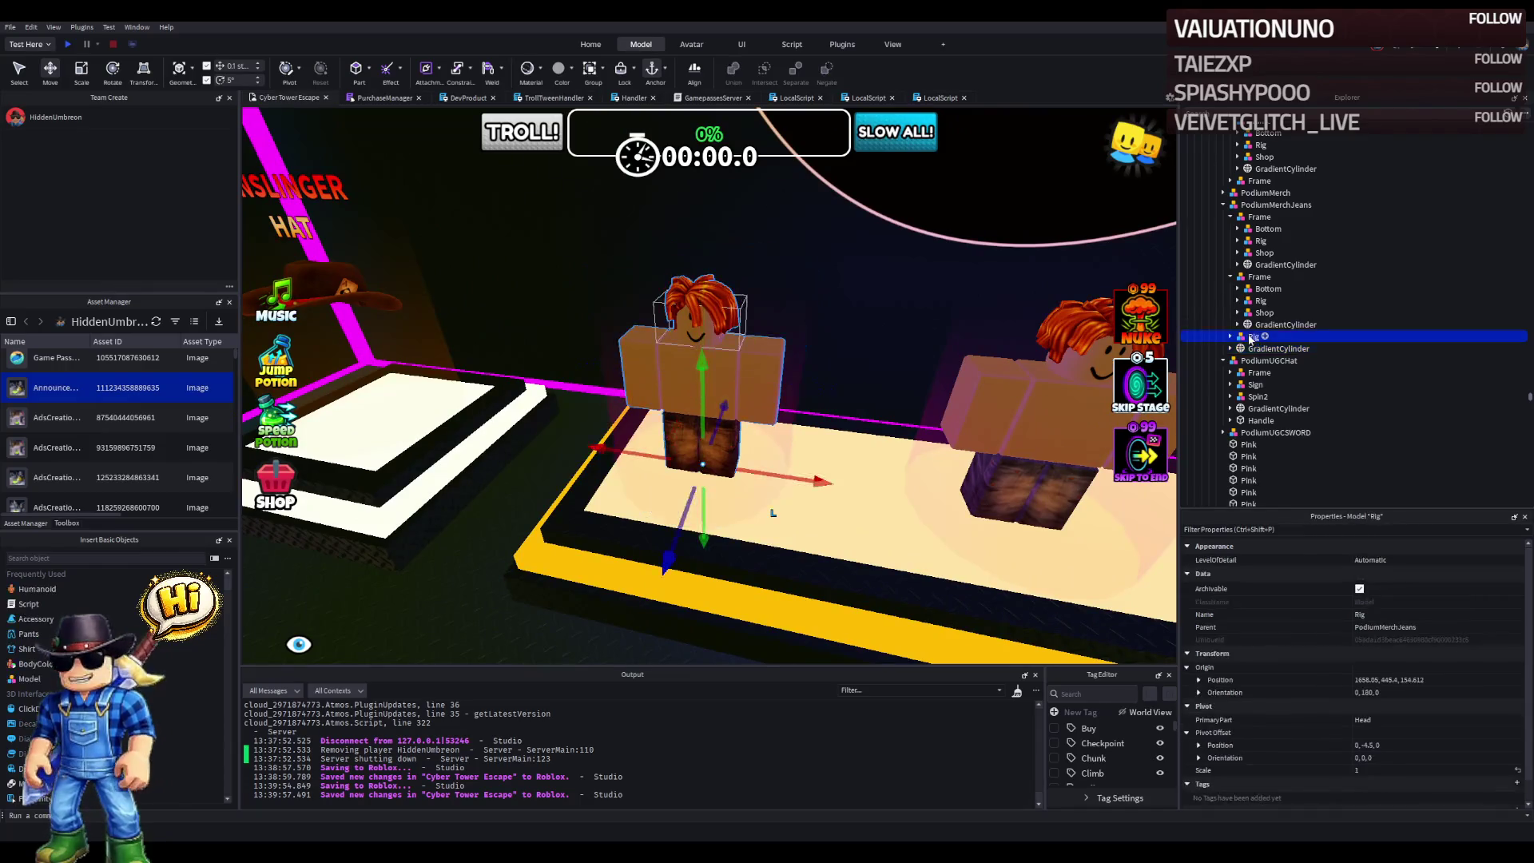
drag(1251, 352, 1250, 350)
click(1230, 338)
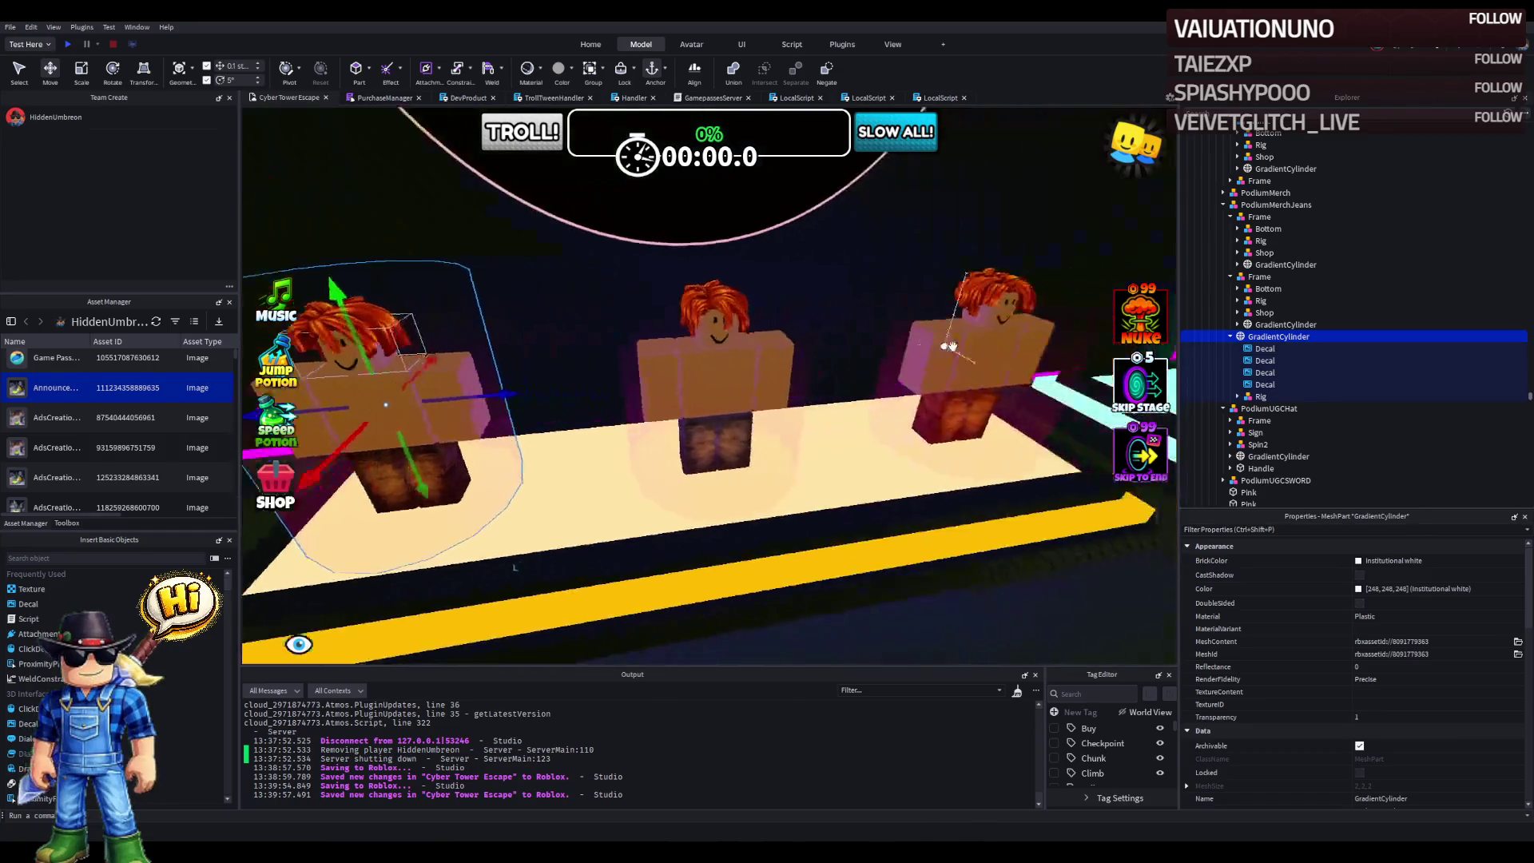
key(ctrl+g)
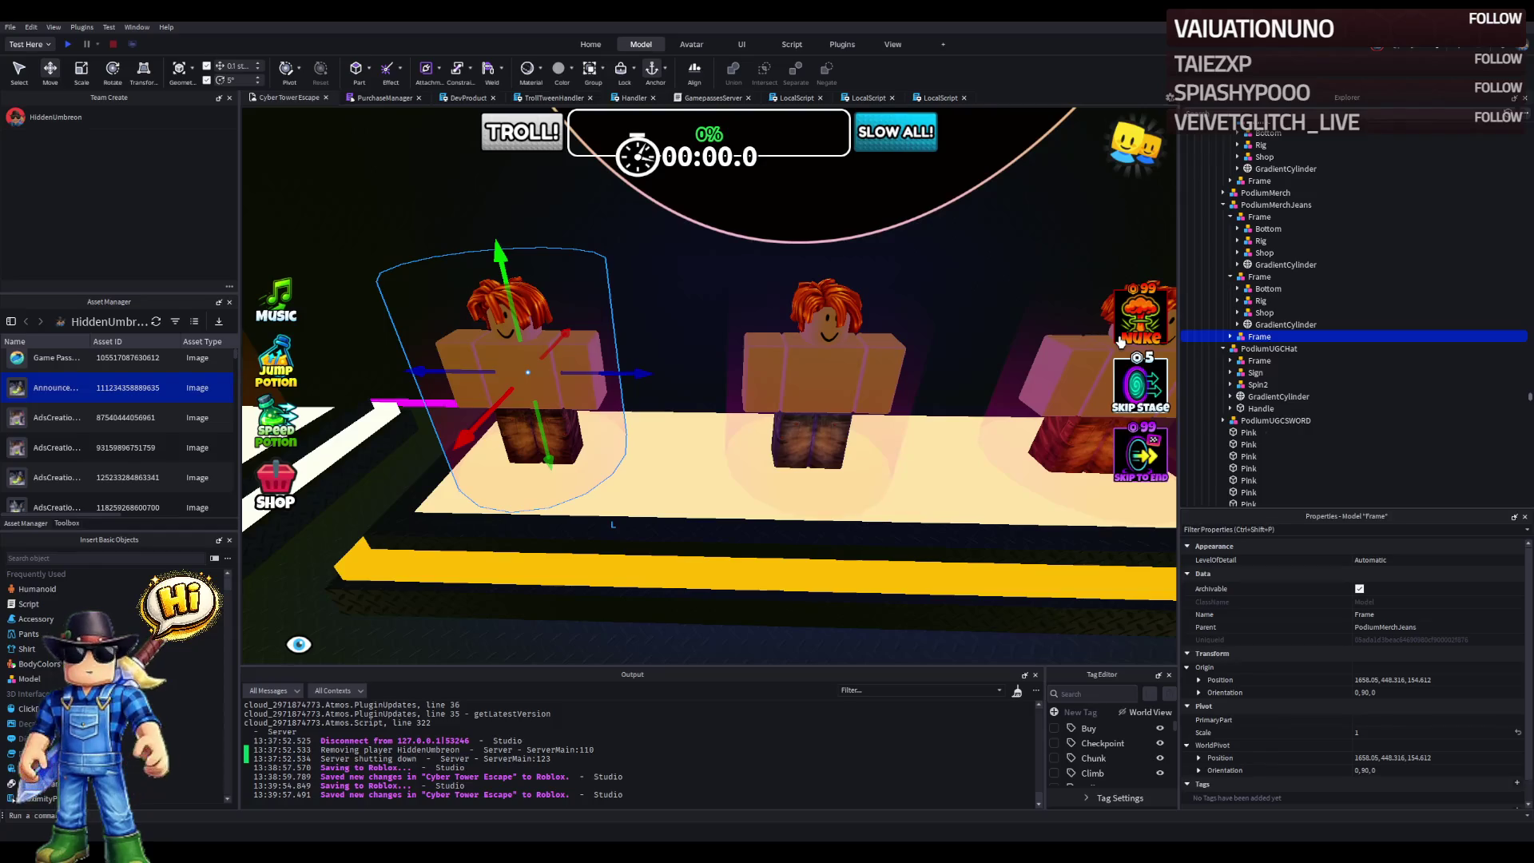
click(1265, 350)
scroll(1438, 735, down, 3)
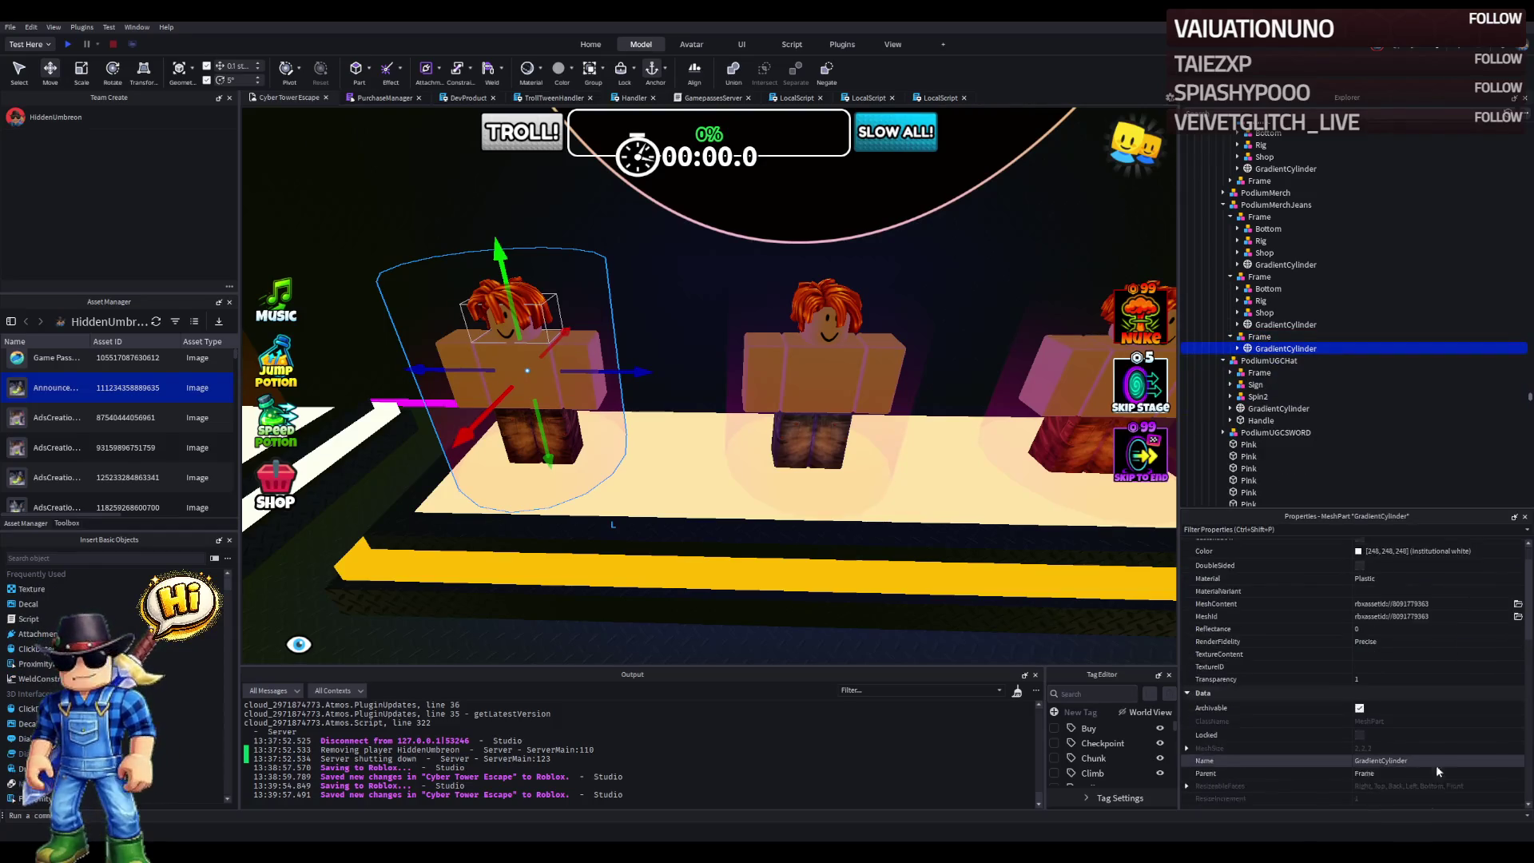
click(1438, 788)
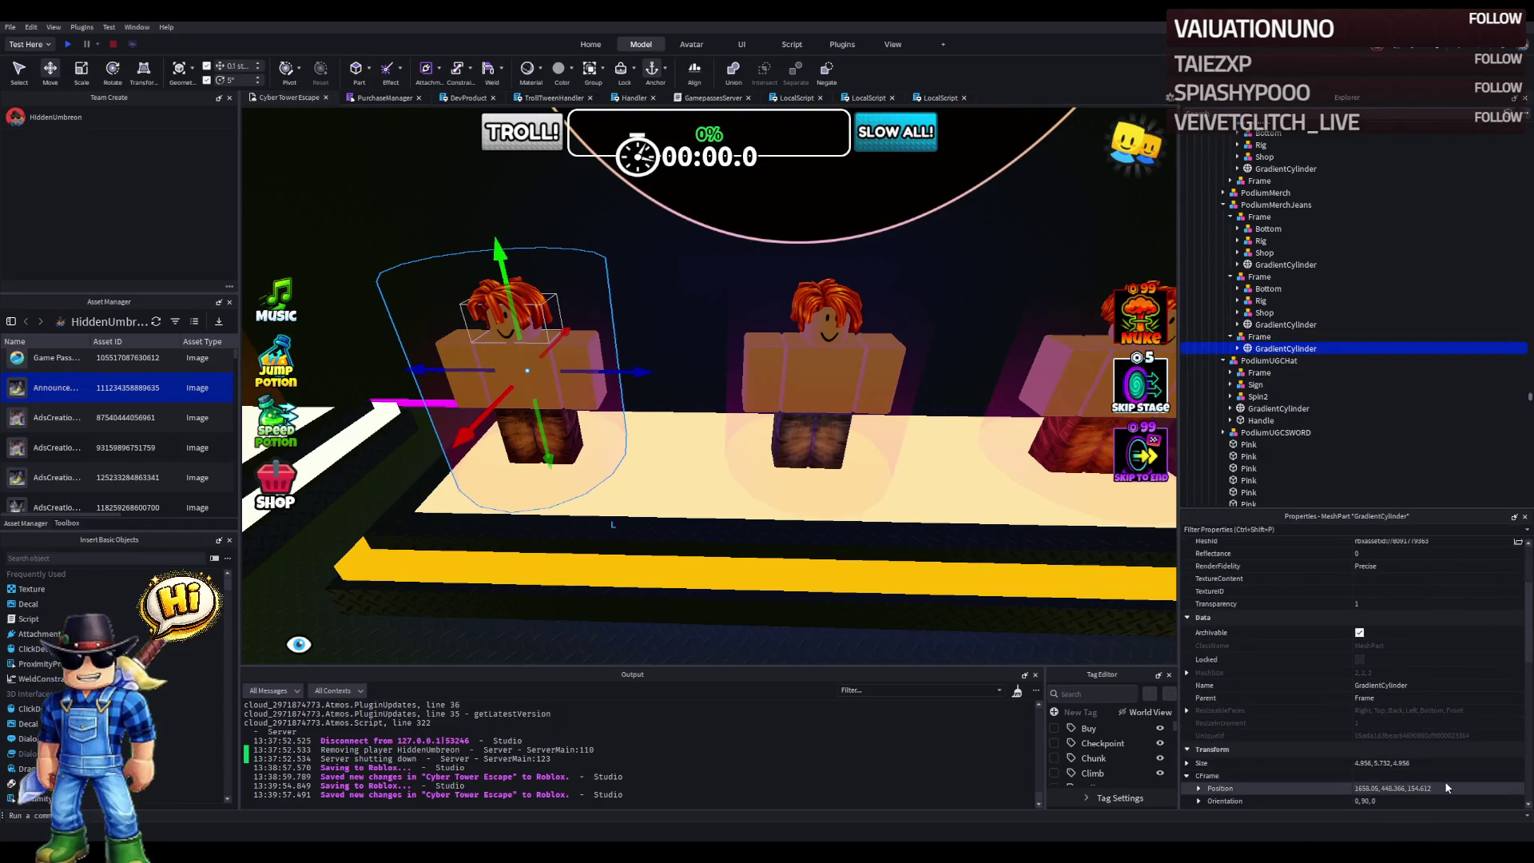
- Duplicate the Shop model into the third Frame and shift it one stud along Z to the mannequin
click(1264, 253)
key(ctrl+d)
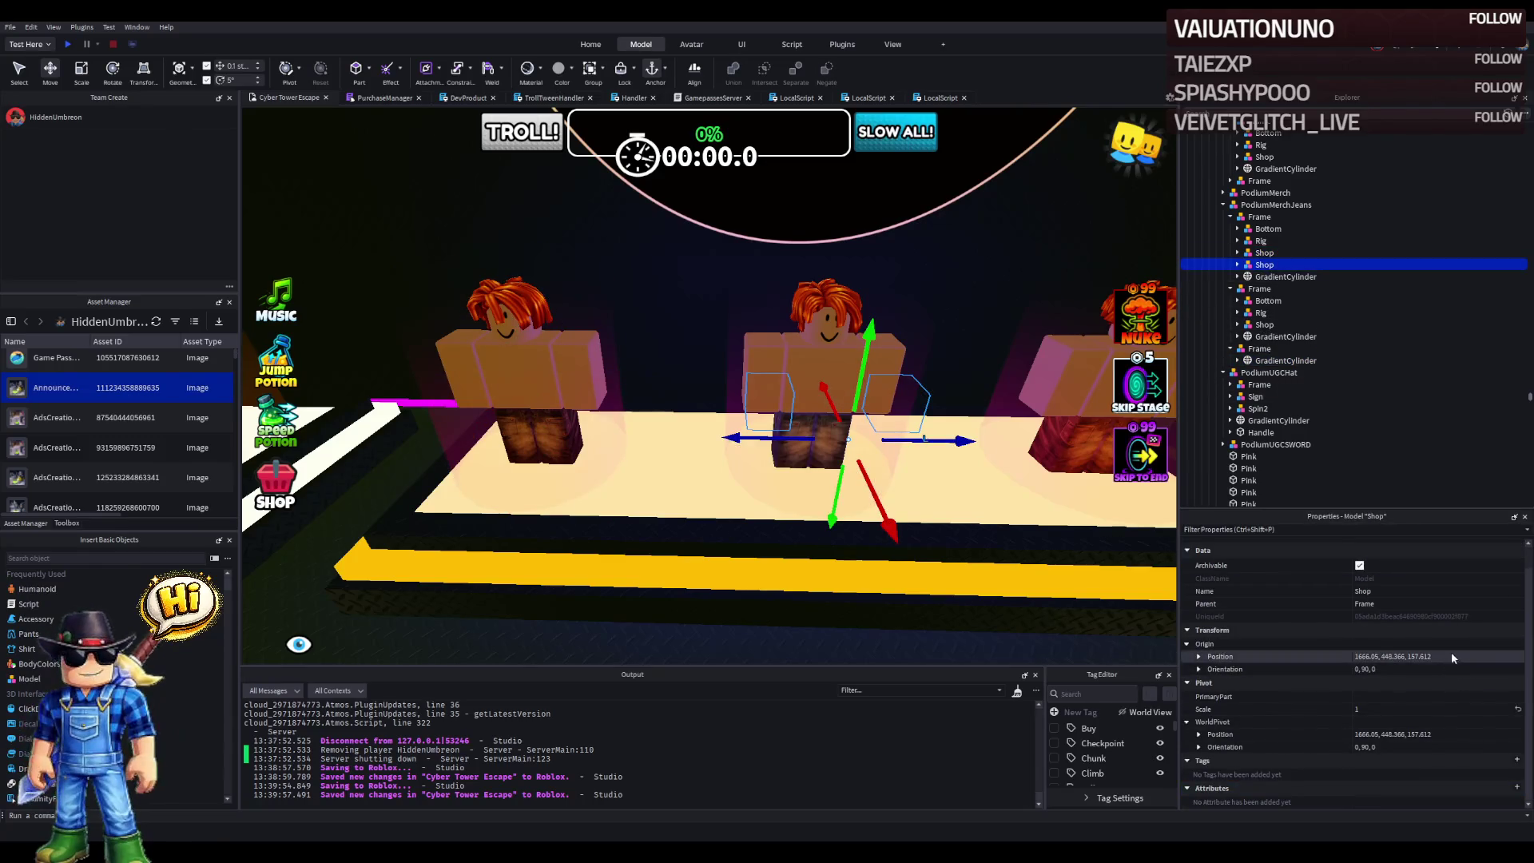
click(1452, 656)
key(ctrl+v)
key(Return)
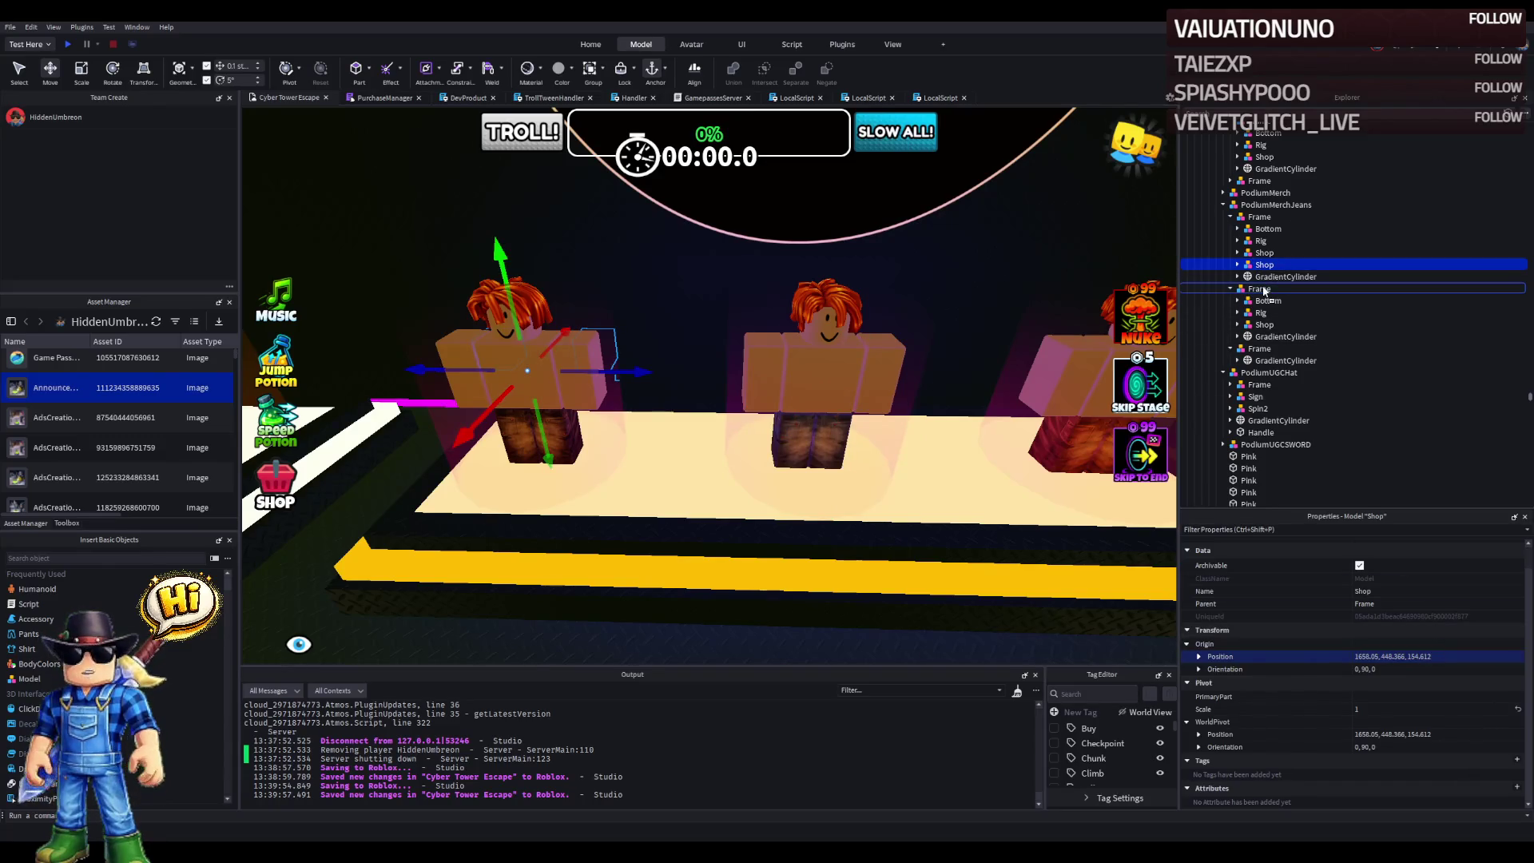
drag(1260, 352, 1260, 350)
key(f)
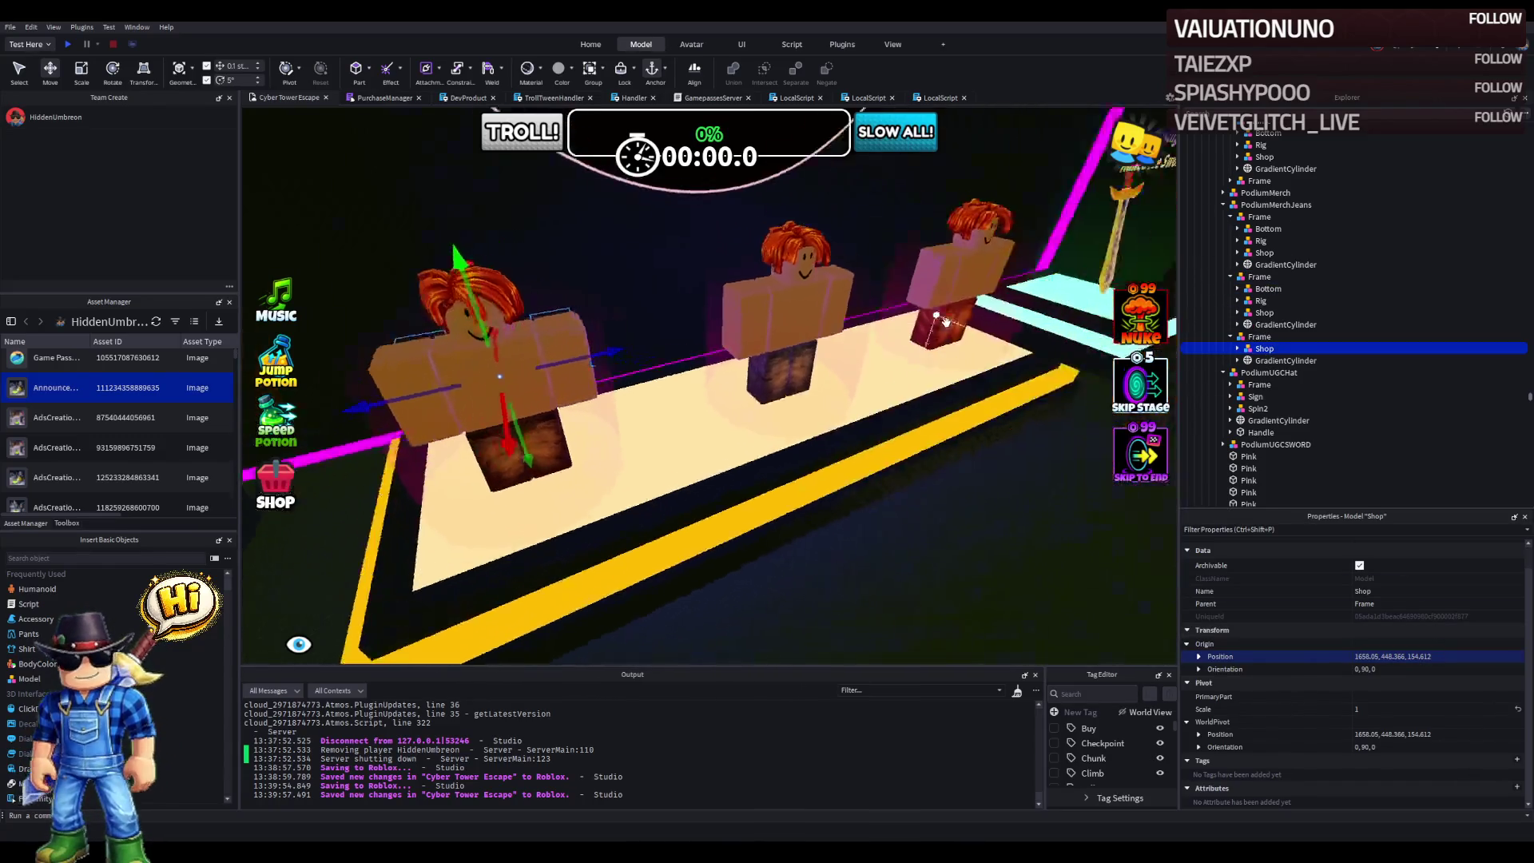
drag(793, 405, 886, 440)
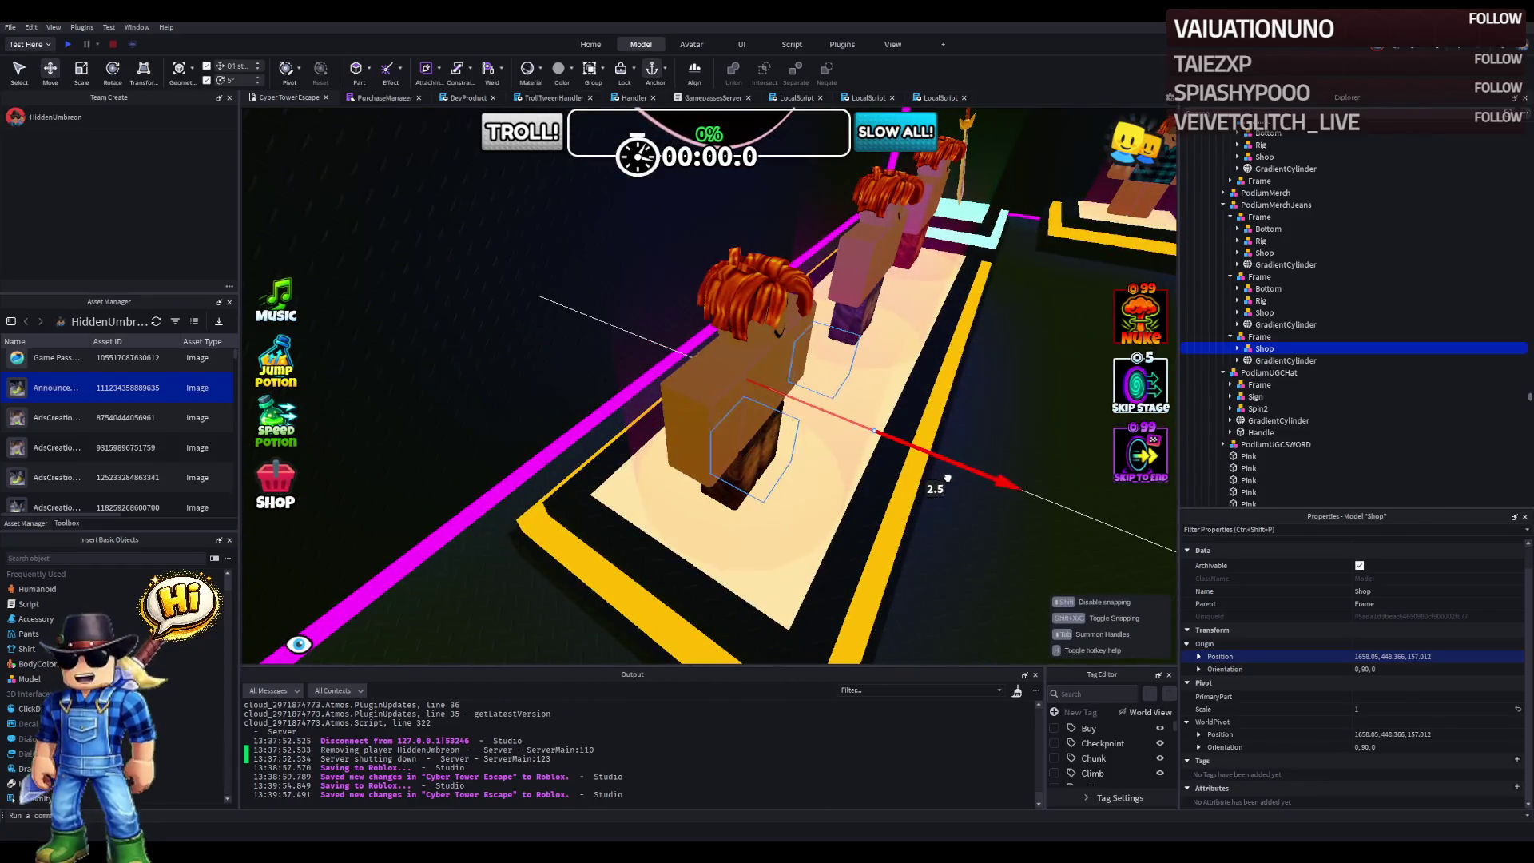
drag(975, 485, 976, 484)
key(f)
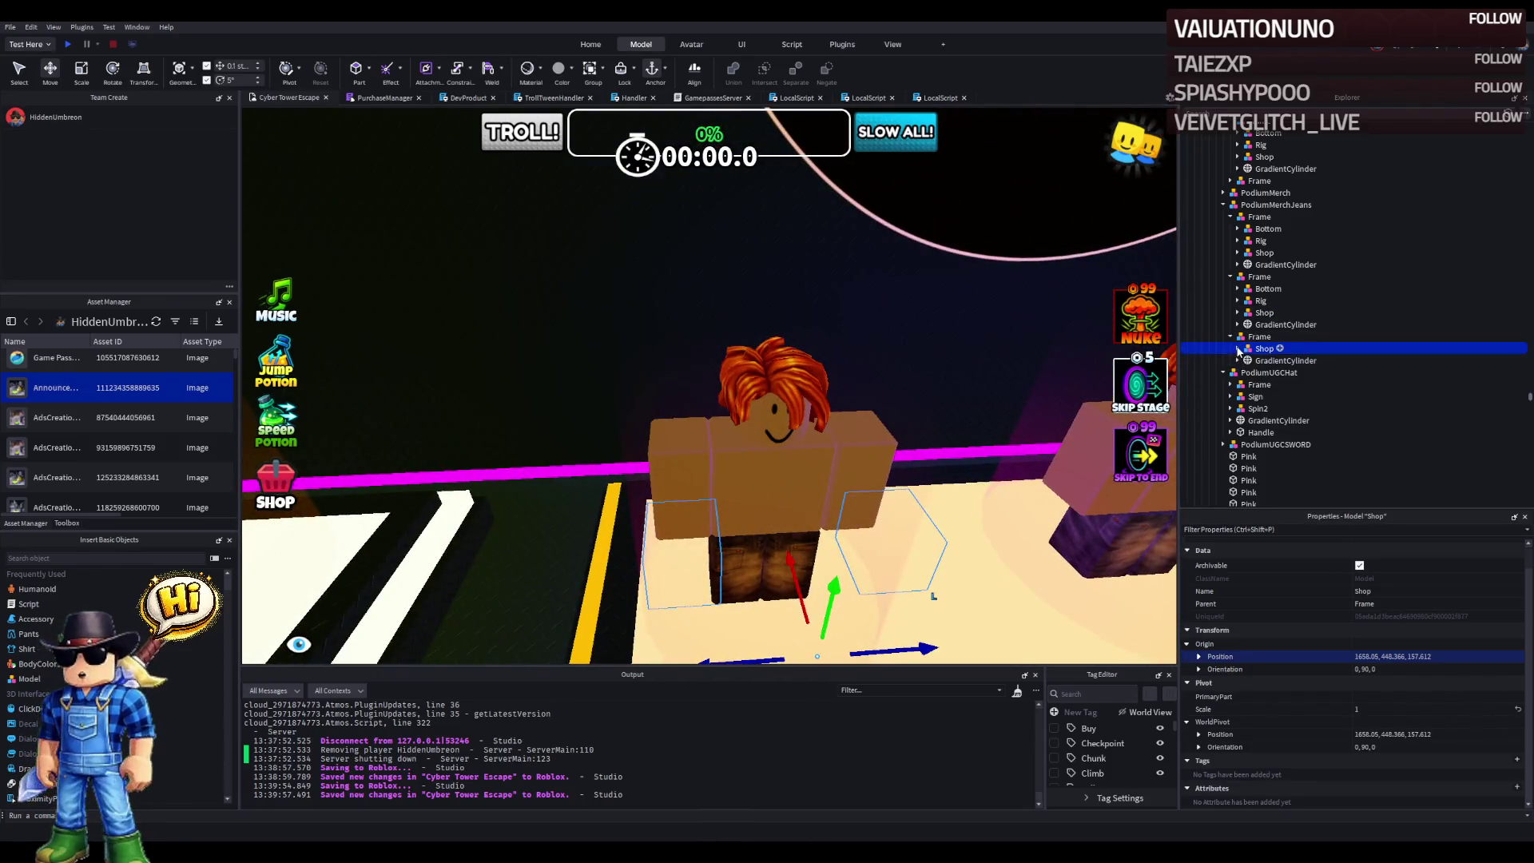
- Move the third mannequin's Rig out of the GradientCylinder into its Frame
click(1255, 301)
click(1260, 240)
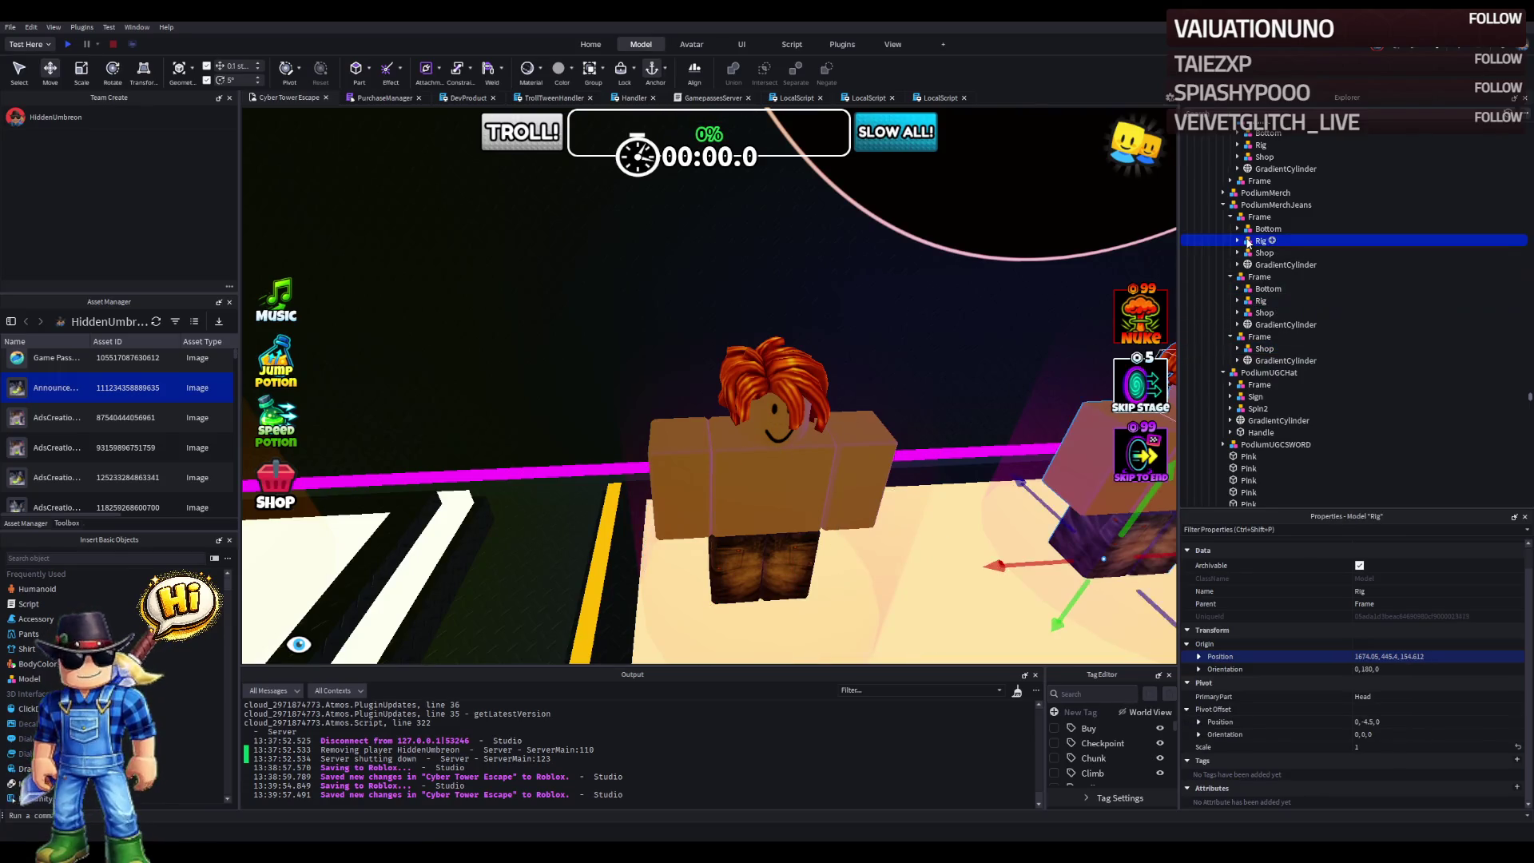
click(1231, 218)
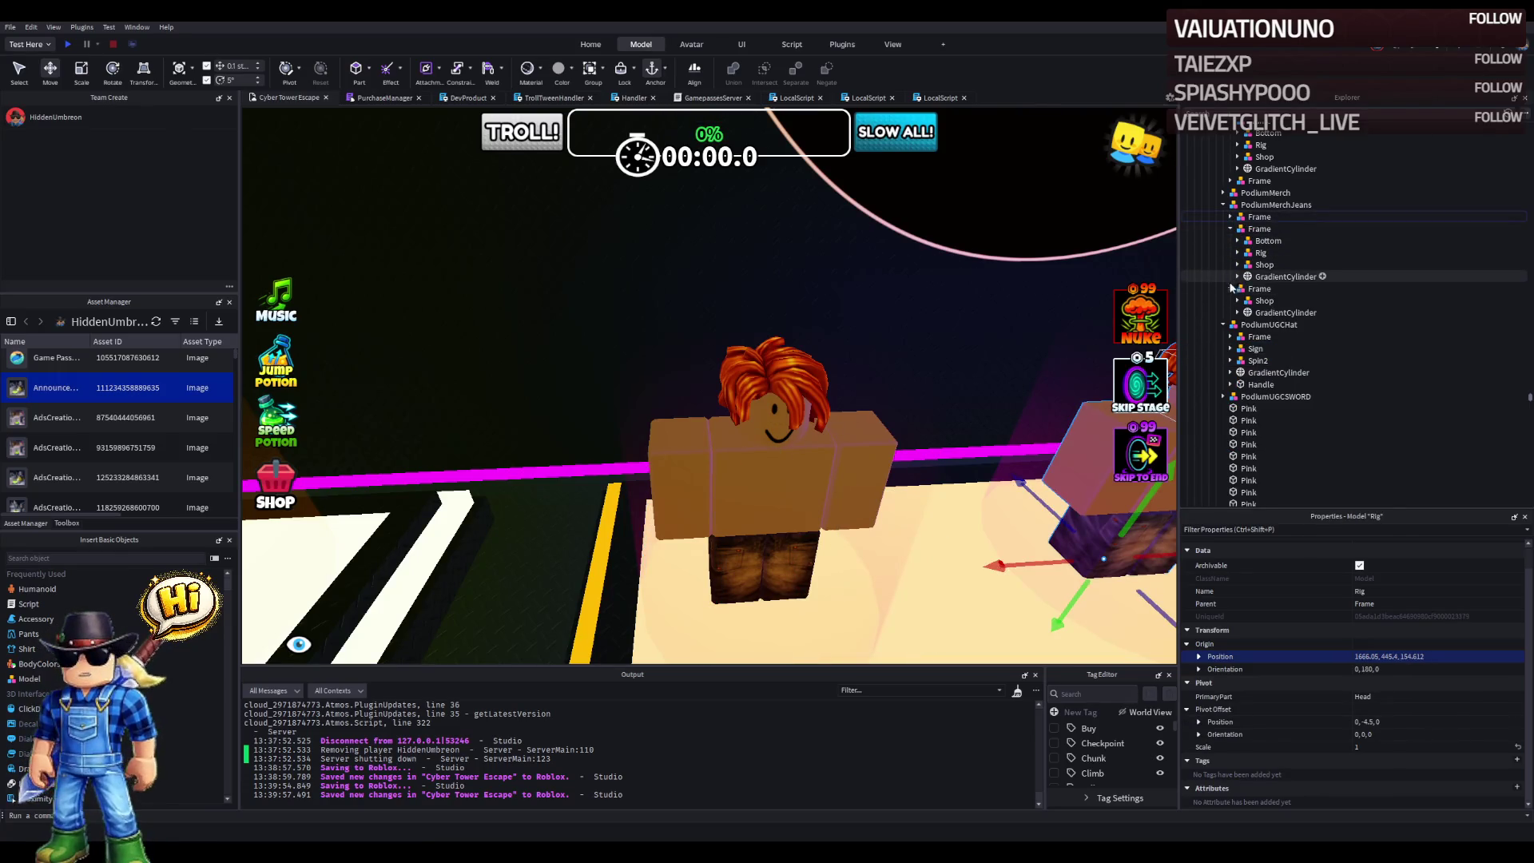
double_click(1268, 313)
drag(1262, 376, 1258, 290)
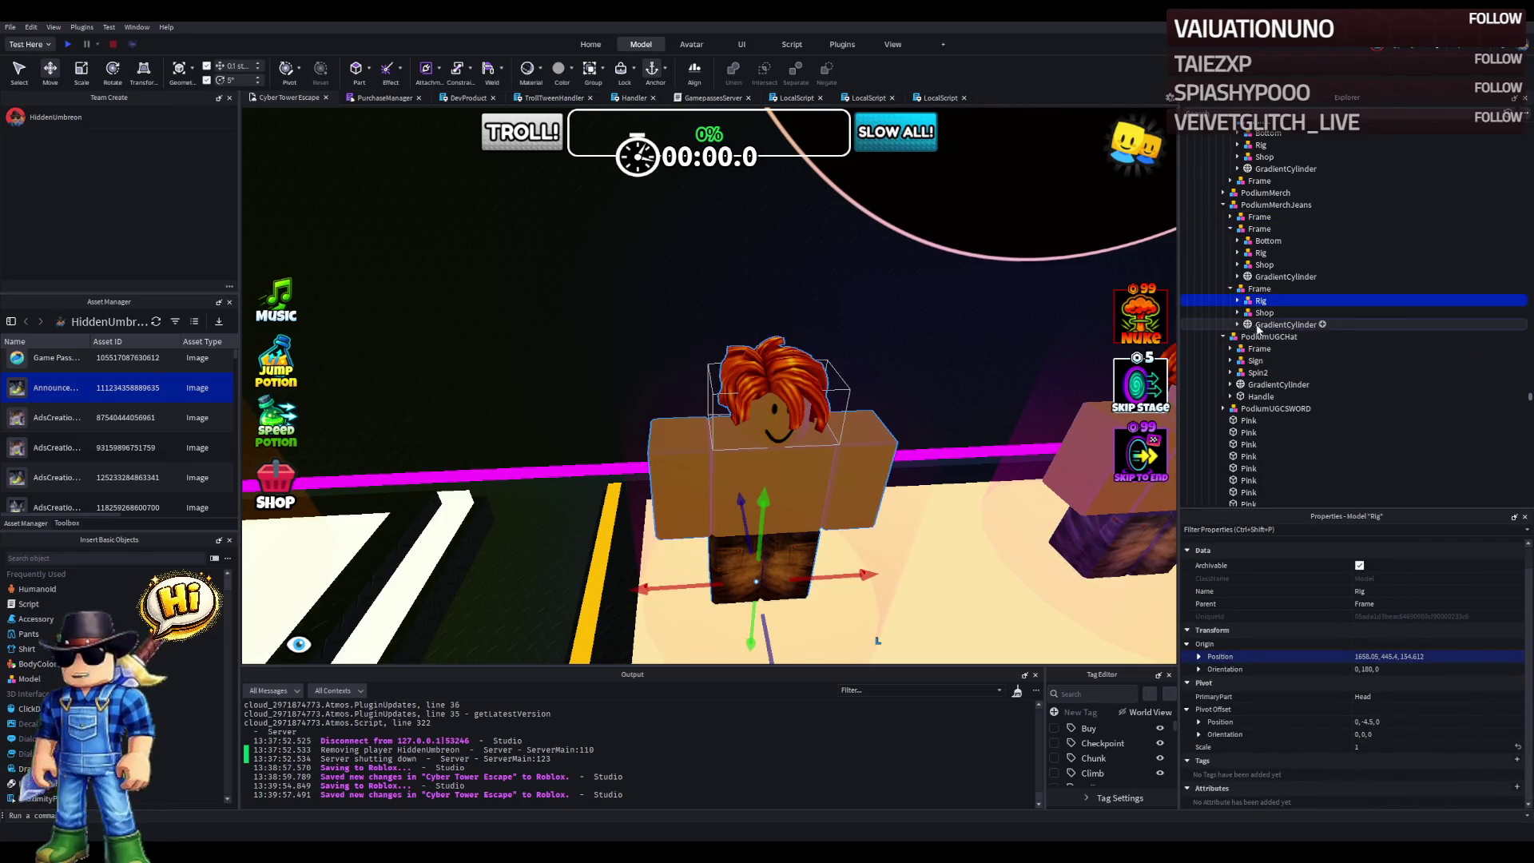
key(Right)
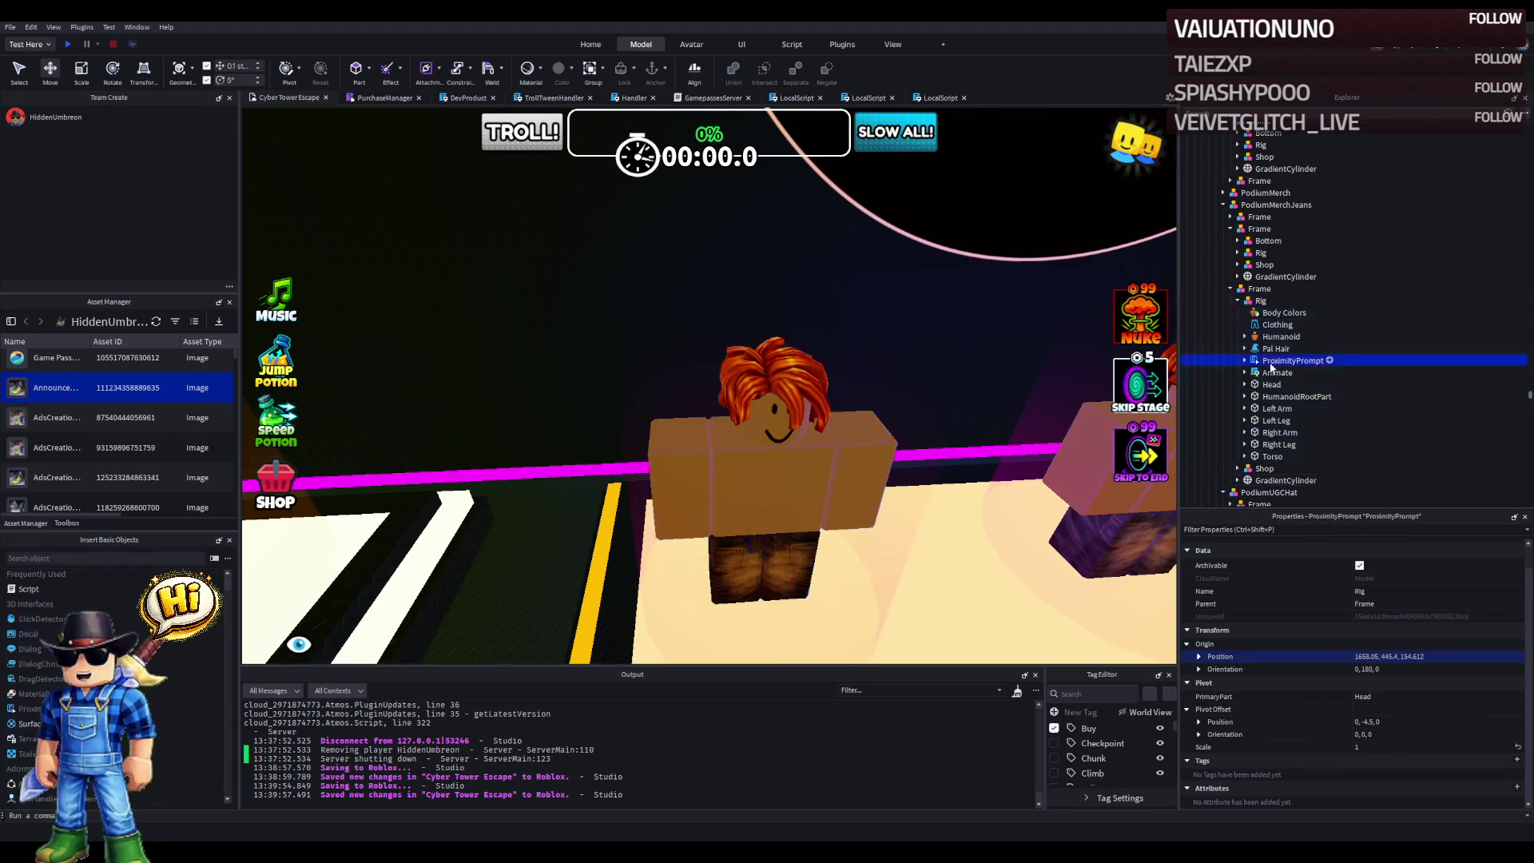
- Put the rig's pants template ID into TestClothing, save, and move the rig's prompt into Buy
click(1276, 324)
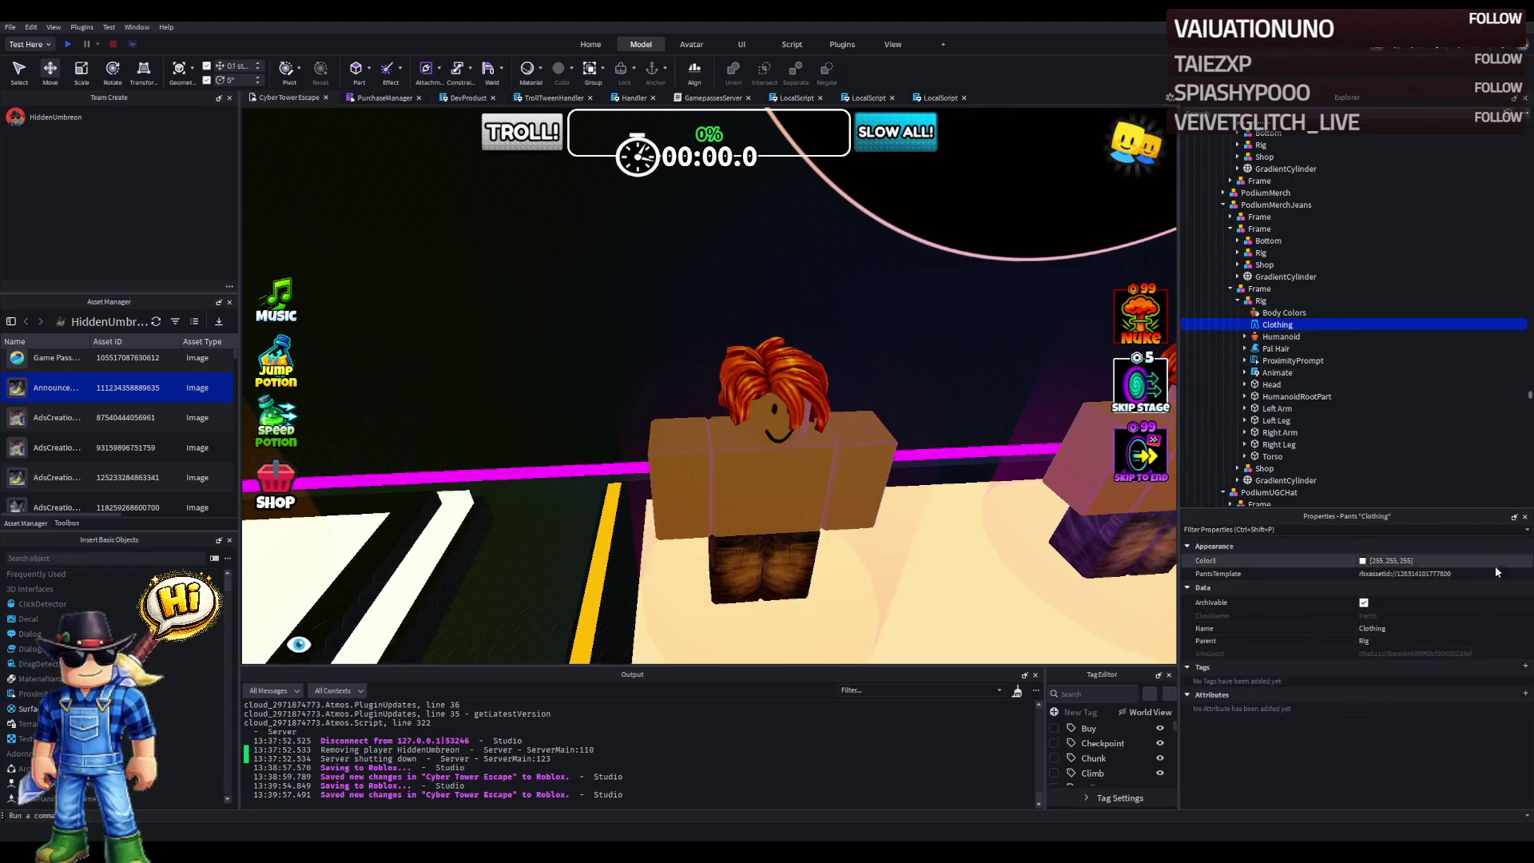
click(1454, 573)
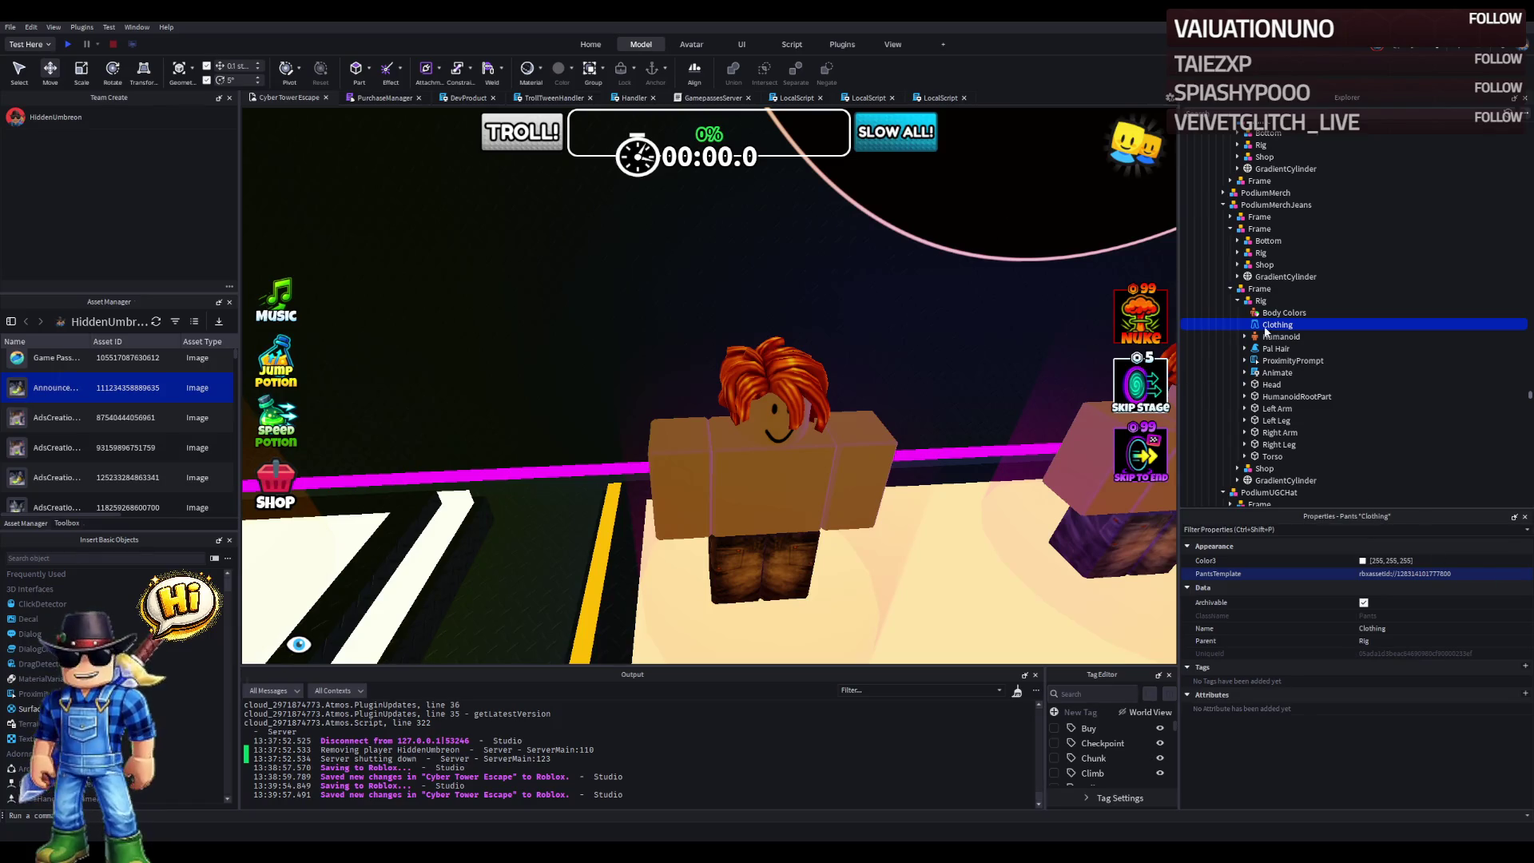
click(1237, 469)
scroll(1246, 448, down, 2)
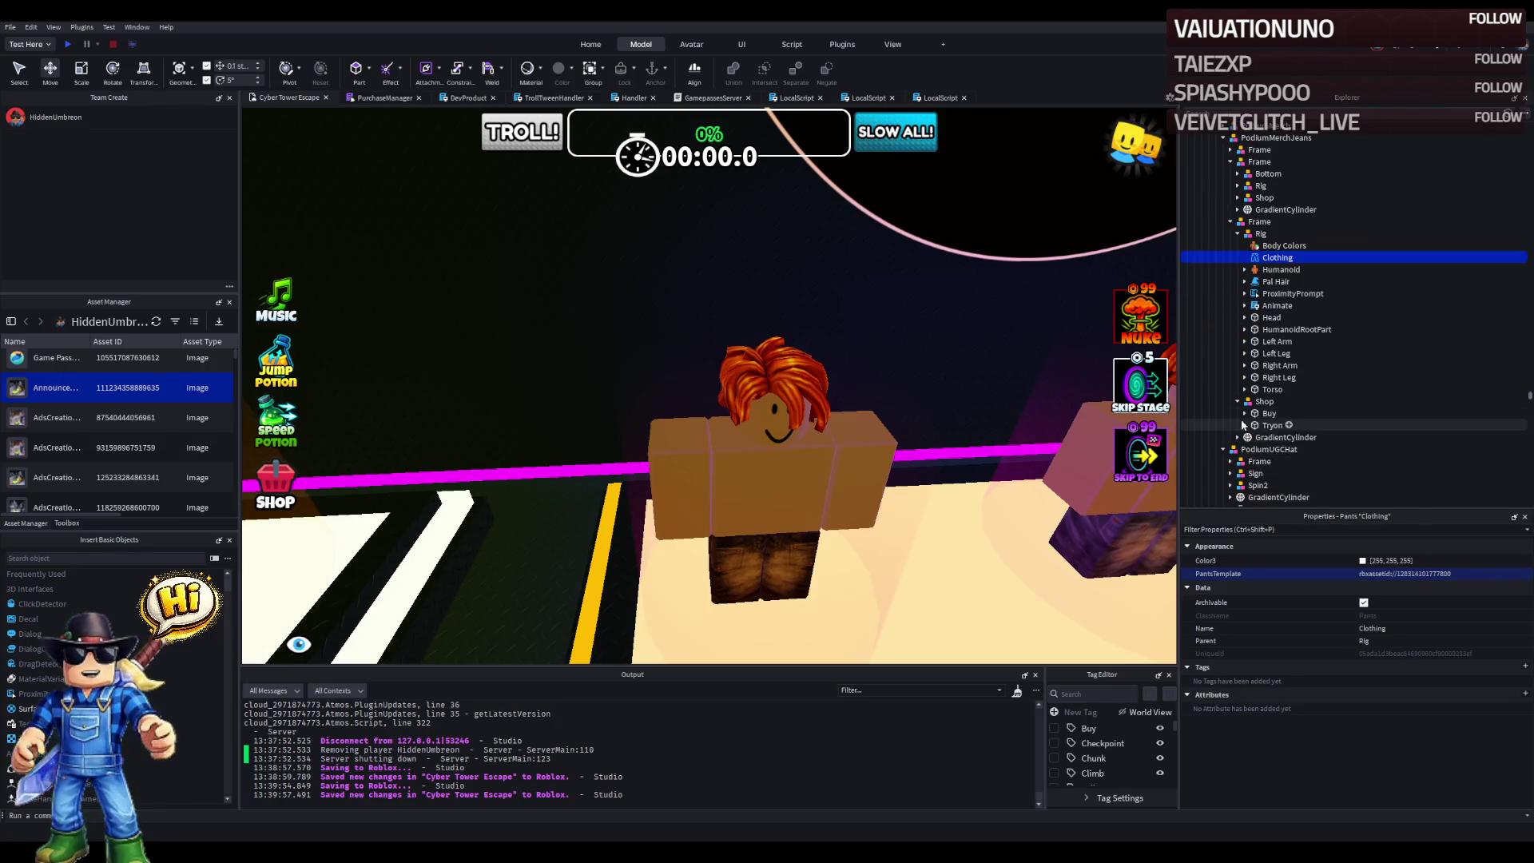
double_click(1267, 461)
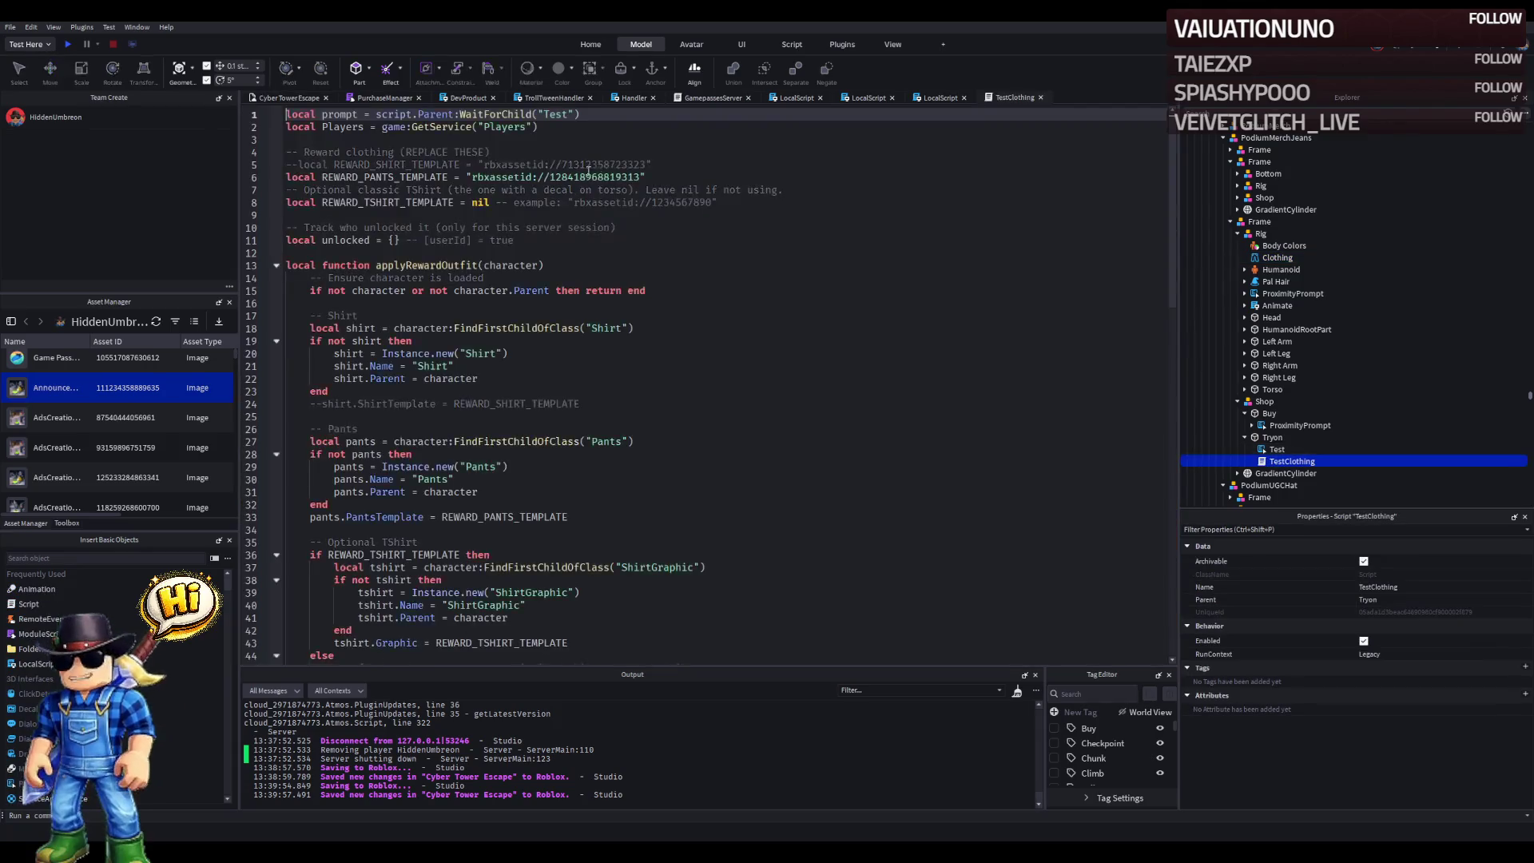
drag(629, 176, 555, 181)
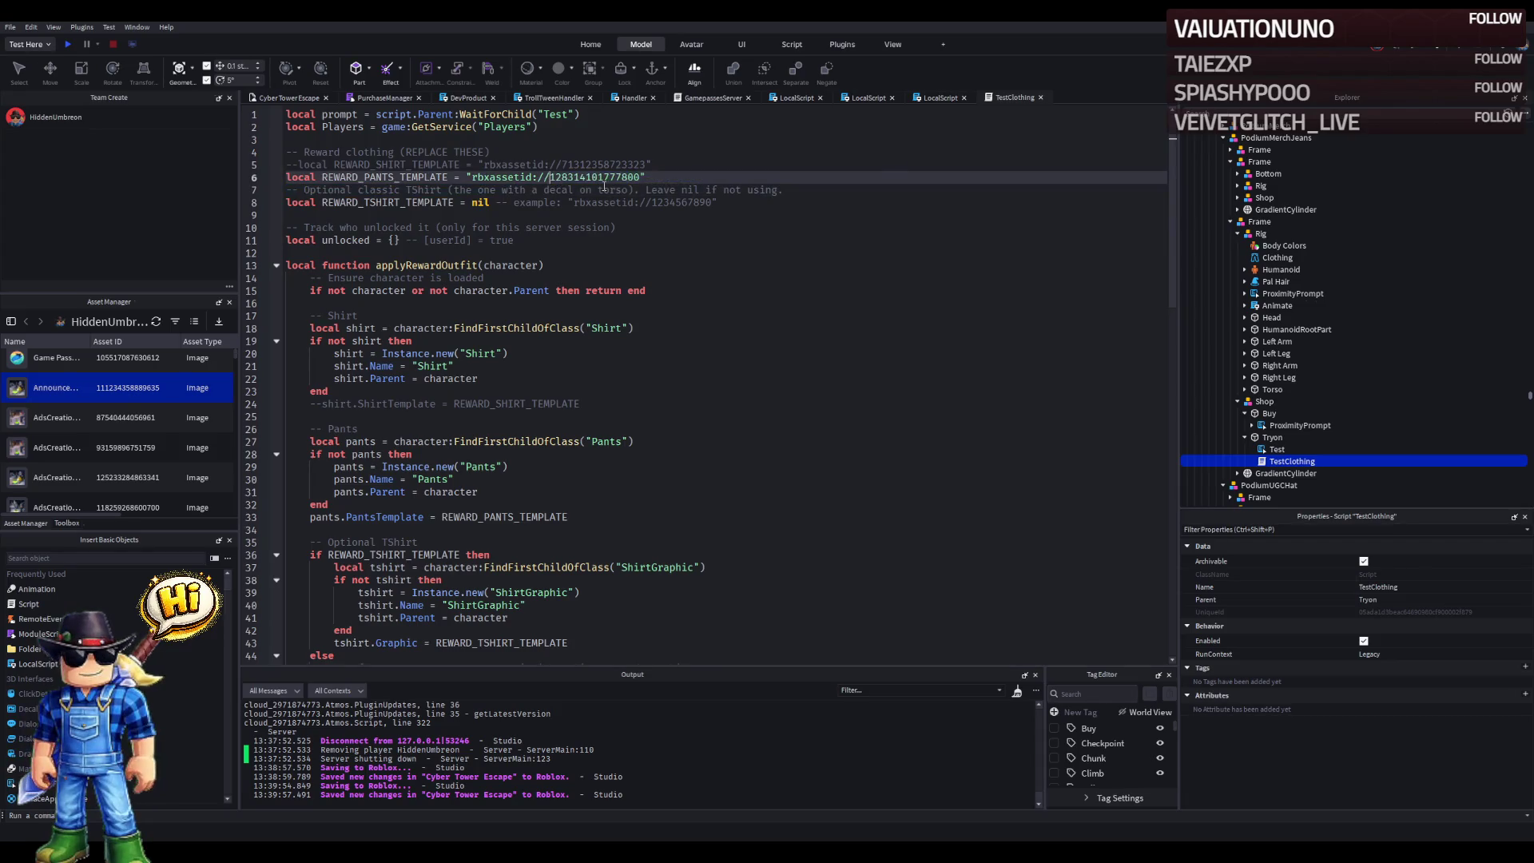
key(ctrl+s)
click(1041, 98)
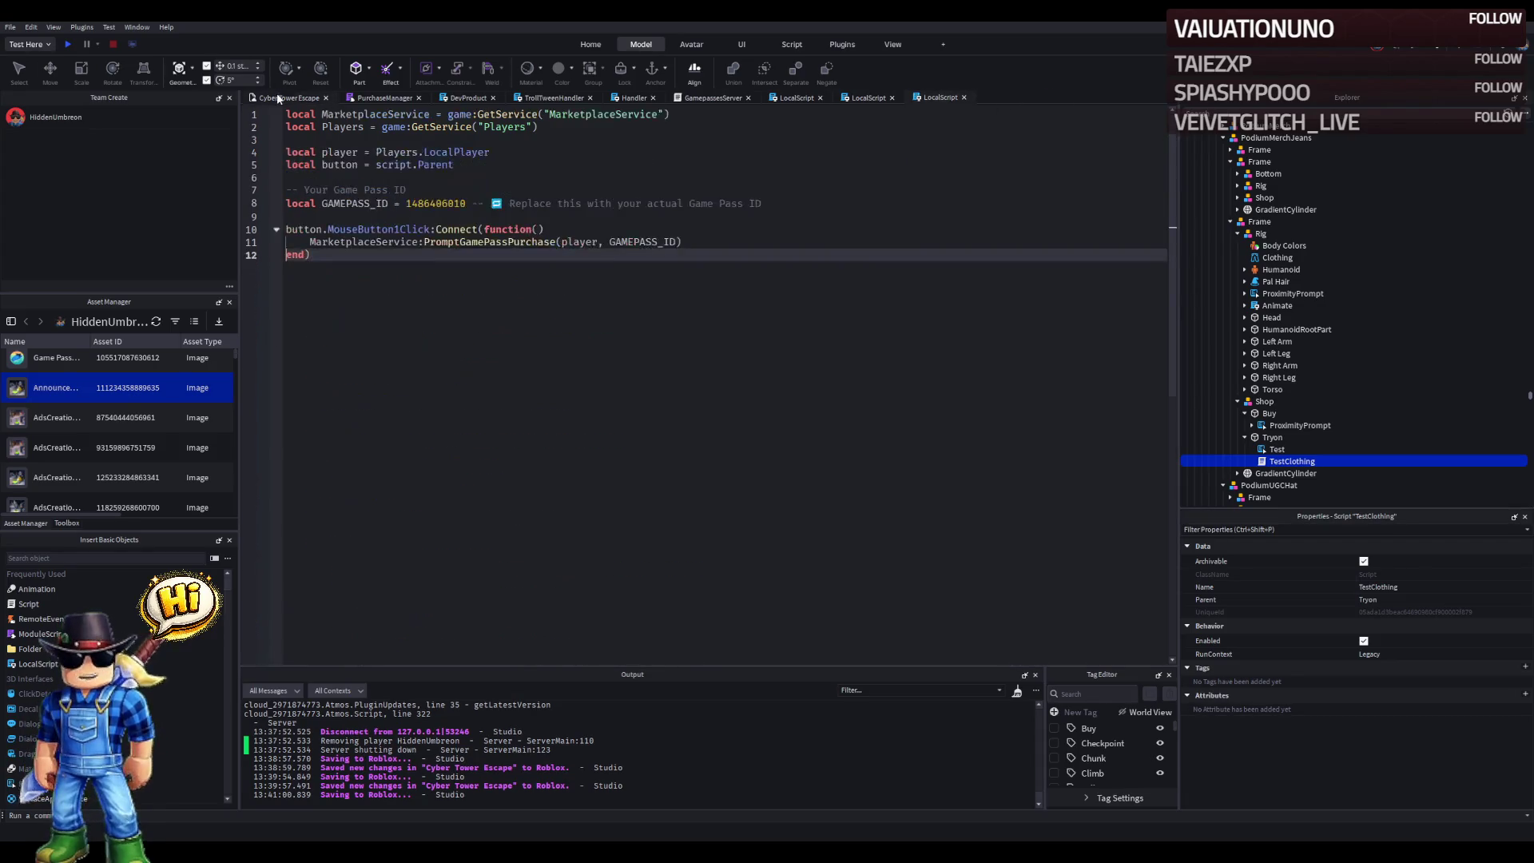
click(276, 97)
mouse_move(1269, 296)
mouse_down()
mouse_move(1288, 402)
mouse_move(1277, 415)
mouse_up()
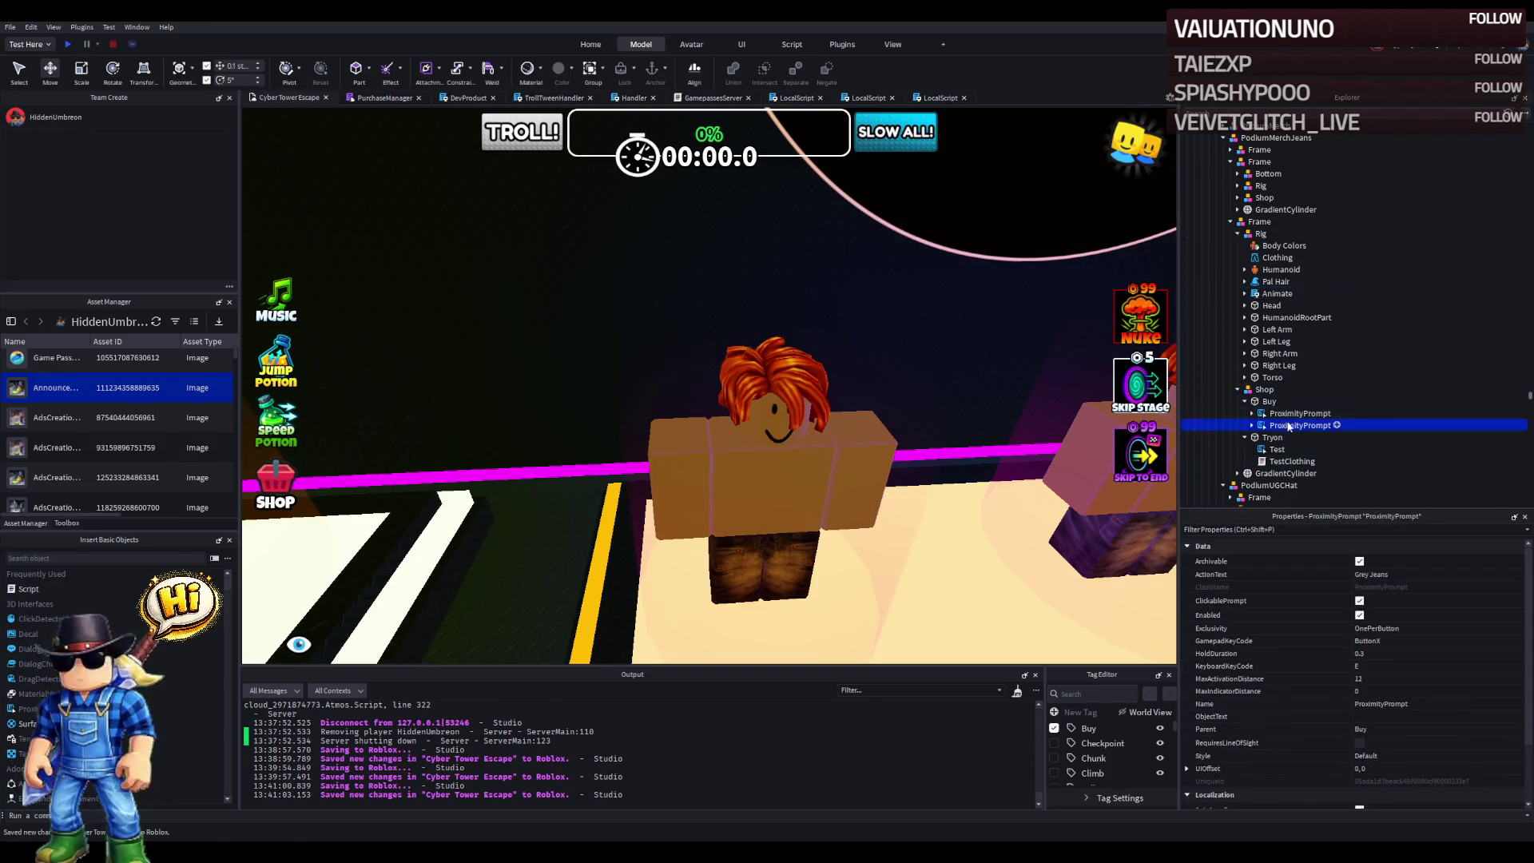
- Delete the extra Blue Jeans prompt and set the Grey Jeans prompt's ObjectText to Buy
key(Delete)
click(1283, 415)
click(1382, 717)
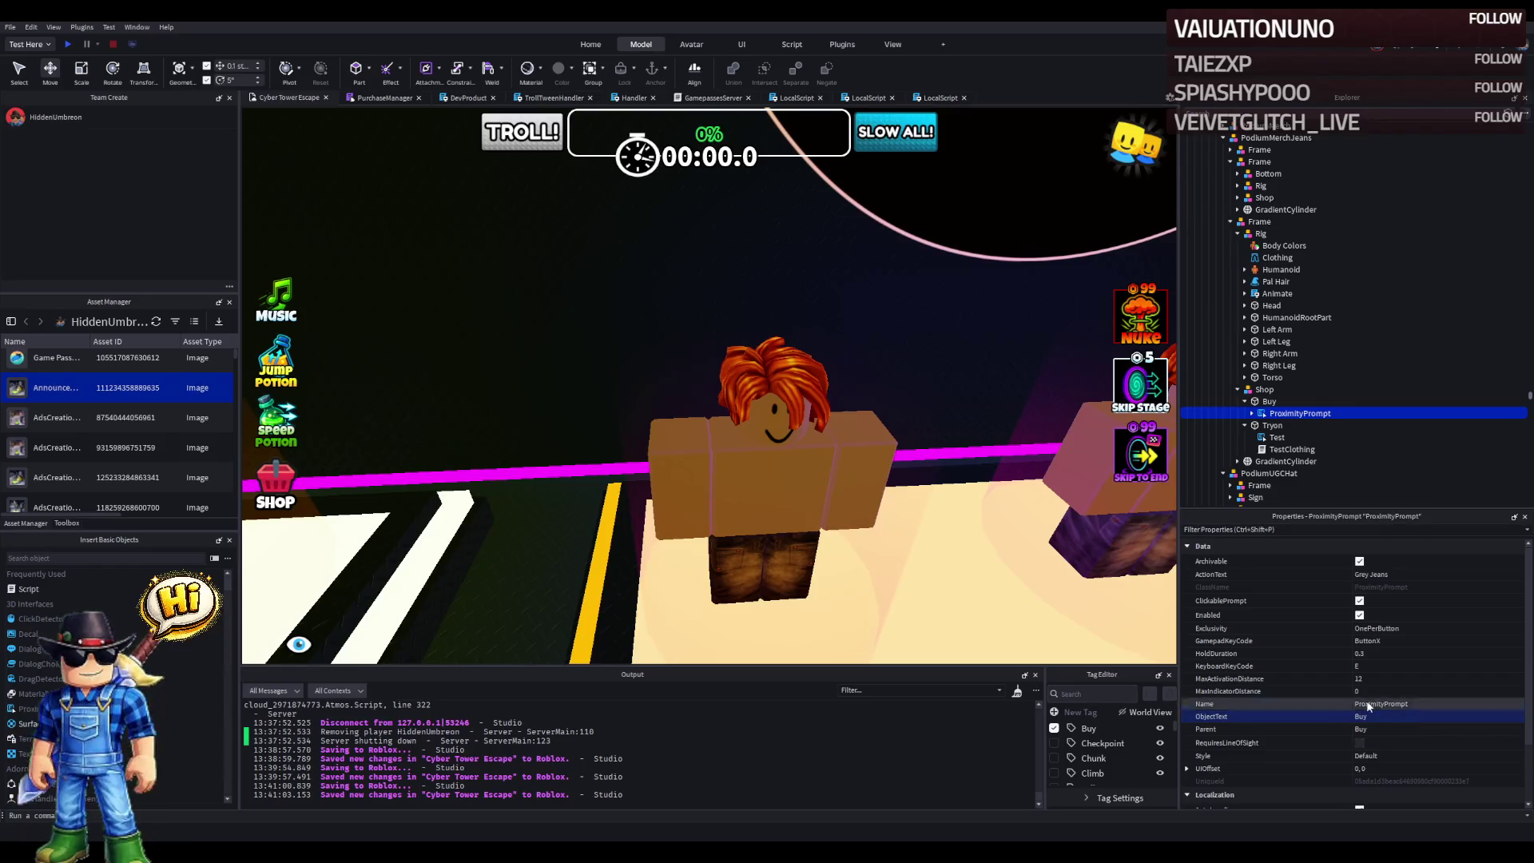
key(d)
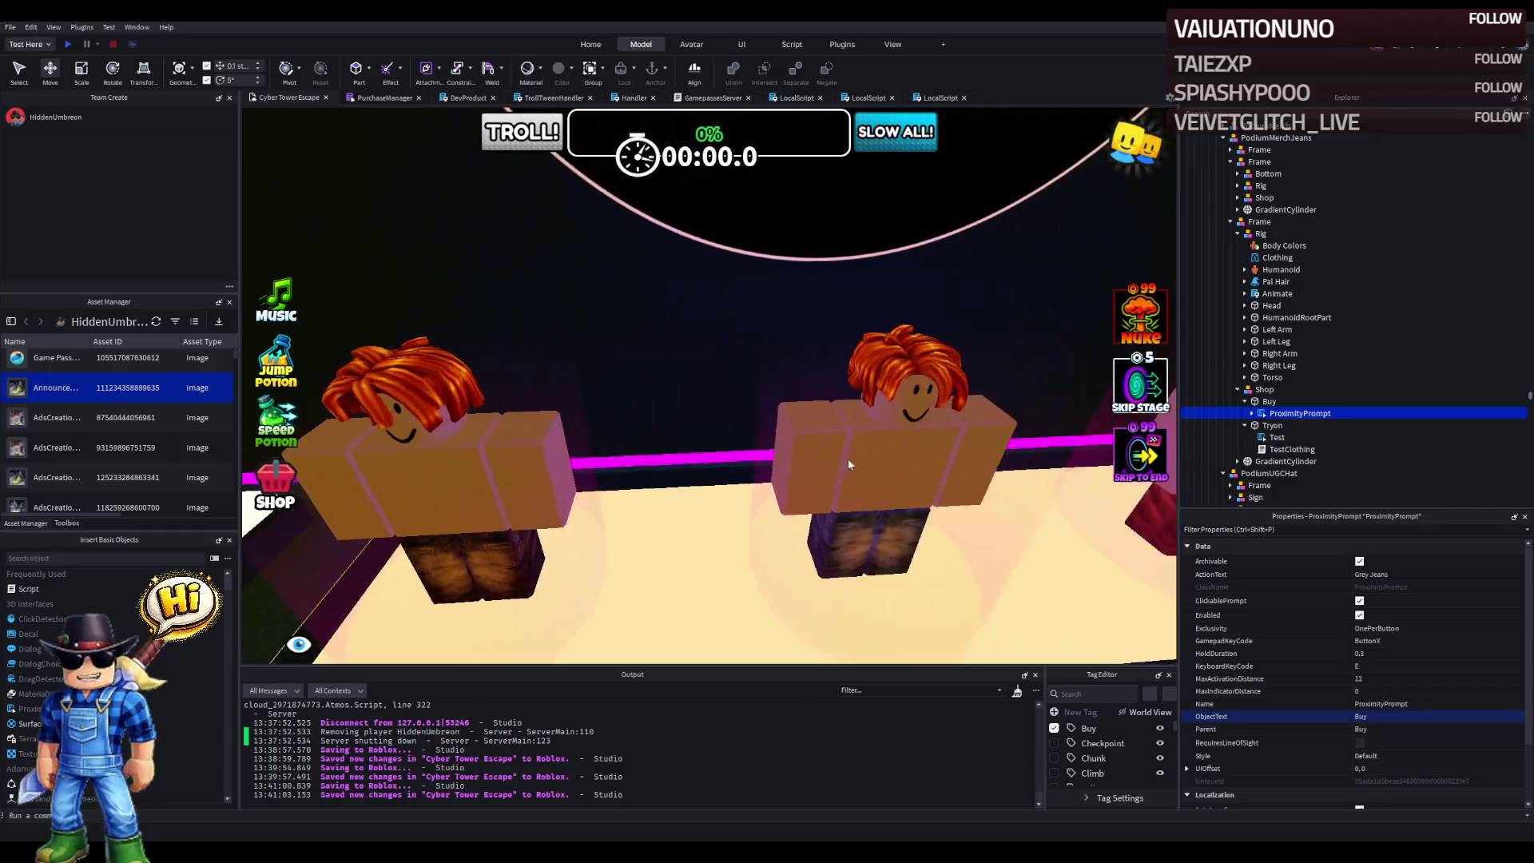
click(1261, 234)
click(1275, 294)
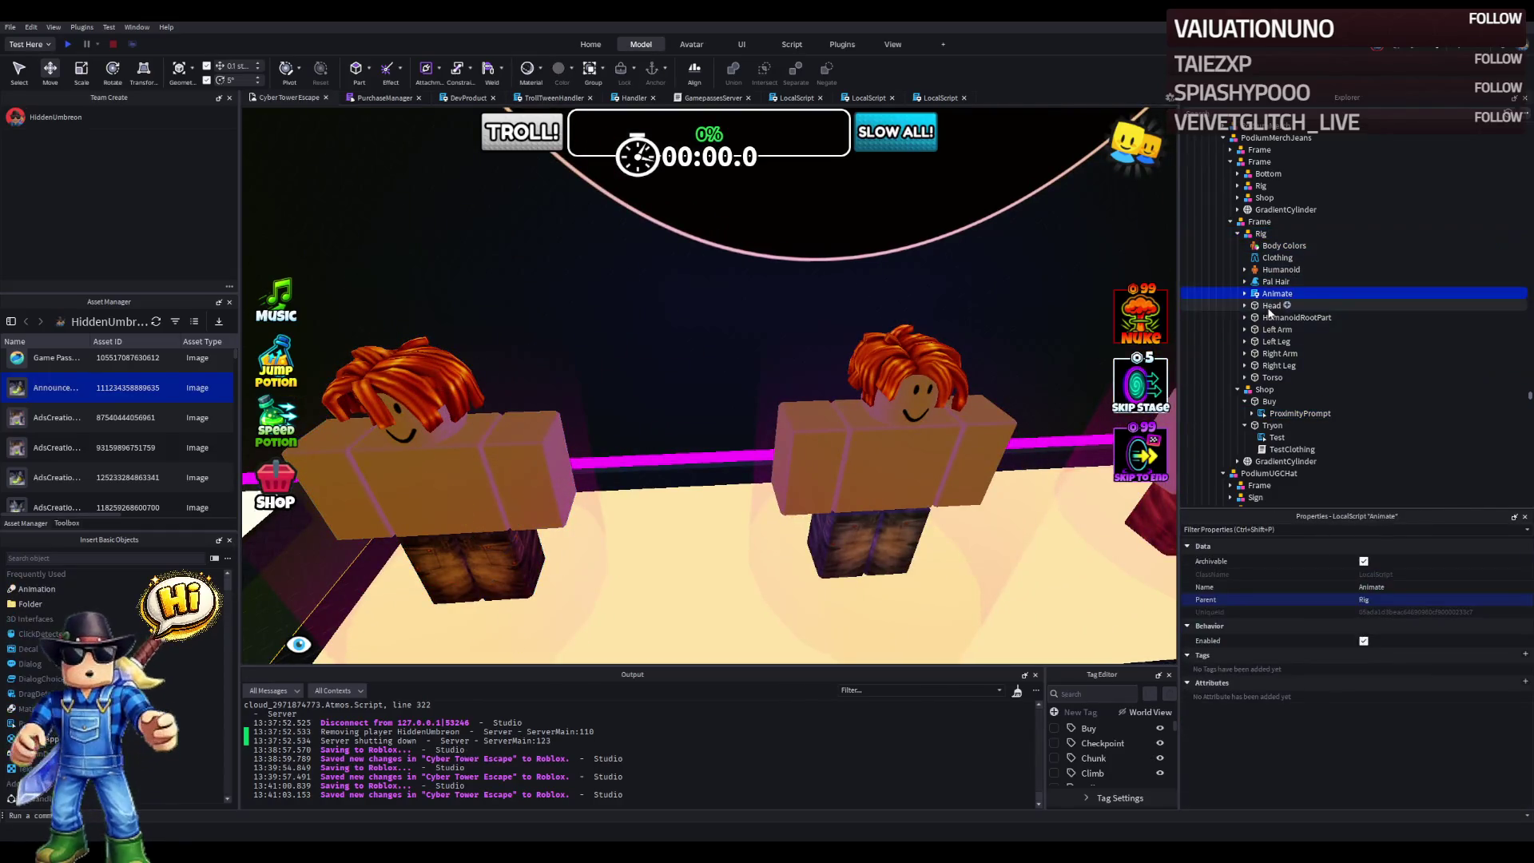
click(1238, 234)
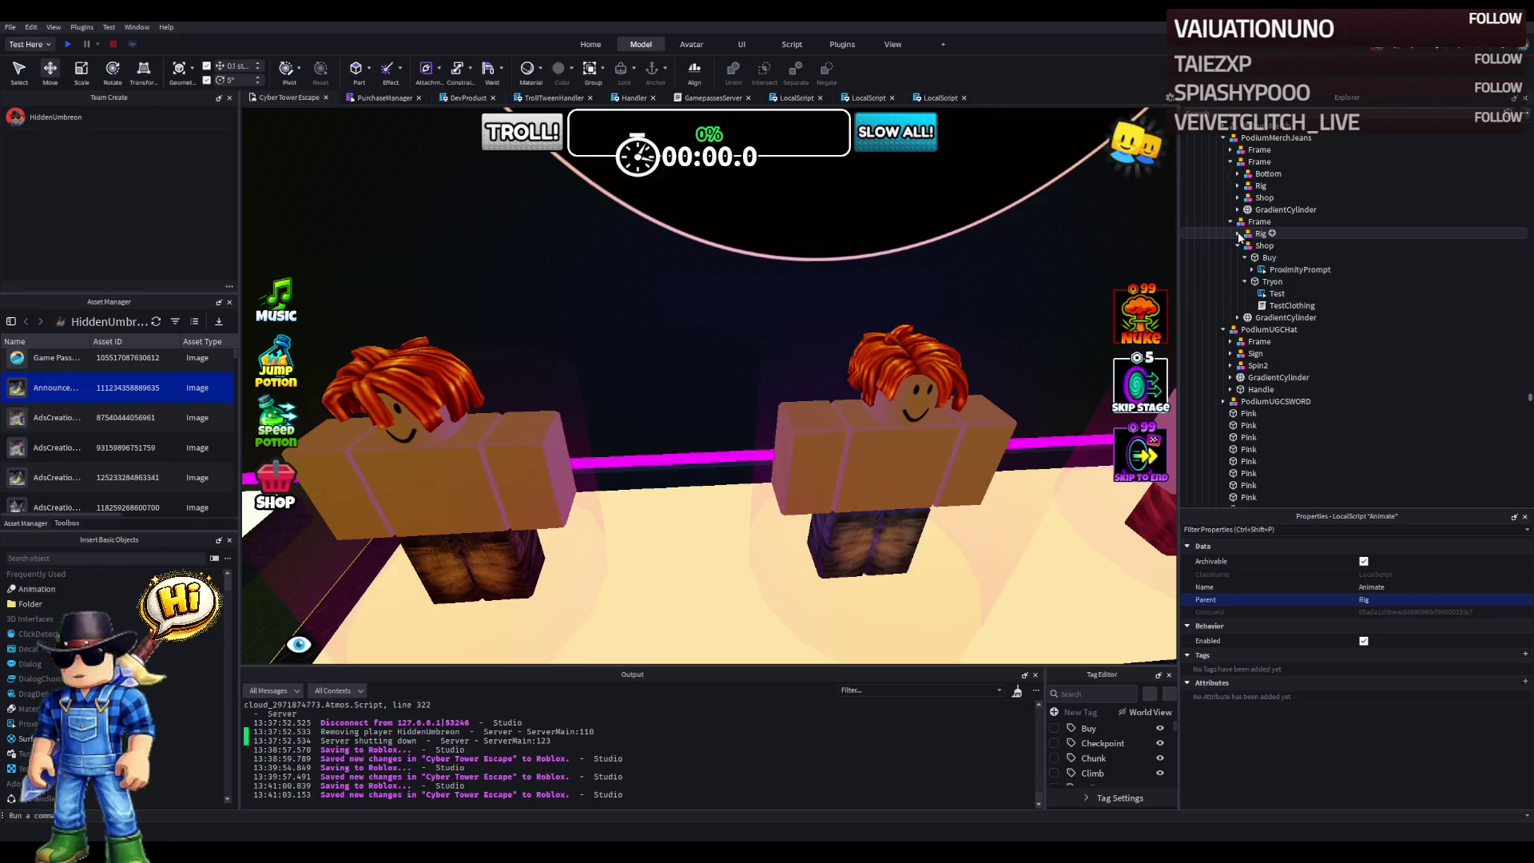
- Zoom the viewport toward the Our Games and Game Passes wall, then start a playtest
click(1282, 269)
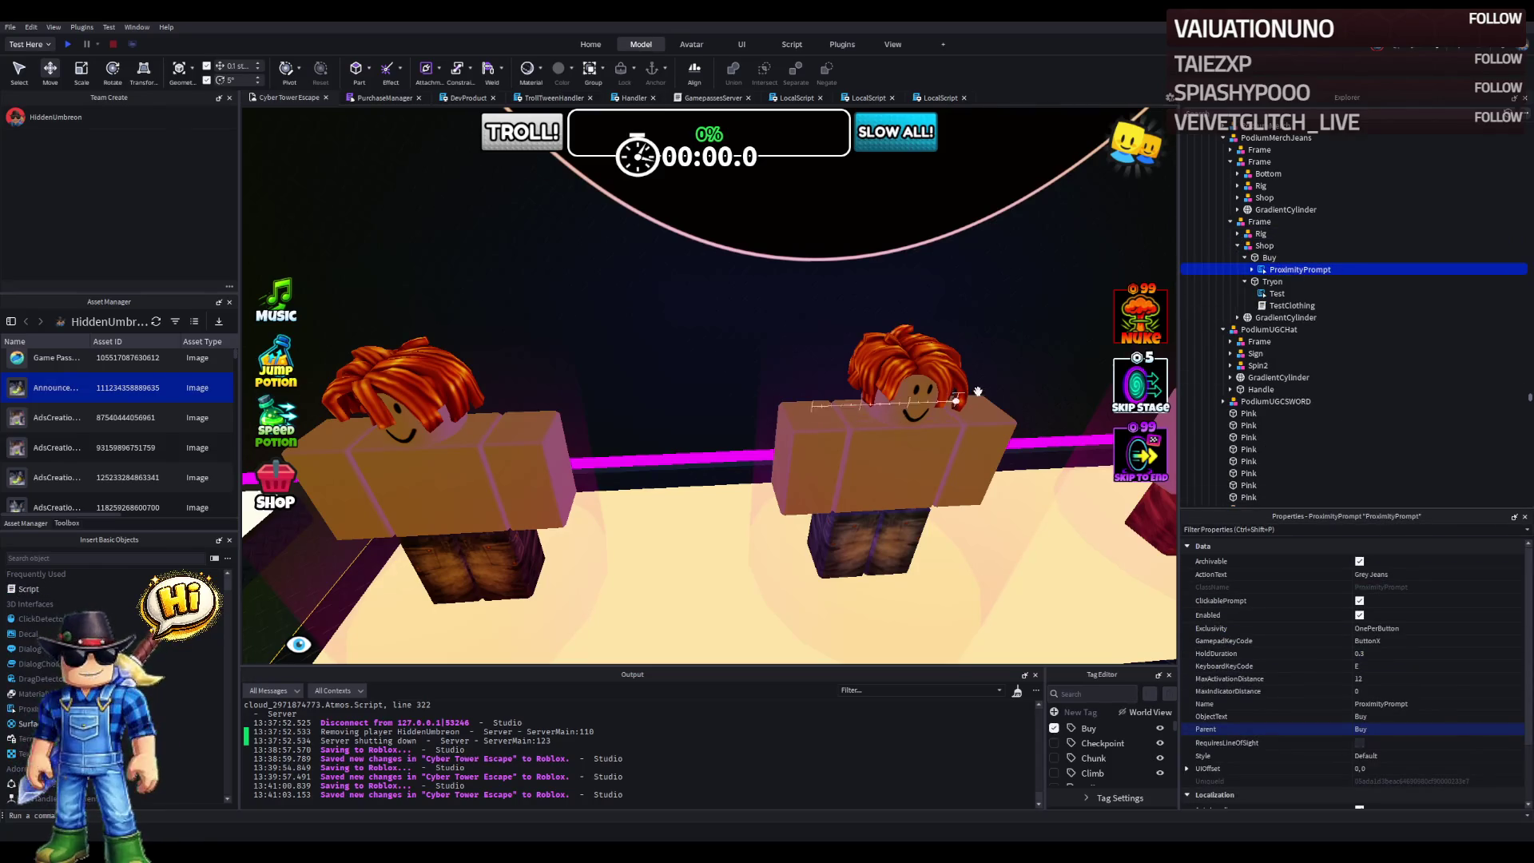
click(1237, 246)
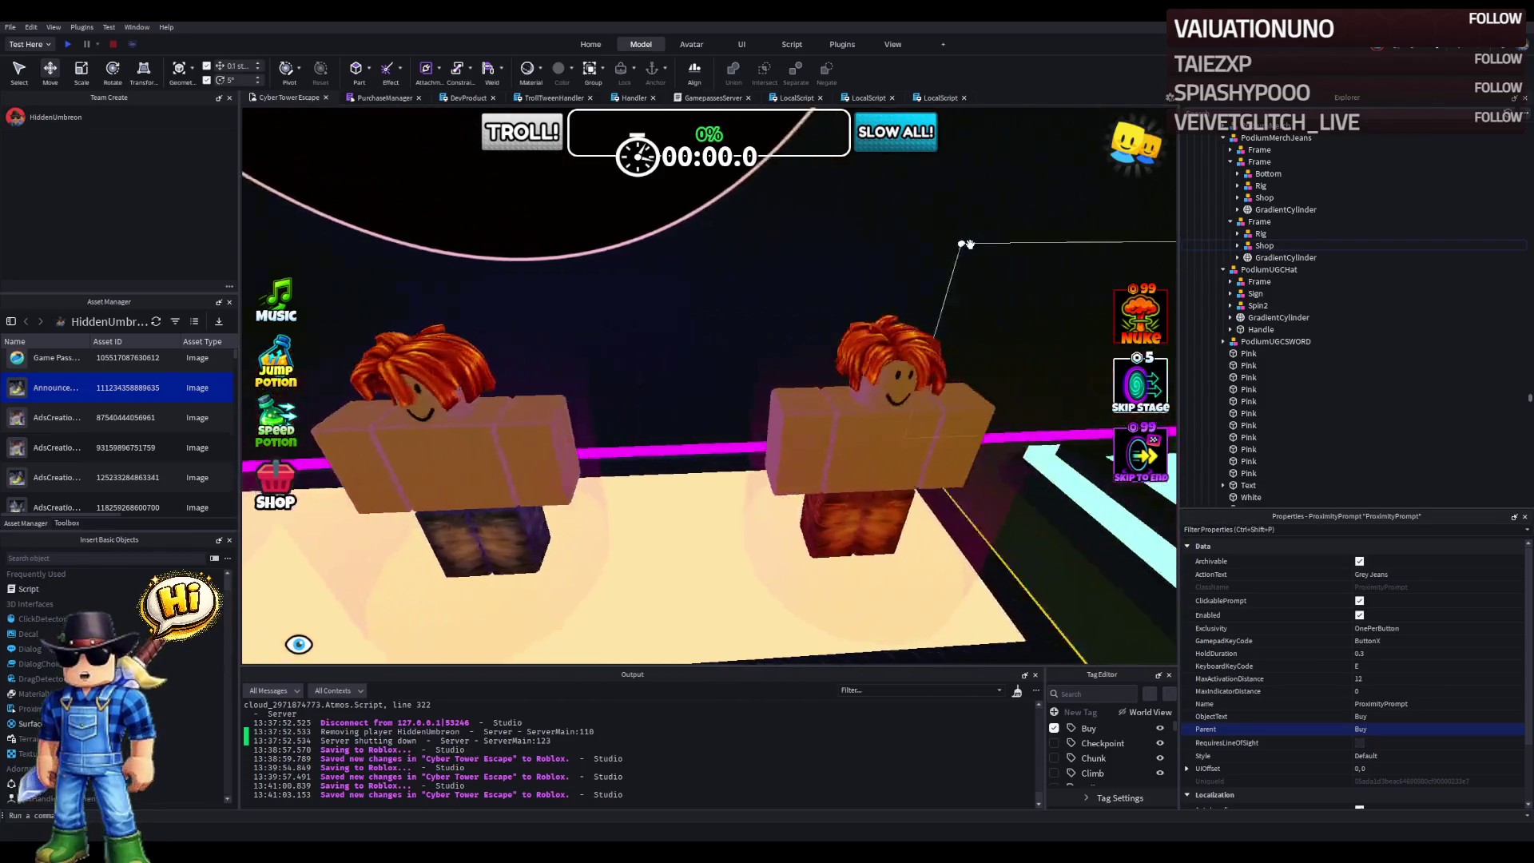
scroll(1216, 180, up, 2)
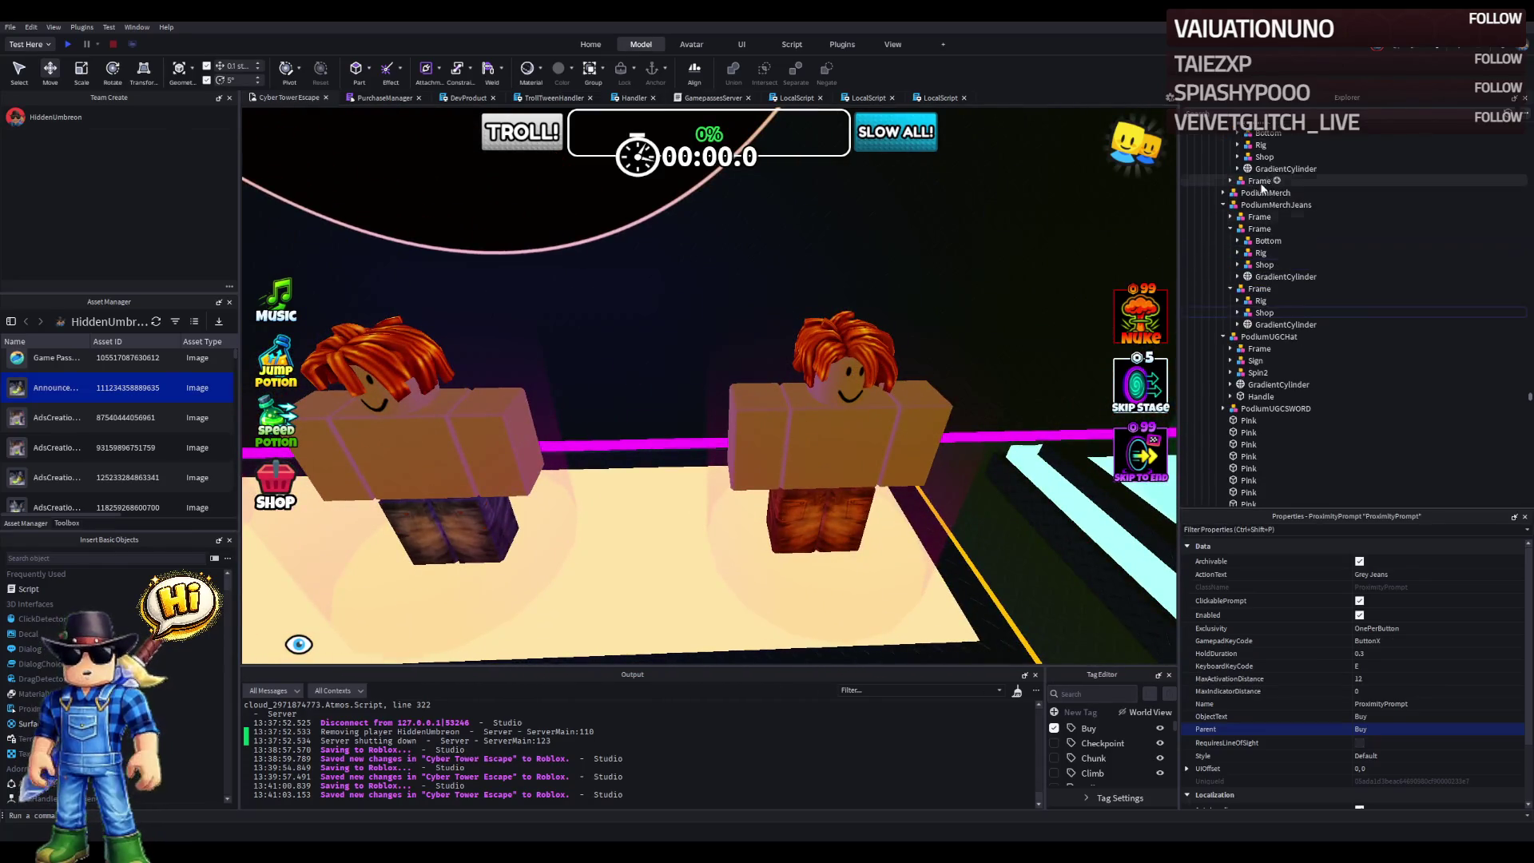
scroll(939, 277, down, 5)
scroll(939, 277, down, 5)
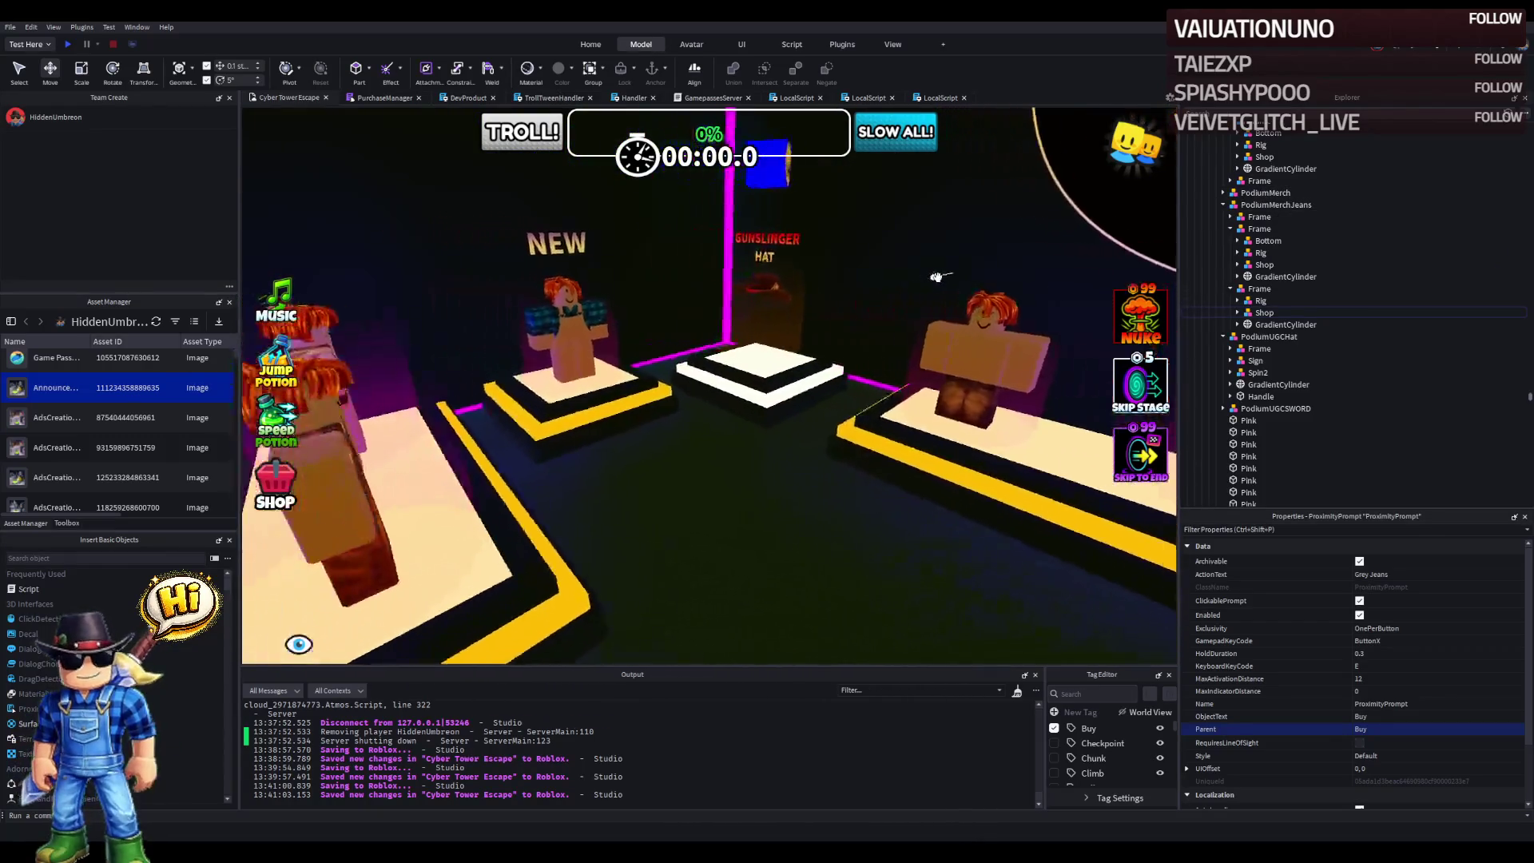
scroll(939, 277, down, 10)
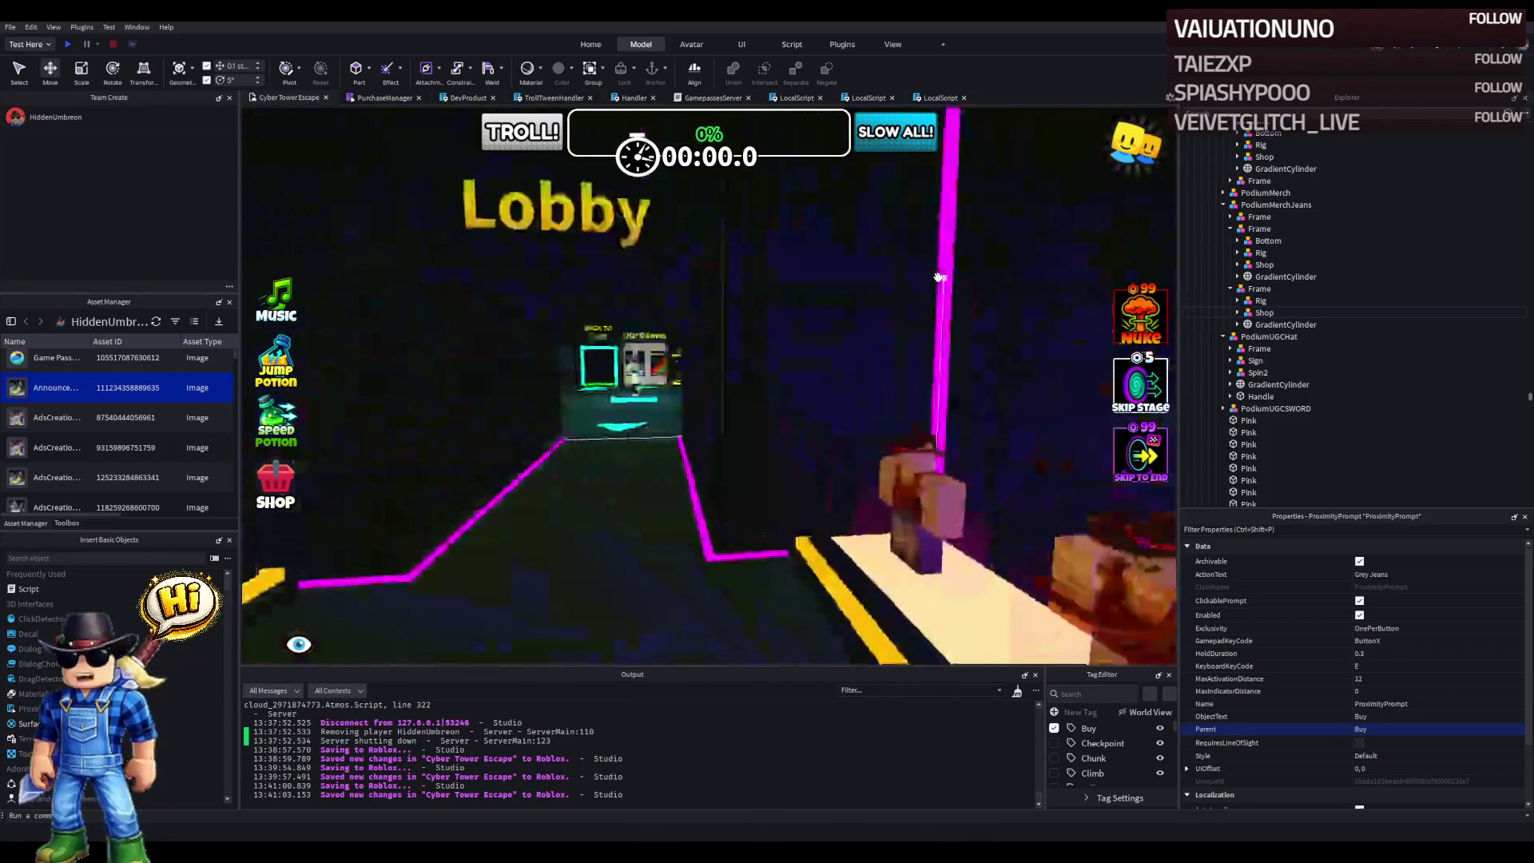
scroll(741, 352, up, 5)
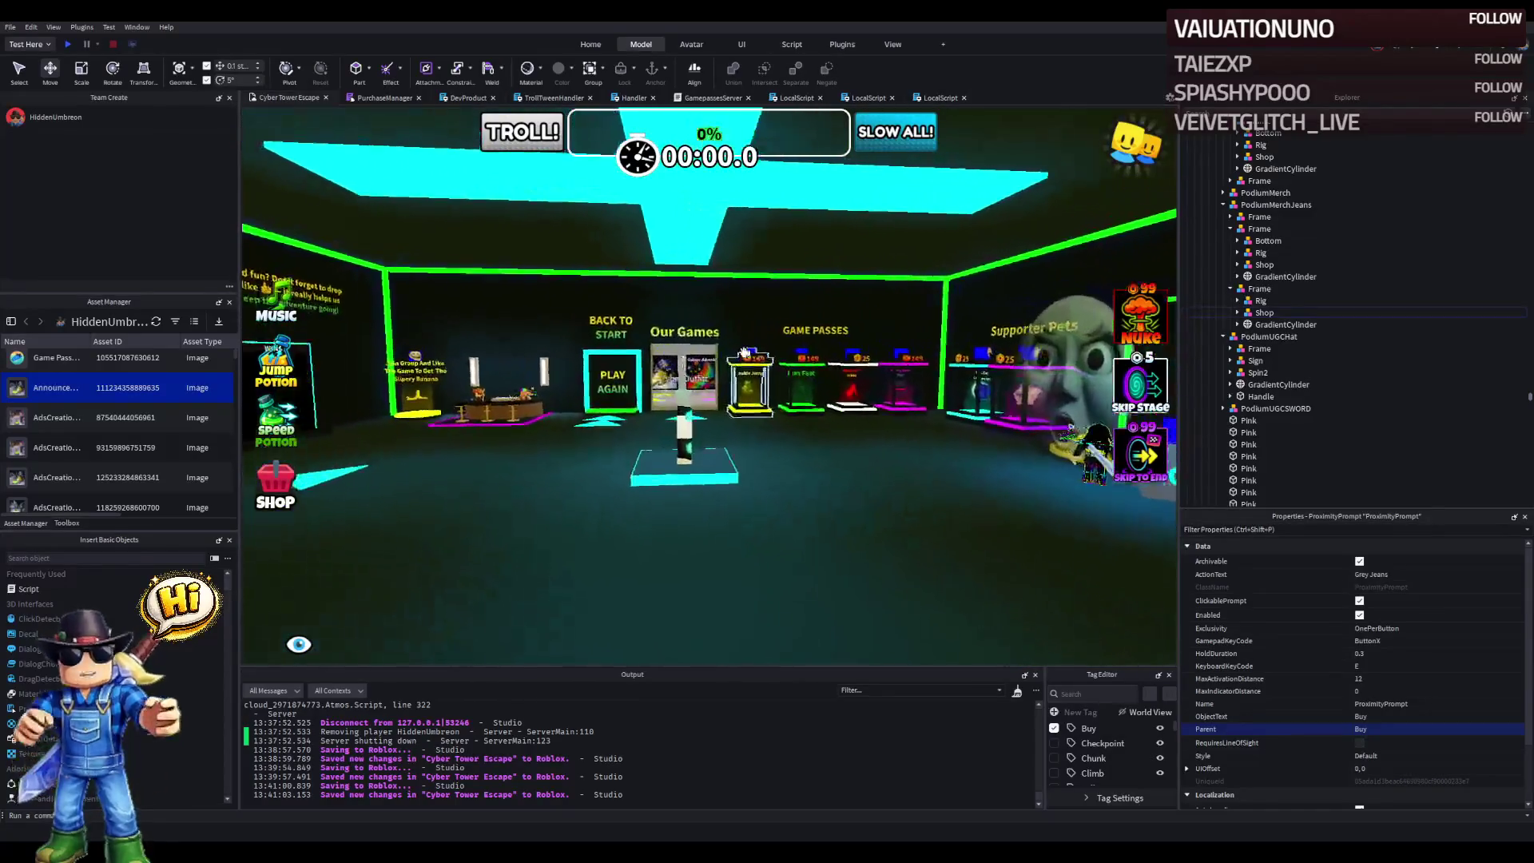
scroll(505, 377, up, 3)
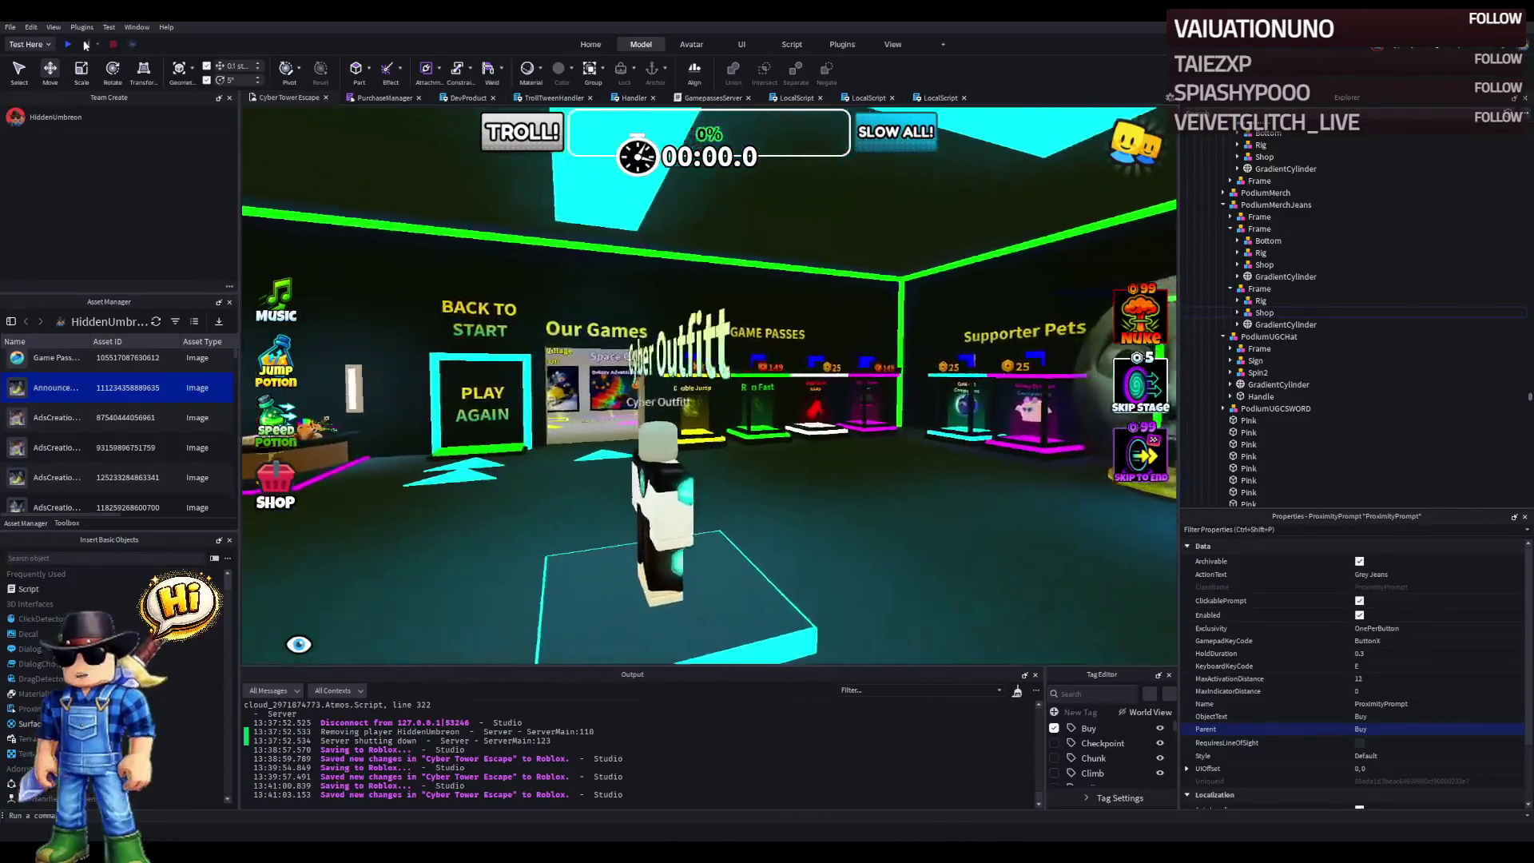
key(F5)
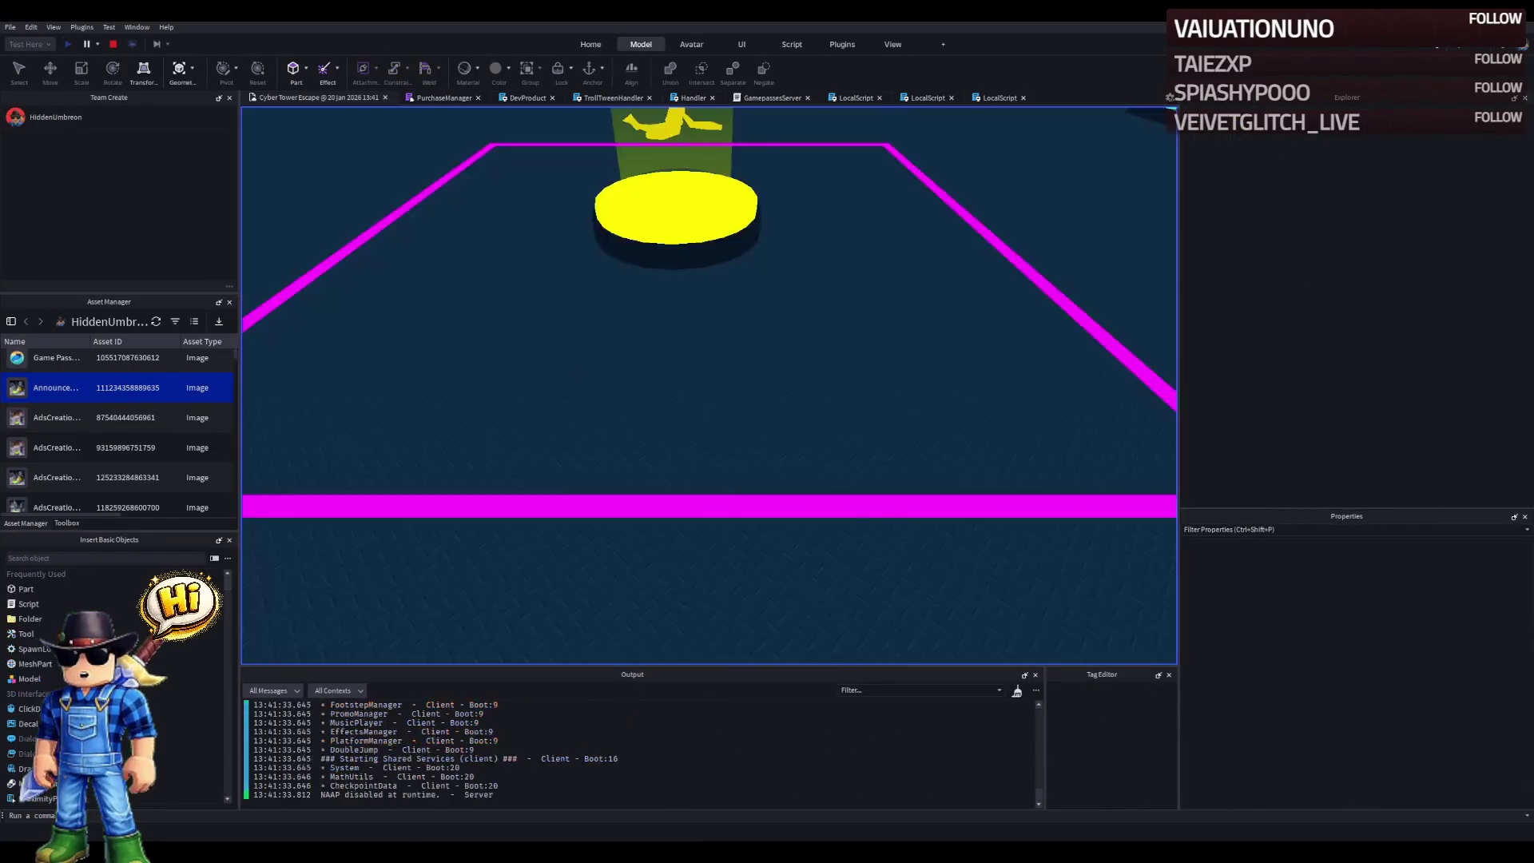
- Walk the character forward into the Cyber Tower Escape lobby
key(w)
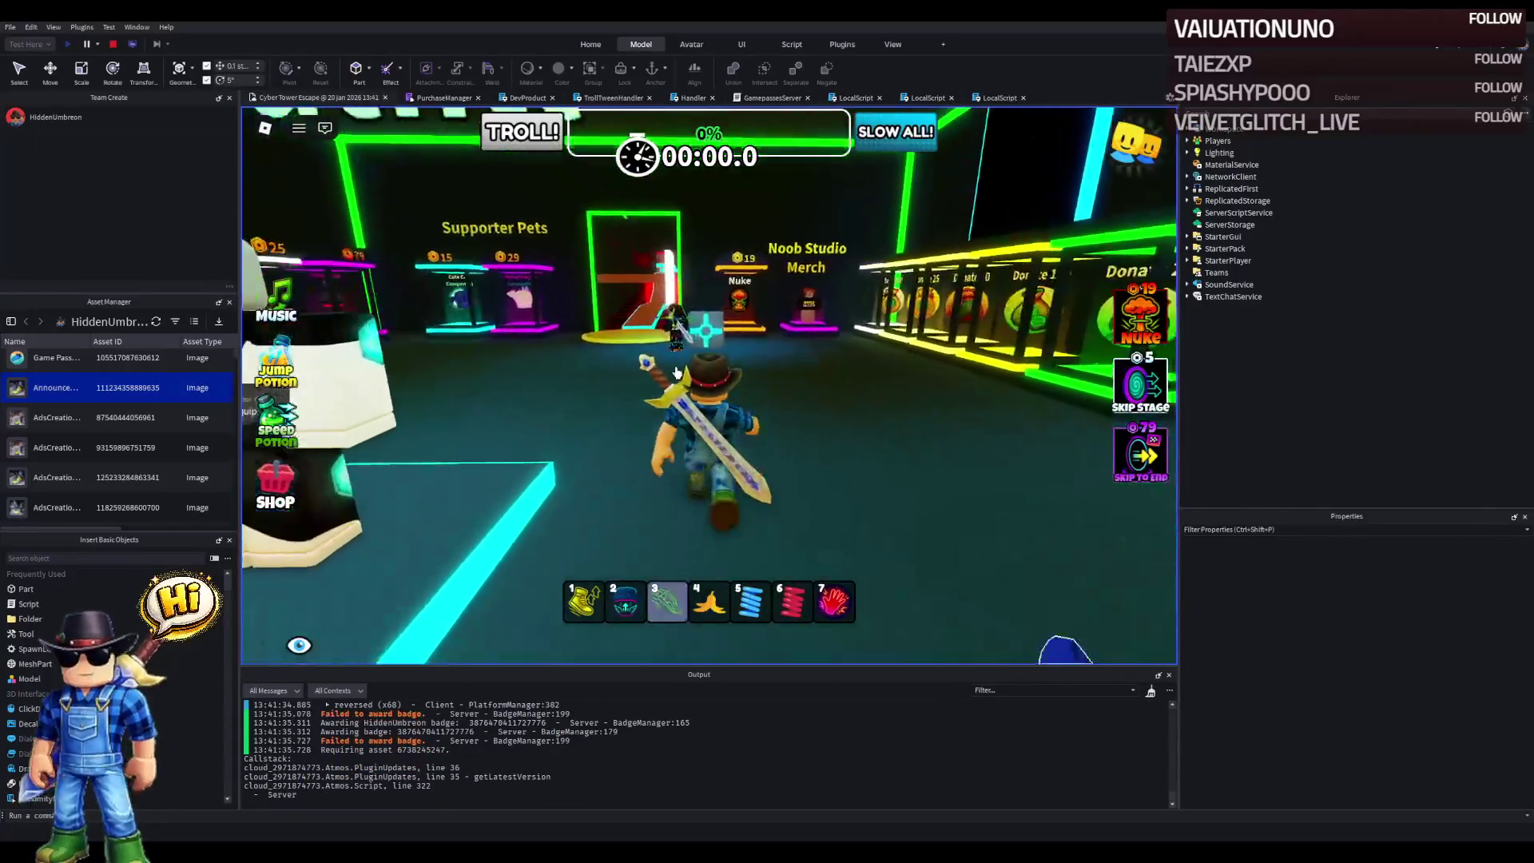
- Walk over the Cyber Outfitt stand and trail pads to pick up the Rainbow Trail
key(s)
key(d)
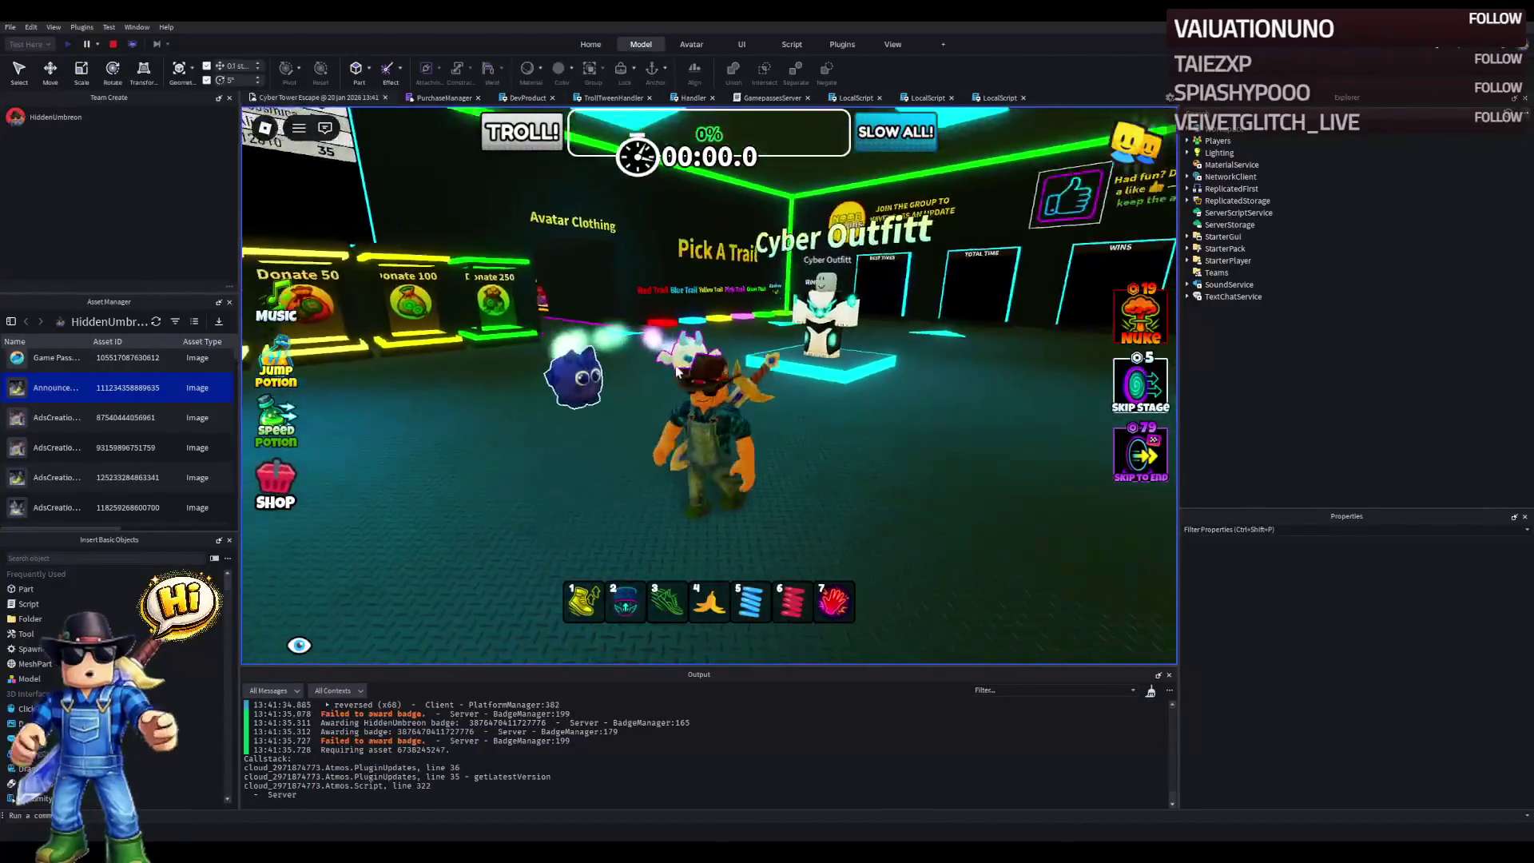
key(w)
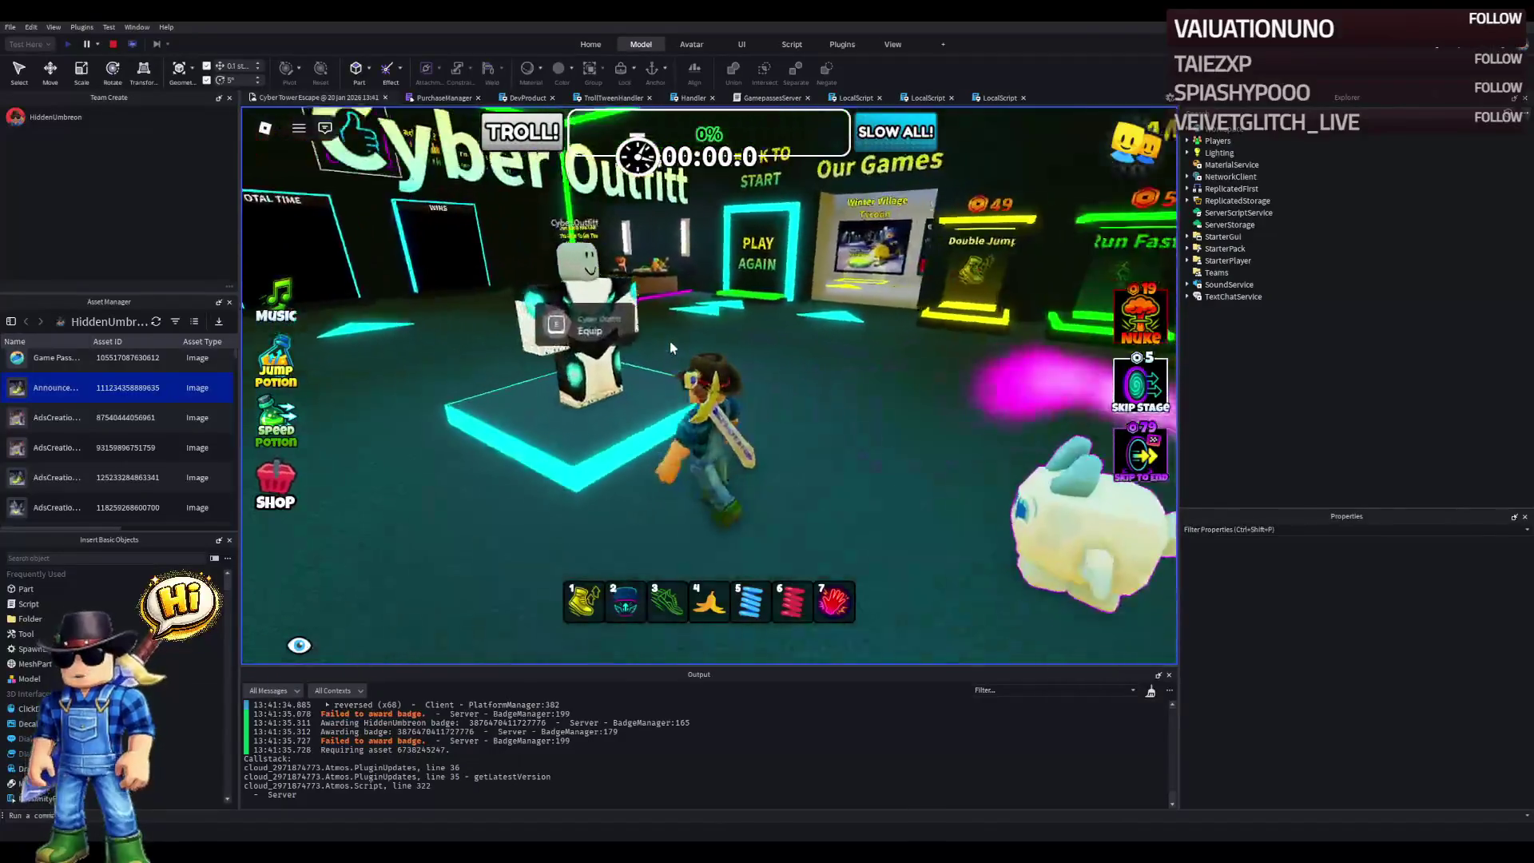
key(s)
key(w)
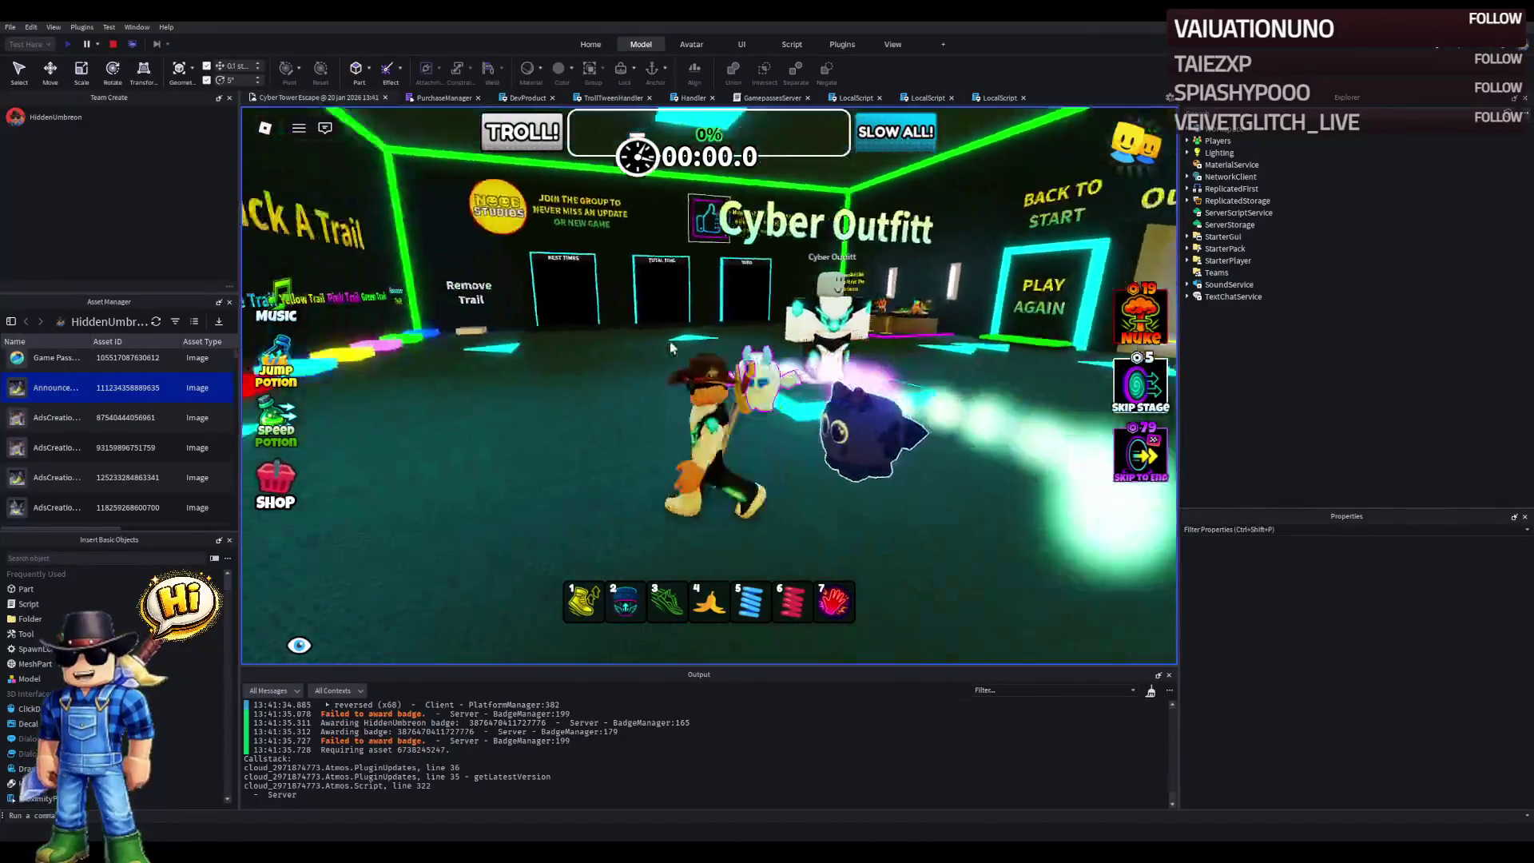
key(w)
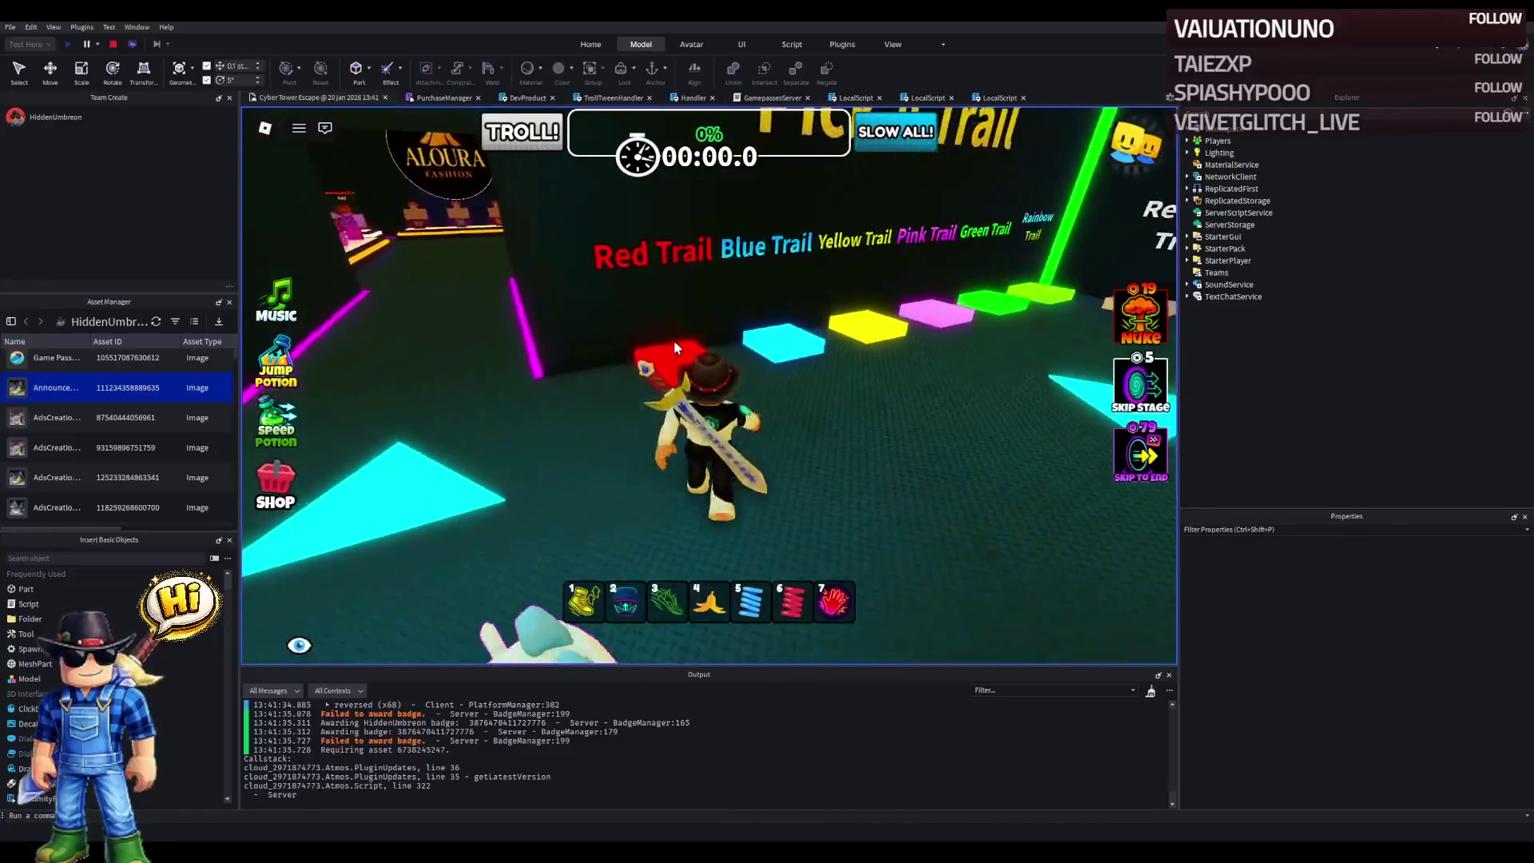
key(w)
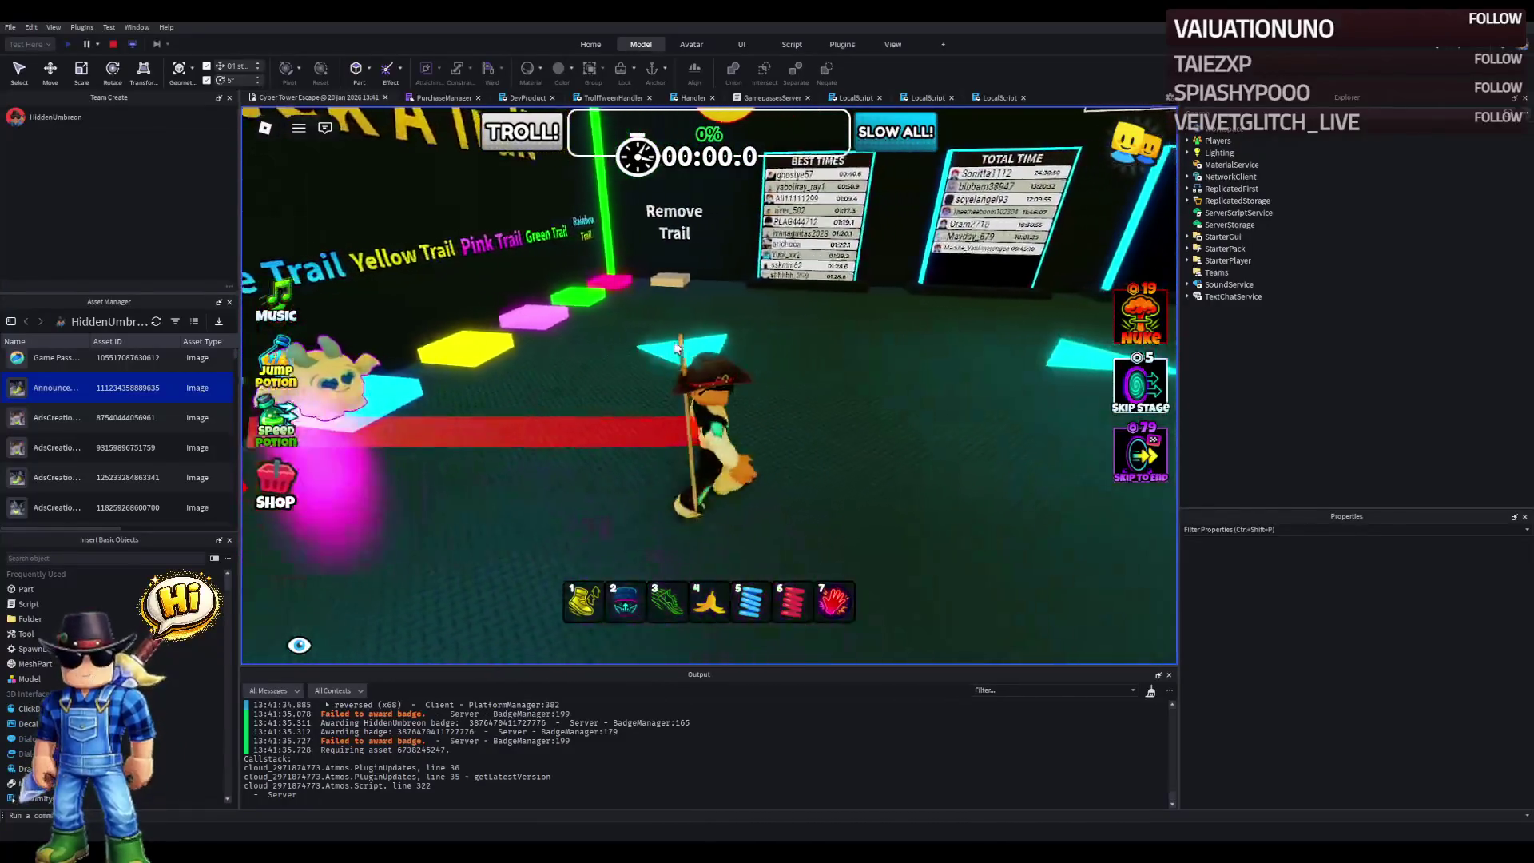
key(3)
key(a)
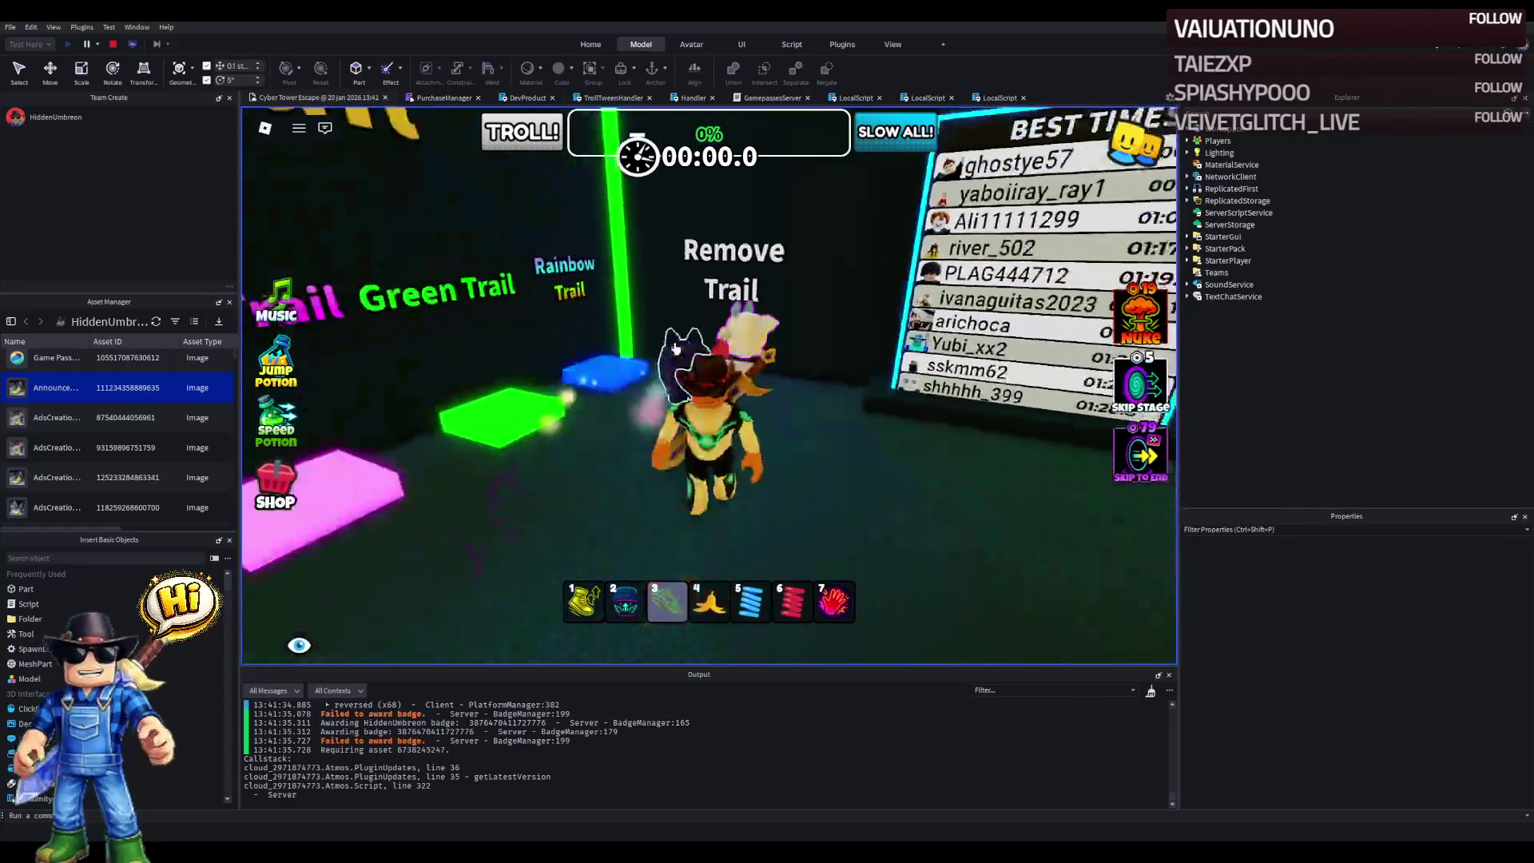
key(w)
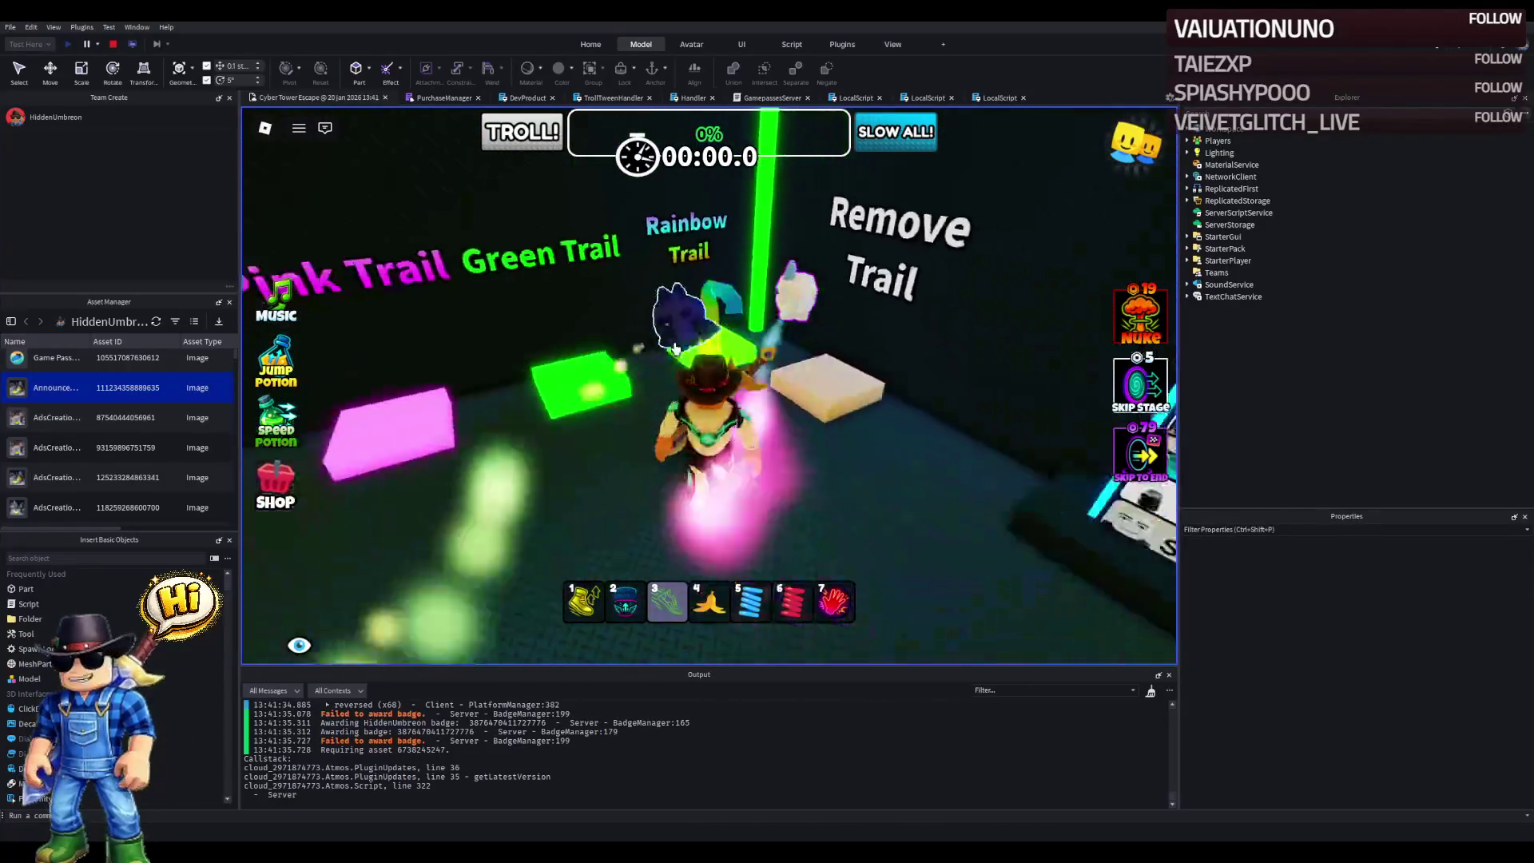
- Walk along the Aloura Fashion mannequin counter showing the Gunslinger Vest and Rogue Pants buy prompts
key(w)
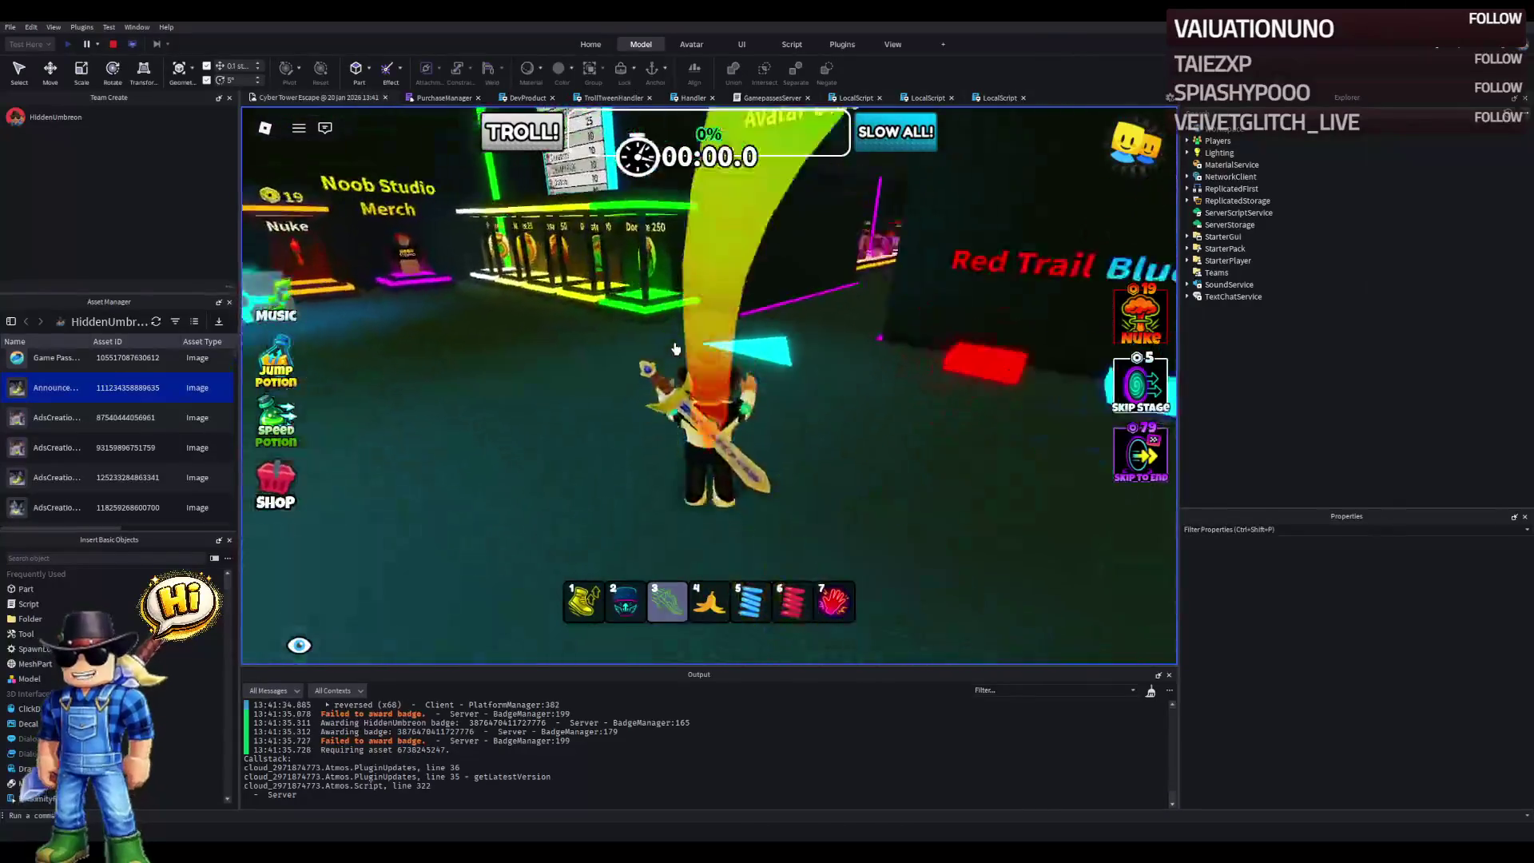
key(w)
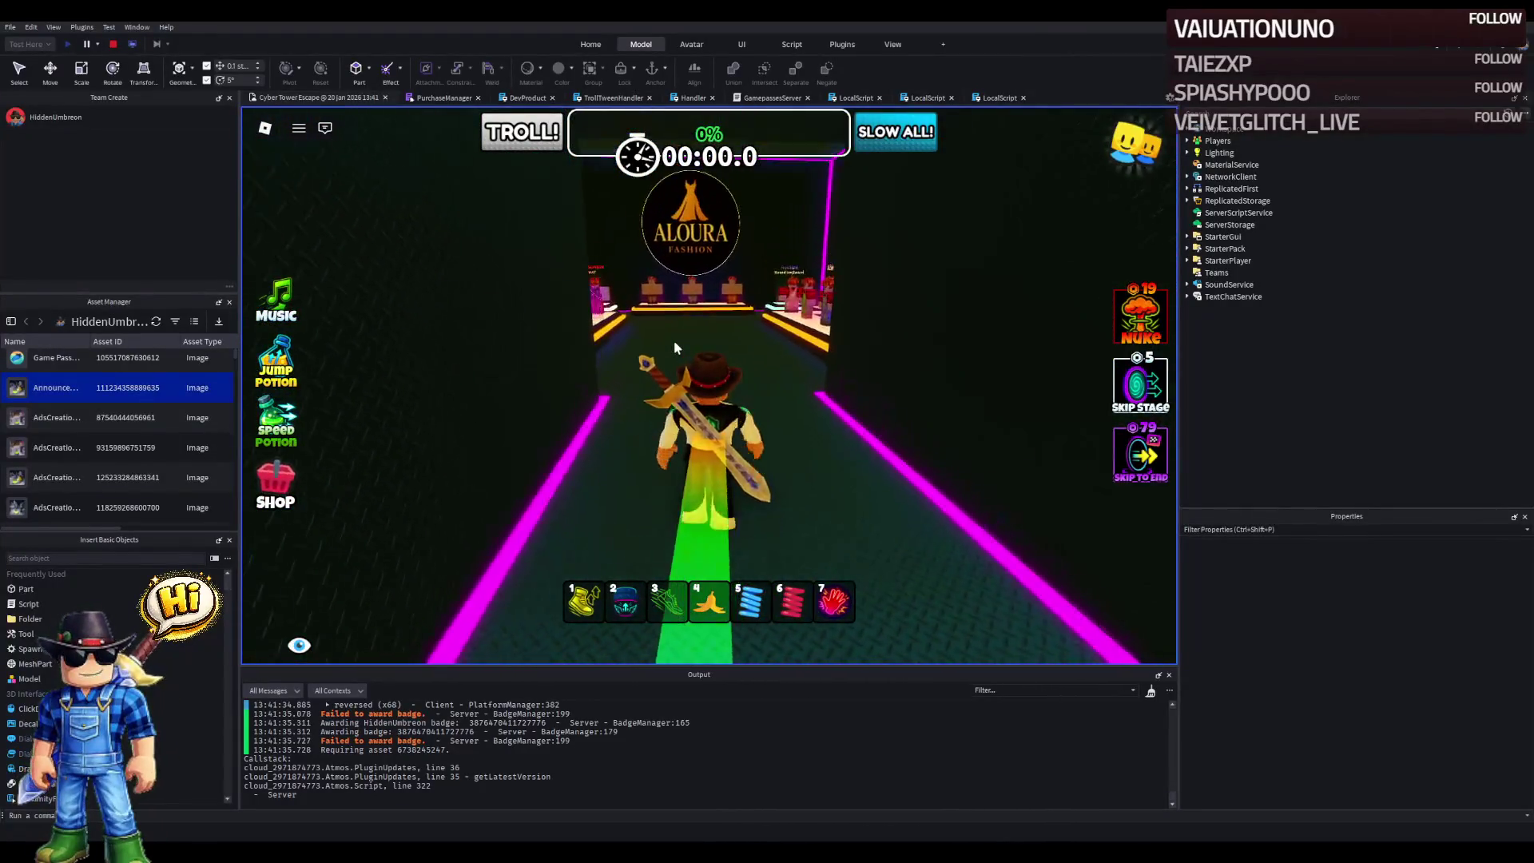
key(d)
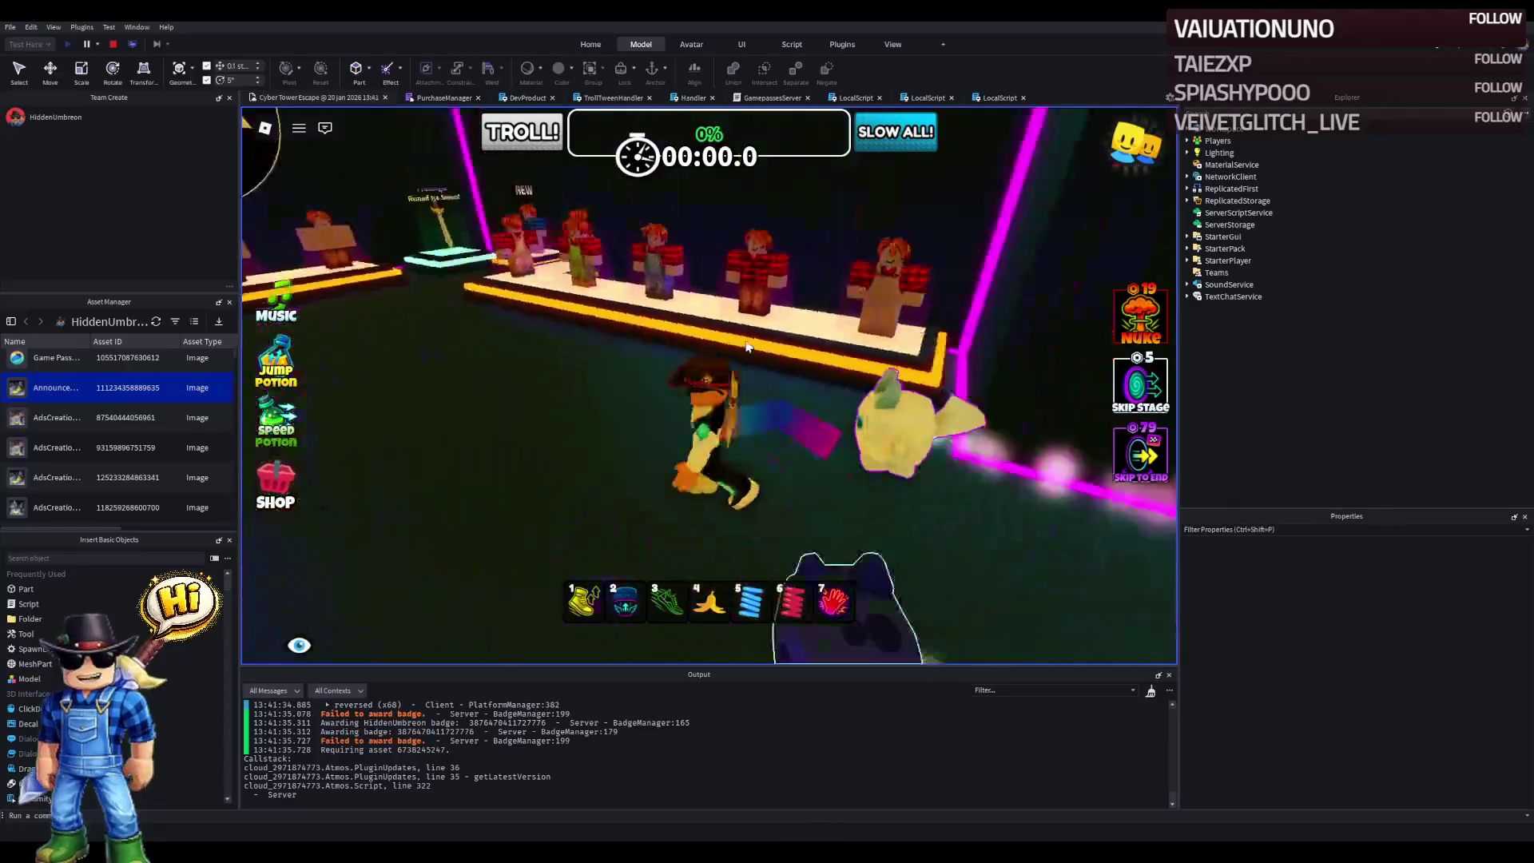
key(1)
key(a)
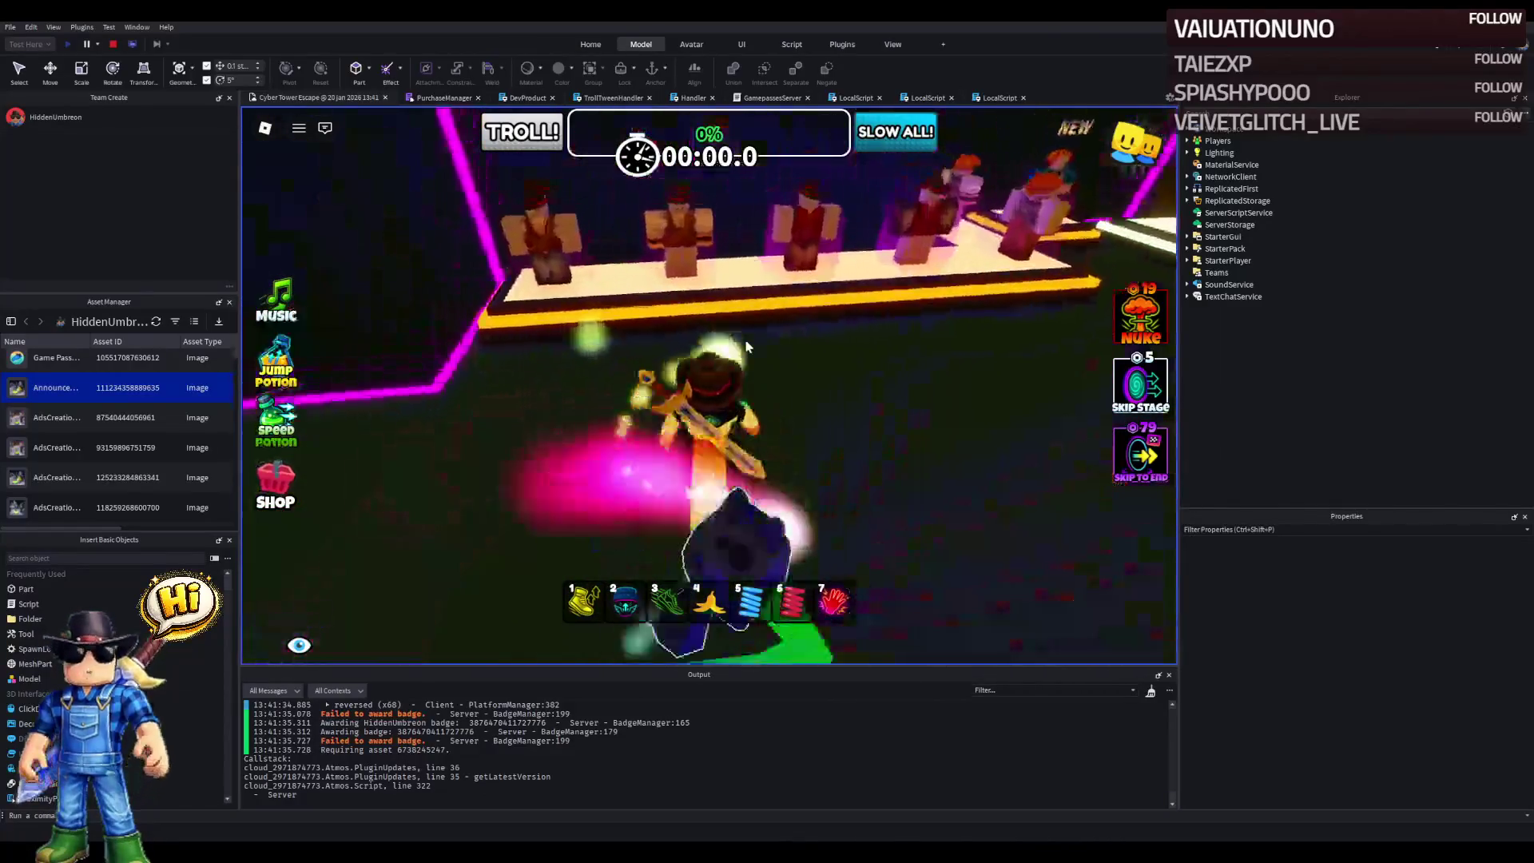
key(a)
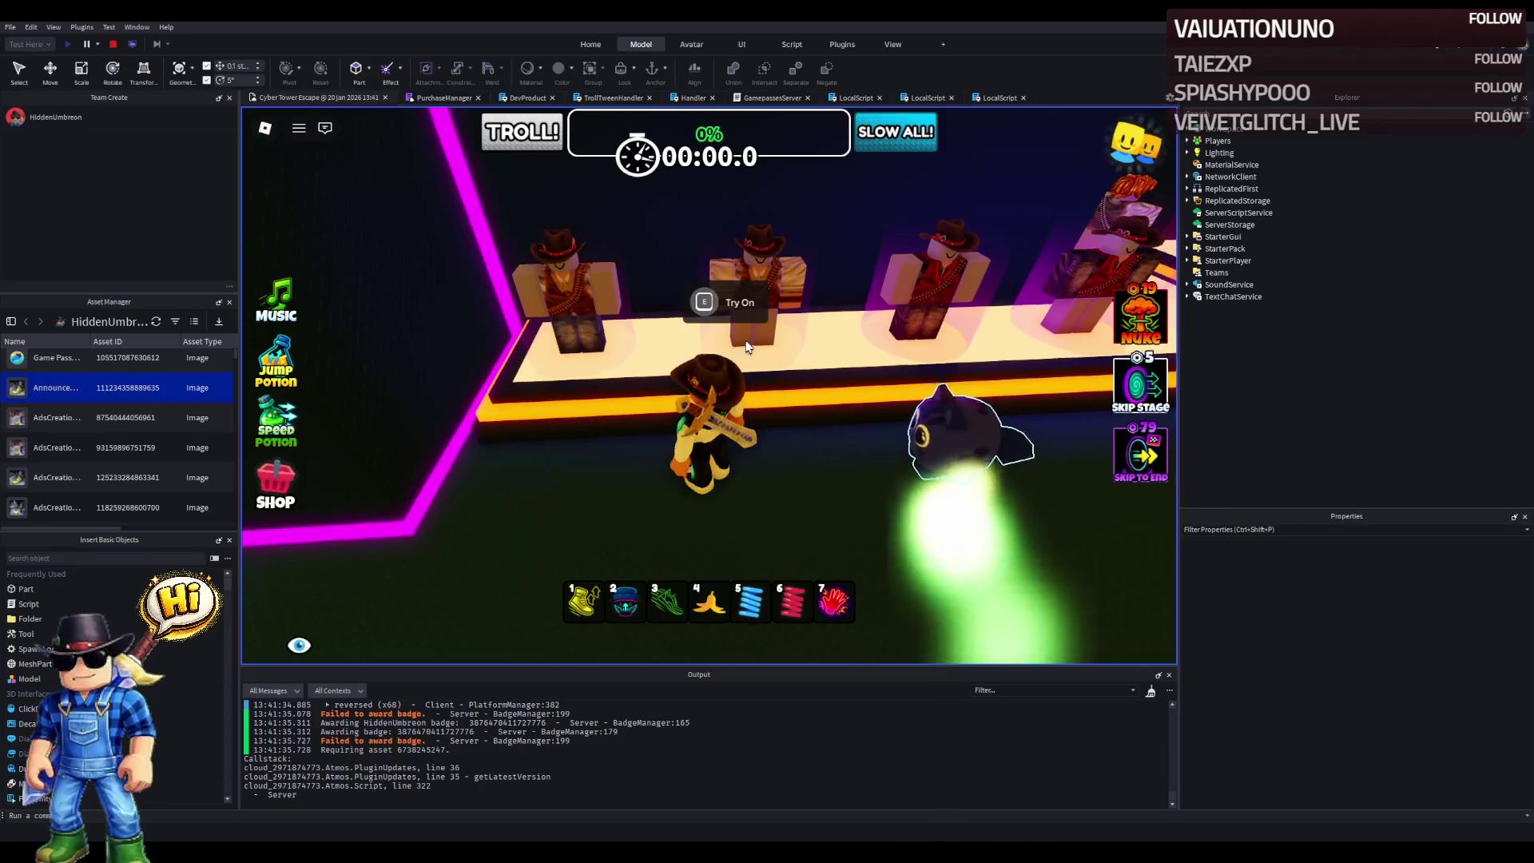
key(a)
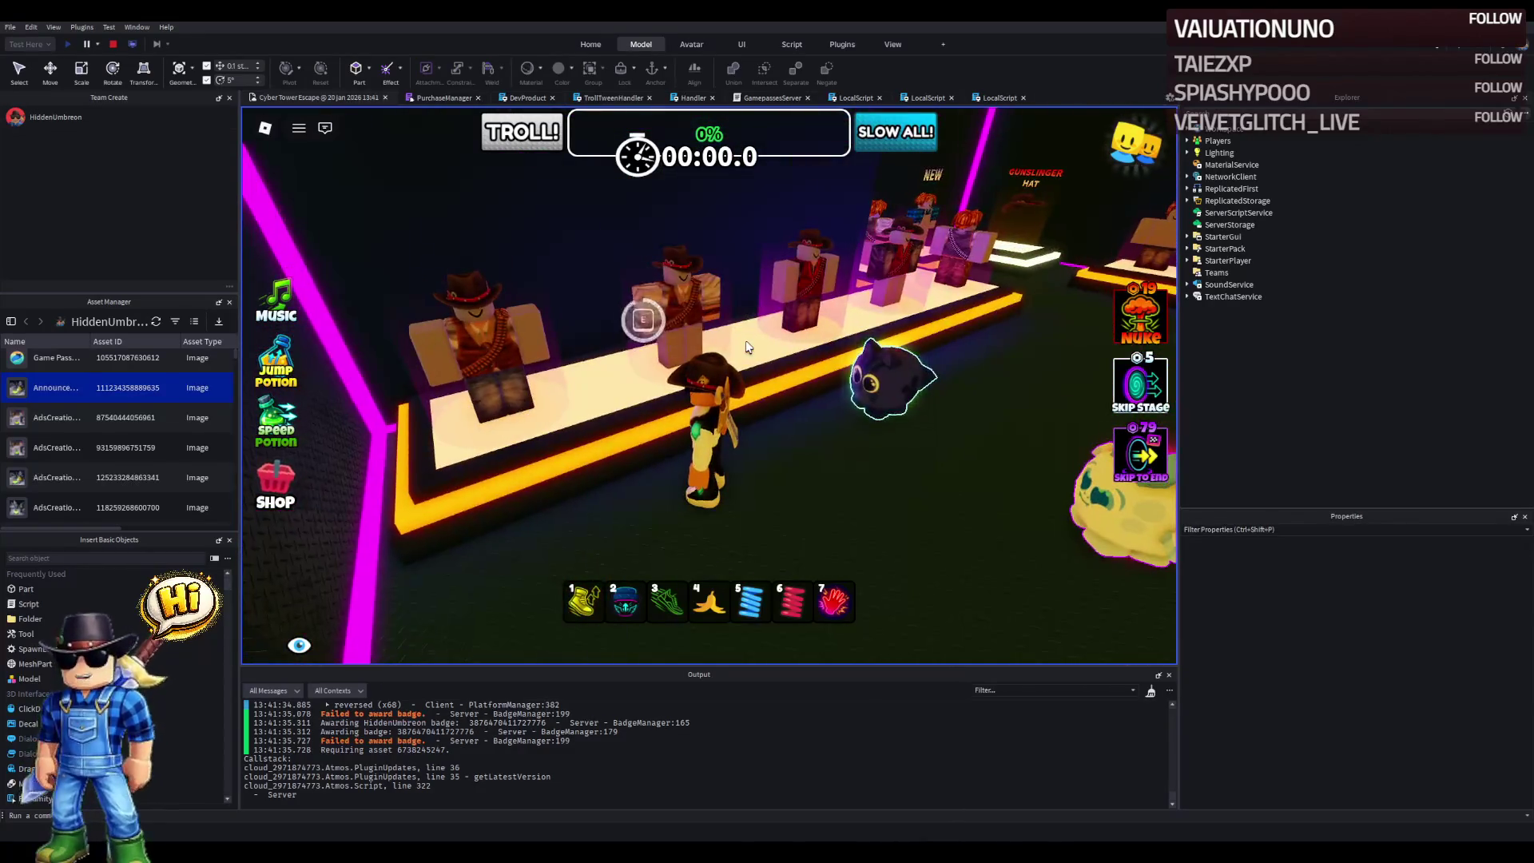
key(a)
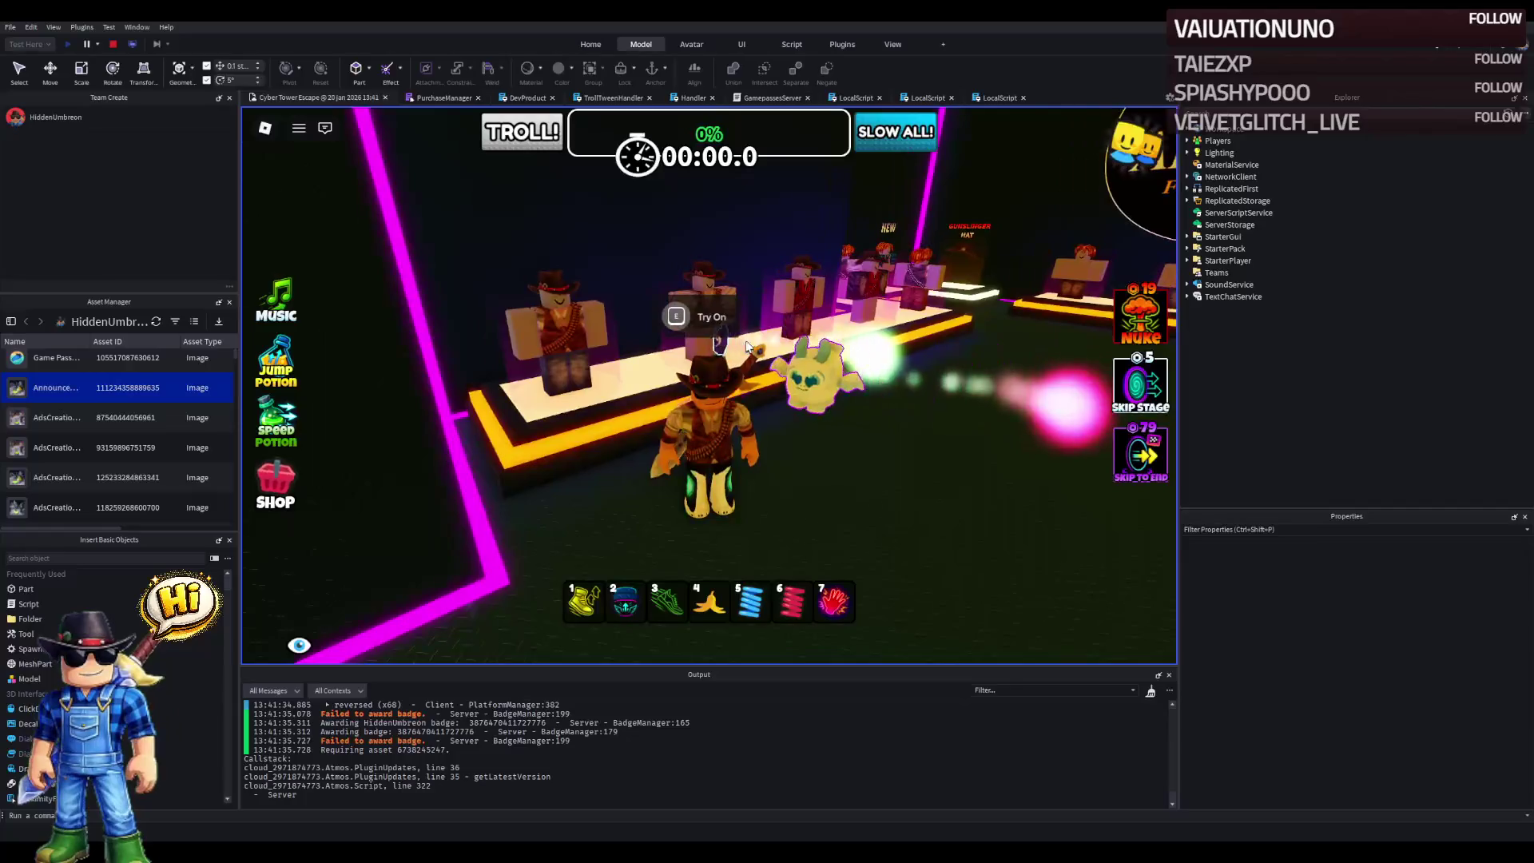
key(a)
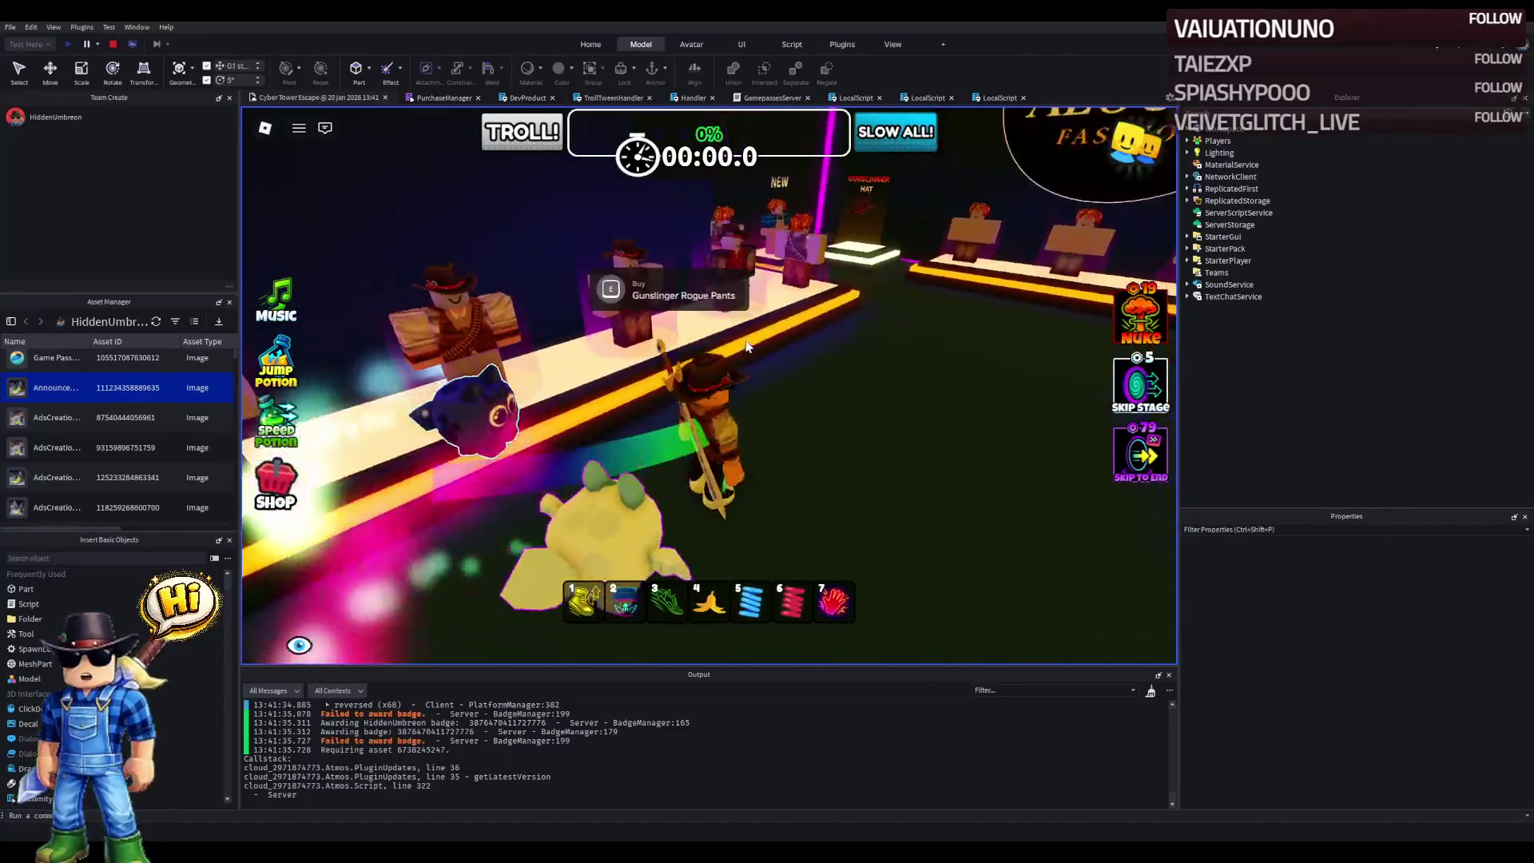
key(a)
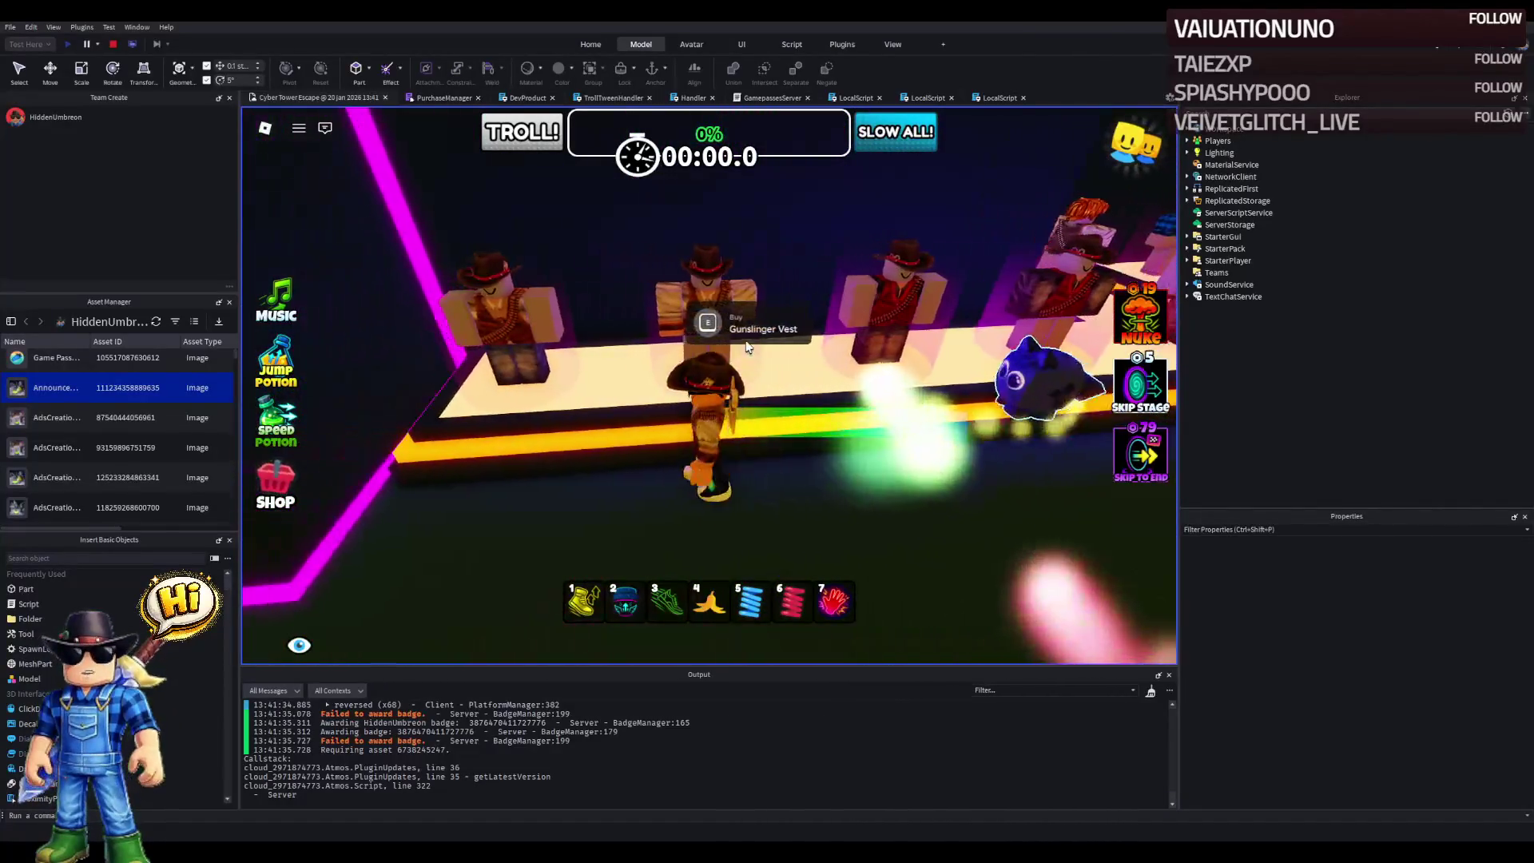
key(a)
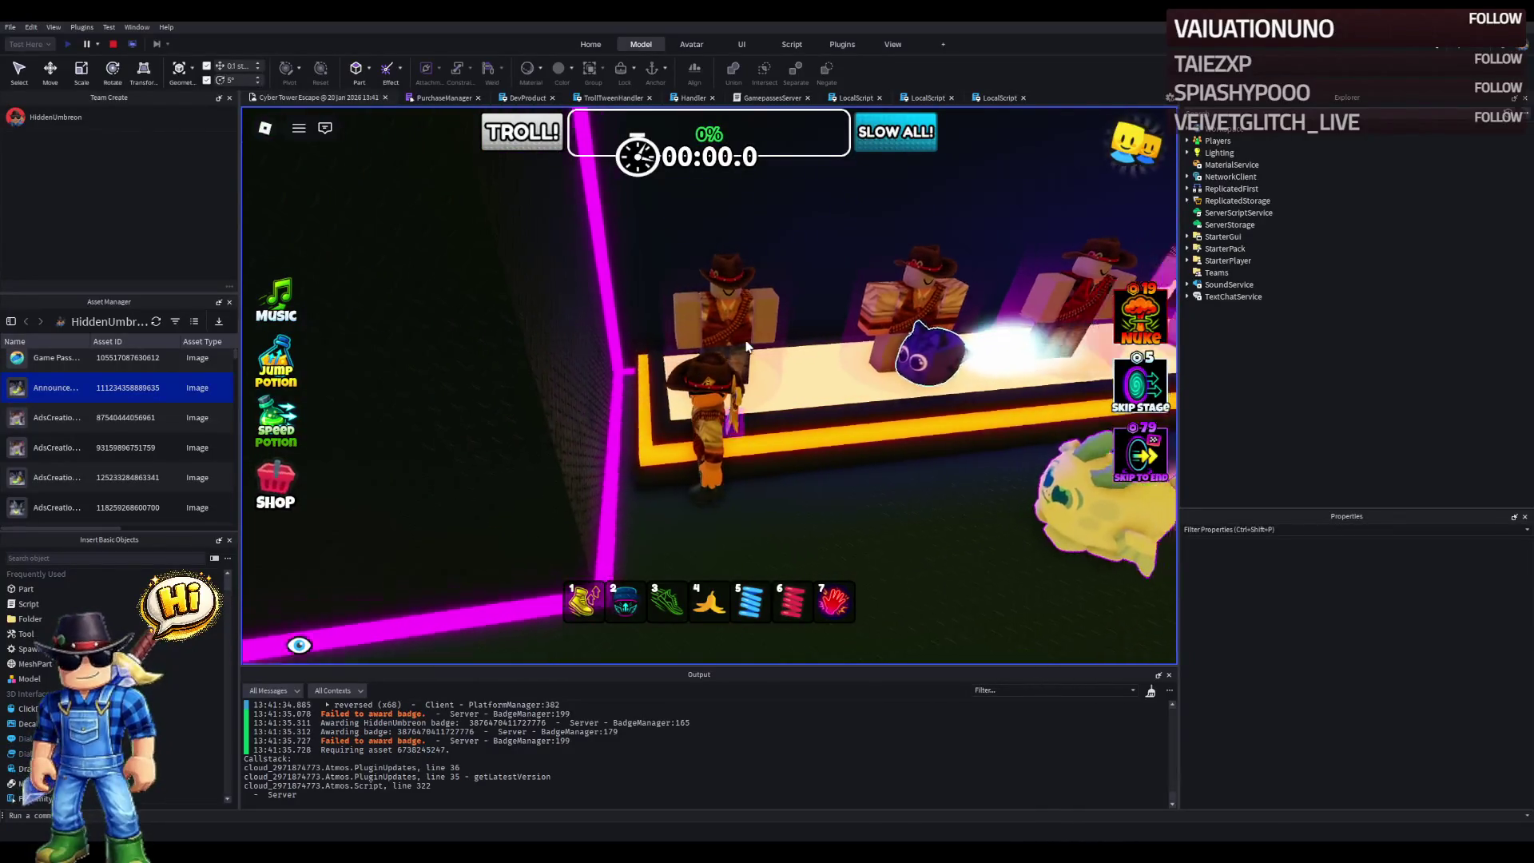
key(s)
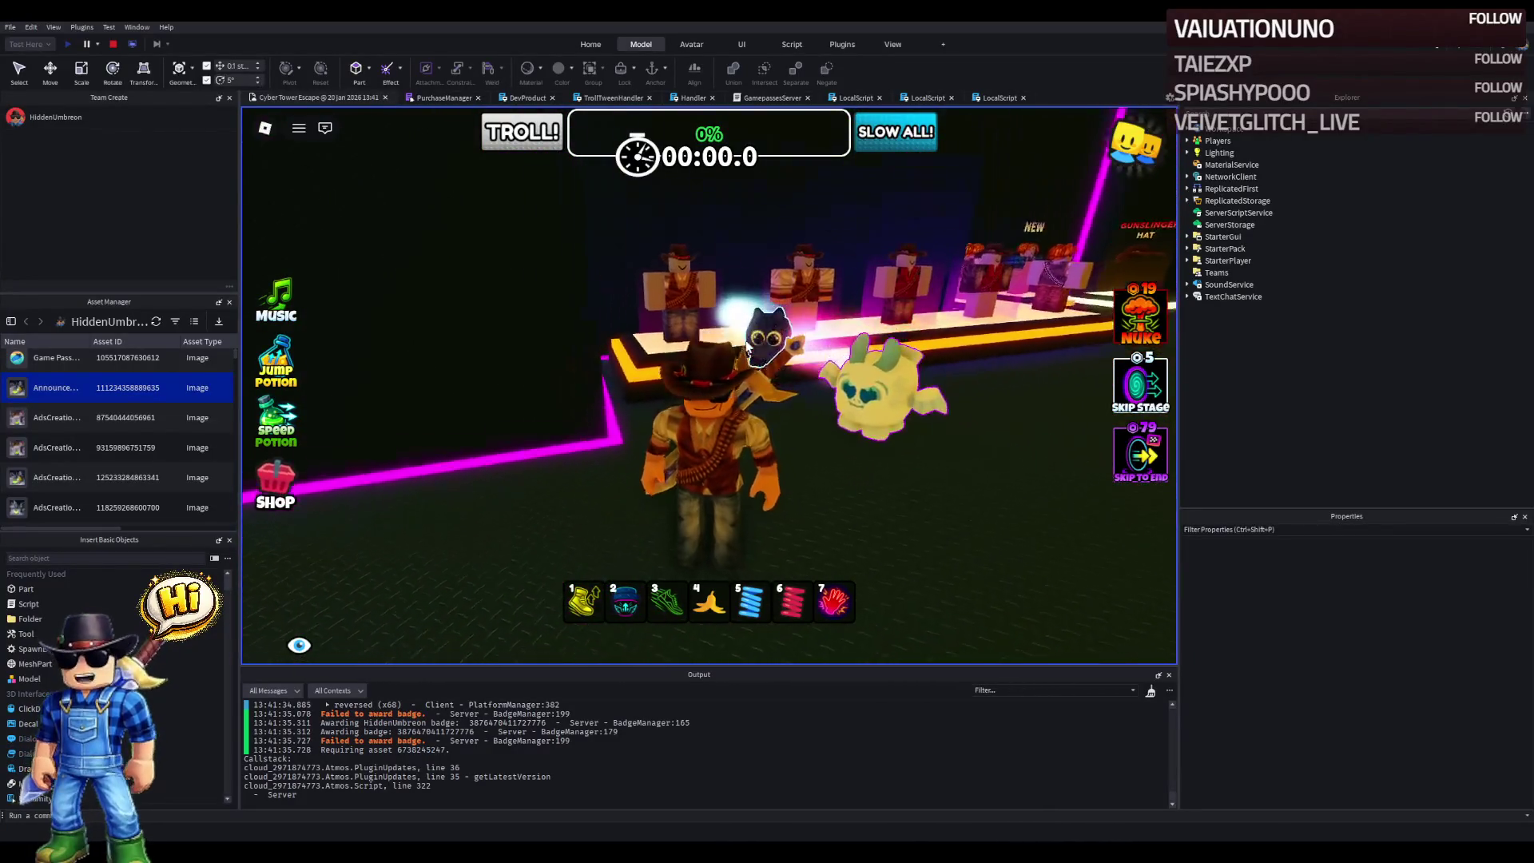
key(w)
- Walk along the next display counters to bring up the Yellow Farmers Overall buy prompt
key(d)
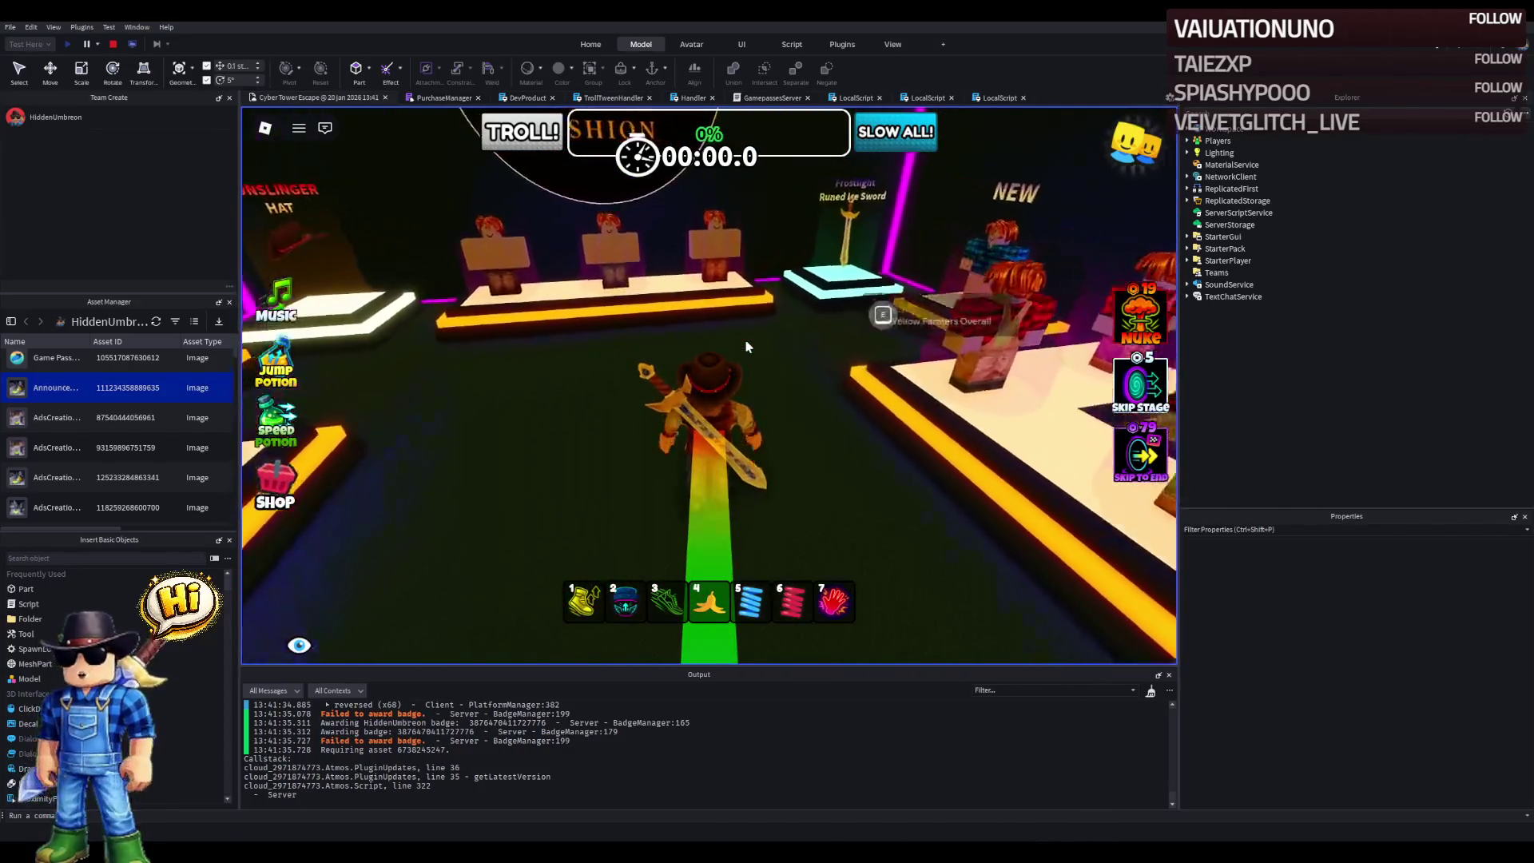
key(w)
key(7)
key(a)
key(a)
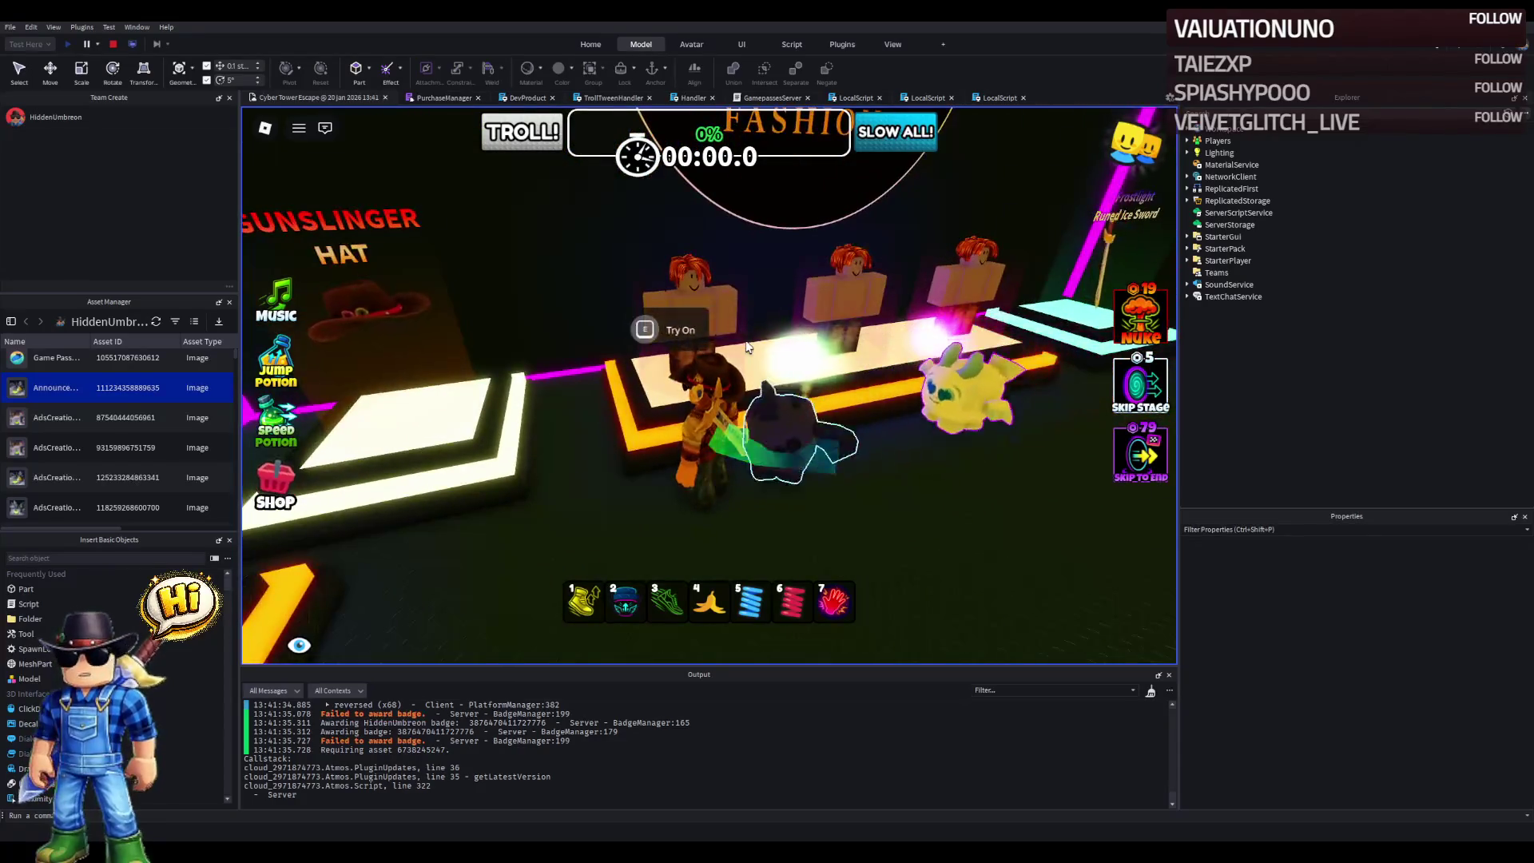
key(a)
key(a)
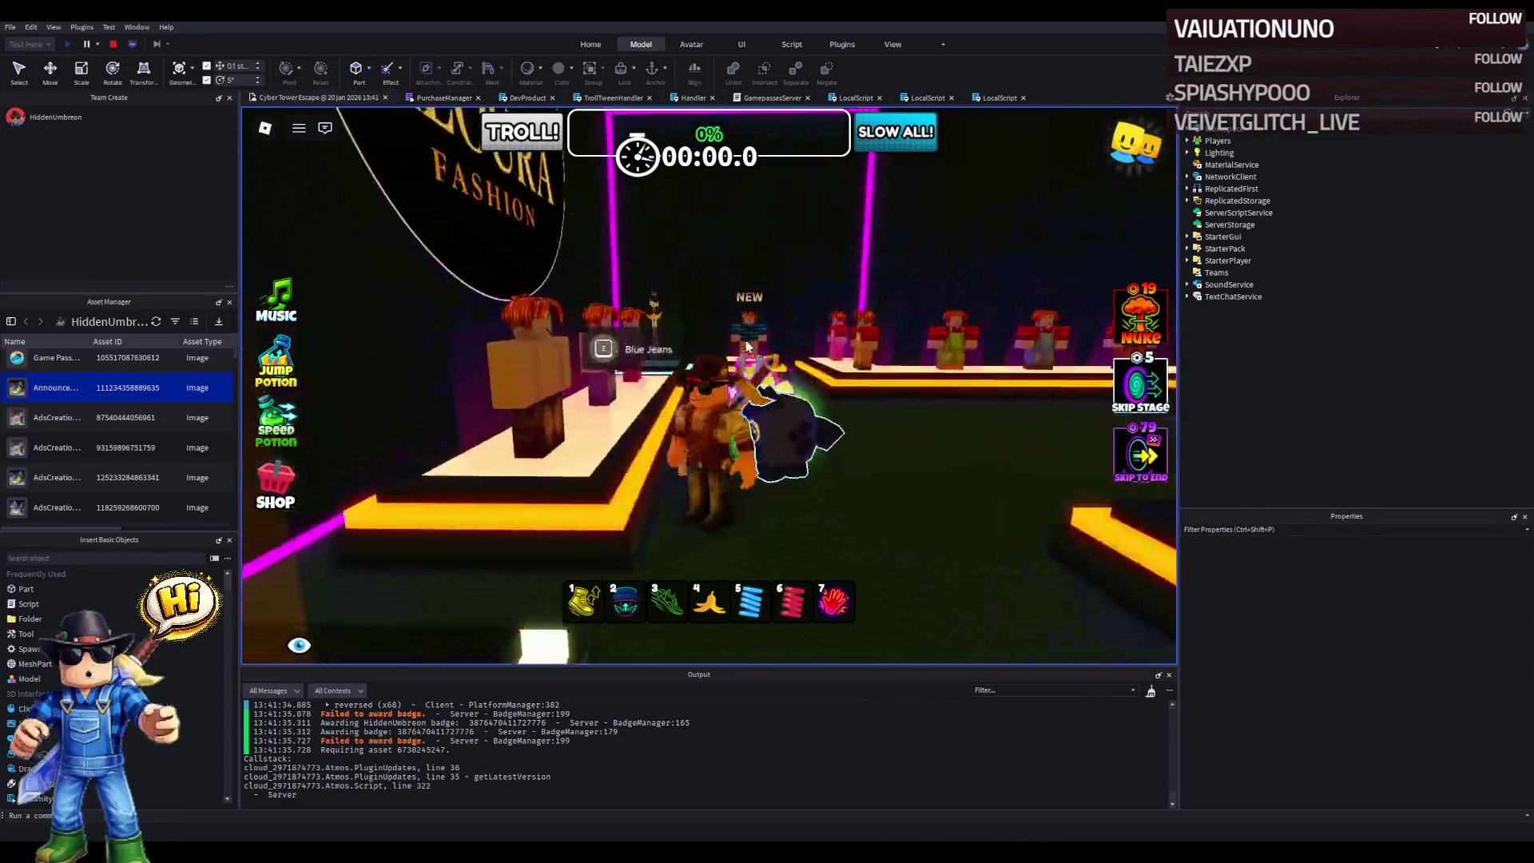
key(w)
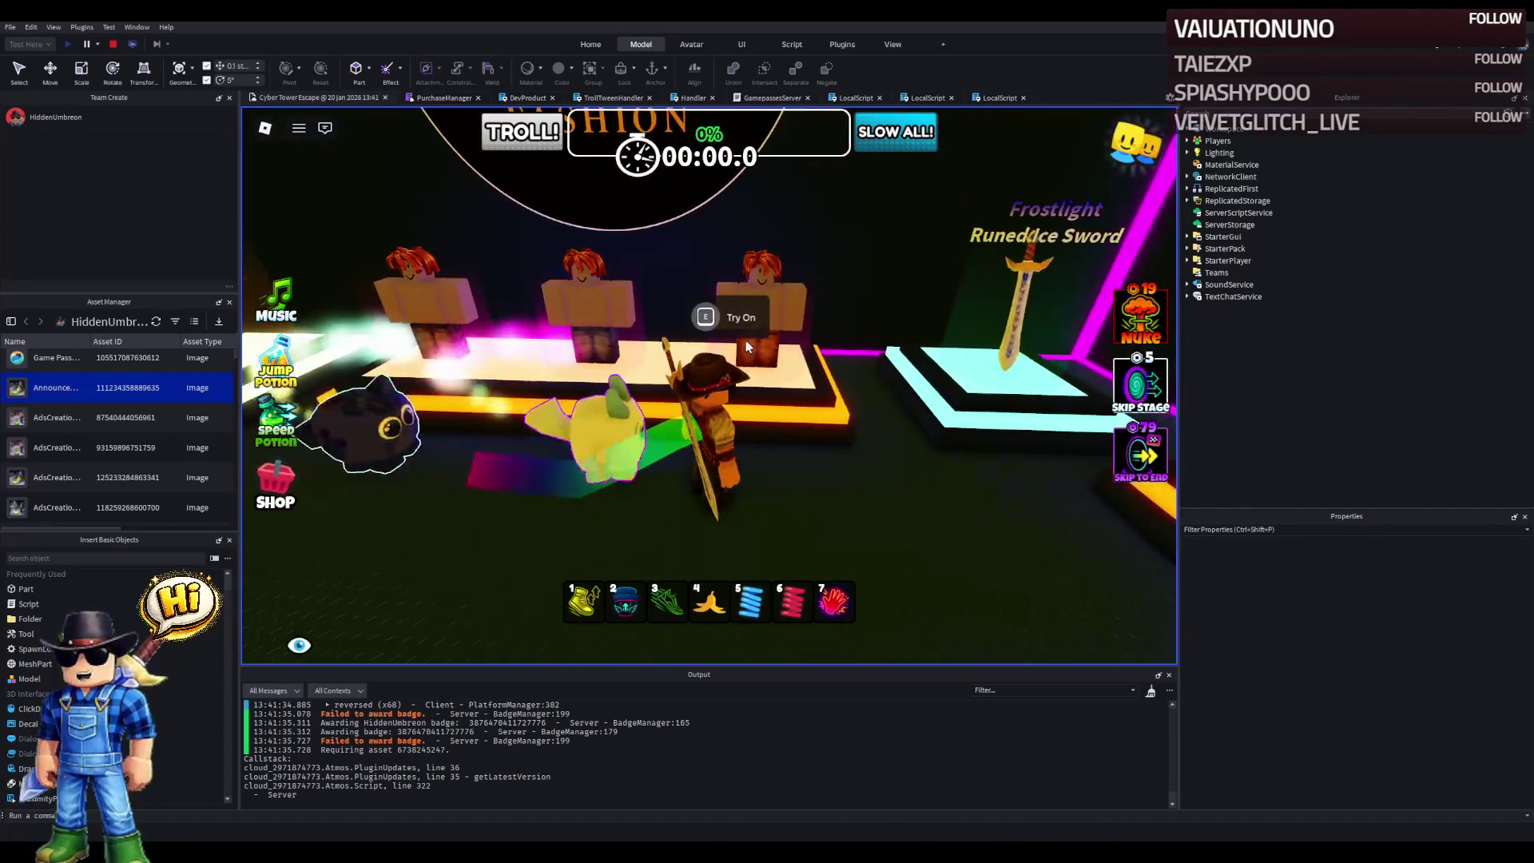
key(s)
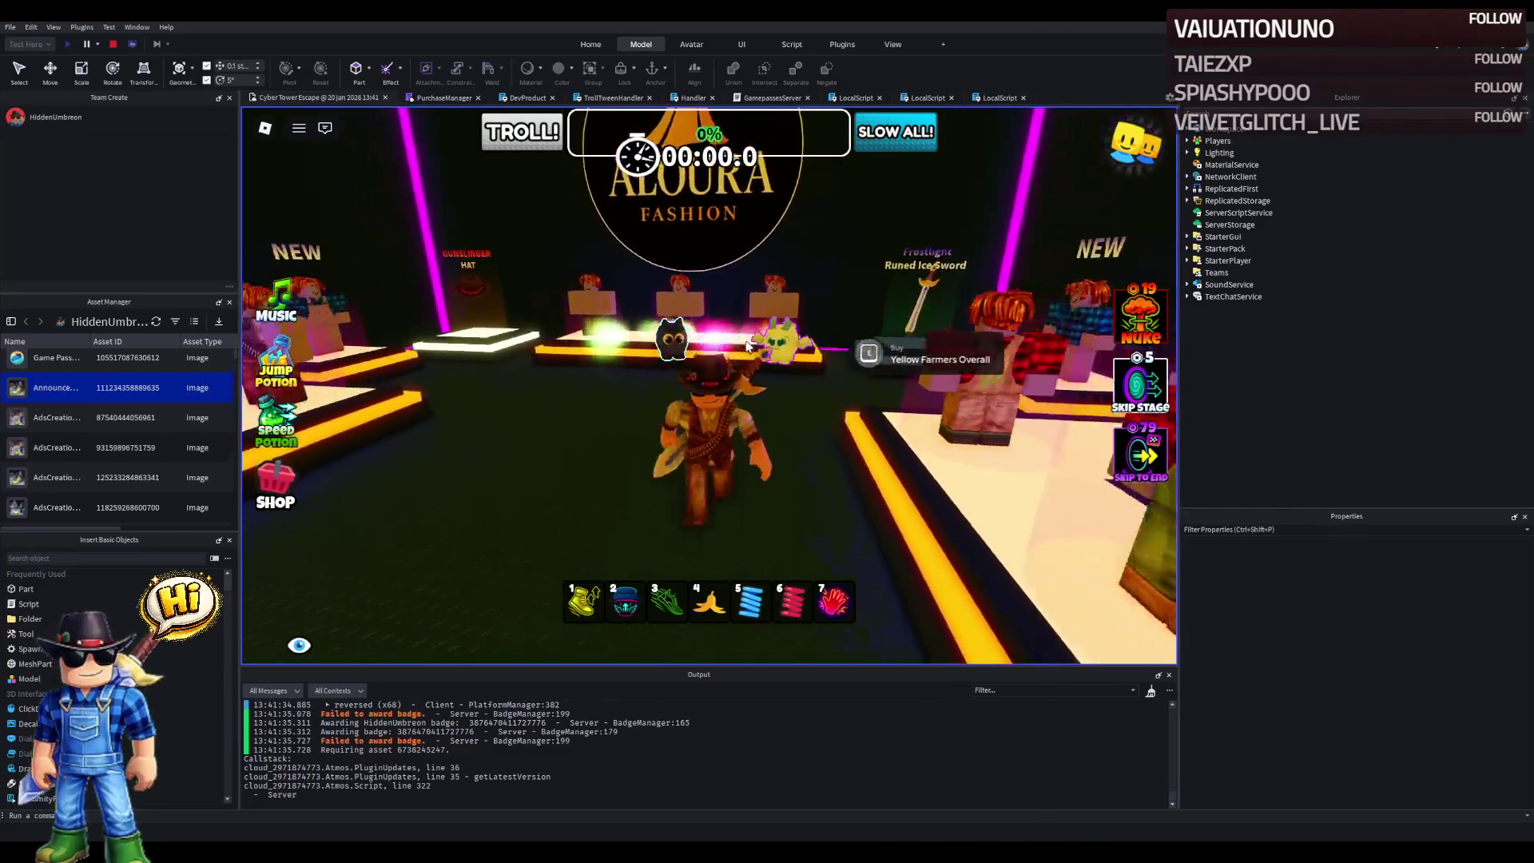
click(747, 346)
- Walk through the neon corridor to Supporter Pets, summon the blue dragon, and stop playtesting
key(w)
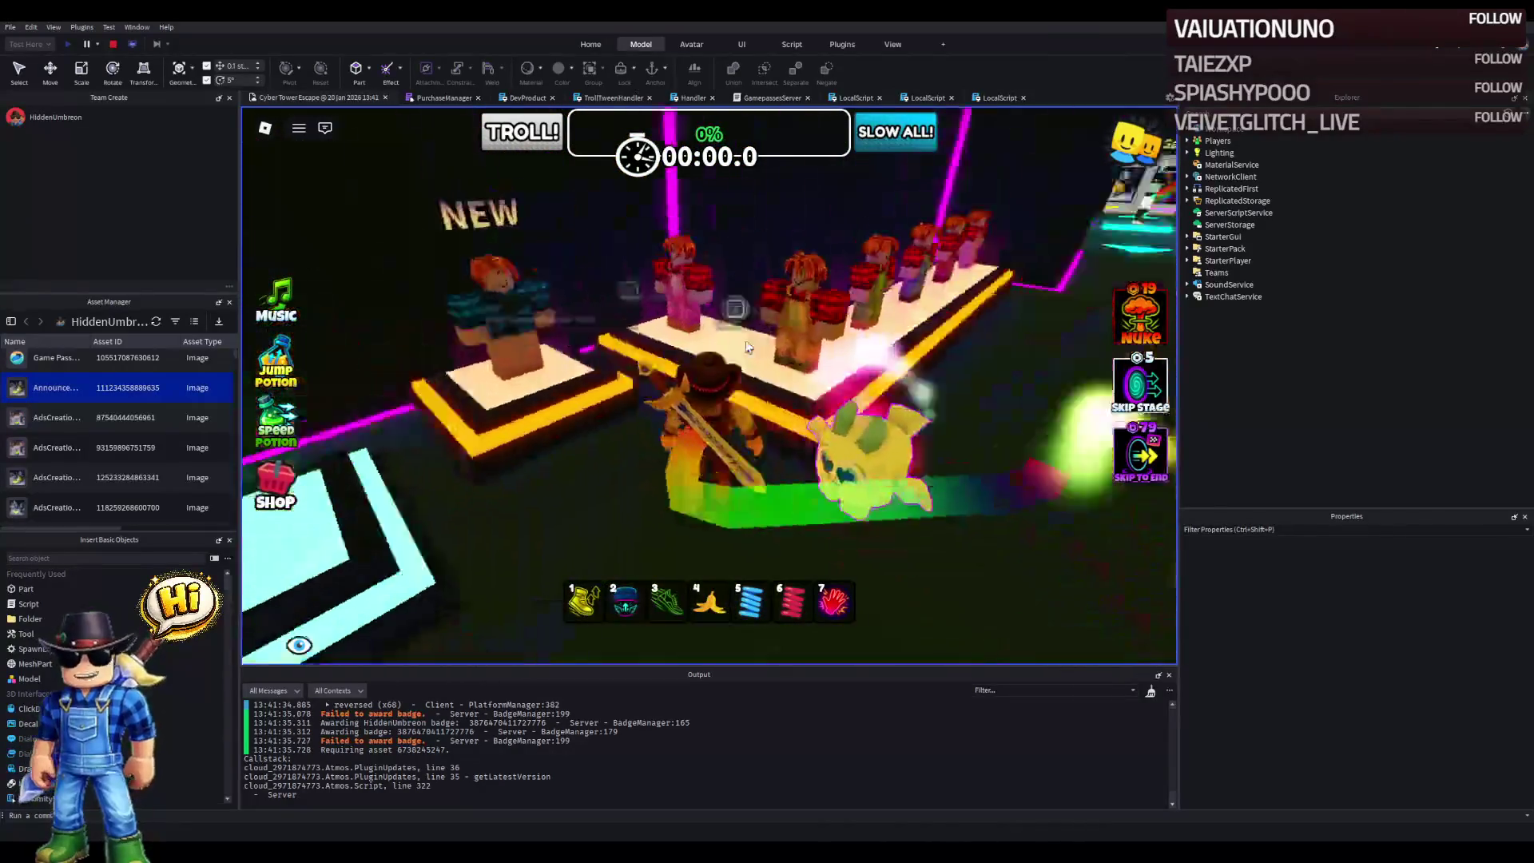
key(w)
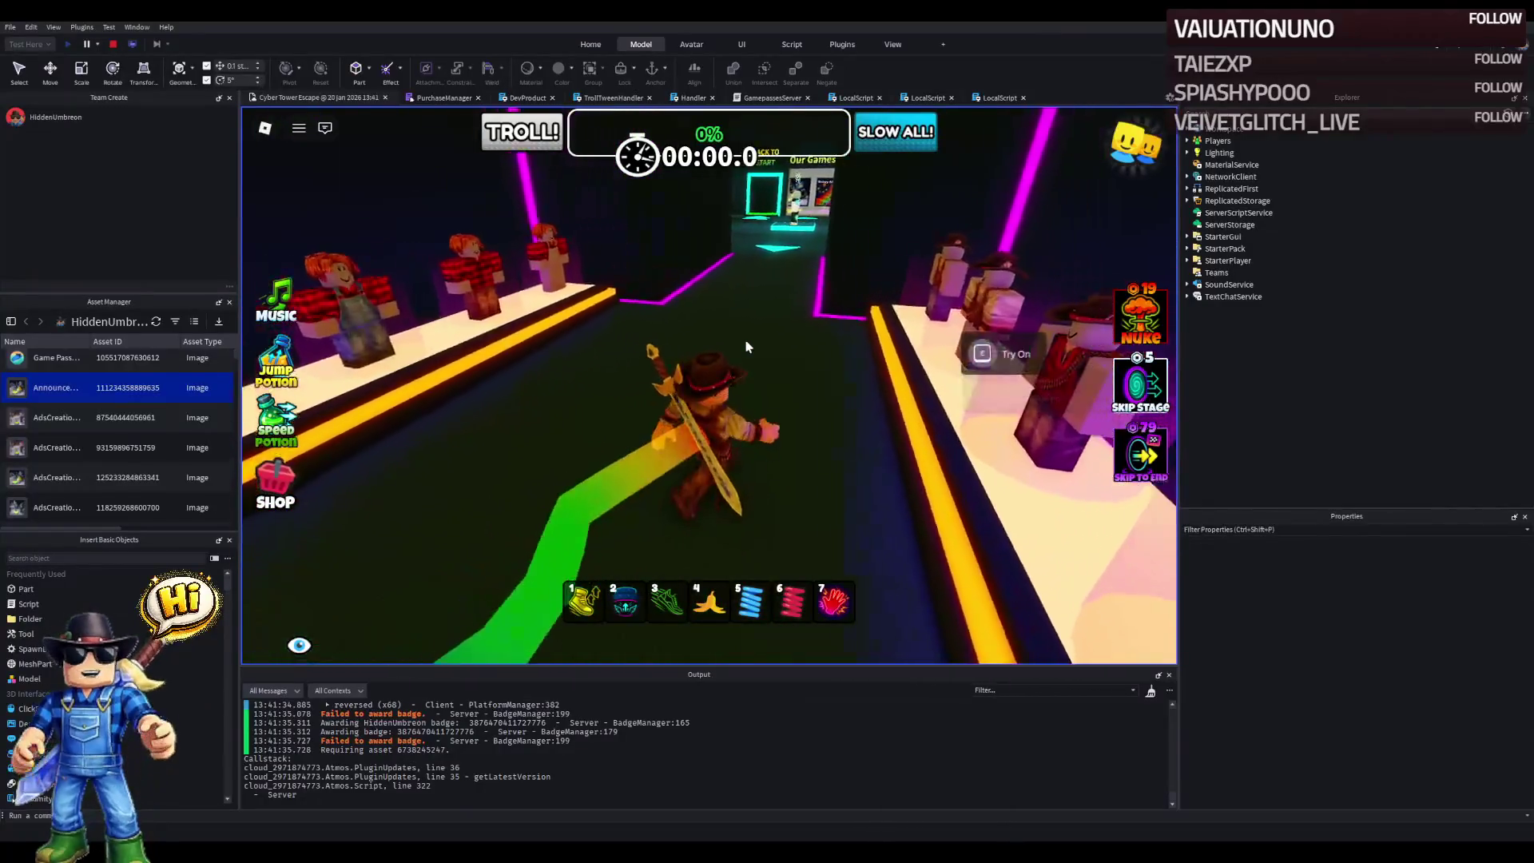
key(w)
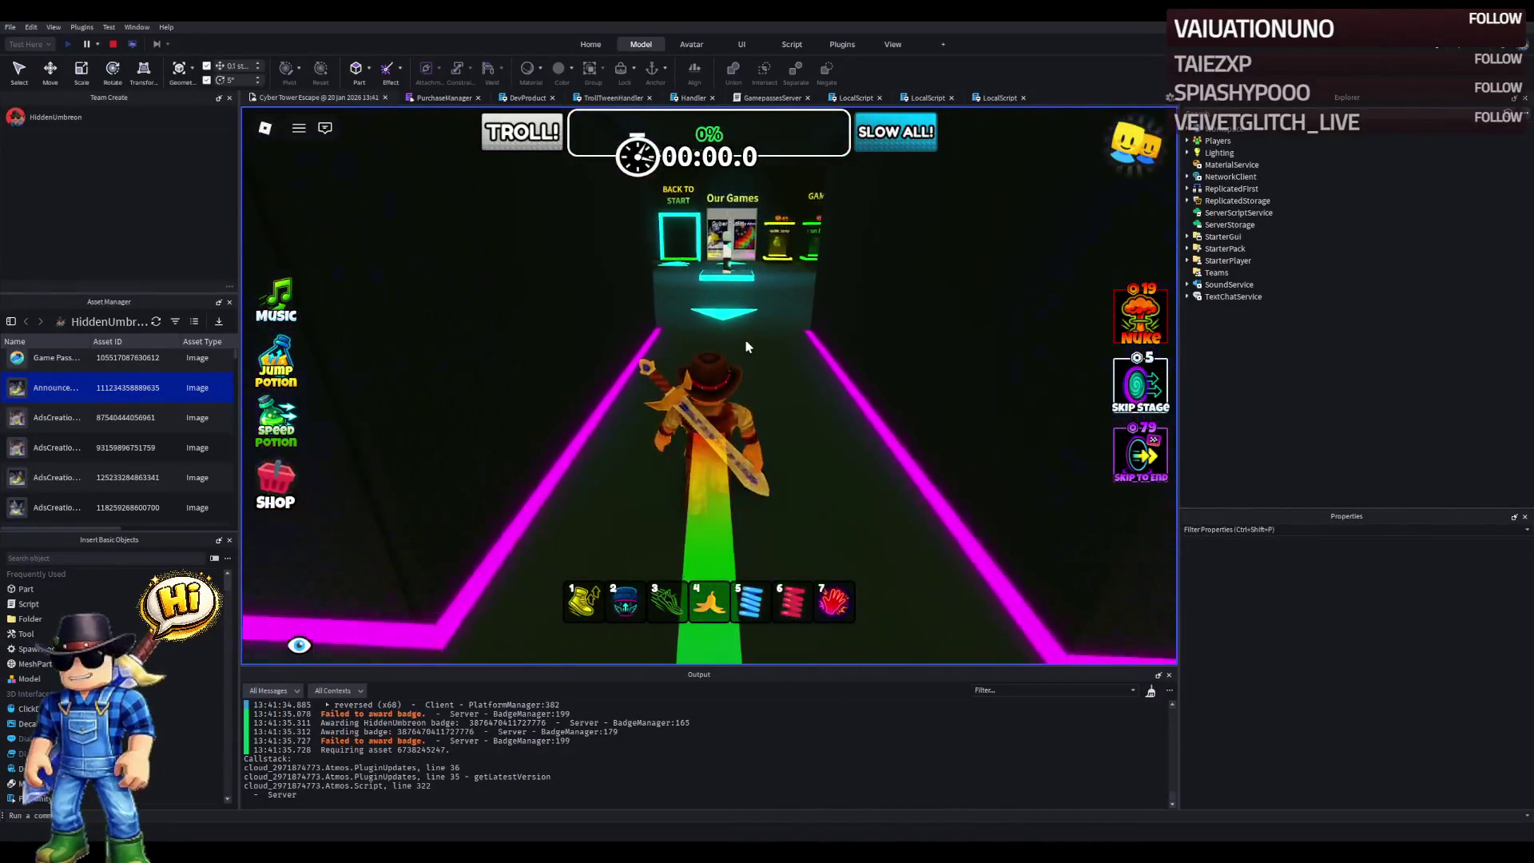
key(a)
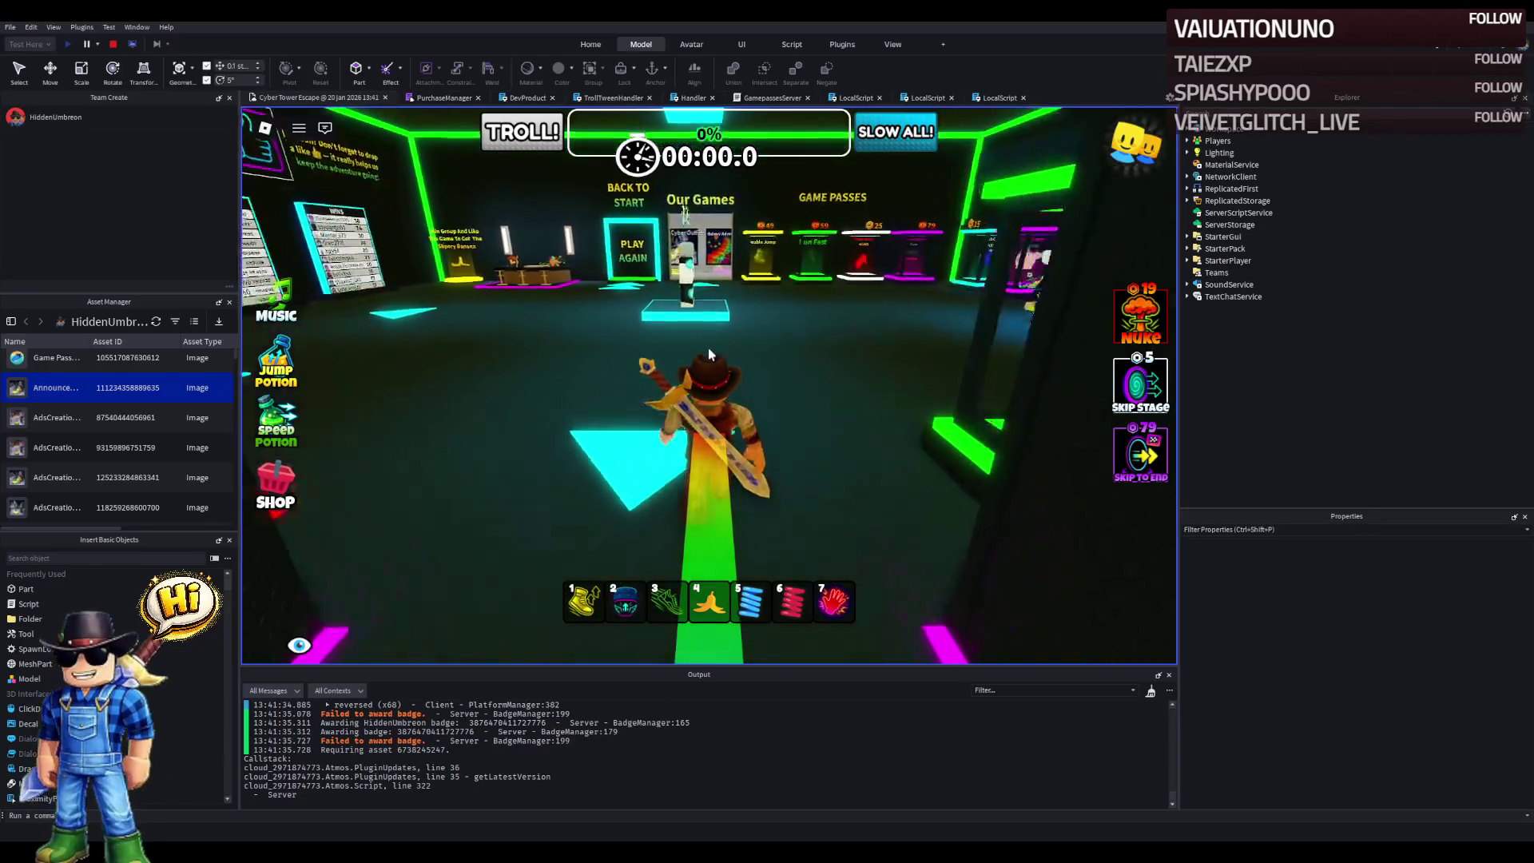
key(a)
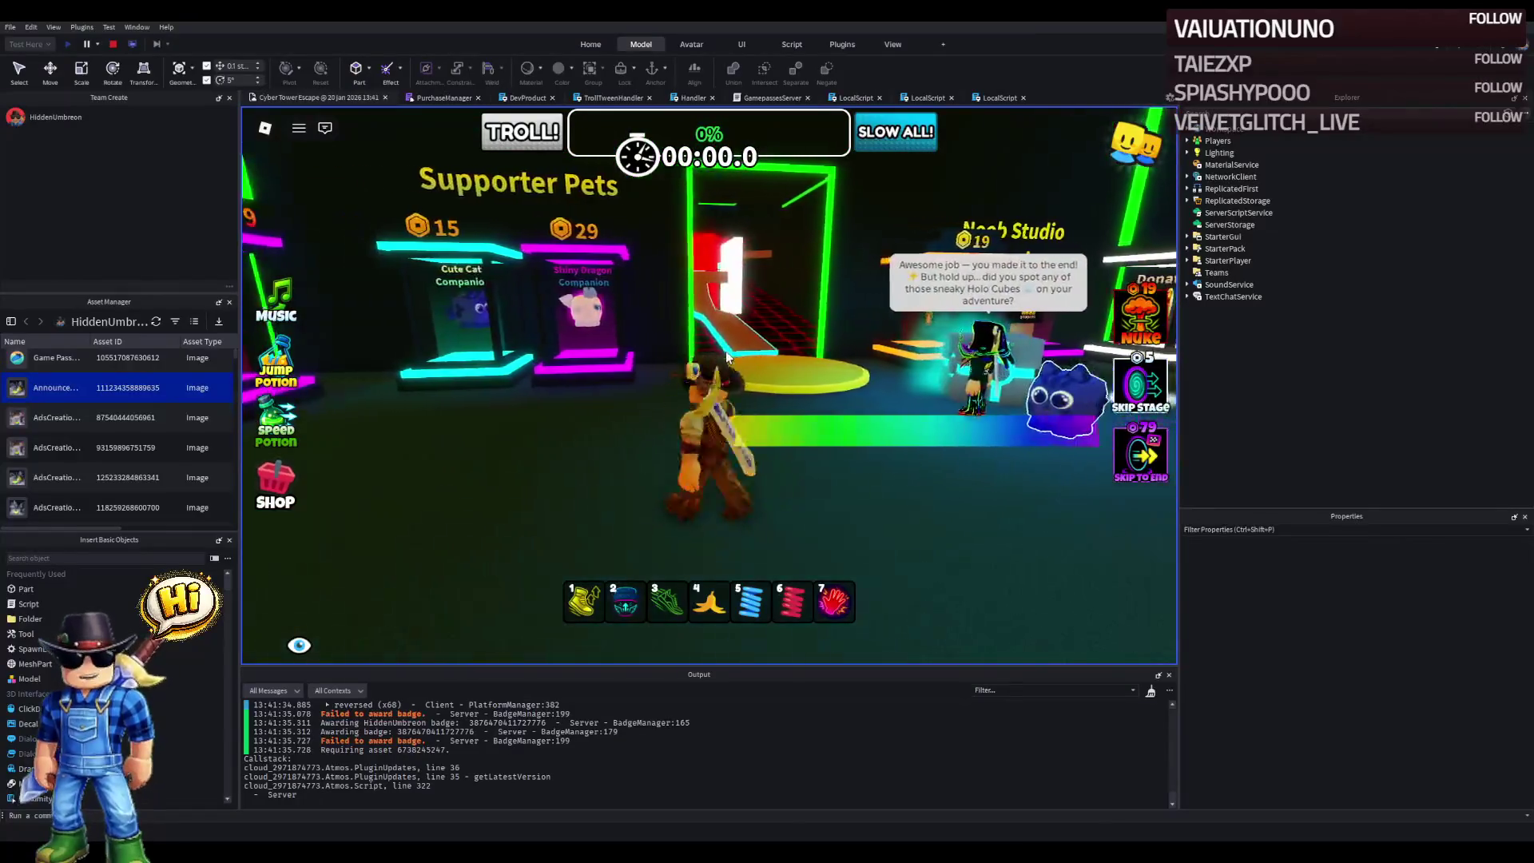
key(1)
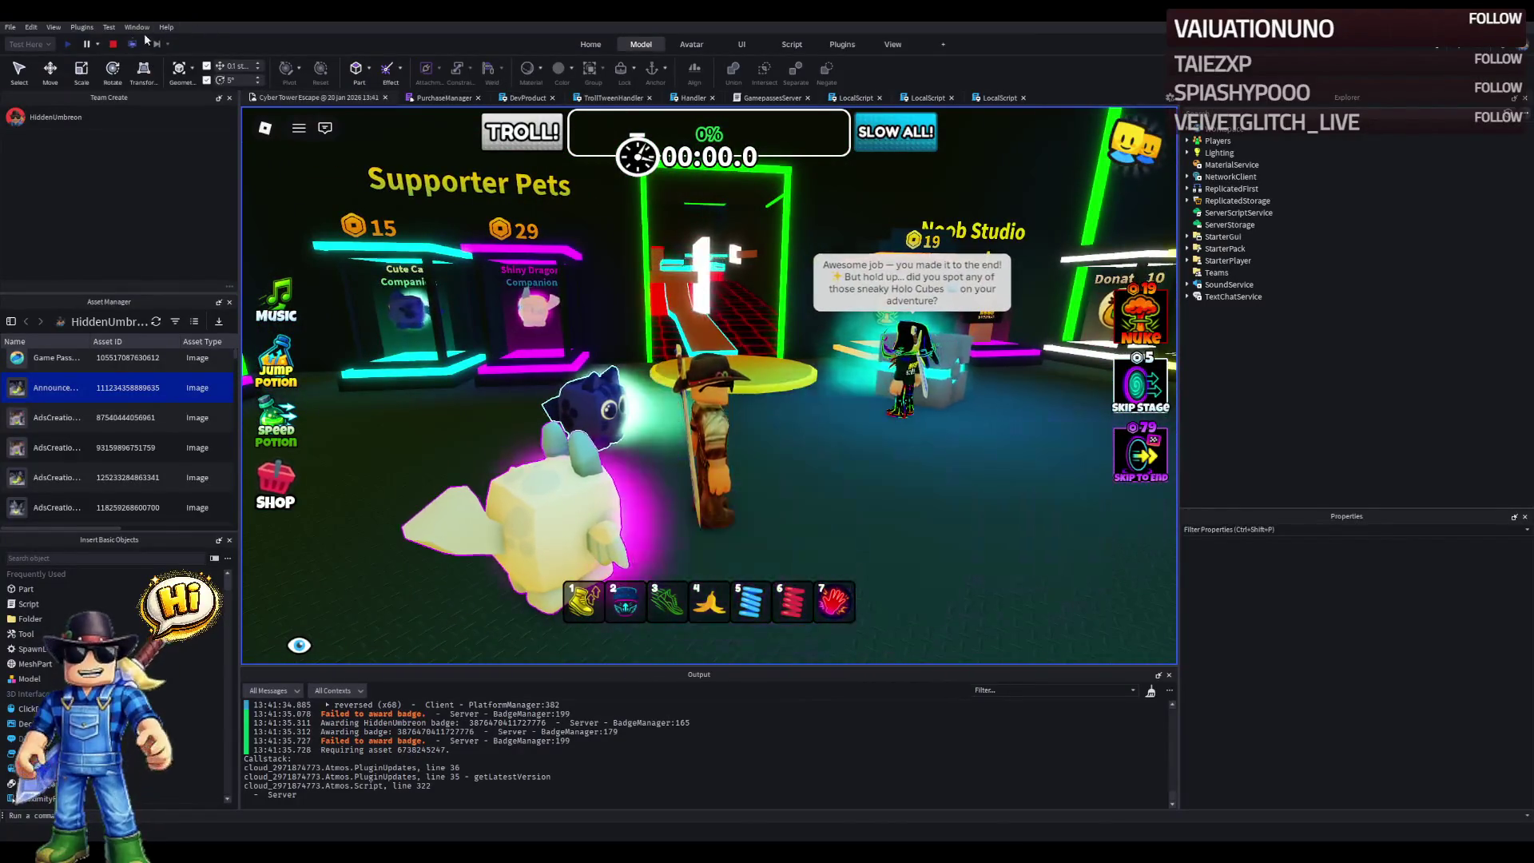
click(114, 44)
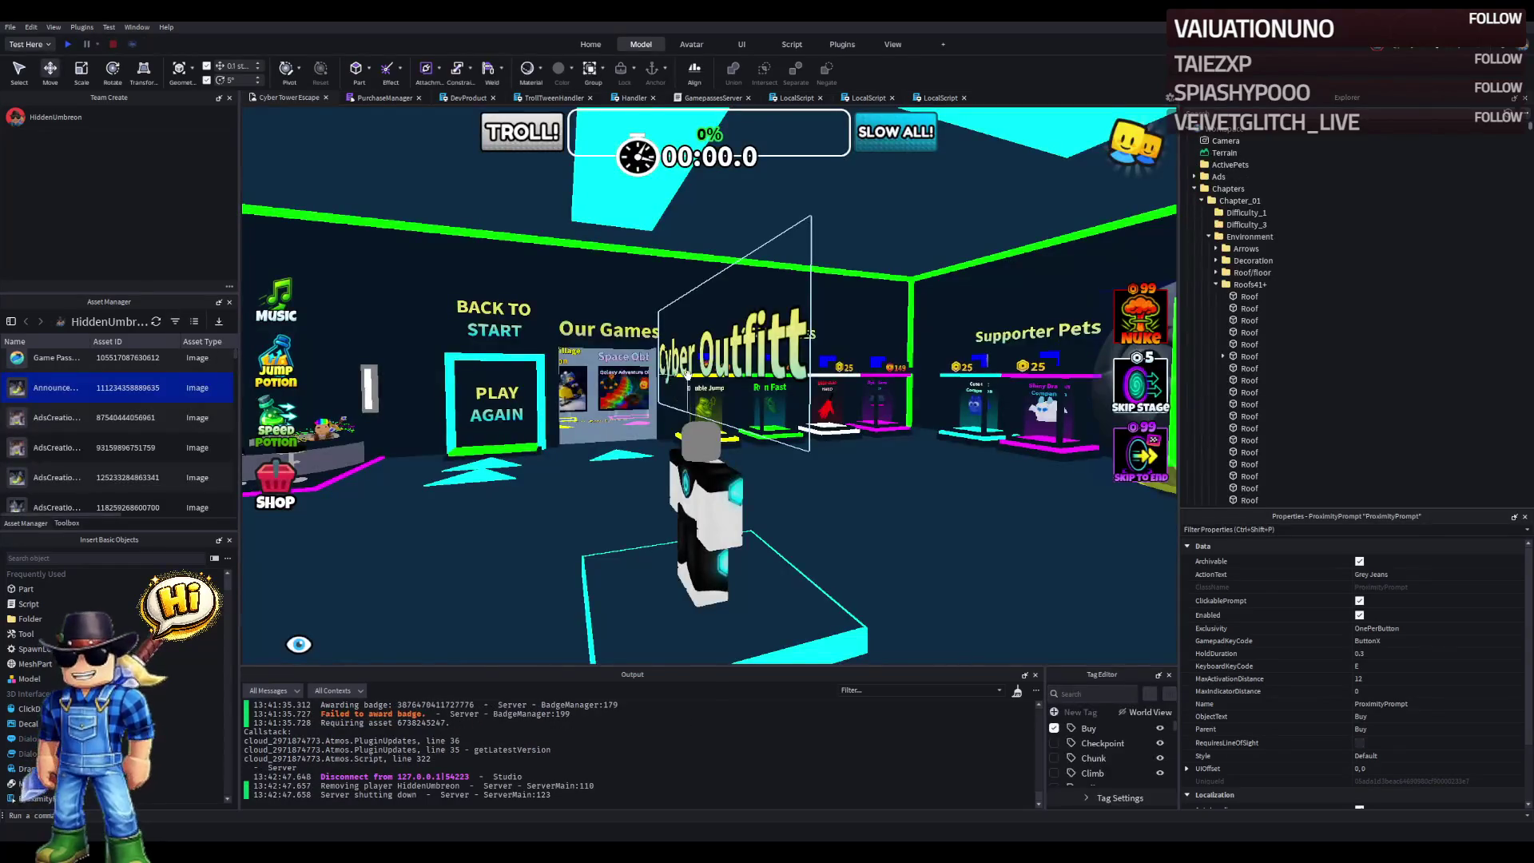
- Fly the editor camera along the neon path to the red wall and playtest from there
mouse_move(687, 375)
mouse_down()
mouse_move(642, 362)
mouse_move(633, 313)
mouse_move(765, 311)
mouse_up()
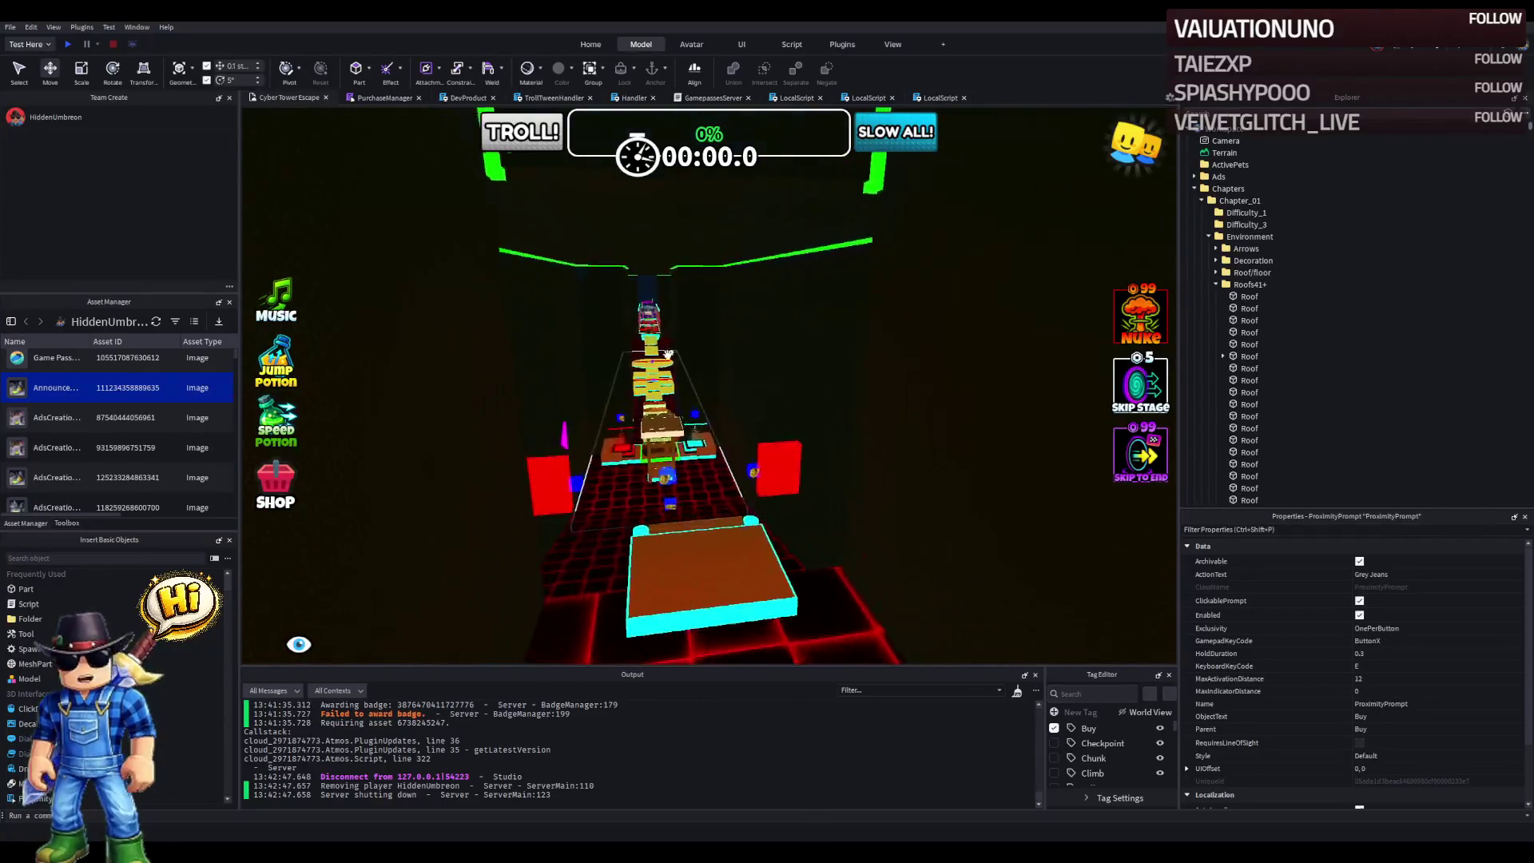
key(w)
key(w)
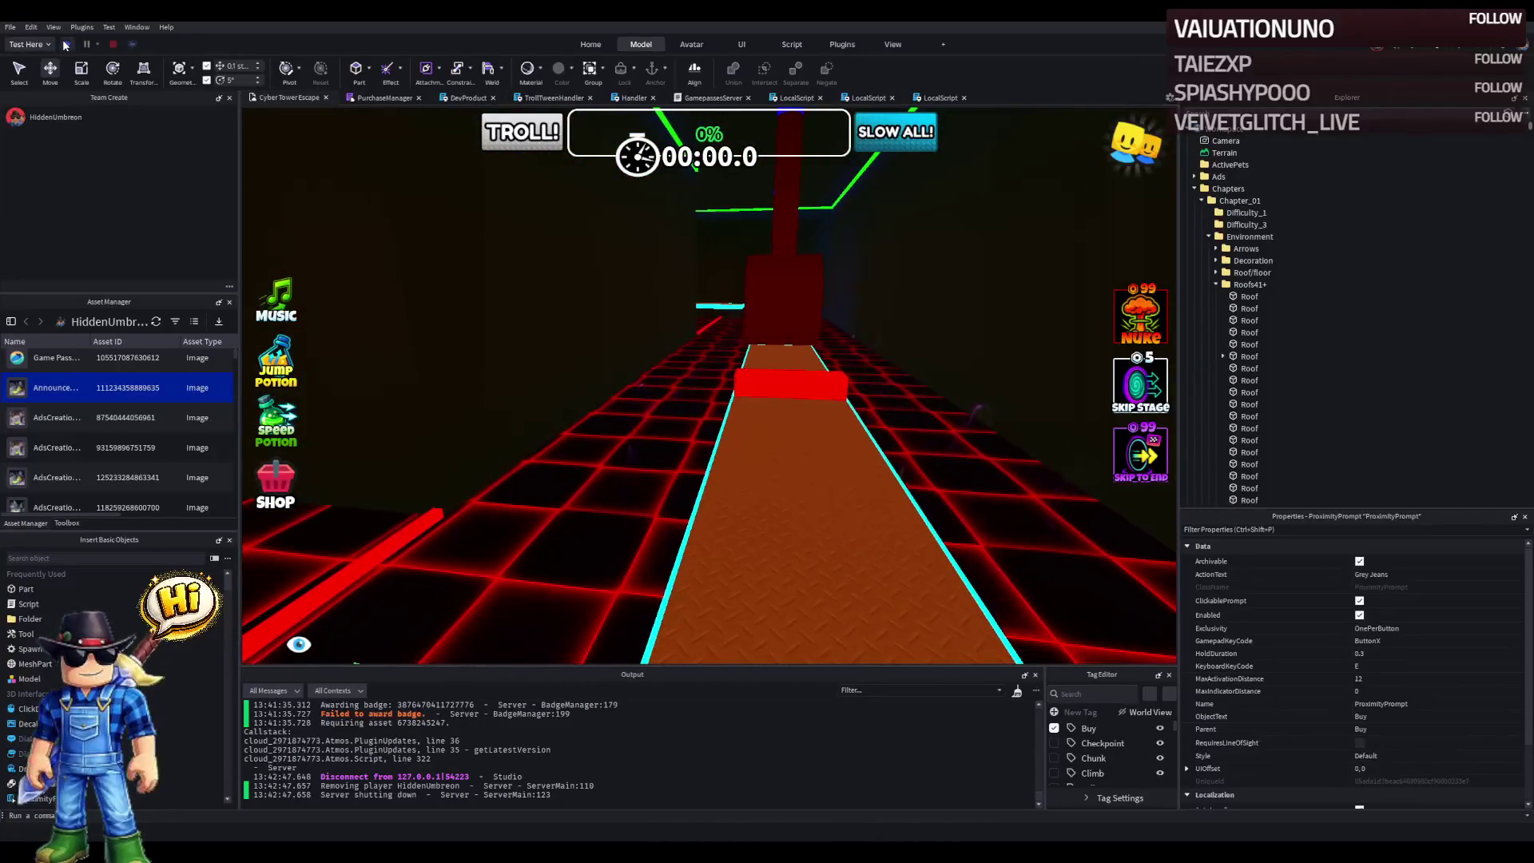
click(70, 45)
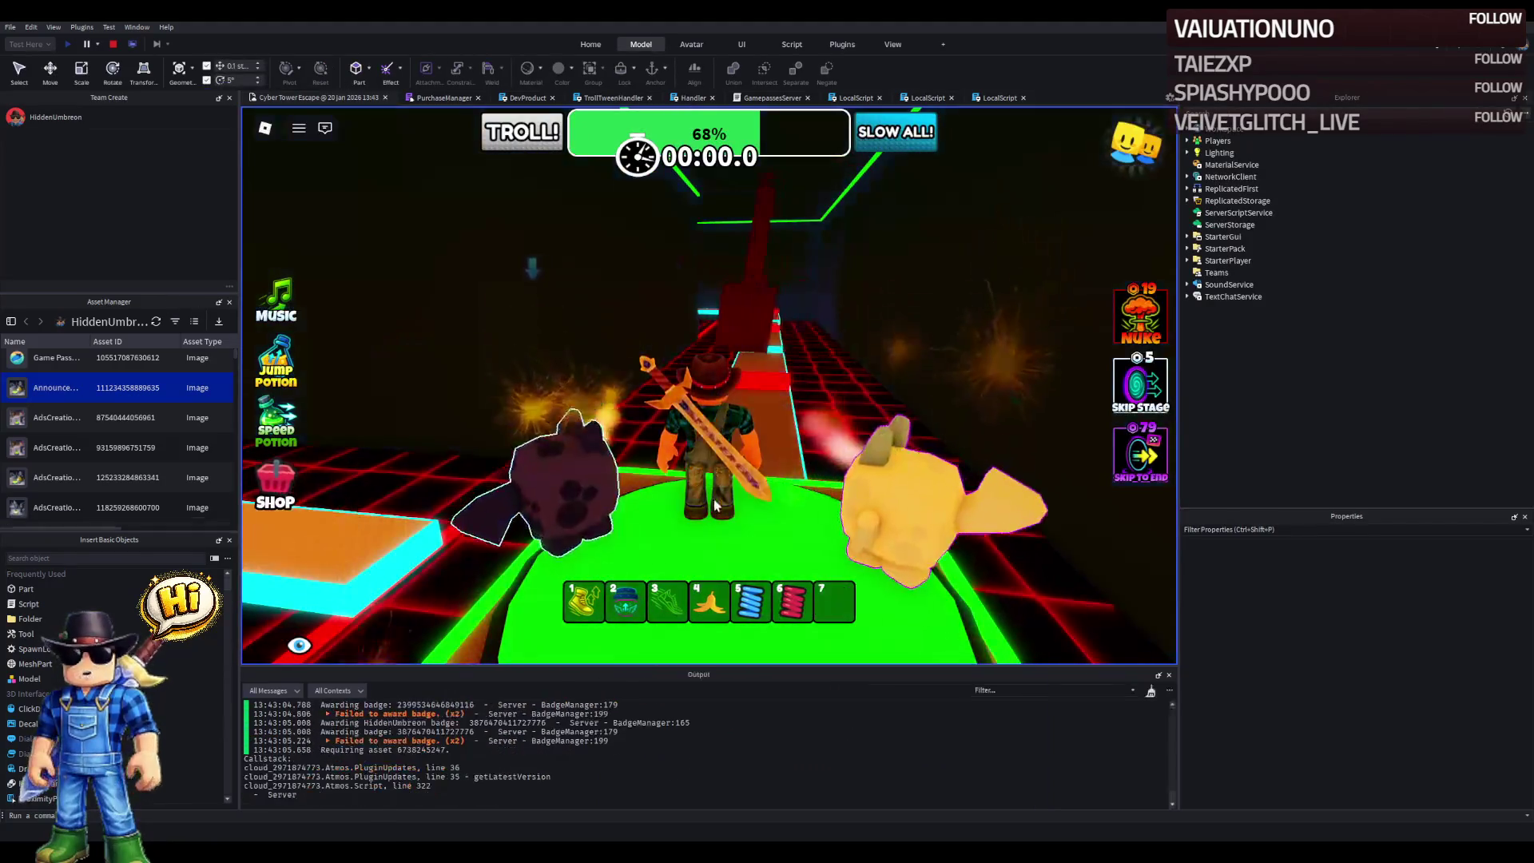
- Run the character off the start pad, past the obstacles and across the green platform
key(w)
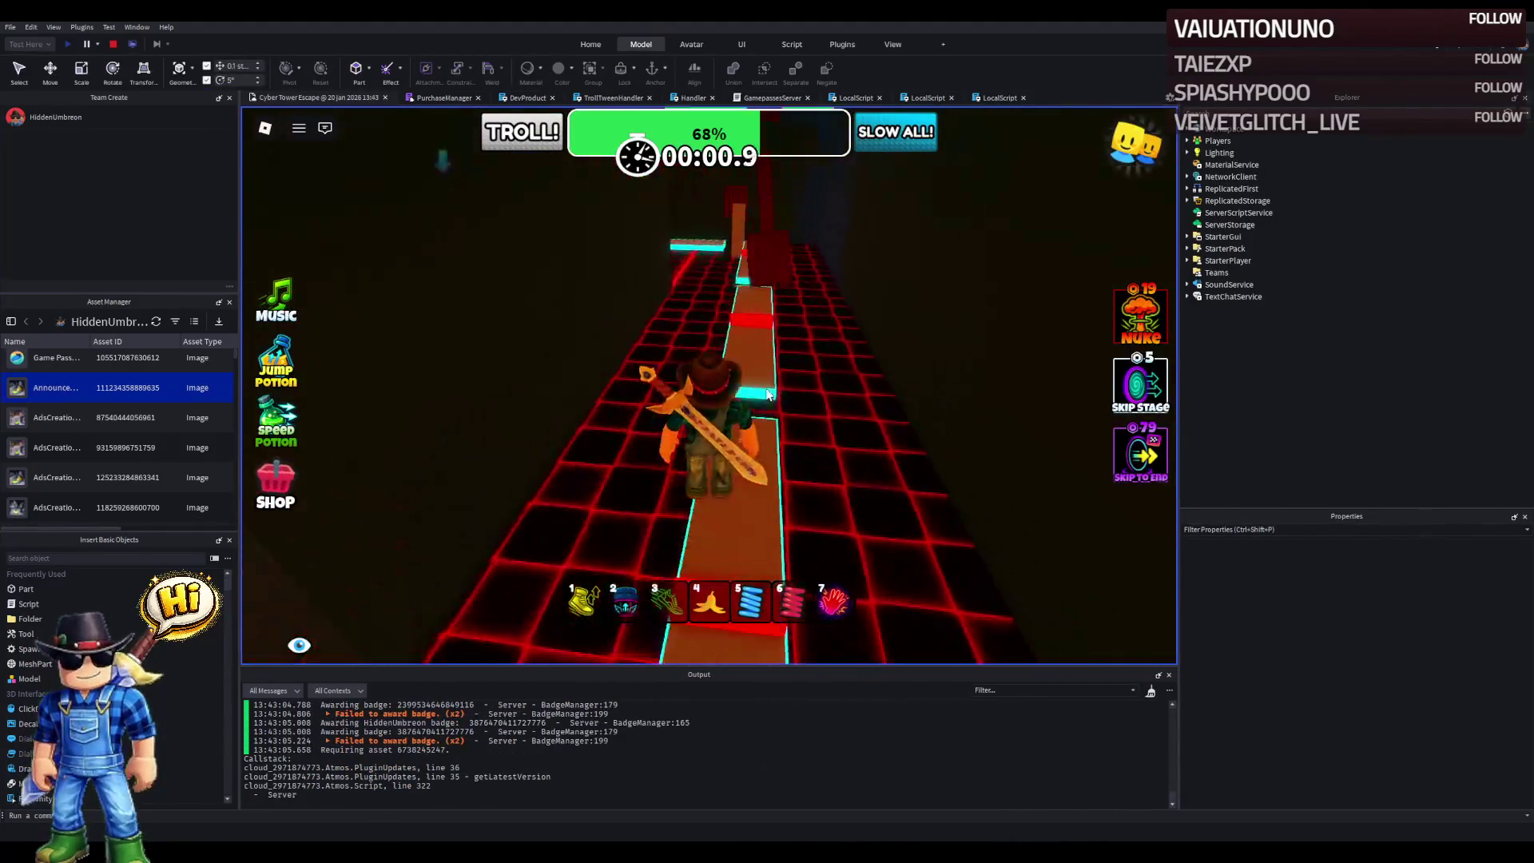
key(w)
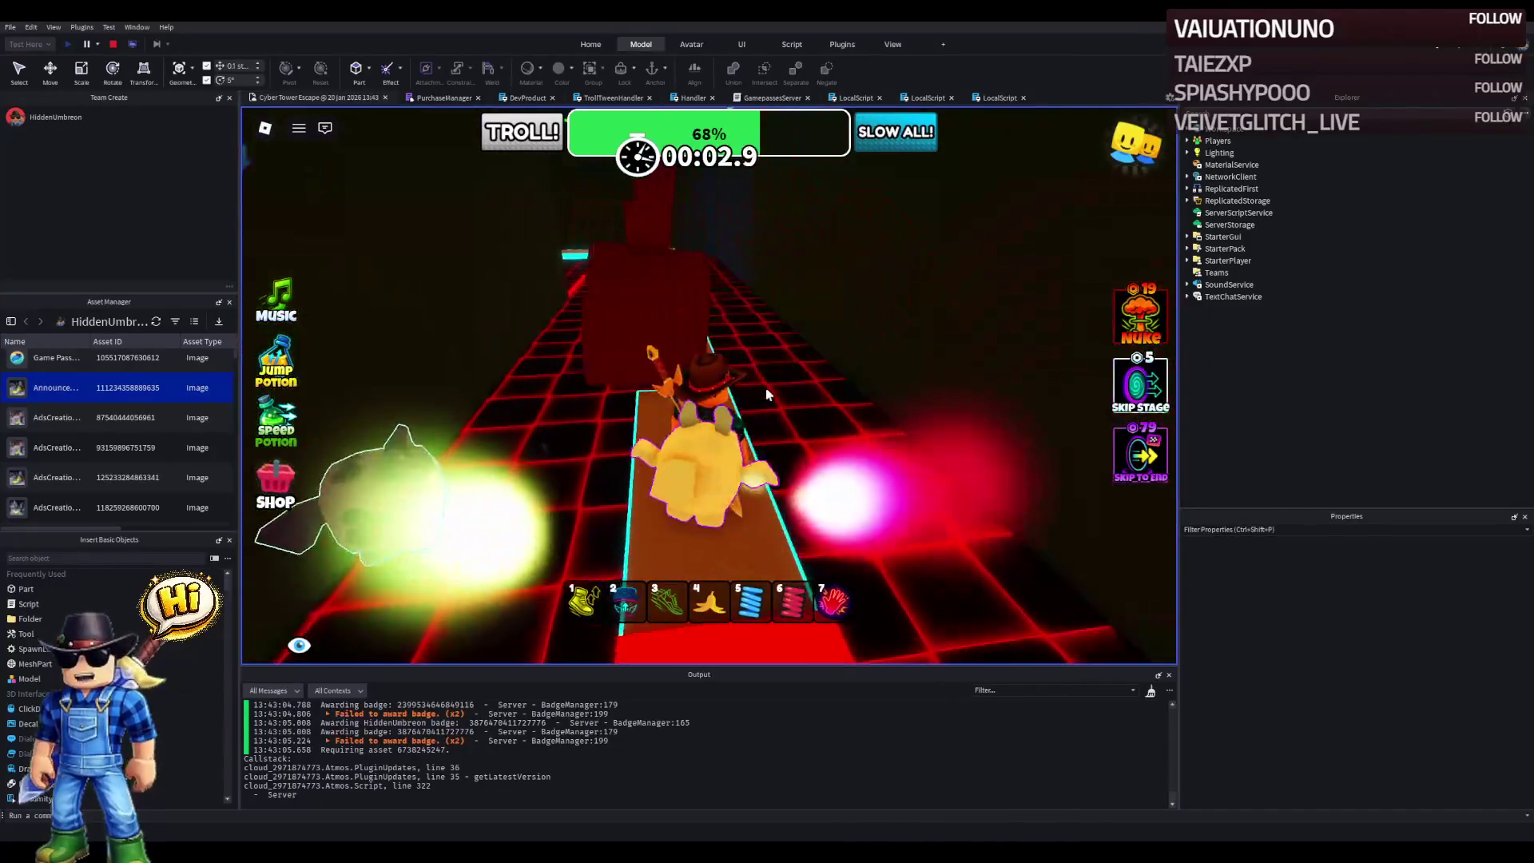
key(w)
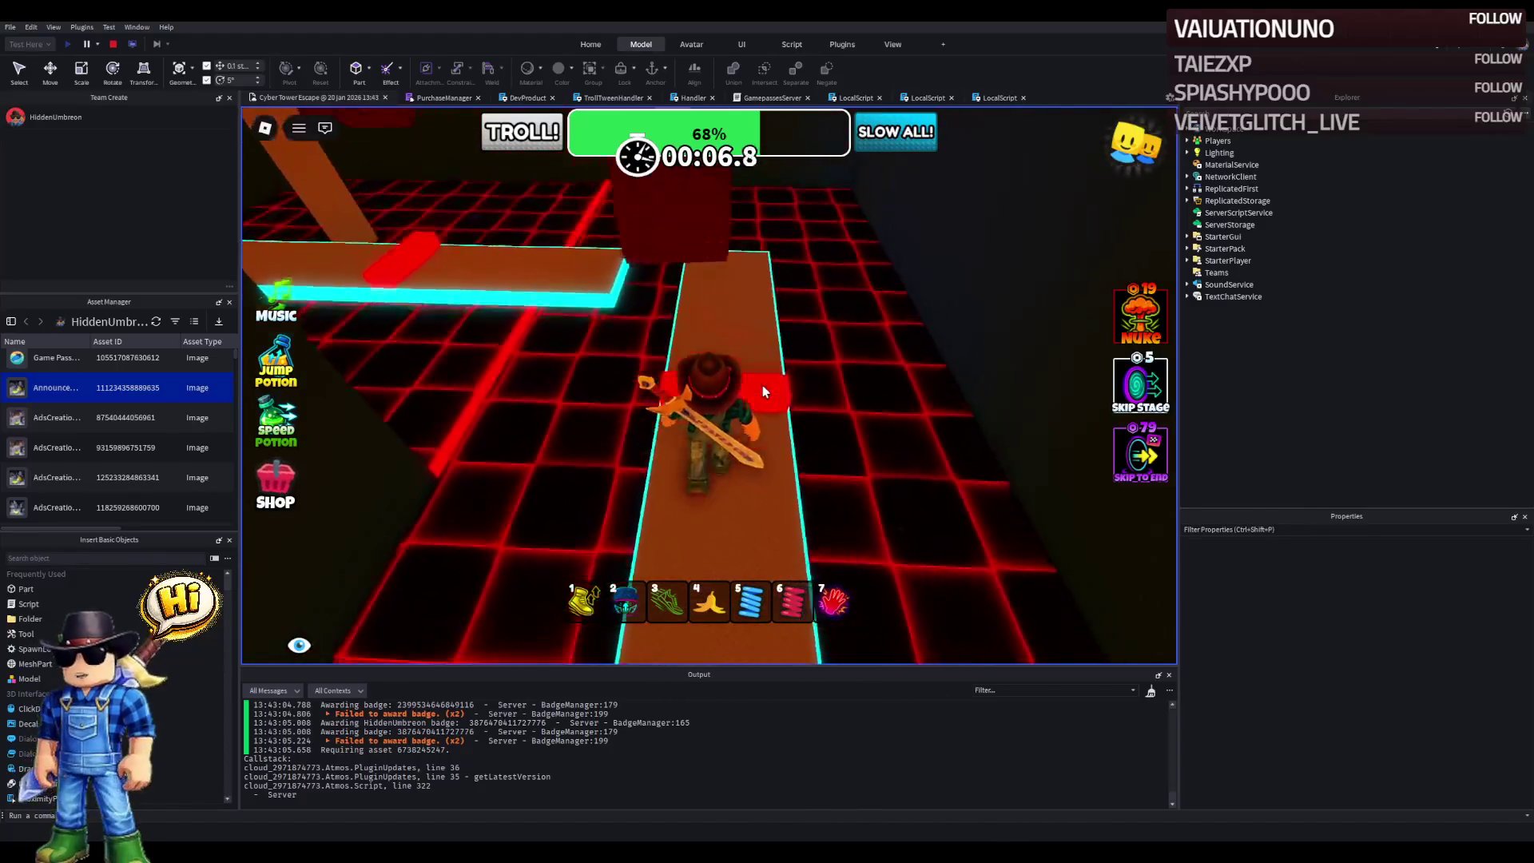
key(w)
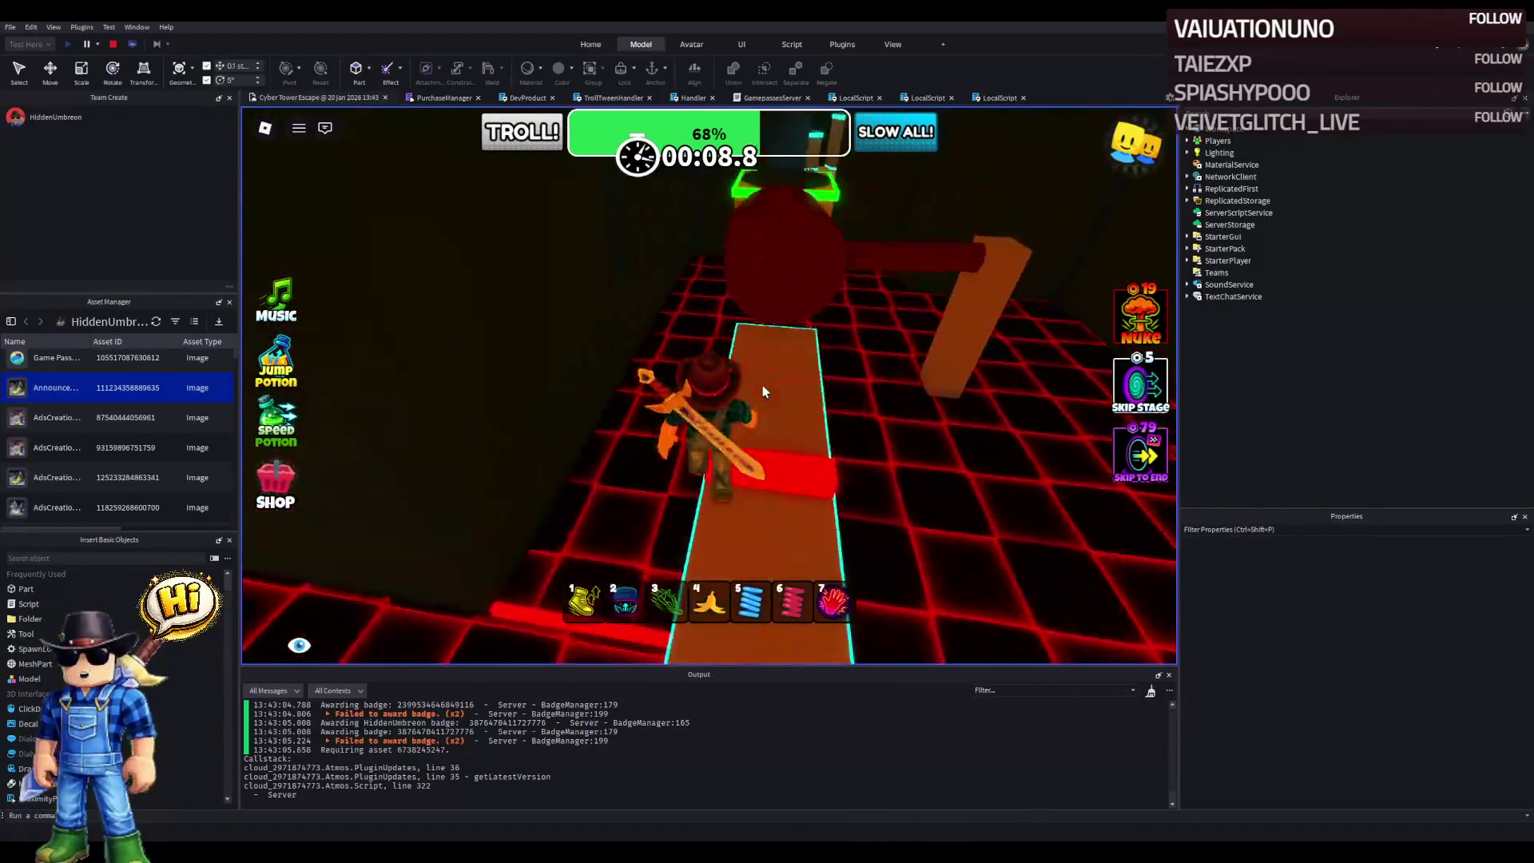
key(w)
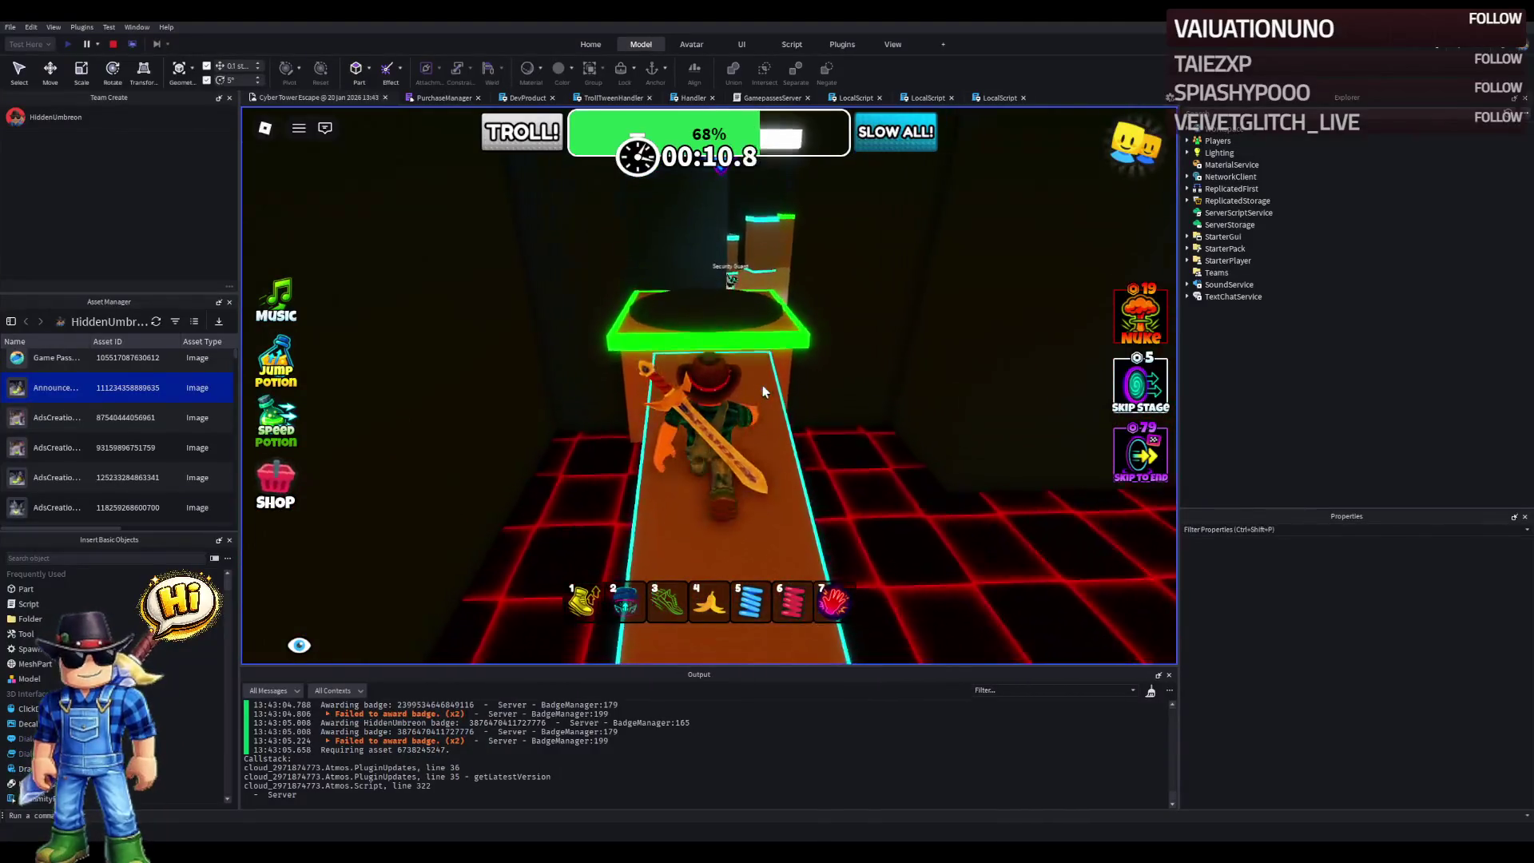
key(w)
key(w)
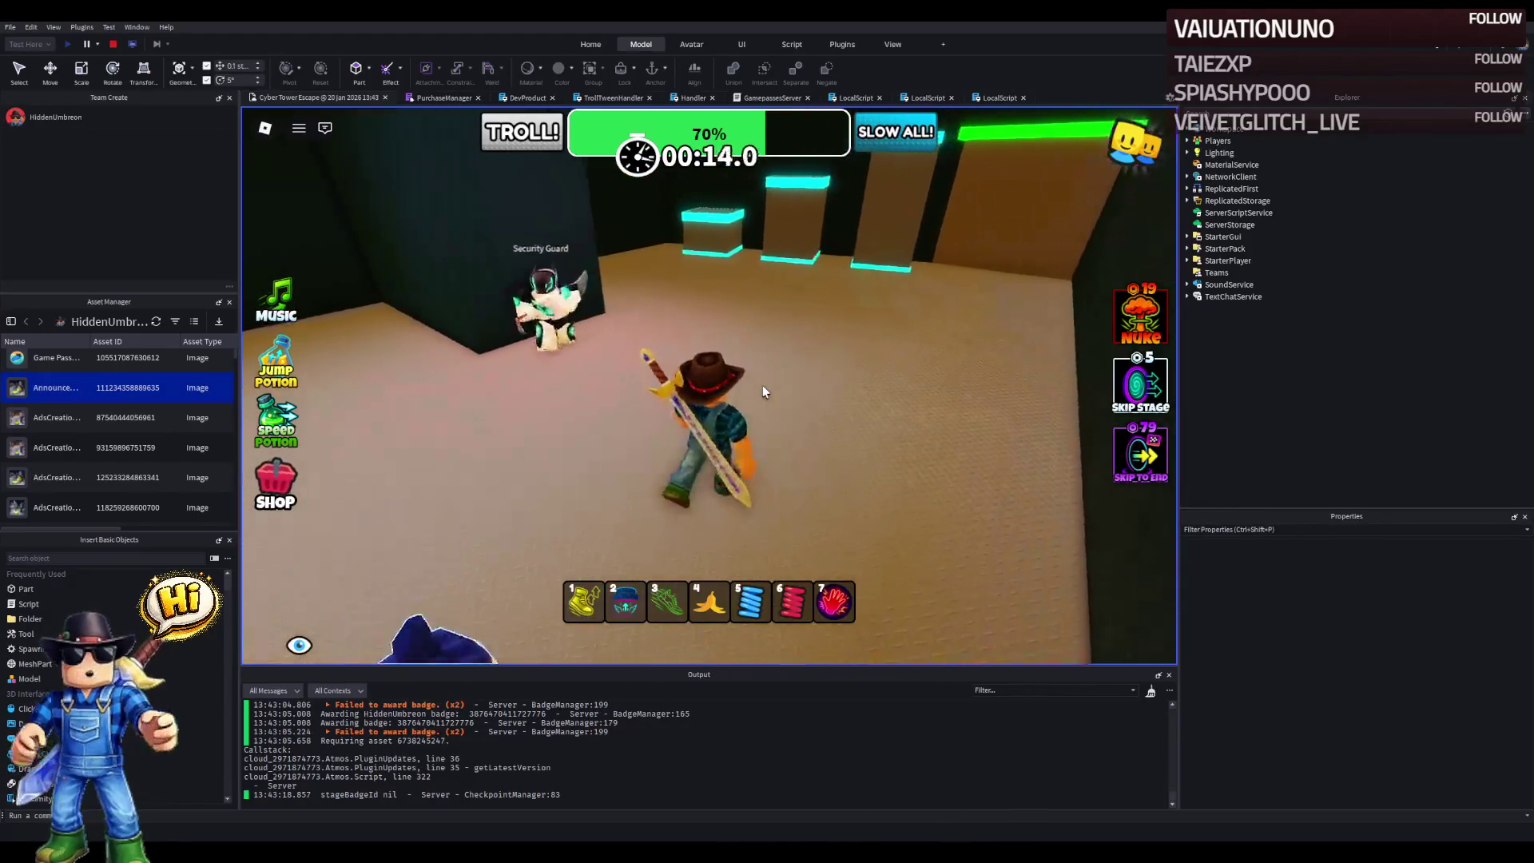
- Cross the tan room's checkpoint past the Security Guard and up the corridor
key(w)
key(w)
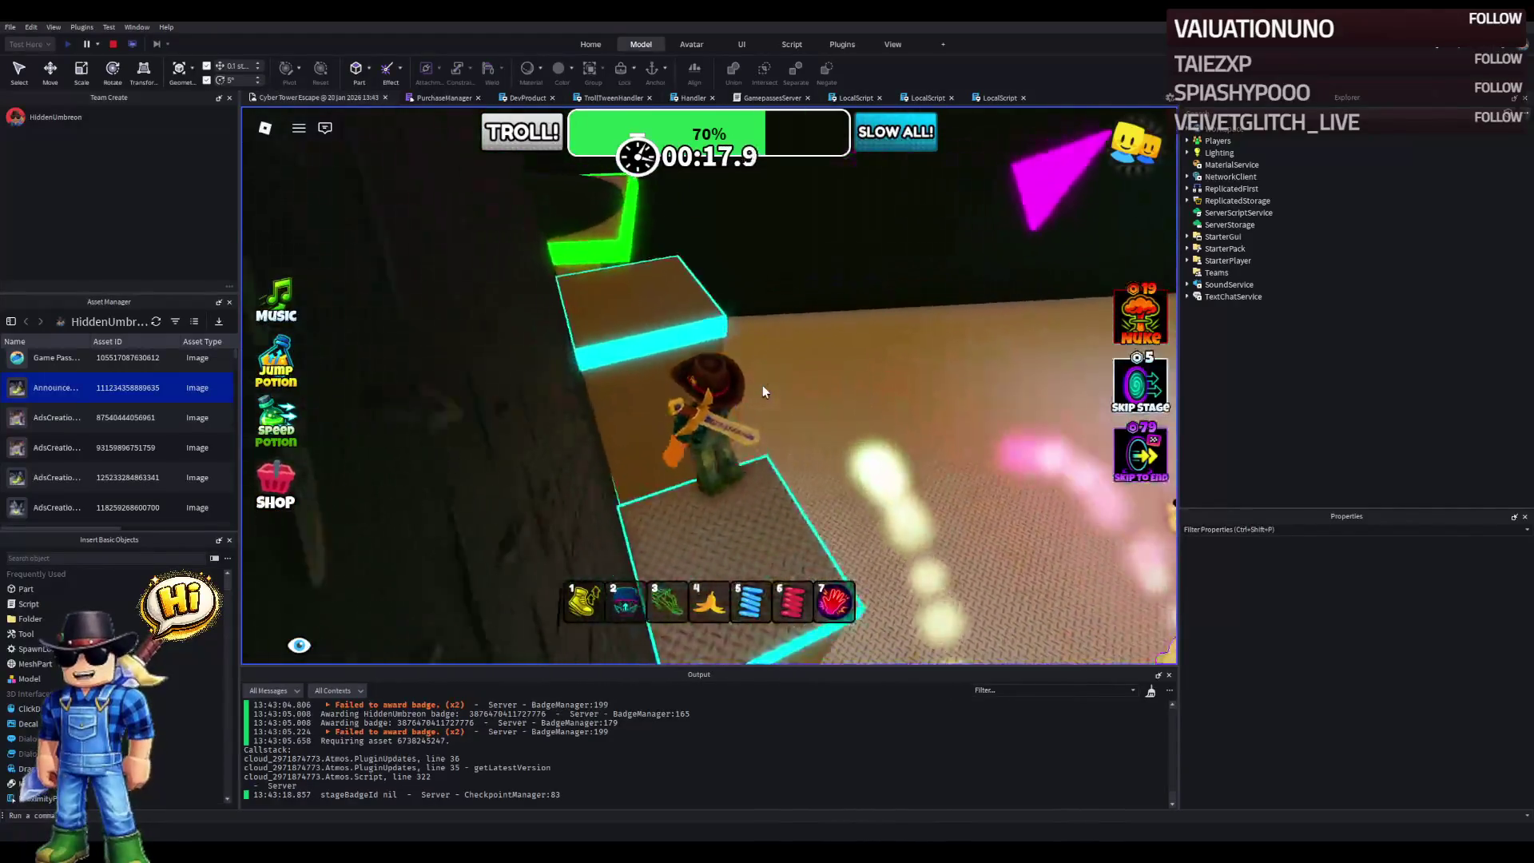
key(w)
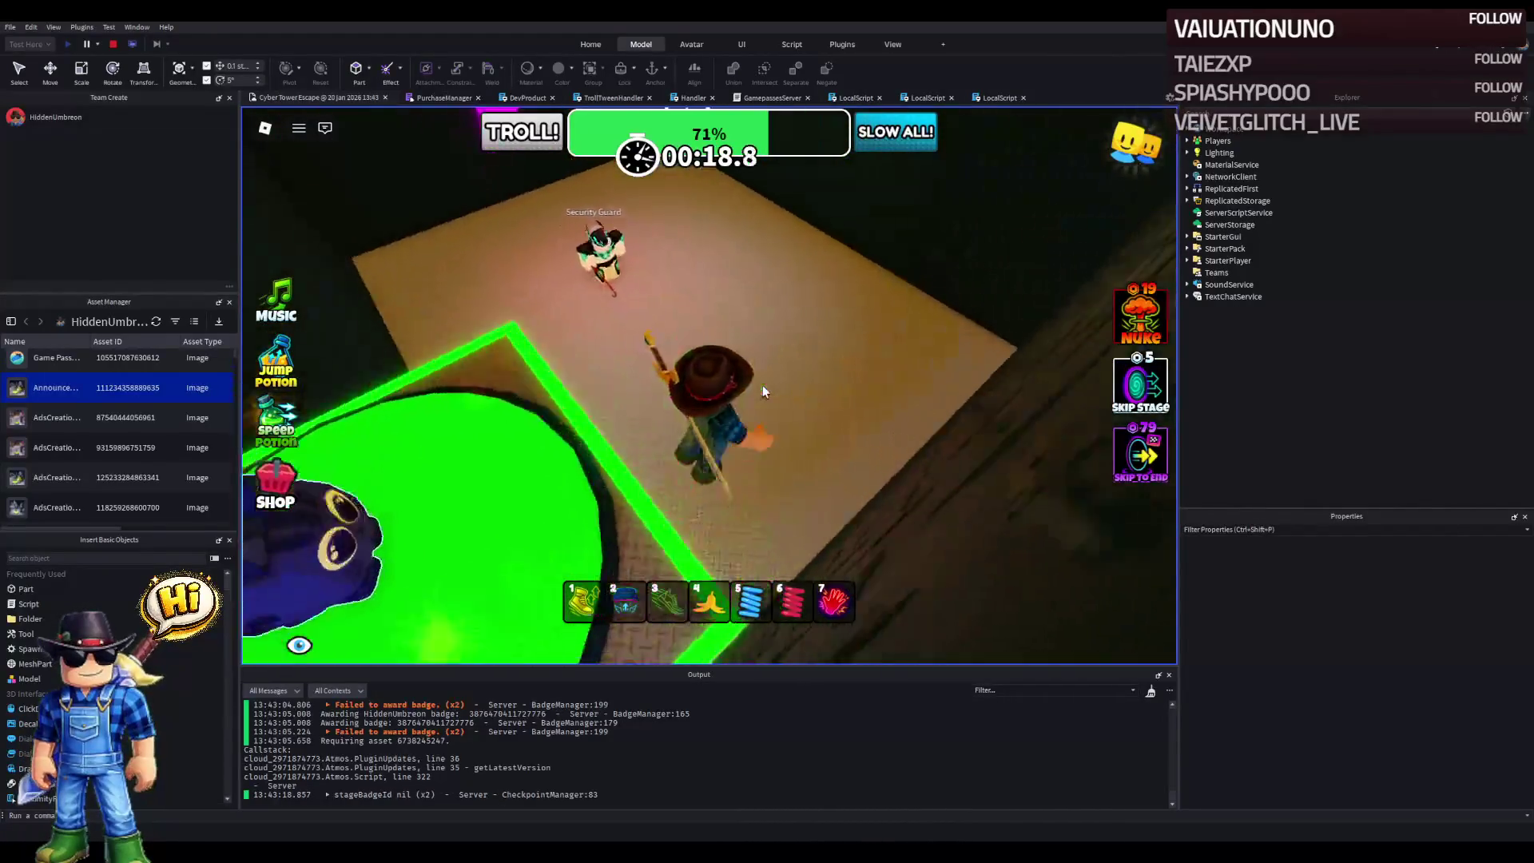
key(w)
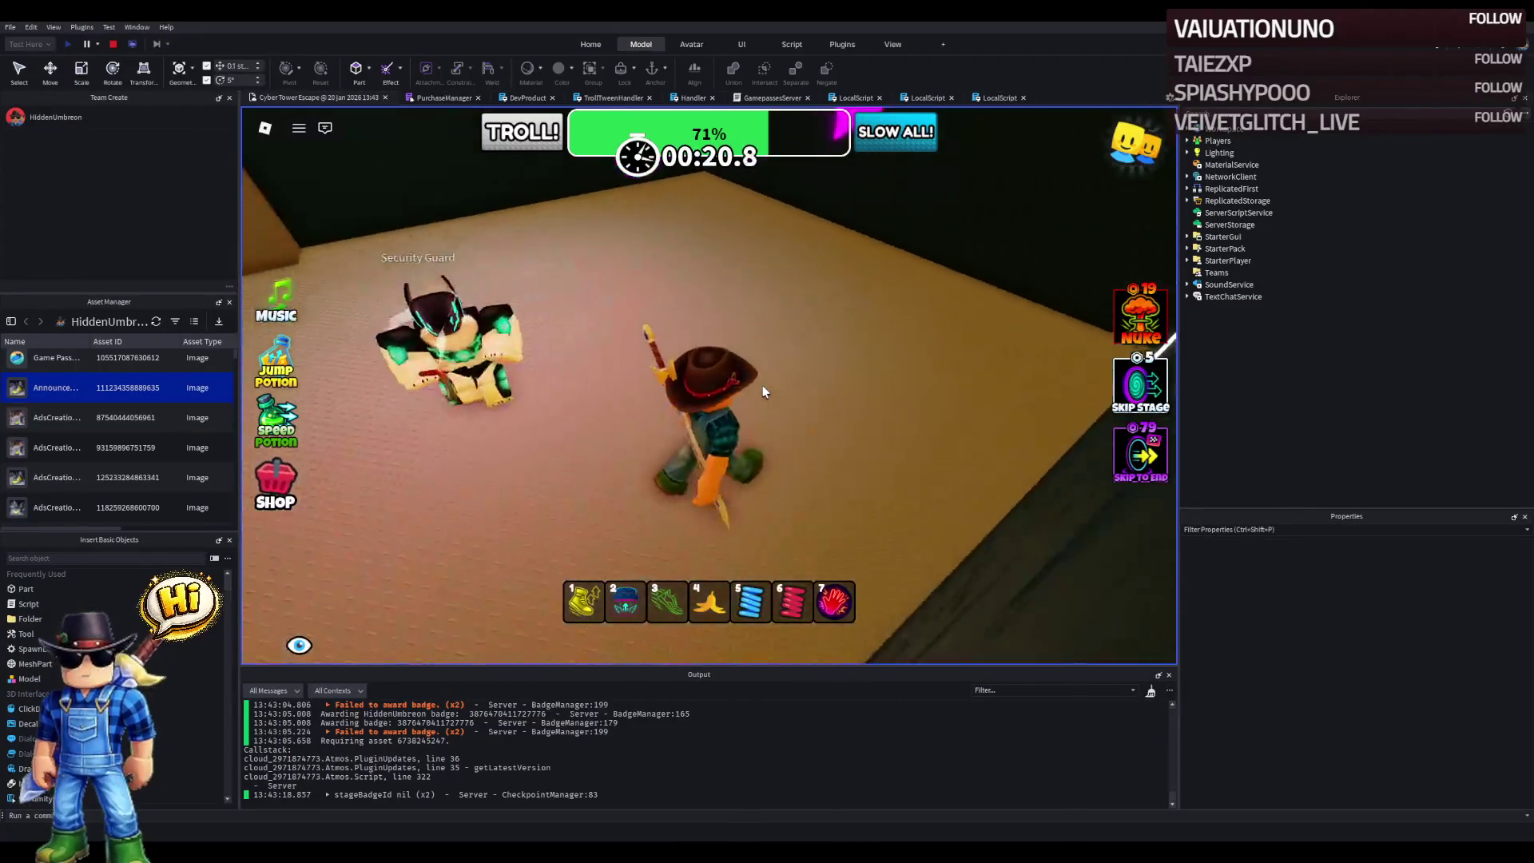
key(w)
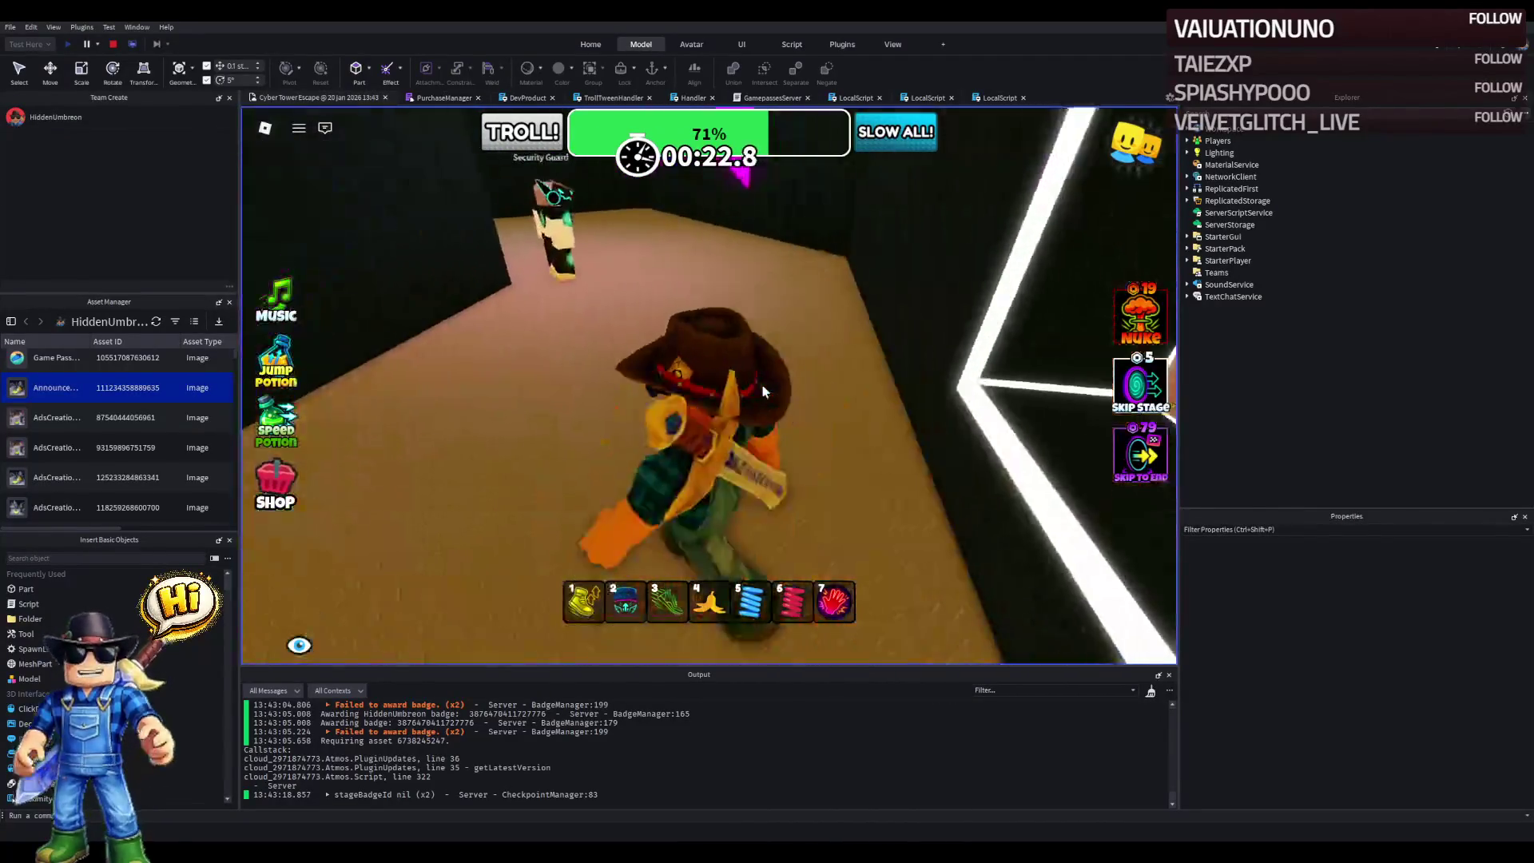
key(w)
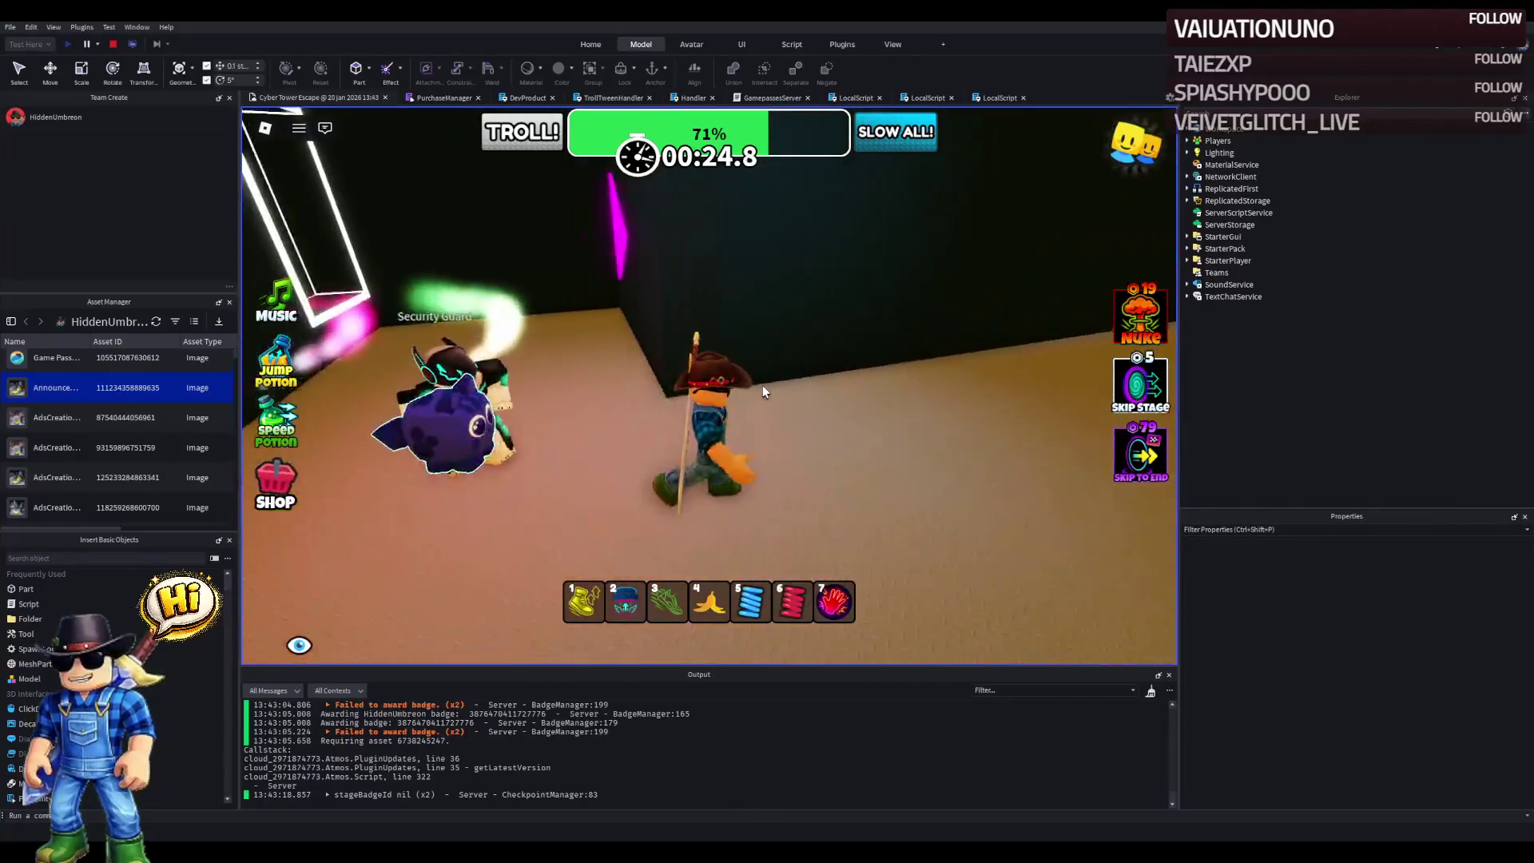
key(w)
key(w)
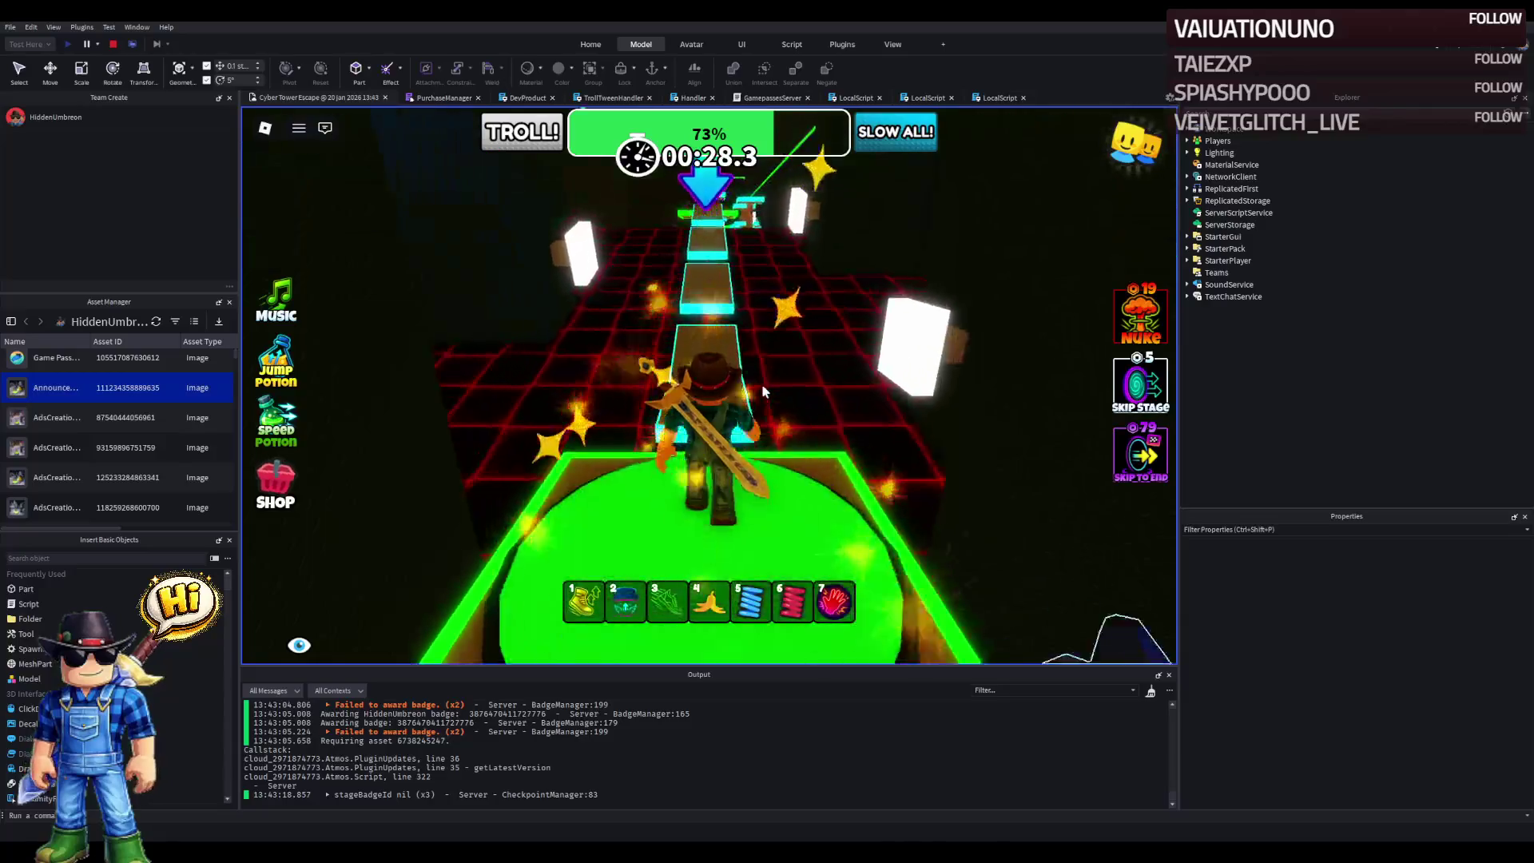
- Run along the tan beams and floating platforms to the green-outlined checkpoint platform
key(w)
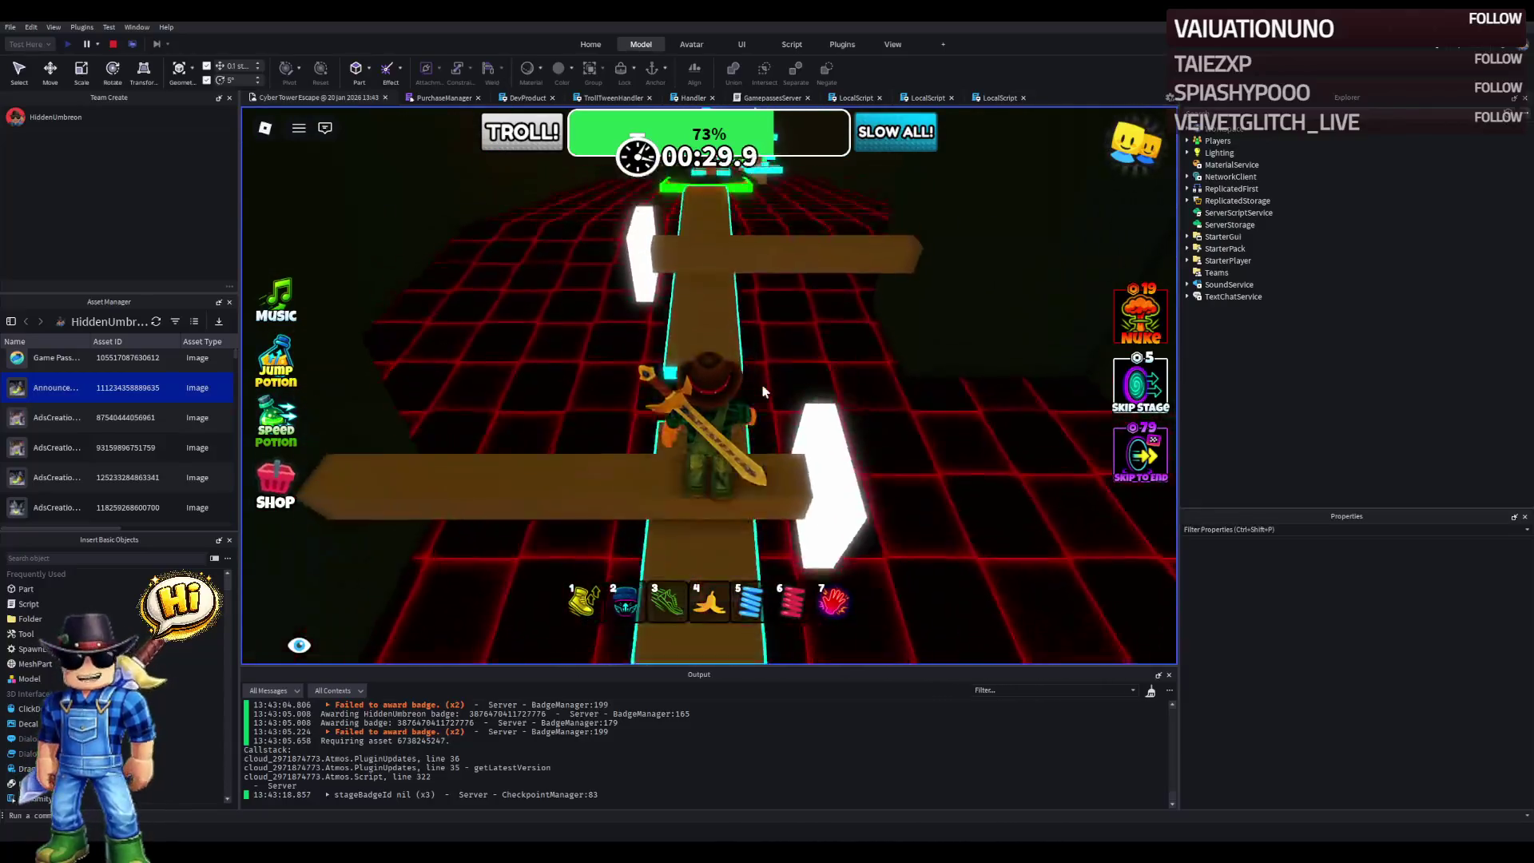
key(w)
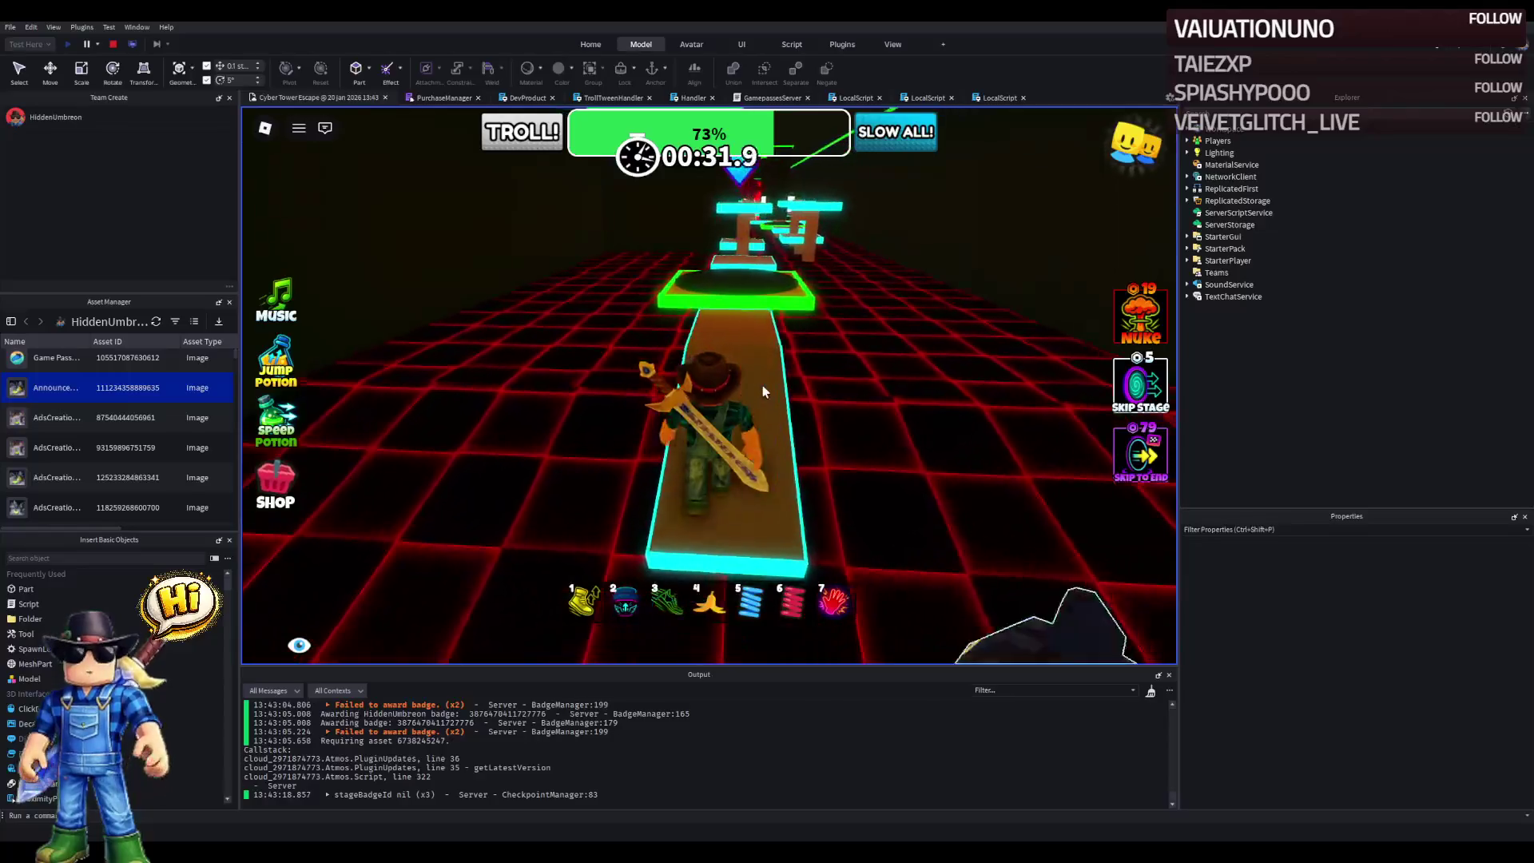
key(w)
key(w)
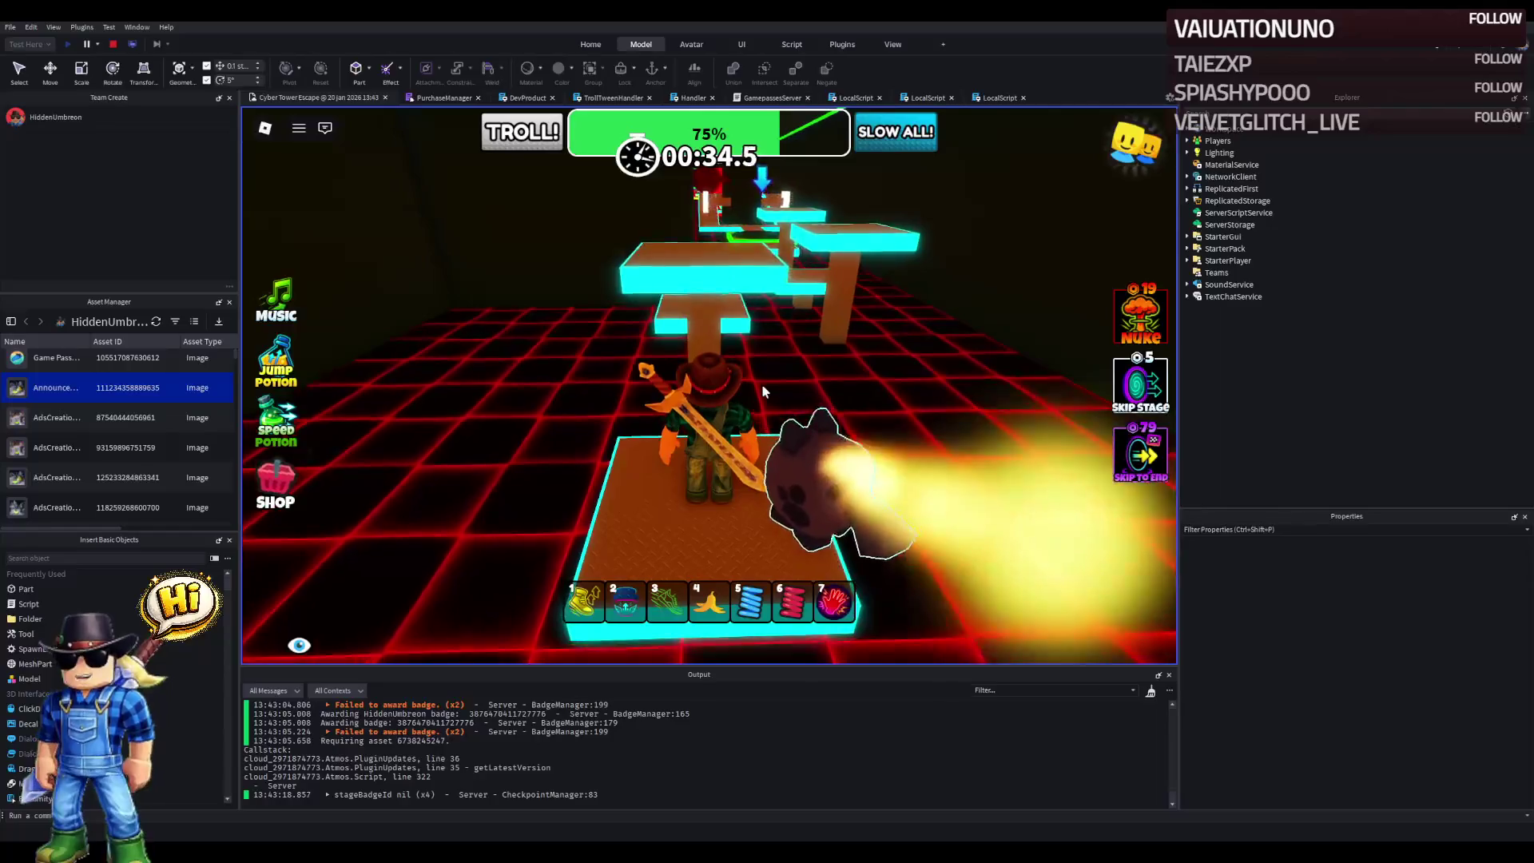
key(w)
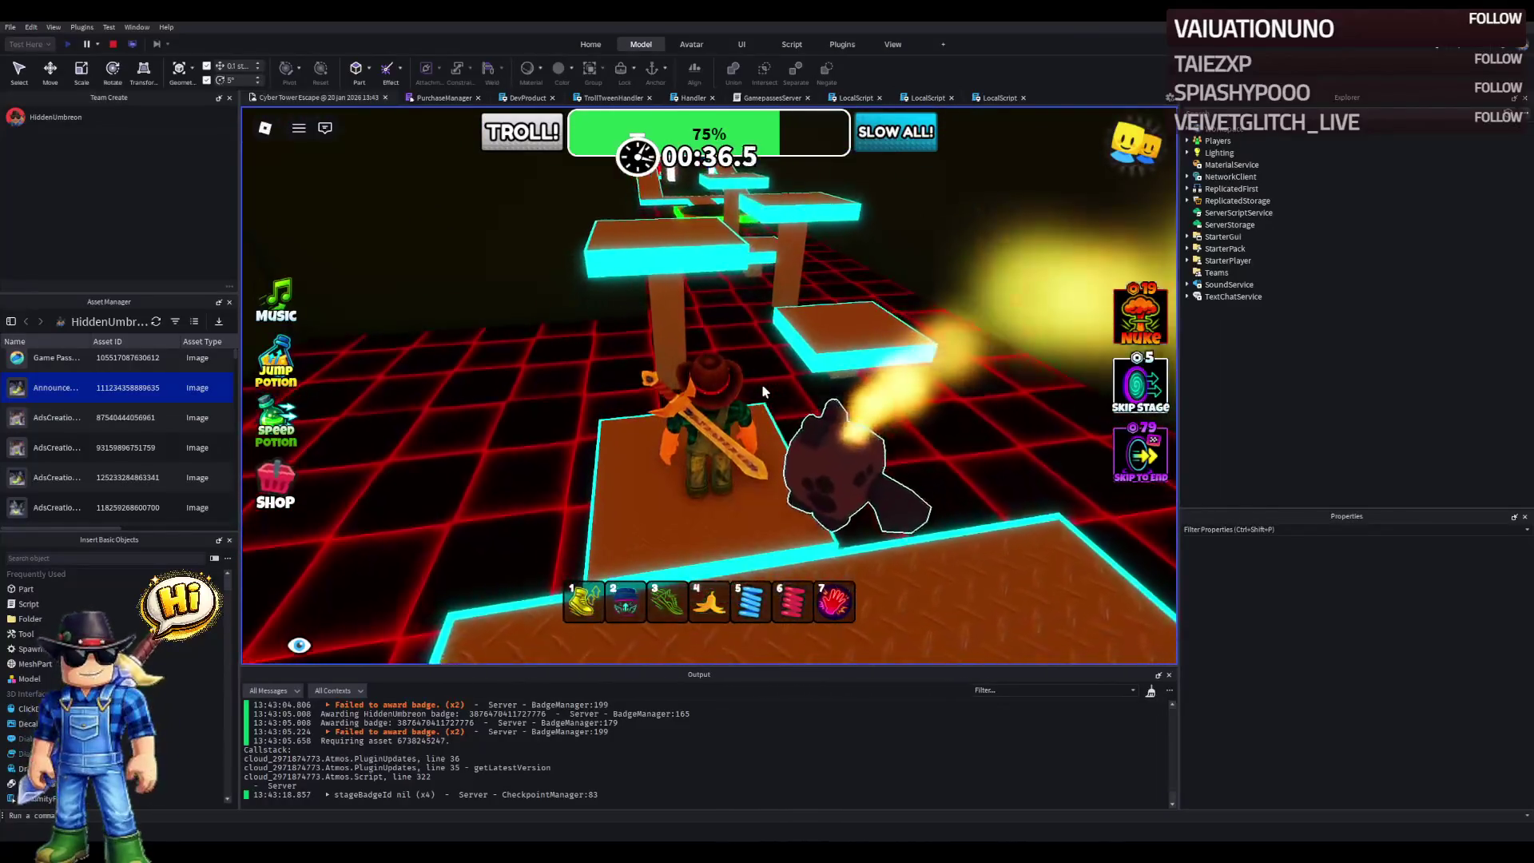
key(w)
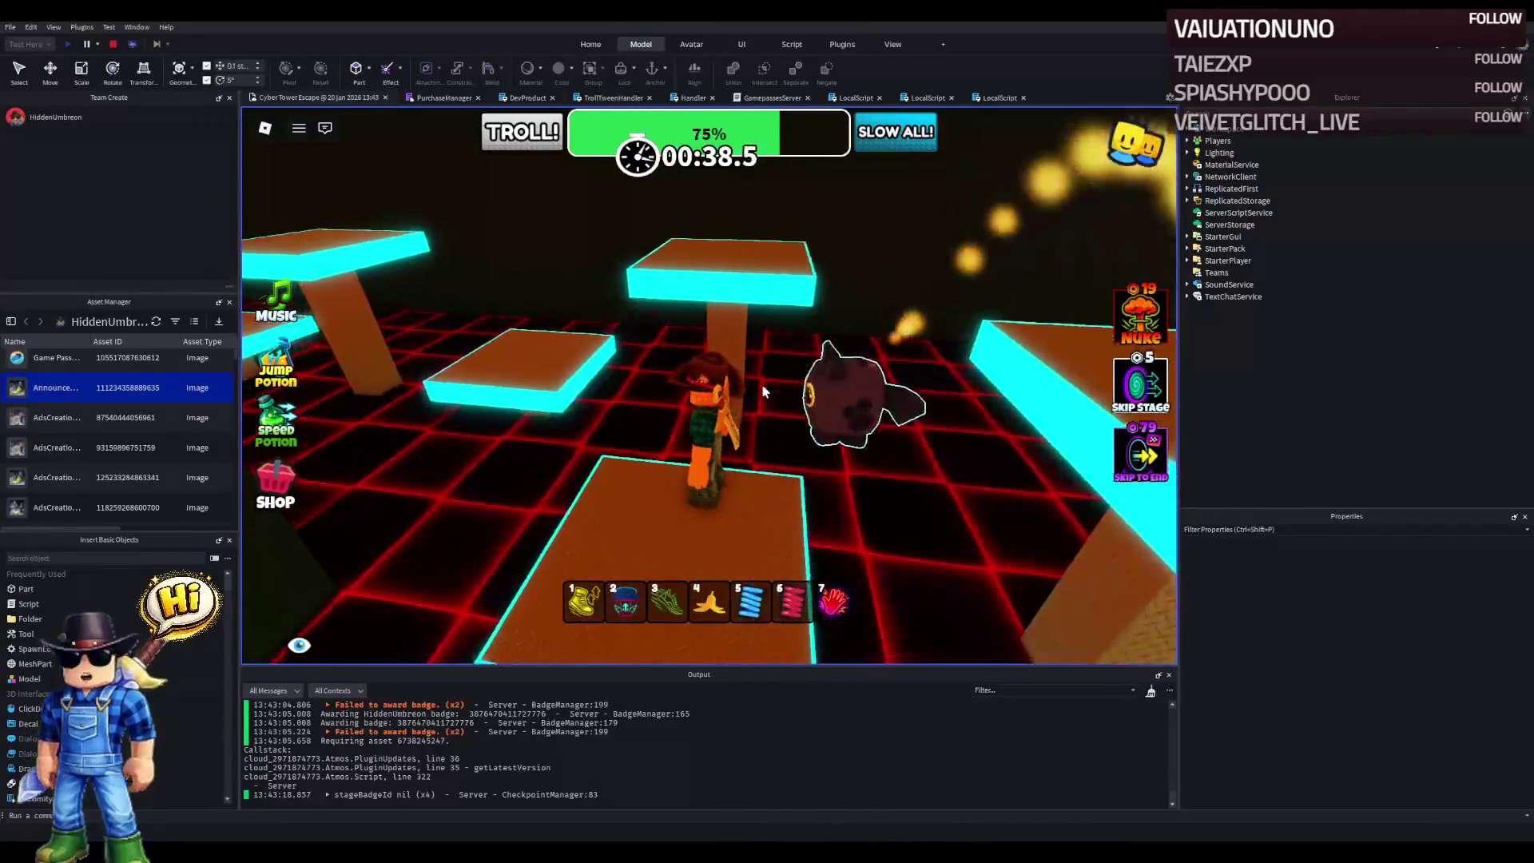
key(w)
key(w)
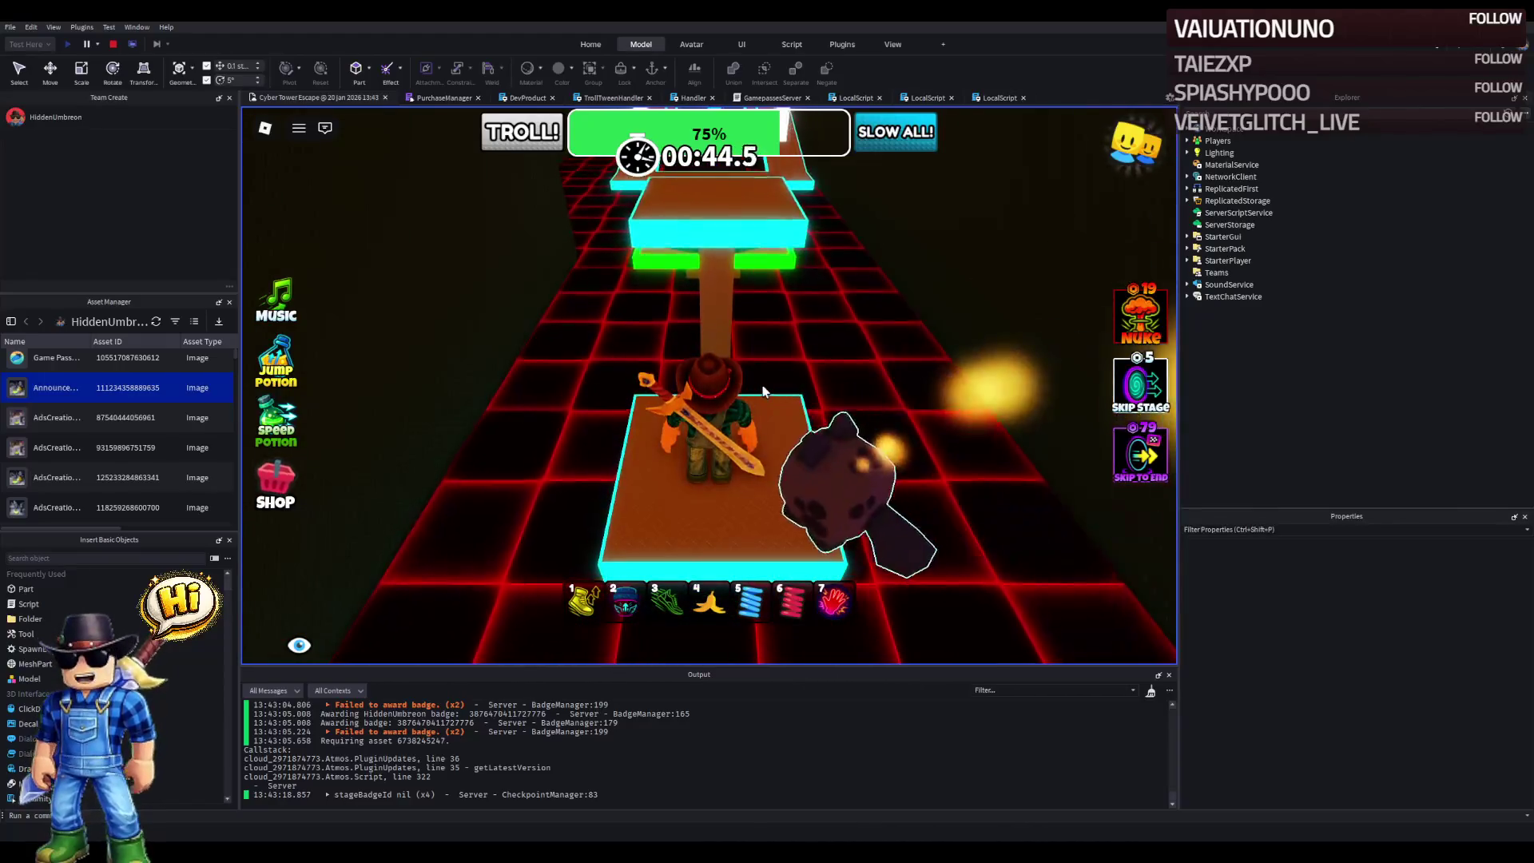
key(w)
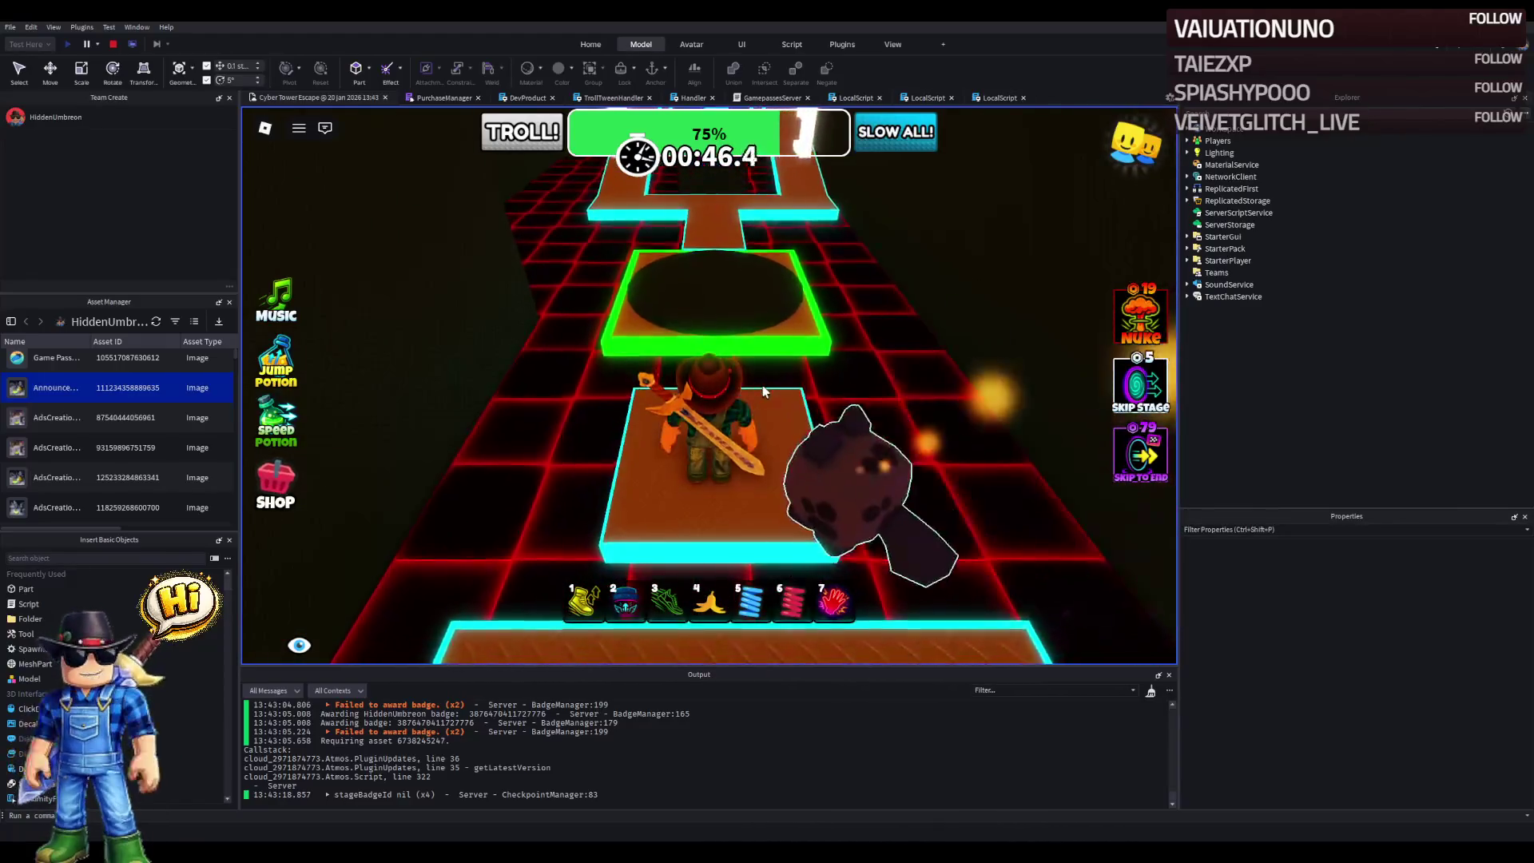
key(w)
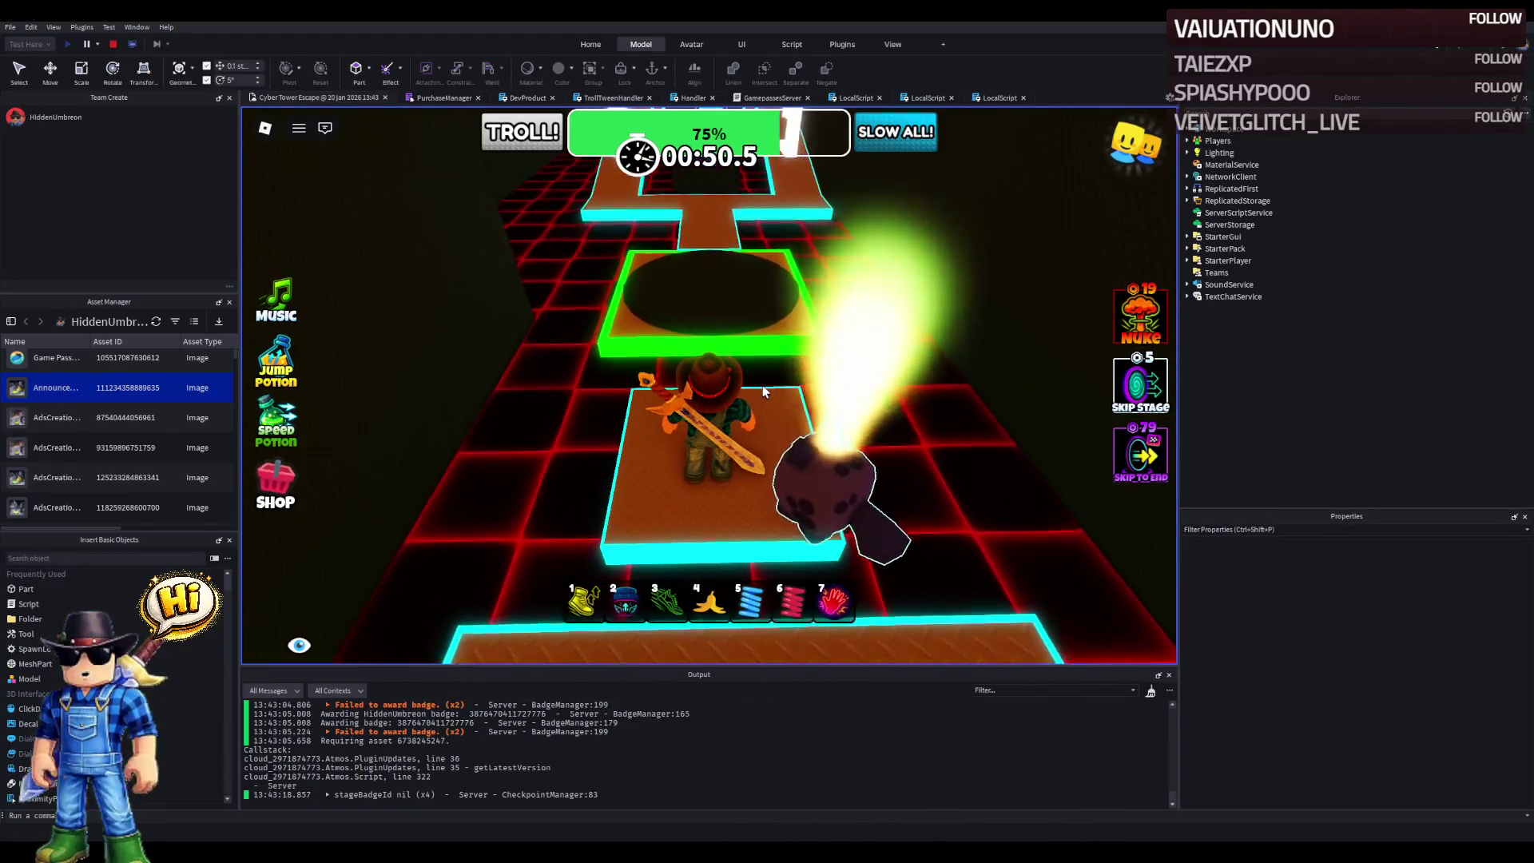
key(w)
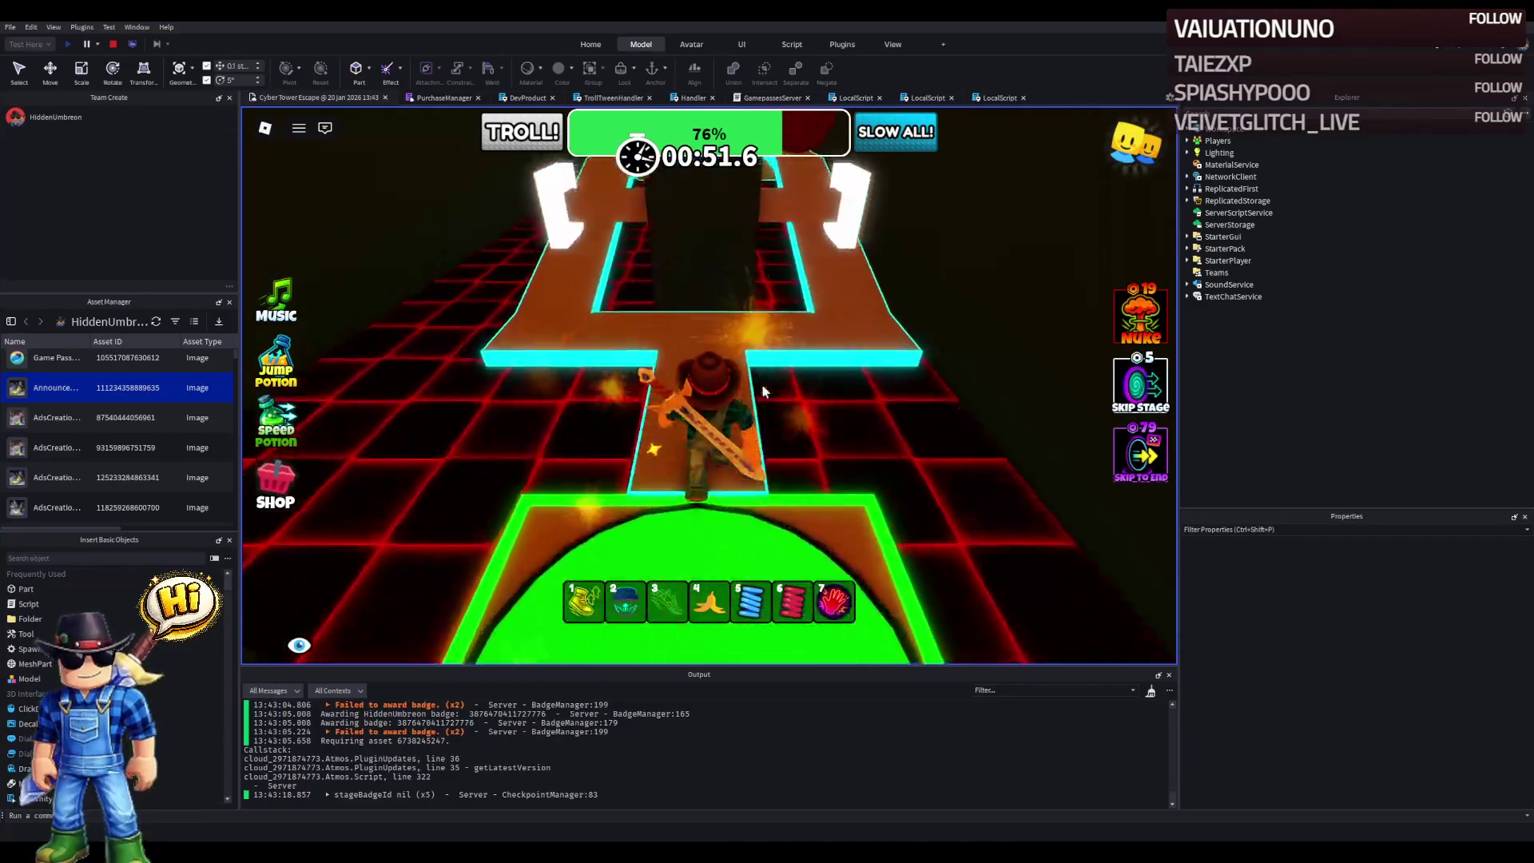
- Turn right down the orange path under the red beam onto the next checkpoint
key(d)
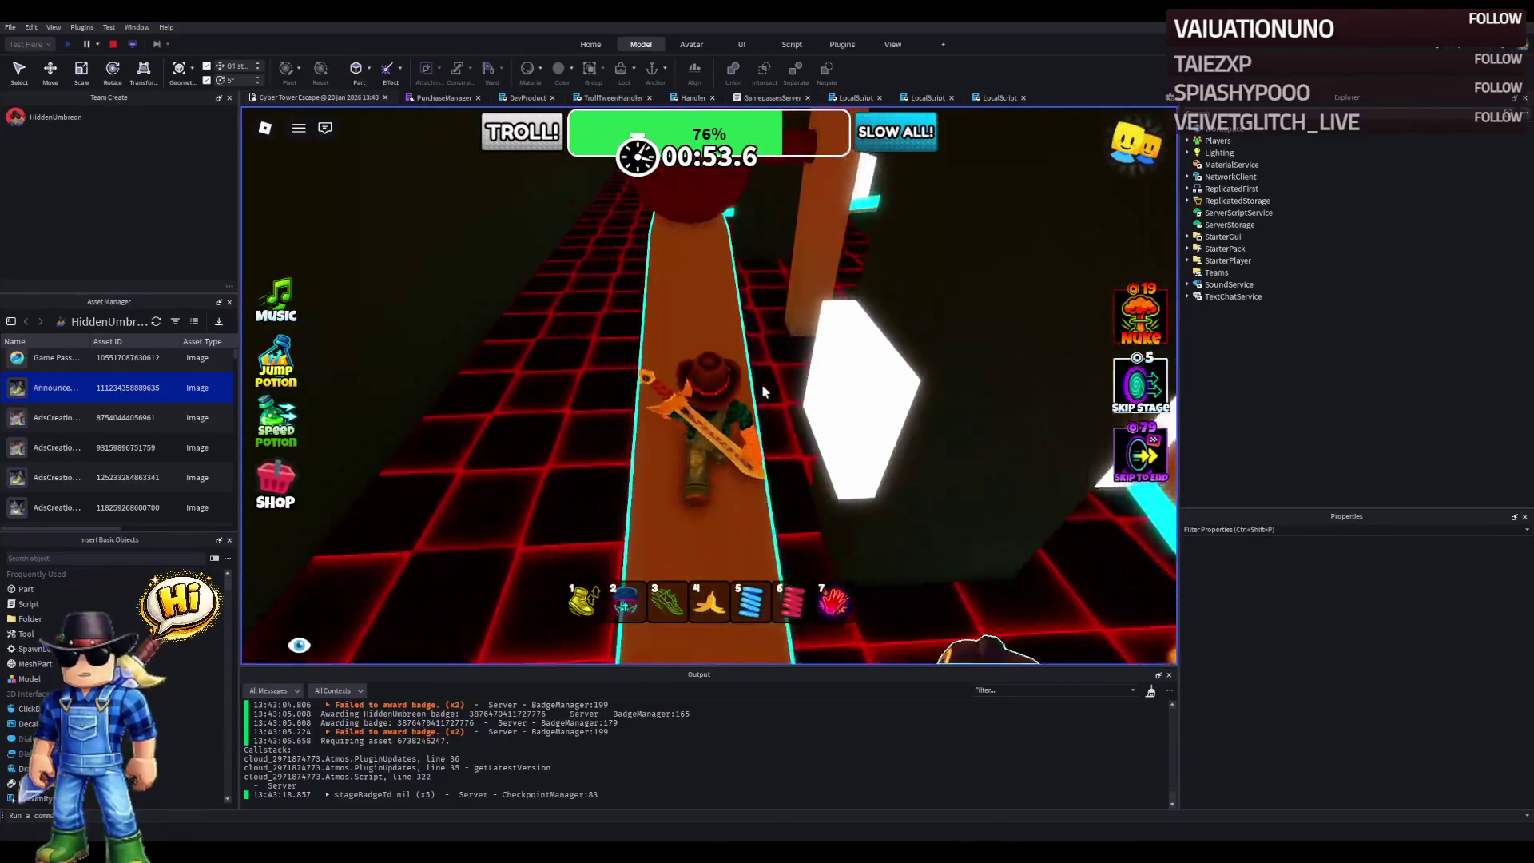
key(w)
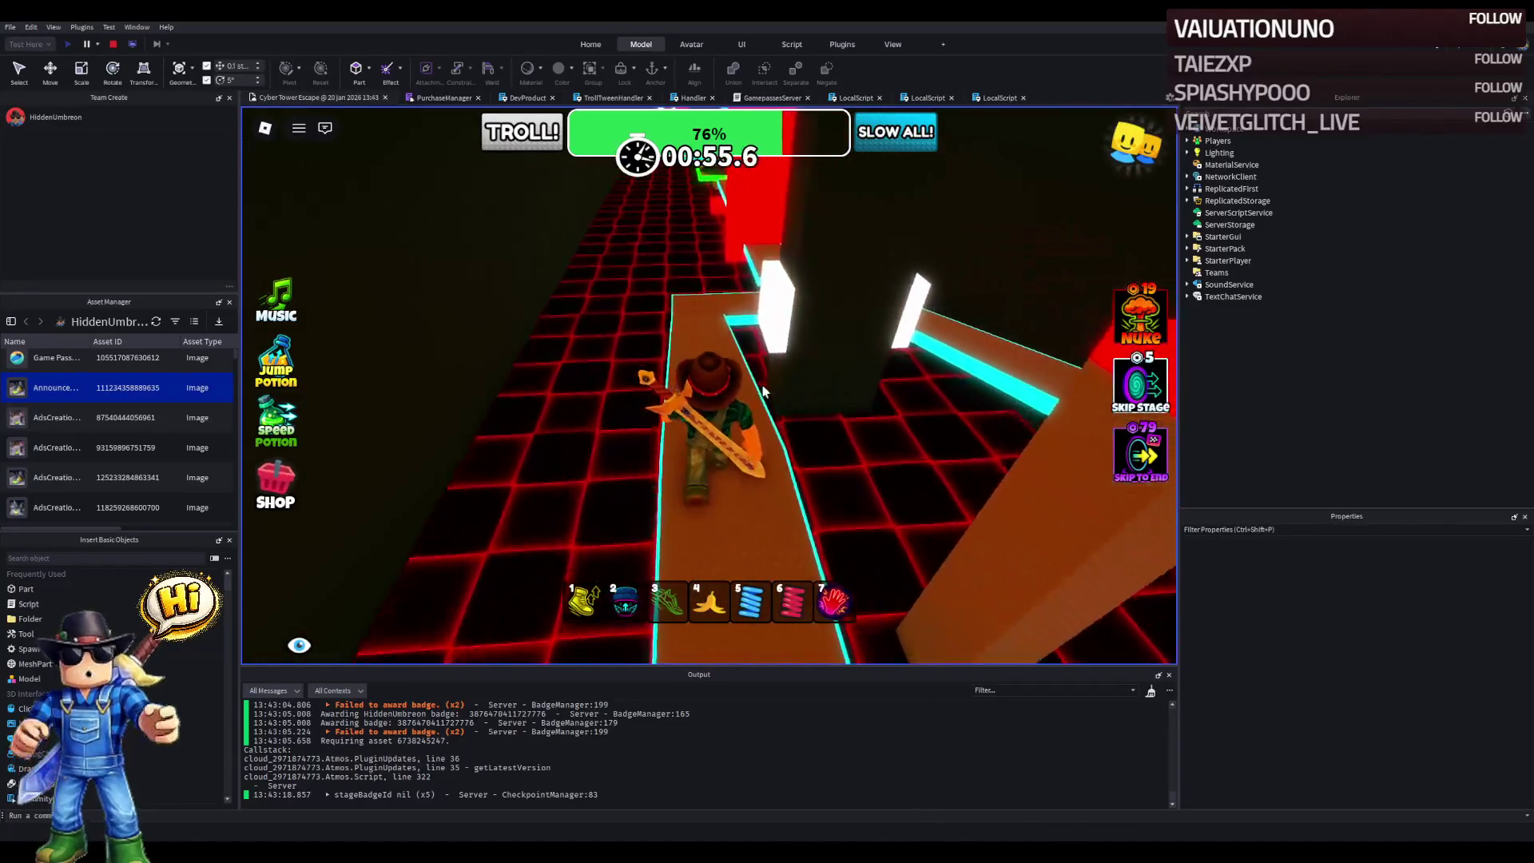
key(w)
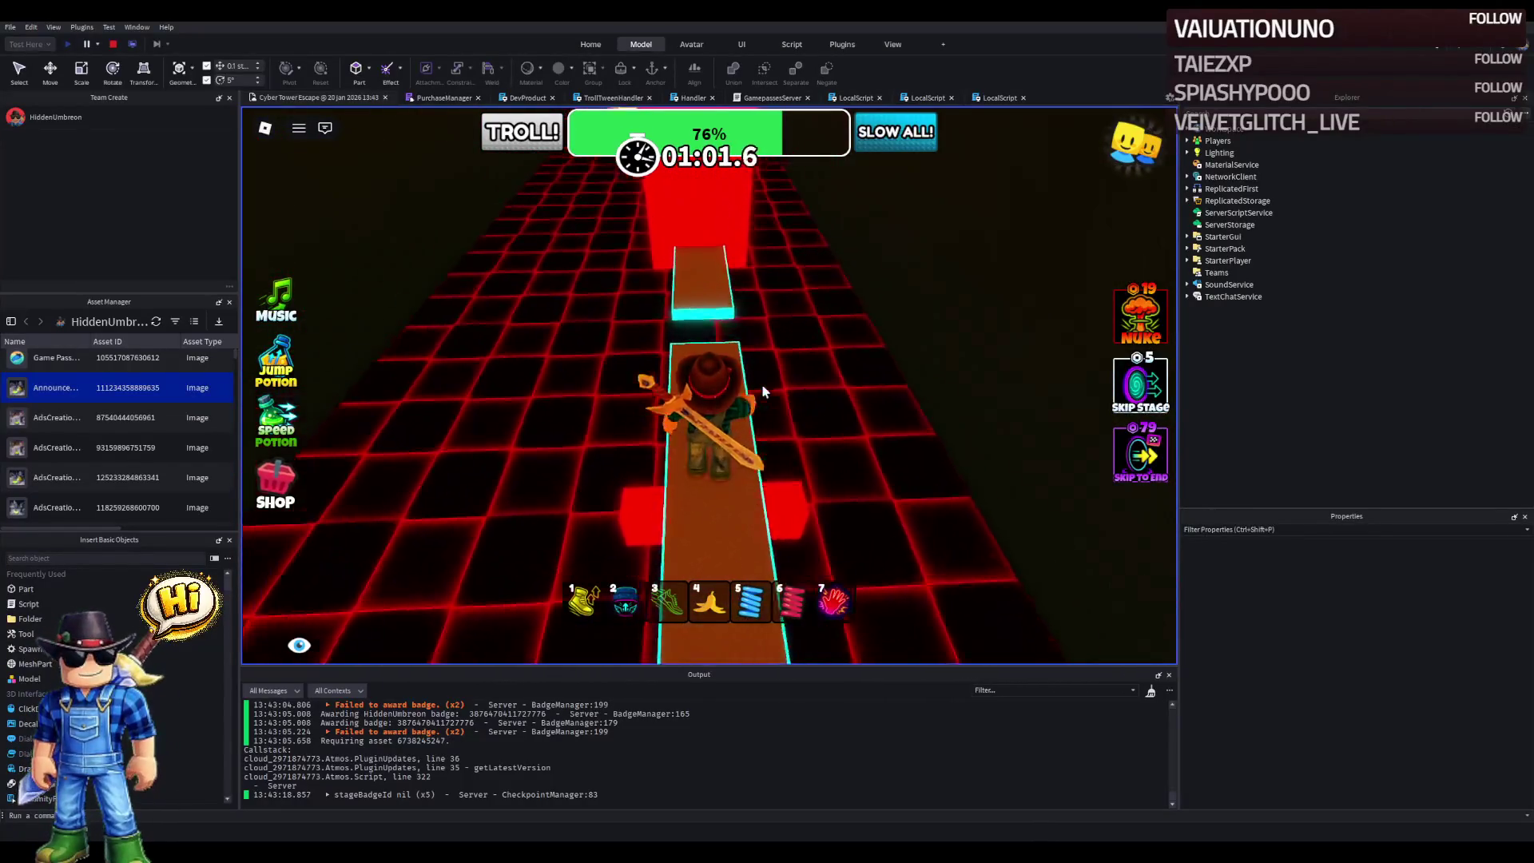
key(w)
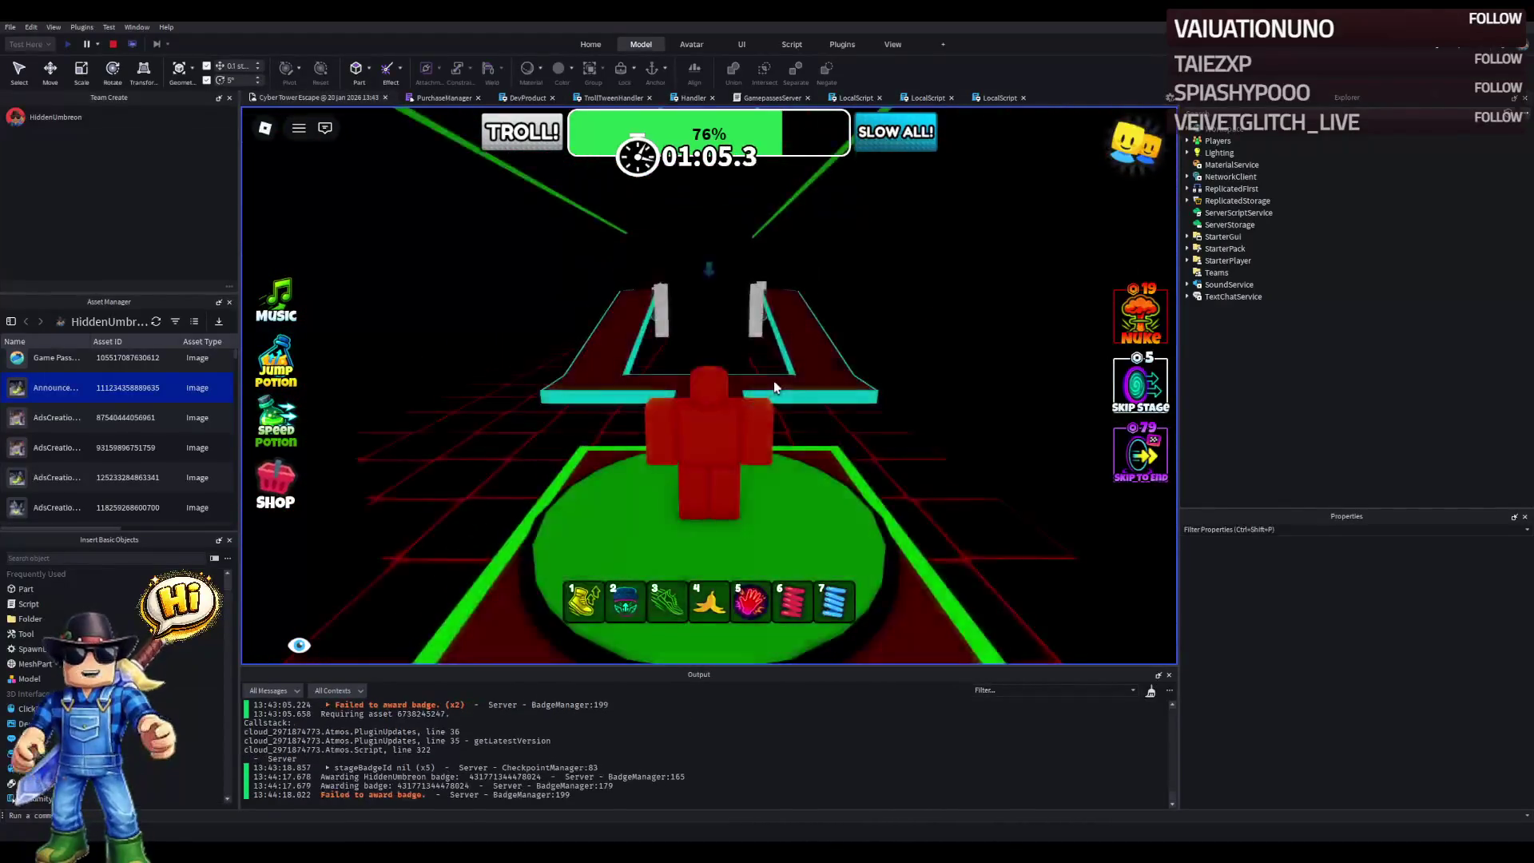
- Switch between inventory items 3 and 2, then run past the red blocks to the checkpoint
key(3)
key(w)
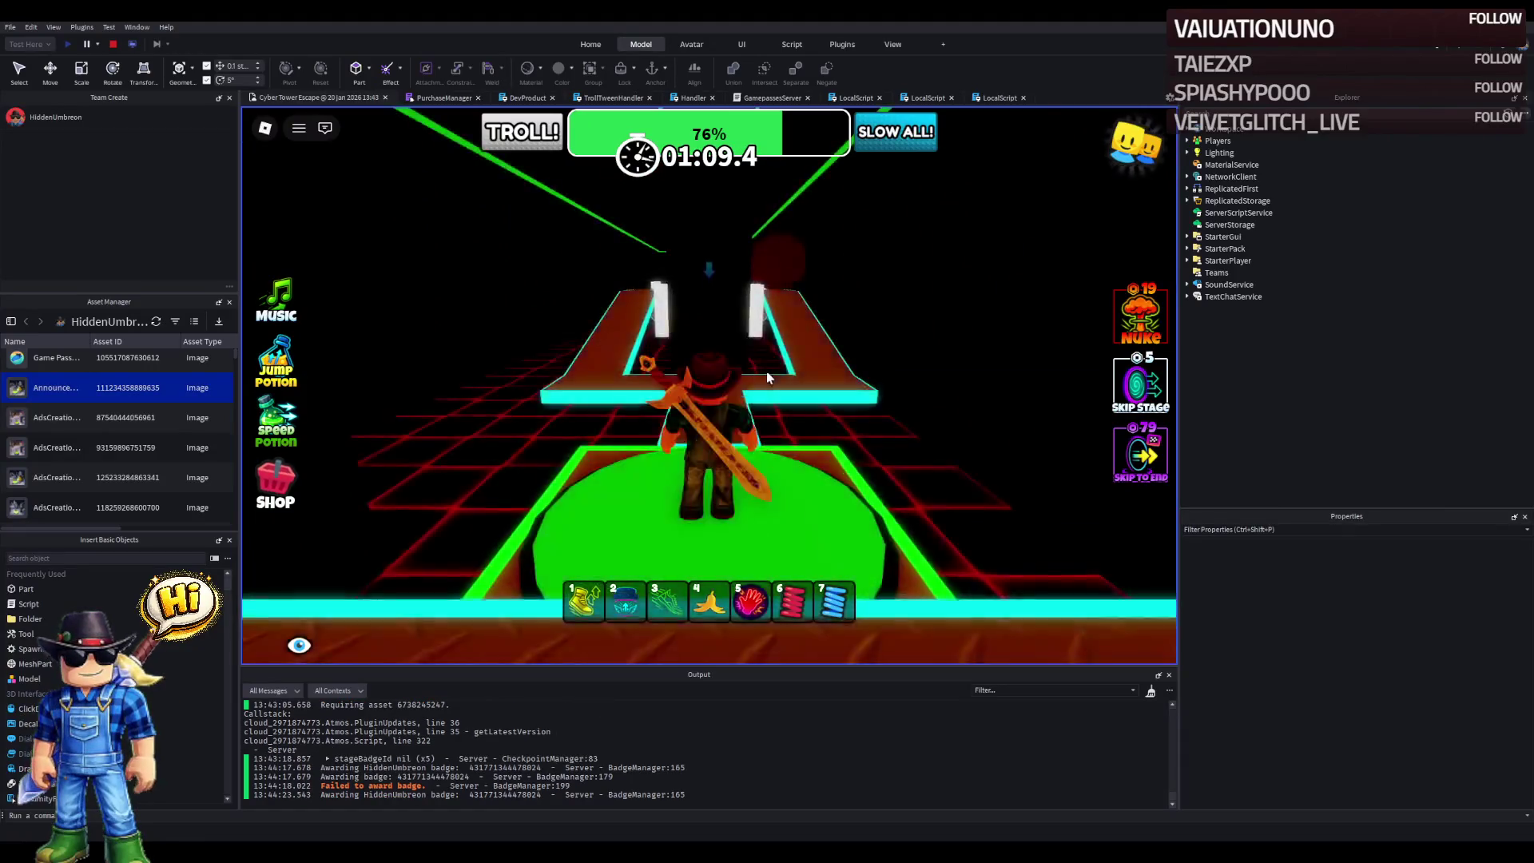
key(2)
key(w)
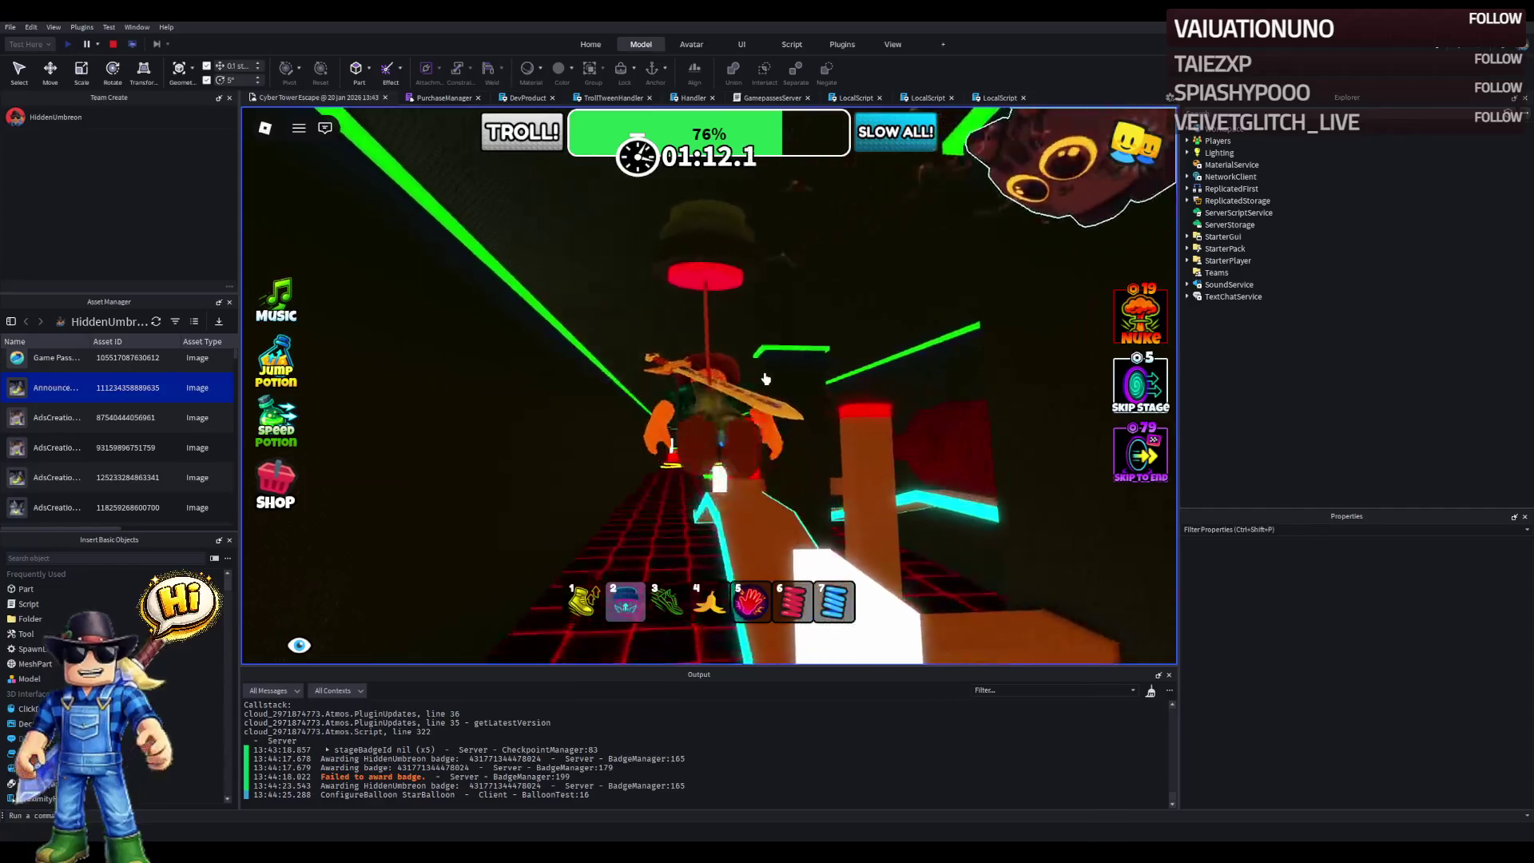
key(w)
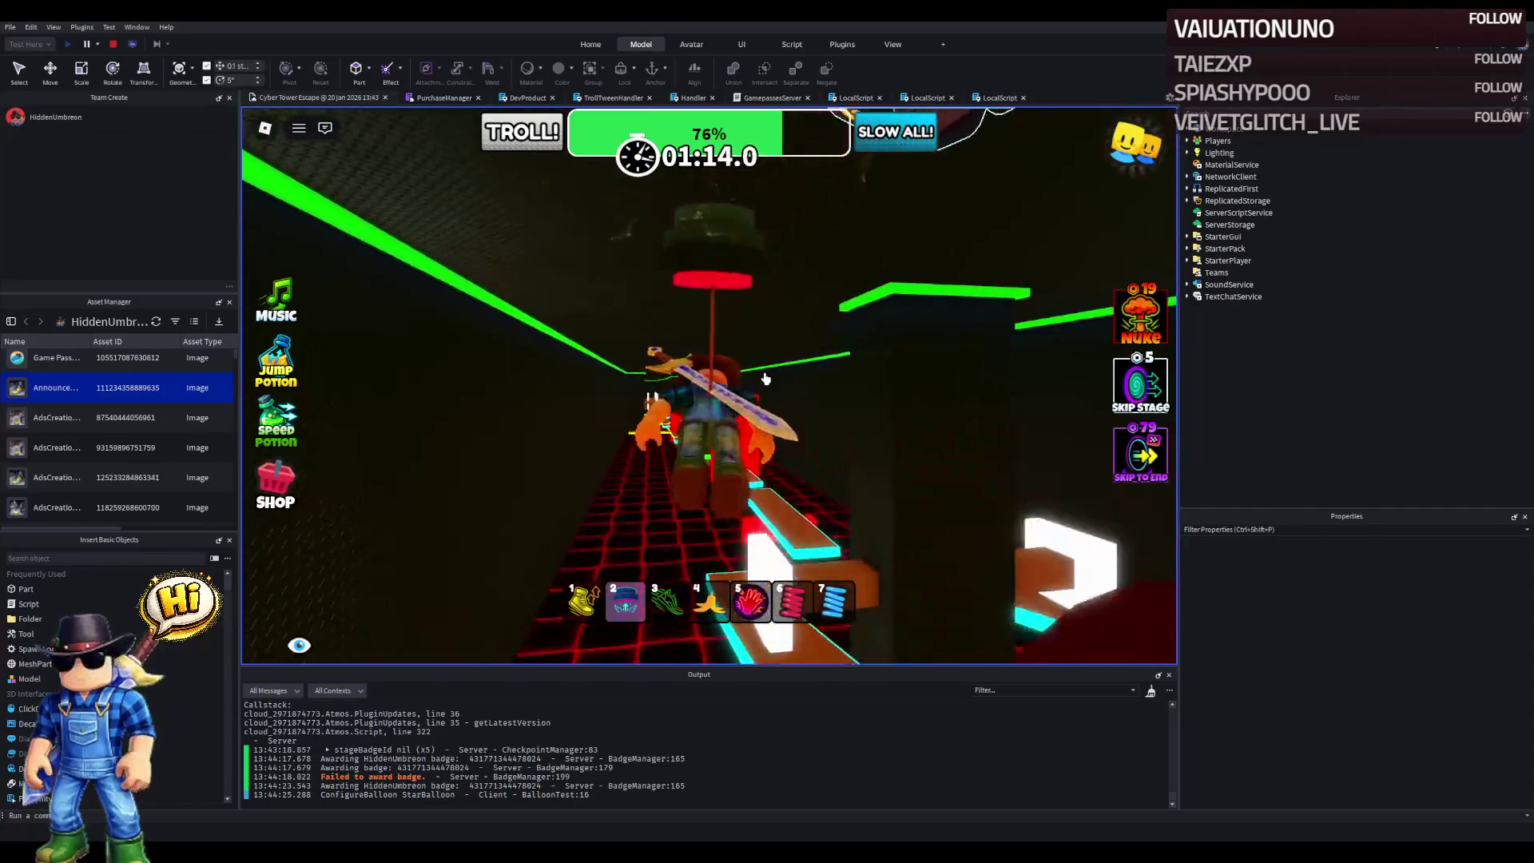
key(w)
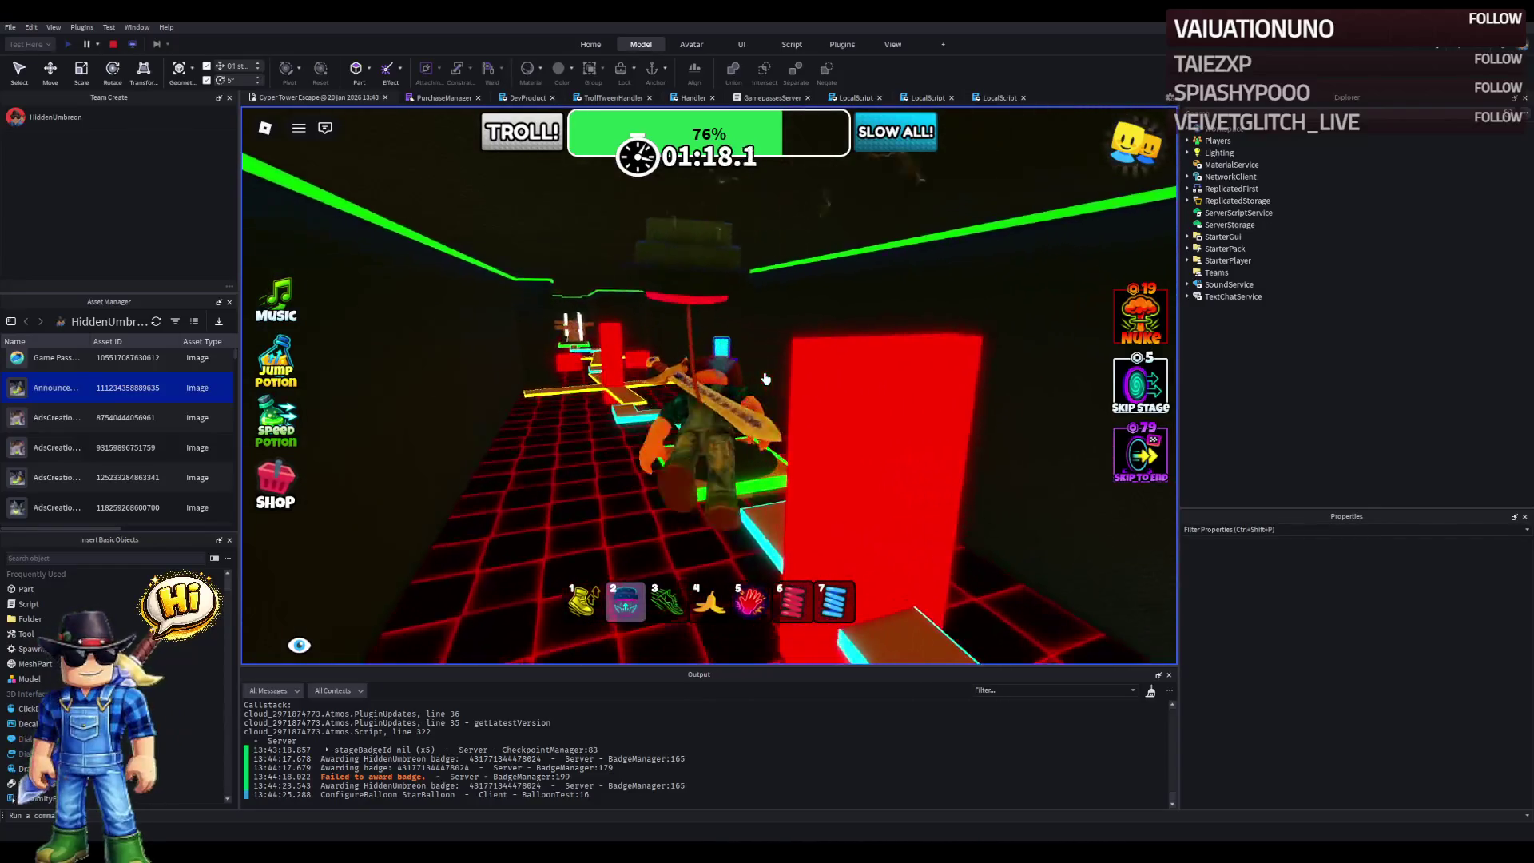
key(w)
key(w)
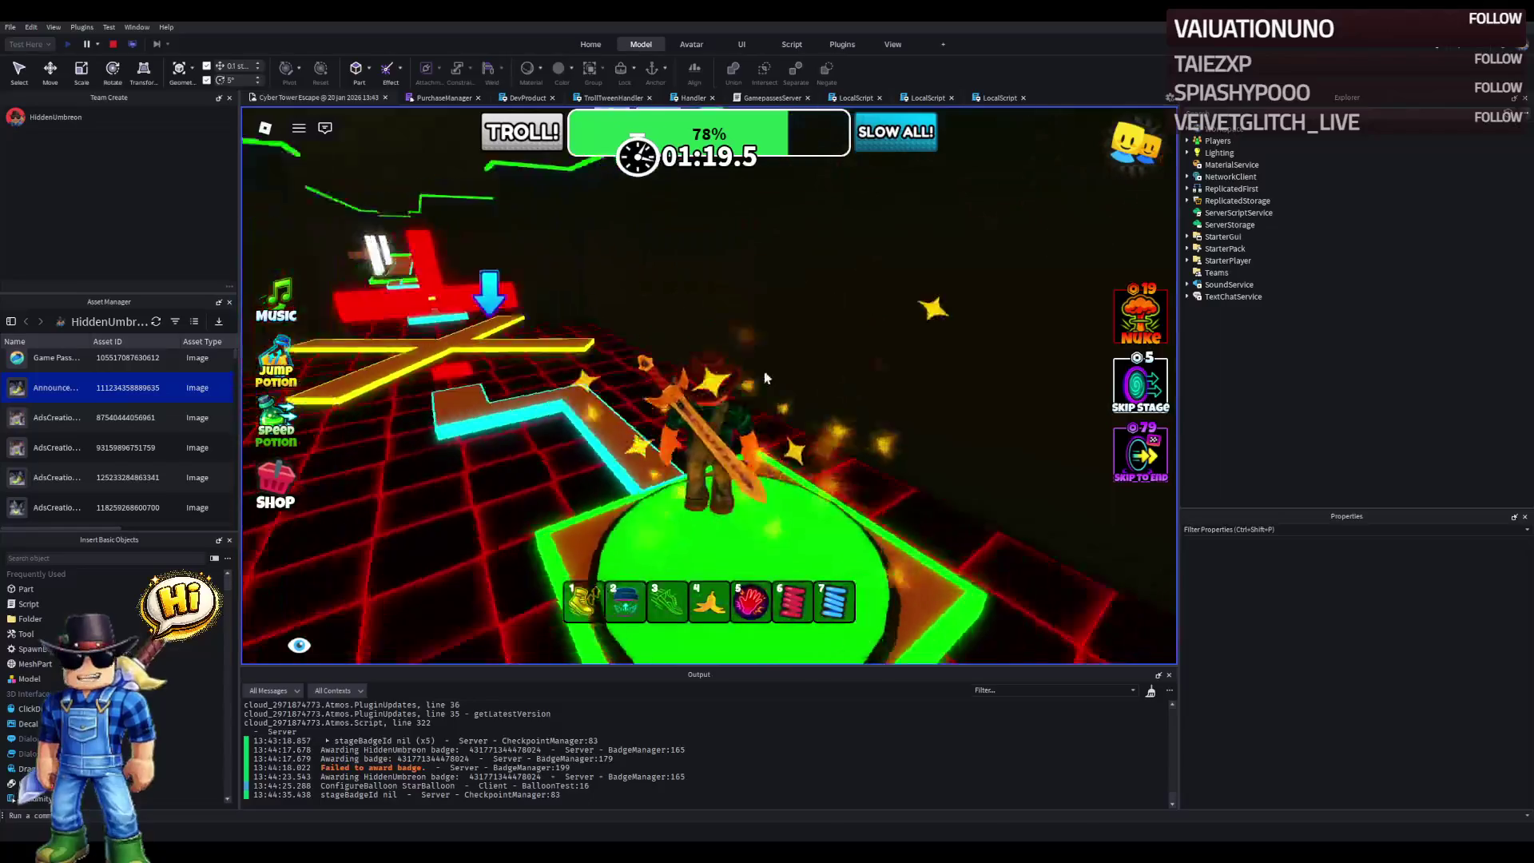
key(w)
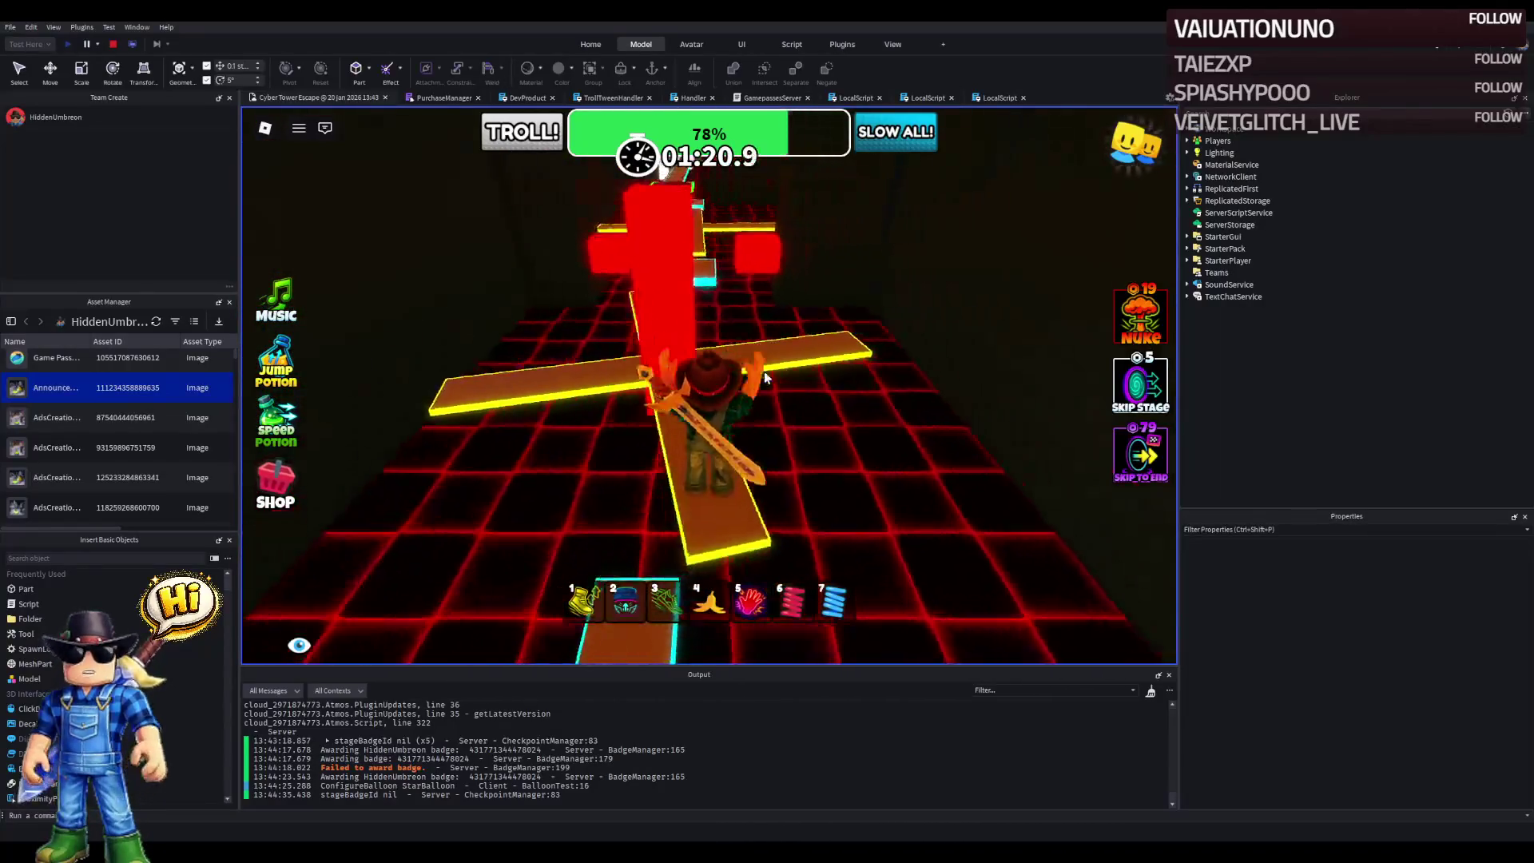
- Cross the yellow cross path and cyan zigzag to the next green checkpoint
key(w)
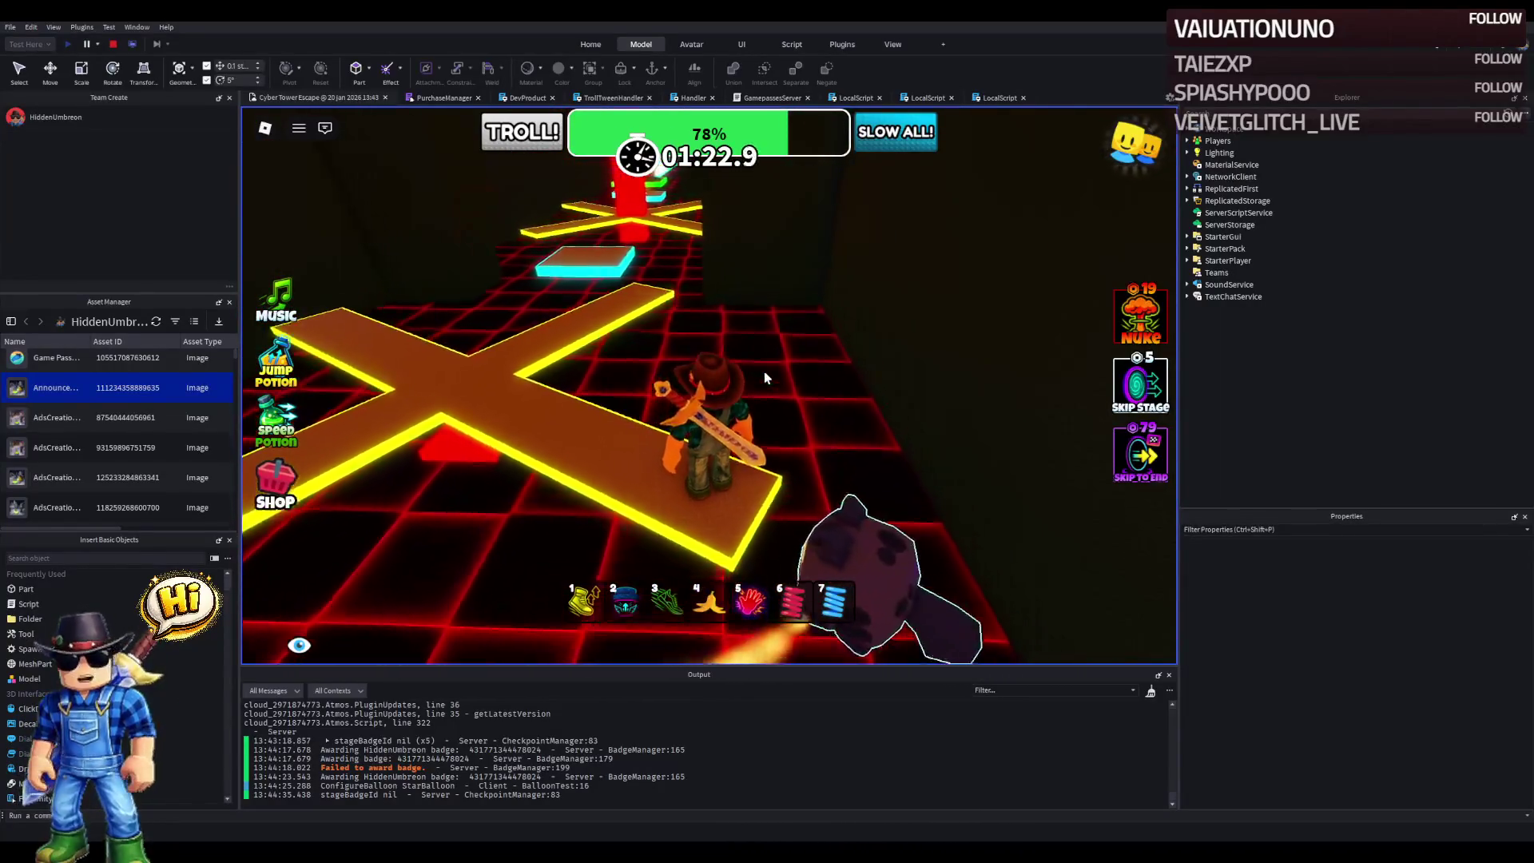
key(w)
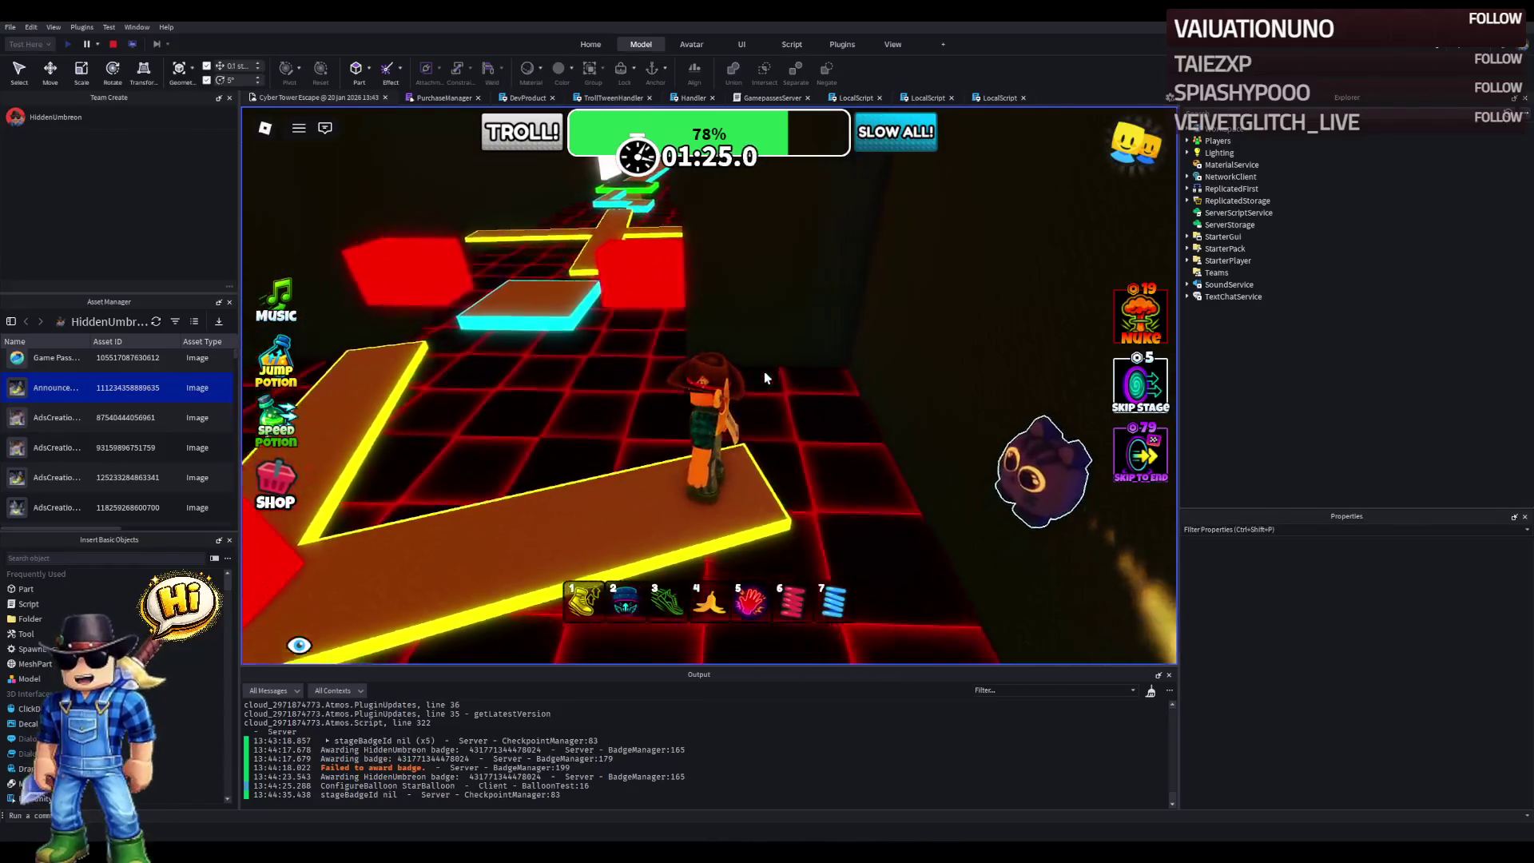
key(w)
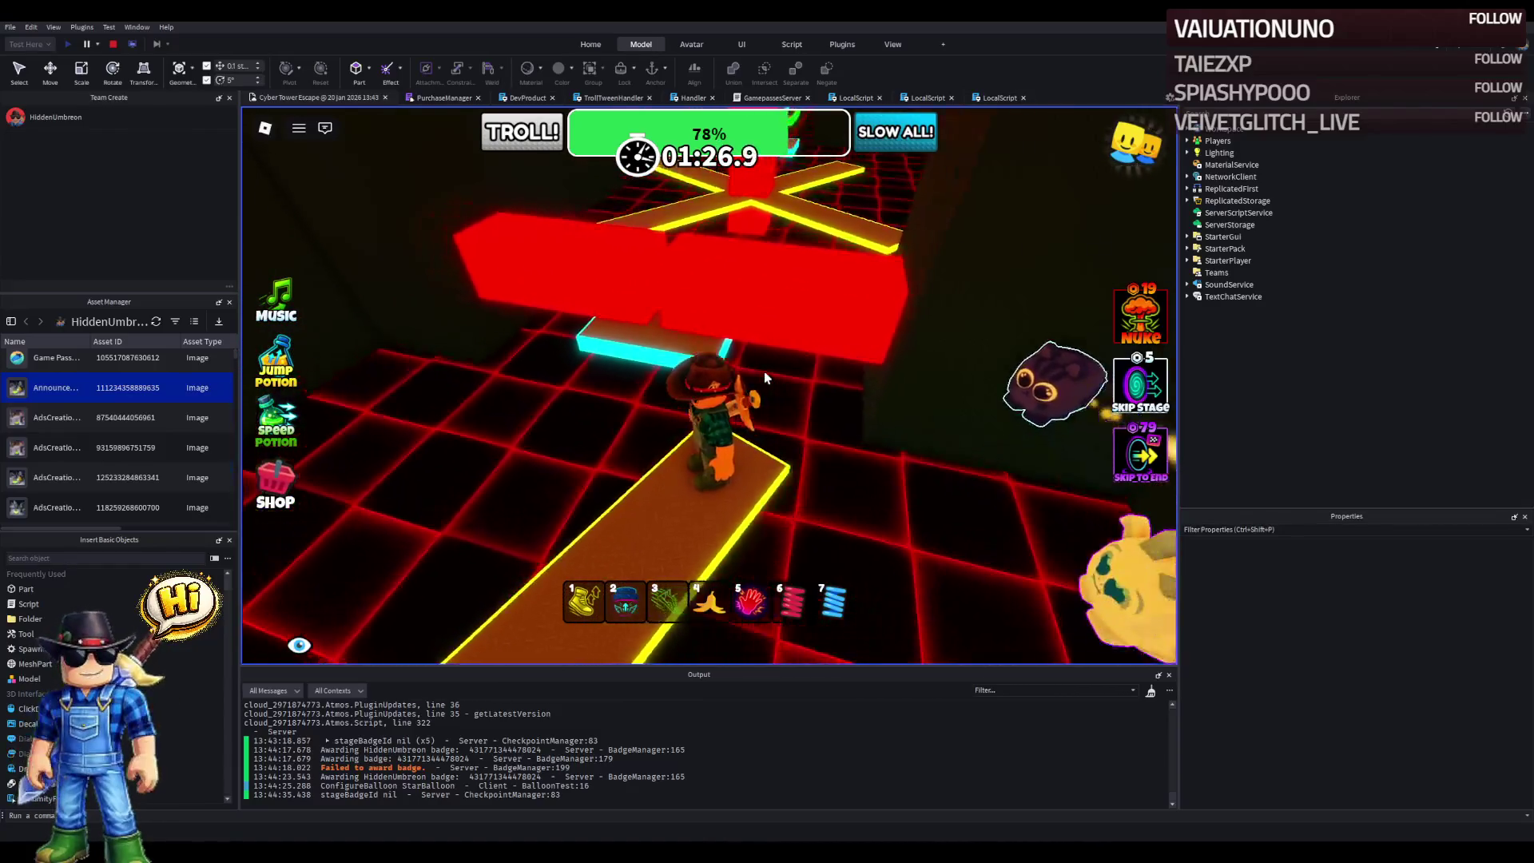
key(w)
key(w)
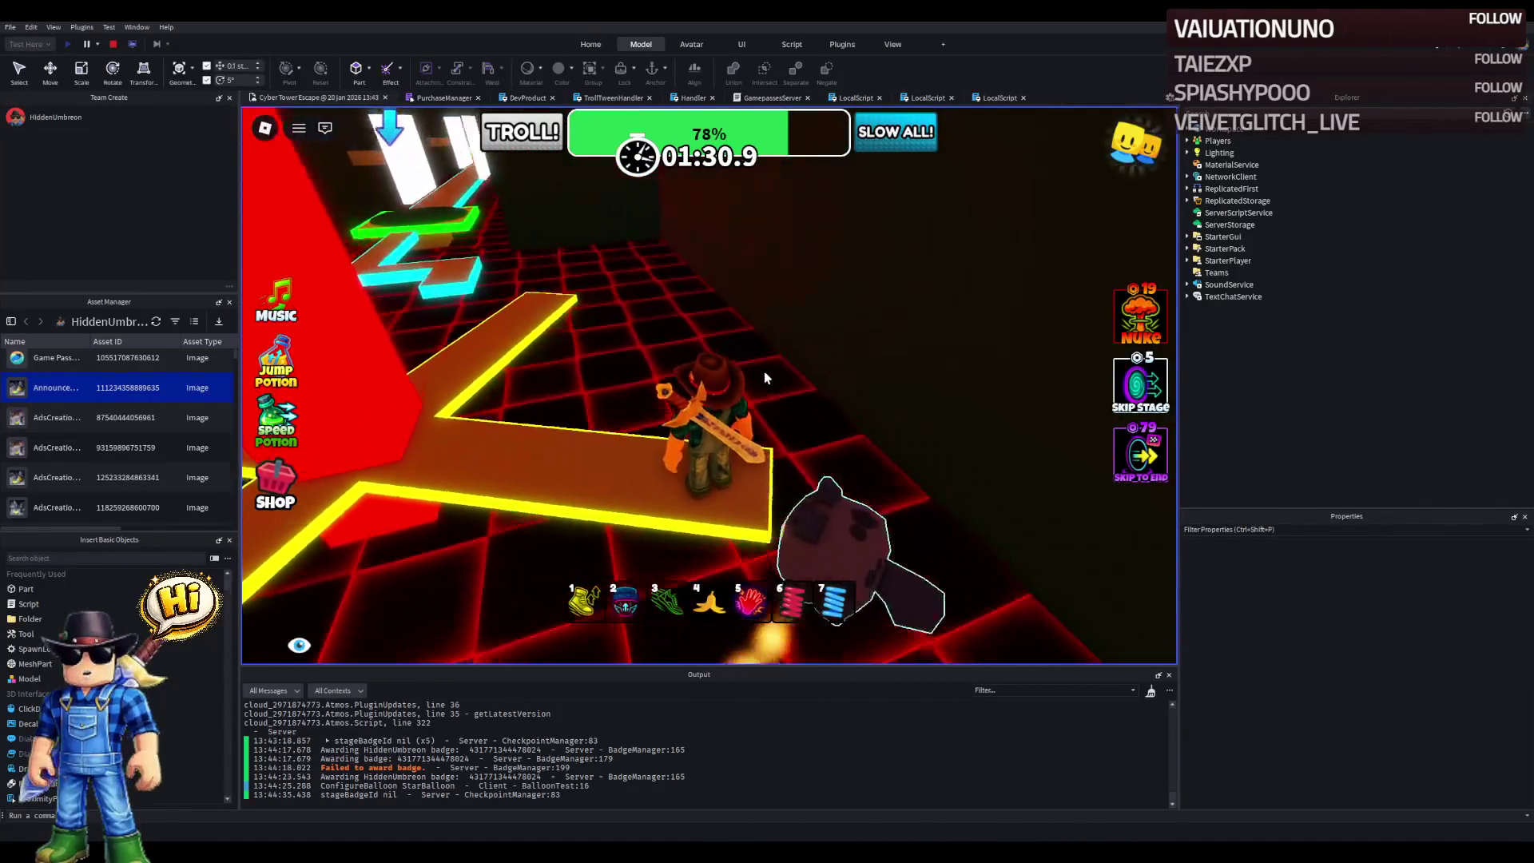
key(w)
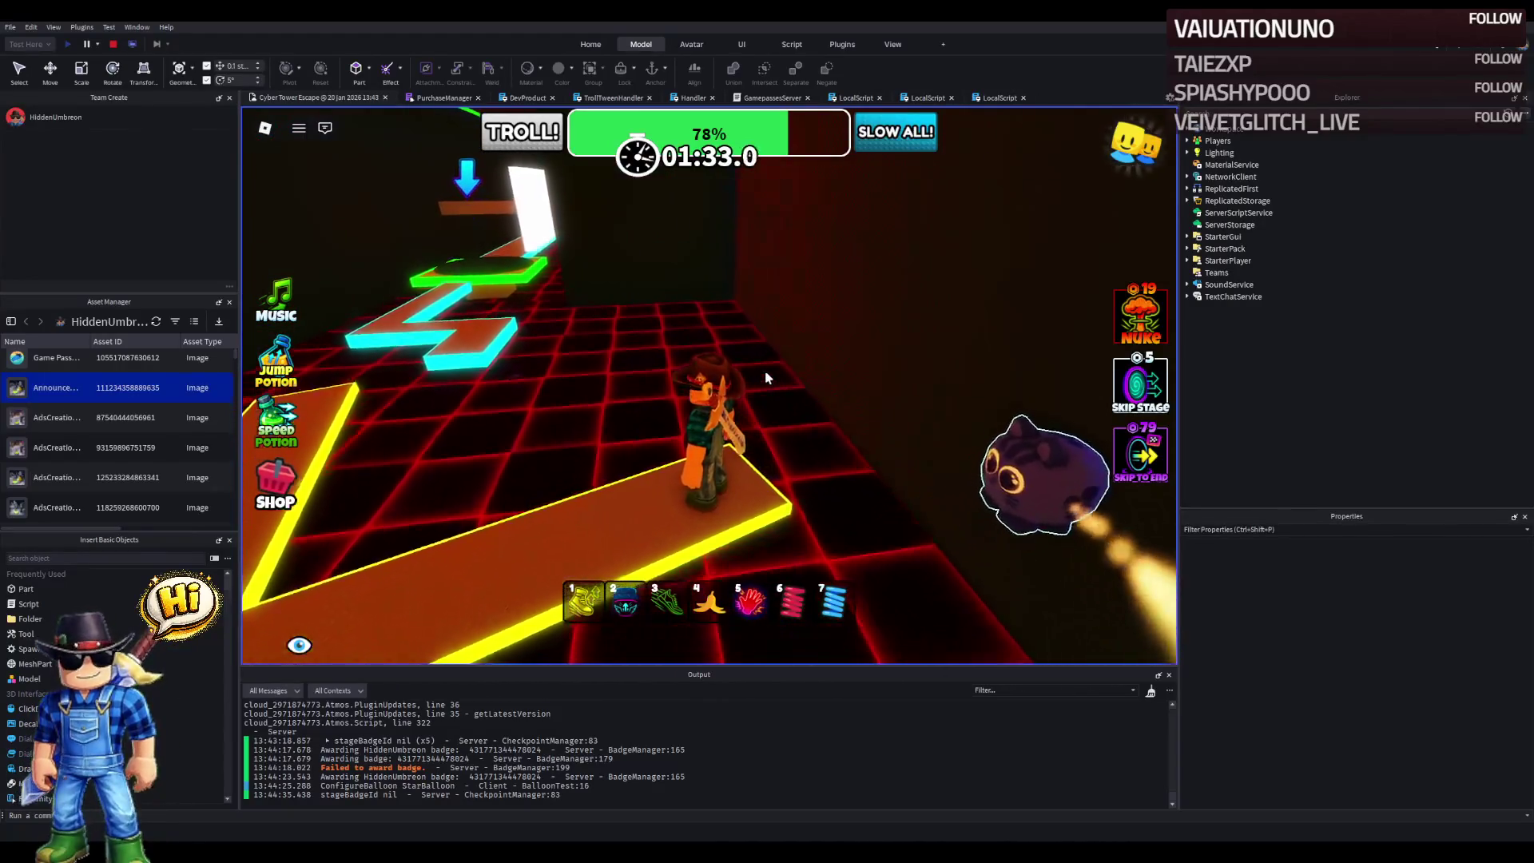
key(Left)
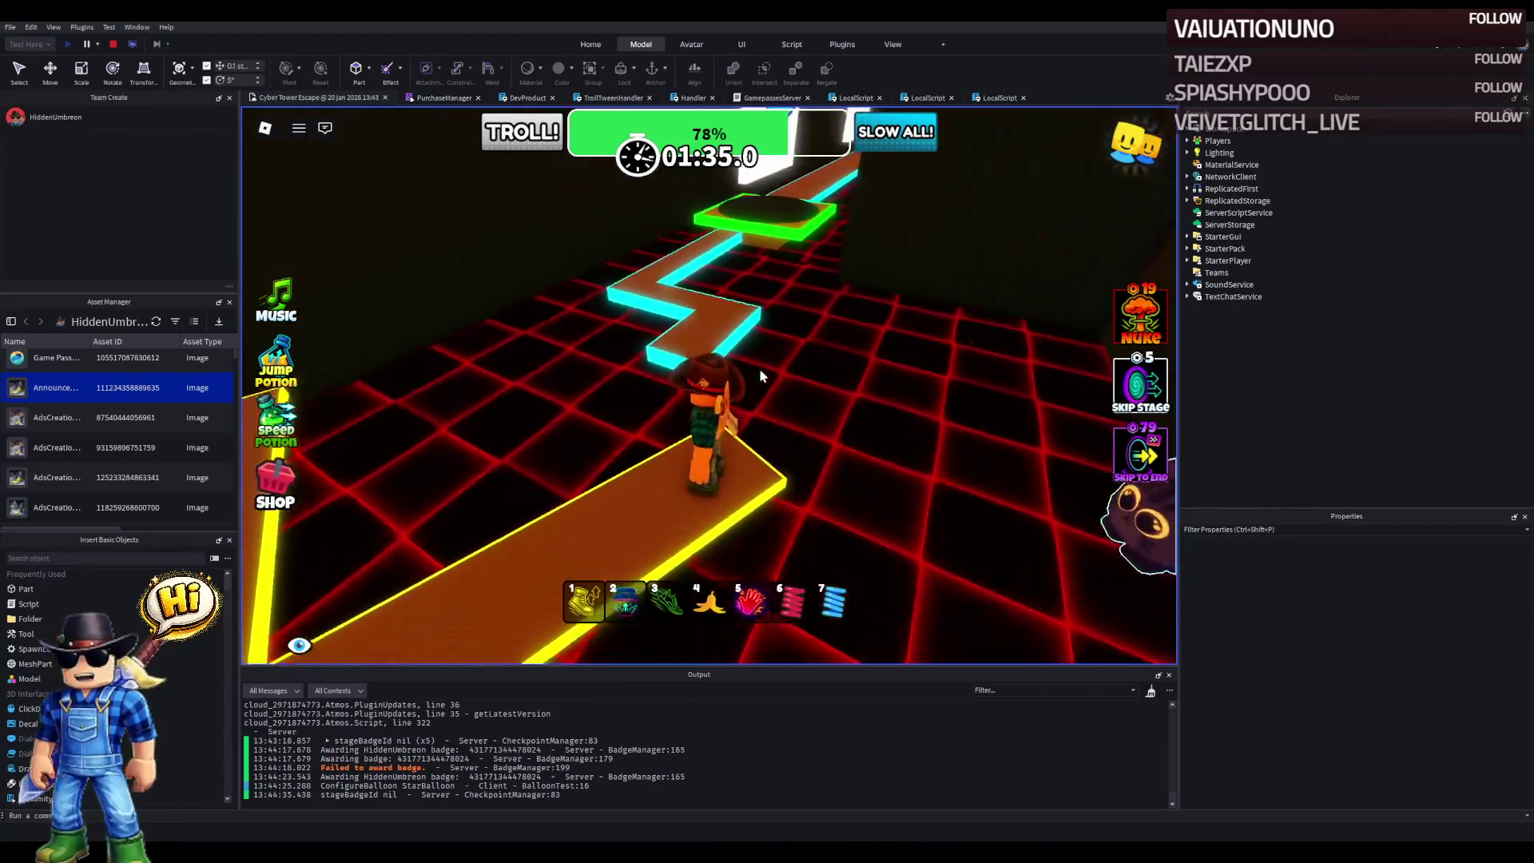
key(w)
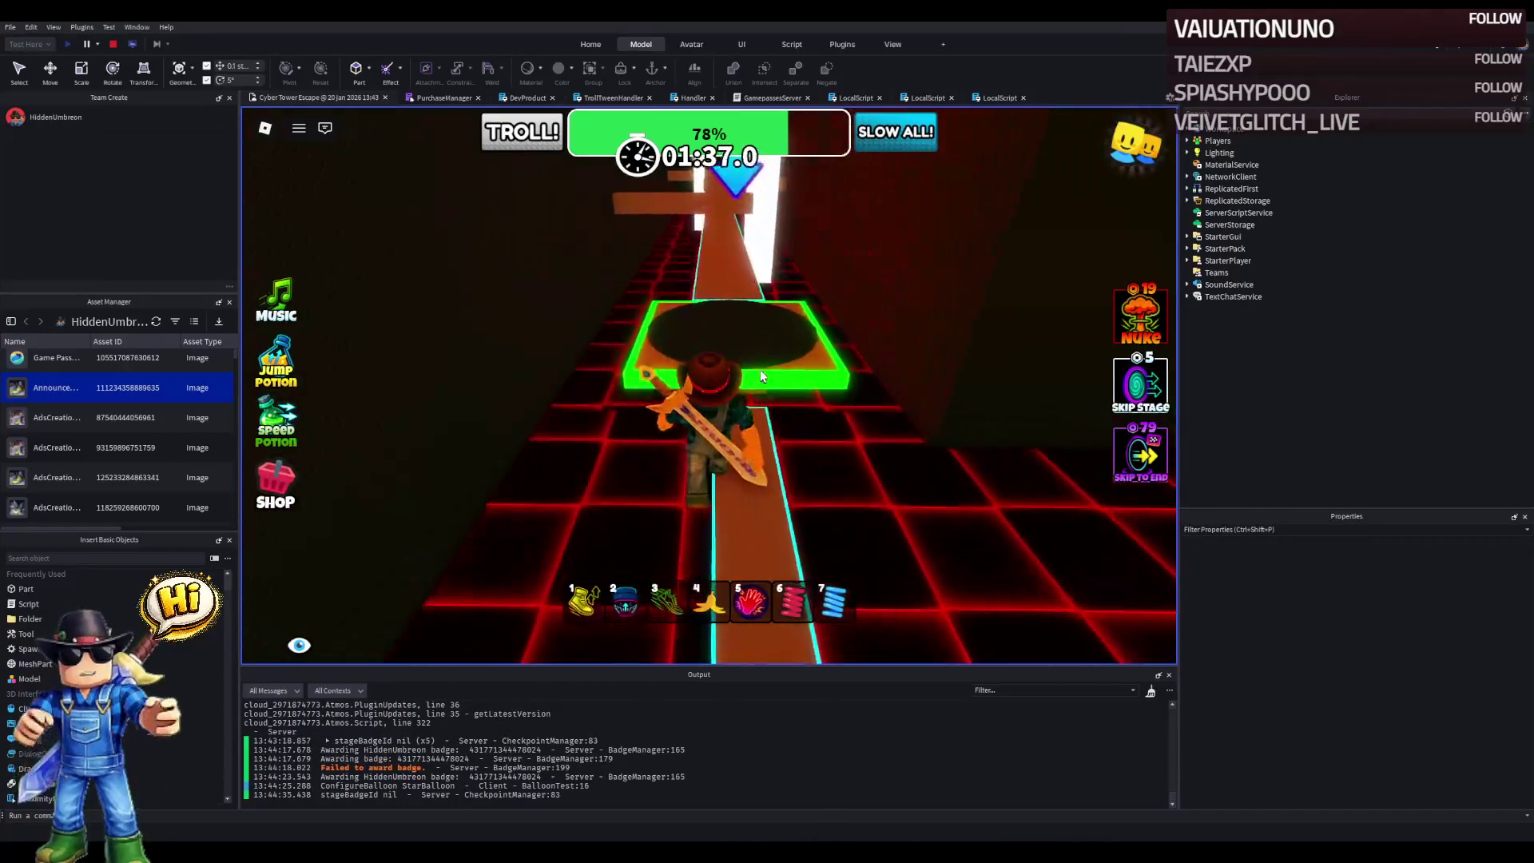
key(w)
- Walk the narrow orange path and jump onto the green platform at its end
key(w)
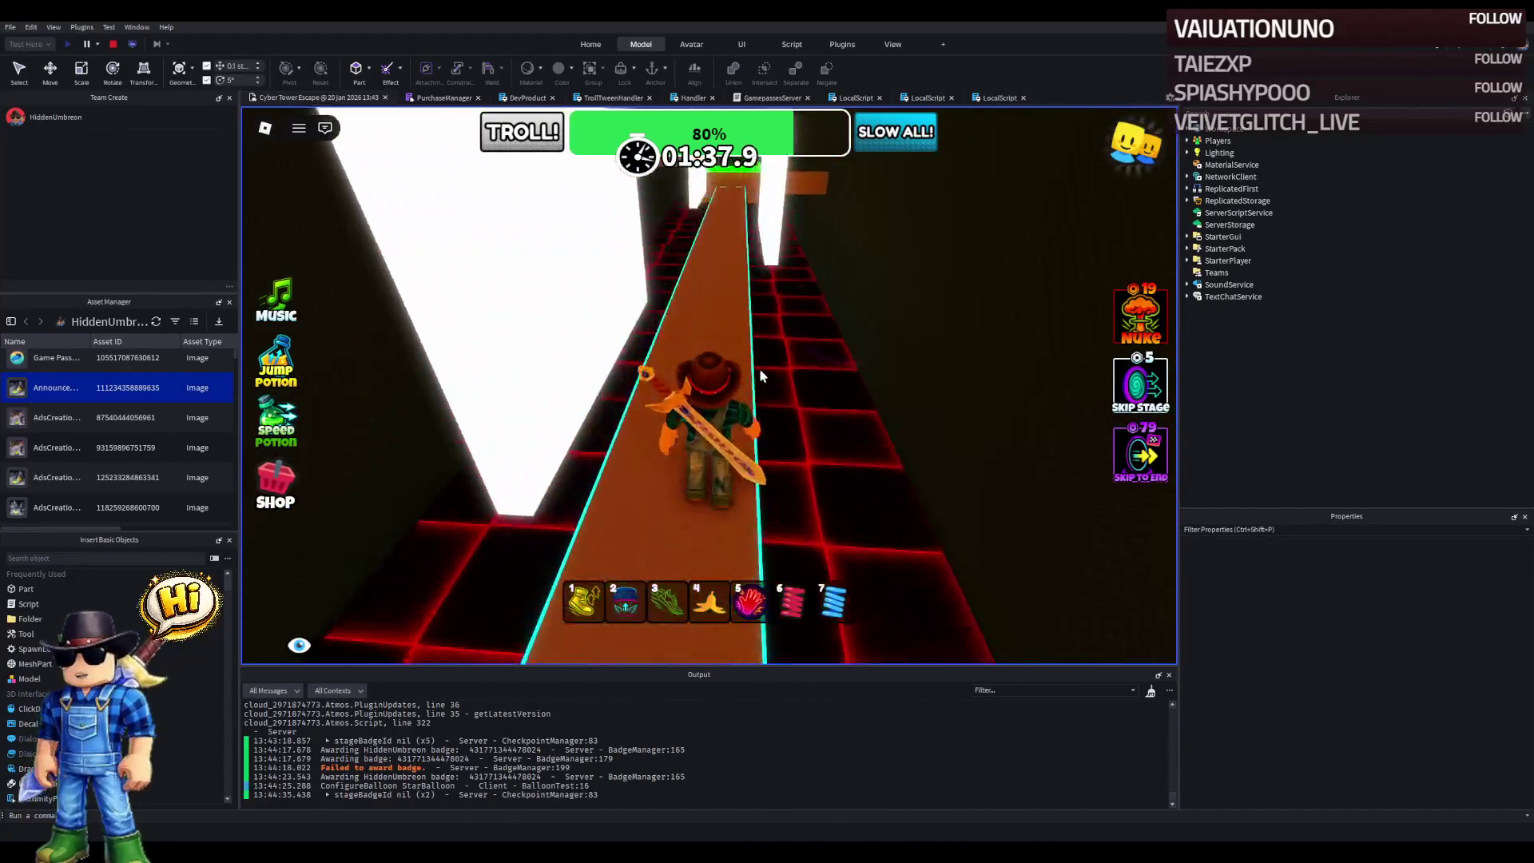
key(w)
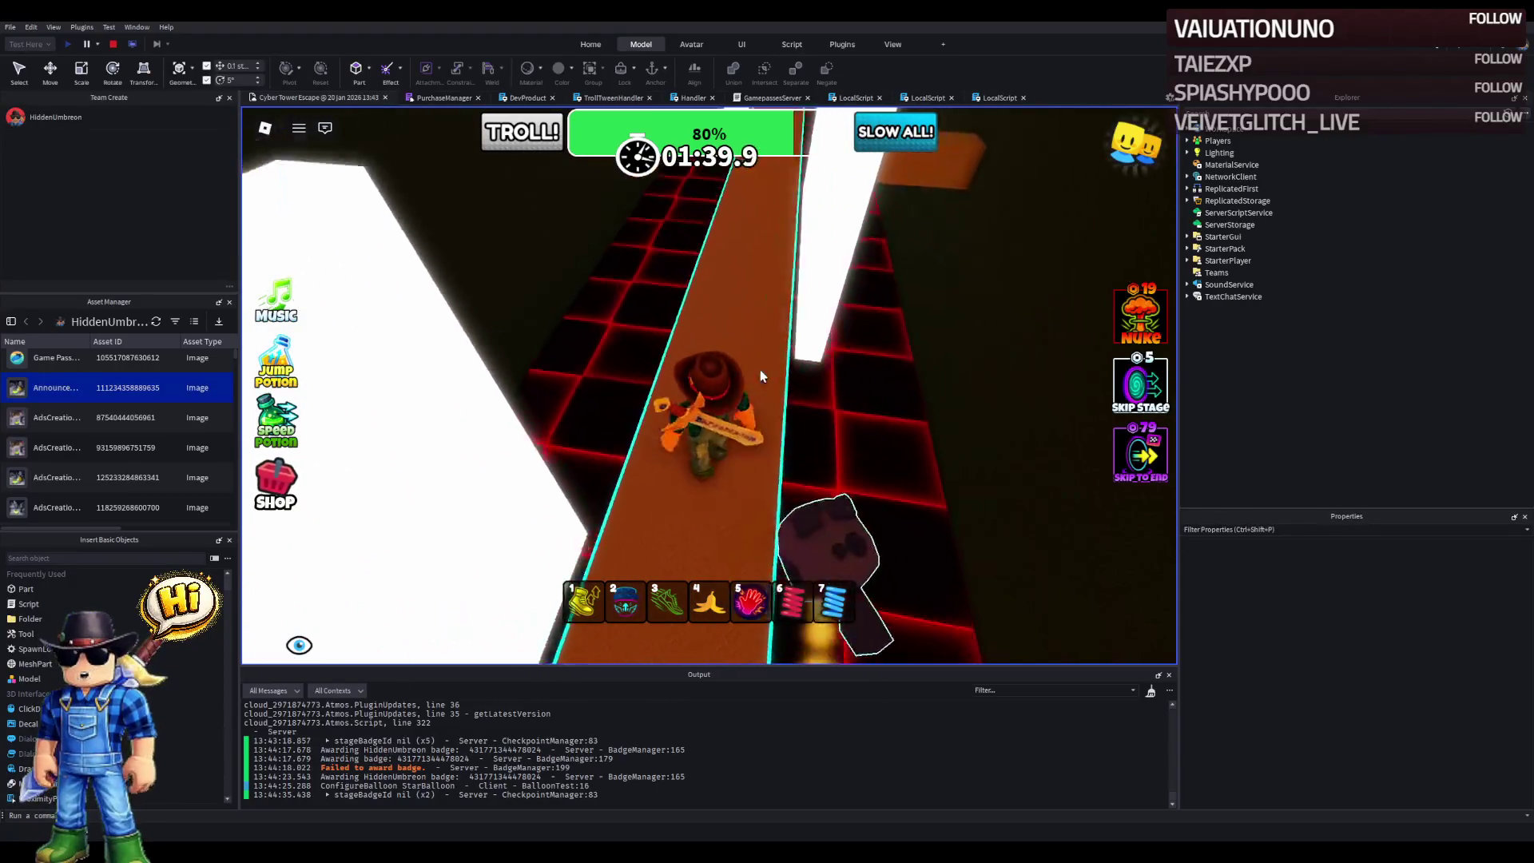
key(w)
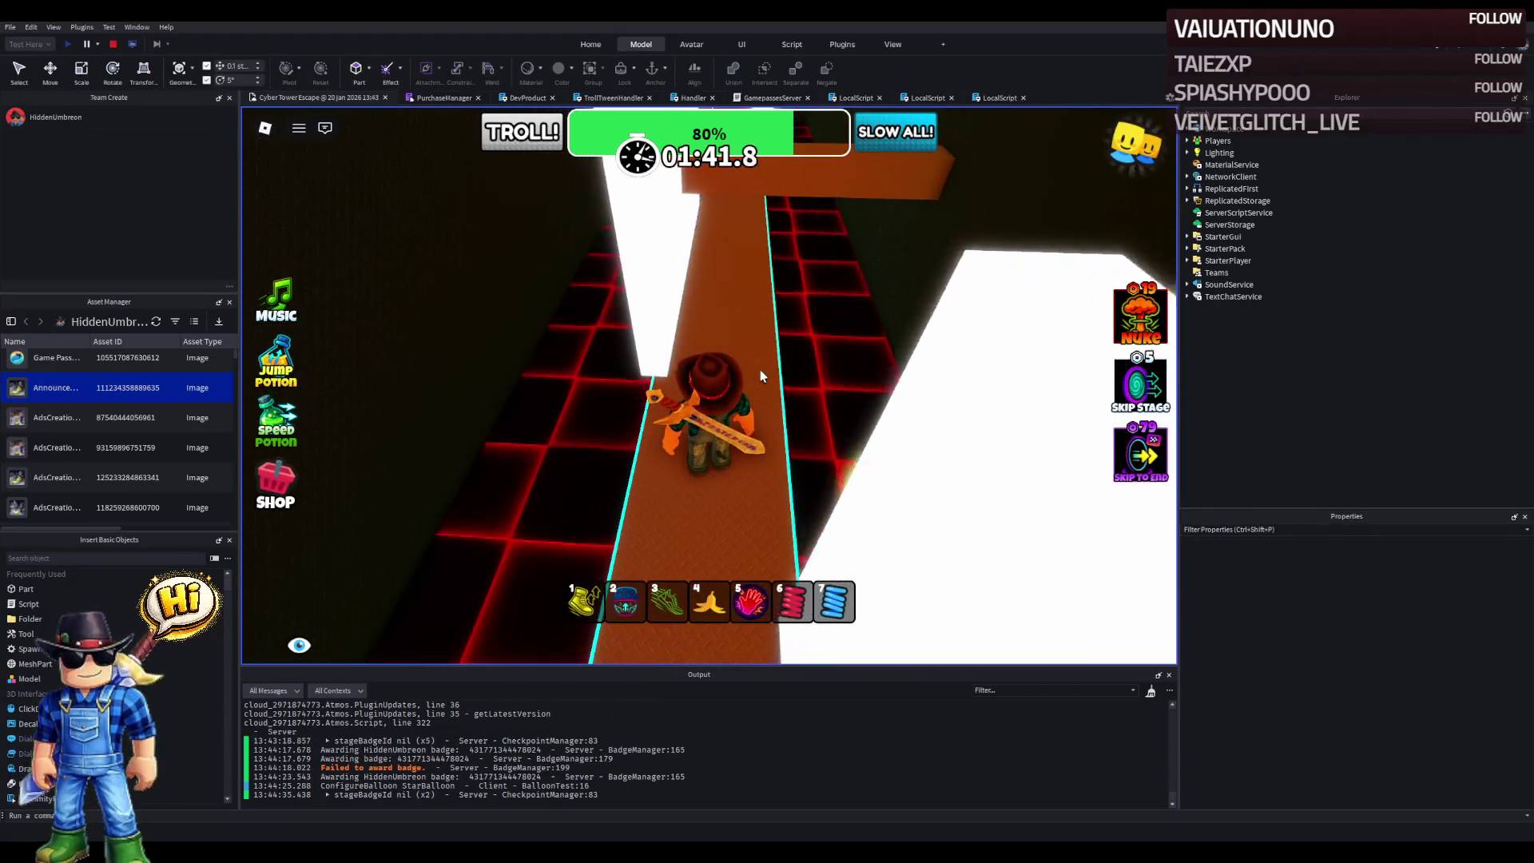
key(w)
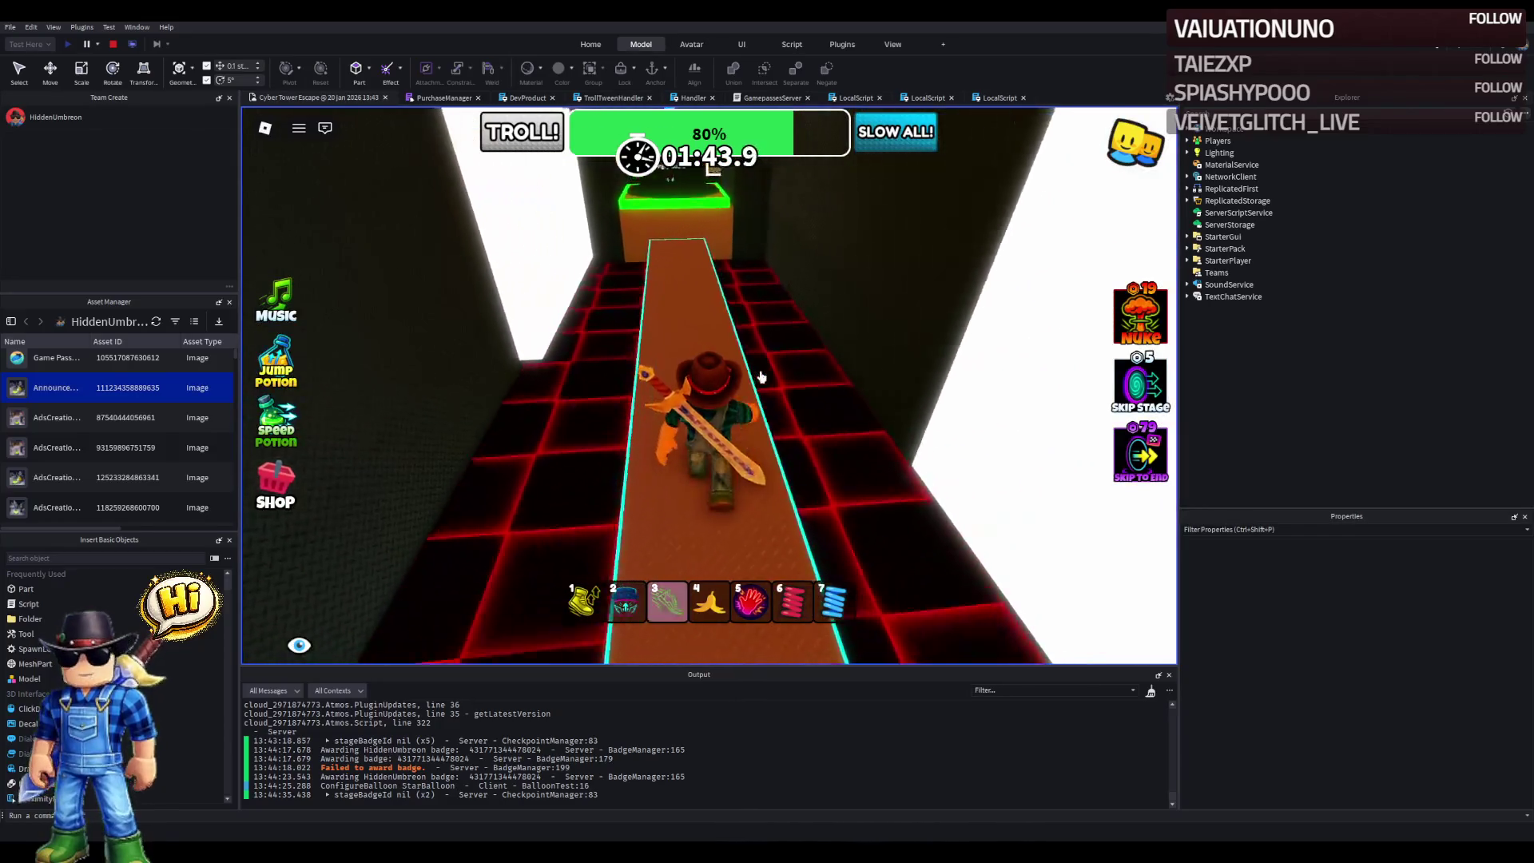
key(w)
key(space)
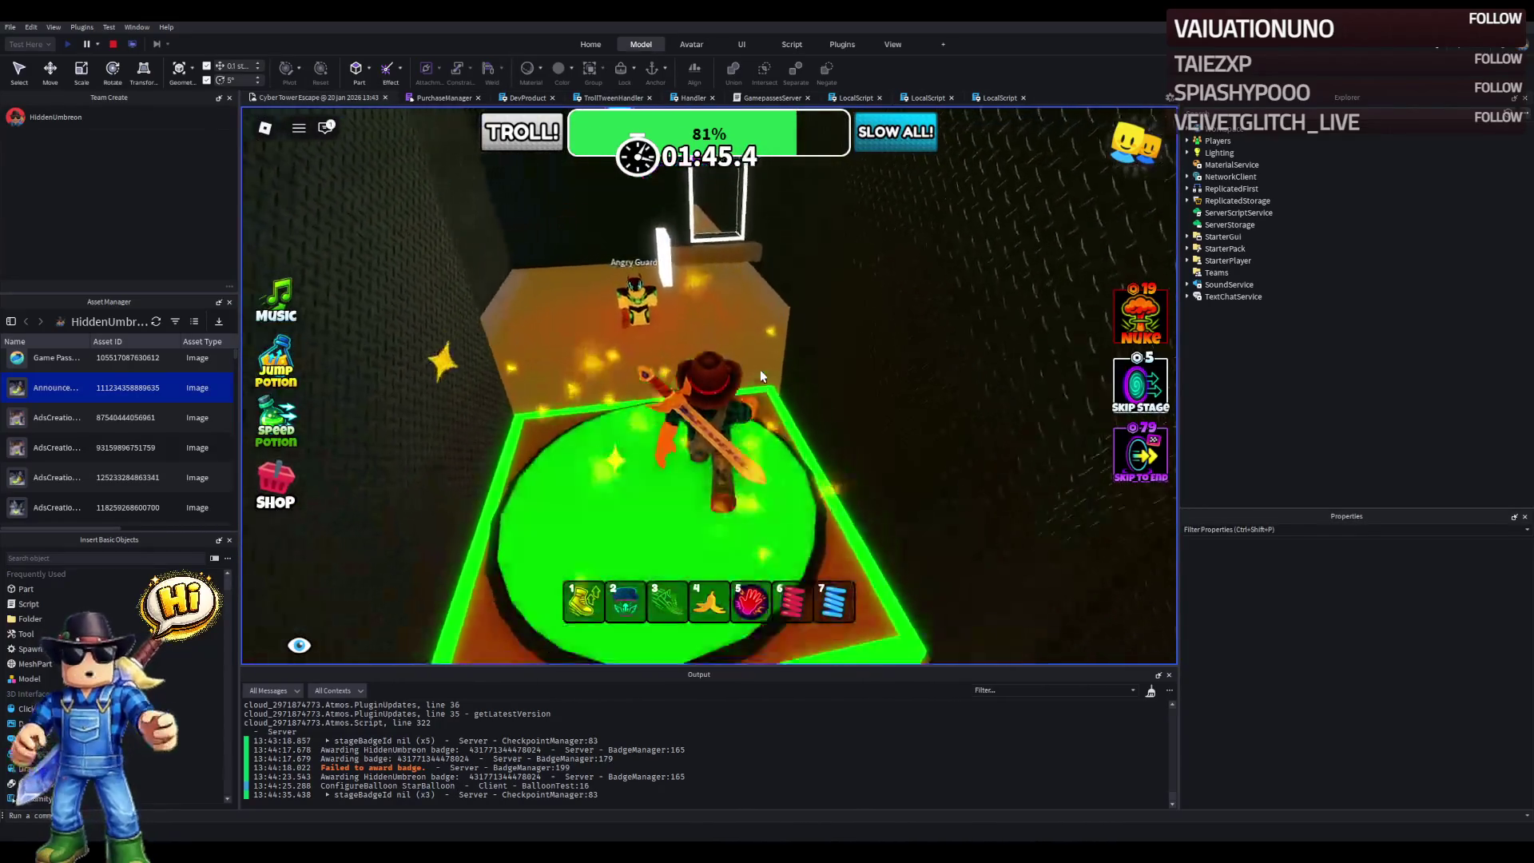
- Slip through the Angry Guard room and climb the cyan stairs to 83% progress
key(w)
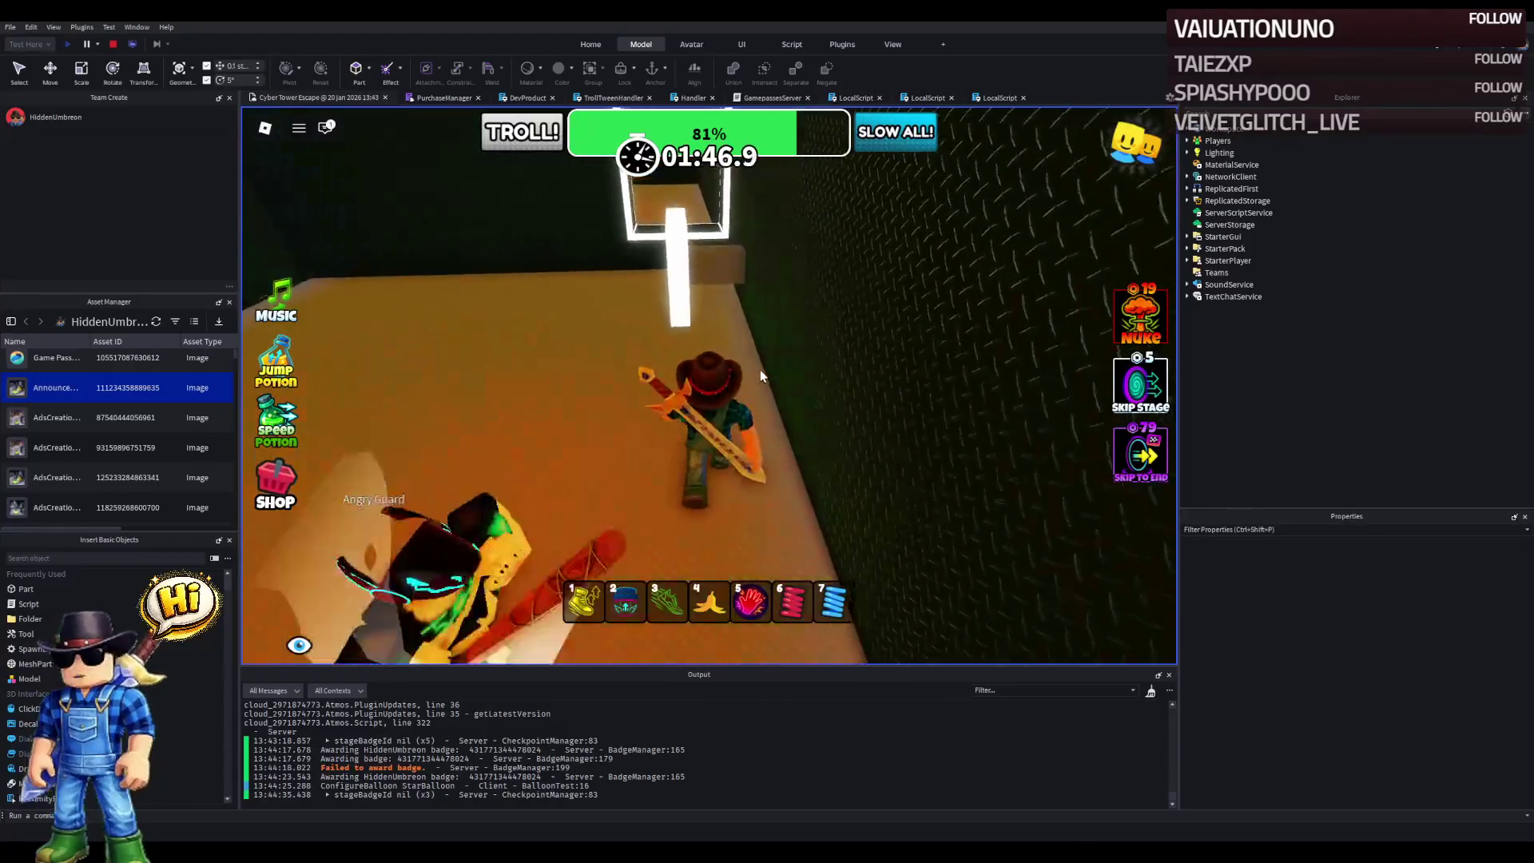
key(w)
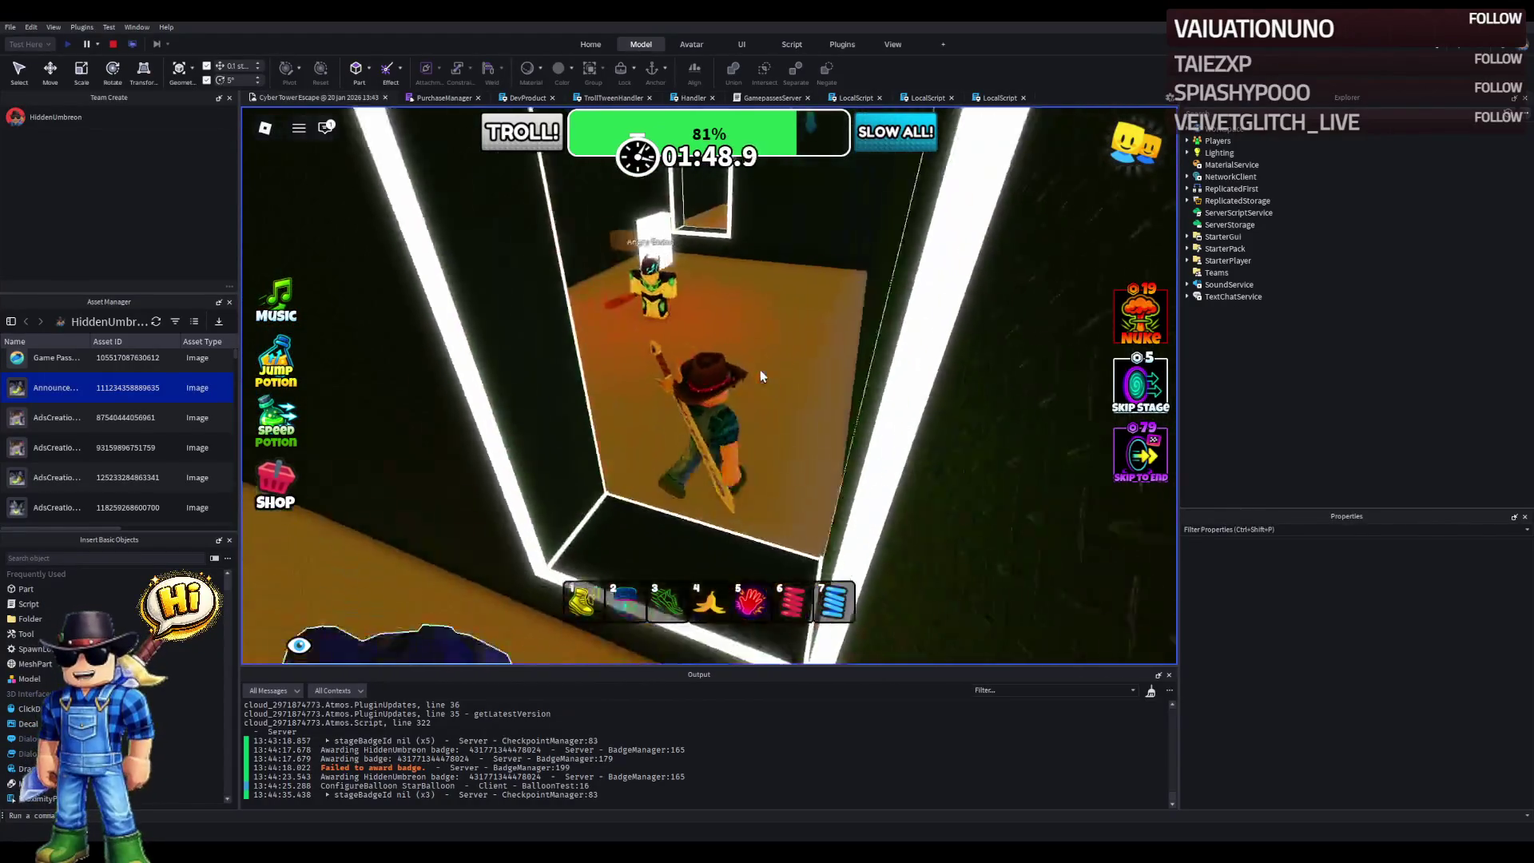
key(w)
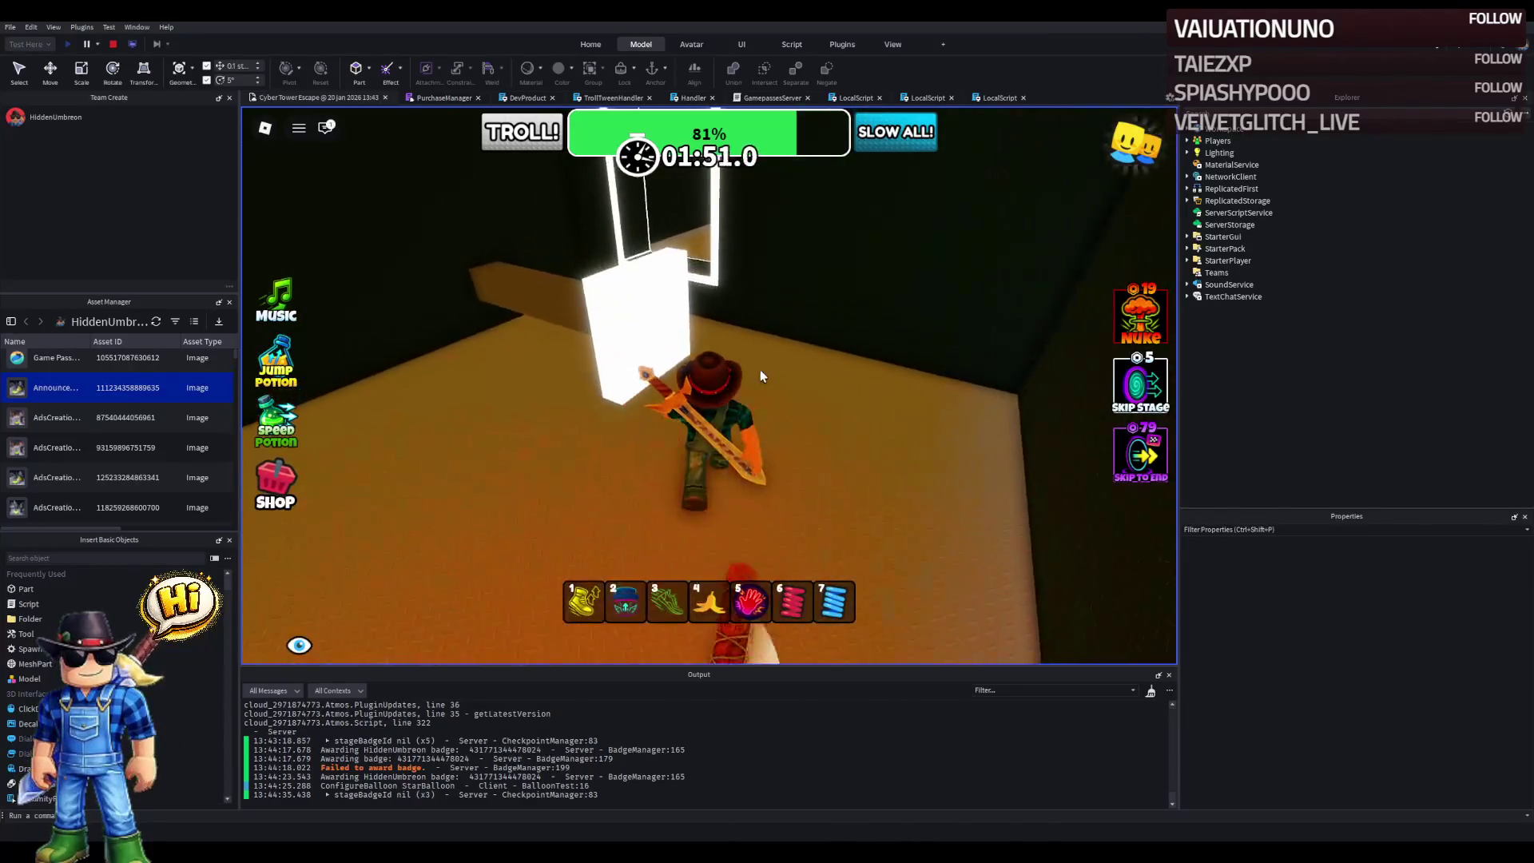
key(s)
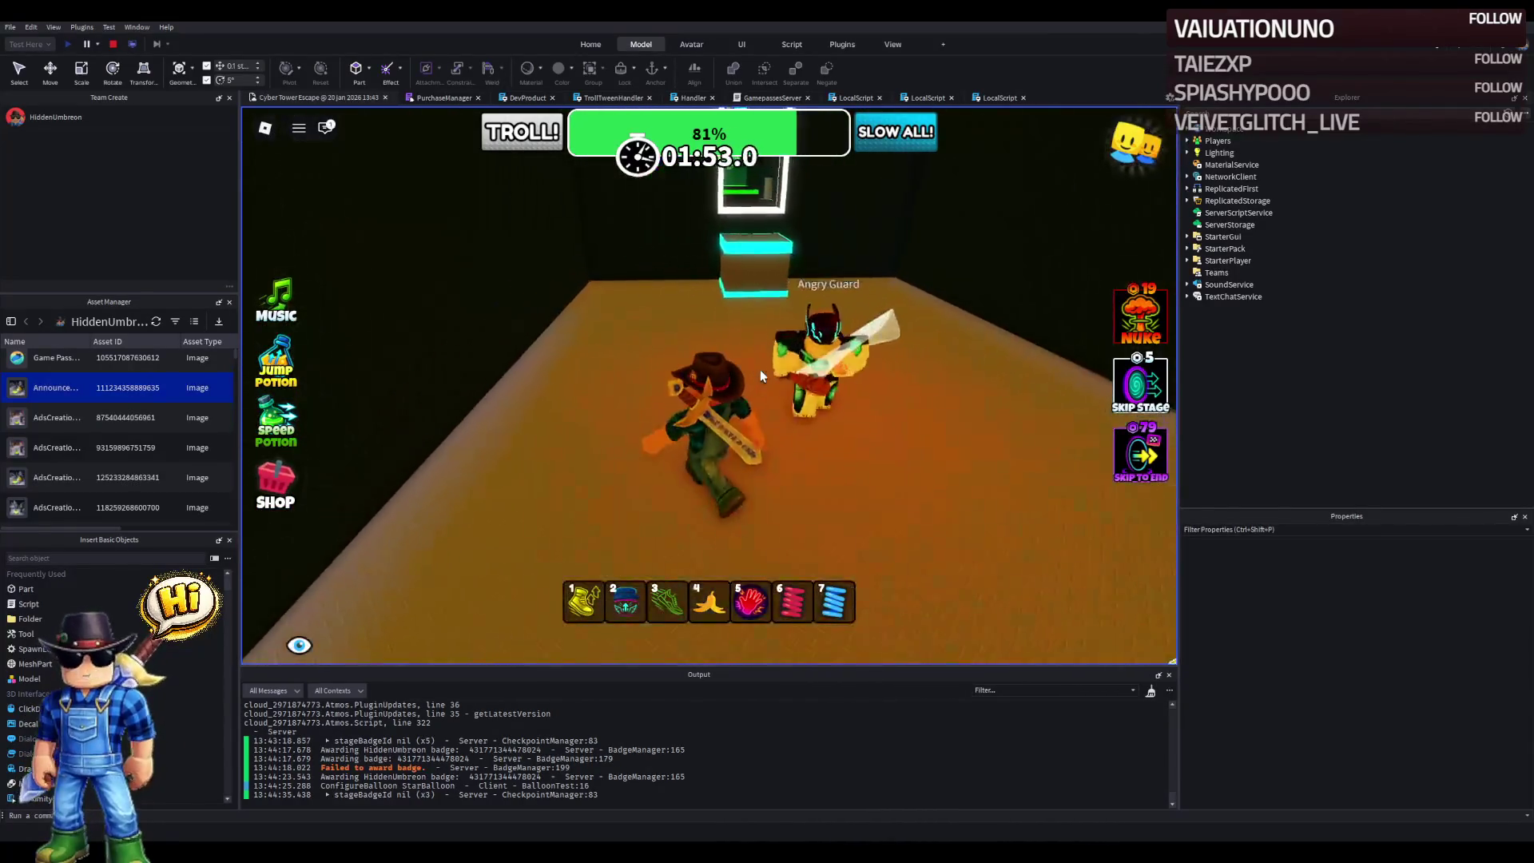
key(w)
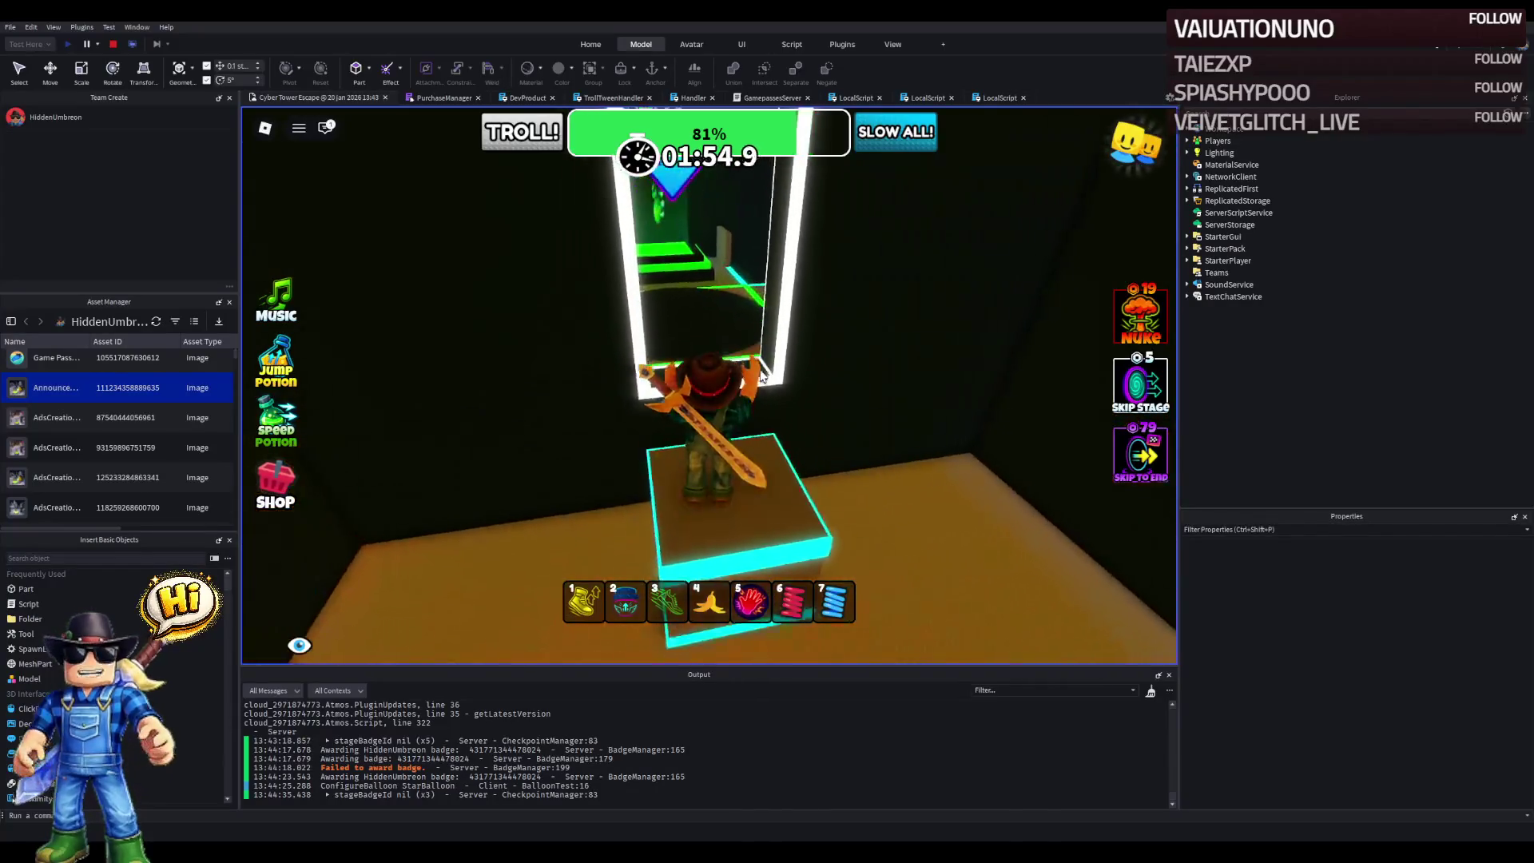
key(w)
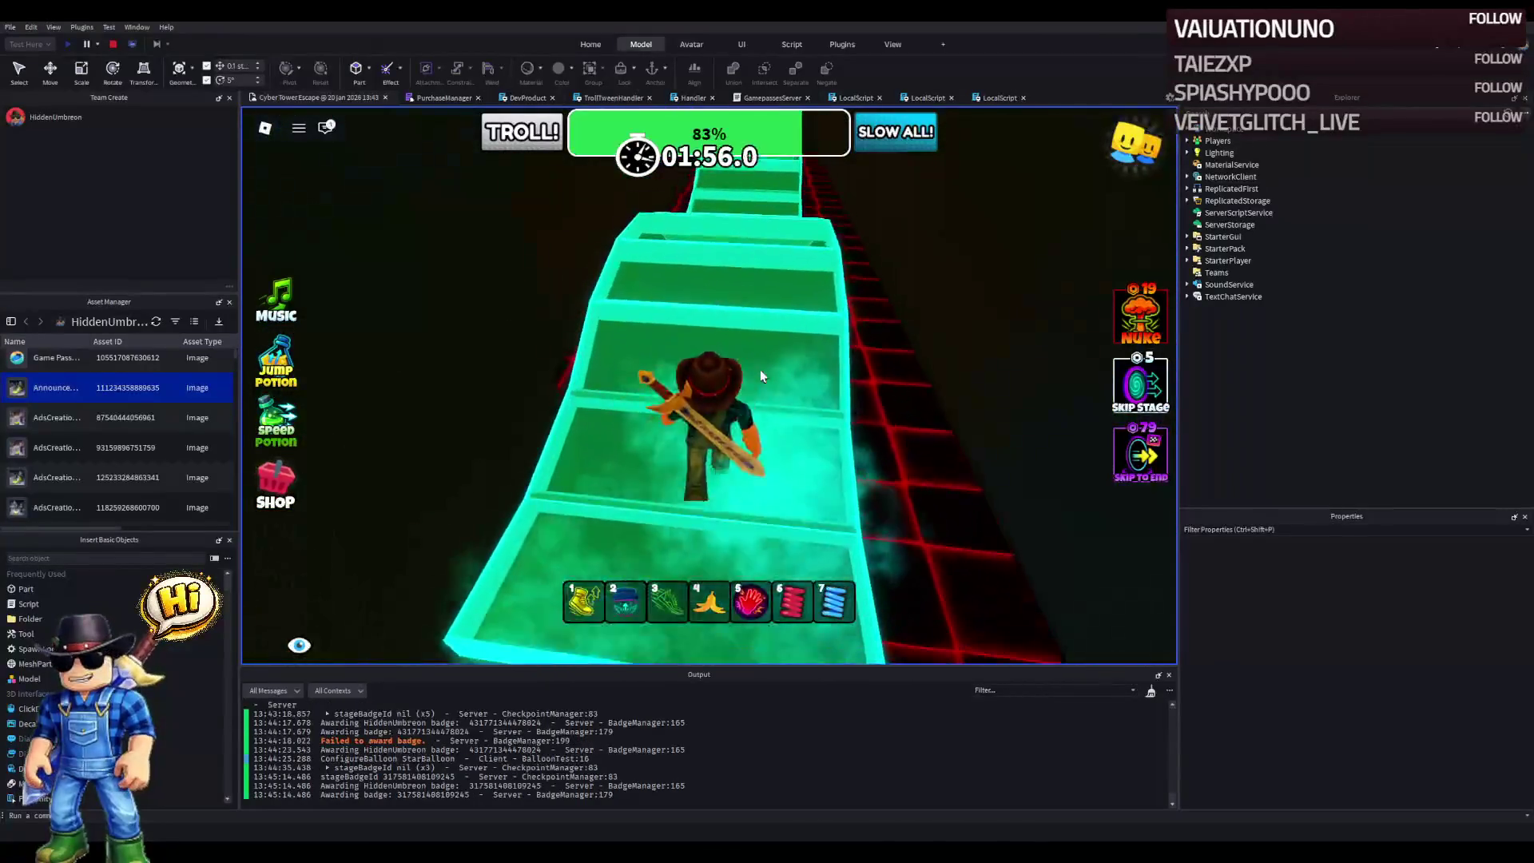